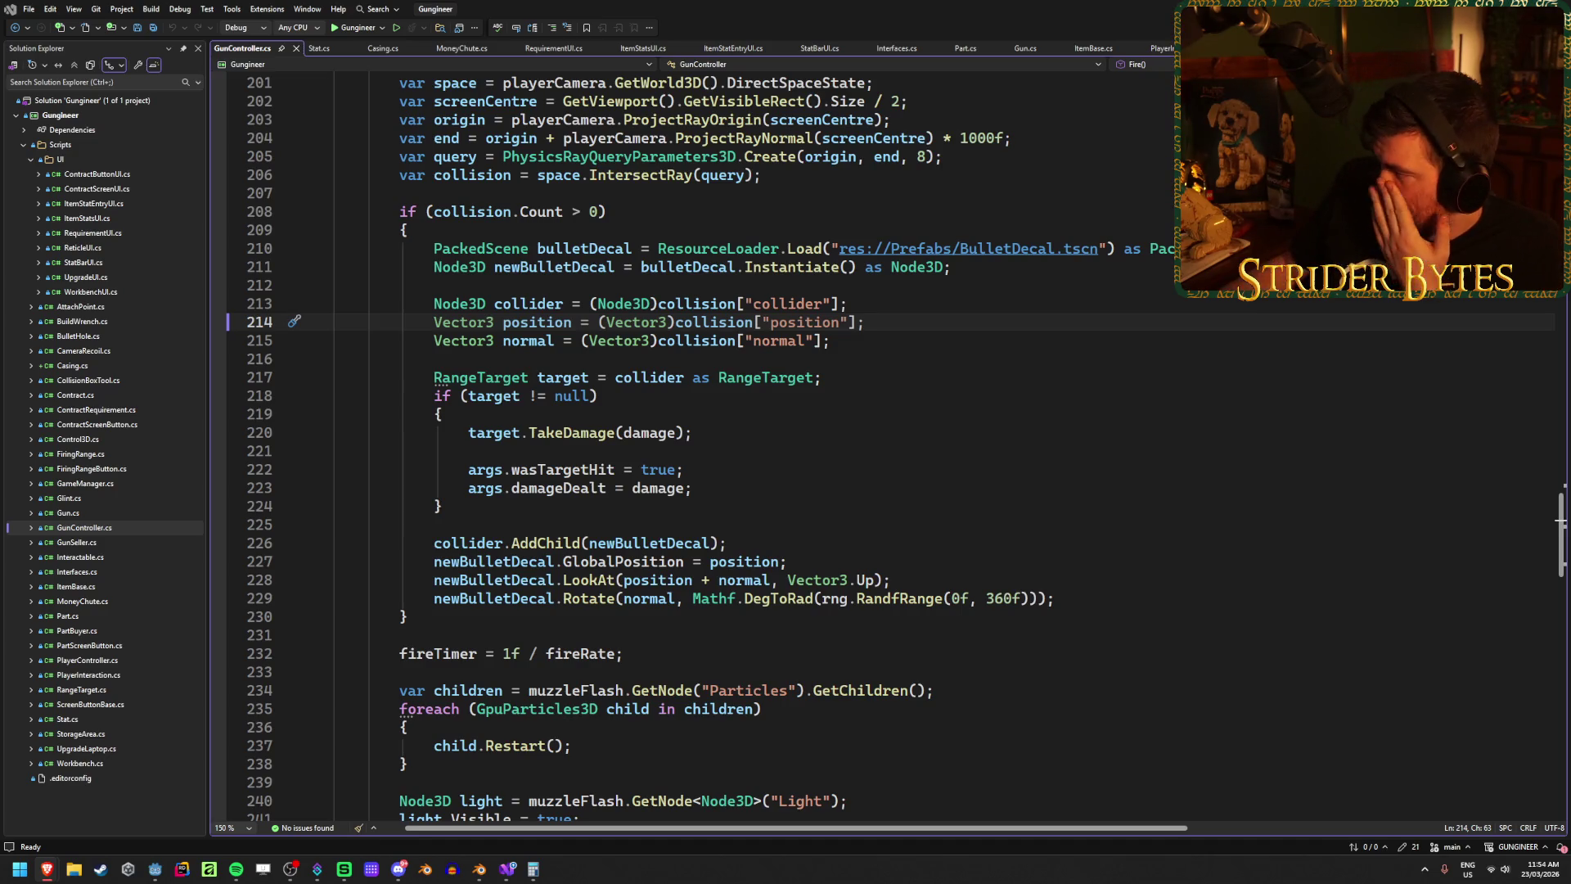
Step: Switch to the Ray-casting docs and show the code examples in C#
key("alt+Tab")
scroll(790, 507, "down", 2)
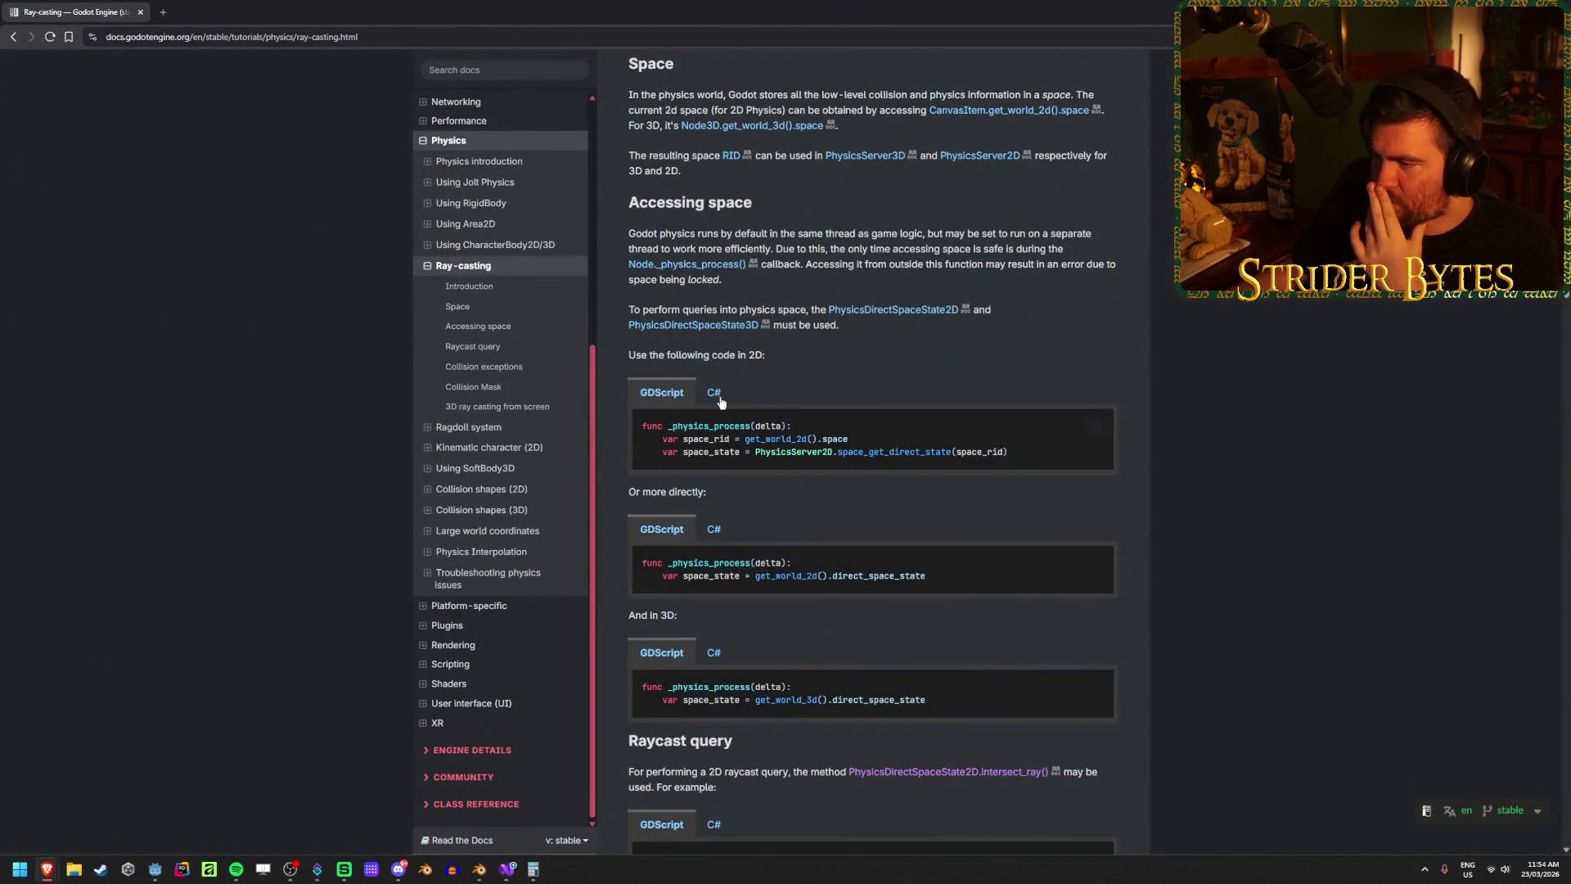
scroll(790, 507, "down", 10)
left_click(714, 424)
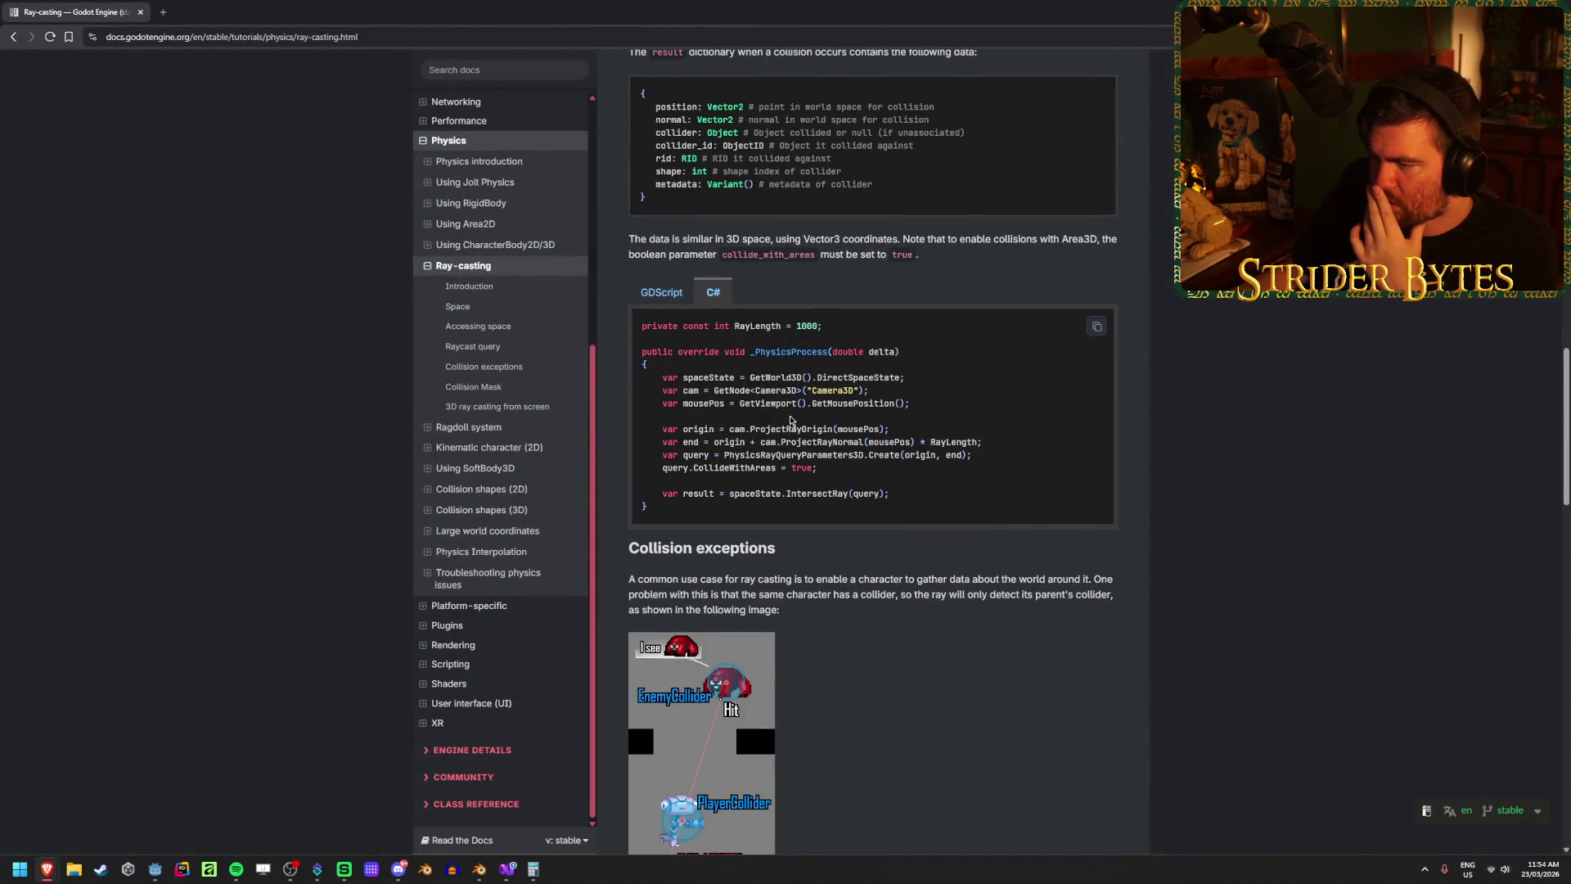
scroll(931, 436, "down", 15)
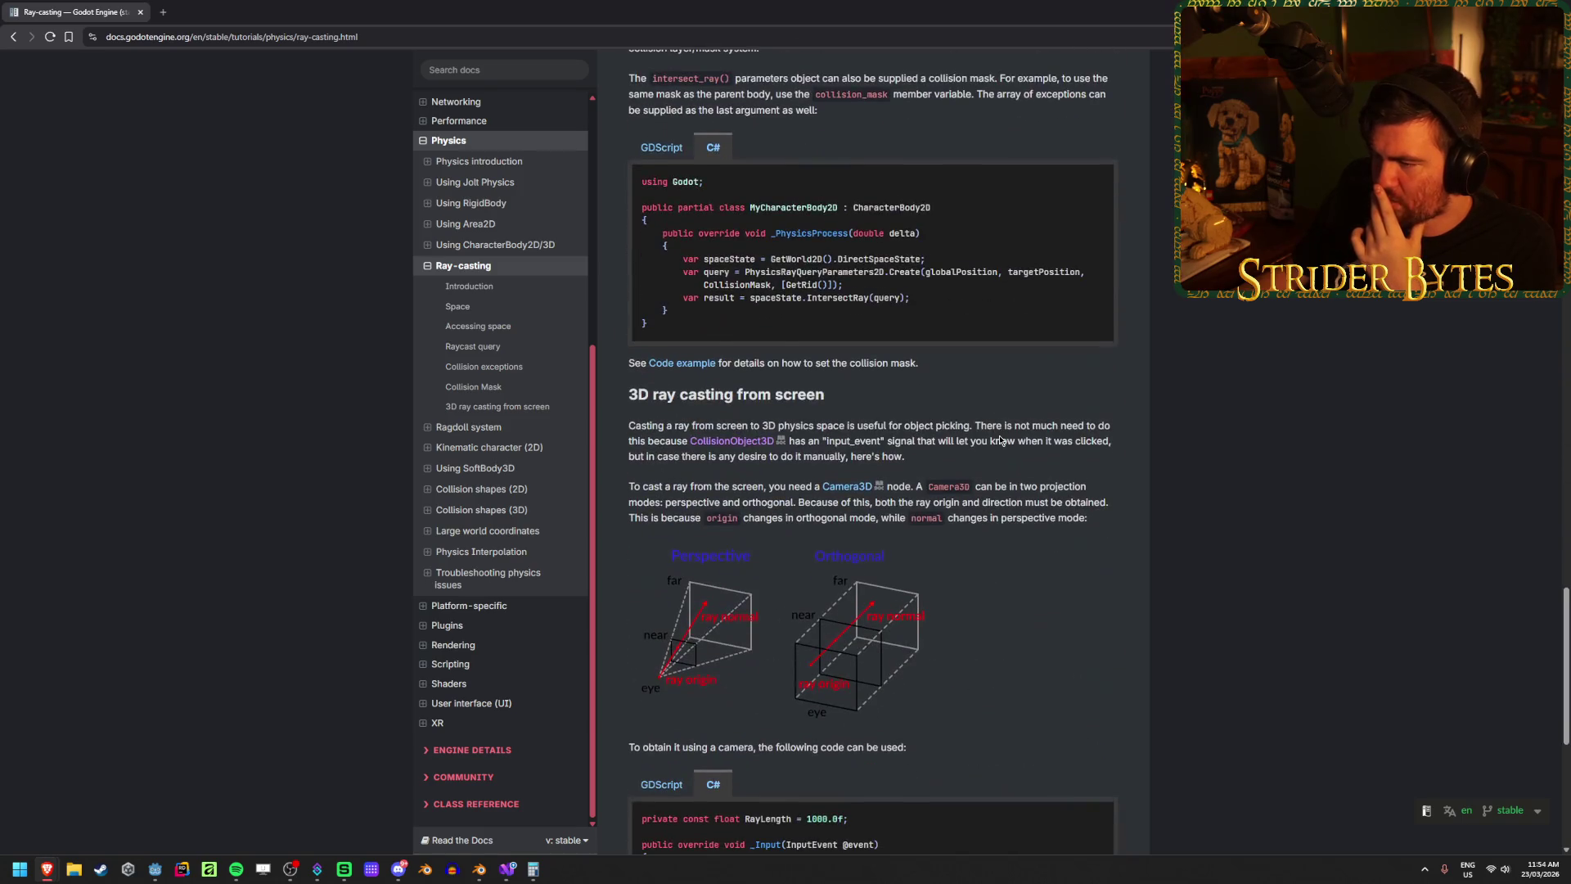
scroll(999, 435, "down", 4)
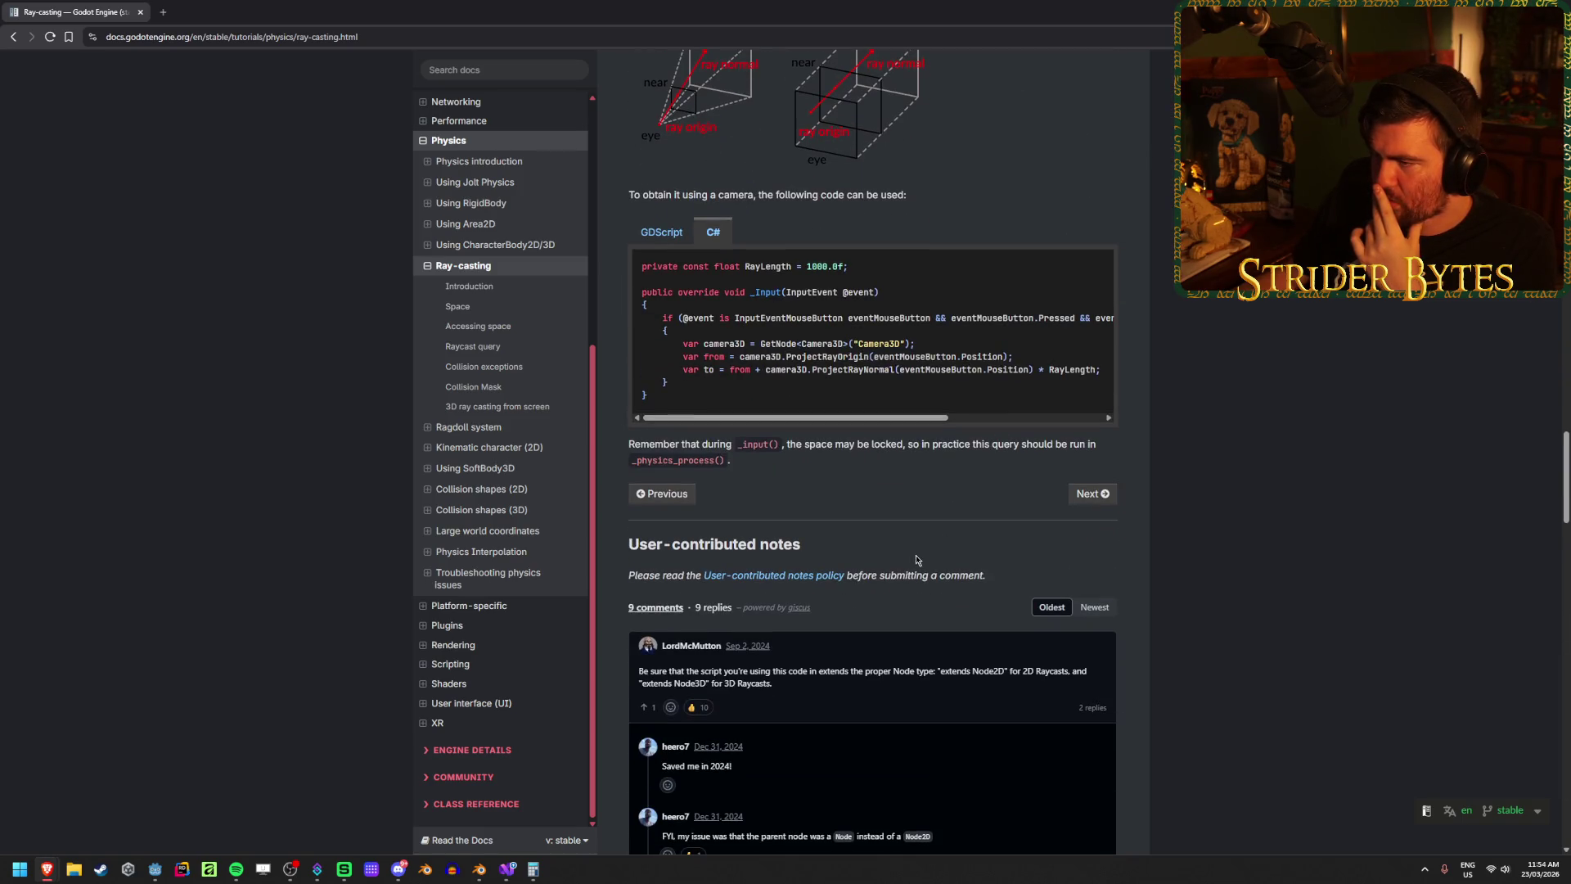
Step: Glance at the gun controller code, then return to the Accessing space section and open docs search
key("alt+Tab")
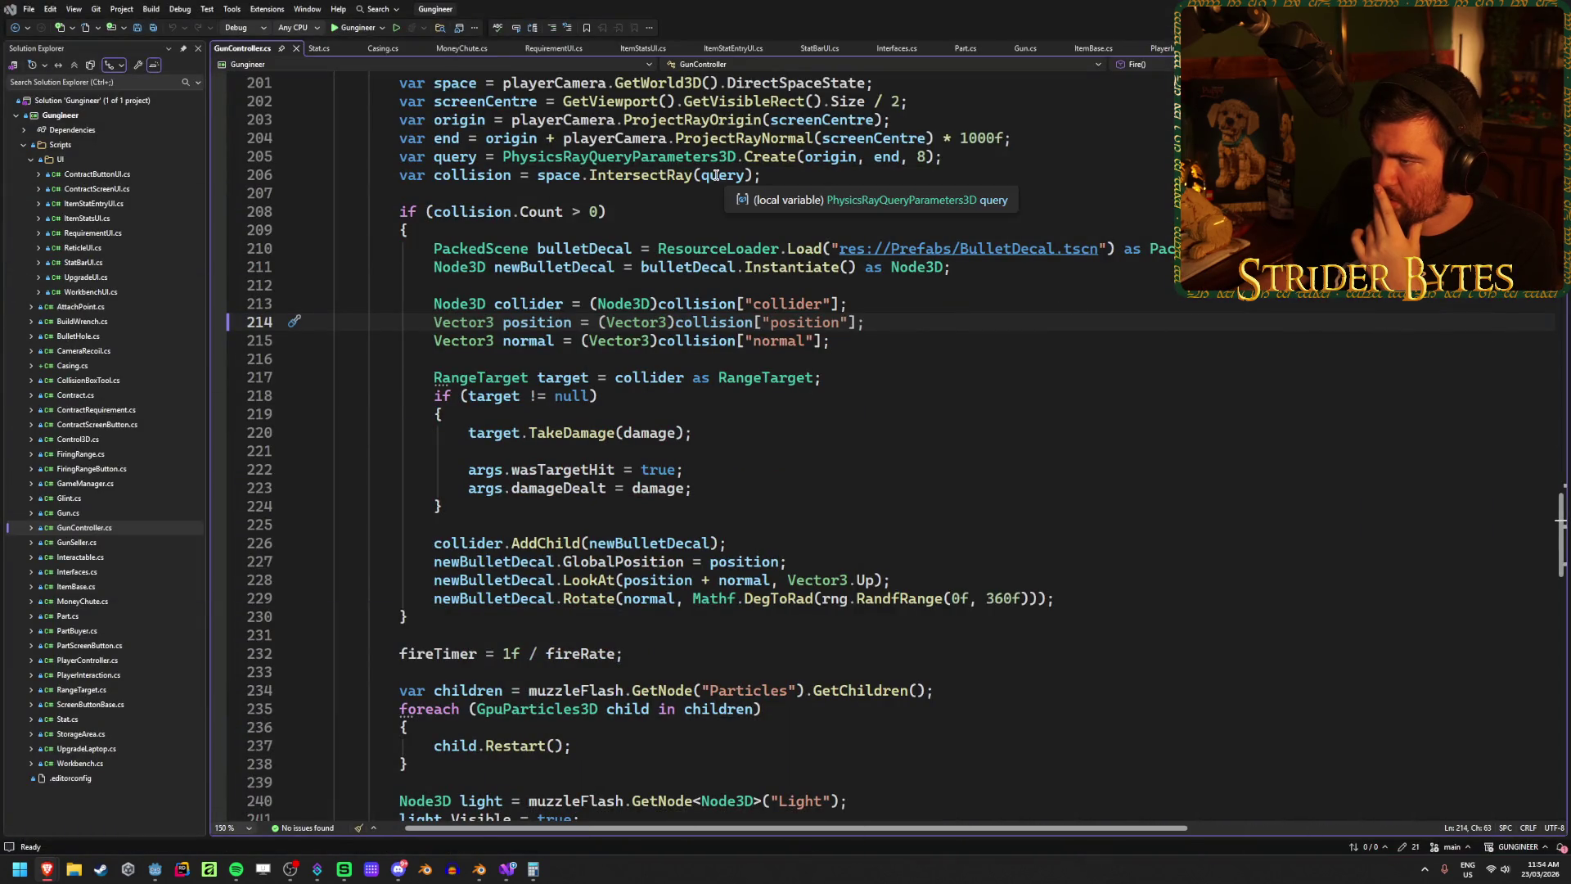
mouse_move(479, 871)
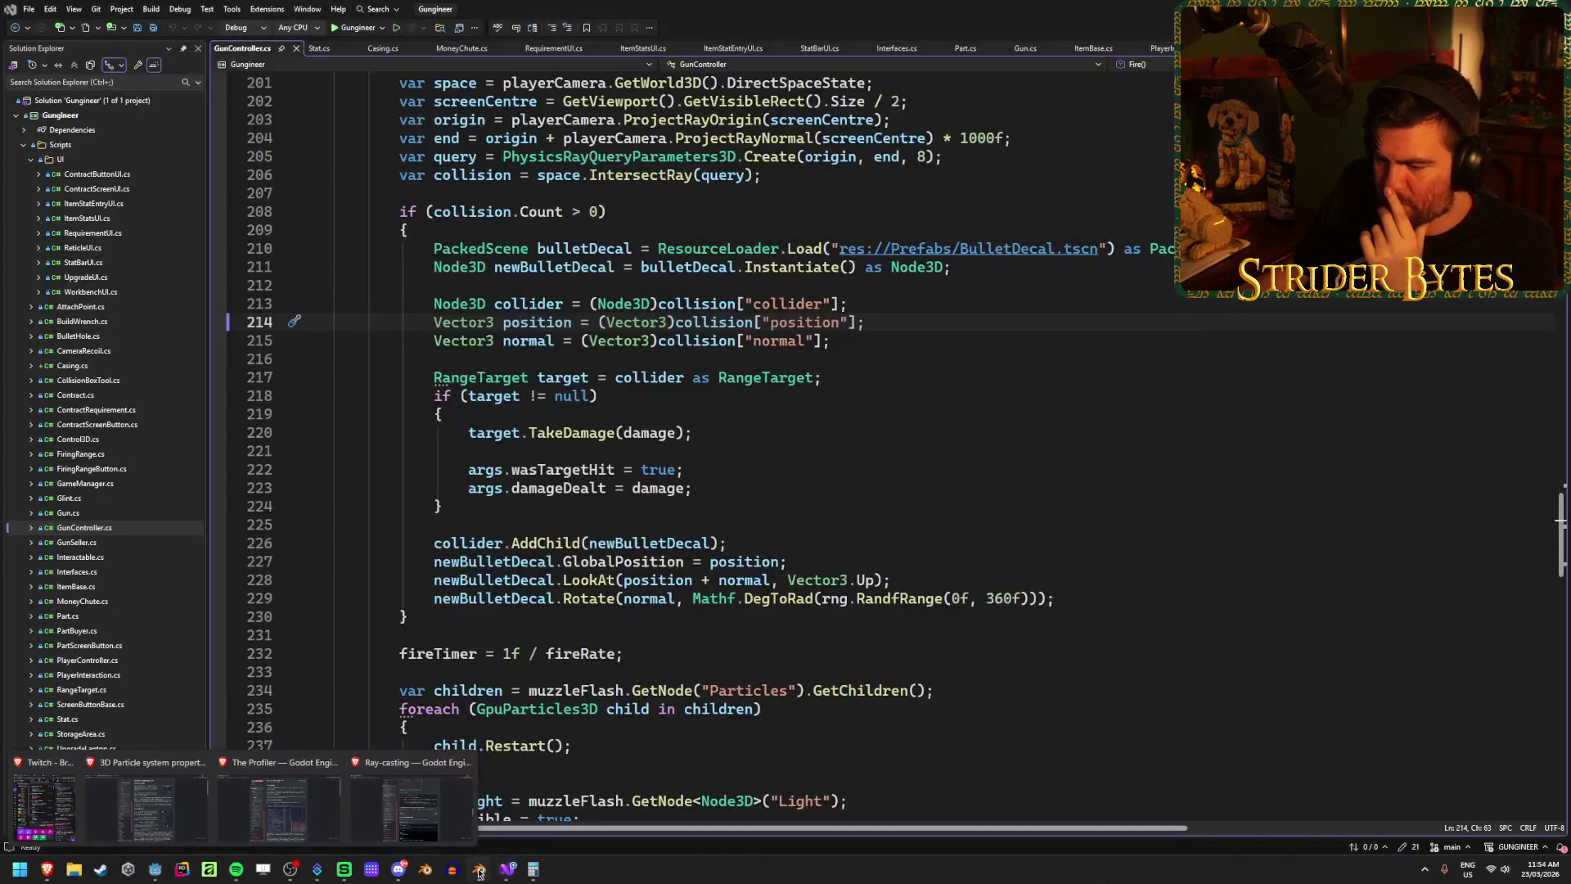
left_click(409, 806)
scroll(491, 409, "up", 15)
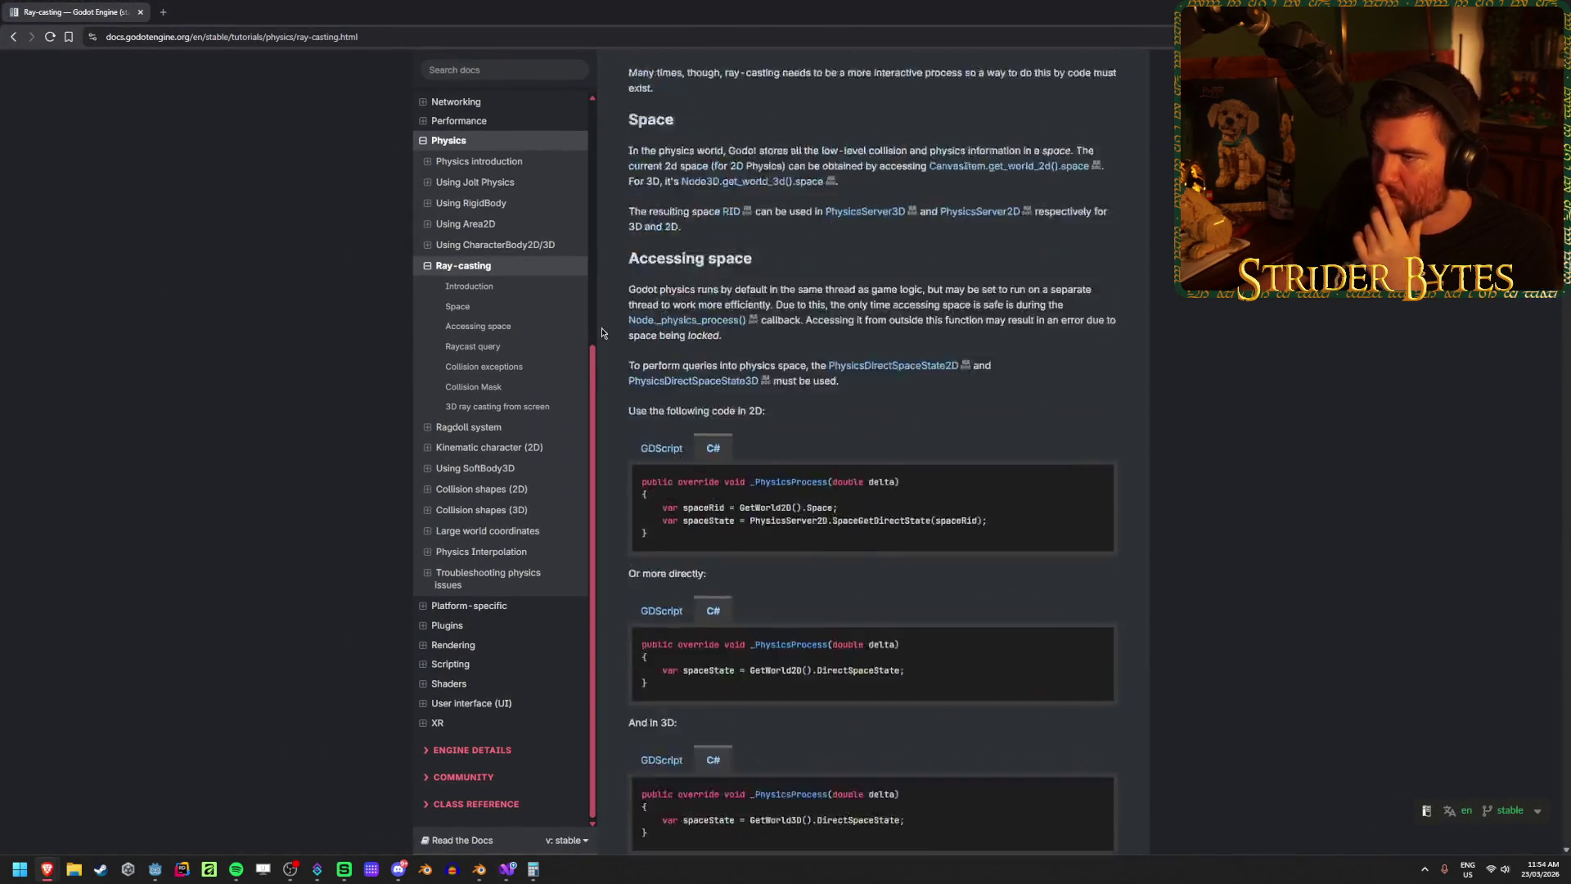
left_click(487, 67)
Step: Search the docs for physicsrayqueryparameters3d and open the PhysicsRayQueryParameters3D class reference
type("p")
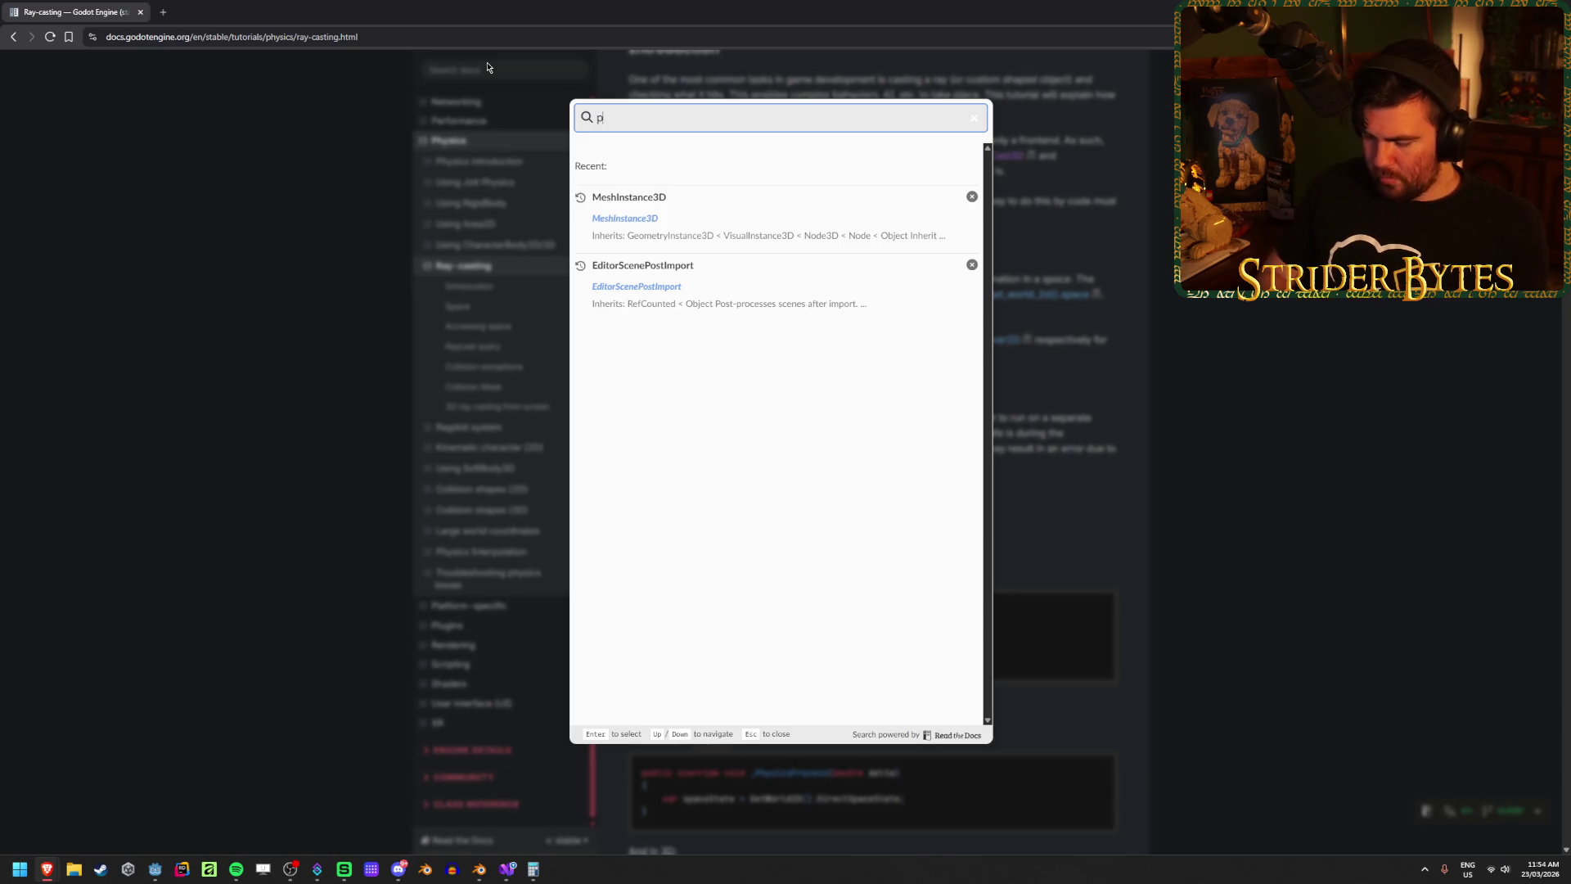
type("hysicsrayque")
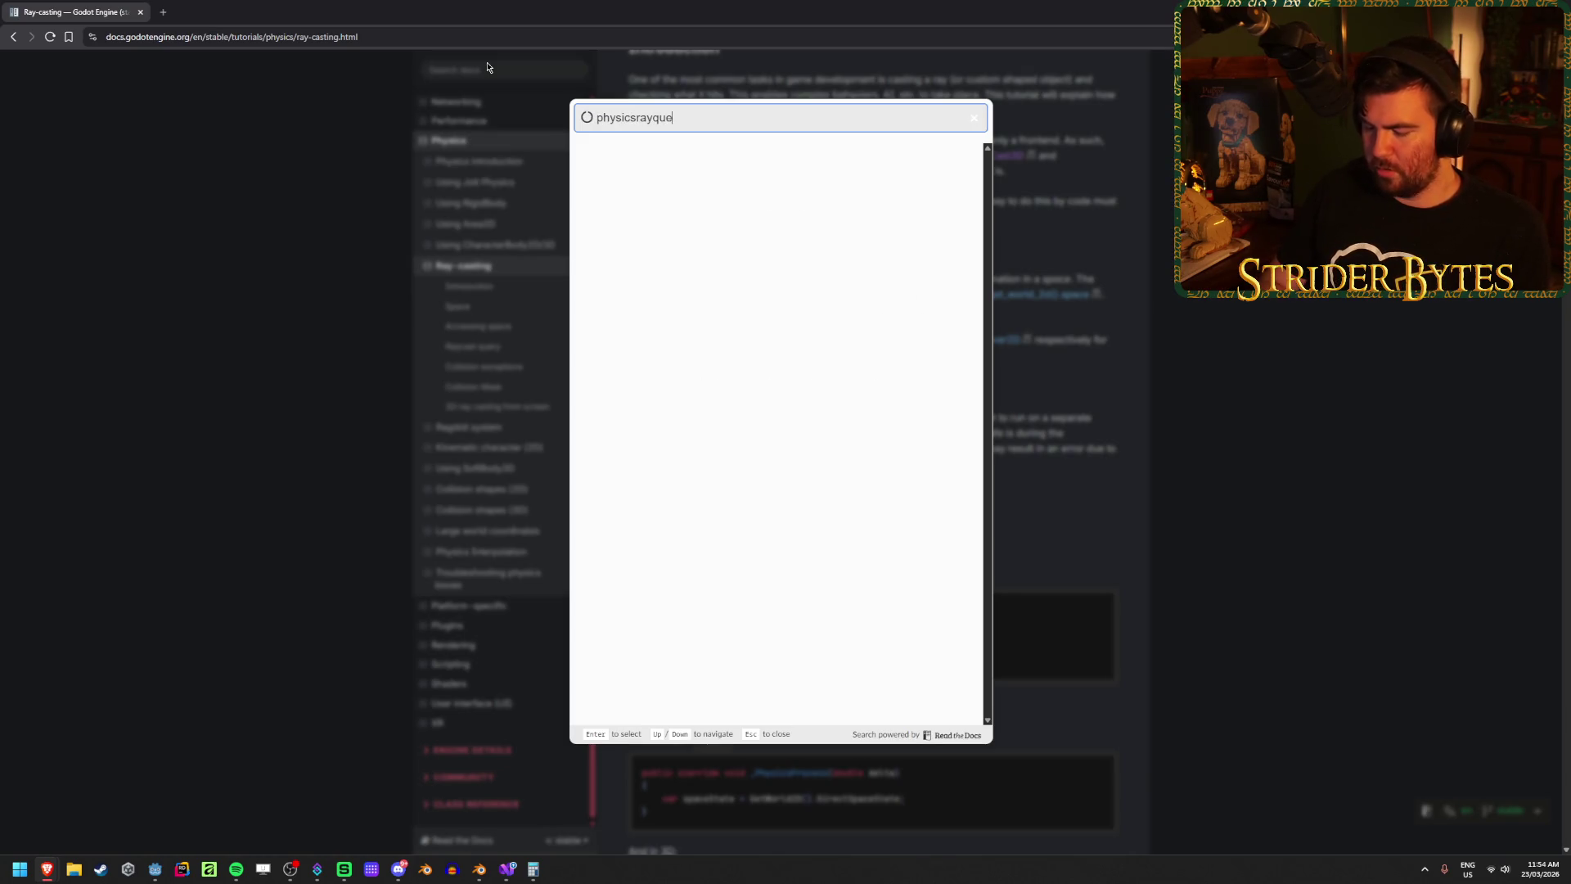
type("ry")
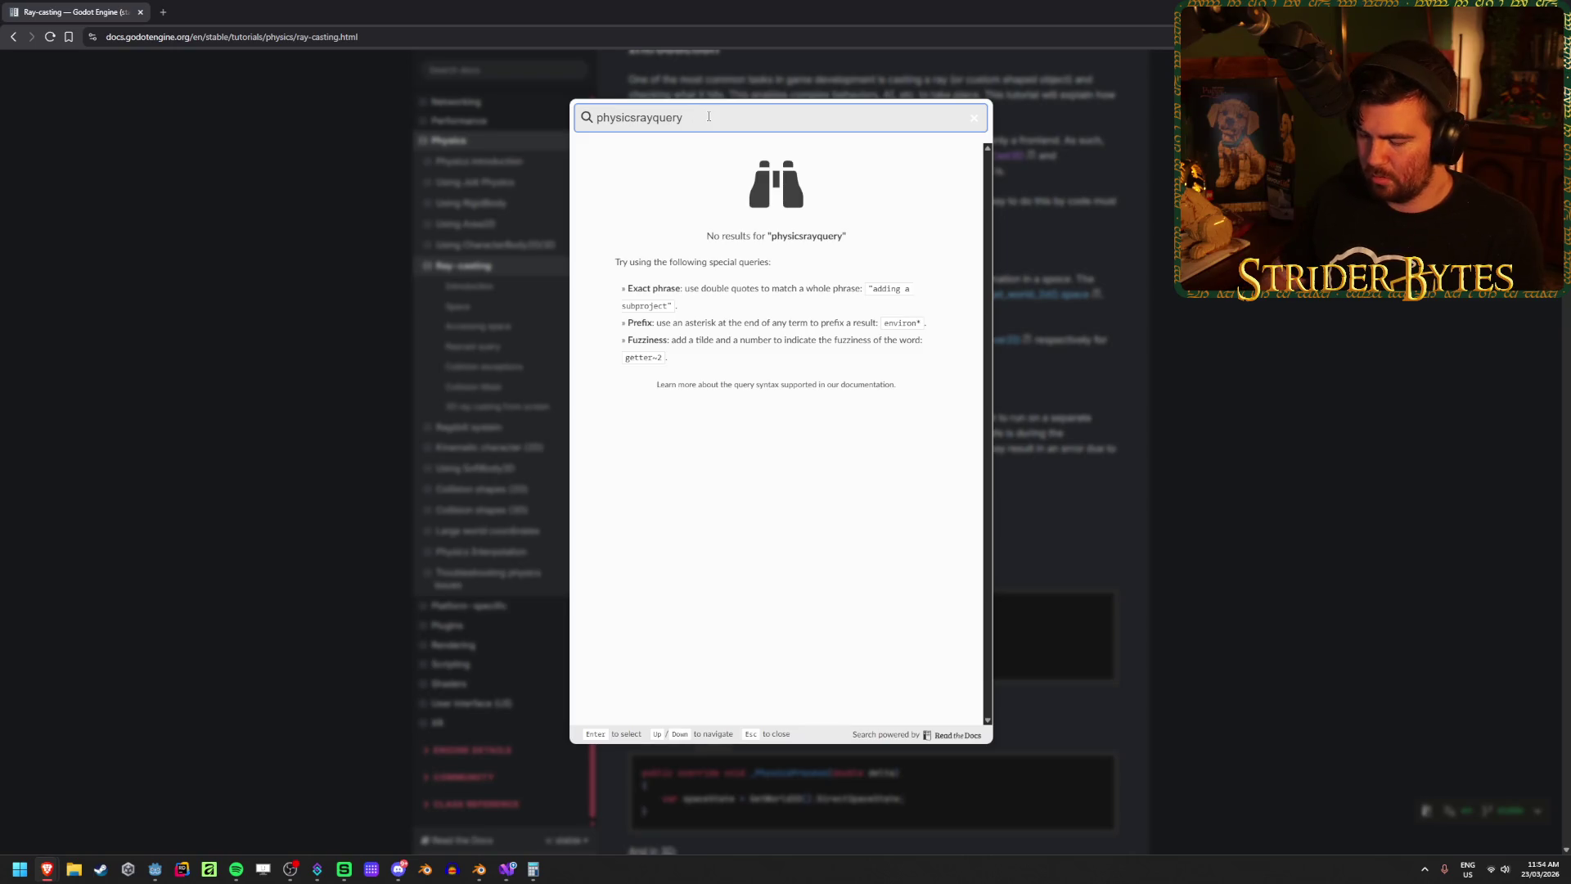
type("parameters")
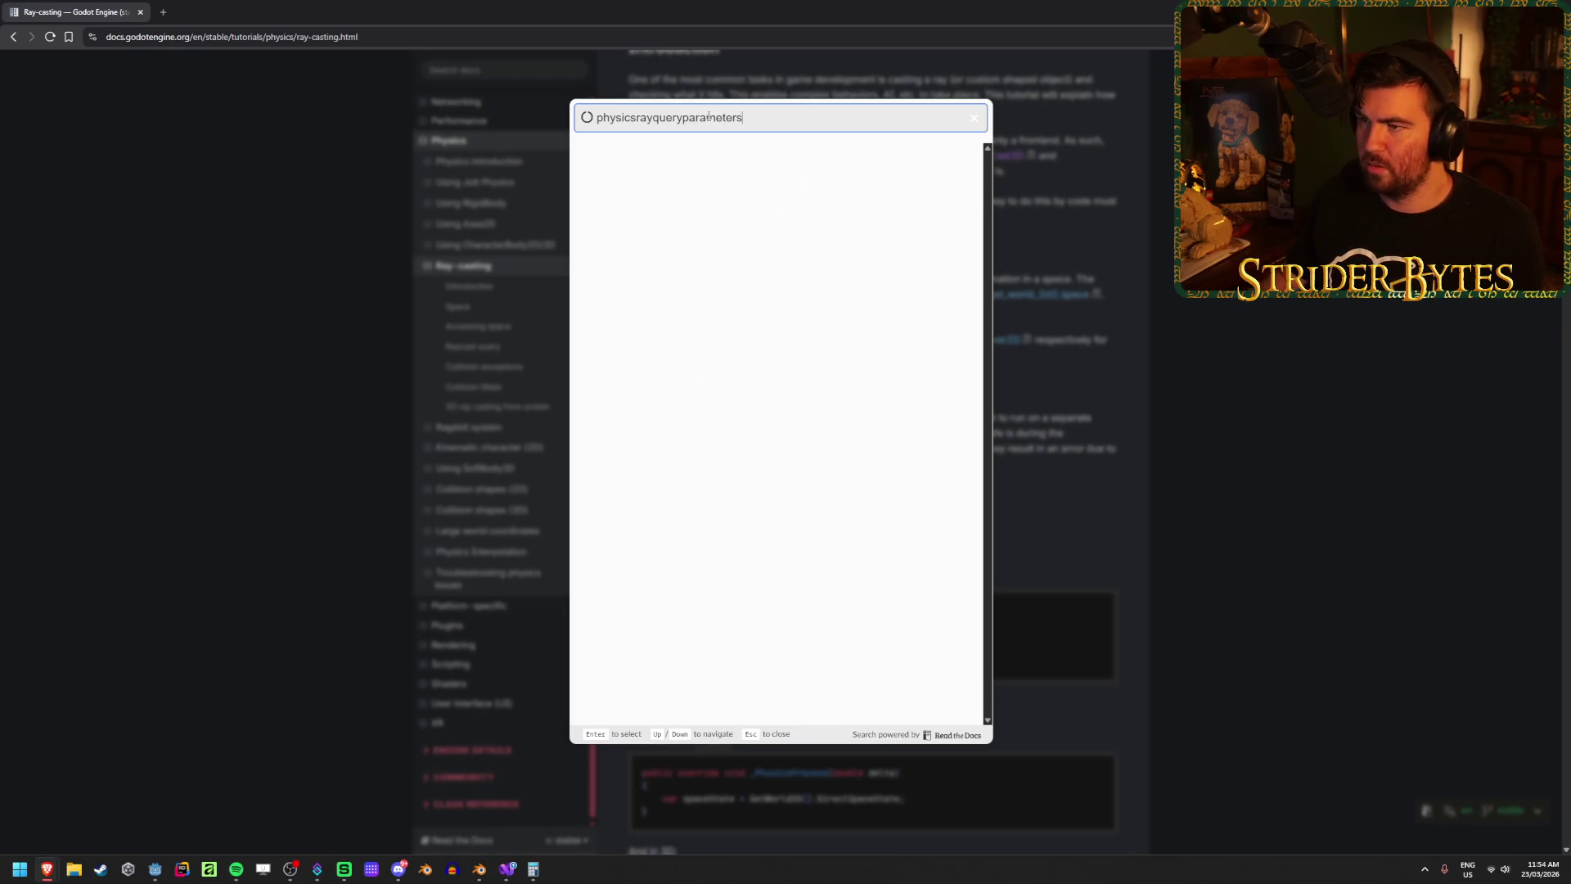
type("3d")
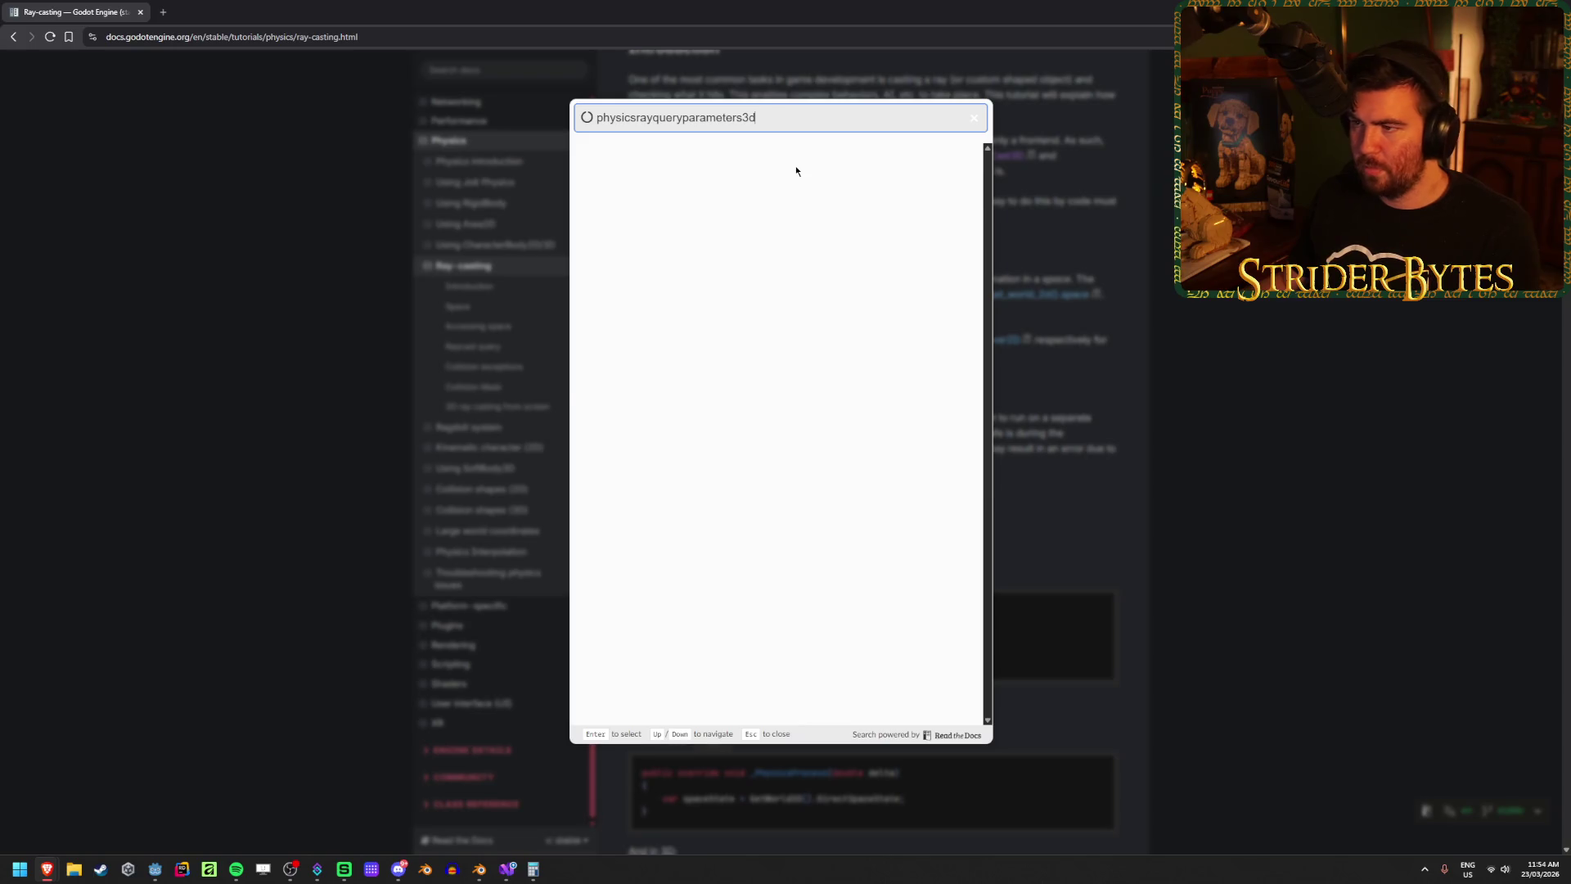
left_click(645, 183)
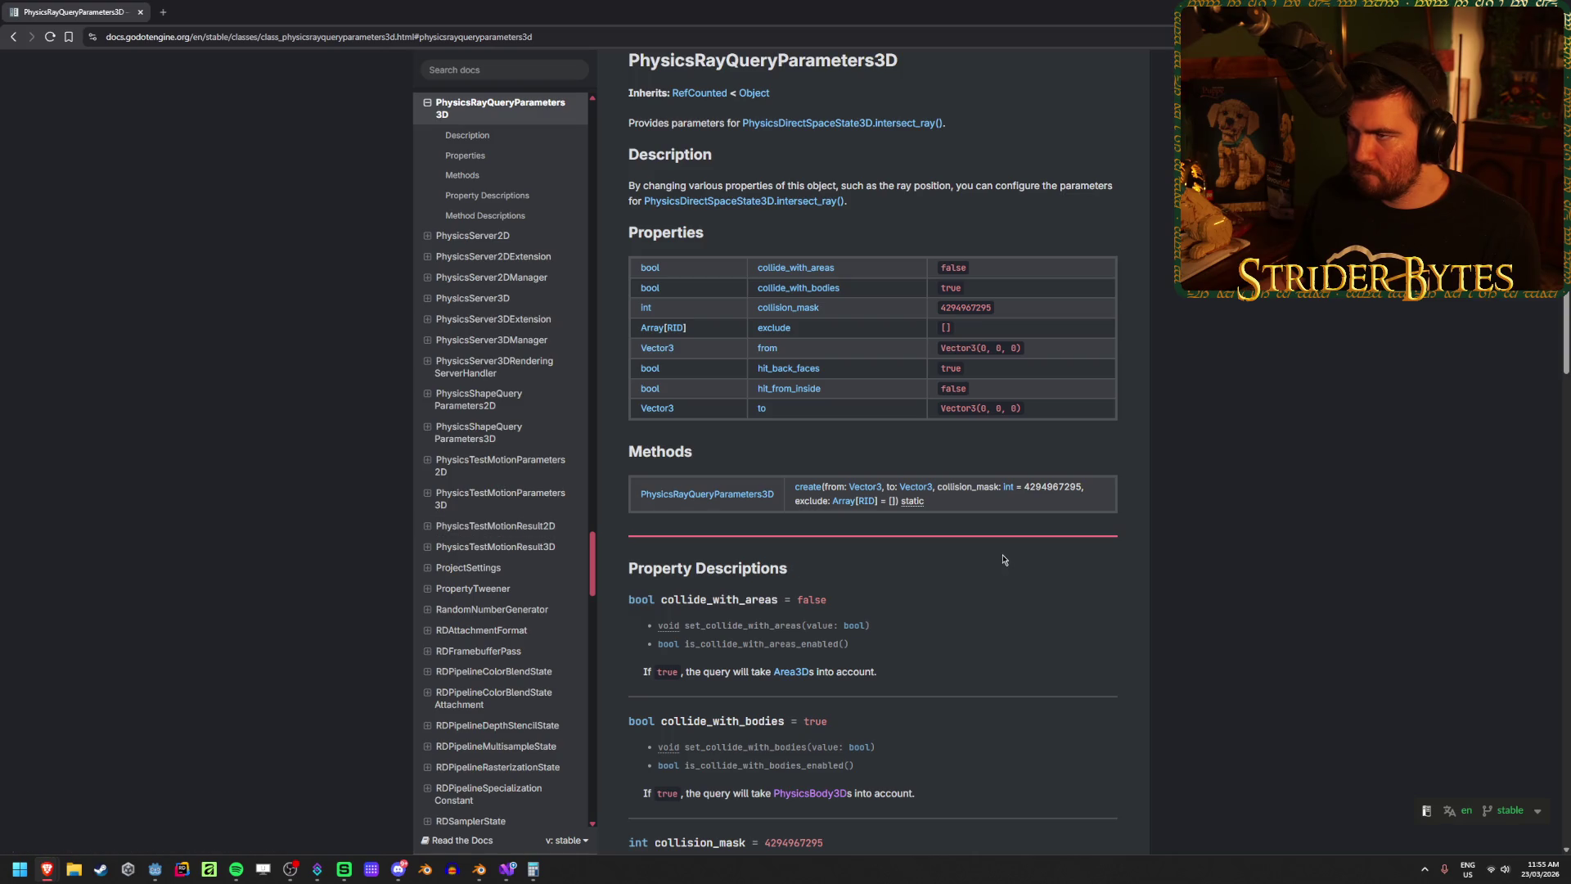
Step: Compare the PhysicsRayQueryParameters3D reference with the gun controller code in Visual Studio
scroll(1002, 559, "down", 15)
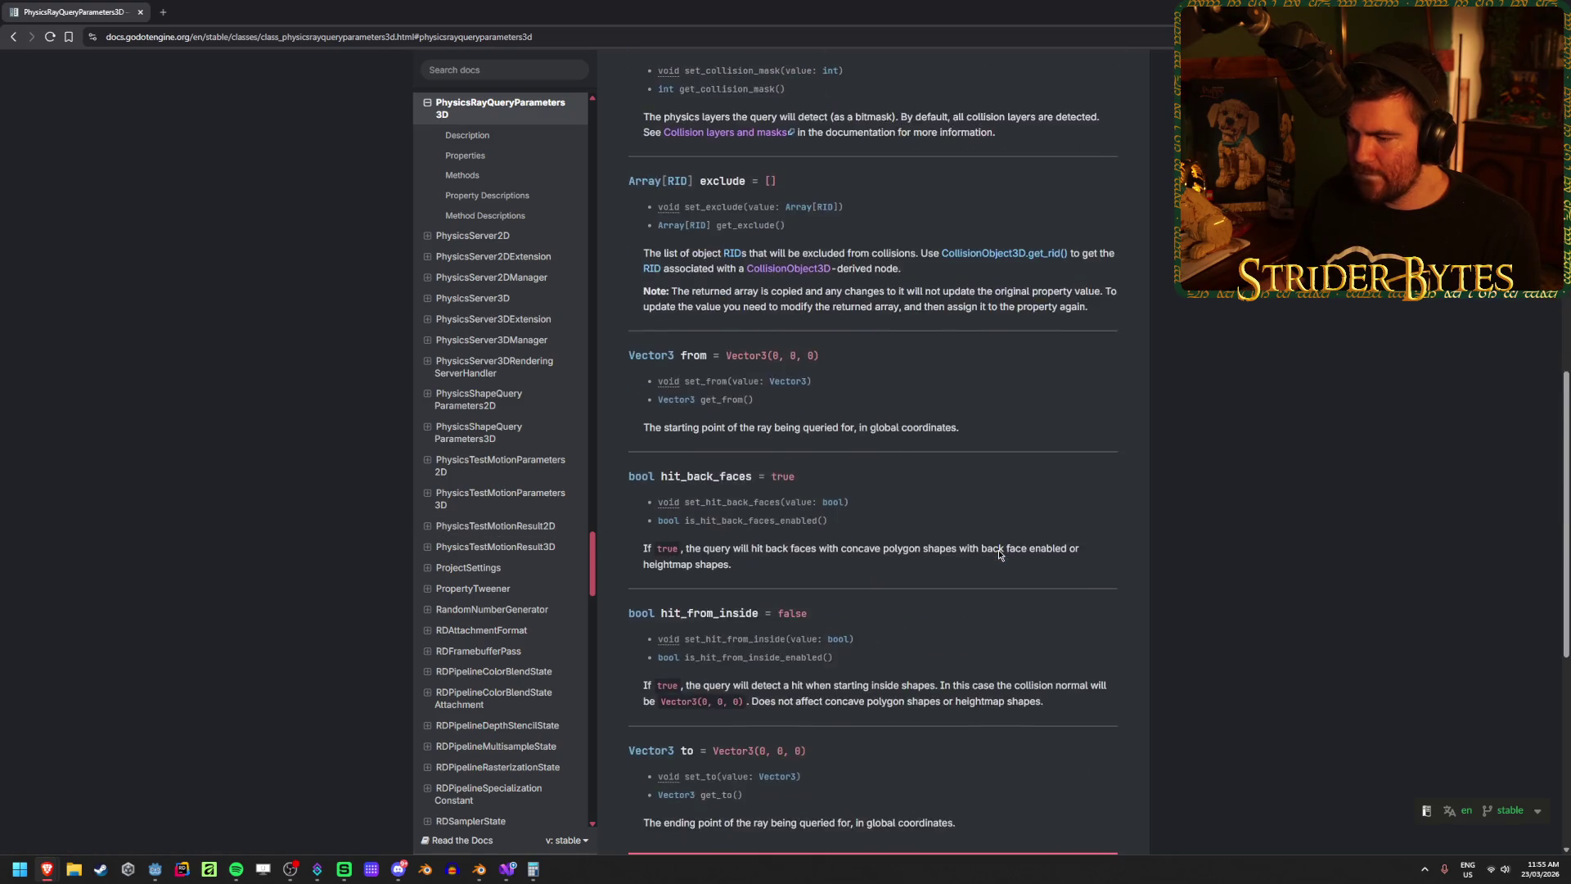
scroll(998, 555, "up", 15)
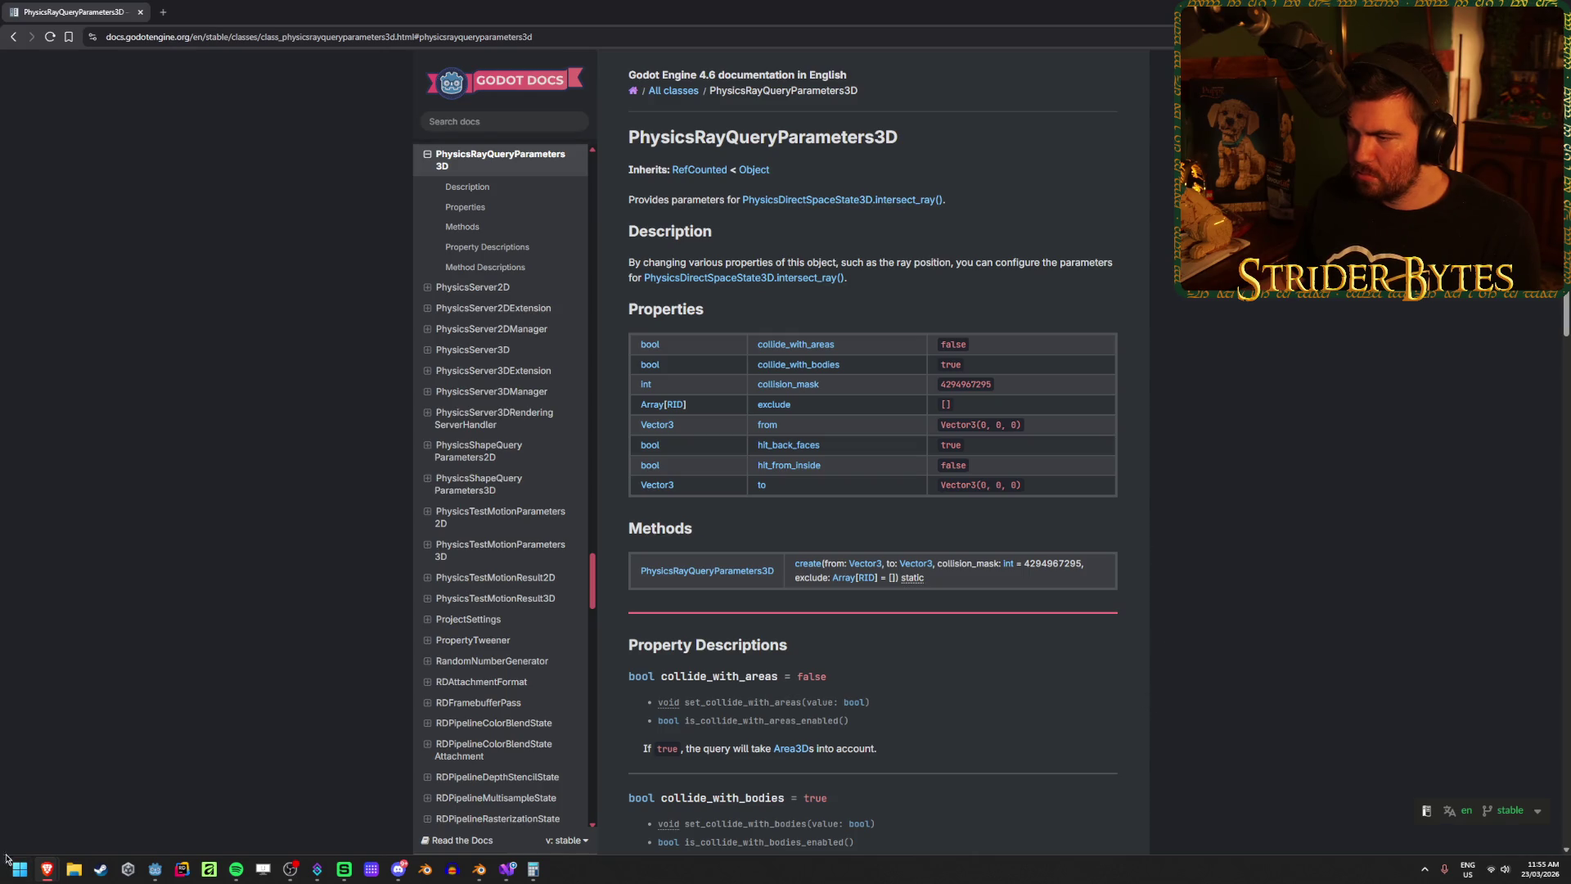
mouse_move(47, 869)
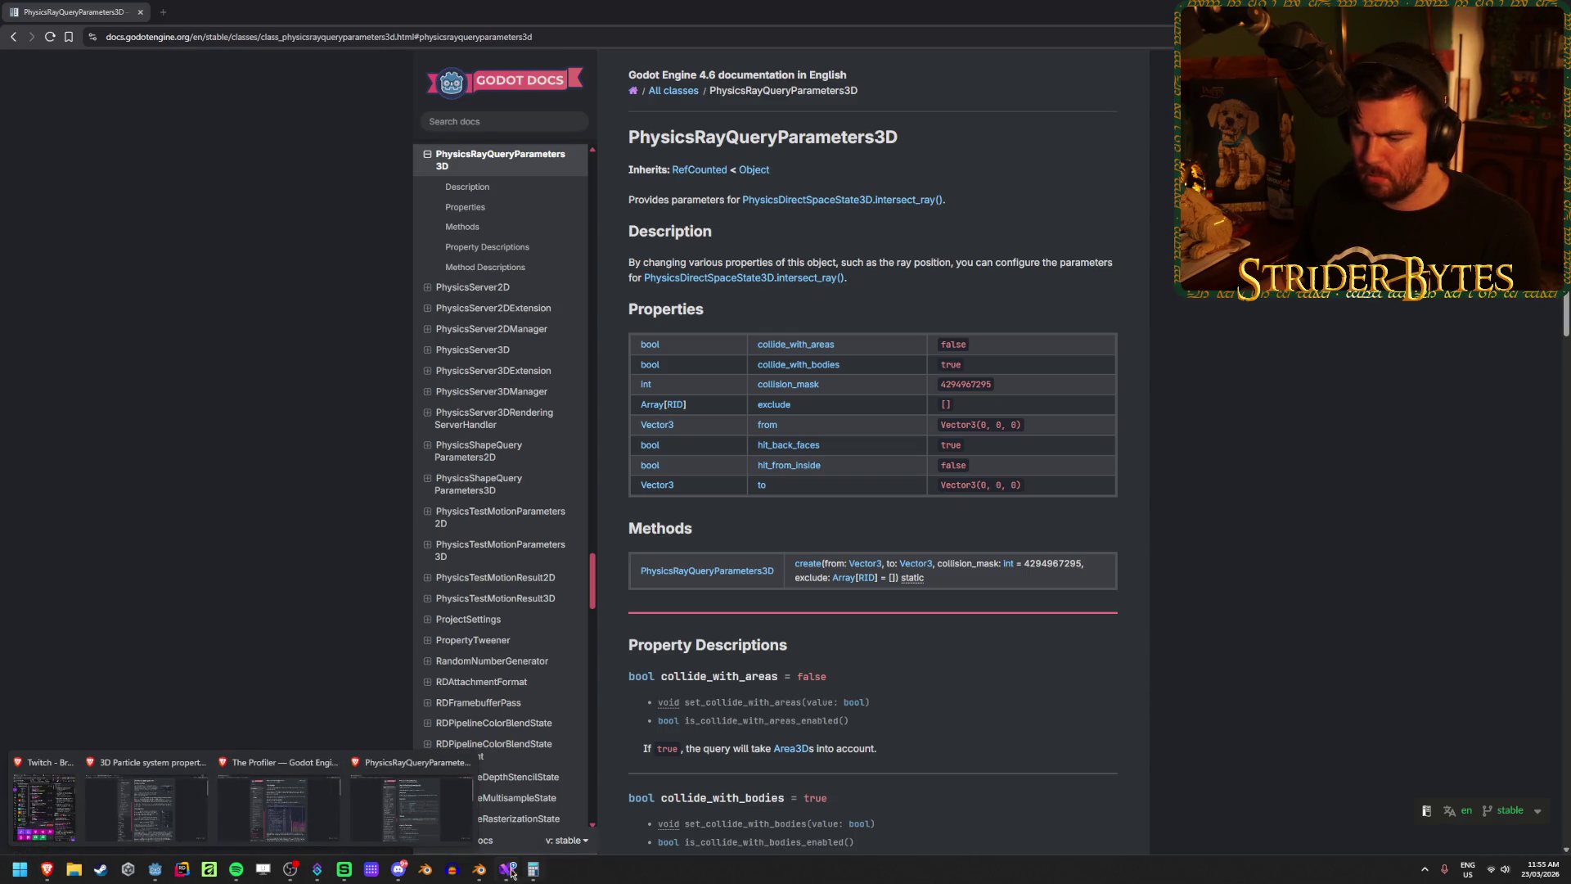
left_click(510, 872)
scroll(514, 279, "up", 2)
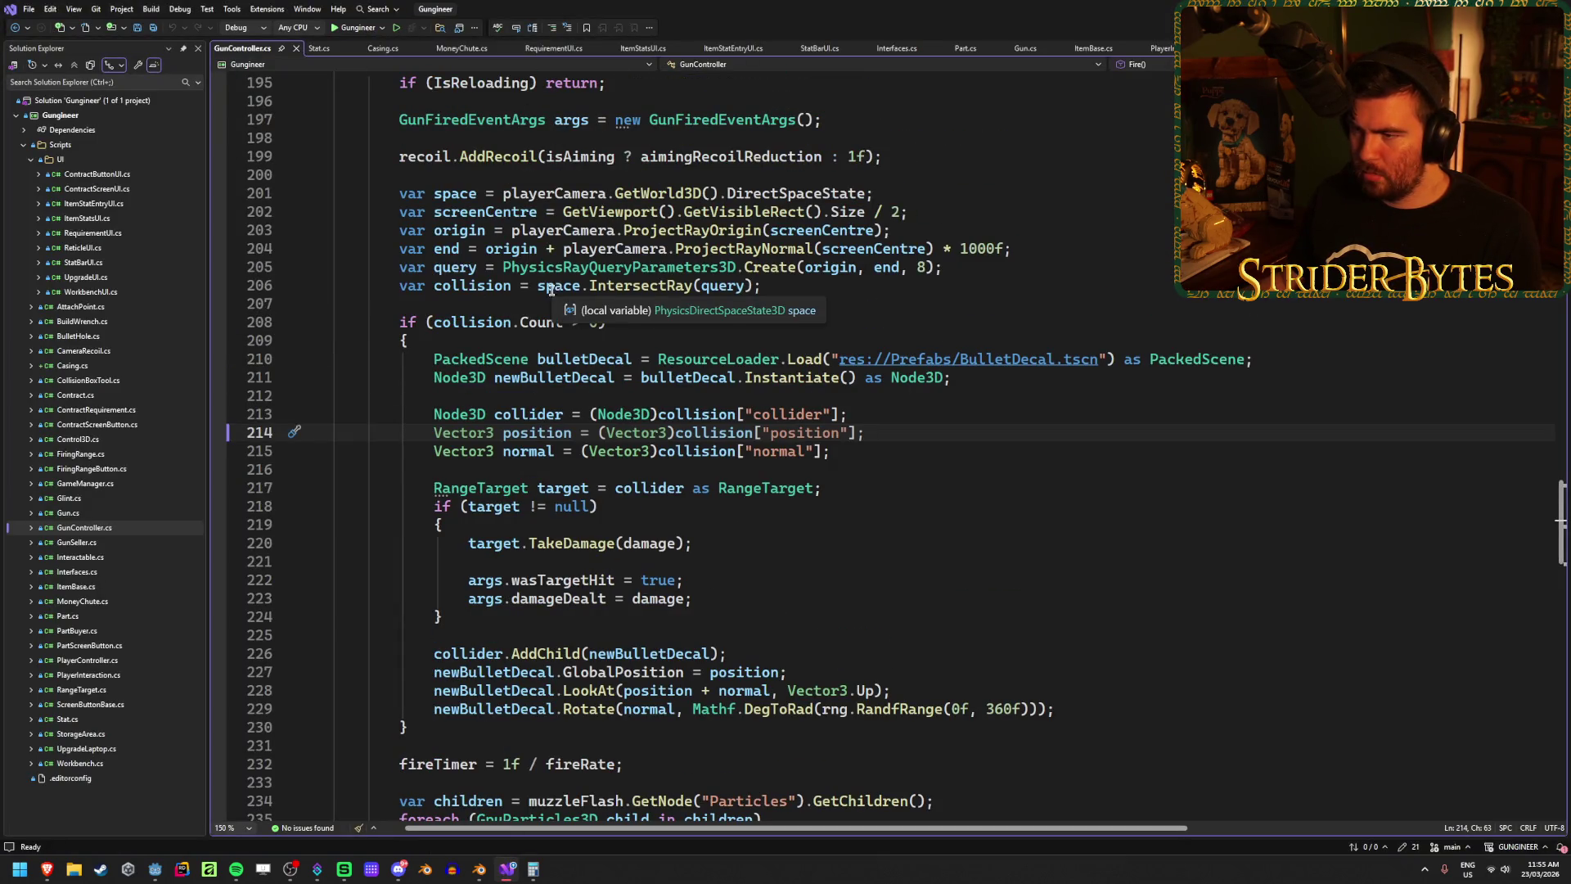
mouse_move(618, 286)
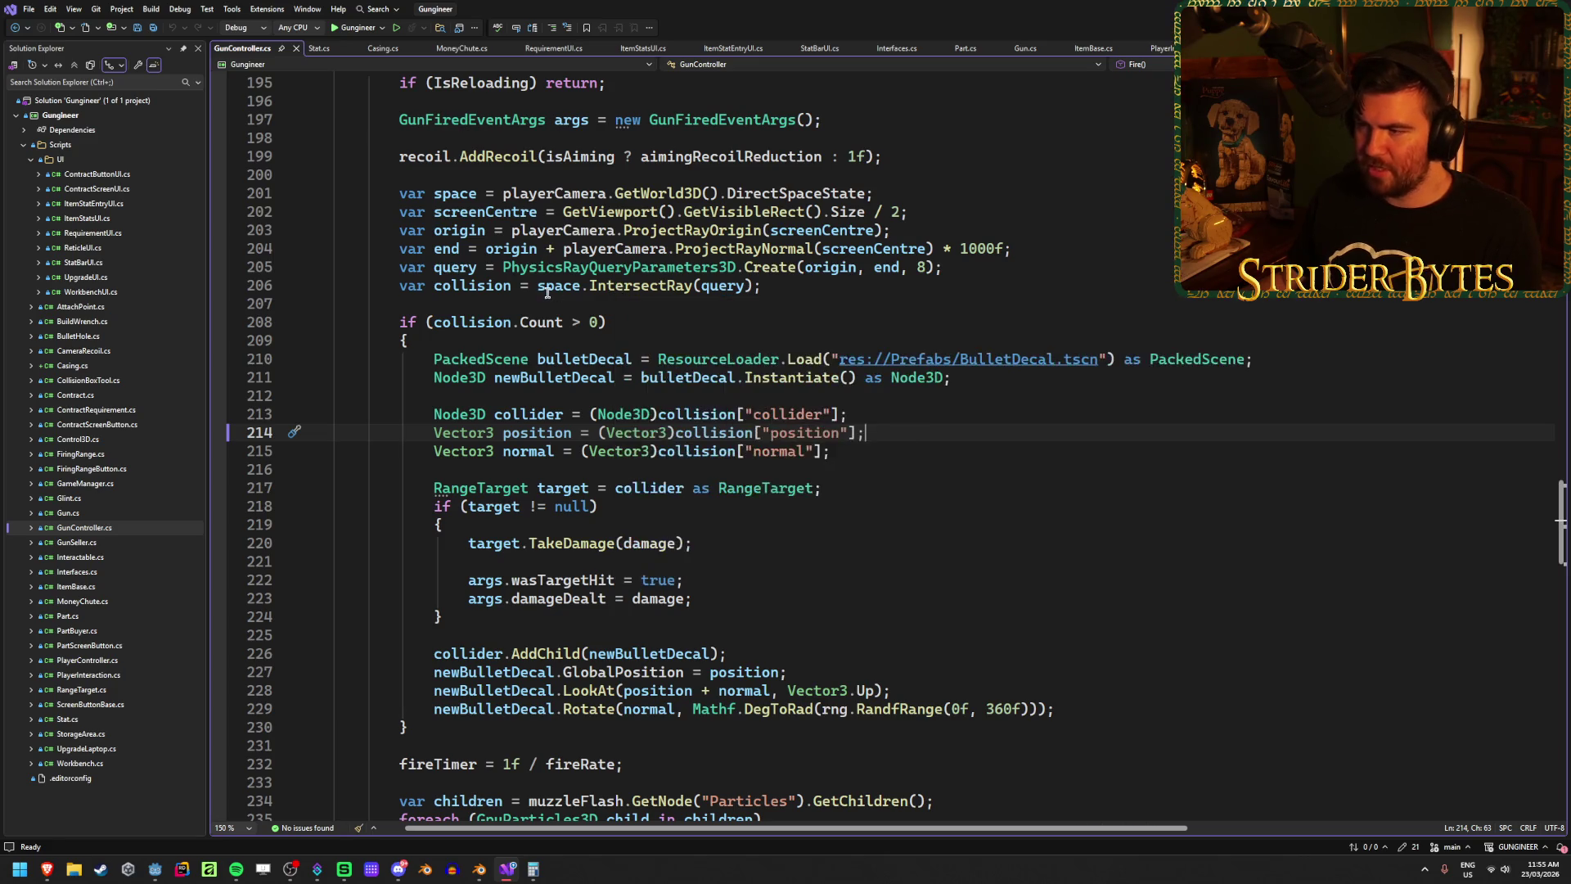
Step: Follow the PhysicsDirectSpaceState3D.intersect_ray() link from the class description
left_click(47, 869)
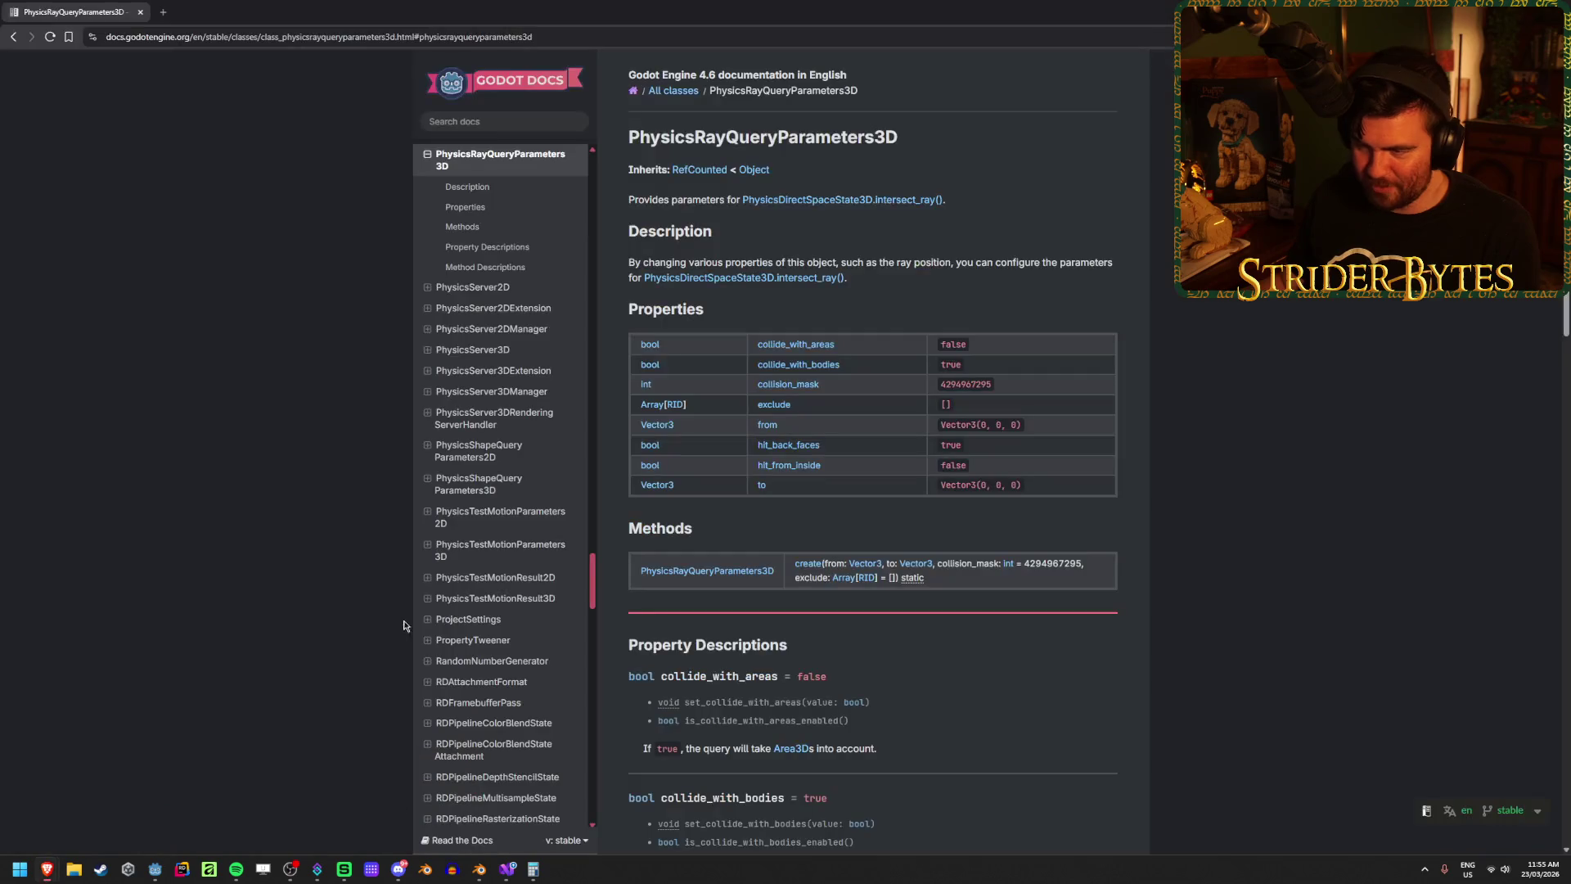
left_click(739, 284)
scroll(843, 434, "up", 15)
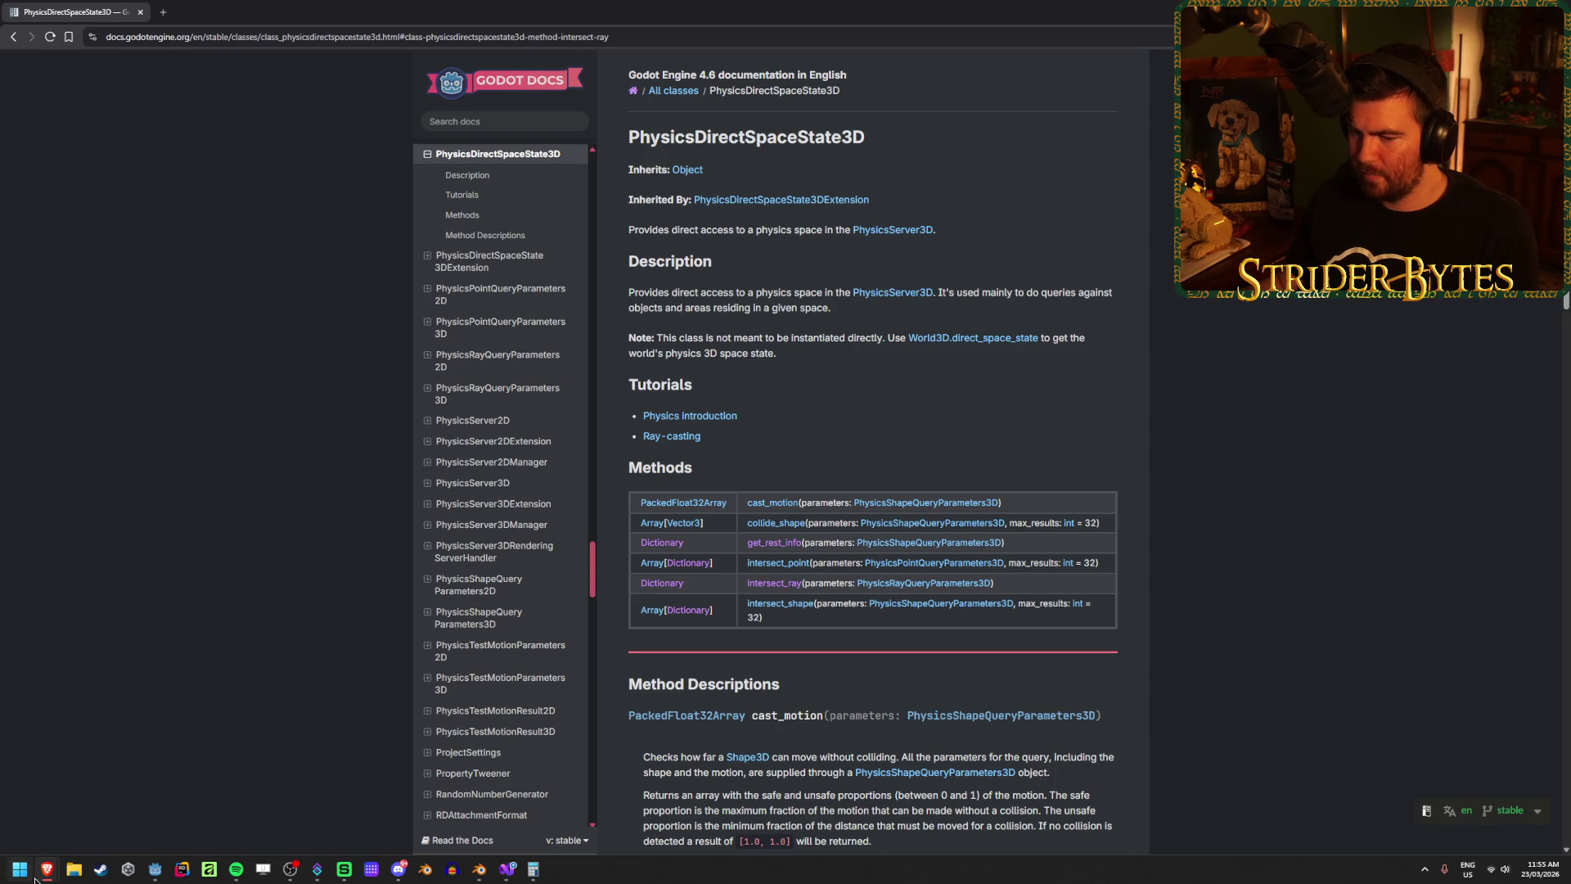
Step: Check the gun controller code, then scroll through the intersect_ray method description
mouse_move(47, 869)
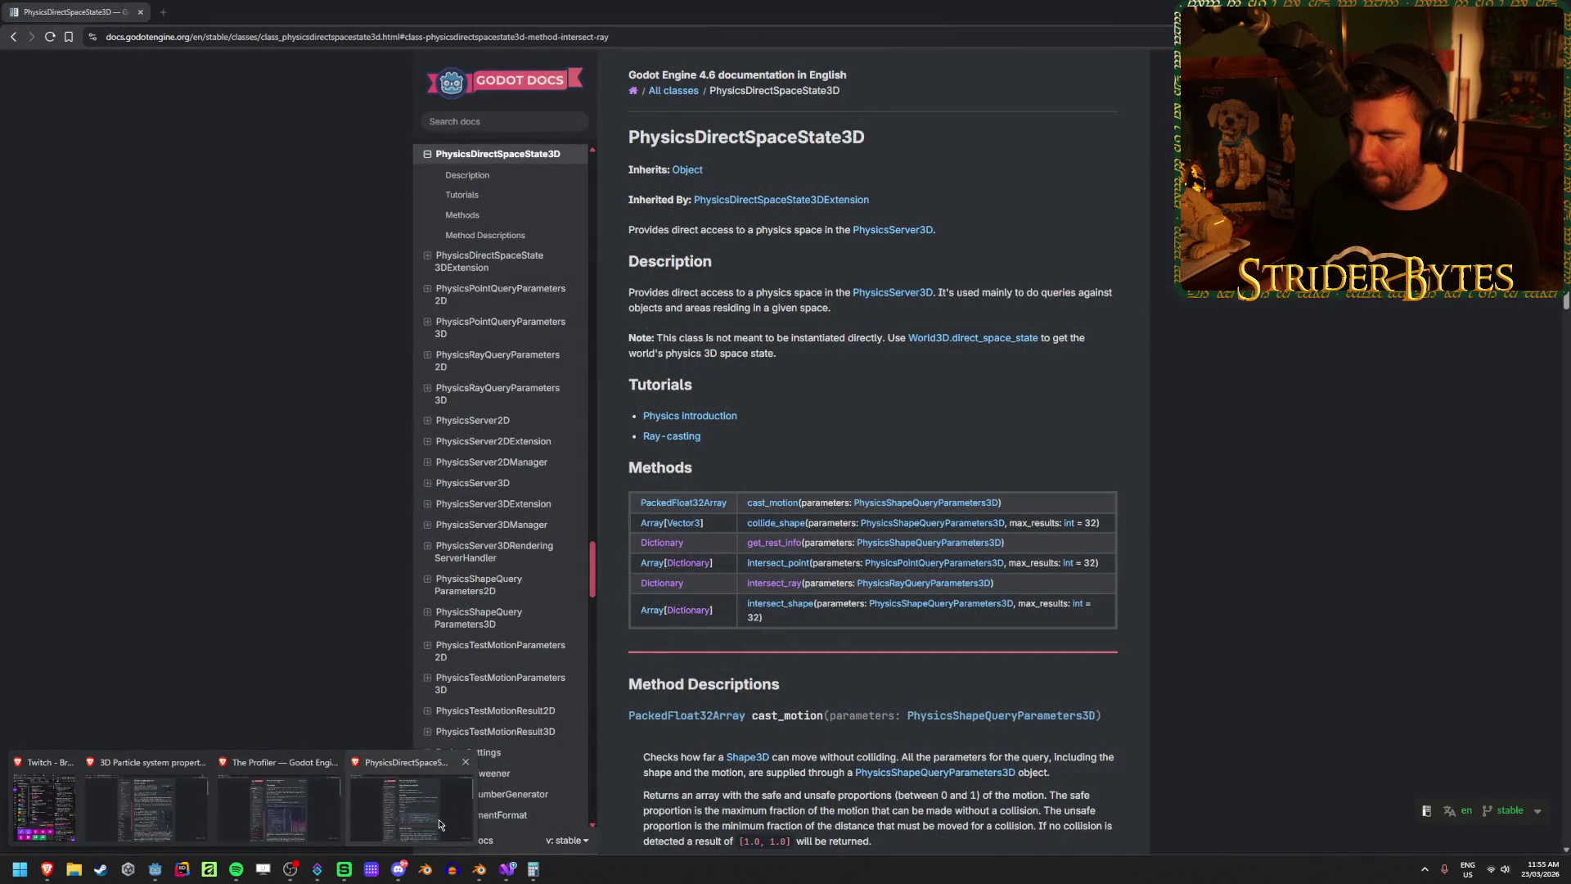
left_click(505, 872)
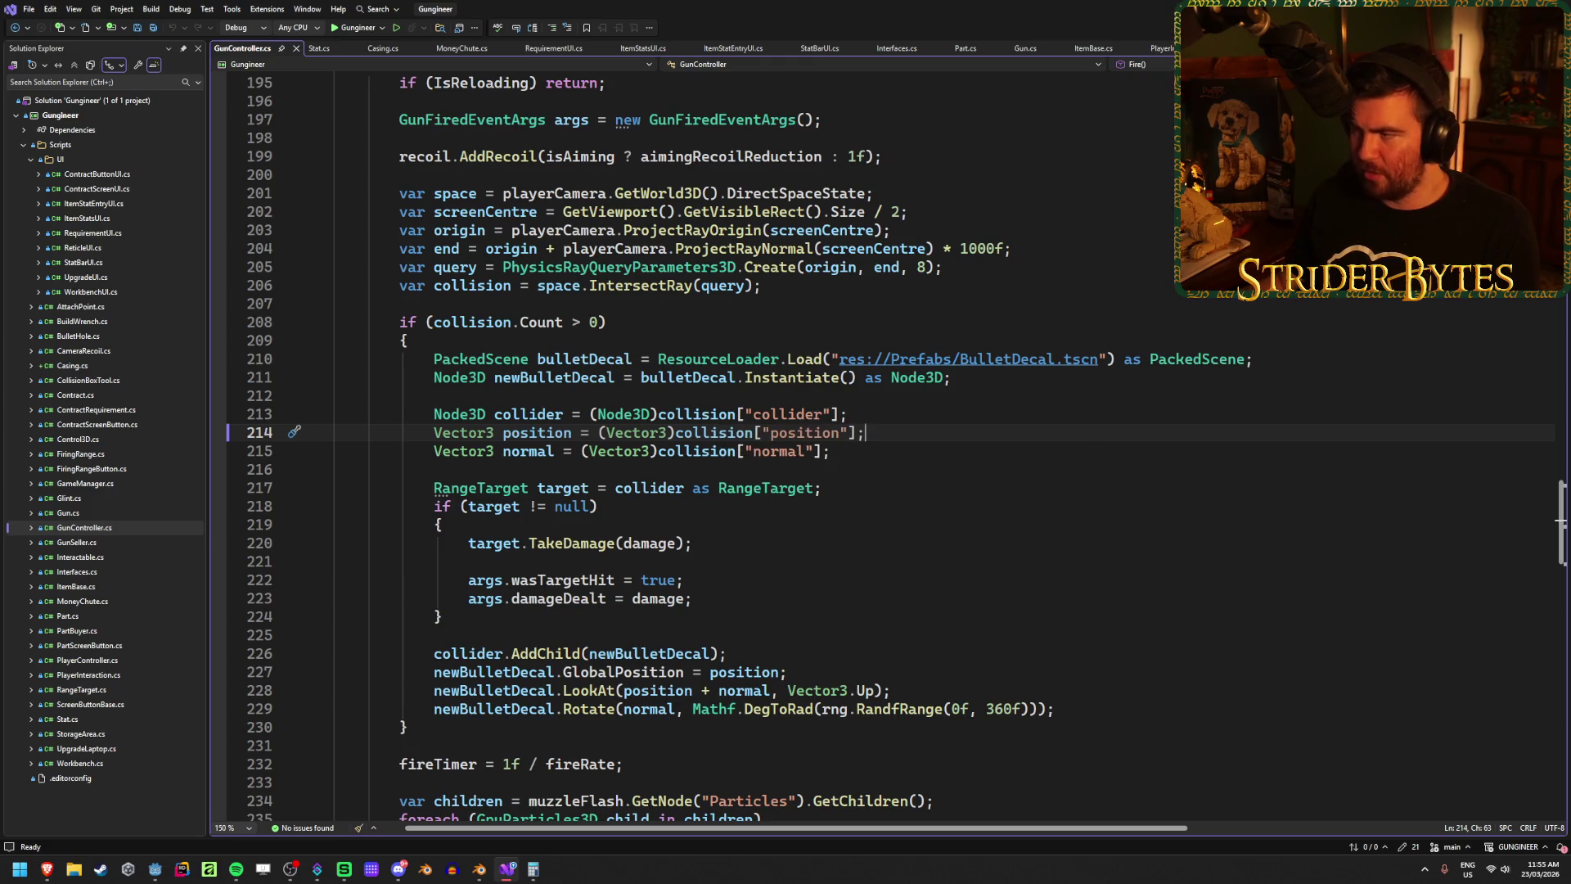
key("alt+Tab")
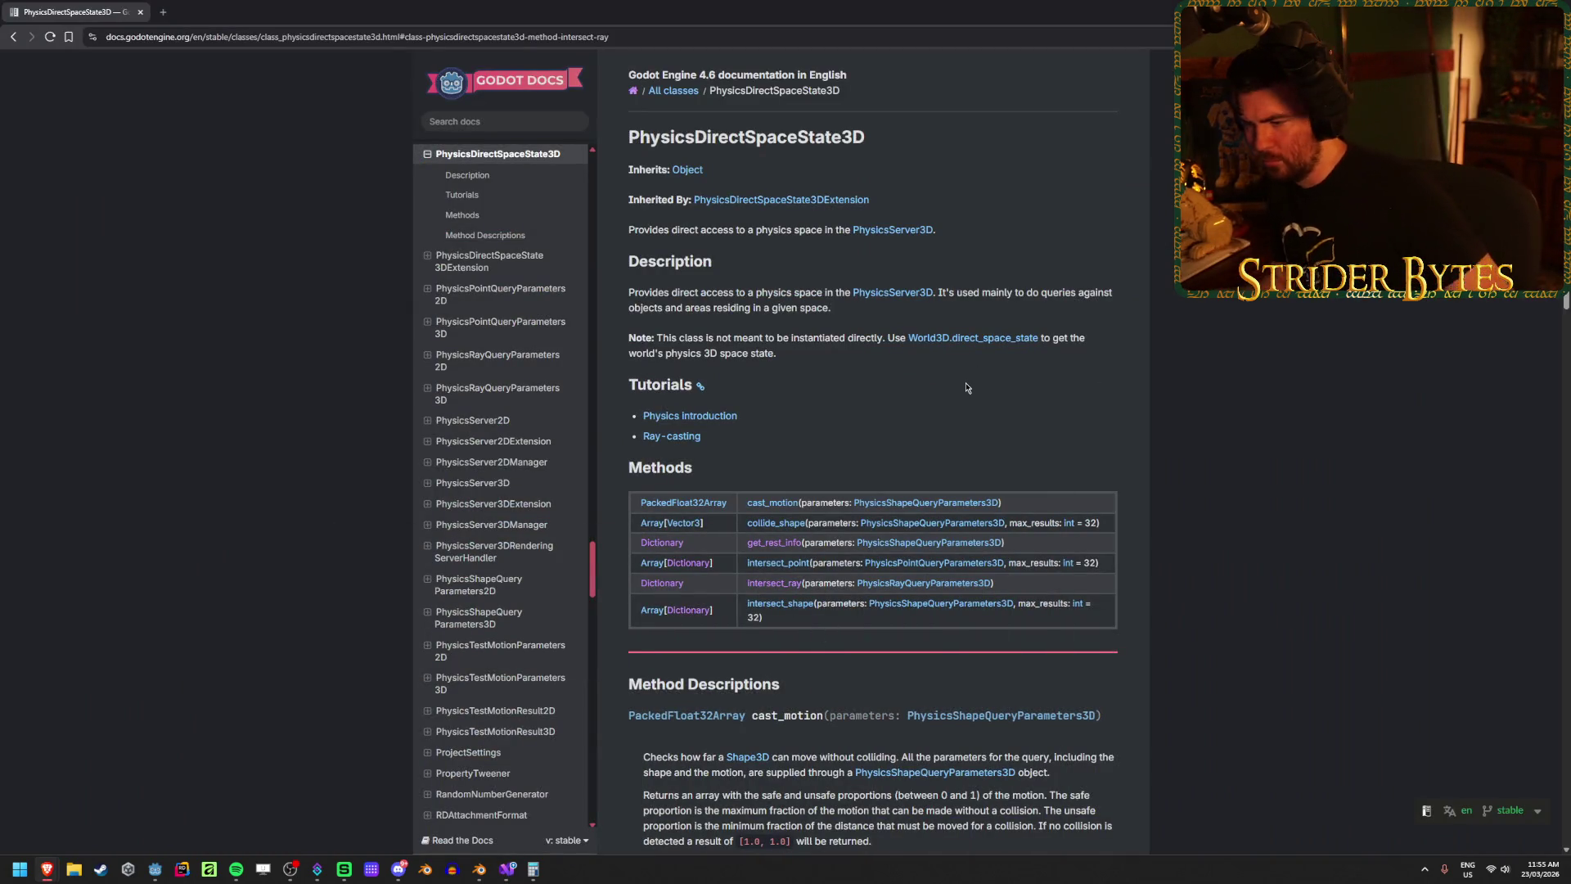
scroll(966, 388, "down", 2)
scroll(966, 388, "down", 5)
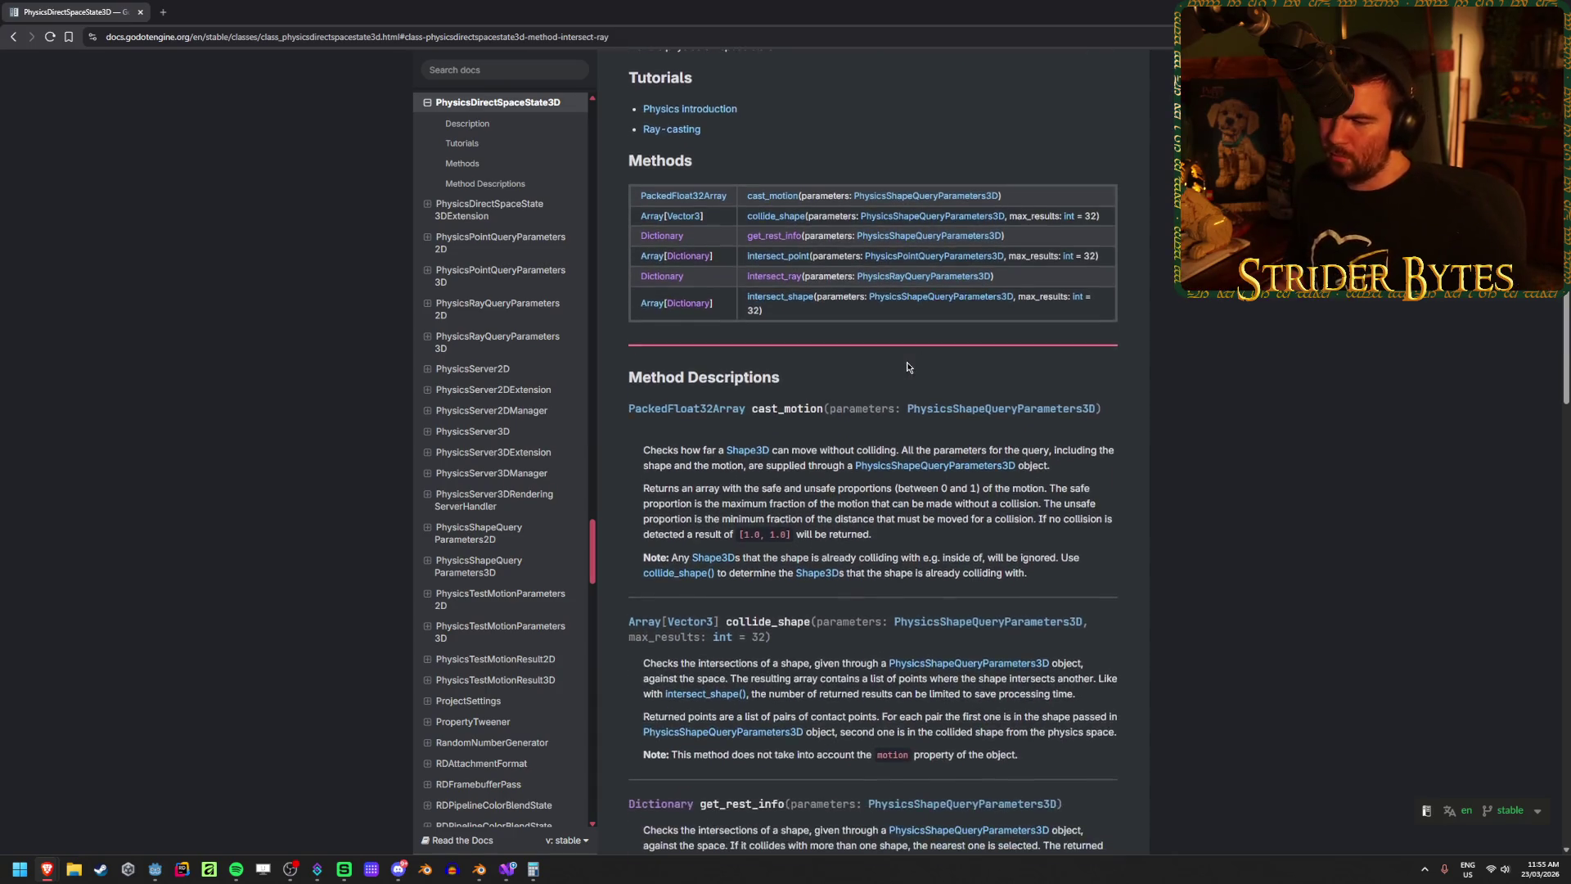
scroll(892, 349, "down", 5)
scroll(770, 348, "down", 1)
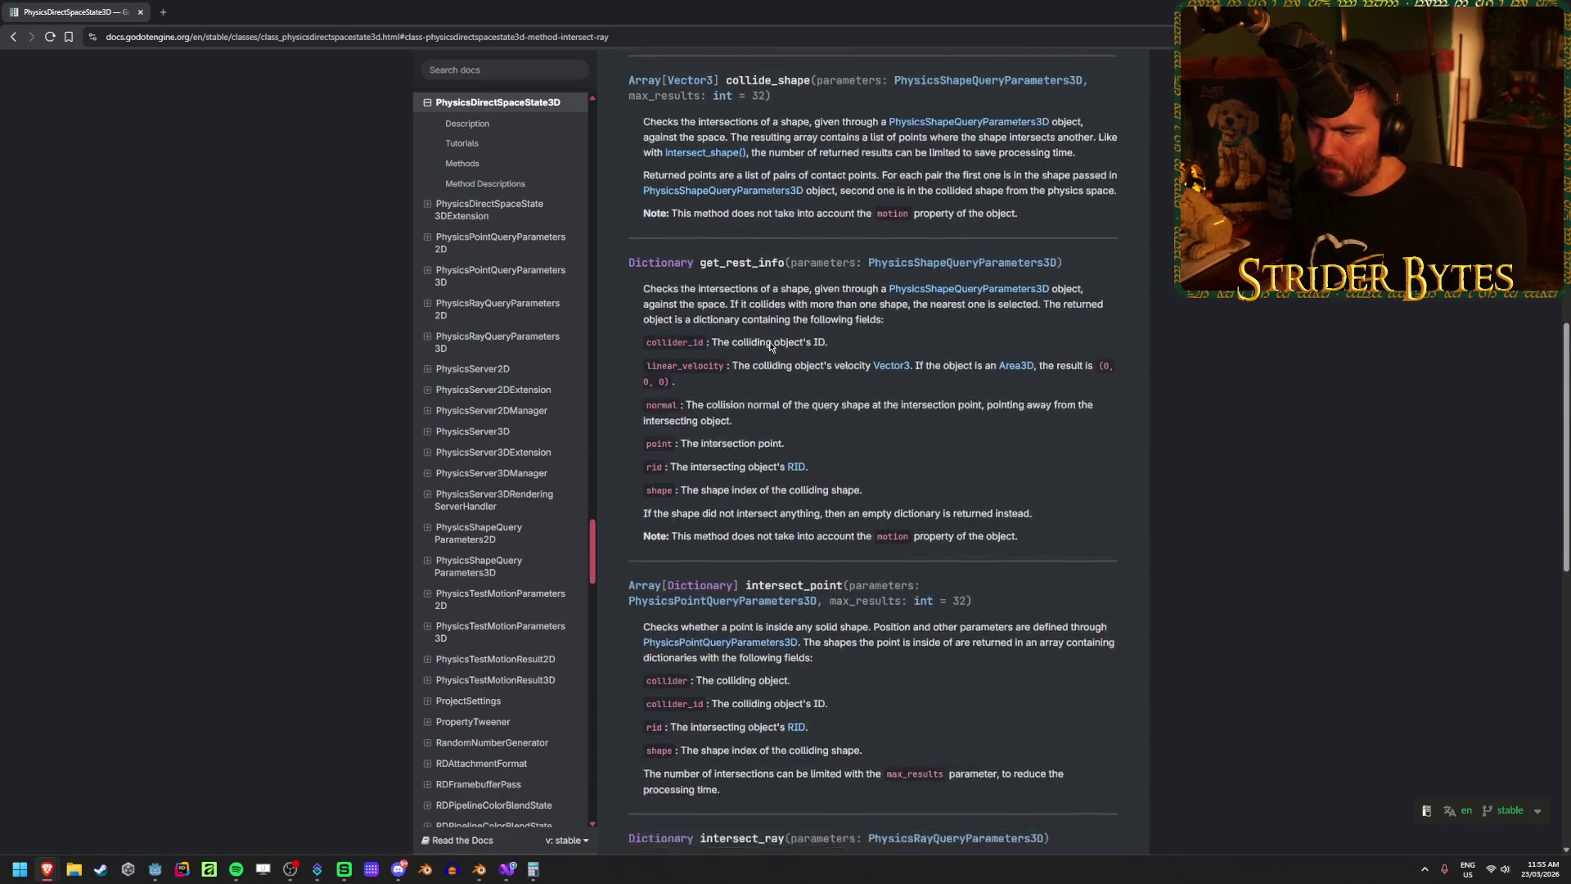
scroll(770, 347, "down", 5)
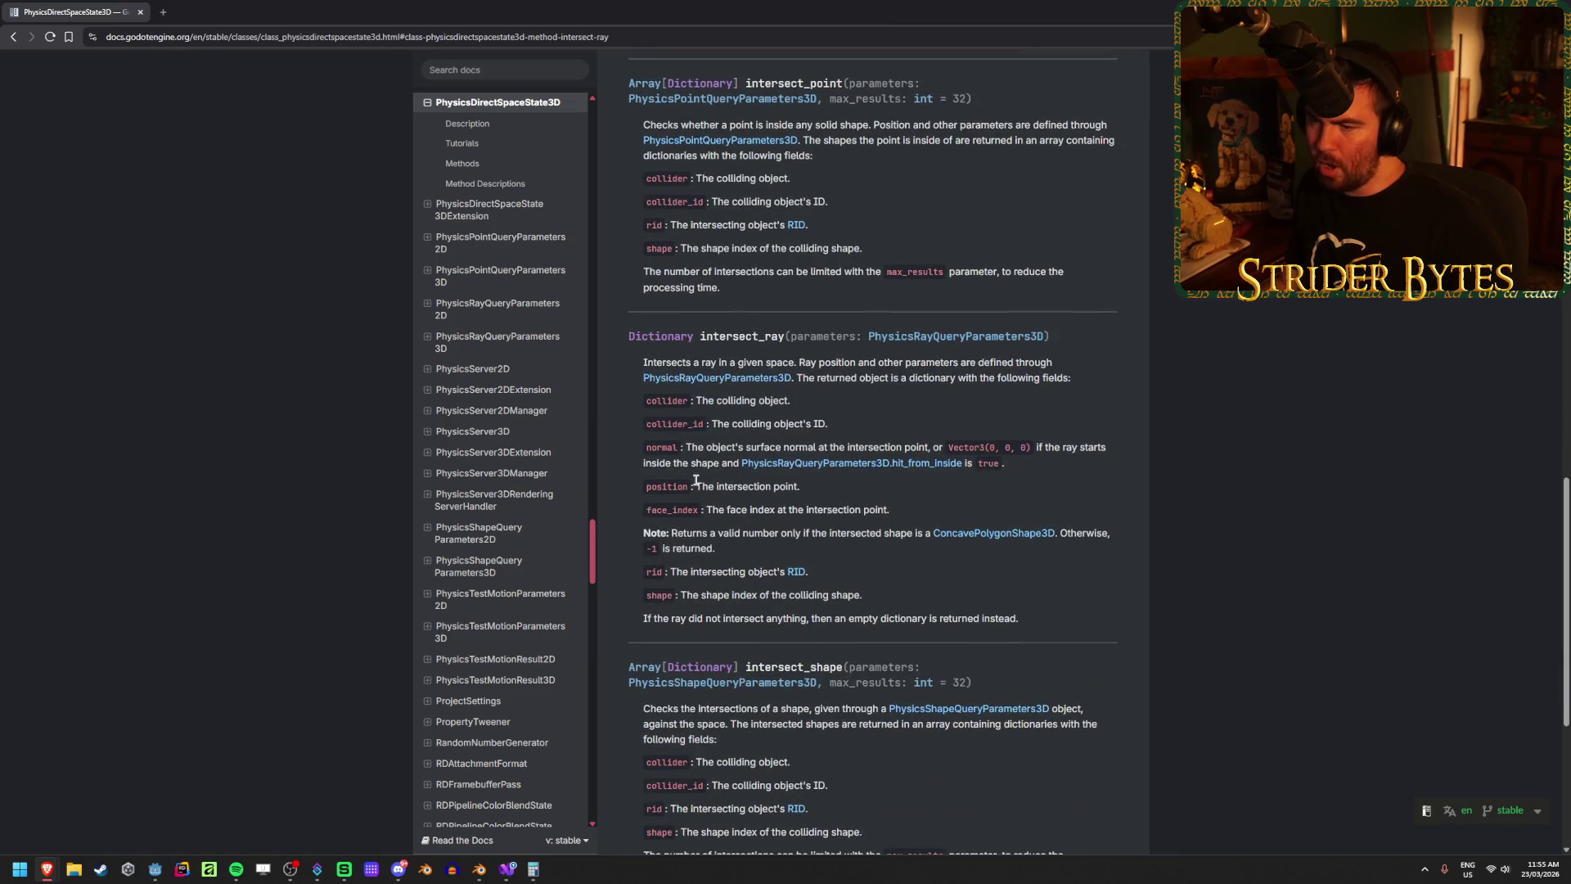
Step: Highlight the position and face_index result fields, then go back to The Profiler page
left_click_drag(701, 489, 824, 501)
left_click(824, 500)
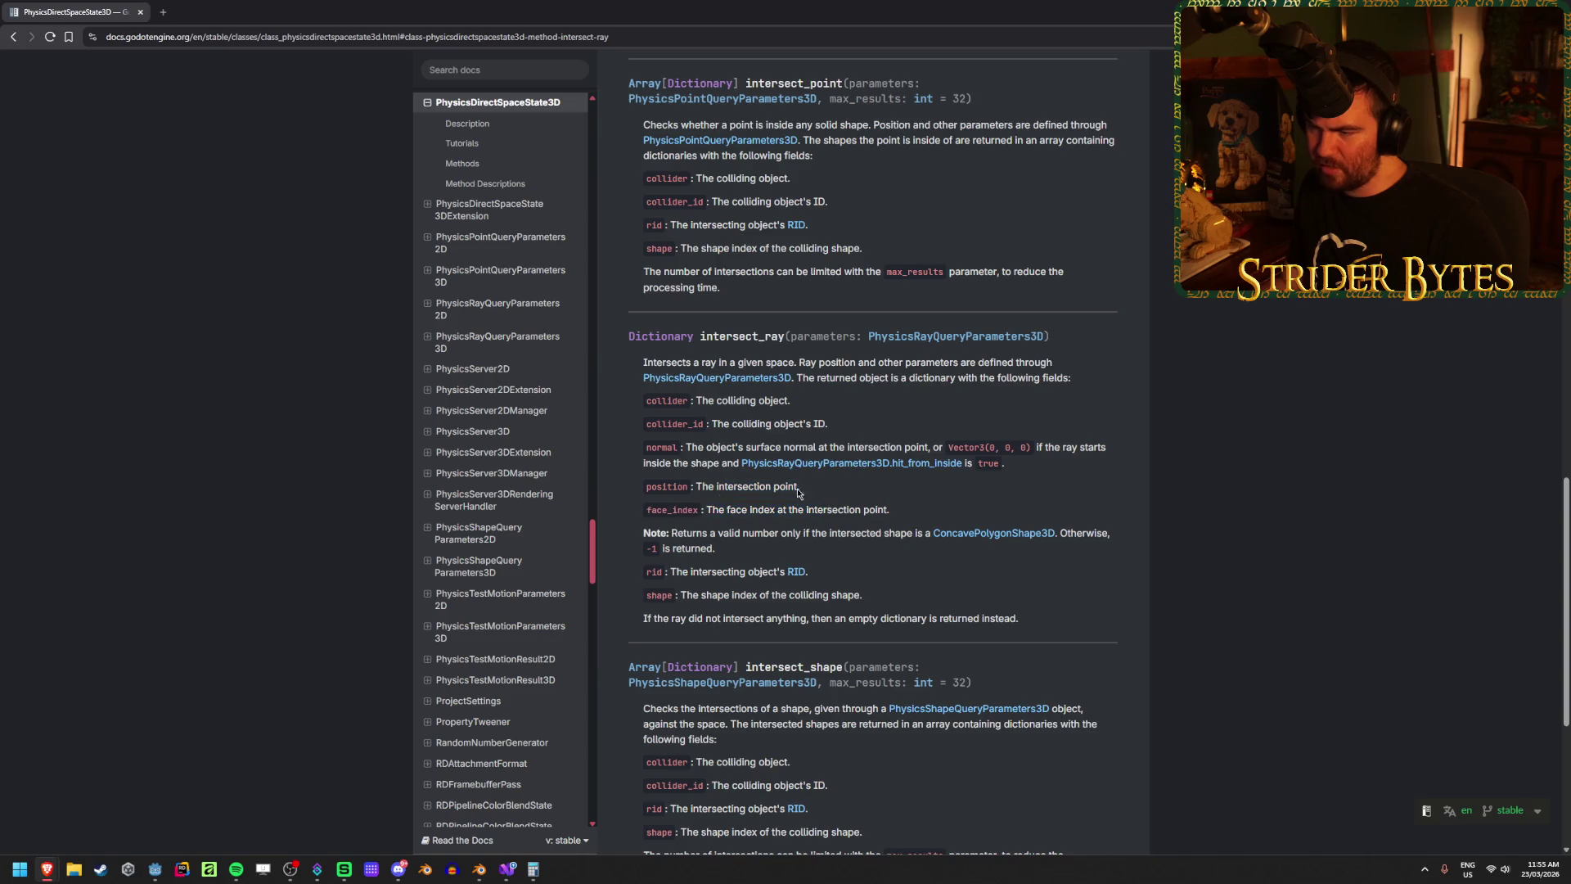
key("alt+Left")
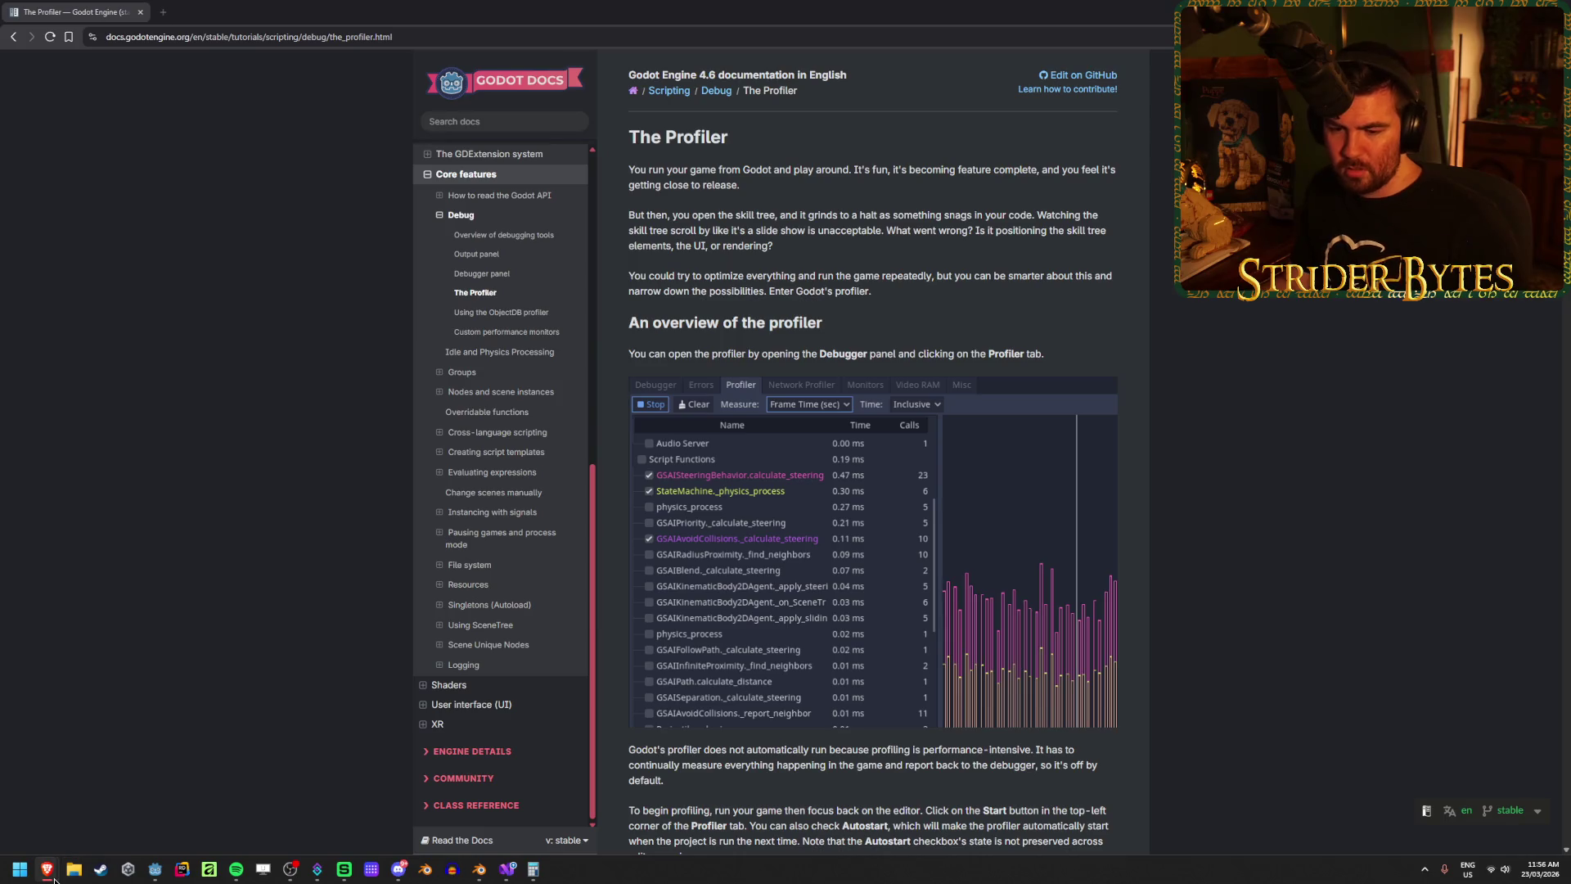
Step: Place the cursor at the end of line 228 in GunController.cs
left_click(508, 870)
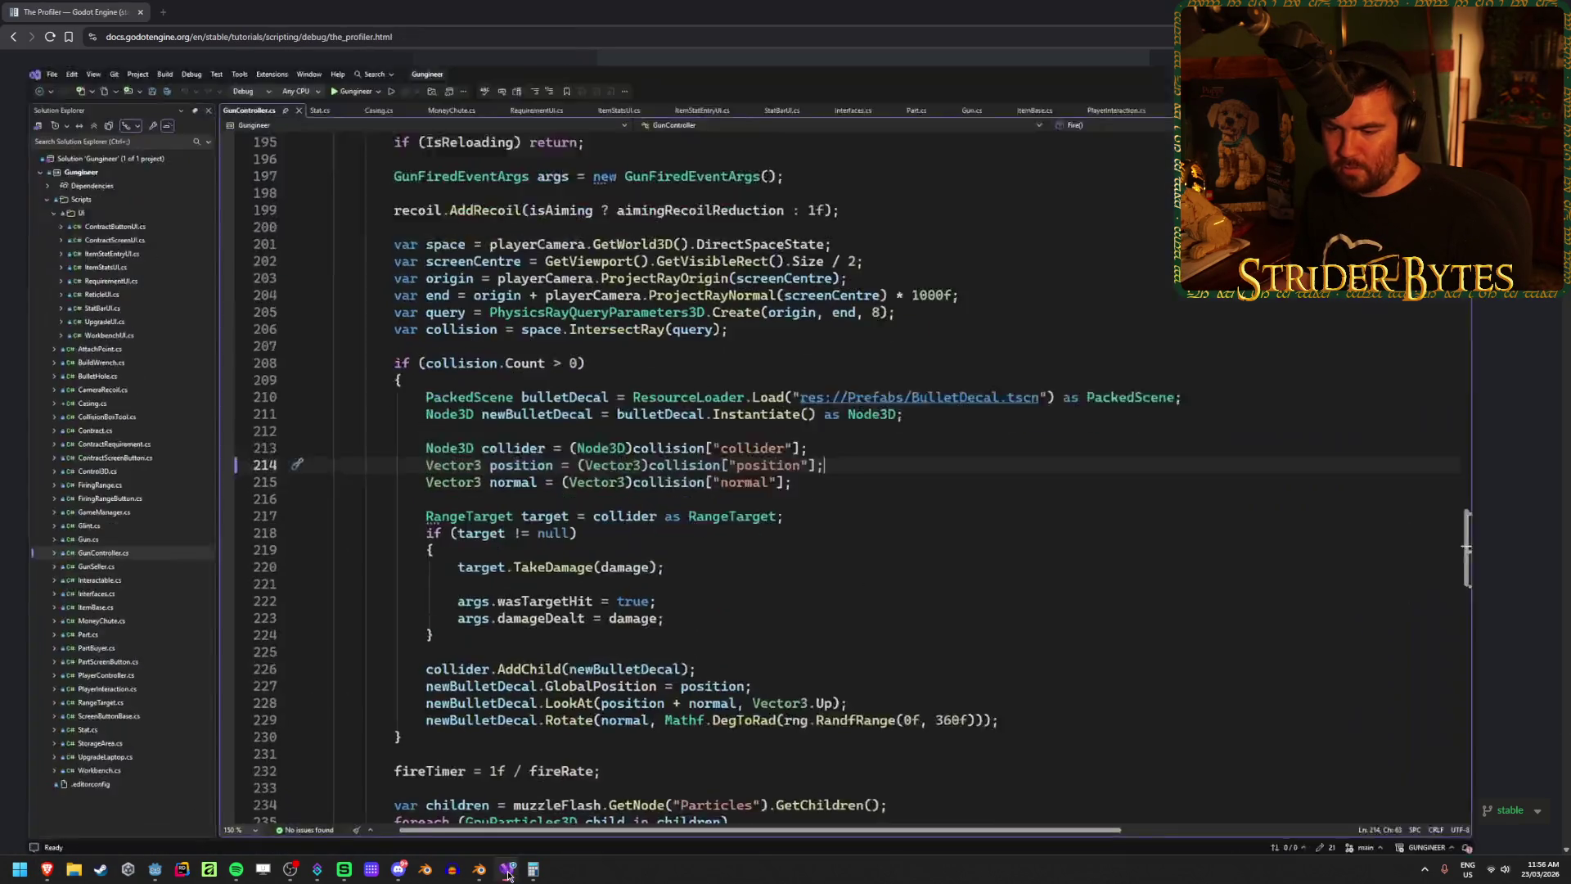
scroll(818, 572, "down", 2)
left_click(916, 579)
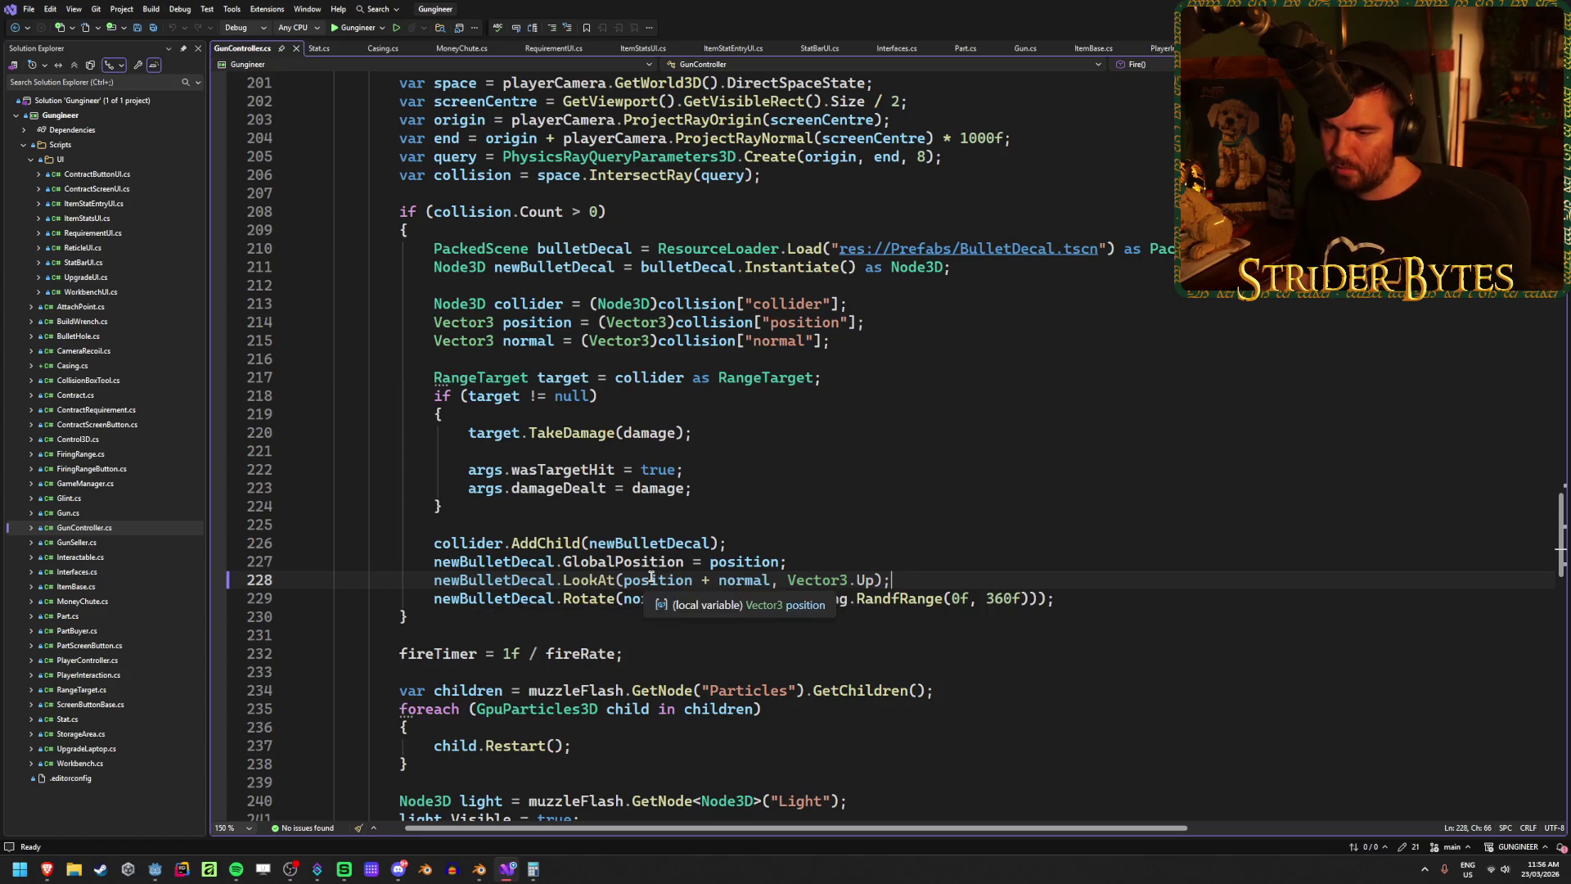
Step: Close the 3D Particle system properties docs window and open a new tab beside The Profiler
mouse_move(47, 869)
left_click(393, 806)
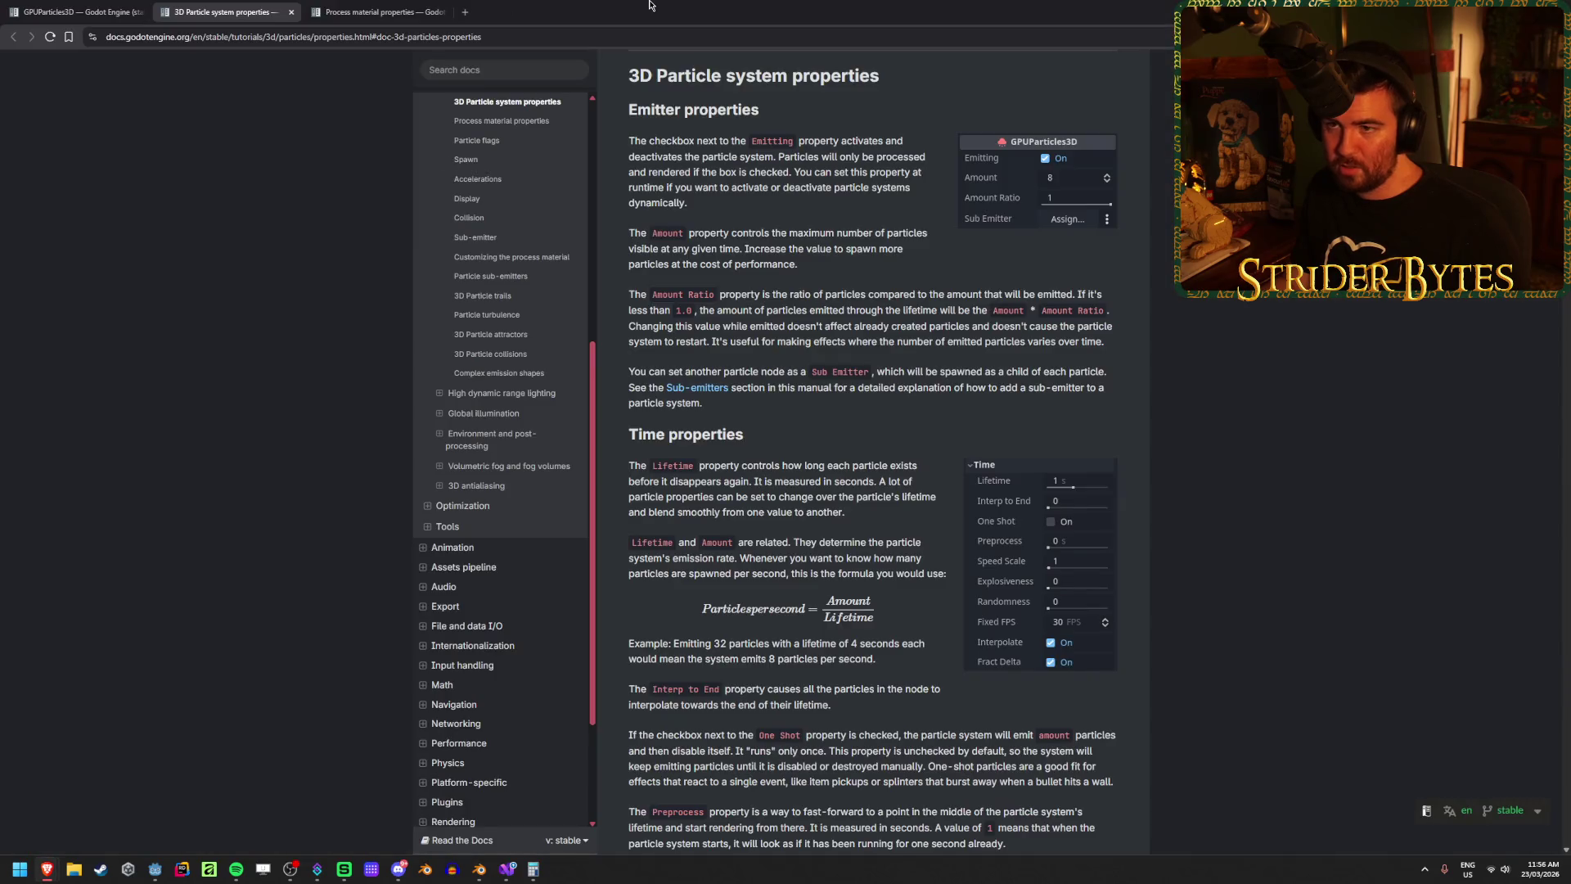
left_click(147, 808)
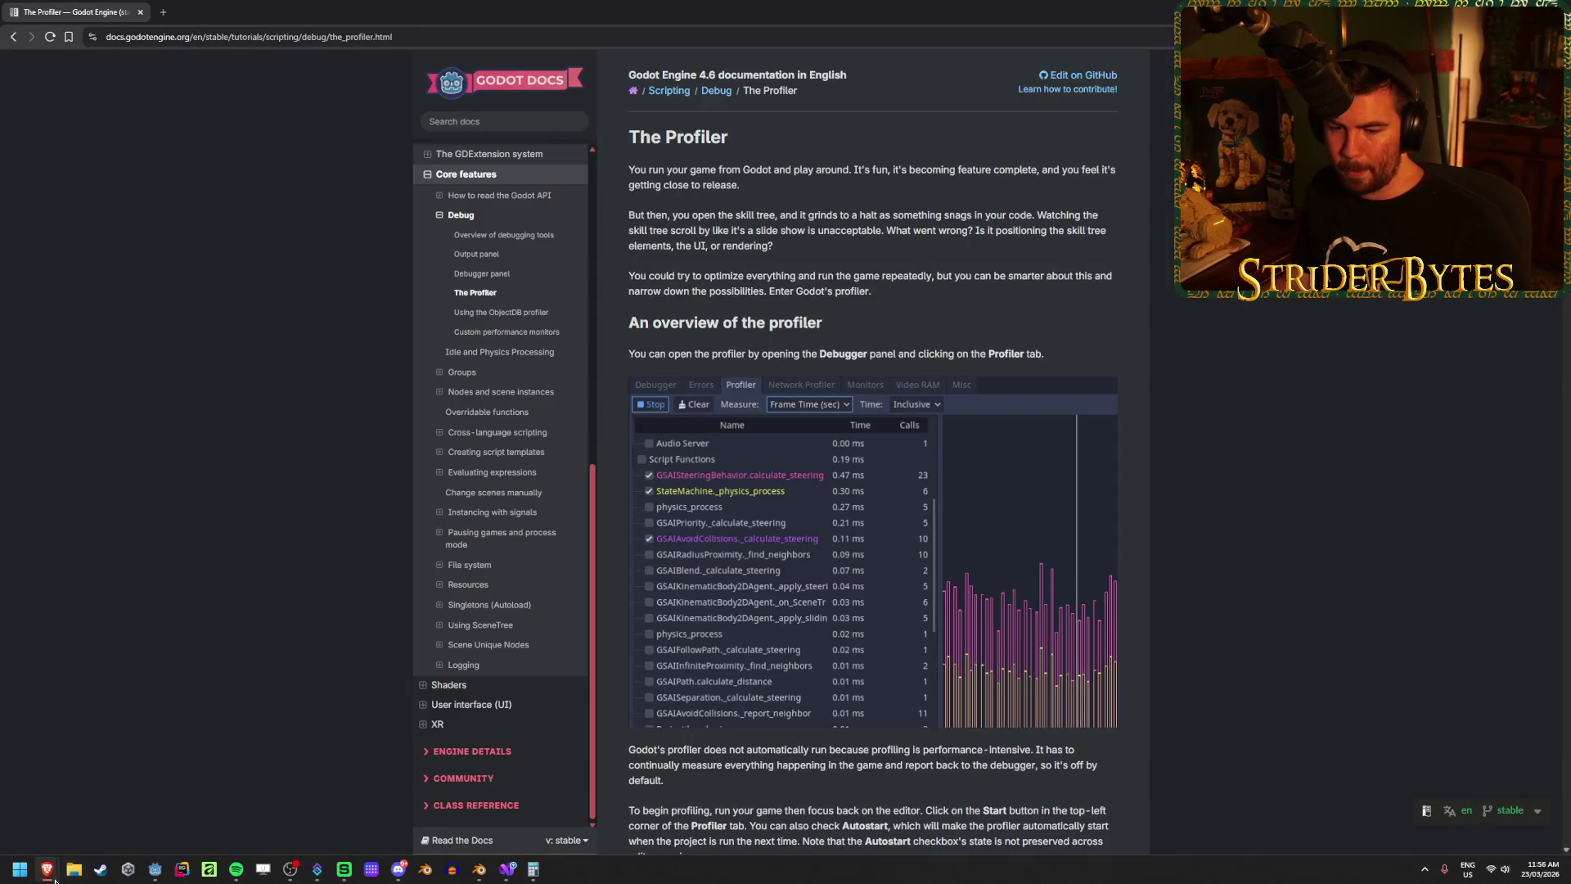
mouse_move(49, 870)
mouse_move(103, 835)
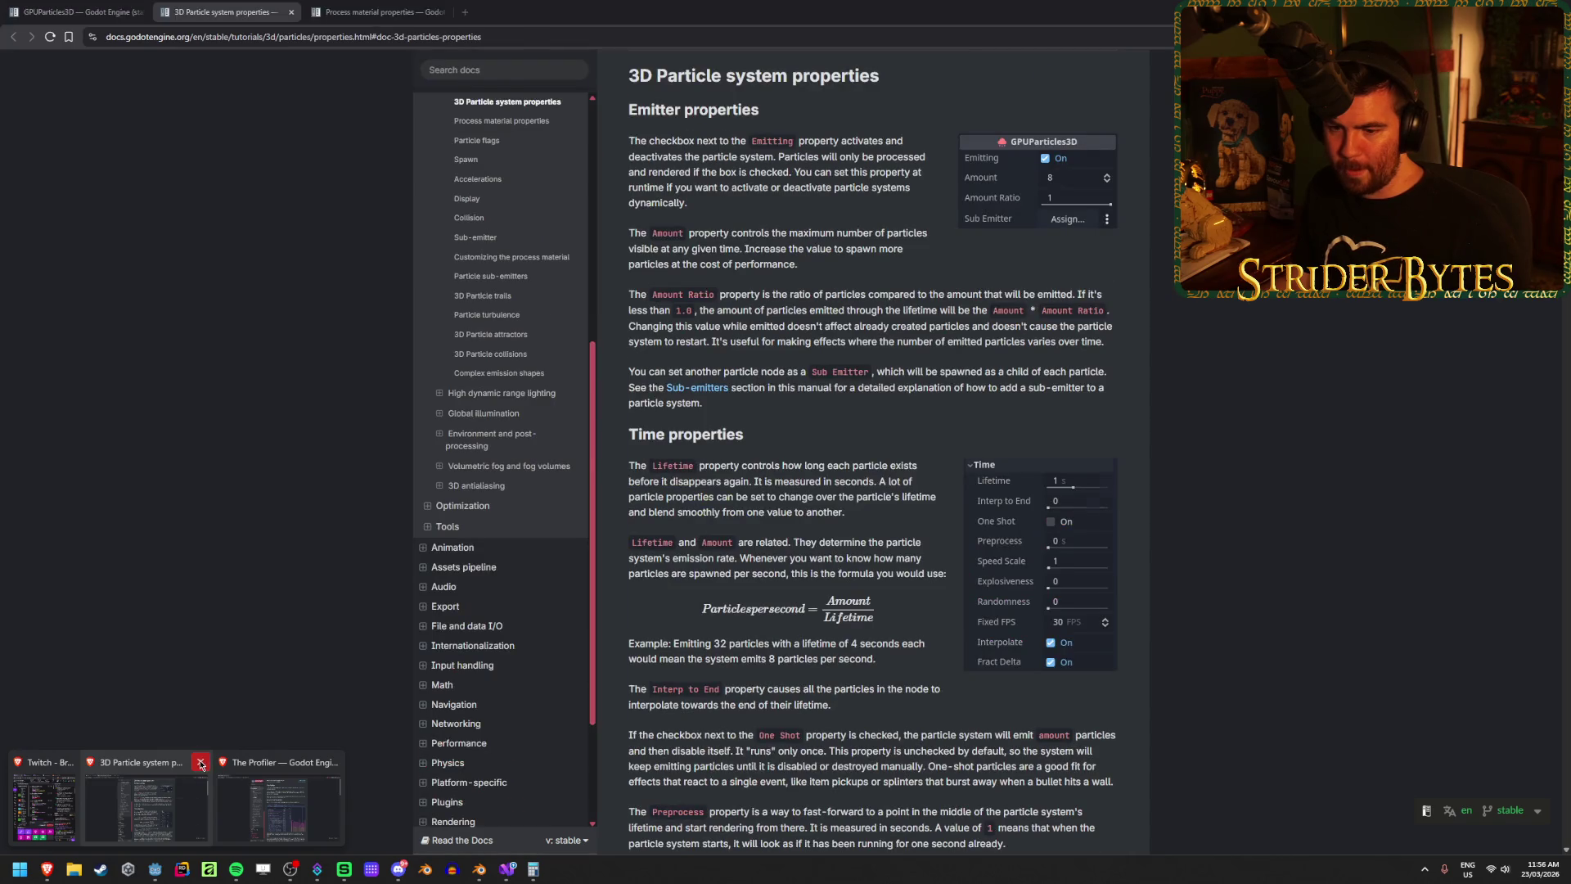
left_click(200, 763)
left_click(157, 12)
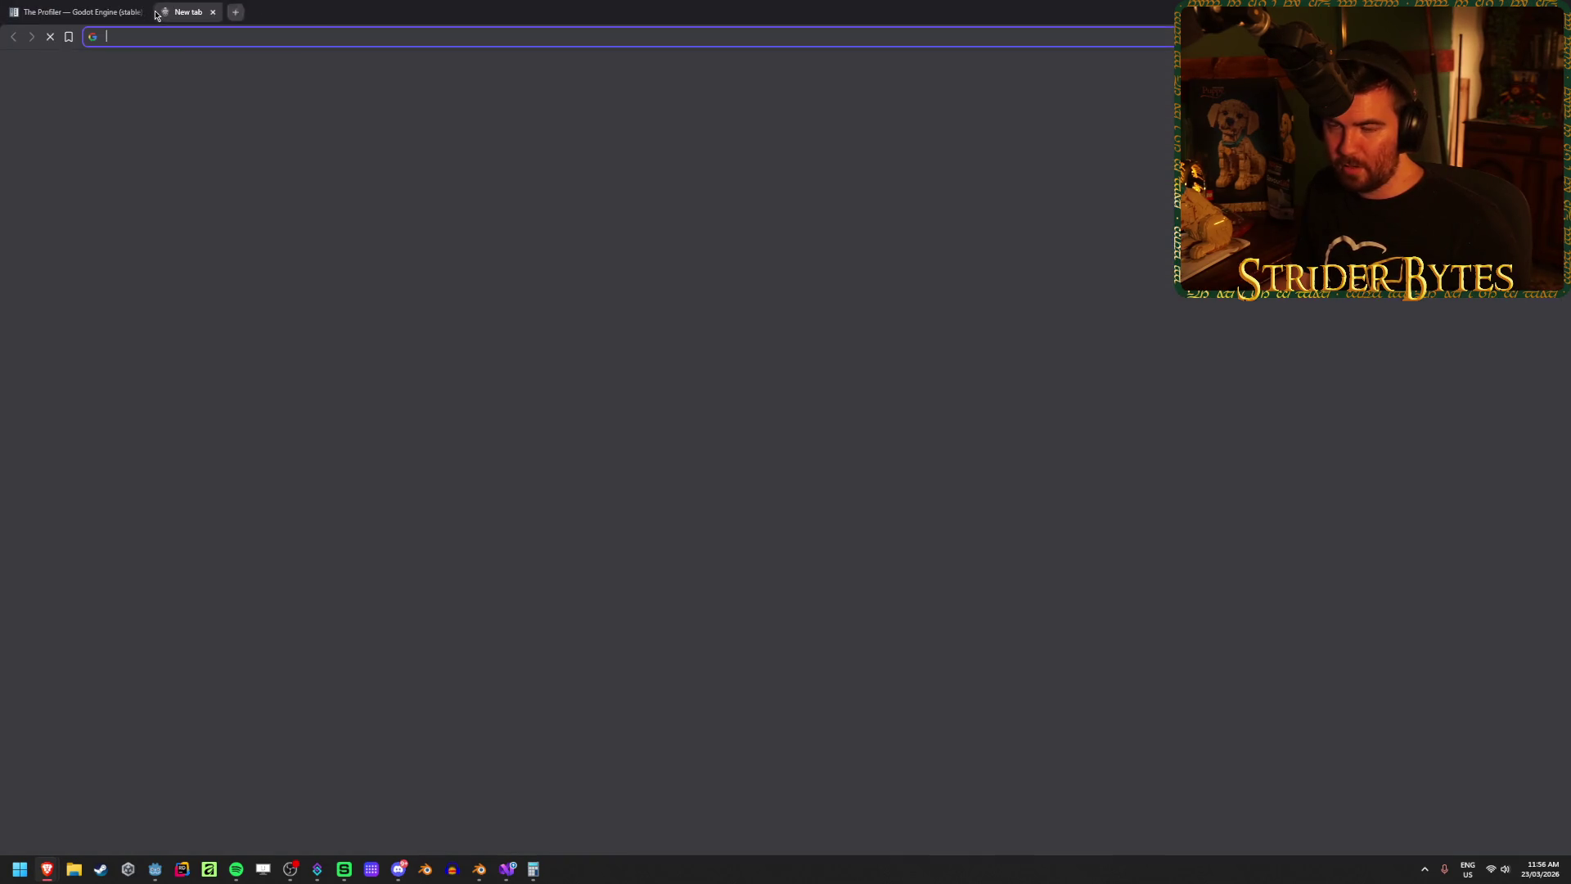
Step: Search Google for 'godot lookat' target and up vectors are colinear
type("godot")
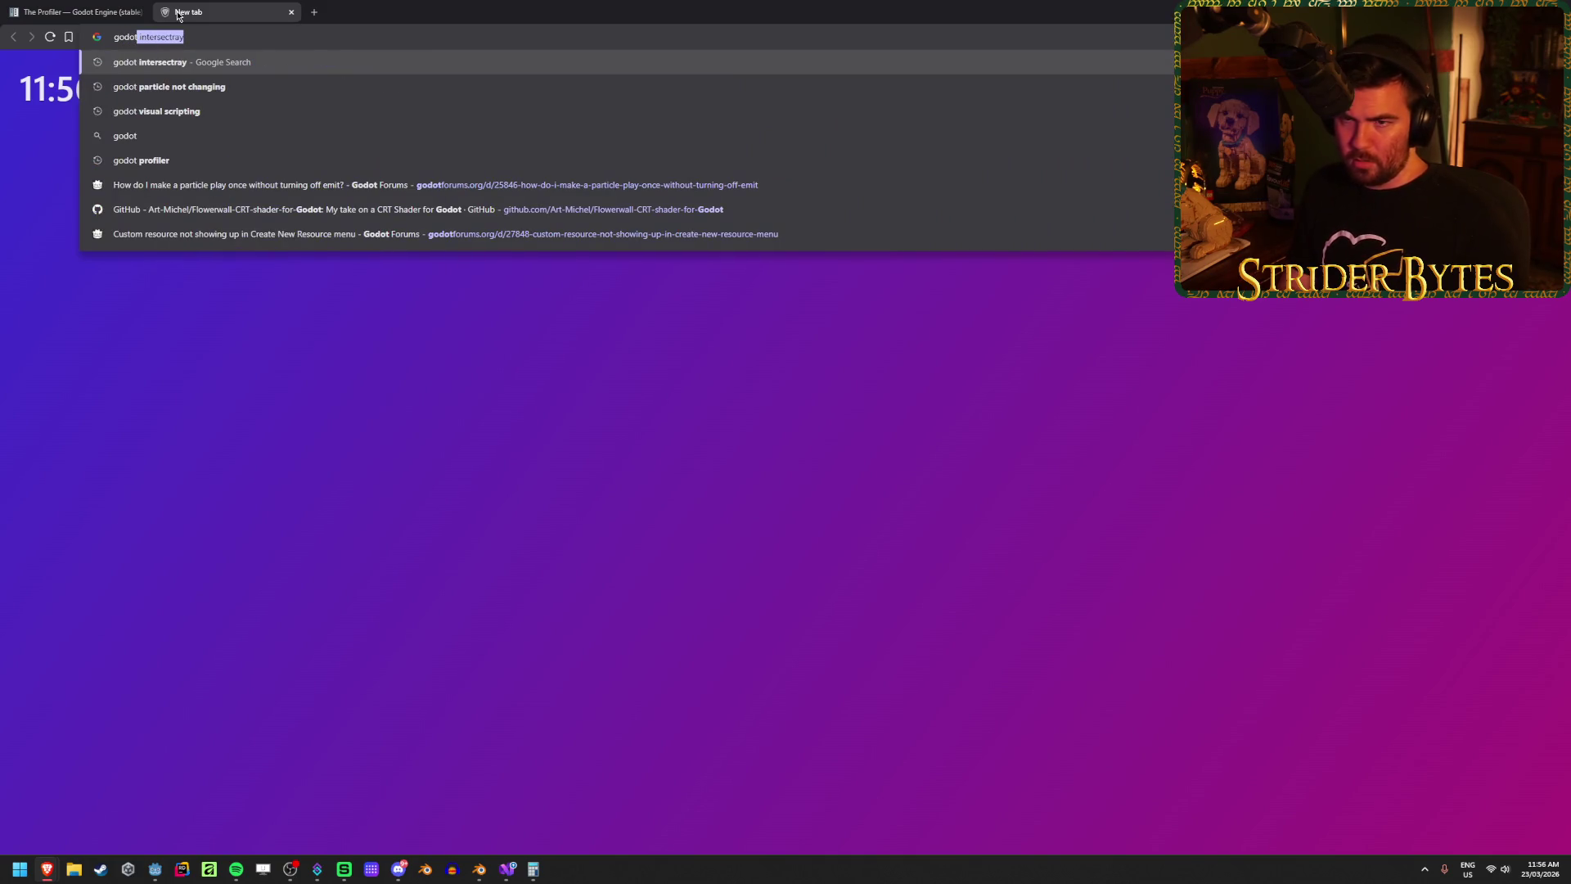
key("Escape")
type("lookat")
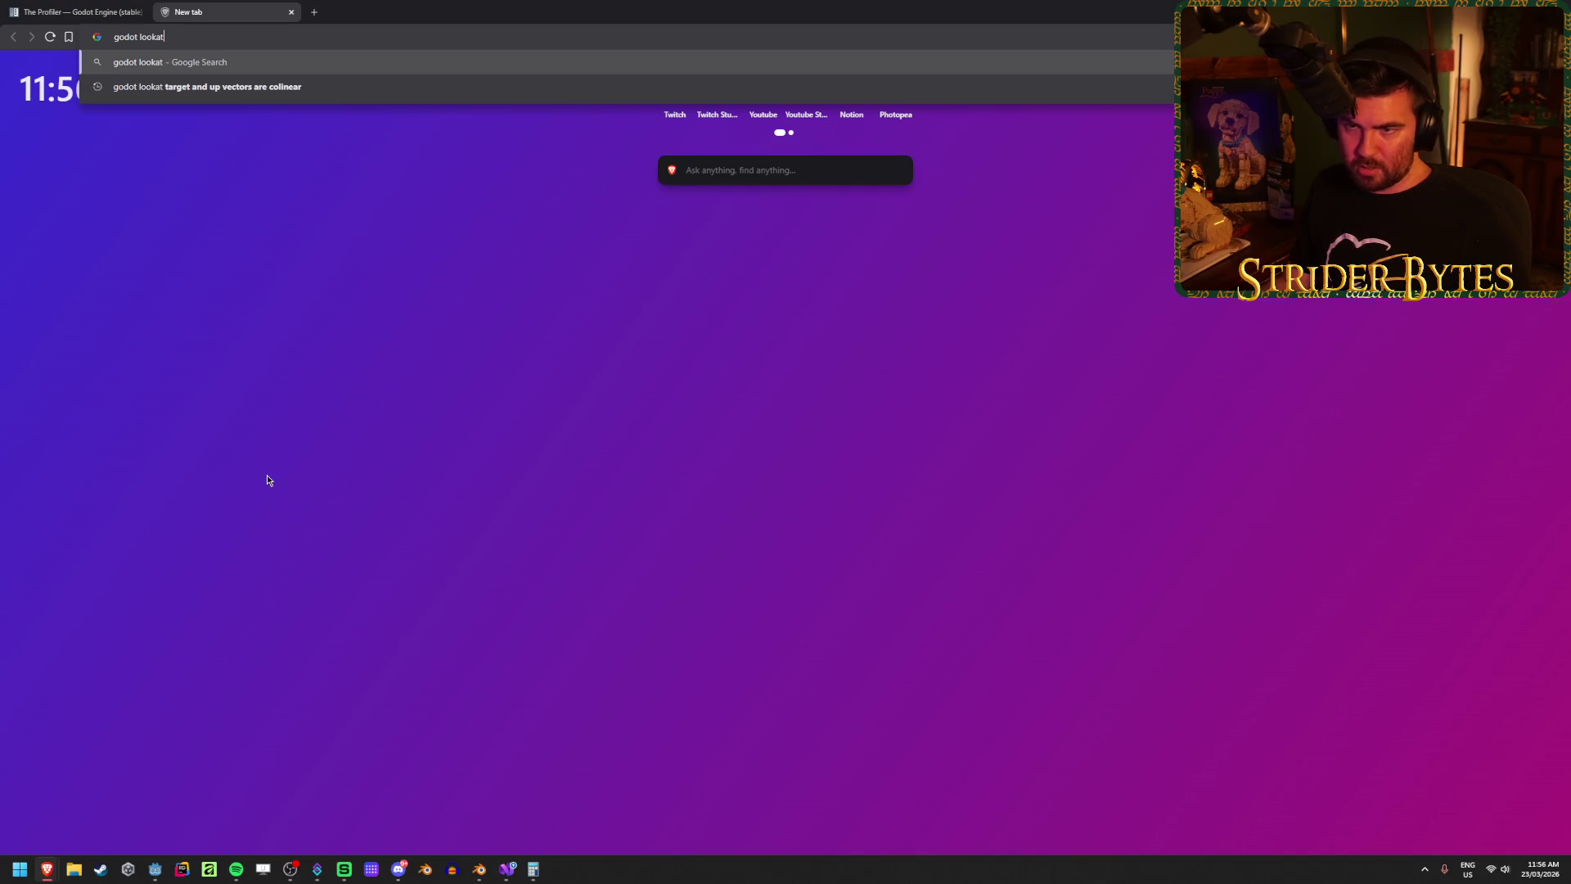
key("Down")
key("Return")
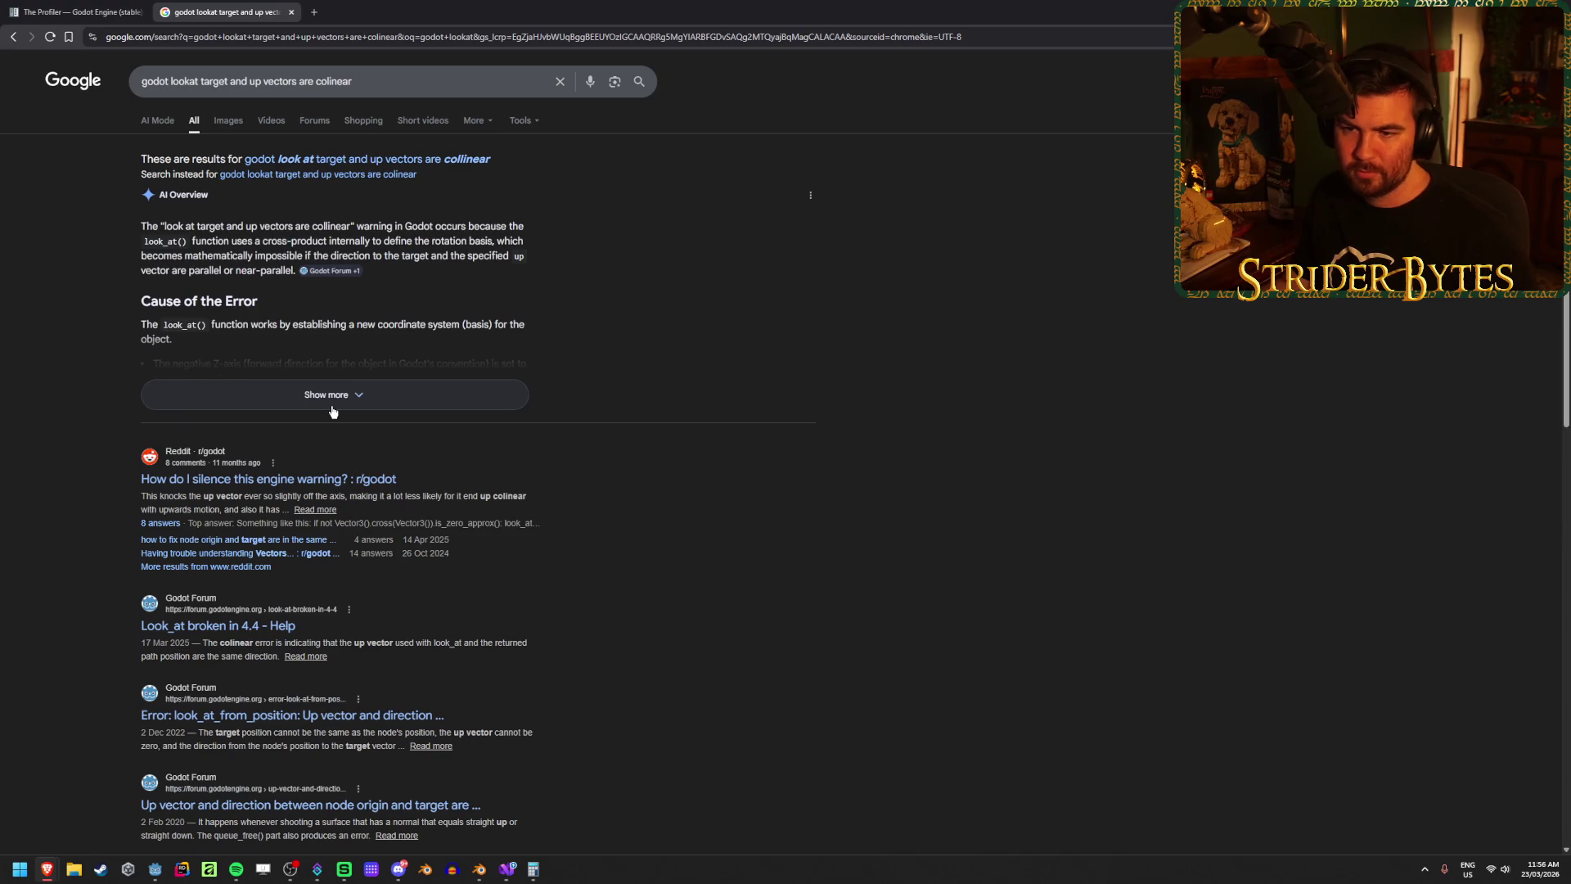
Step: Expand the AI Overview and open the Reddit engine-warning thread in a background tab
left_click(332, 411)
scroll(384, 524, "down", 7)
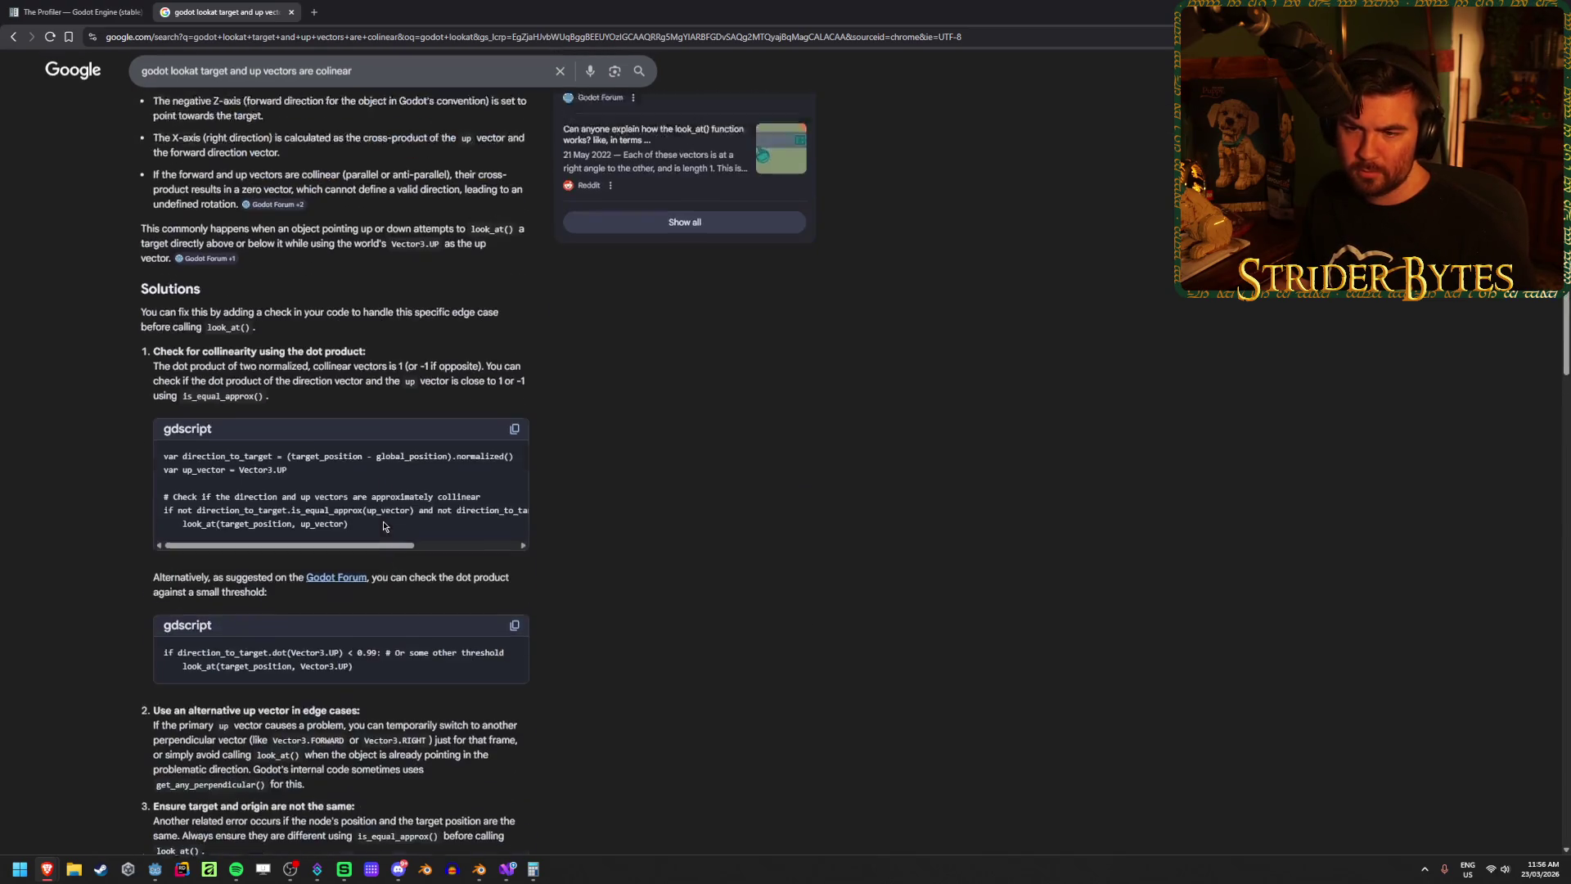
scroll(384, 524, "down", 5)
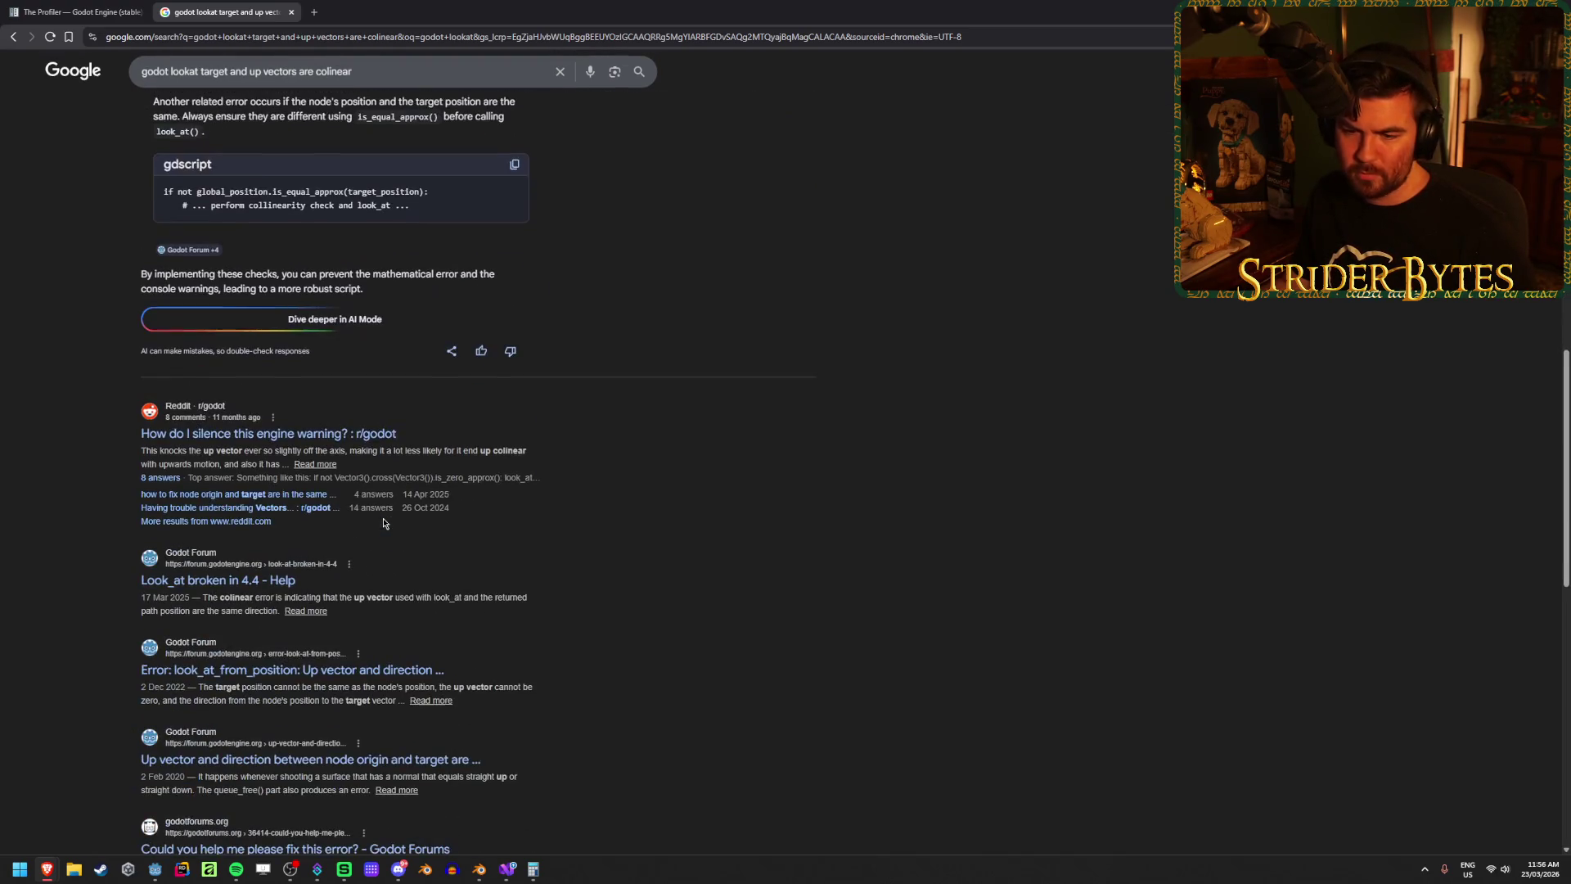
middle_click(364, 436)
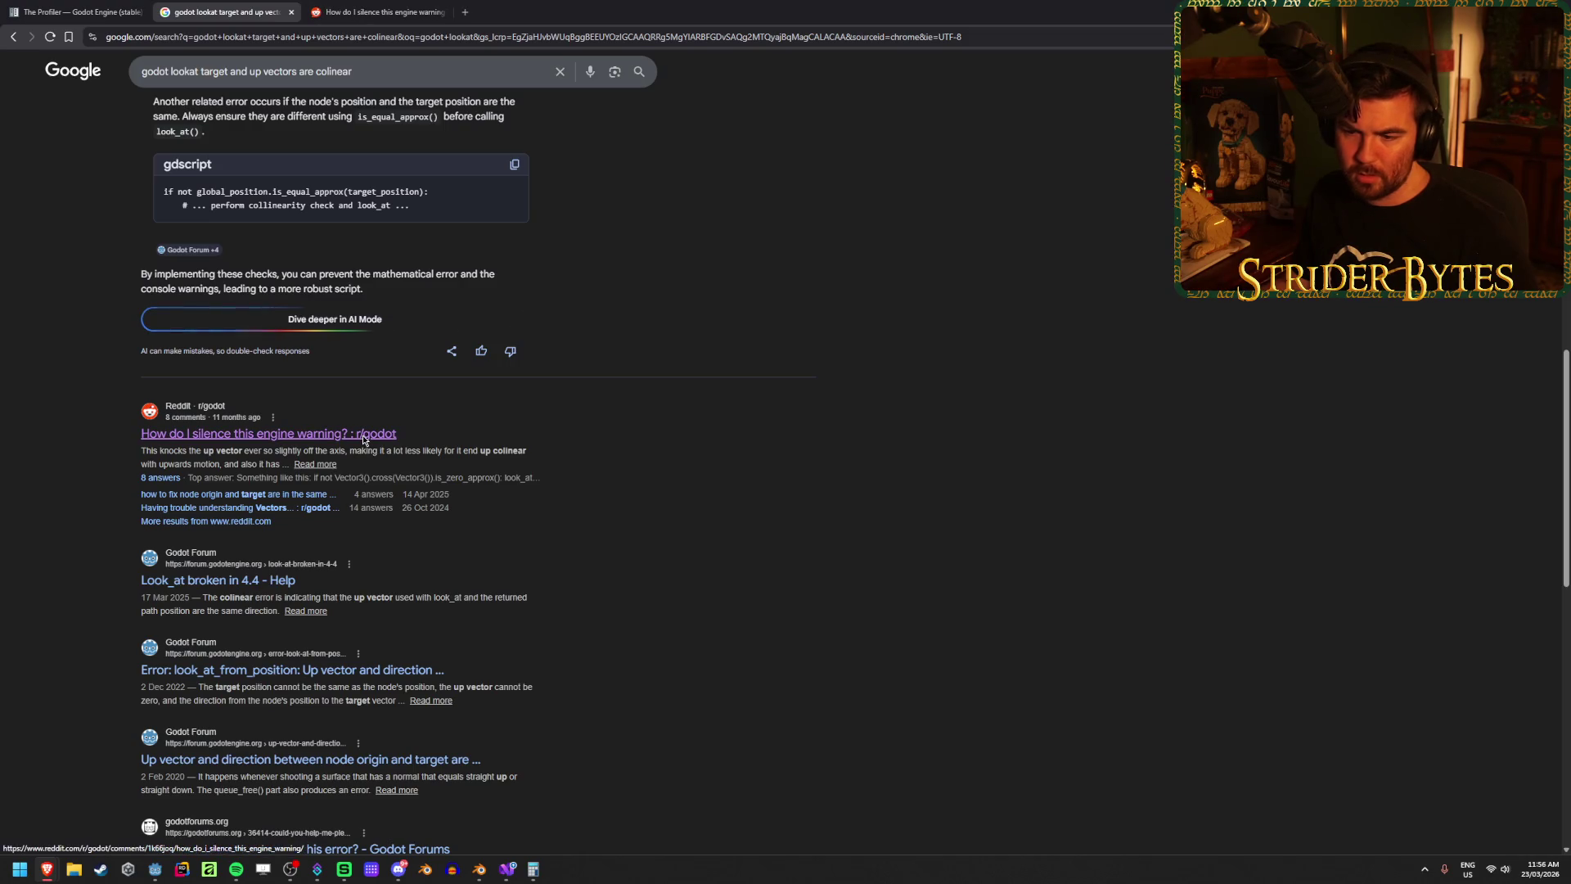
left_click(376, 11)
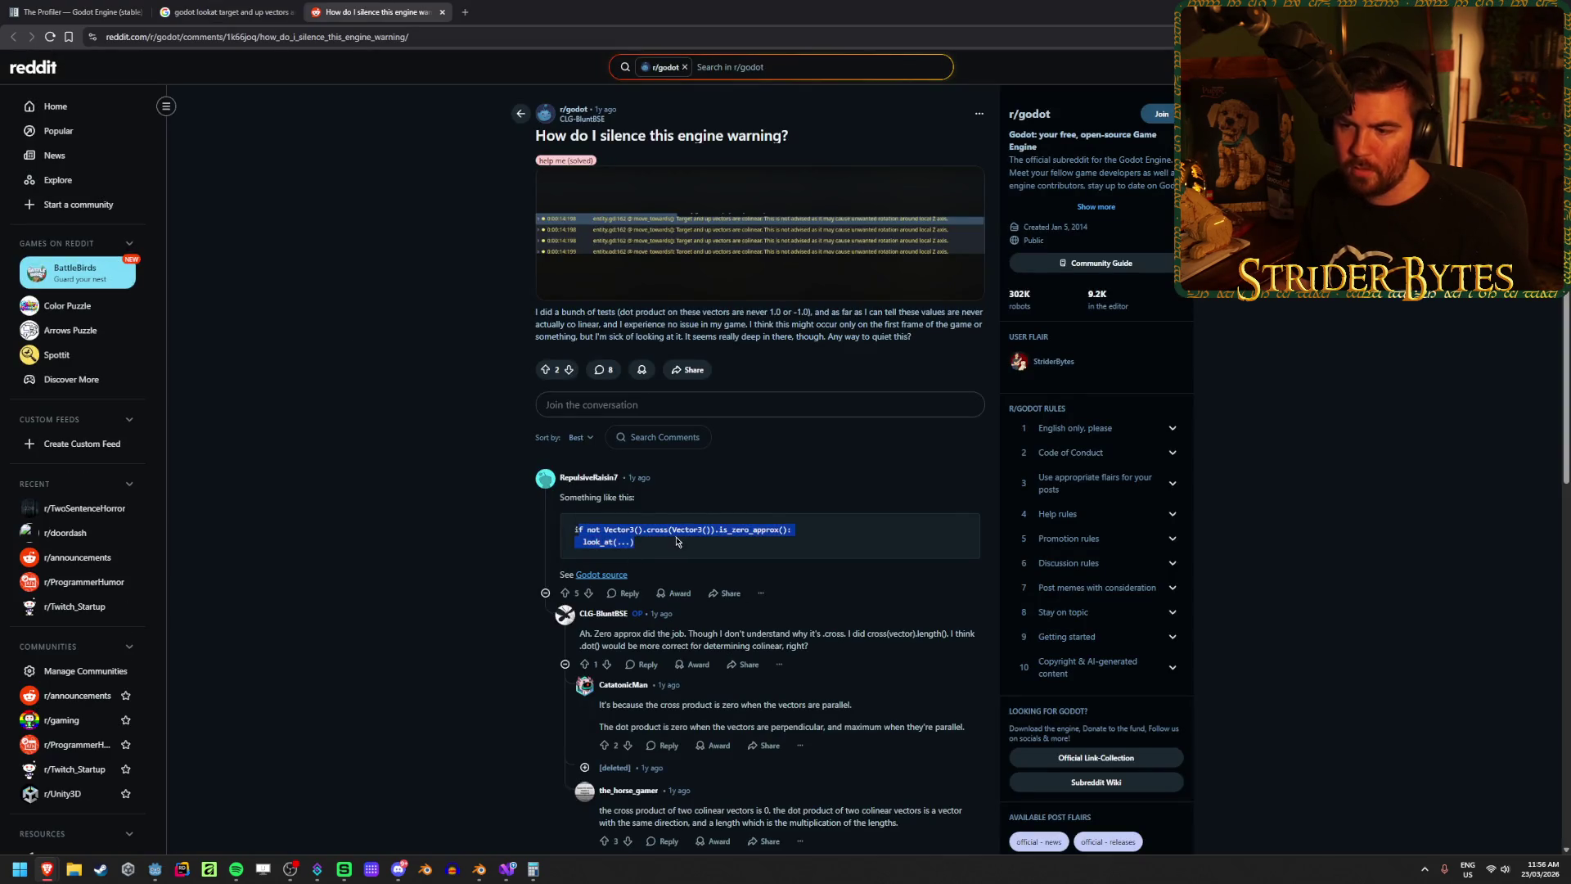
Step: Highlight the suggested code fix in the Reddit thread's top comment
left_click_drag(810, 534, 575, 530)
left_click(628, 531)
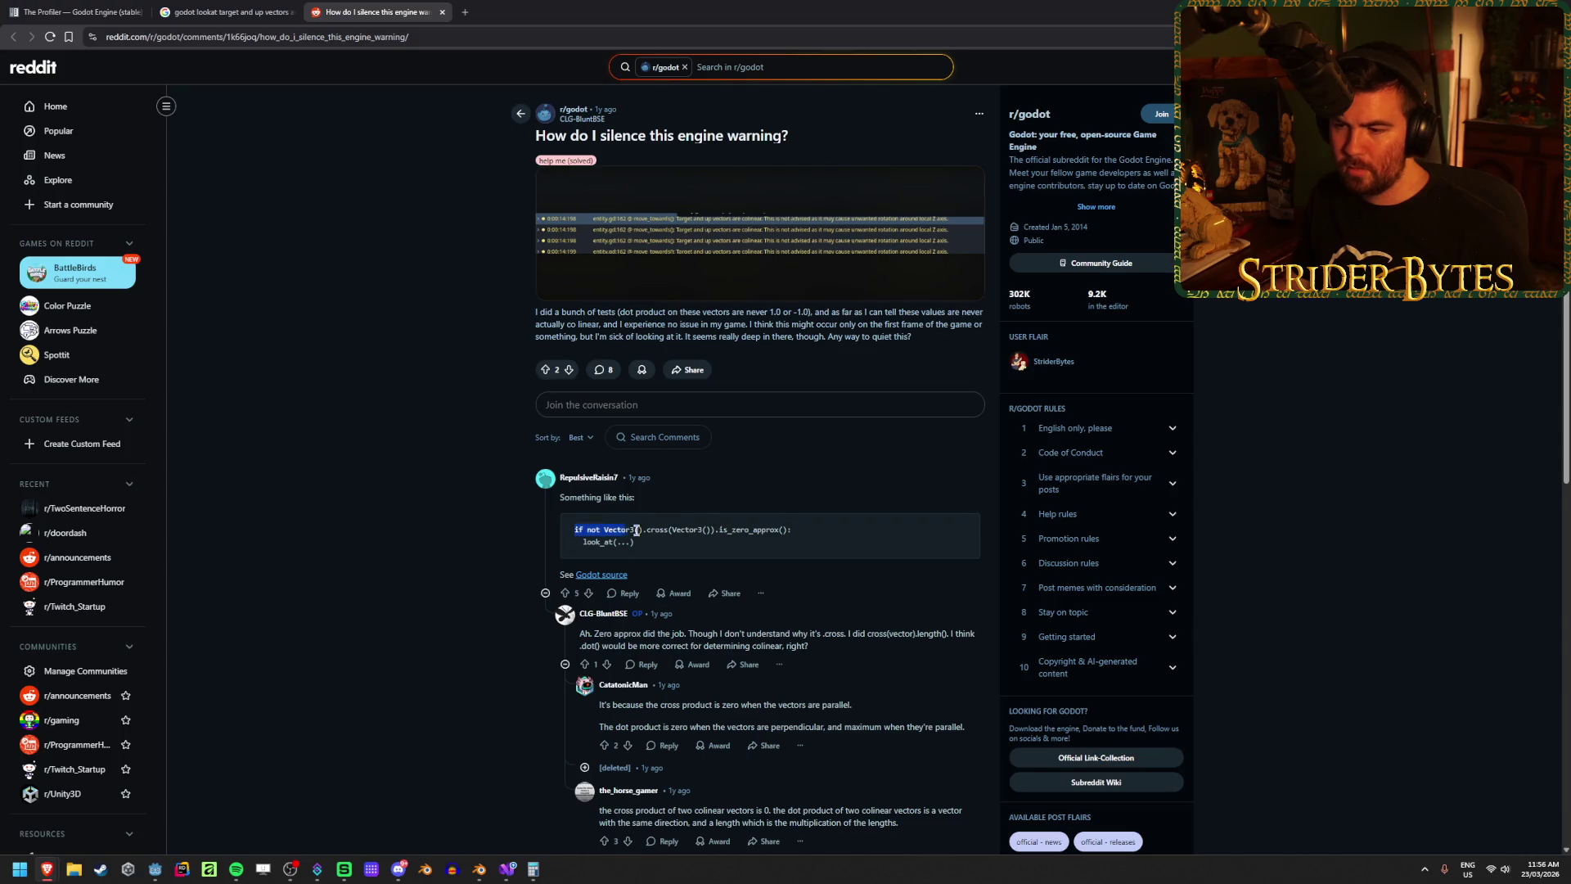
left_click(687, 529)
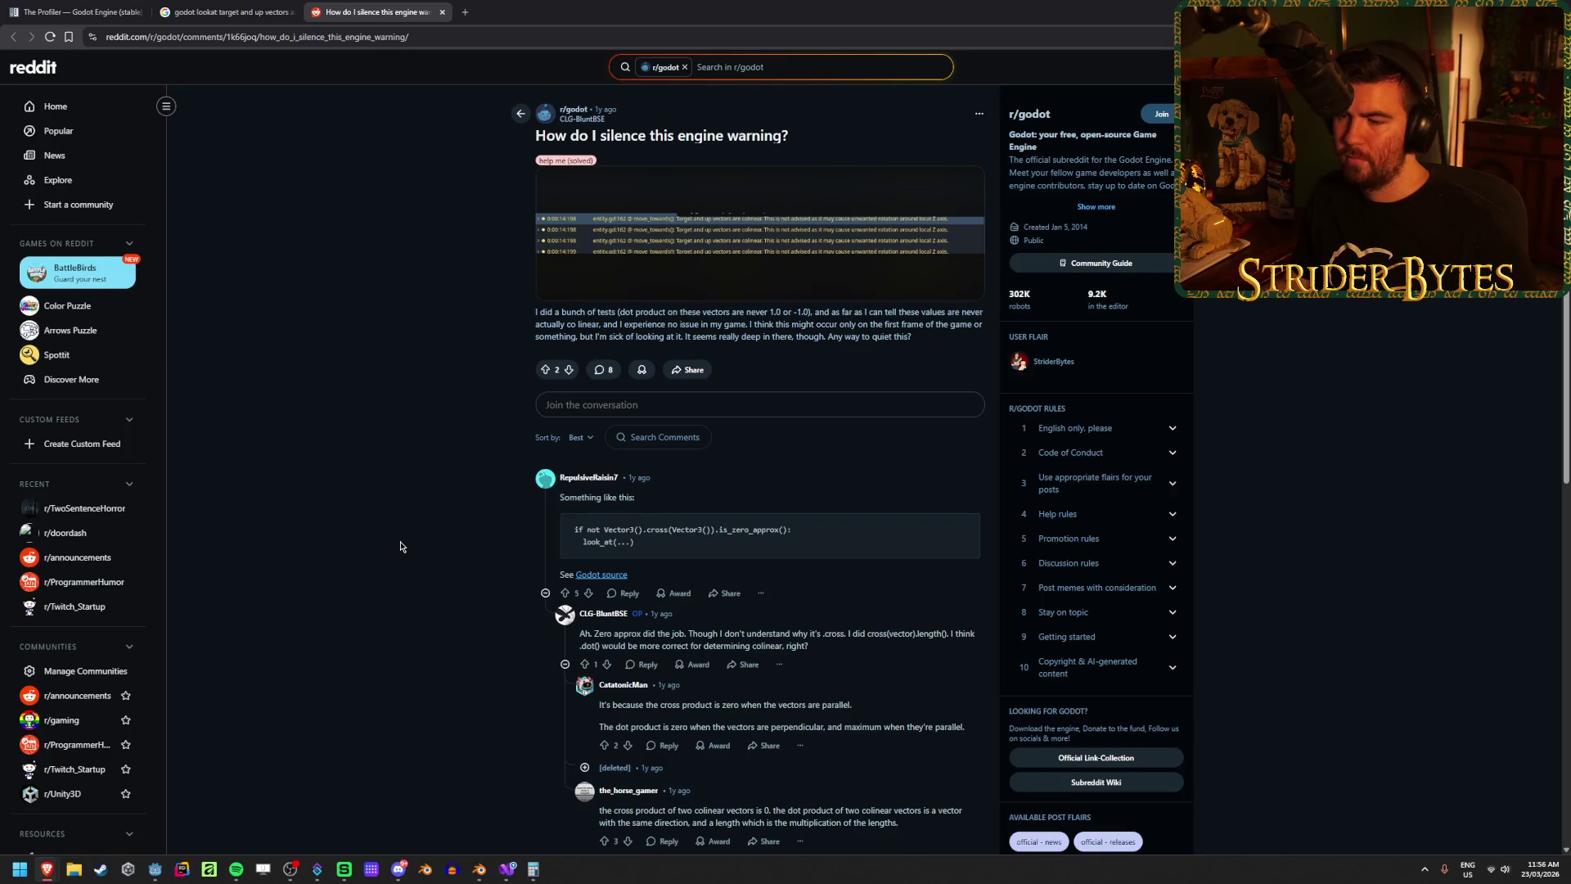
mouse_move(798, 535)
left_mouse_down()
mouse_move(606, 530)
mouse_move(685, 530)
mouse_move(645, 528)
left_mouse_up()
left_click(684, 530)
left_click(645, 527)
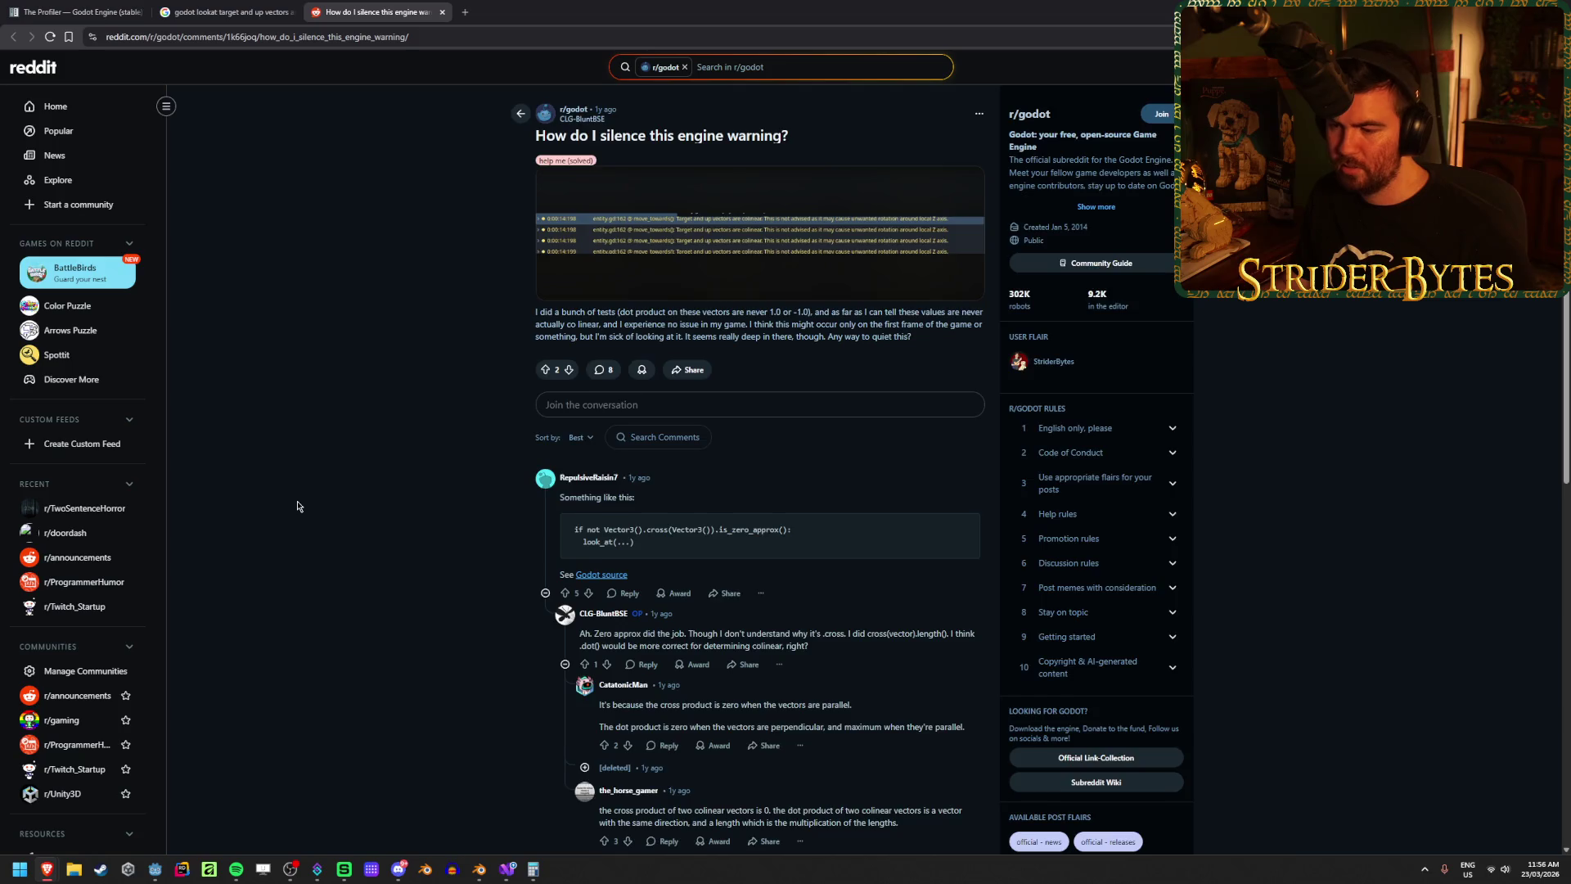
Step: Read the replies, highlighting the cross(vector) remark and the cross and dot product explanations
scroll(718, 581, "down", 1)
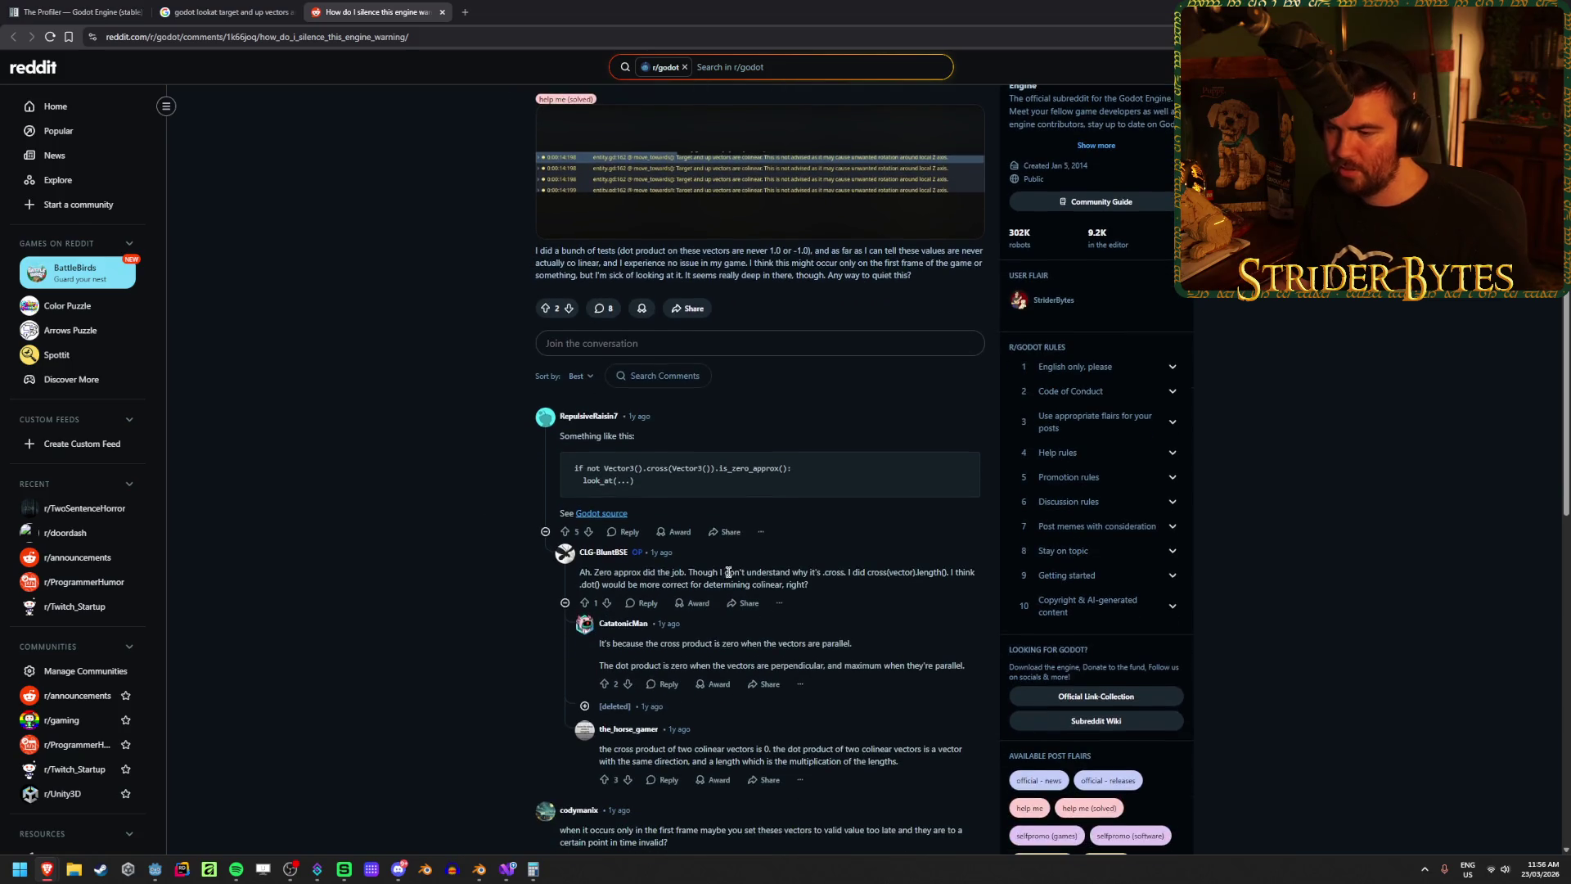
left_click_drag(919, 572, 826, 571)
left_click(823, 570)
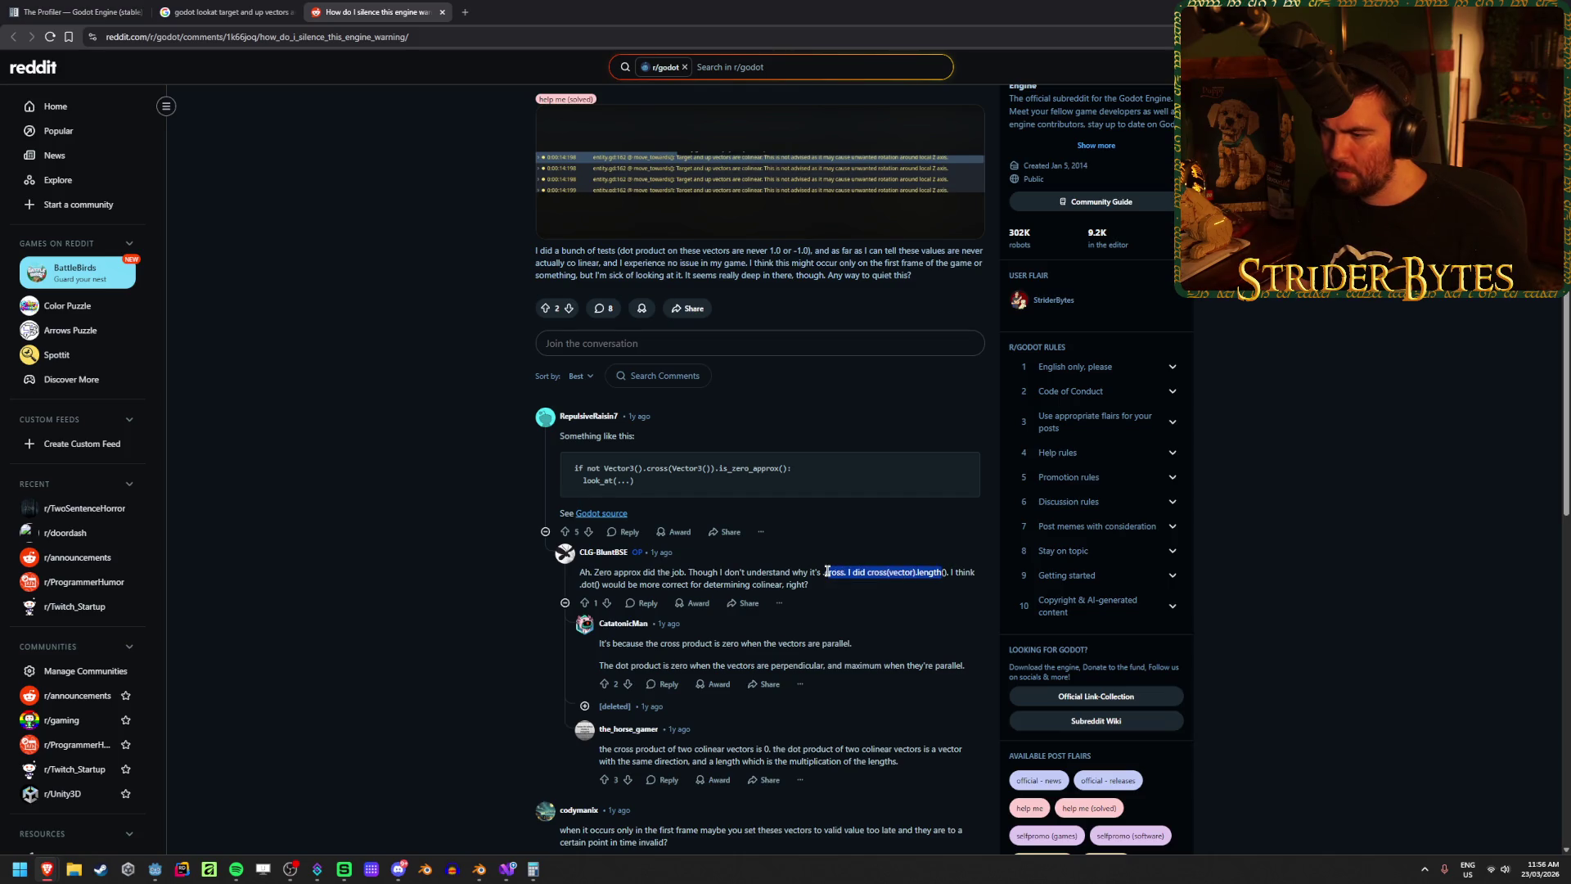
left_click(931, 575)
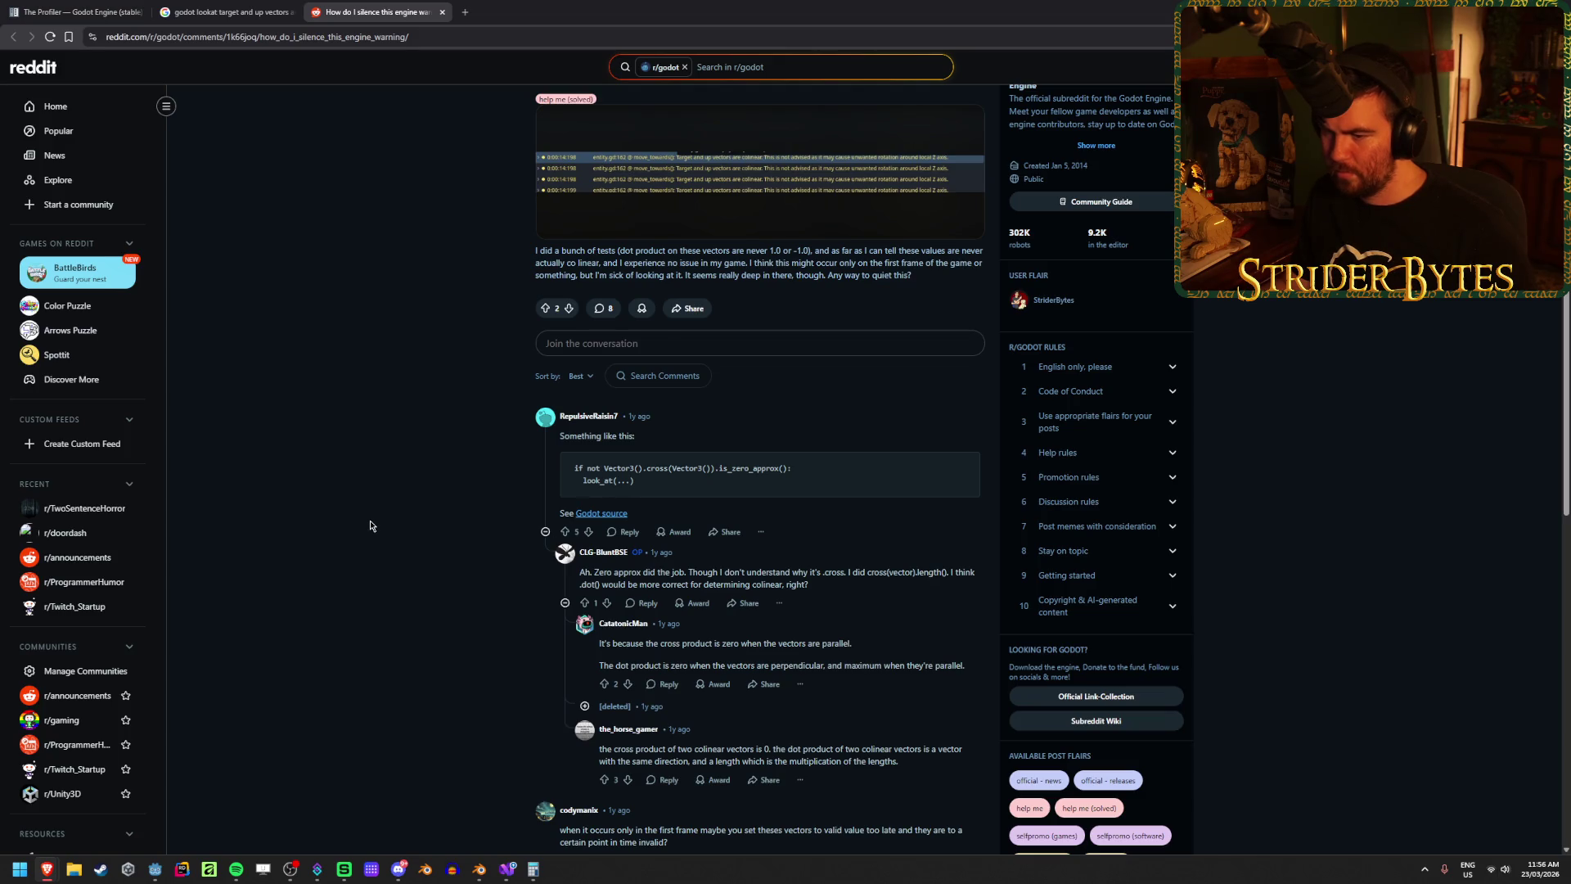
scroll(370, 526, "down", 2)
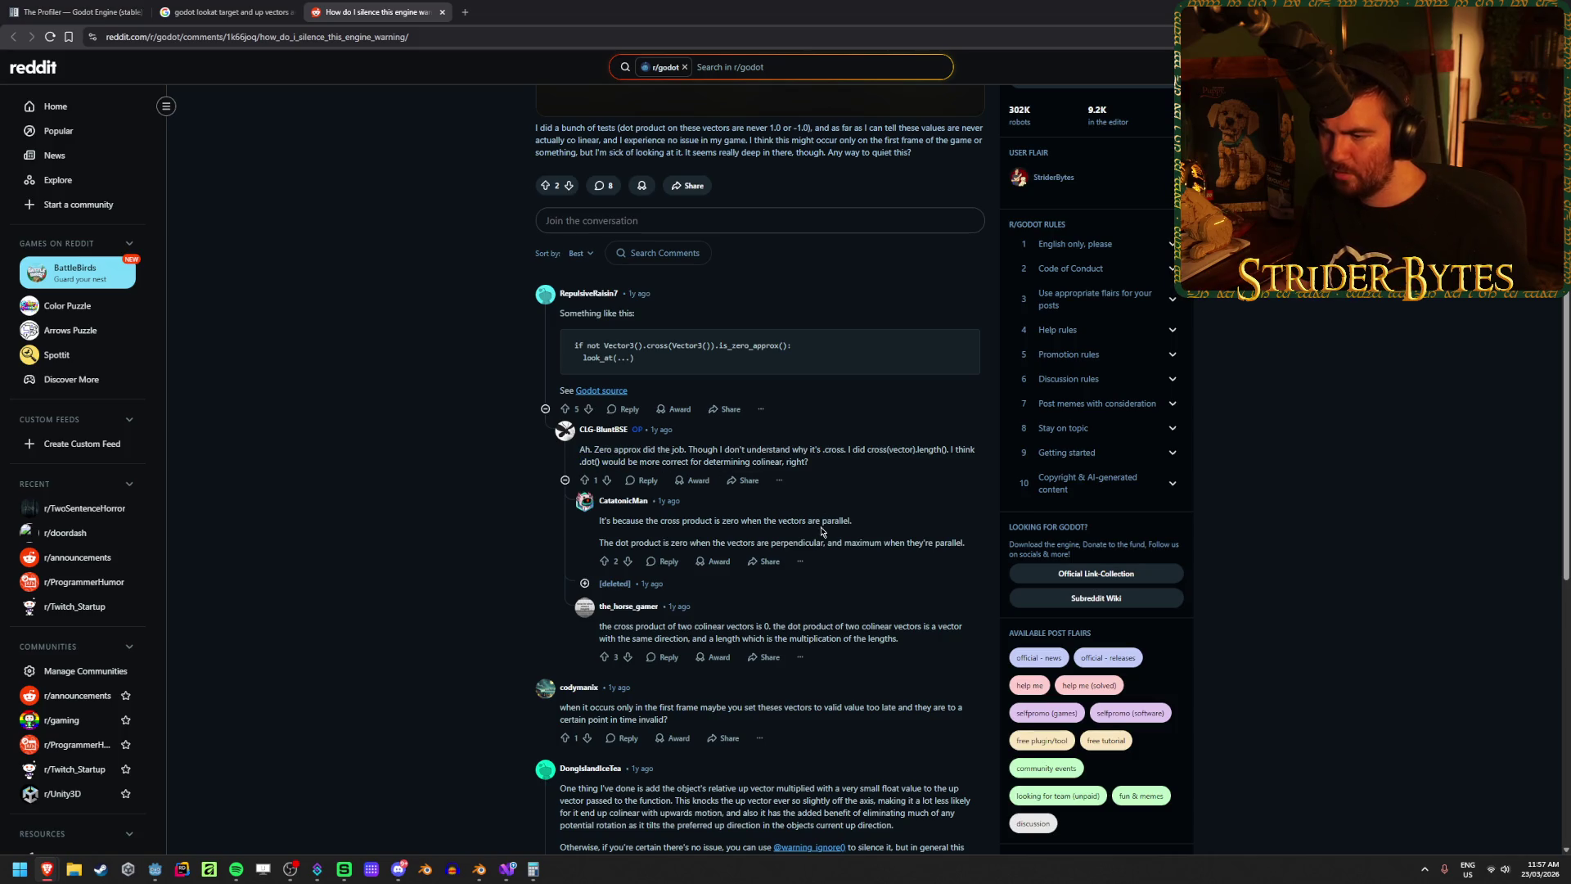
mouse_move(787, 521)
left_mouse_down()
mouse_move(643, 522)
mouse_move(724, 542)
mouse_move(881, 543)
mouse_move(810, 542)
left_mouse_up()
left_click(643, 521)
left_click(881, 542)
Step: Expand the [deleted] comment to reveal its reply, then return to GunController.cs in Visual Studio
left_click(810, 542)
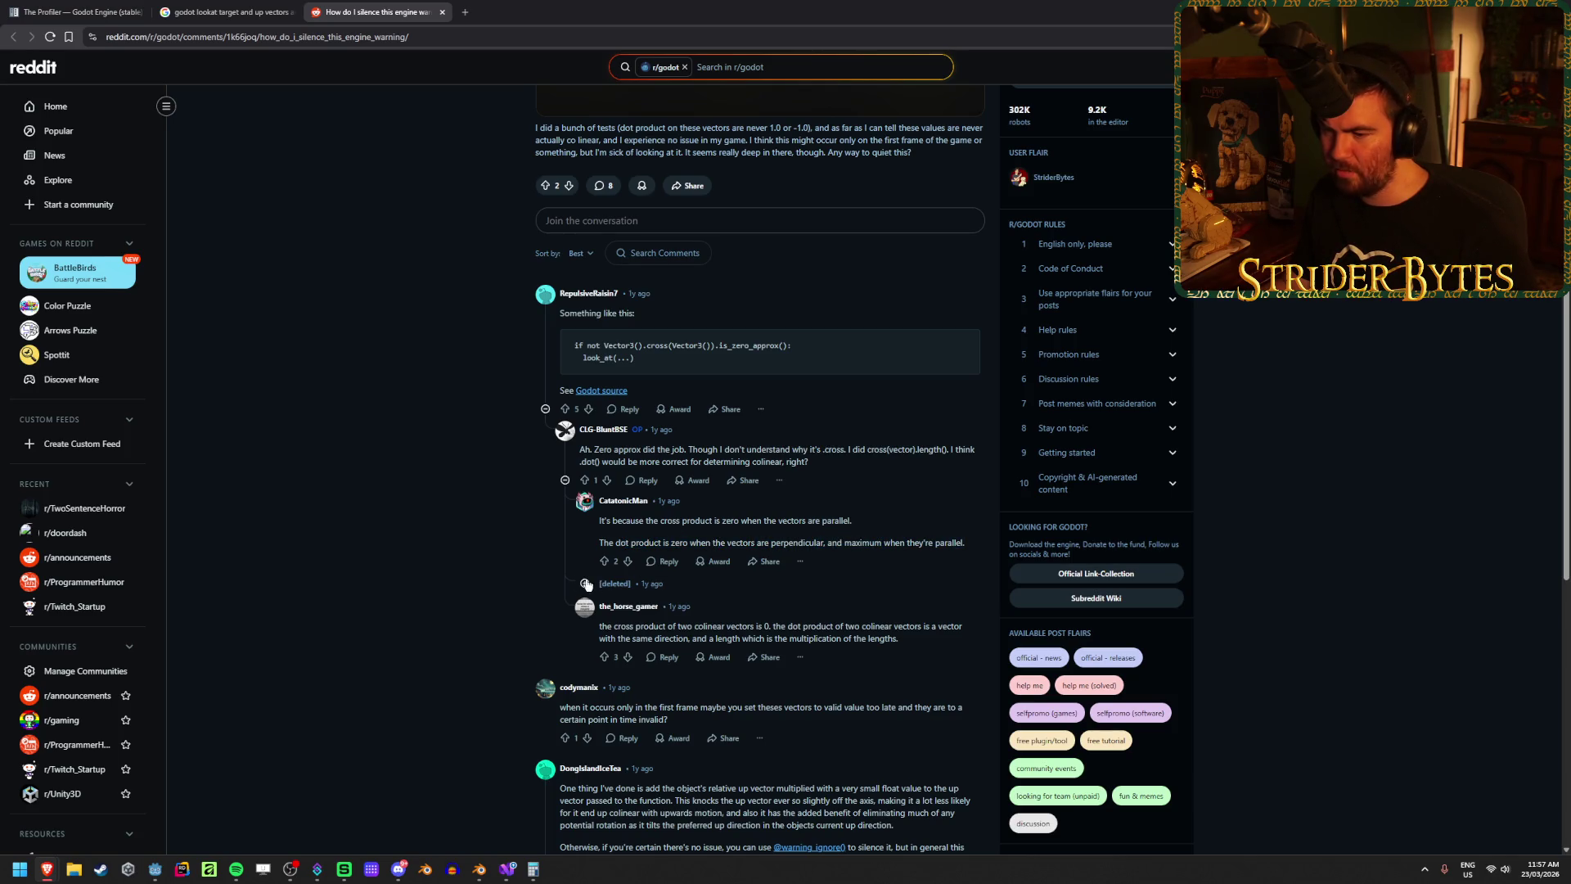
left_click(585, 583)
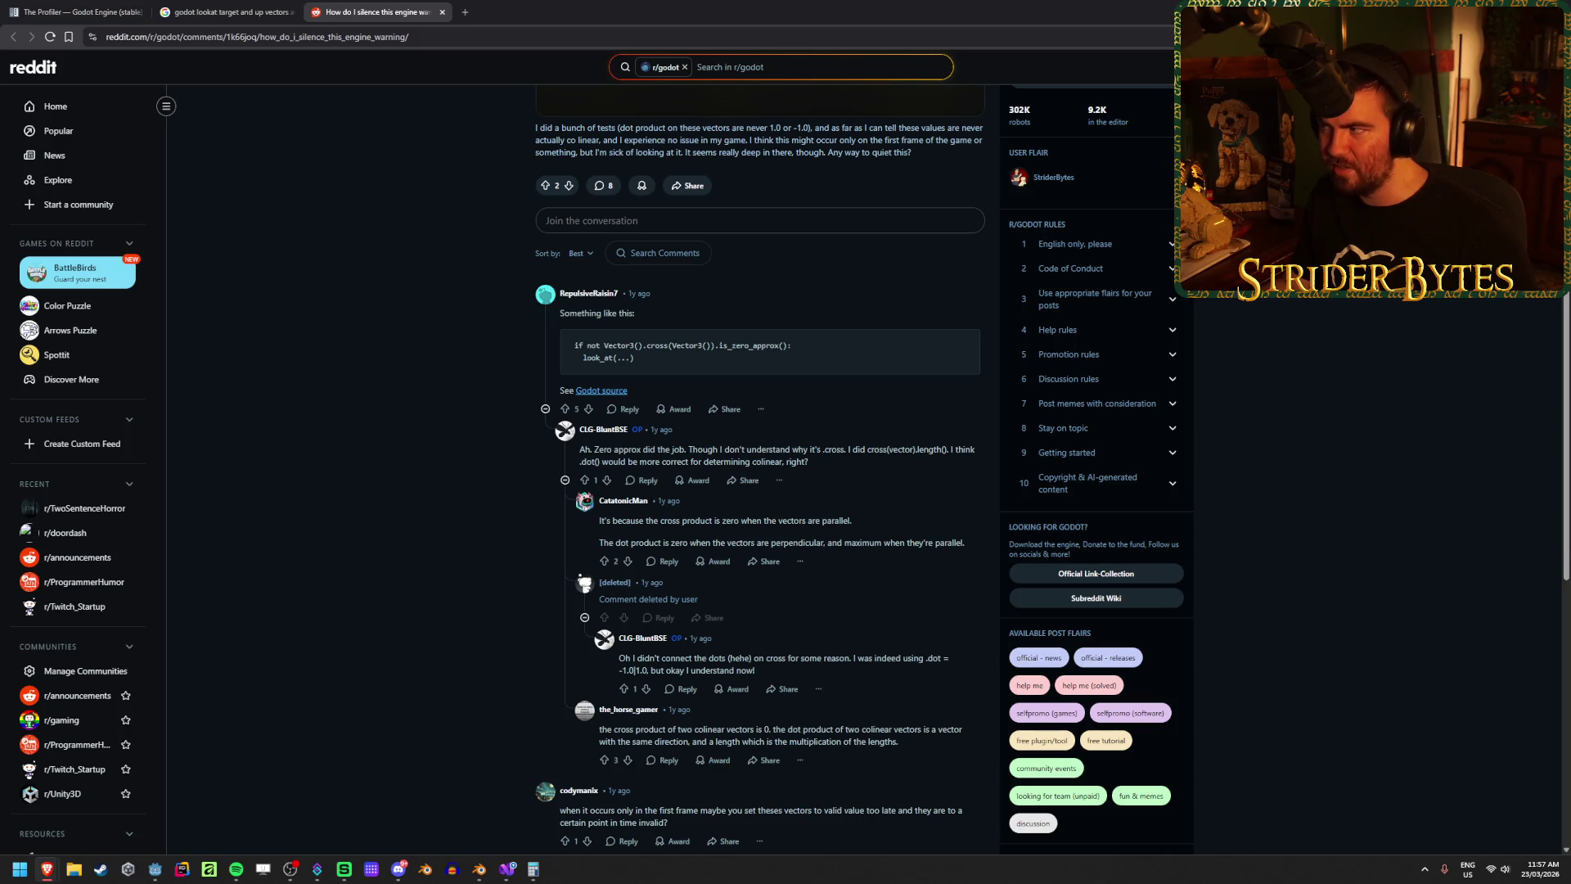
key("super+Down")
left_click(549, 51)
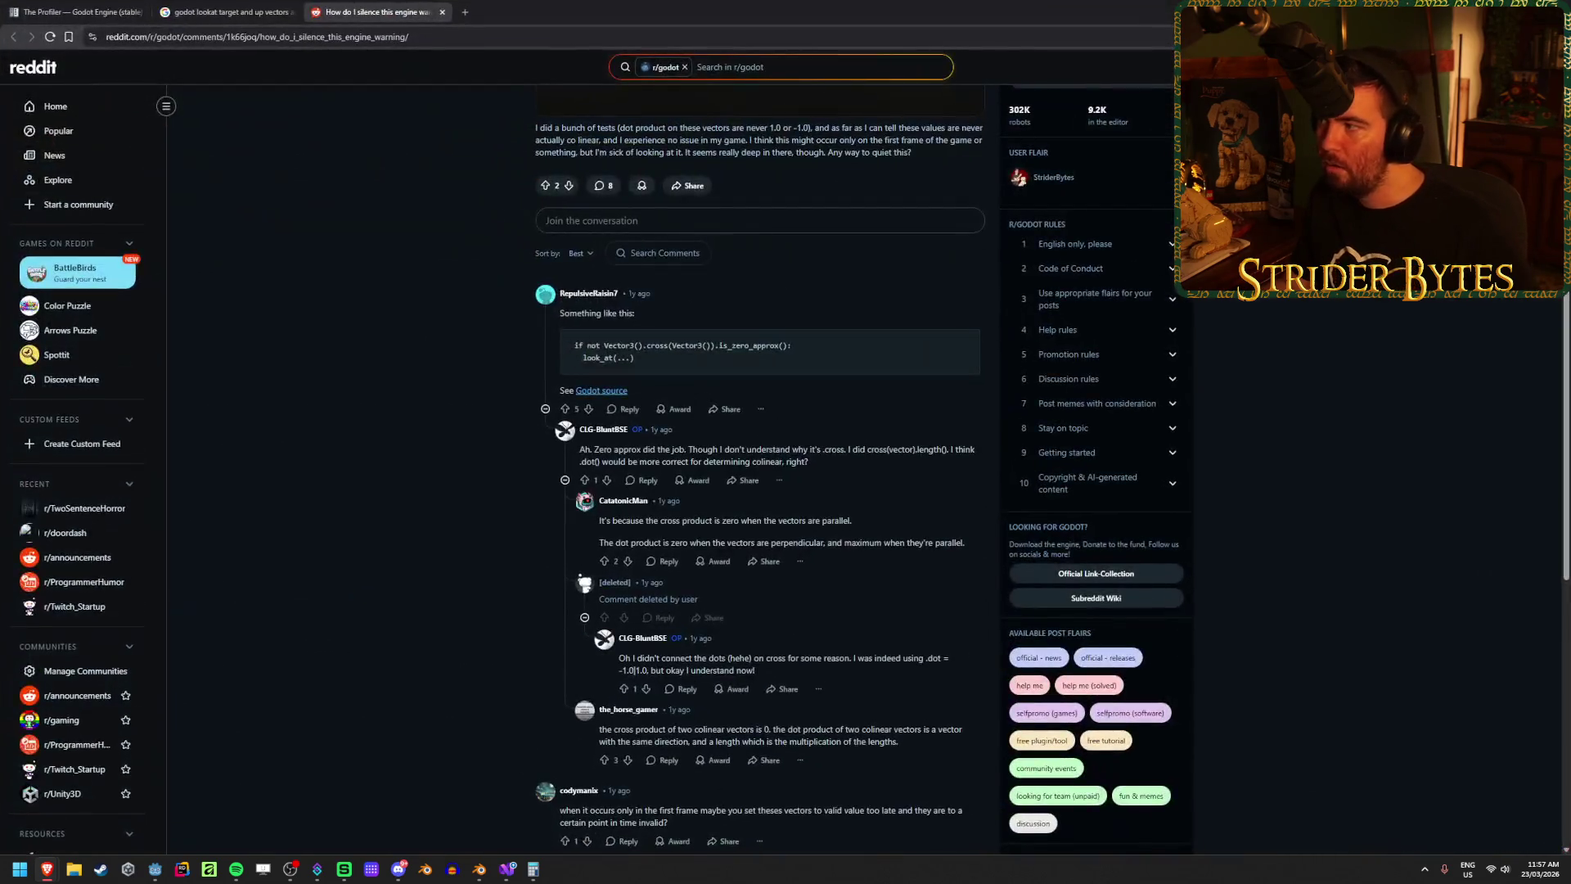
key("alt+Tab")
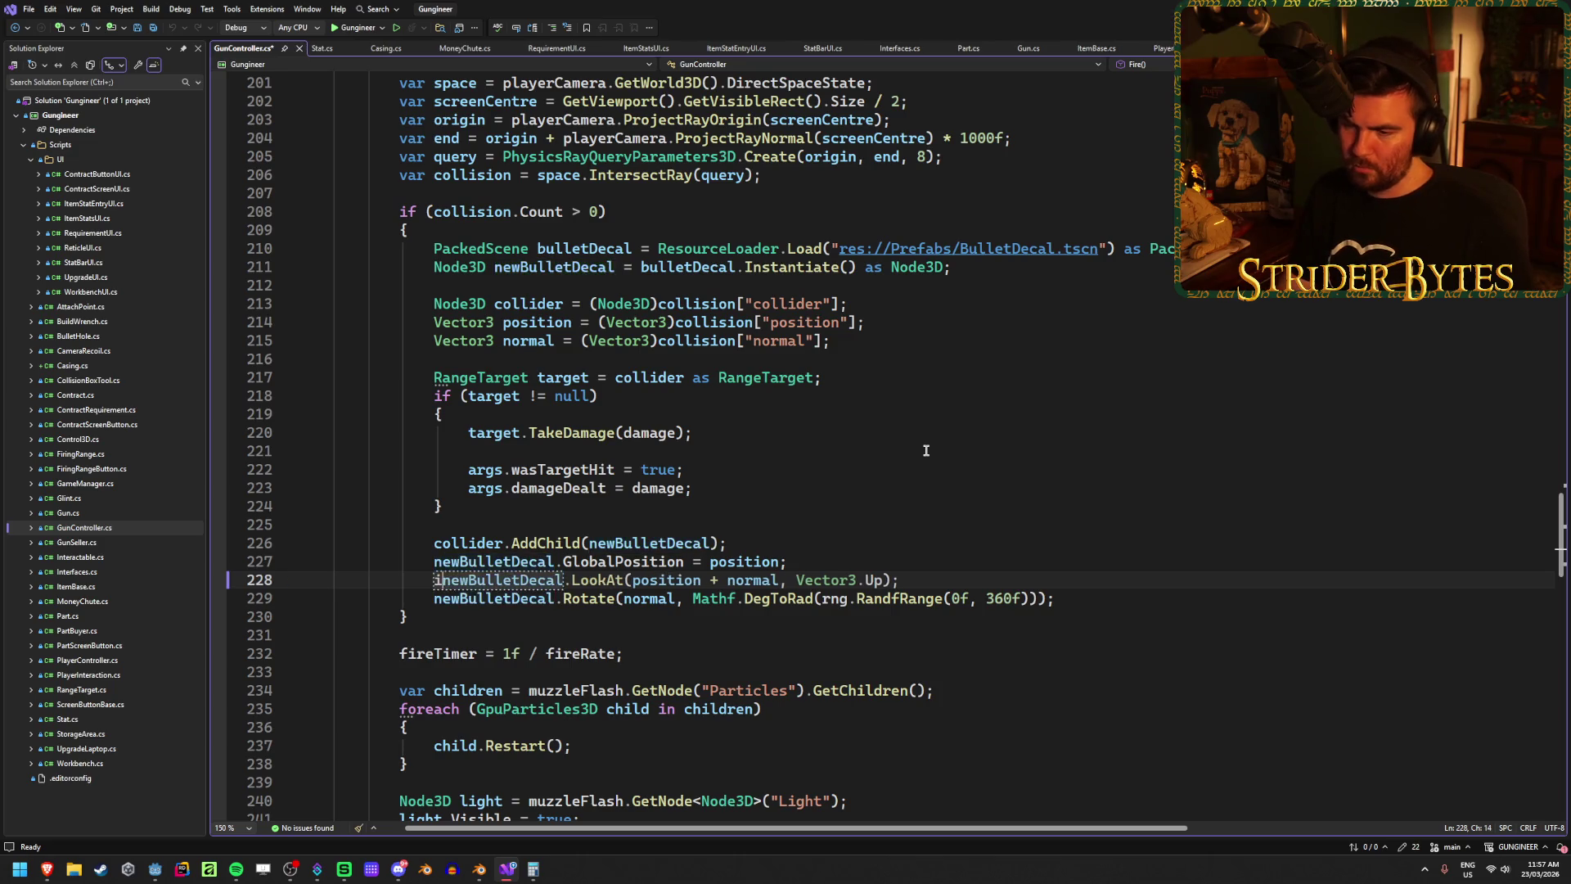
Step: Insert 'if ()' at the start of line 228, ahead of newBulletDecal.LookAt
type("if ")
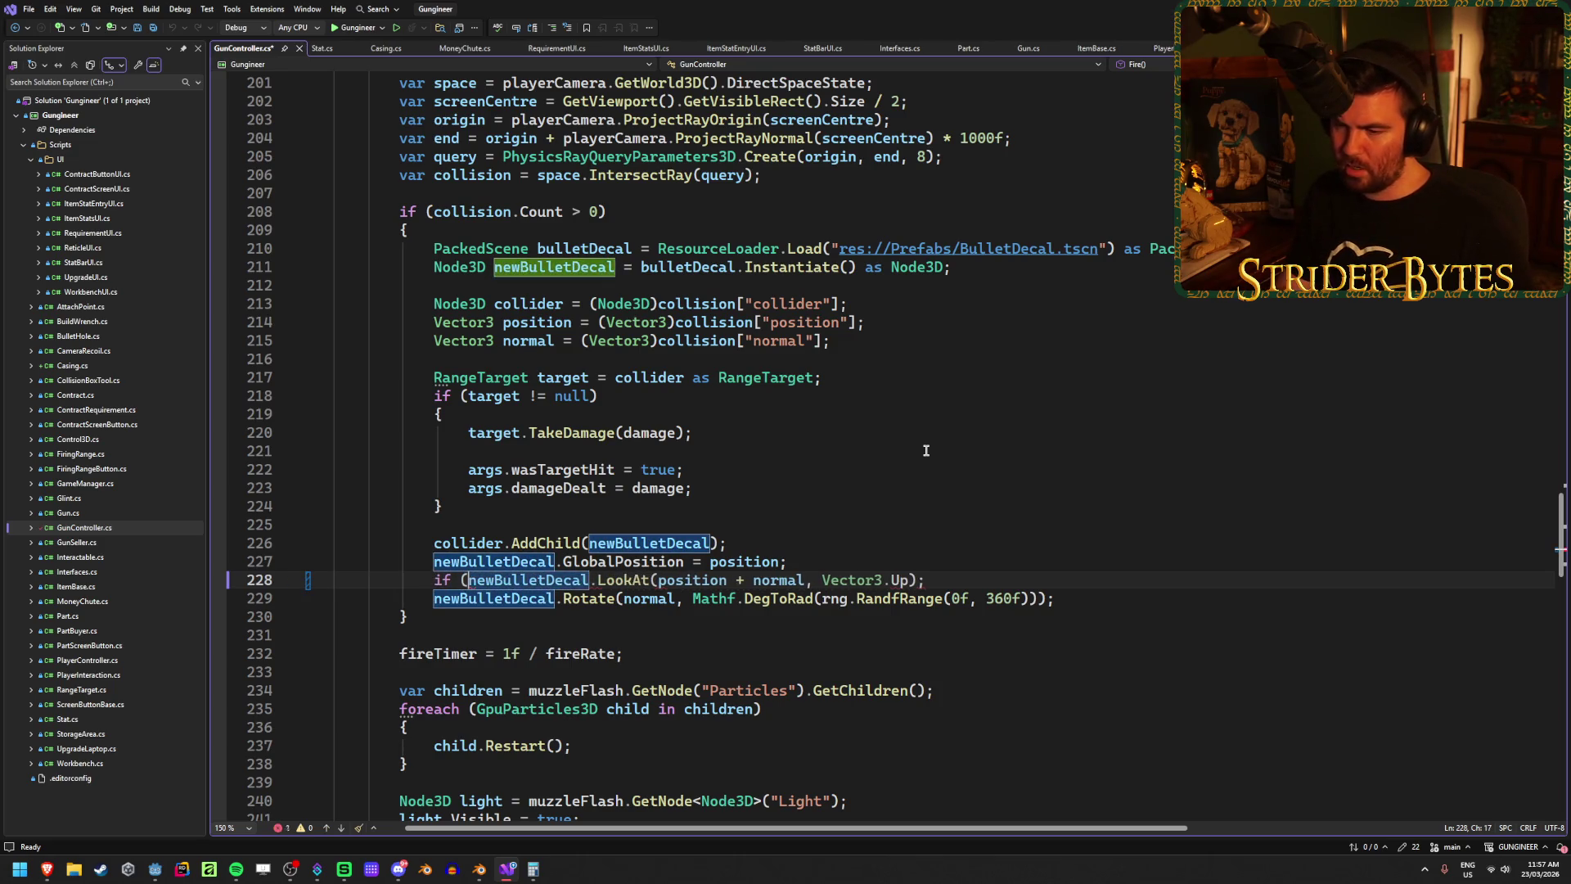
type("()")
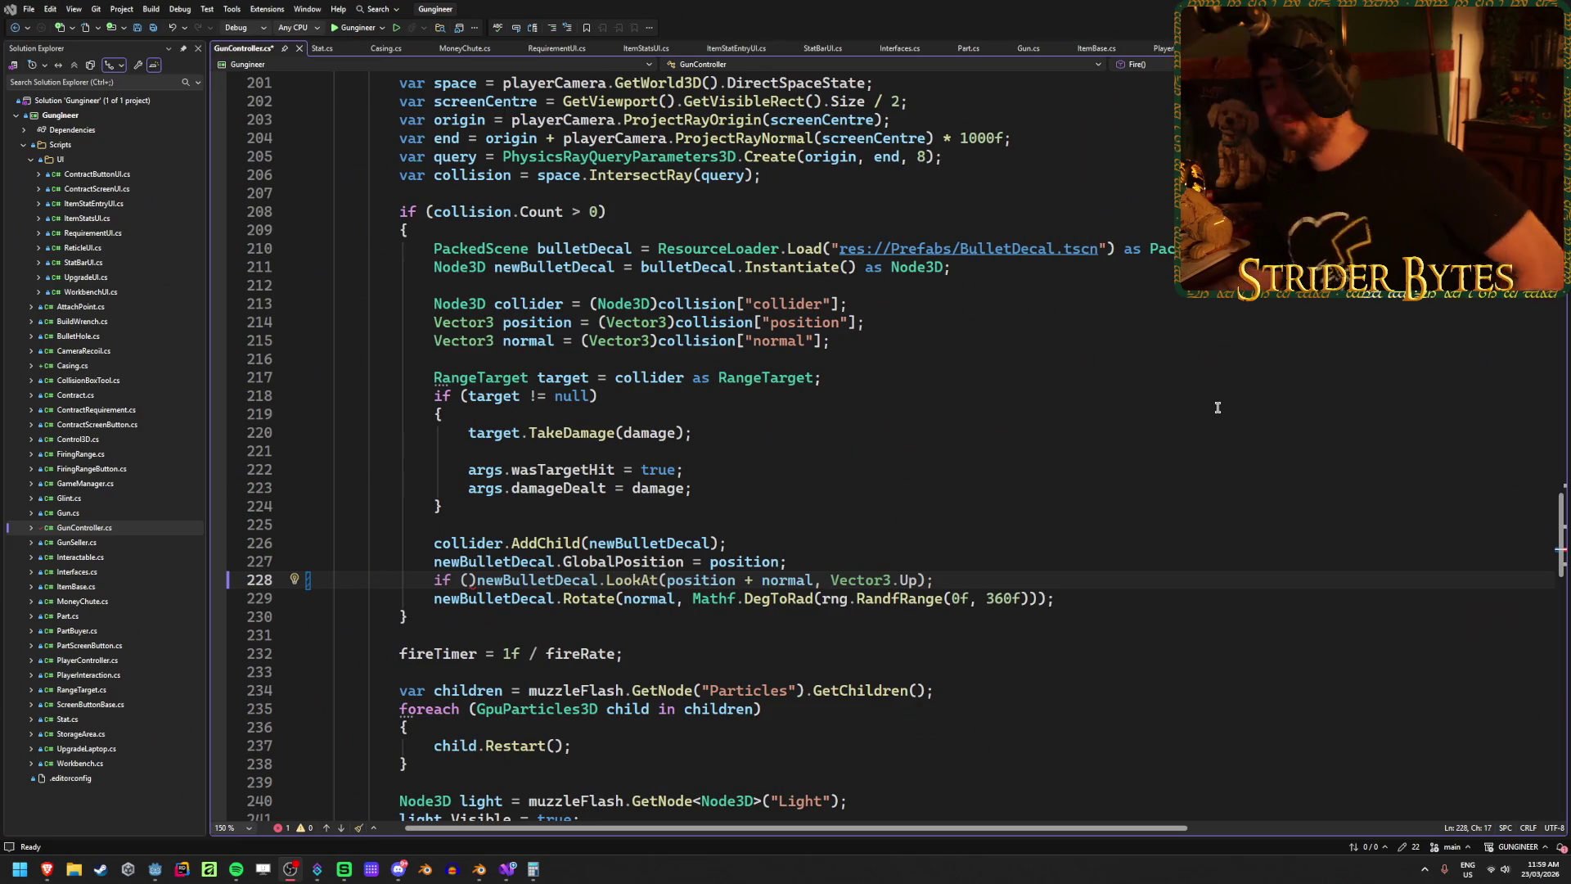
Step: Fill the if condition on line 228 with !Vector3.Cross( using code completion
left_click(486, 588)
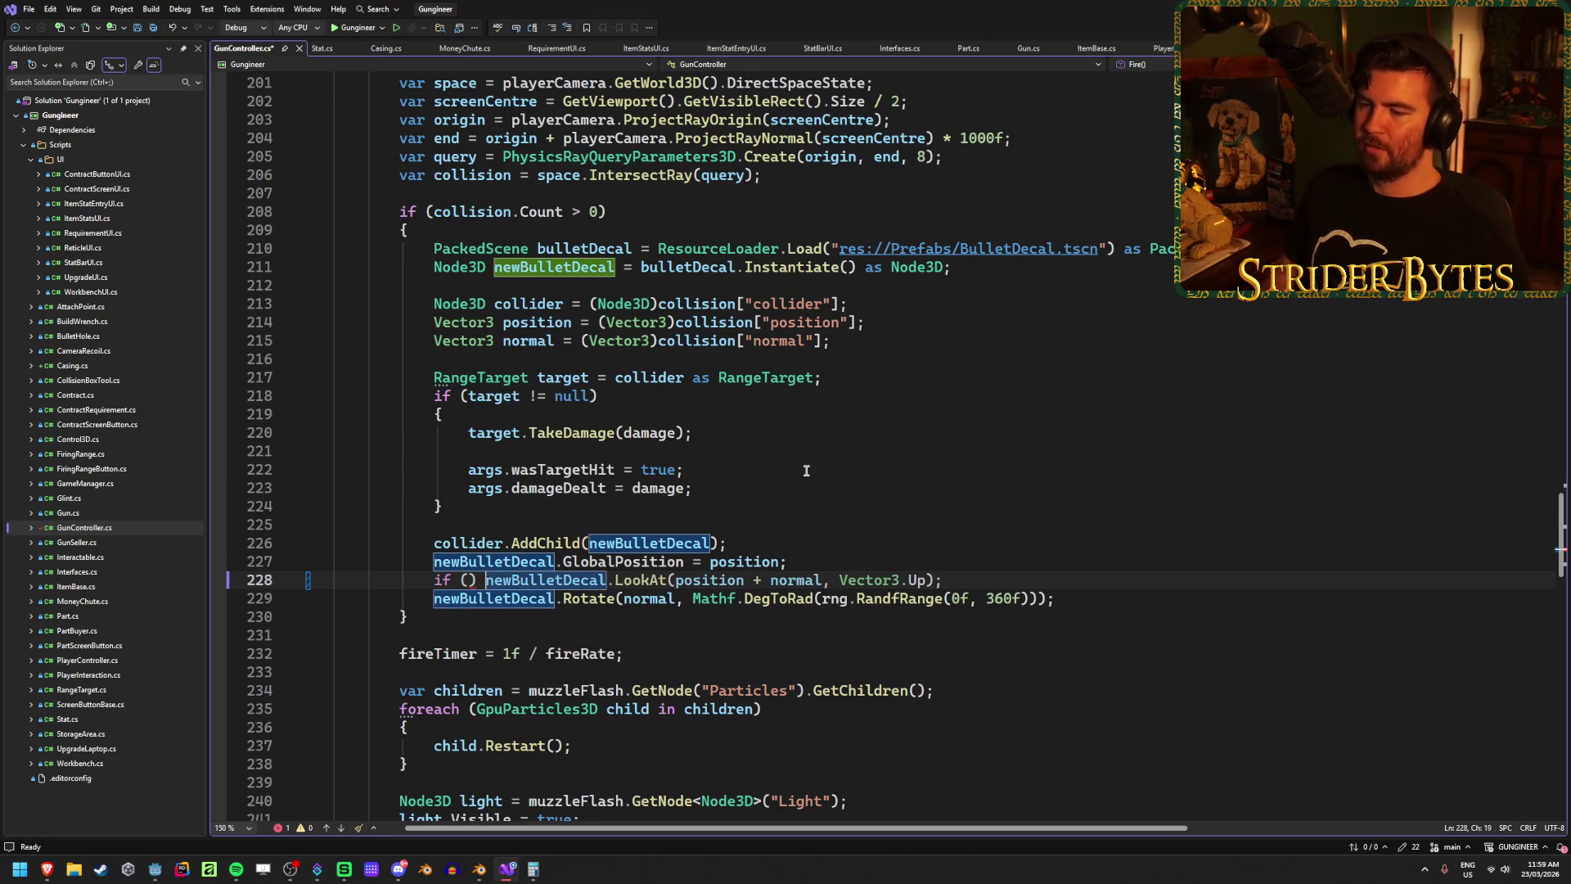
key("Left")
key("Left")
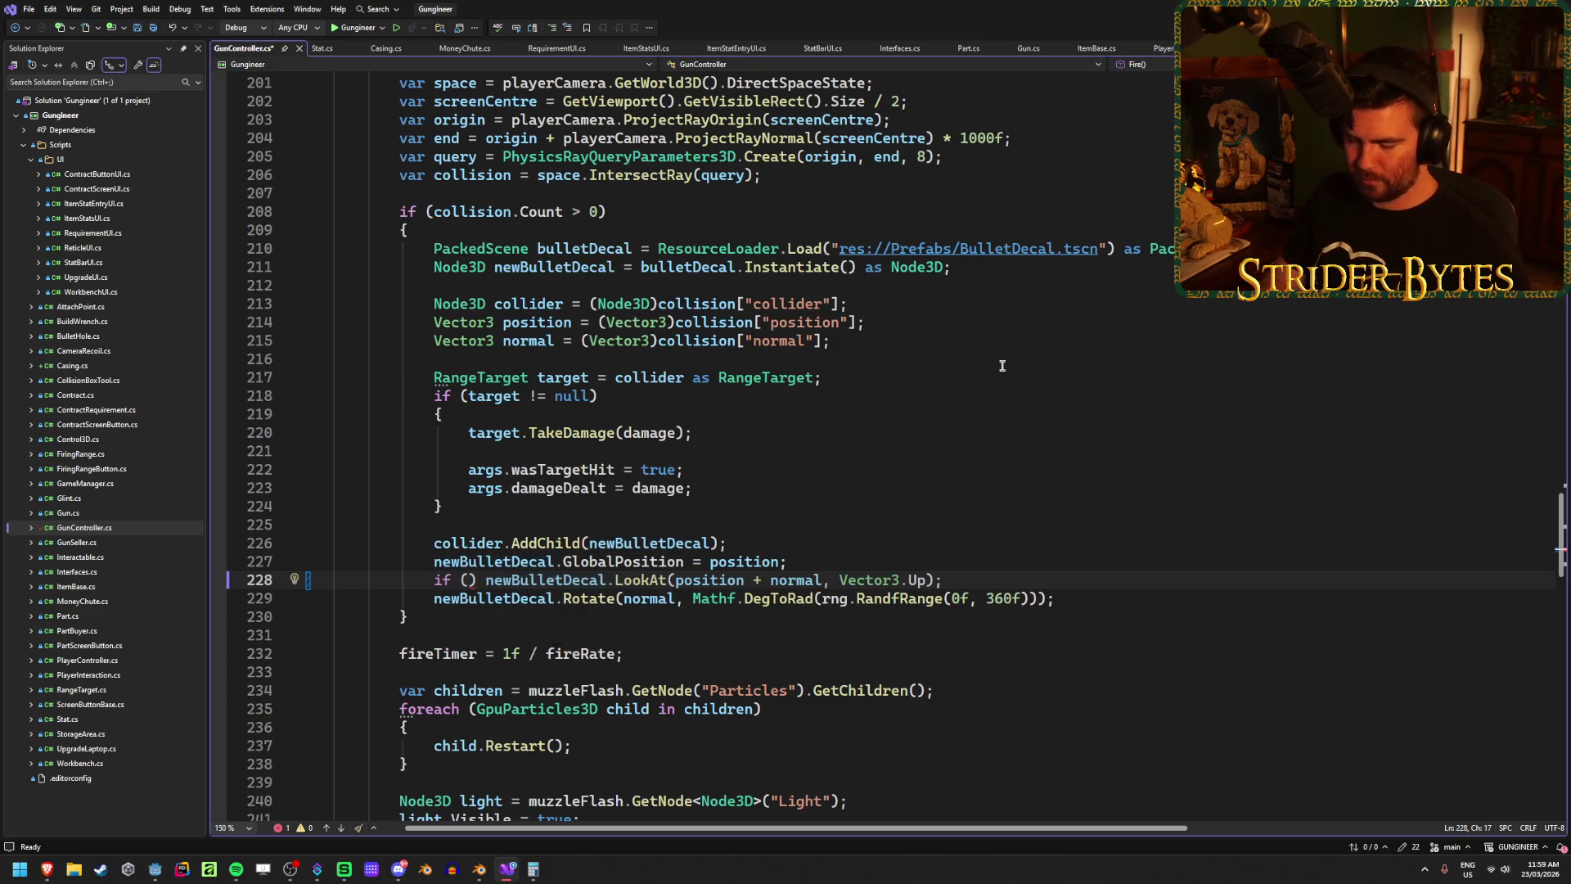
key("ctrl+space")
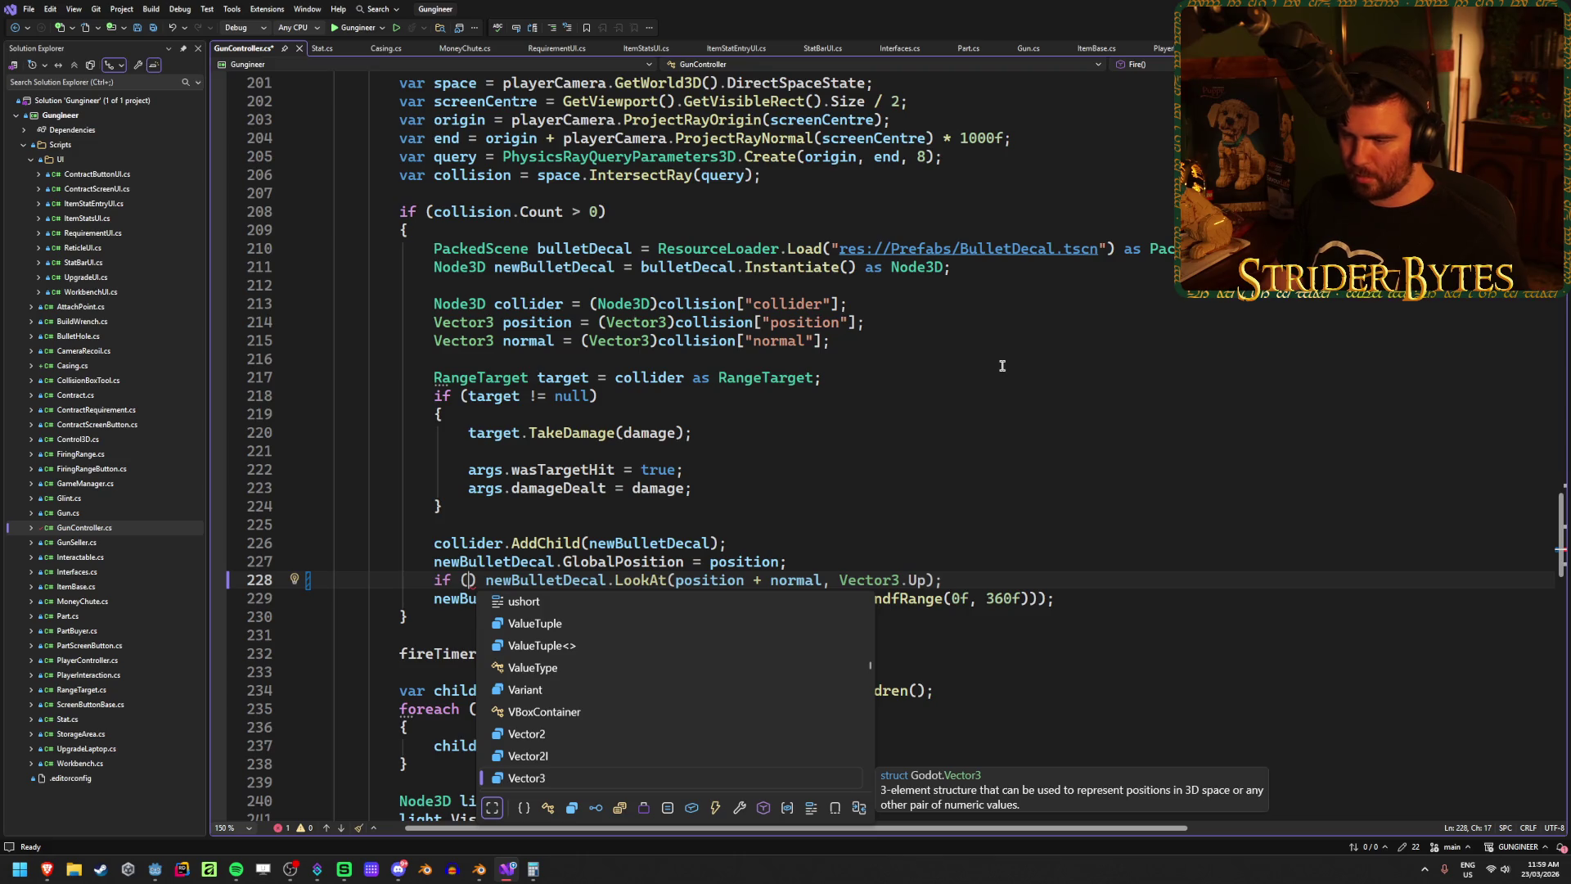
type("!Vector")
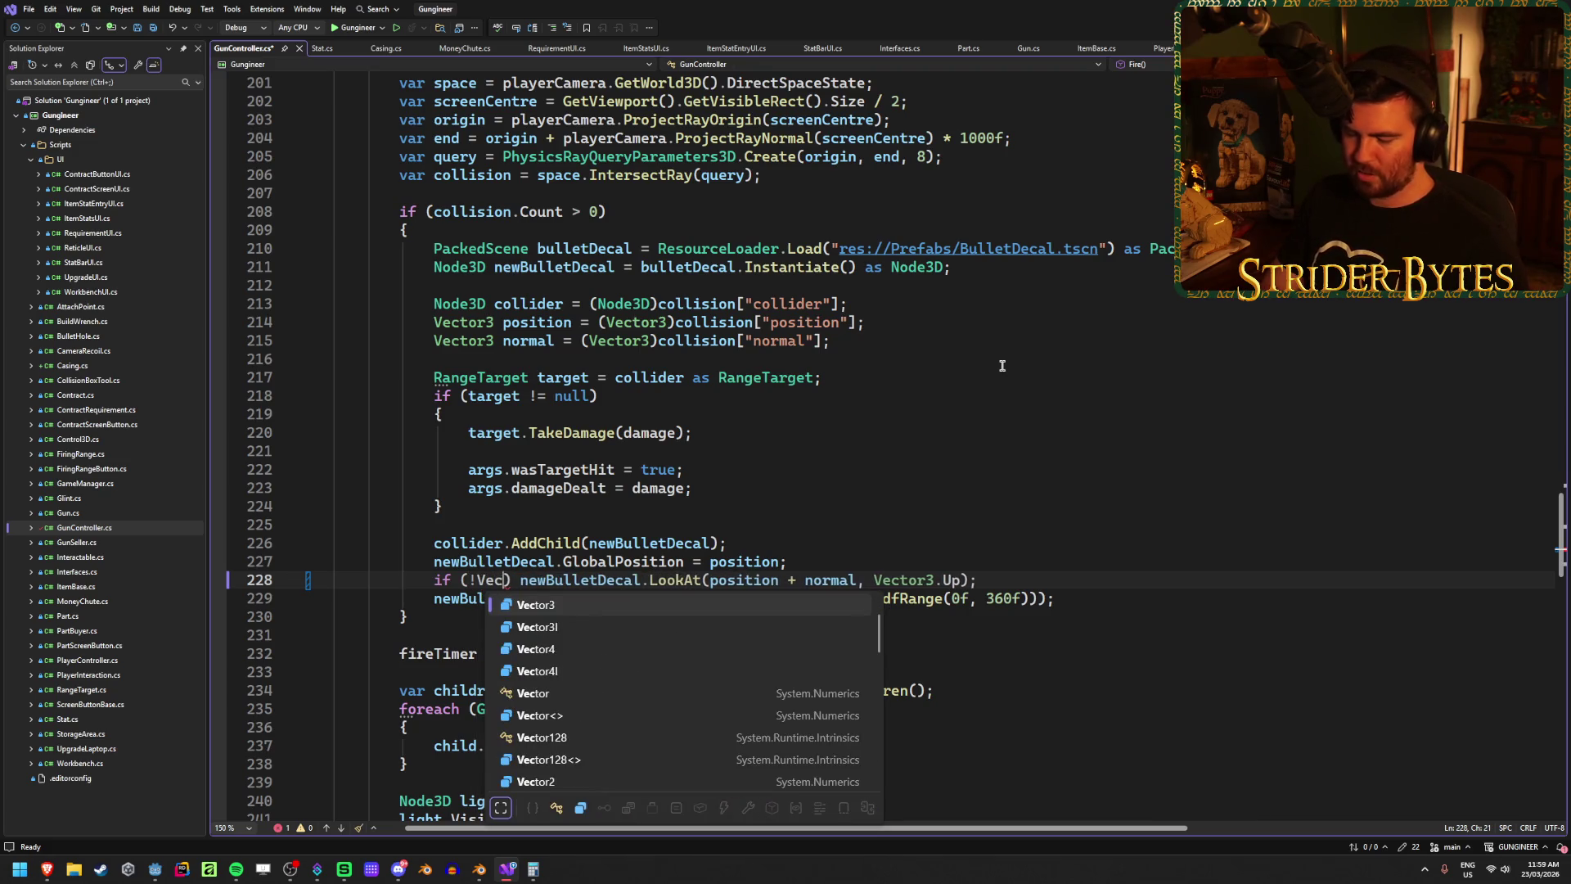
type("3.Cross")
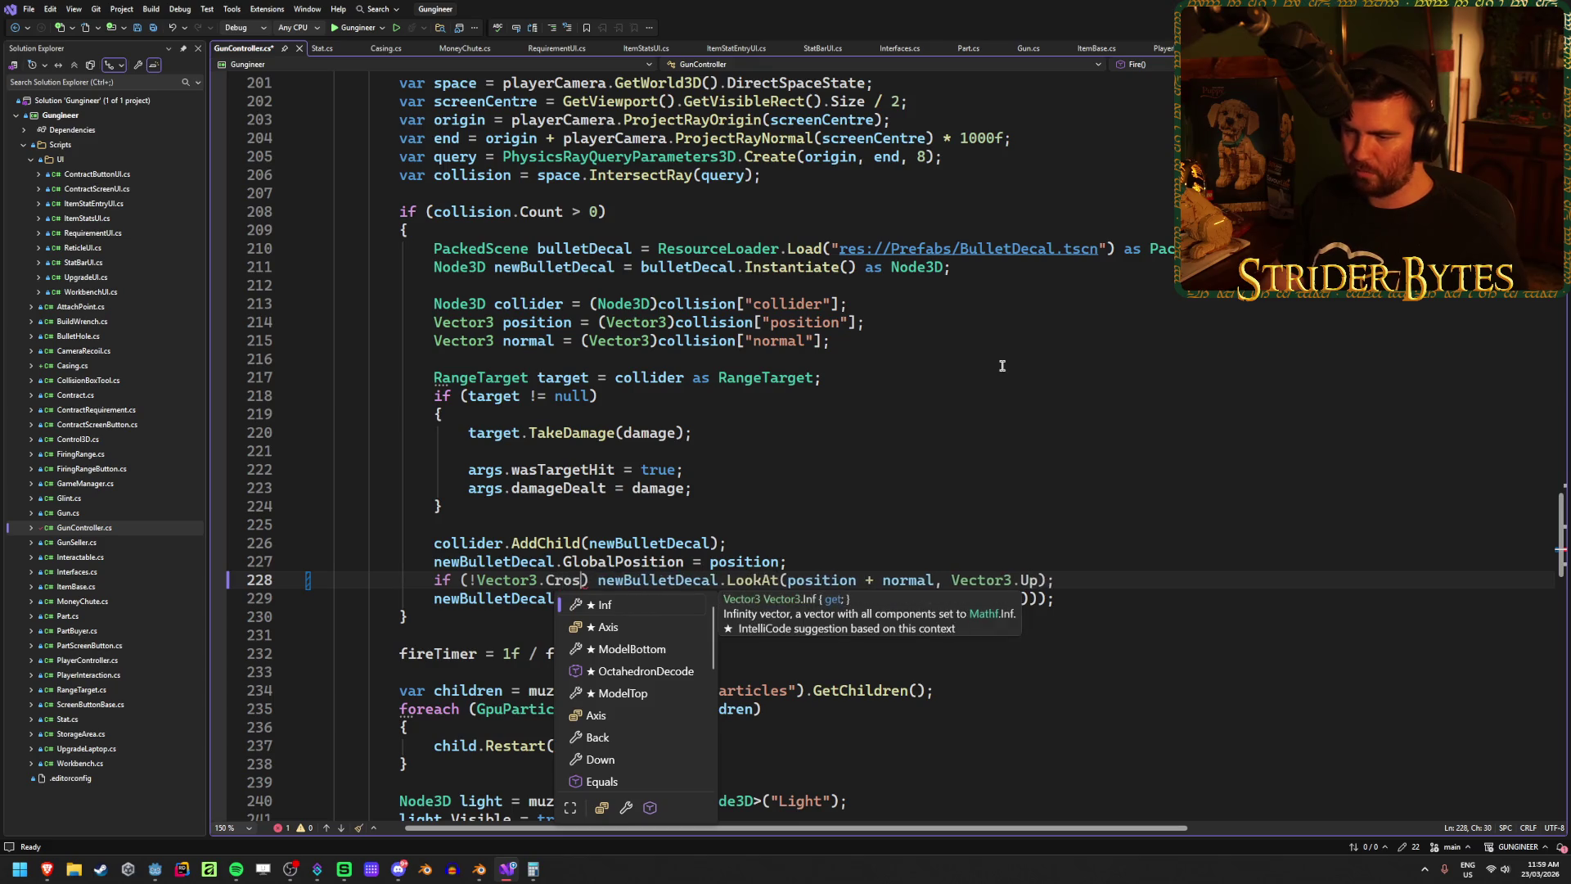
type("(")
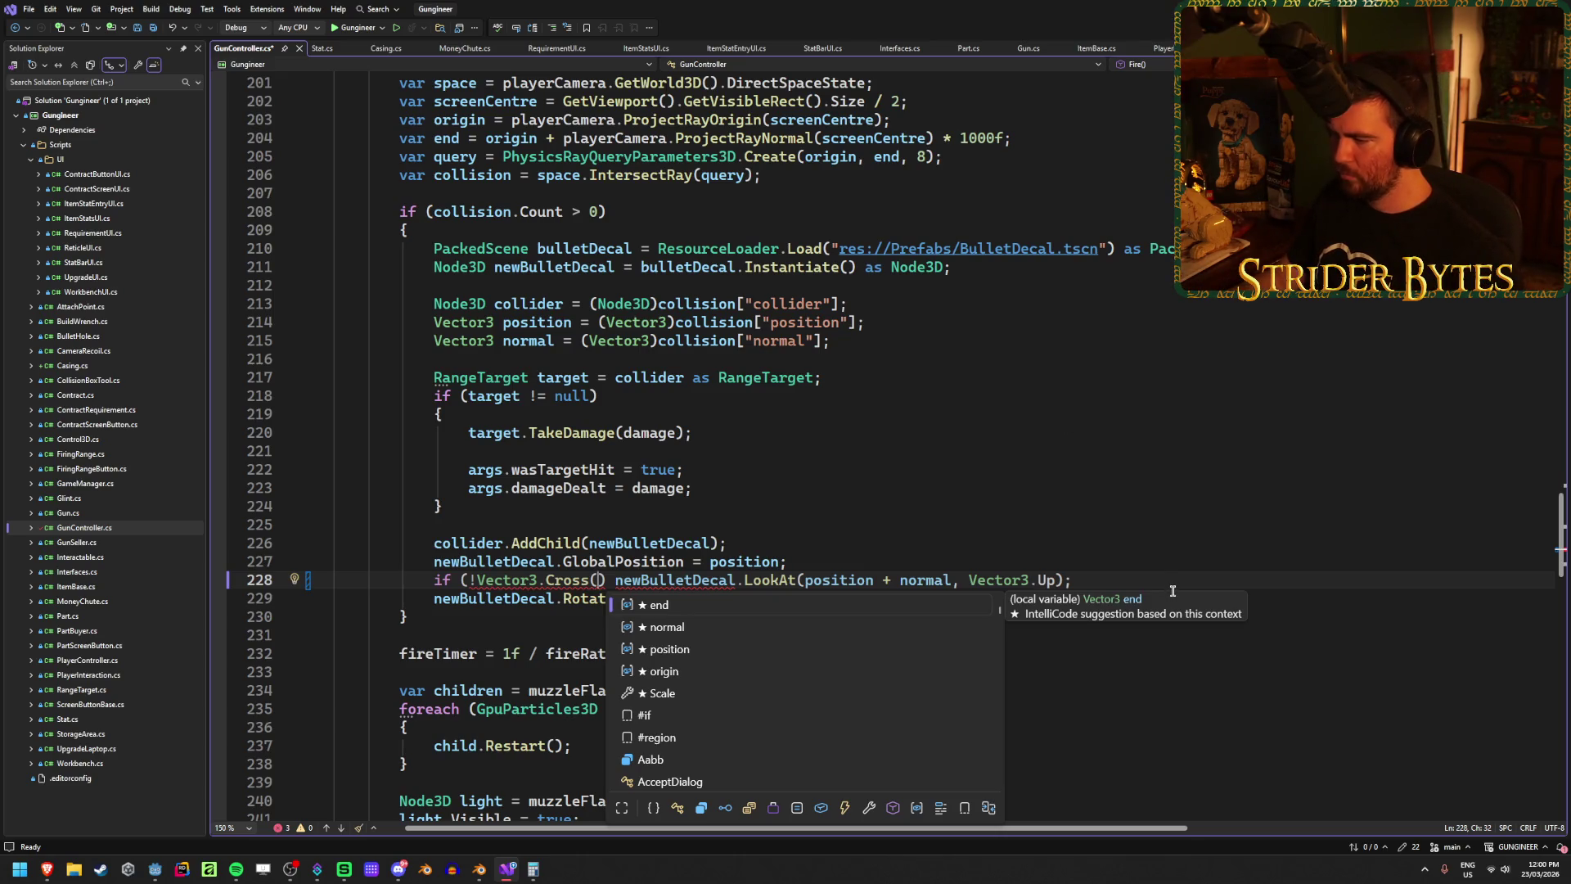
Step: Open the linked Godot basis.cpp source from the Reddit thread in a background tab
mouse_move(46, 869)
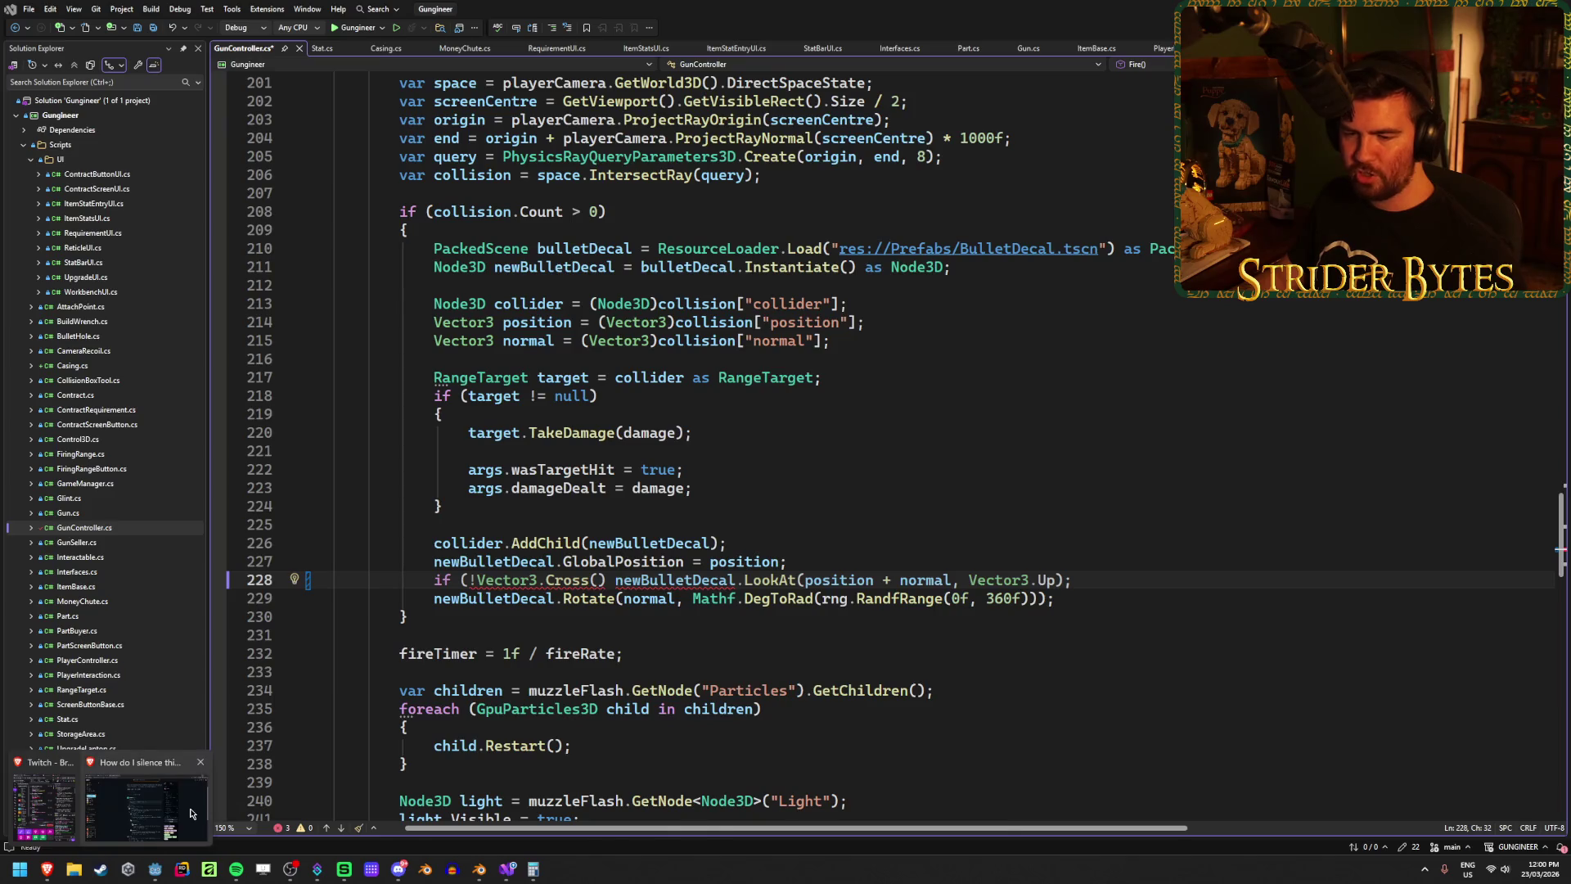
mouse_move(191, 812)
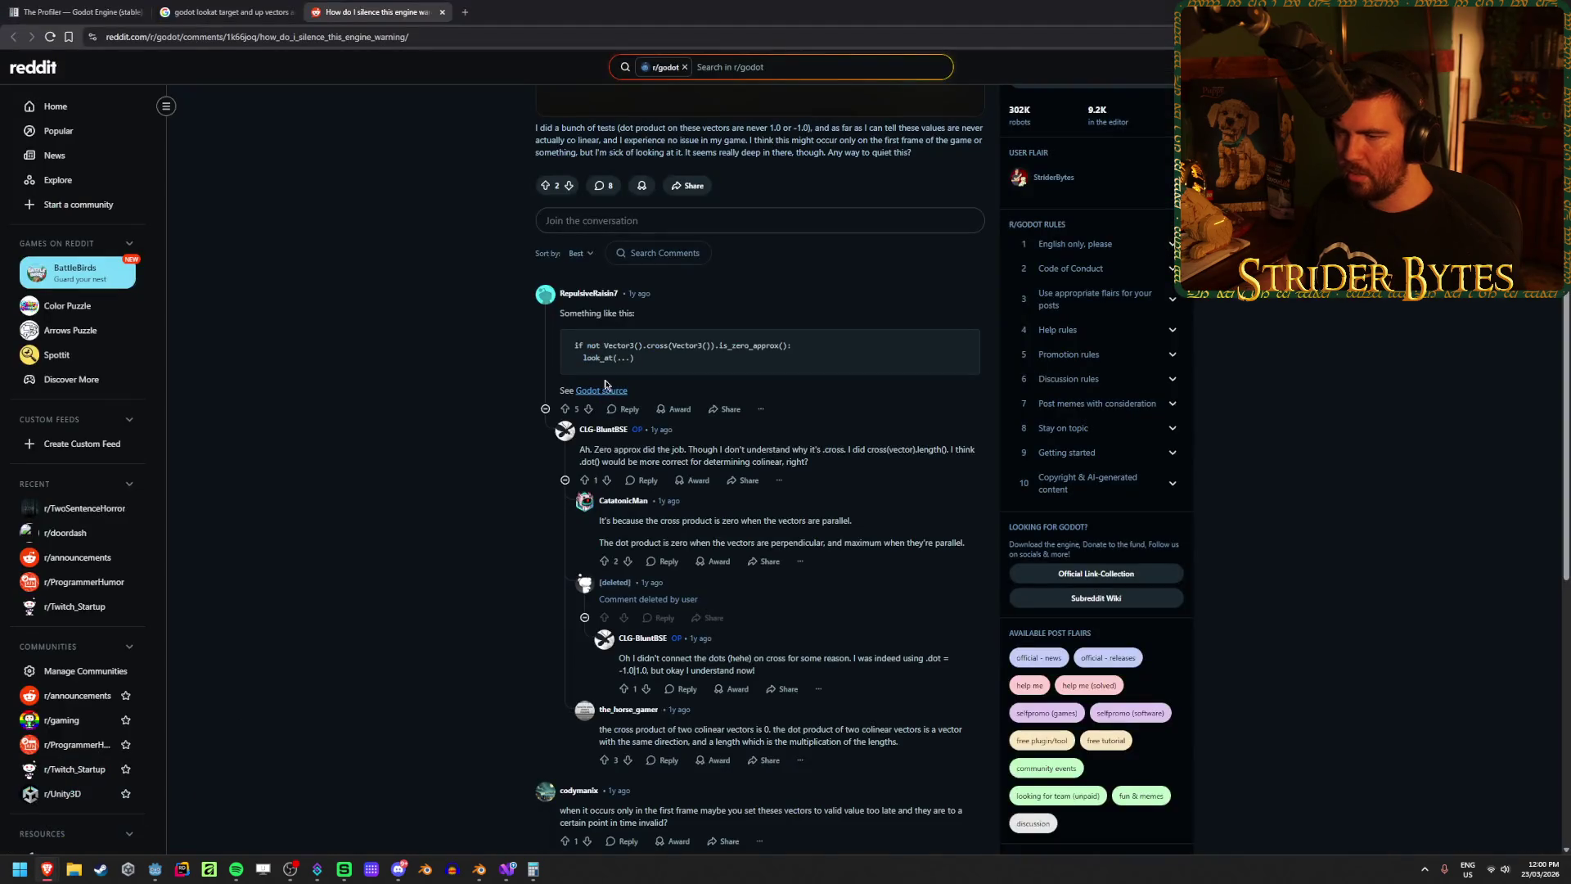
middle_click(608, 392)
Step: Glance at Basis::looking_at on GitHub, close it, and resume editing line 228 of GunController.cs
left_click(495, 4)
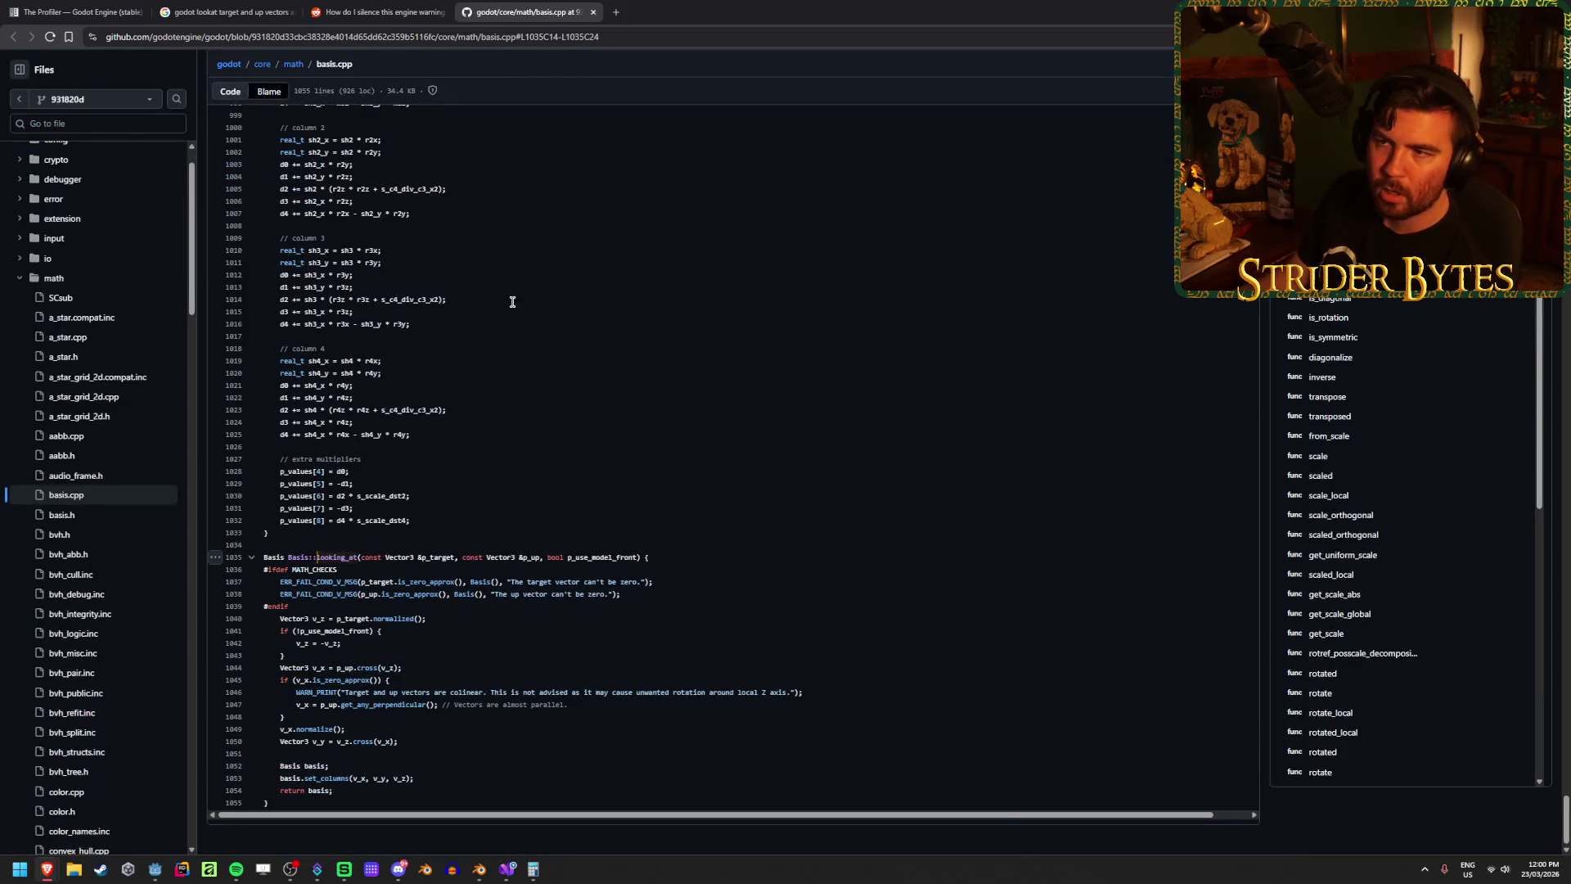
left_click(594, 12)
key("alt+Tab")
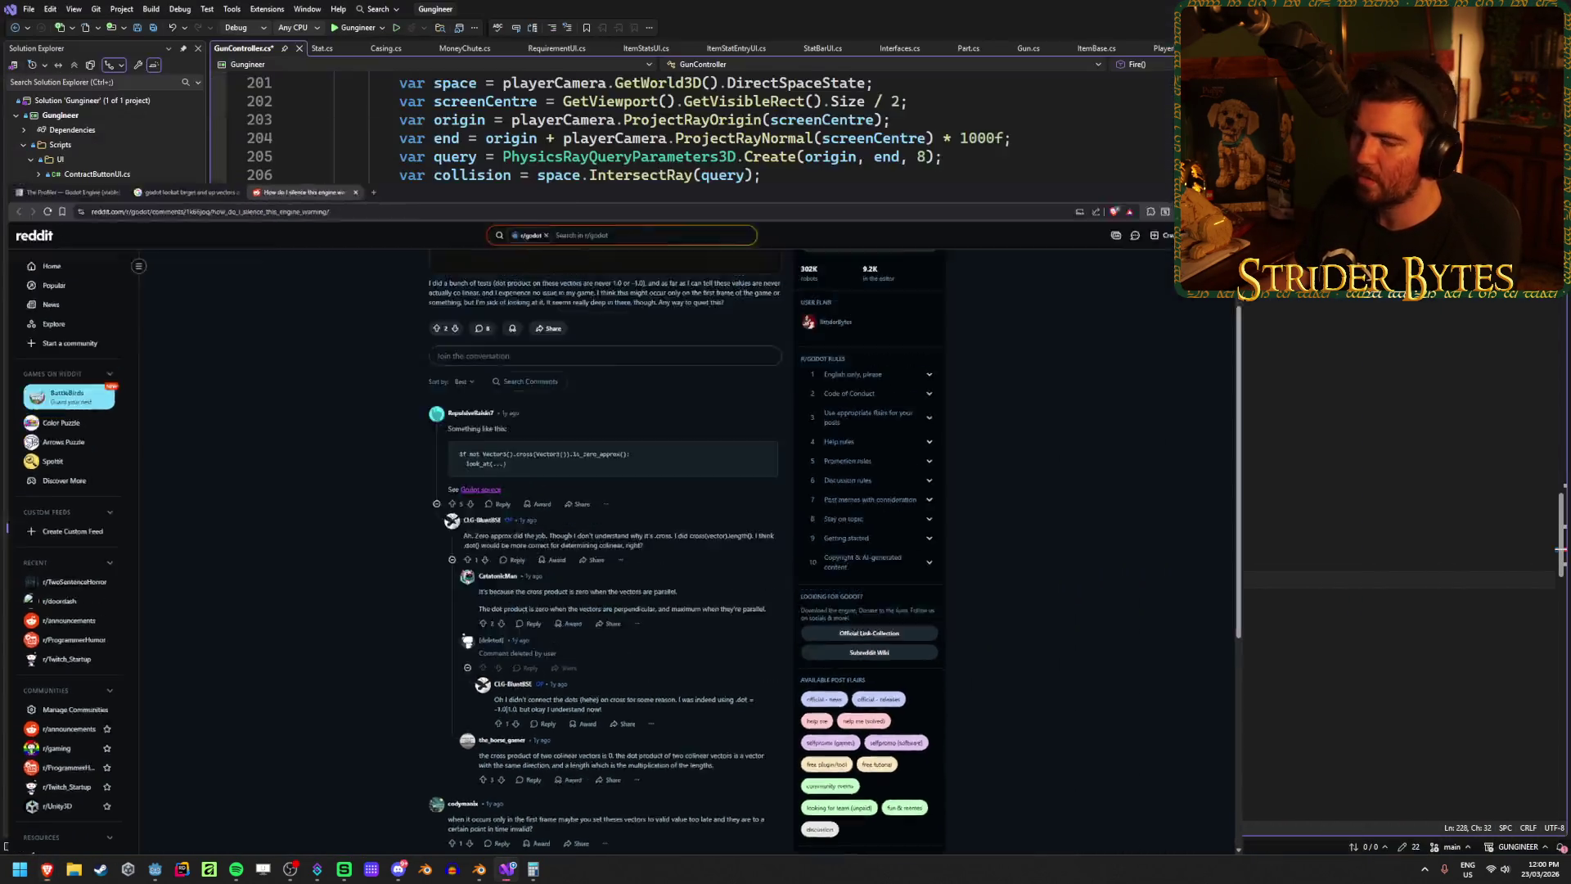
mouse_move(599, 573)
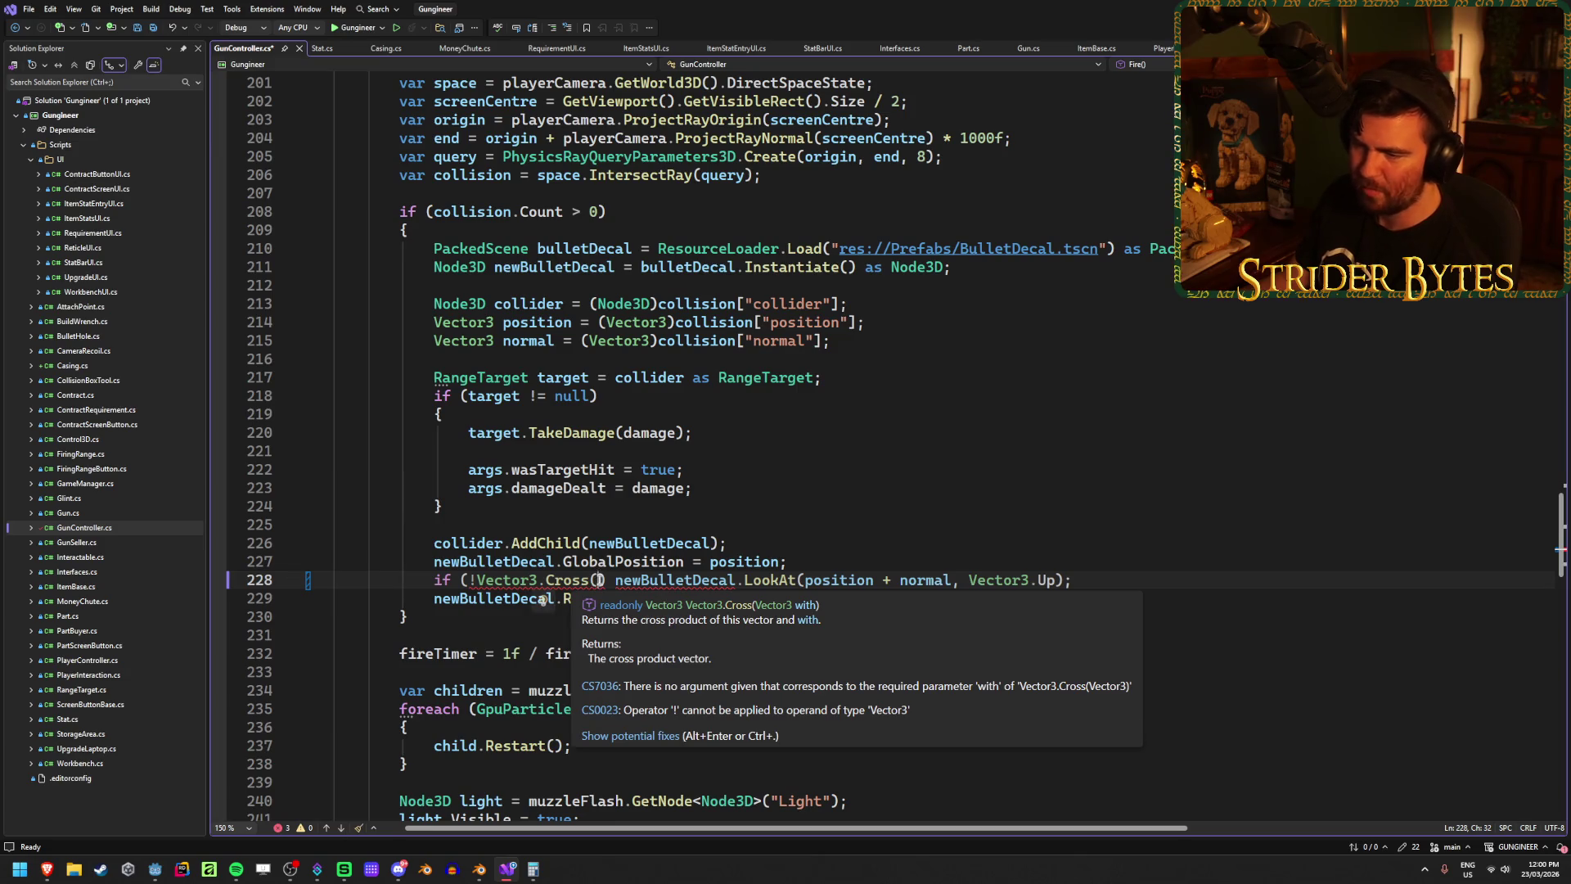
key("Right")
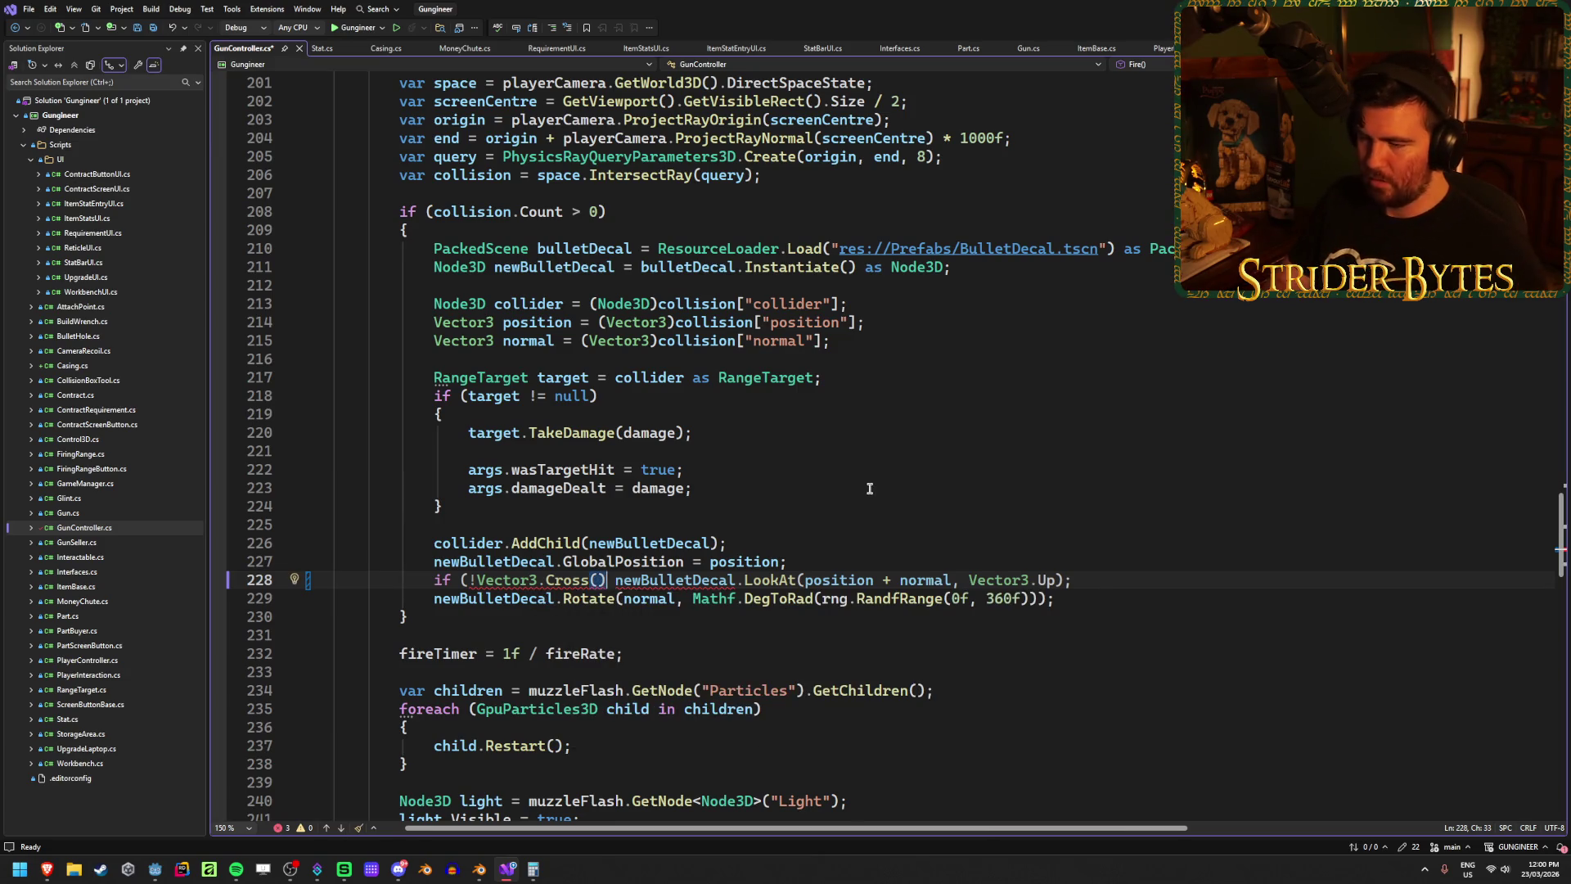
Step: Write the guard condition normal.Cross(Vector3.up).IsZeroApprox before LookAt on line 228 and save
type(")")
key("ctrl+s")
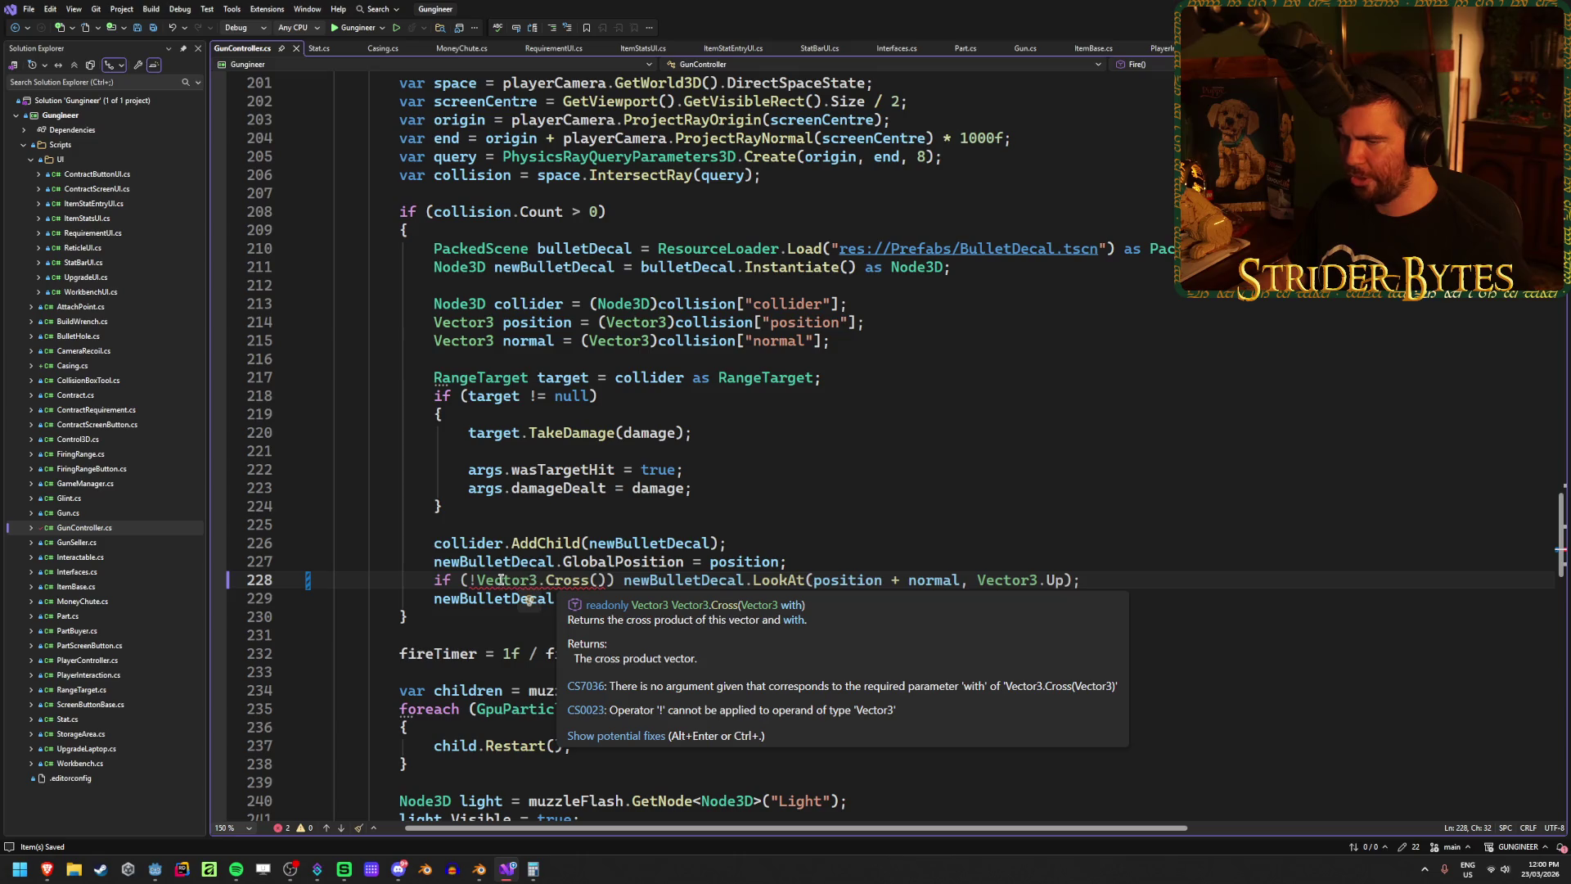
double_click(497, 579)
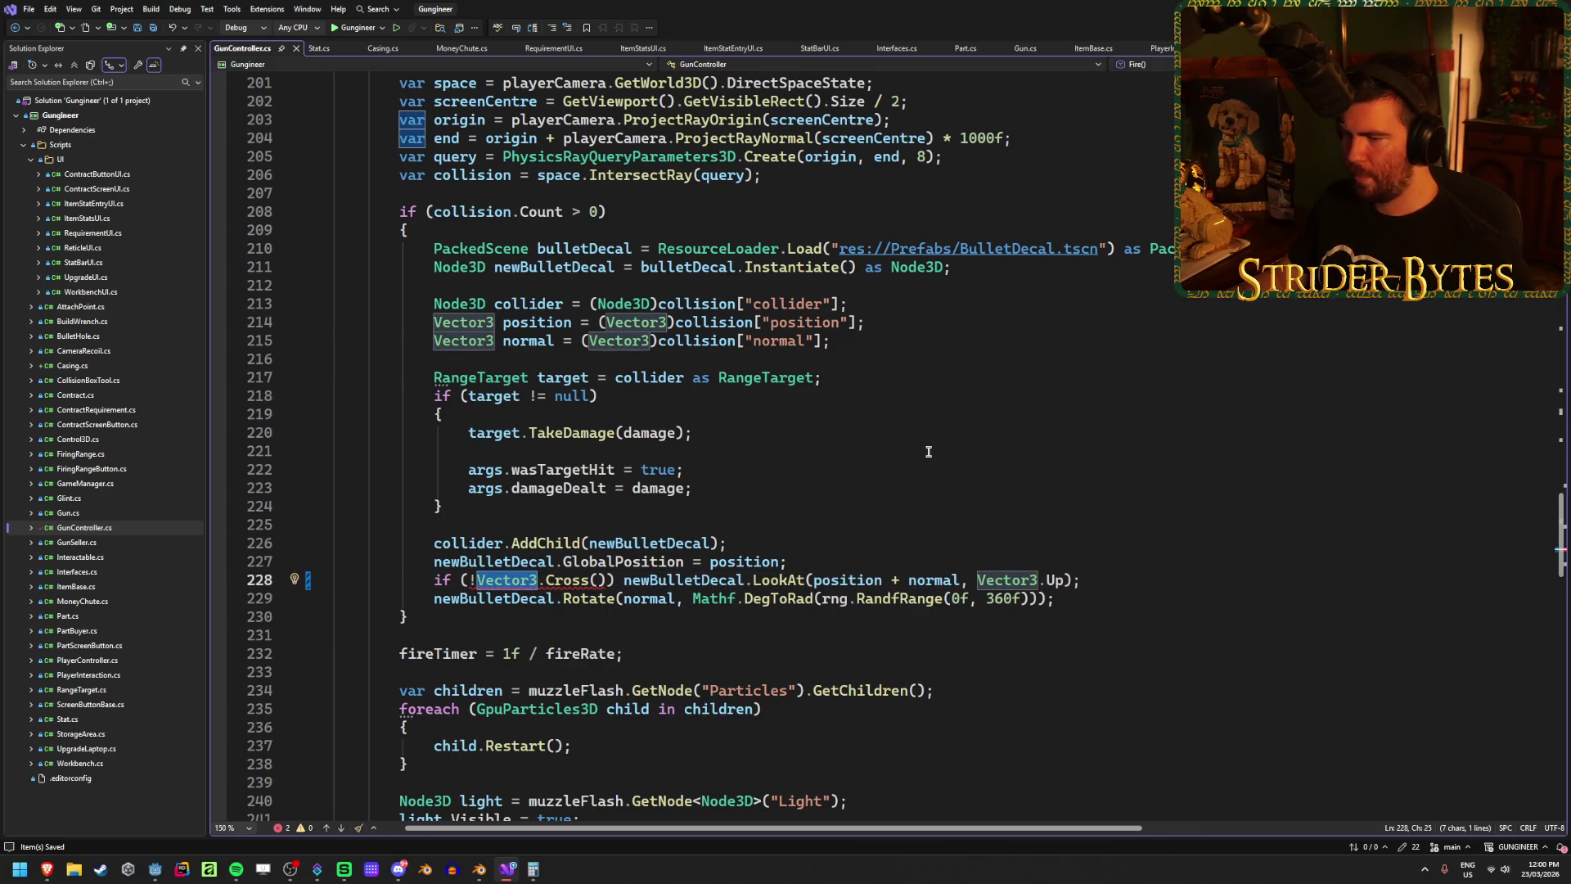
type("normal")
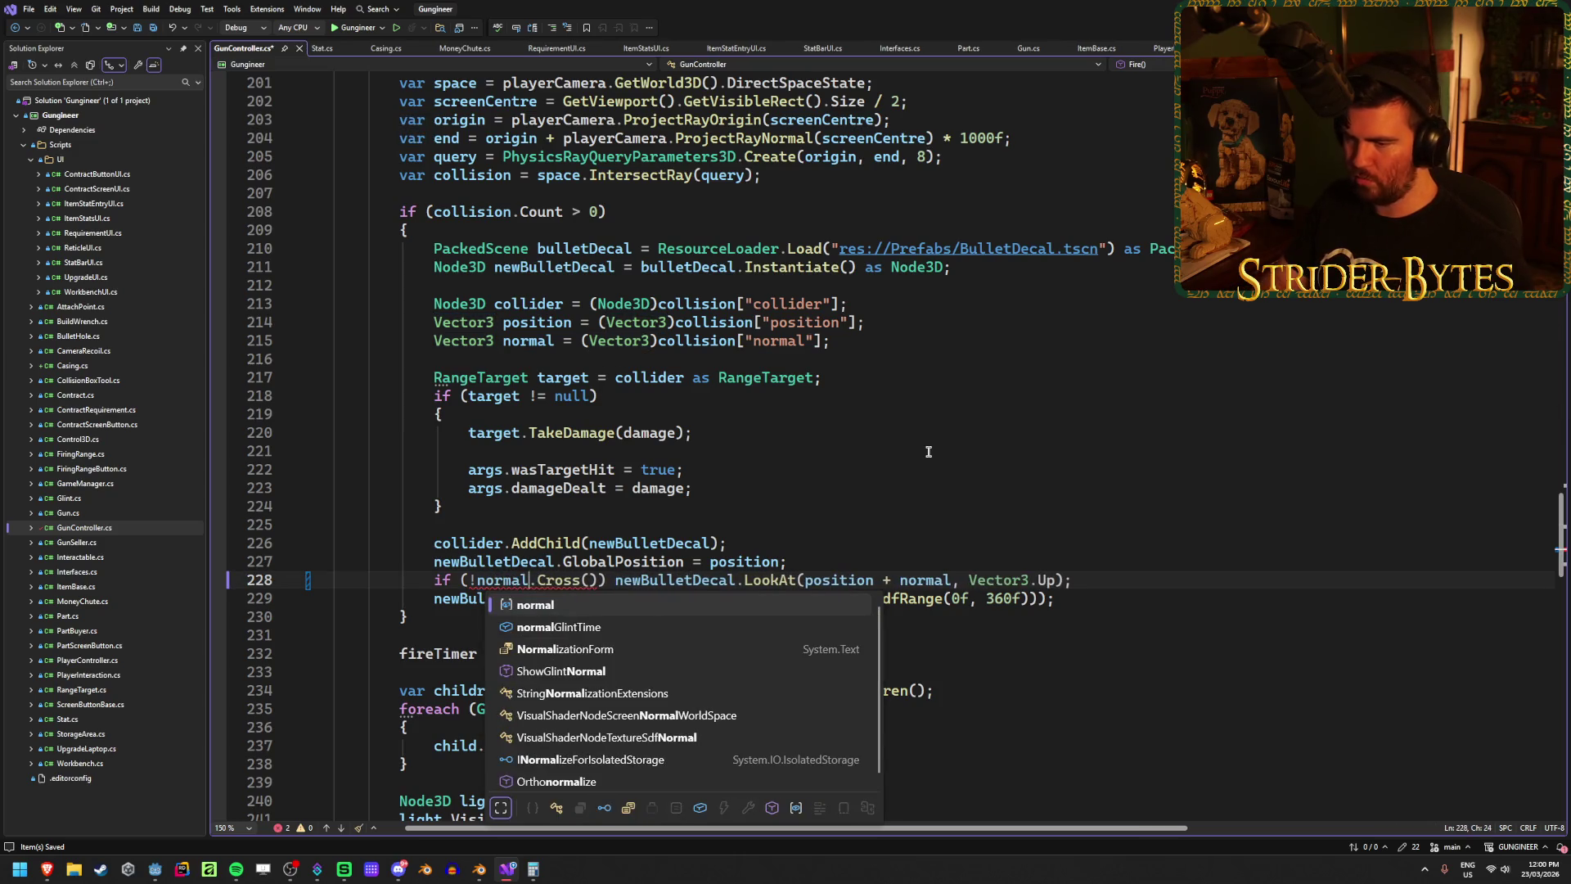
key("Tab")
left_click(590, 583)
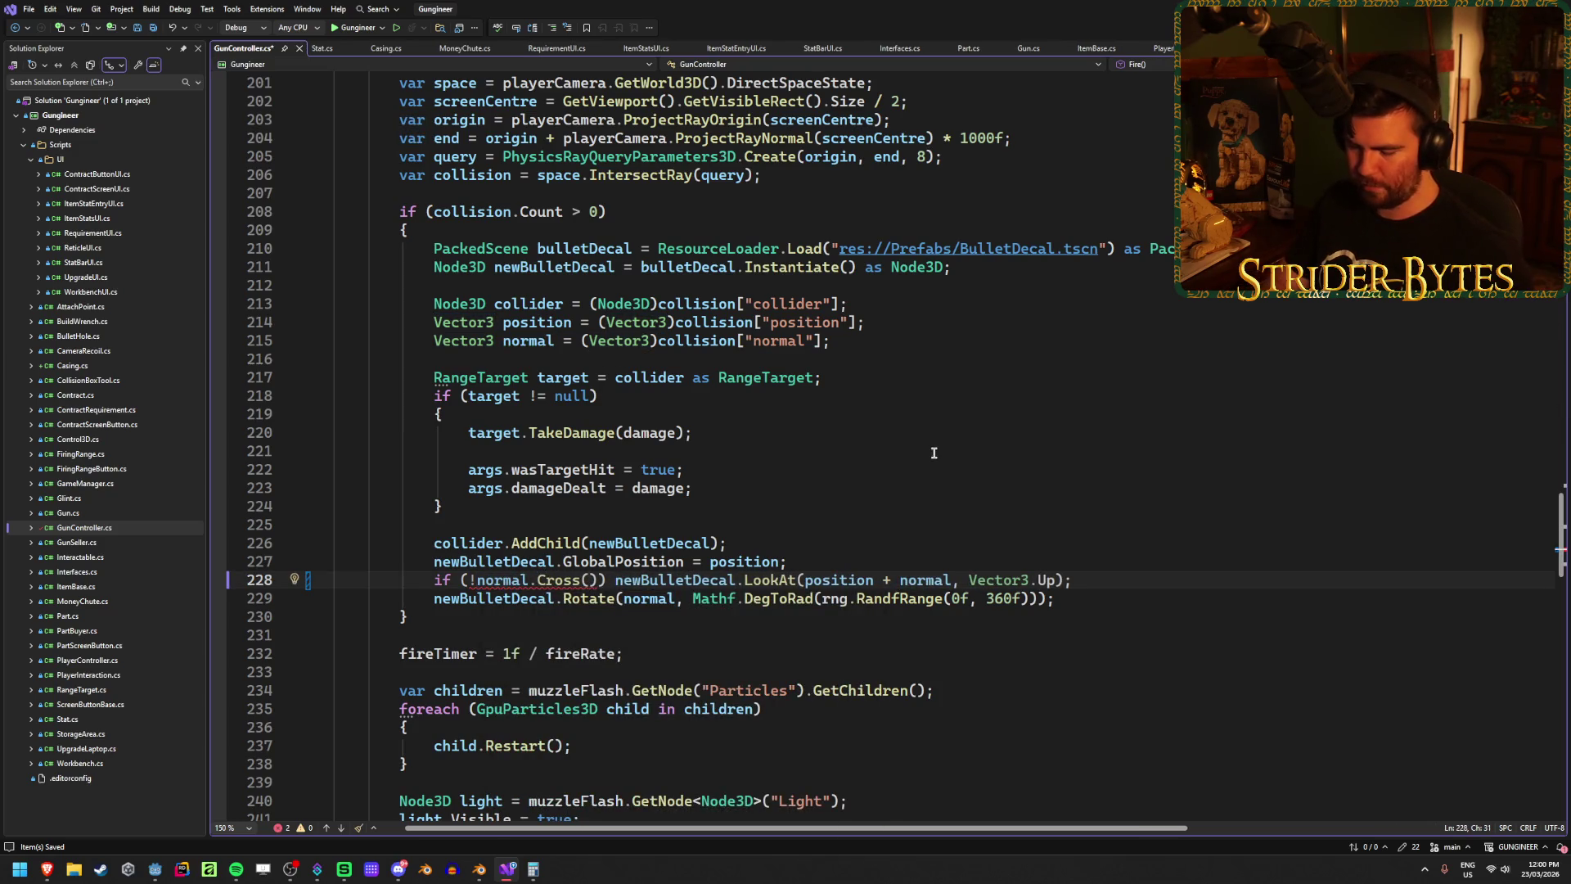
type("Vect")
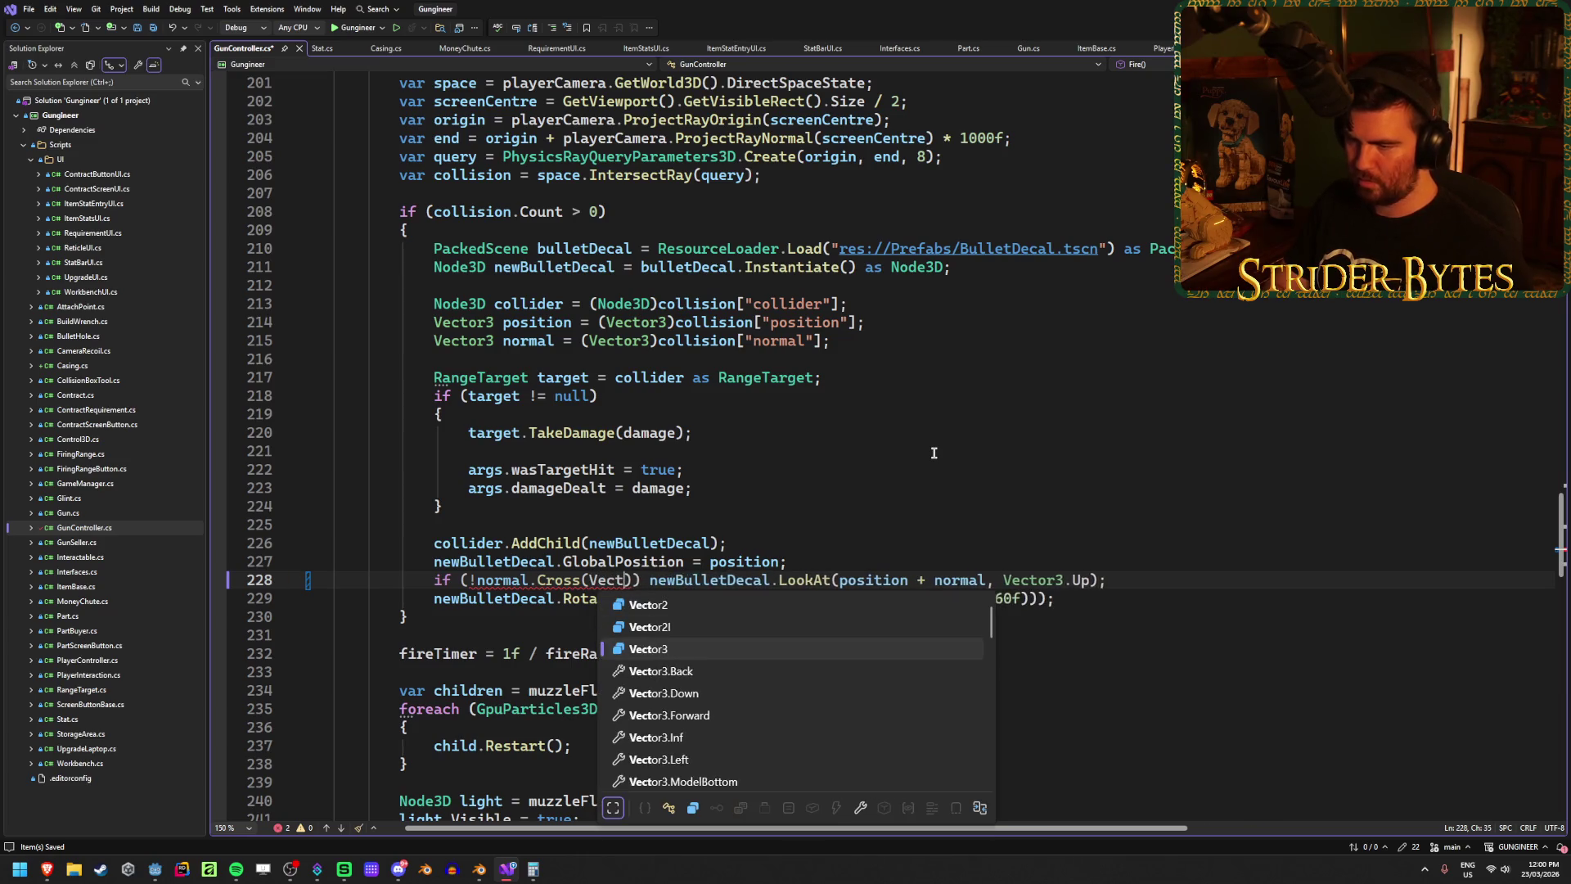
type("or3.up")
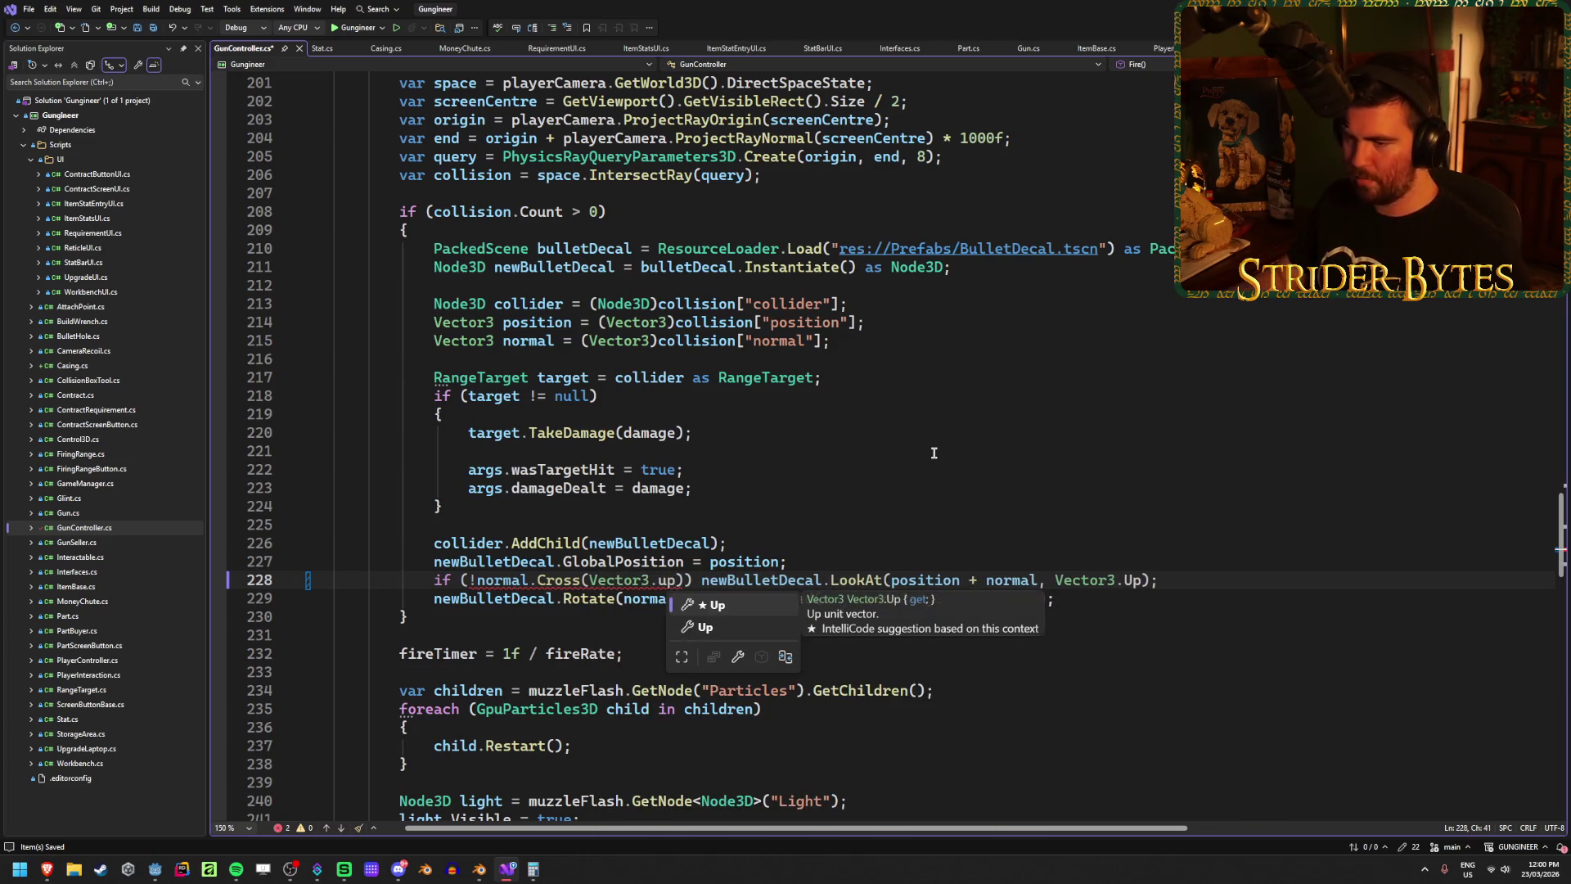
type(").Is")
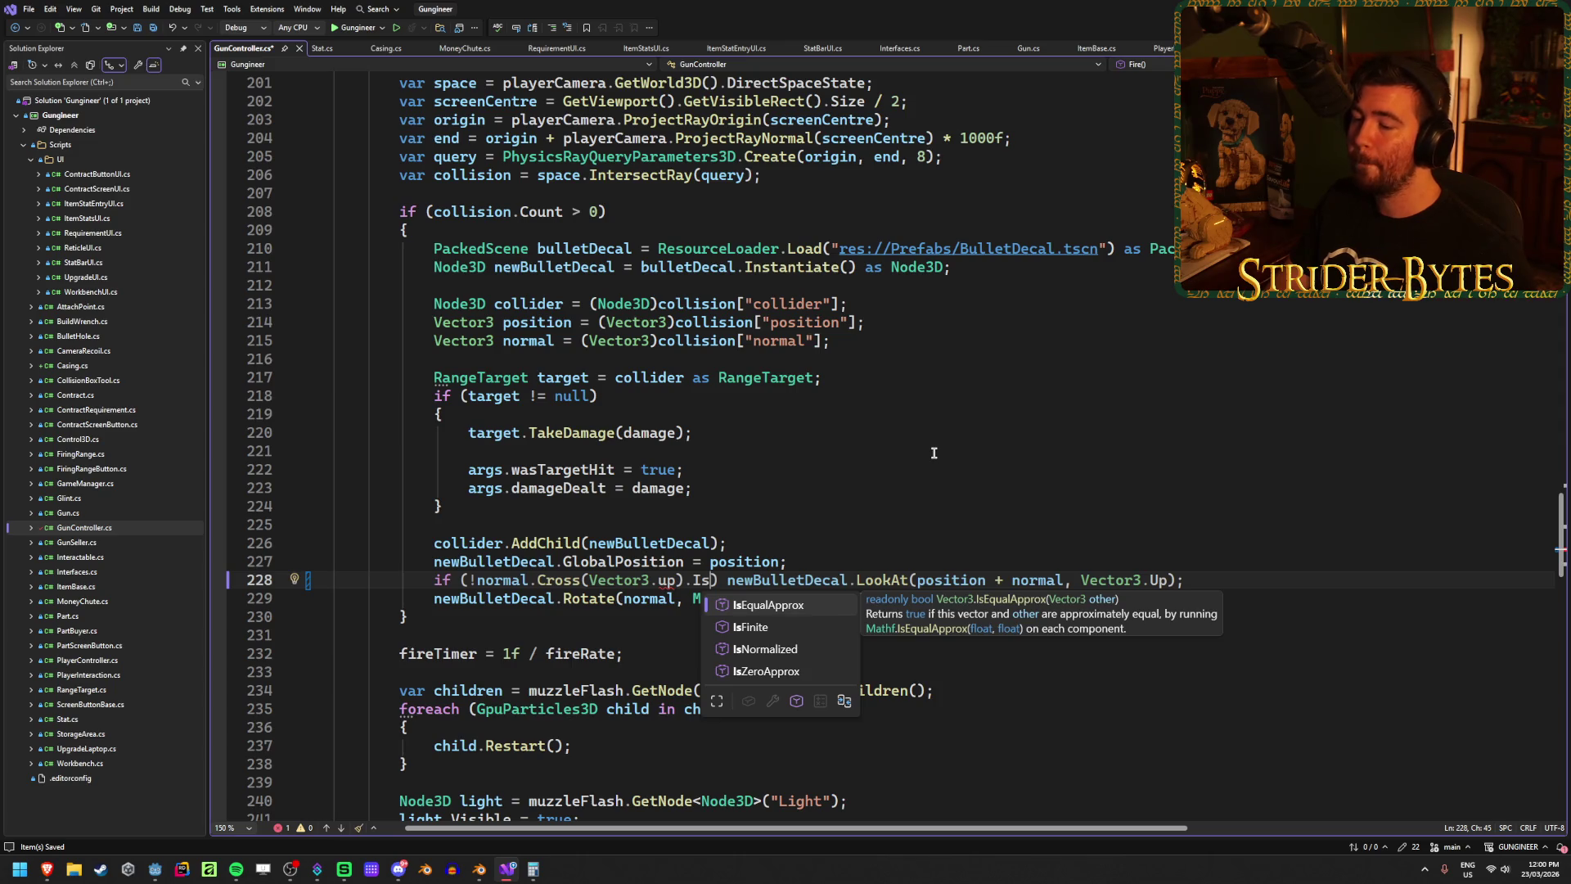
key("Down")
key("Down")
key("Down")
key("Tab")
key("ctrl+s")
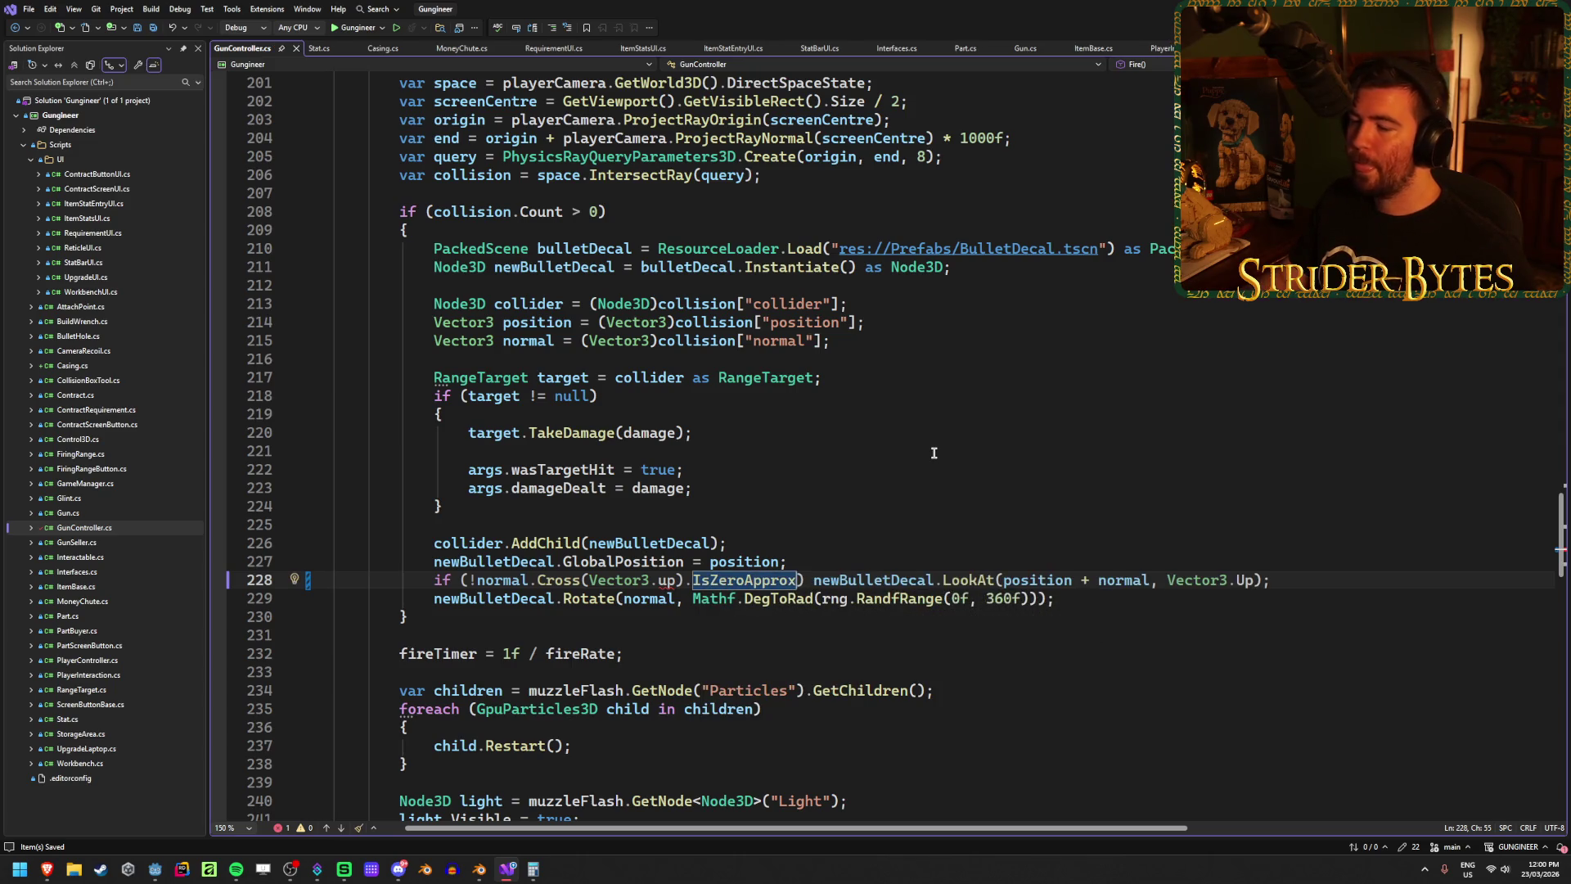
Step: Correct it to Vector3.Up, add IsZeroApprox's parentheses, save, and return to Godot
key("ctrl+Left")
key("ctrl+Left")
key("ctrl+Left")
key("Delete")
type("U")
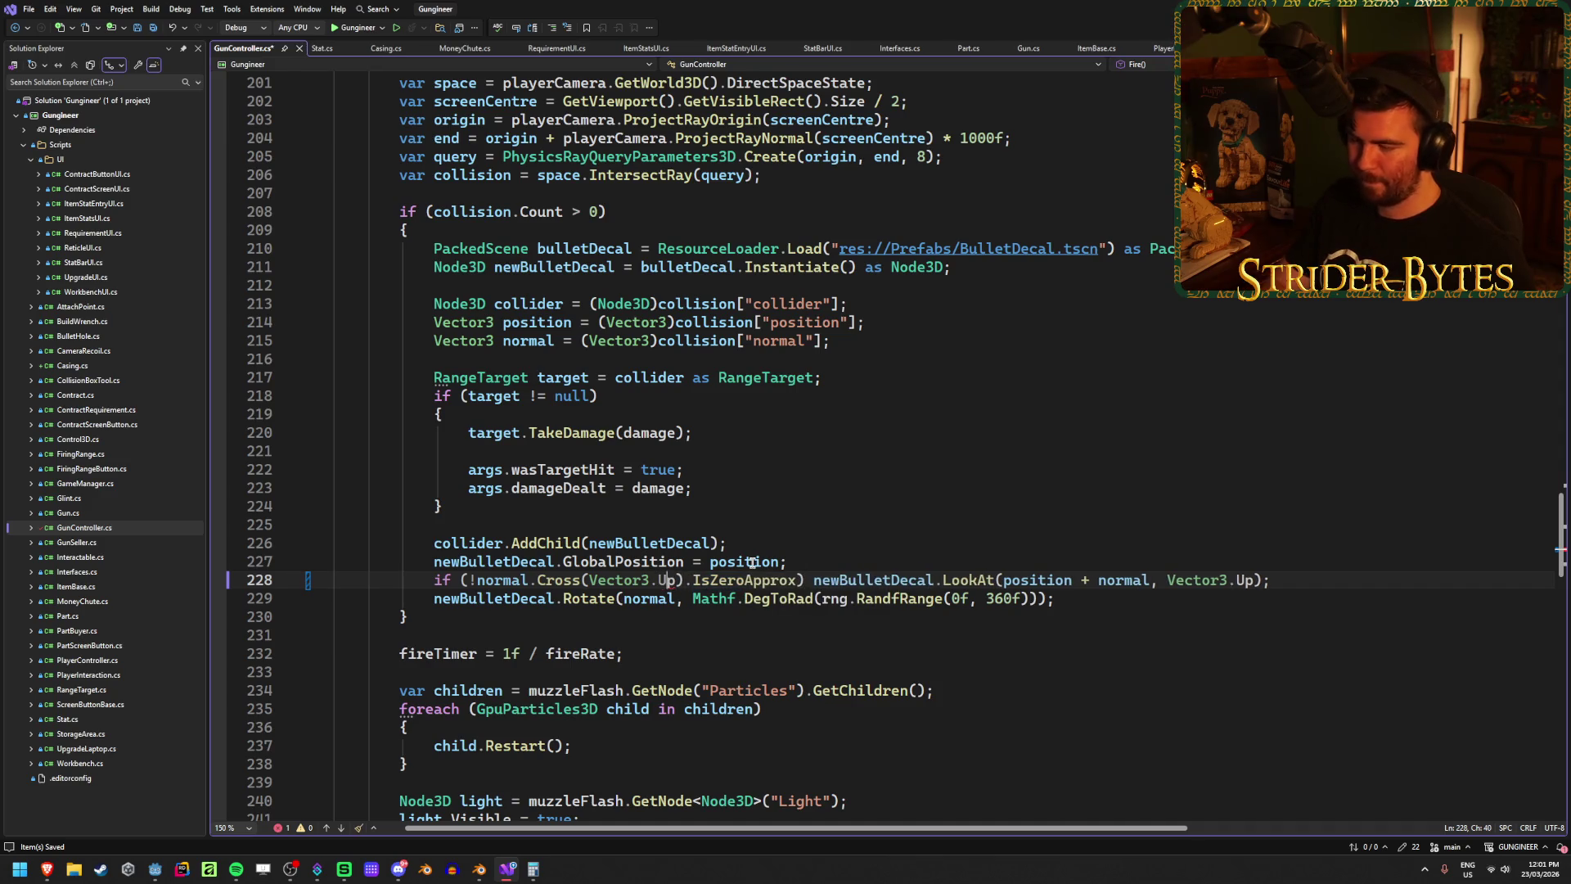
key("ctrl+s")
key("ctrl+Right")
key("ctrl+Right")
key("ctrl+Right")
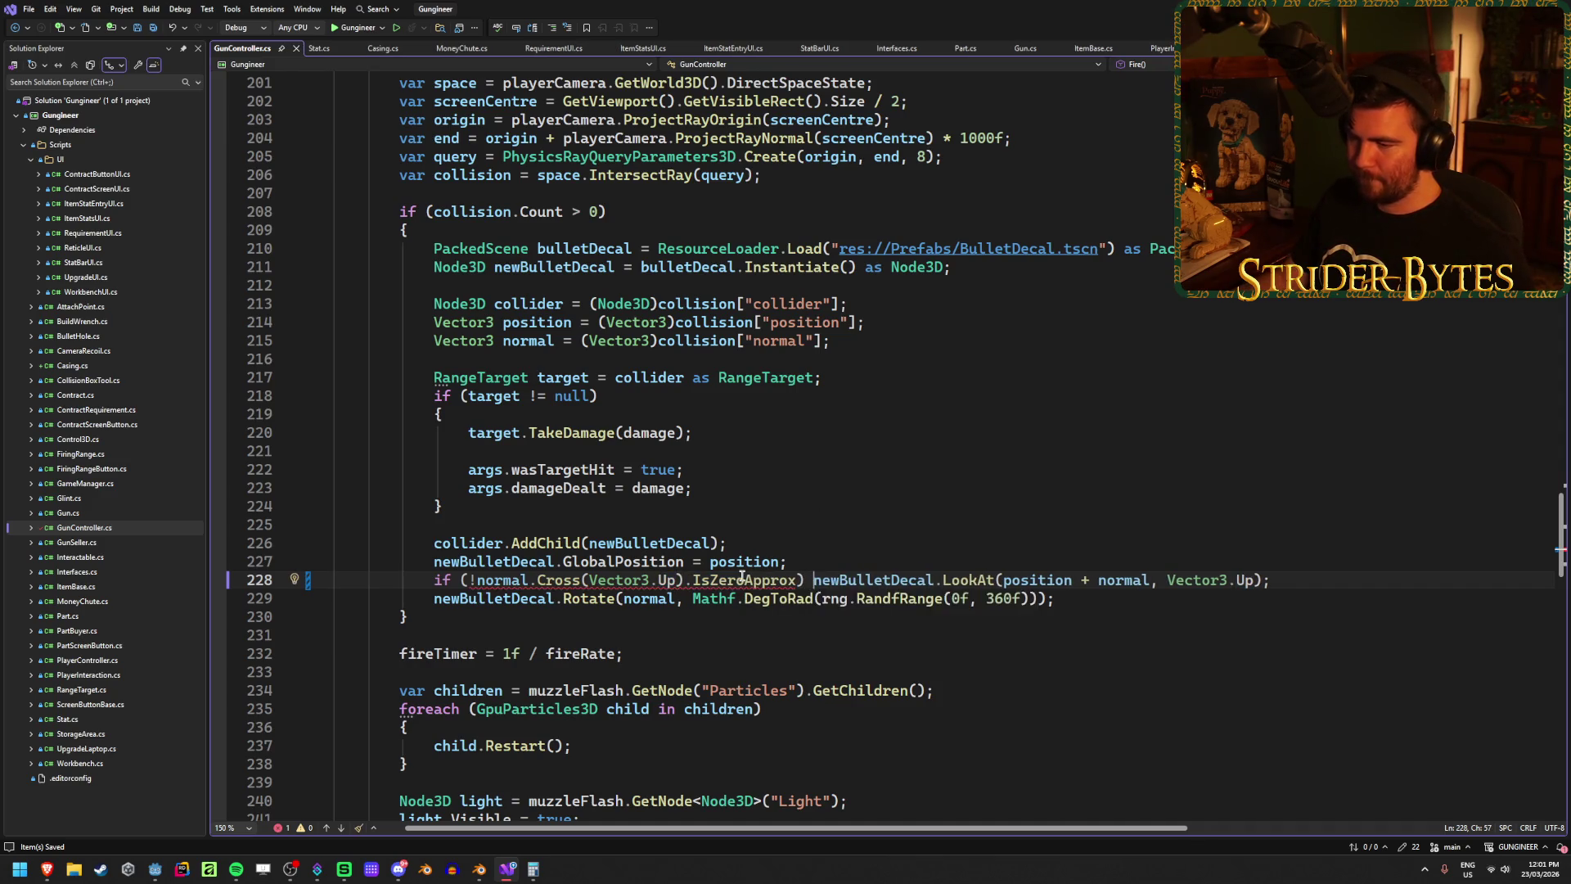
left_click(795, 579)
type("()")
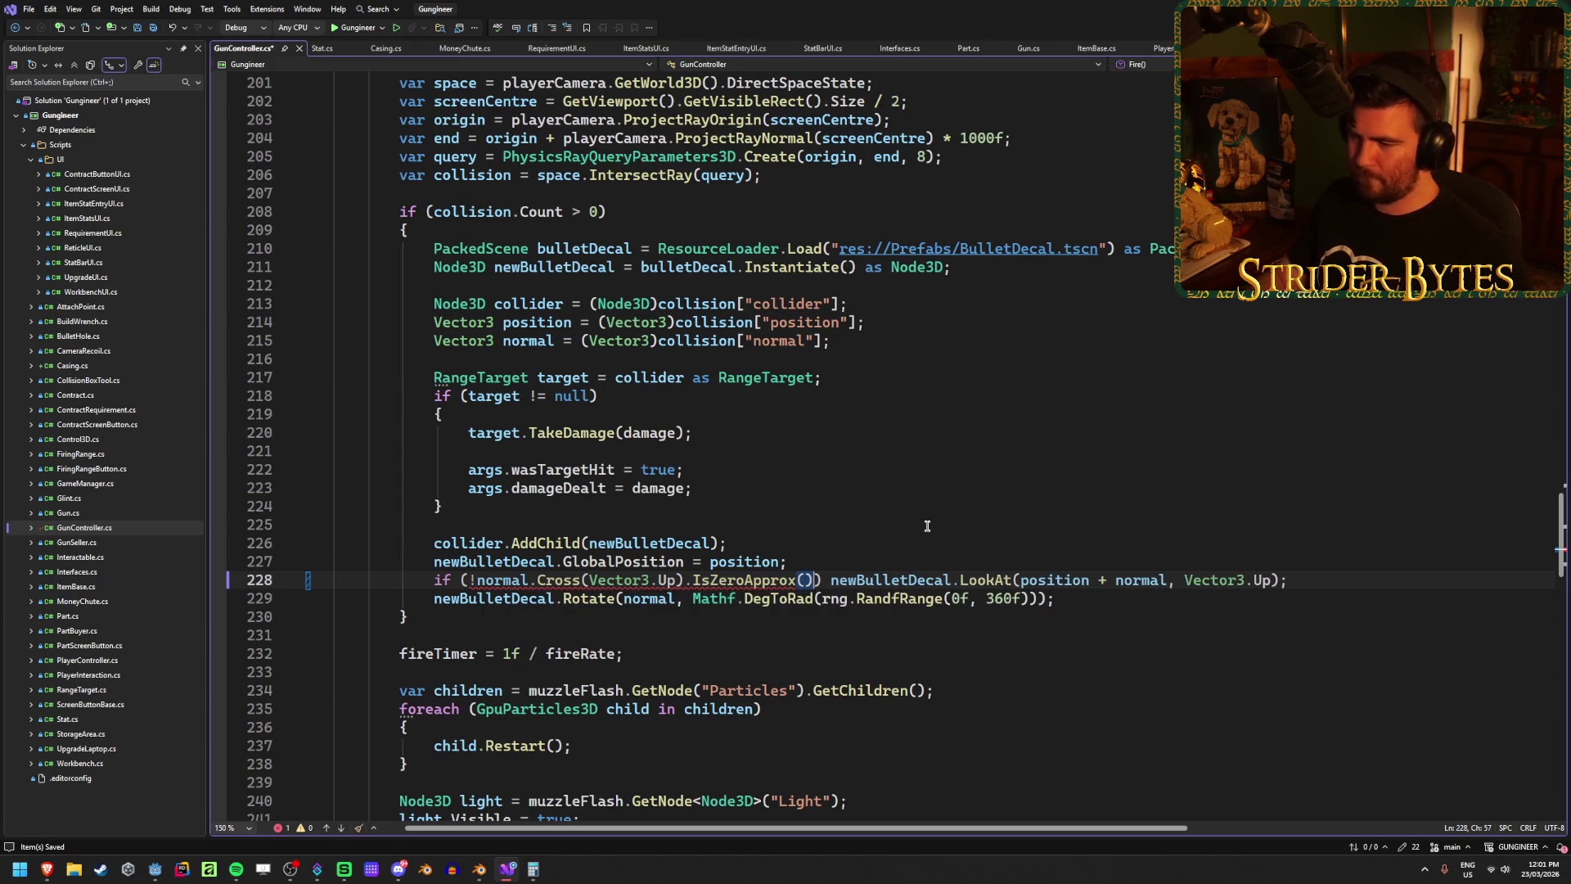
type(")")
key("ctrl+s")
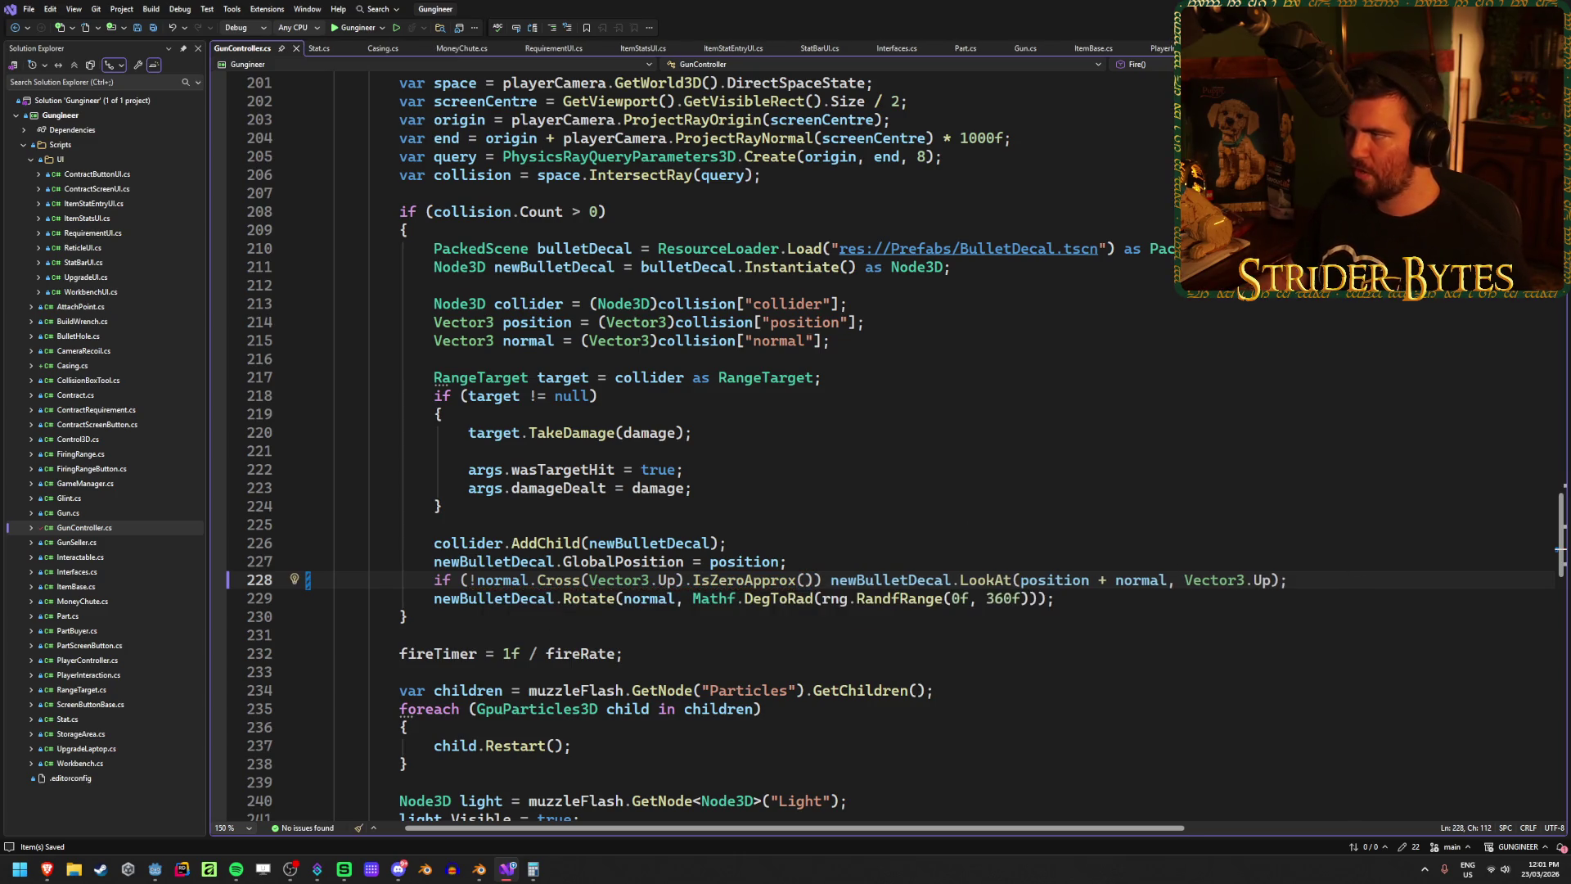
key("super+d")
left_click(155, 869)
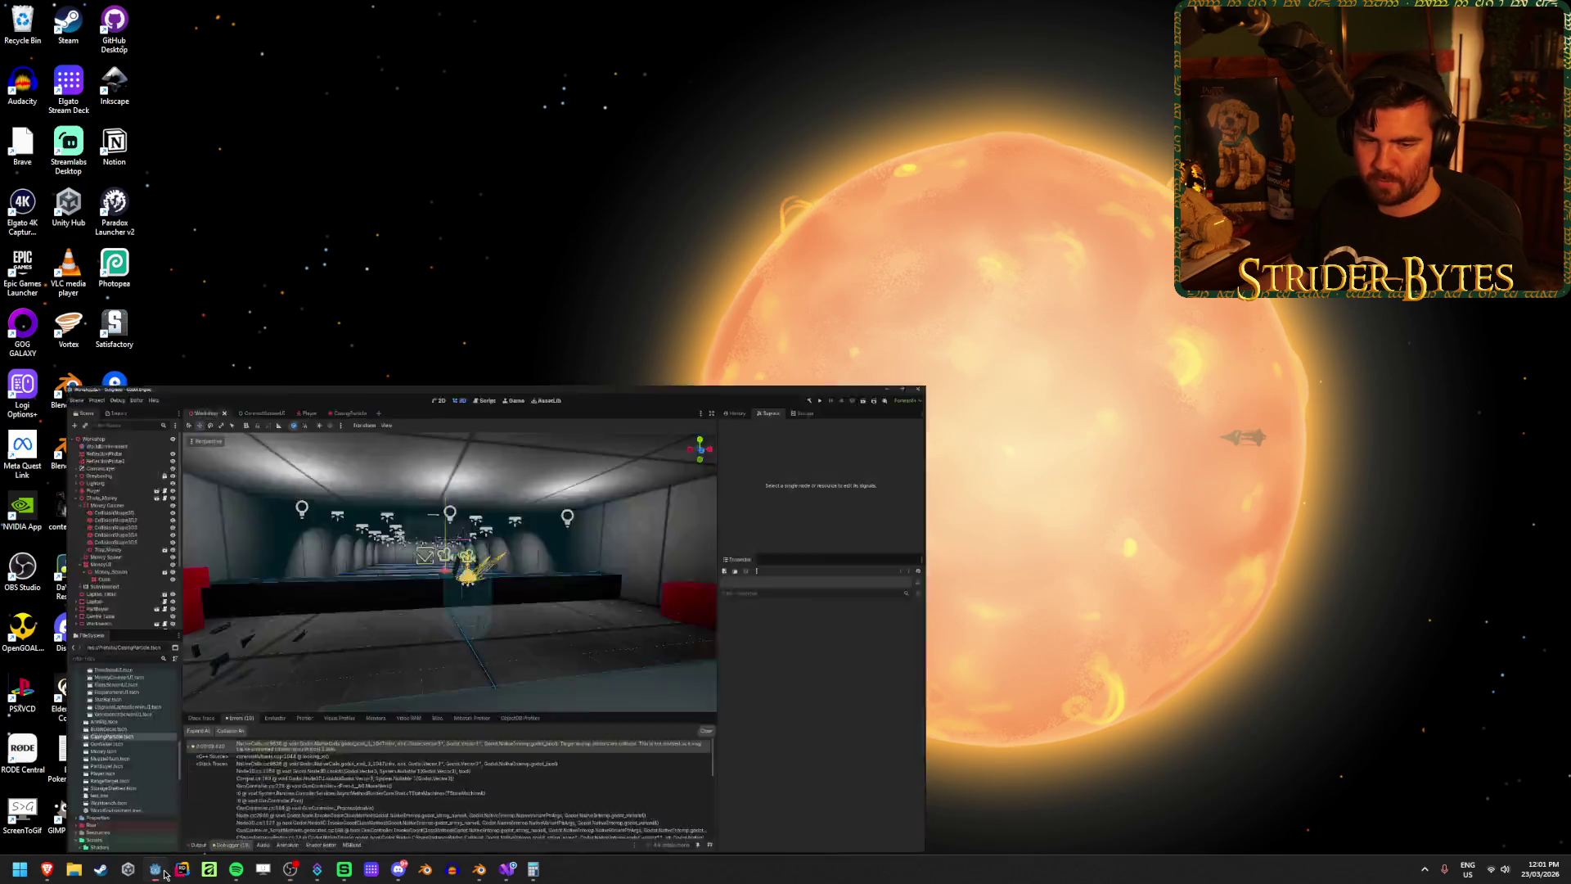
Step: Run the game, shoot bullet holes into the wall, then stop it and save the Workshop scene
key("F5")
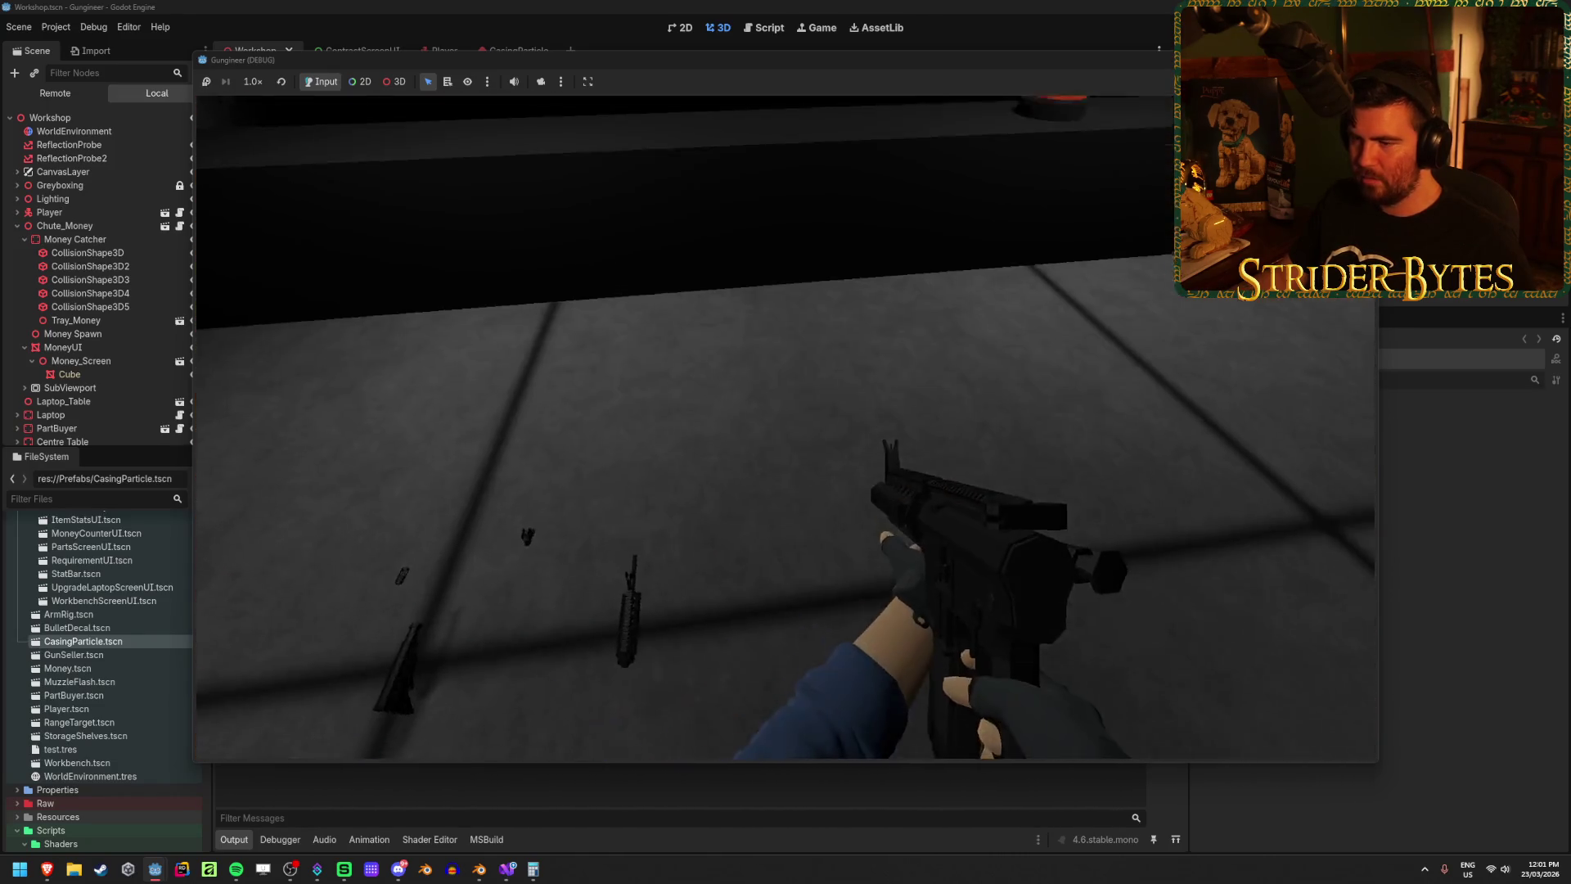
left_click(785, 427)
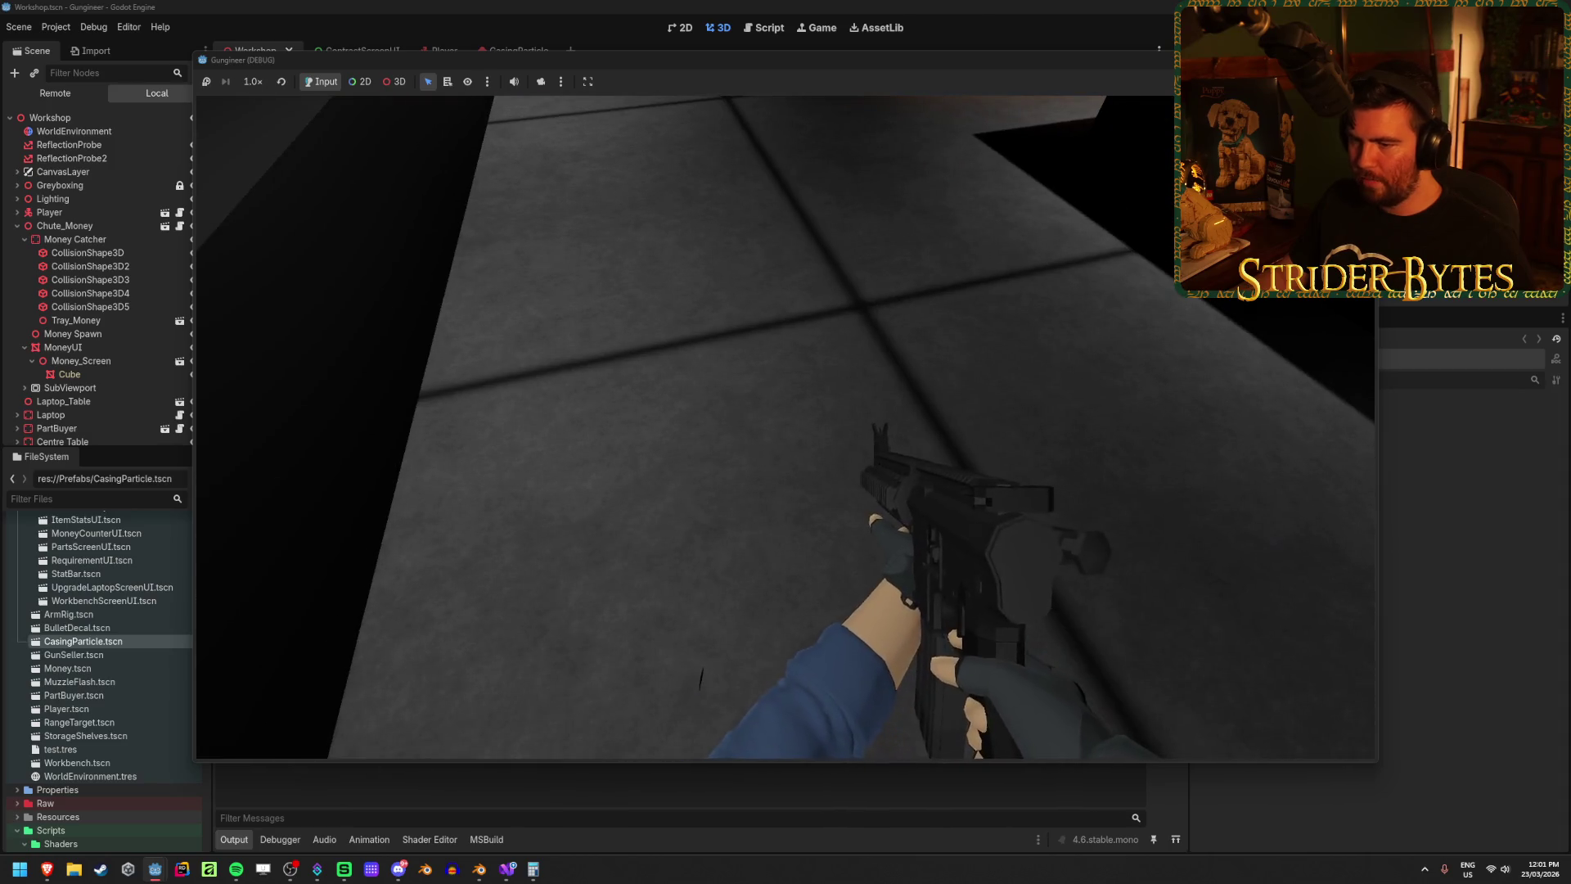
left_click(785, 427)
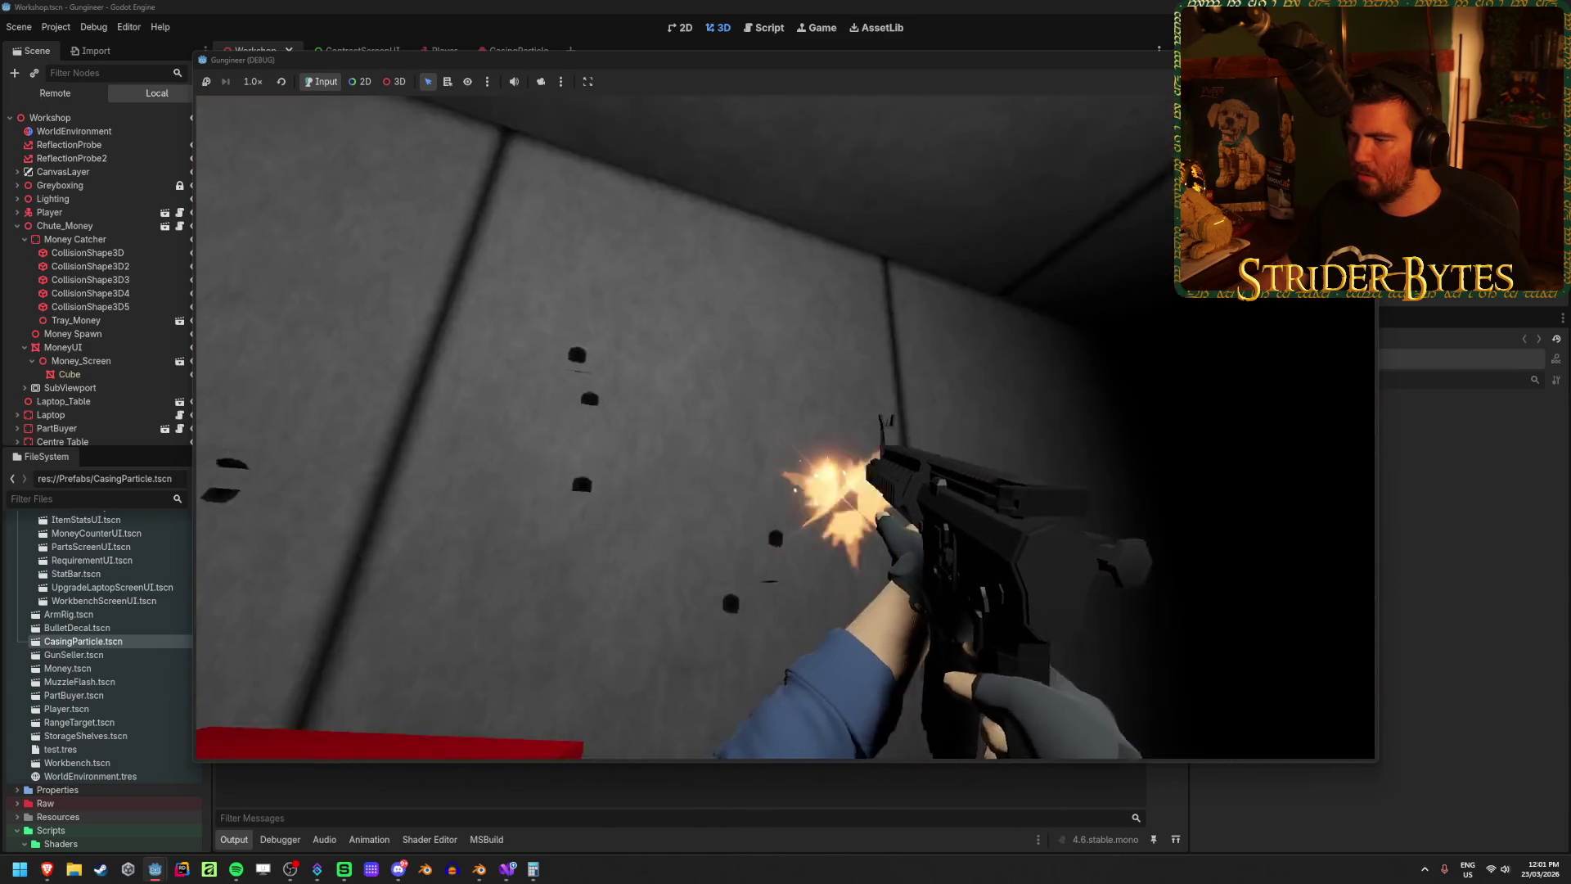
key("F8")
key("ctrl+s")
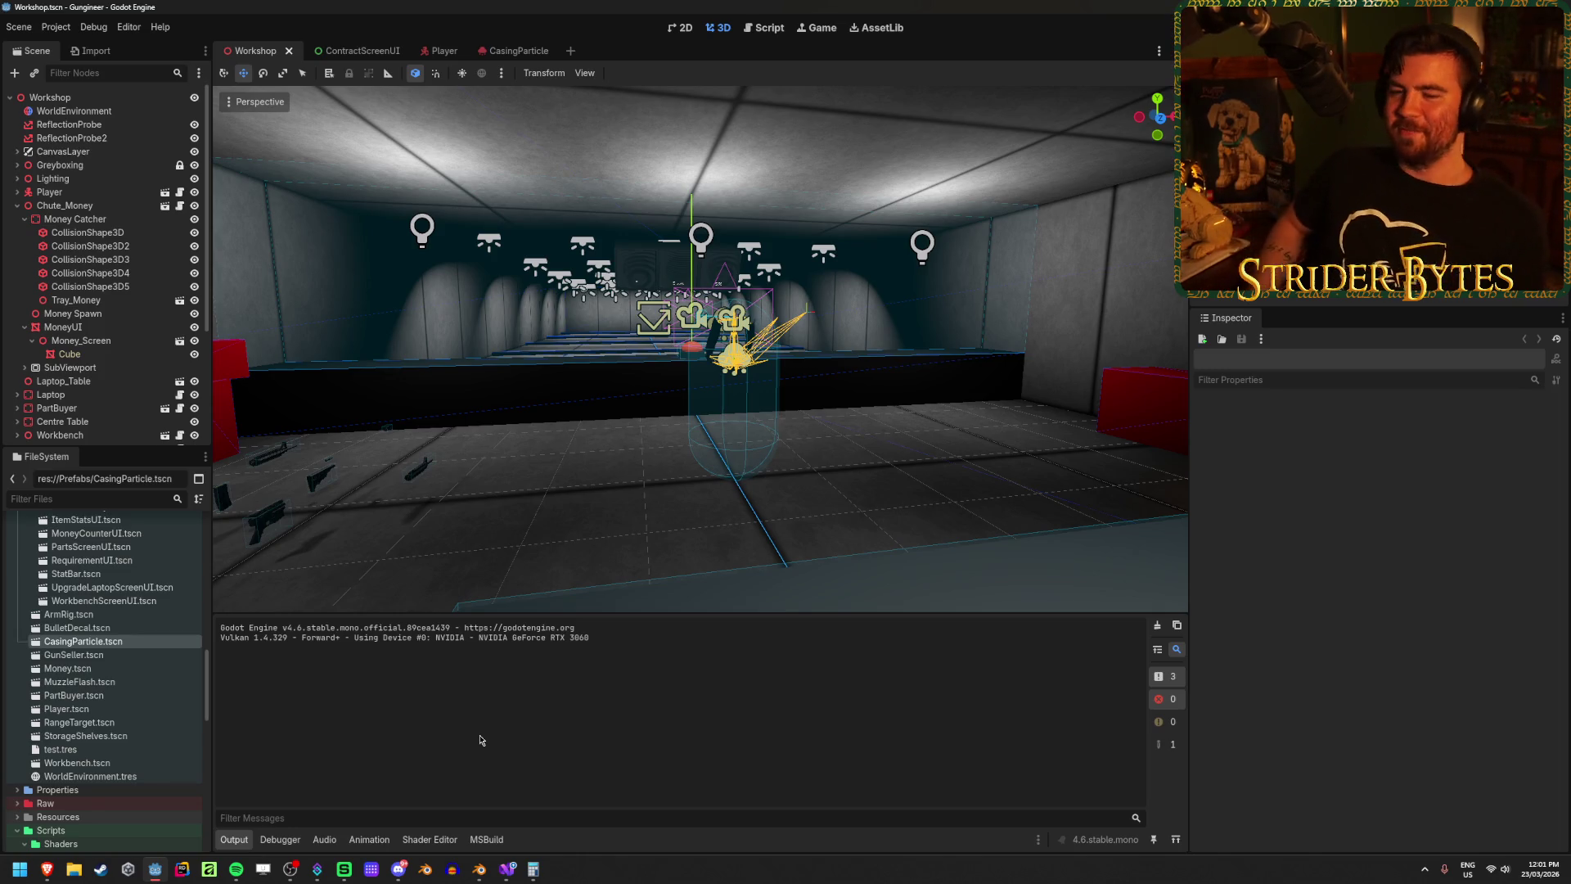
Step: Delete the IsZeroApprox if condition from line 228 in GunController.cs, then re-save the Workshop scene in Godot
left_click(515, 863)
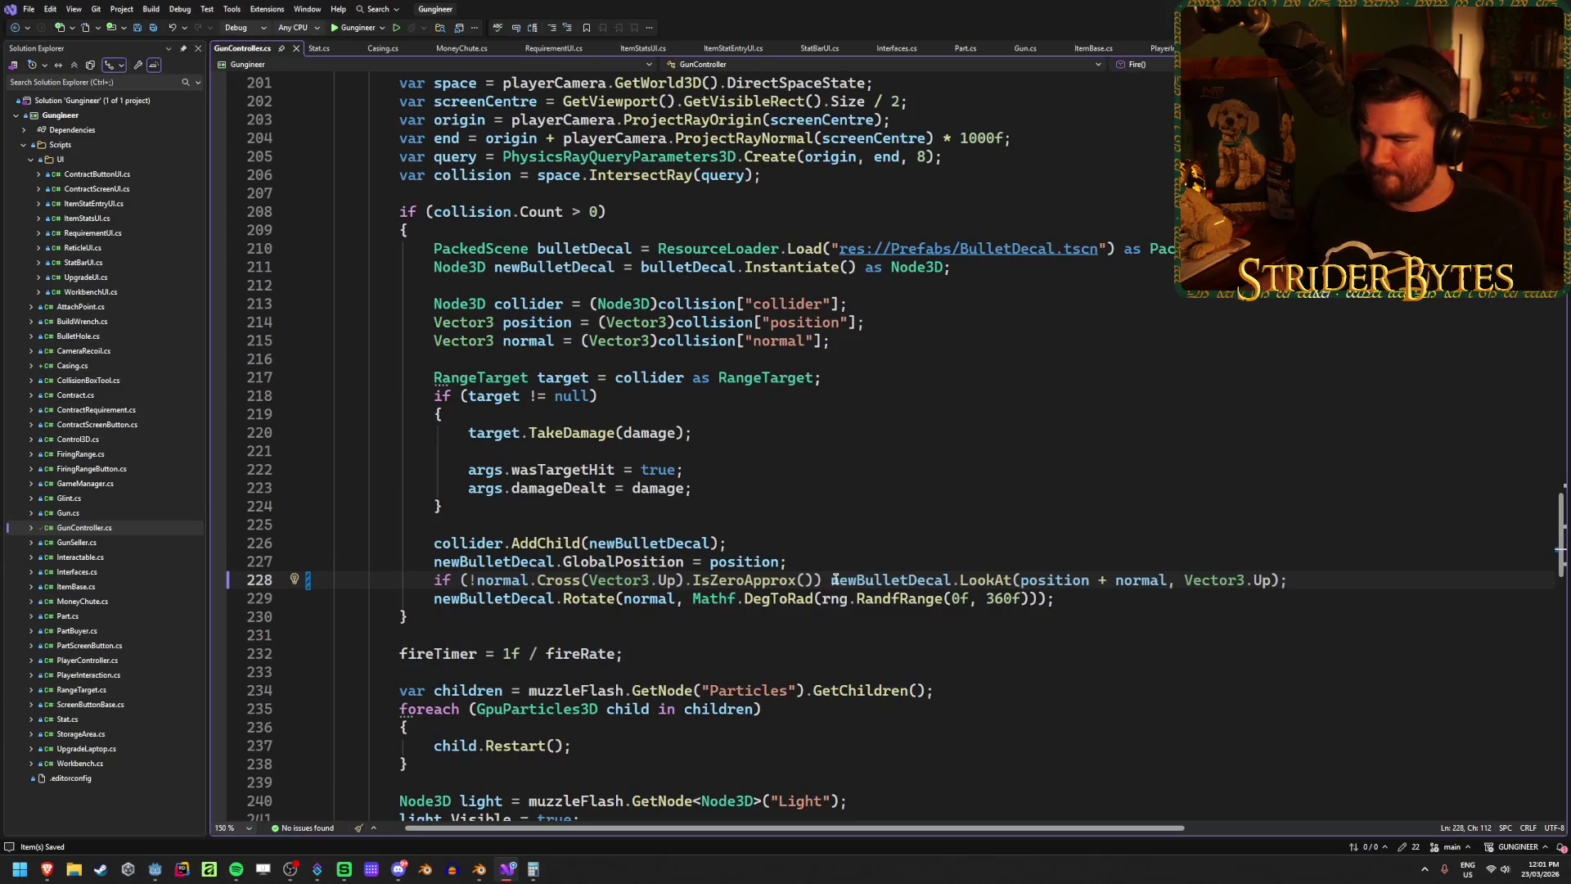
mouse_move(825, 578)
left_mouse_down()
mouse_move(327, 579)
mouse_move(434, 579)
left_mouse_up()
key("Delete")
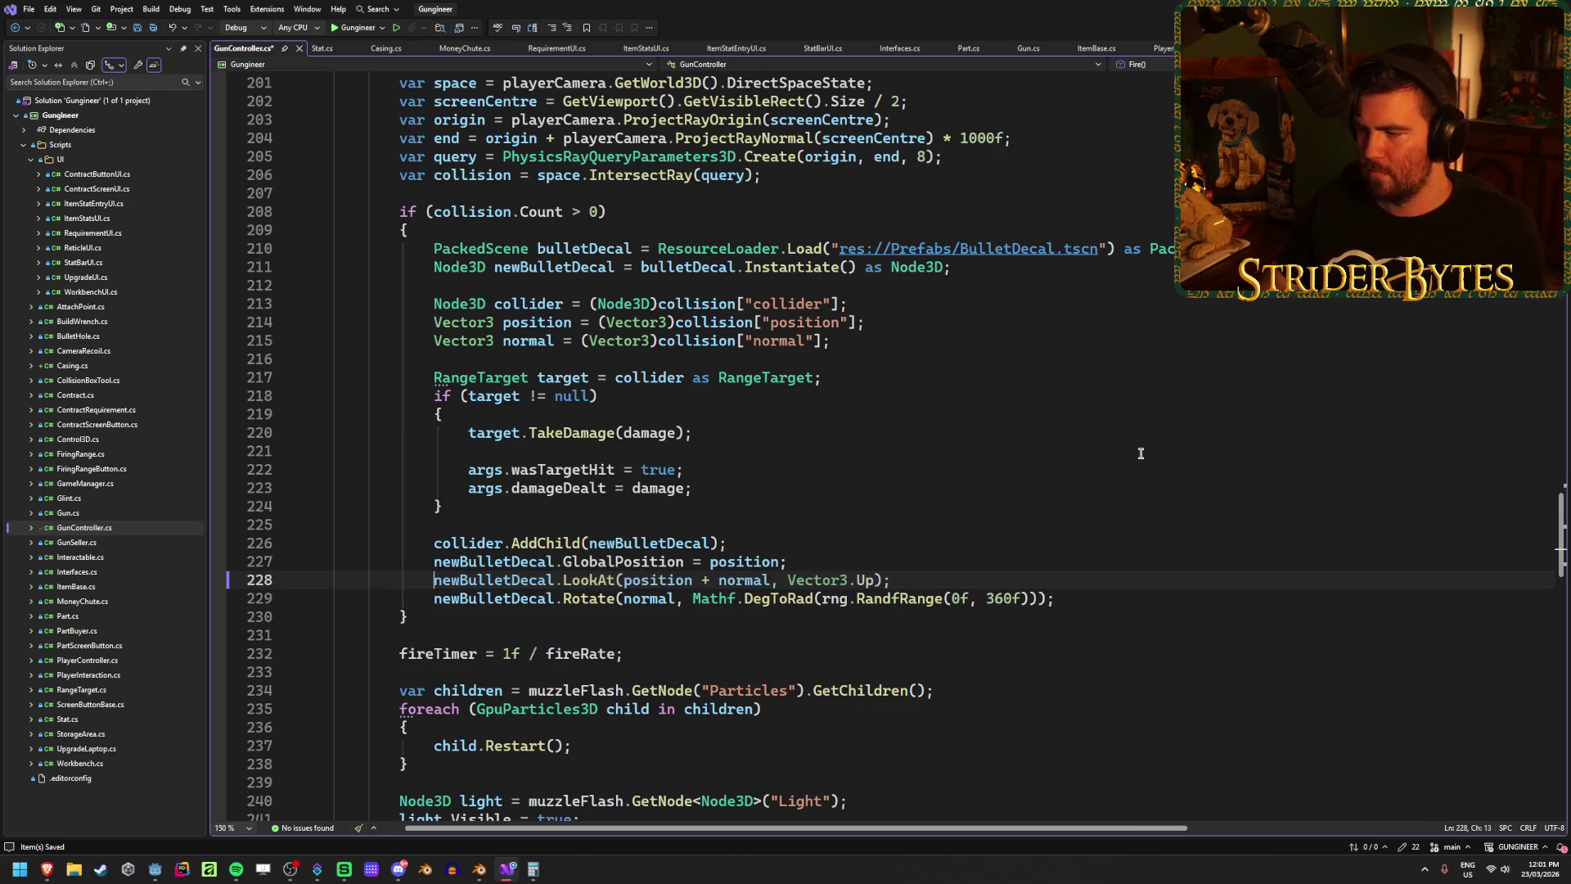
left_click(918, 575)
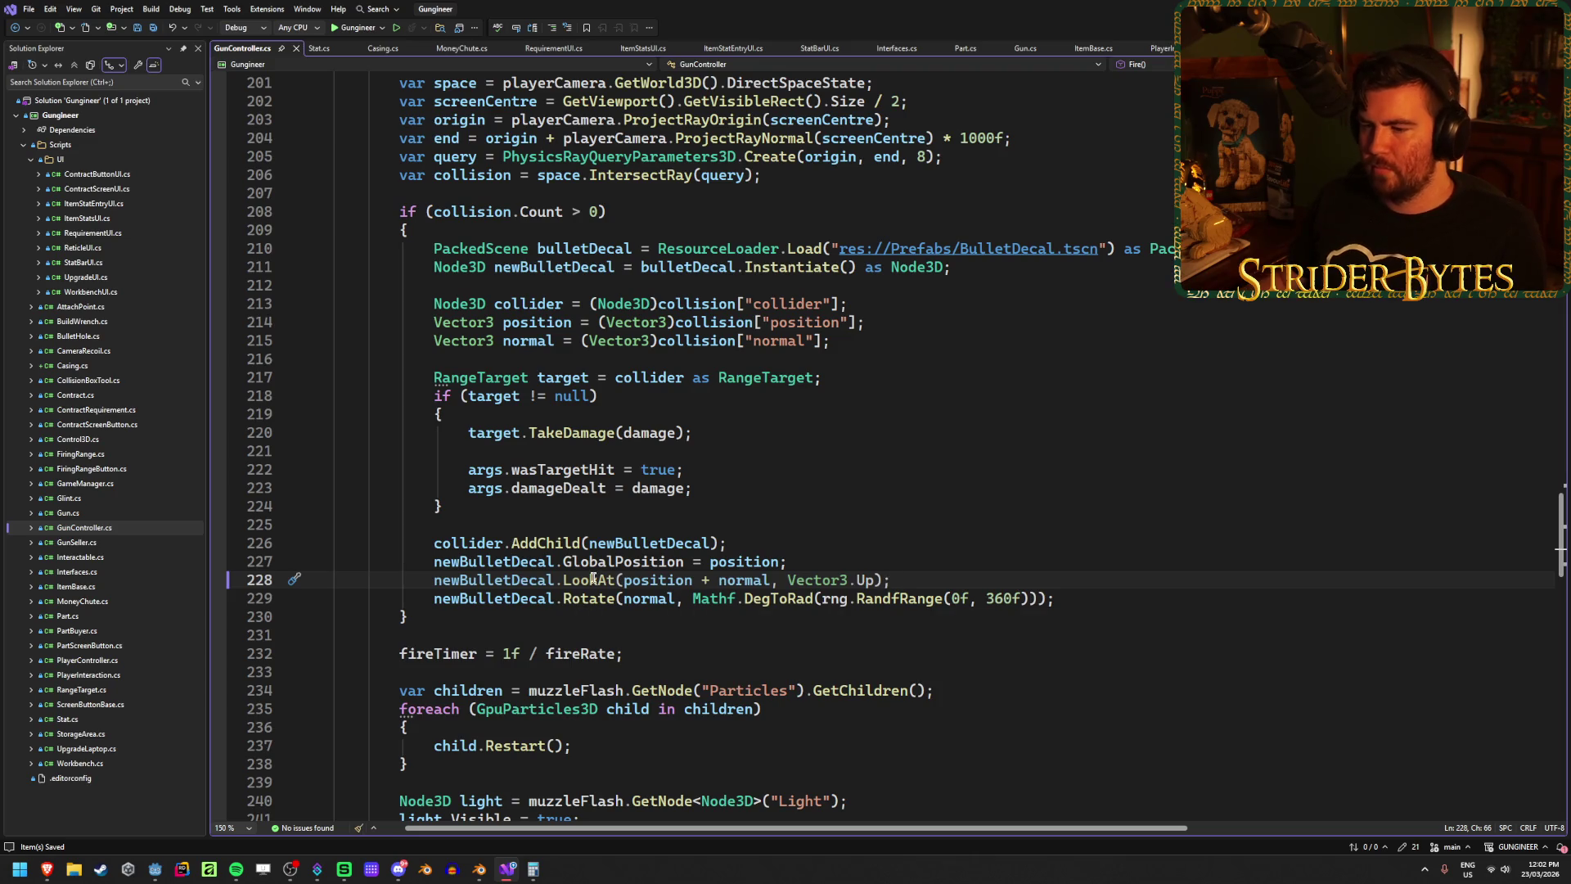
mouse_move(593, 578)
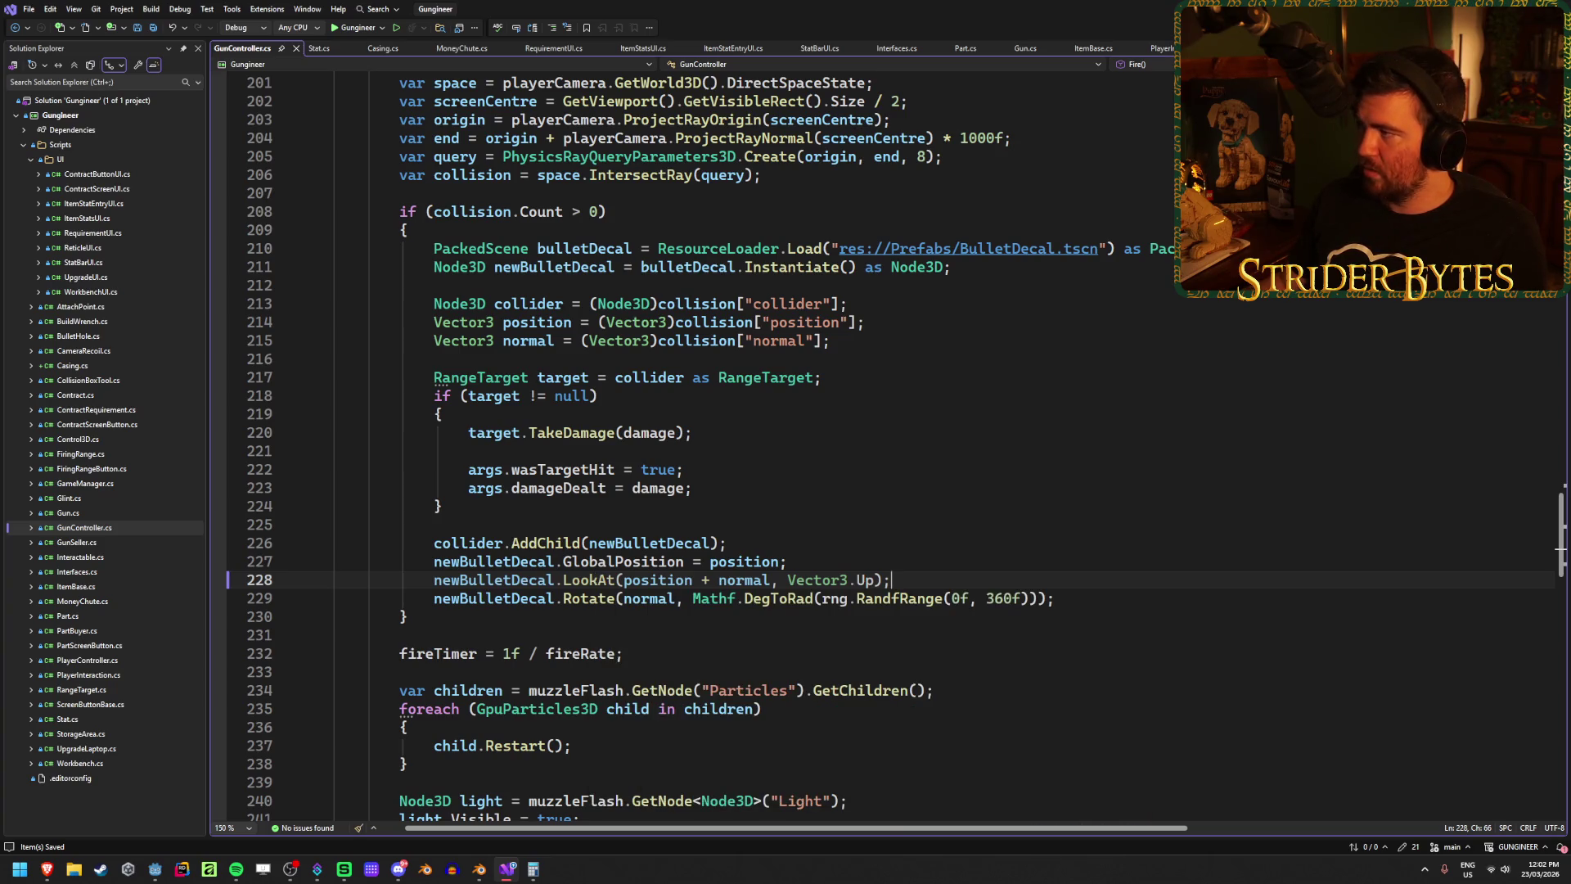
key("alt+Tab")
key("ctrl+s")
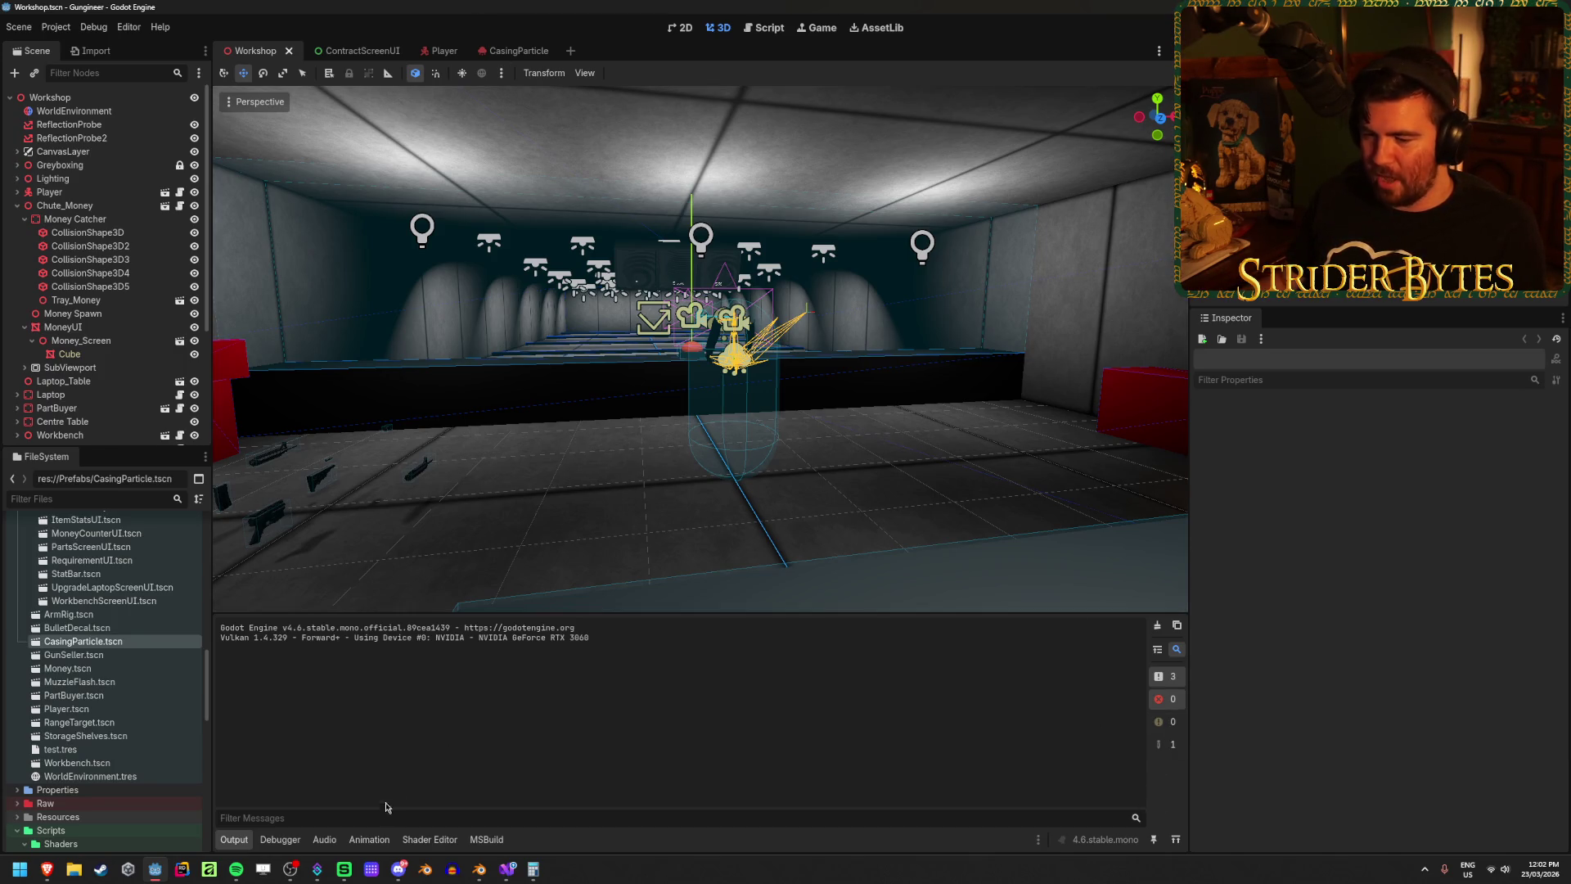
Step: Show the Debugger's Profiler tab and run the project again
left_click(280, 839)
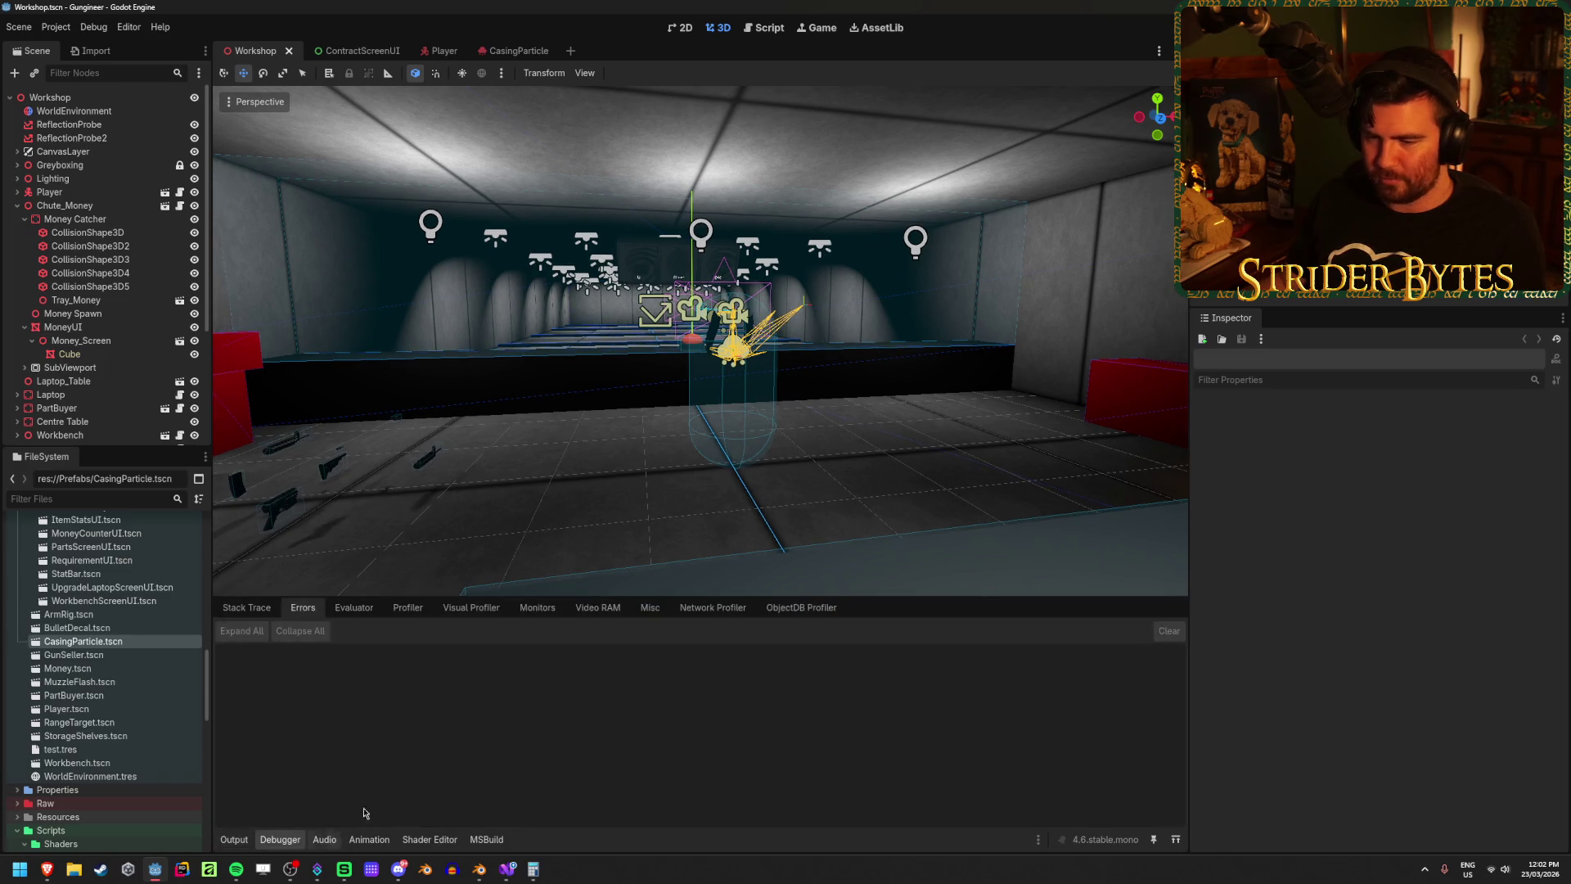
left_click(405, 607)
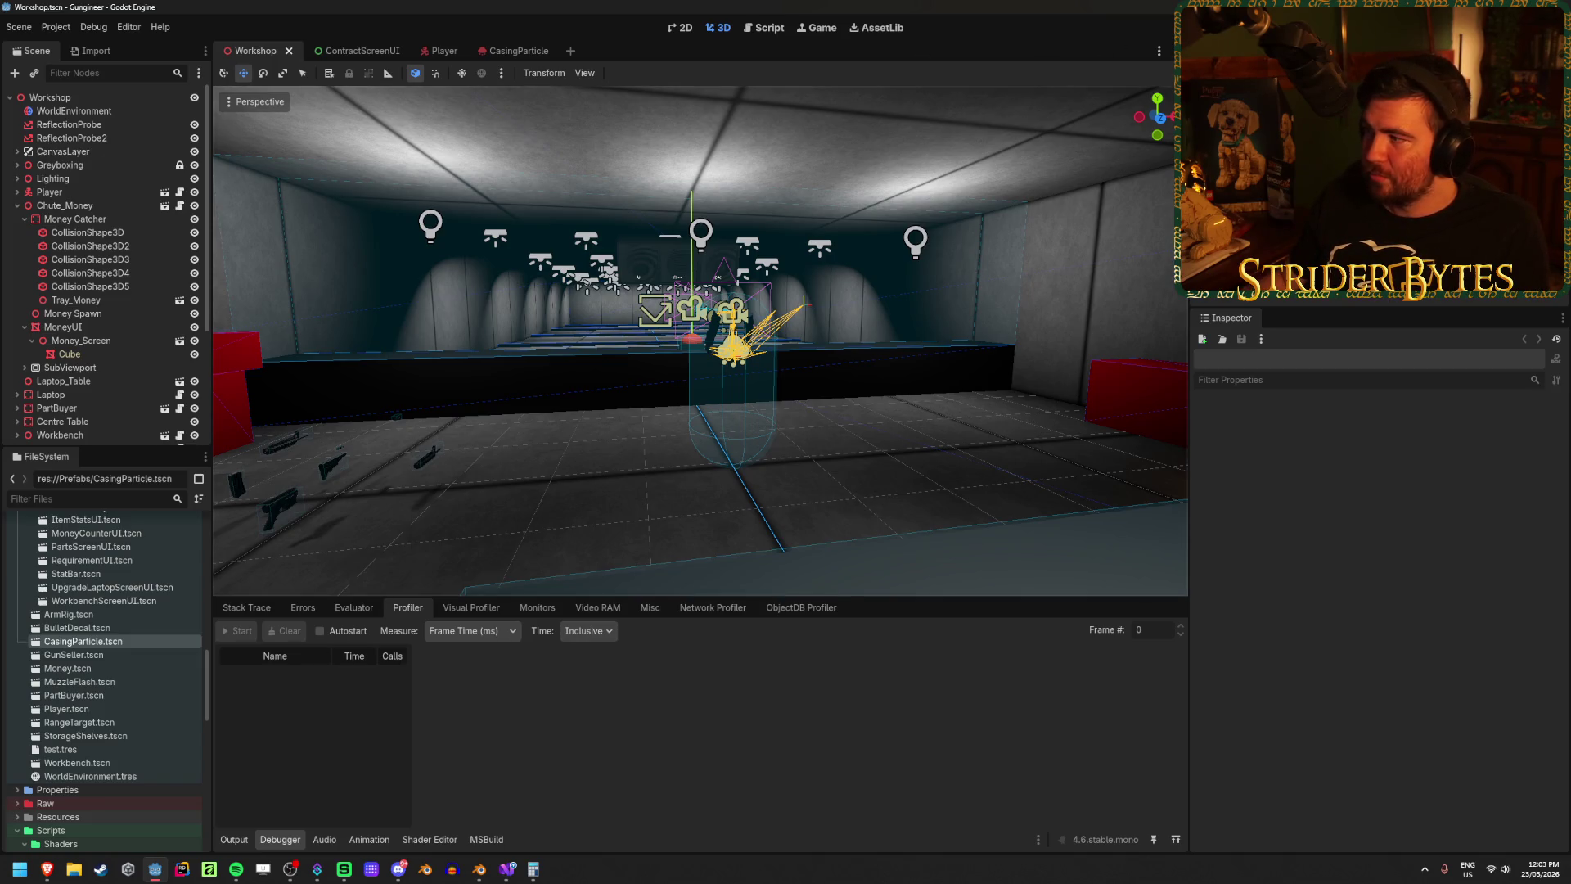
key("F5")
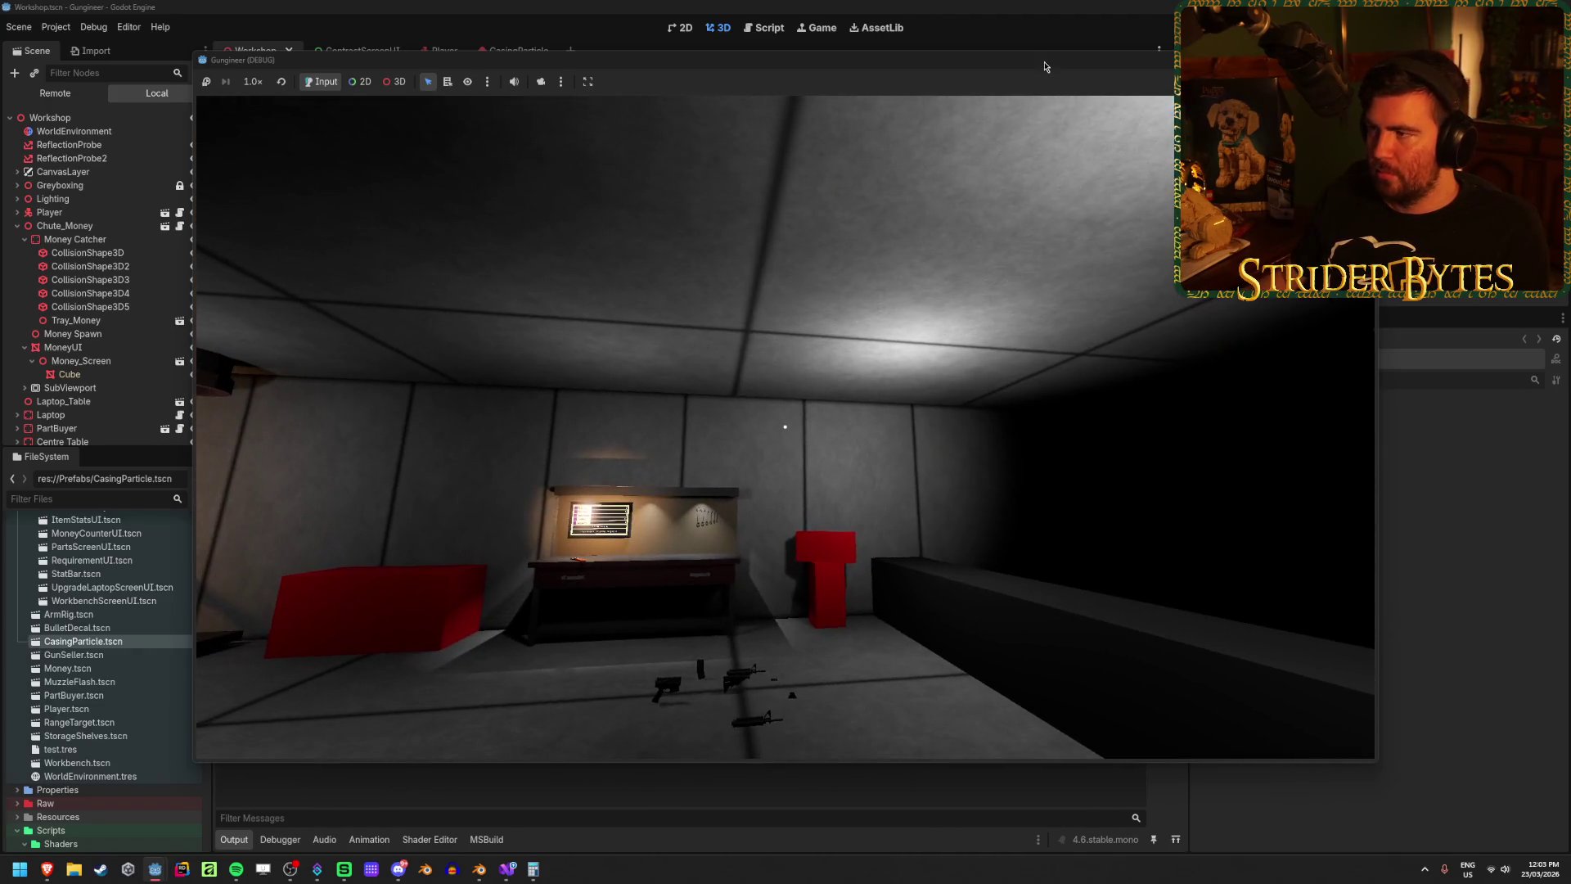
Step: Start the Profiler recording while the game runs, then bring the game window back
mouse_move(1045, 67)
left_mouse_down()
mouse_move(1299, 73)
mouse_move(1048, 72)
left_mouse_up()
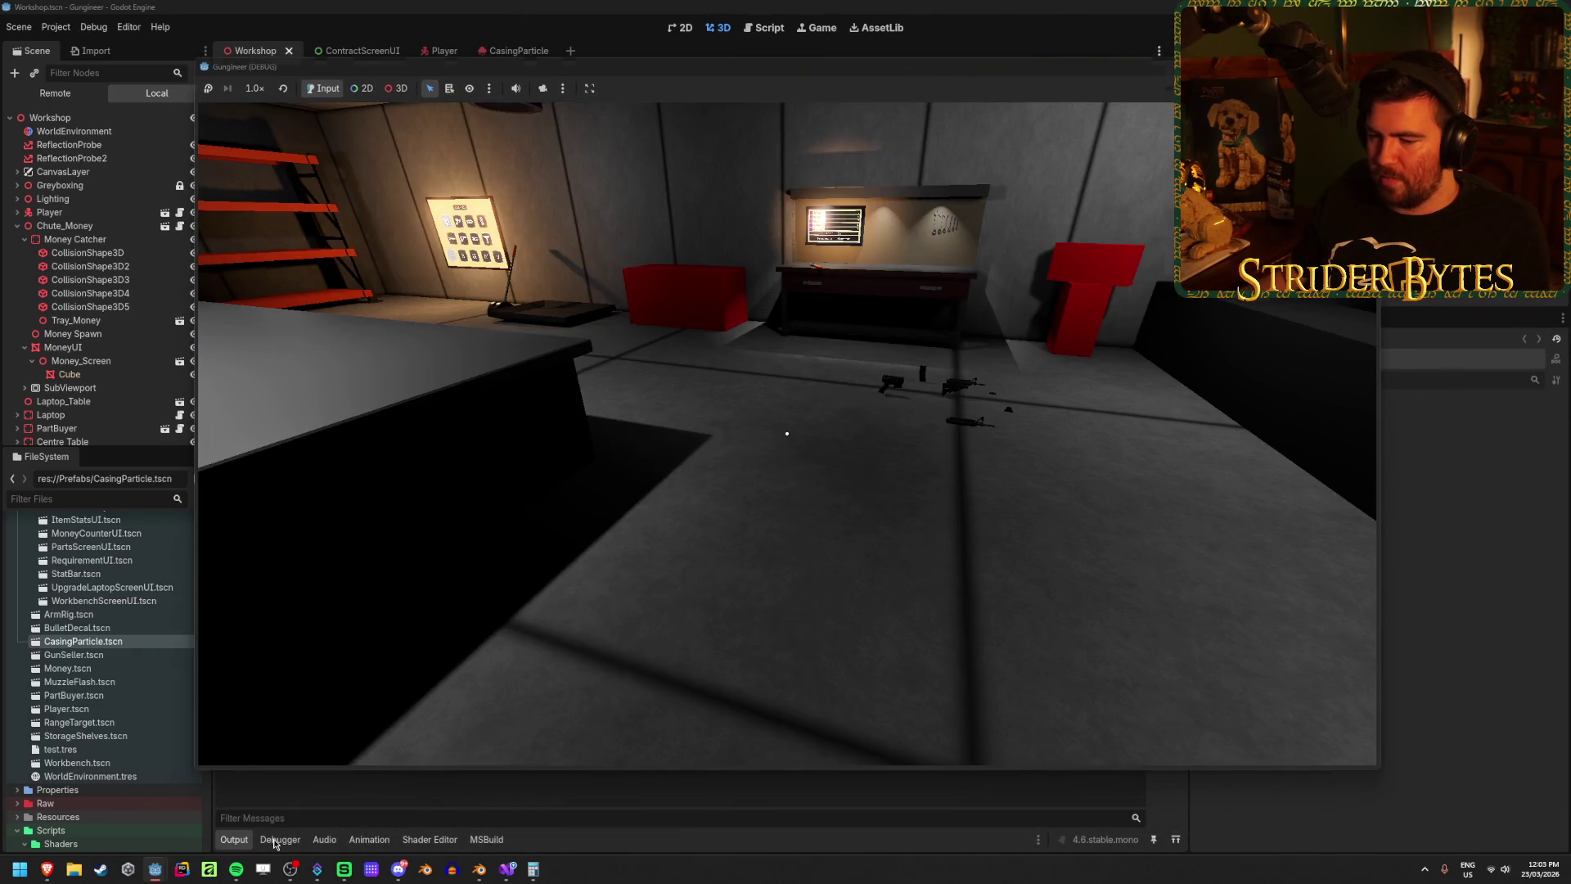
left_click(277, 840)
left_click(239, 631)
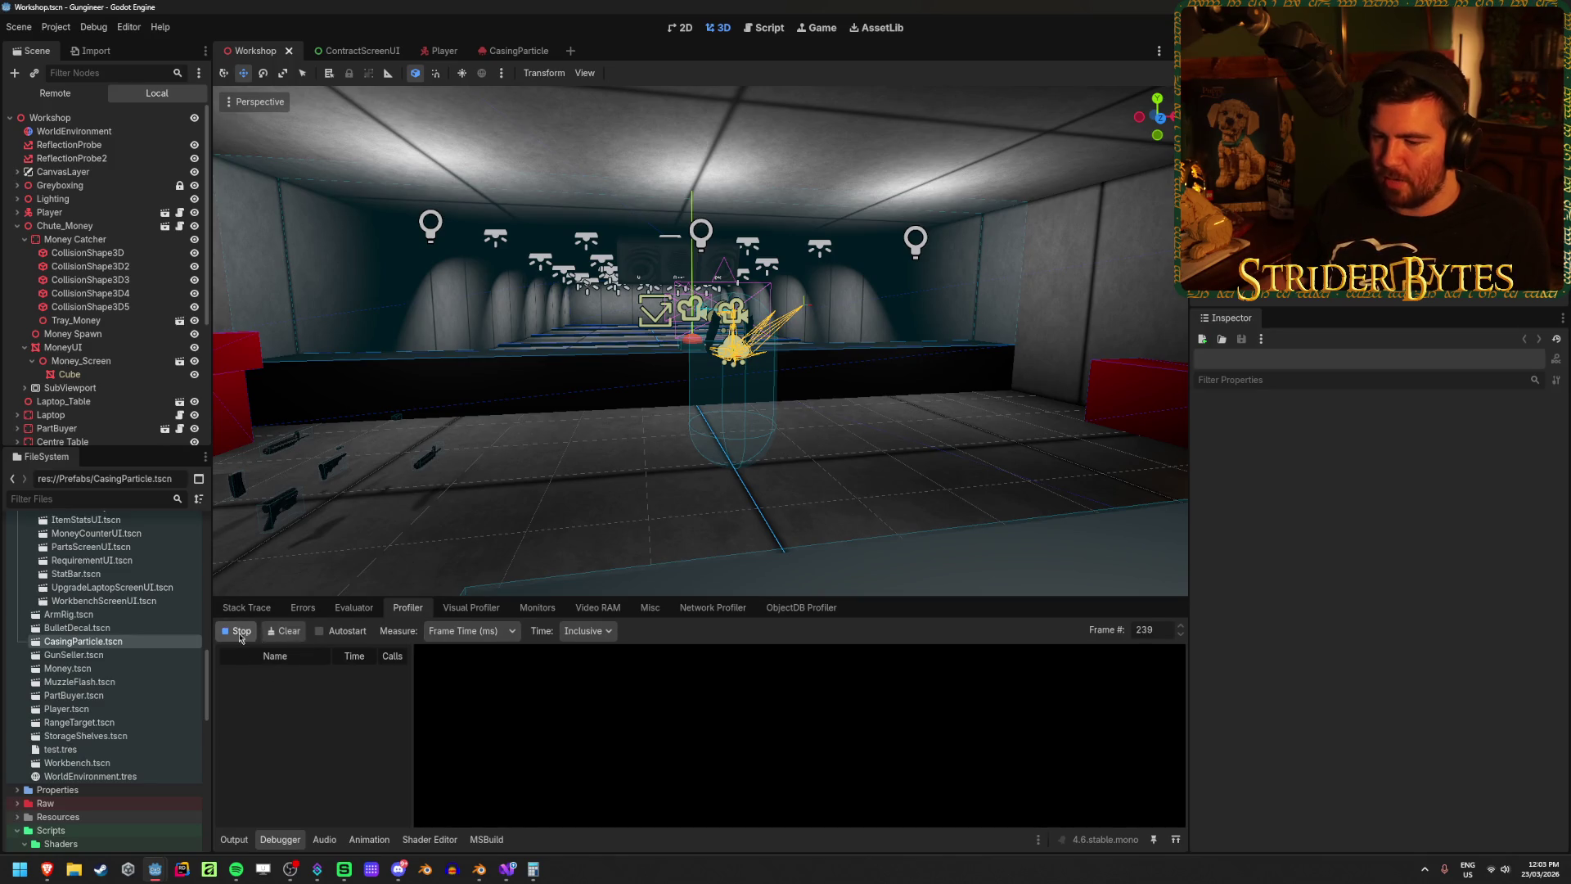
mouse_move(155, 869)
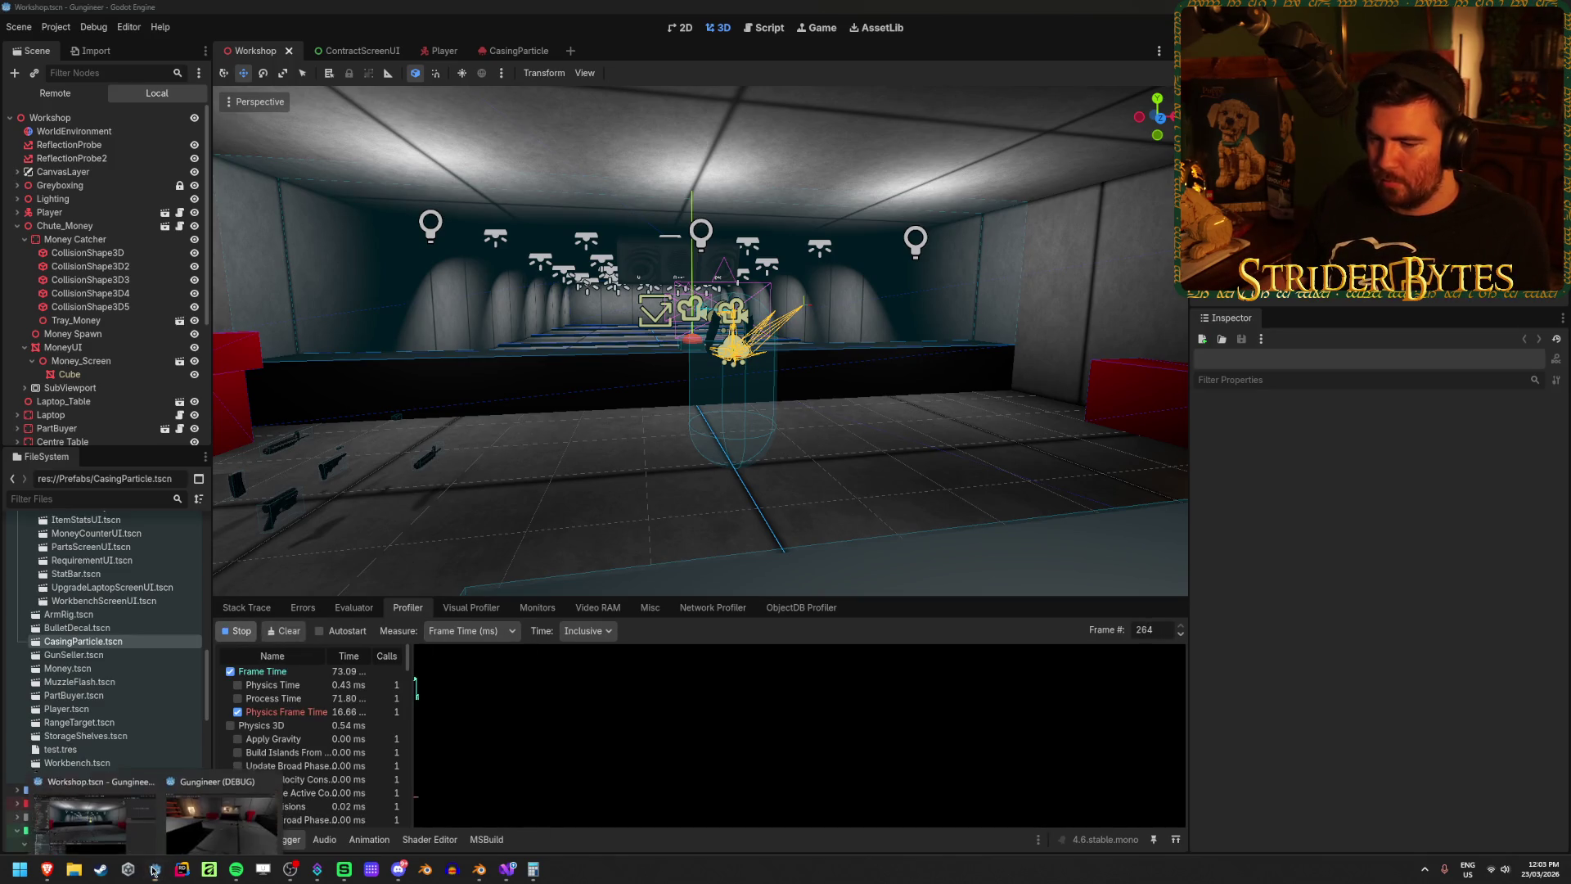
left_click(222, 819)
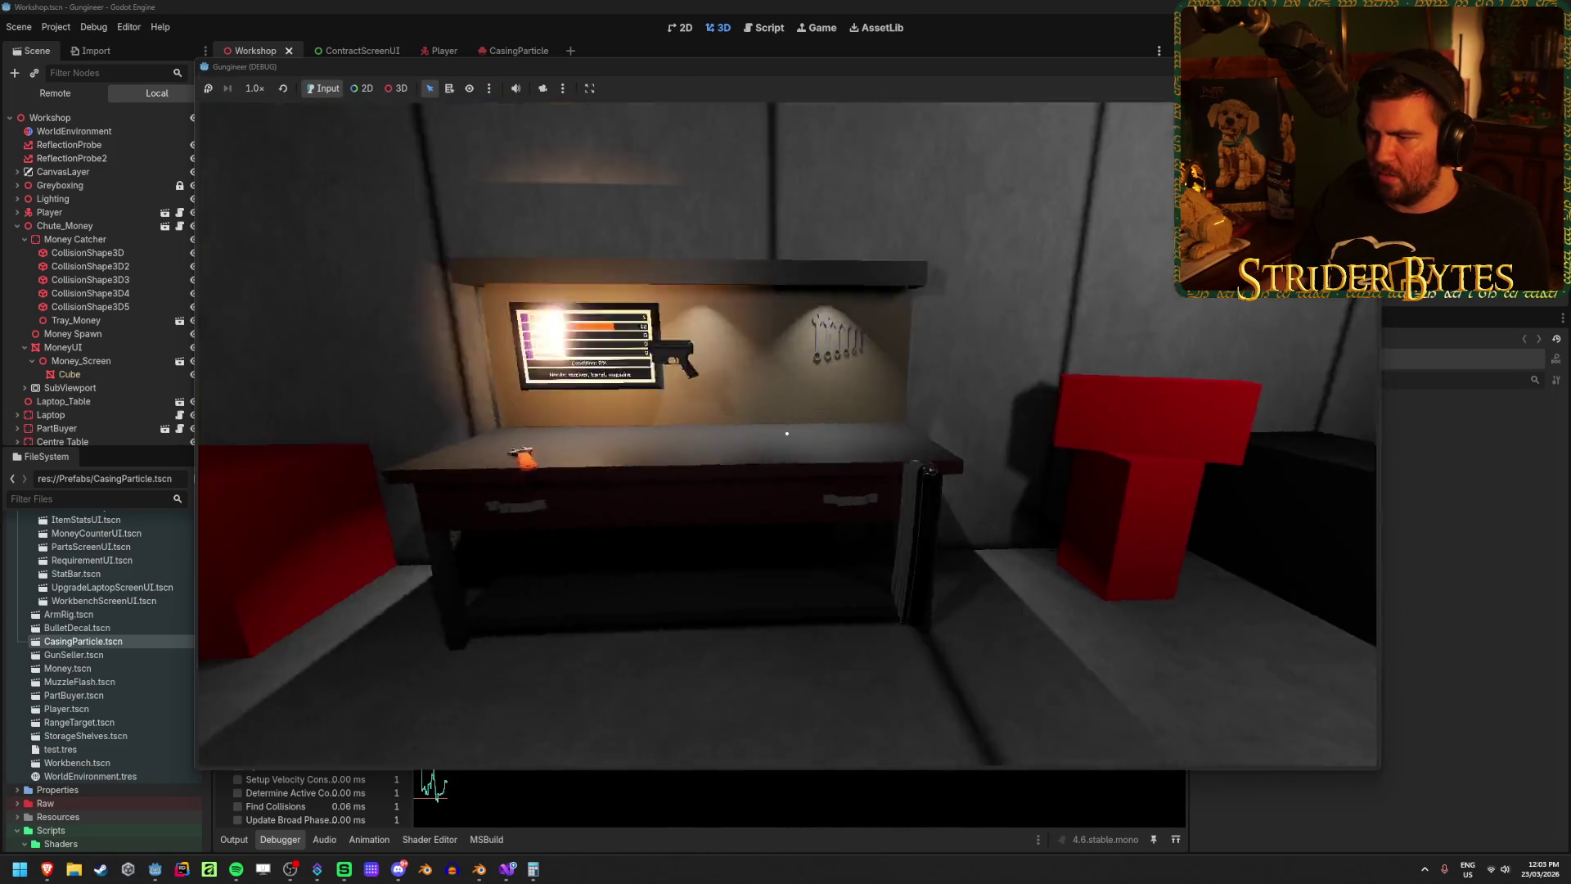
Step: Fire the M4A1 down the range, at the floor and workbench walls, then stop the game
key("w")
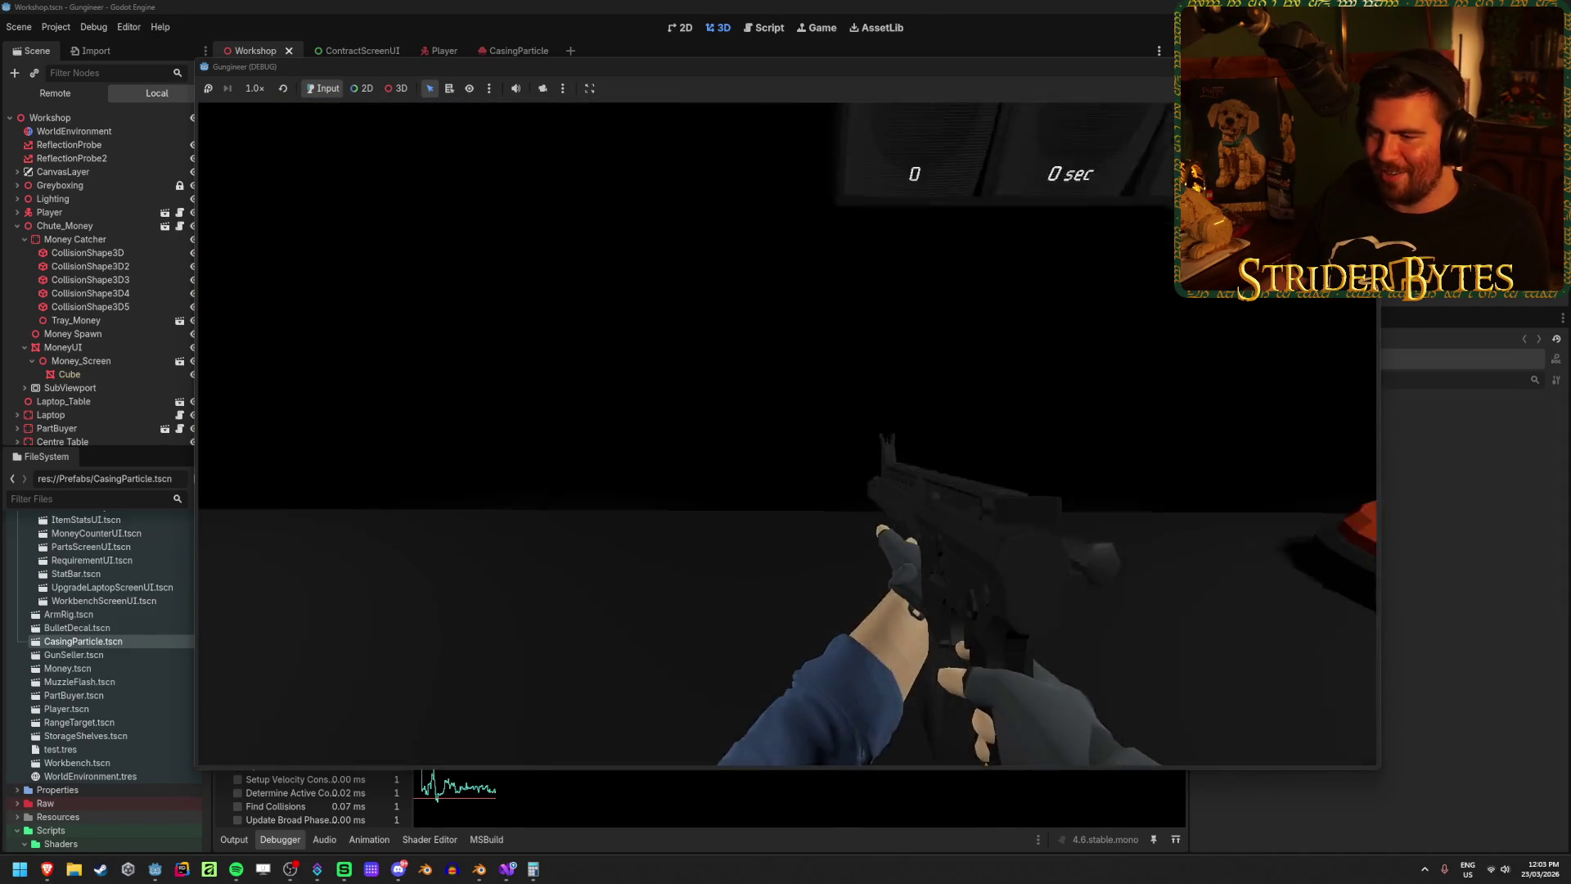
left_click(786, 433)
left_click(786, 434)
left_click(786, 434)
left_click(787, 434)
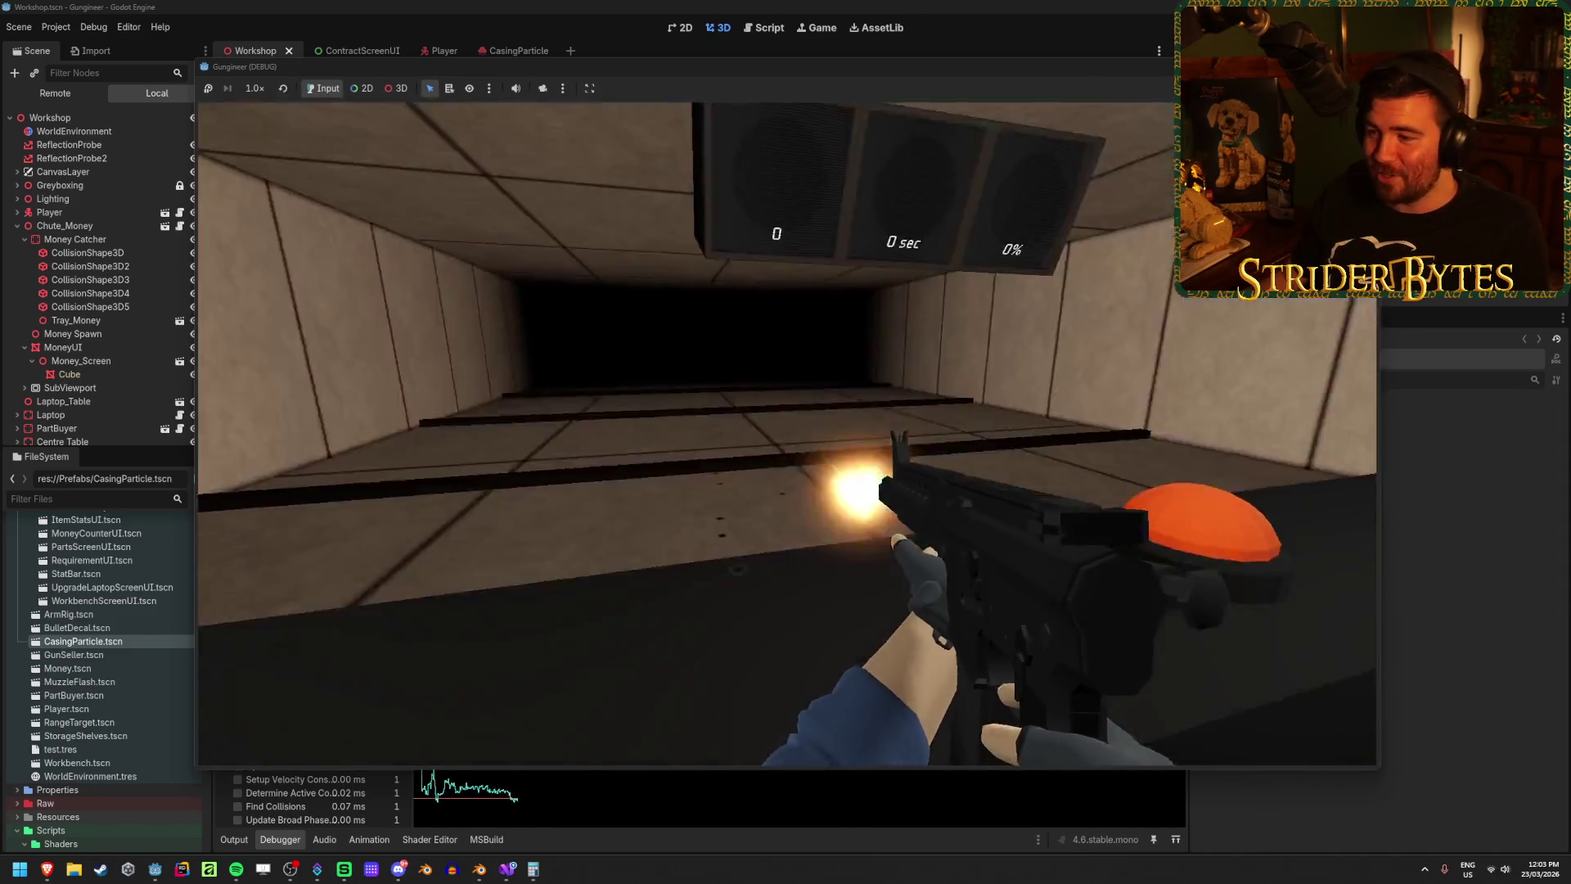
left_click(786, 433)
left_click(786, 433)
left_click(786, 434)
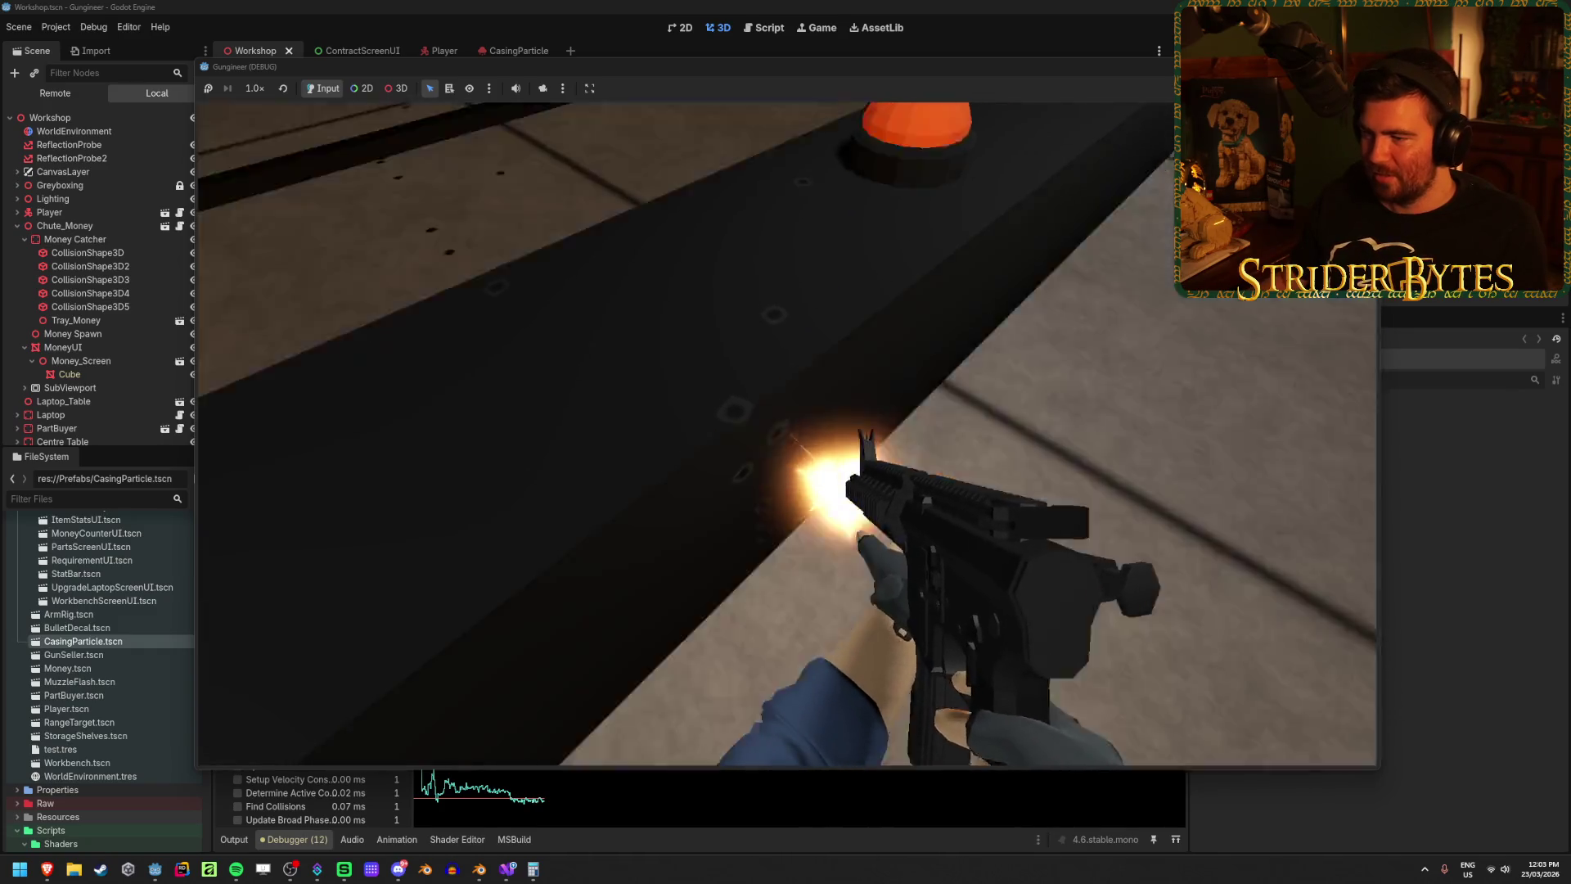
left_click(787, 433)
left_click(787, 434)
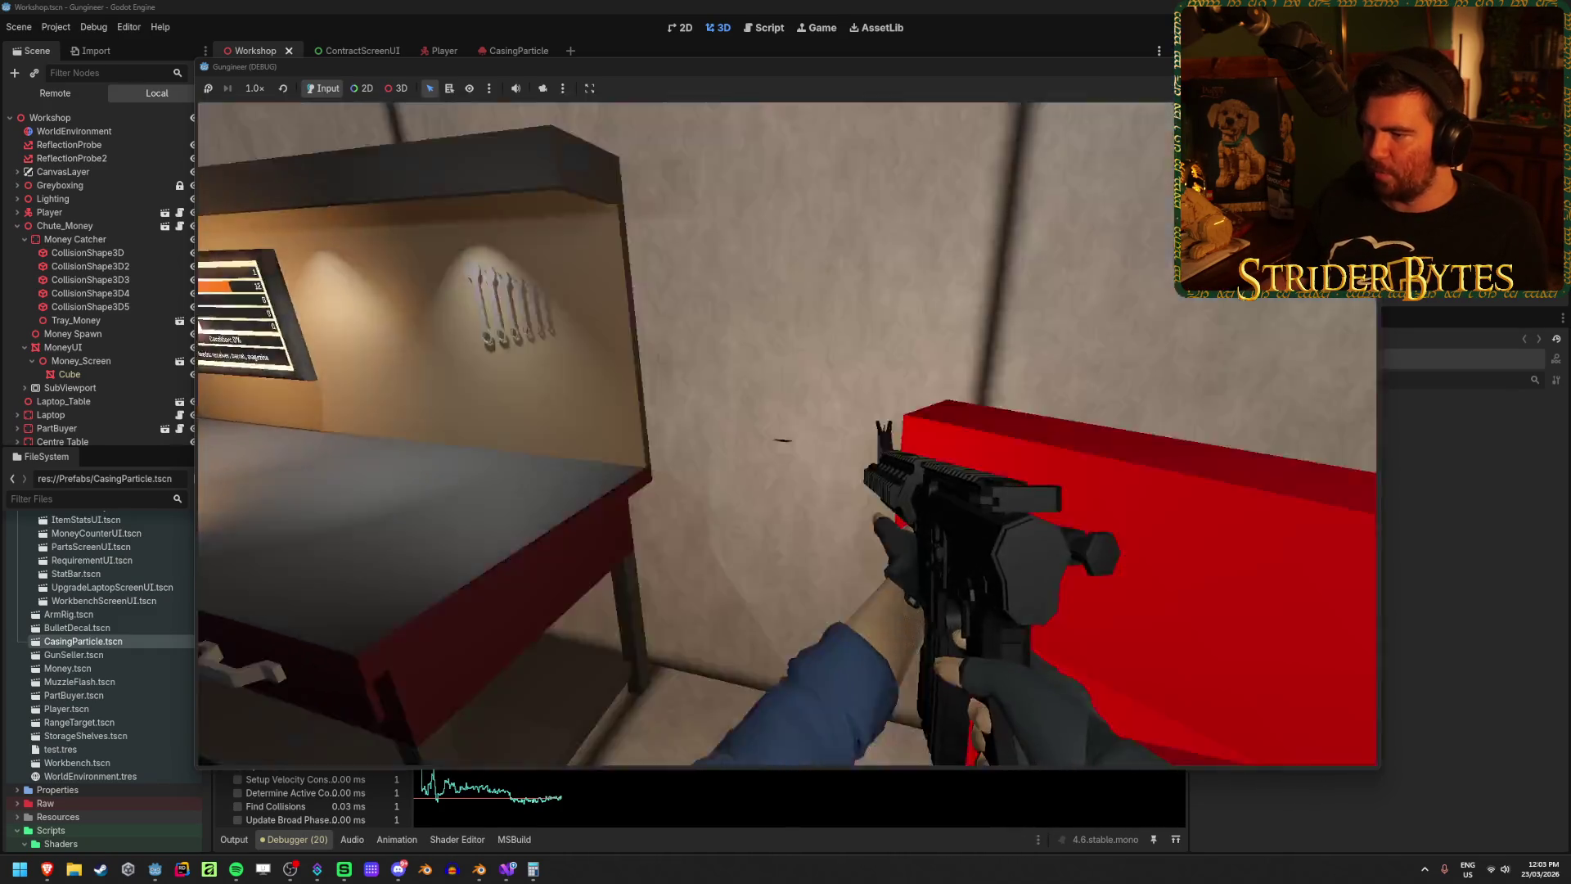
left_click(786, 433)
left_click(787, 433)
left_click(786, 433)
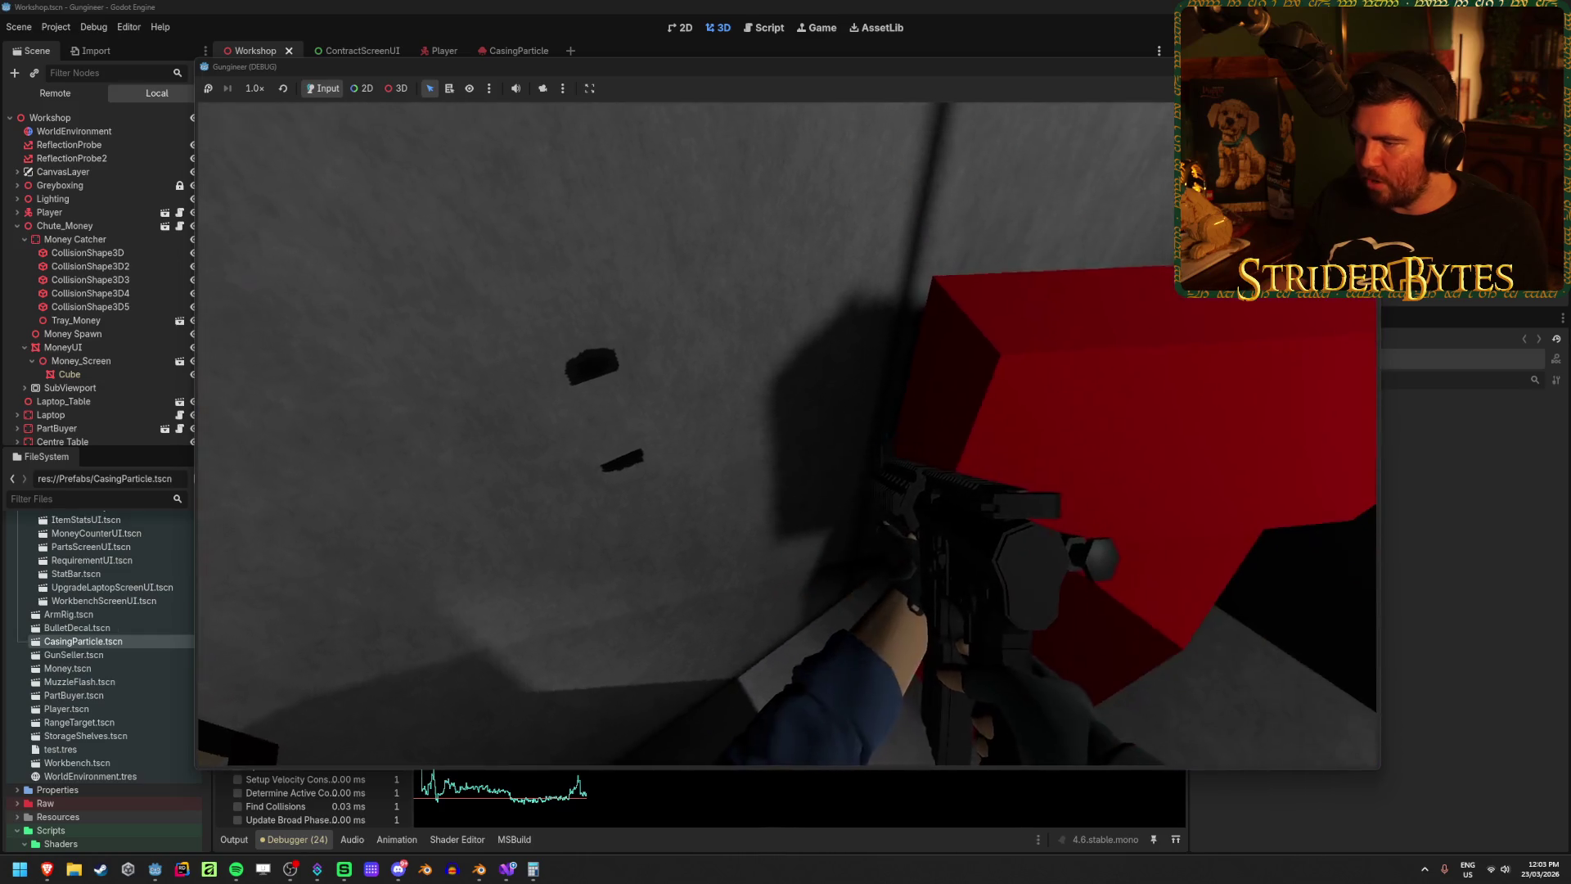
left_click(786, 433)
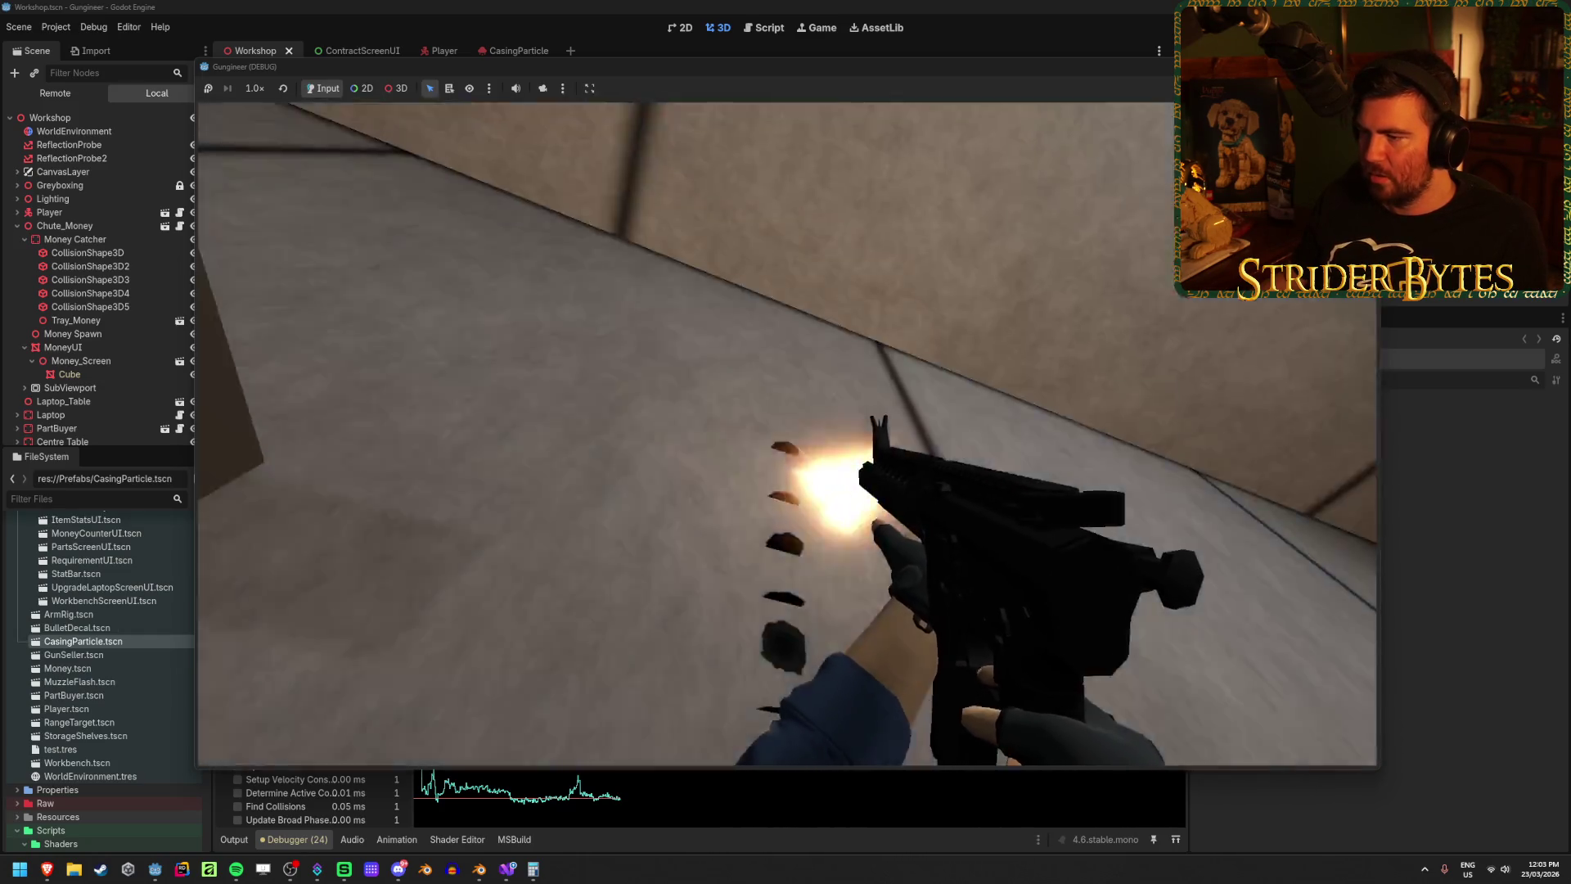
left_click(786, 433)
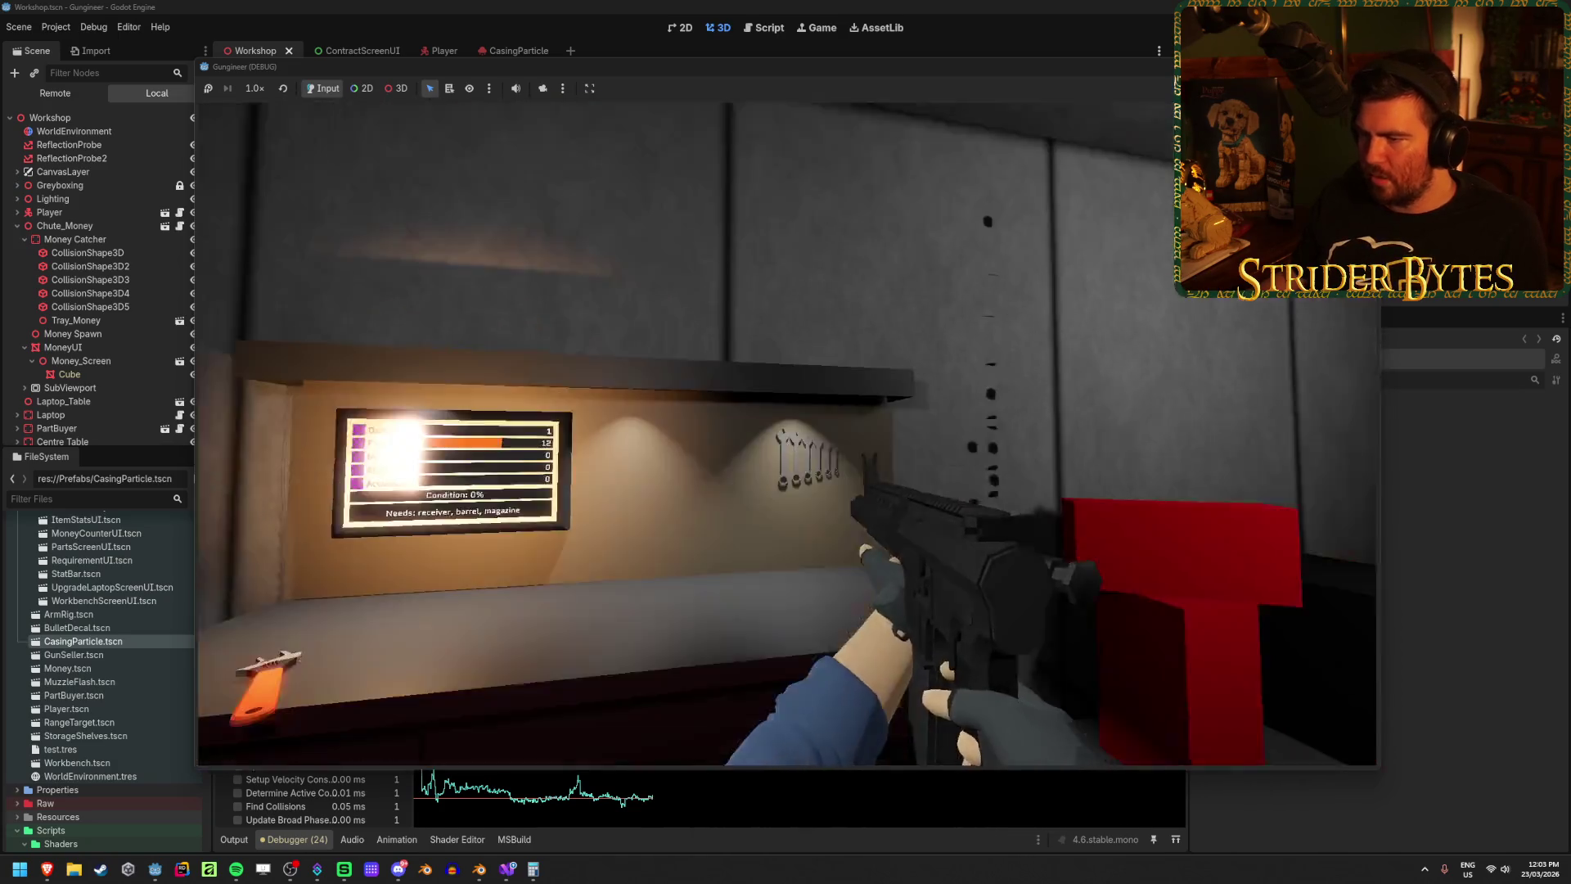
left_click(786, 434)
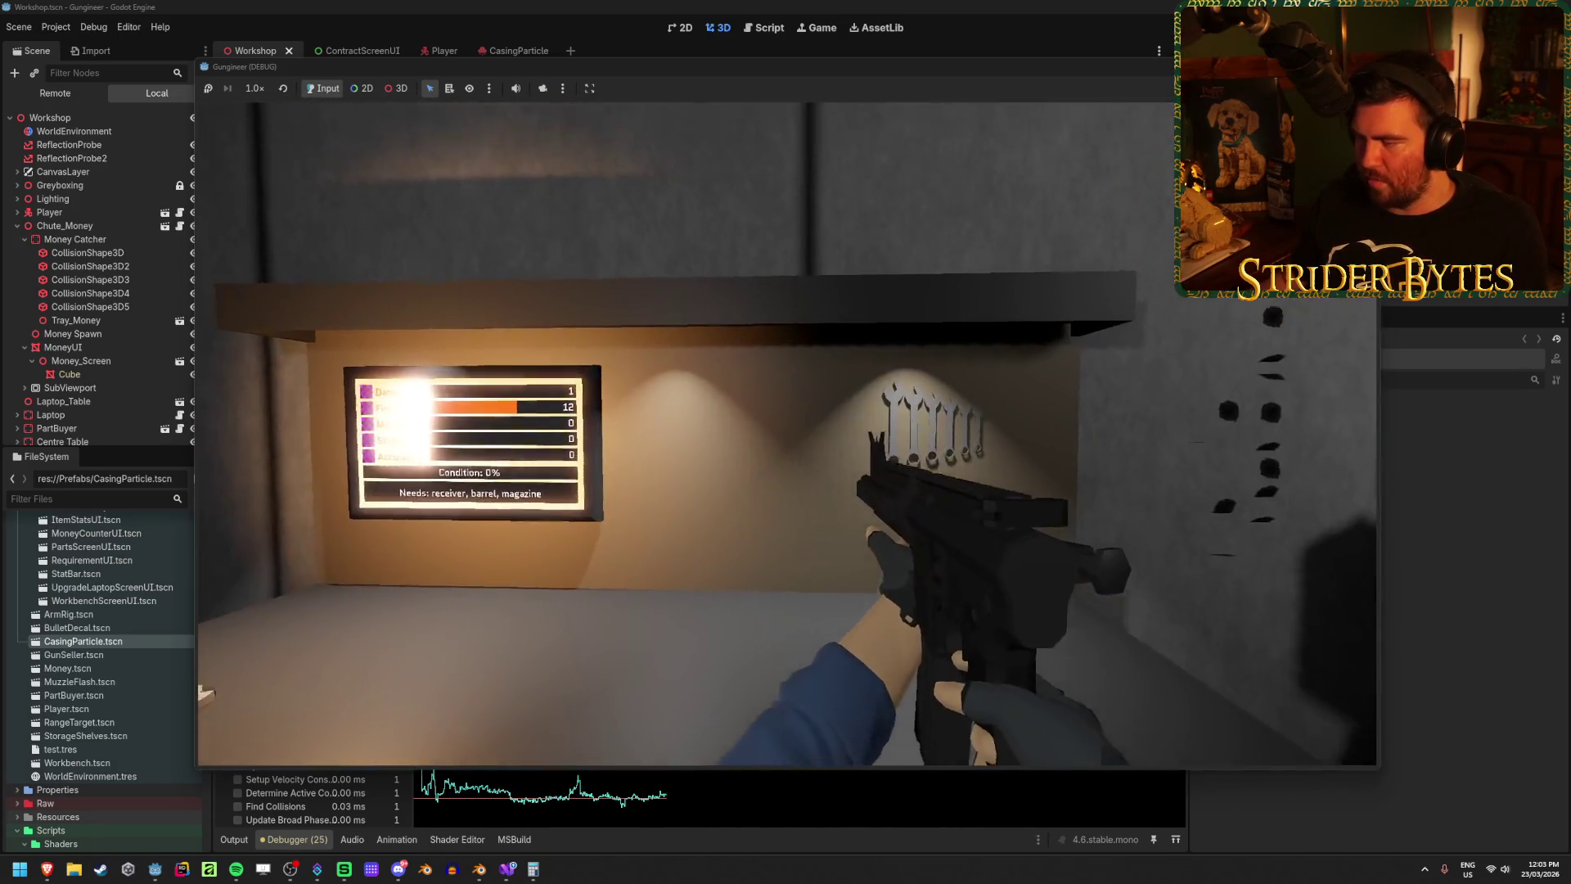
left_click(786, 433)
left_click(786, 434)
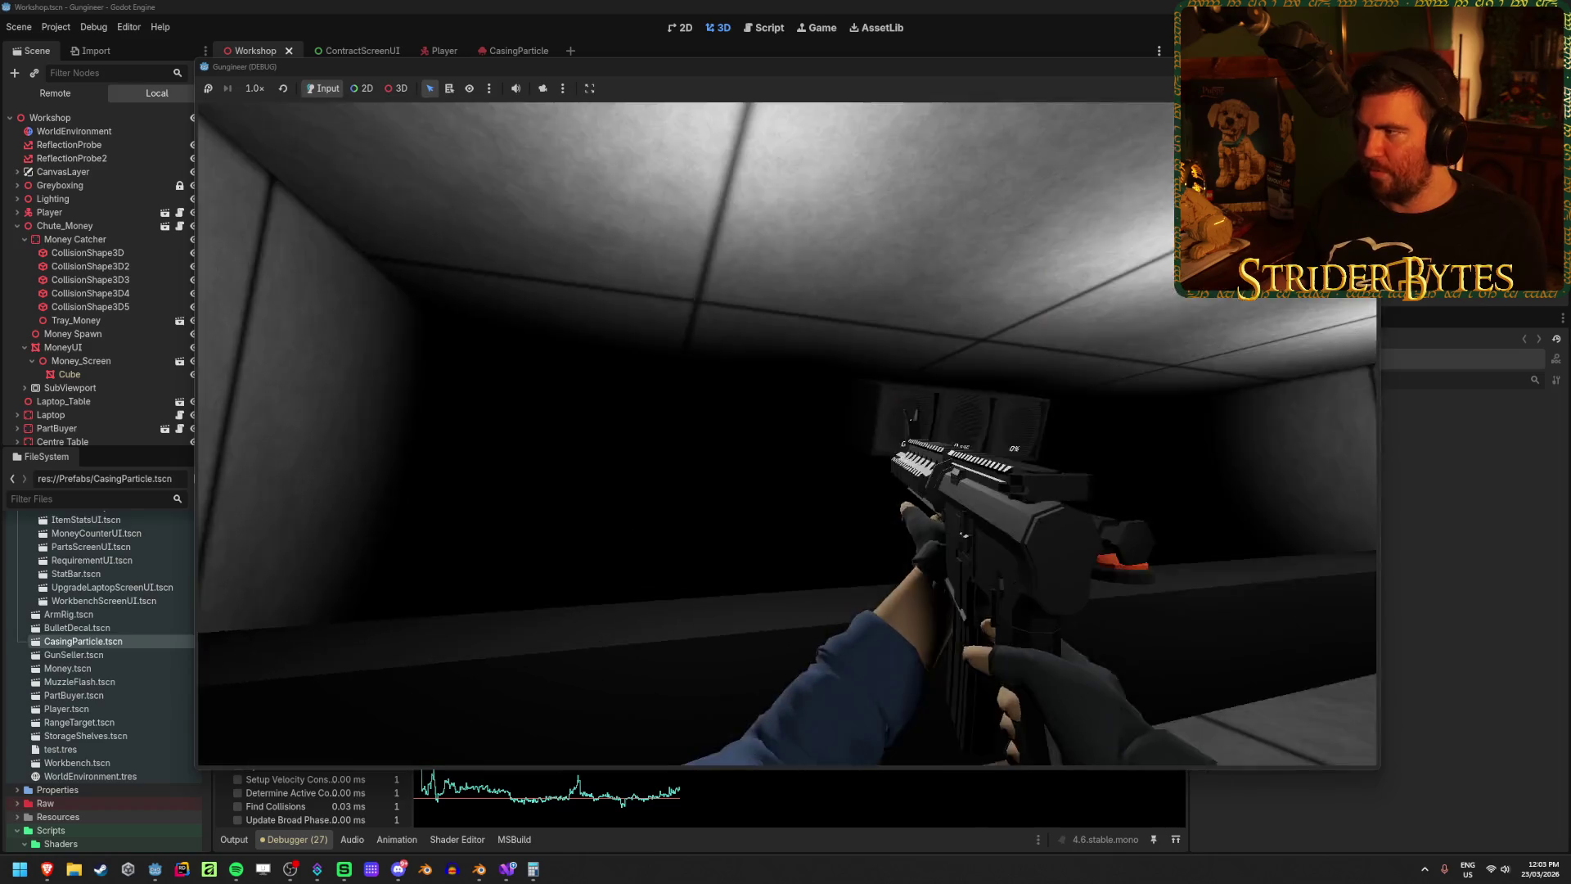
key("F8")
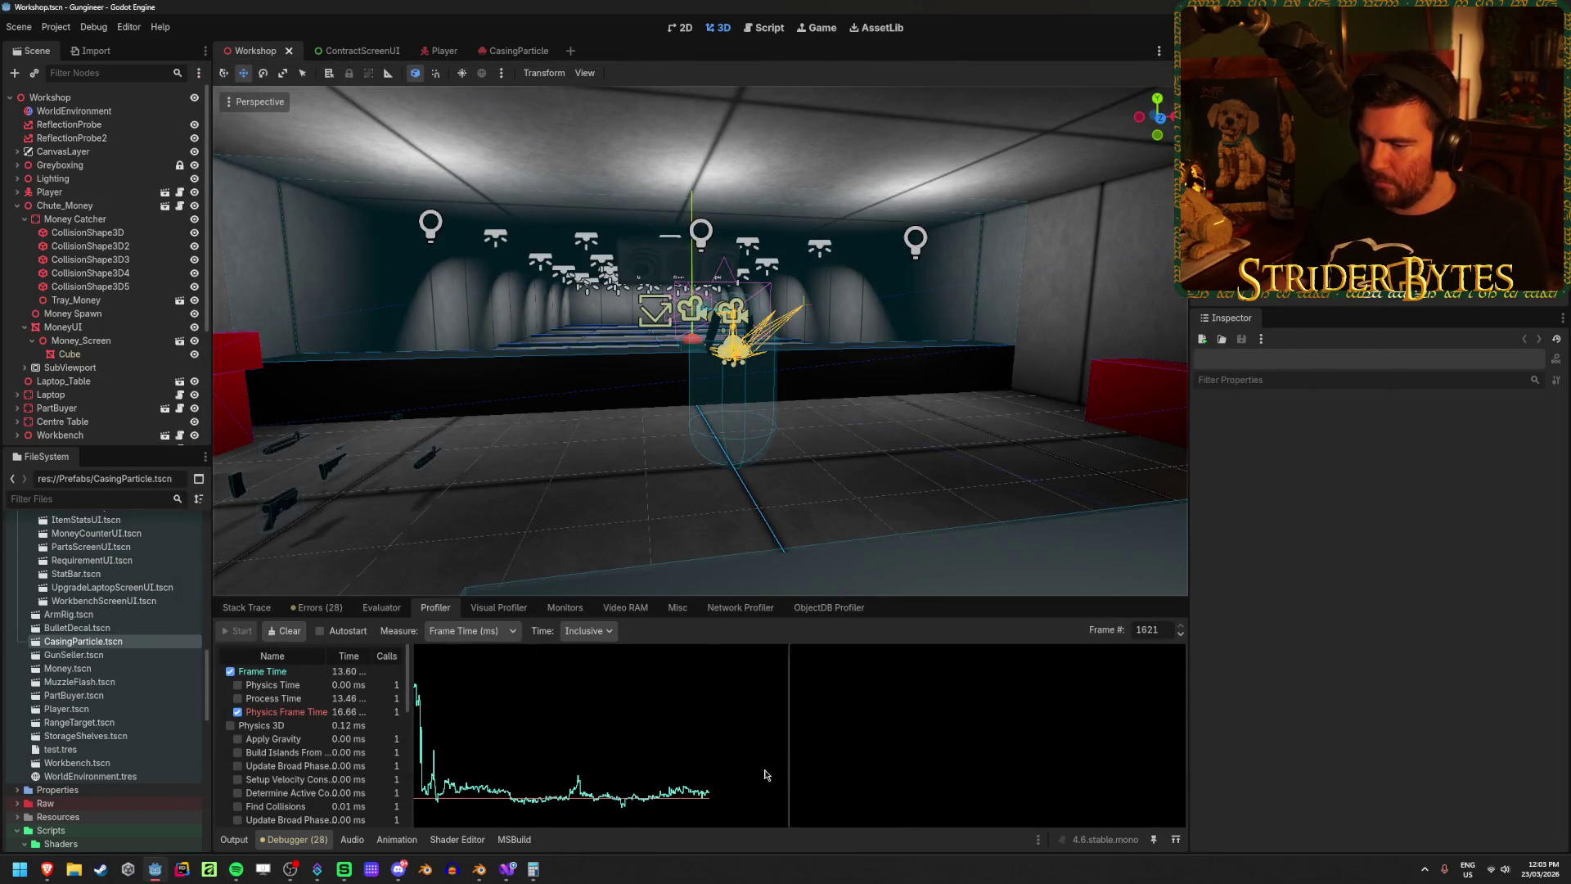
Step: Scrub the profiler graph to frame 991, toggle Process Time on and off, and scroll the timing list
mouse_move(434, 737)
left_mouse_down()
mouse_move(449, 730)
mouse_move(422, 730)
mouse_move(575, 720)
left_mouse_up()
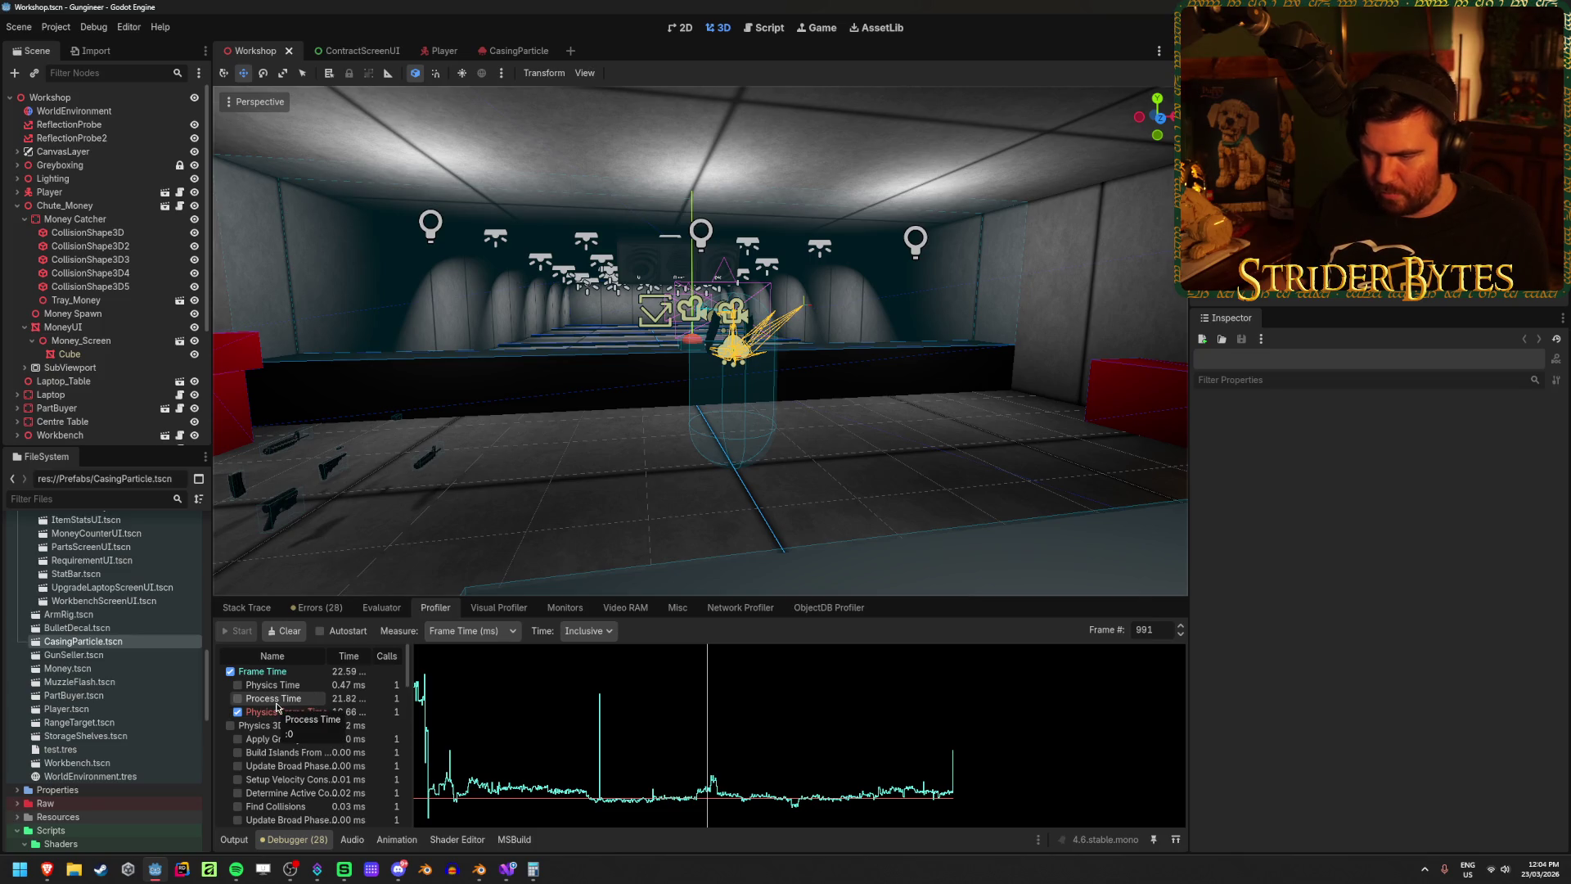
left_click(293, 700)
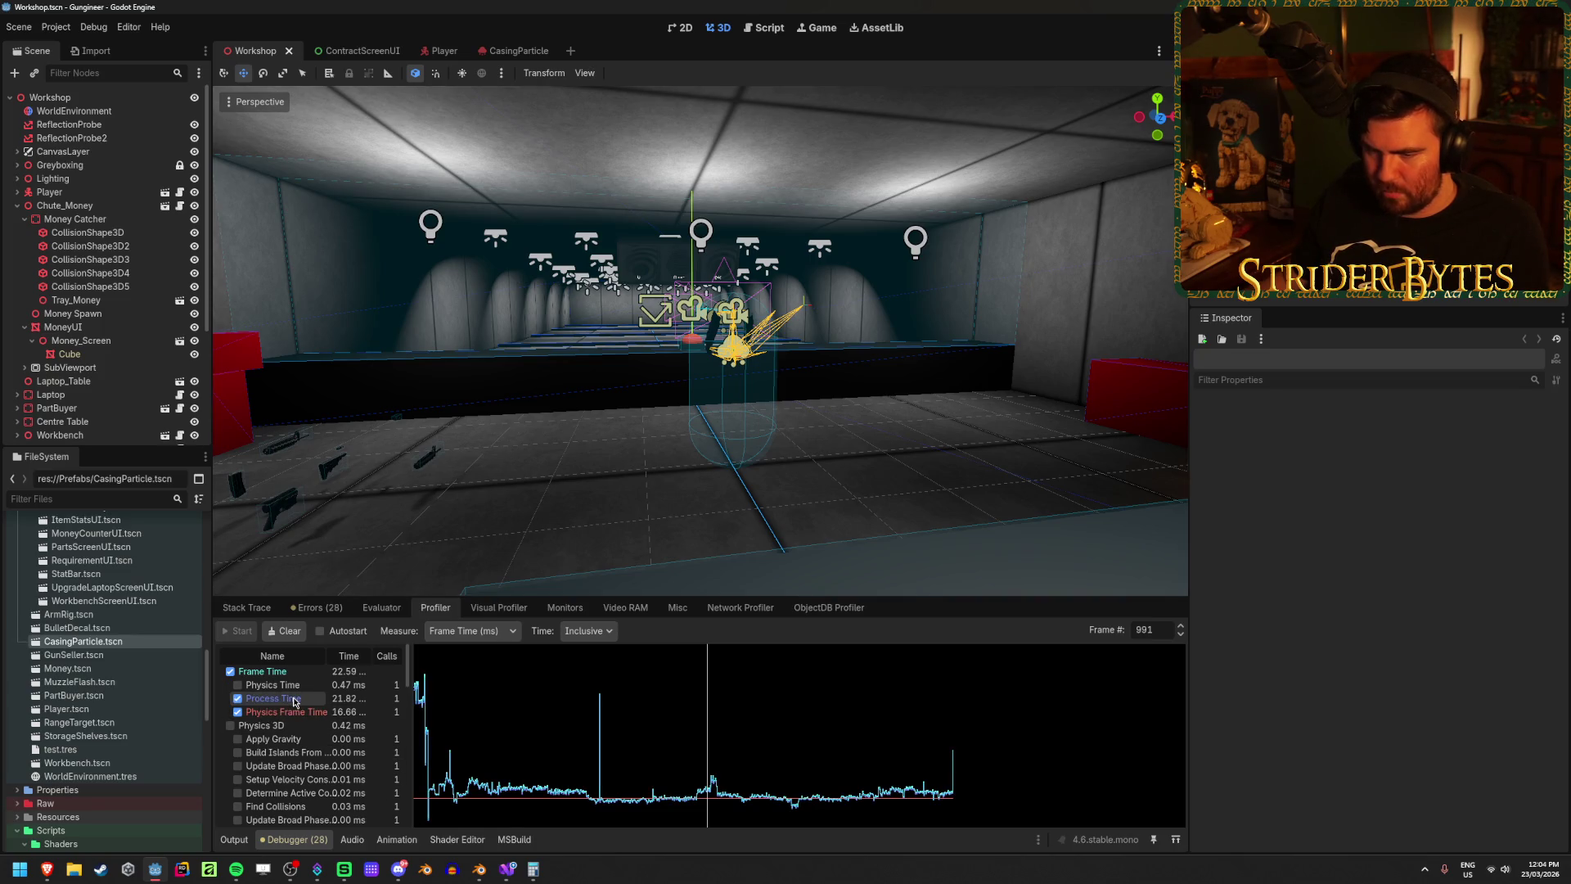
left_click(294, 700)
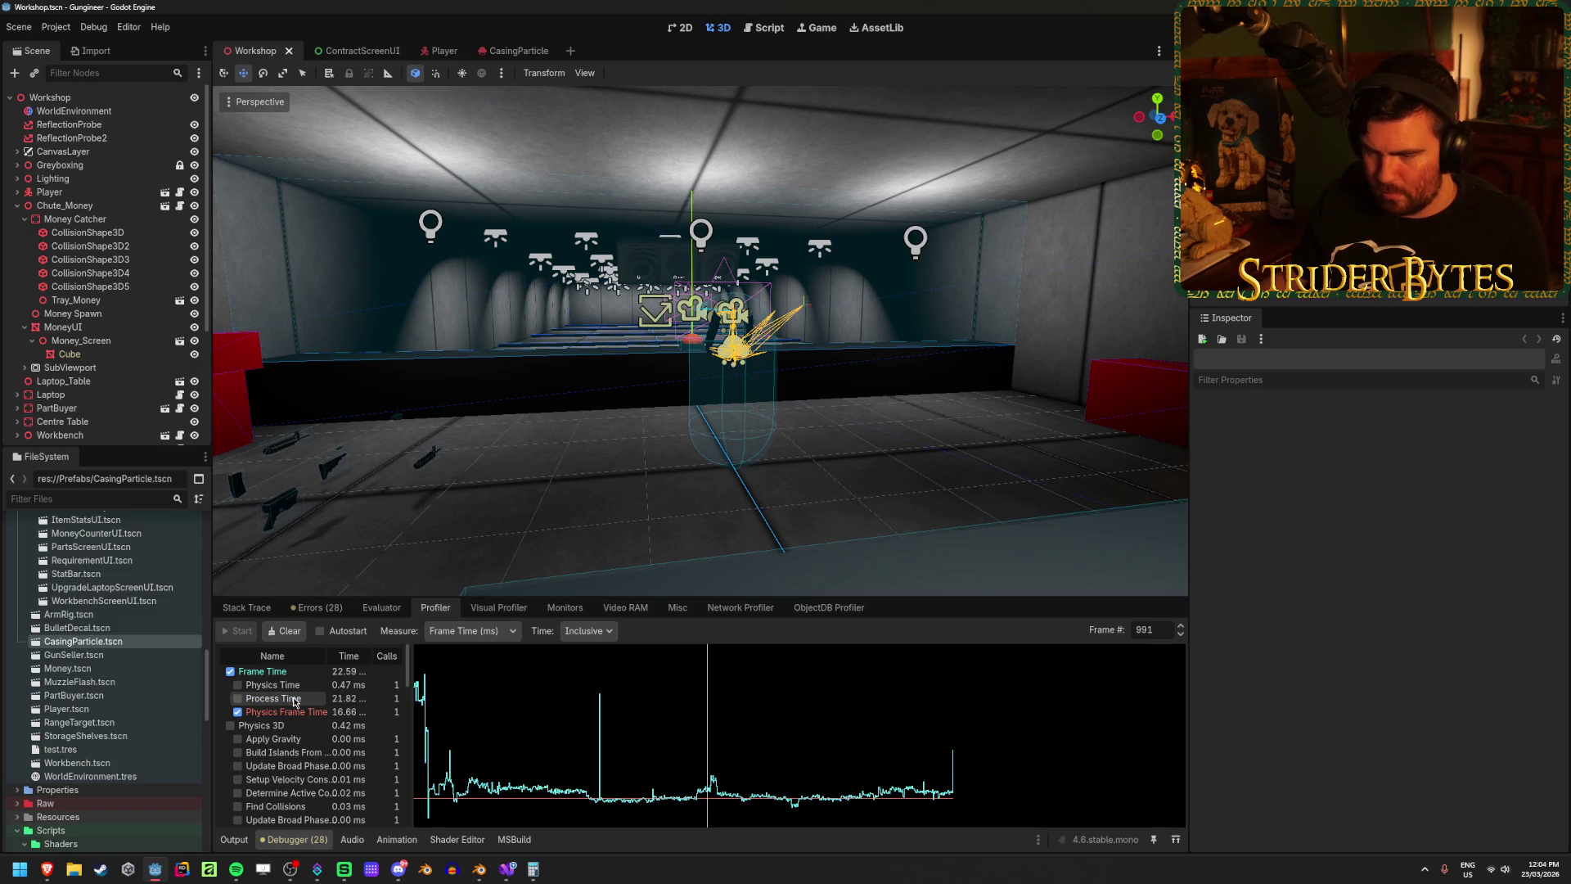
scroll(295, 701, "down", 10)
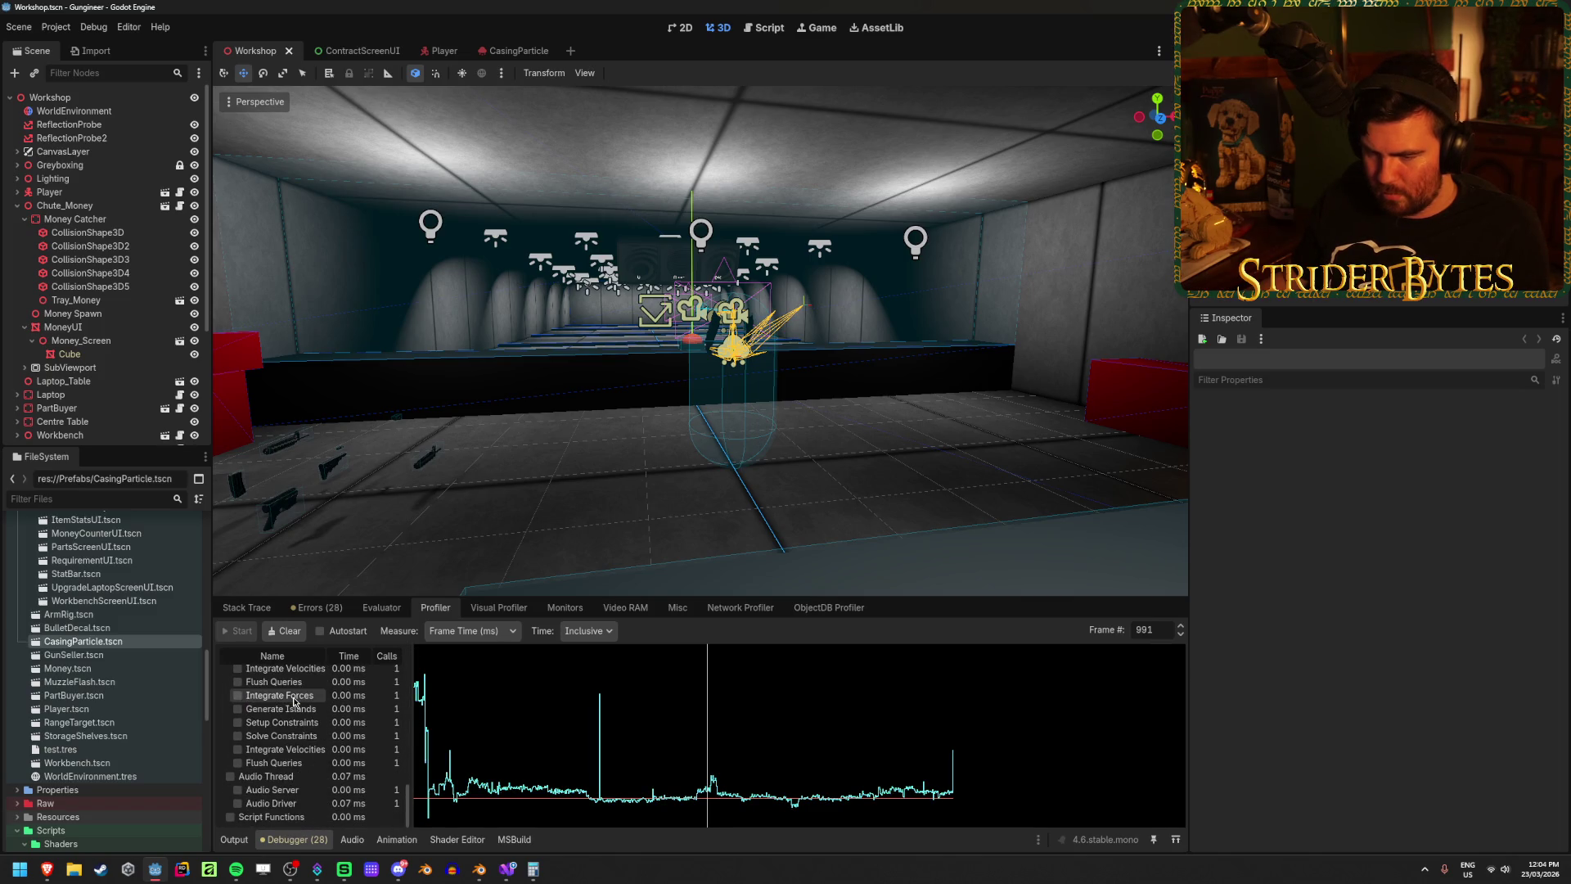
scroll(303, 761, "up", 5)
scroll(308, 793, "down", 3)
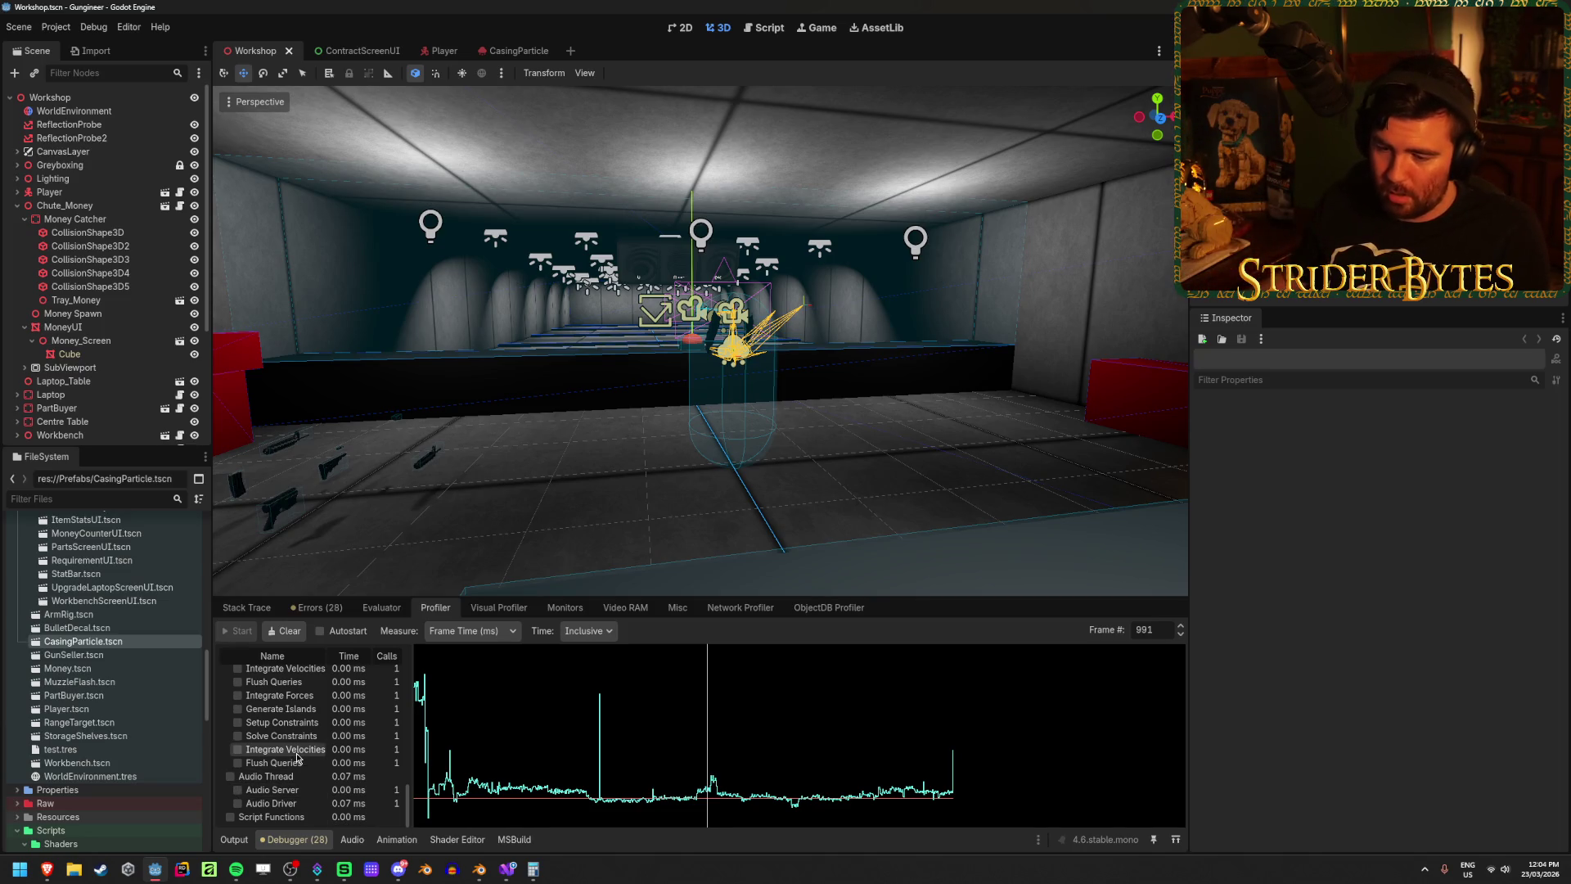
scroll(298, 756, "up", 5)
scroll(297, 756, "up", 6)
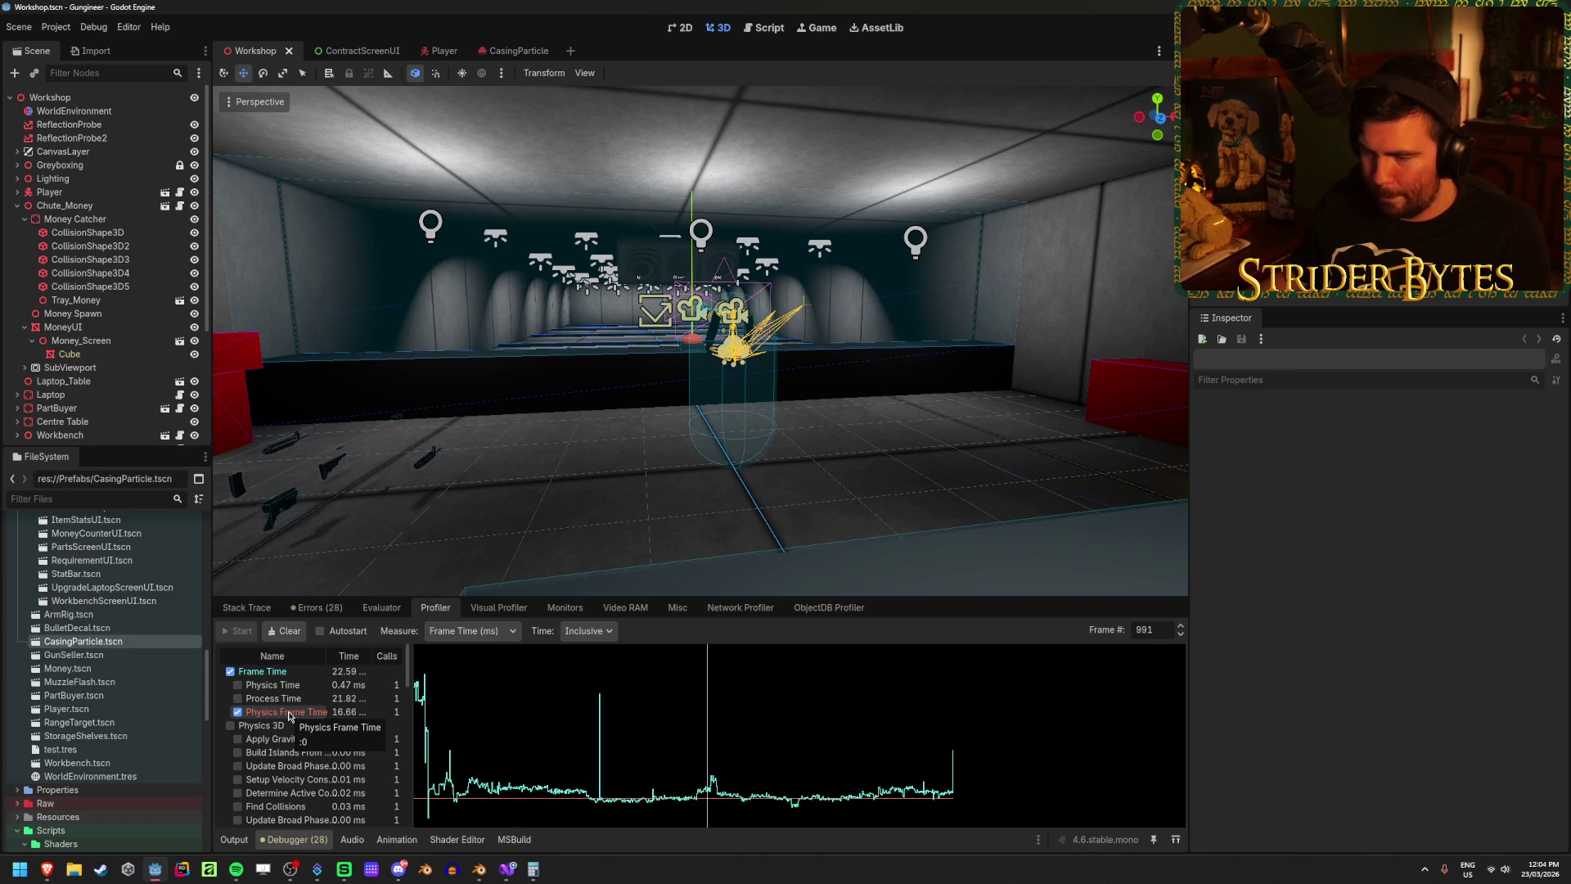
left_click(106, 806)
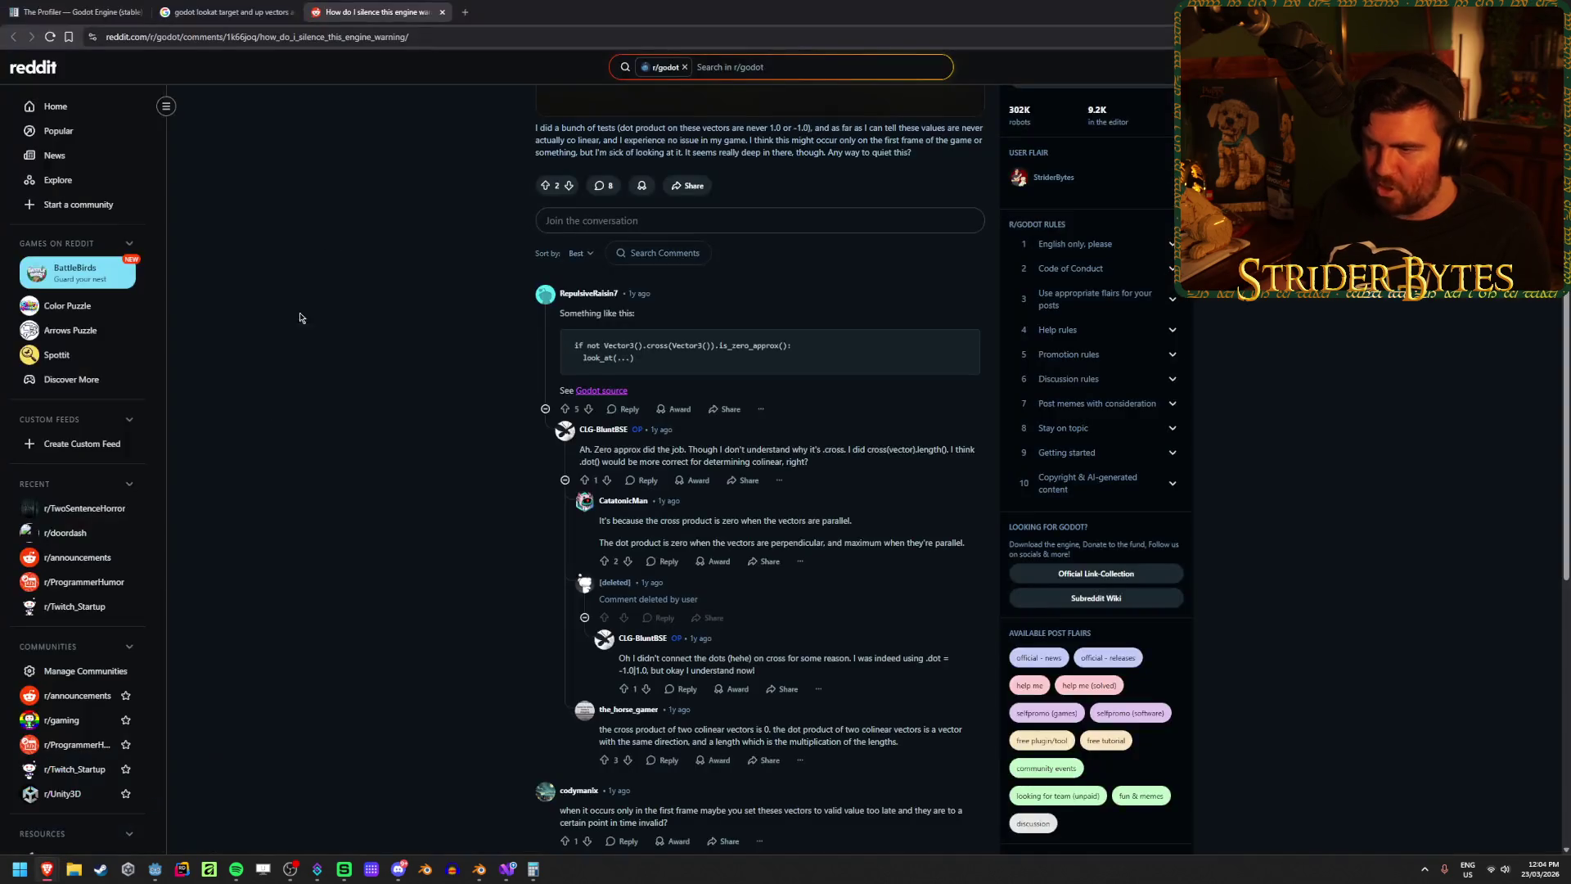
Step: Close the Reddit and Google search tabs and read the Profiler page's intro on why profiling is off
middle_click(368, 4)
middle_click(221, 11)
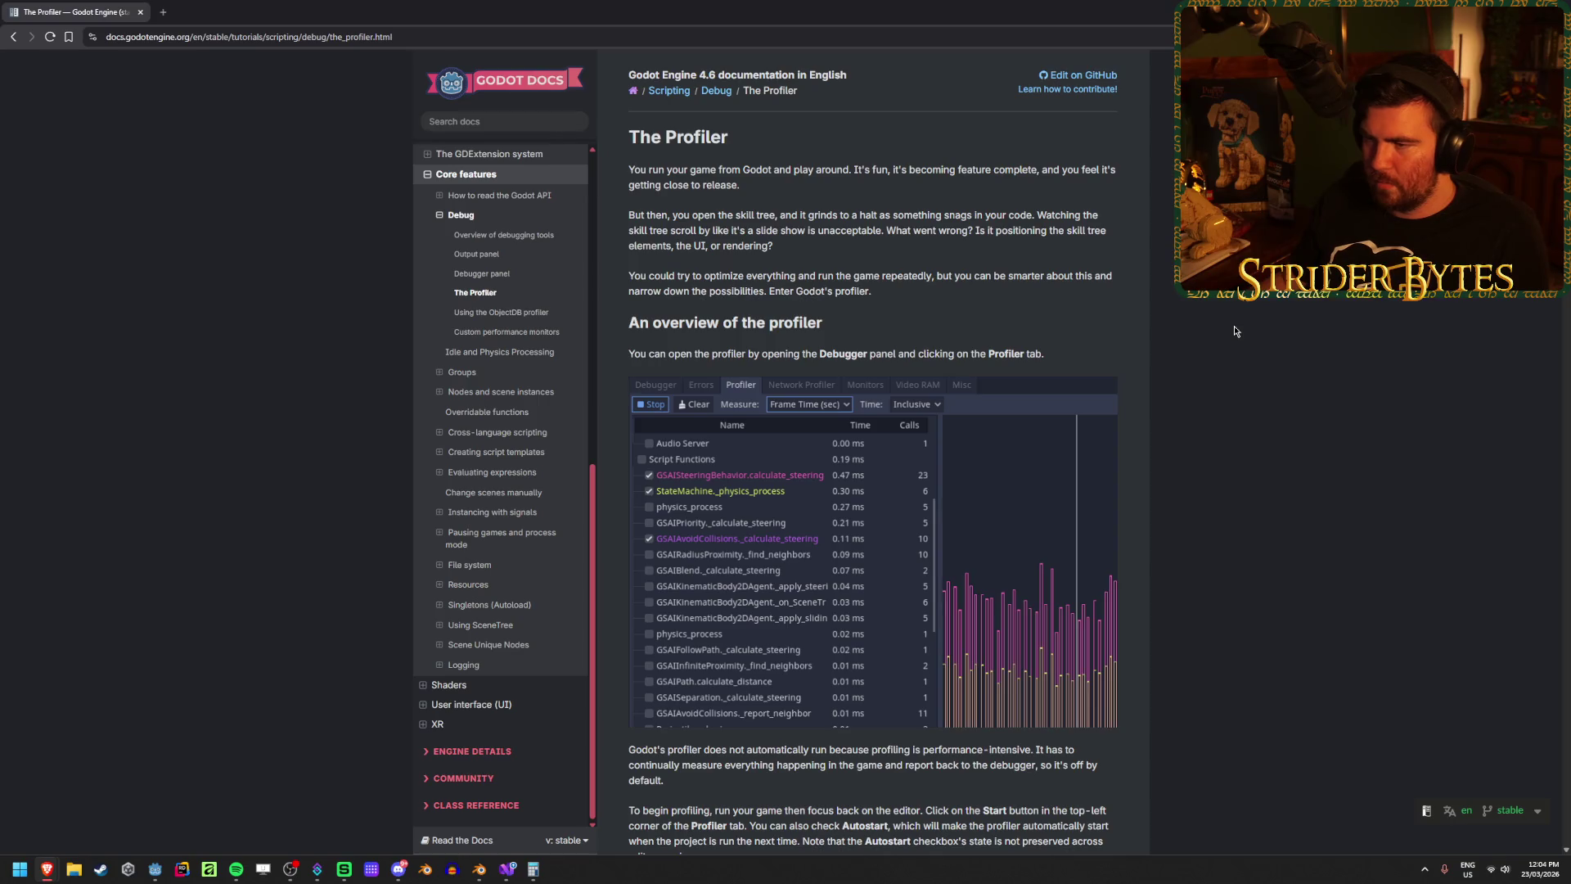
scroll(1235, 330, "down", 3)
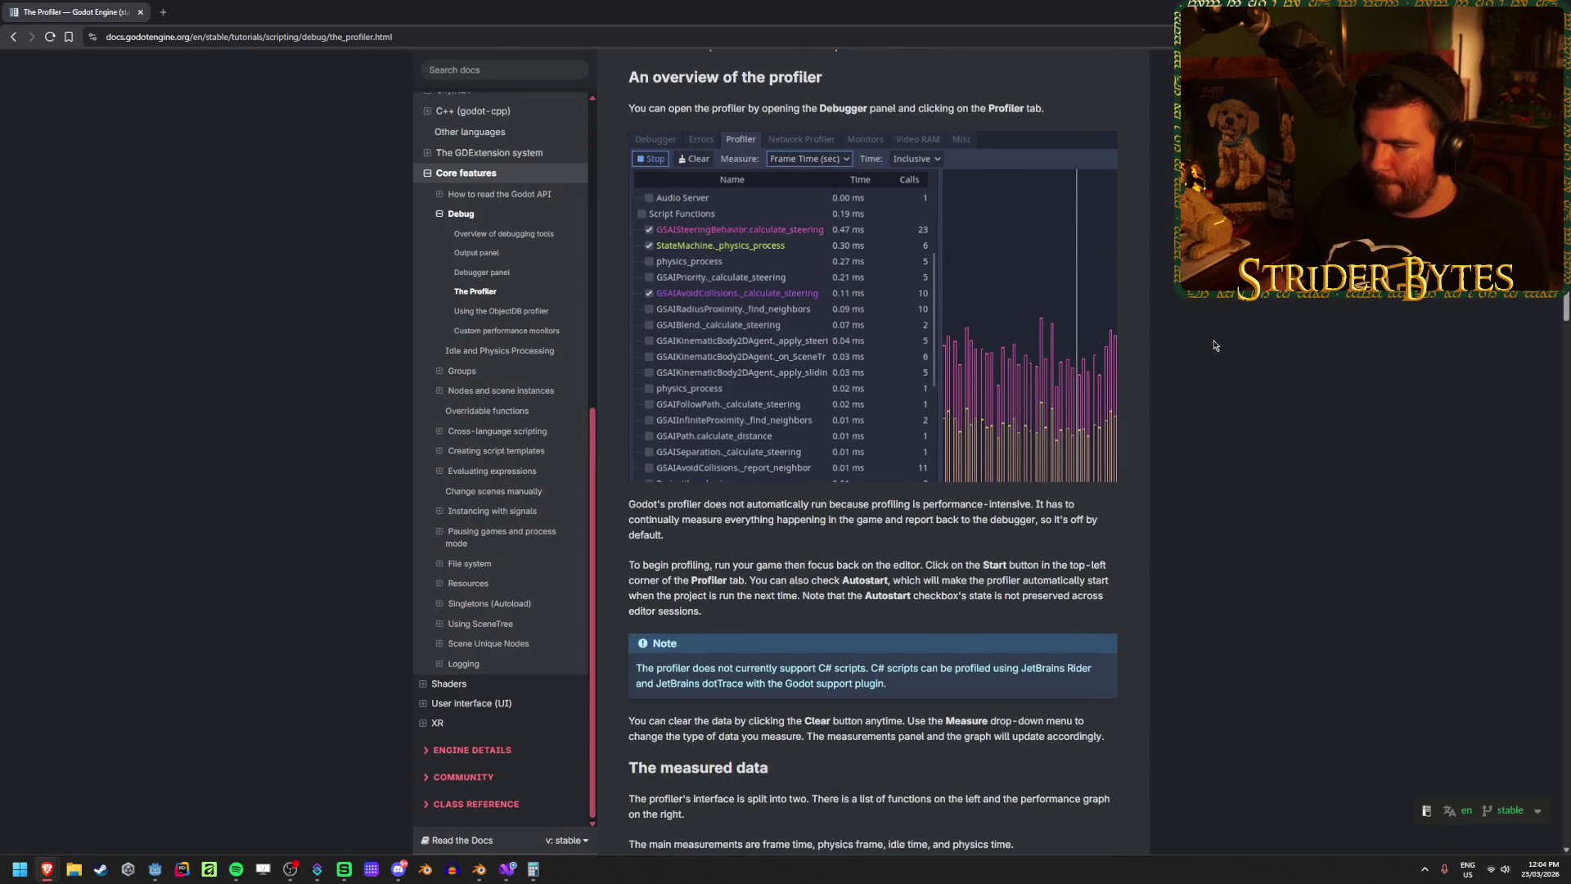
left_click_drag(832, 503, 930, 520)
left_click(908, 515)
left_click_drag(775, 503, 908, 503)
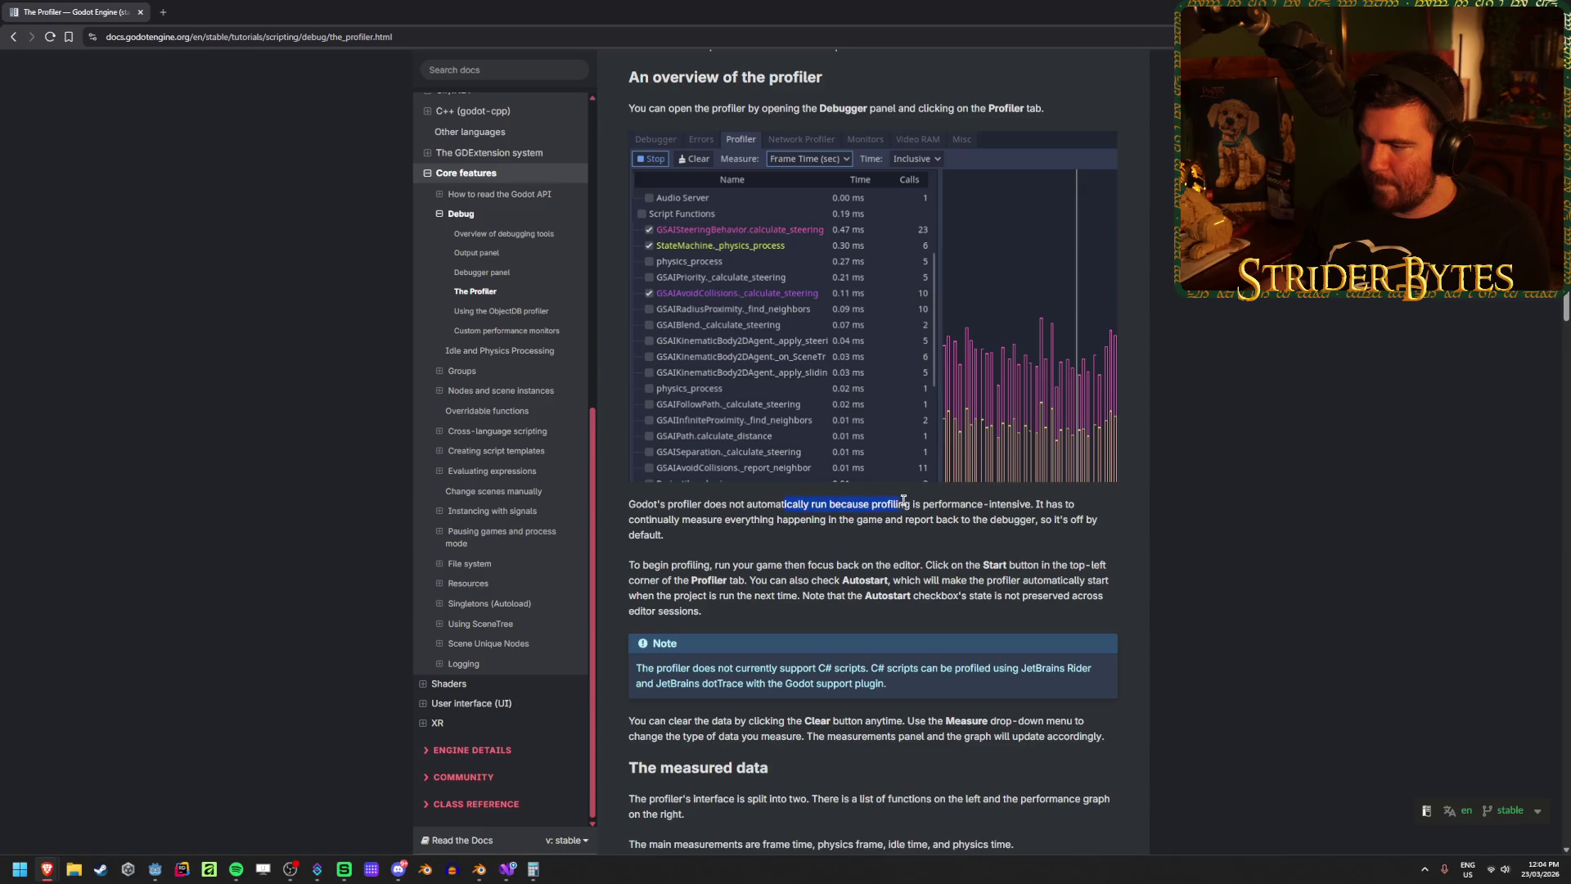
left_click(1069, 503)
left_click_drag(1069, 503, 896, 503)
left_click(895, 503)
left_click_drag(646, 519, 837, 519)
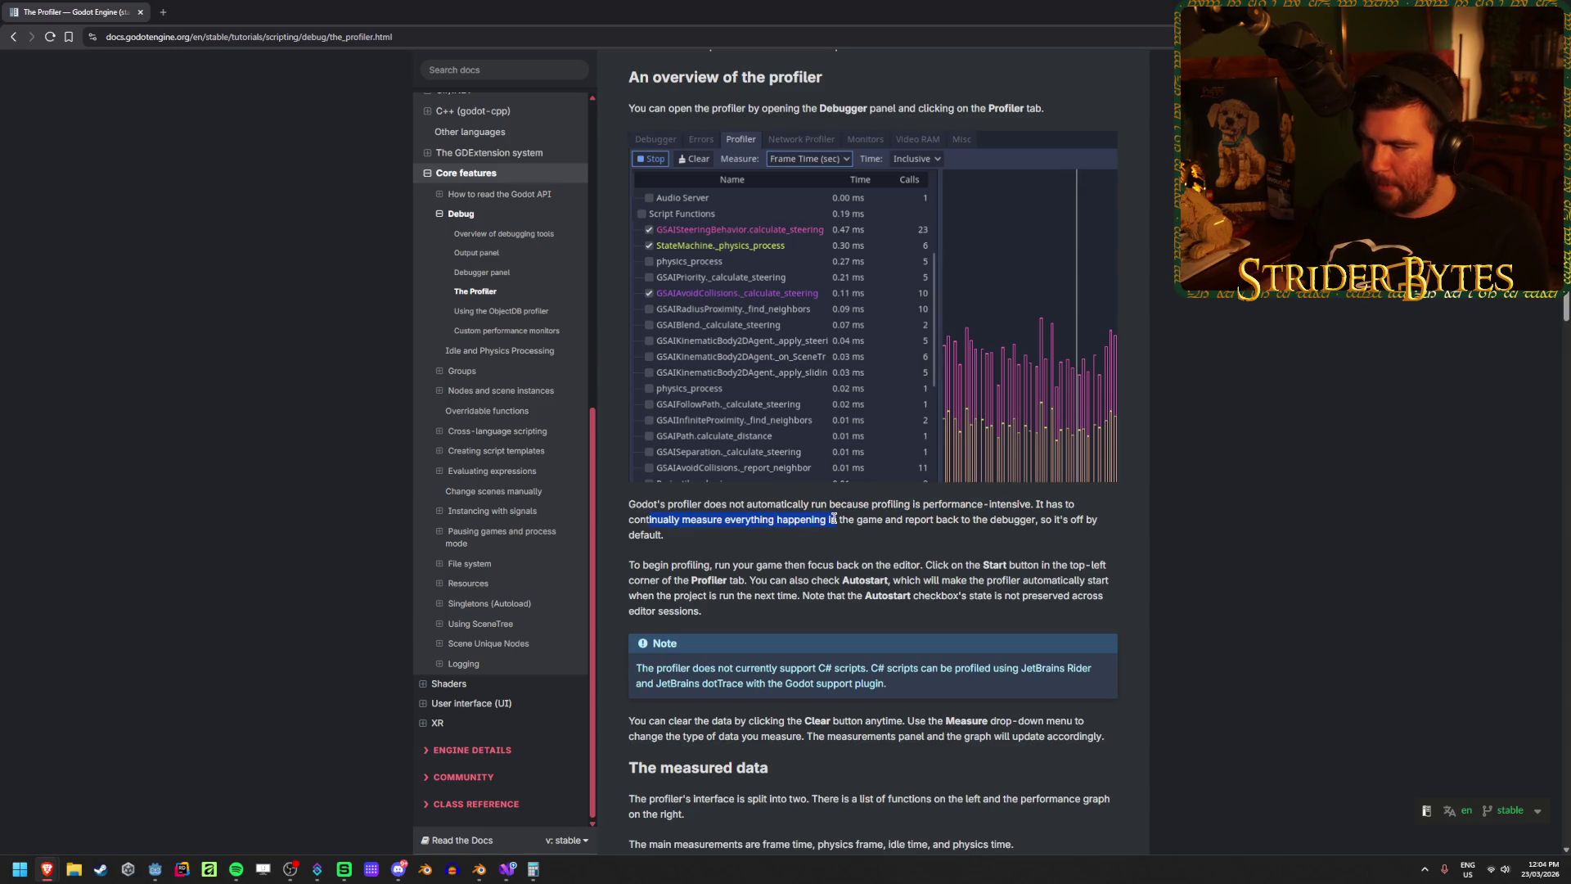
left_click_drag(736, 519, 819, 512)
left_click(819, 512)
Step: Read the To begin profiling paragraph, the Autostart note, and the 16.66 milliseconds measured-data text
scroll(892, 501, "down", 1)
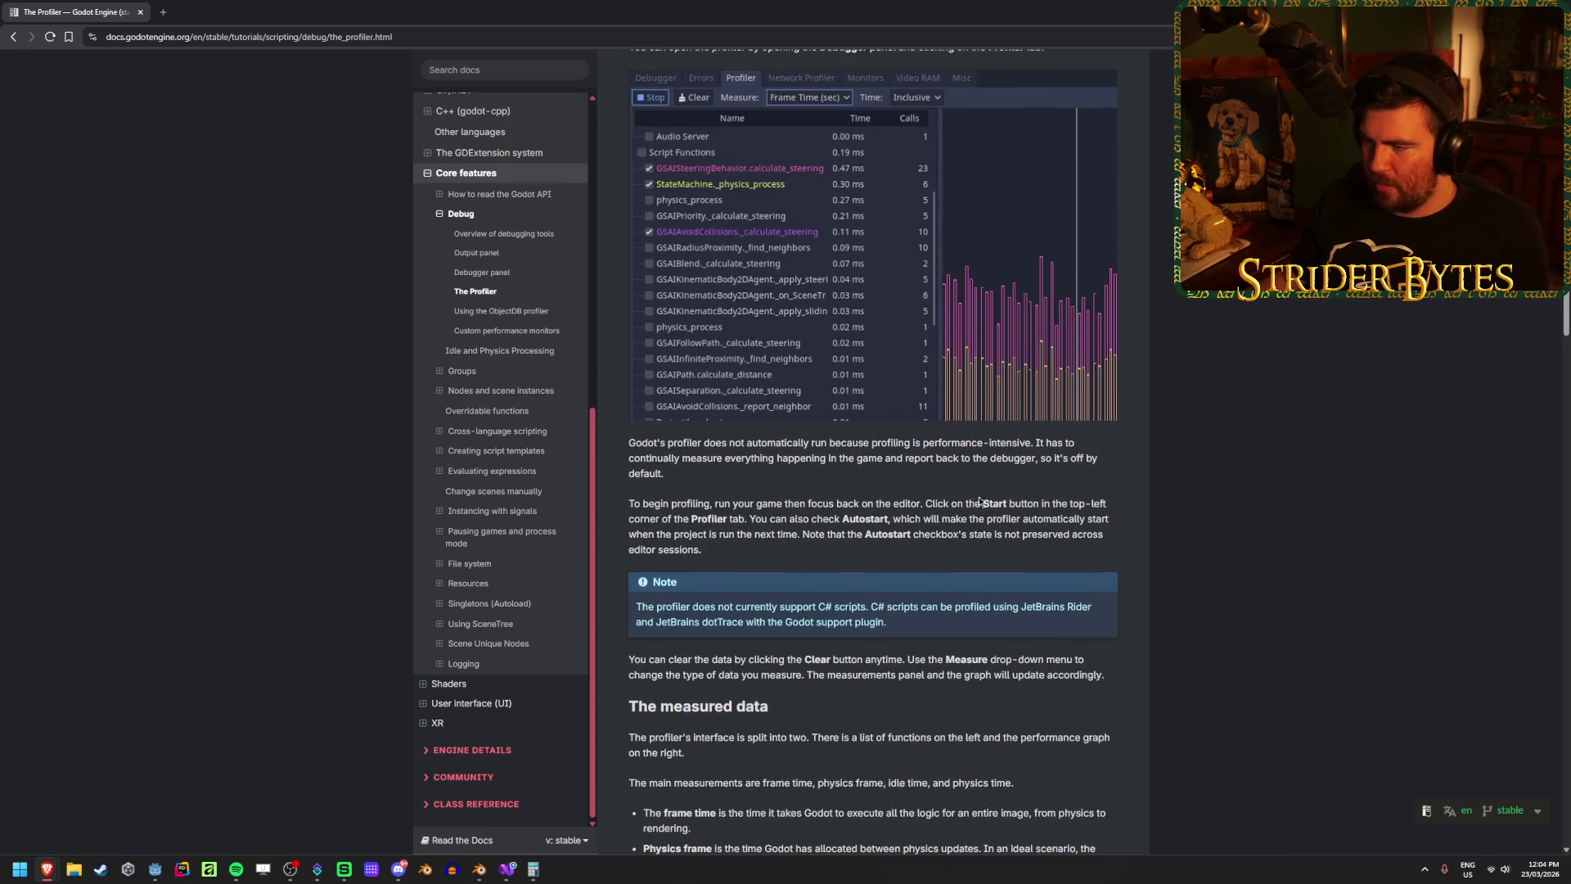
left_click(1033, 503)
mouse_move(979, 503)
left_mouse_down()
mouse_move(1033, 503)
mouse_move(800, 519)
mouse_move(997, 519)
mouse_move(702, 550)
left_mouse_up()
left_click(801, 519)
left_click(996, 519)
left_click(702, 550)
scroll(1221, 494, "down", 5)
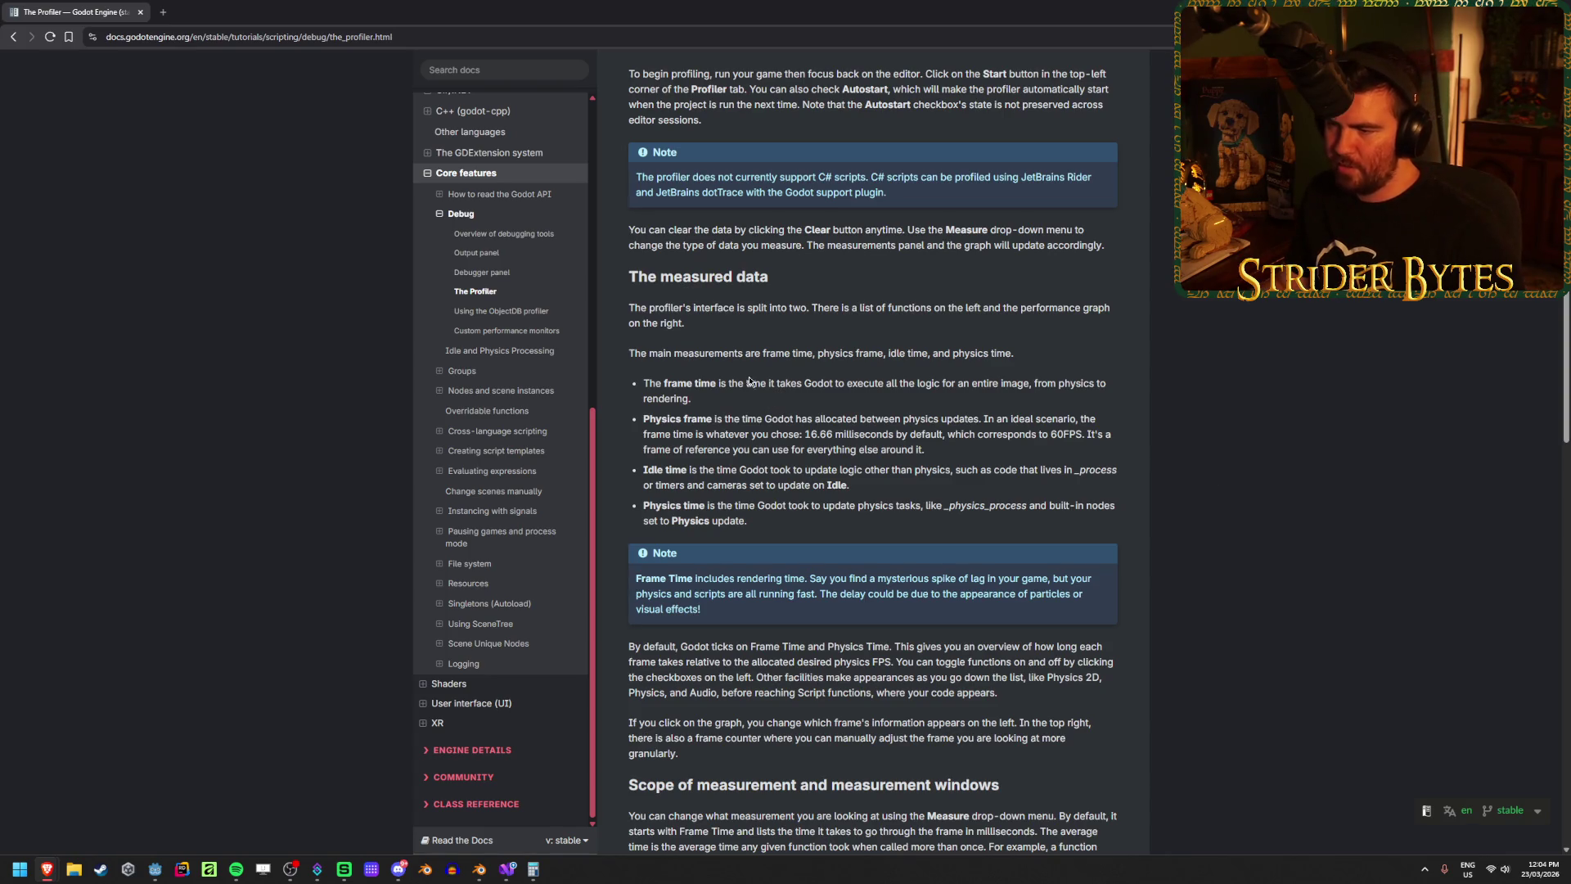
left_click_drag(783, 434, 877, 438)
left_click(874, 440)
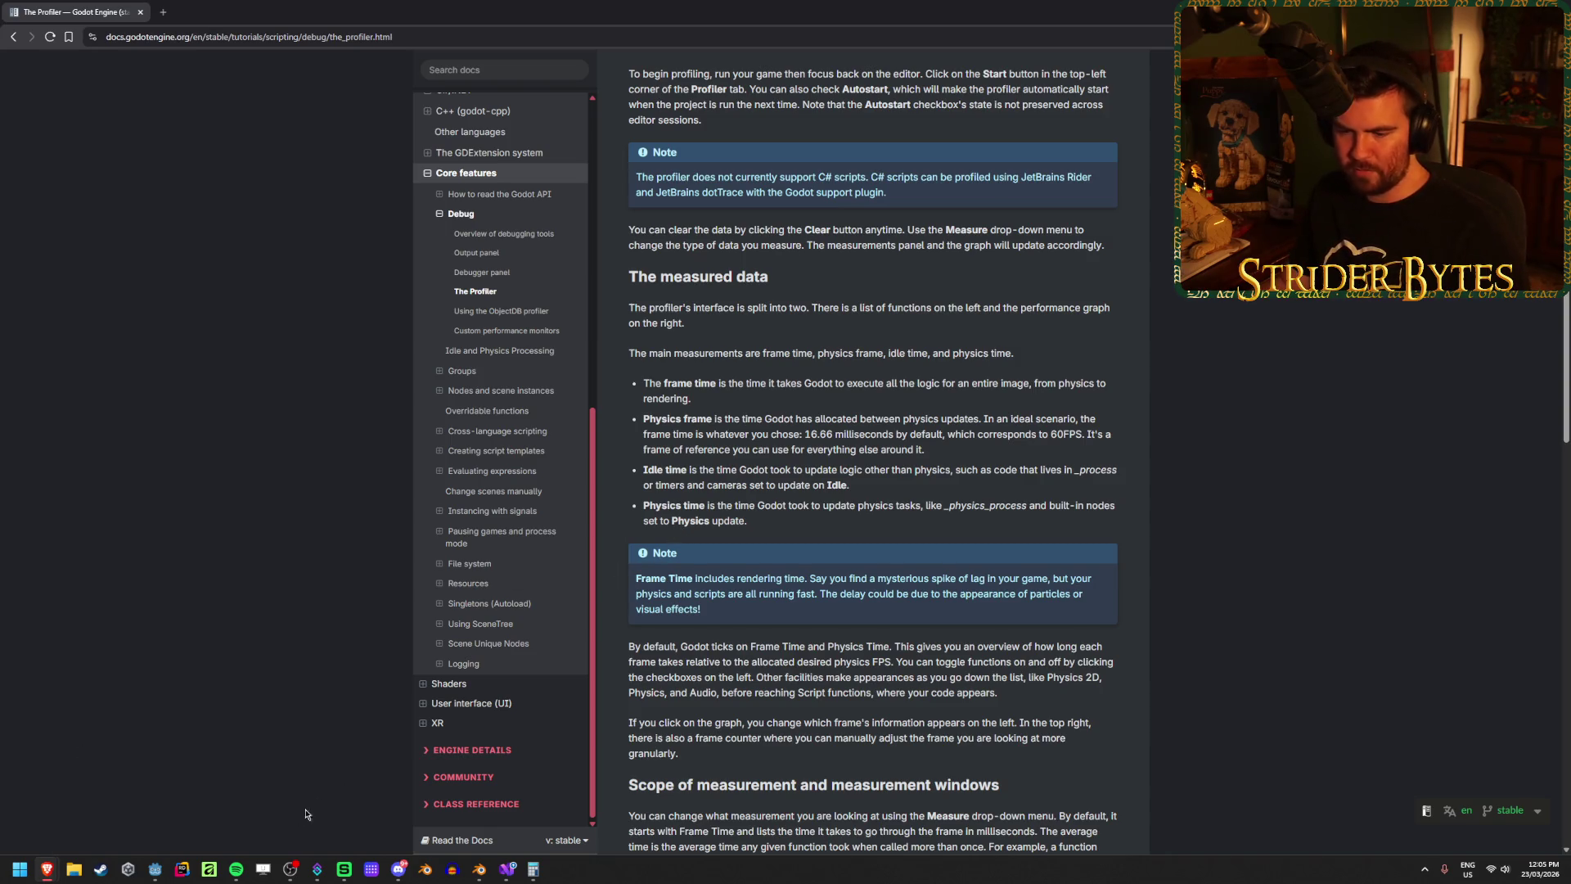
Step: Back in Godot, scrub the profiler graph to frame 1119, enlarging then shrinking the debugger panel
left_click(155, 869)
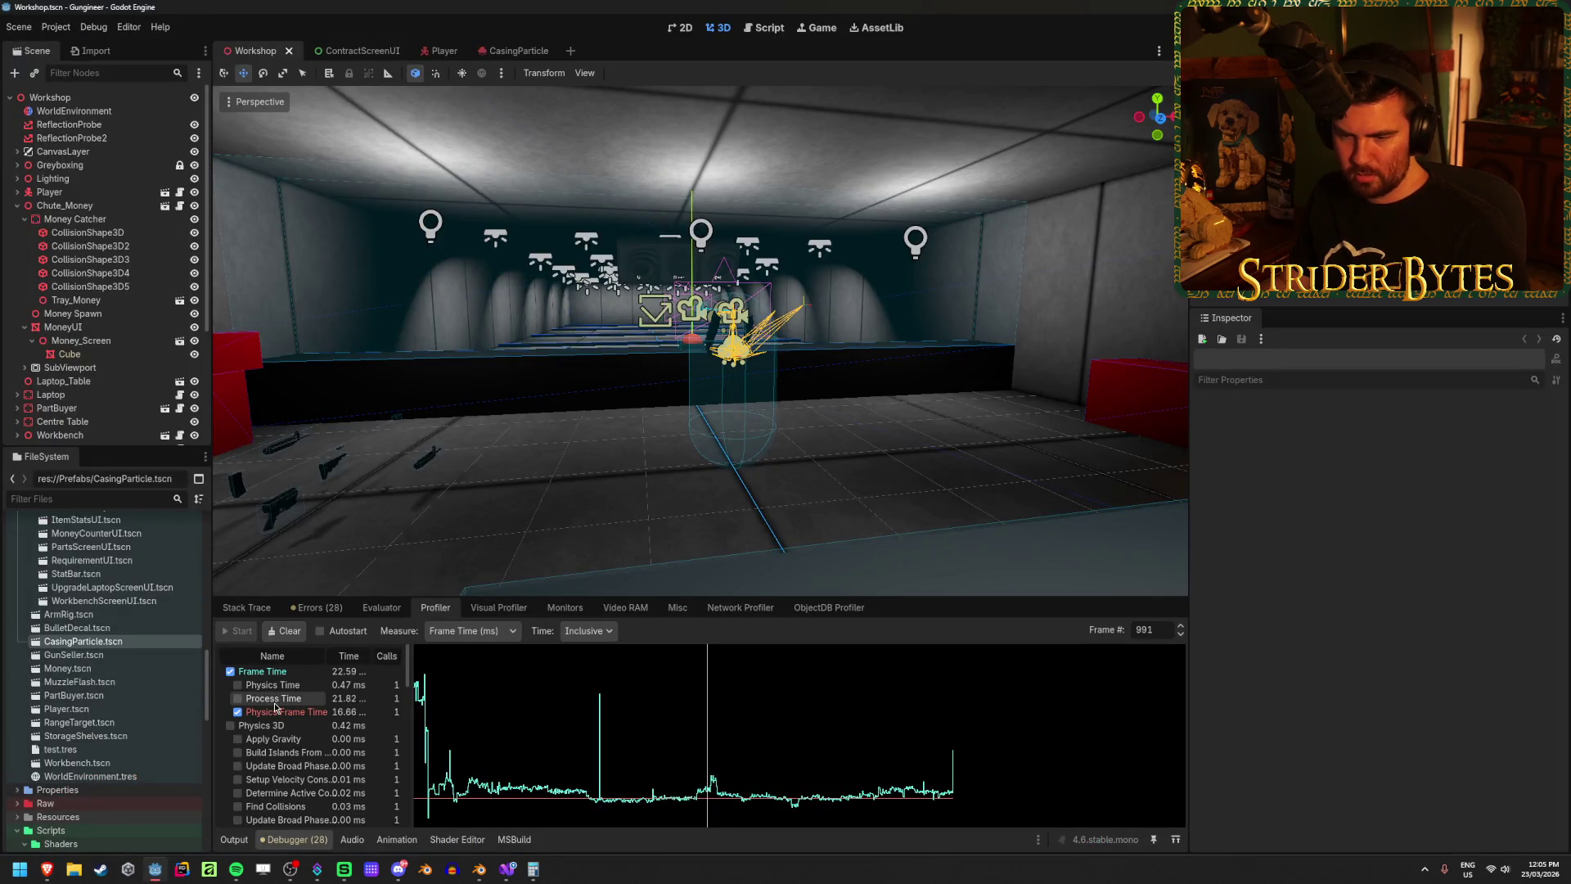
mouse_move(581, 728)
left_mouse_down()
mouse_move(466, 728)
mouse_move(916, 725)
mouse_move(754, 725)
left_mouse_up()
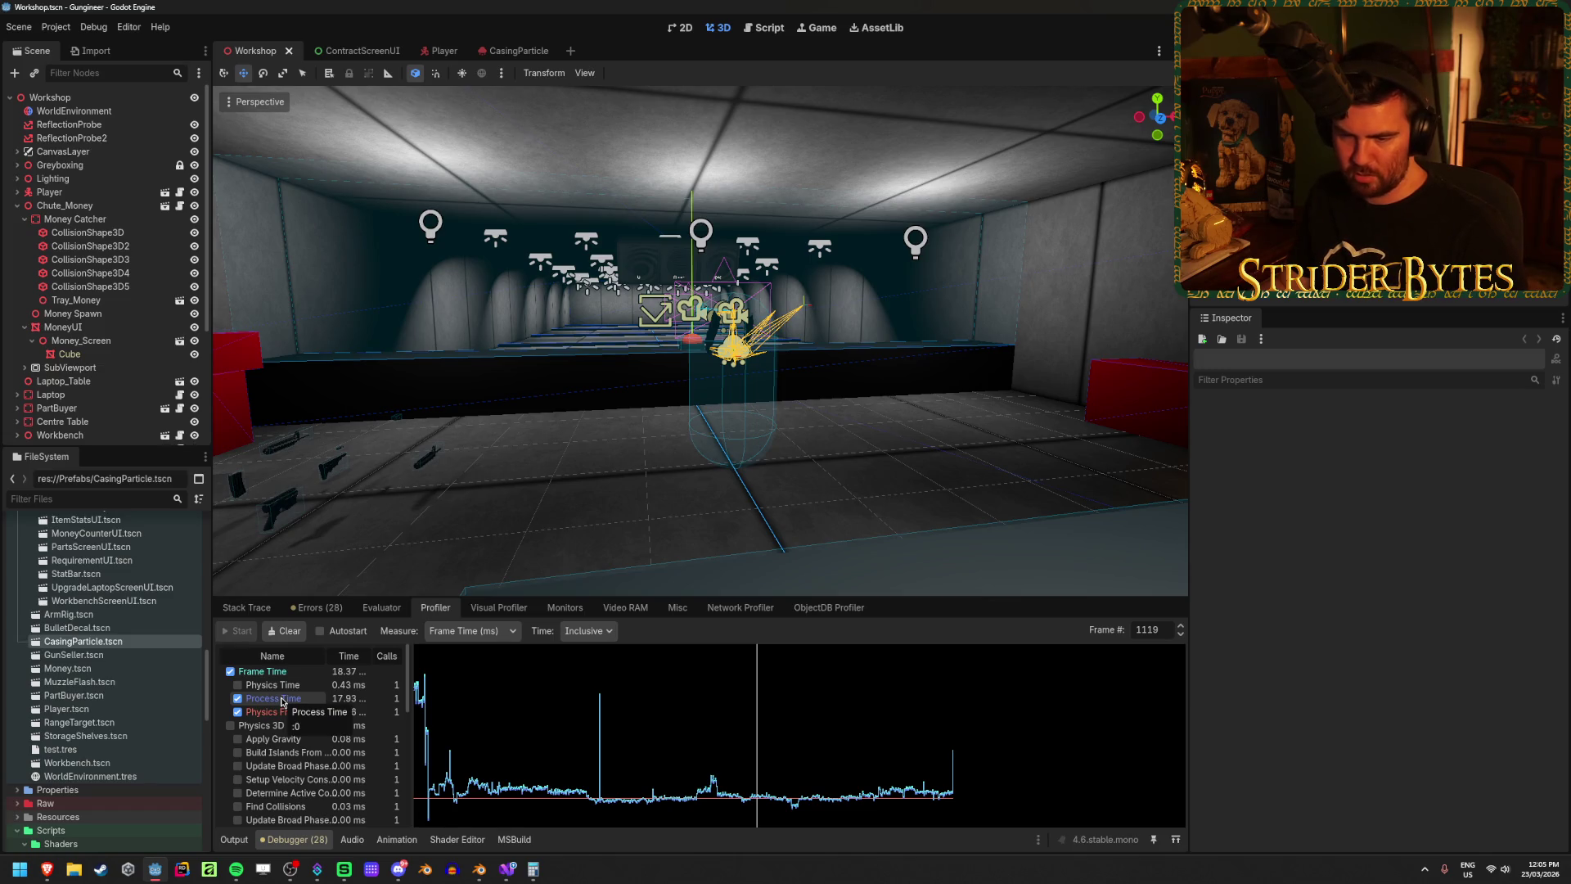
scroll(282, 702, "down", 2)
scroll(282, 702, "down", 5)
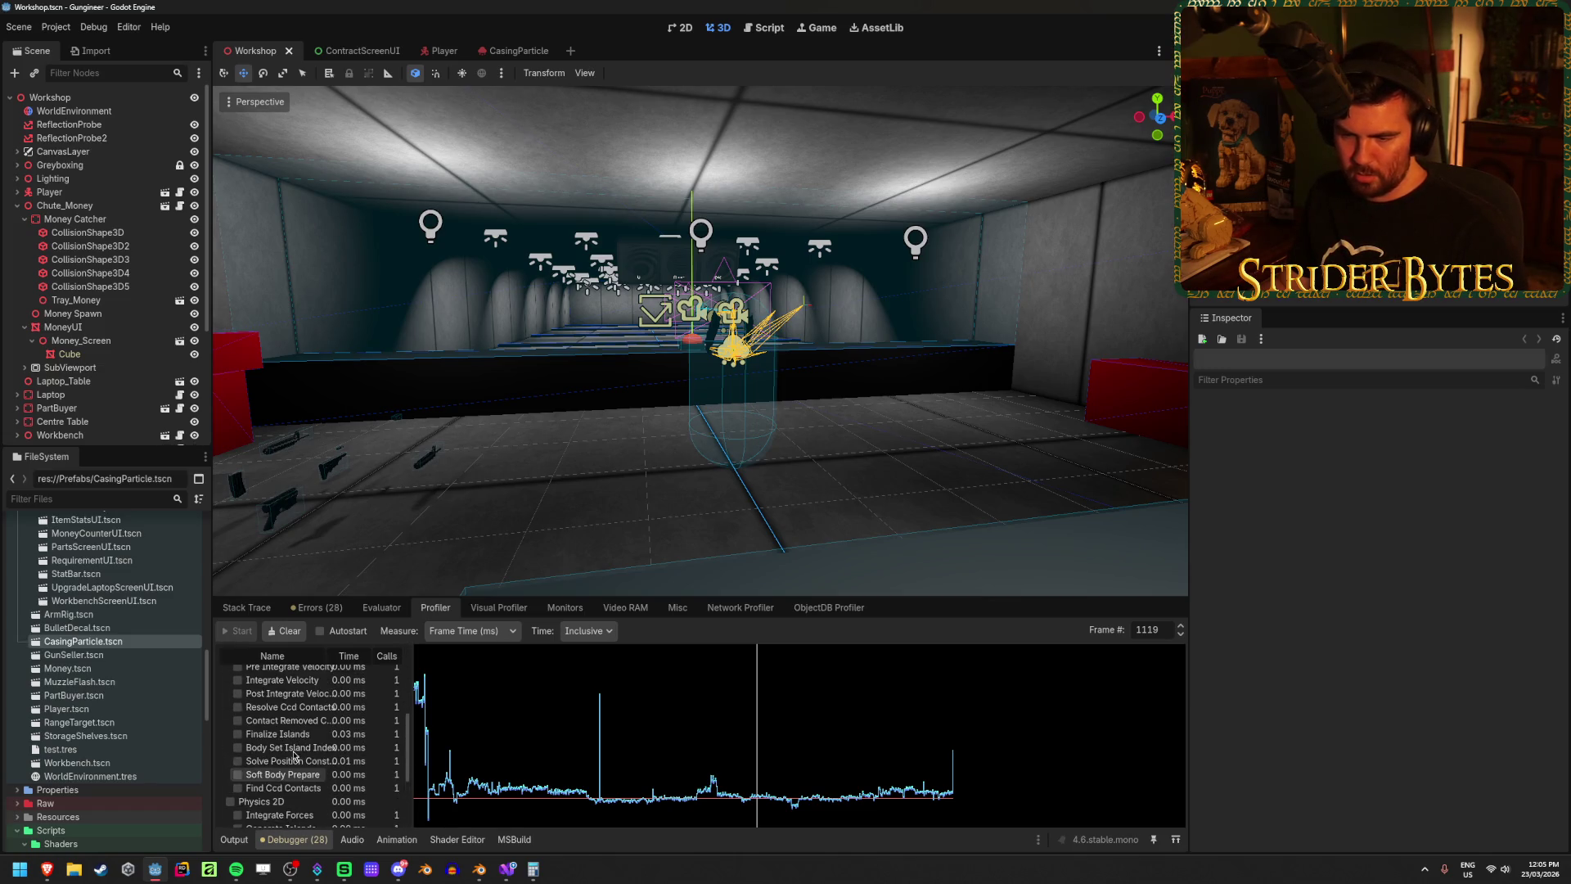
scroll(295, 758, "up", 7)
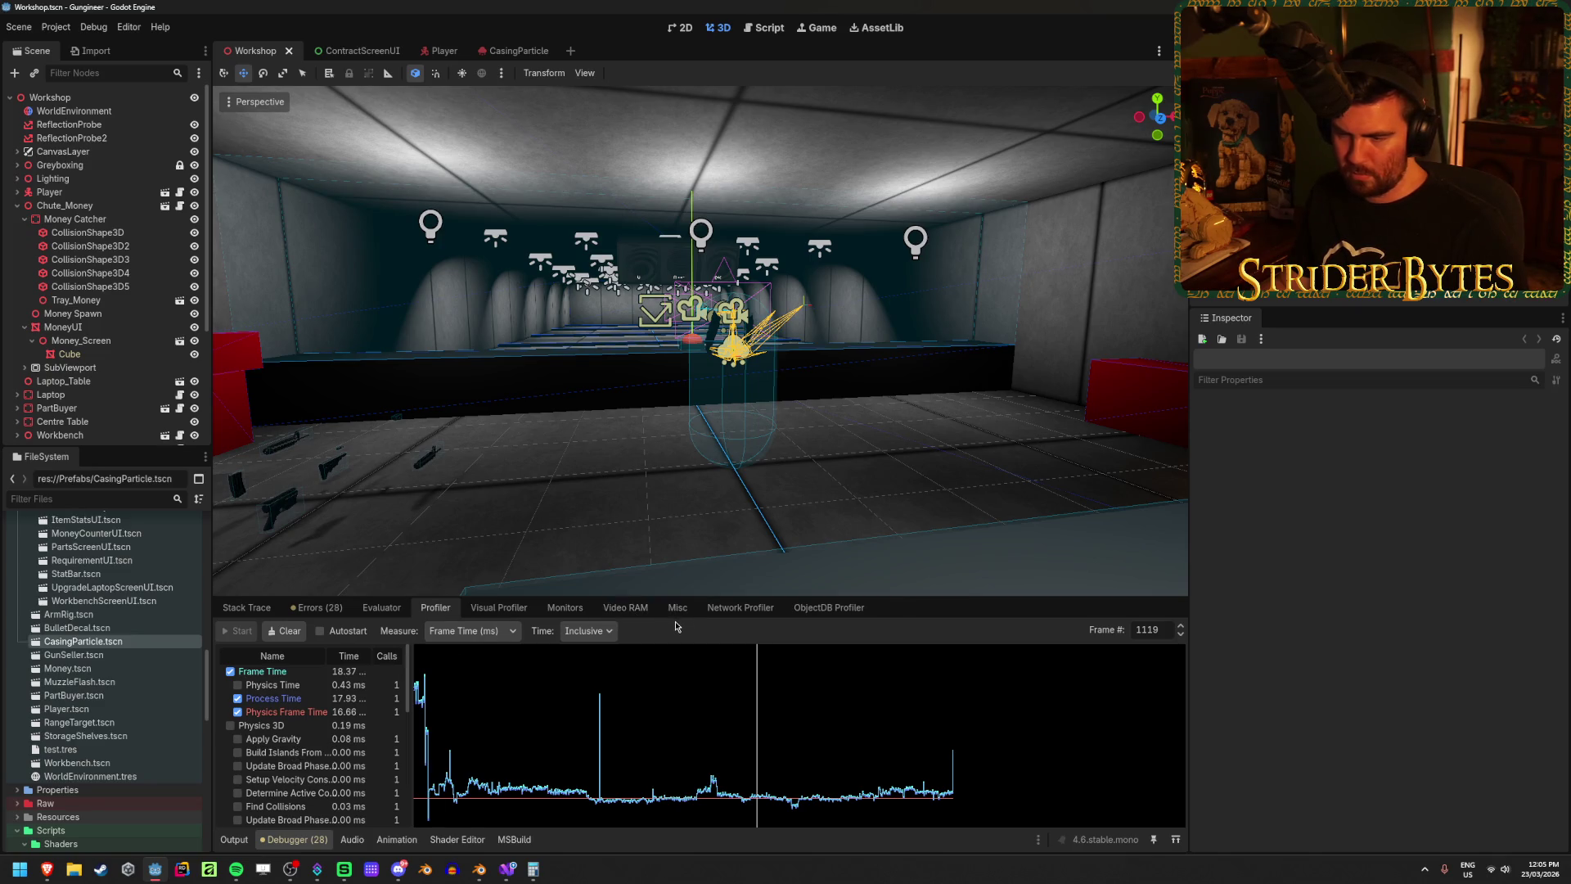
left_click_drag(676, 598, 676, 356)
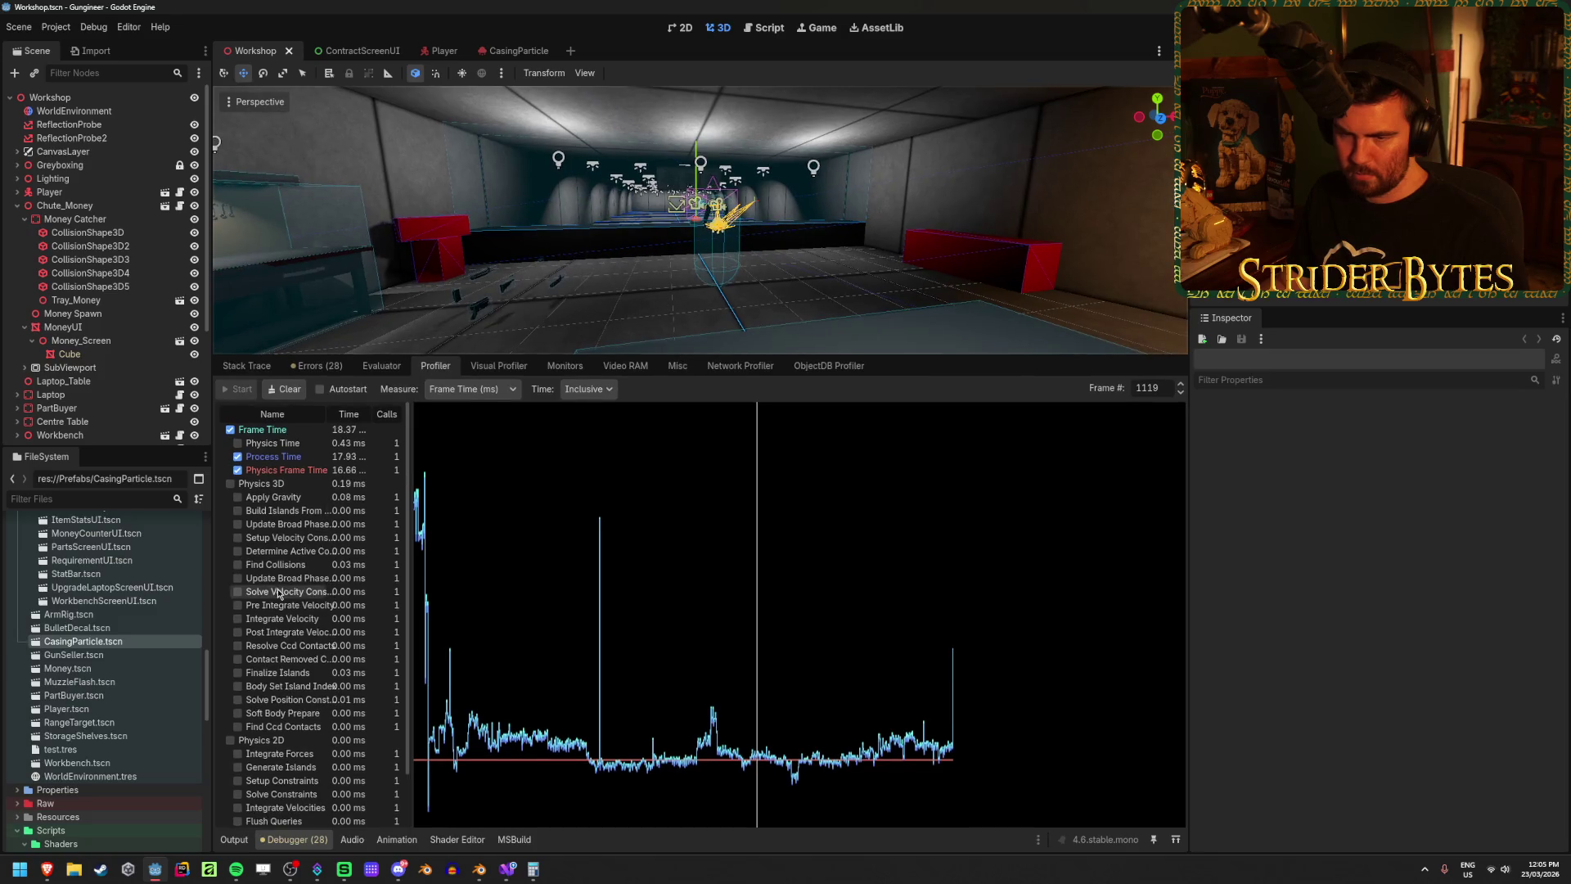
scroll(302, 589, "down", 3)
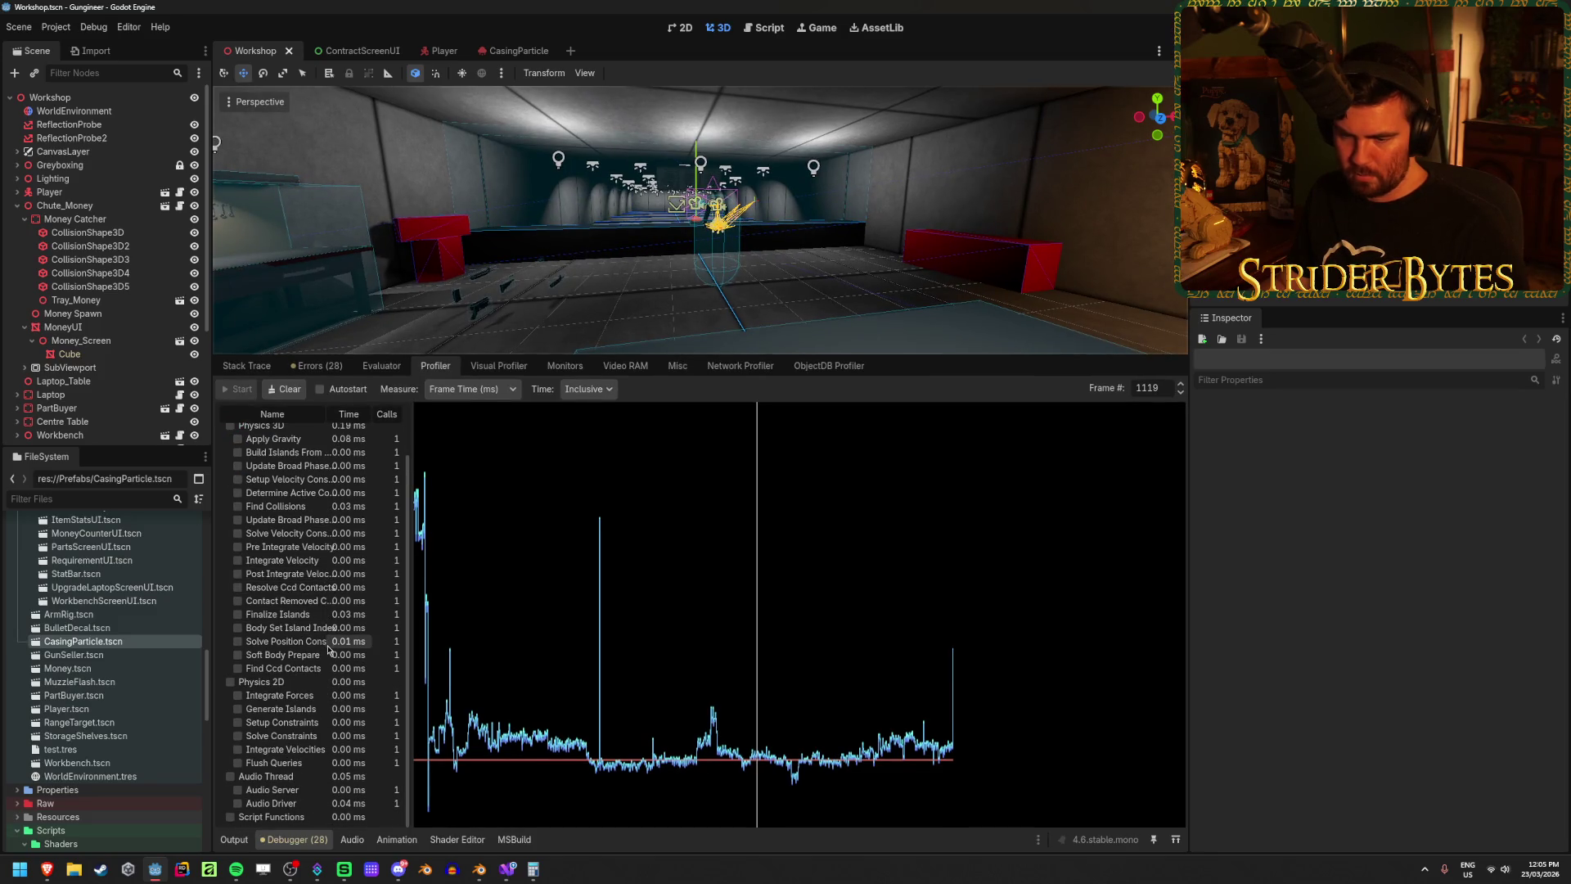
scroll(328, 648, "up", 3)
left_click_drag(789, 353, 789, 535)
Step: Bring the Profiler docs back and scroll to 'Debugging slow code with the profiler'
mouse_move(55, 881)
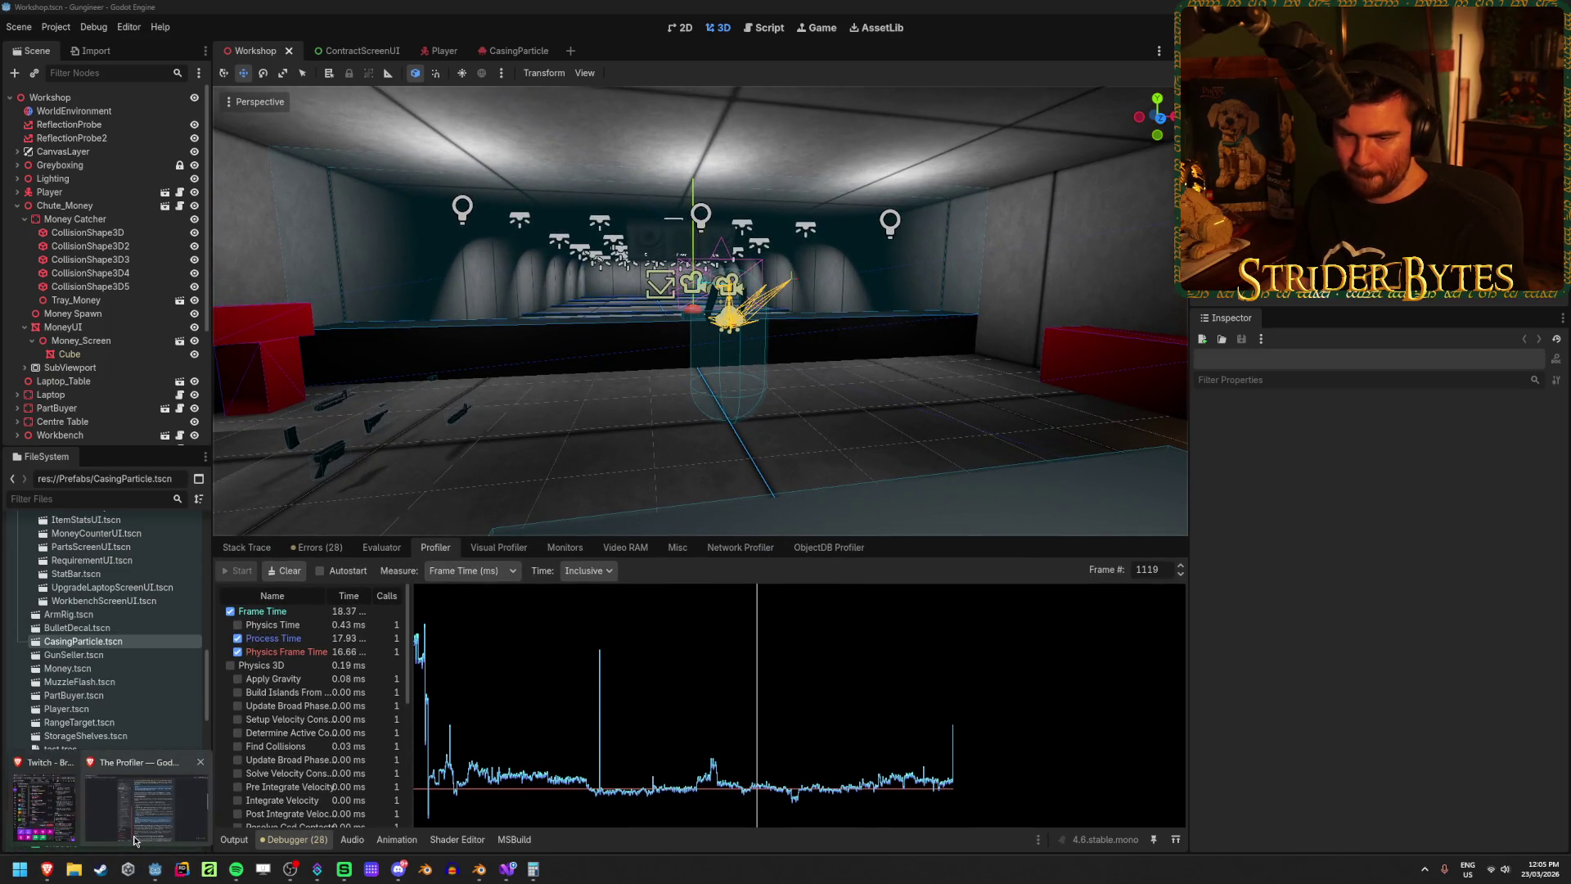
left_click(147, 818)
scroll(1237, 463, "down", 1)
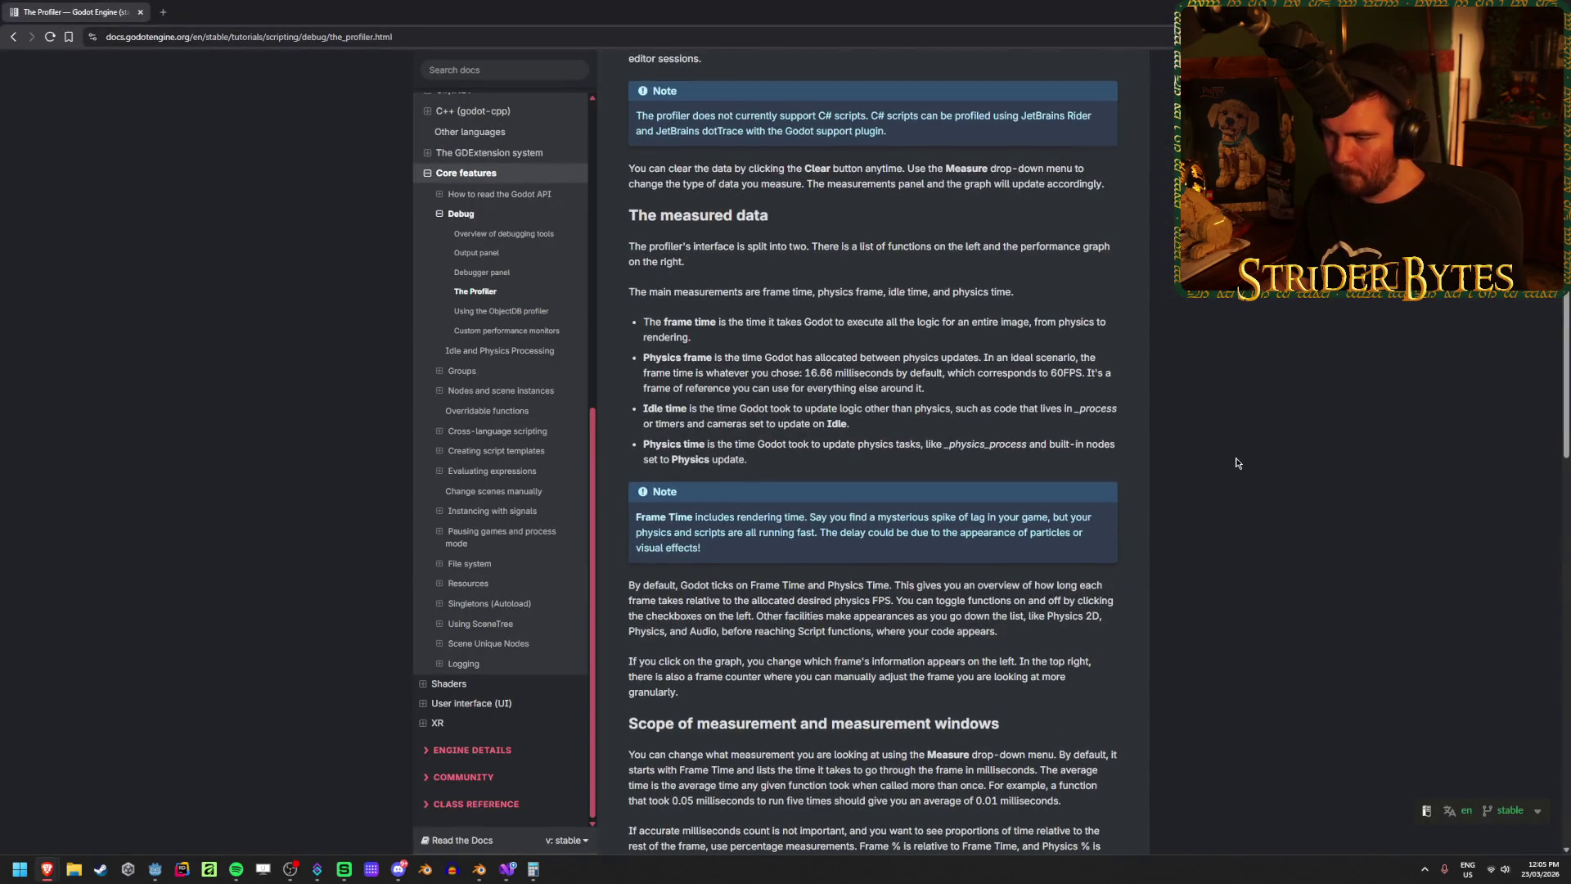
scroll(1237, 463, "down", 4)
scroll(1237, 463, "down", 3)
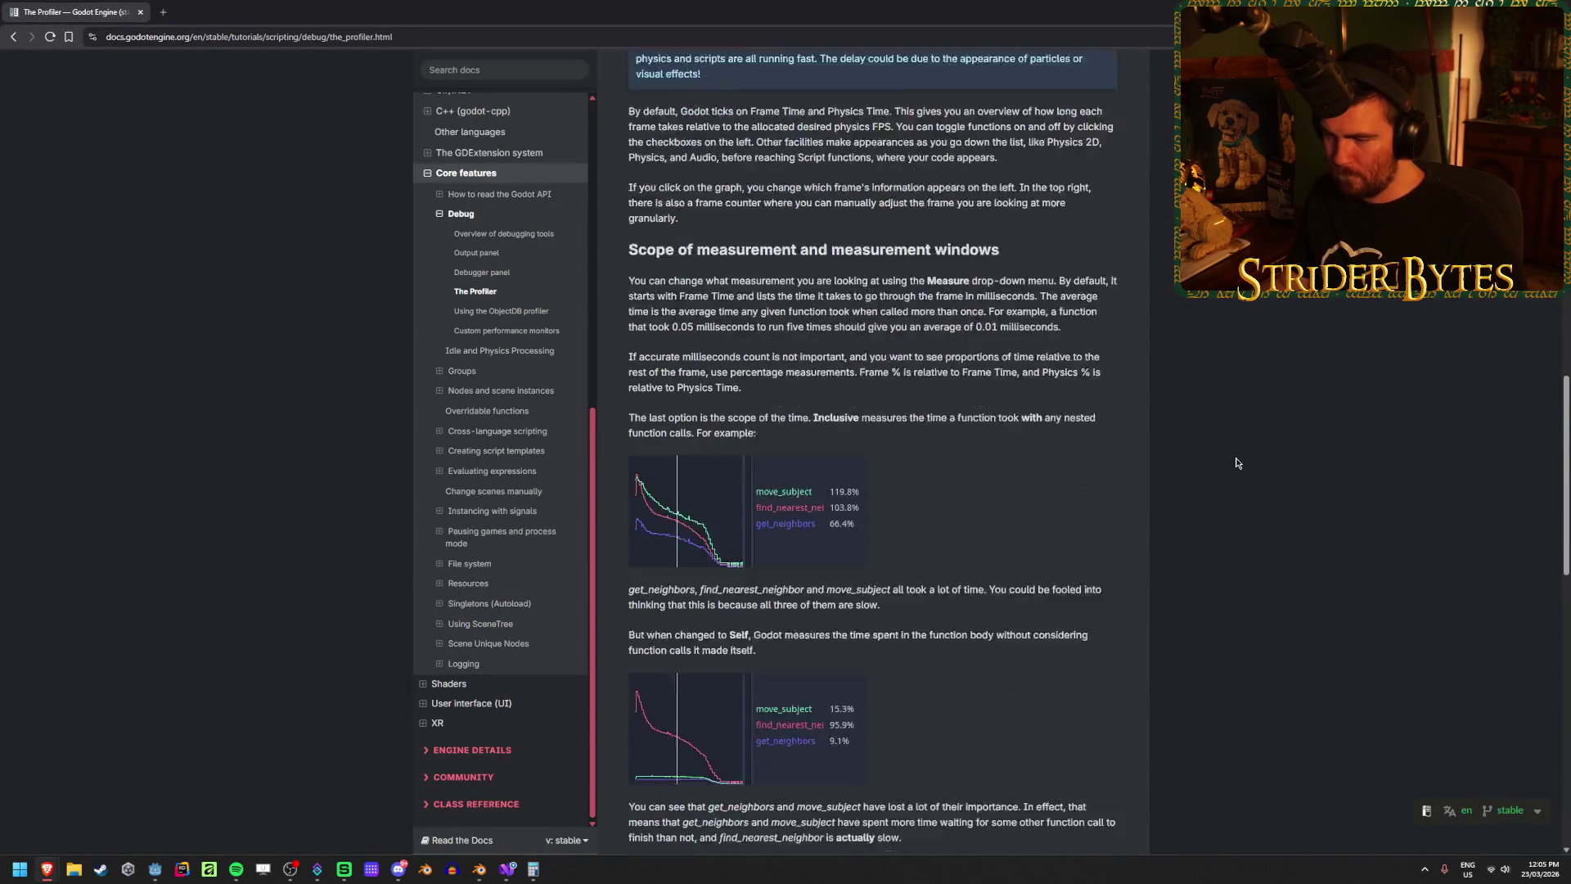
scroll(1237, 463, "down", 2)
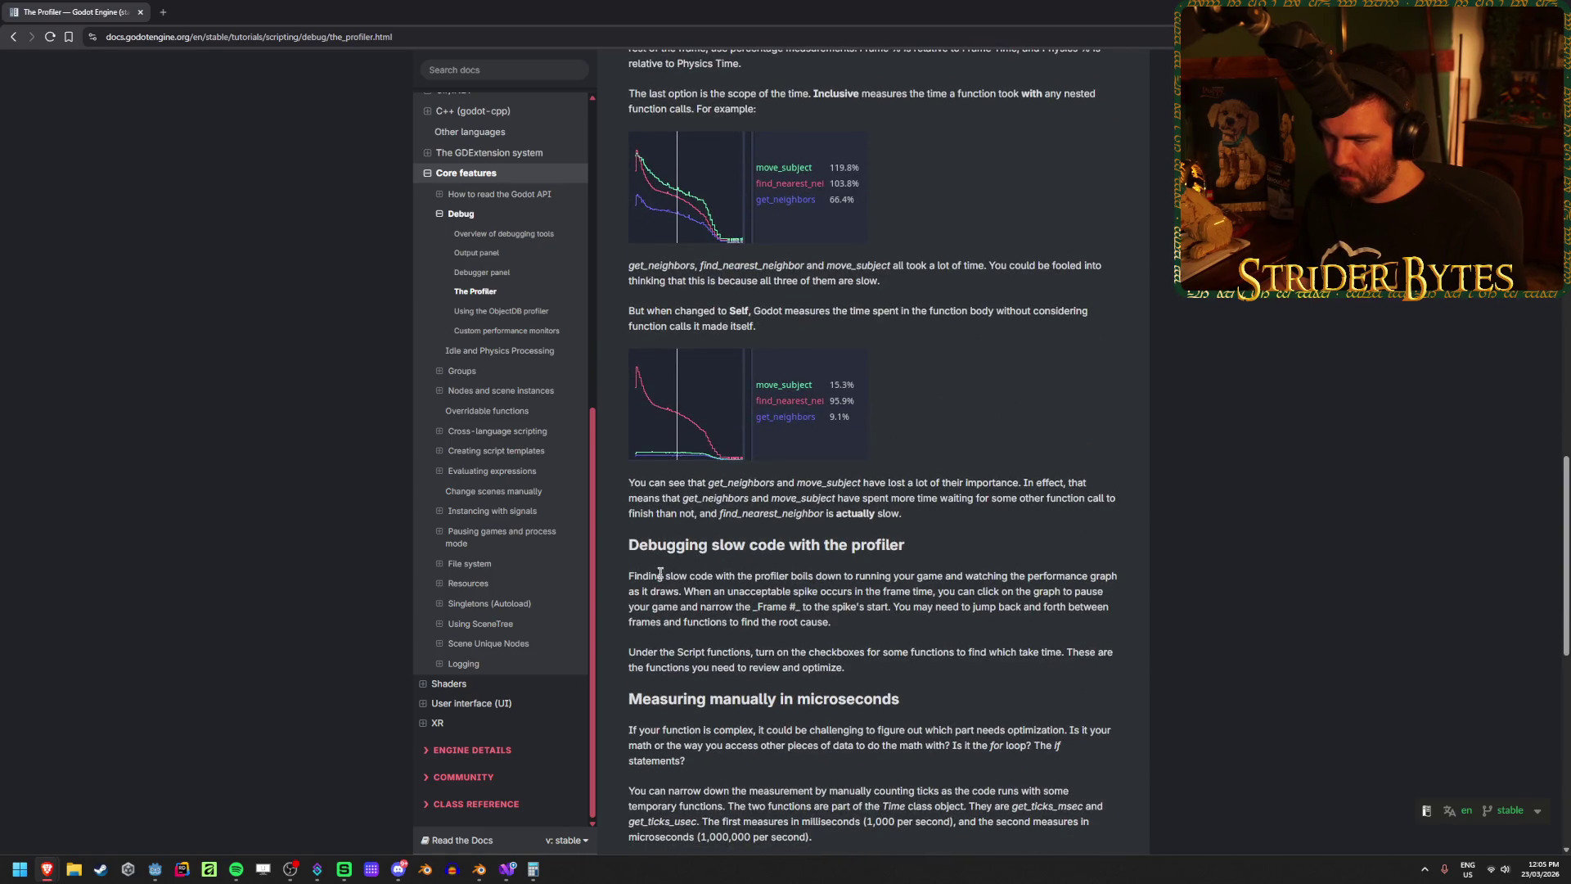
Step: Read the guidance about pausing on spikes, then return to the Godot editor
left_click_drag(660, 573, 688, 591)
left_click_drag(906, 575, 937, 575)
left_click(937, 575)
left_click_drag(650, 591, 742, 591)
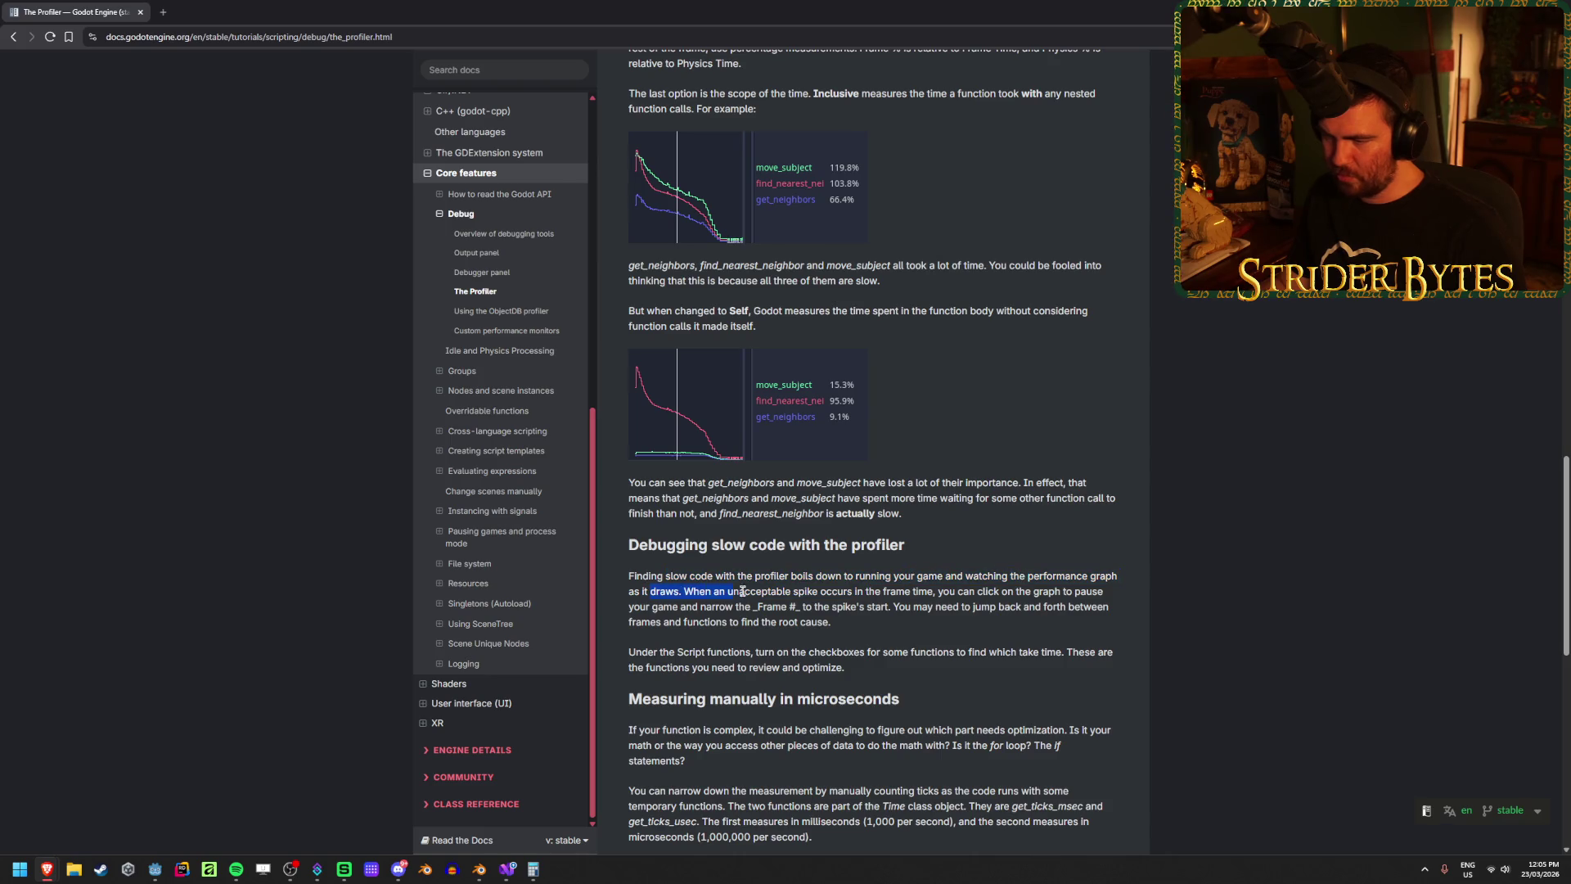
left_click(742, 591)
mouse_move(876, 591)
left_mouse_down()
mouse_move(1001, 591)
mouse_move(747, 594)
left_mouse_up()
left_click(666, 604)
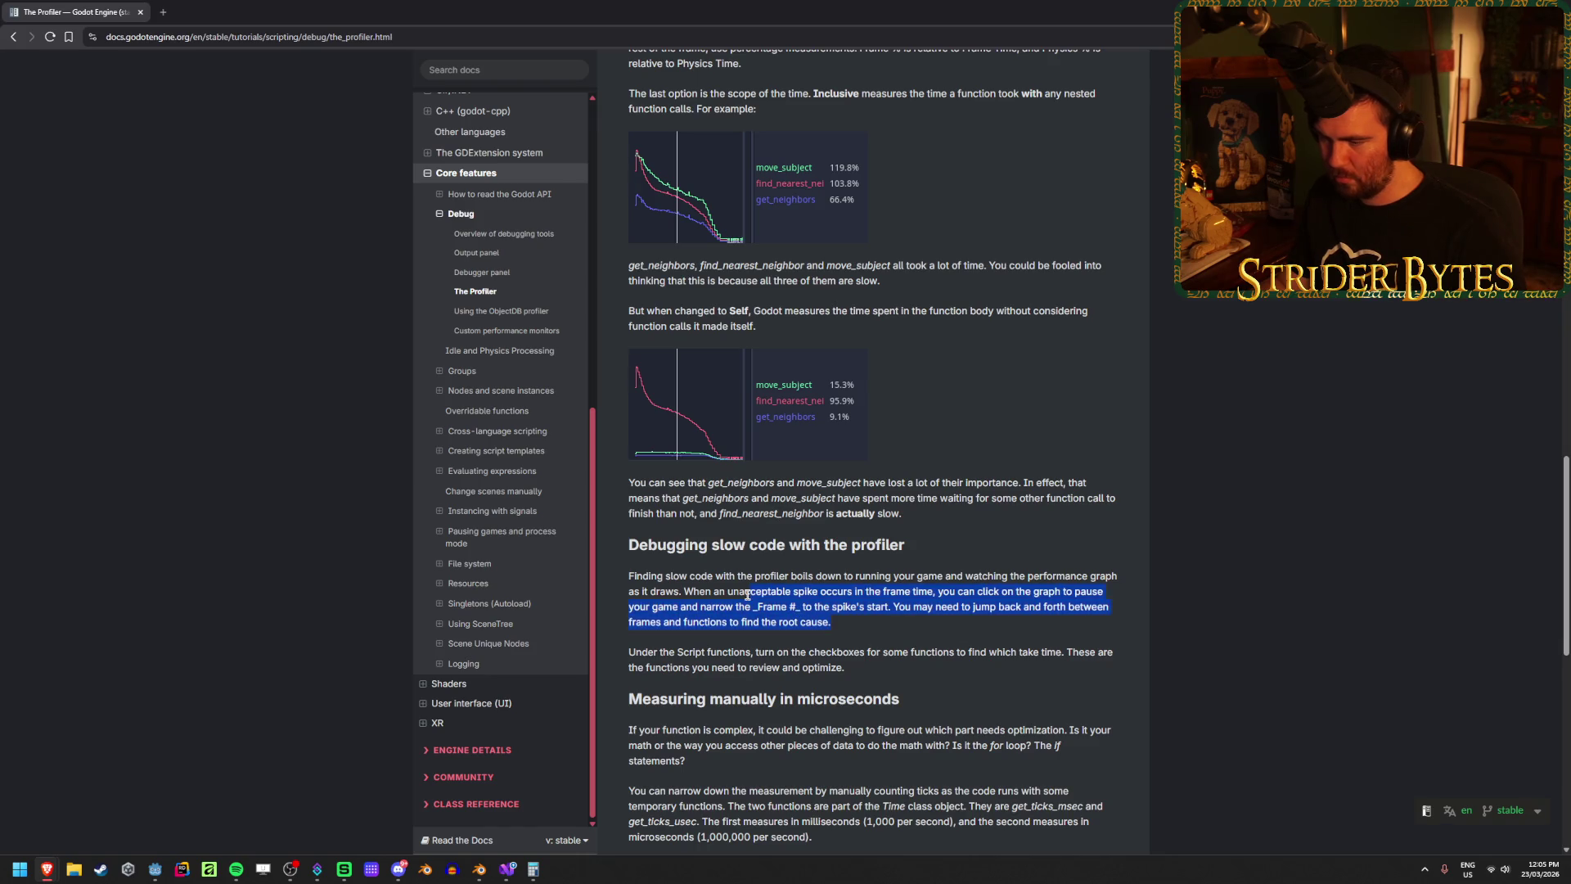
left_click(747, 595)
scroll(935, 413, "down", 2)
left_click(809, 478)
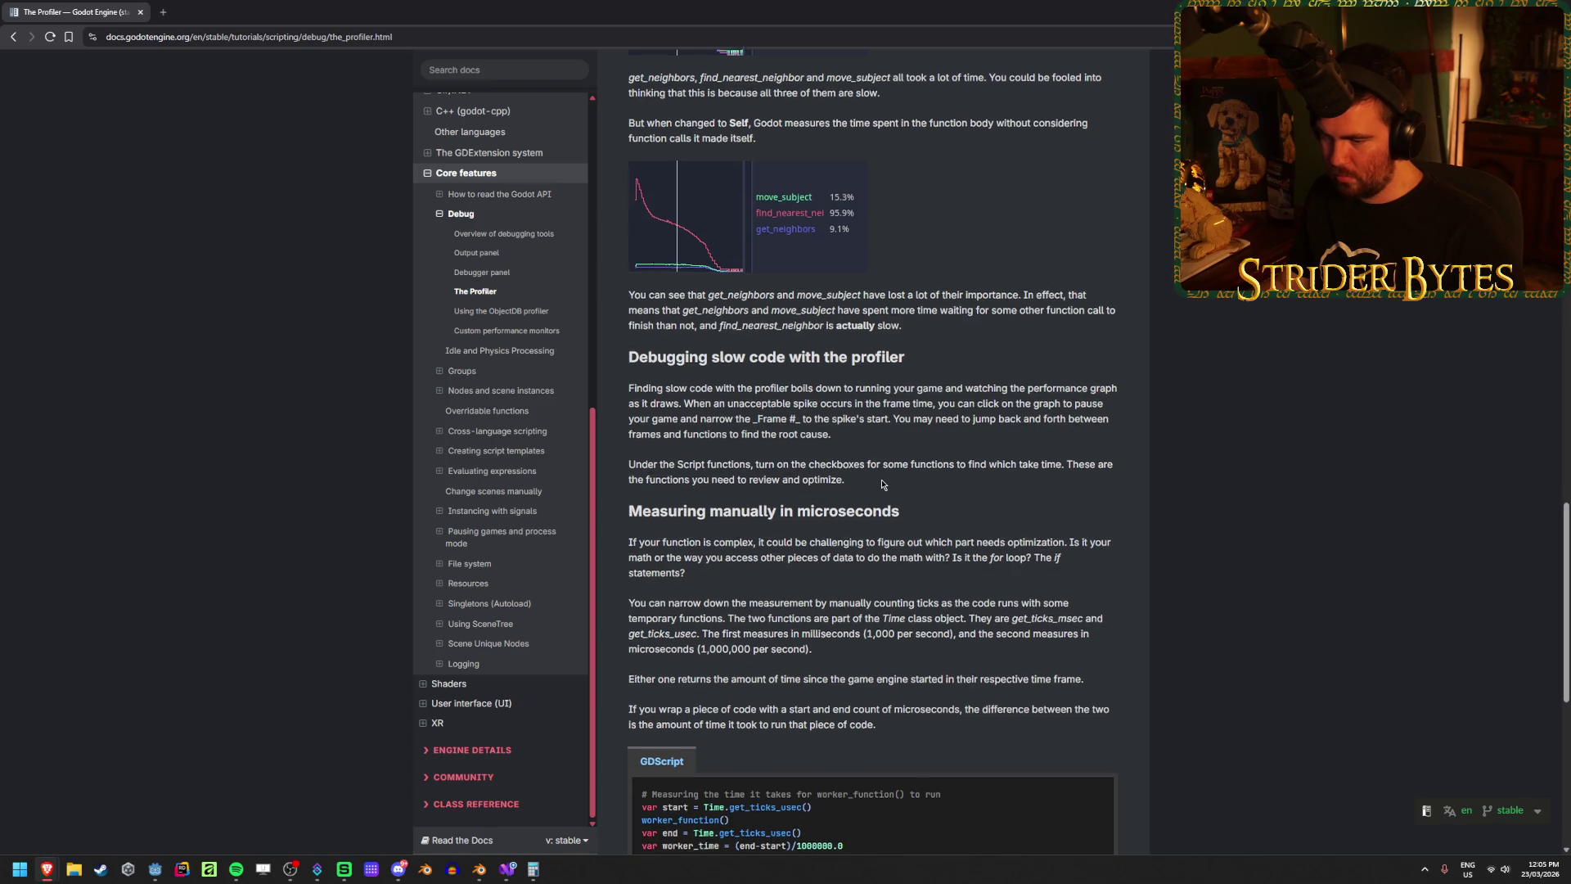
scroll(882, 485, "down", 2)
key("alt+Tab")
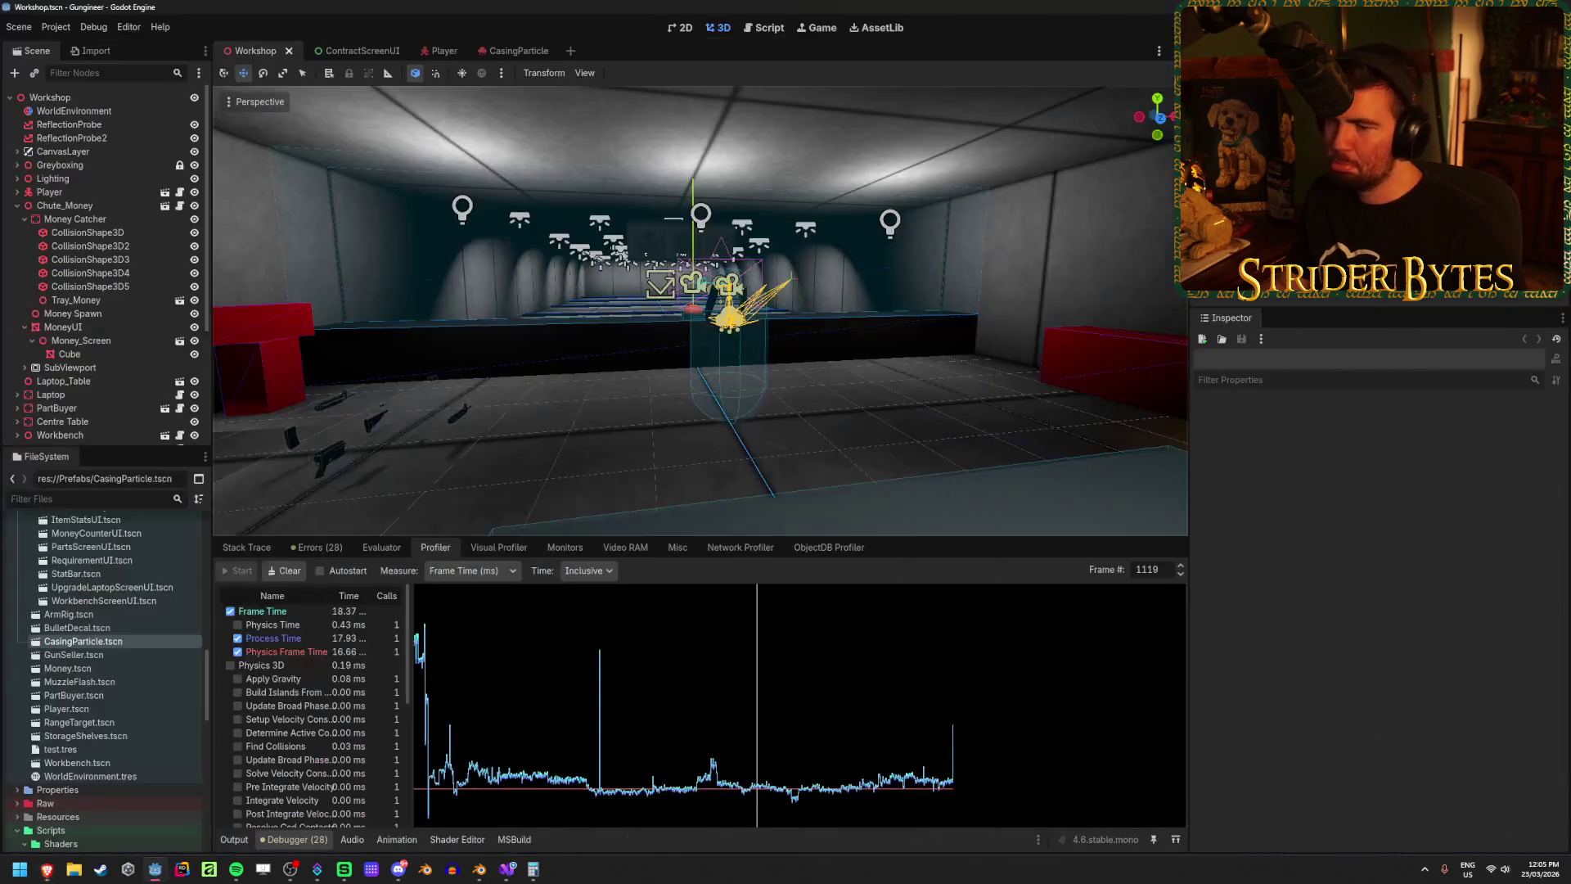
Step: Move the profiler to the spike at frame 713 (76.63 ms frame time) and scroll the timing list
left_click_drag(626, 634, 600, 682)
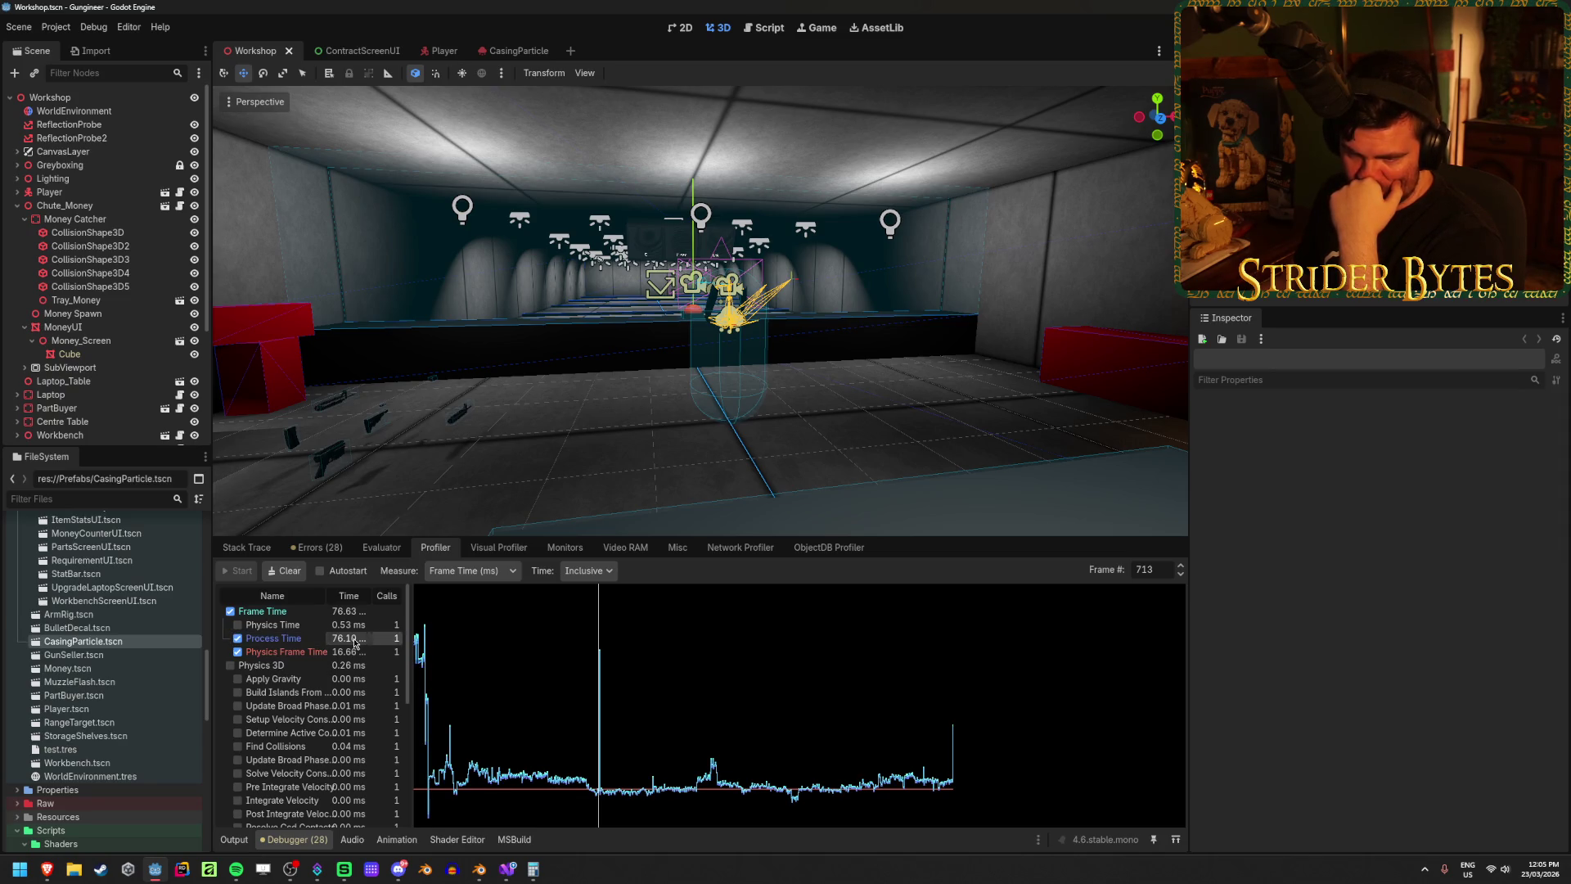
scroll(365, 646, "down", 2)
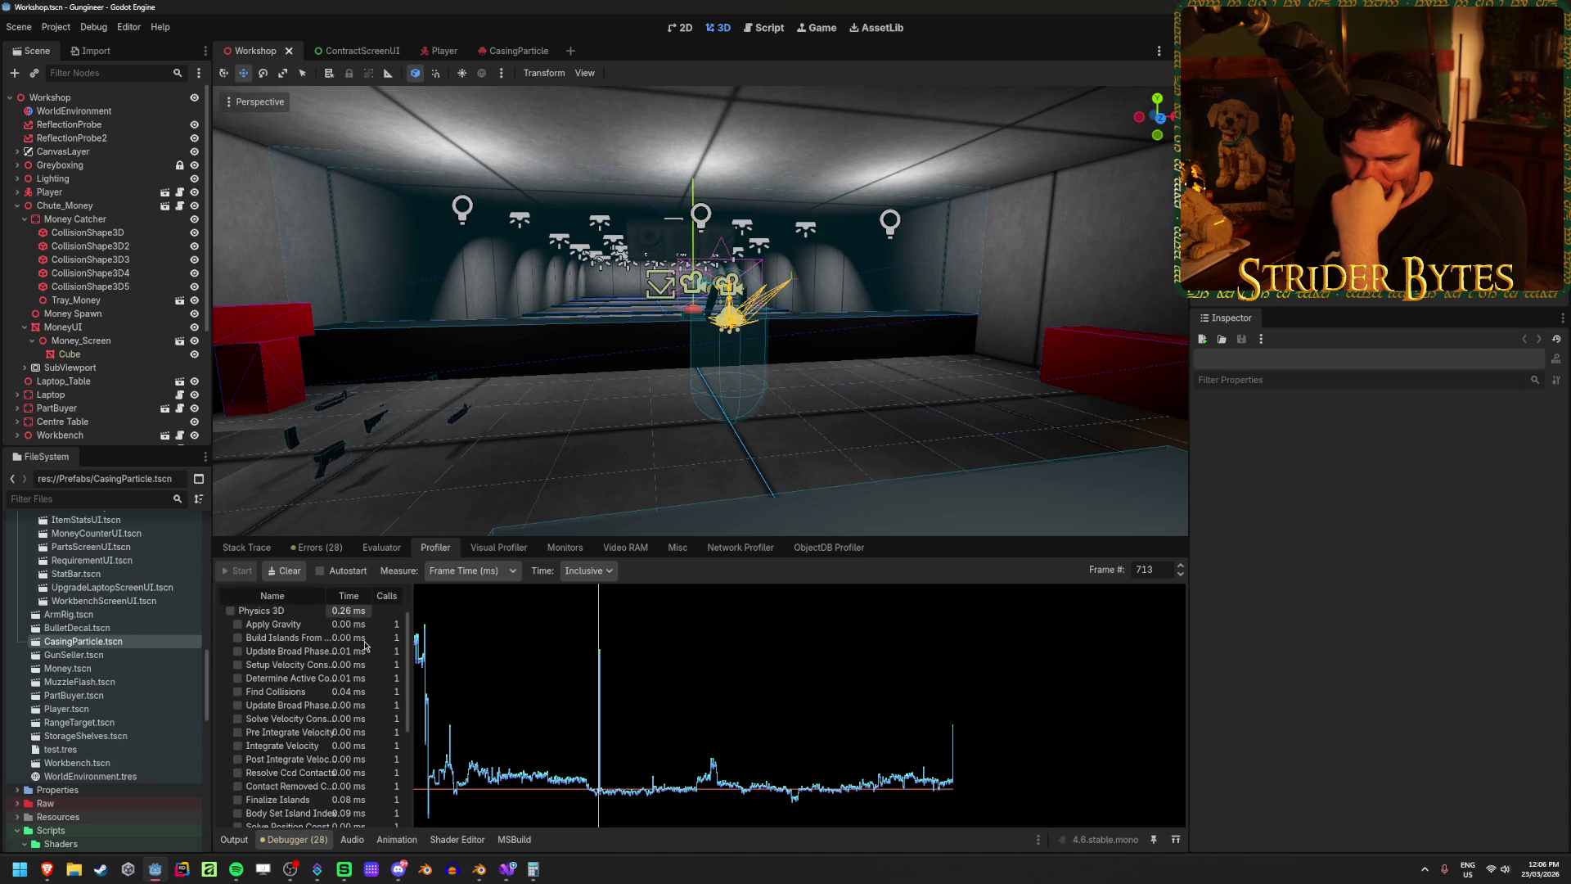
scroll(365, 646, "up", 1)
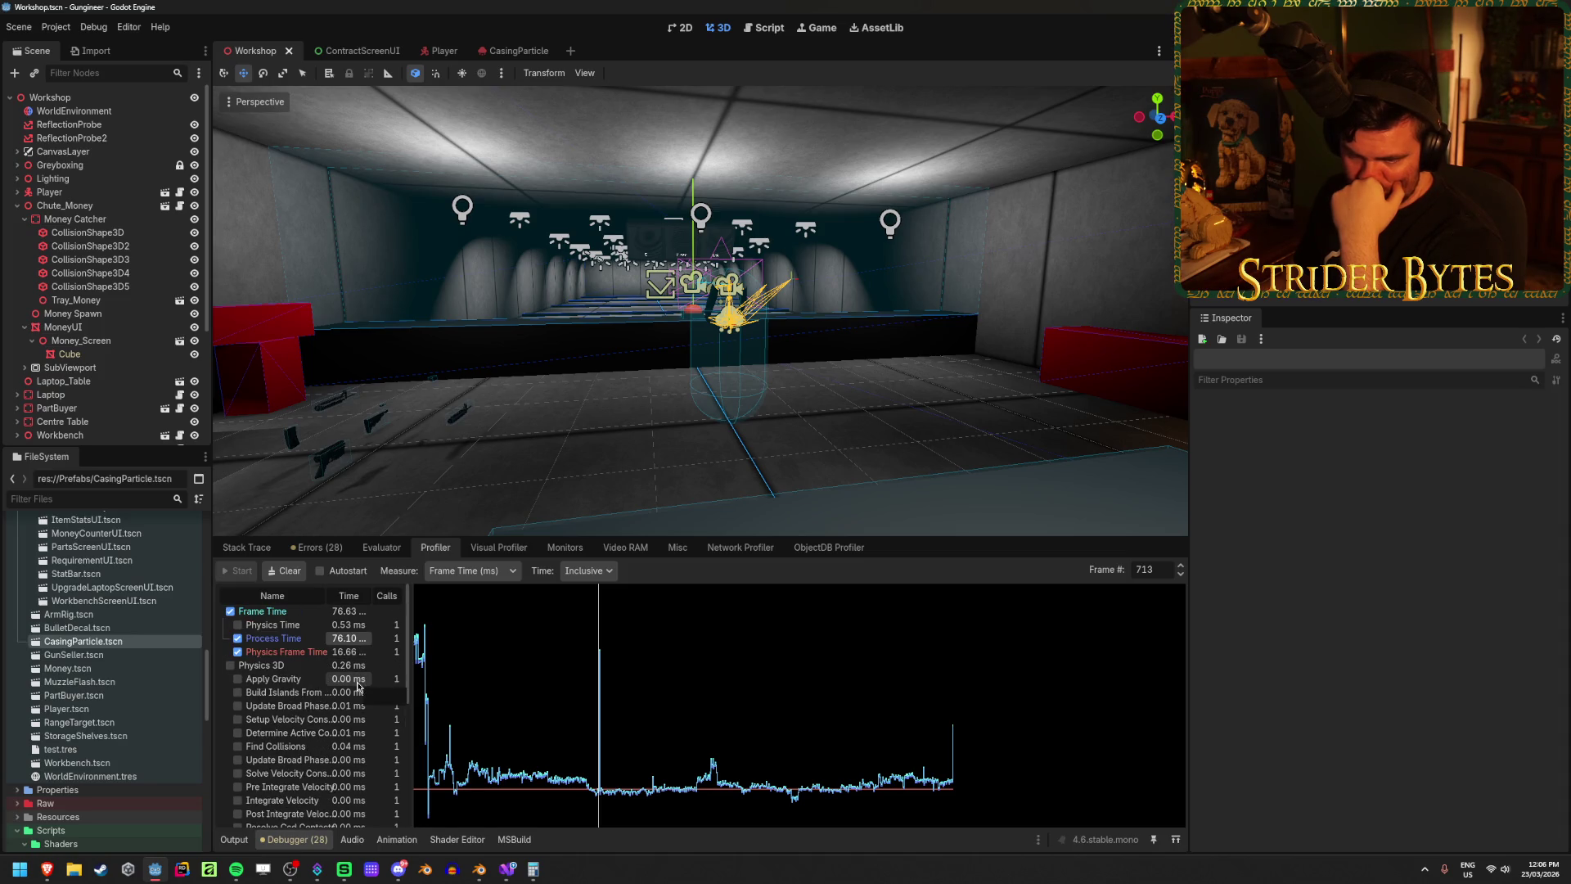
scroll(358, 687, "down", 5)
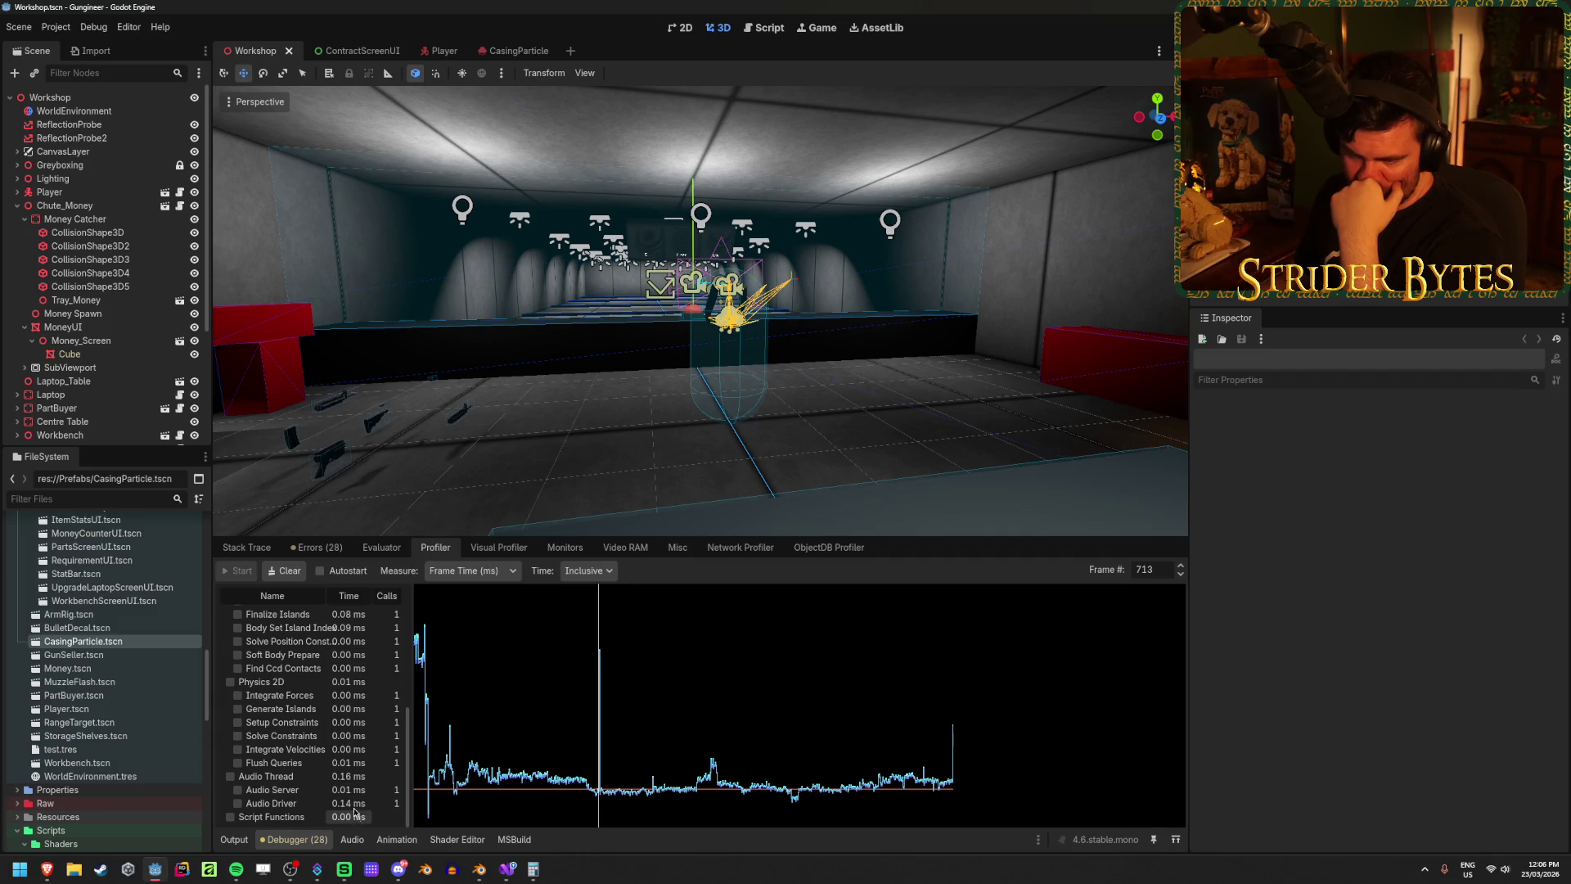
scroll(351, 794, "up", 6)
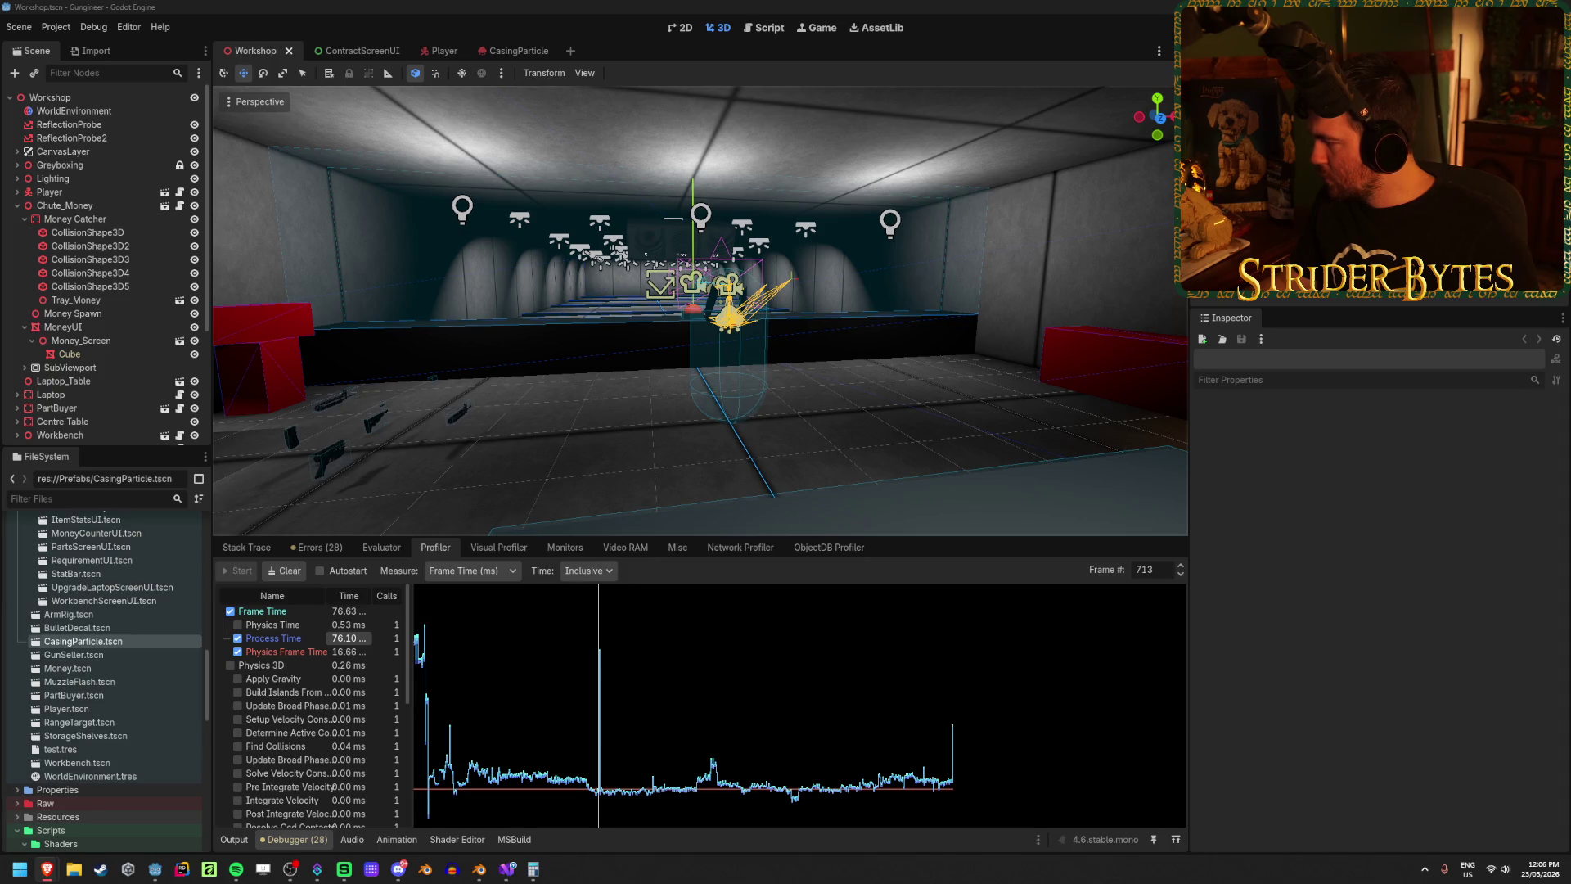
Step: Switch to the Visual Profiler and do a quick trial run of the game
left_click(511, 550)
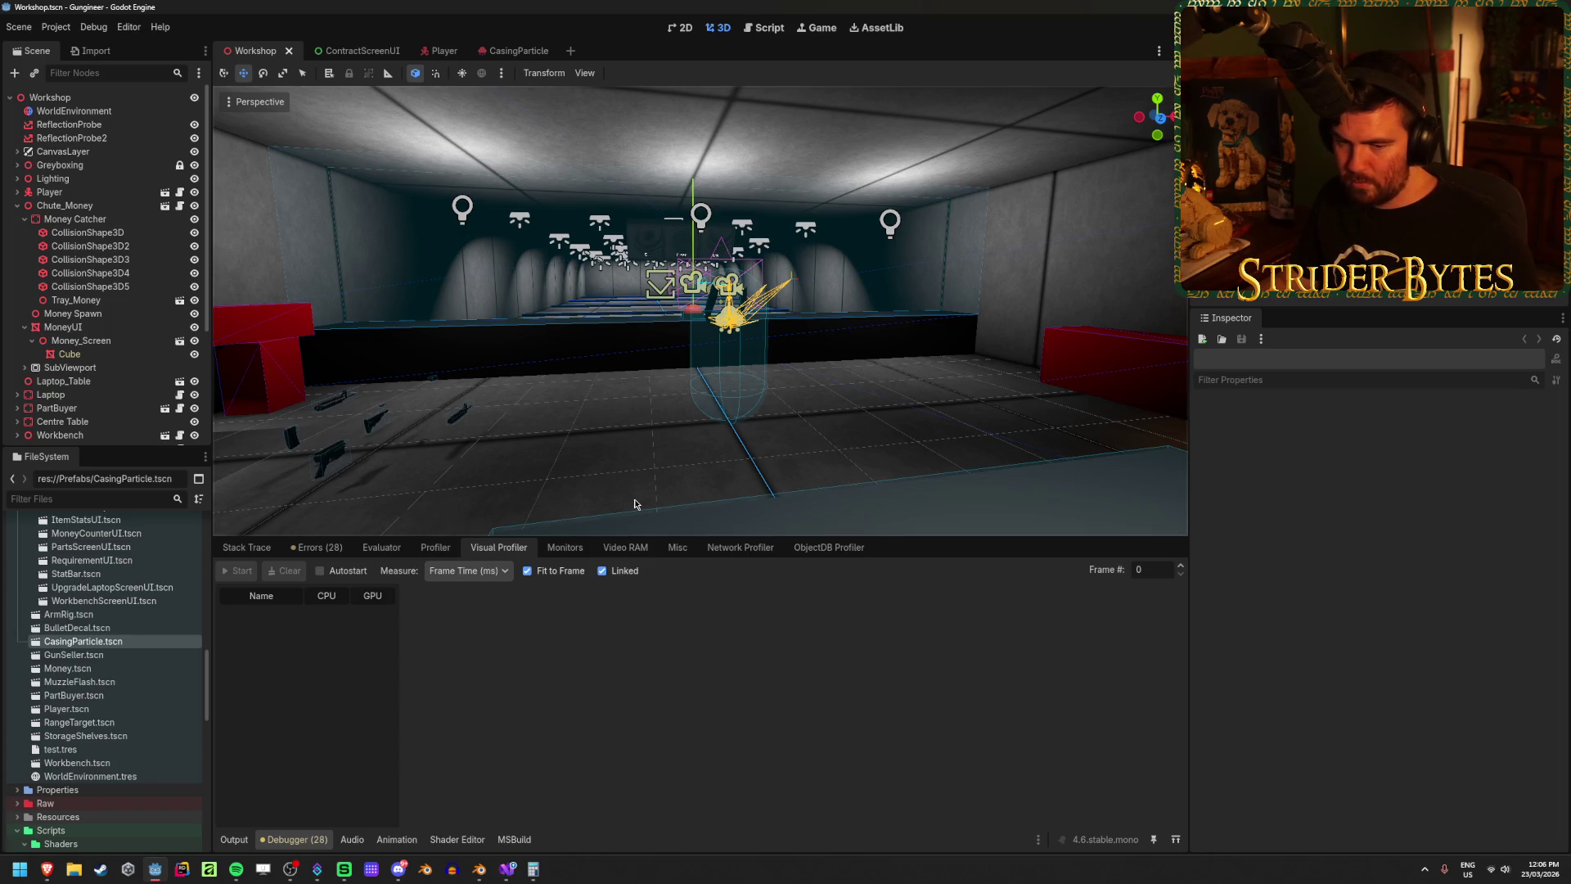
key("alt+Tab")
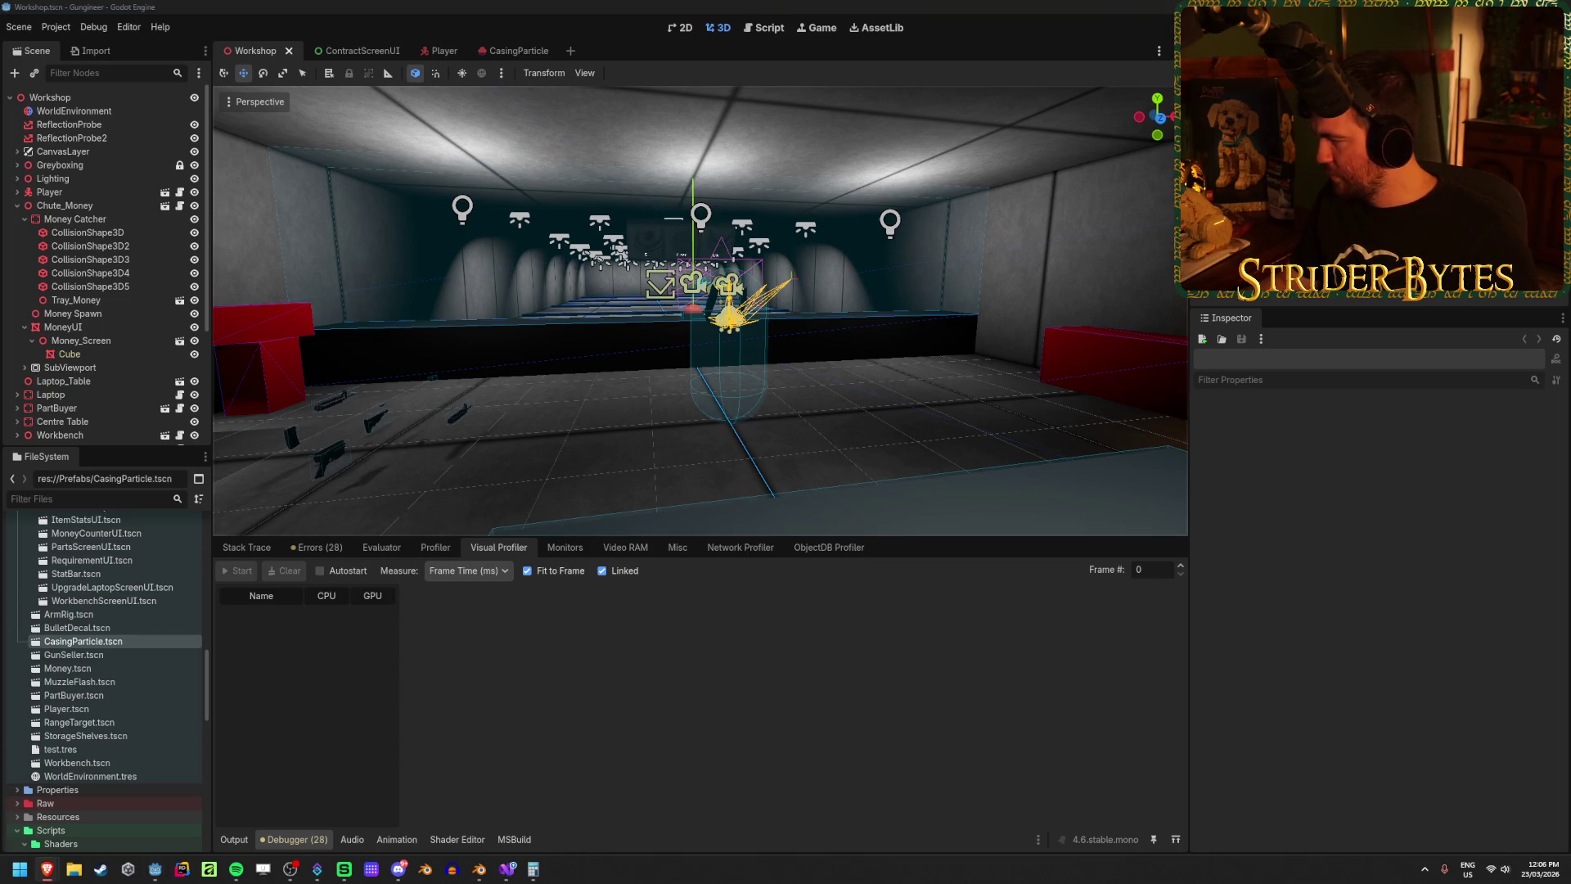
left_click(528, 6)
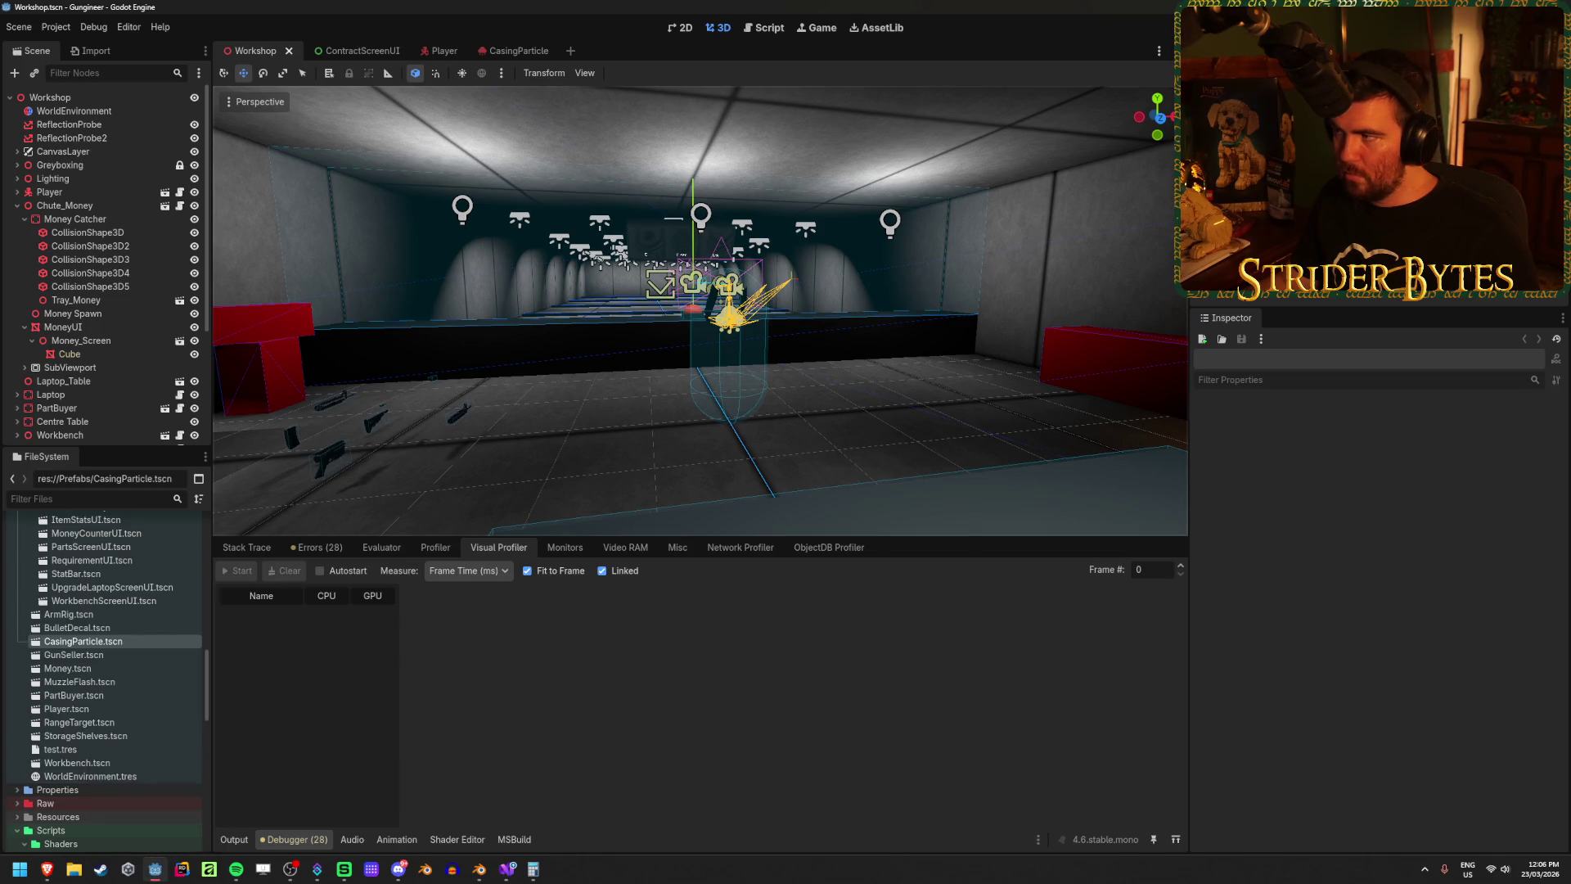
key("F5")
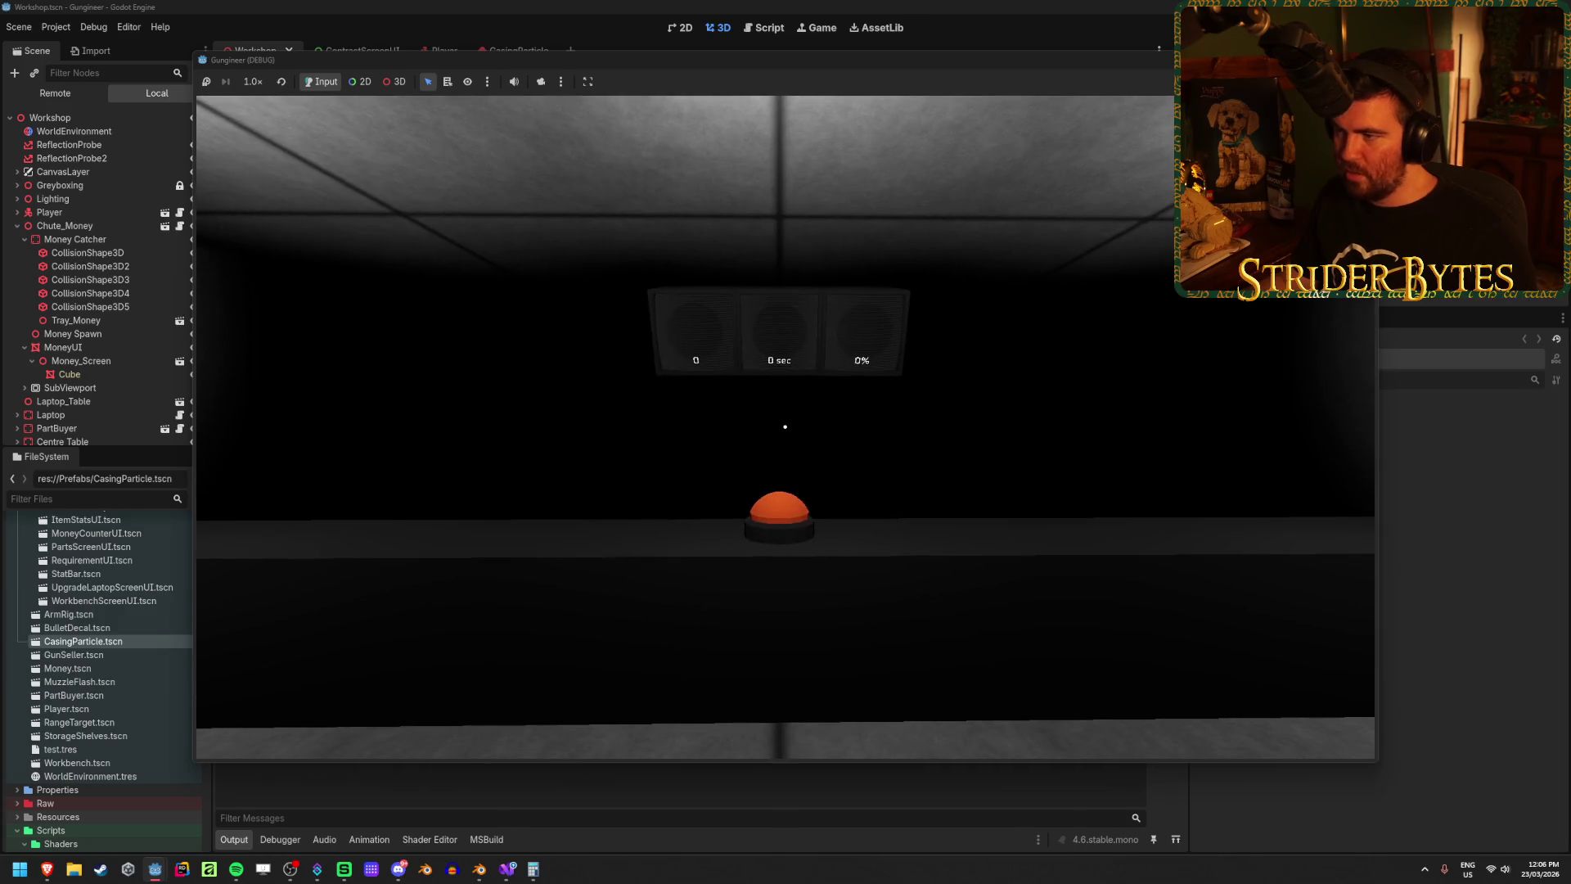
key("F8")
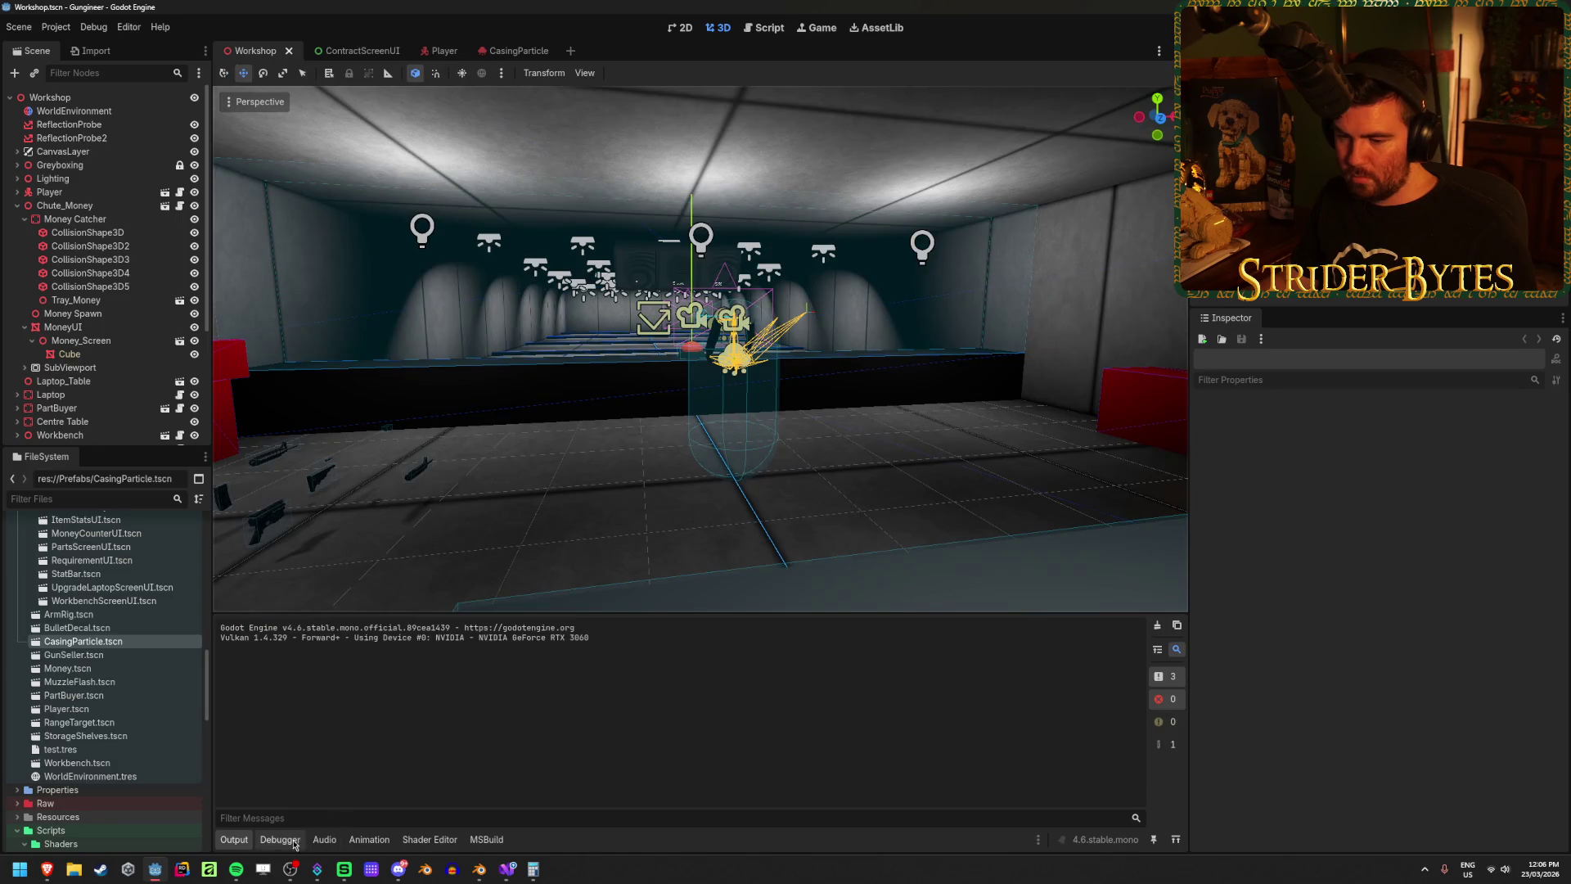
Step: Run the game again, pick up and fire the rifle, then view the captured profile
left_click(293, 842)
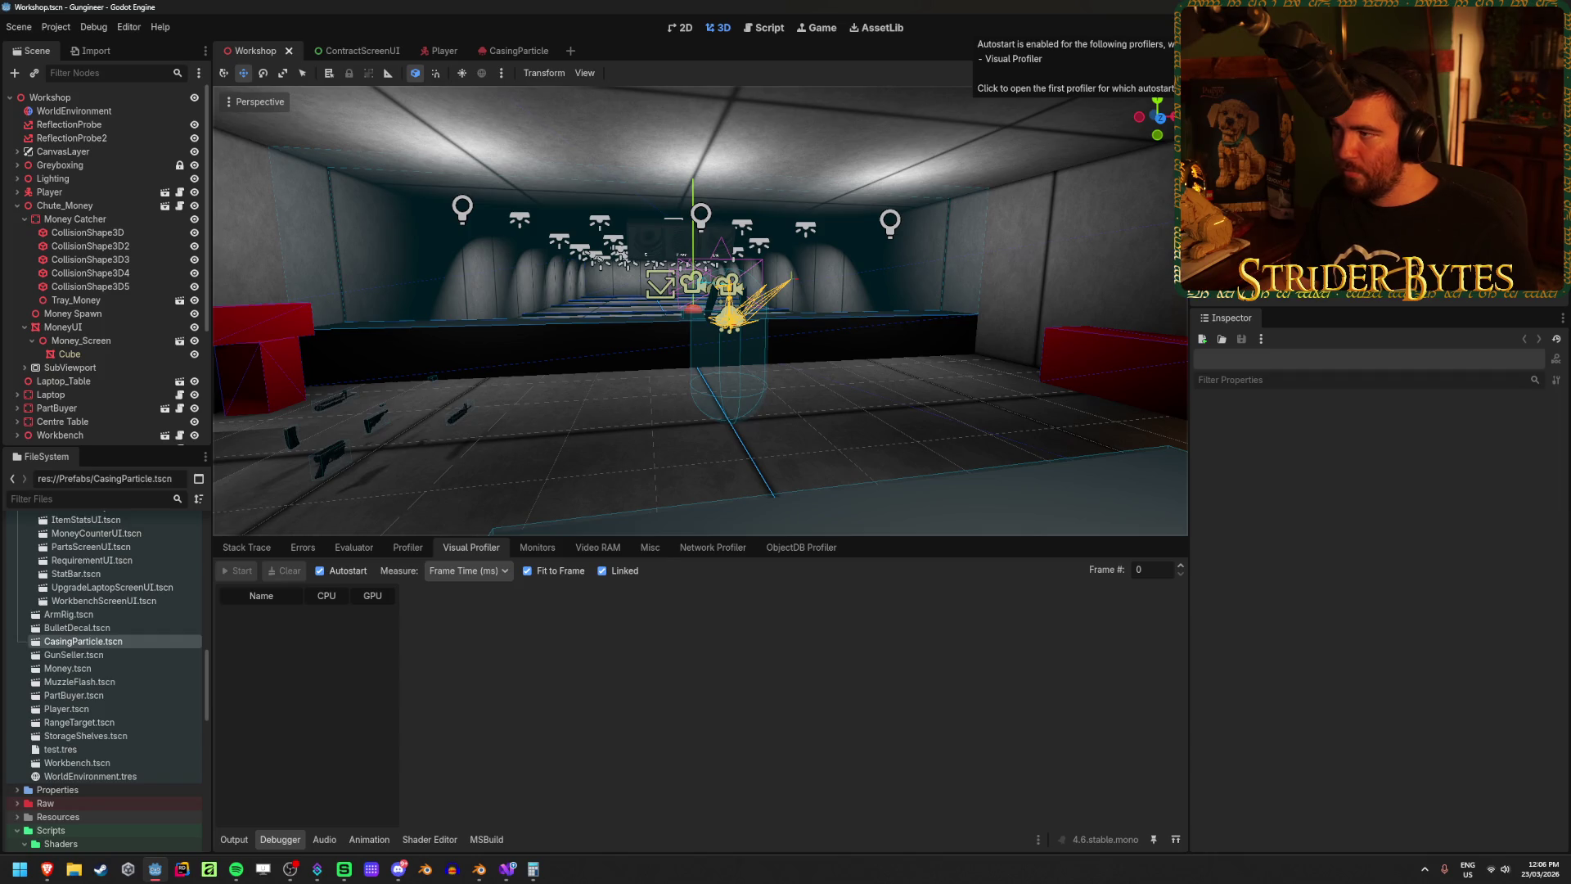
key("F5")
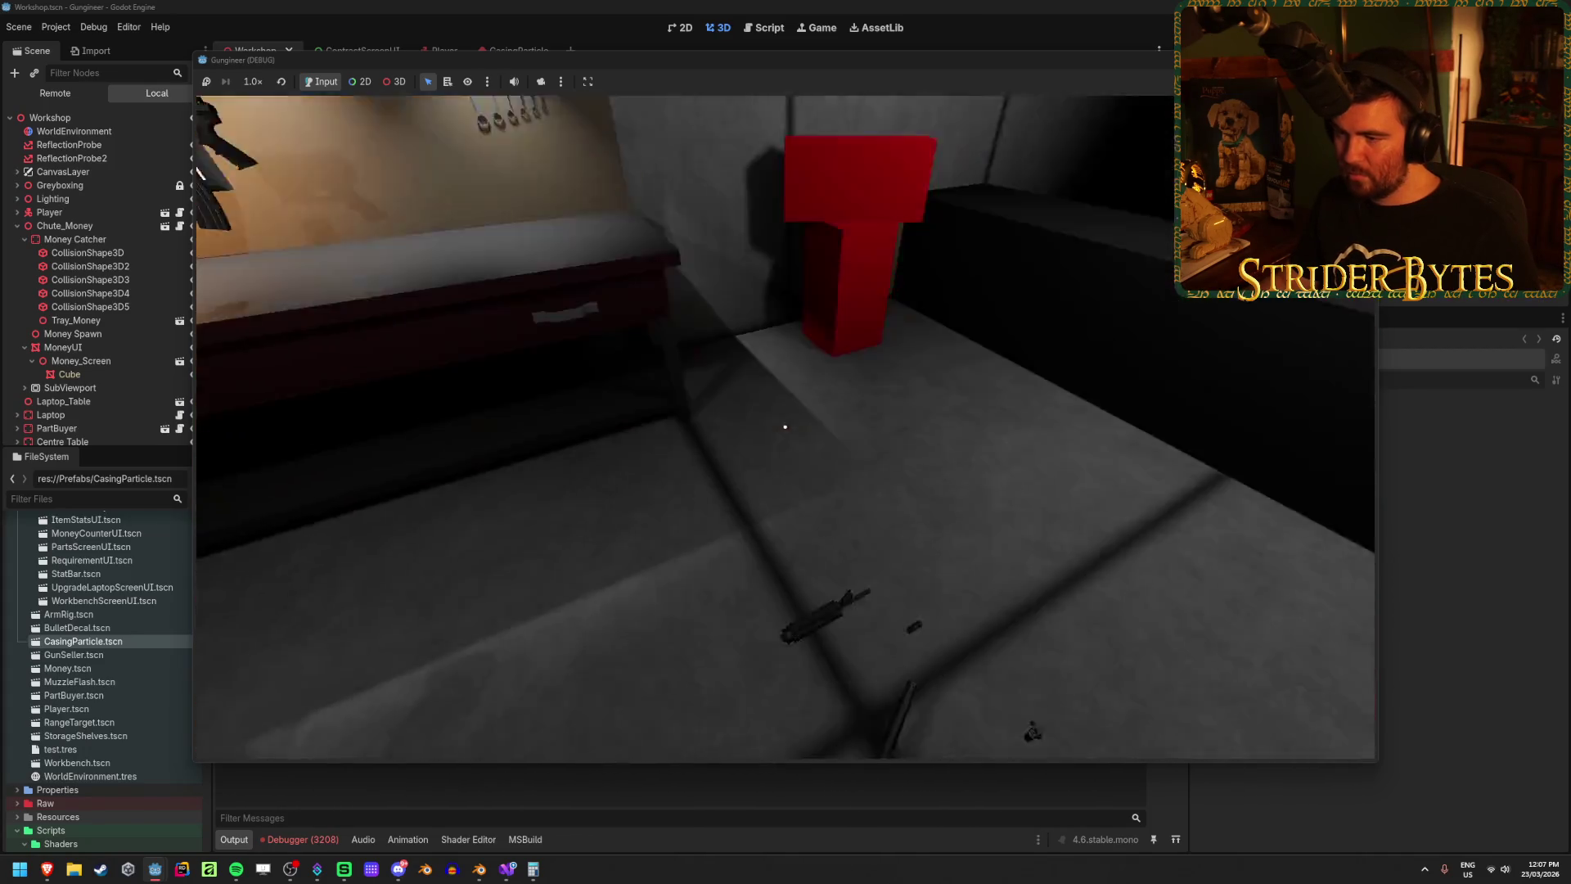
key("e")
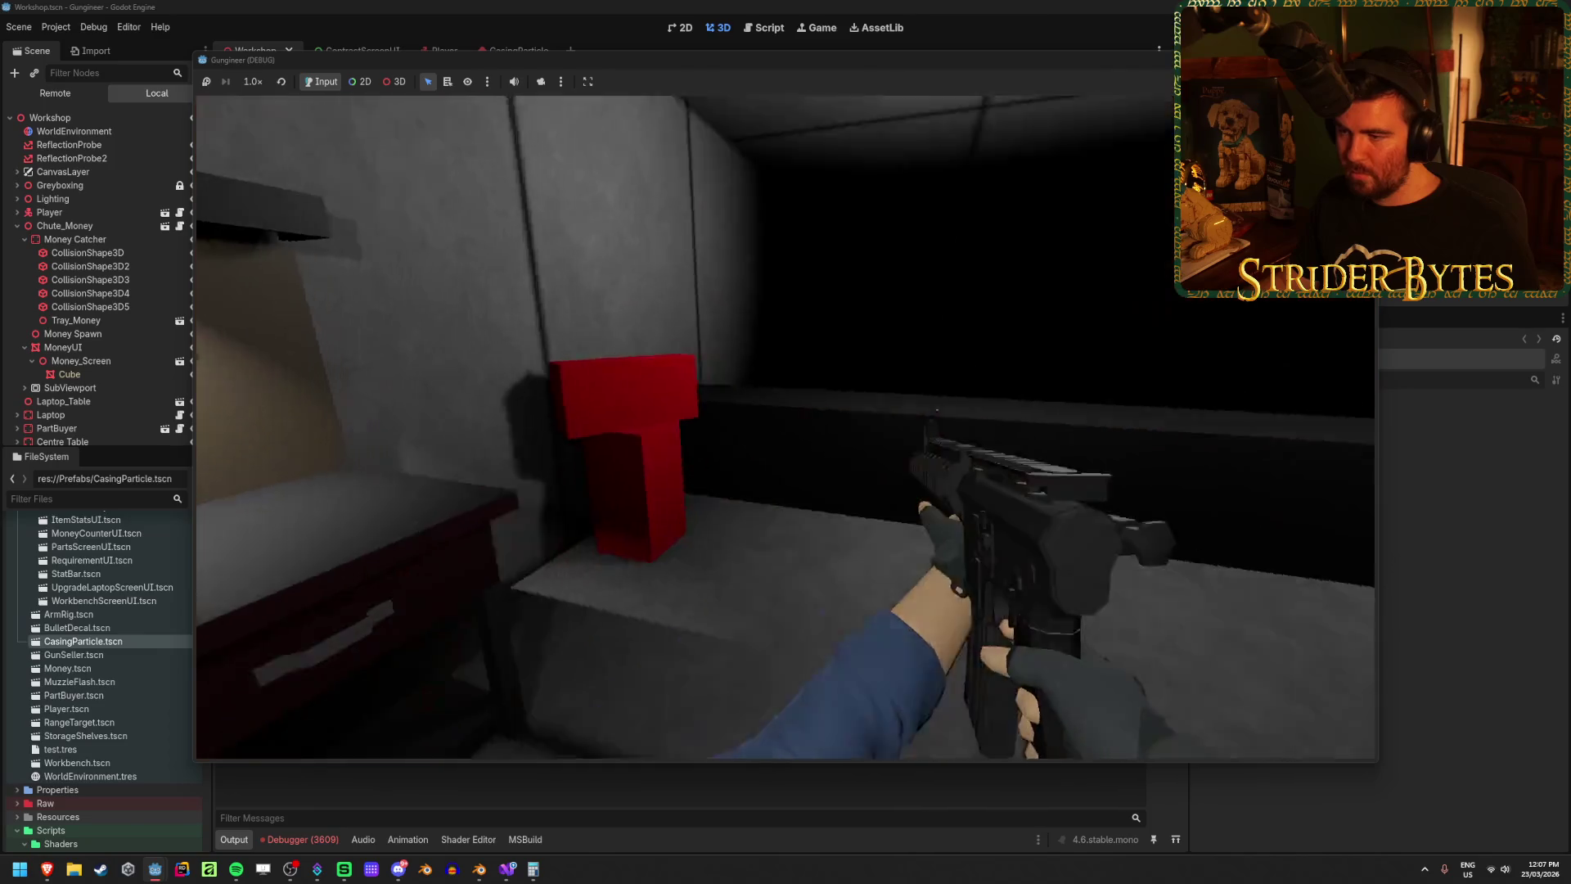
left_click(785, 427)
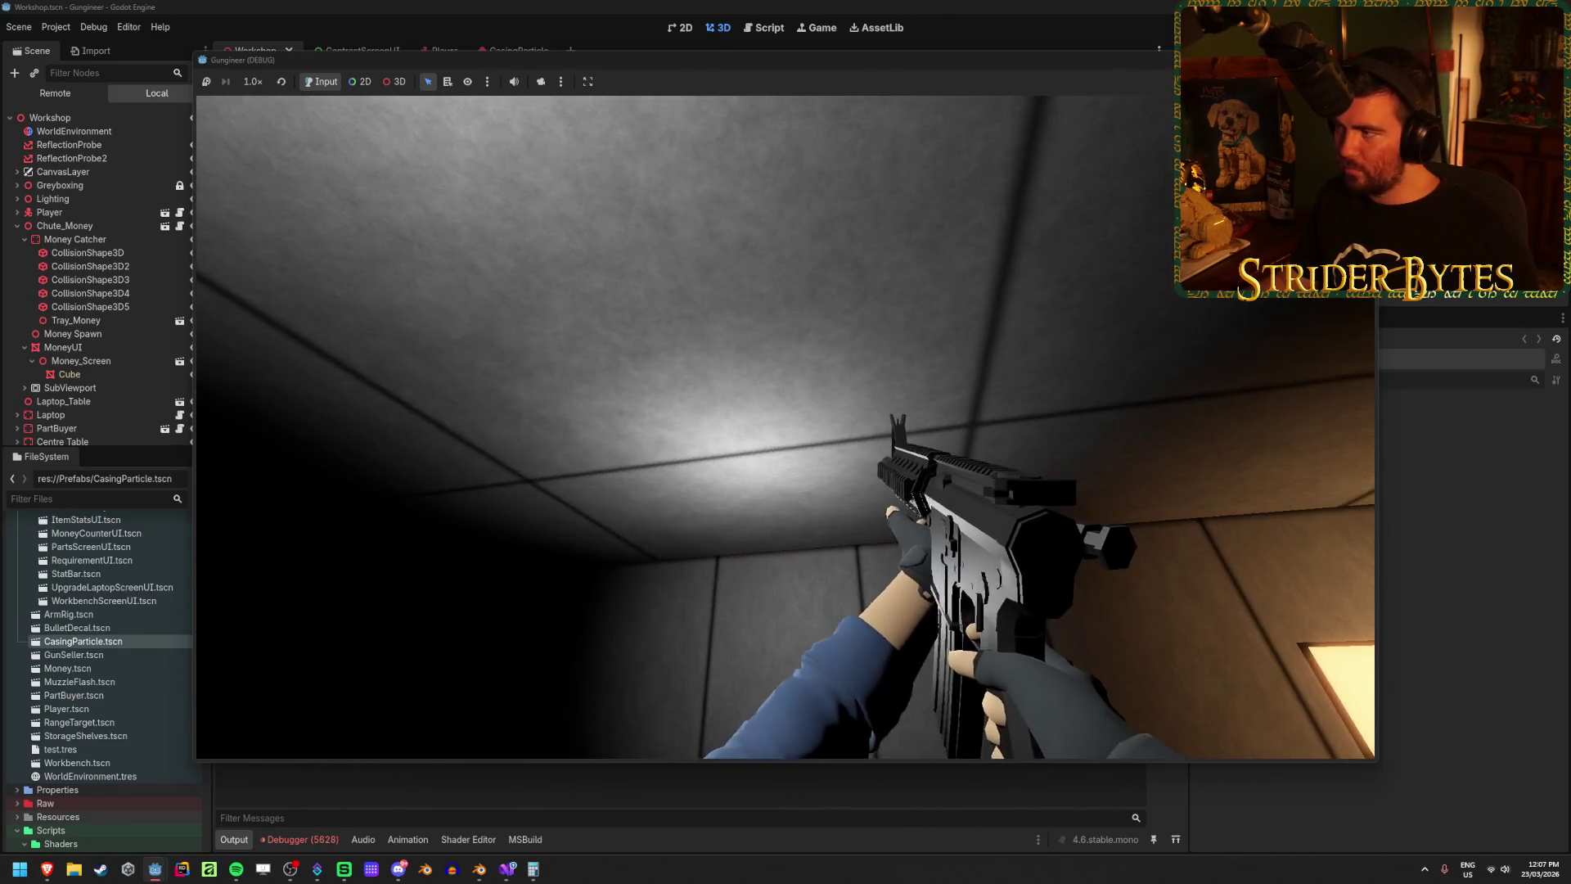
key("F8")
left_click(300, 839)
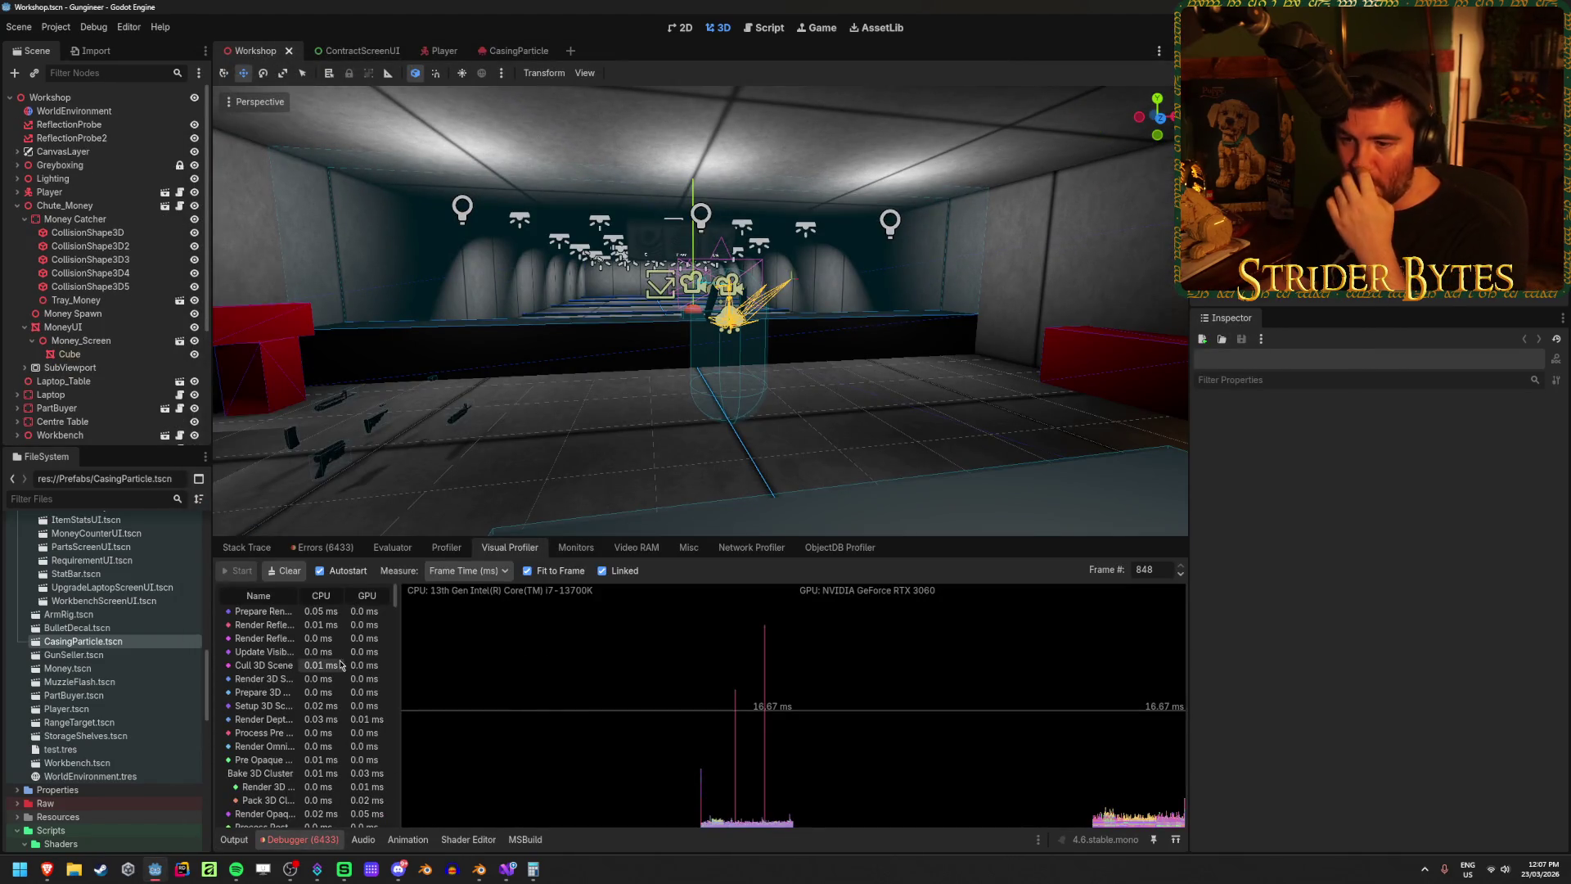
Step: Enlarge the Visual Profiler panel and inspect frames 2, 685, 584 and 172
left_click(323, 548)
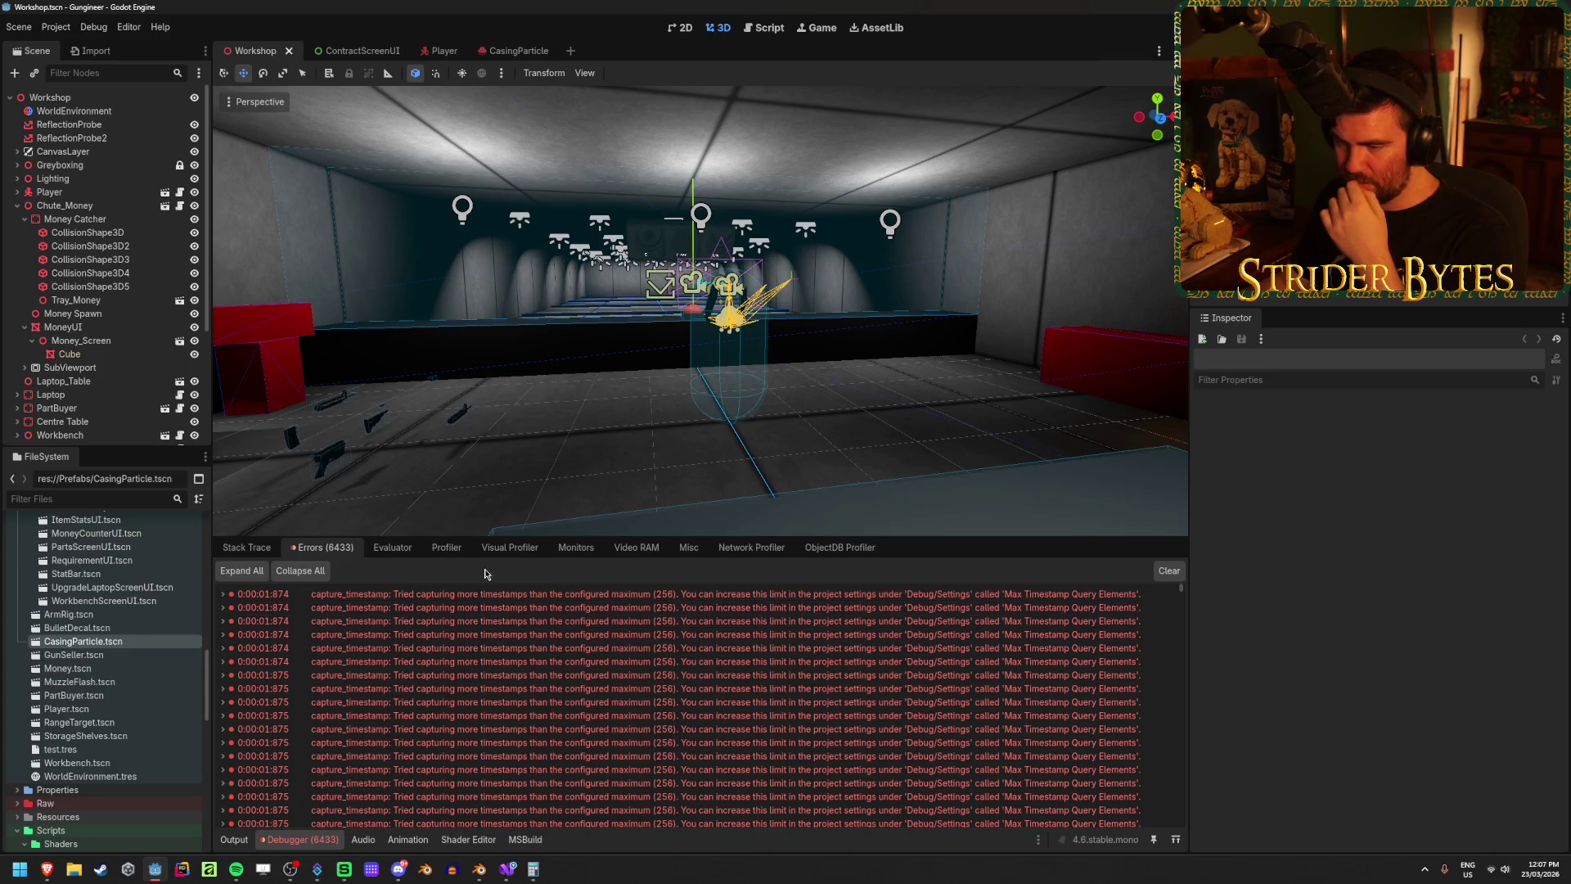
left_click(521, 552)
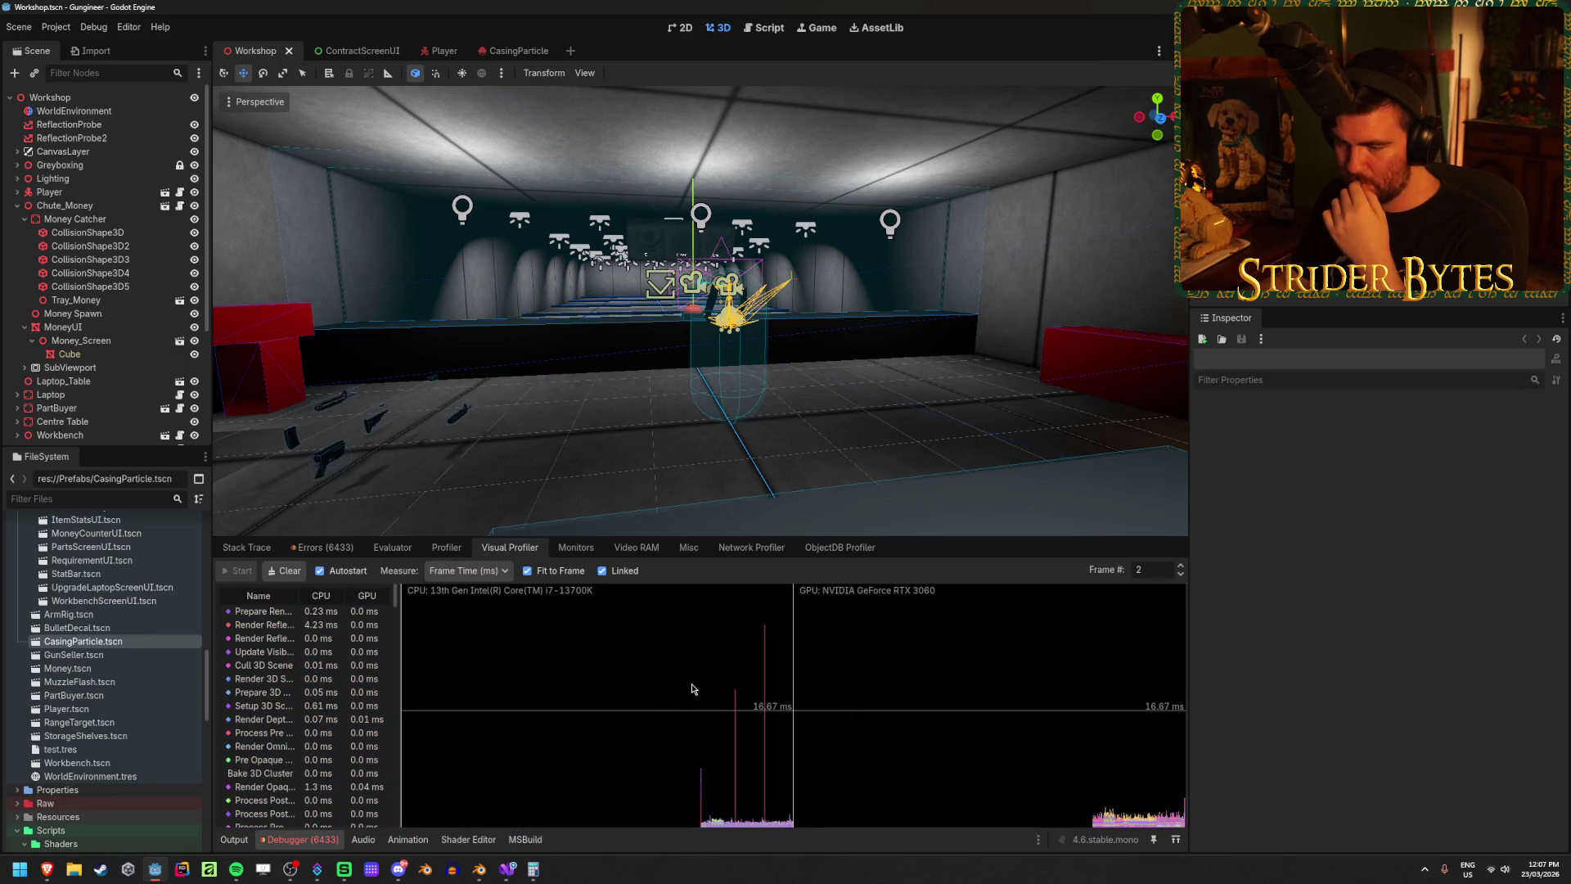
left_click_drag(709, 819, 792, 820)
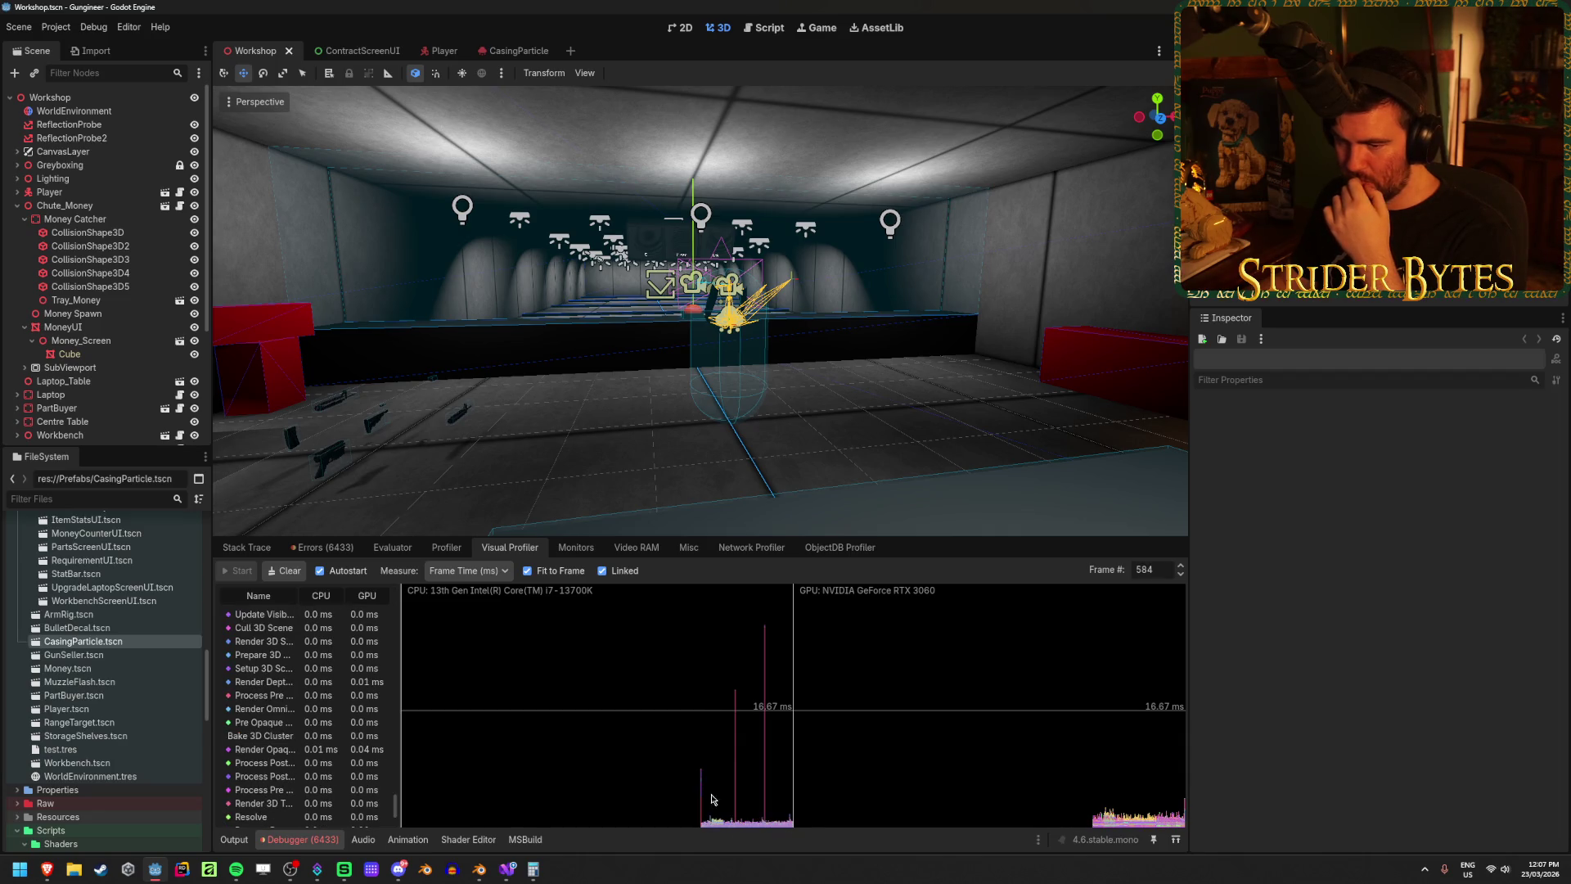
scroll(300, 688, "up", 5)
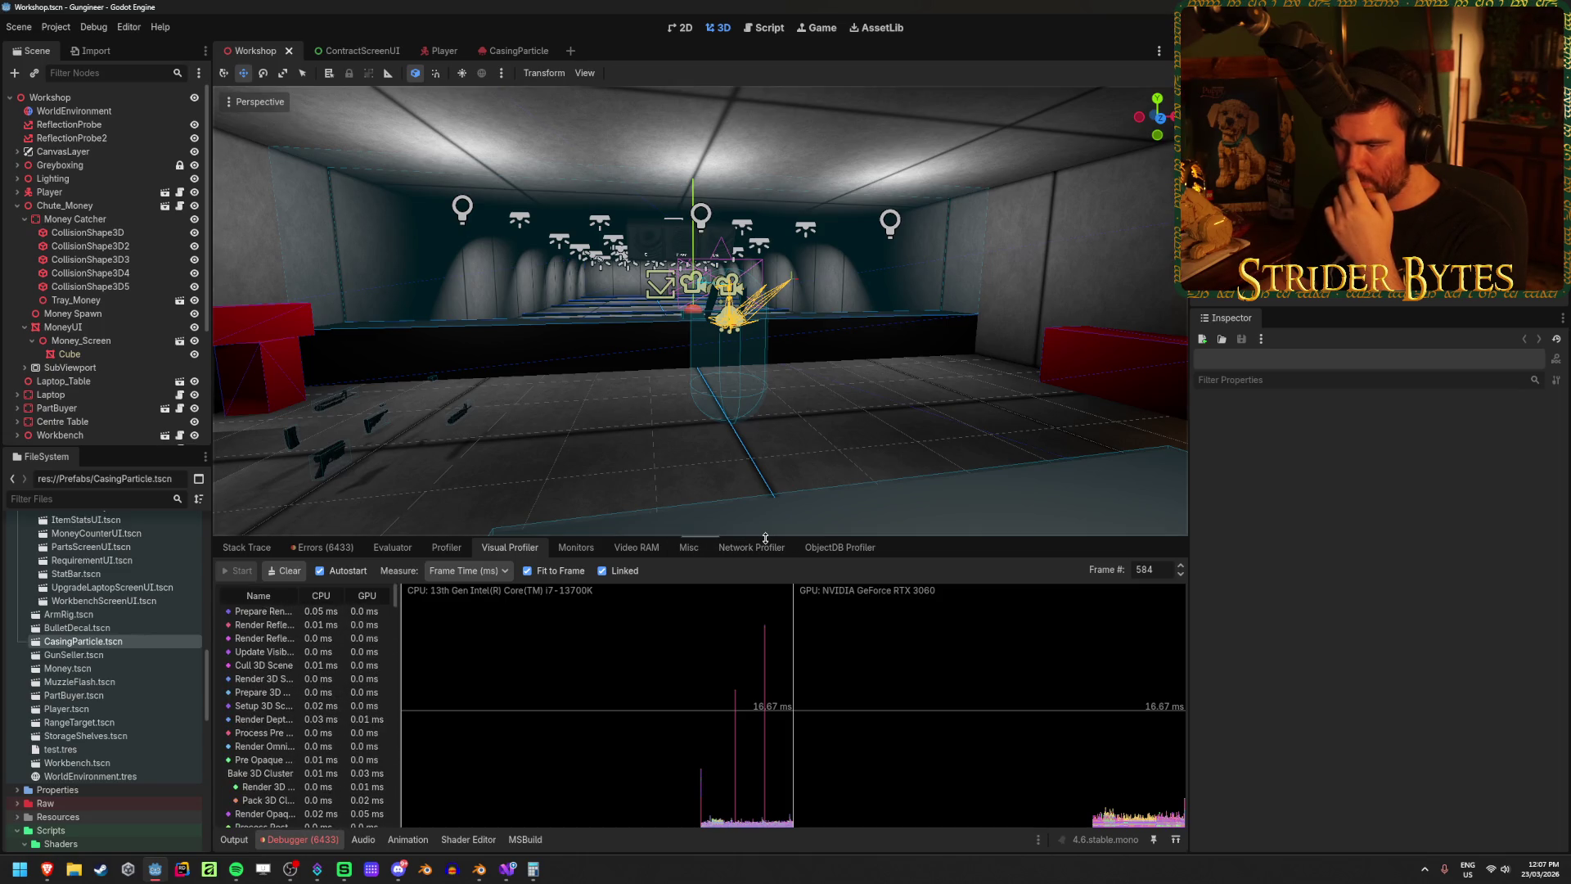
left_click_drag(765, 537, 778, 389)
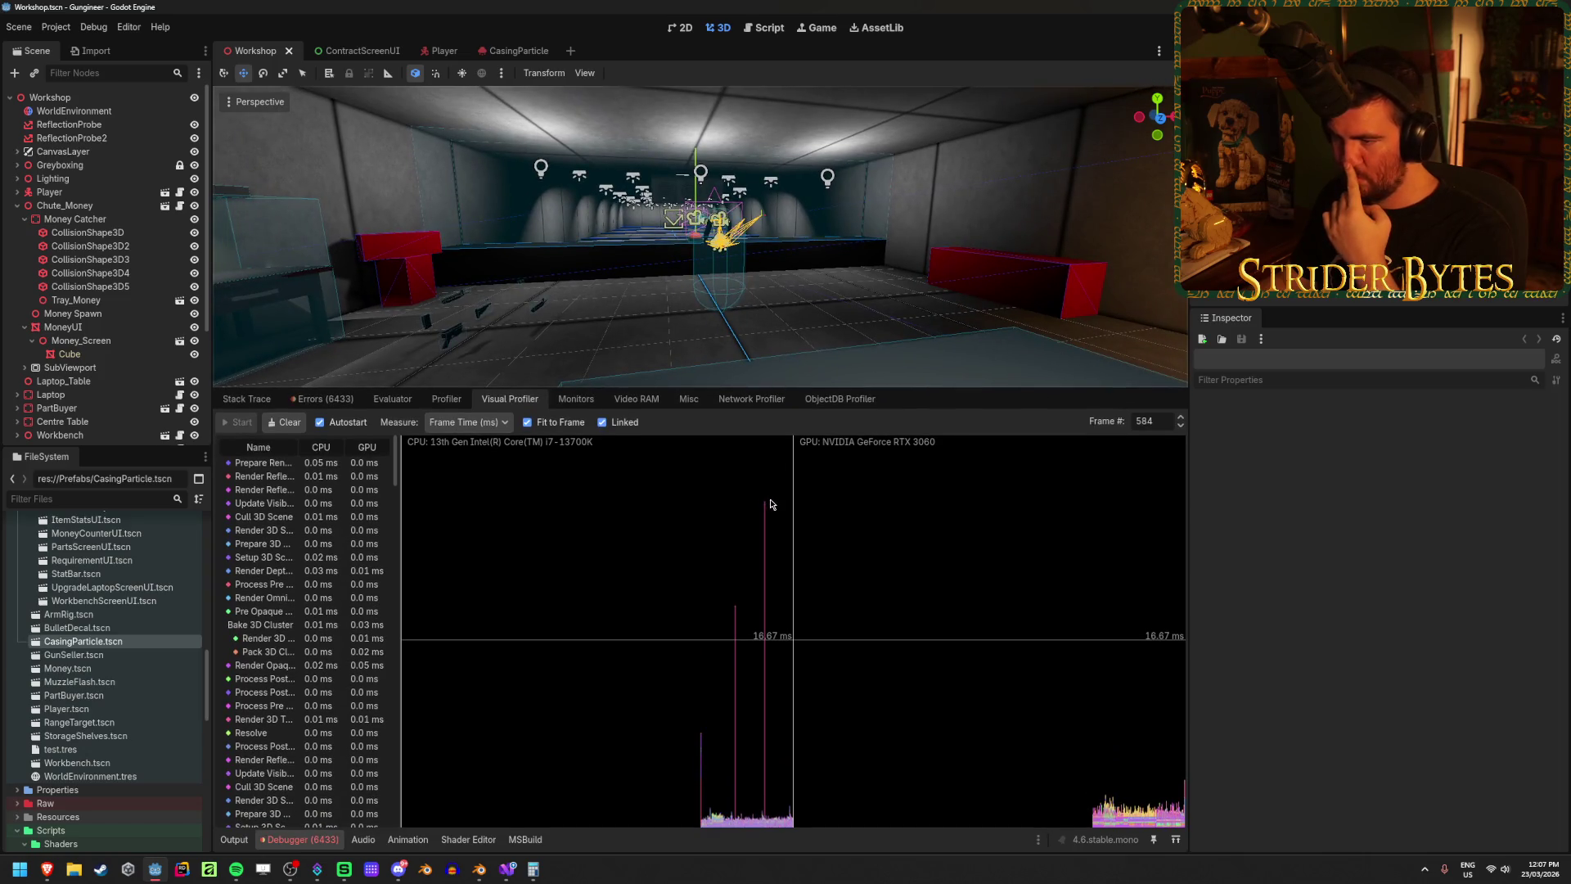
left_click(690, 588)
left_click(757, 806)
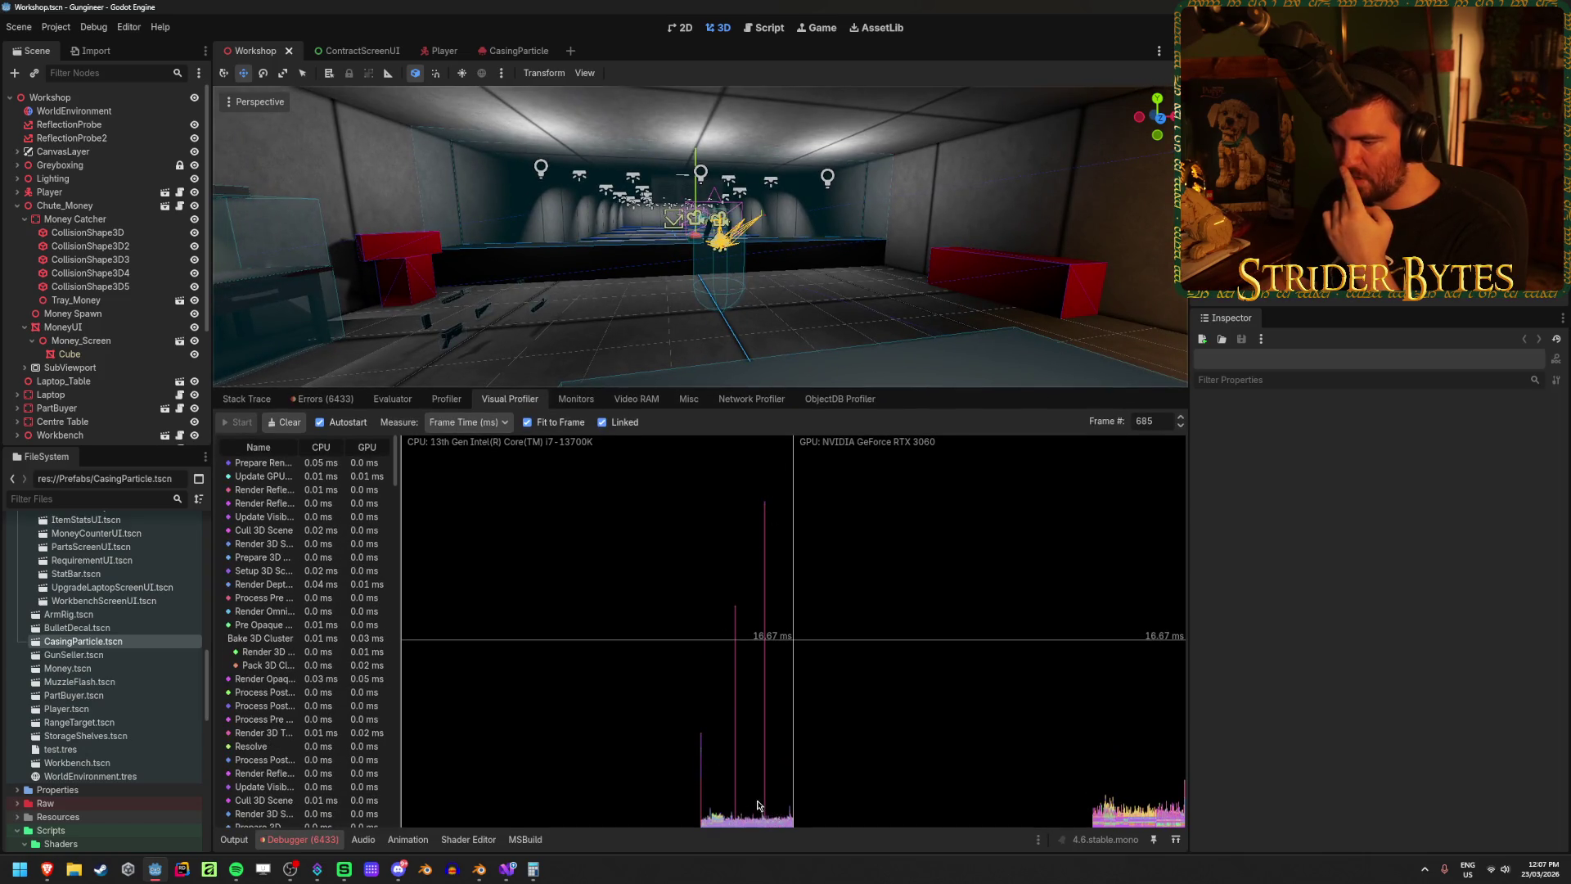
left_click(765, 803)
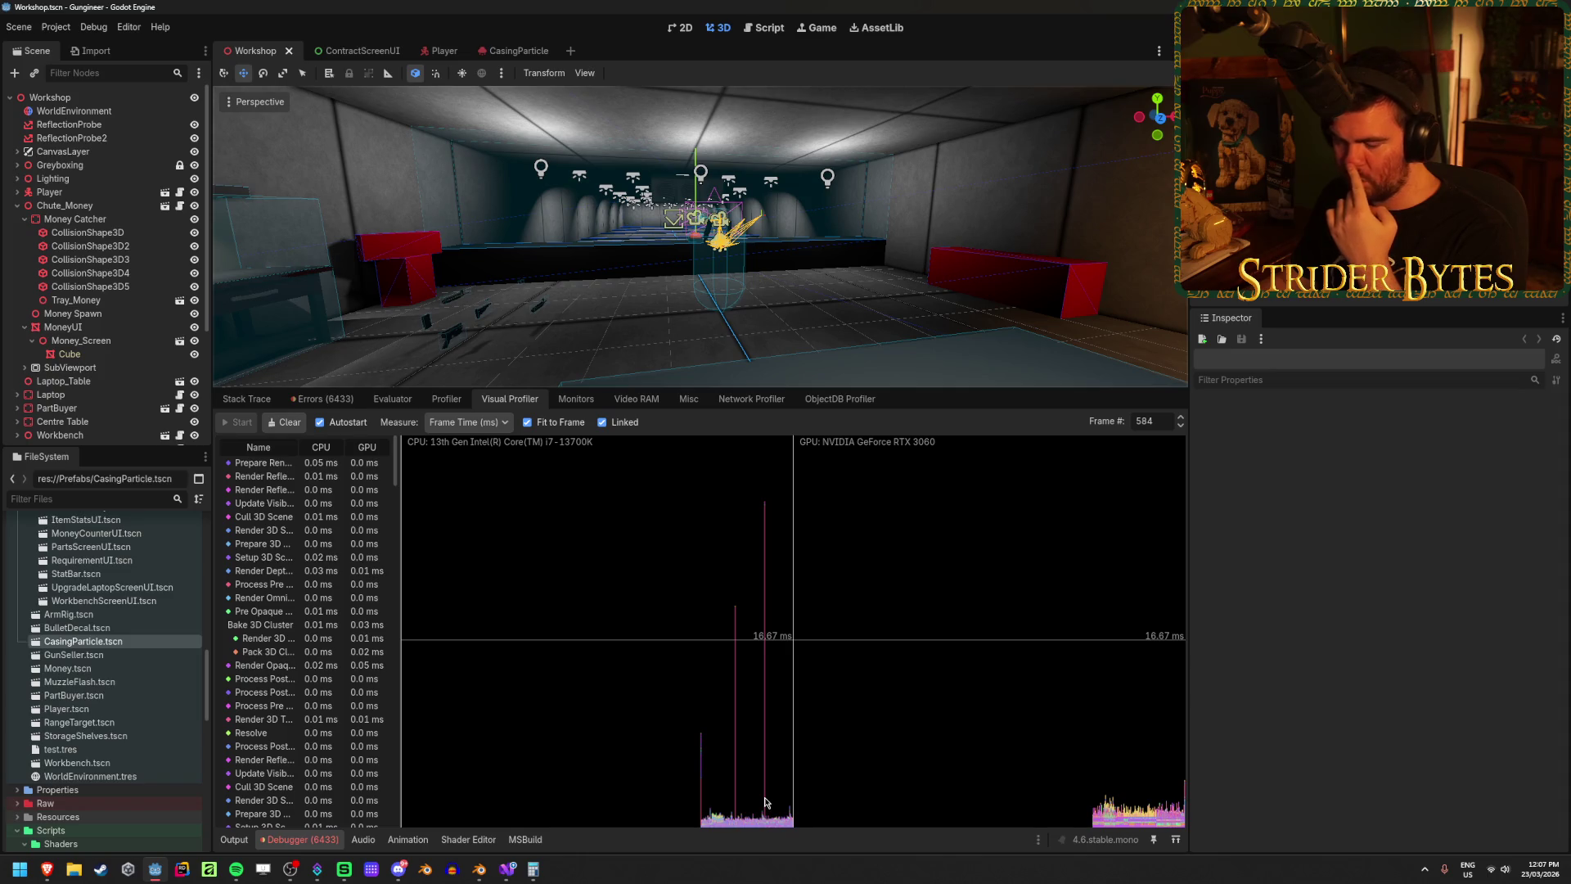
left_click_drag(778, 803, 494, 818)
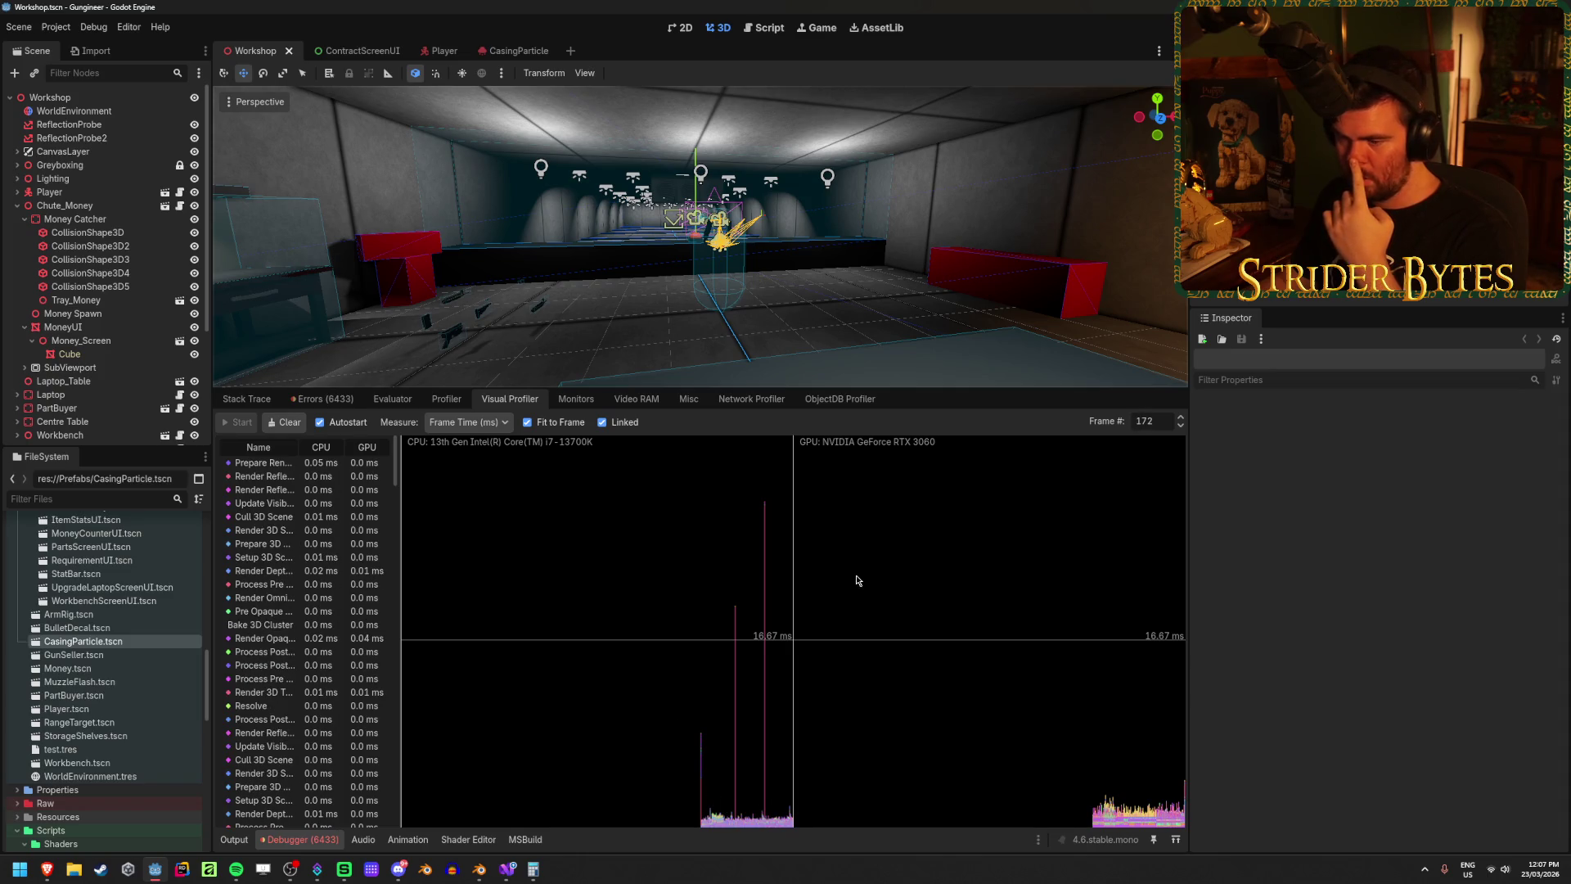
Step: Review a capture_timestamp error's details in the Errors list and browse the Debug menu
left_click(323, 837)
left_click(322, 838)
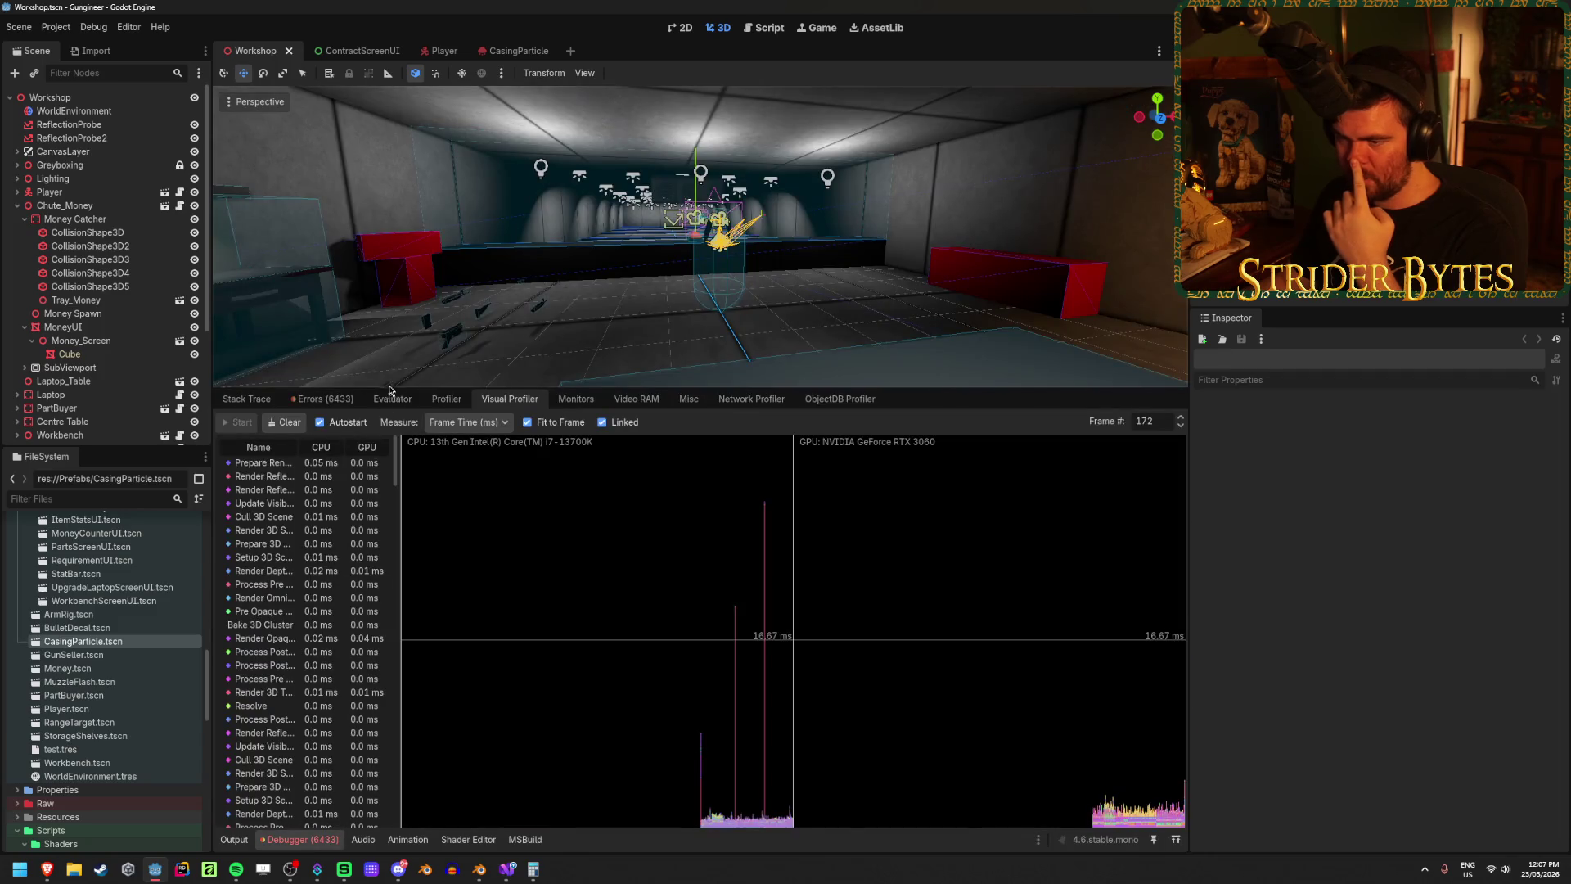
left_click(322, 399)
double_click(586, 526)
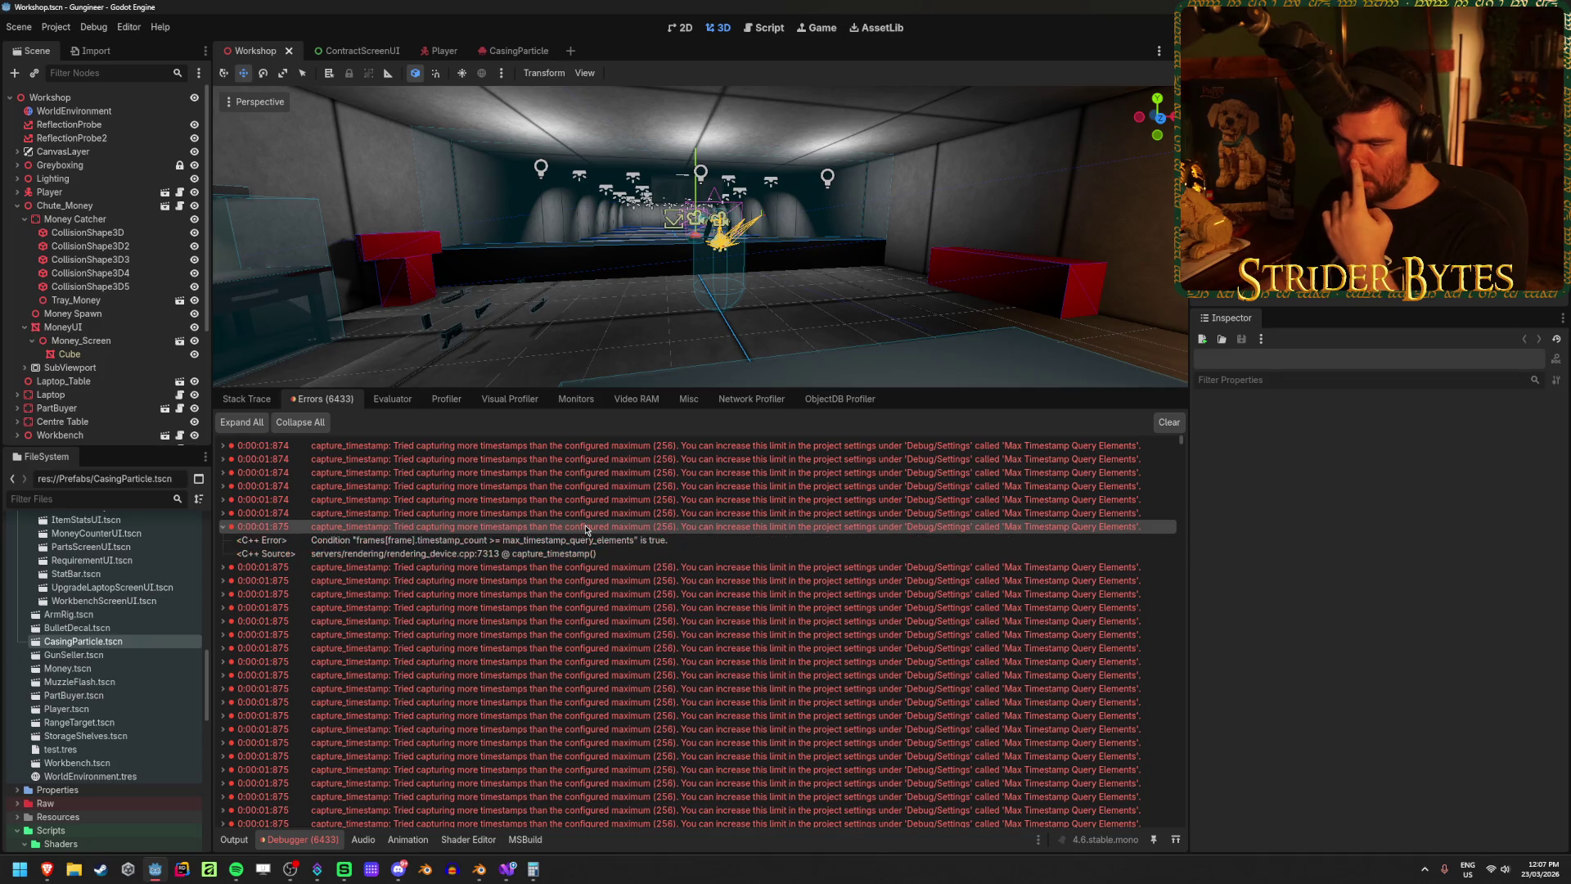
double_click(593, 527)
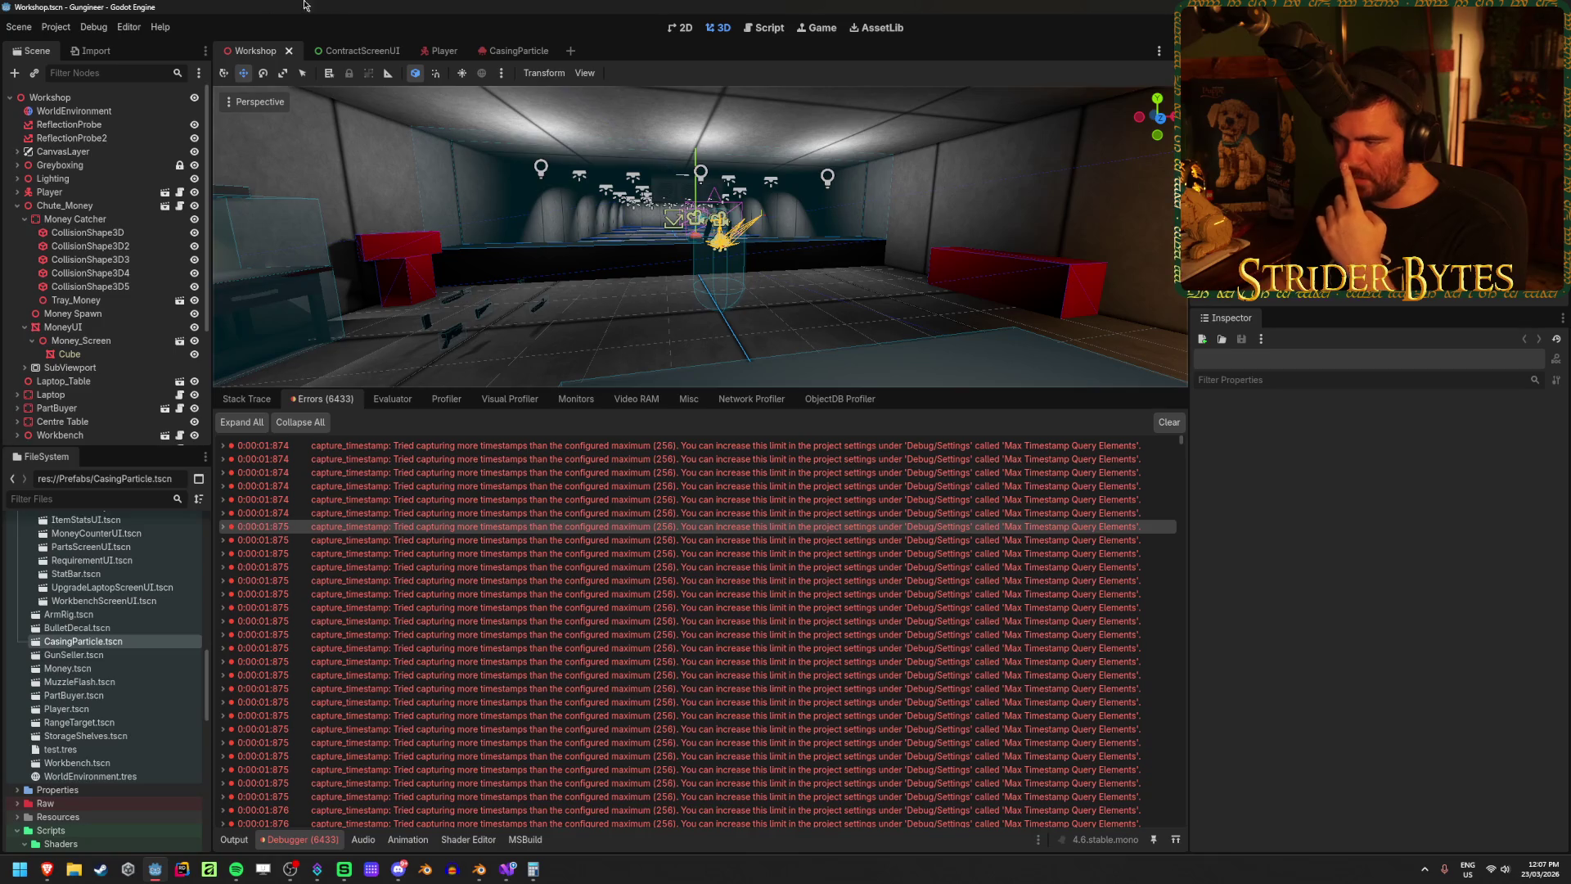
left_click(95, 27)
mouse_move(47, 34)
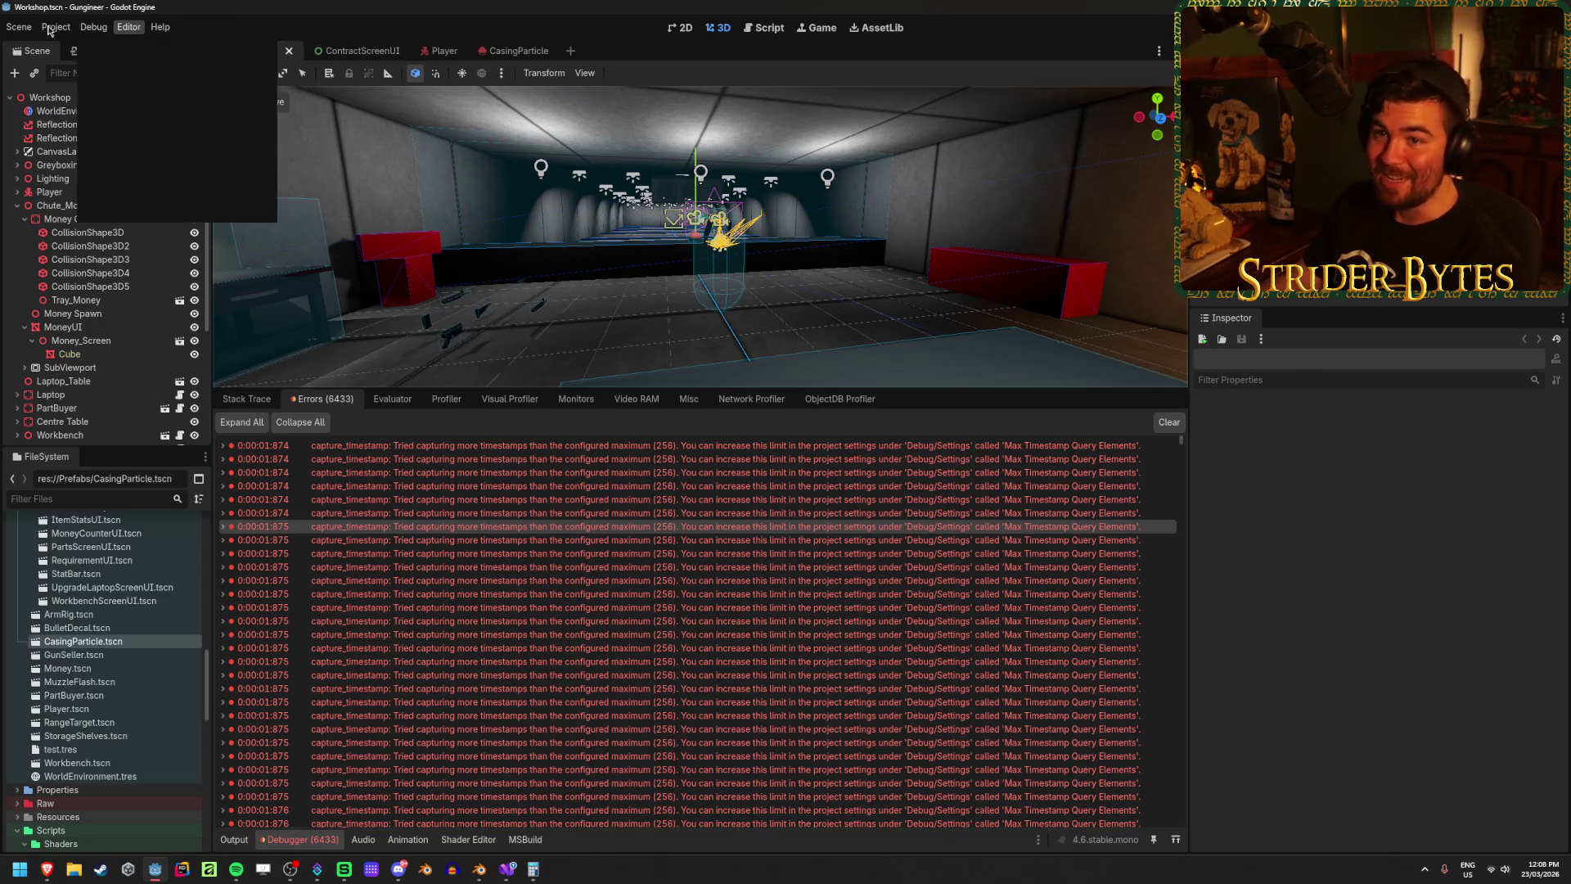
Step: Raise Debug > Settings Max Timestamp Query Elements above 256, then save and restart the editor
left_click(60, 48)
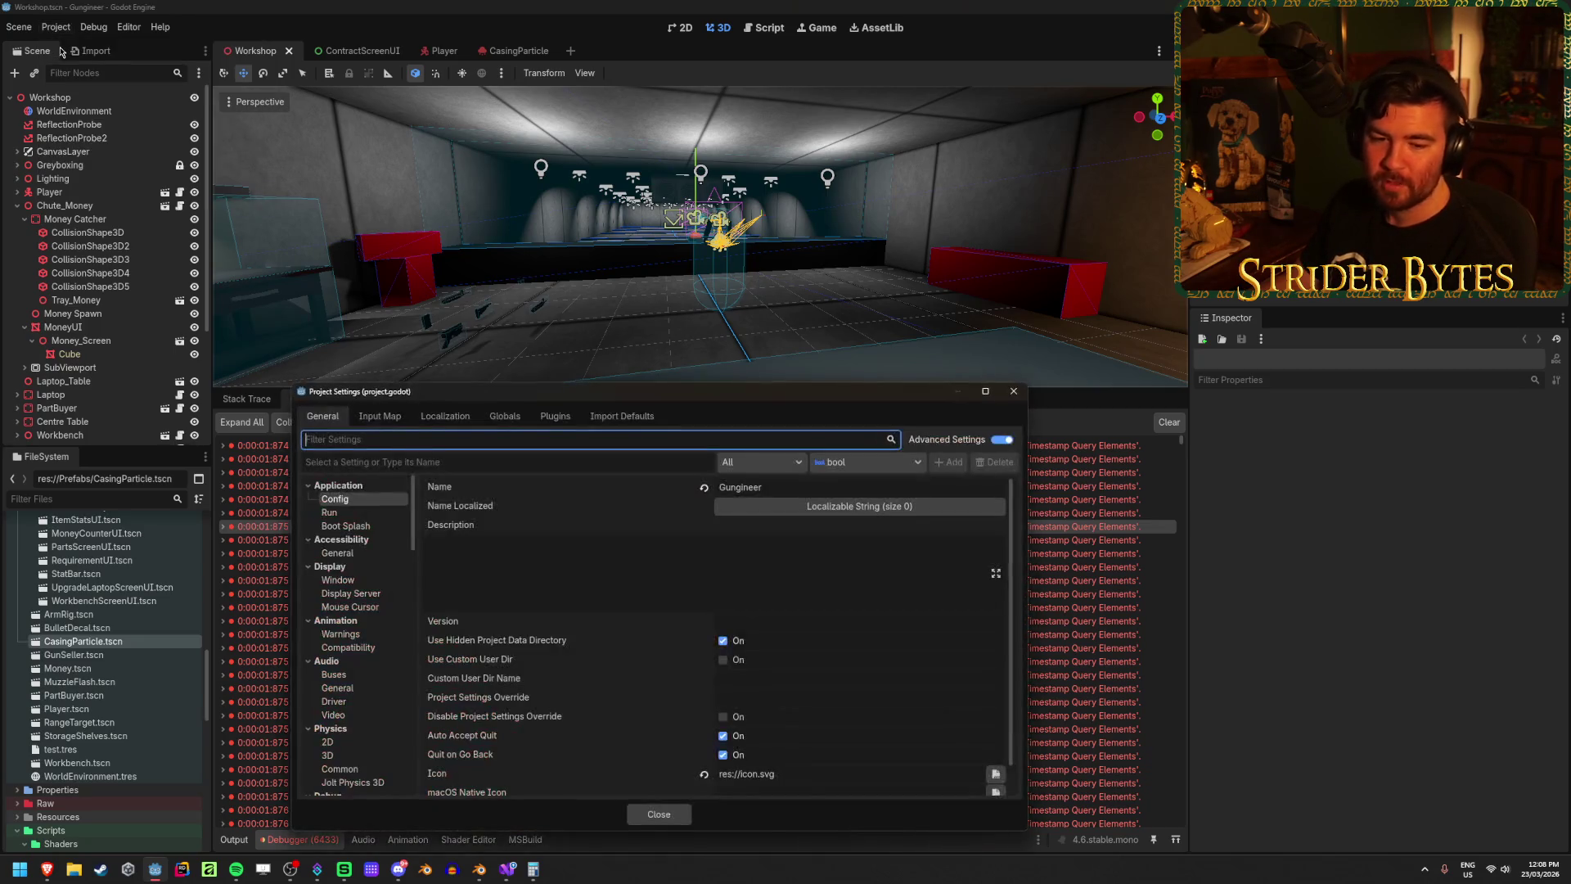
left_click_drag(669, 396, 709, 258)
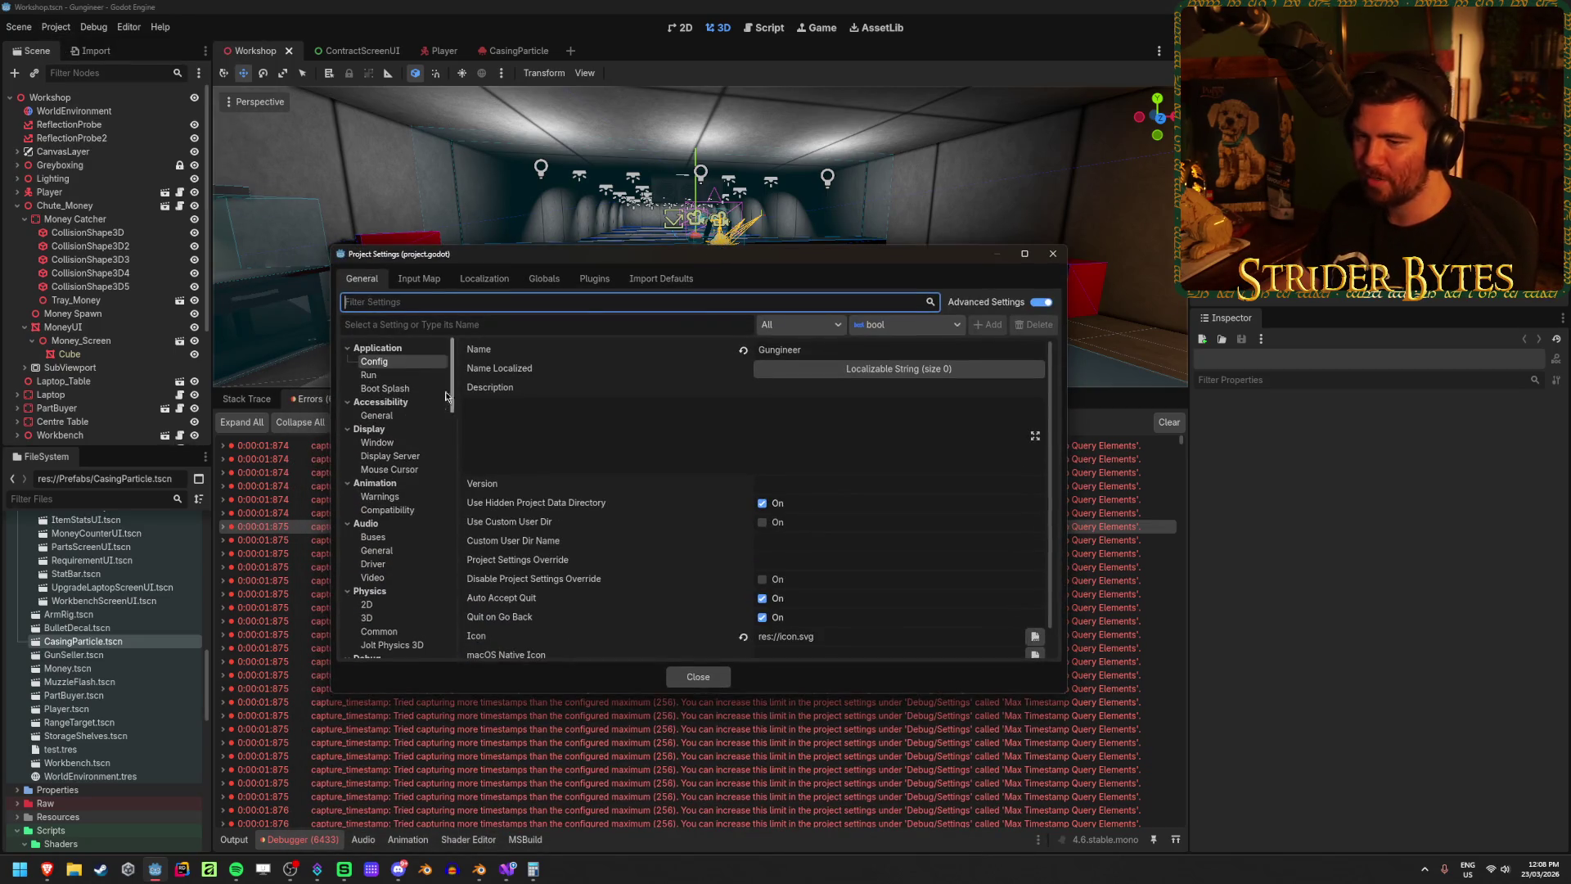
scroll(400, 428, "down", 4)
left_click(378, 516)
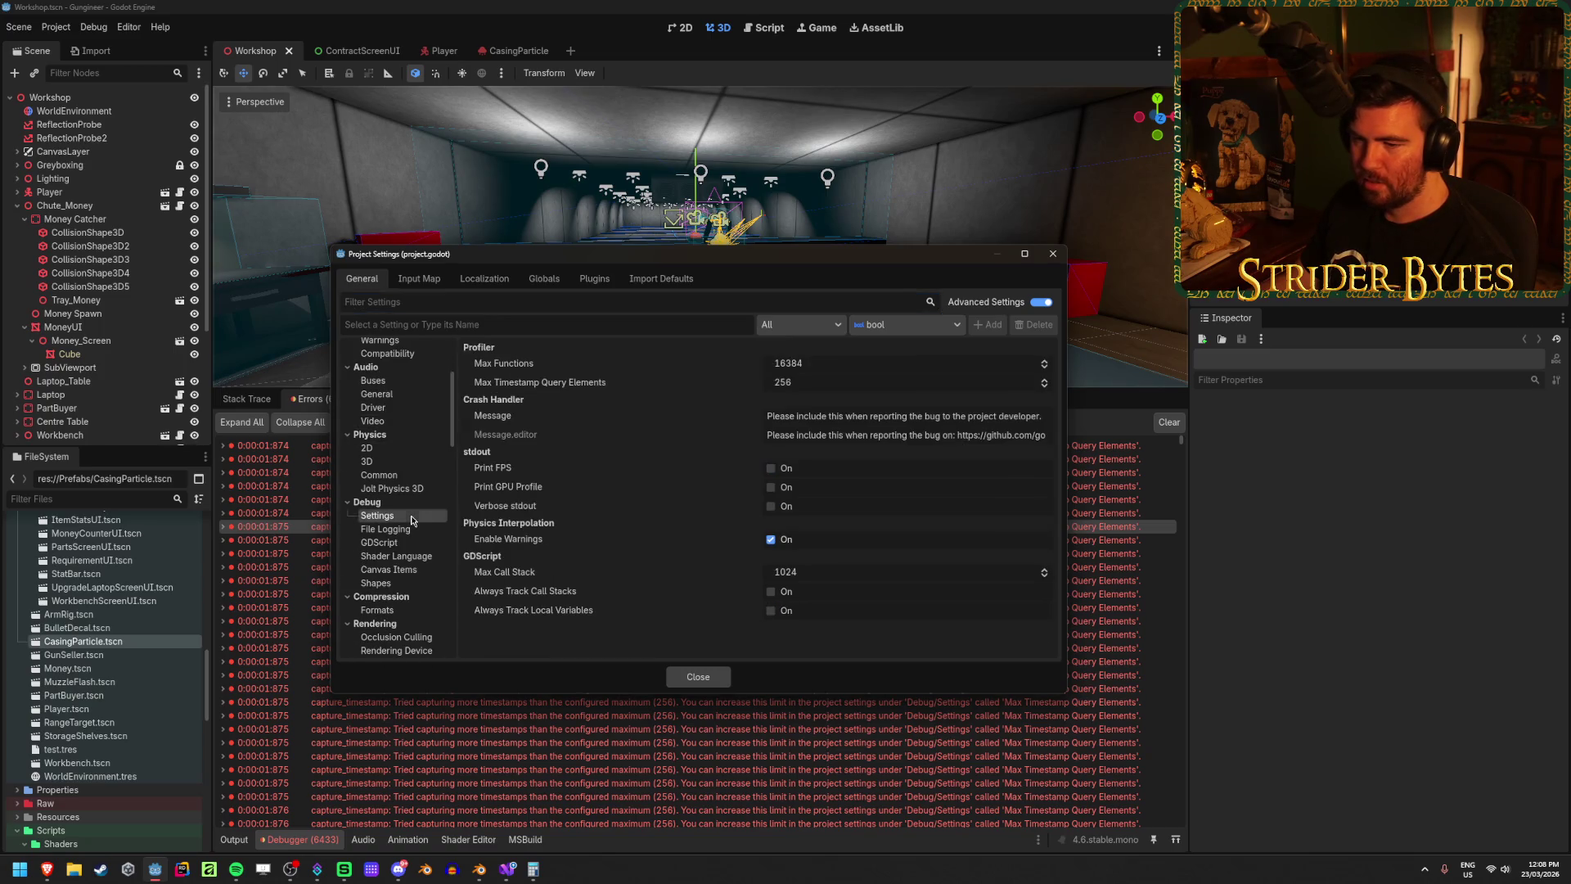
mouse_move(562, 388)
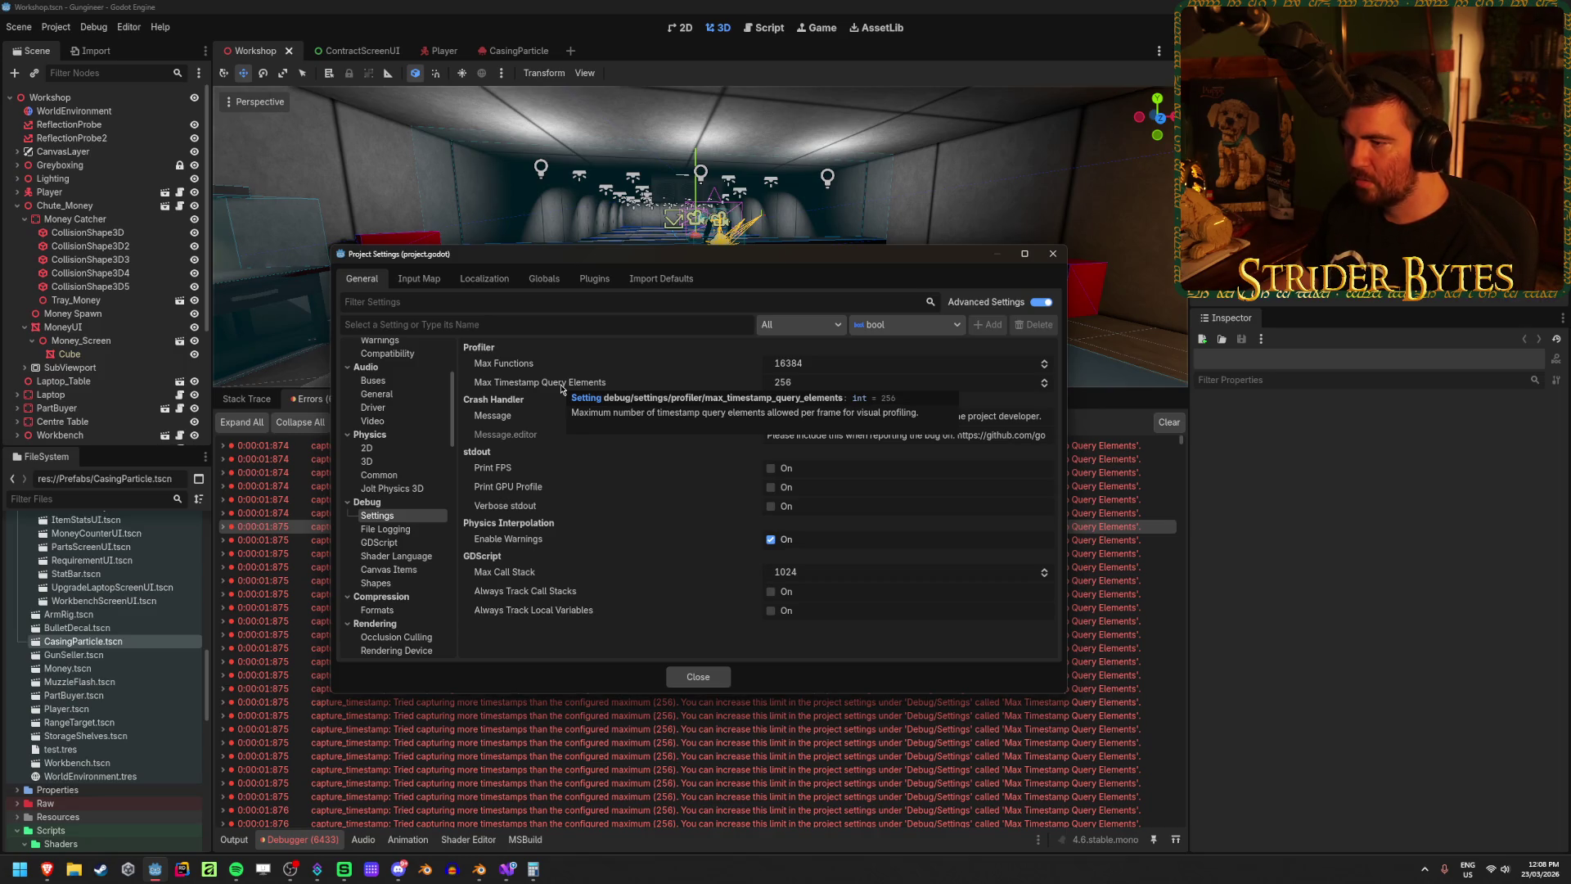
left_click(808, 384)
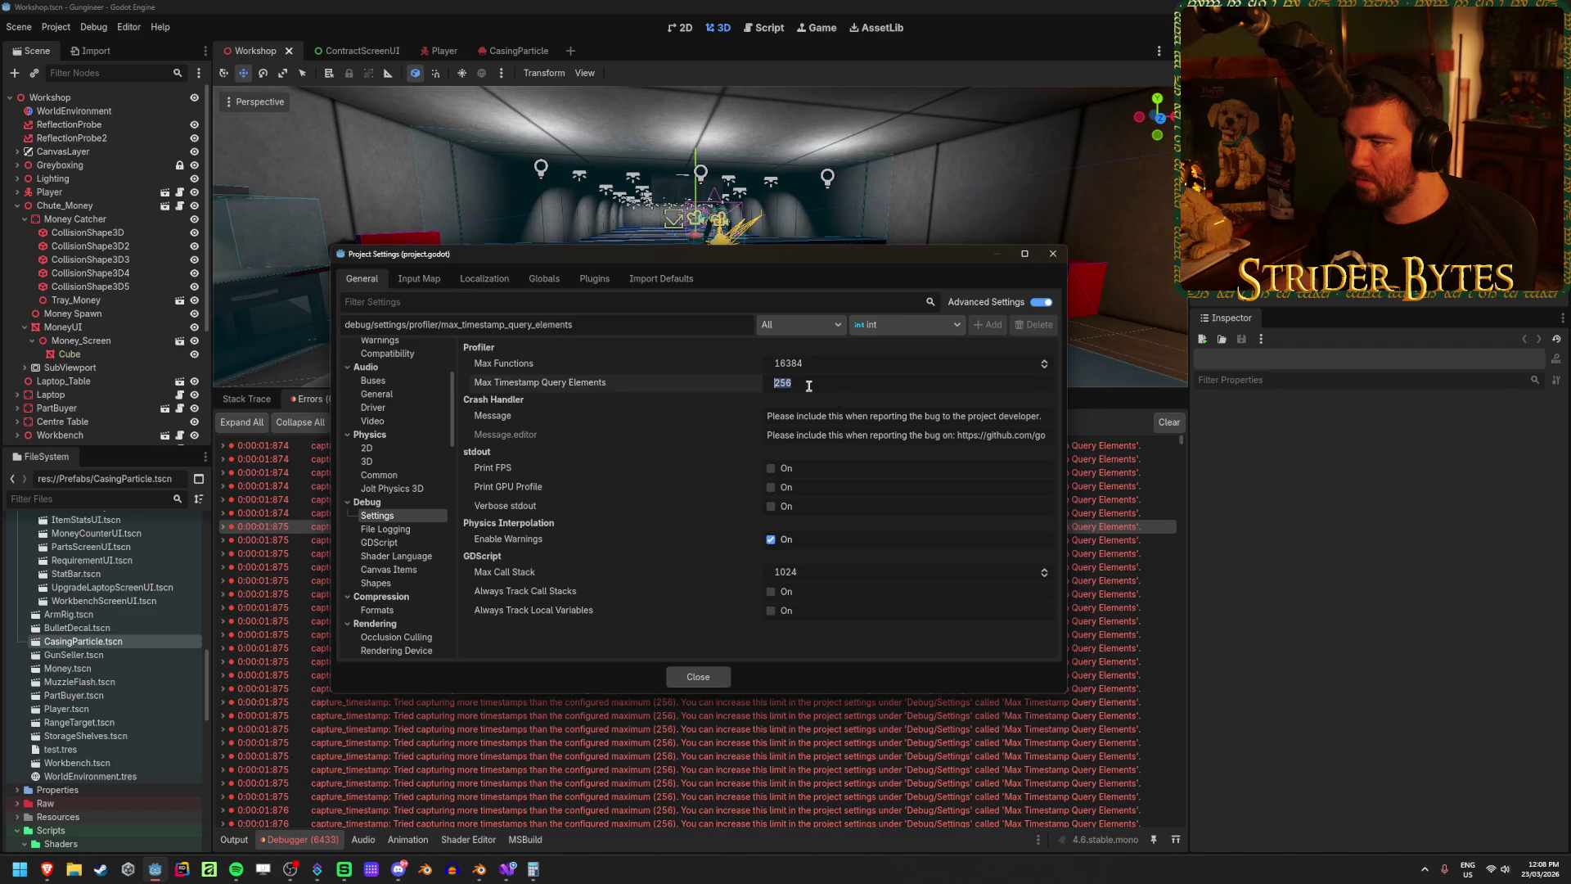
type("*4")
type("1705")
key("Return")
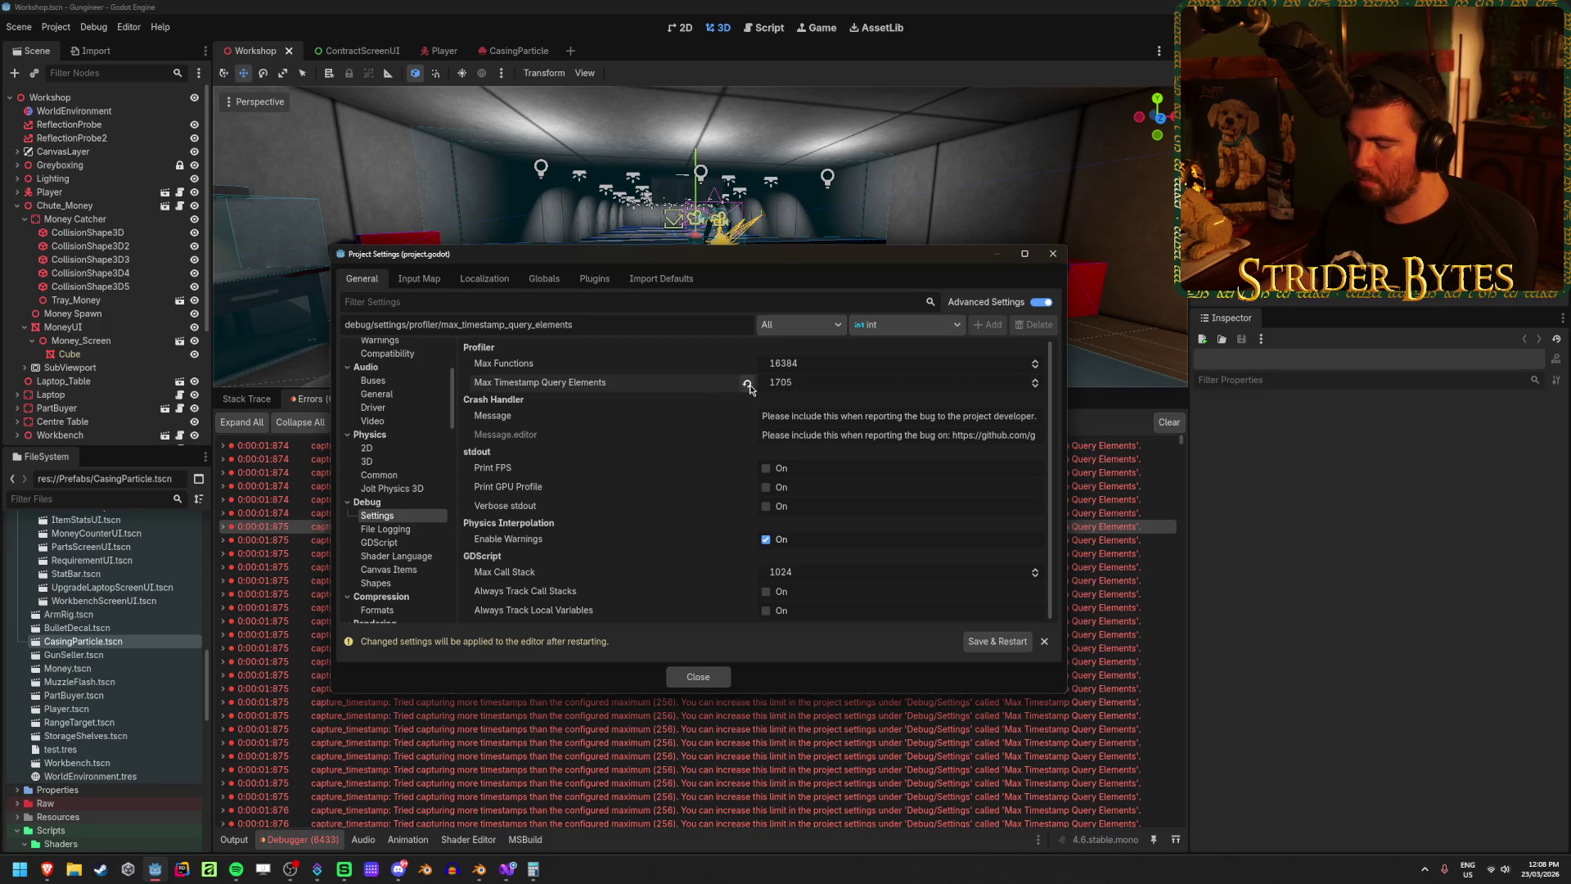
left_click(843, 382)
type("2048")
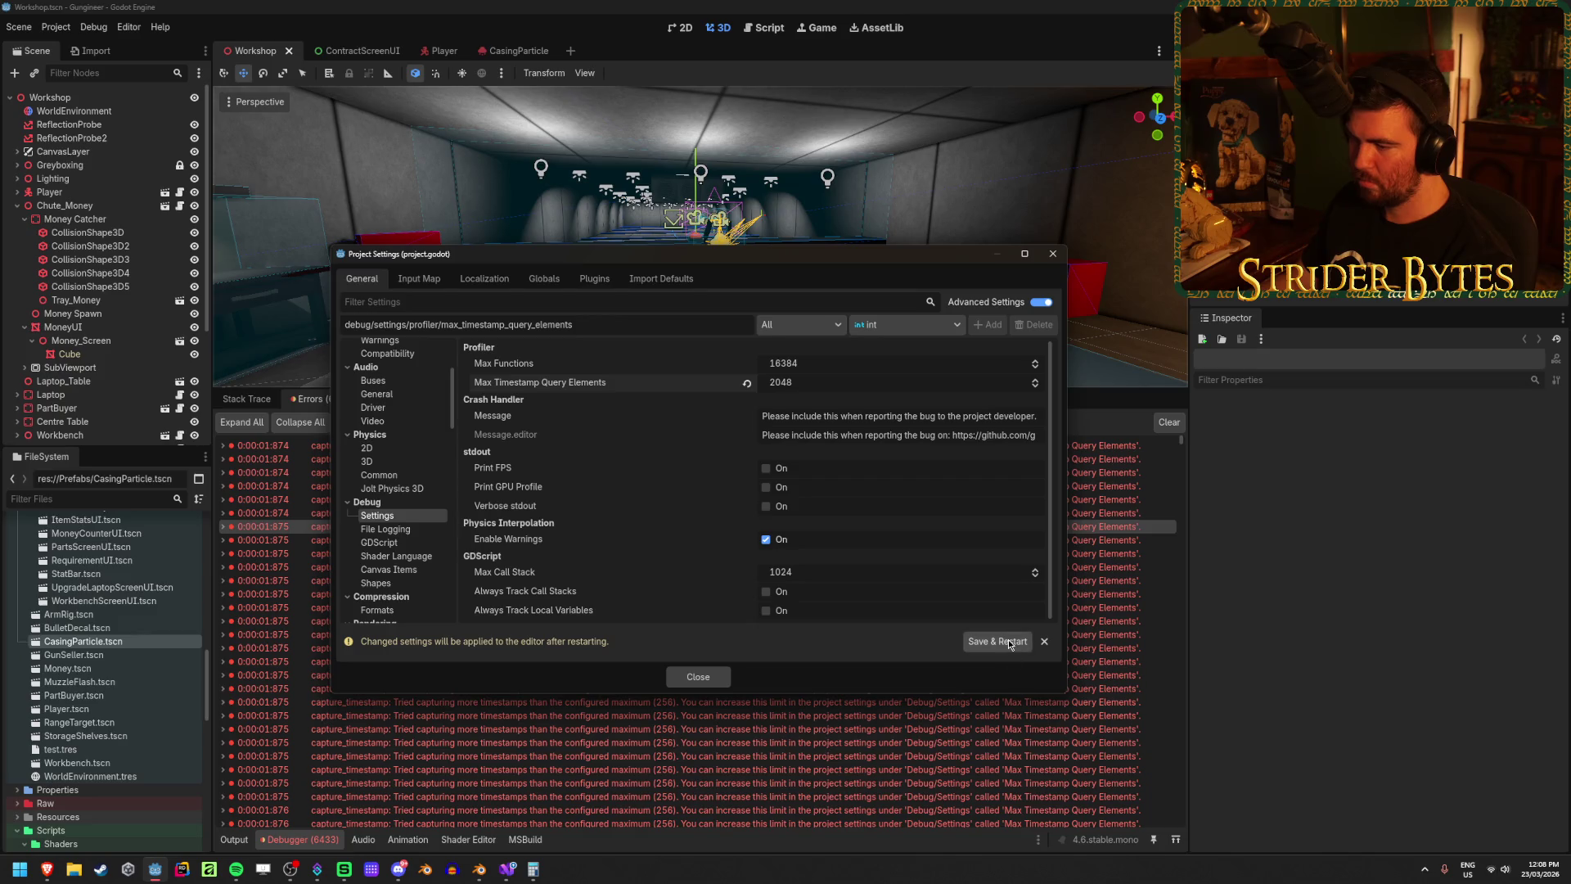
left_click(1008, 640)
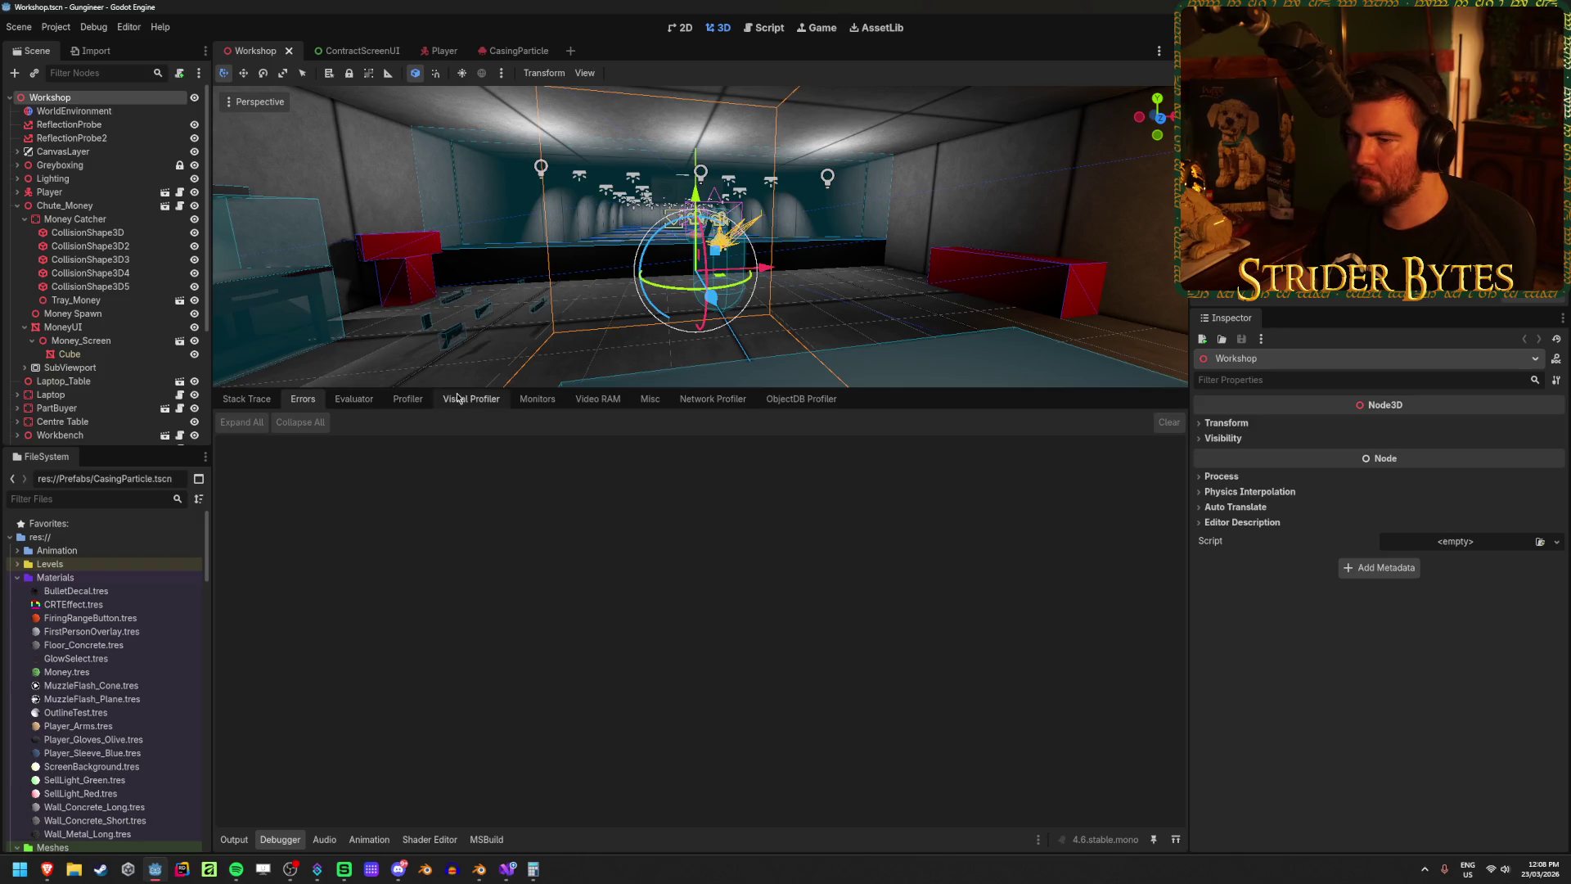
Step: Run another in-game test with the Visual Profiler selected, then stop the game
left_click(458, 398)
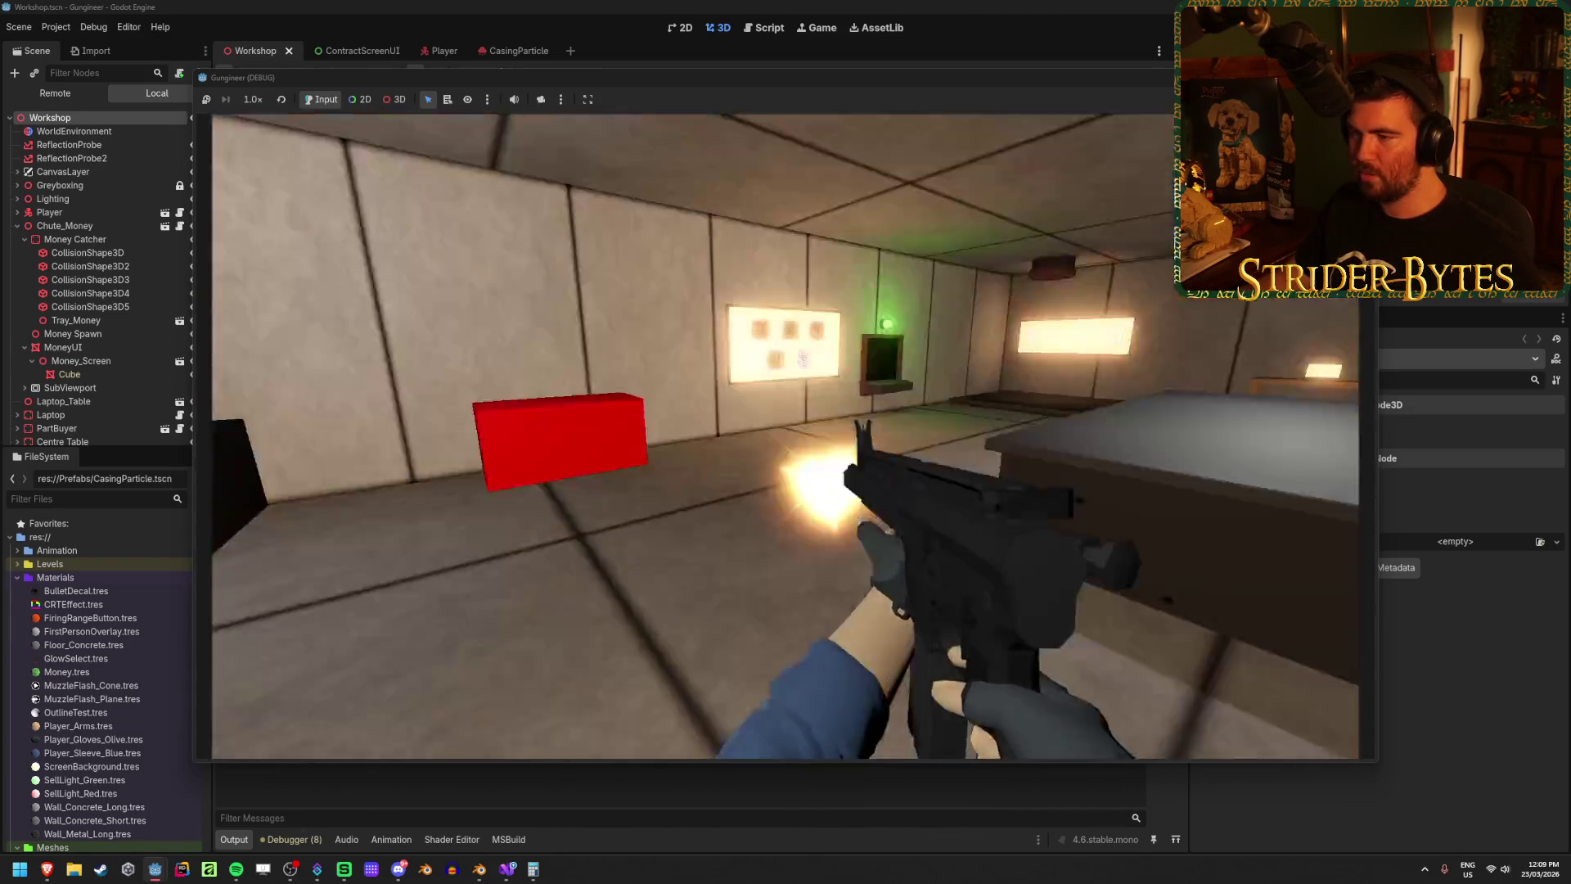
key("F8")
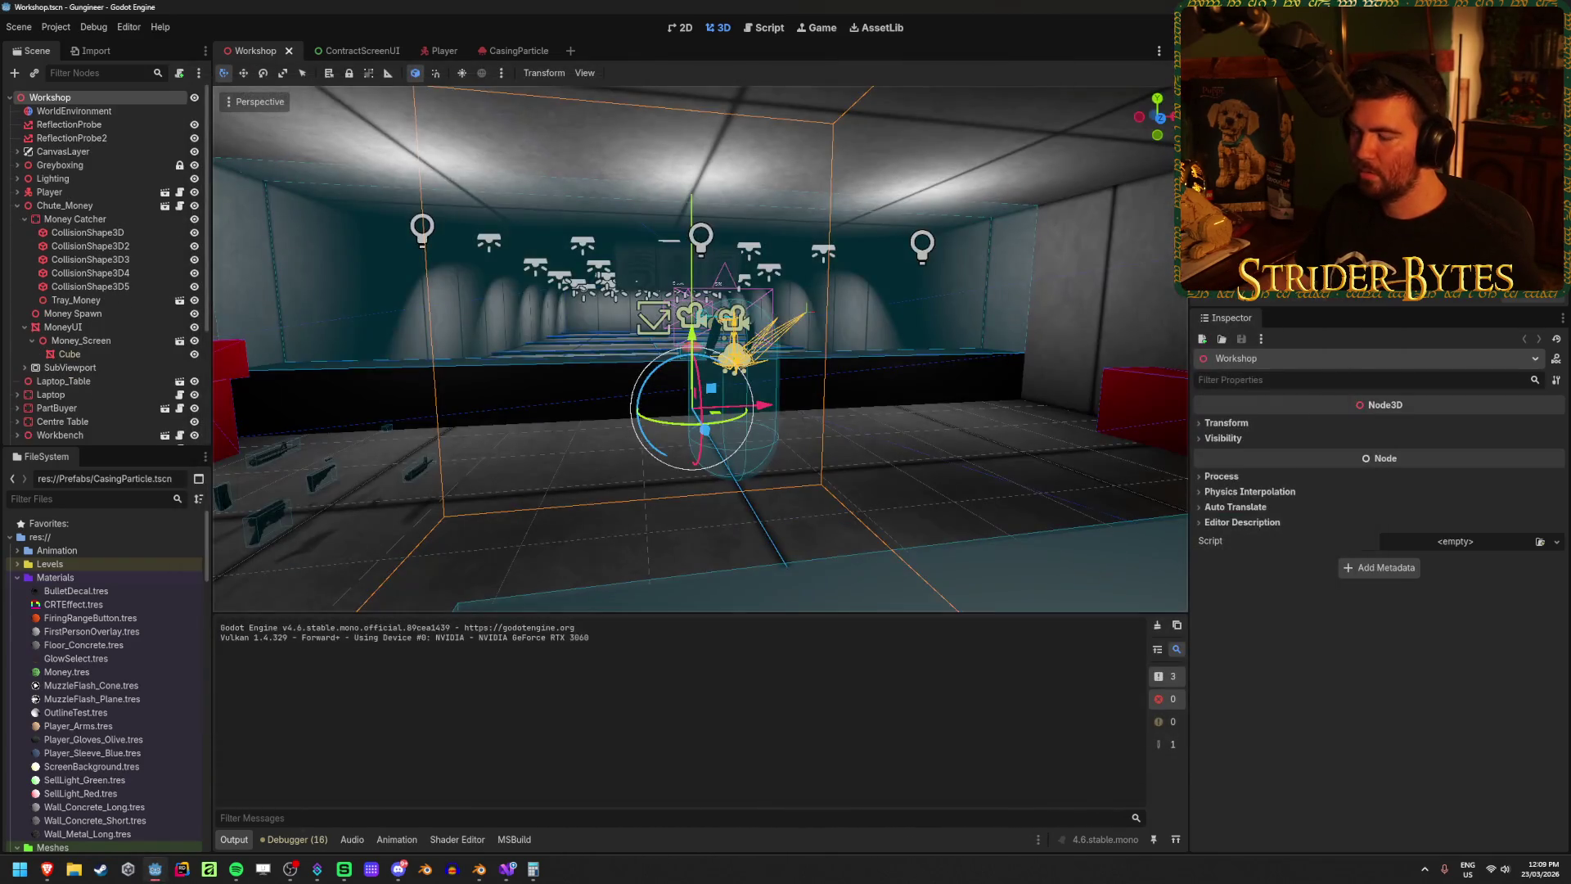
Step: Inspect several captured frames, settle on frame 186, and widen the pass-name list
left_click(294, 840)
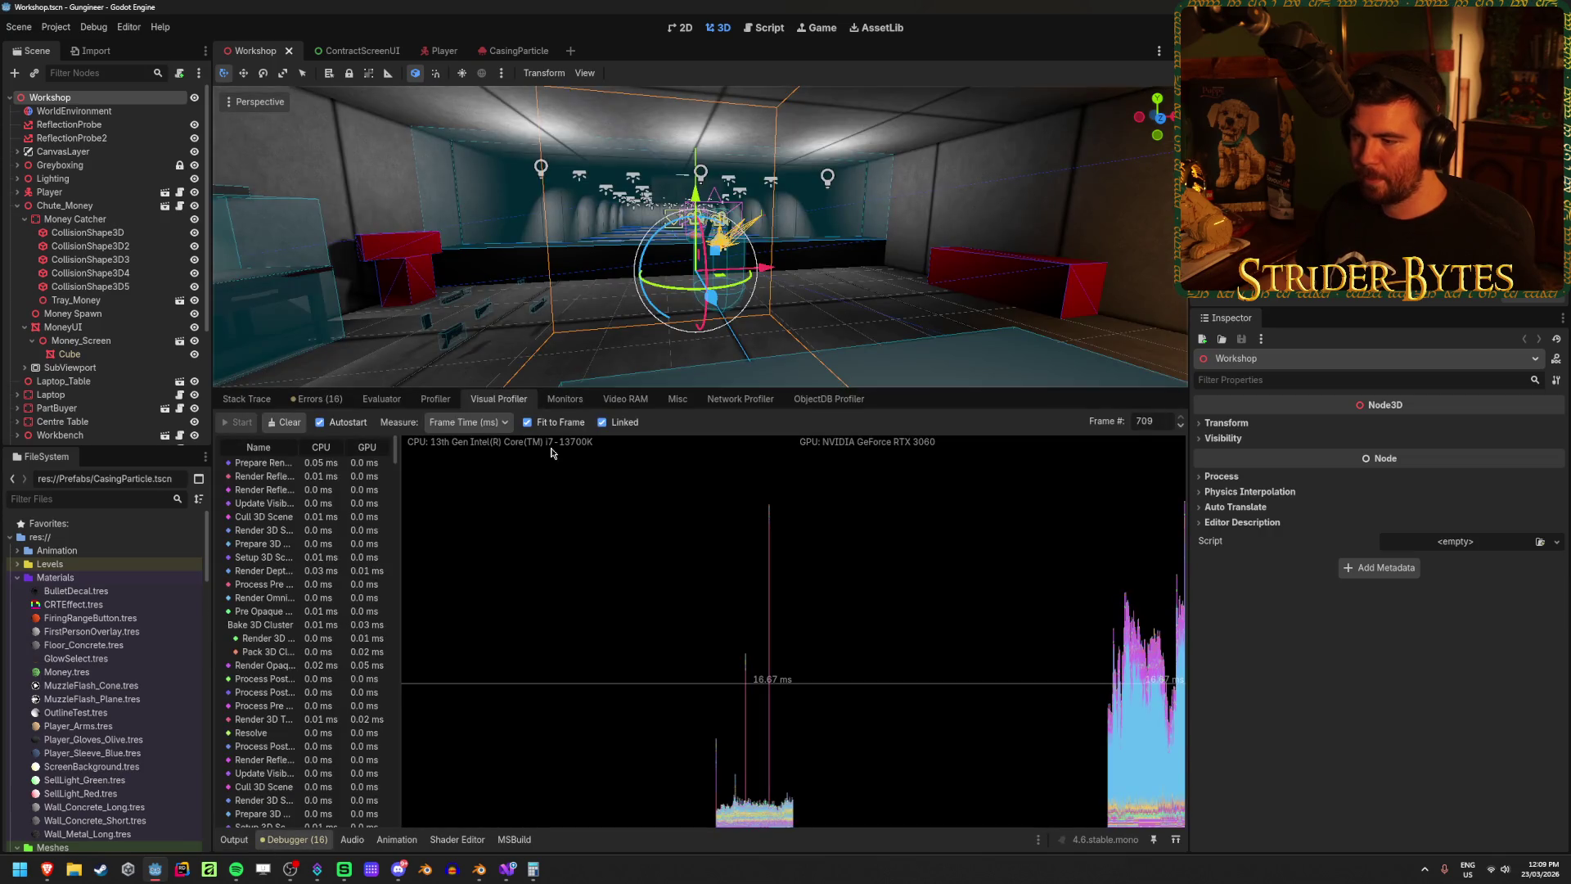
left_click(1175, 756)
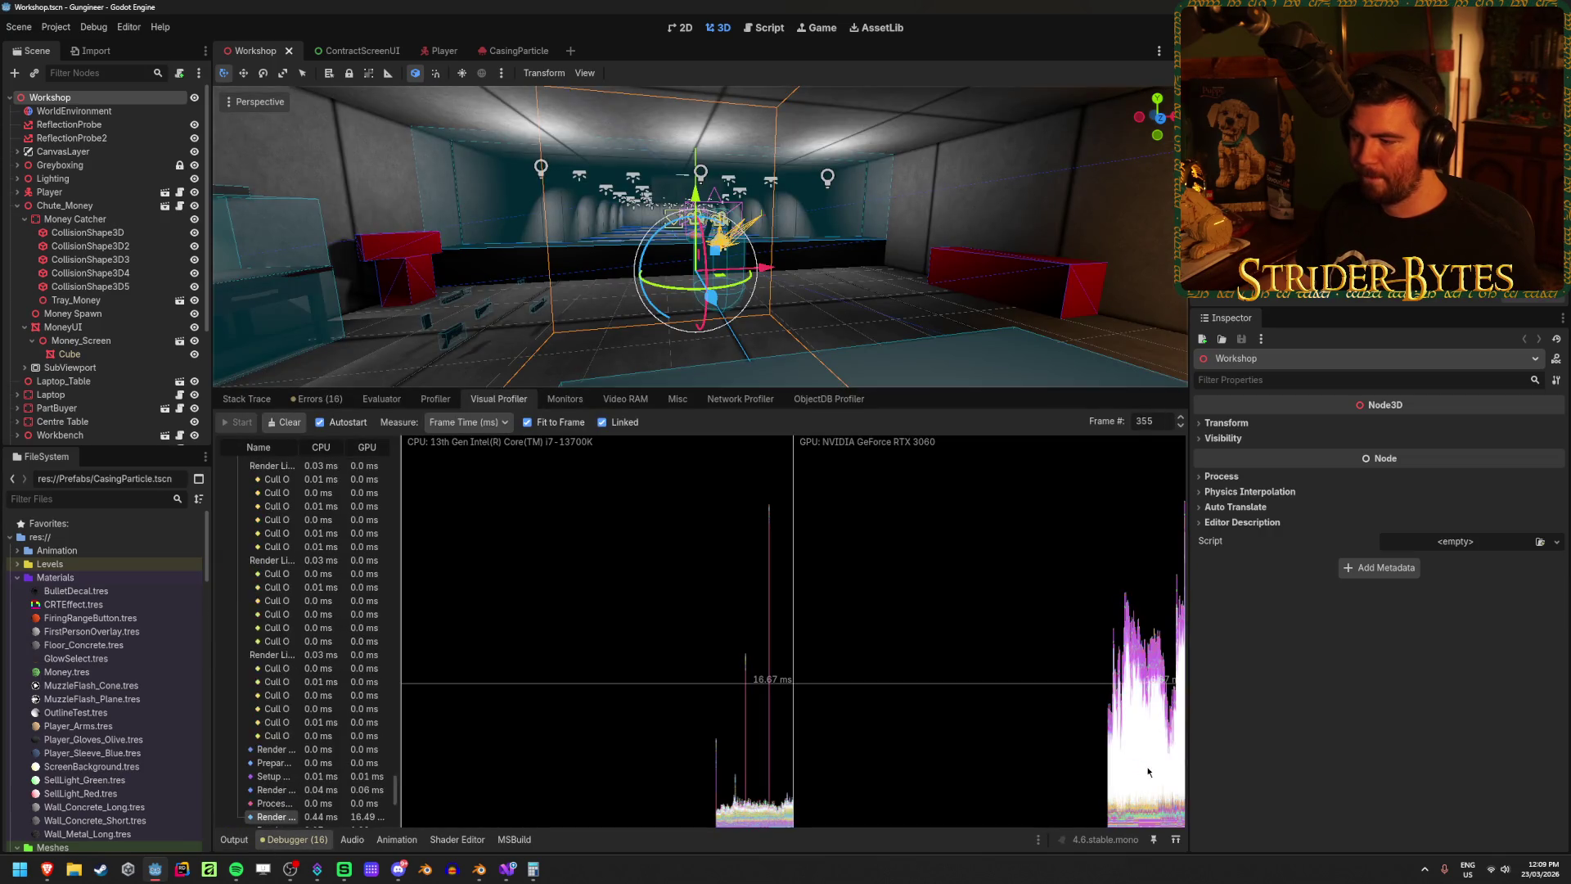
left_click(1138, 679)
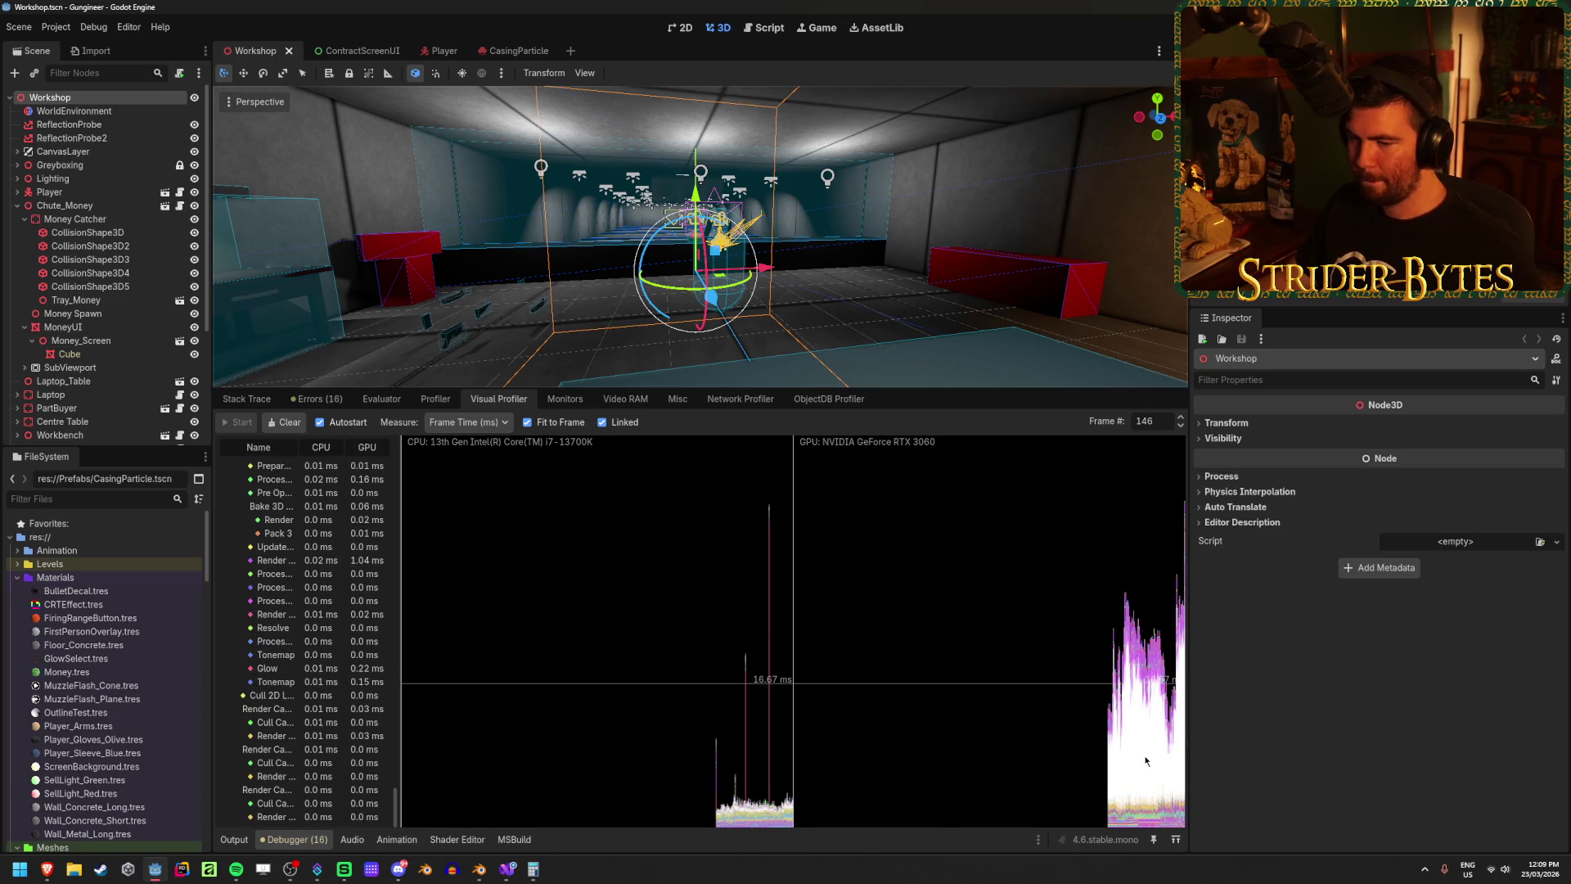
left_click(1000, 567)
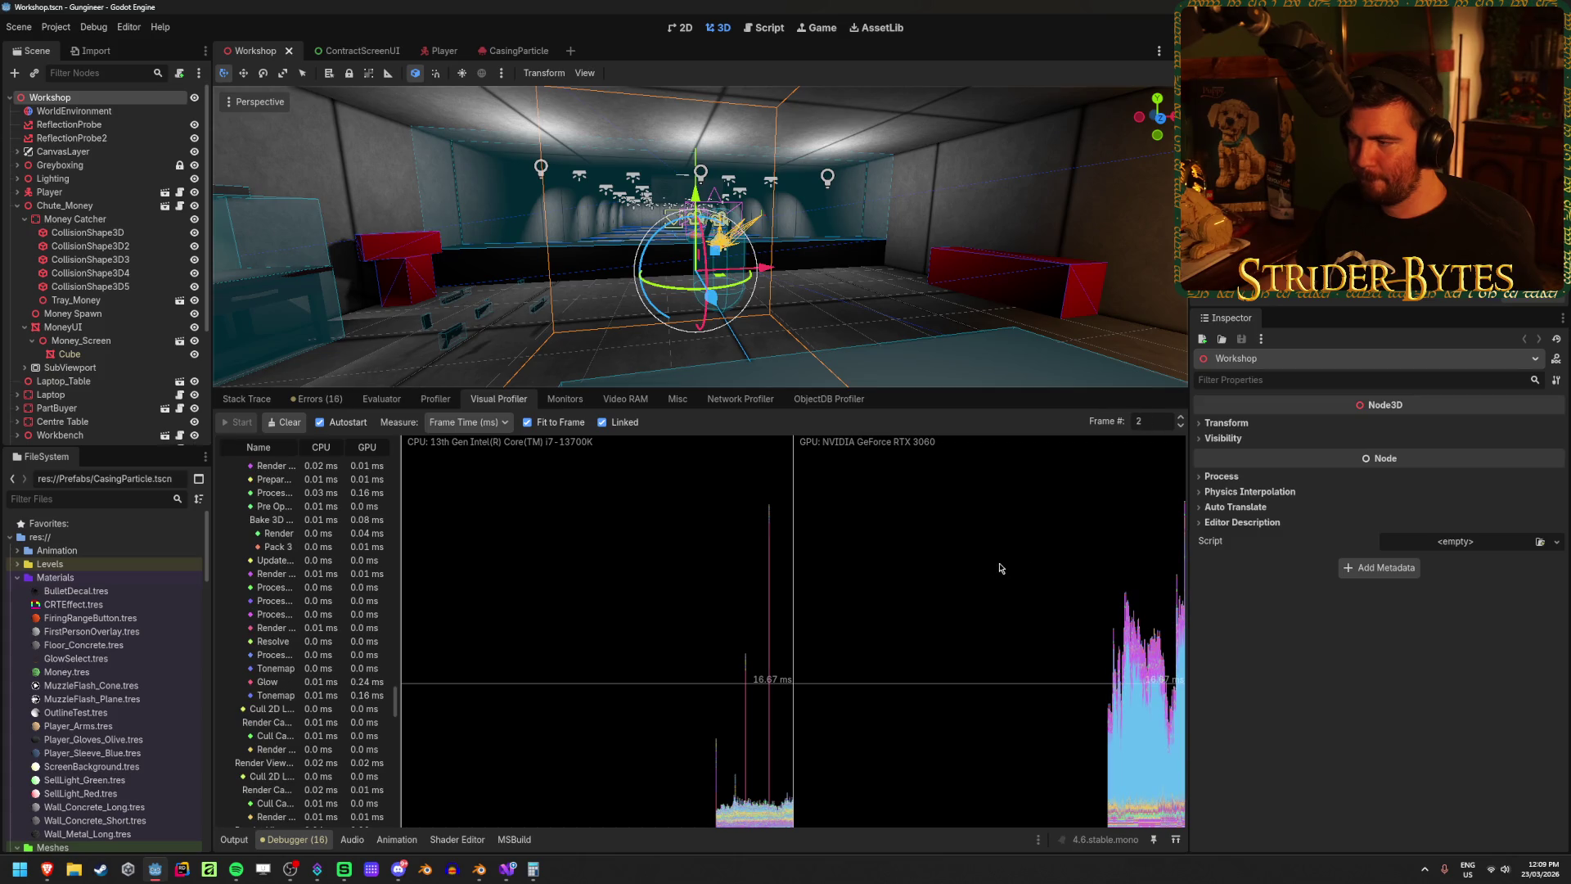
left_click(1130, 668)
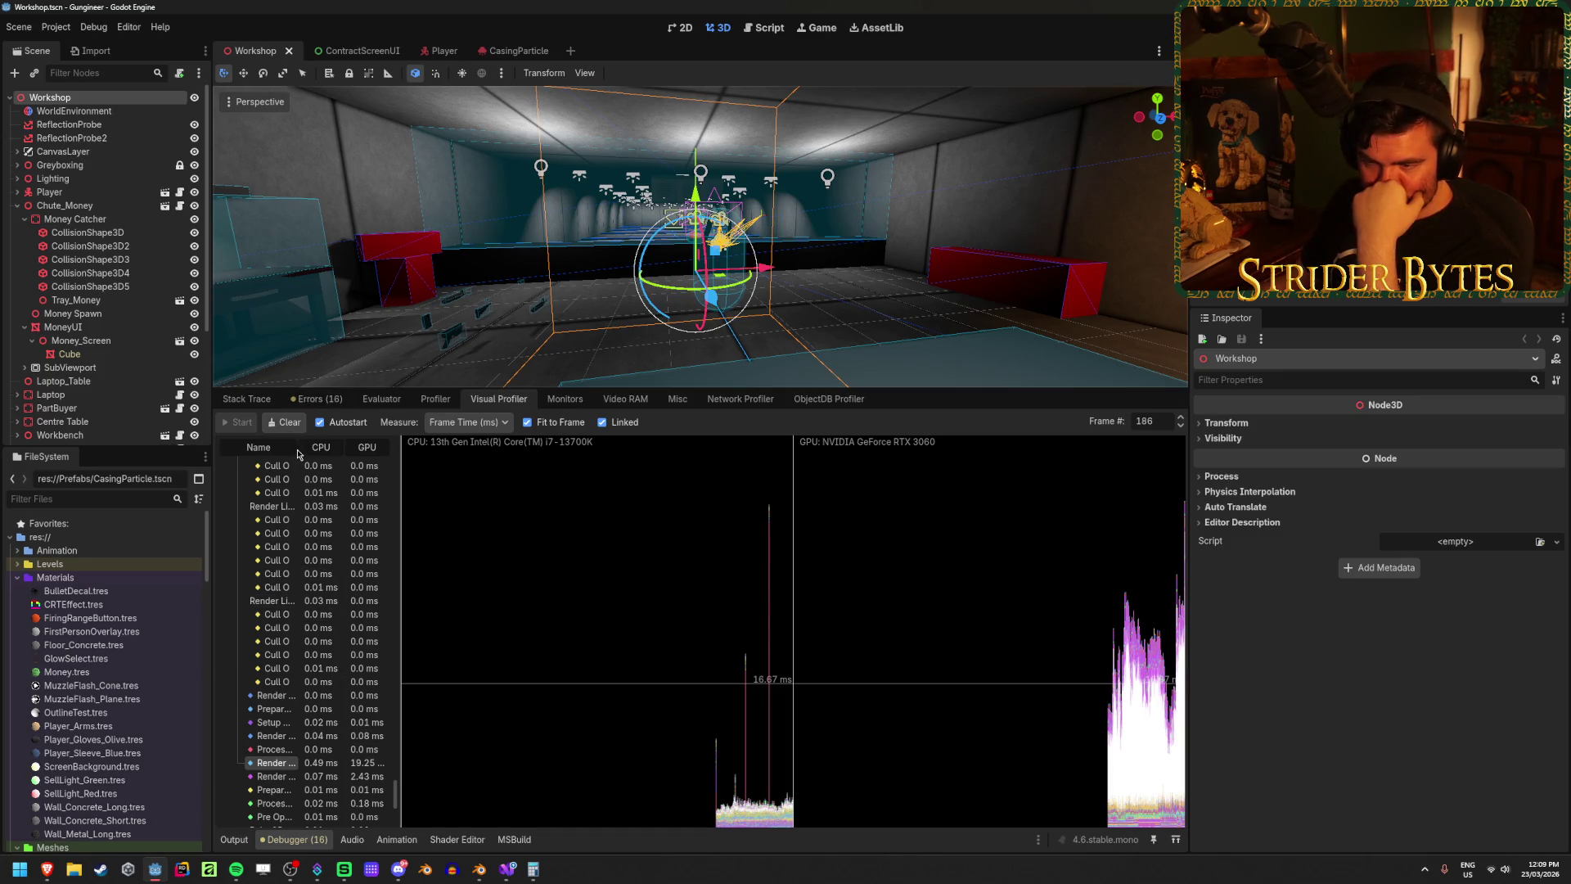
mouse_move(399, 483)
left_mouse_down()
mouse_move(590, 499)
mouse_move(502, 496)
left_mouse_up()
Step: Scroll frame 186's passes to find Render OmniLight Shadows at 19.25 ms GPU, then shrink the profiler
scroll(433, 626, "down", 5)
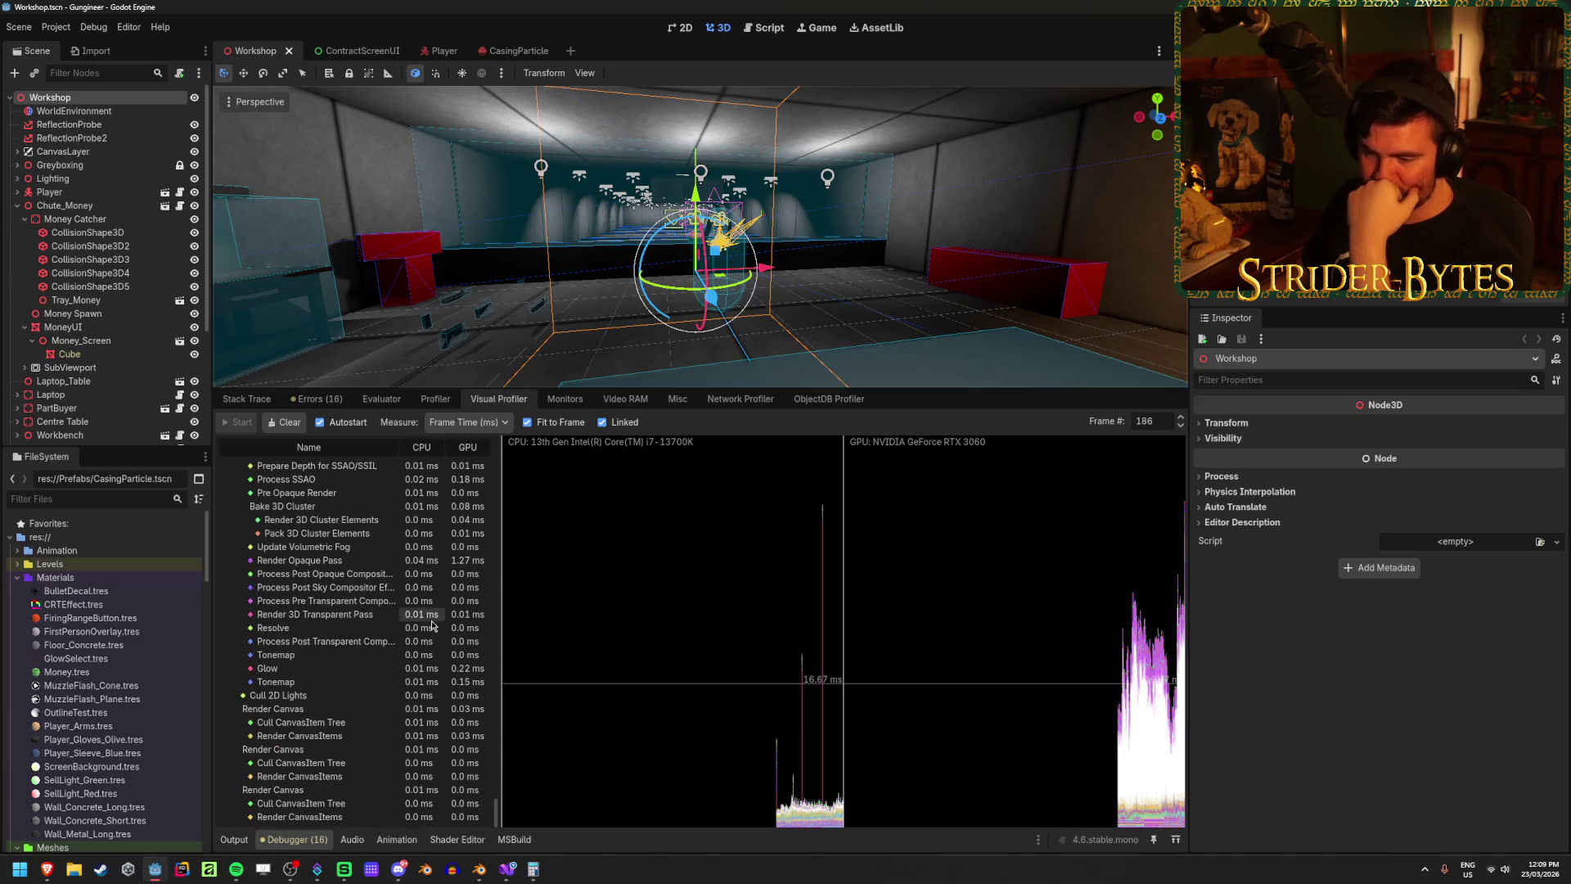
scroll(432, 626, "up", 10)
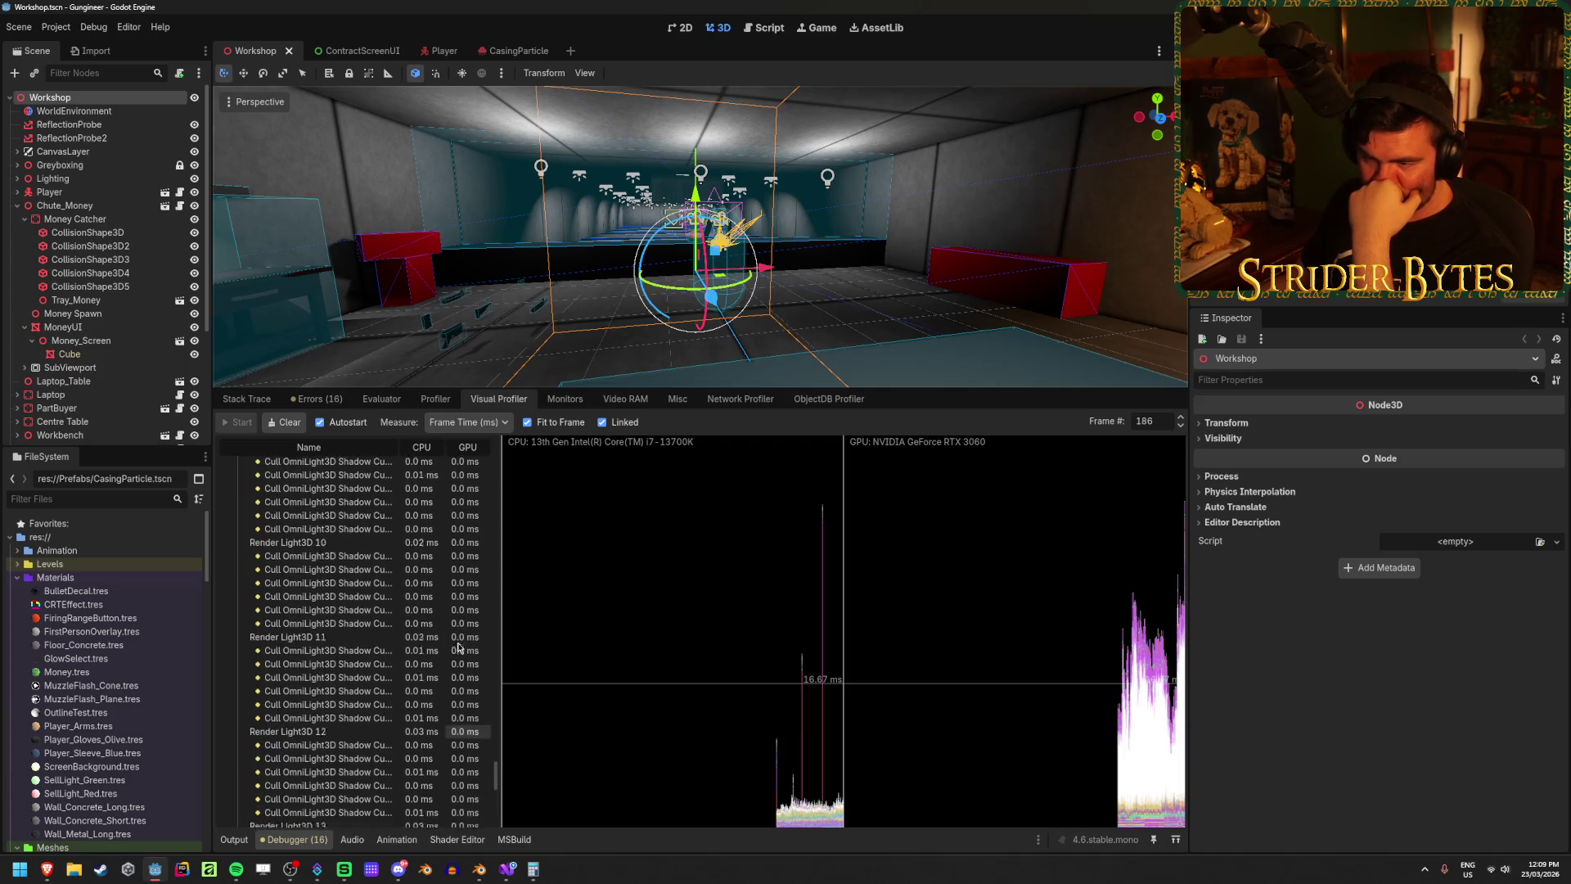
scroll(459, 648, "up", 10)
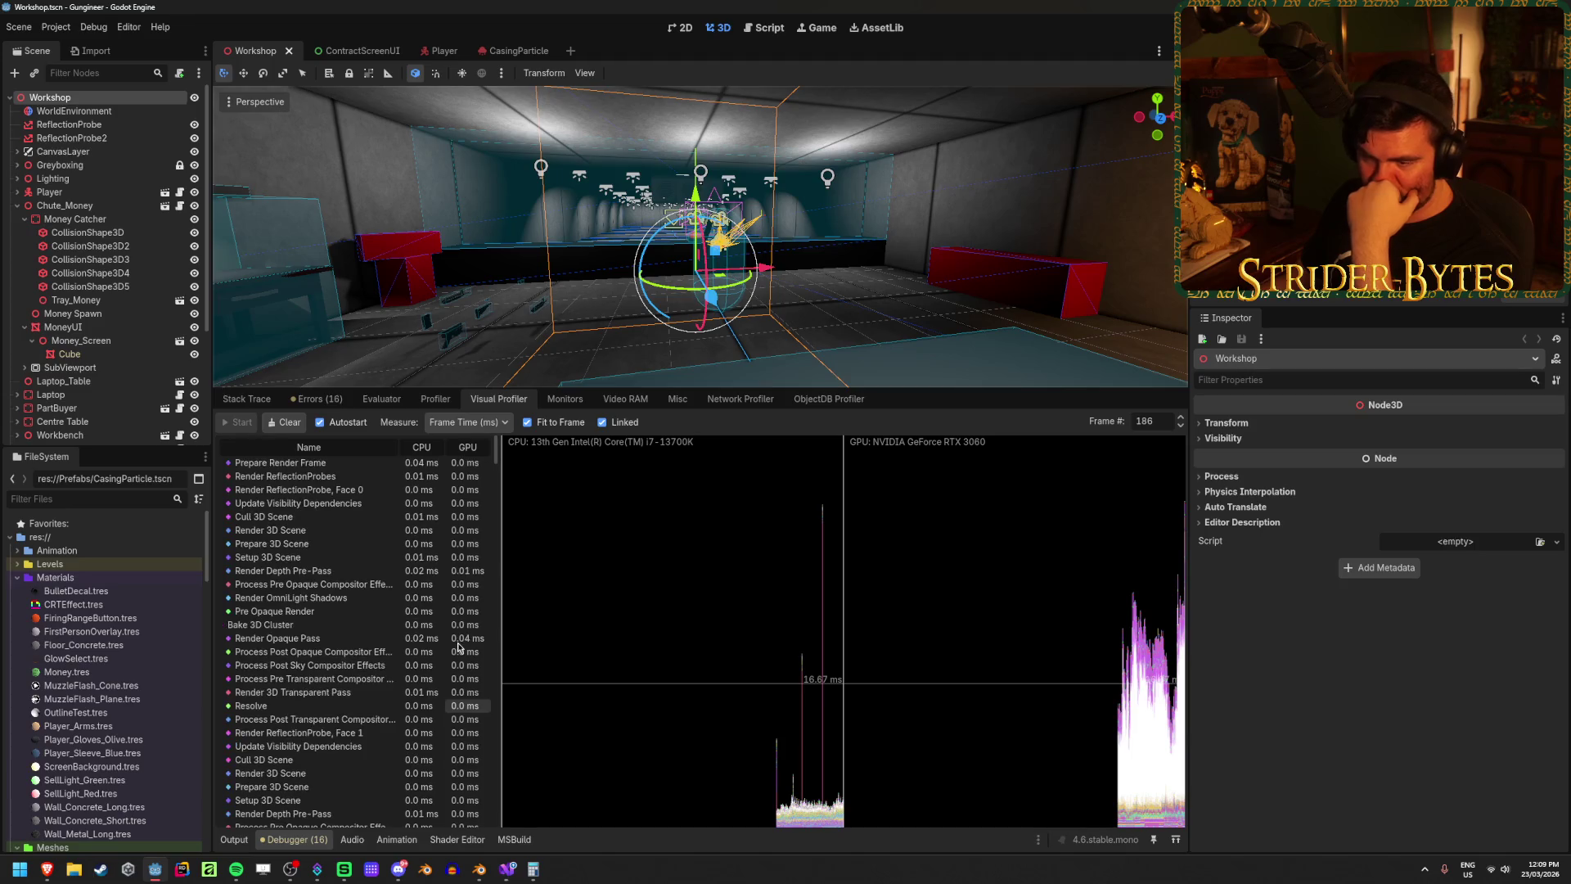
scroll(458, 648, "down", 10)
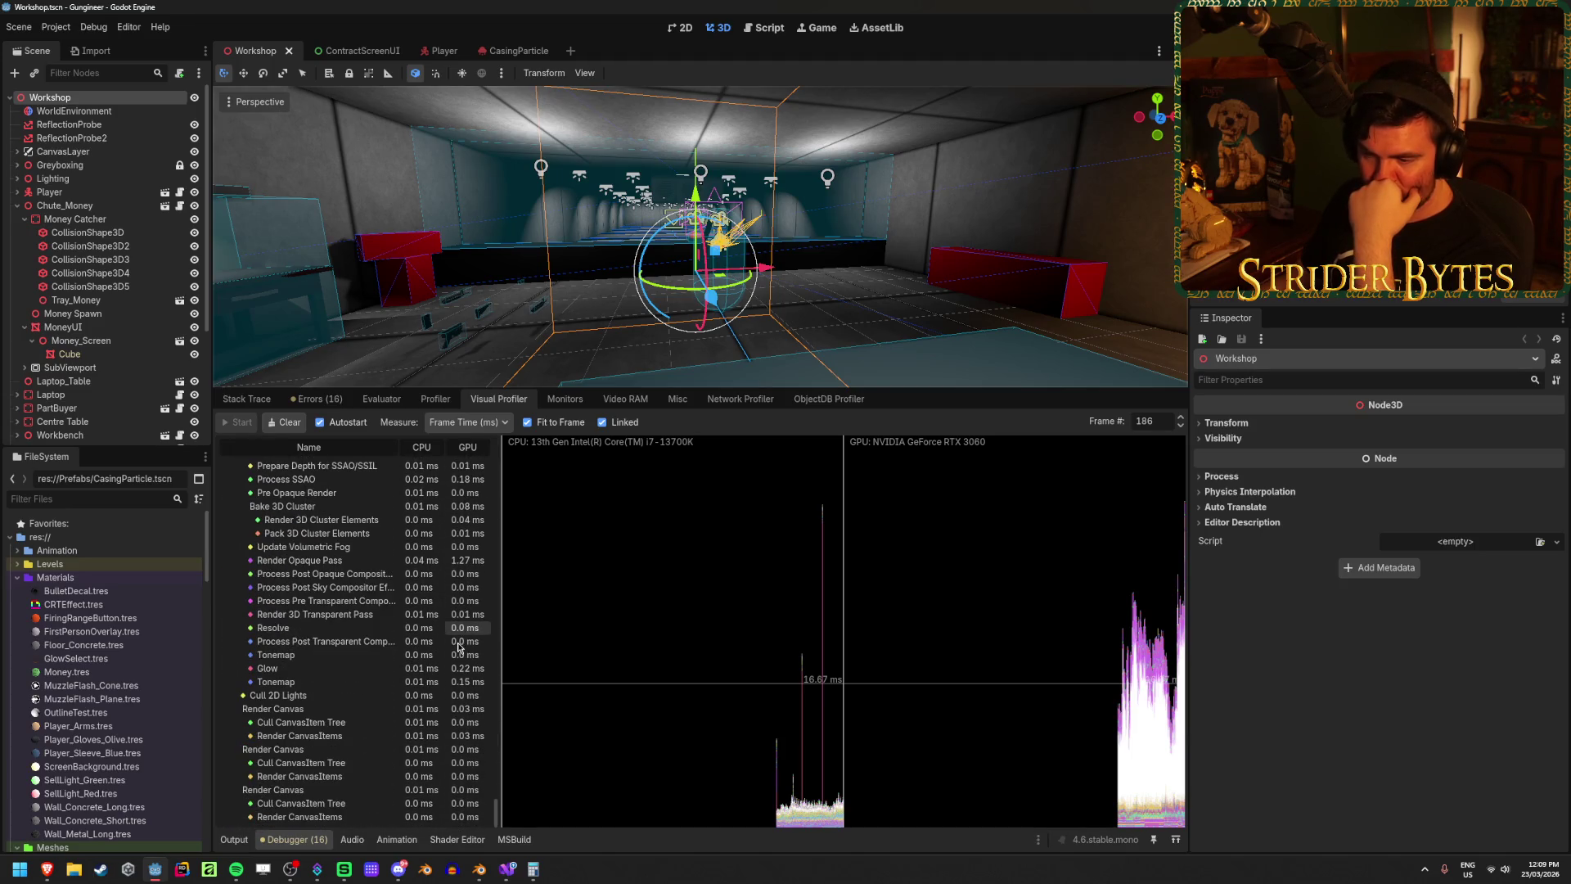
scroll(458, 647, "up", 5)
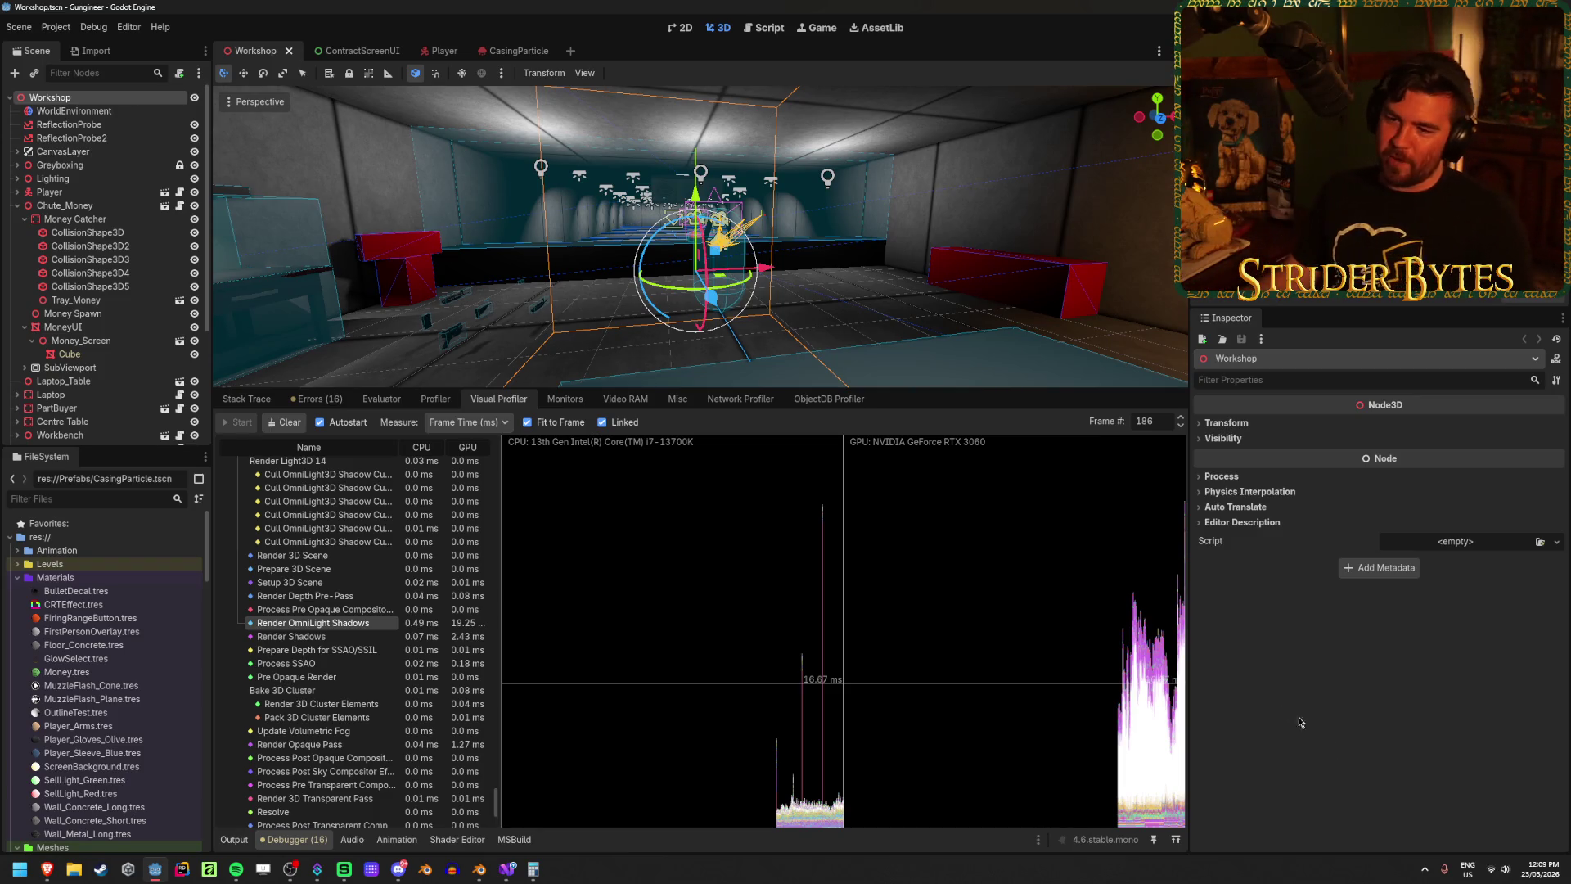
scroll(351, 701, "up", 5)
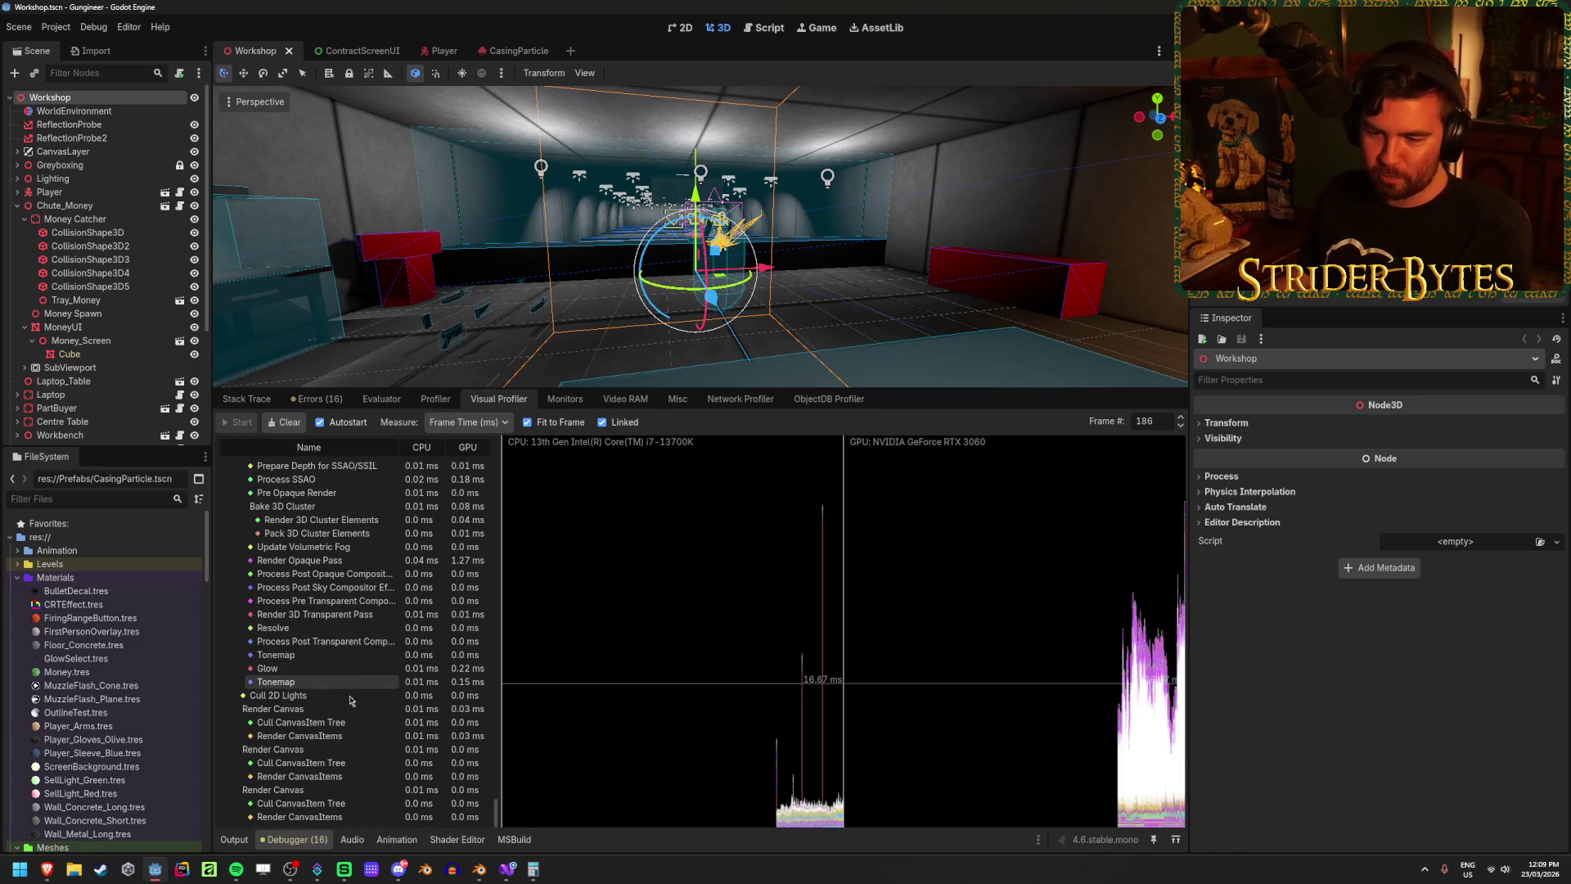
scroll(351, 701, "up", 15)
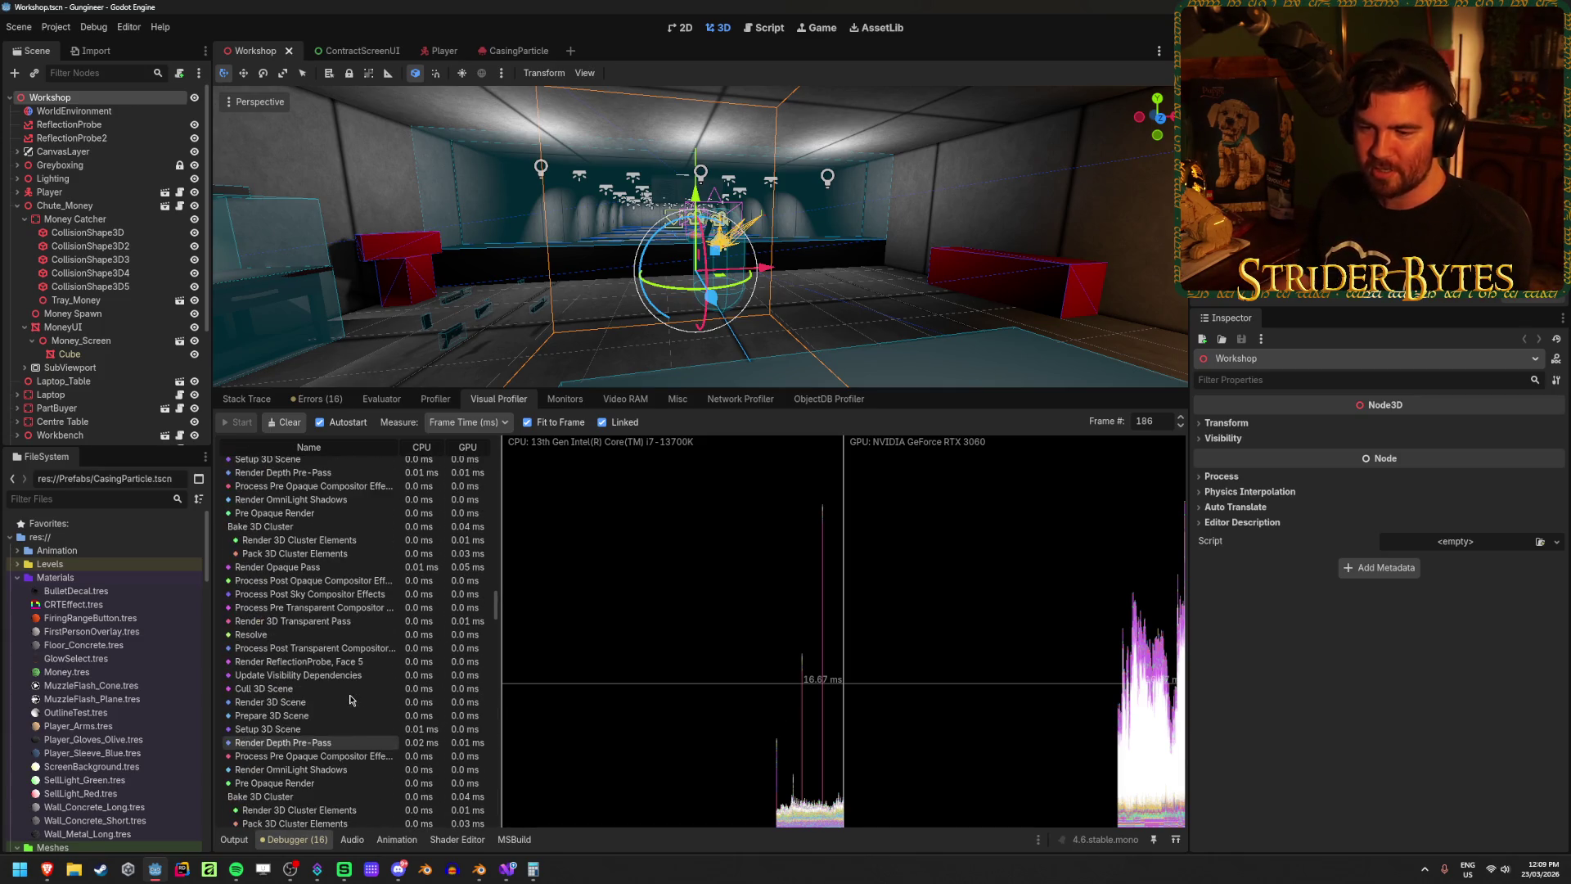
scroll(351, 700, "up", 5)
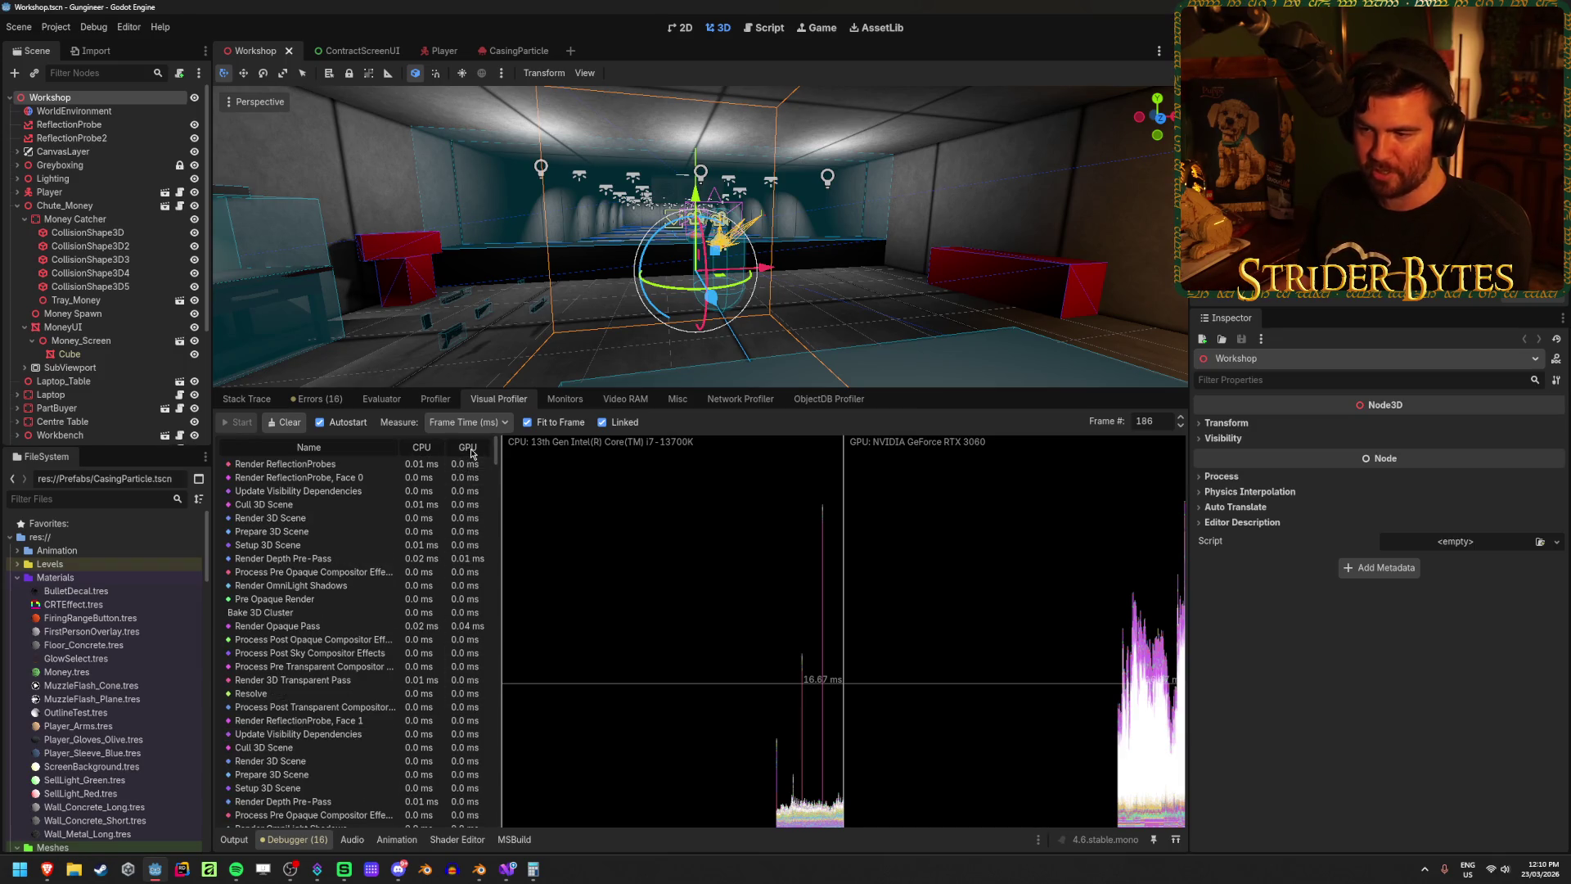
scroll(448, 534, "down", 10)
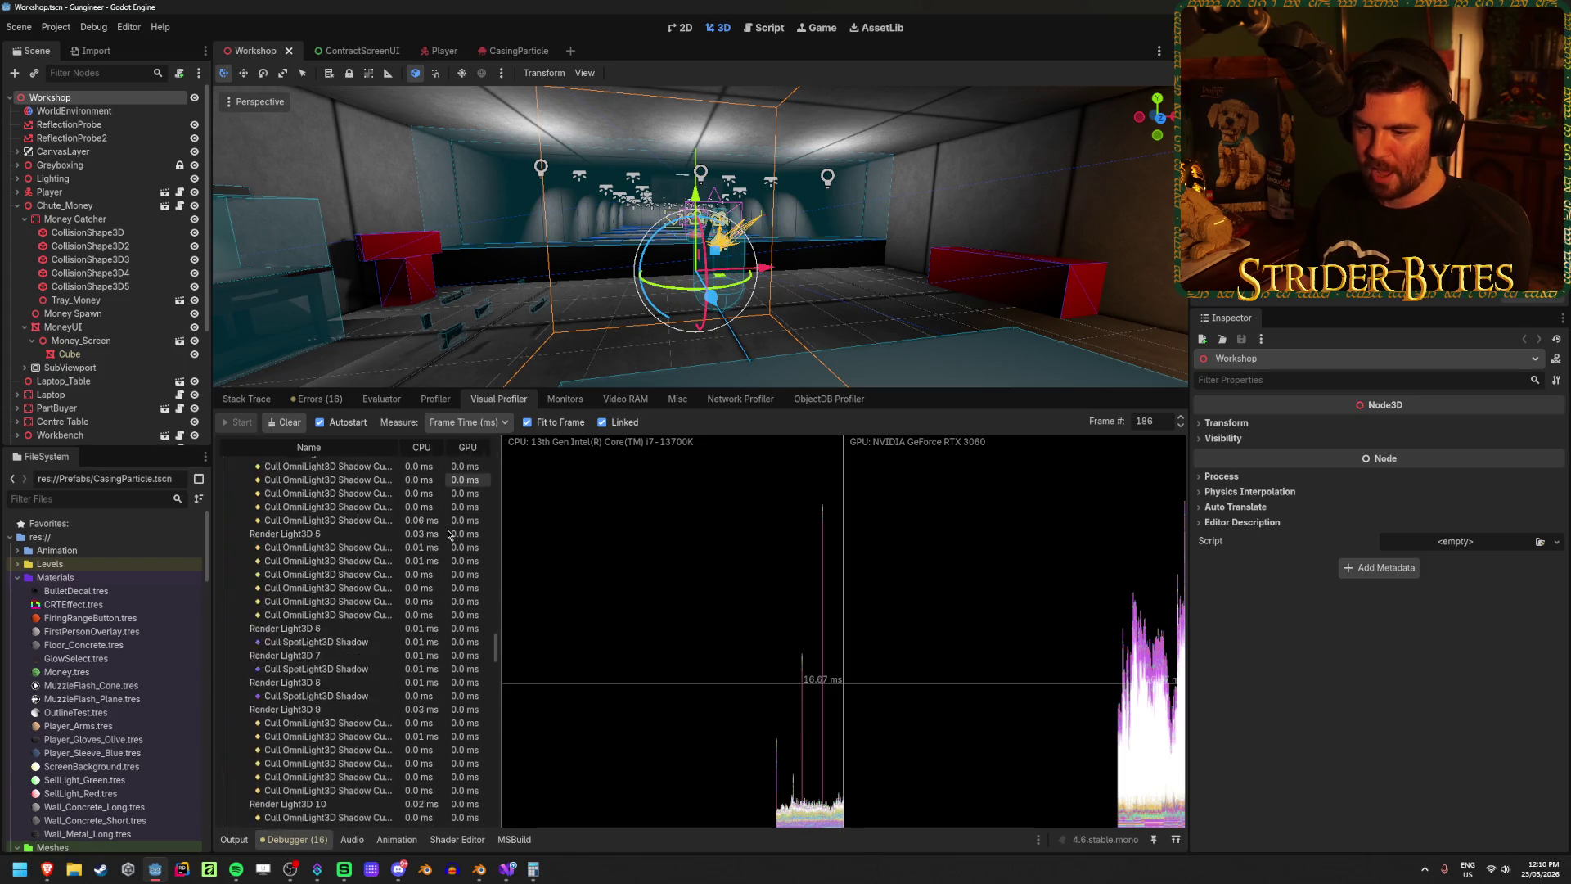
scroll(449, 535, "down", 6)
scroll(448, 534, "up", 8)
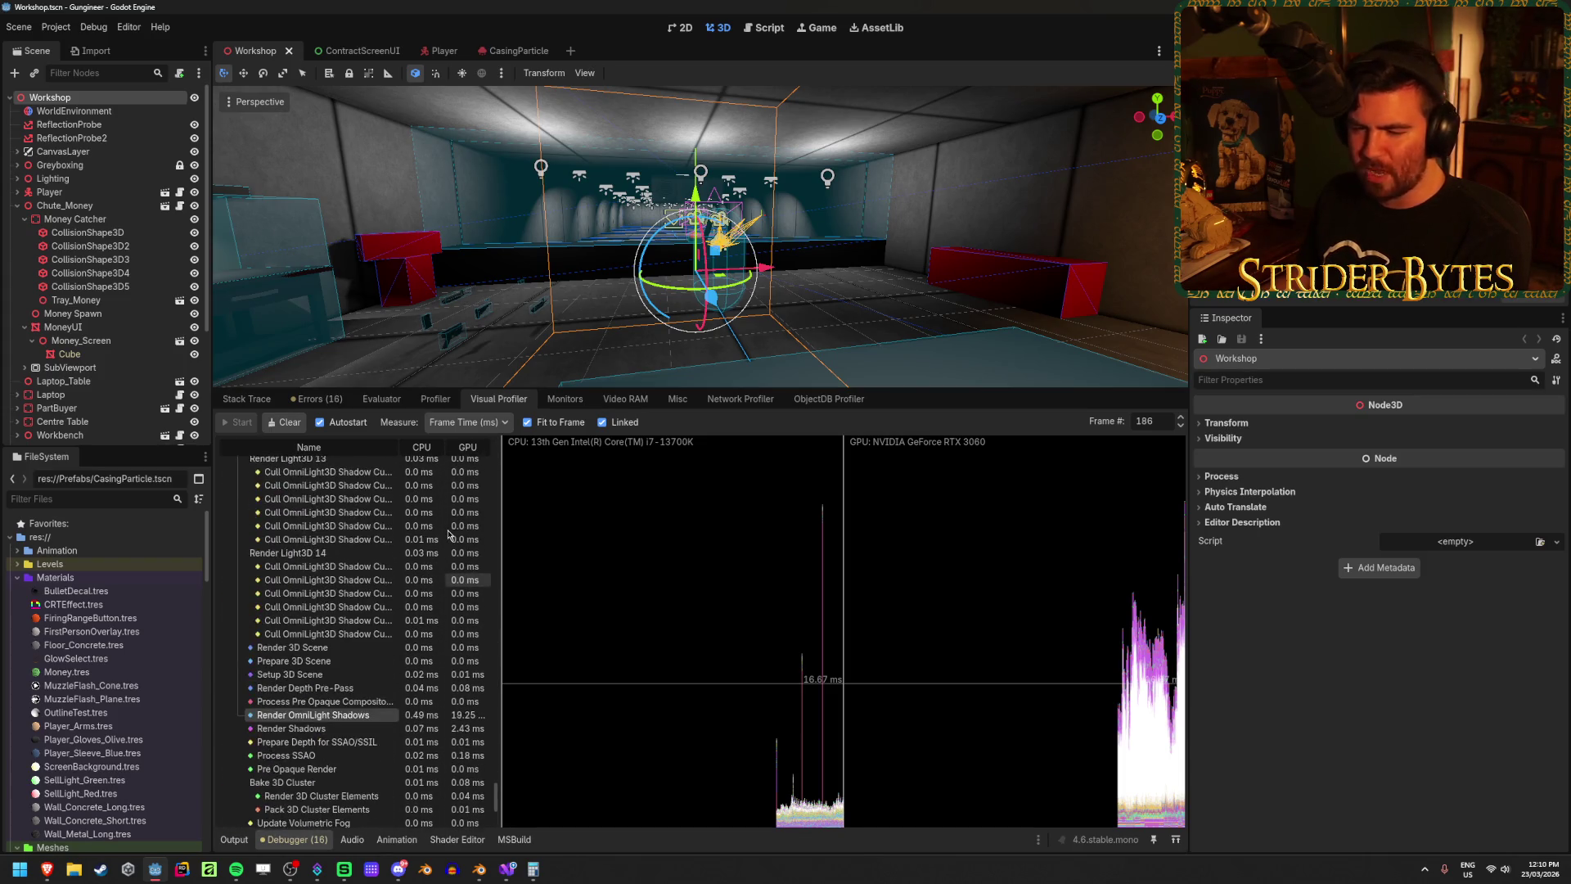
scroll(448, 534, "up", 5)
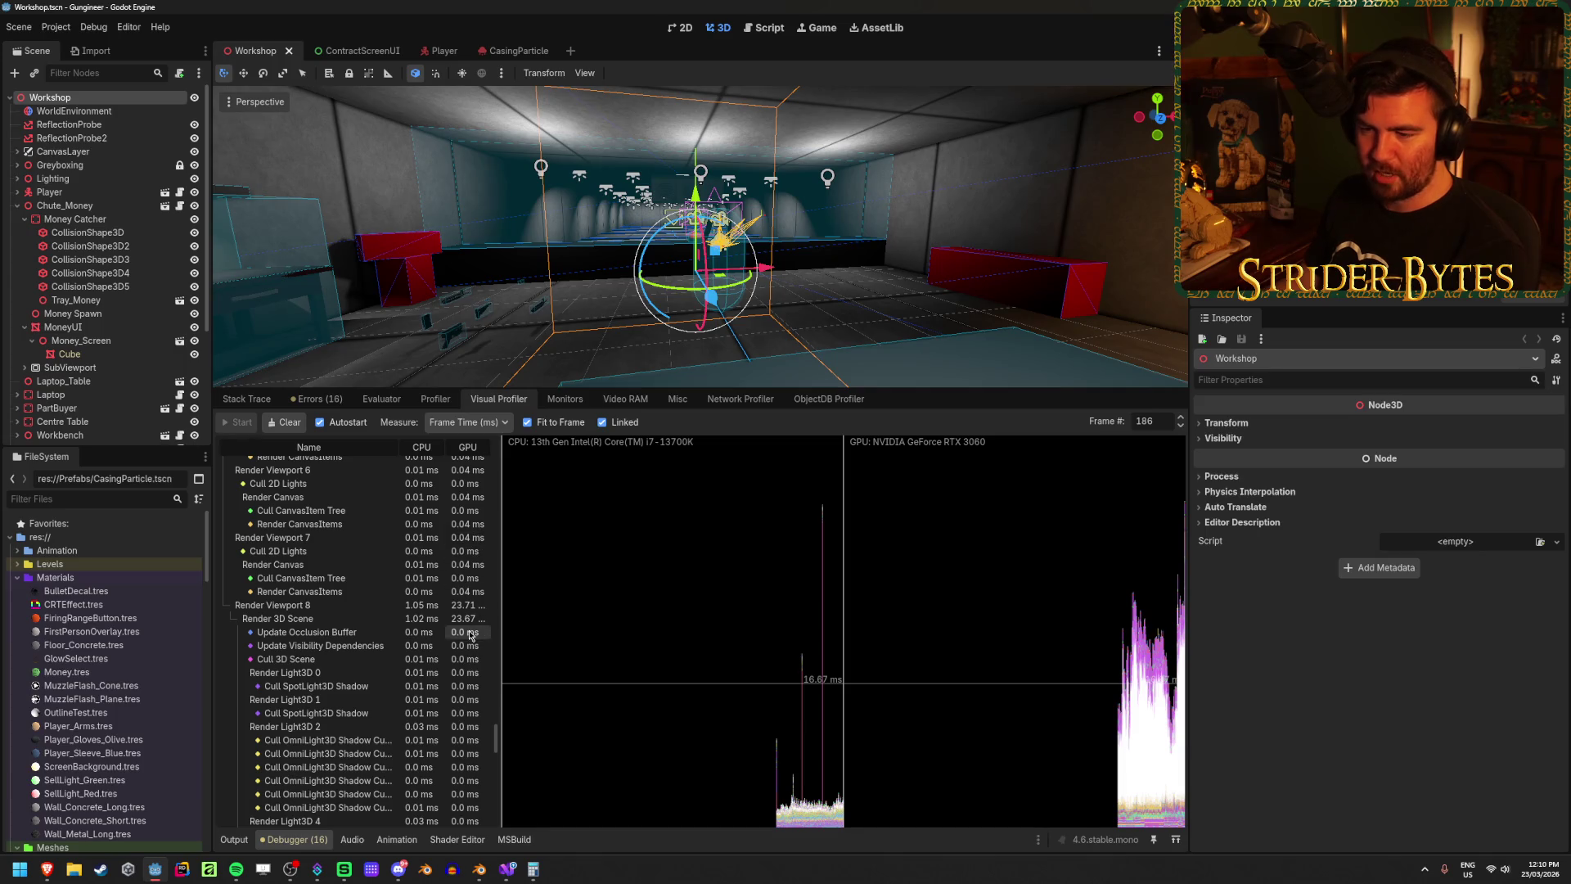
scroll(478, 617, "down", 3)
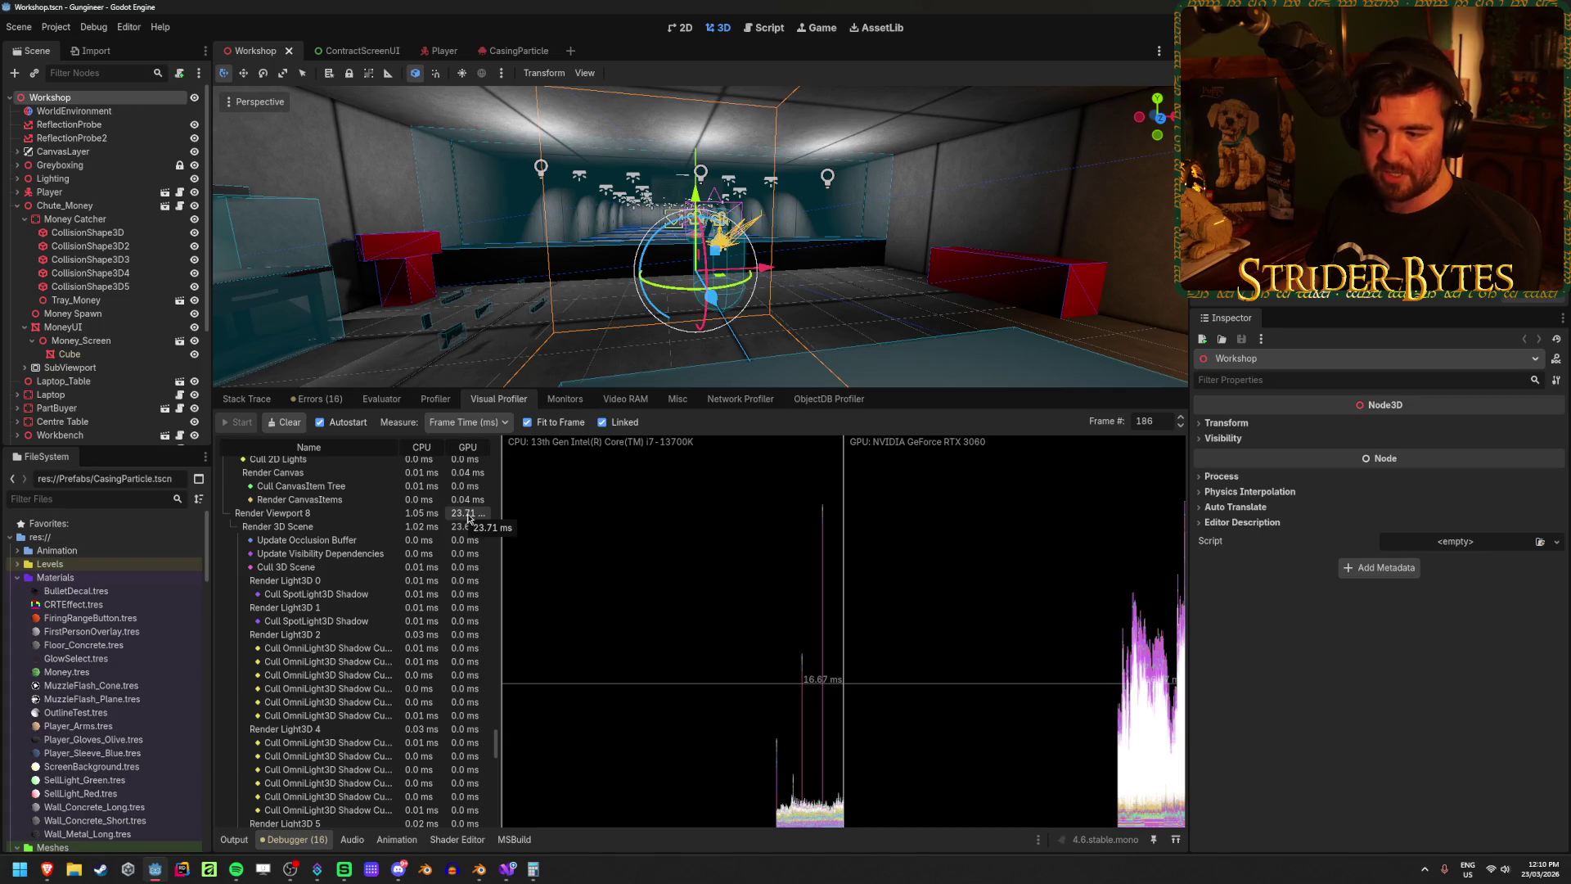
scroll(466, 524, "down", 10)
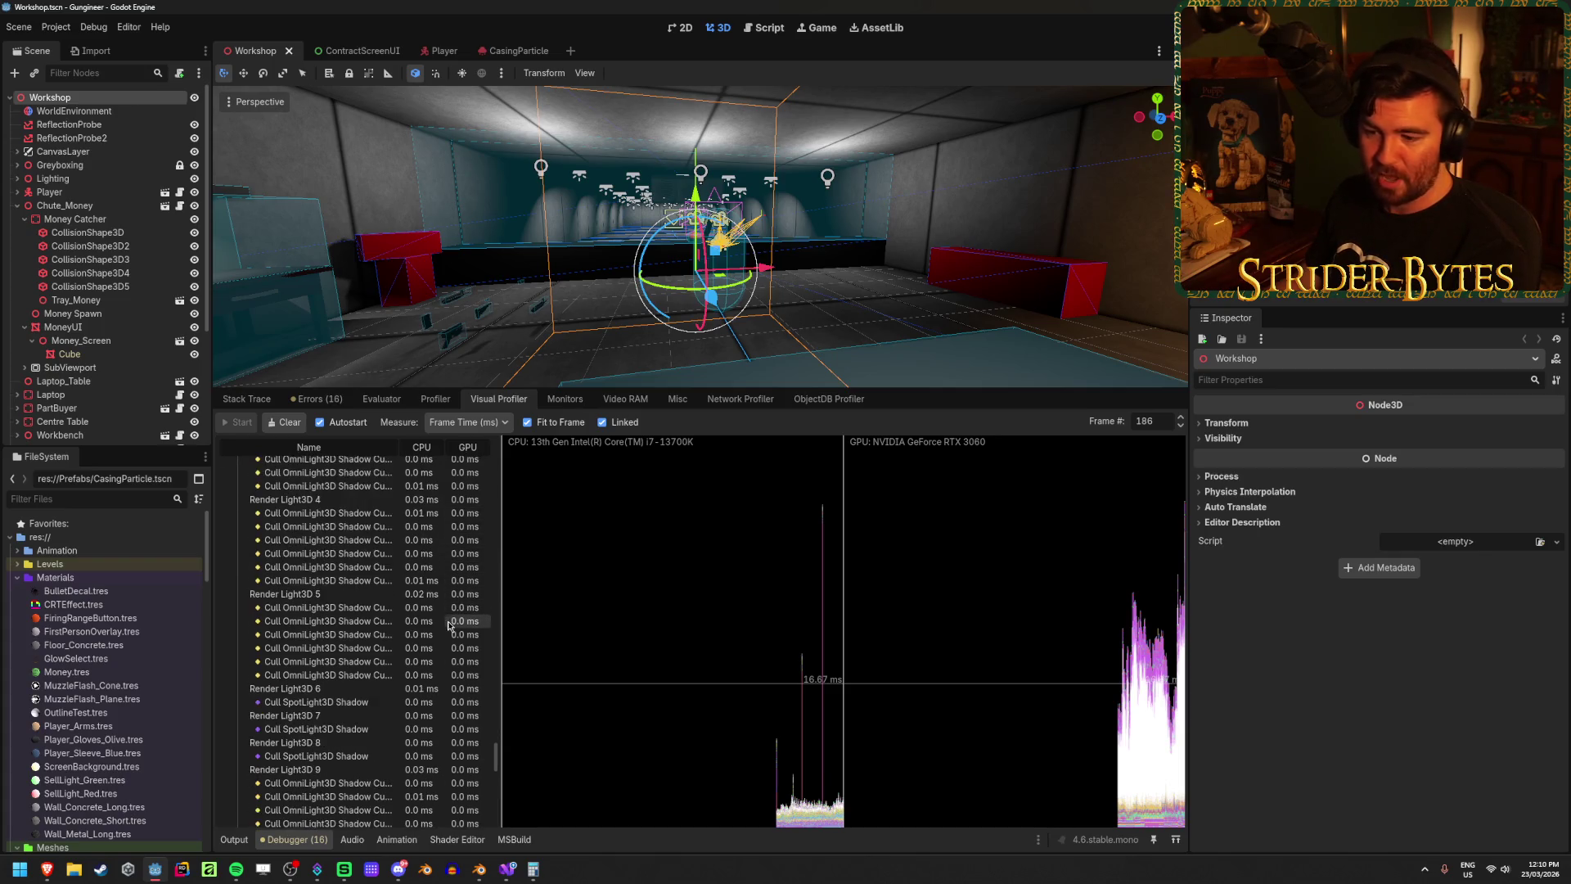
scroll(450, 626, "down", 1)
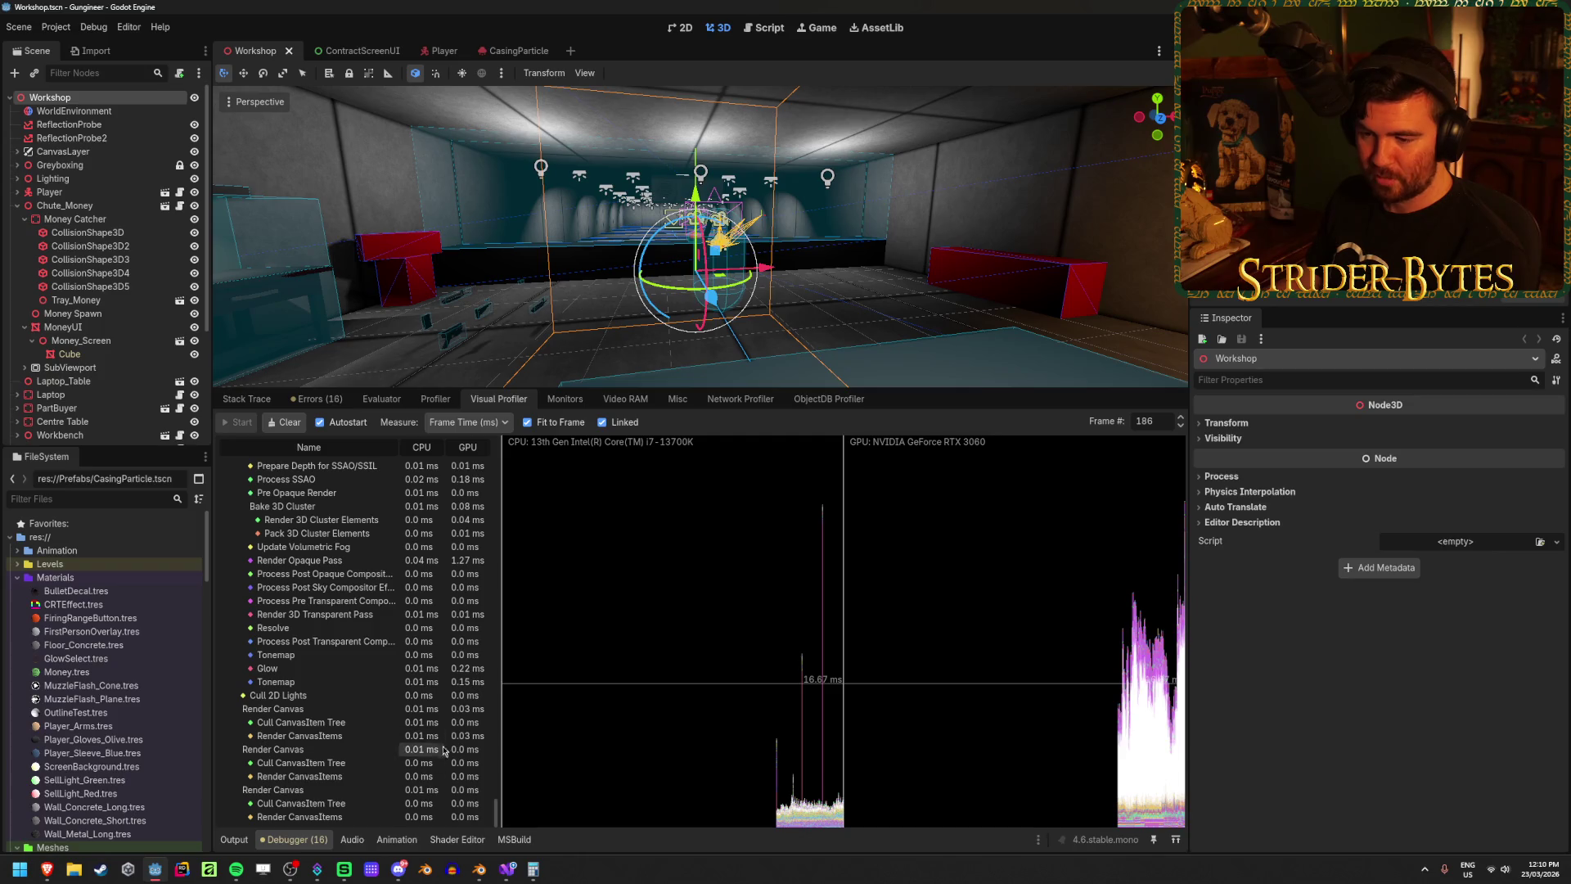
scroll(458, 679, "down", 2)
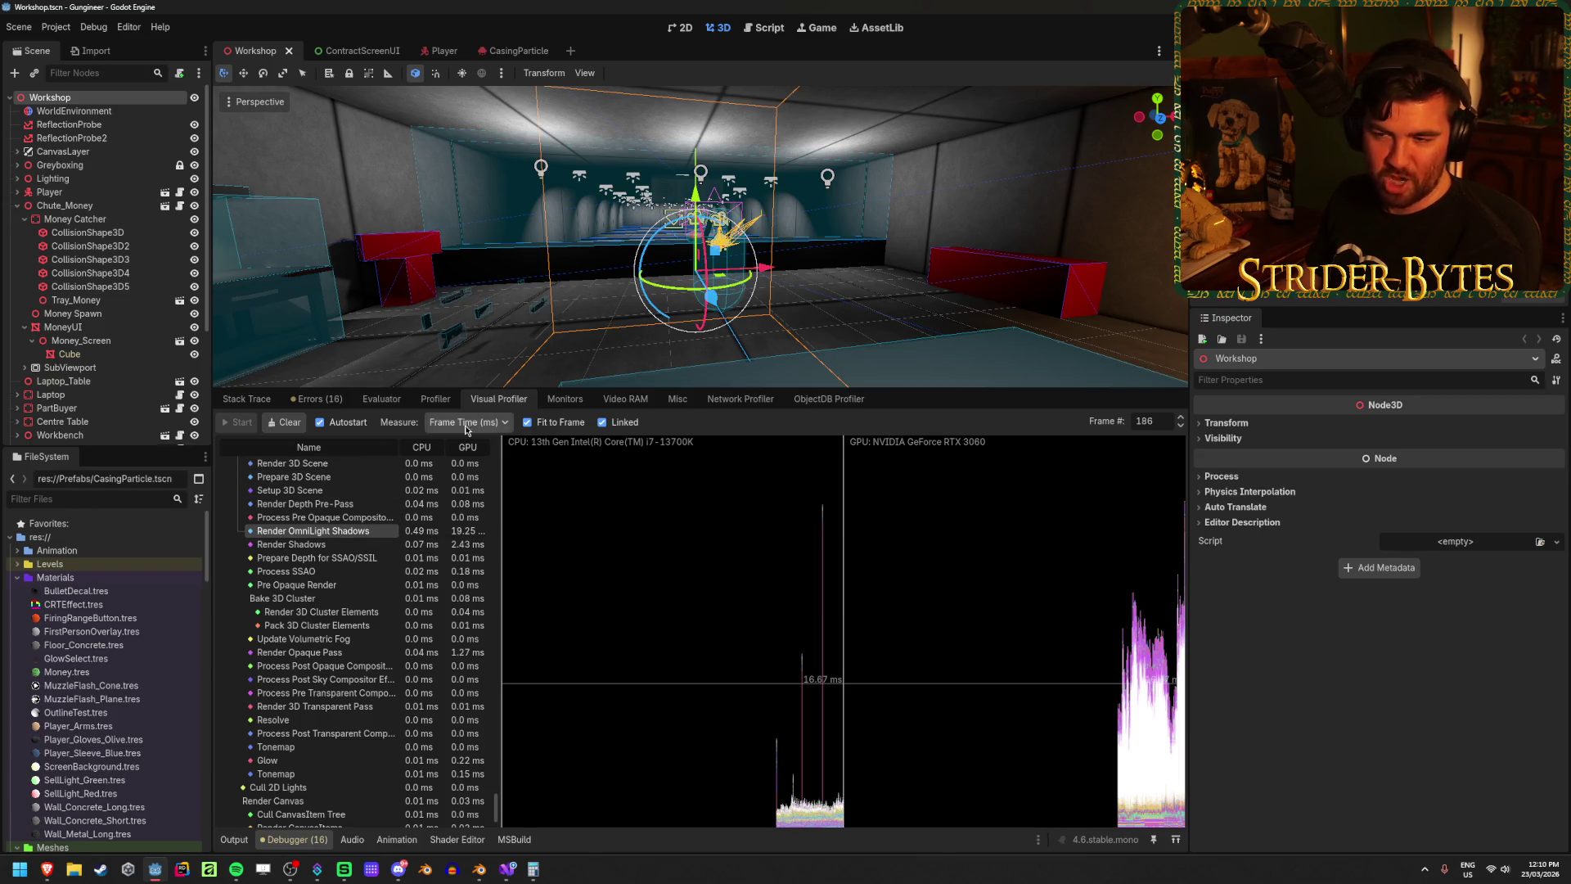
left_click_drag(627, 390, 627, 533)
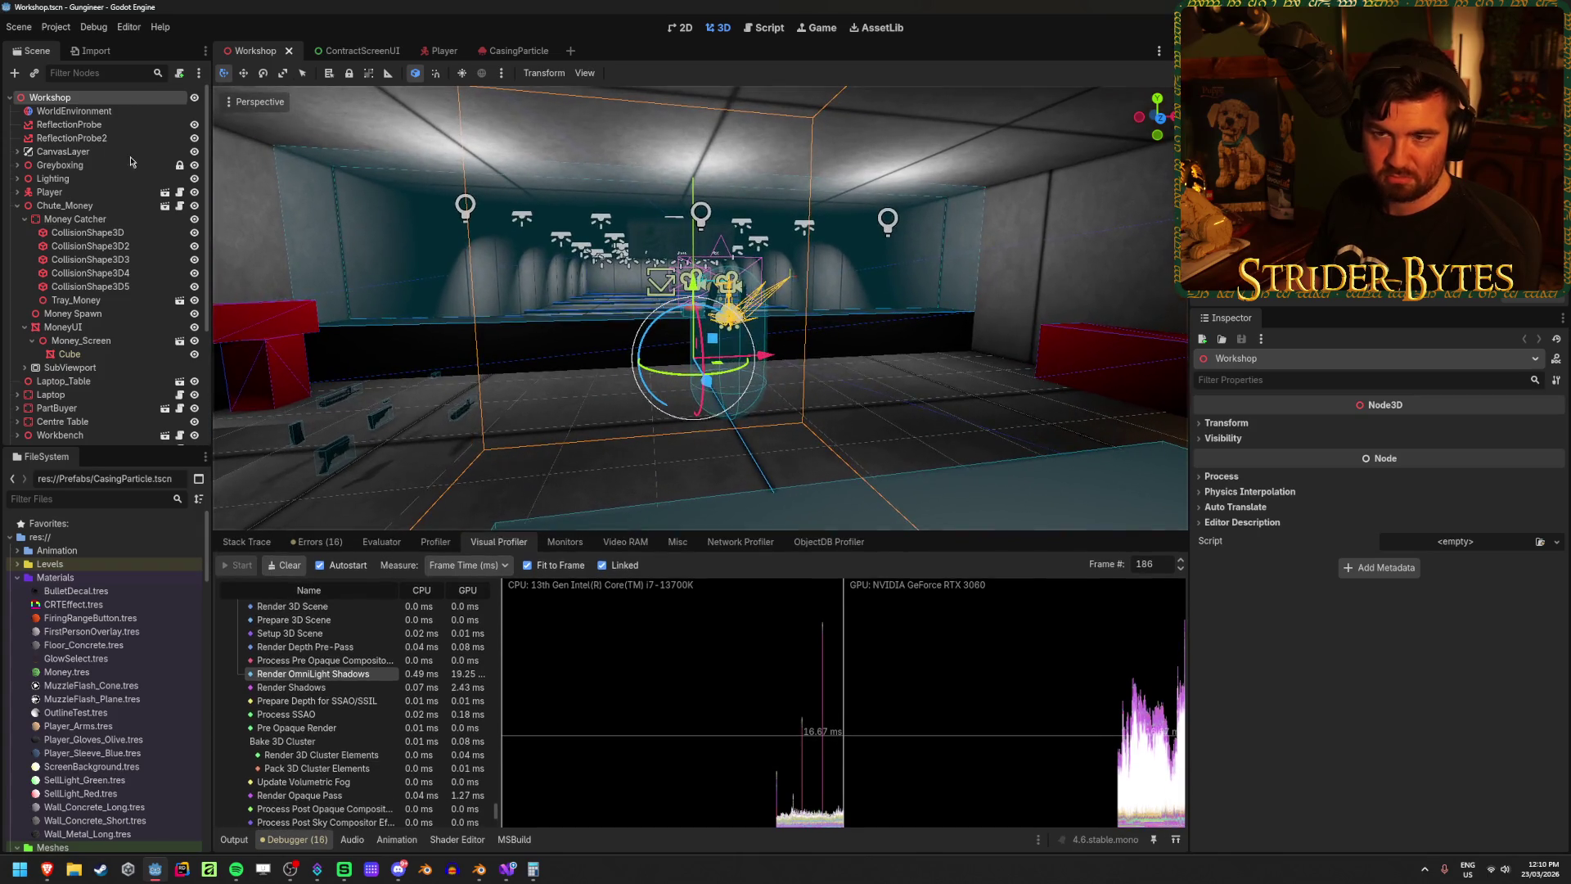
Step: Filter Project Settings by 'shadow', select Rendering > Lights and Shadows, and move the dialog up
left_click(55, 27)
left_click(90, 46)
type("shadoqw")
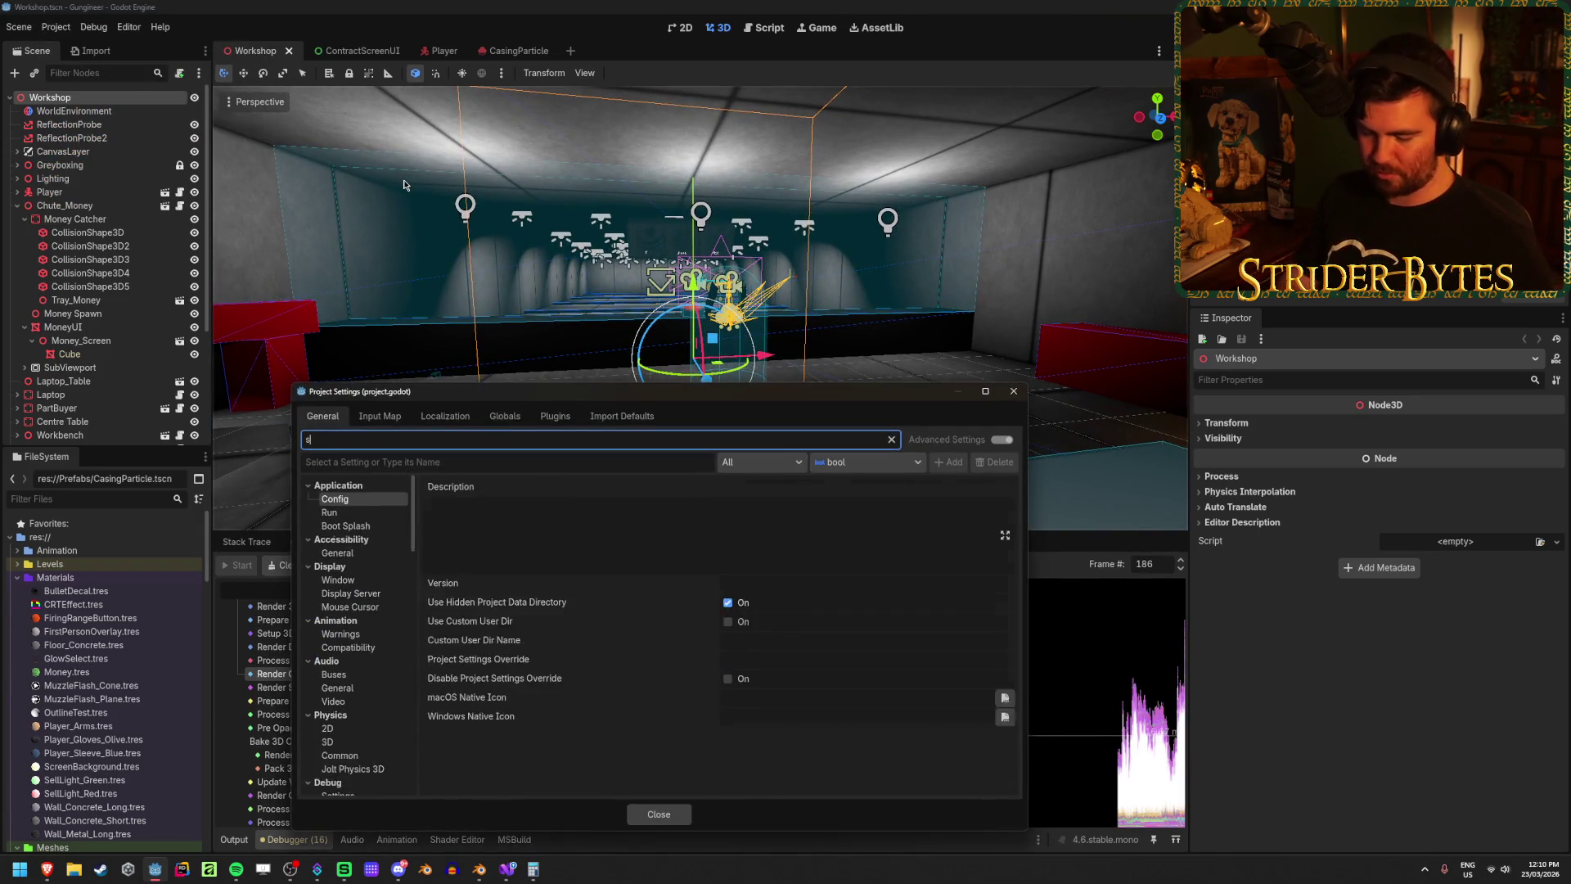
key("BackSpace")
key("BackSpace")
type("w")
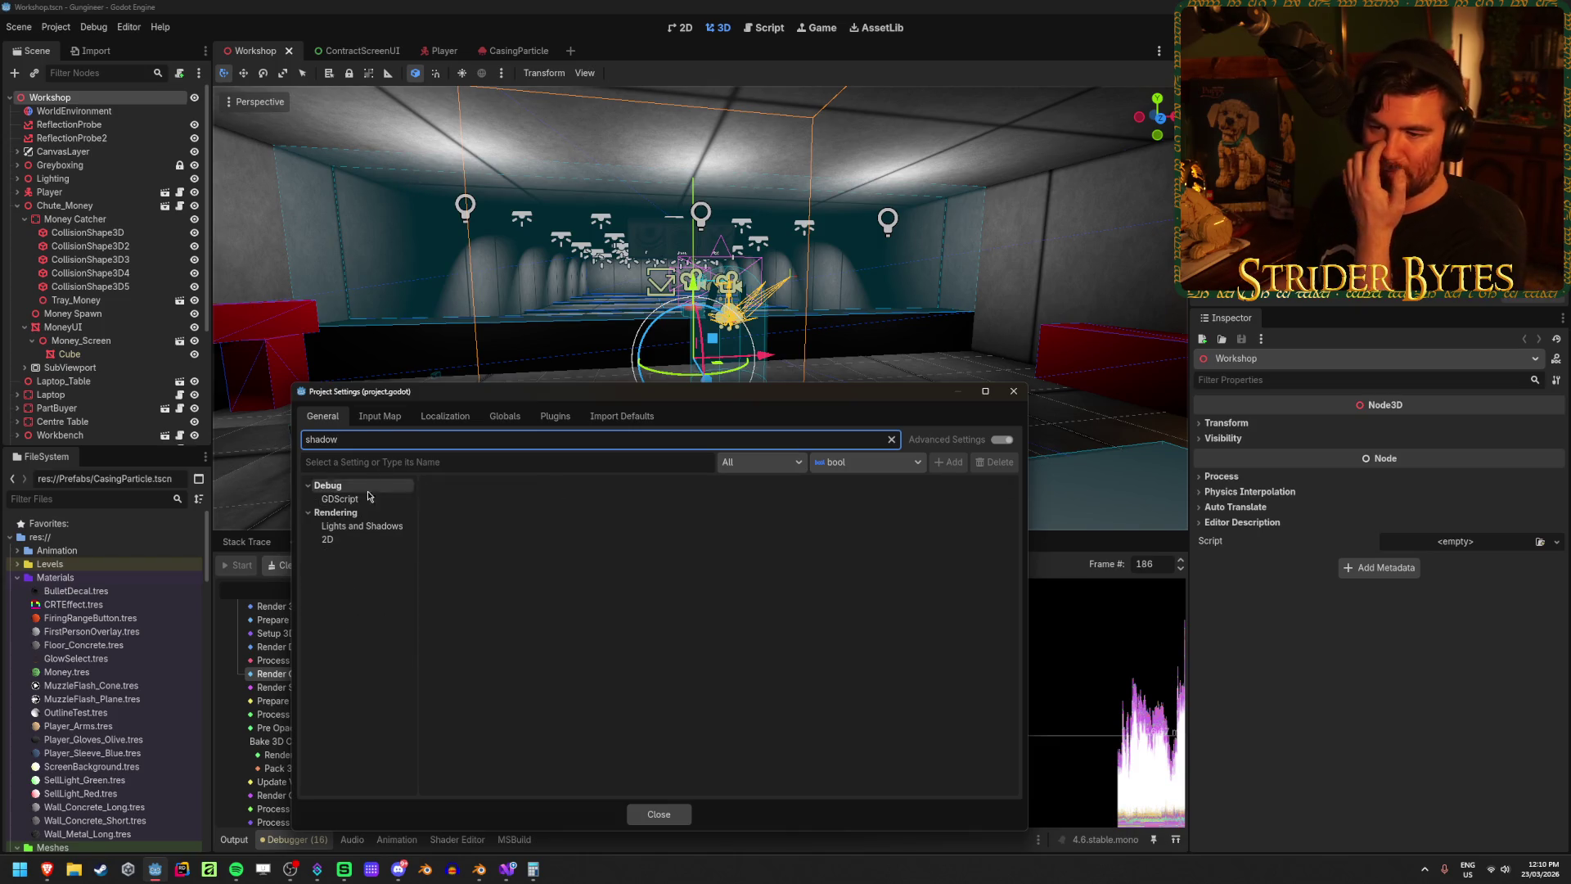
left_click(364, 526)
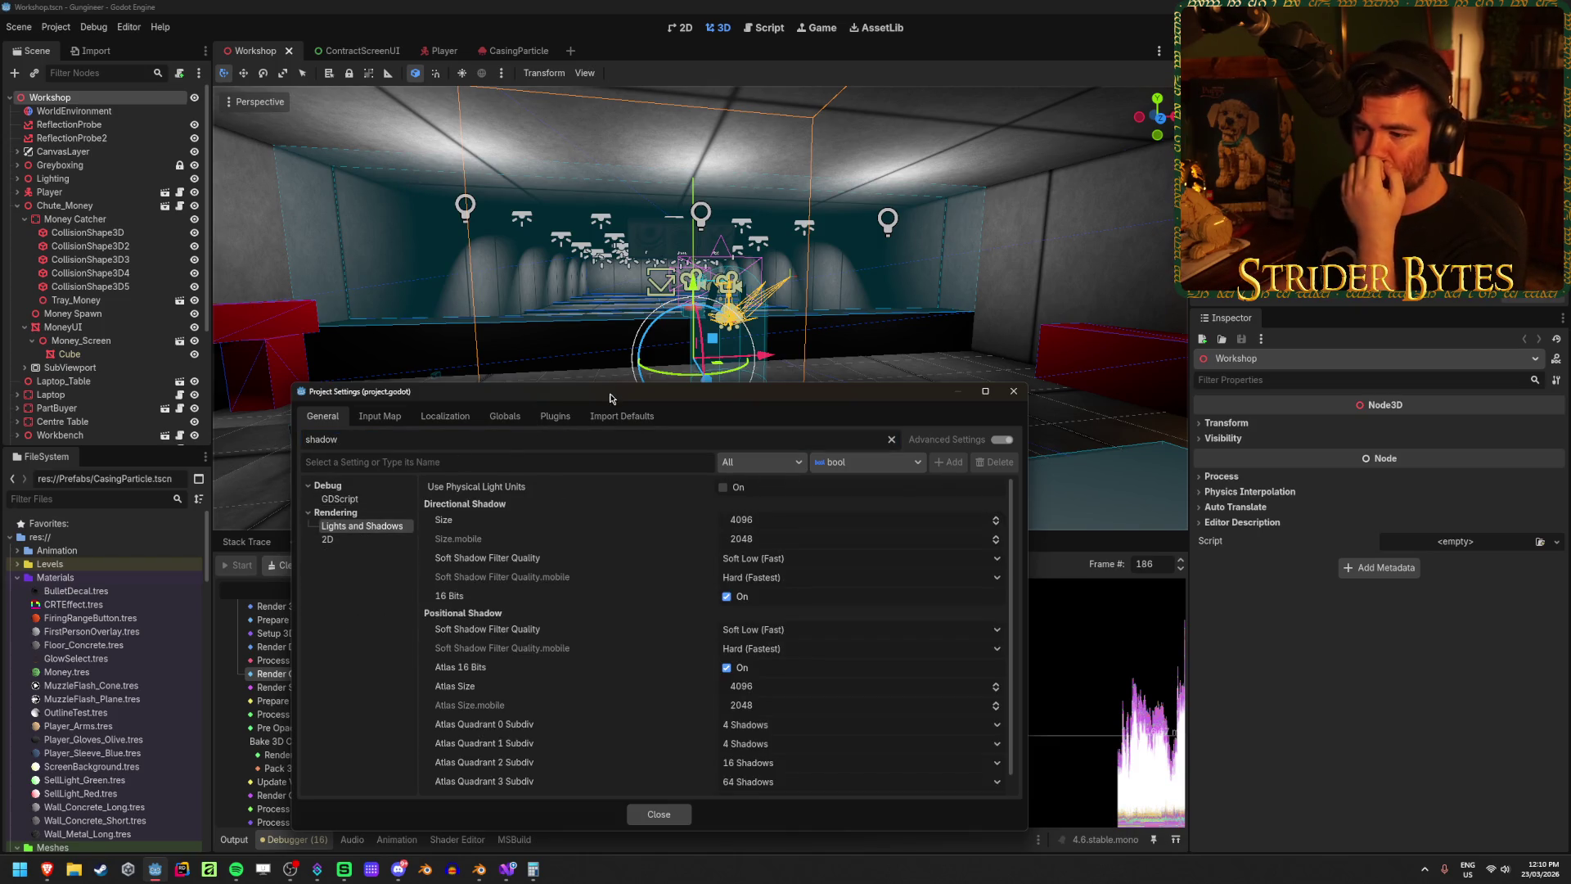
left_click_drag(610, 400, 598, 196)
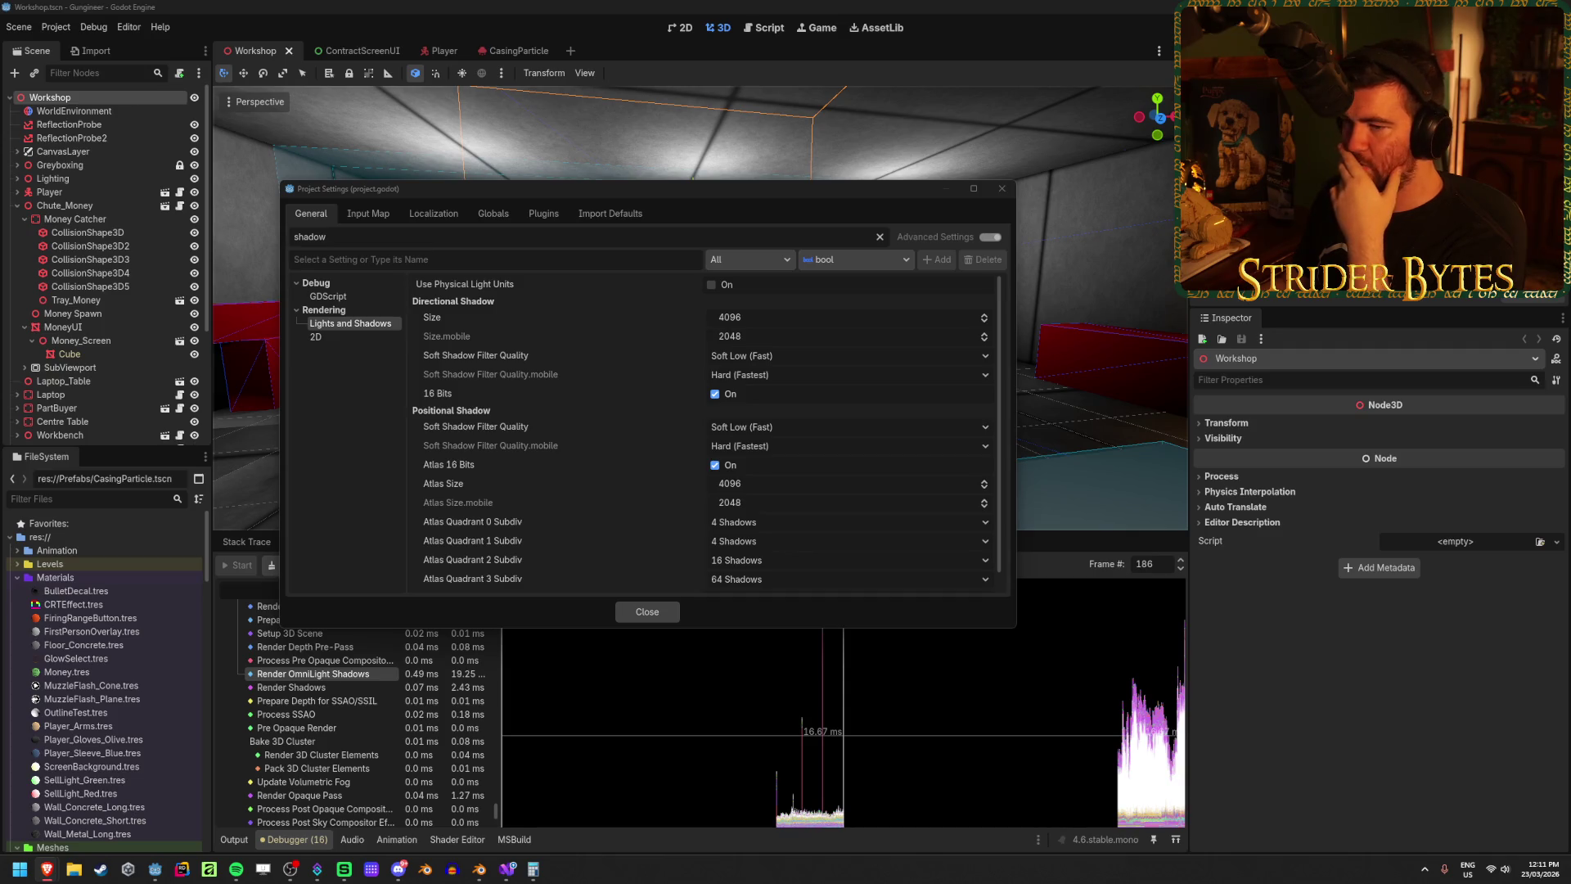
left_click(666, 197)
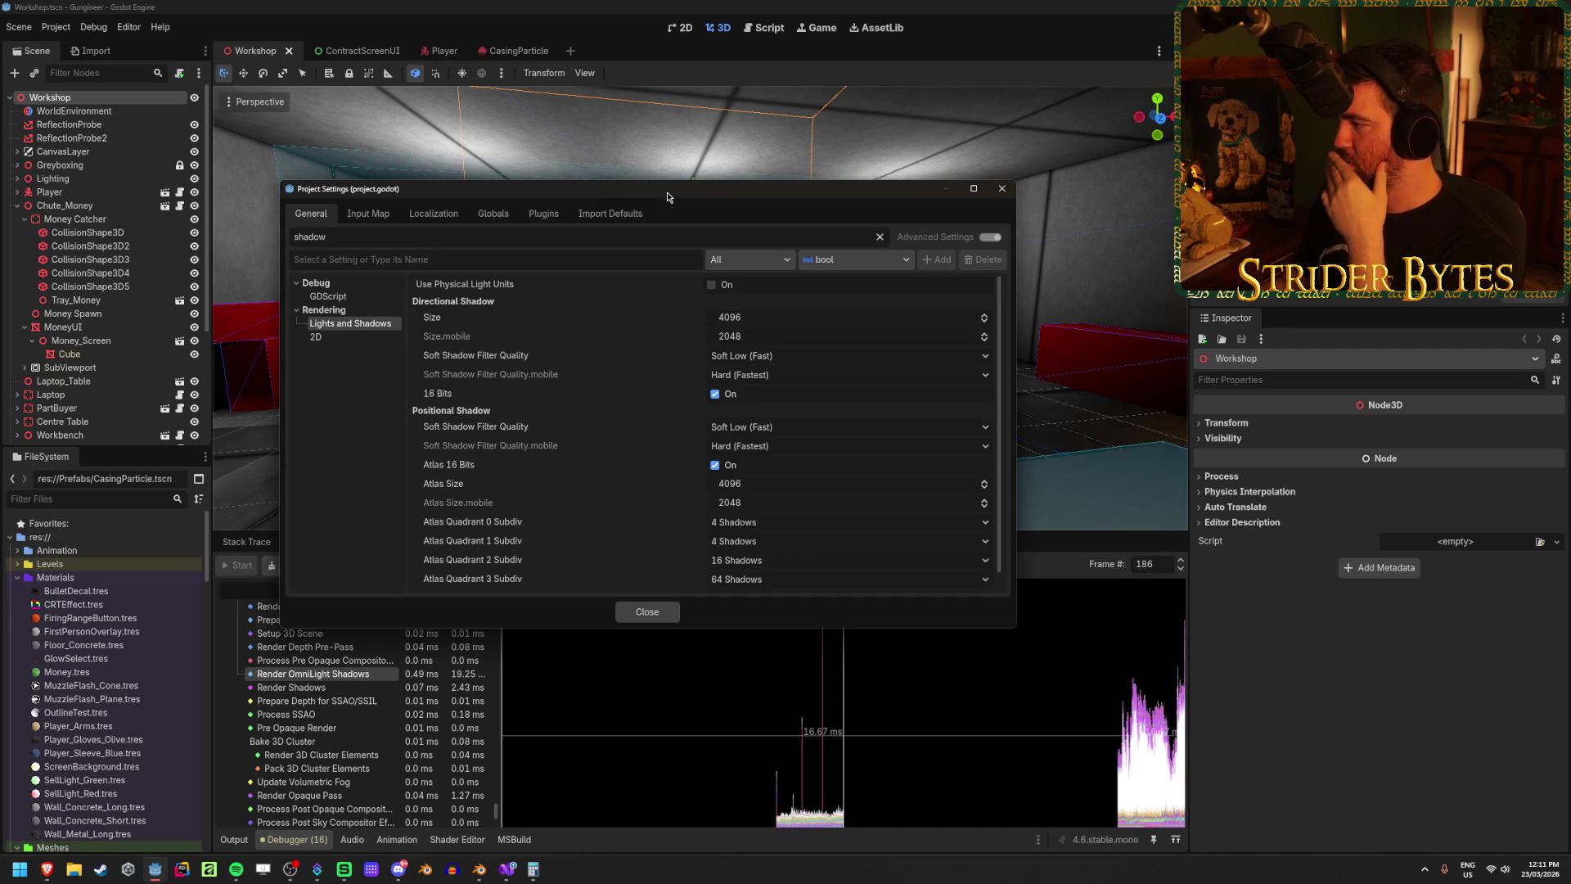
Step: Set Directional Shadow Size to 512 and directional soft shadow filter quality to Hard (Fastest)
left_click(320, 313)
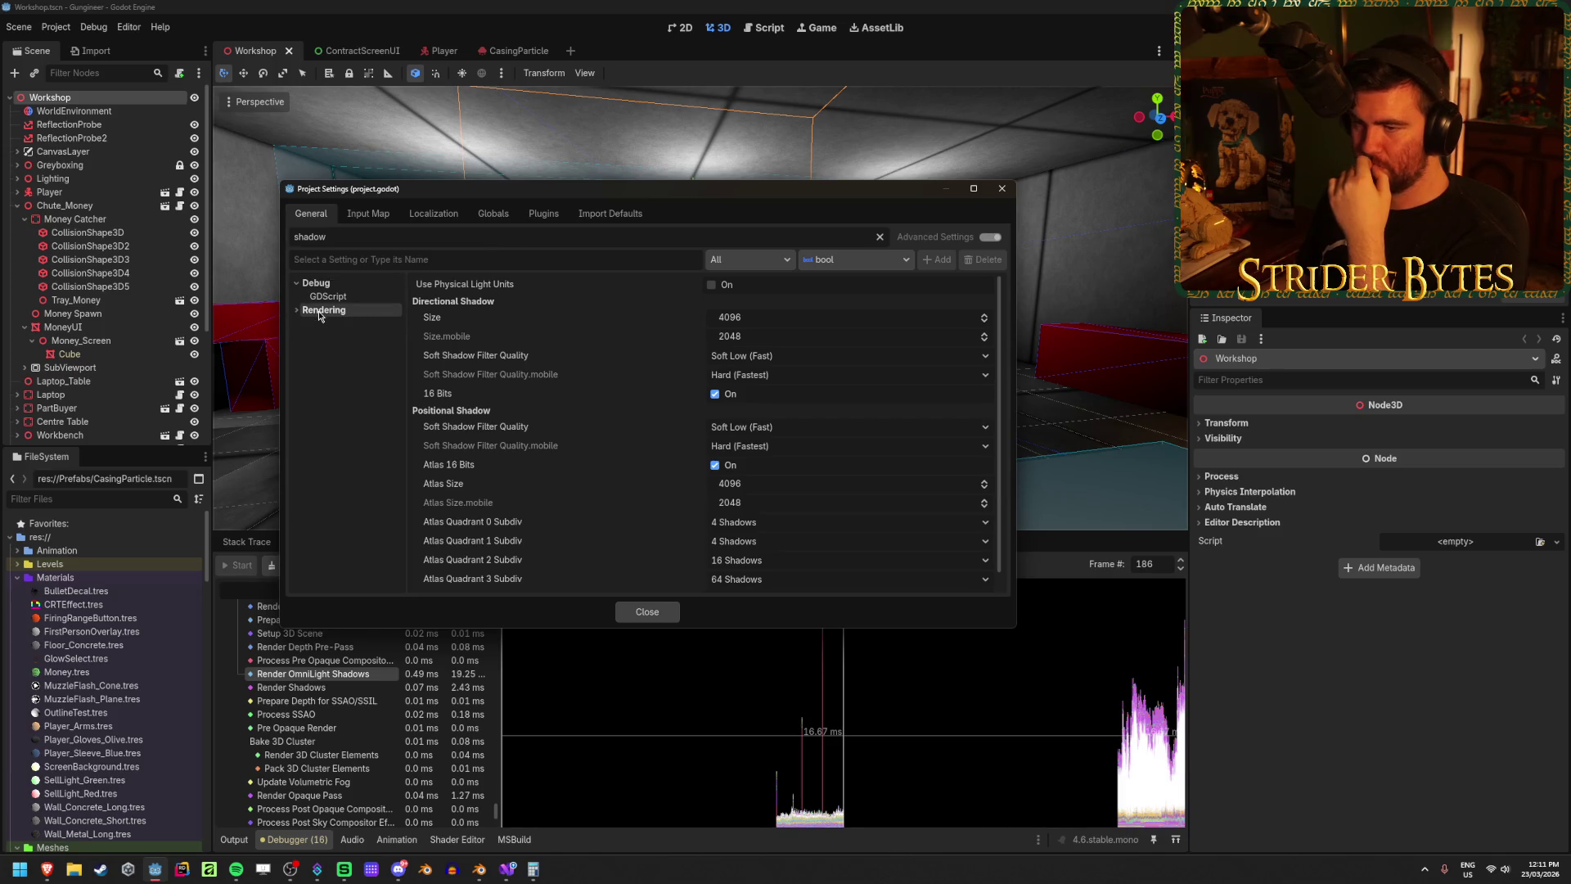
left_click(879, 237)
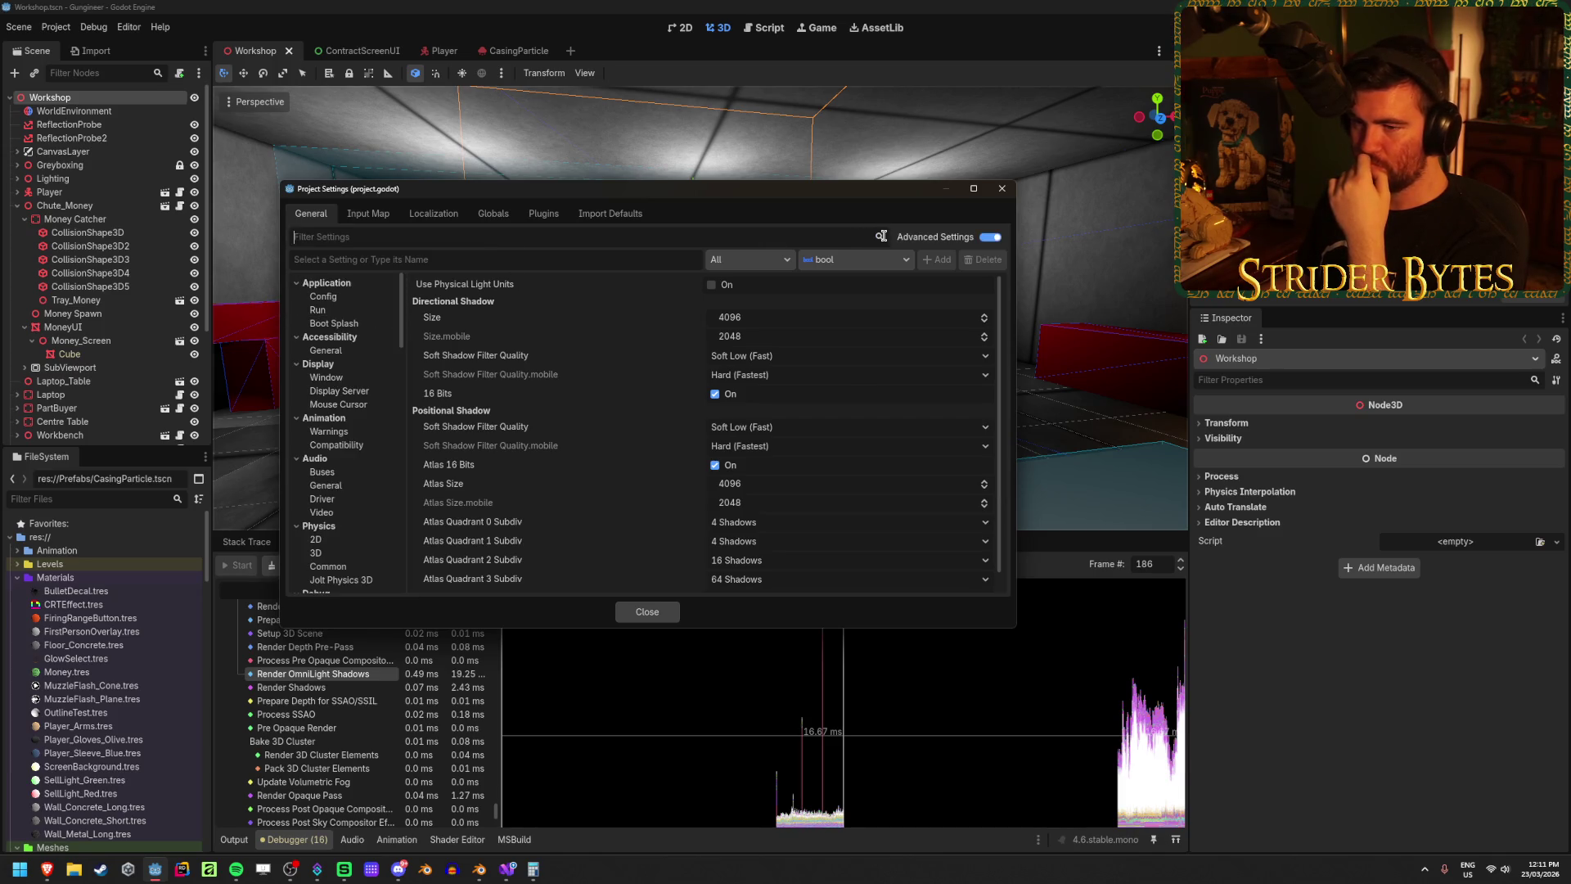
scroll(332, 415, "down", 5)
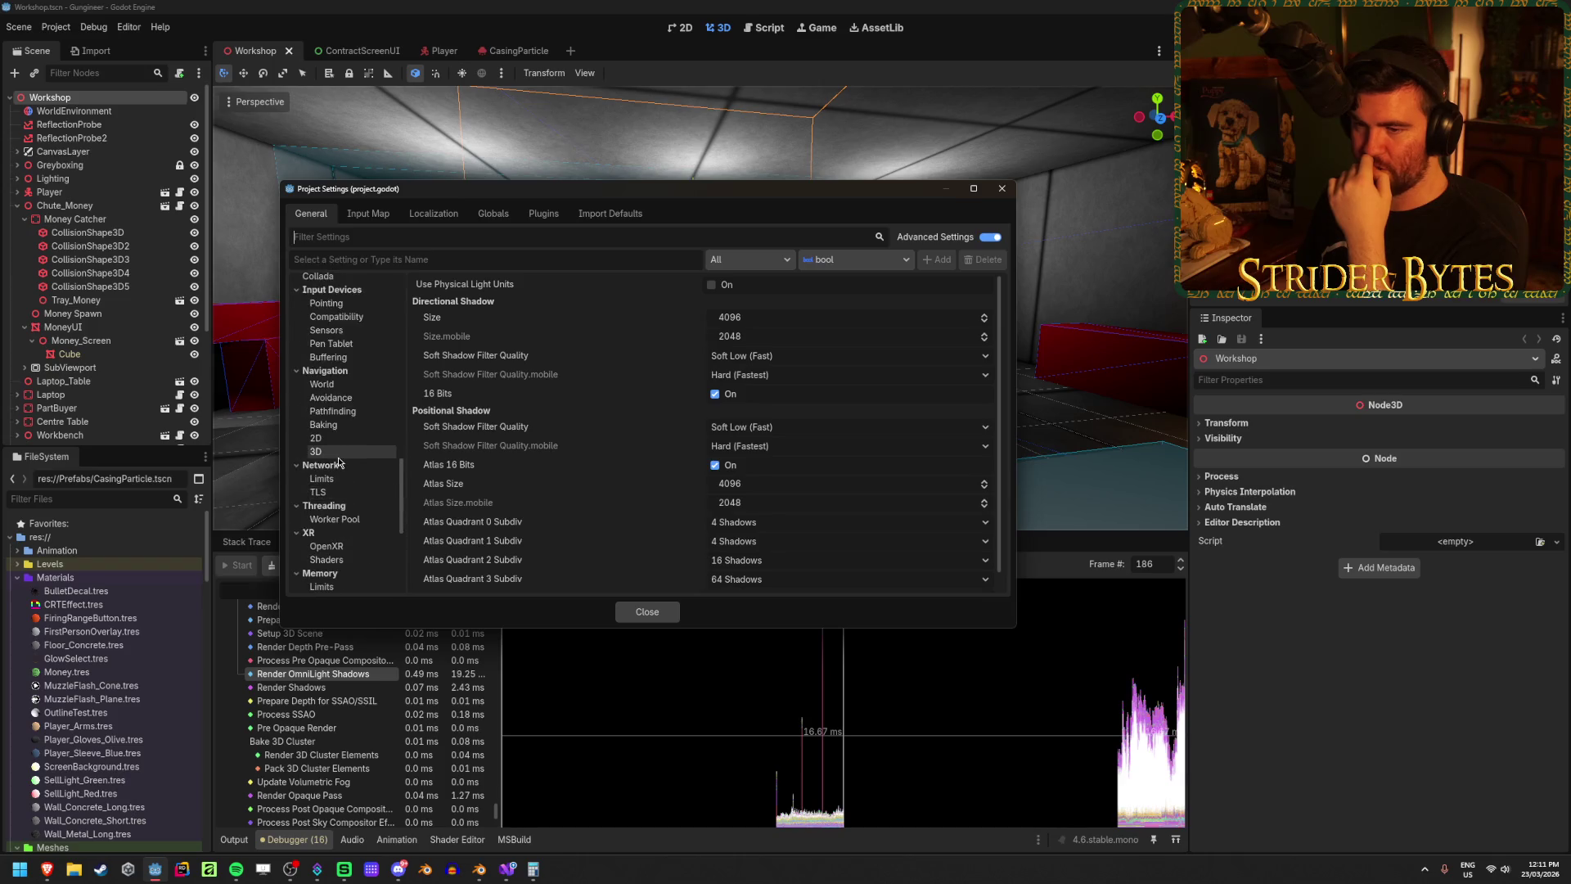
scroll(384, 329, "up", 2)
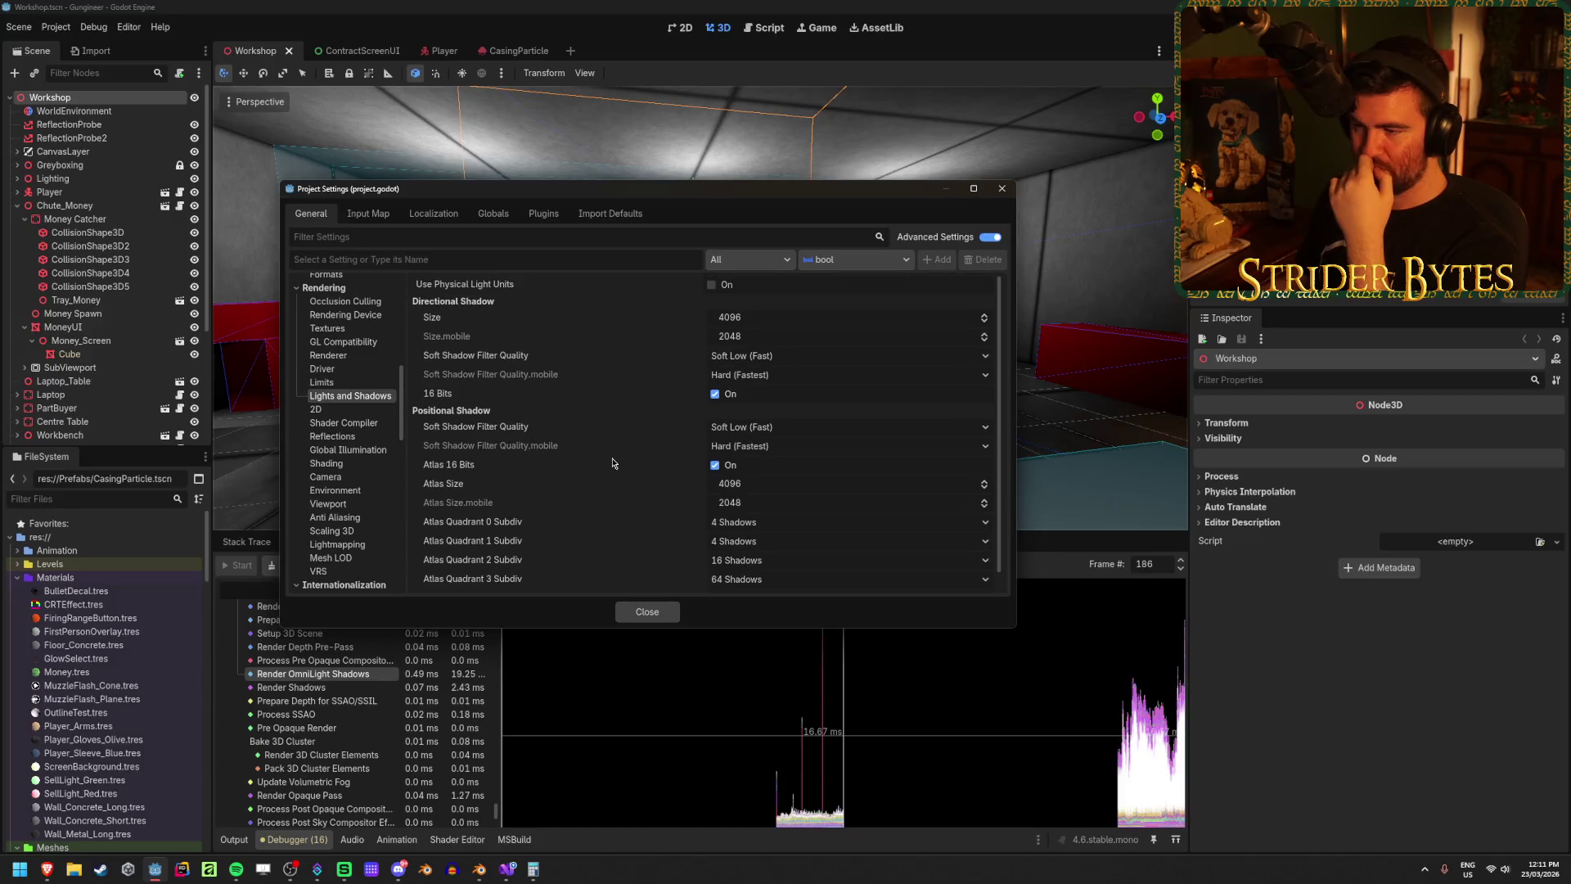
mouse_move(433, 323)
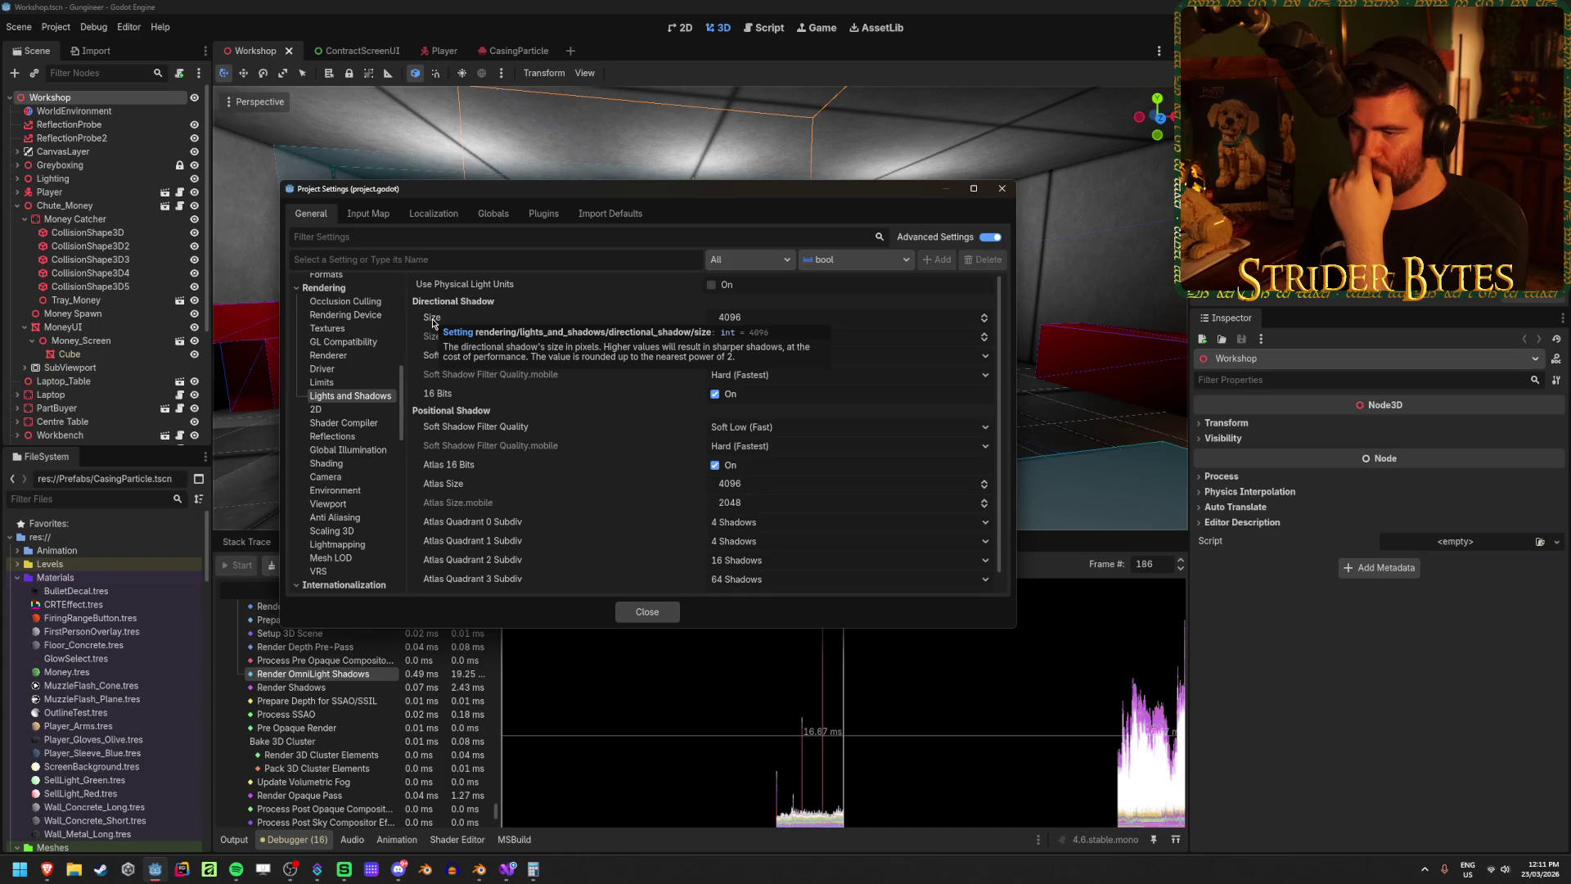
left_click(778, 322)
type("512")
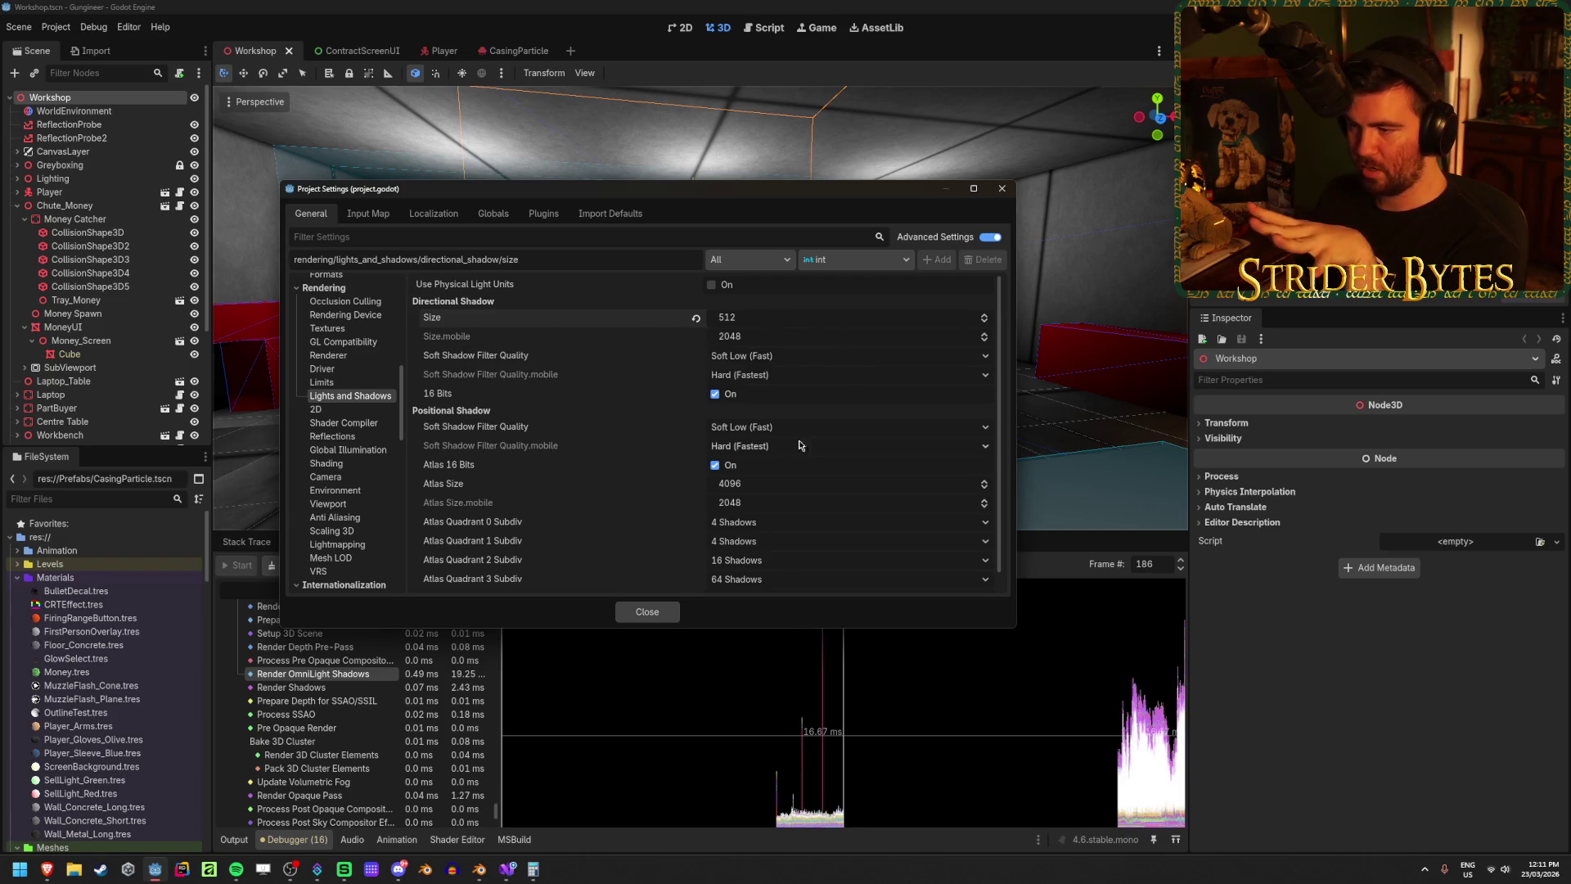
left_click(792, 359)
left_click(751, 359)
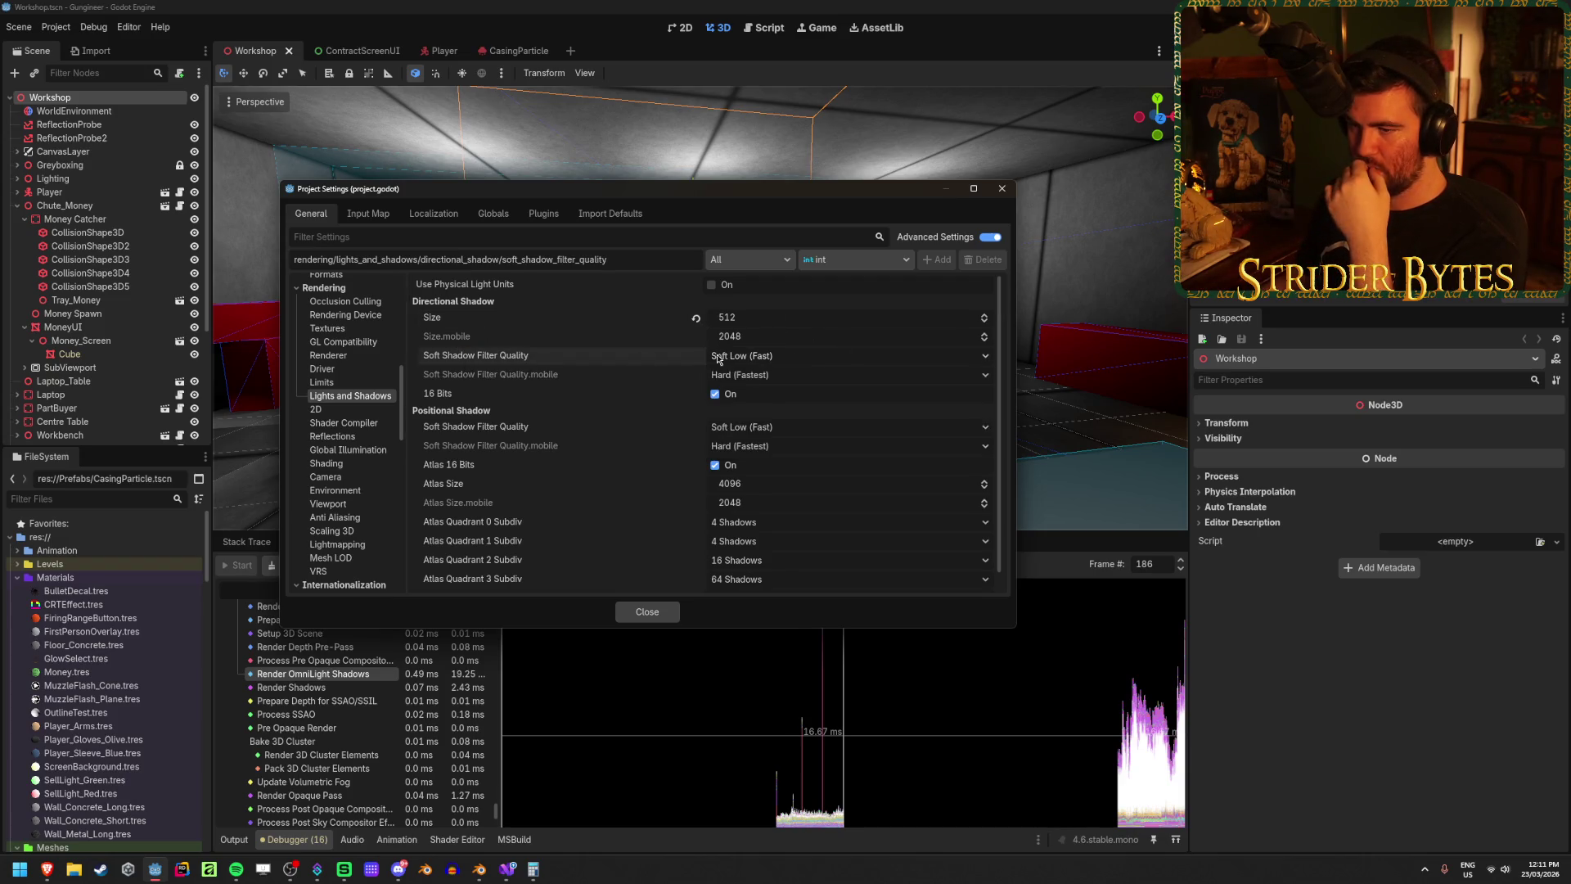
left_click(826, 360)
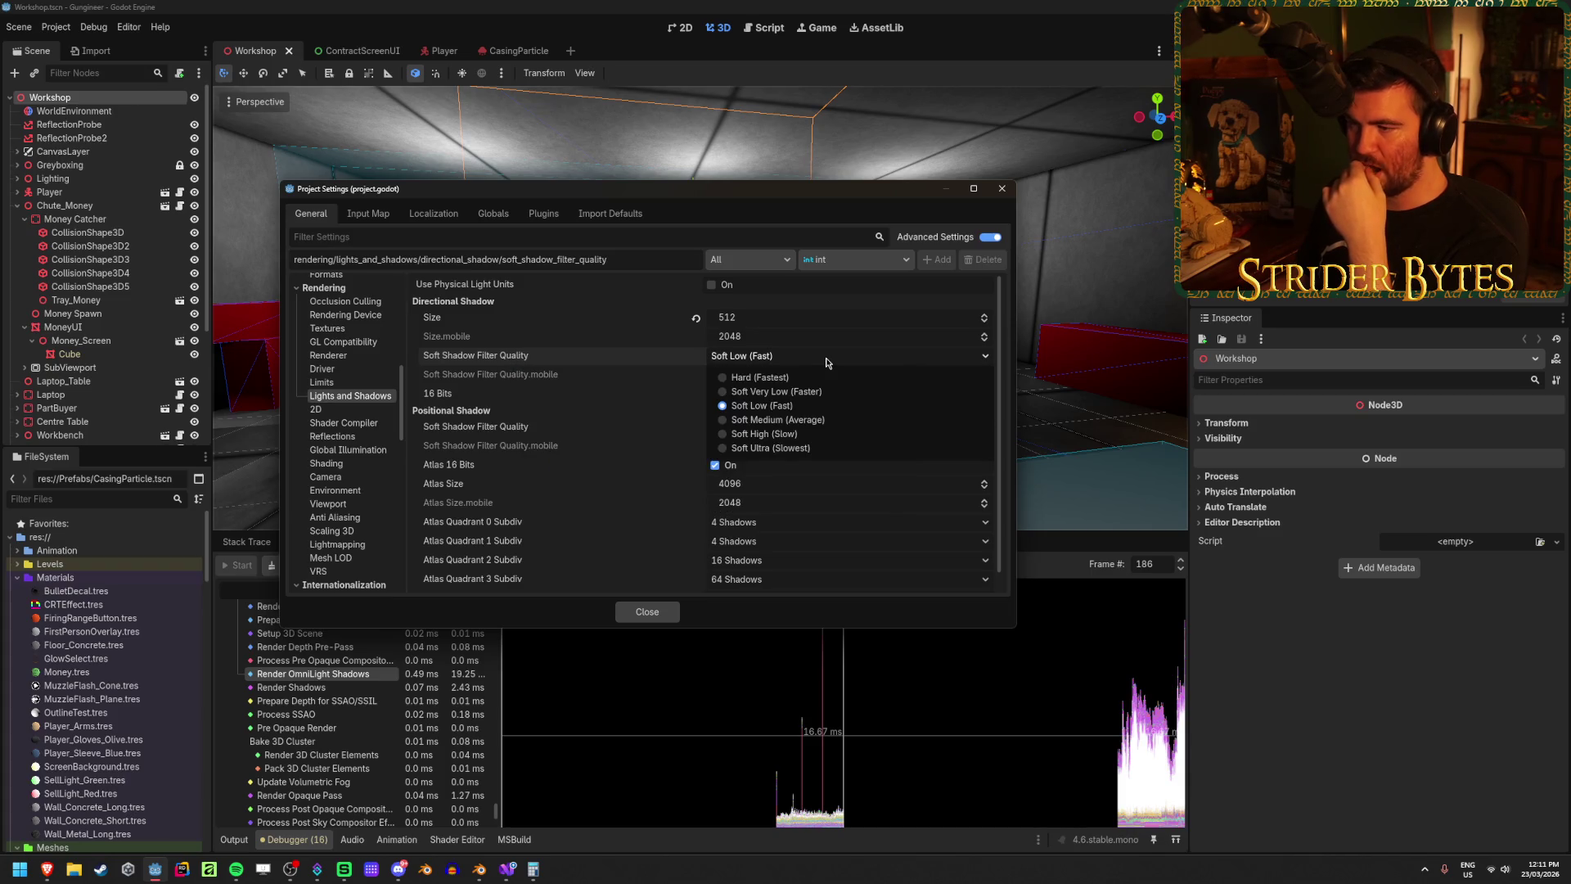
left_click(788, 378)
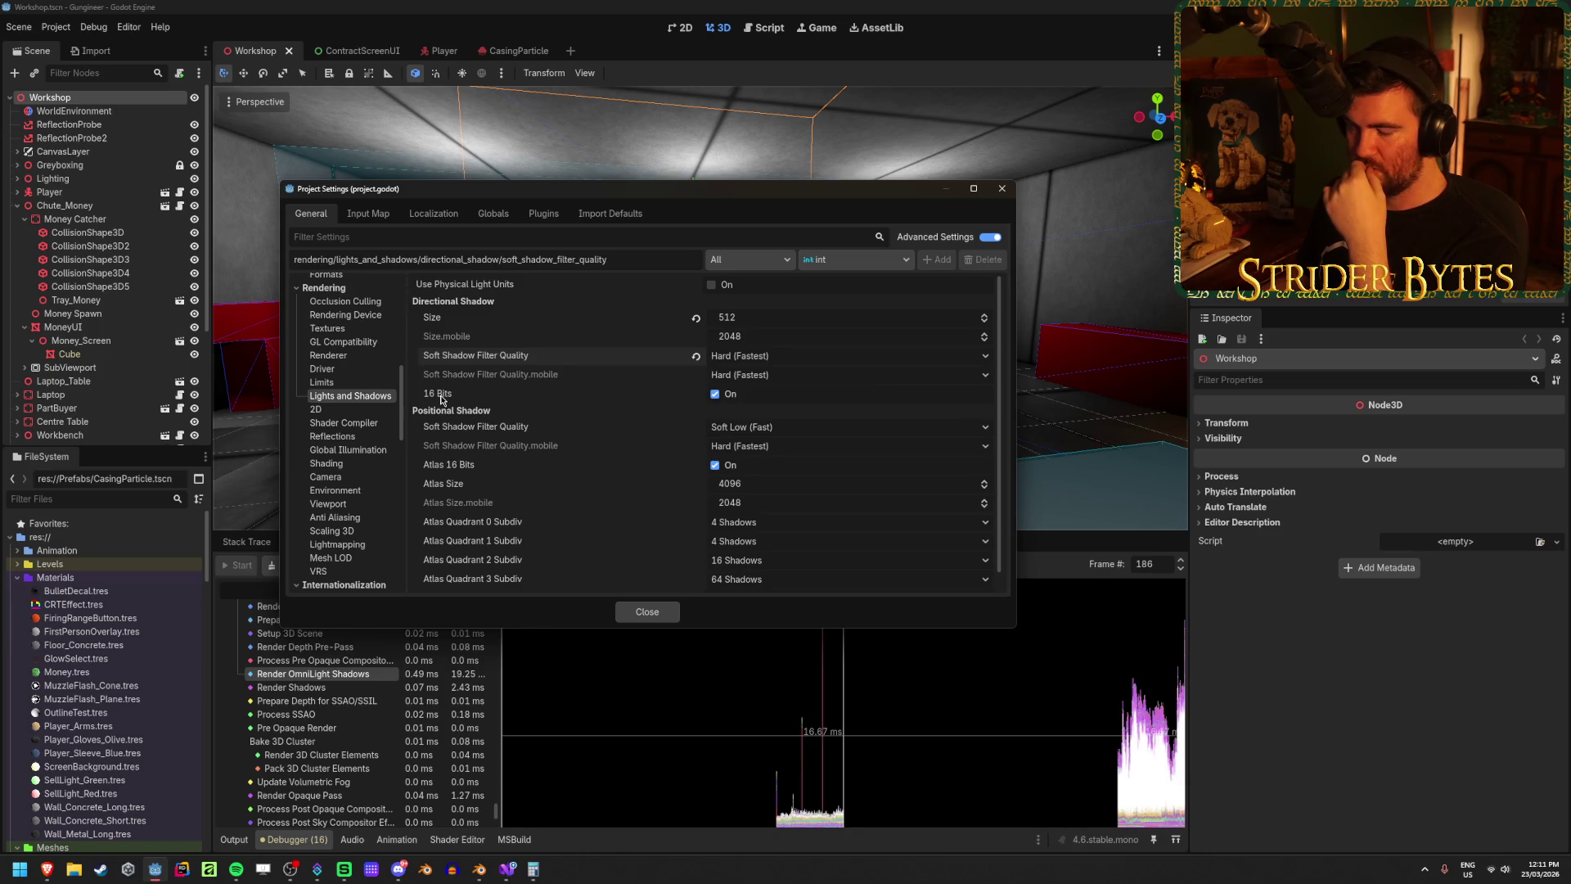
Step: Set positional soft shadows to Hard (Fastest) and atlas size to 512, then close Project Settings
mouse_move(440, 398)
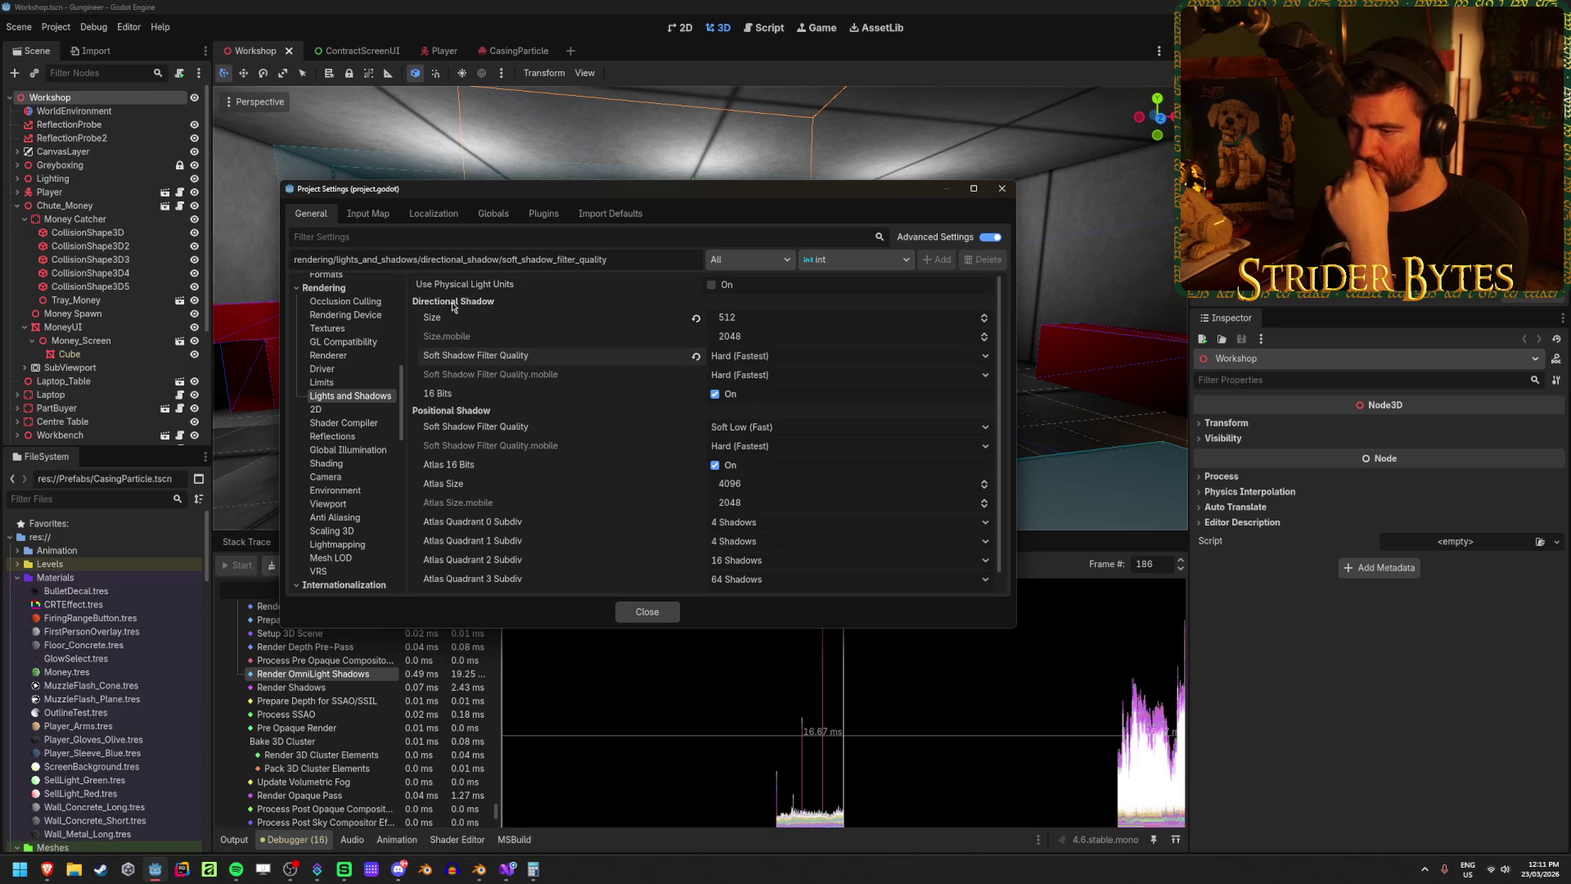
scroll(469, 421, "down", 1)
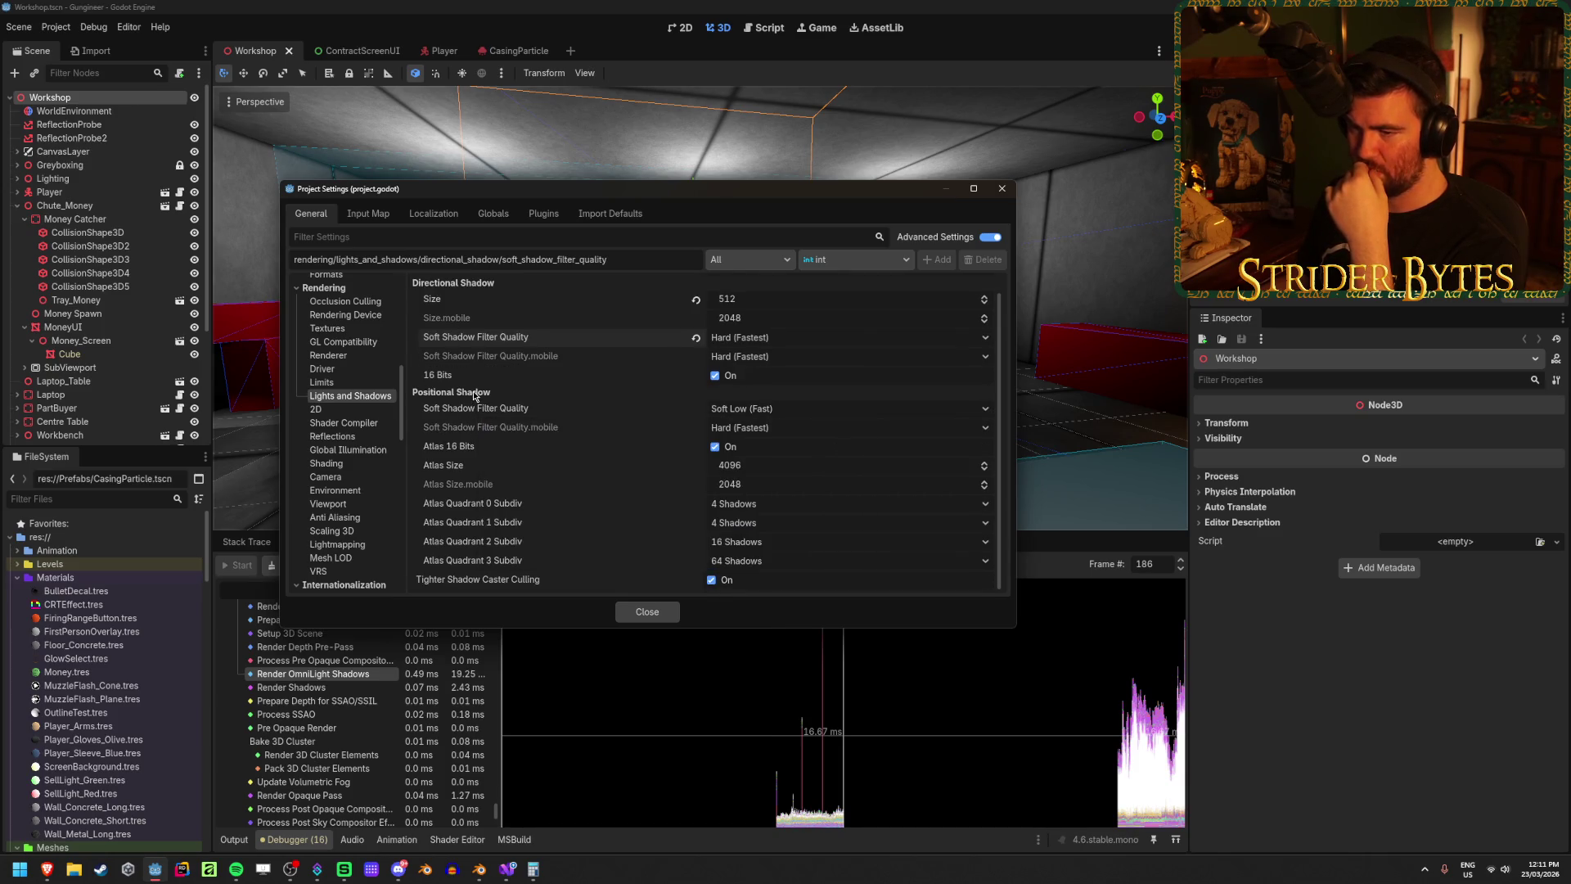
left_click(867, 408)
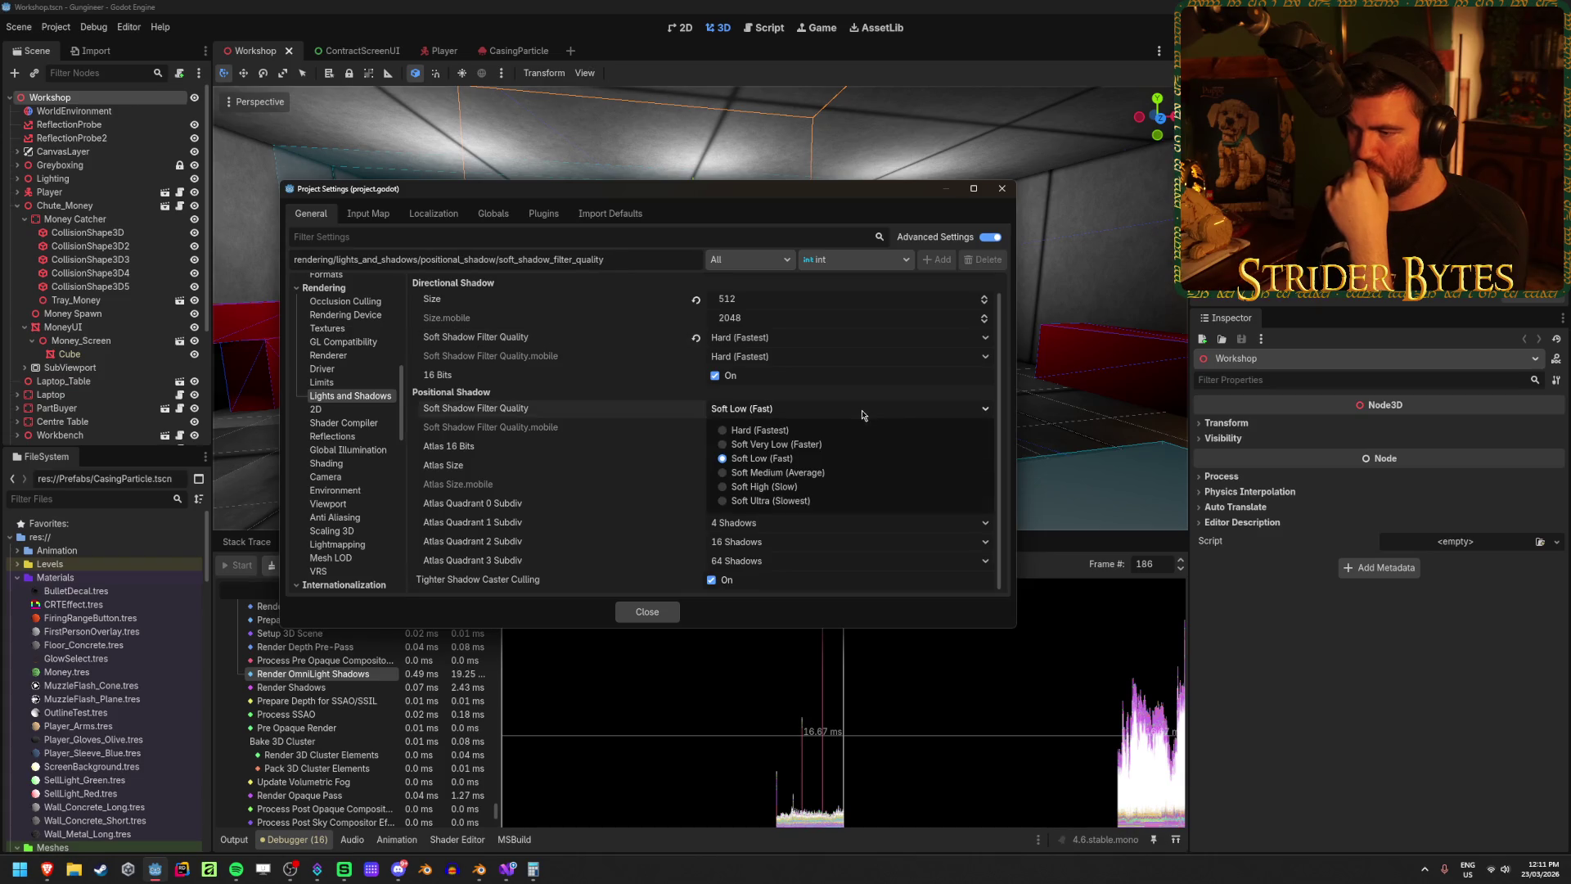
left_click(810, 426)
left_click(727, 465)
type("512")
key("Return")
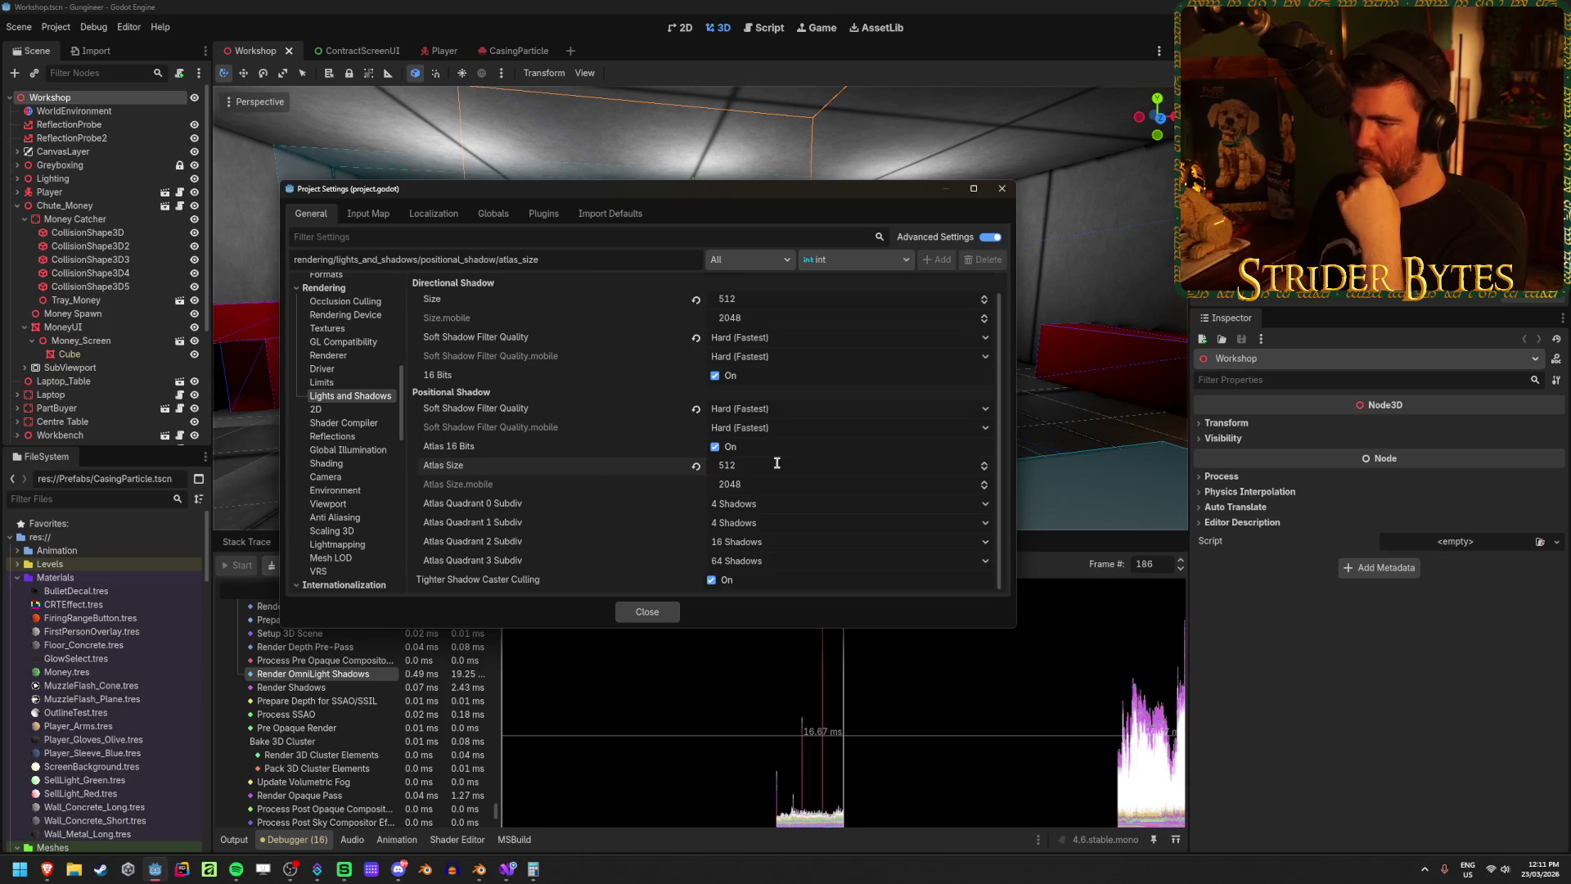
left_click(644, 612)
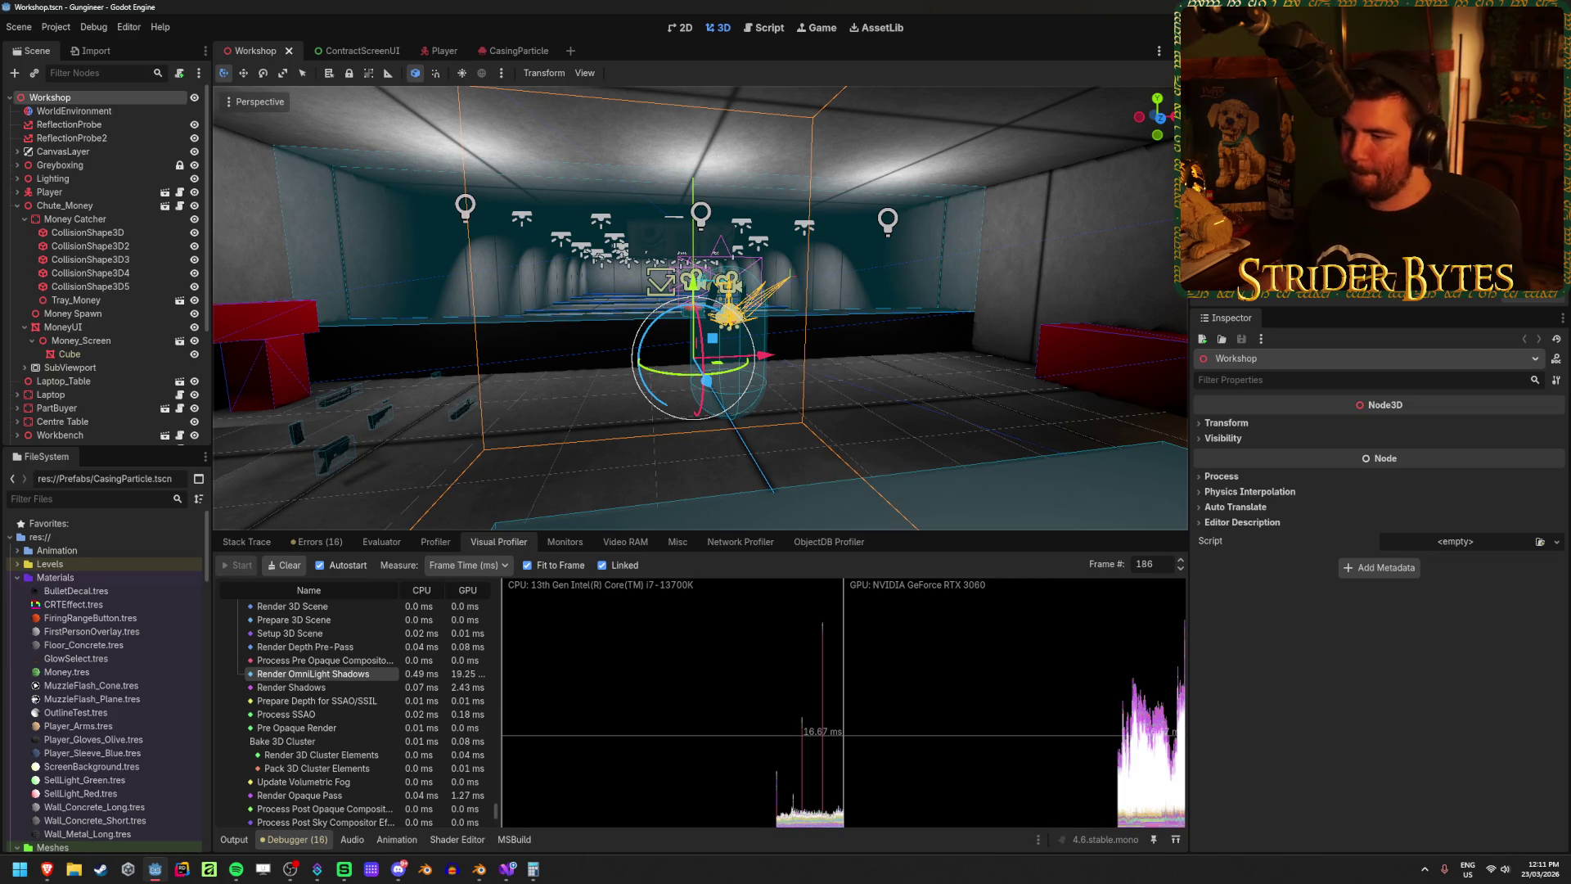
Step: Run the game with the cheaper shadows, walking toward the workbench and wall screens
key("F5")
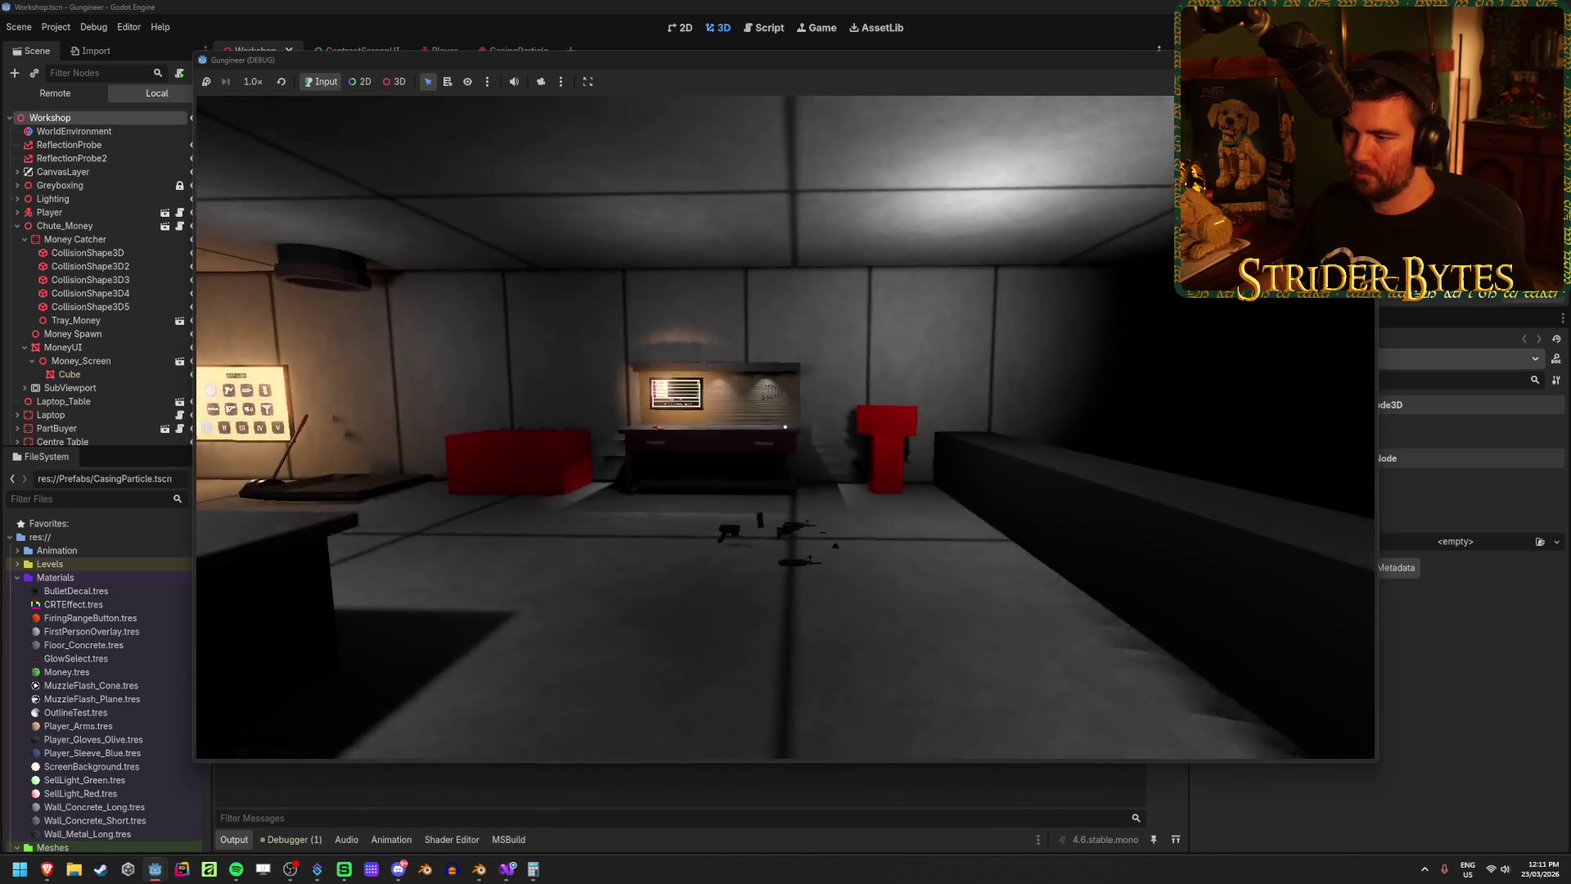
key("w")
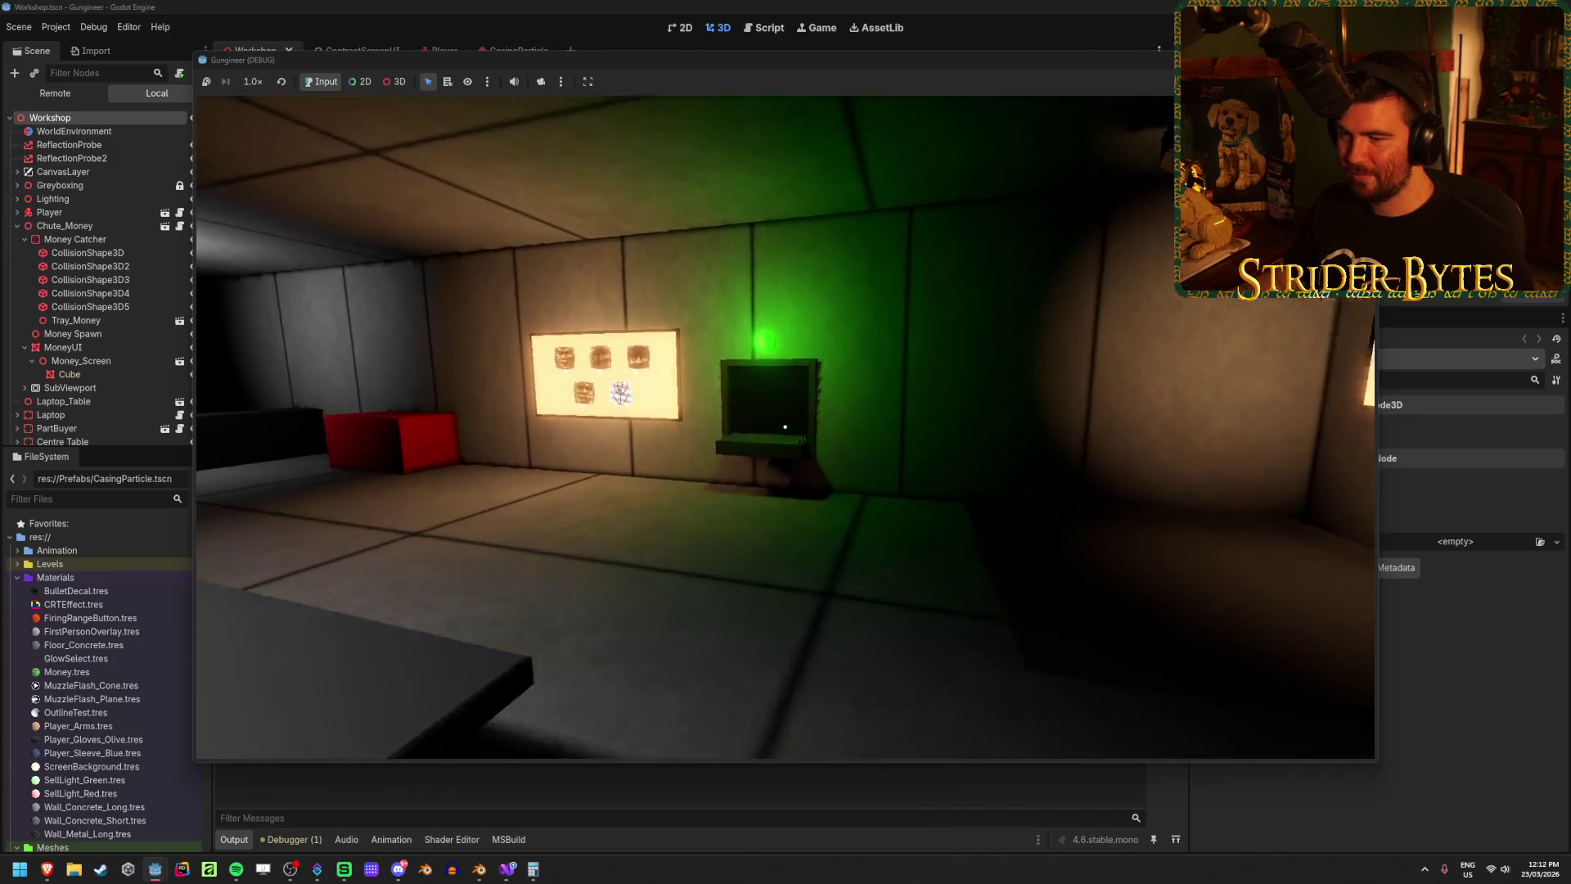
key("w")
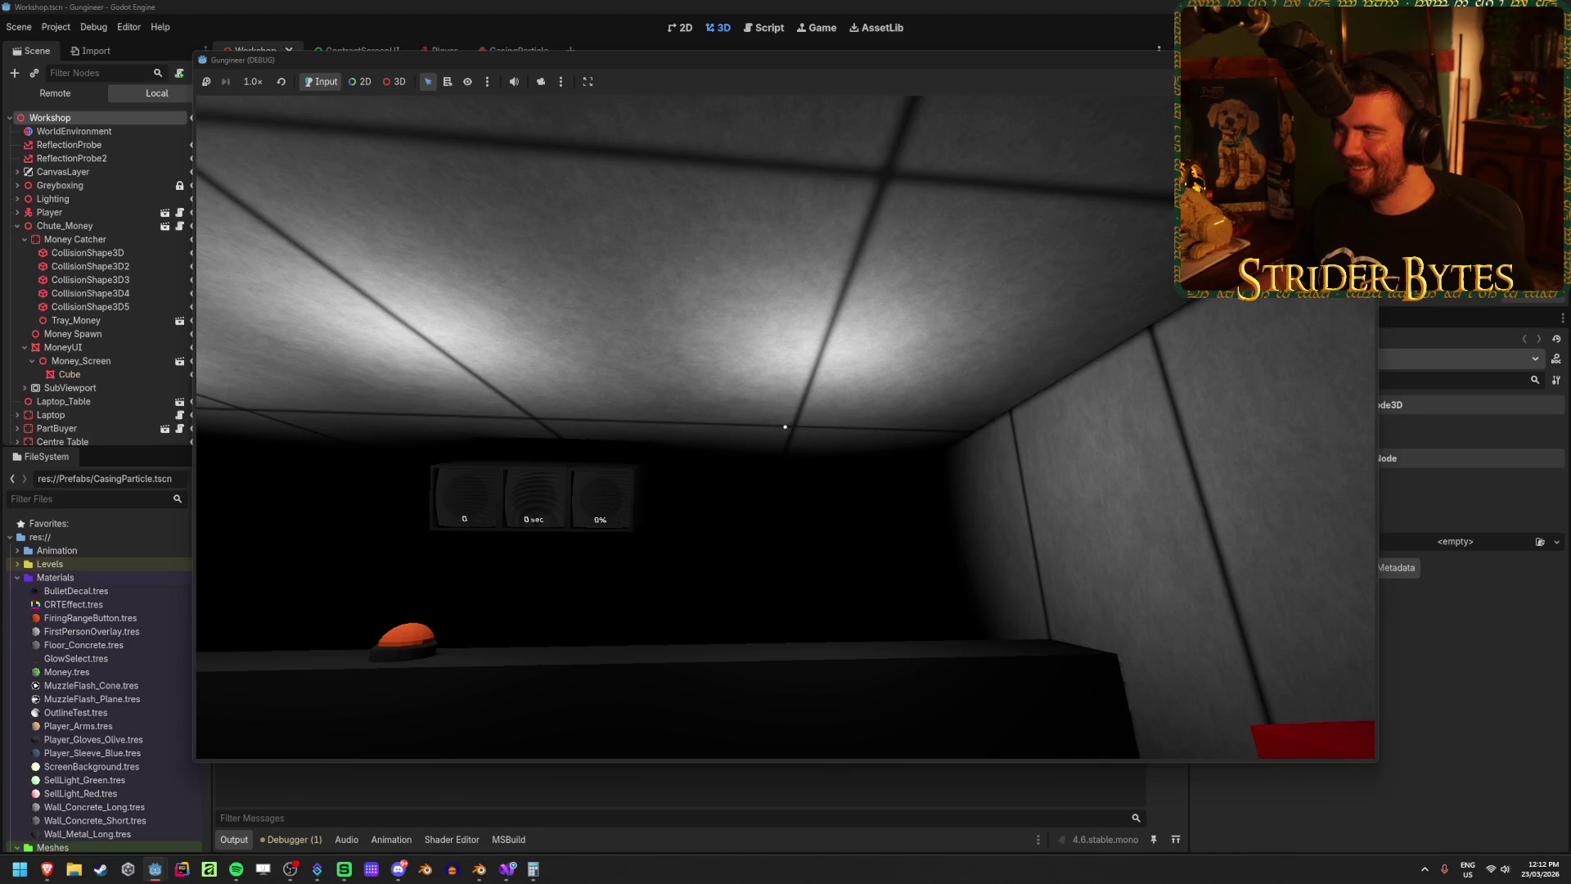
key("F8")
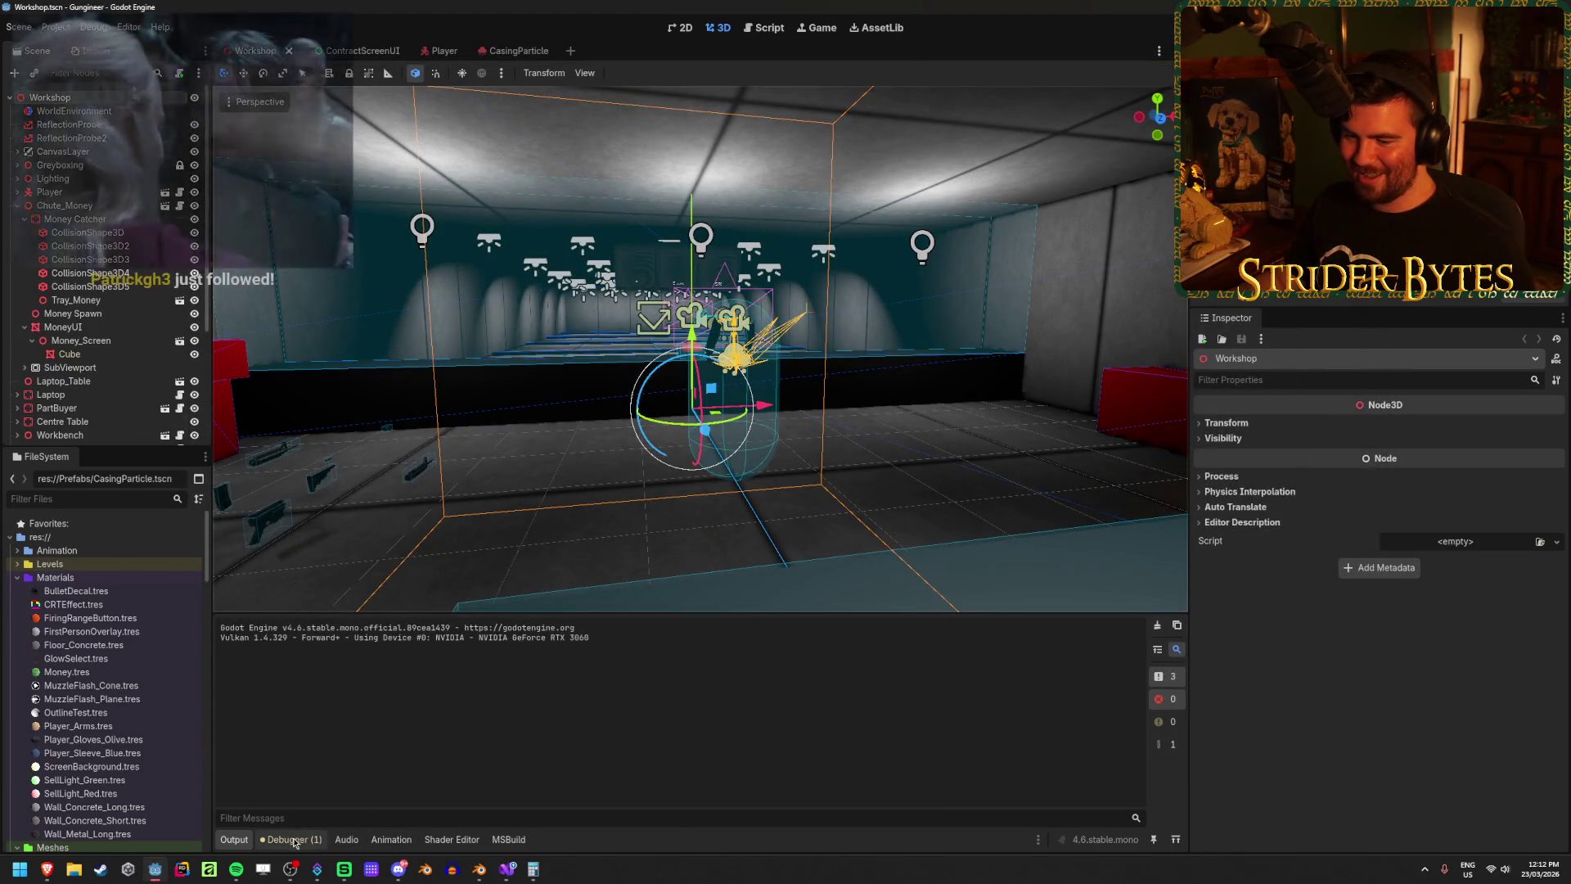
Step: Clear the Visual Profiler data and do a fresh walk-around test run
left_click(290, 838)
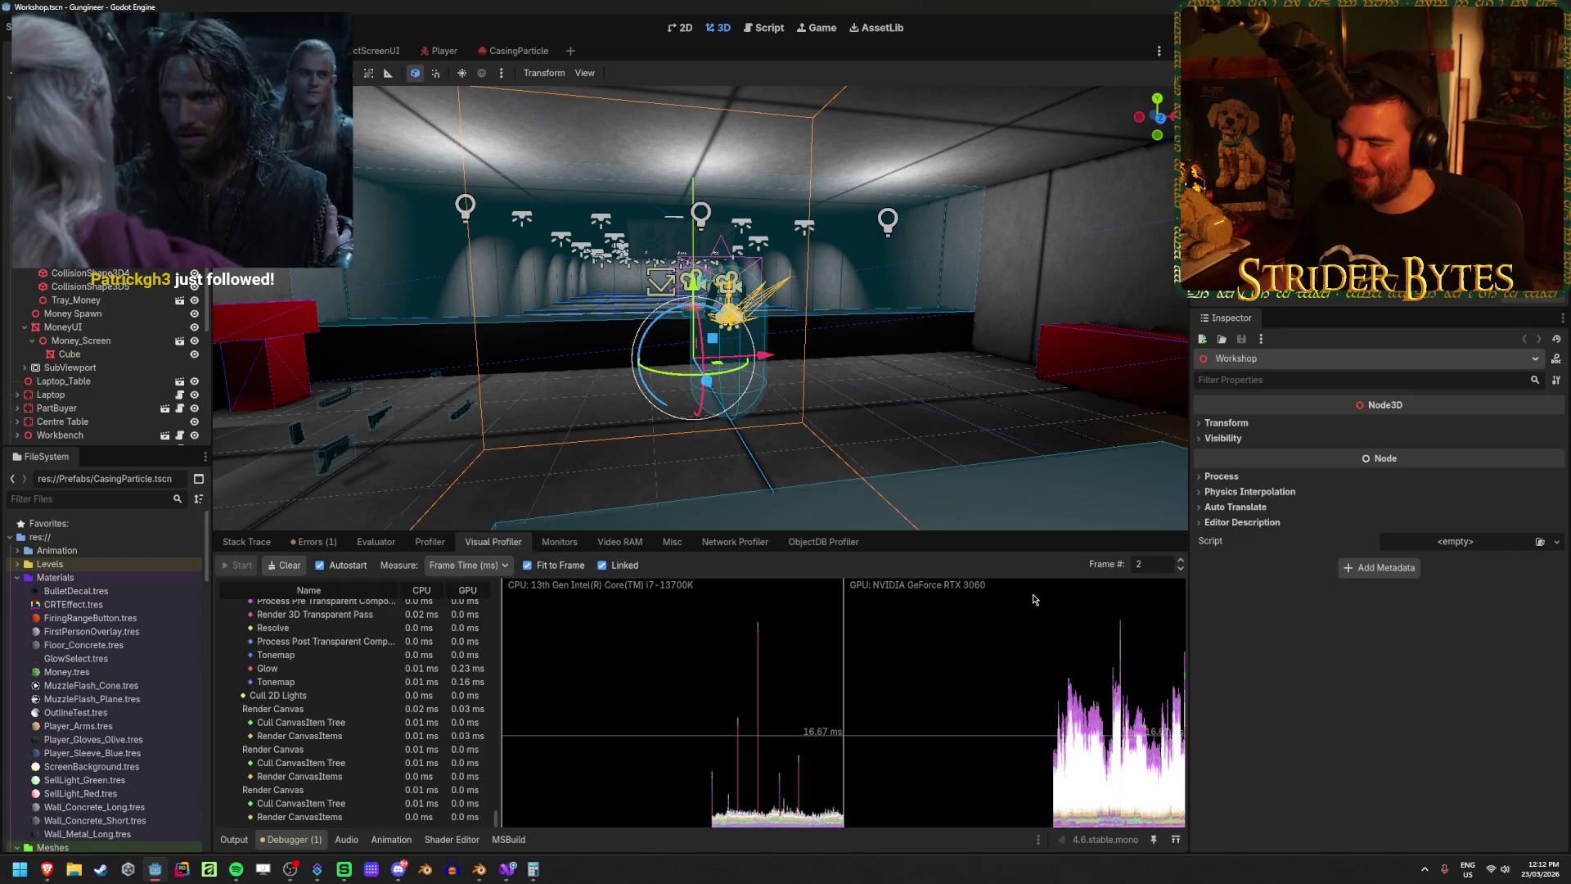
left_click(1180, 678)
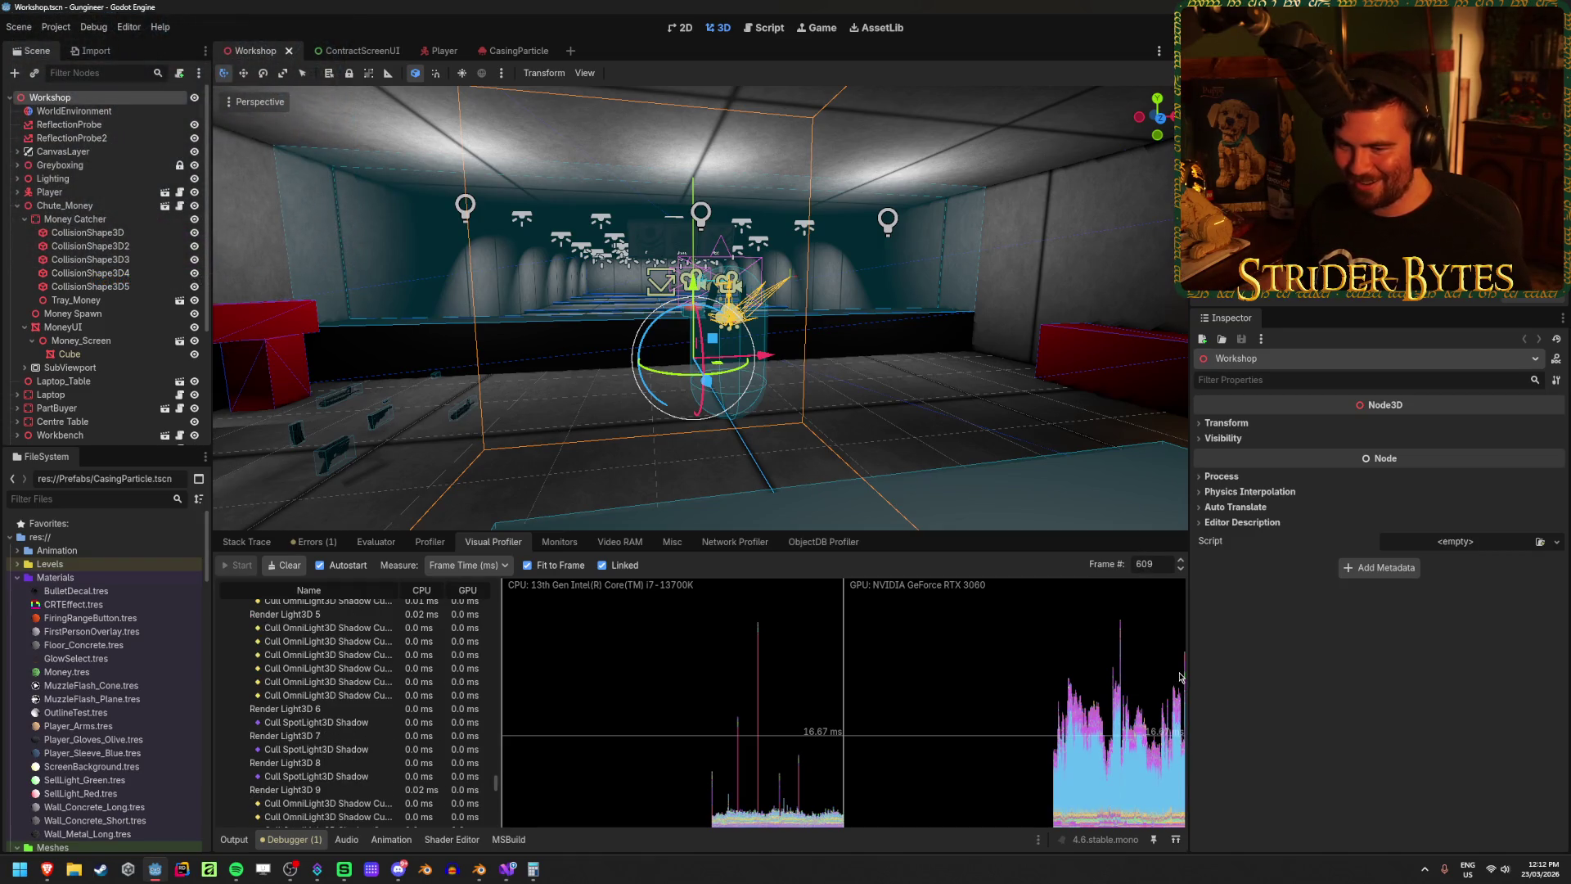
left_click(285, 565)
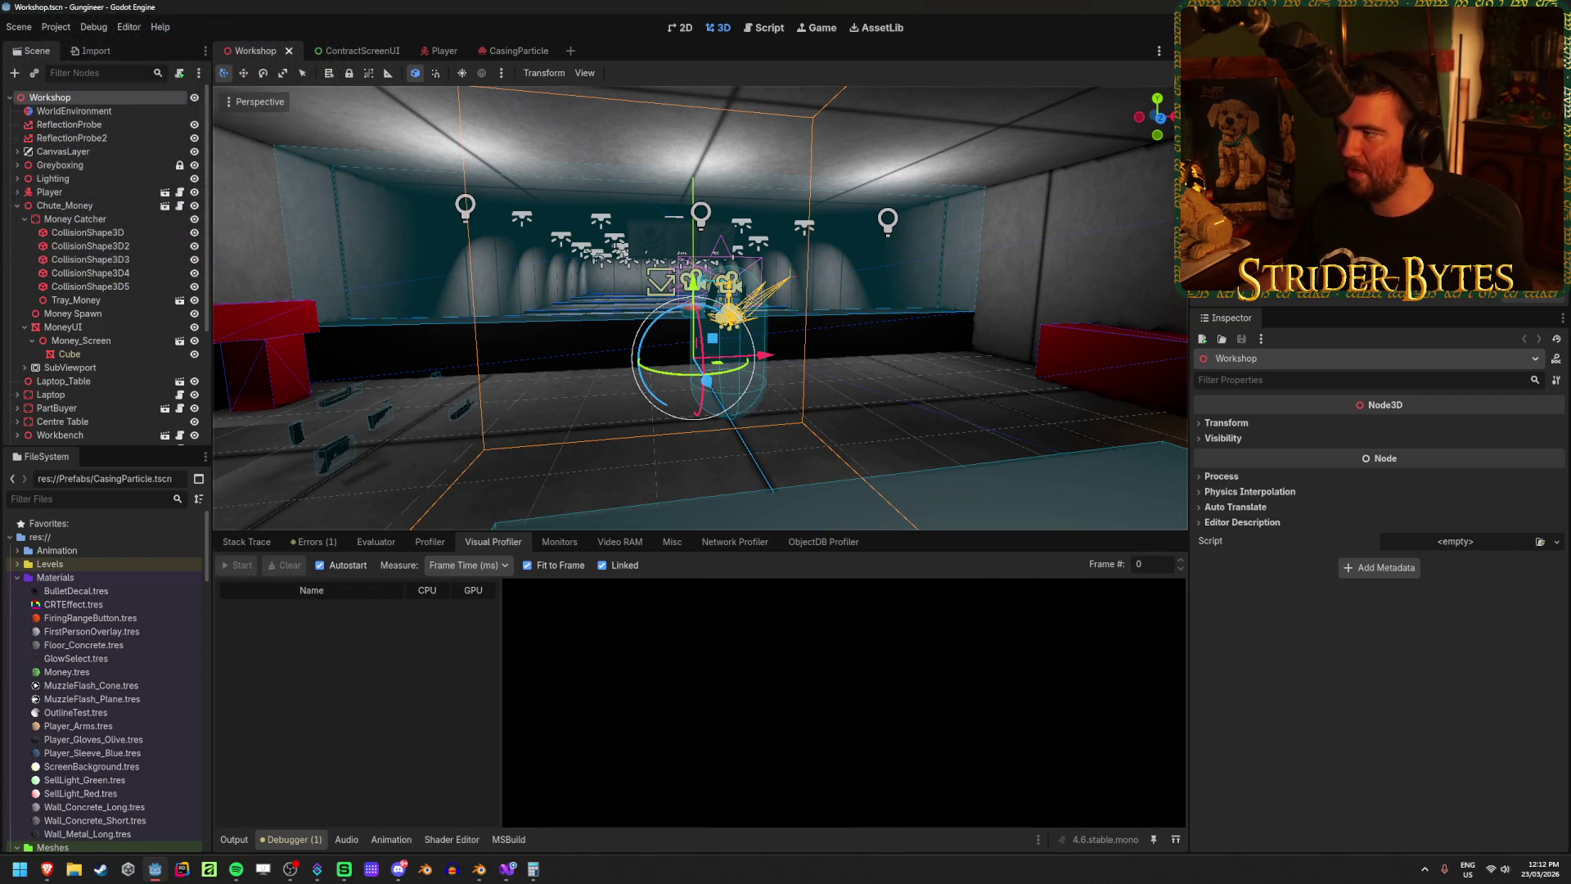
key("F5")
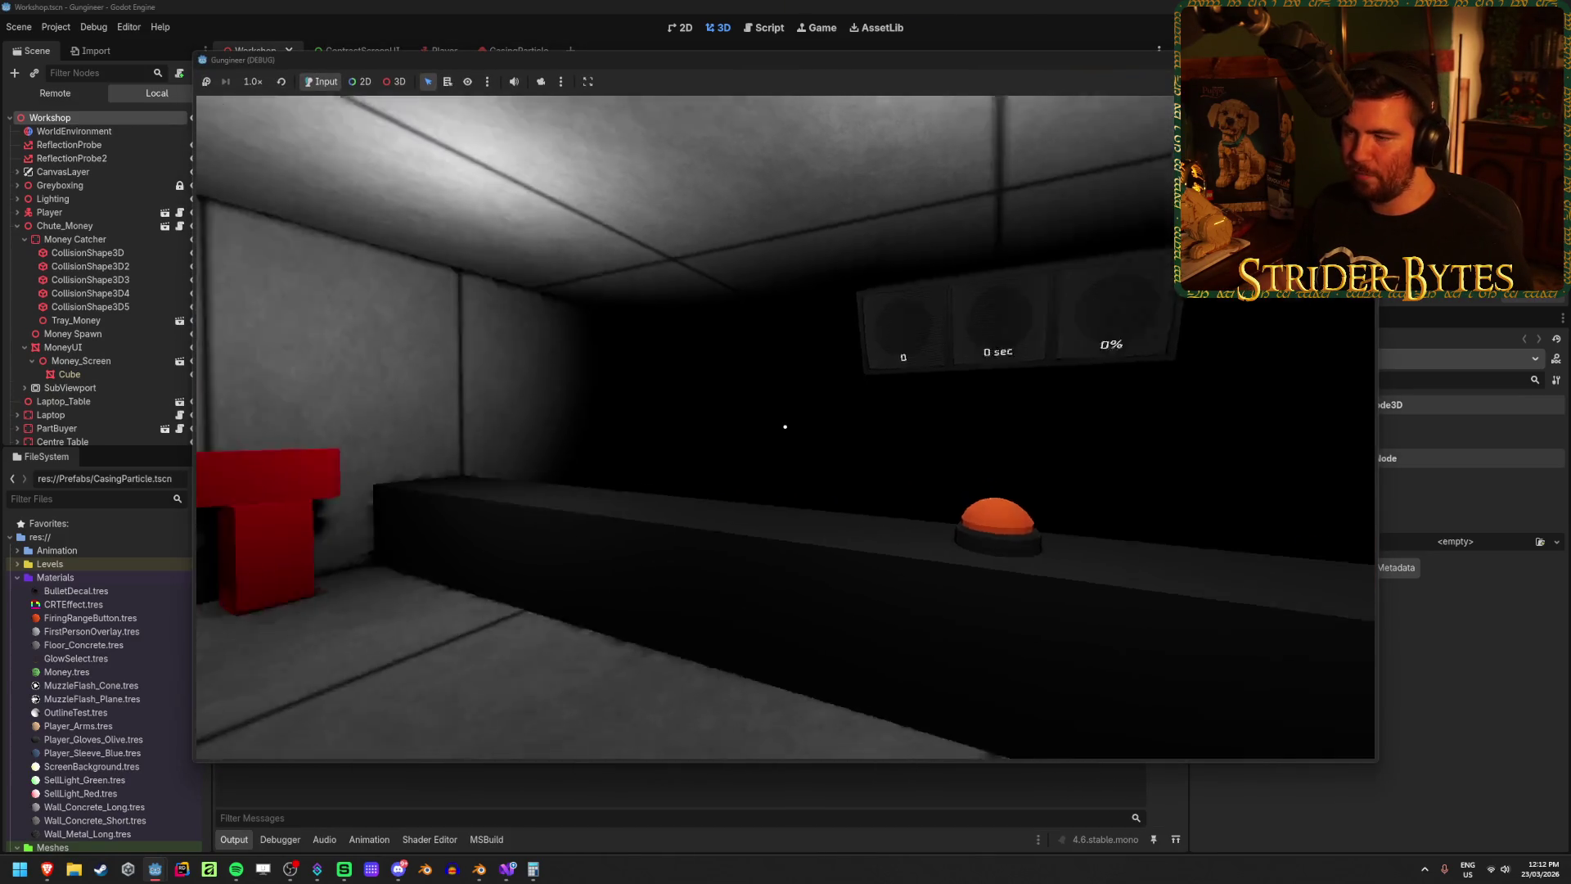
key("w")
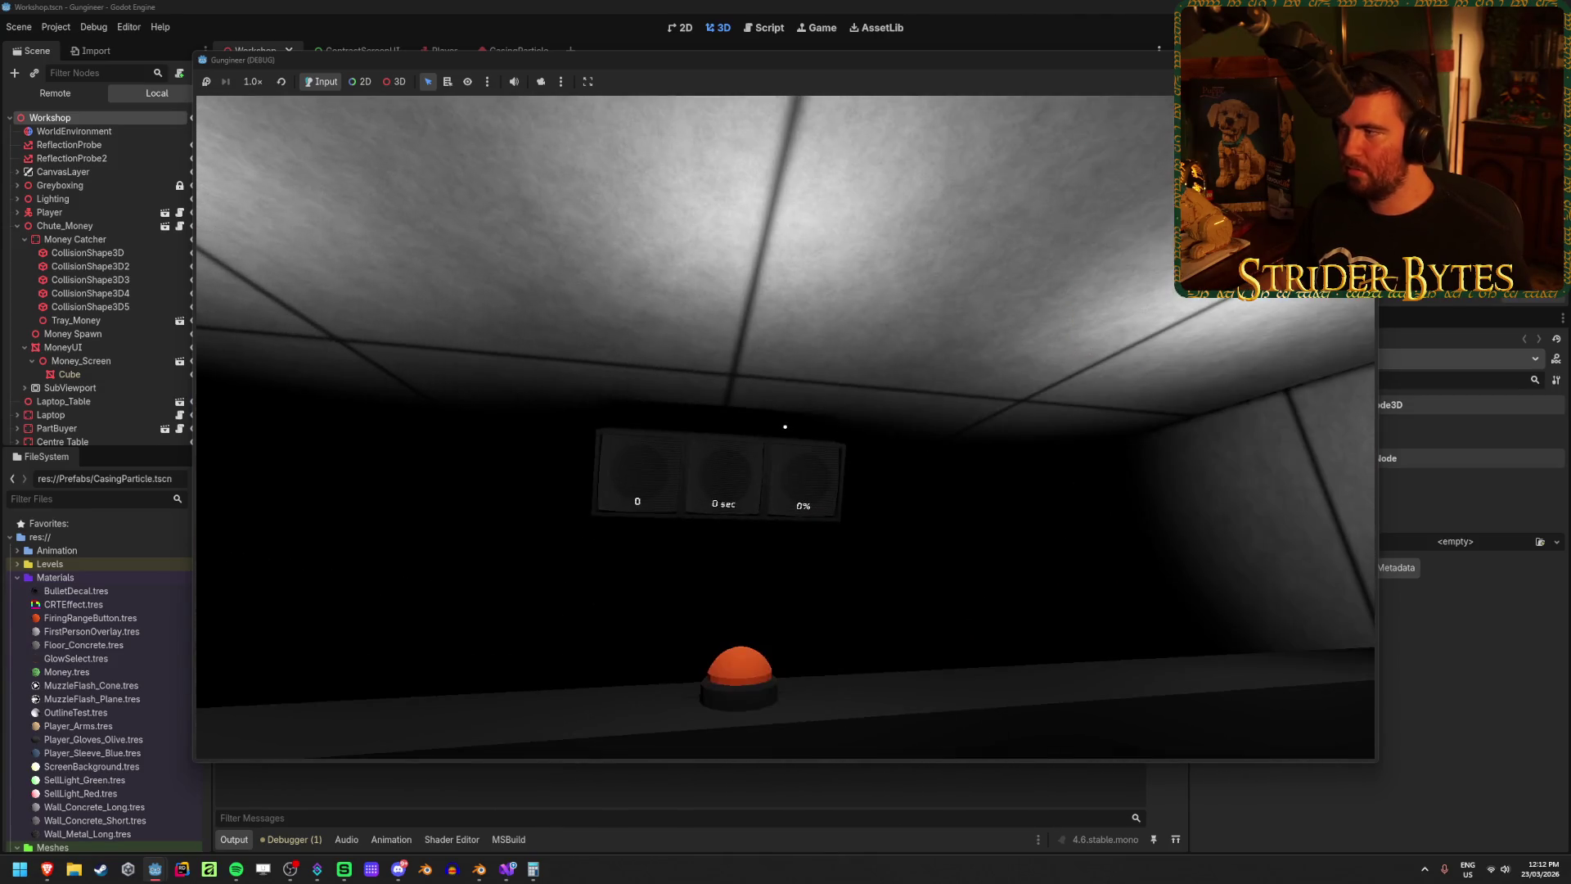
key("F8")
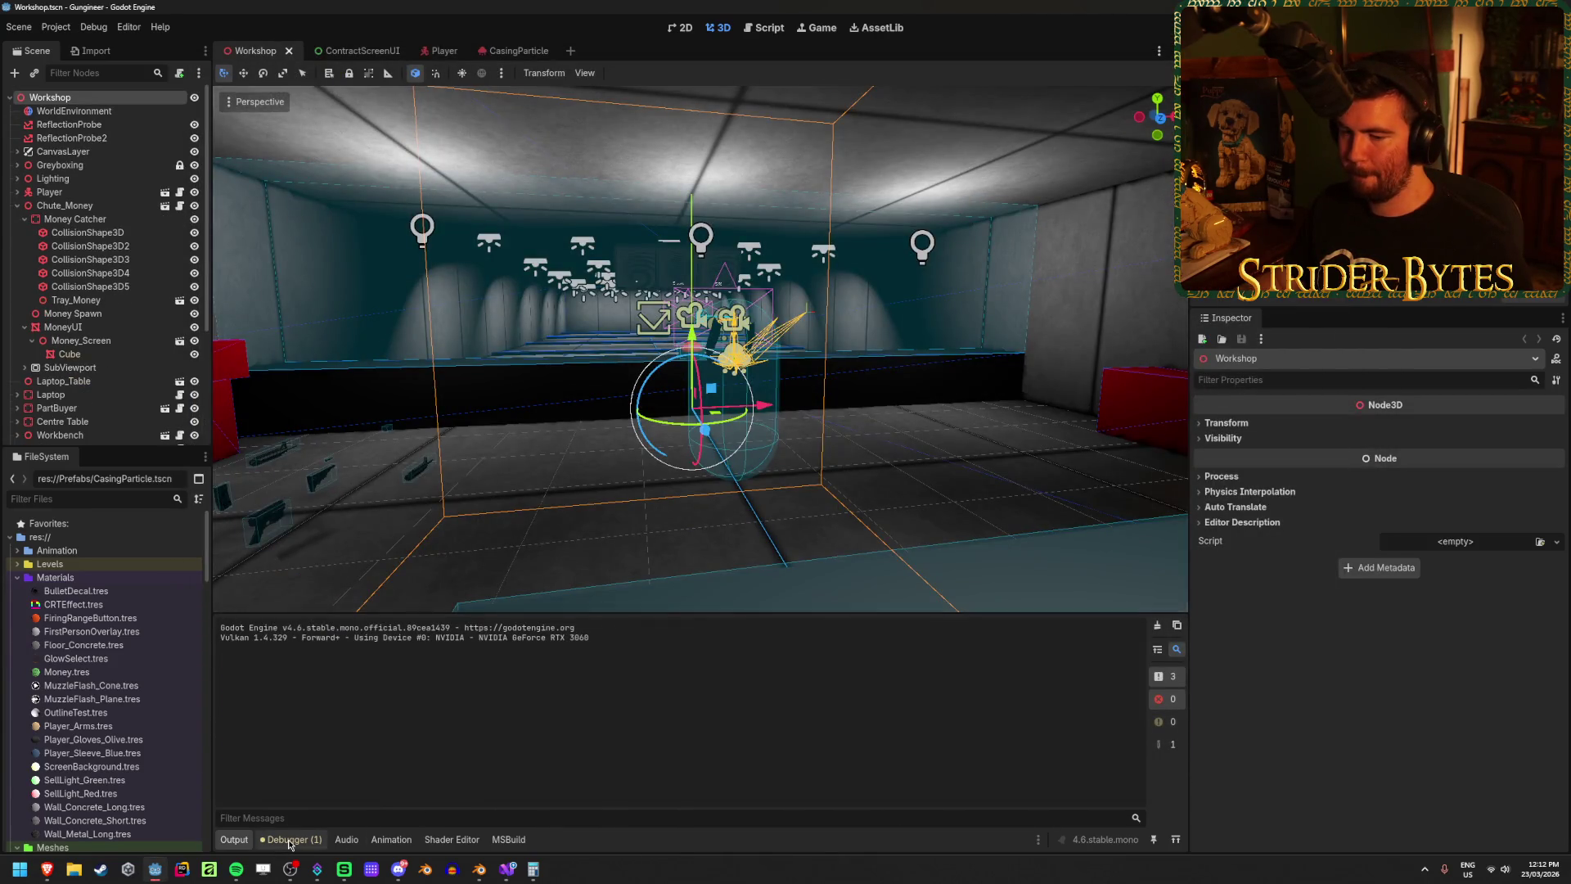
Step: Inspect several new frames, finding Render OmniLight Shadows still about 16.46 ms GPU at frame 204
left_click(291, 839)
left_click(1173, 748)
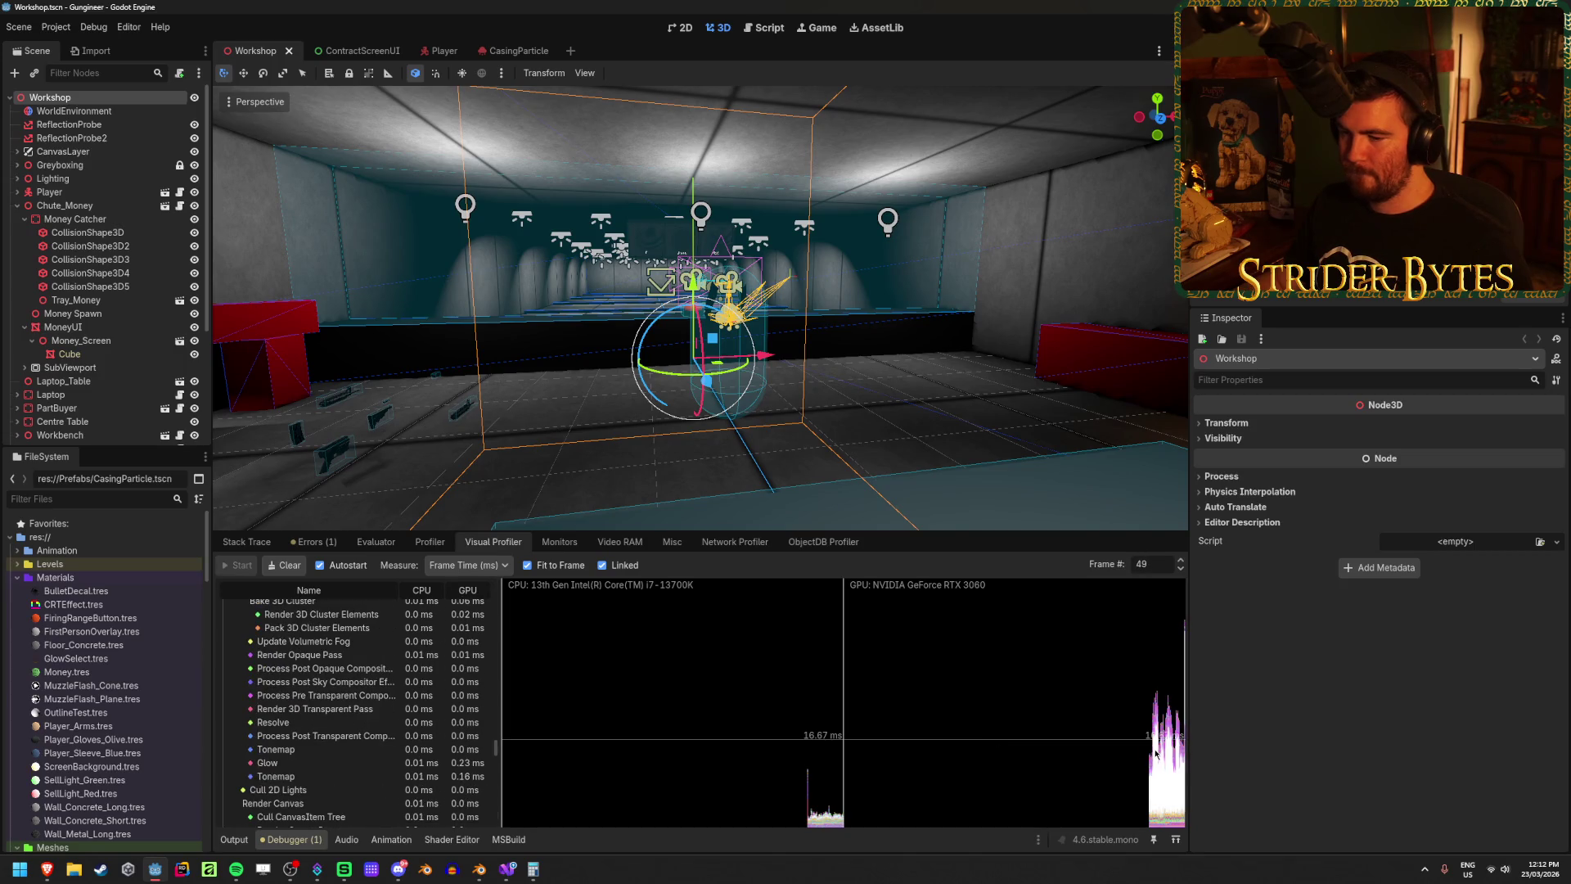
left_click(1158, 753)
left_click(1157, 759)
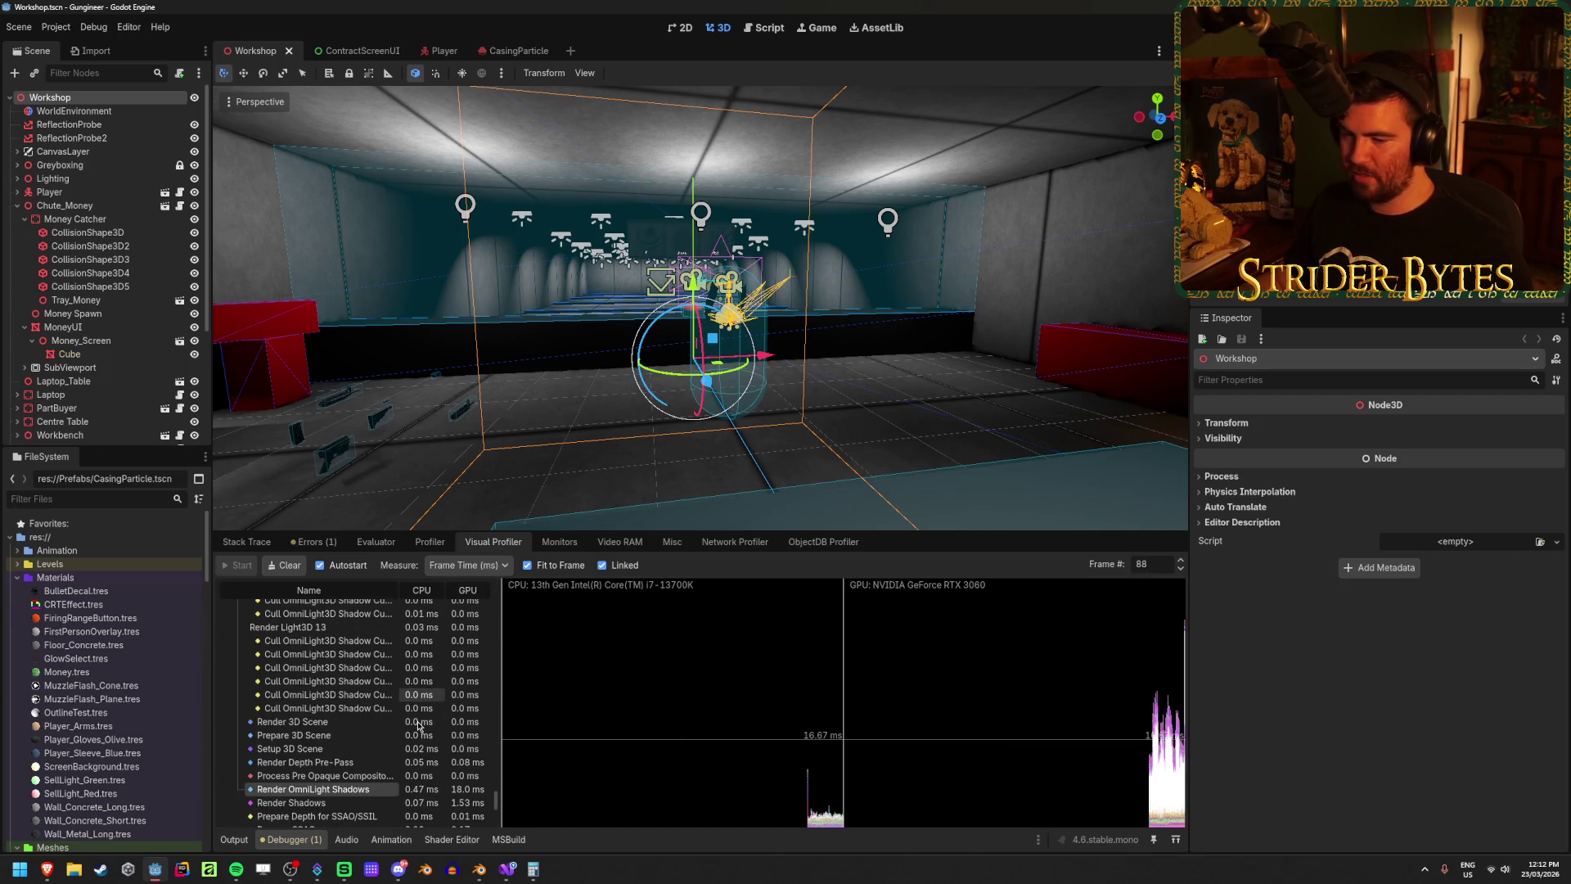
left_click(1168, 766)
scroll(367, 748, "down", 6)
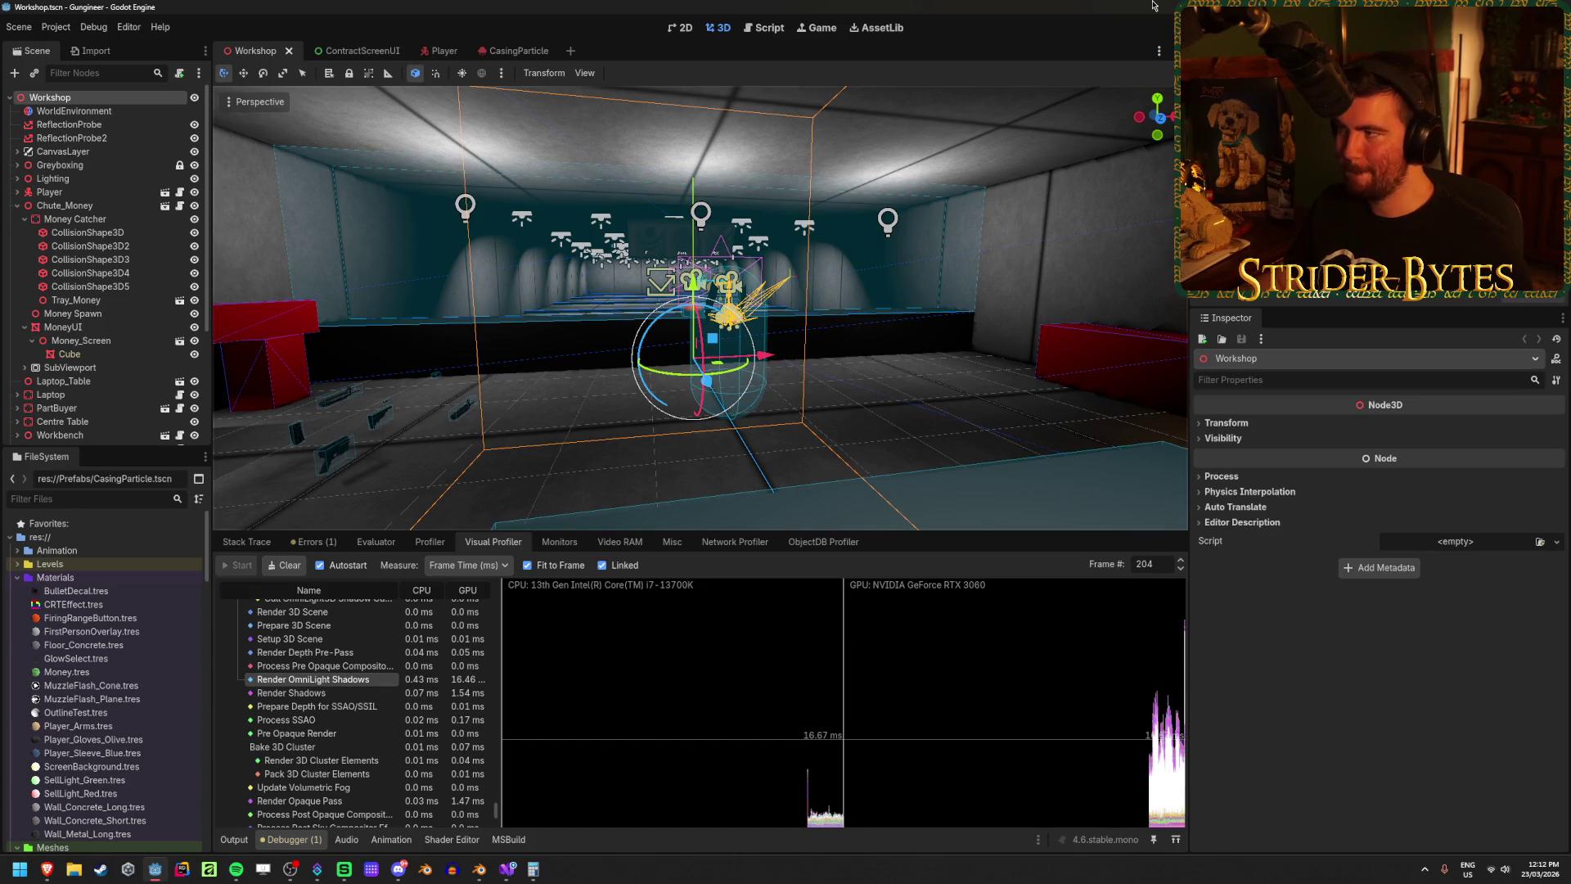
left_click(58, 31)
Step: Revert shadow atlas size, directional shadow size and both soft shadow filter qualities to their defaults
left_click(87, 47)
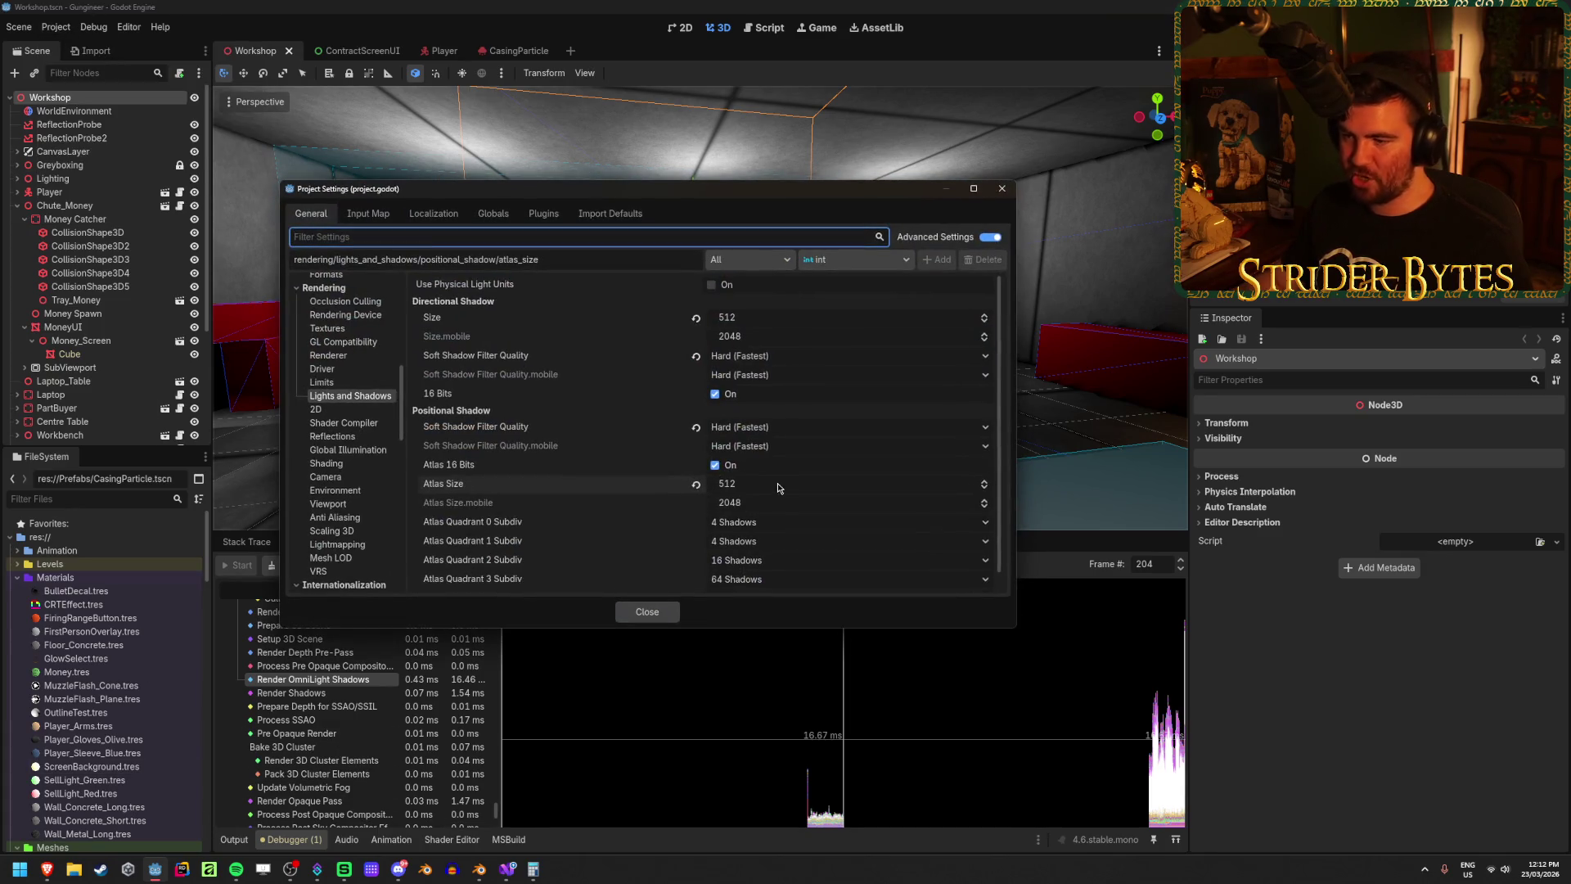
left_click(696, 485)
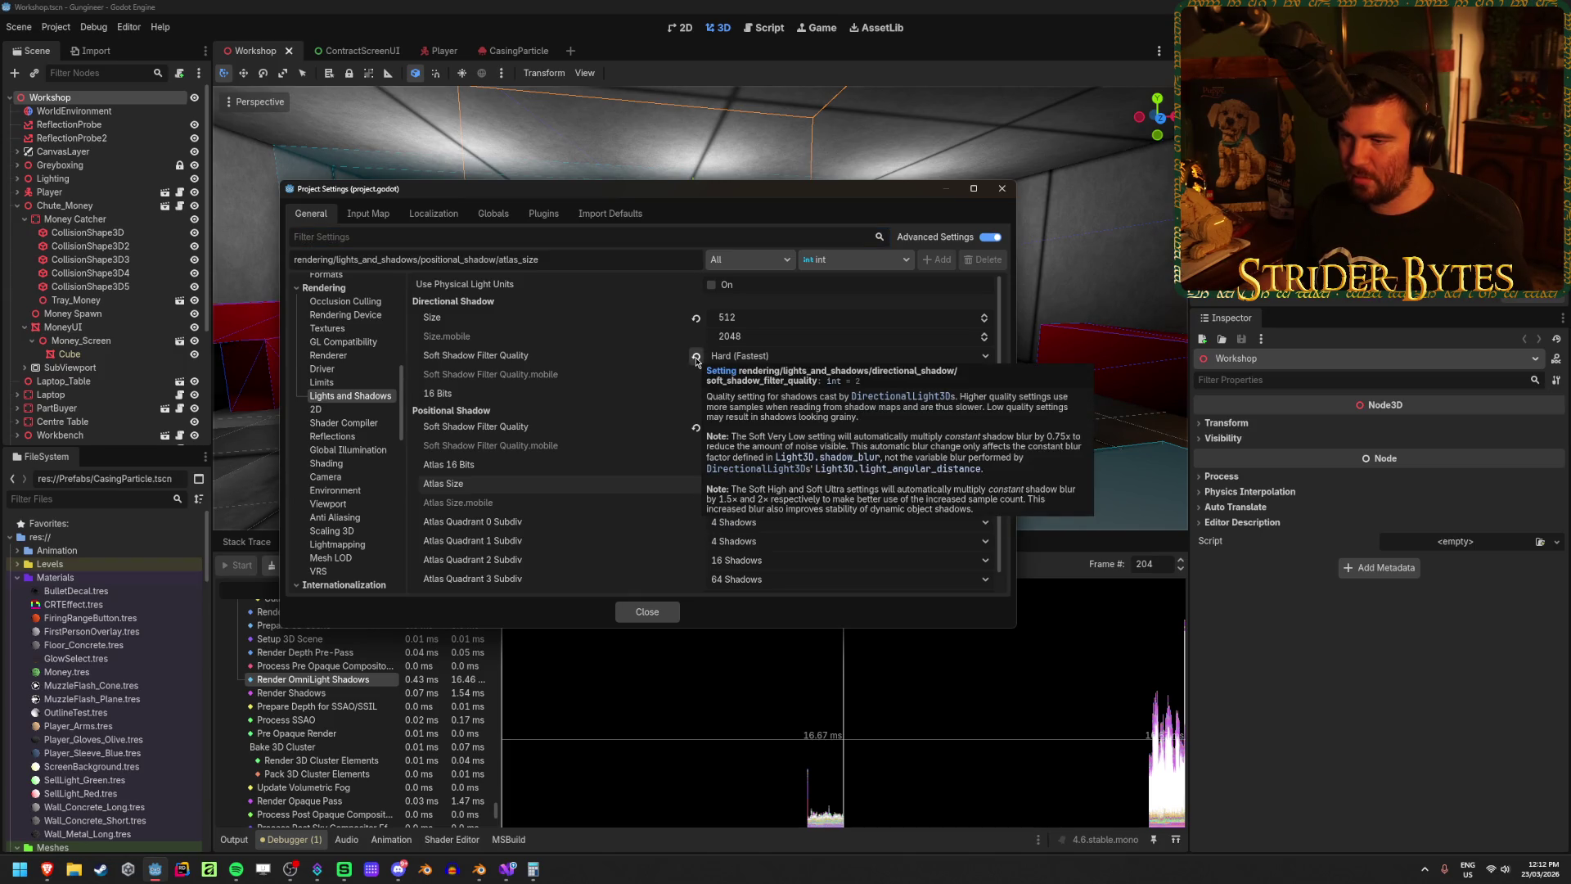
left_click(695, 318)
left_click(695, 359)
left_click(695, 427)
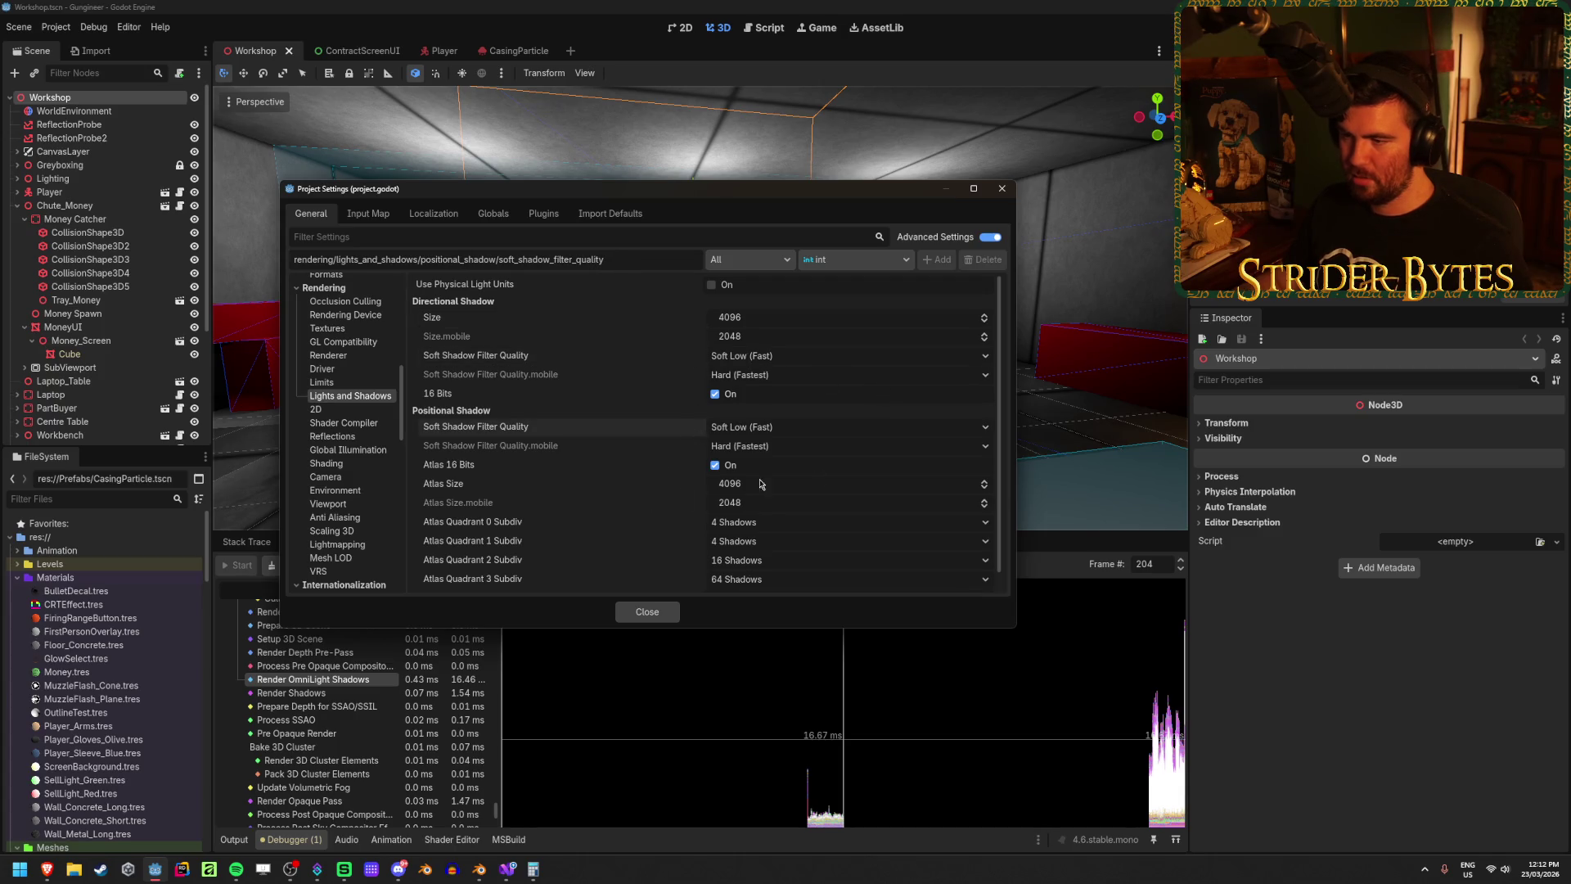
scroll(847, 475, "down", 1)
left_click(648, 612)
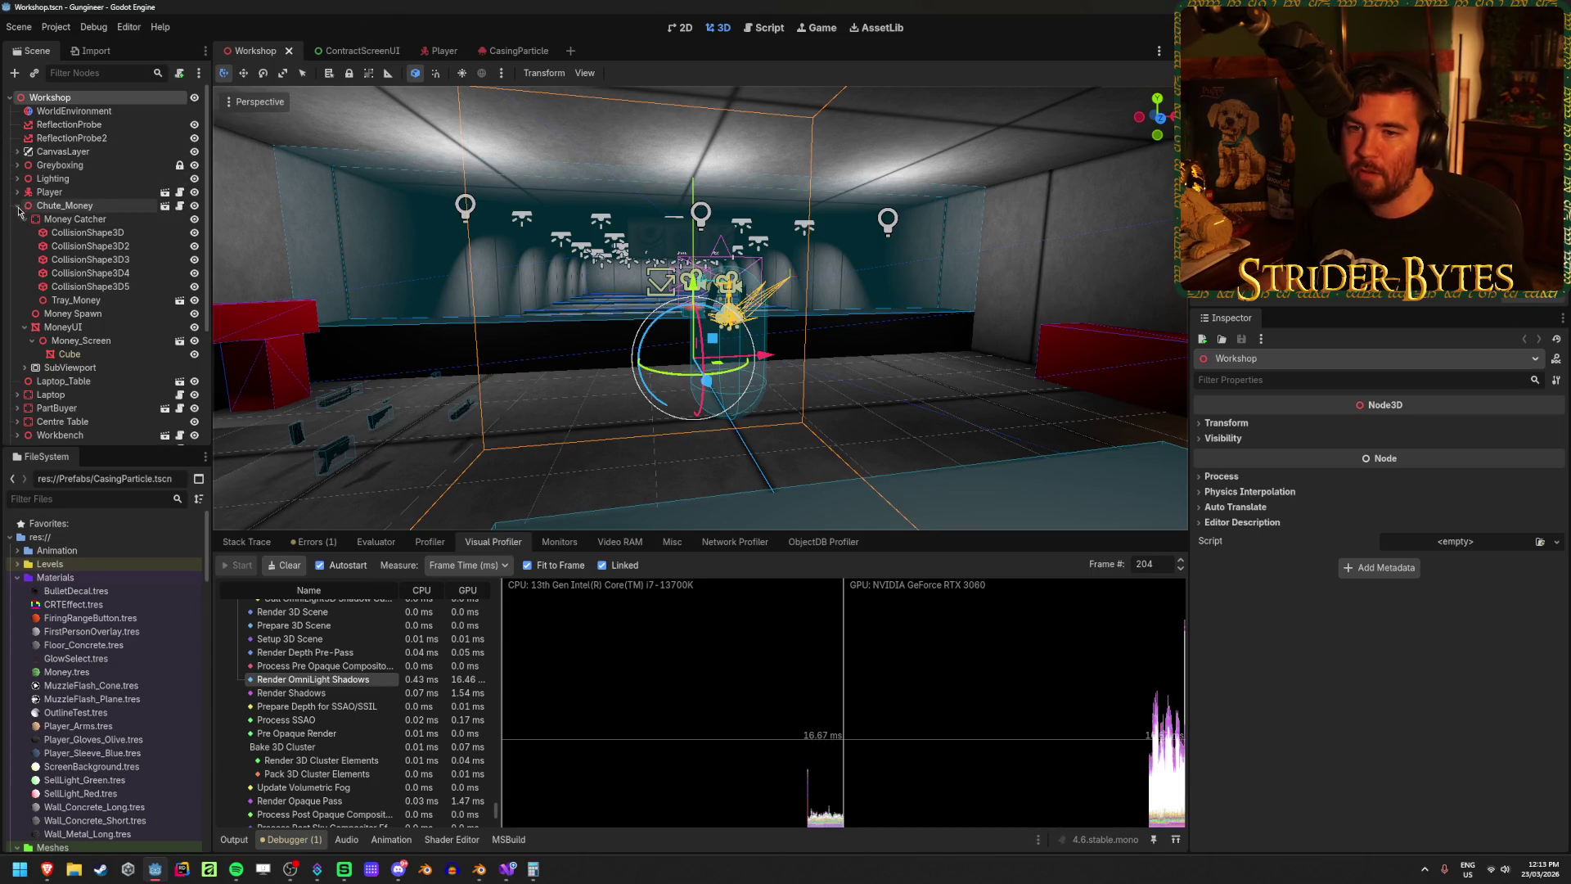
Step: Orbit the view around the guns and collapse the Chute_Money node in the scene tree
left_click(98, 207)
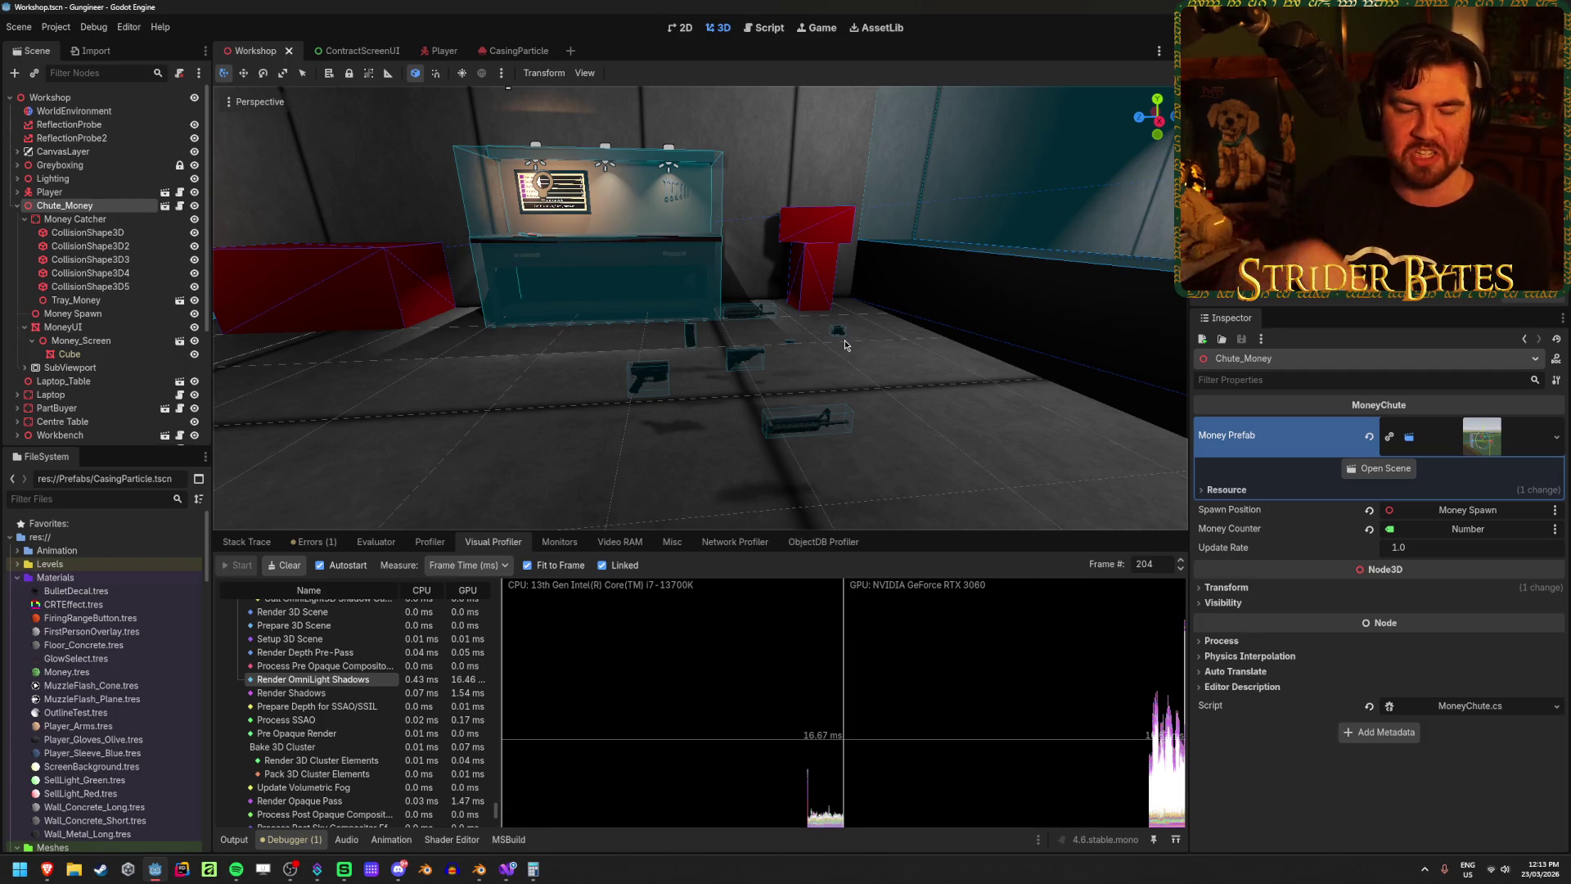
left_click(669, 496)
mouse_move(800, 433)
left_mouse_down()
mouse_move(695, 438)
mouse_move(800, 433)
left_mouse_up()
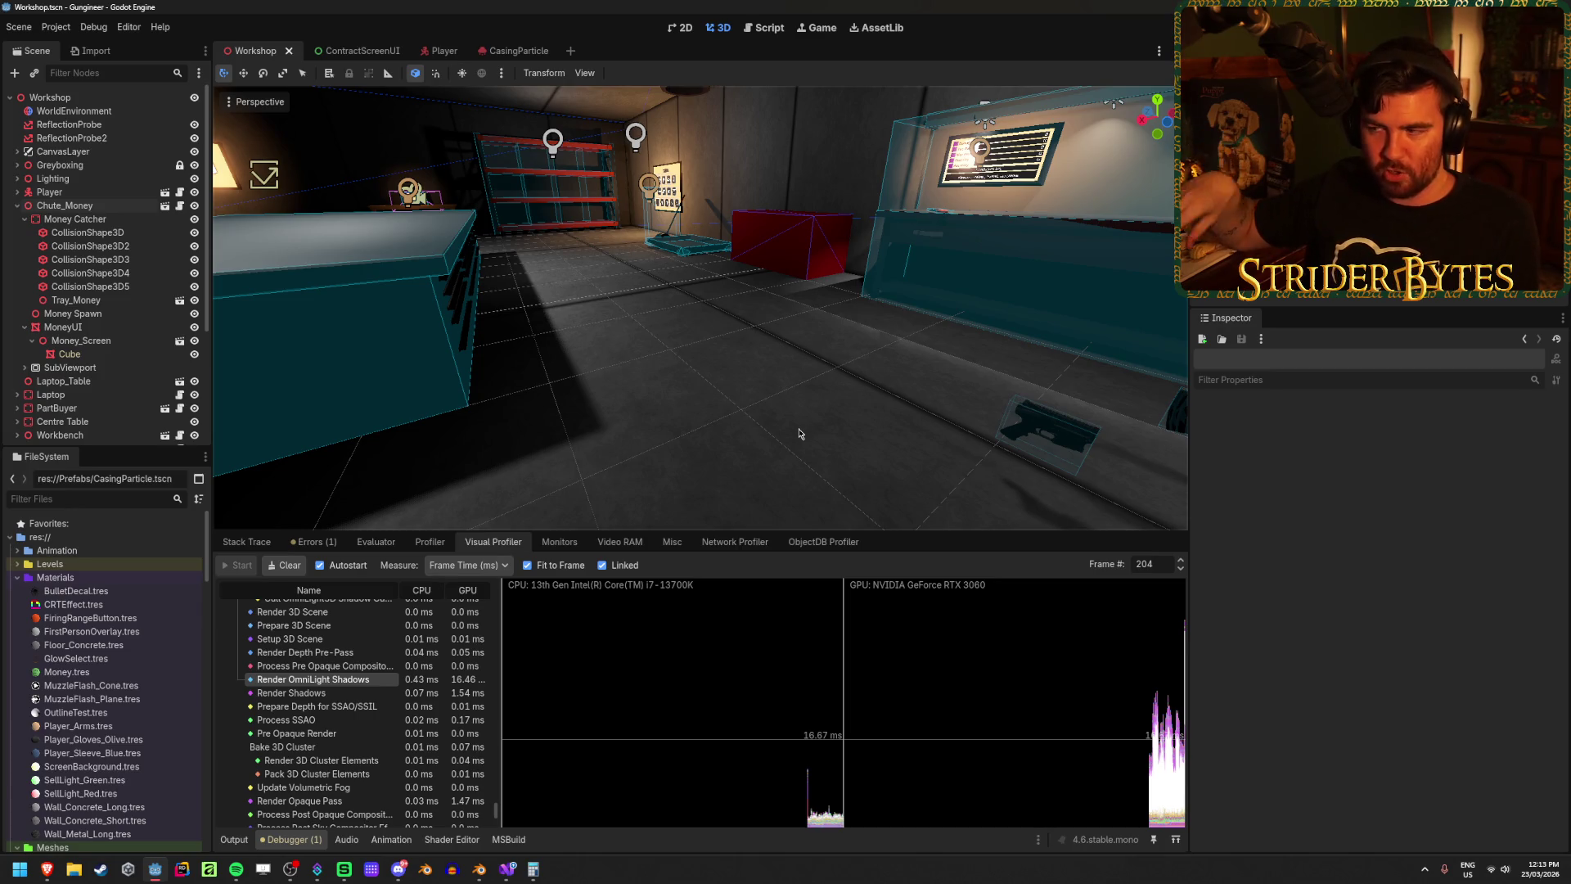
mouse_move(799, 434)
left_mouse_down()
mouse_move(867, 438)
mouse_move(789, 439)
mouse_move(720, 414)
mouse_move(713, 445)
mouse_move(800, 434)
left_mouse_up()
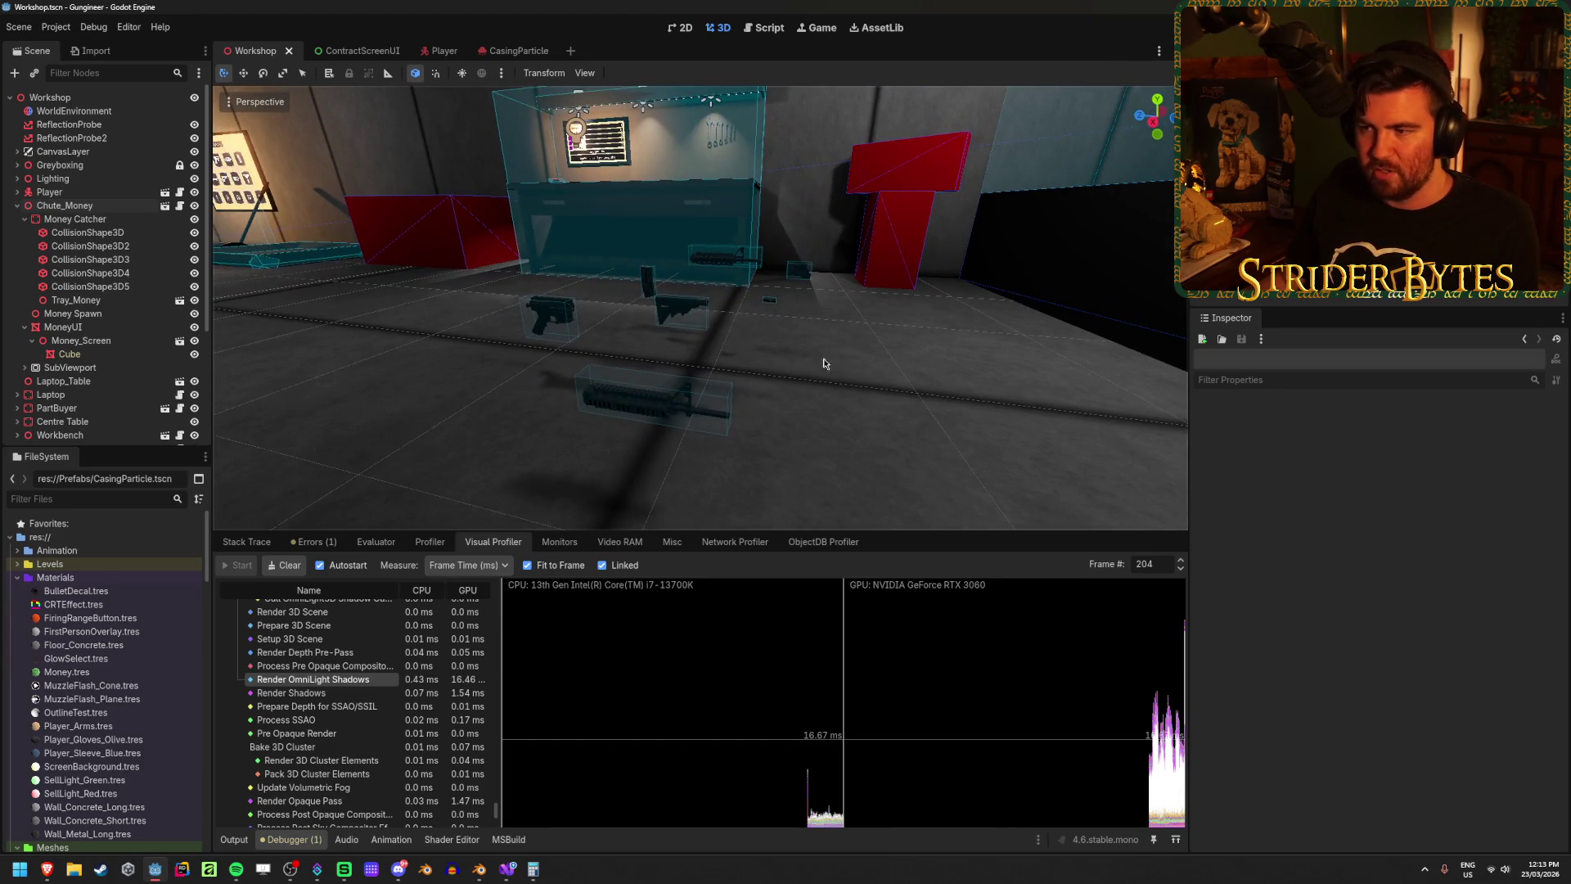
left_click(16, 206)
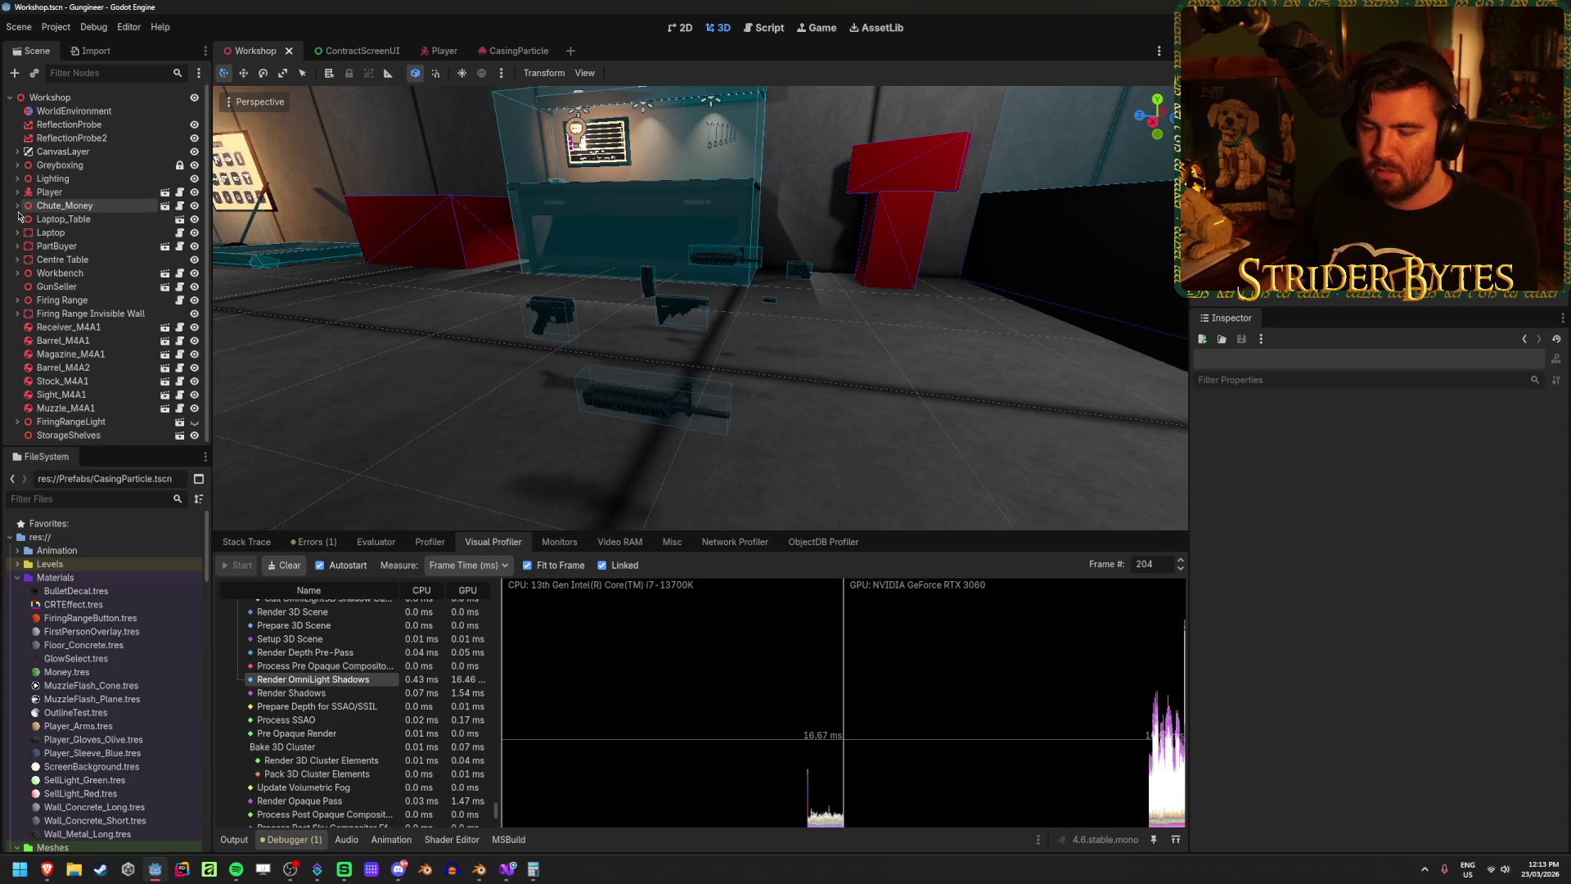
Step: Save the Workshop scene with Ctrl+S
scroll(94, 596, "down", 10)
scroll(94, 596, "down", 5)
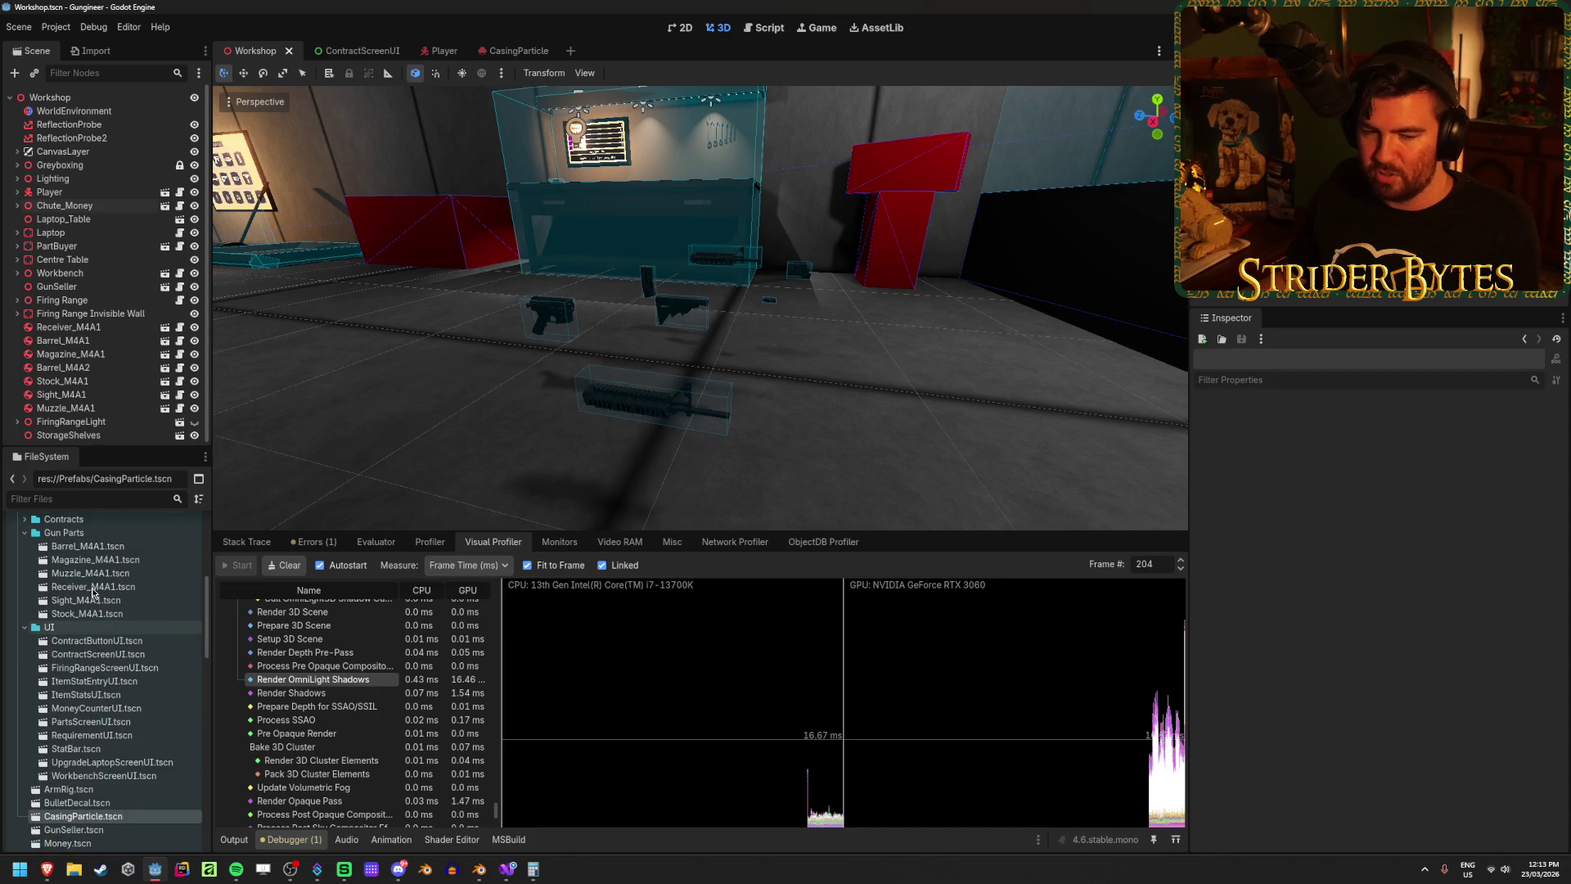
scroll(93, 591, "up", 1)
scroll(93, 592, "down", 1)
key("ctrl+s")
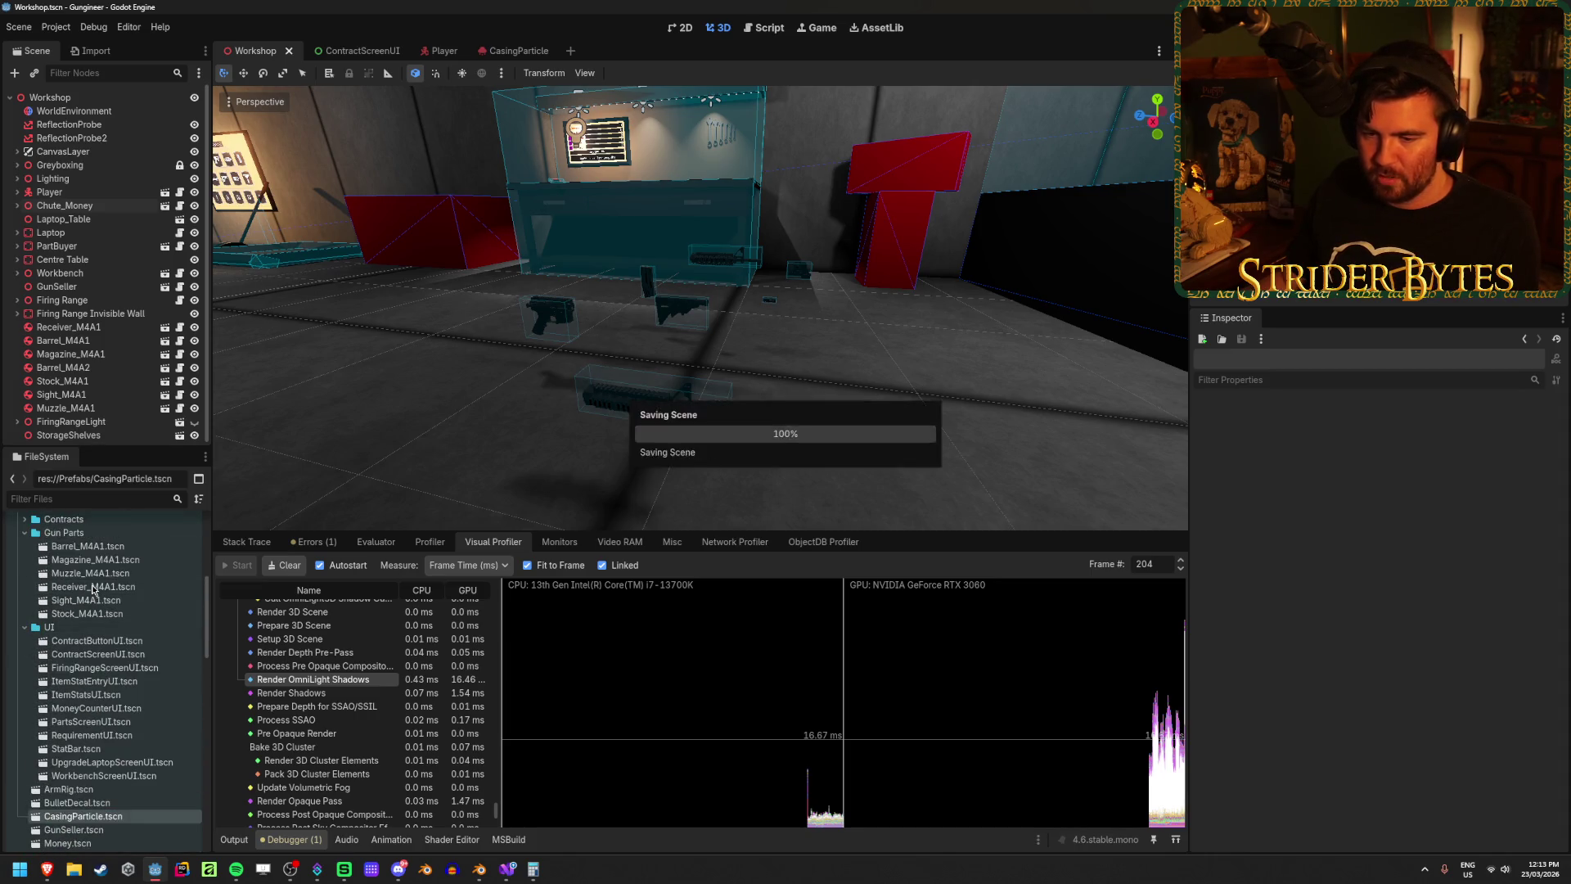
Step: Find the Gun Parts prefabs in the FileSystem dock and open the Barrel_M4A1 scene
scroll(127, 647, "down", 4)
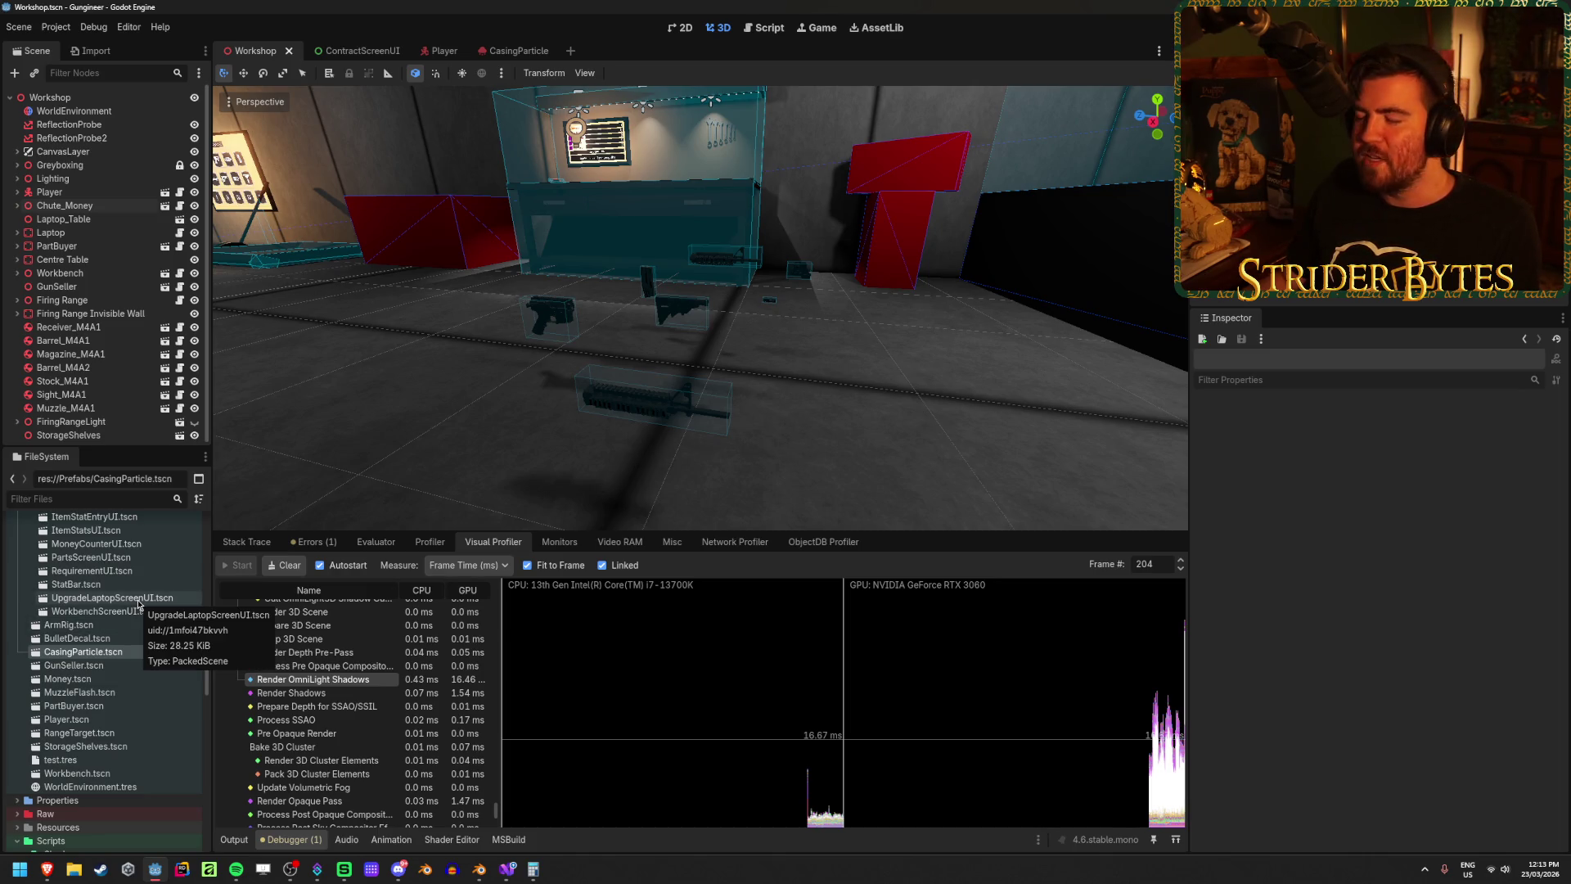
scroll(135, 609, "down", 4)
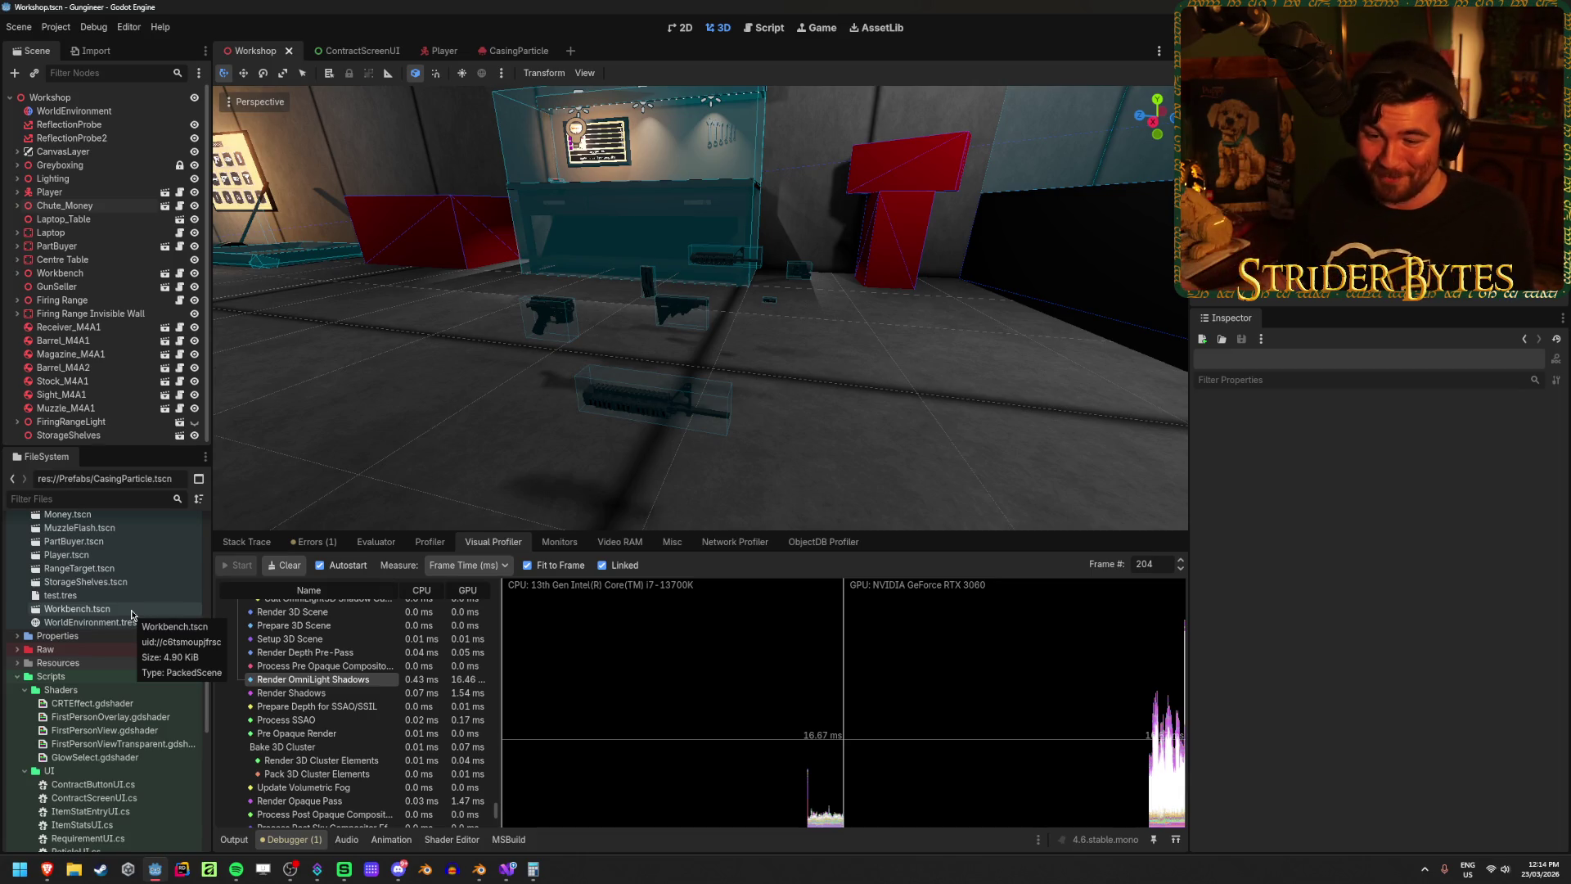
scroll(131, 614, "down", 10)
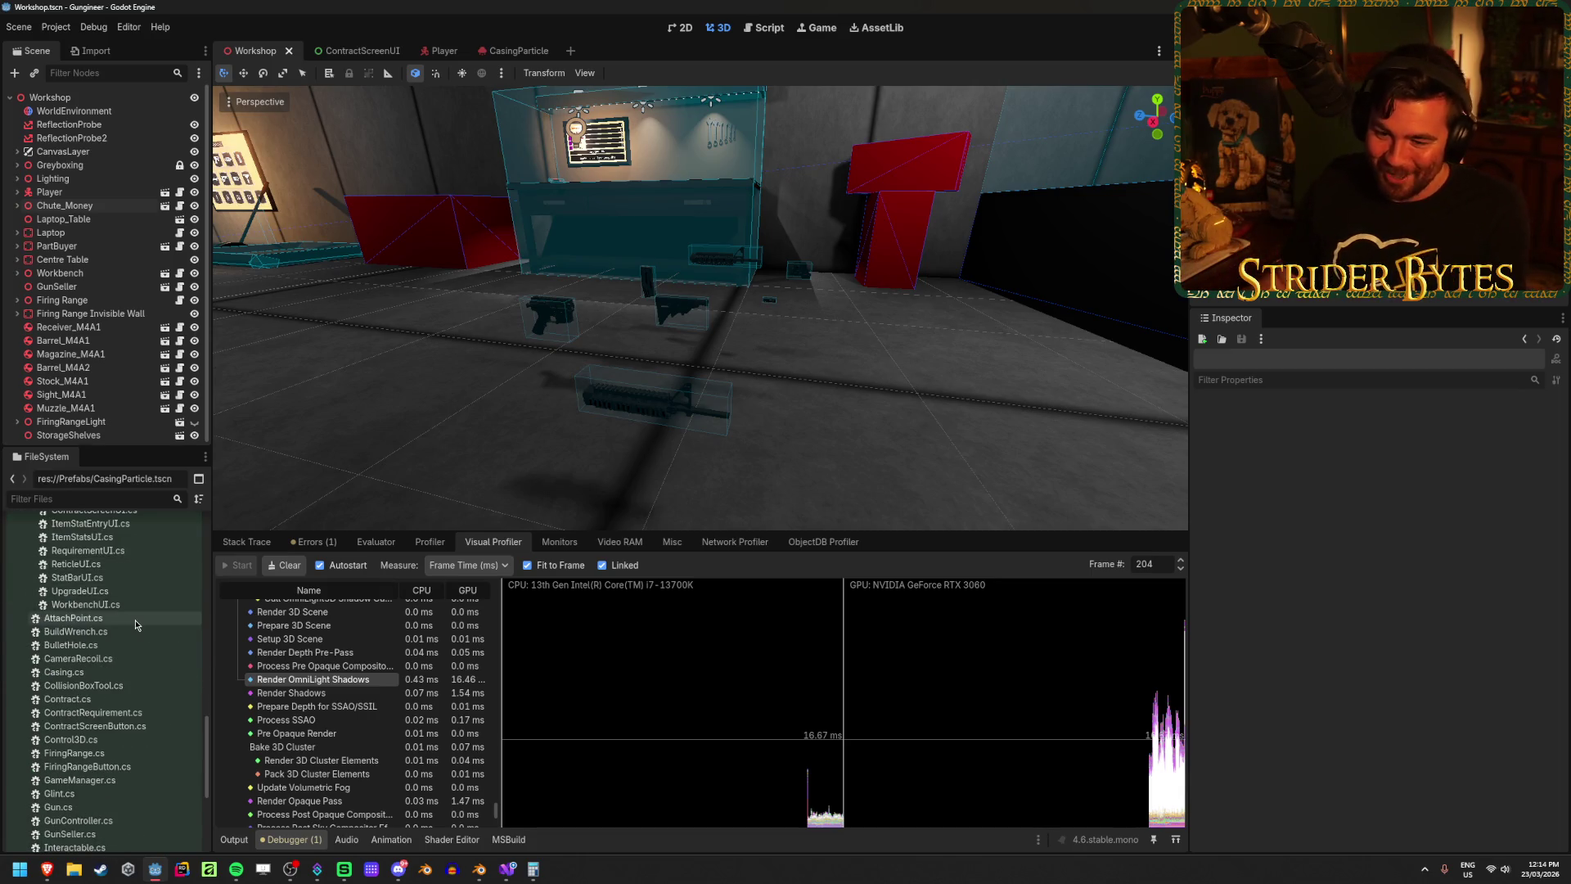
scroll(137, 634, "up", 10)
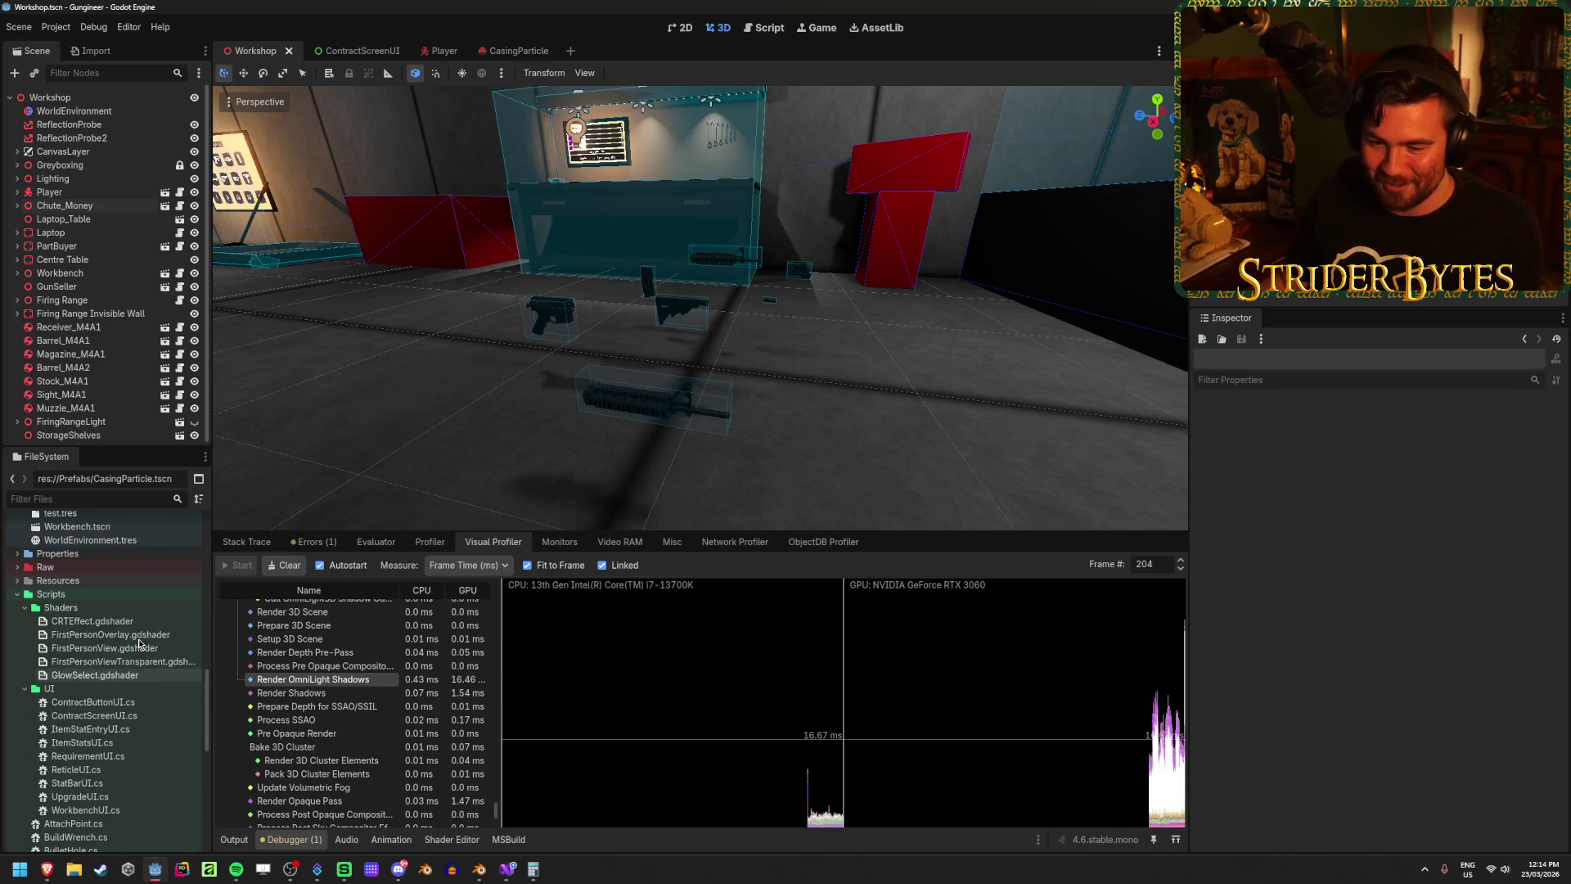
scroll(135, 643, "up", 6)
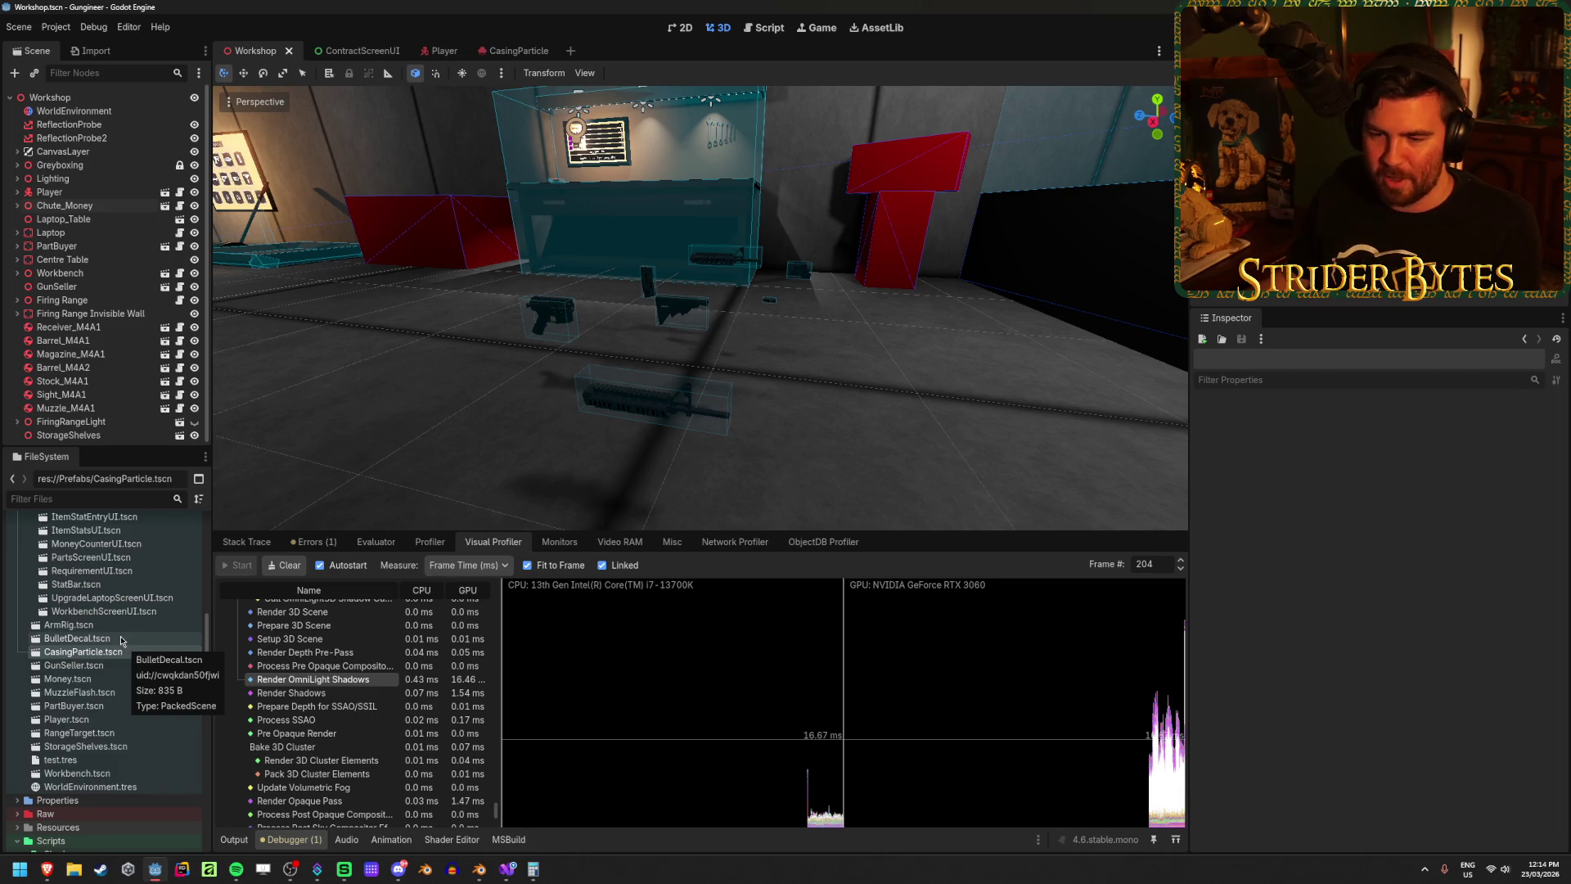
scroll(120, 638, "up", 3)
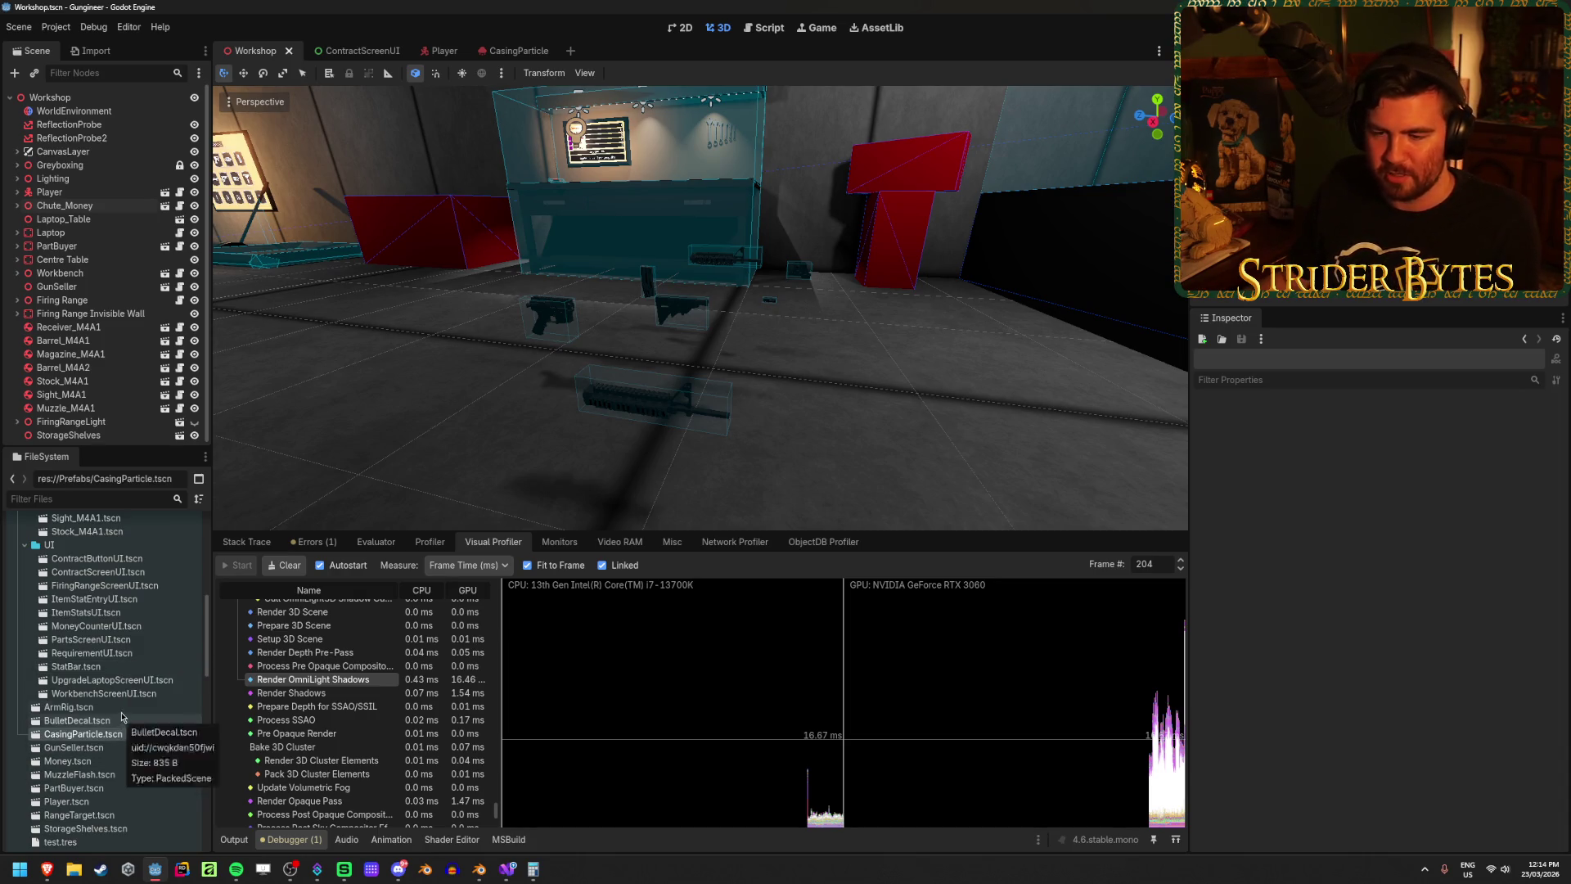
scroll(123, 716, "up", 3)
scroll(123, 716, "up", 3)
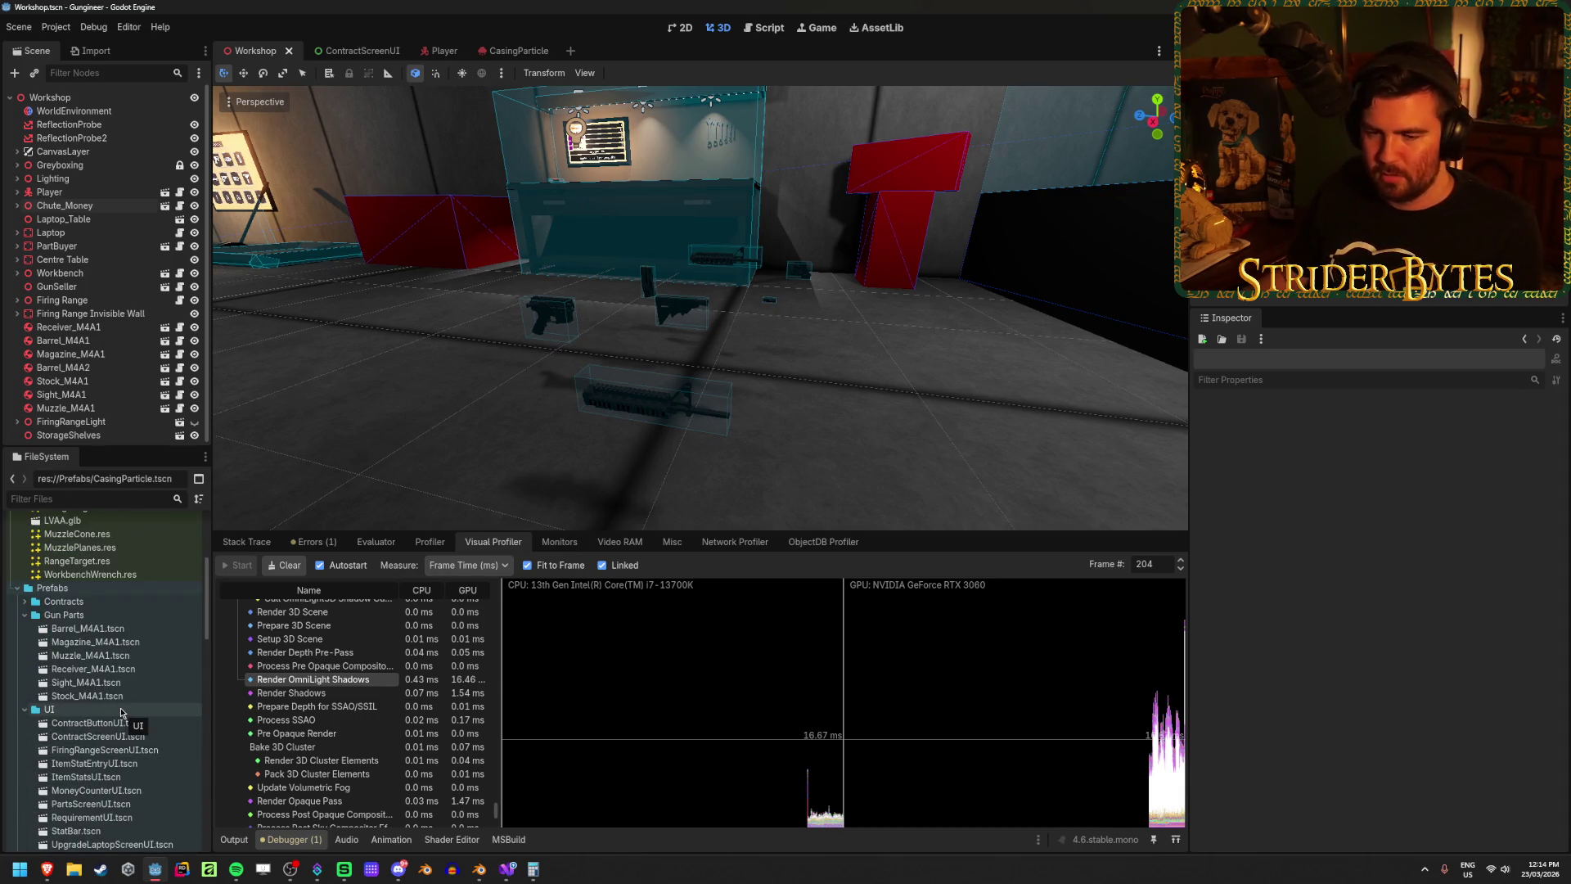
scroll(121, 712, "down", 5)
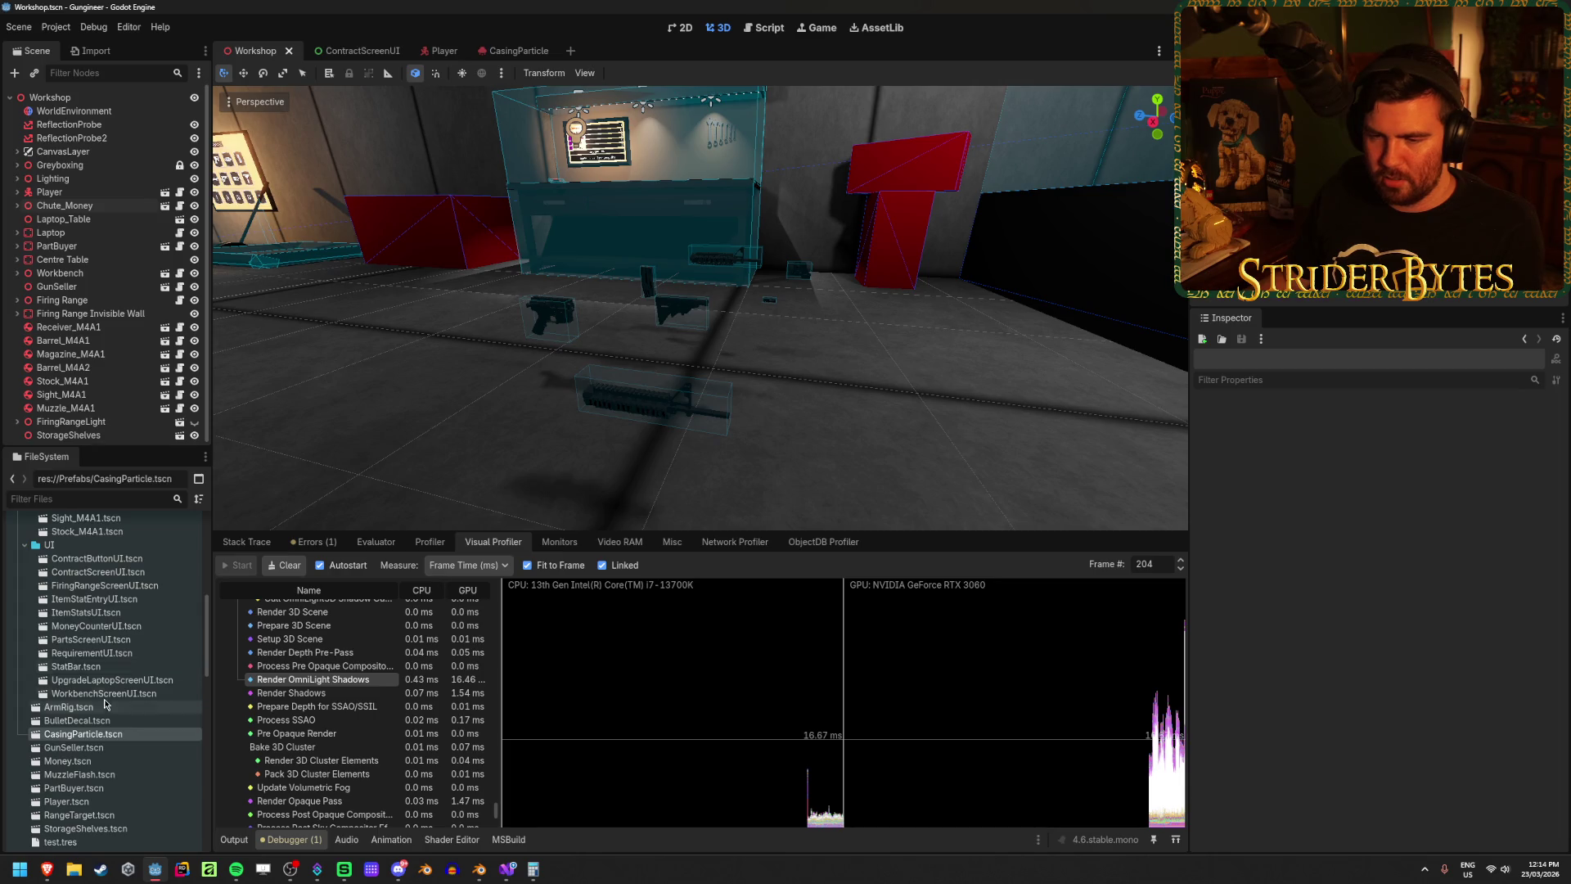
scroll(121, 704, "up", 6)
double_click(87, 669)
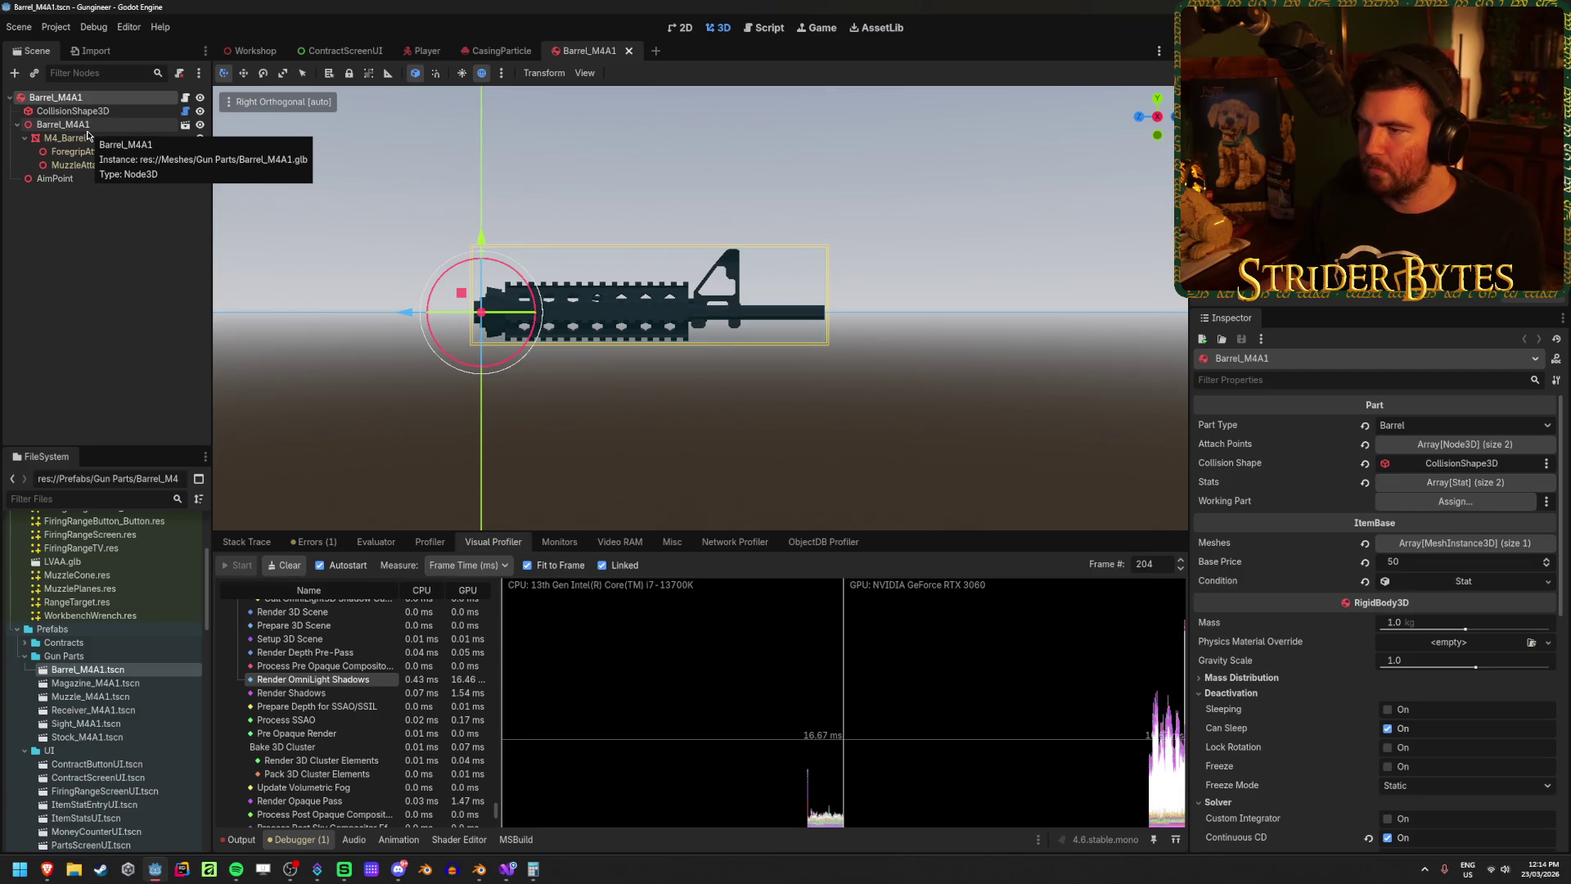
Step: Select M4_Barrel and browse its Inspector sections: Geometry, Skeleton, Global Illumination, Sorting, material overrides
scroll(1352, 519, "down", 5)
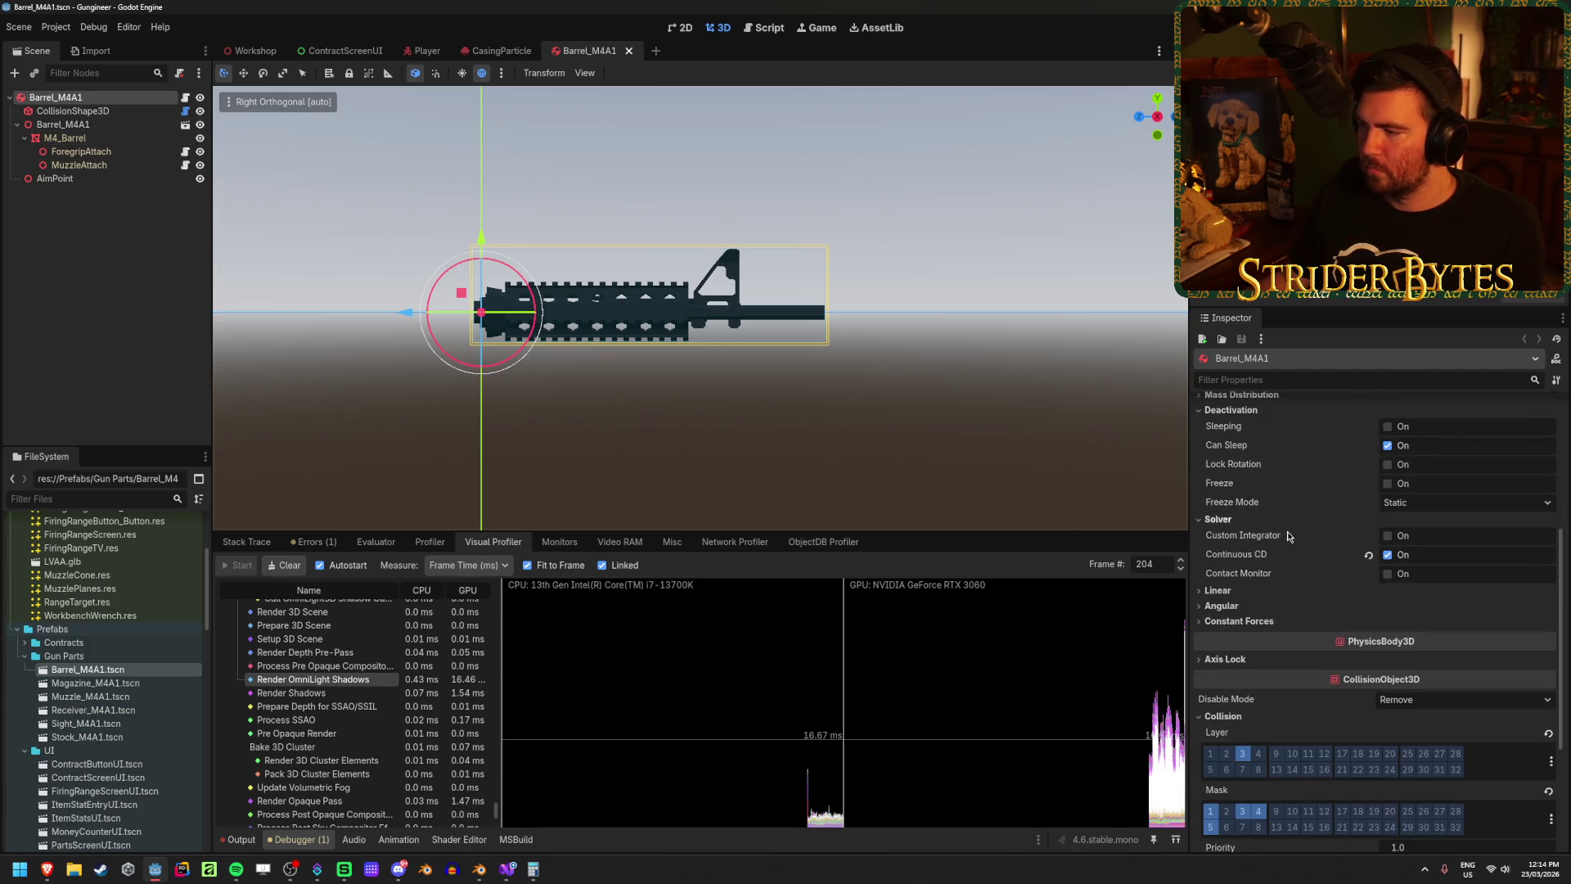
scroll(1290, 530, "up", 5)
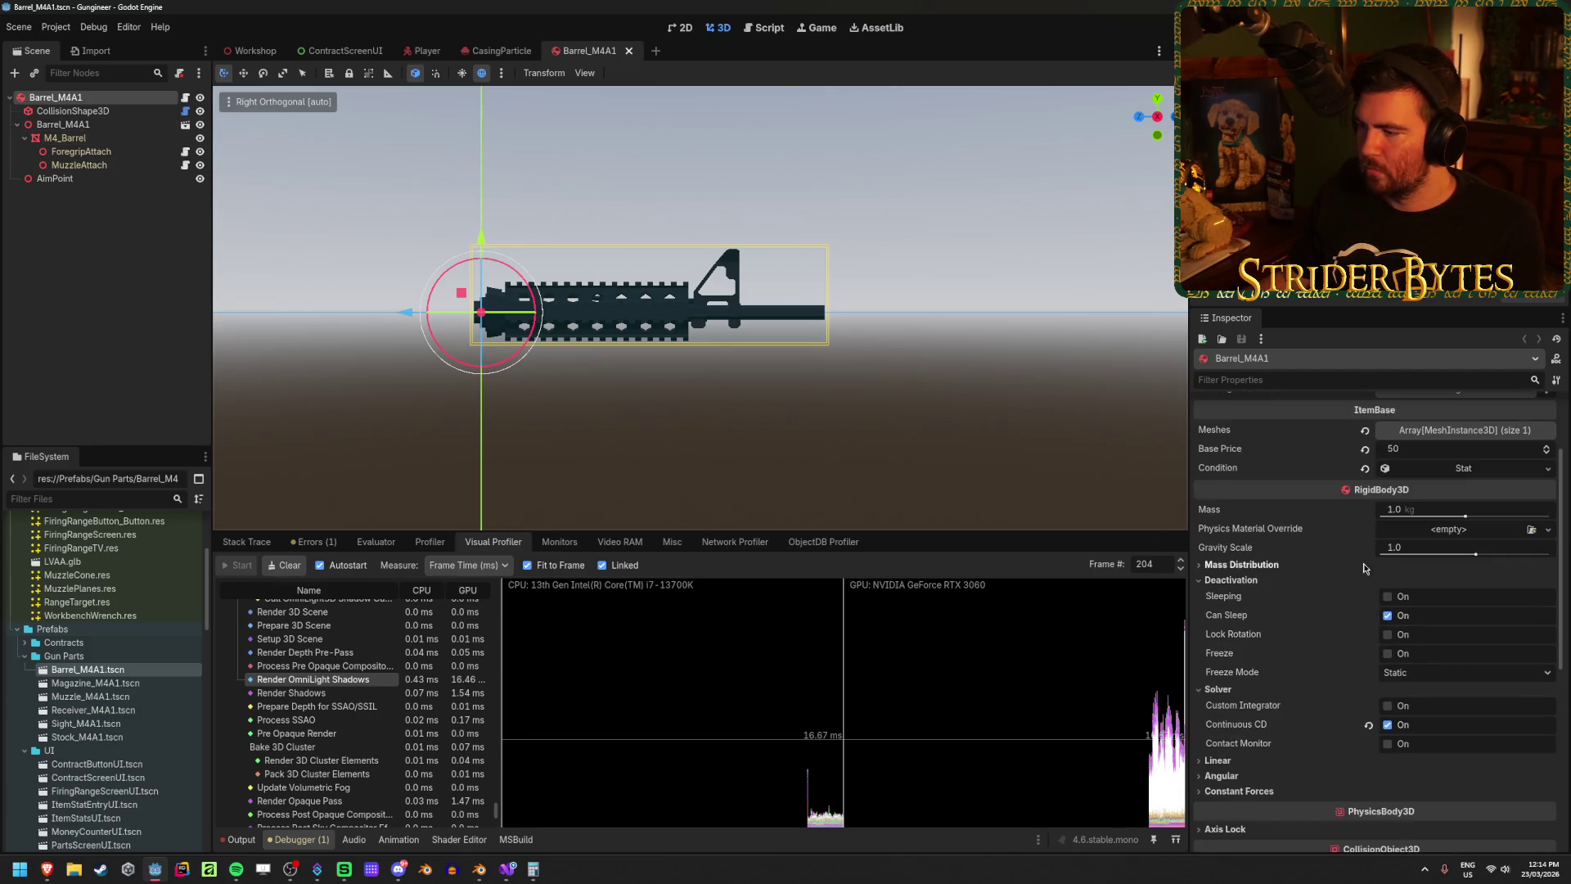
left_click(81, 137)
left_click(1260, 518)
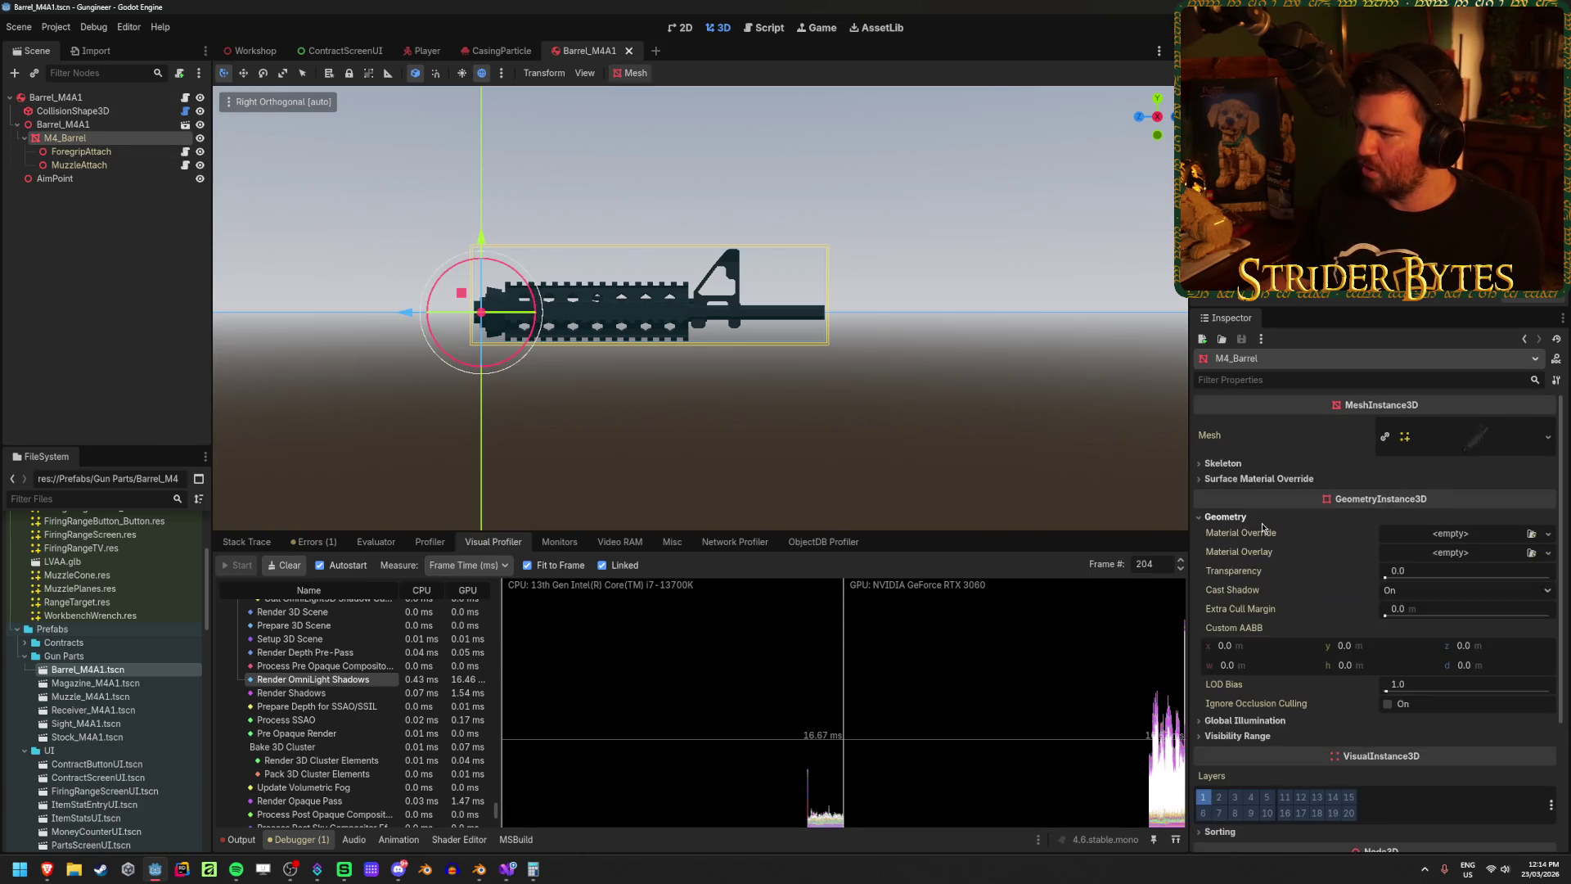
left_click(1260, 521)
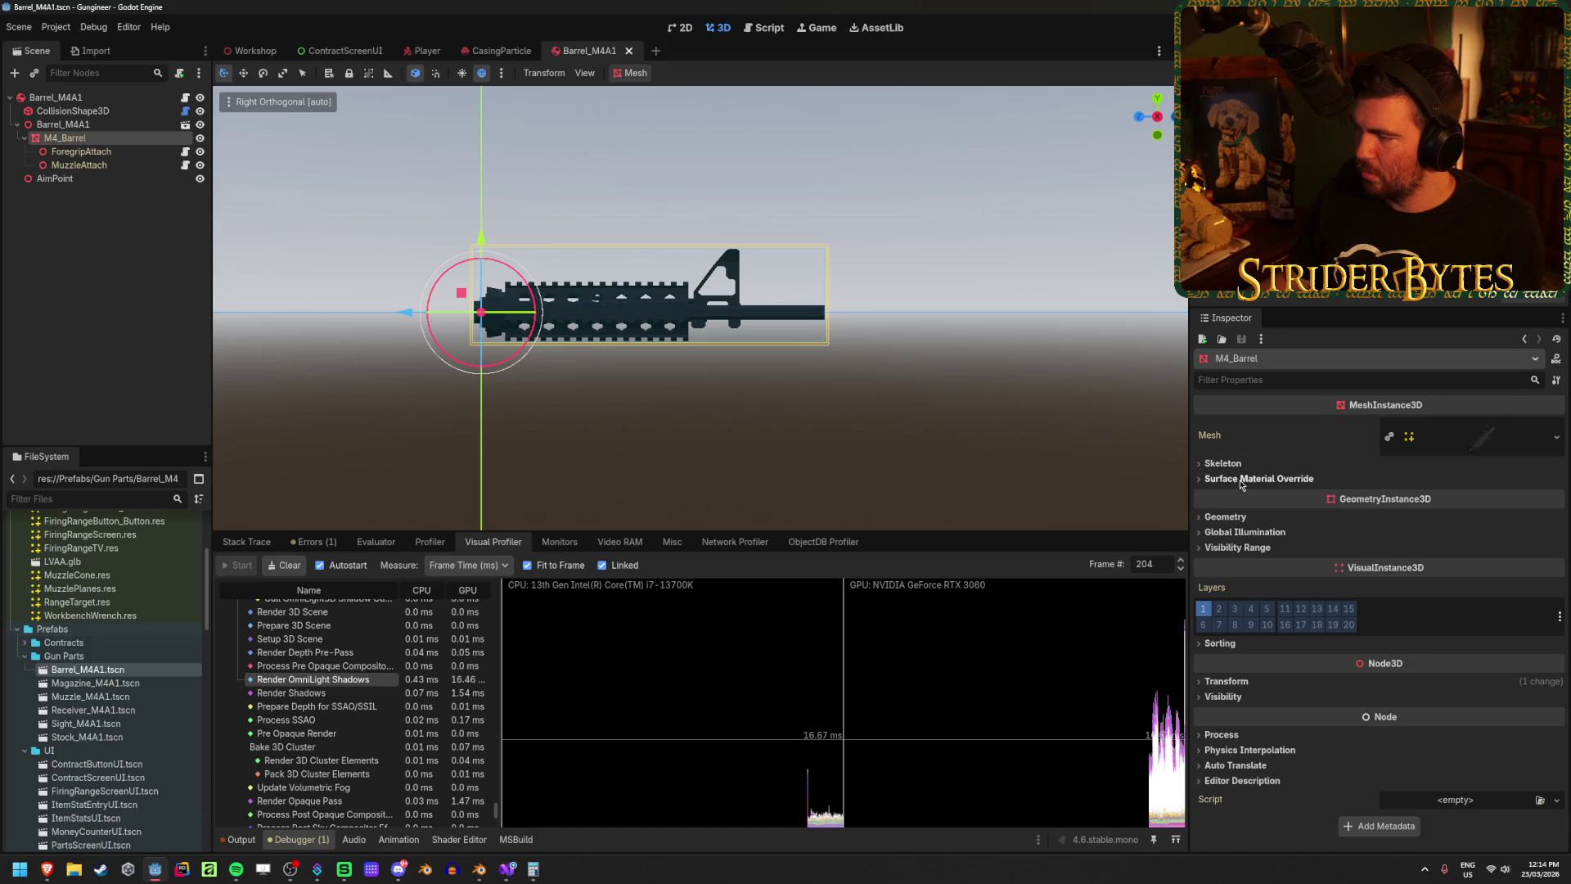
left_click(1236, 465)
left_click(1236, 463)
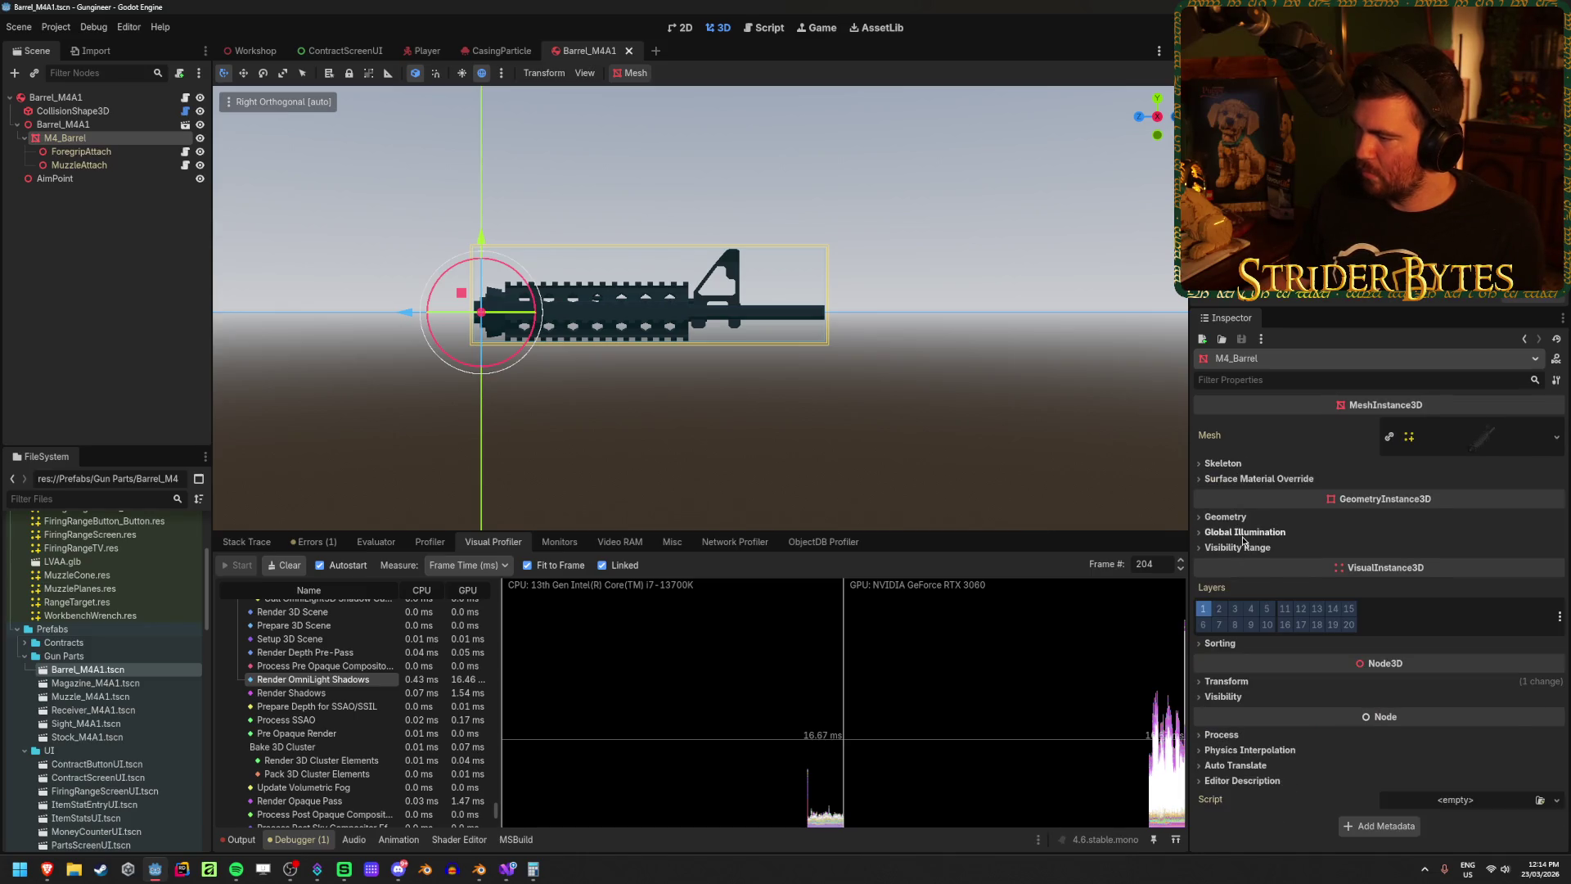
left_click(1244, 533)
left_click(1245, 533)
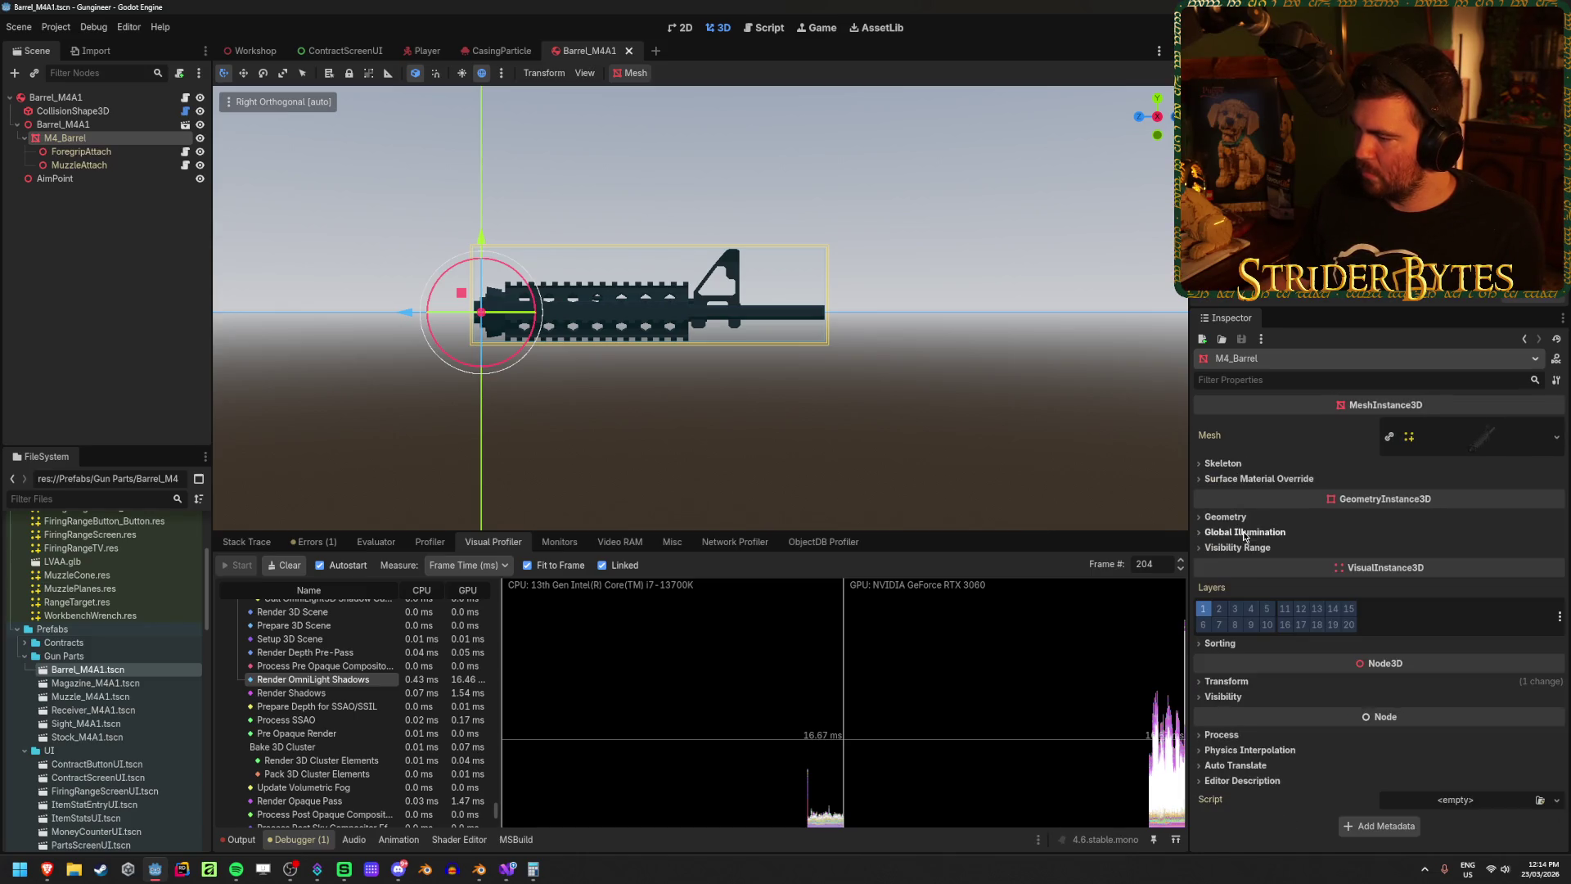
left_click(1226, 646)
left_click(1224, 645)
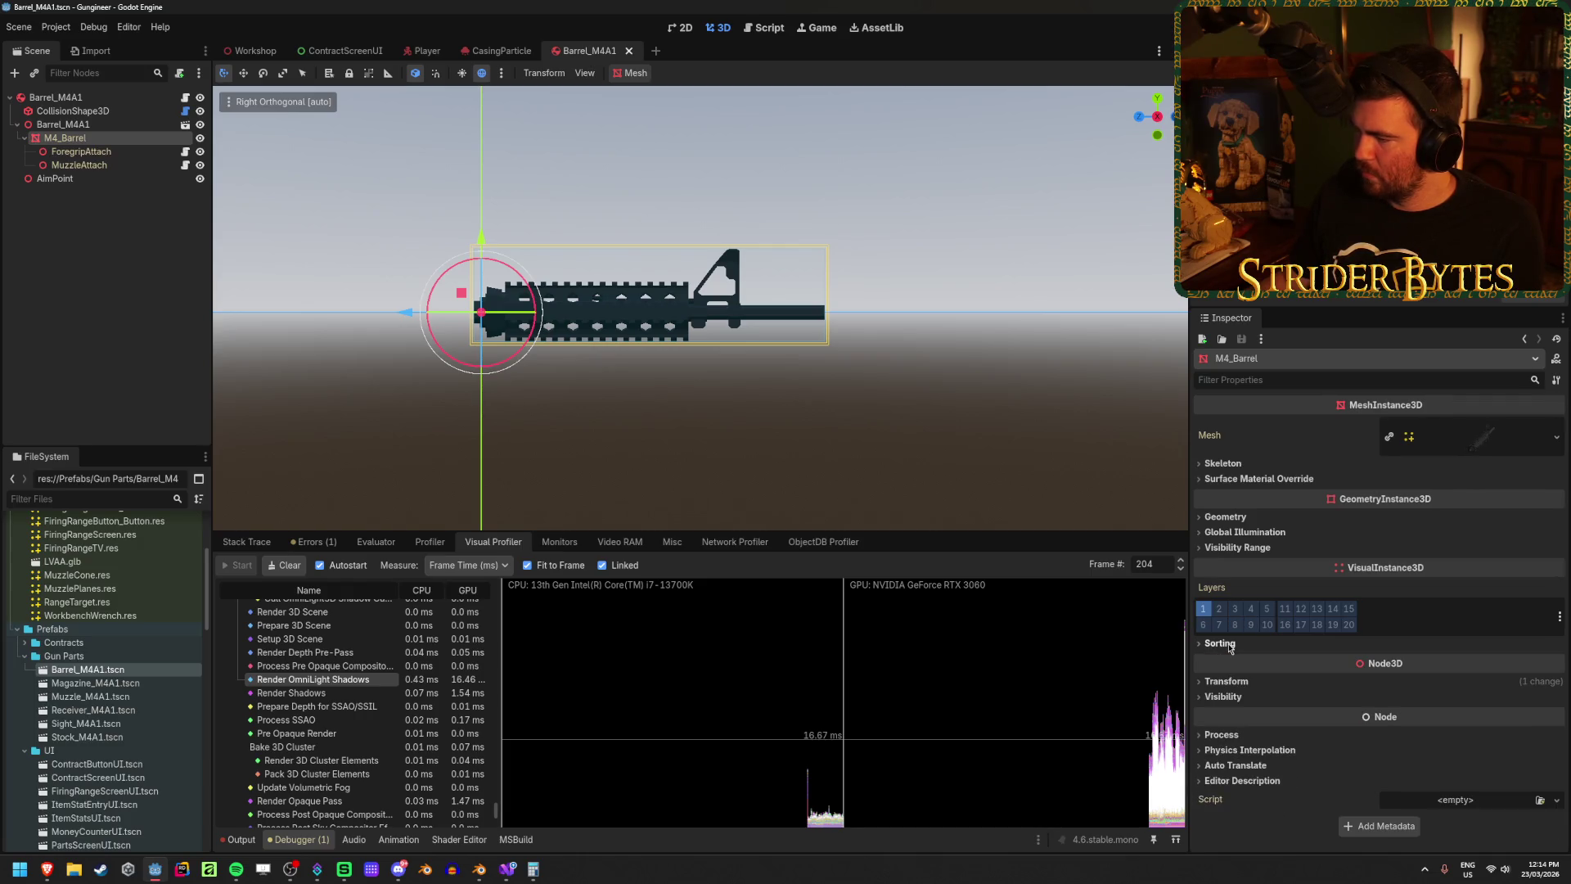
left_click(1249, 479)
left_click(1249, 479)
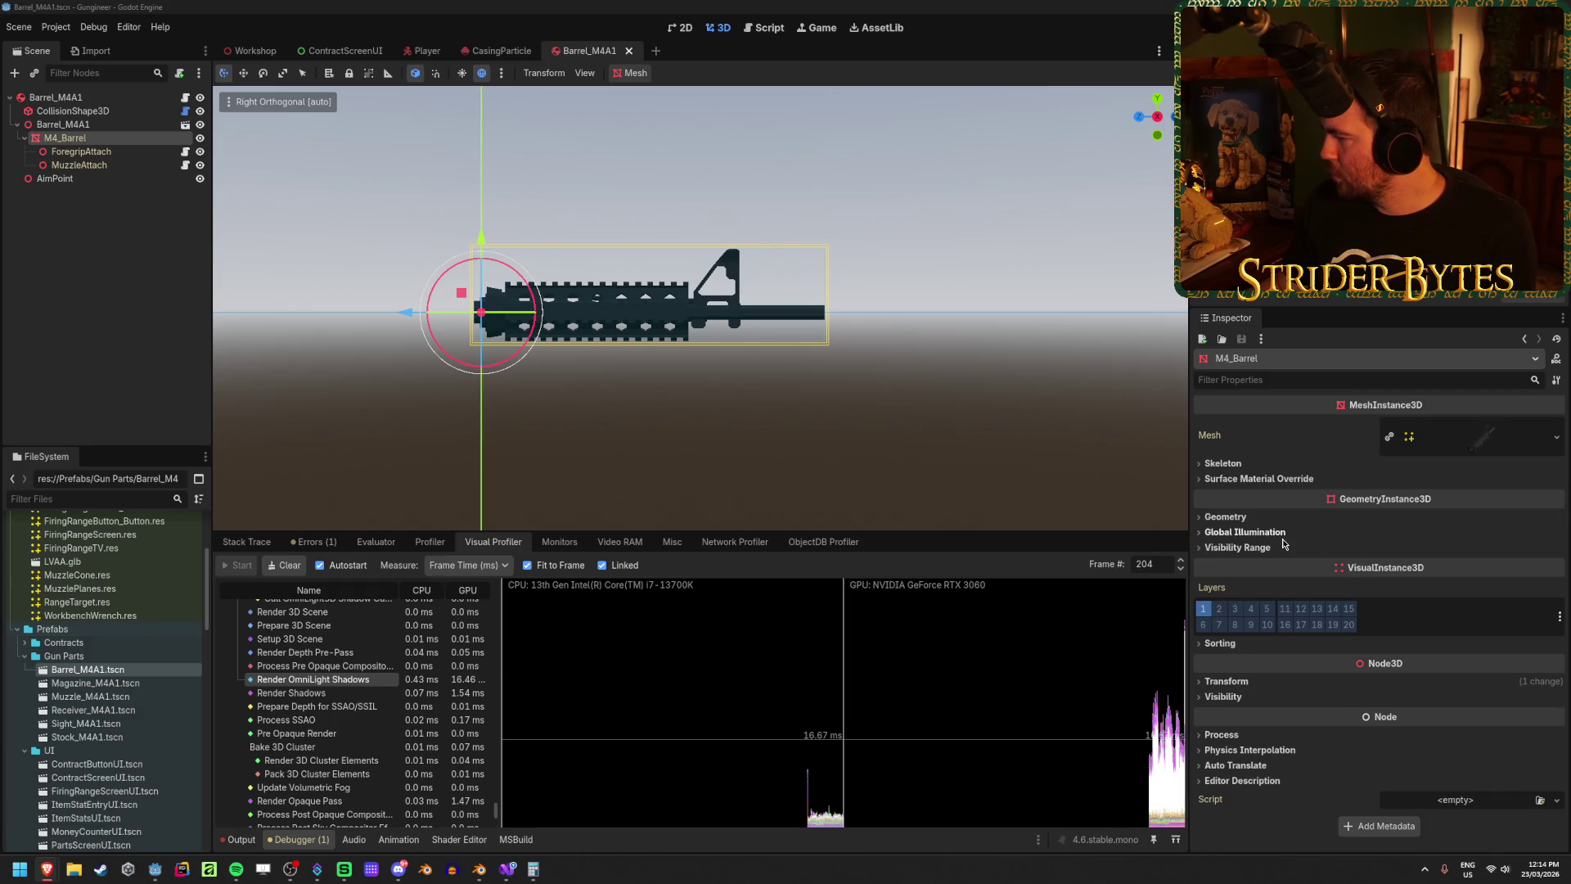
Step: Set M4_Barrel's Geometry Cast Shadow to Off and save the Barrel_M4A1 scene
left_click(1245, 519)
left_click(1432, 590)
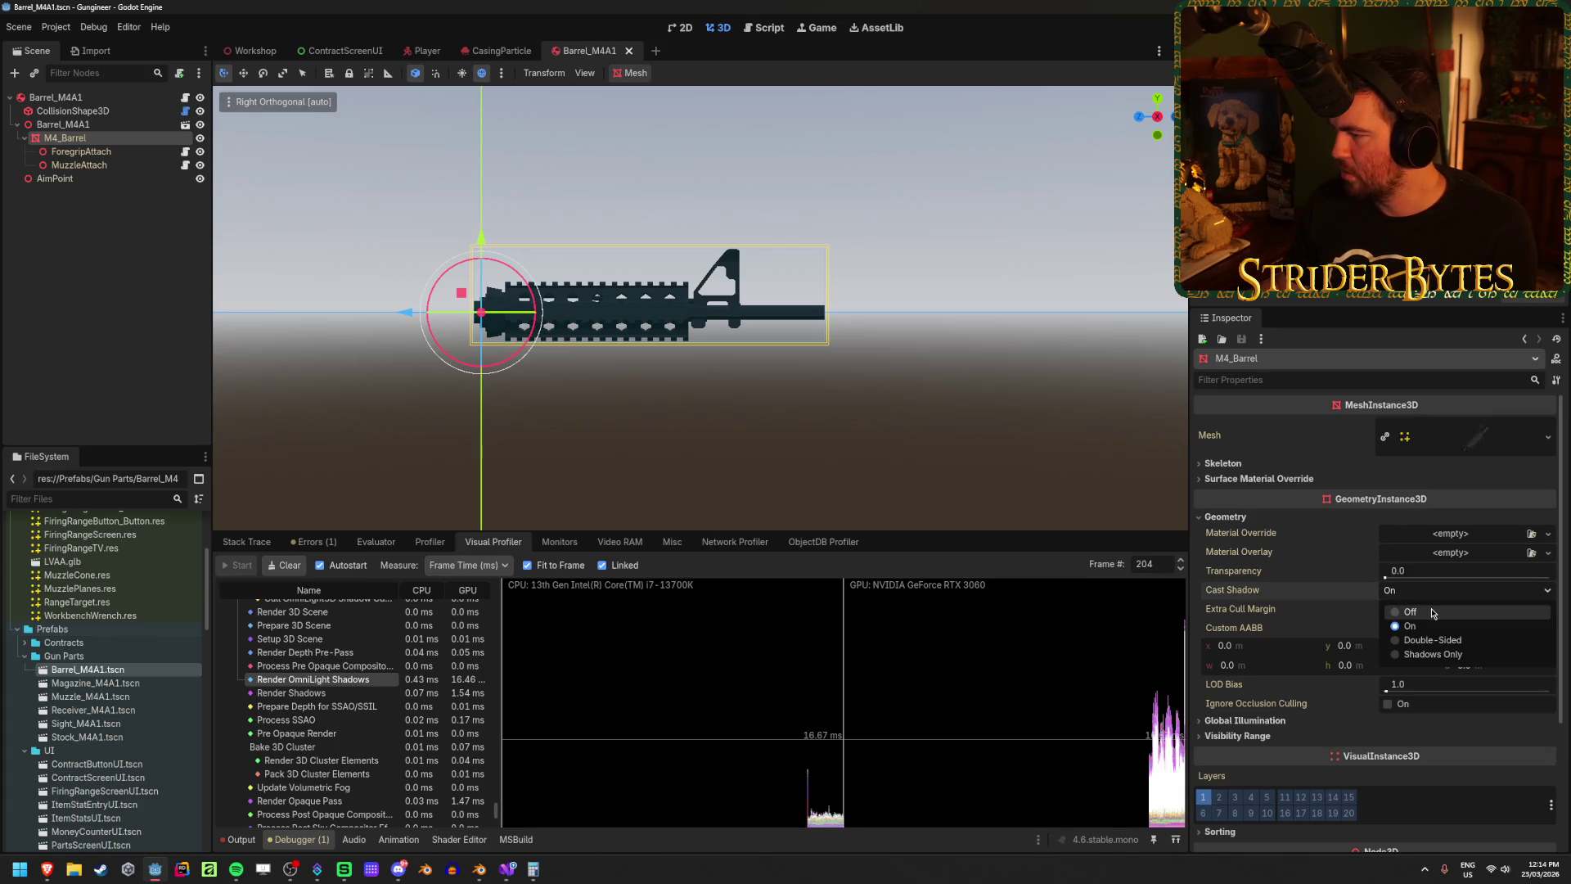
left_click(1433, 610)
key("ctrl+s")
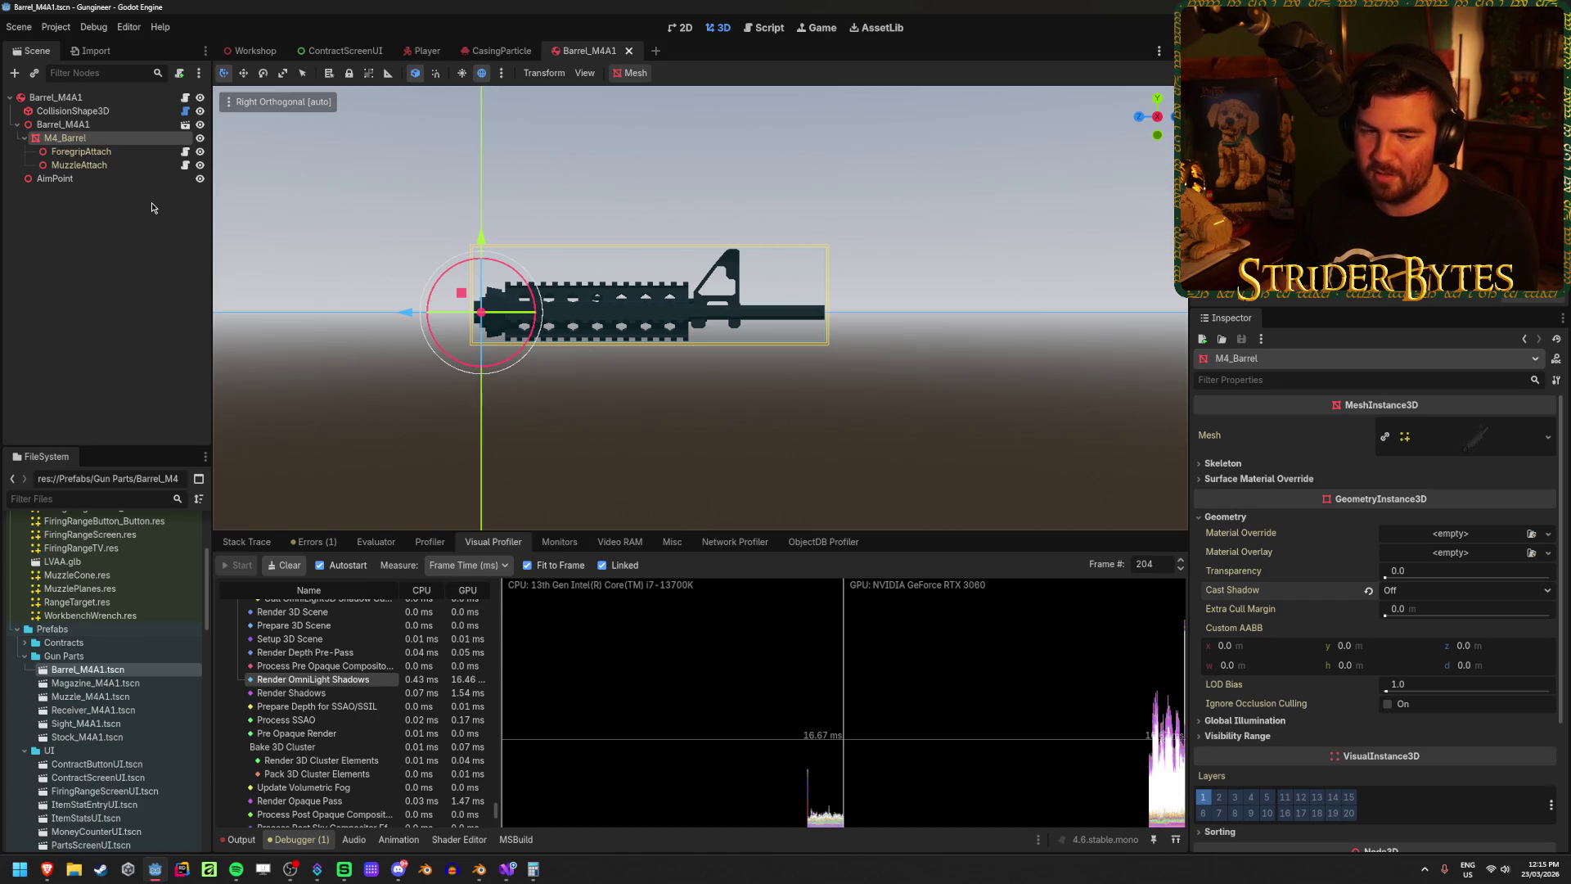
left_click(151, 203)
left_click(111, 136)
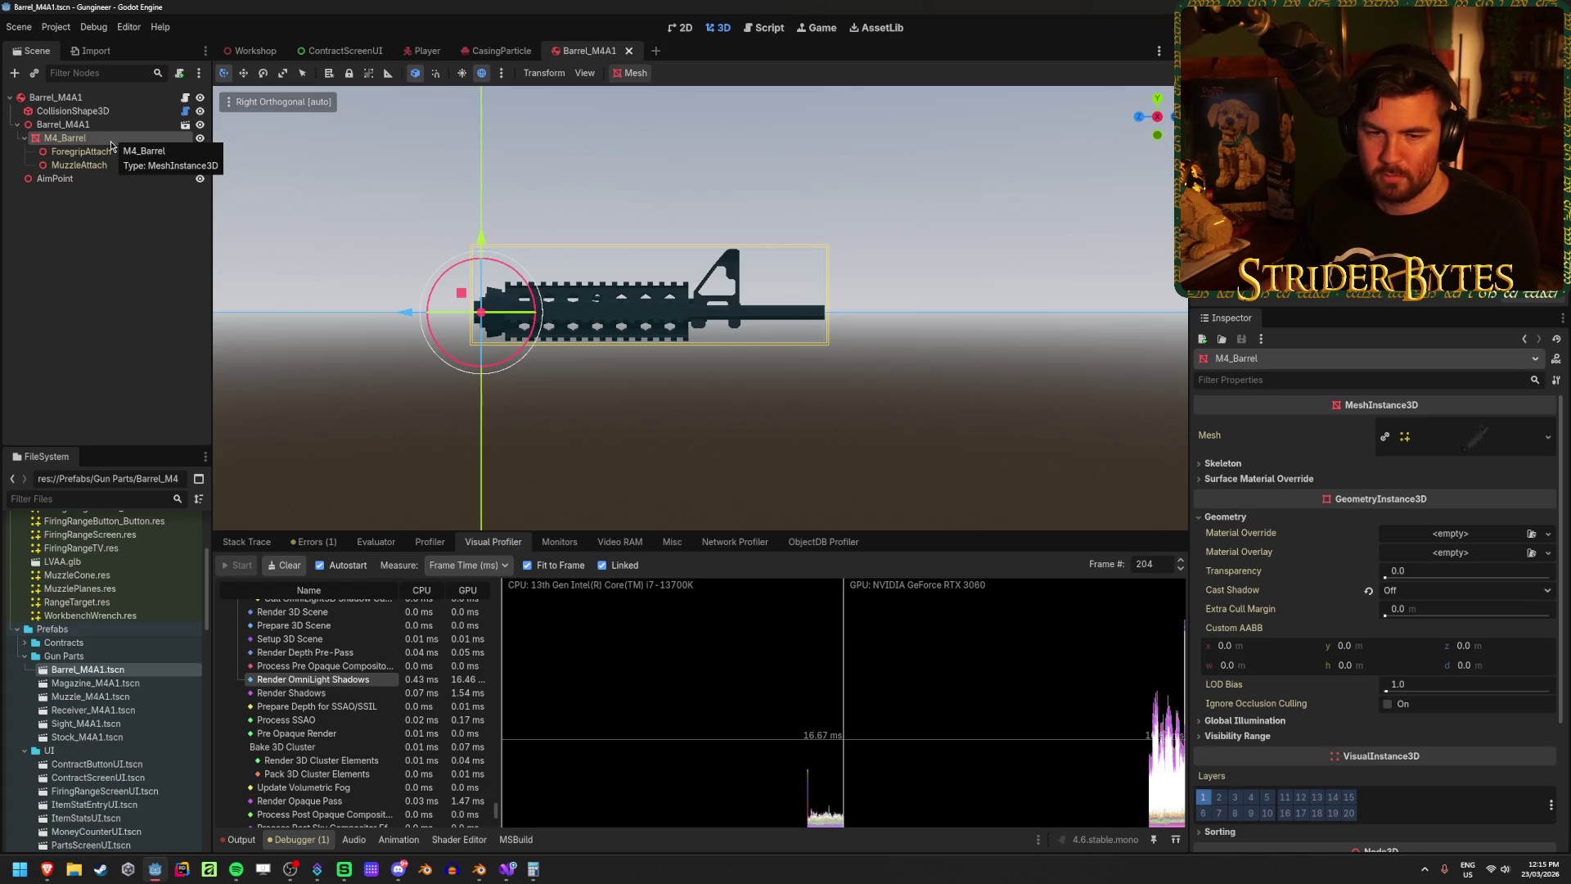
key("ctrl+s")
left_click(105, 141)
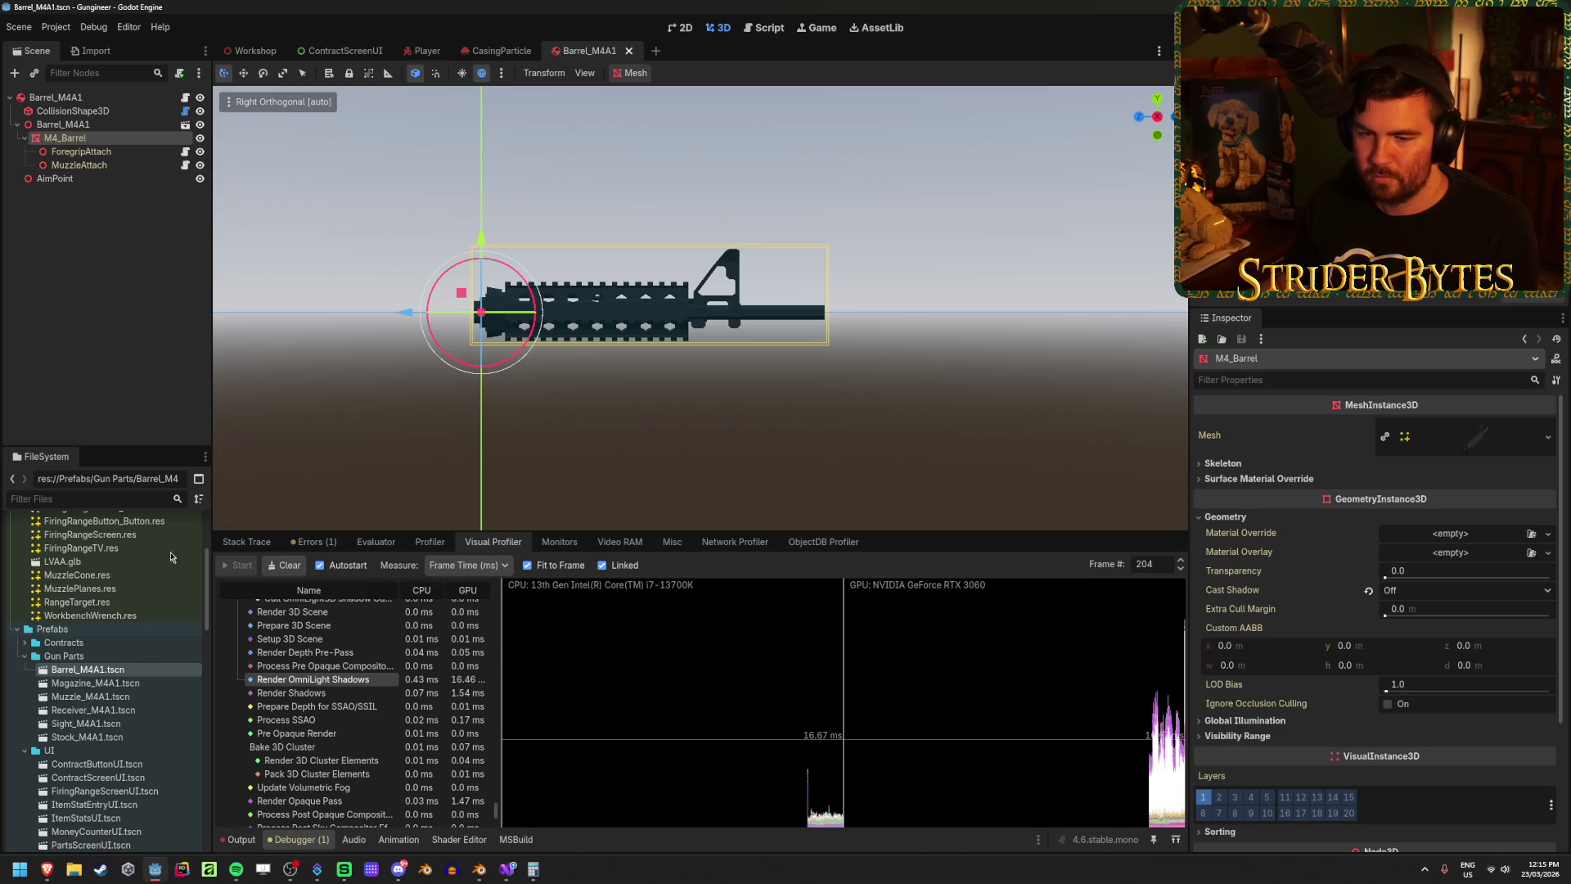
Step: In the Magazine_M4A1 scene, set M4_Magazine's Cast Shadow to Off
double_click(95, 682)
left_click(90, 142)
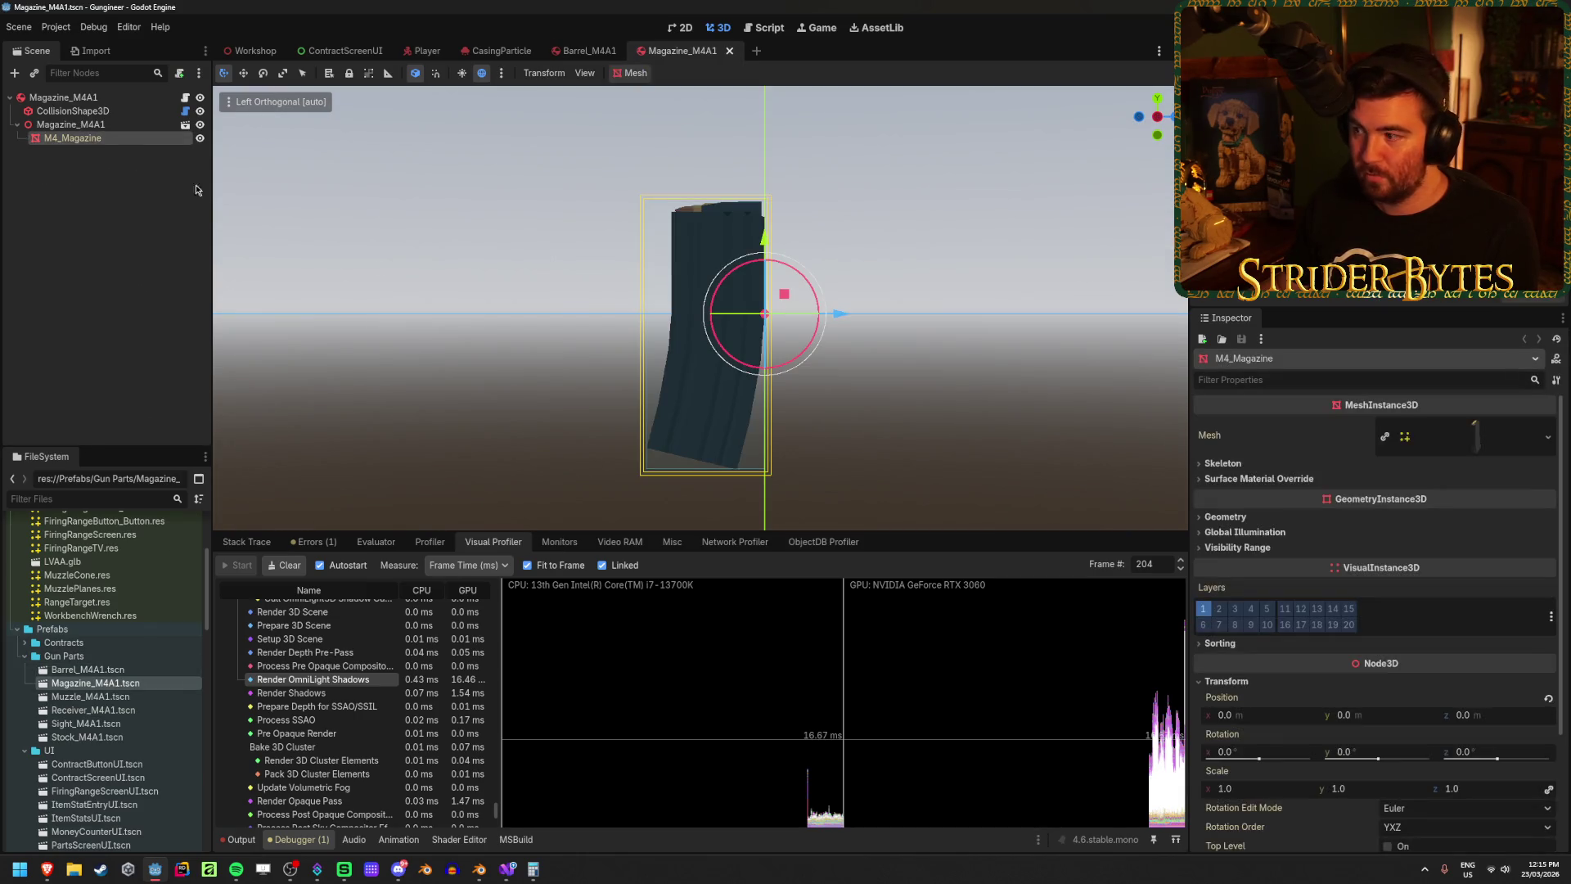
left_click(1283, 517)
left_click(1538, 590)
left_click(1407, 607)
Step: Set M4_Muzzle's Cast Shadow to Off, then open Receiver_M4A1 and select M4_Receiver
double_click(90, 696)
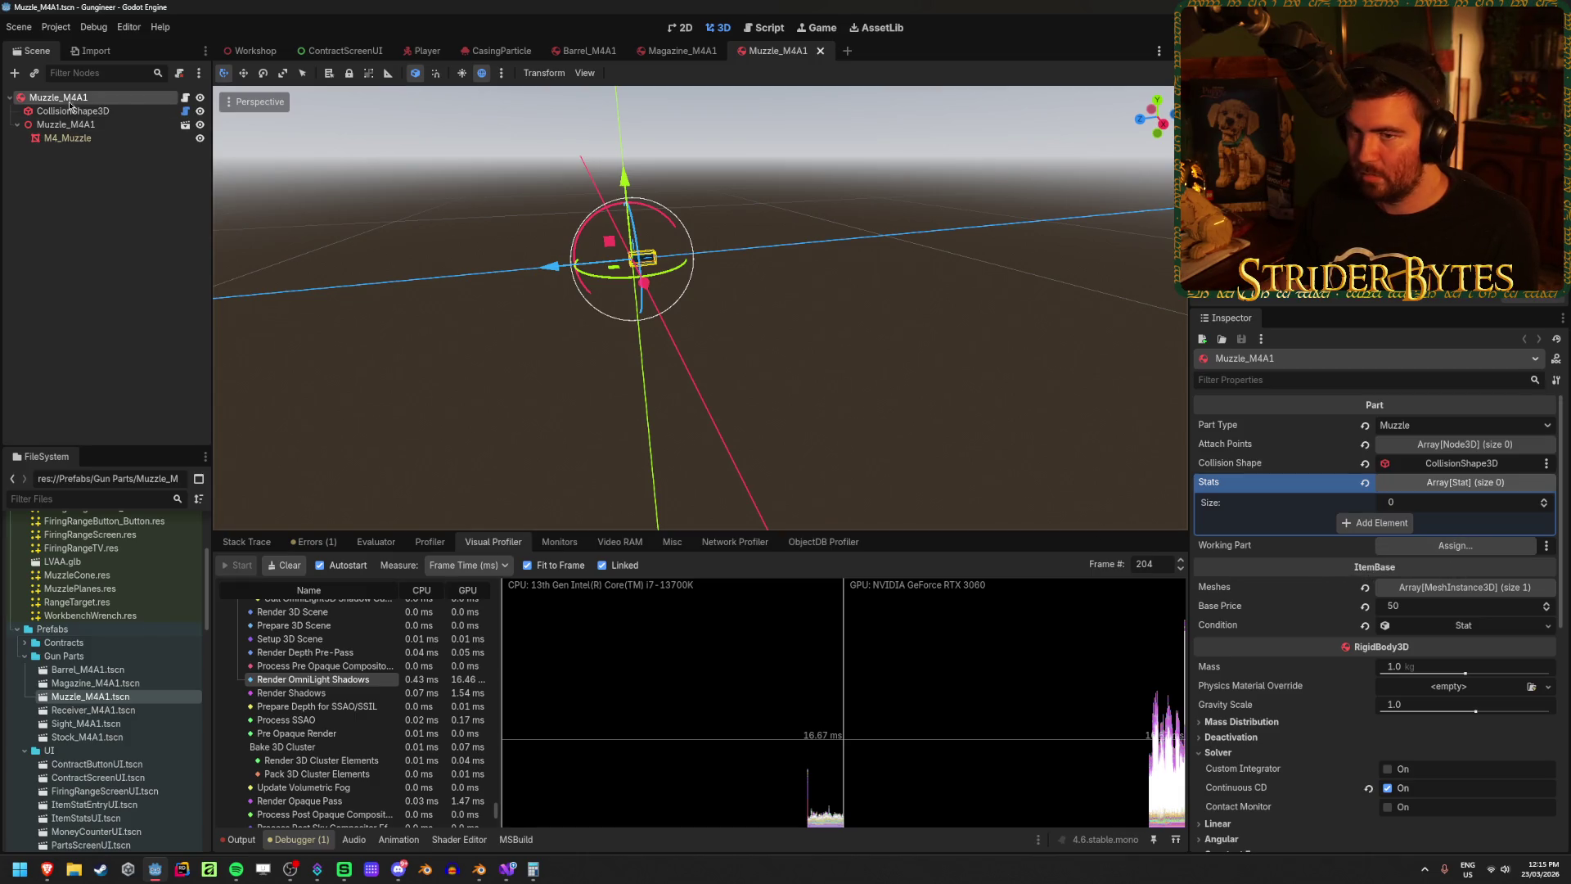
left_click(68, 137)
left_click(1224, 517)
left_click(1422, 592)
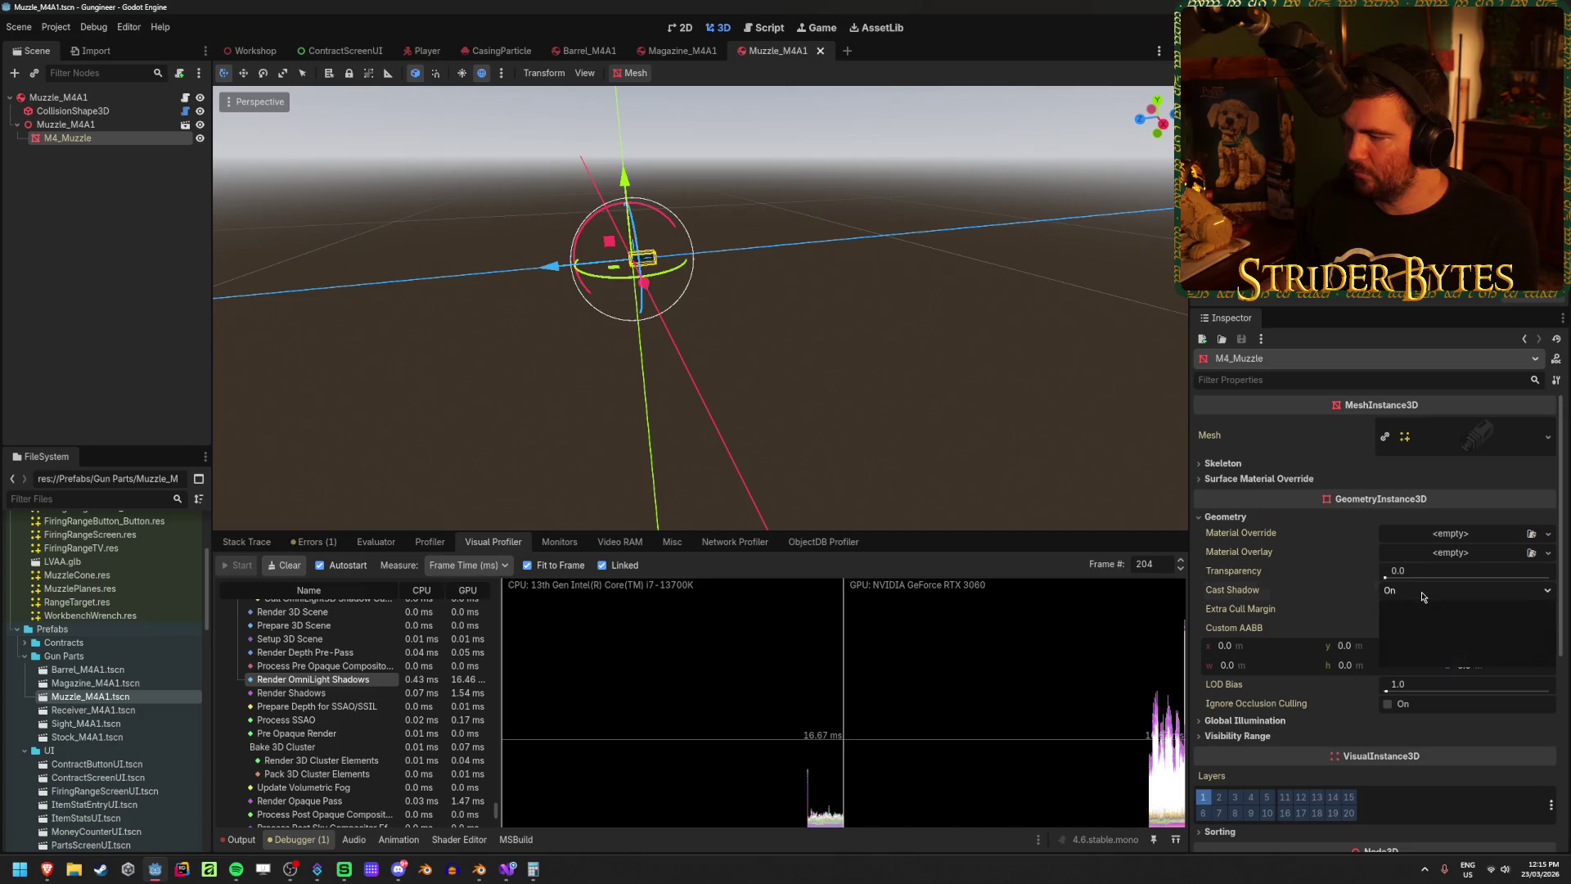
left_click(1424, 609)
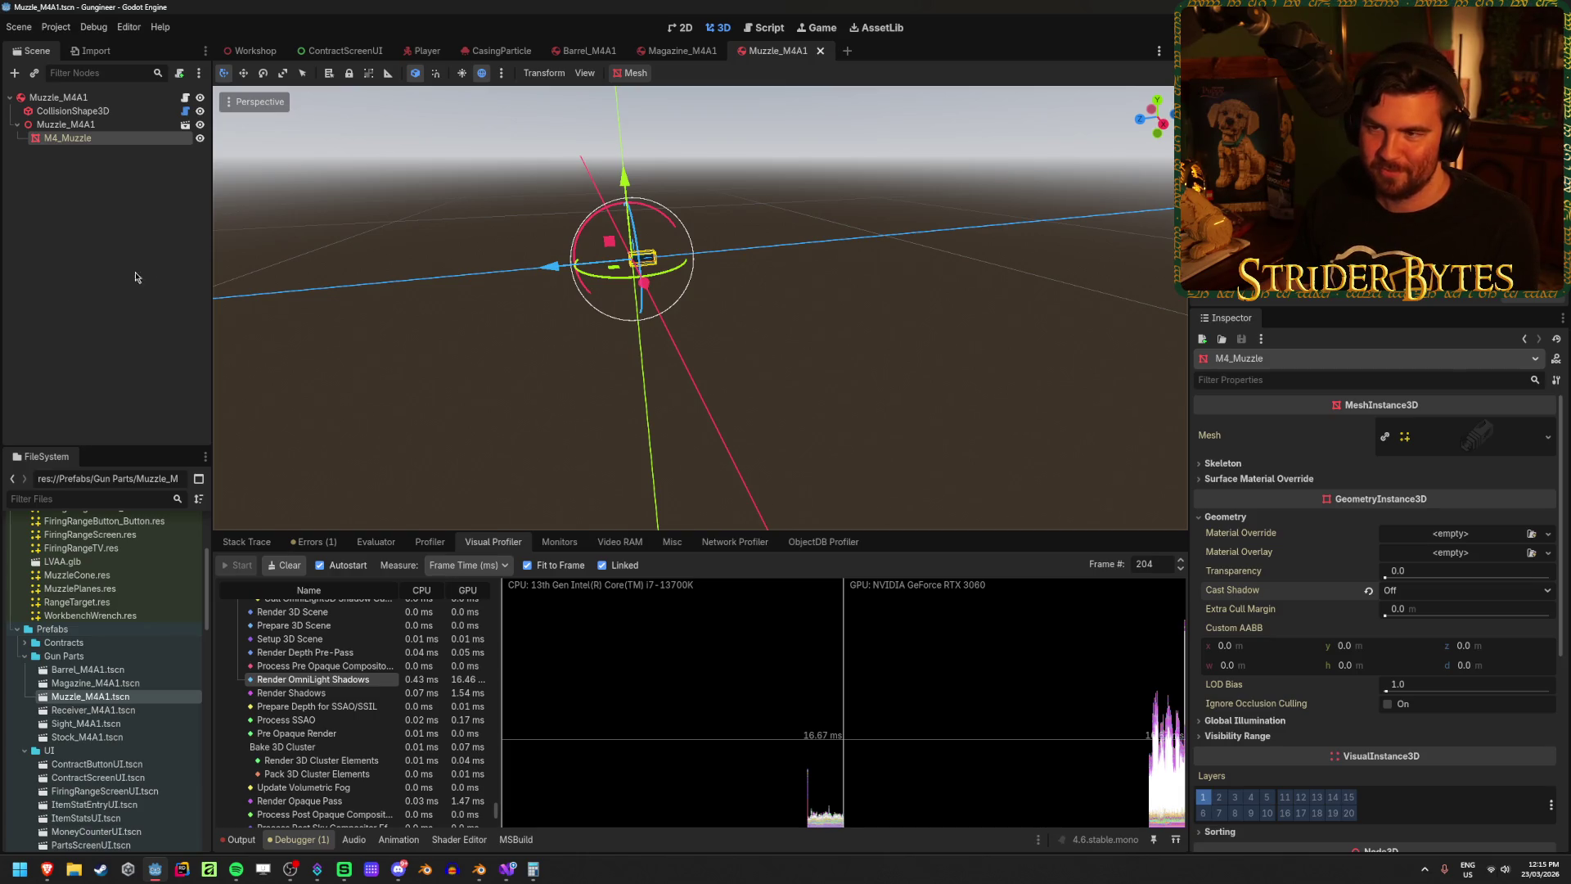
double_click(137, 709)
left_click(84, 139)
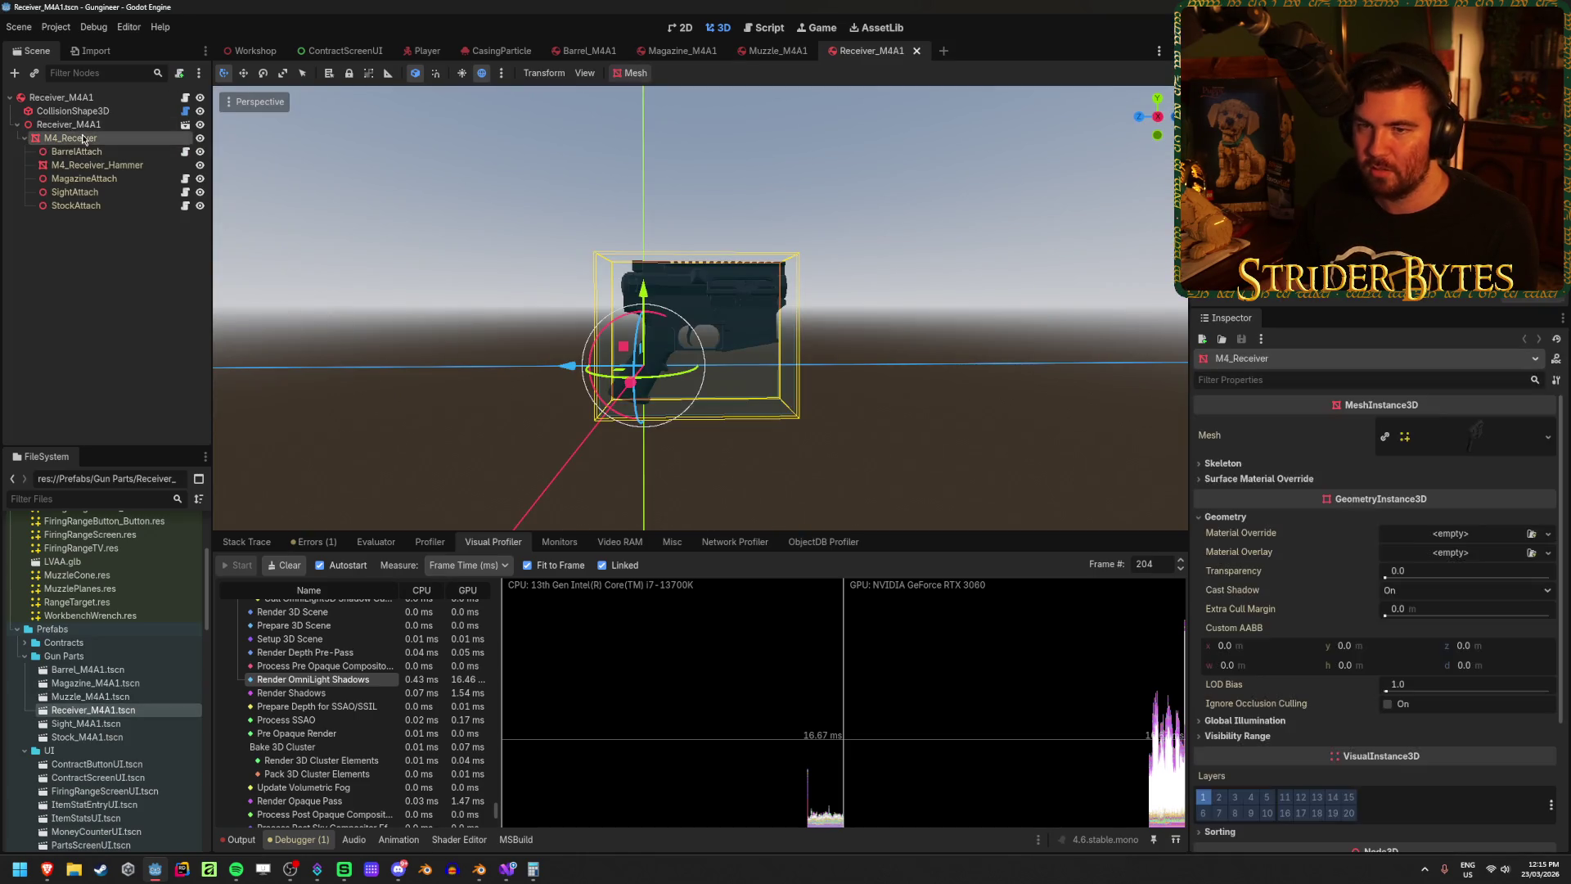
Step: Set Cast Shadow to Off on M4_Receiver and M4_Sight, saving the Sight_M4A1 scene
left_click(1464, 590)
left_click(1407, 624)
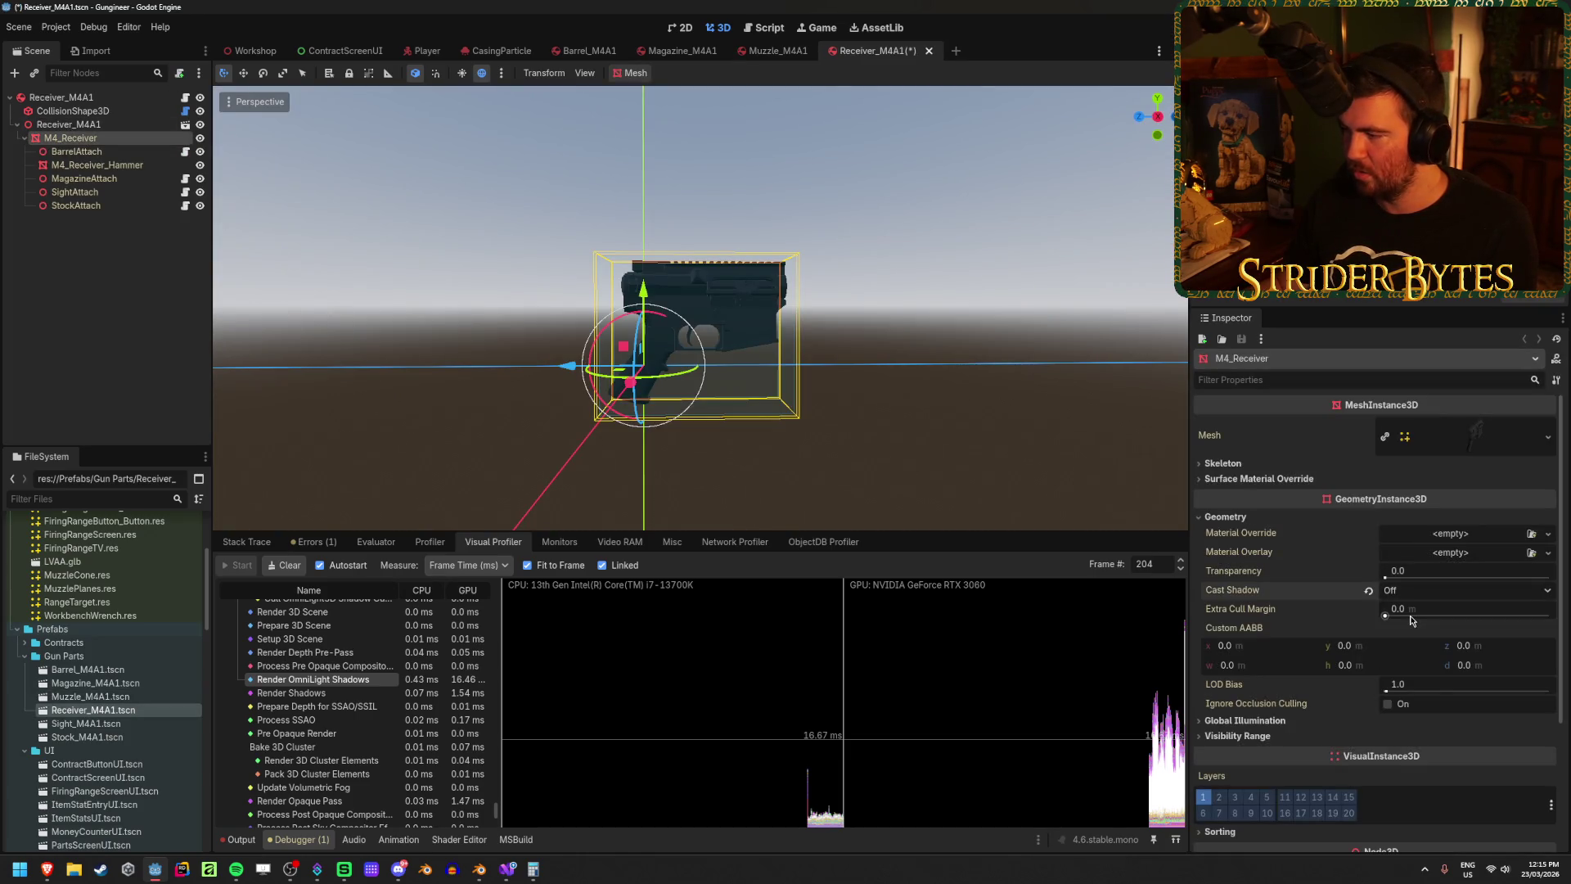
double_click(86, 723)
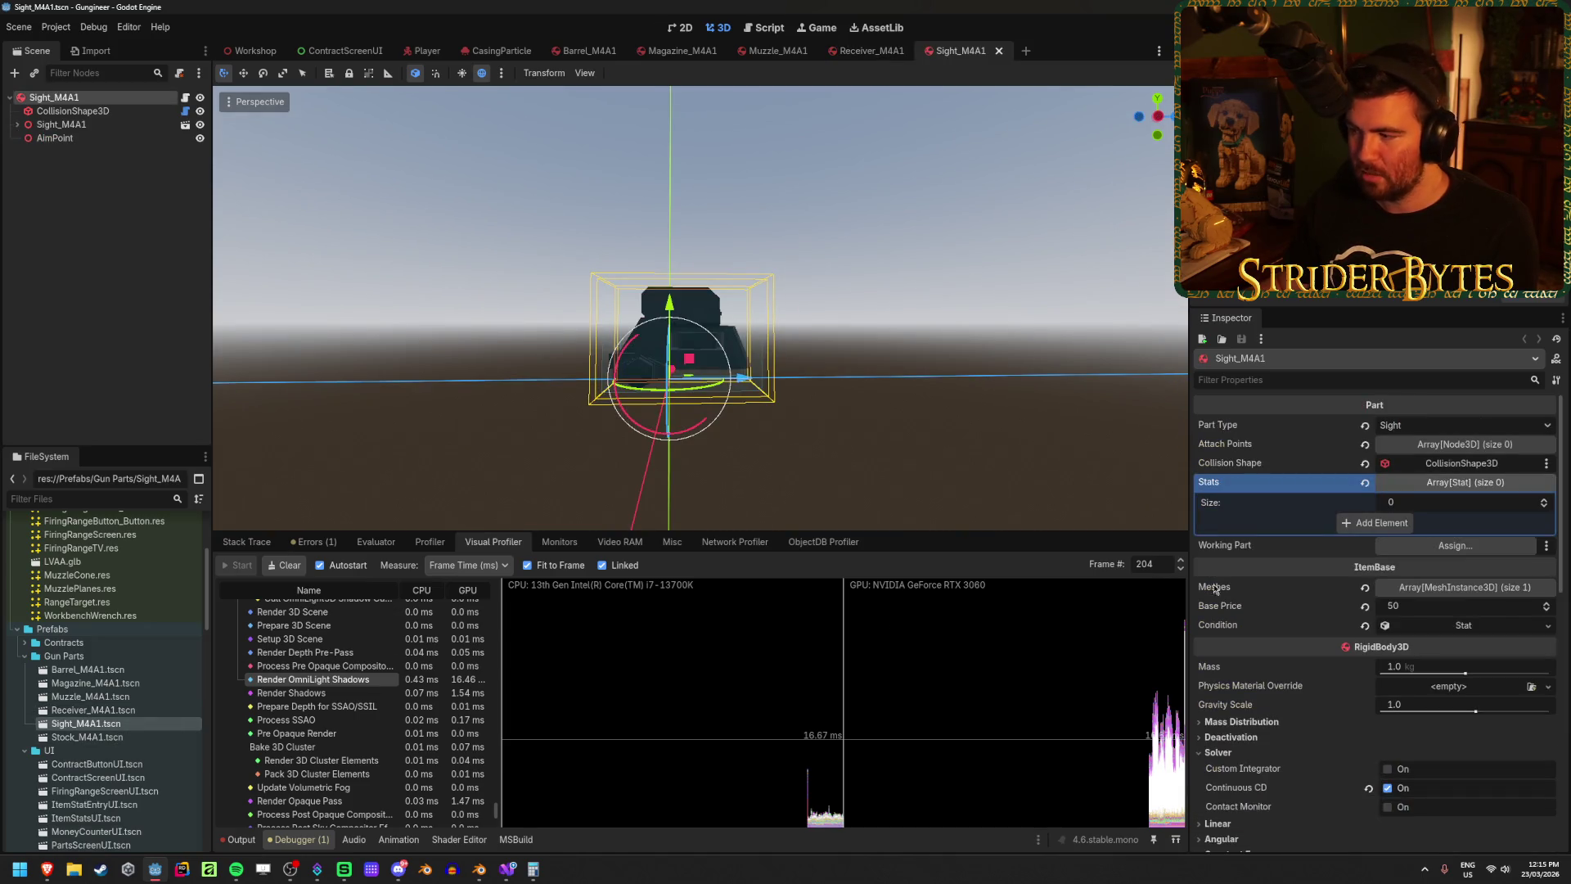
left_click(17, 125)
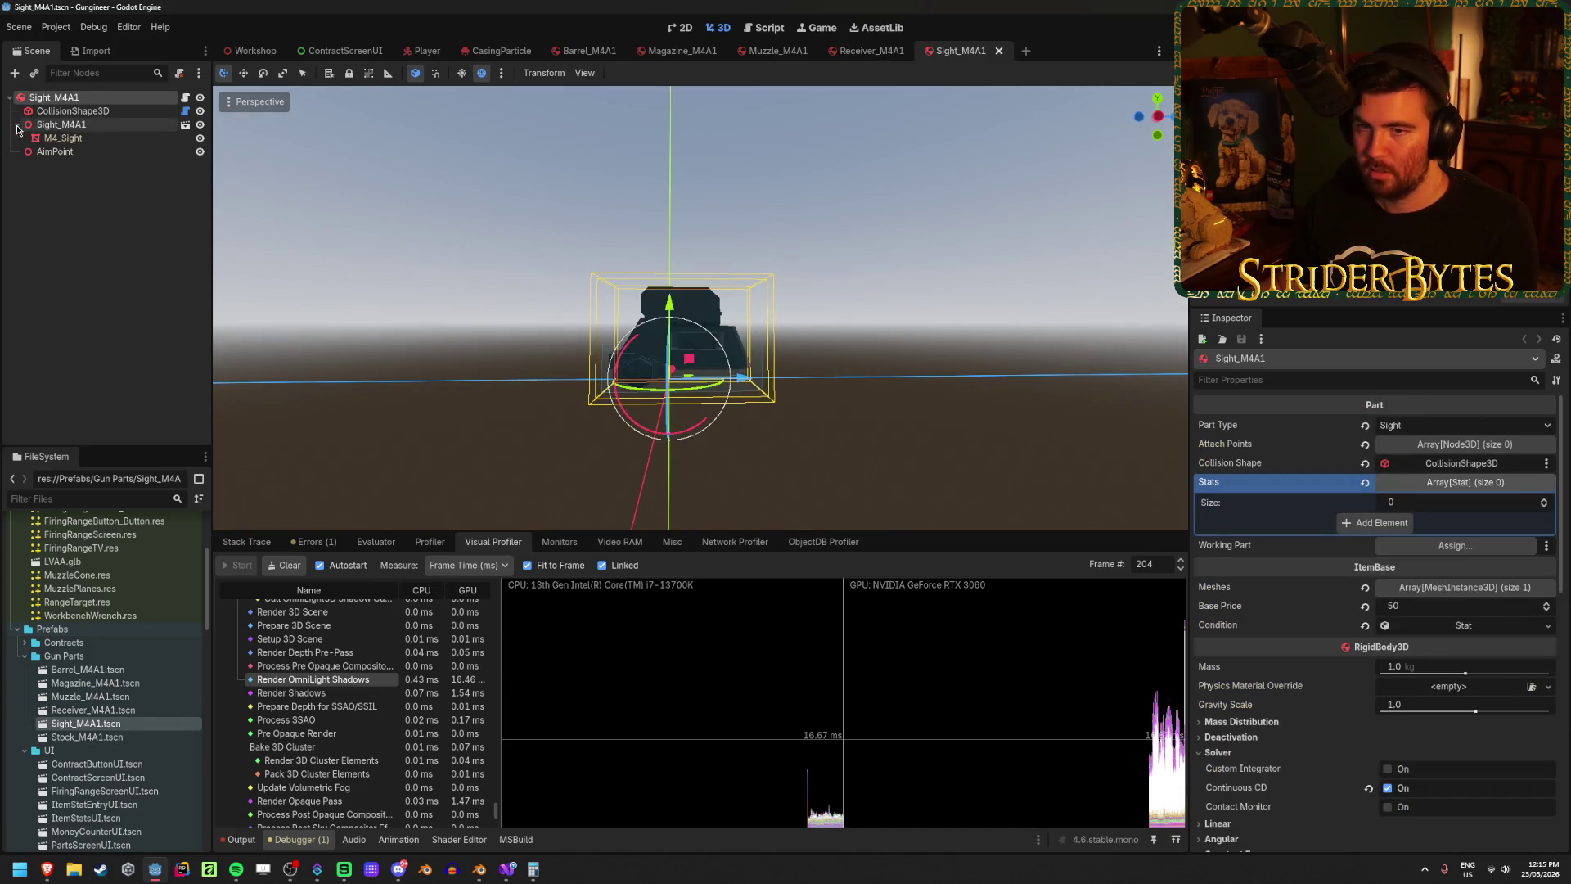
left_click(82, 139)
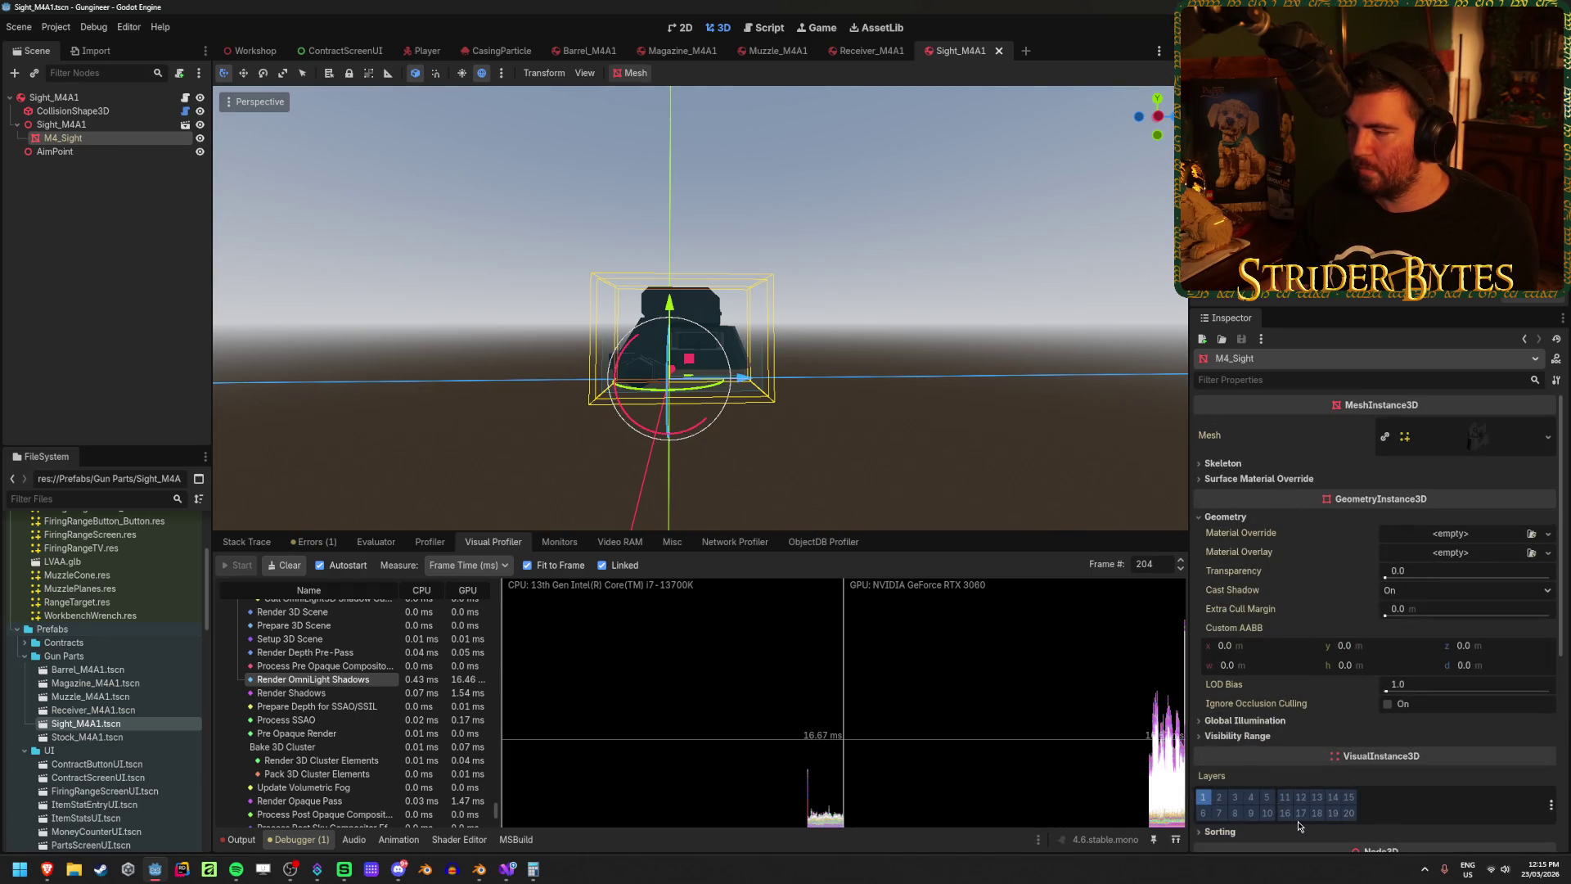
left_click(1422, 589)
left_click(1422, 610)
key("ctrl+s")
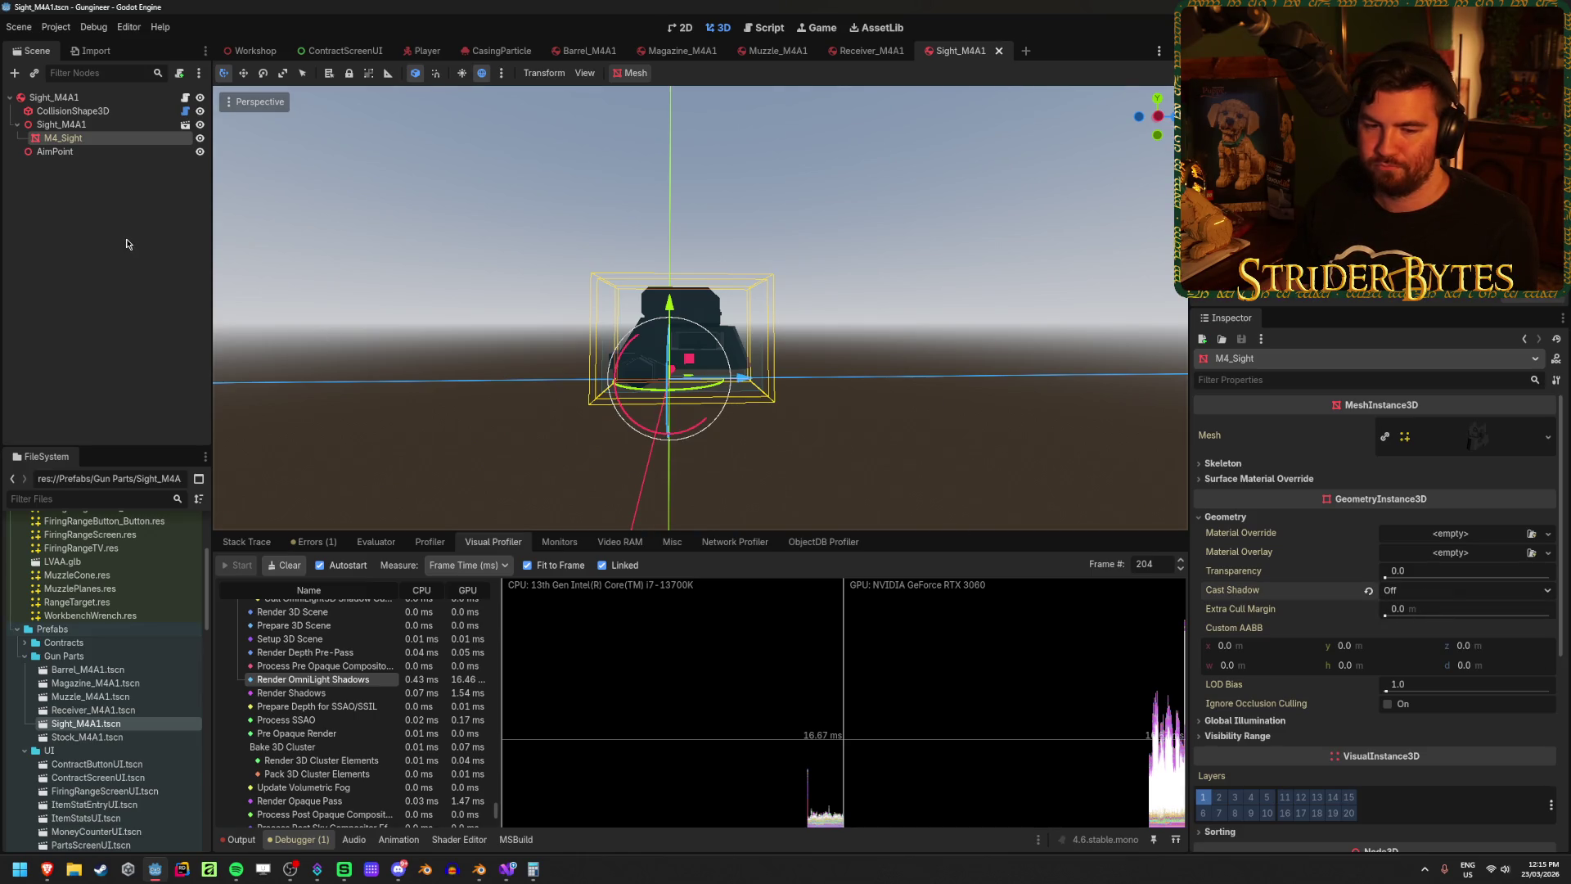
Step: Set M4_Stock's Cast Shadow to Off, save Stock_M4A1, and run the game with F5
double_click(87, 736)
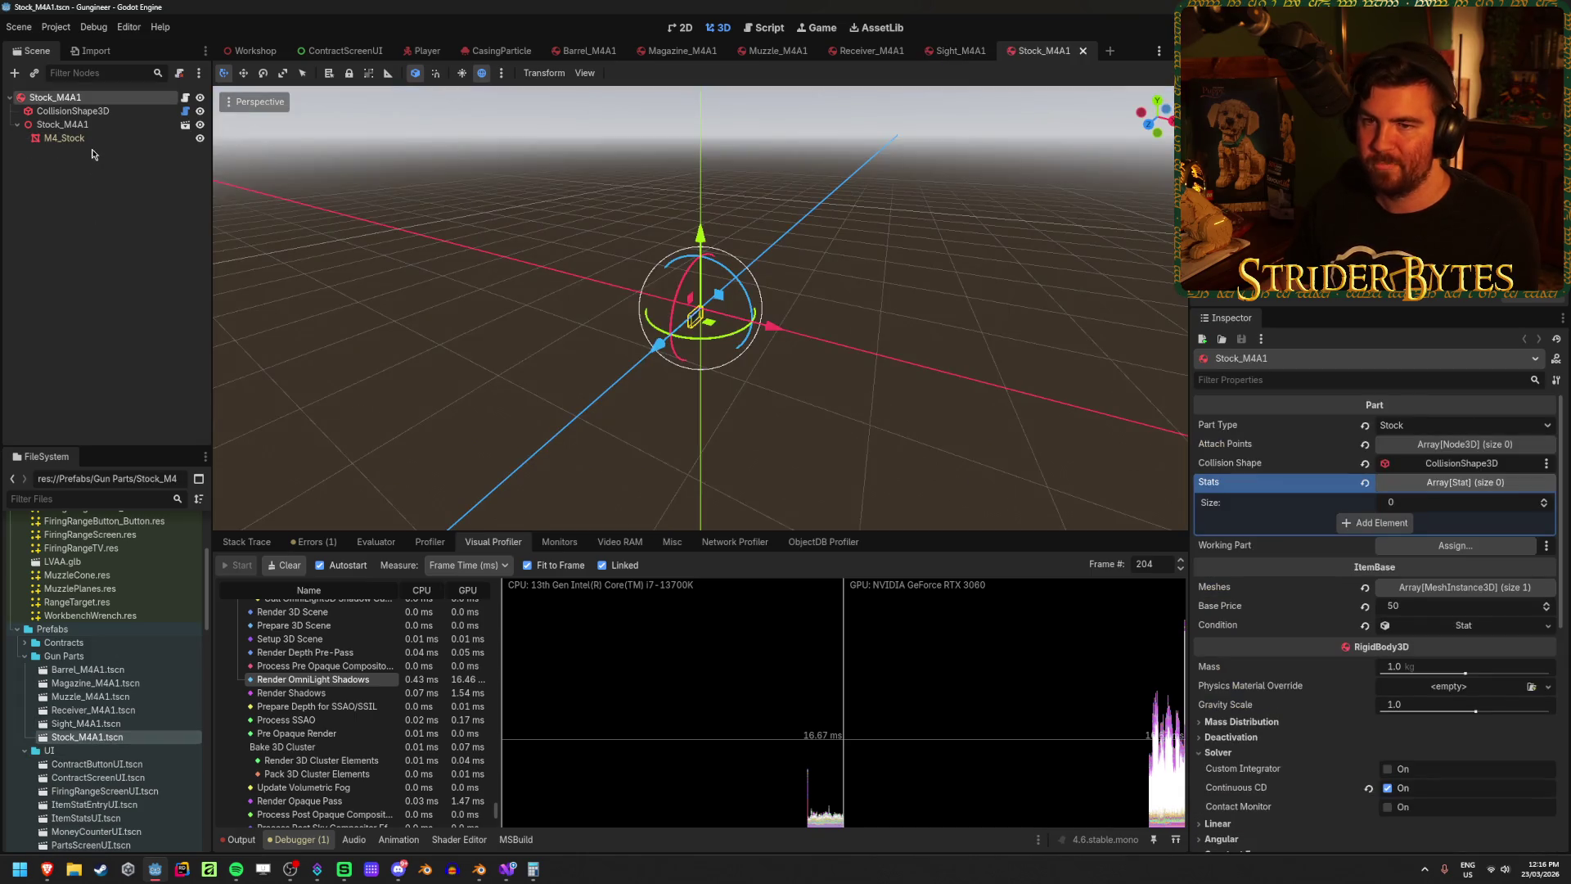
left_click(66, 138)
scroll(1445, 659, "down", 10)
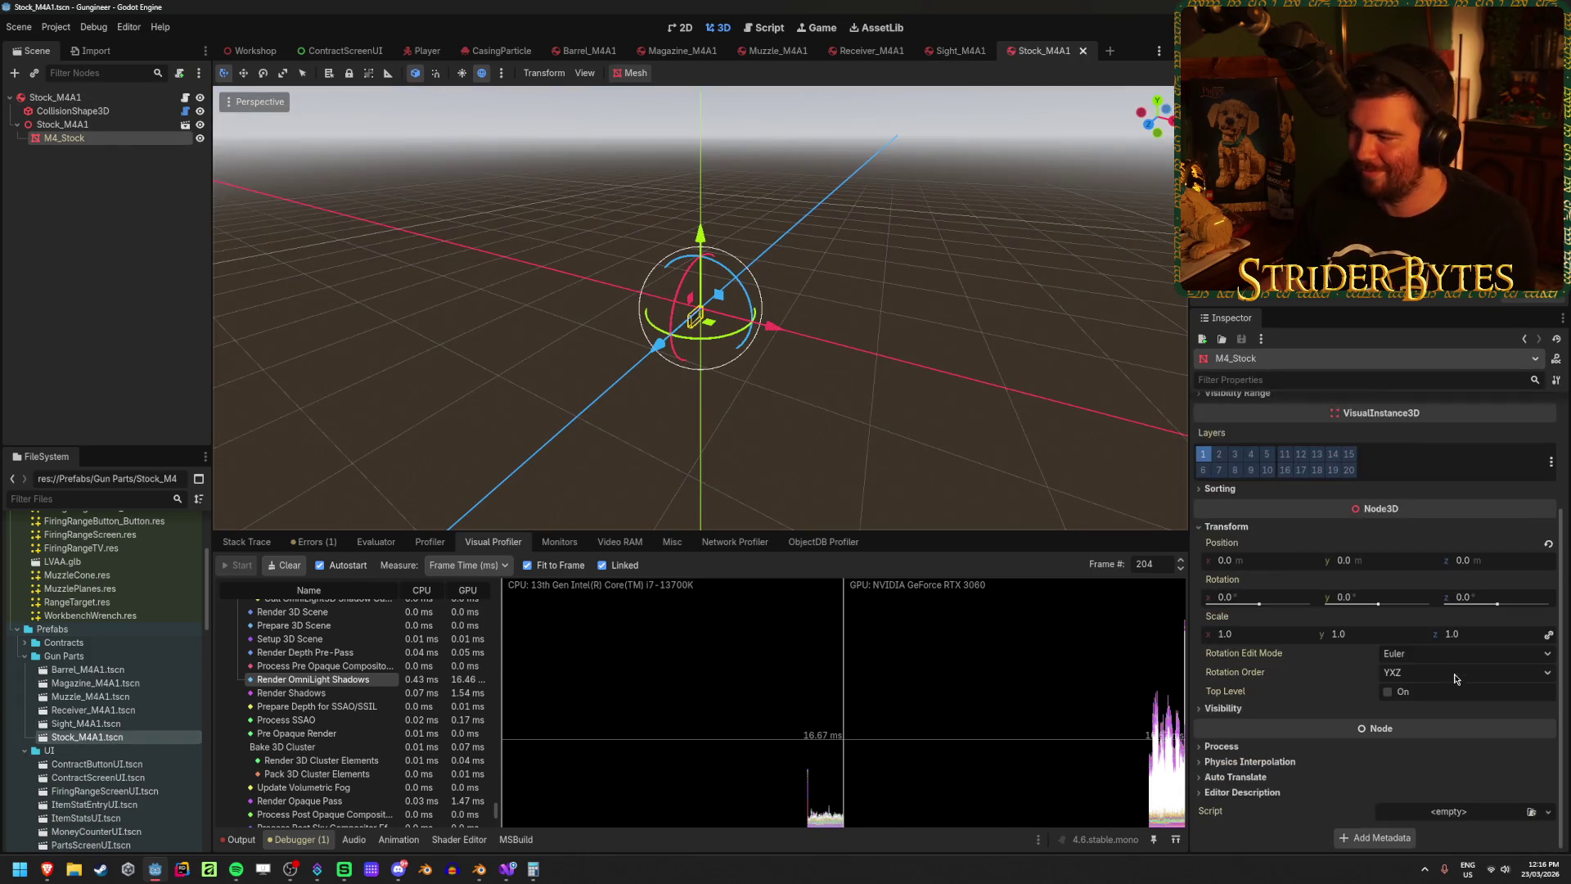
scroll(1263, 604, "up", 4)
left_click(1252, 523)
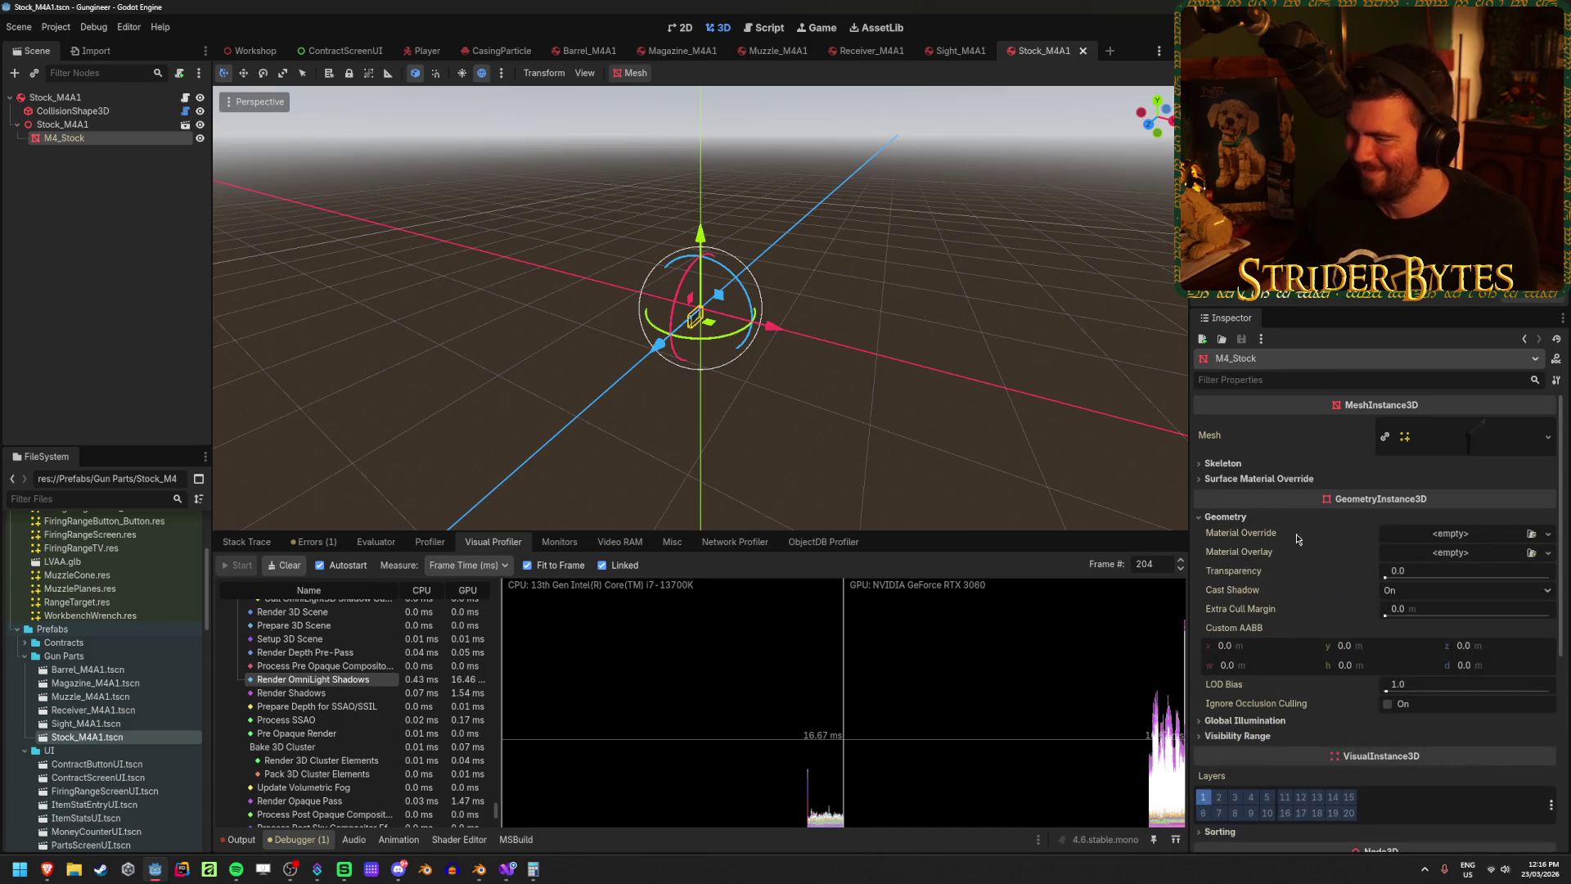
left_click(1403, 590)
left_click(1402, 609)
key("ctrl+s")
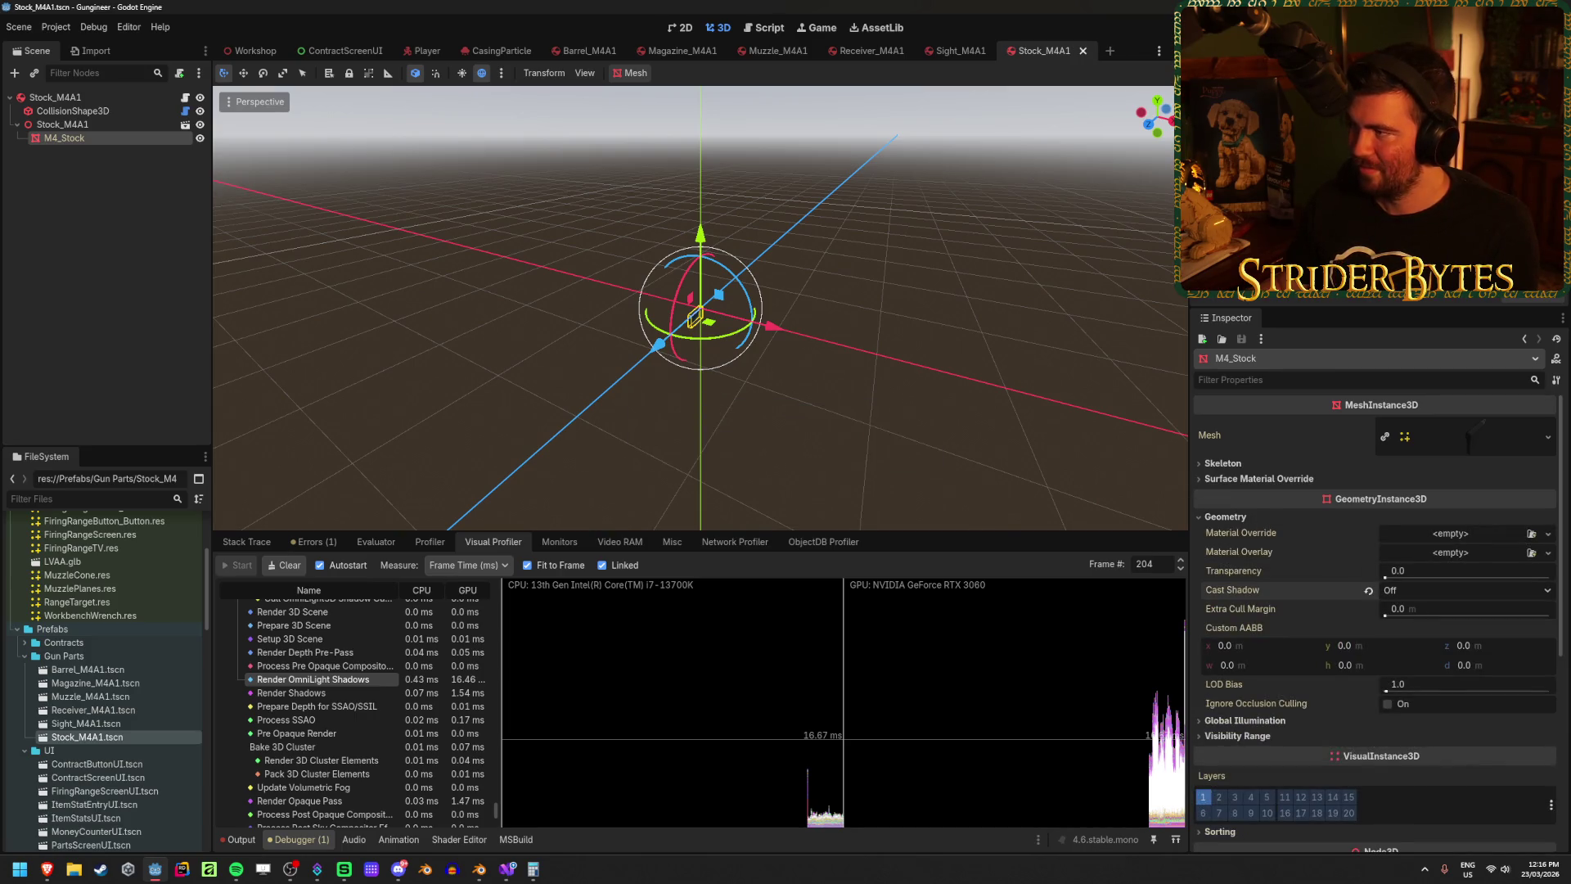
key("F5")
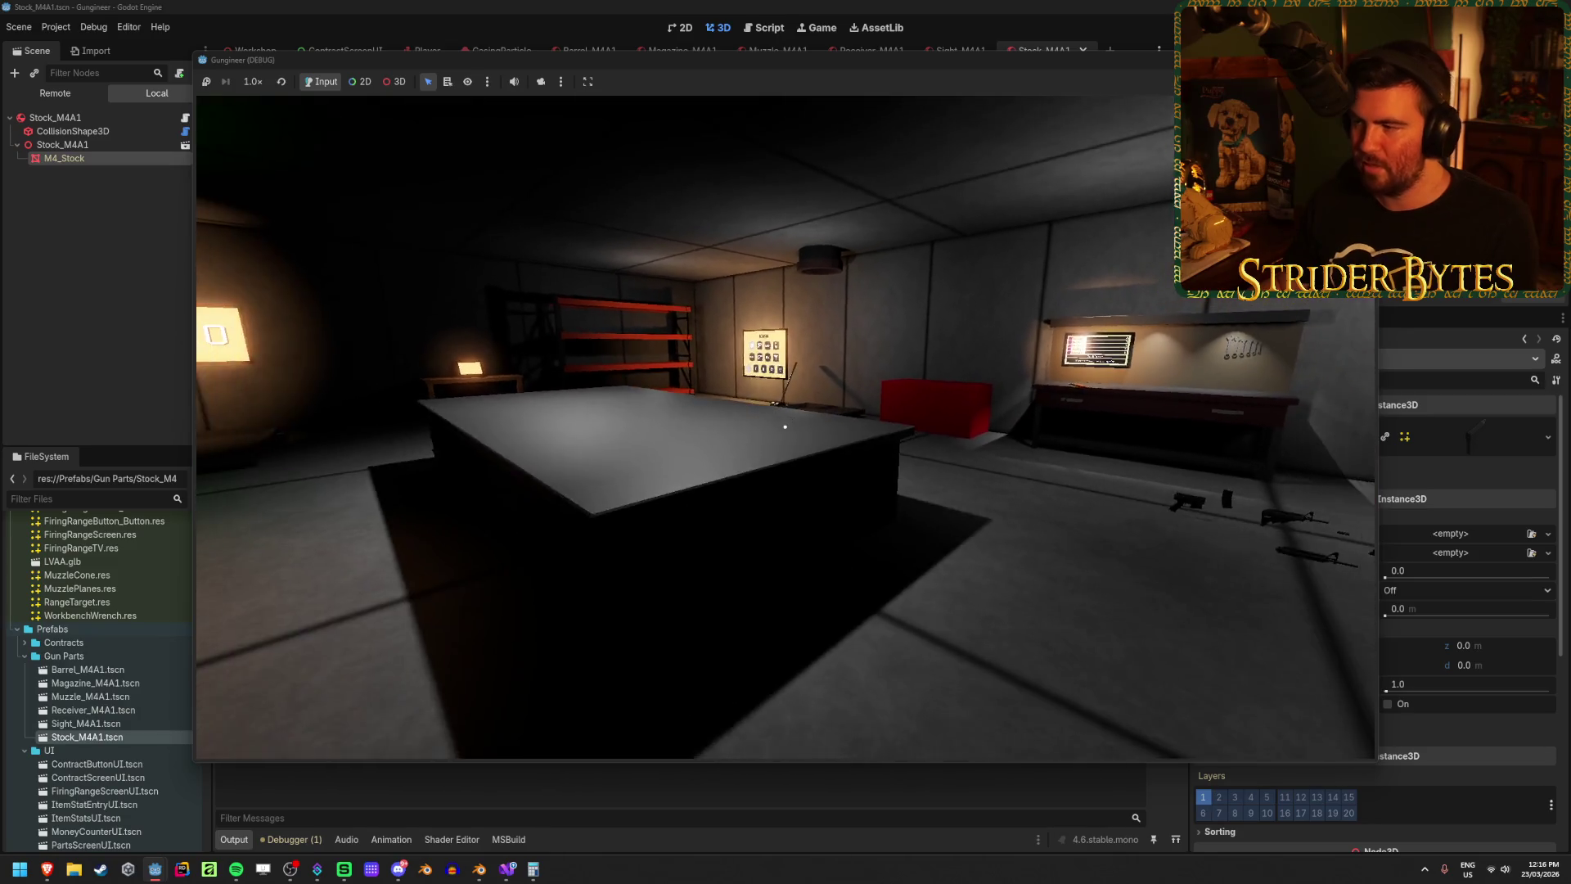
Step: Stop the test run, return to the Workshop scene tab, and look around the room
key("F8")
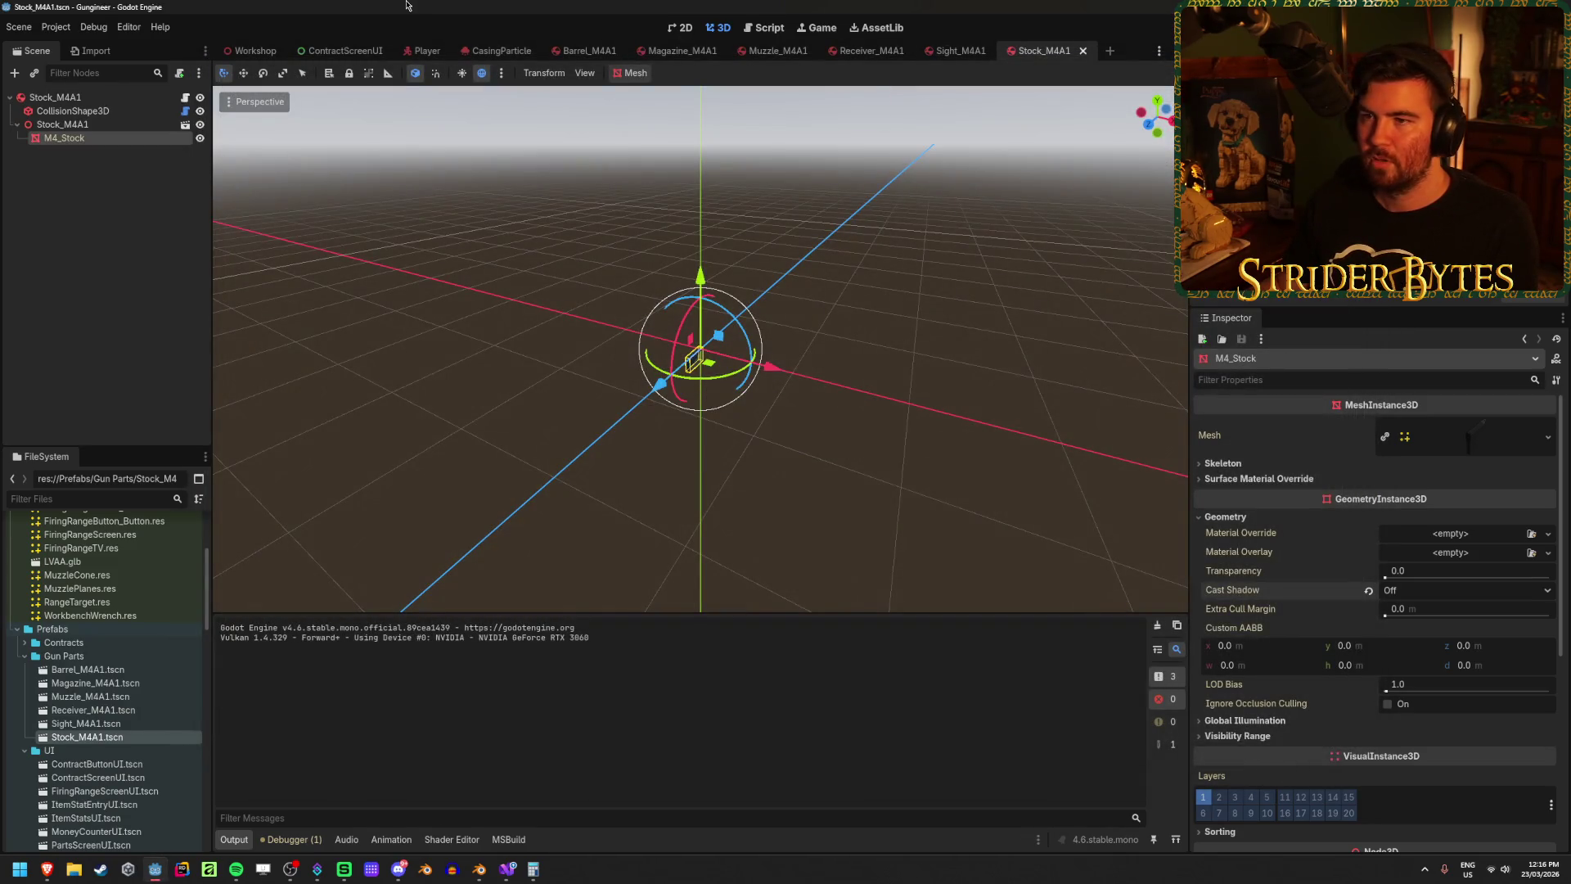
left_click(245, 54)
left_click_drag(502, 414, 344, 401)
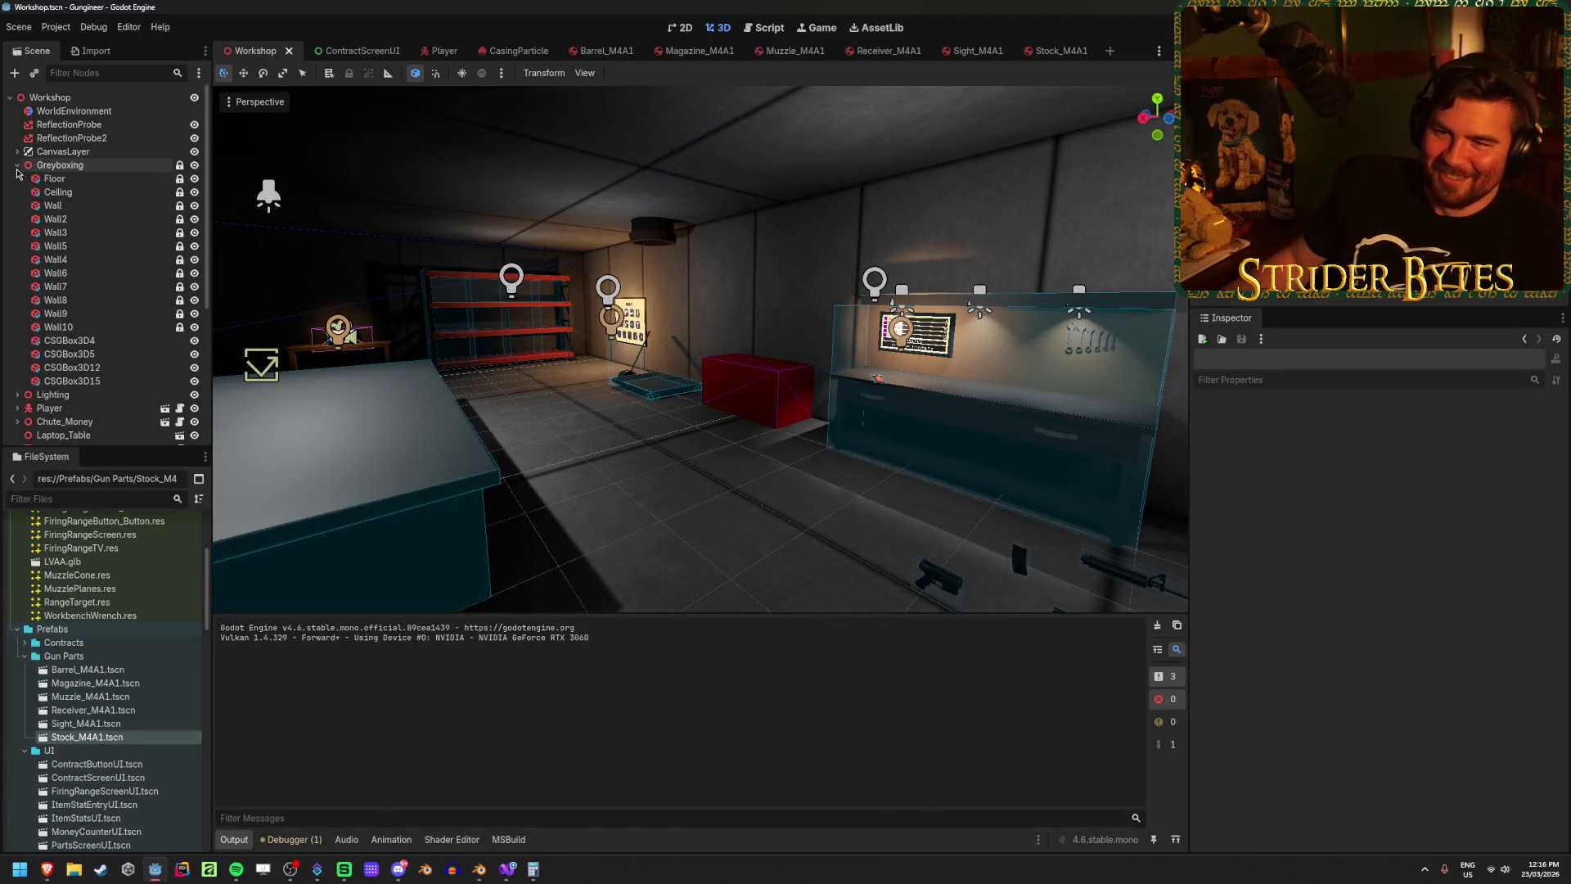
Step: Select all 19 lights under Lighting and uncheck Shadow for them in the Inspector
left_click(17, 178)
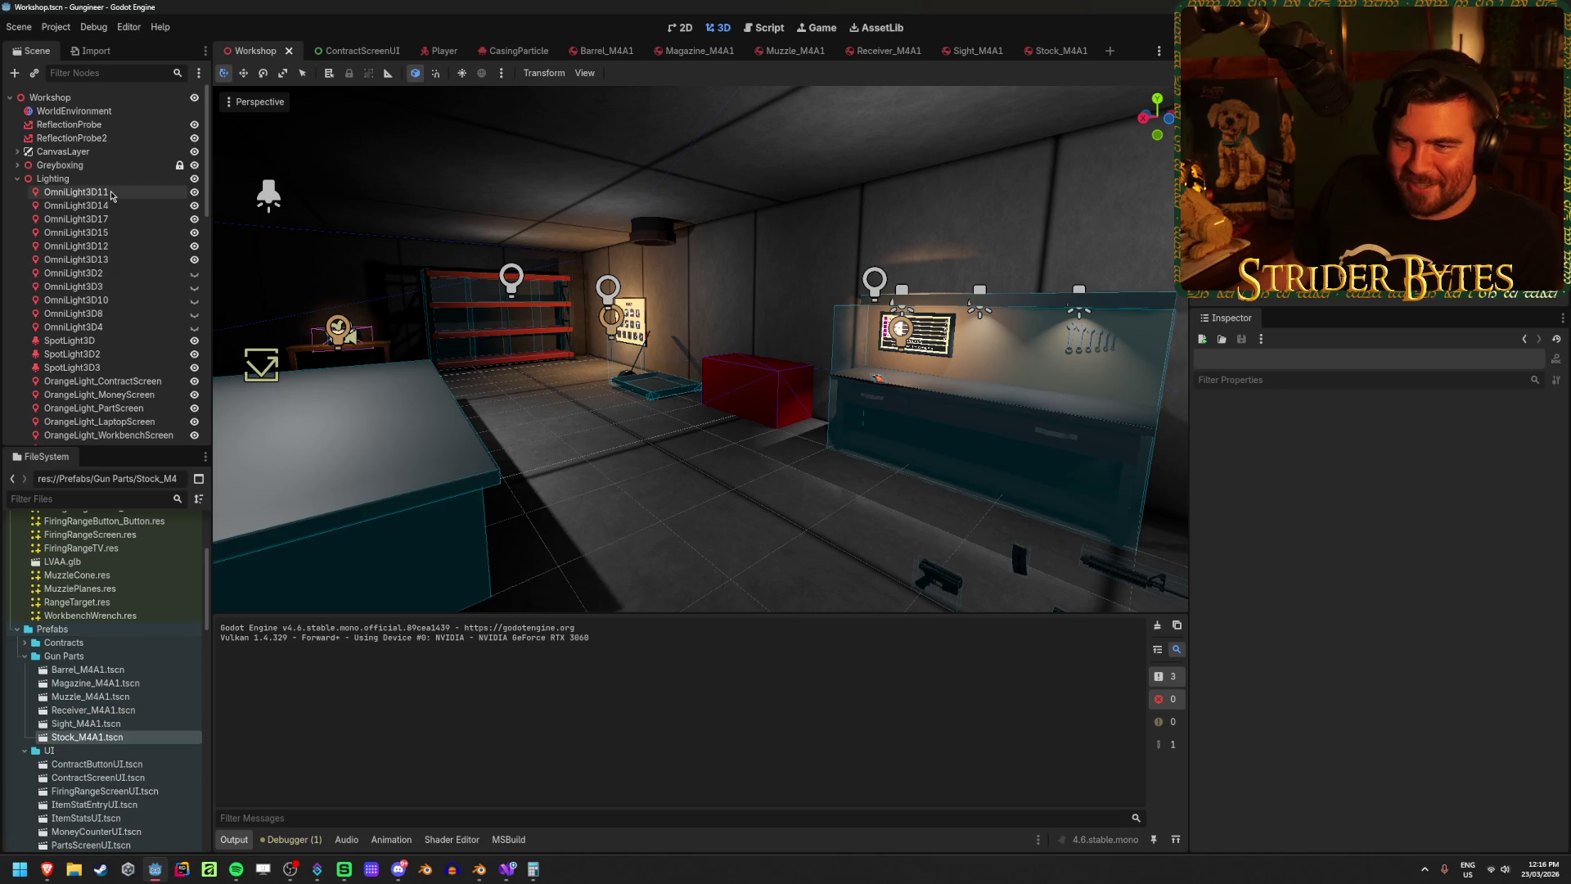
left_click(70, 192)
scroll(113, 197, "down", 5)
scroll(113, 197, "down", 3)
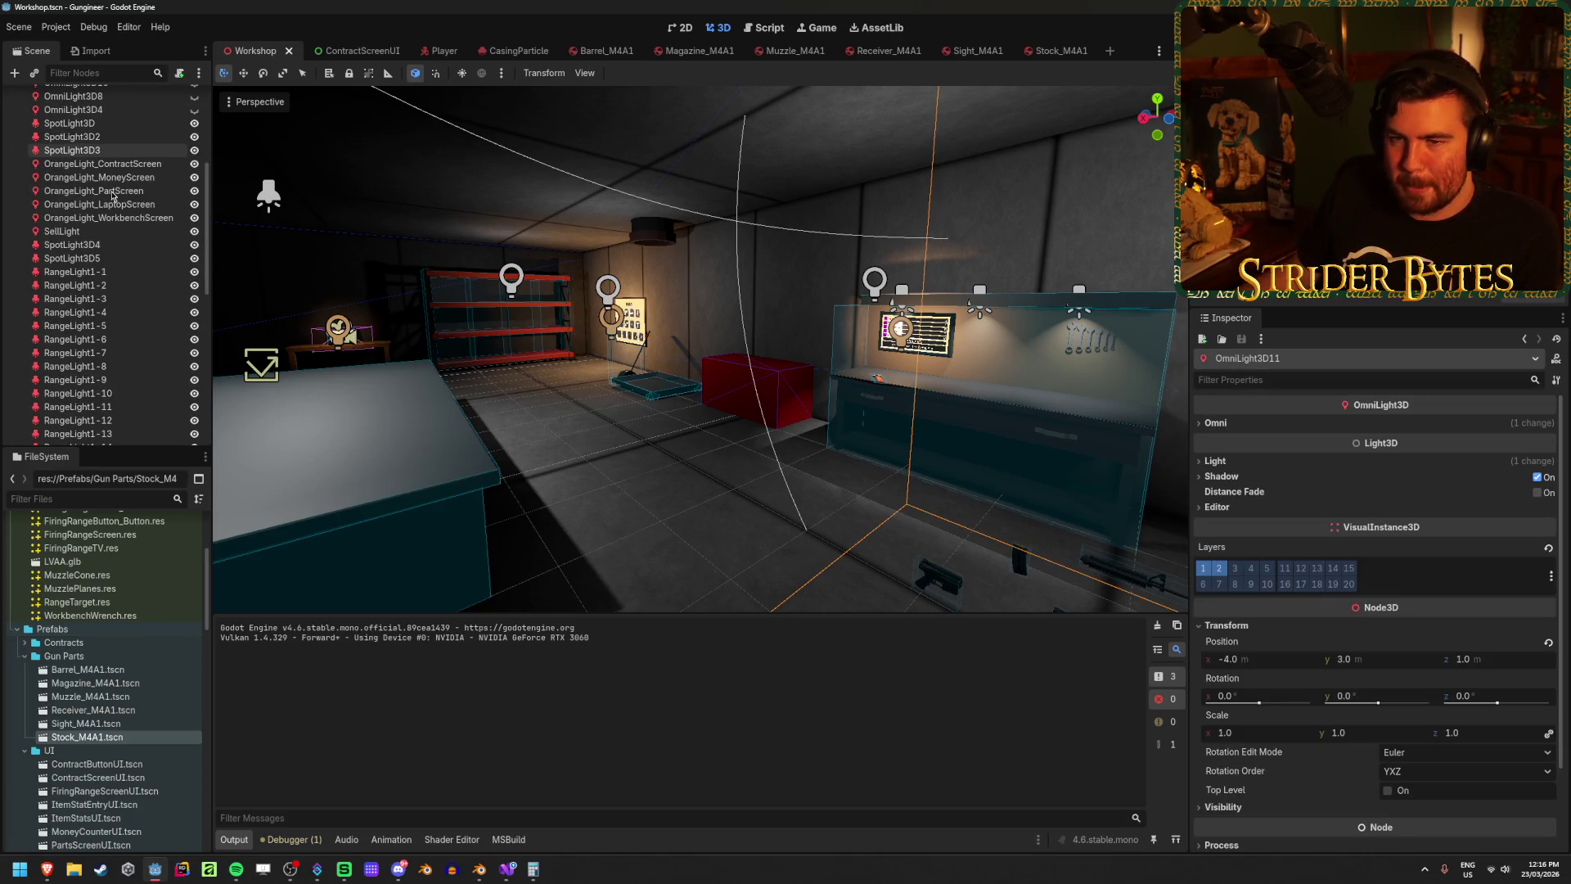
left_click(108, 217, "shift")
left_click(1242, 439)
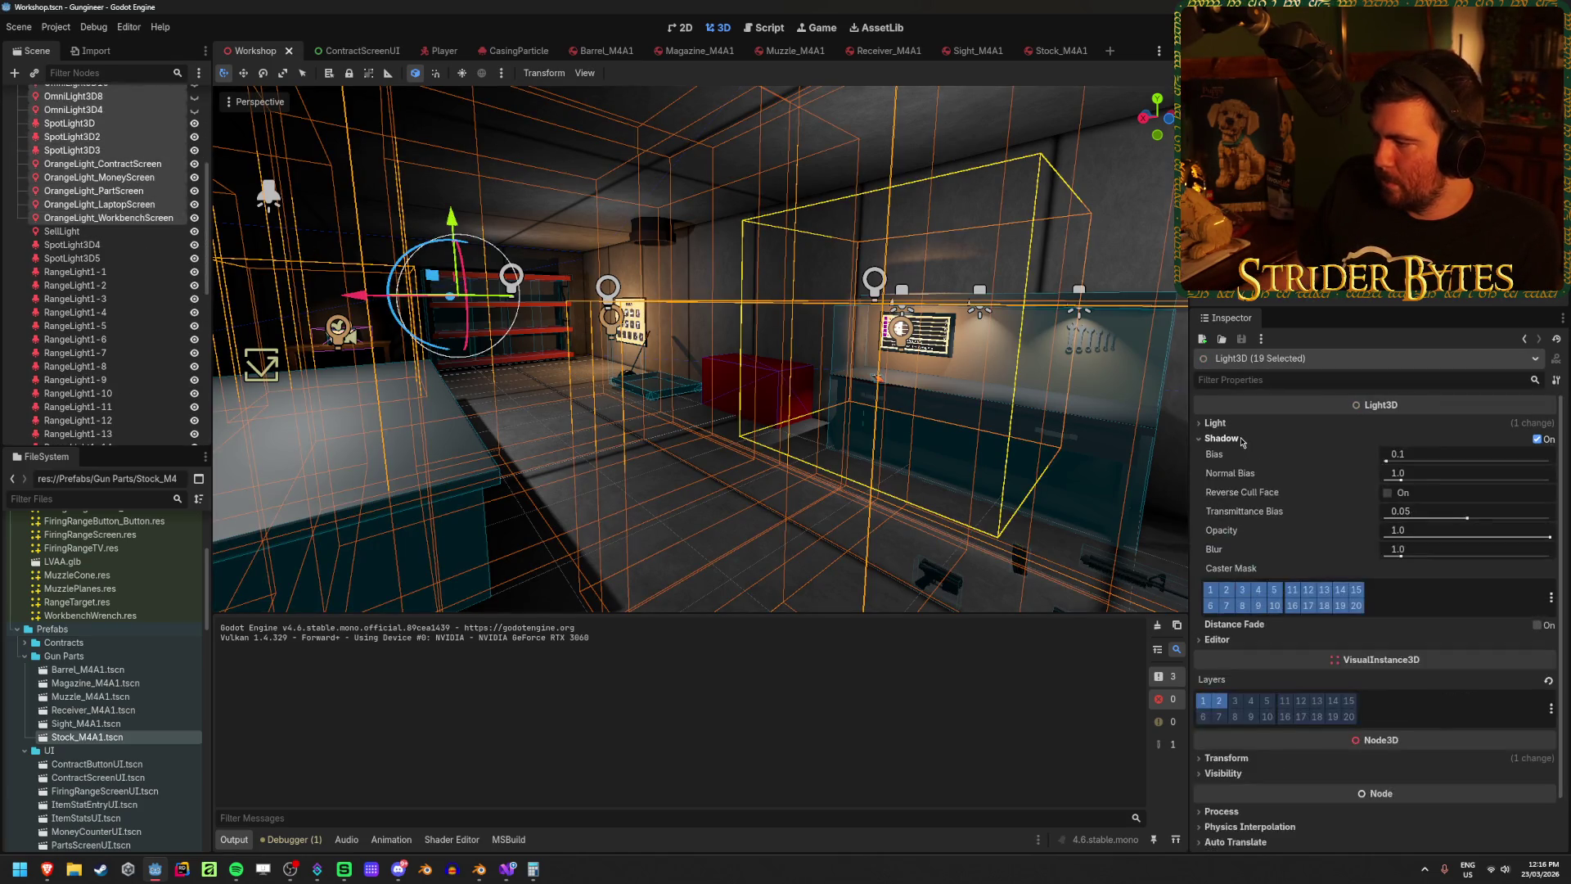
left_click(1223, 439)
left_click(1545, 439)
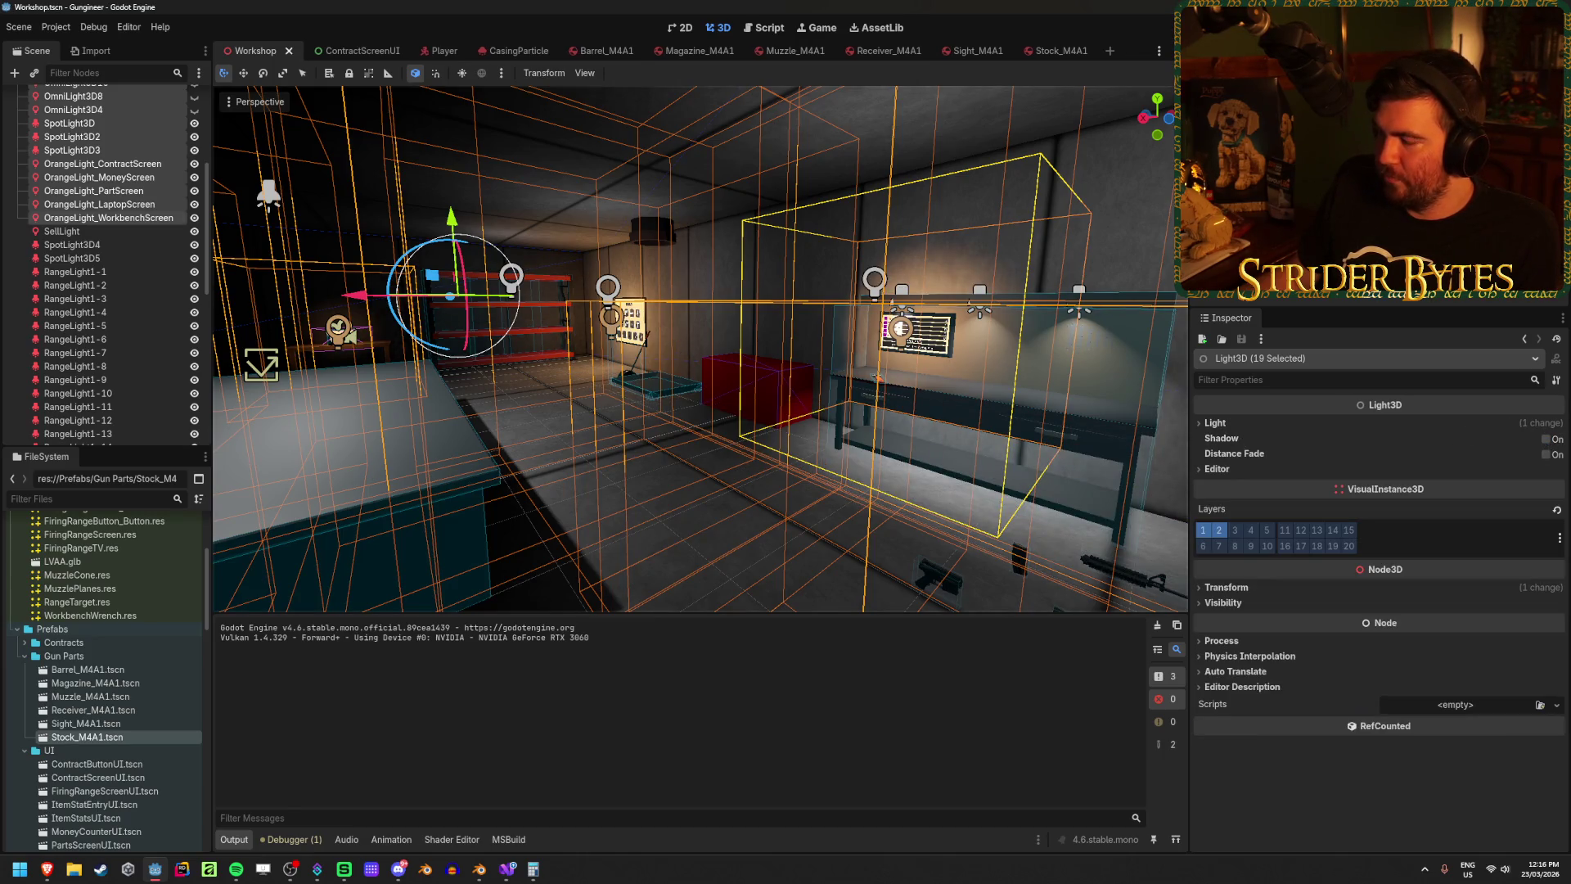
Step: Run the game to check the workshop lighting without light shadows
key("F5")
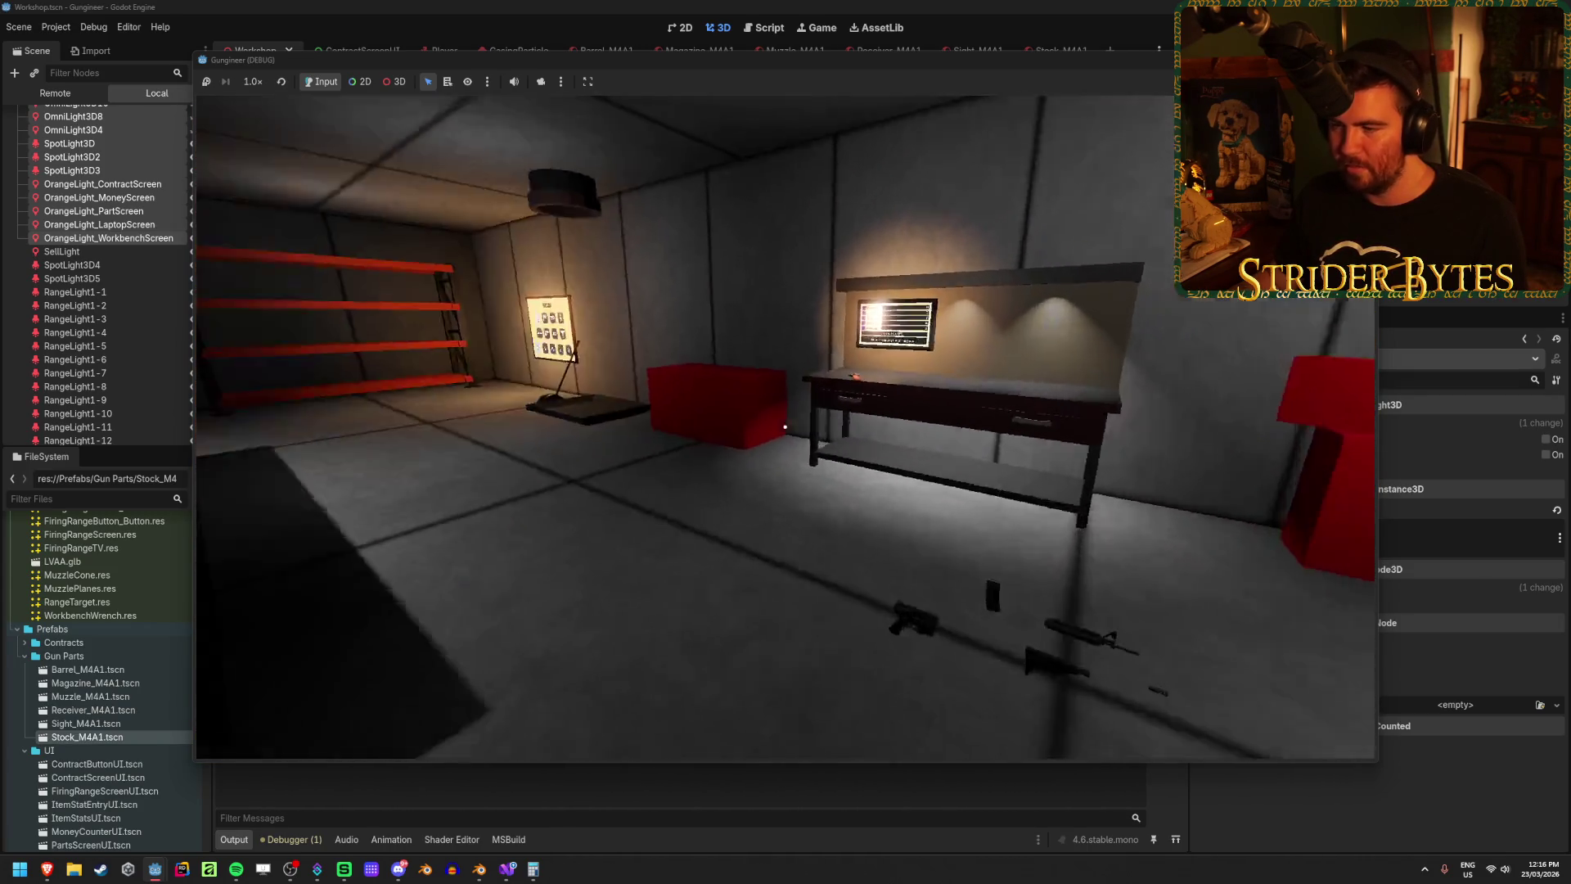
key("F8")
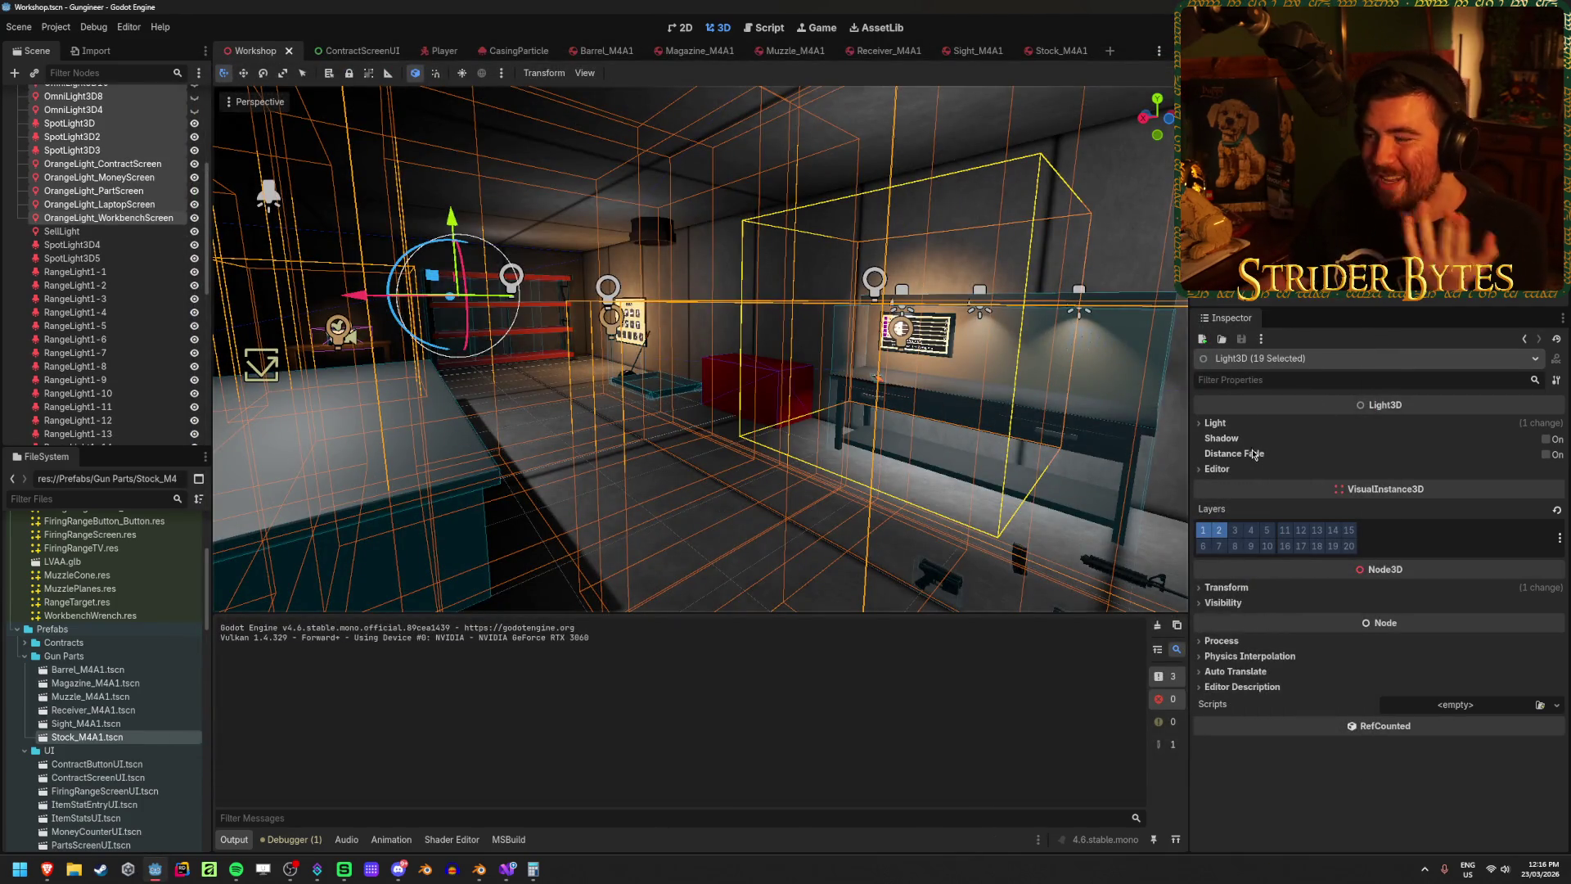
scroll(104, 313, "up", 5)
scroll(104, 314, "down", 3)
scroll(105, 308, "down", 3)
scroll(105, 308, "up", 5)
scroll(105, 308, "down", 2)
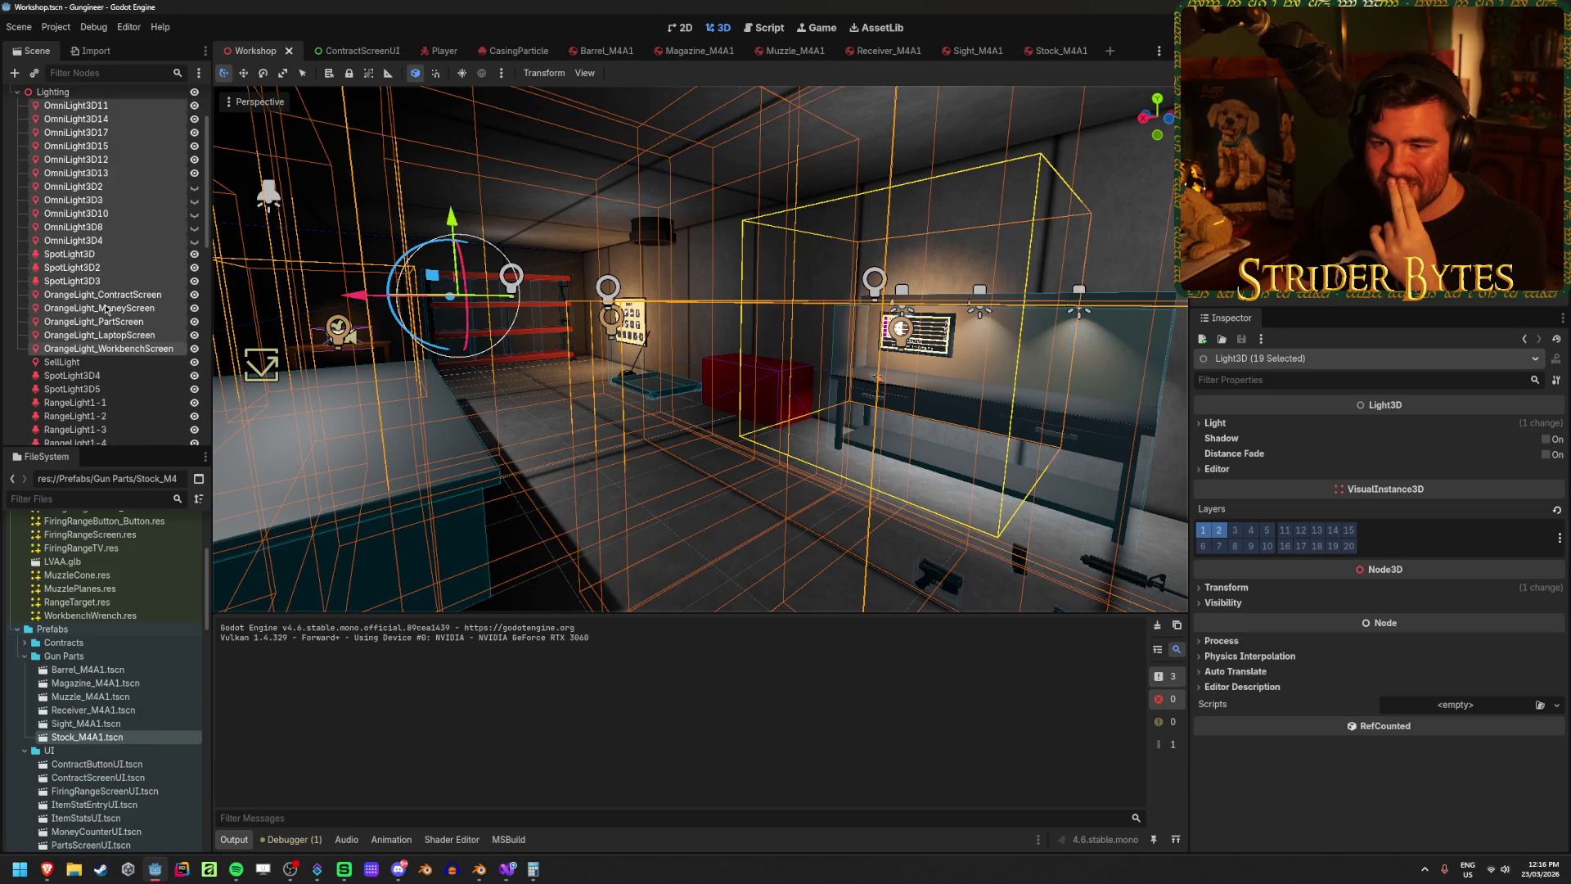
scroll(105, 308, "up", 2)
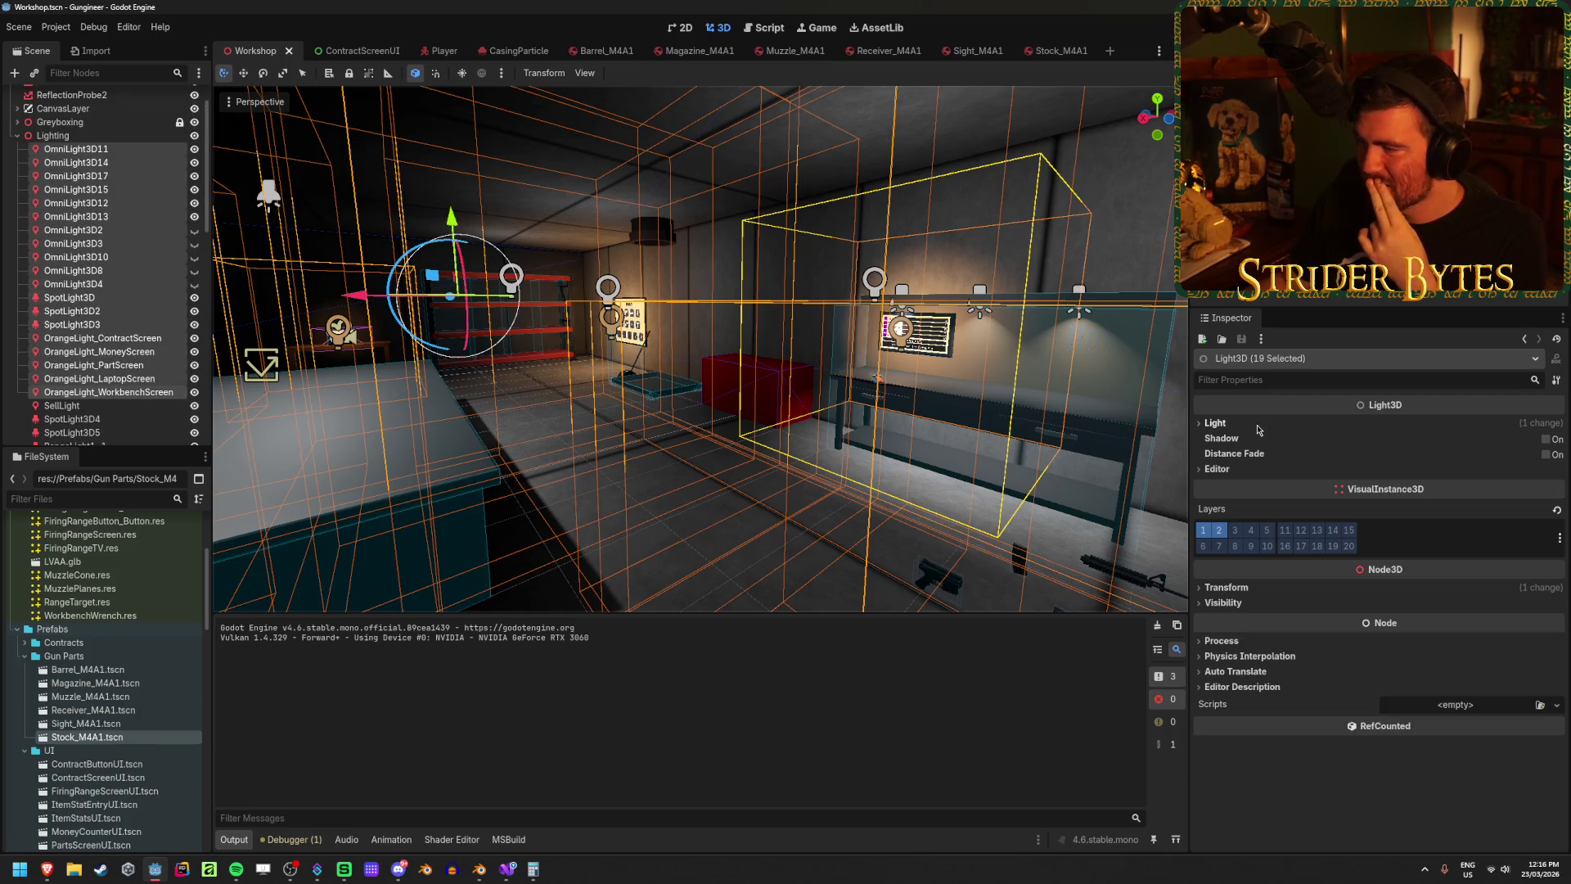
Step: Compare light shadows on versus off, leave them off, and save the Workshop scene
left_click(1544, 440)
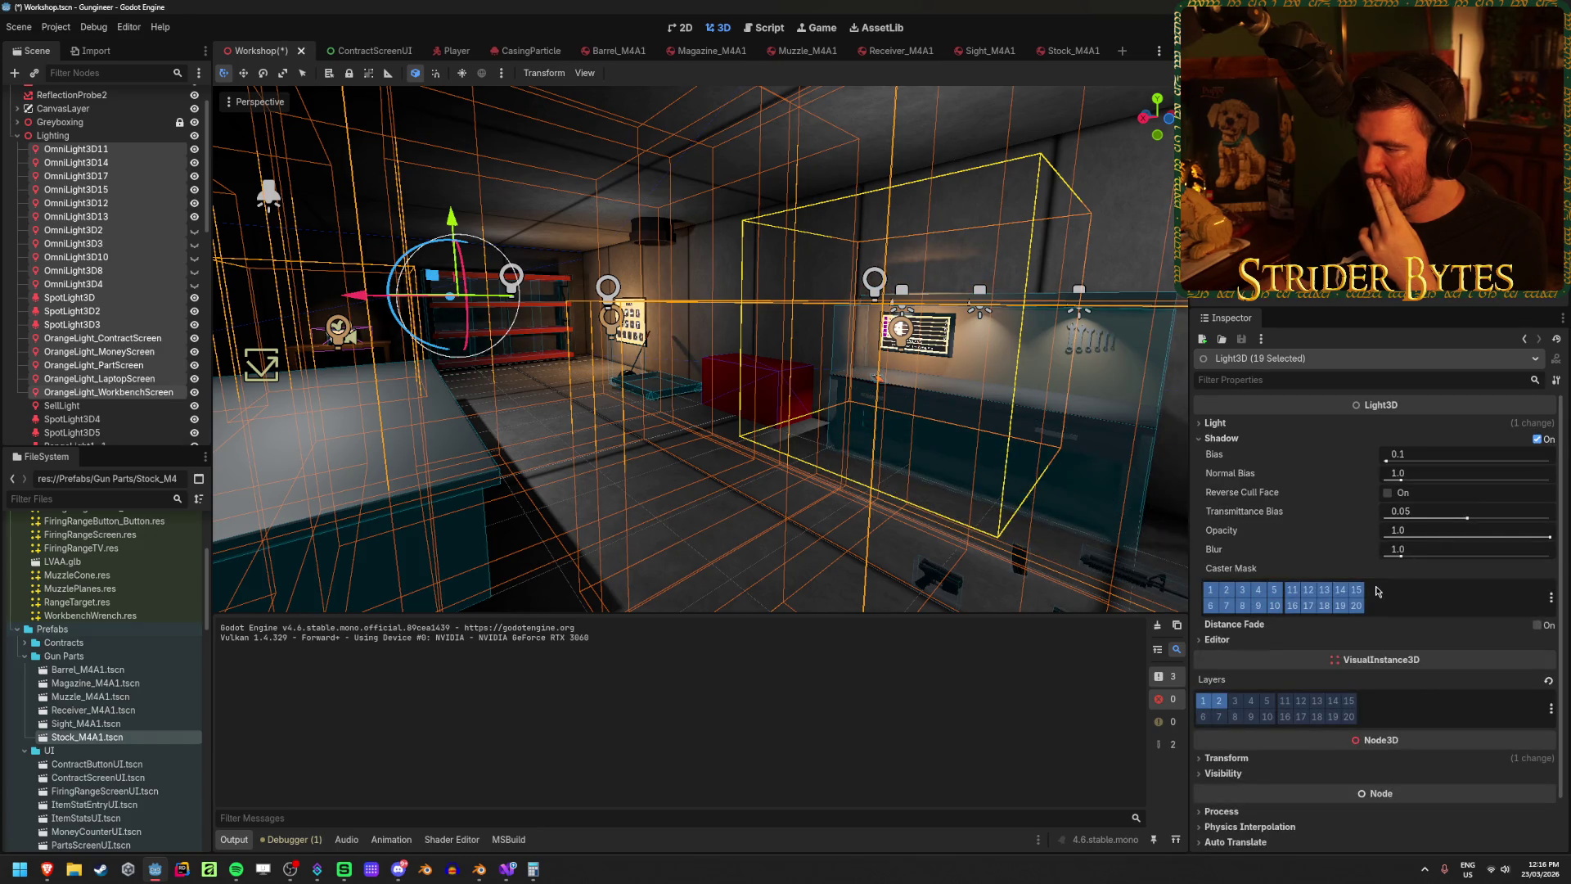
left_click(1537, 441)
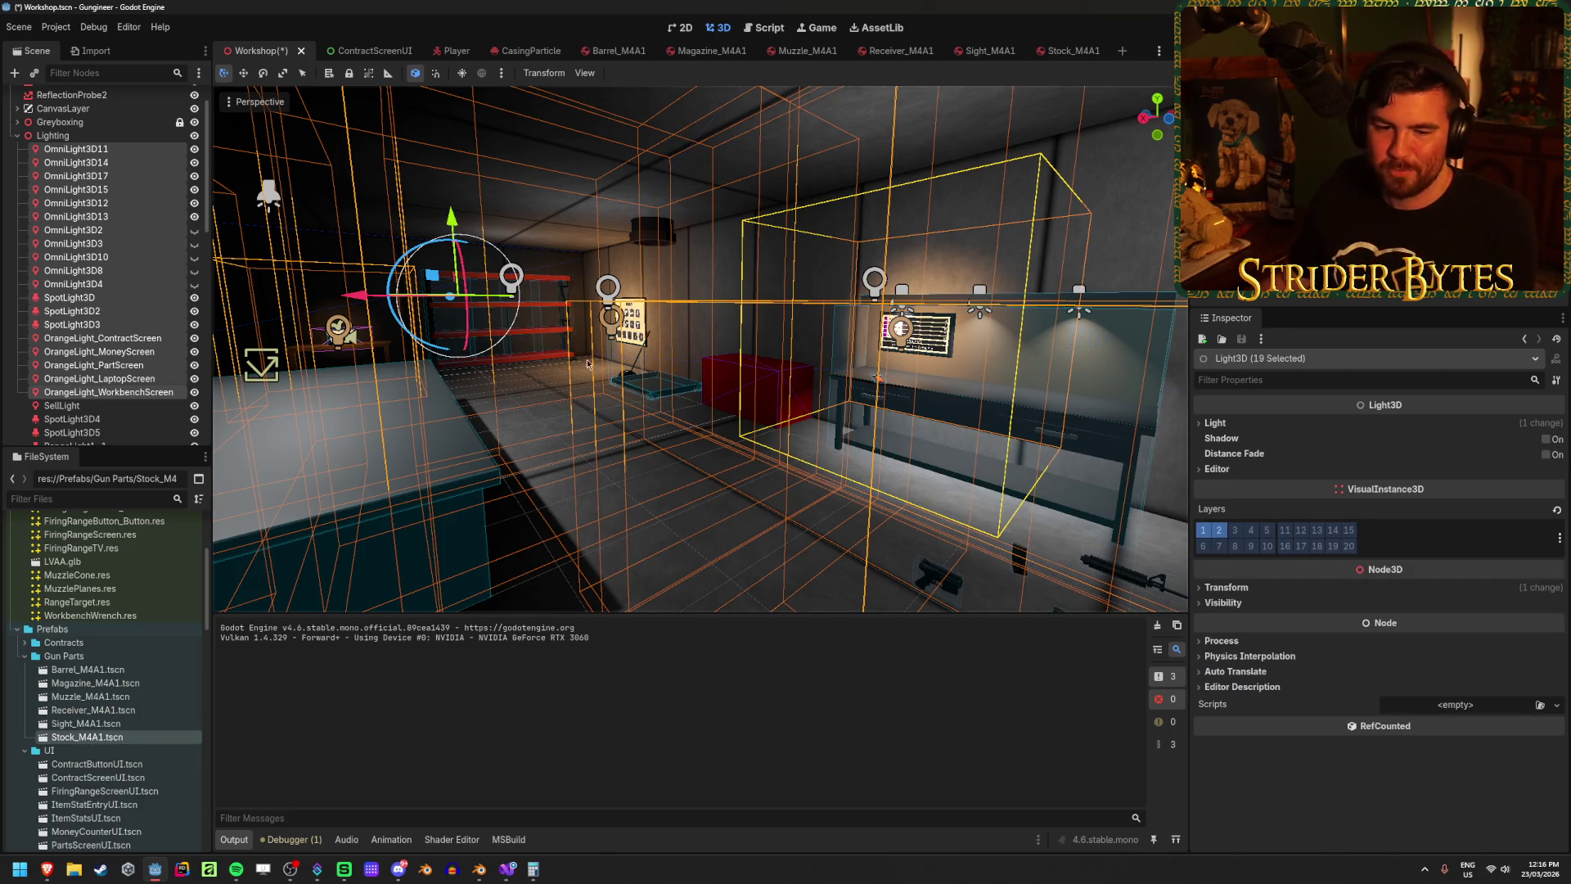
key("ctrl+s")
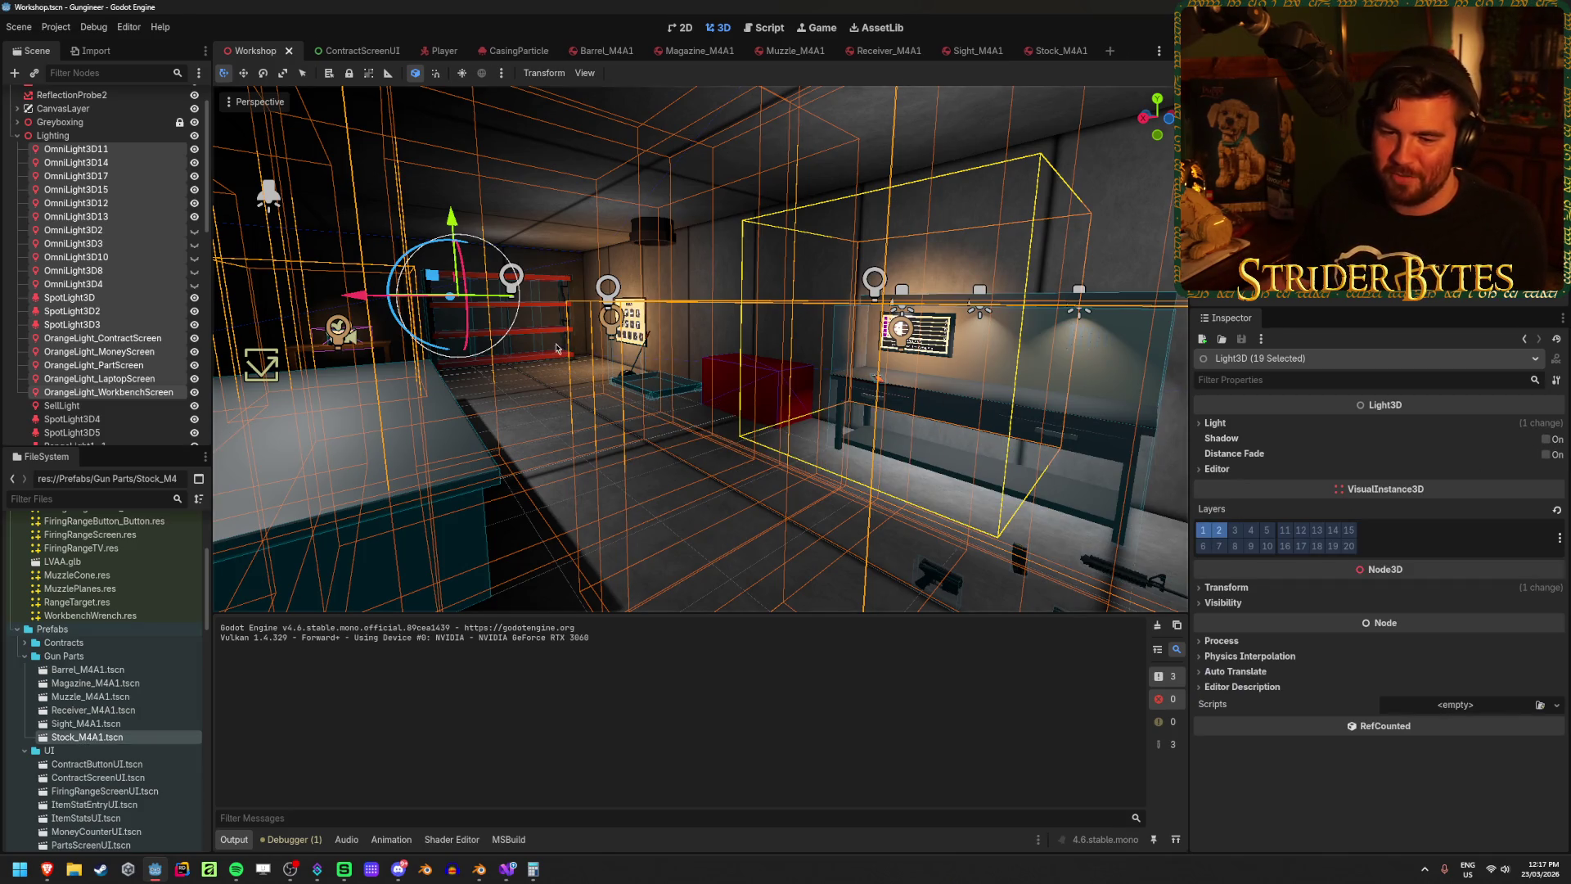
left_click(601, 484)
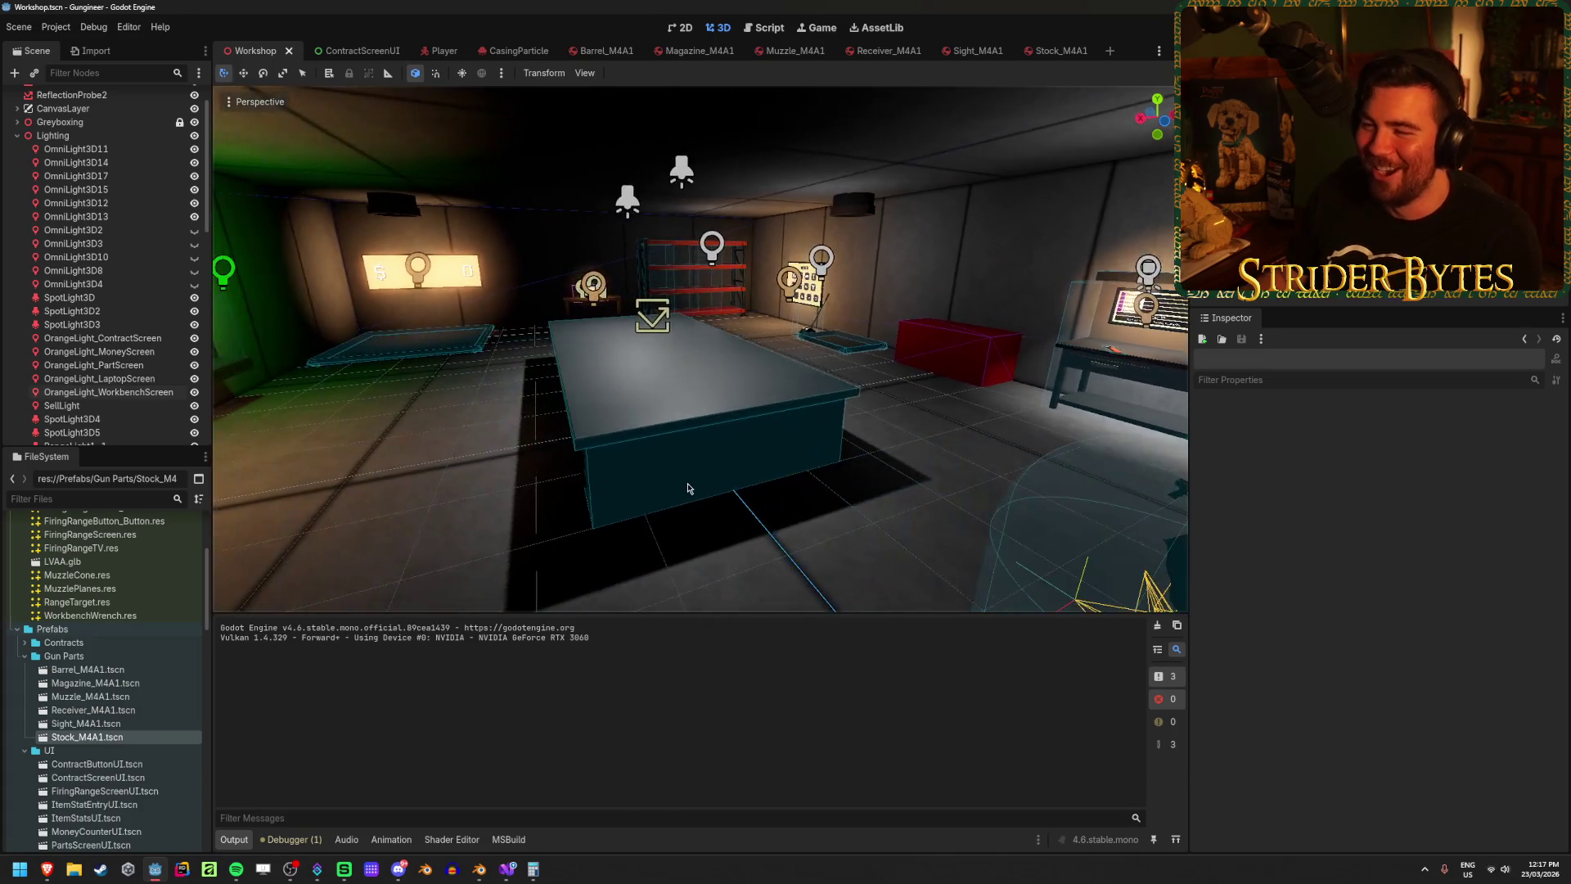
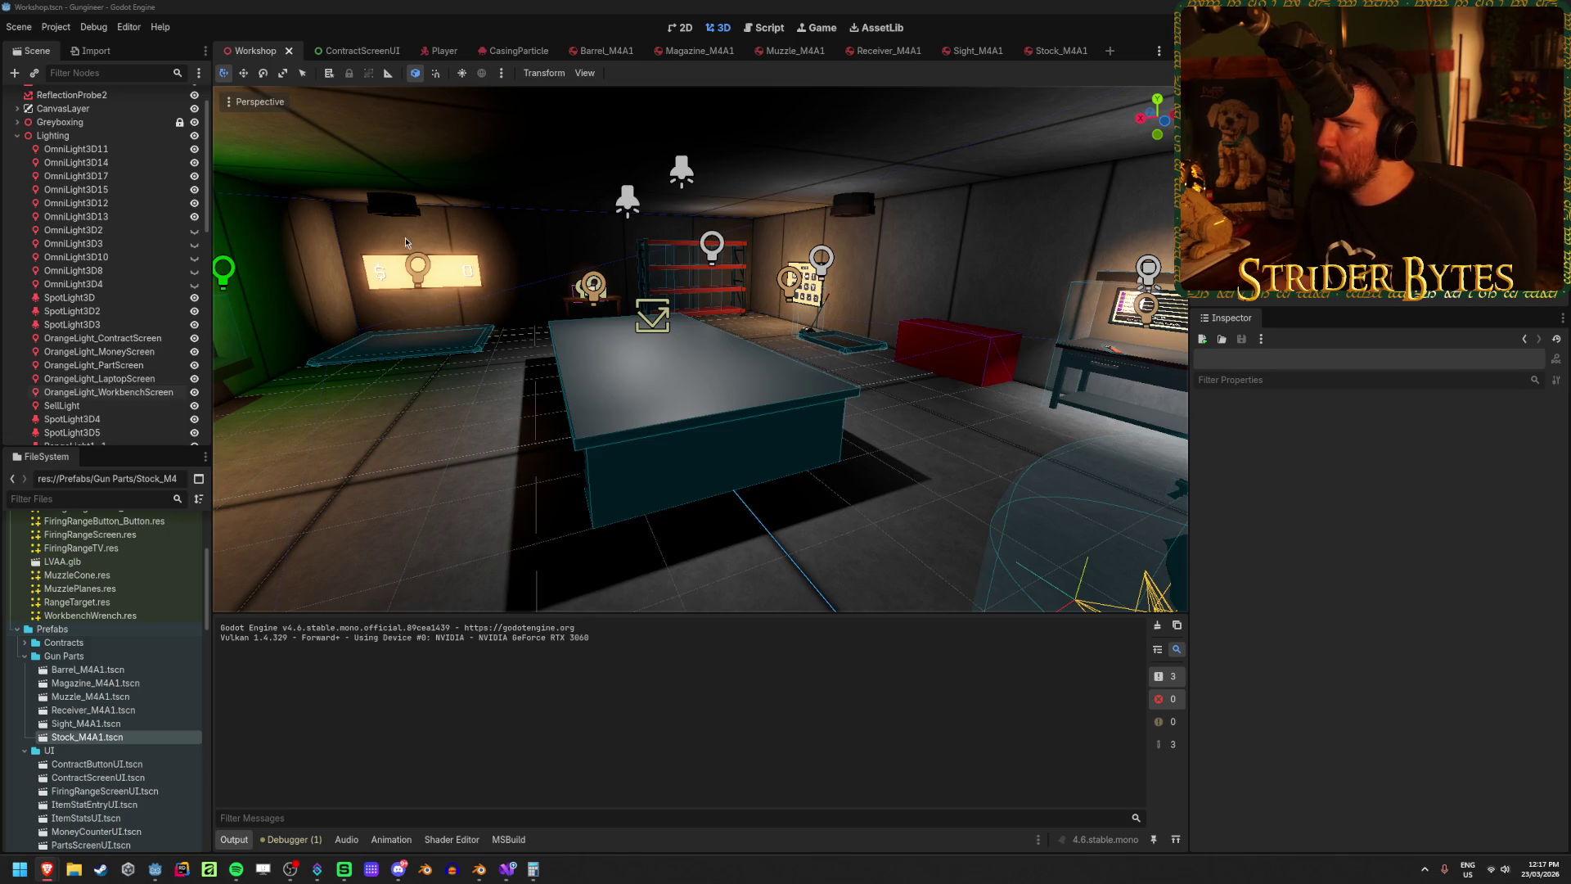
Step: Look around the workshop room, briefly selecting OmniLight3D11 through OrangeLight_WorkbenchScreen
right_click(615, 355)
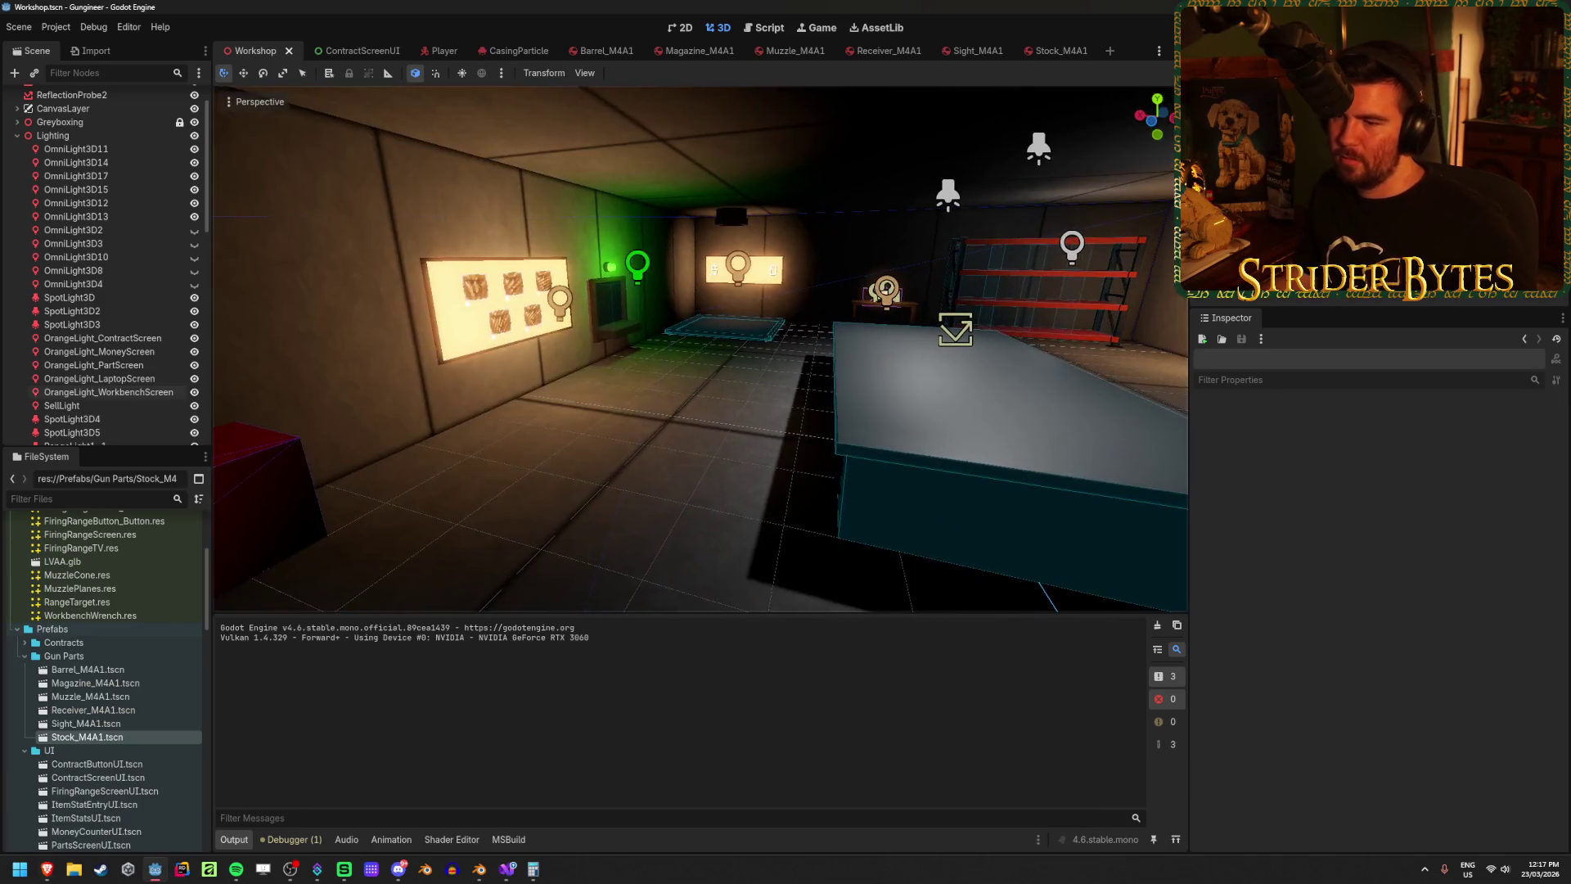
left_click(142, 150)
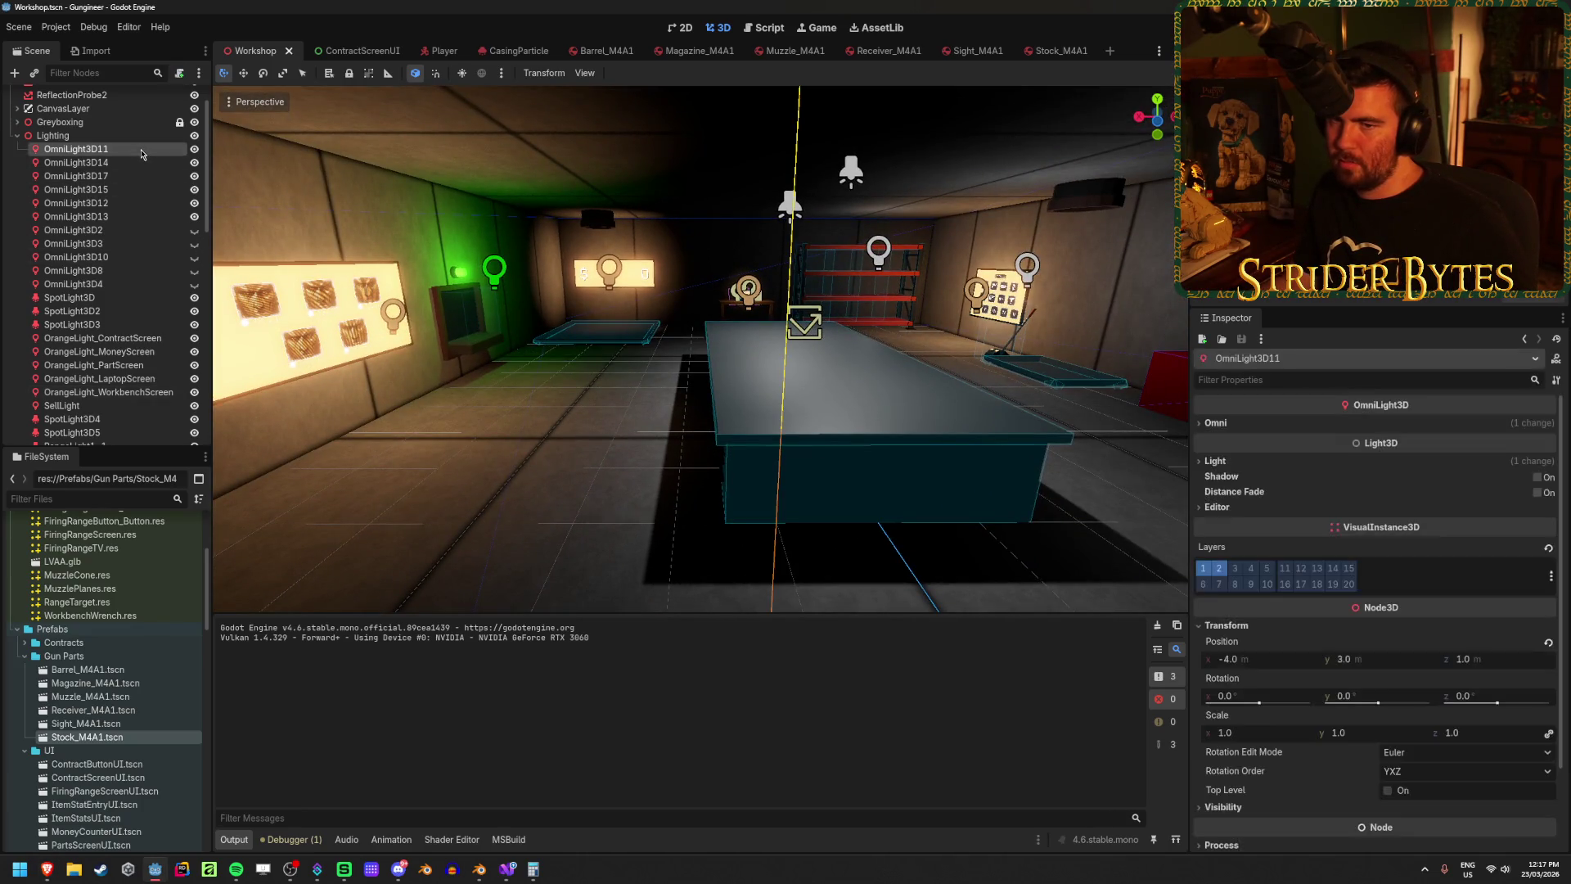
left_click(149, 392, "shift")
left_click(614, 368)
right_click(614, 368)
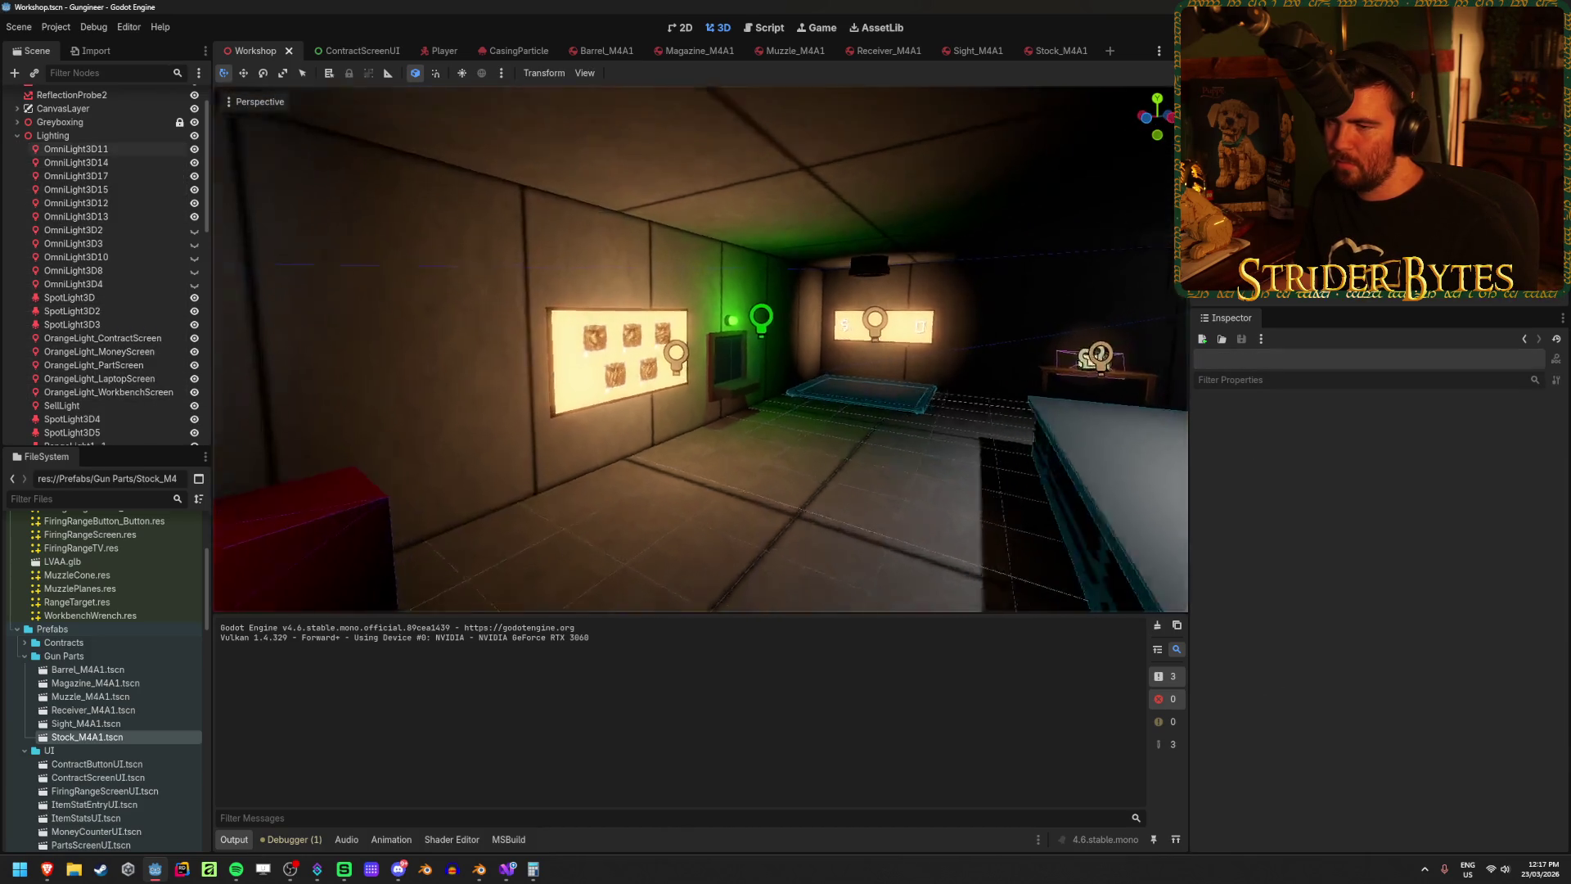
key("w")
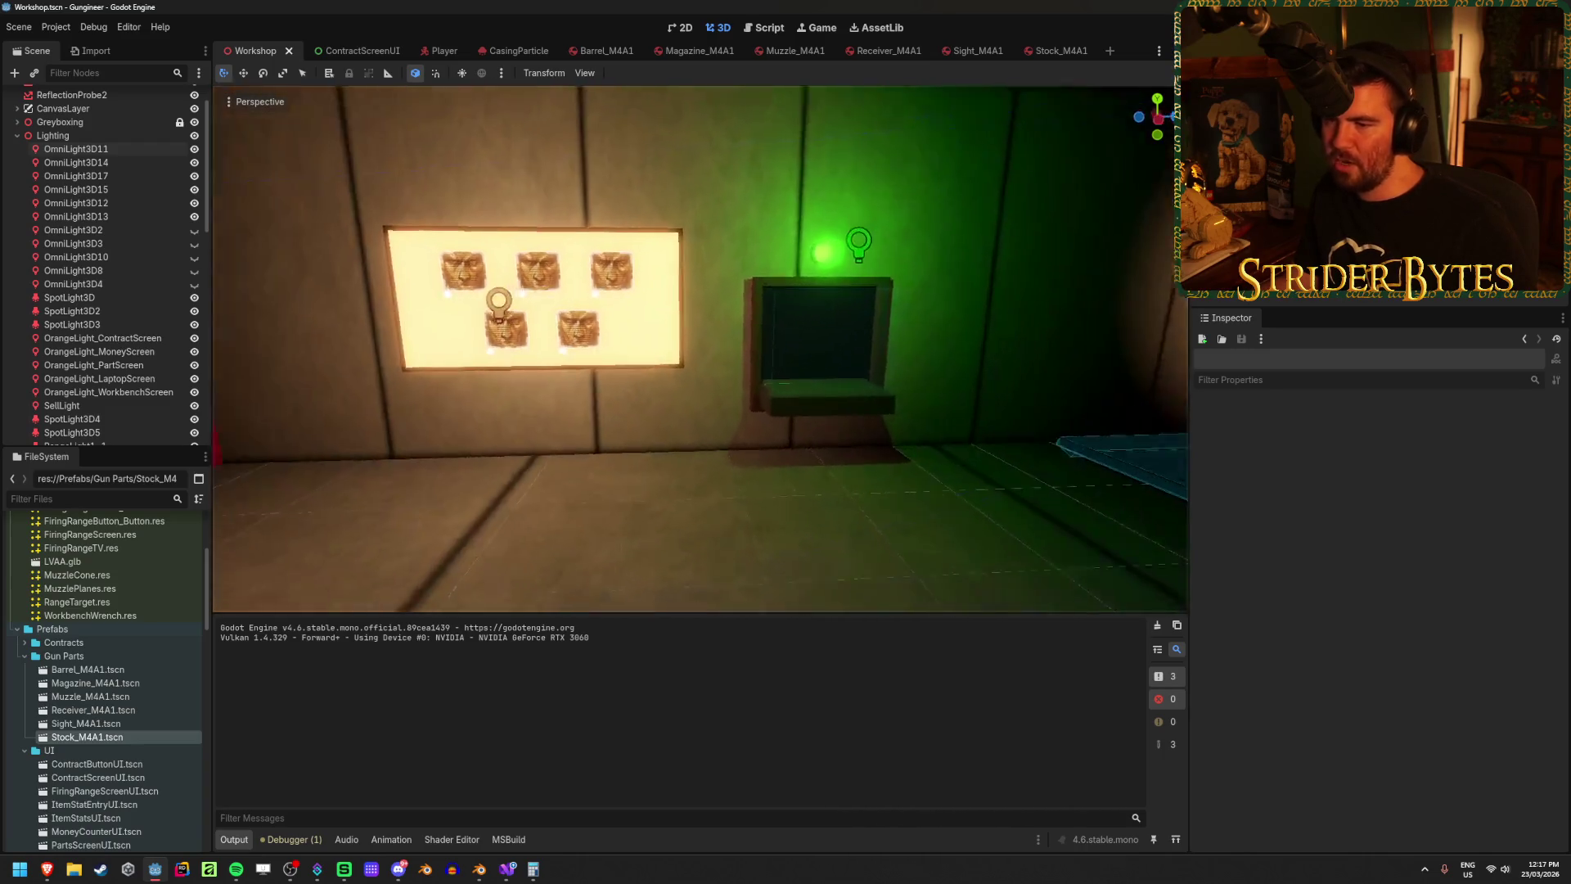
key("s")
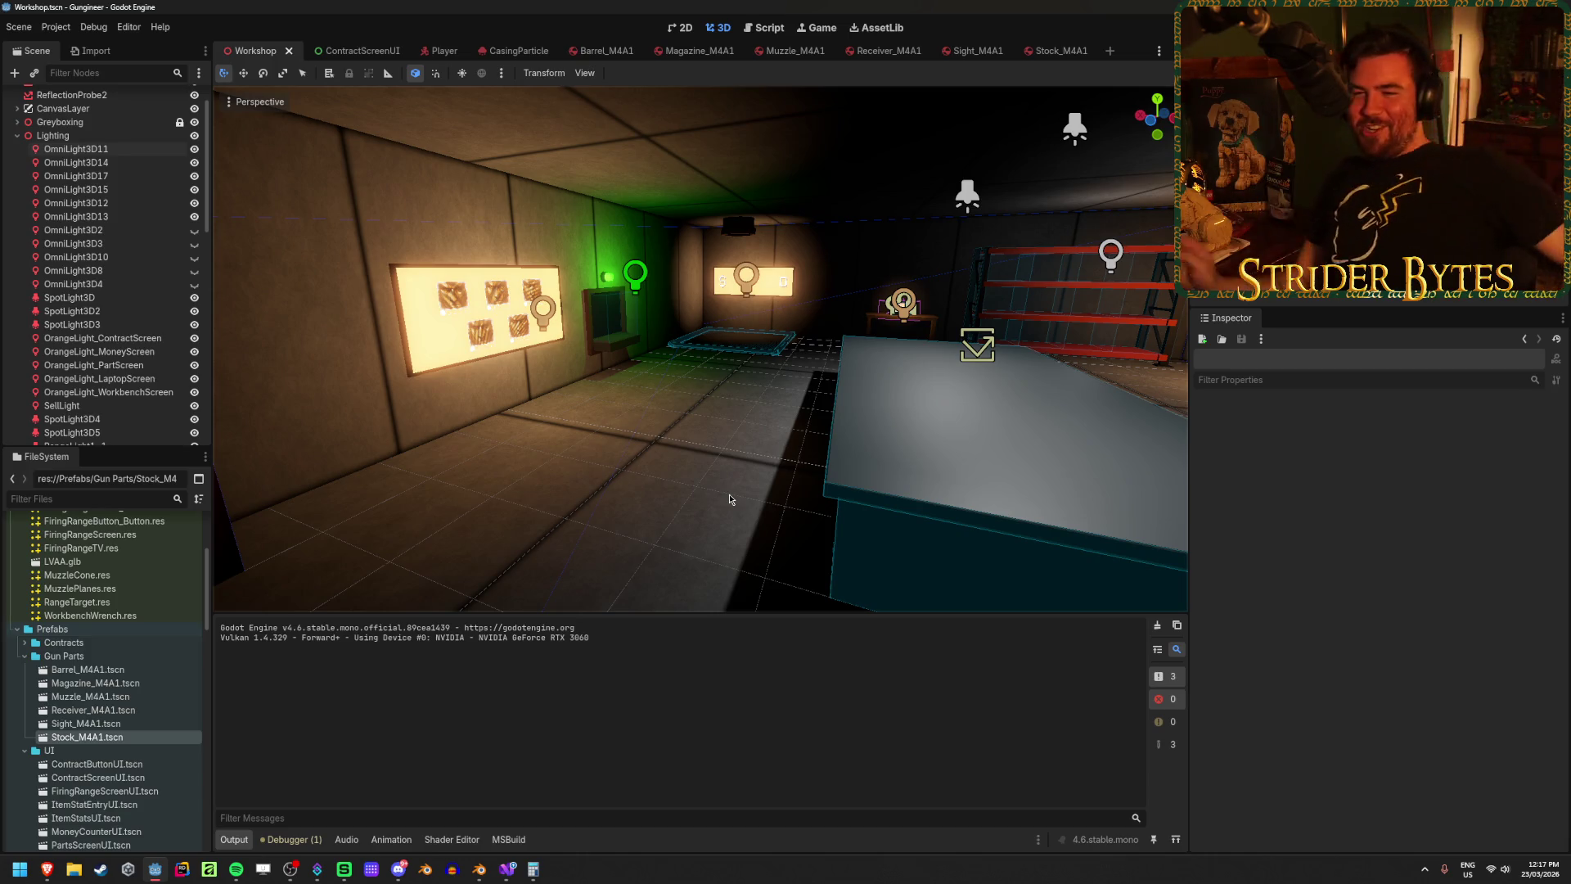
scroll(150, 354, "down", 3)
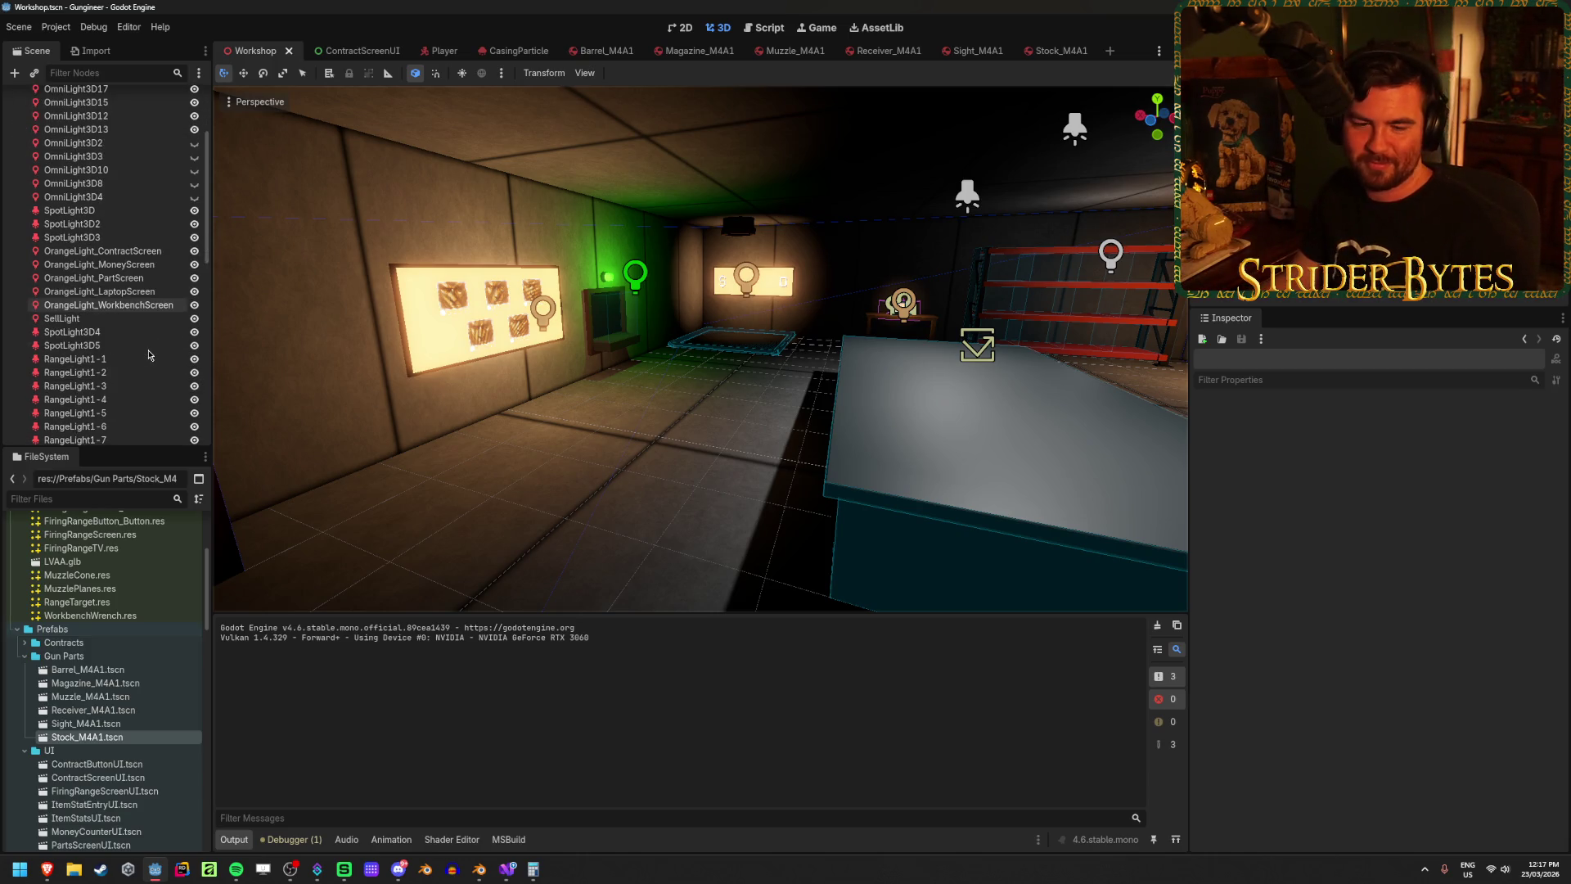
Step: Turn SellLight's Shadow off and then back on
left_click(106, 318)
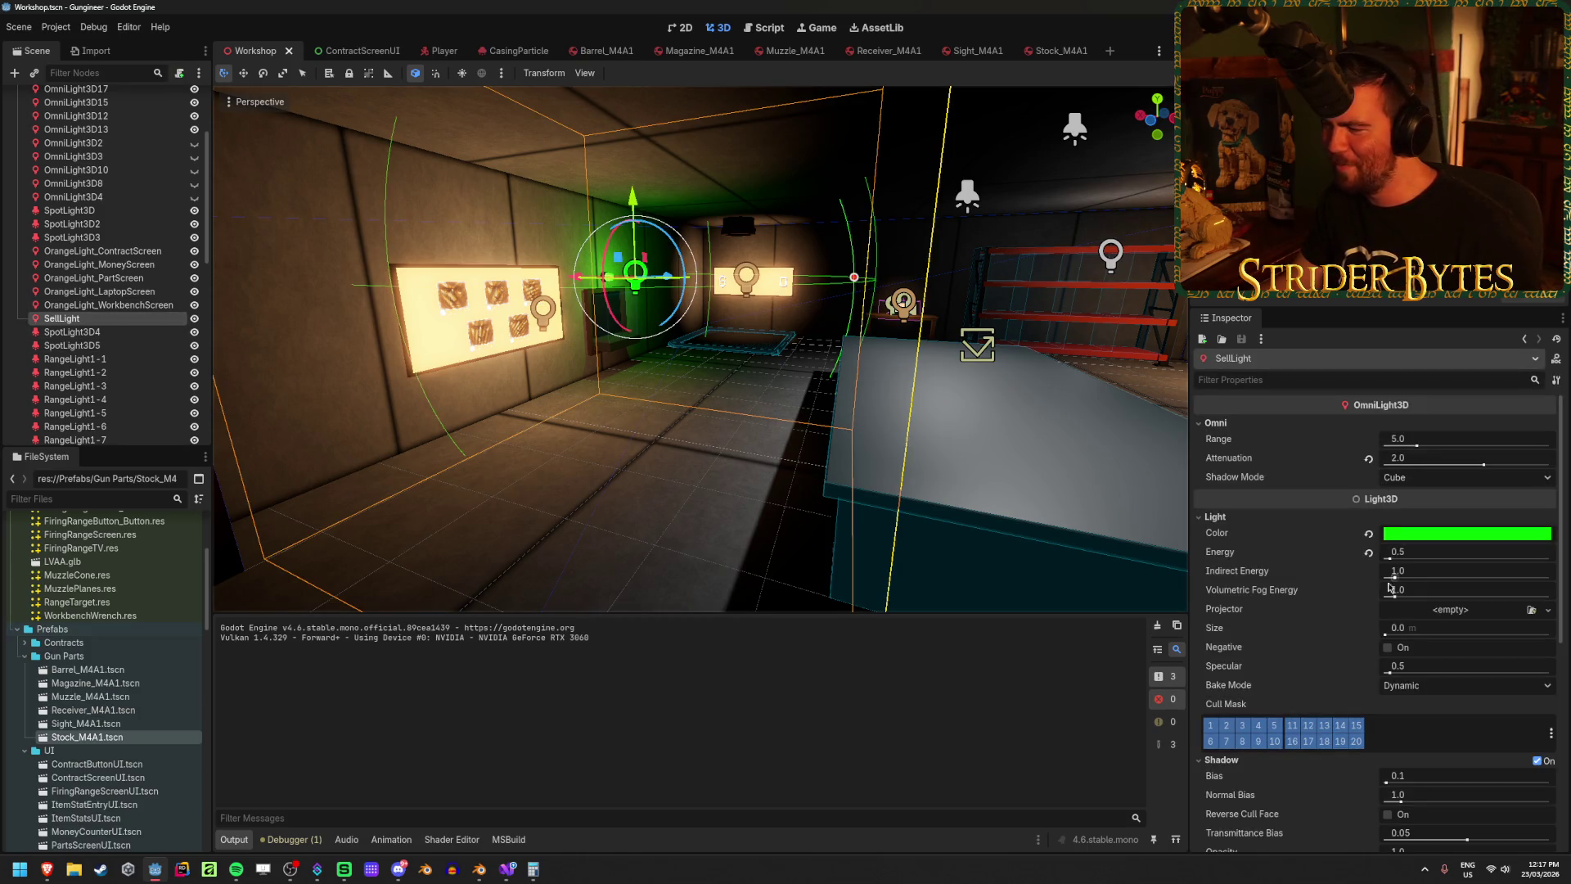
scroll(1336, 589, "down", 2)
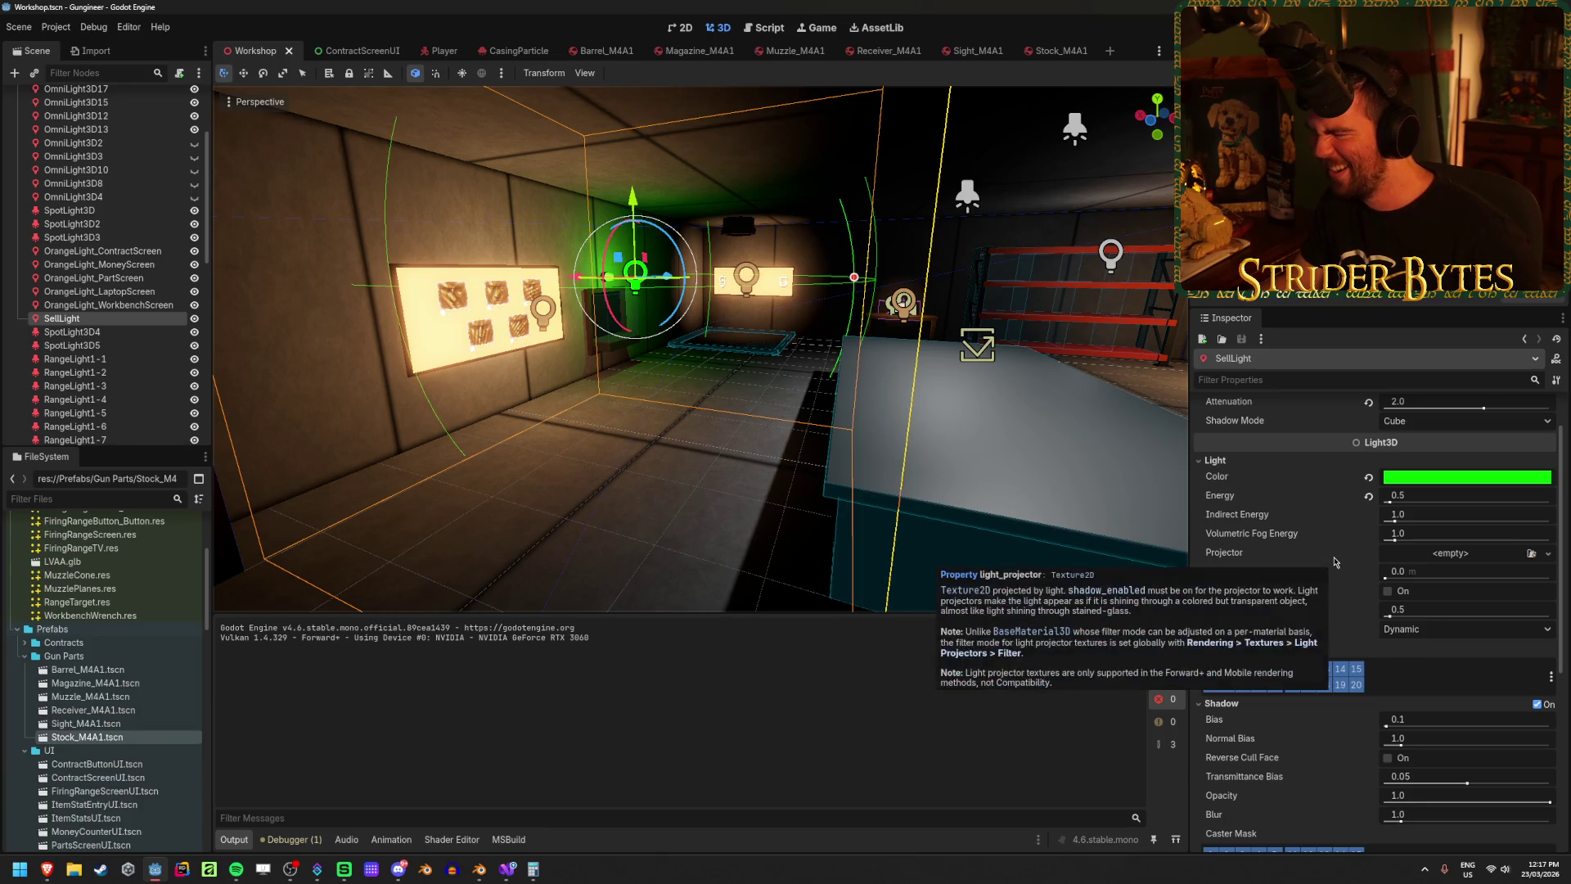
scroll(1333, 562, "down", 5)
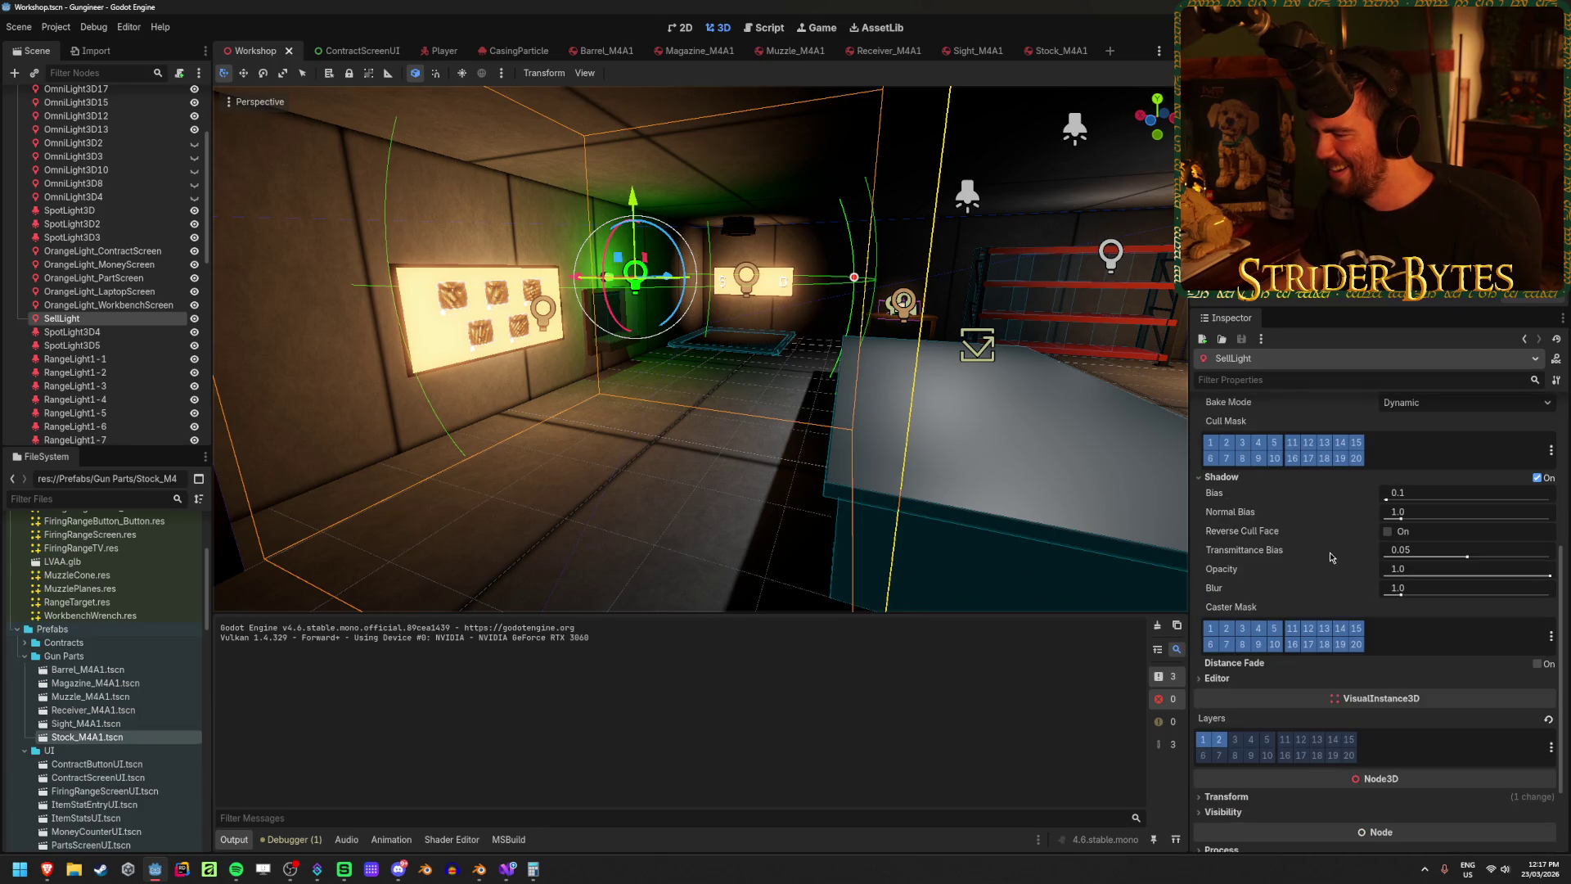
left_click(1537, 478)
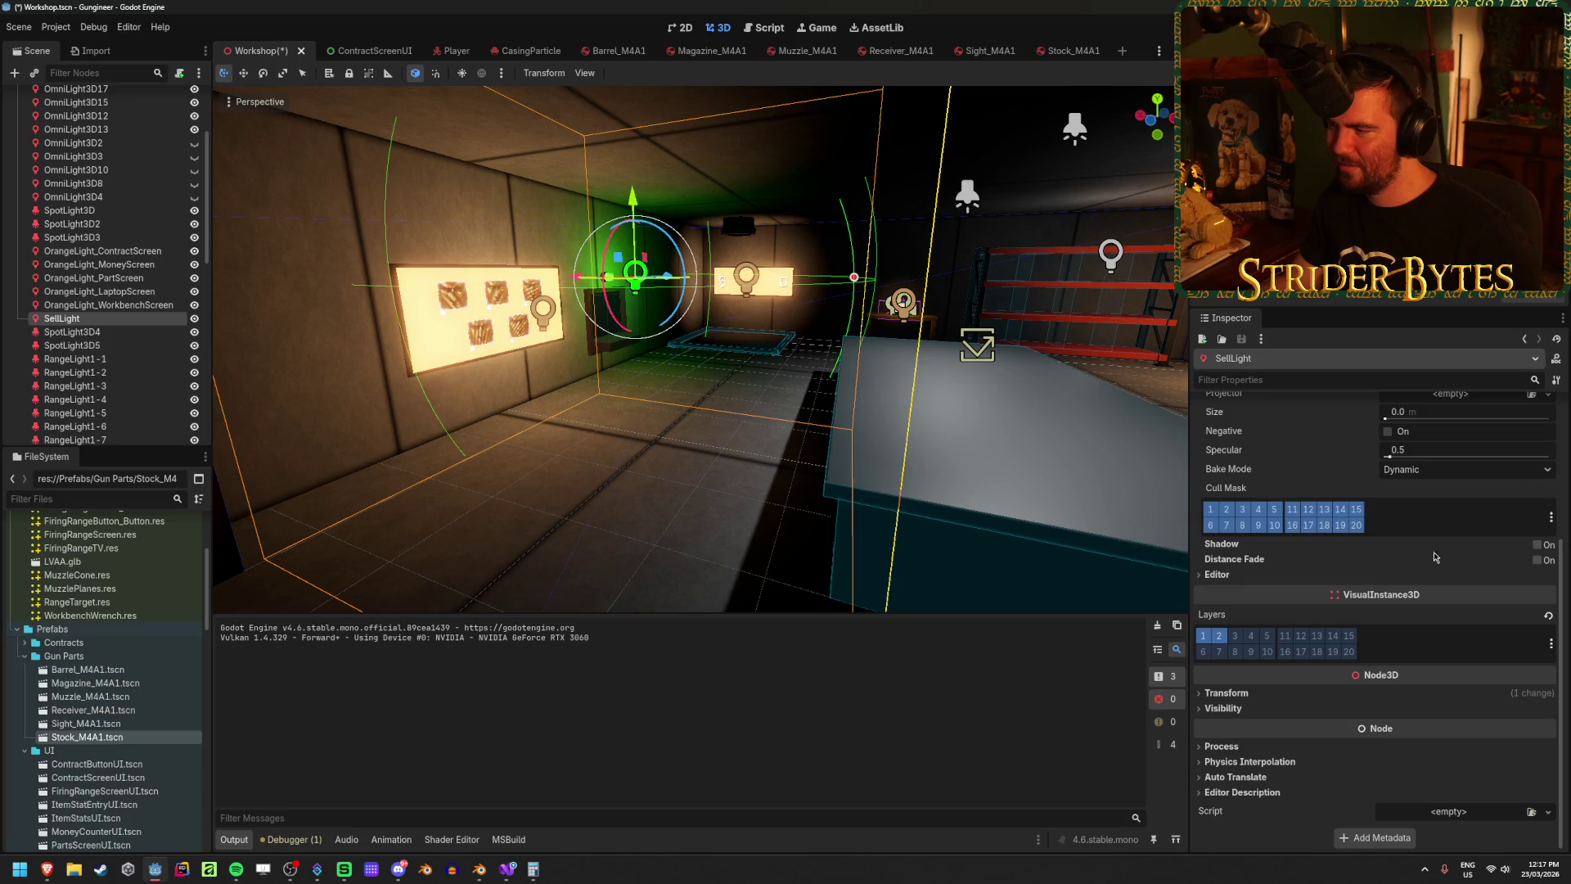
left_click(1537, 544)
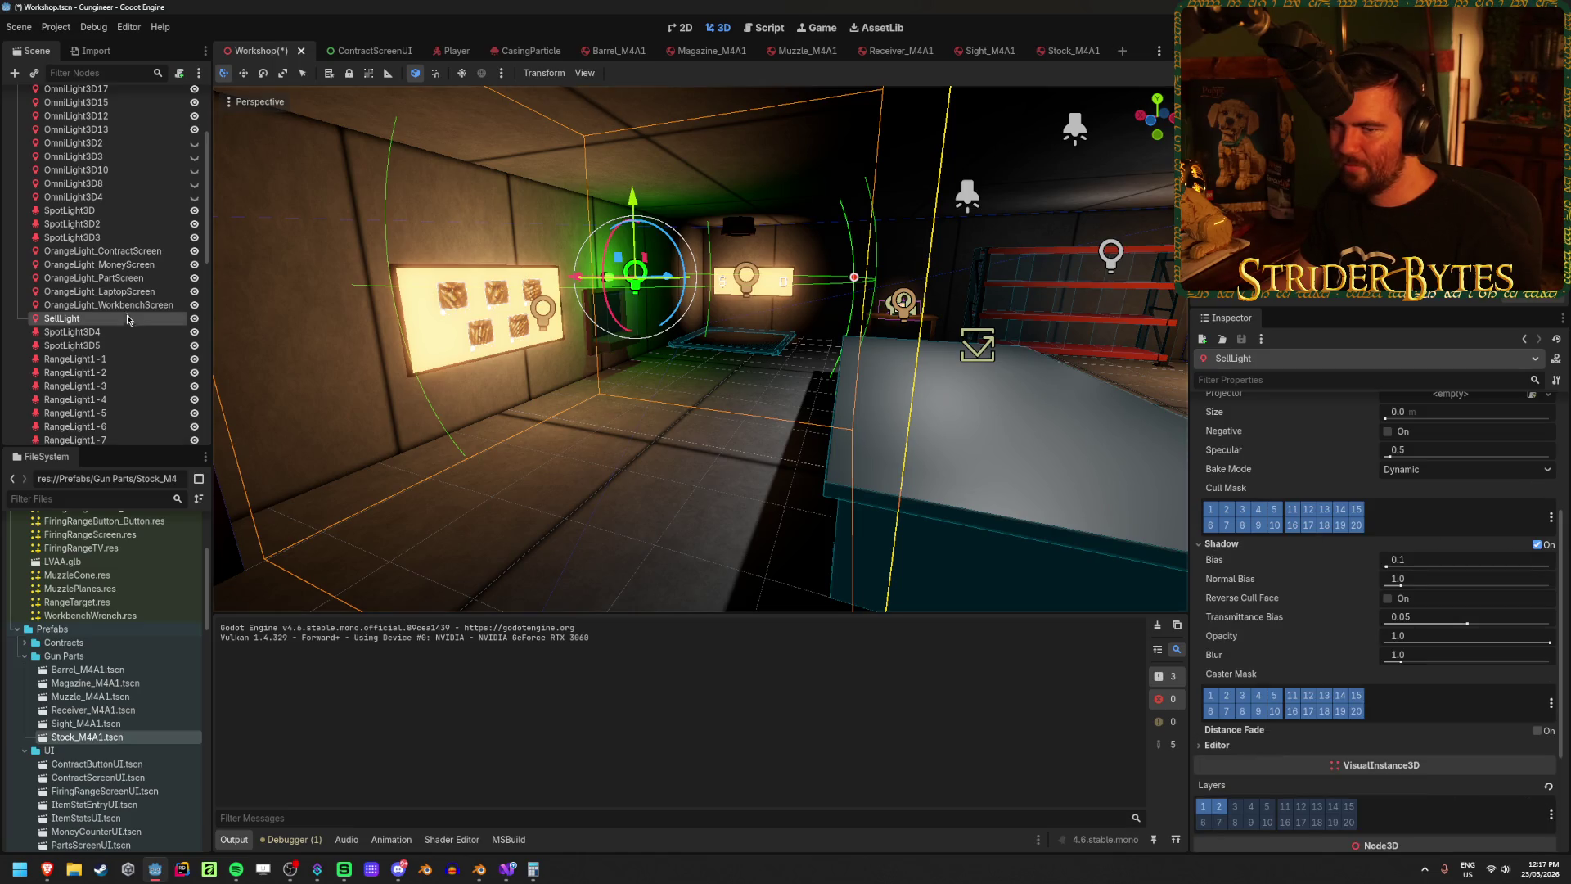
Step: Enable Shadow on all 22 lights from OmniLight3D11 to SpotLight3D5
left_click(119, 331)
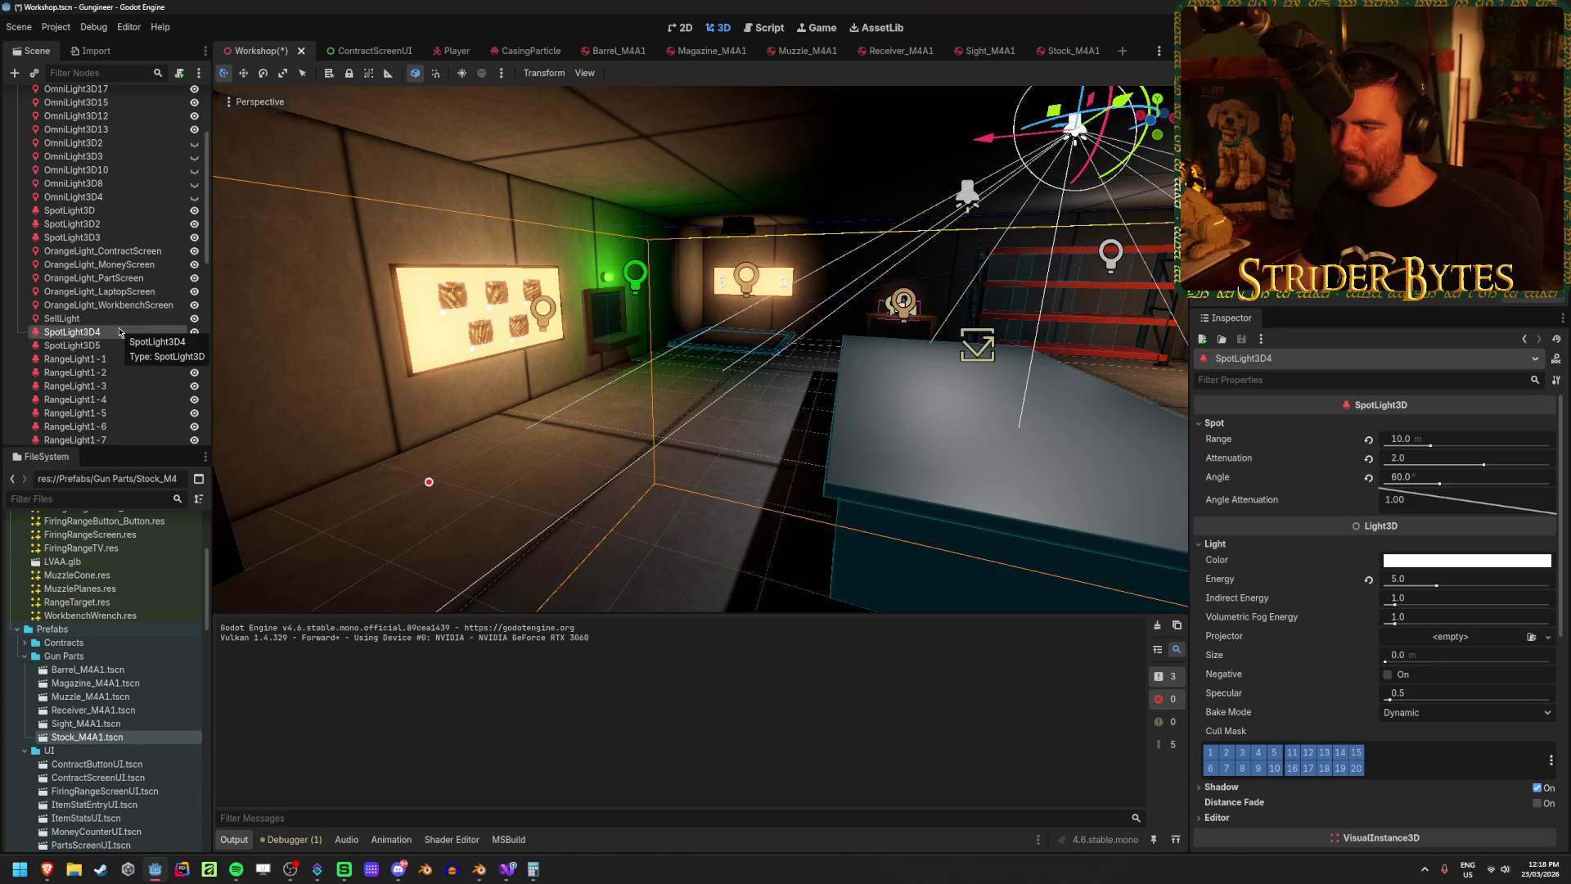
left_click(115, 346)
scroll(115, 327, "up", 5)
left_click(75, 192, "shift")
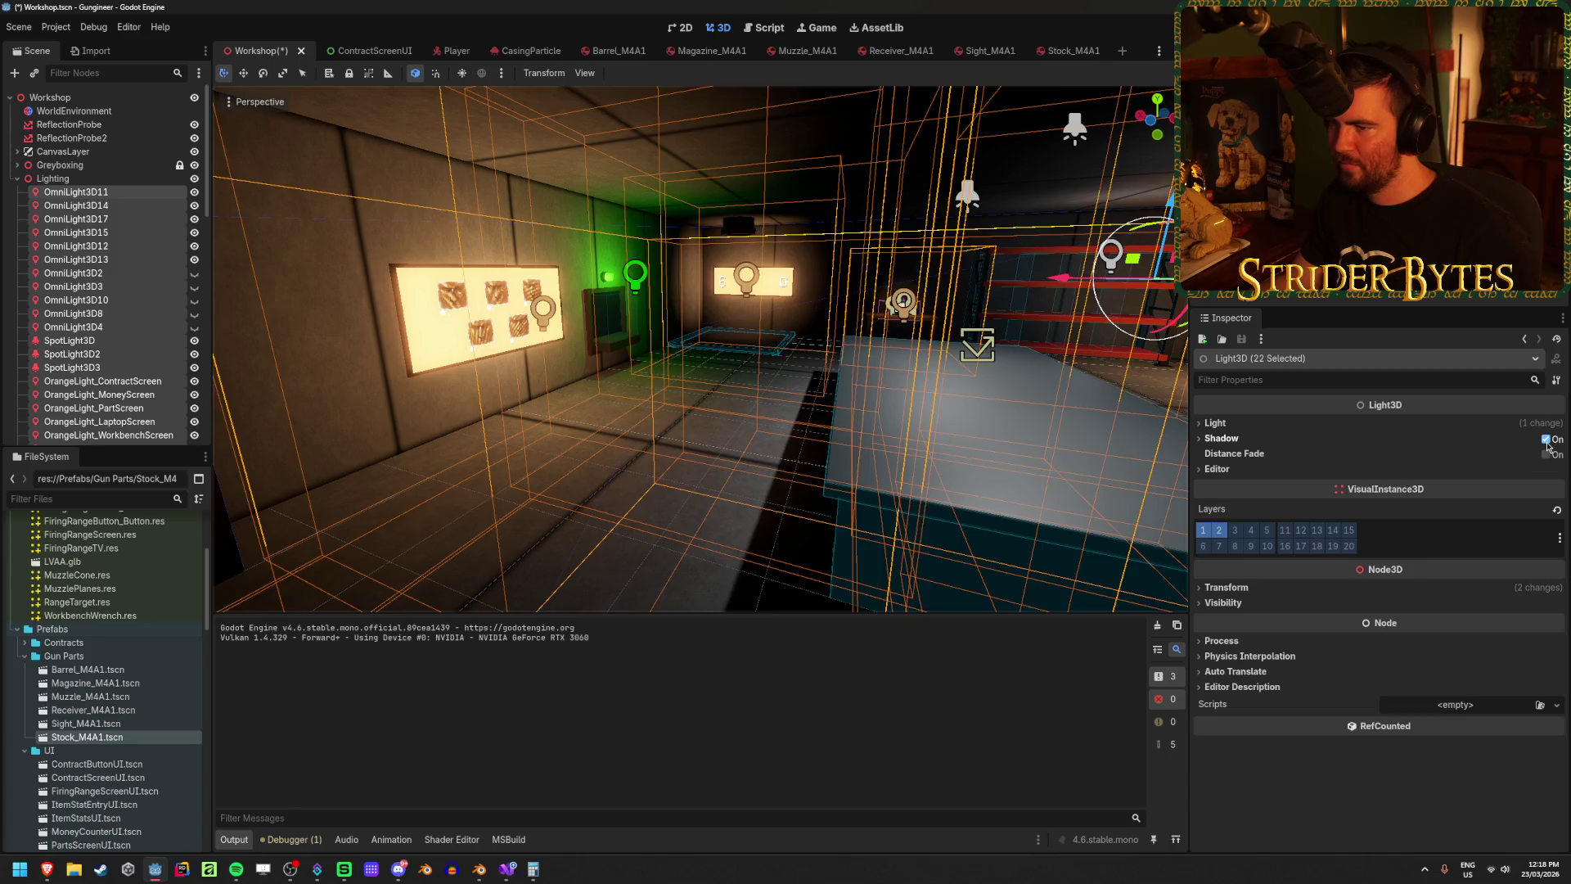
left_click(1545, 439)
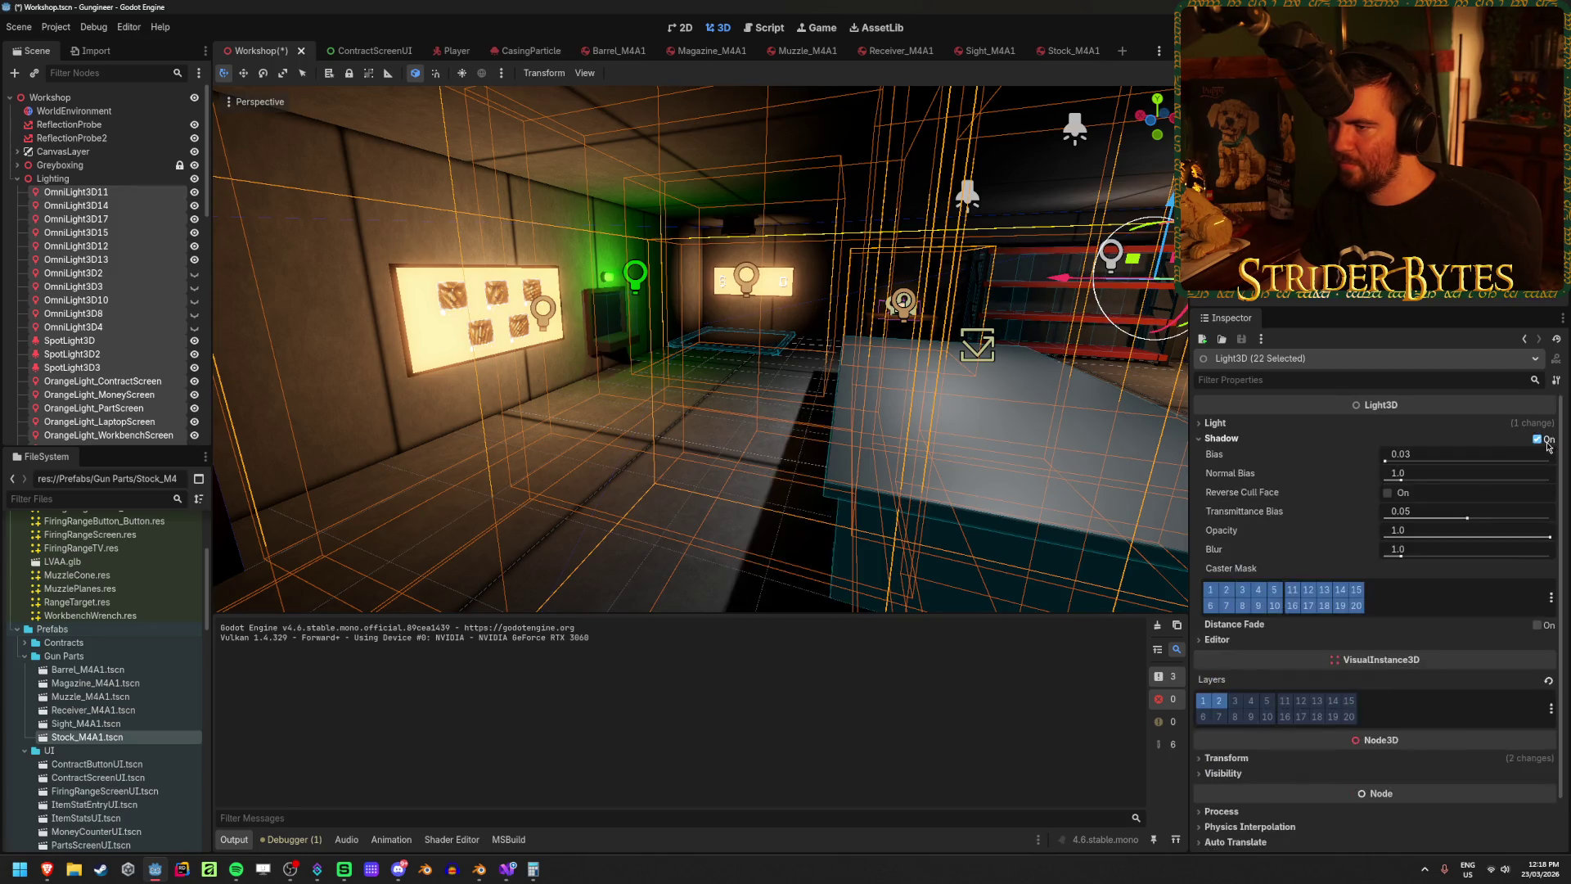
left_click(703, 368)
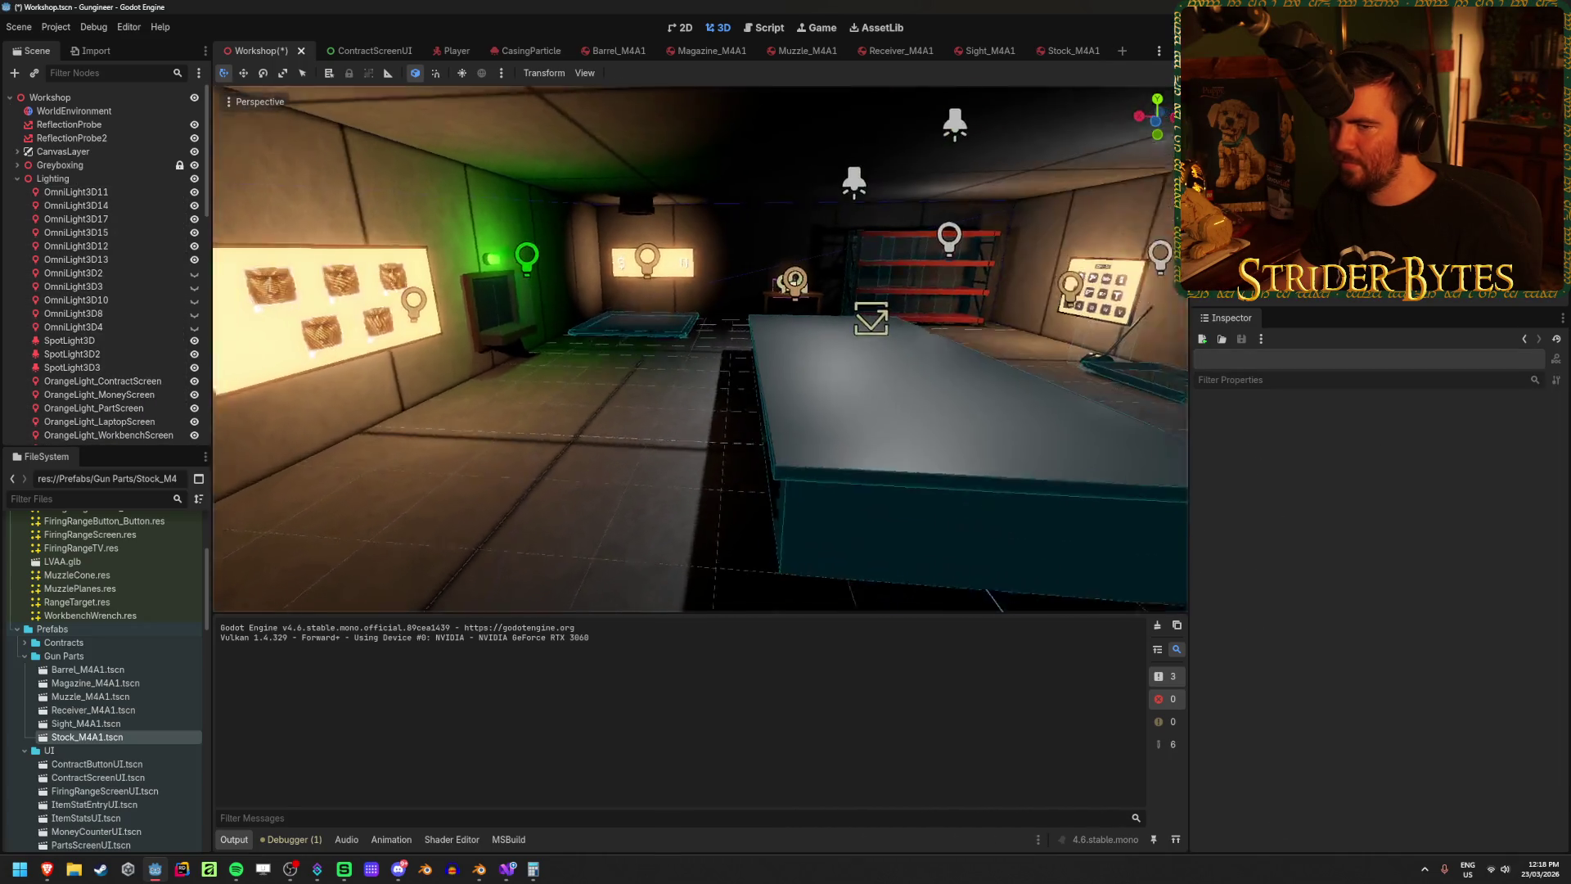
Step: Review the omni lights one by one, save the Workshop scene, and switch to Barrel_M4A1
left_click(96, 192)
key("Down")
key("Down")
key("Down")
key("Down")
key("Down")
key("Down")
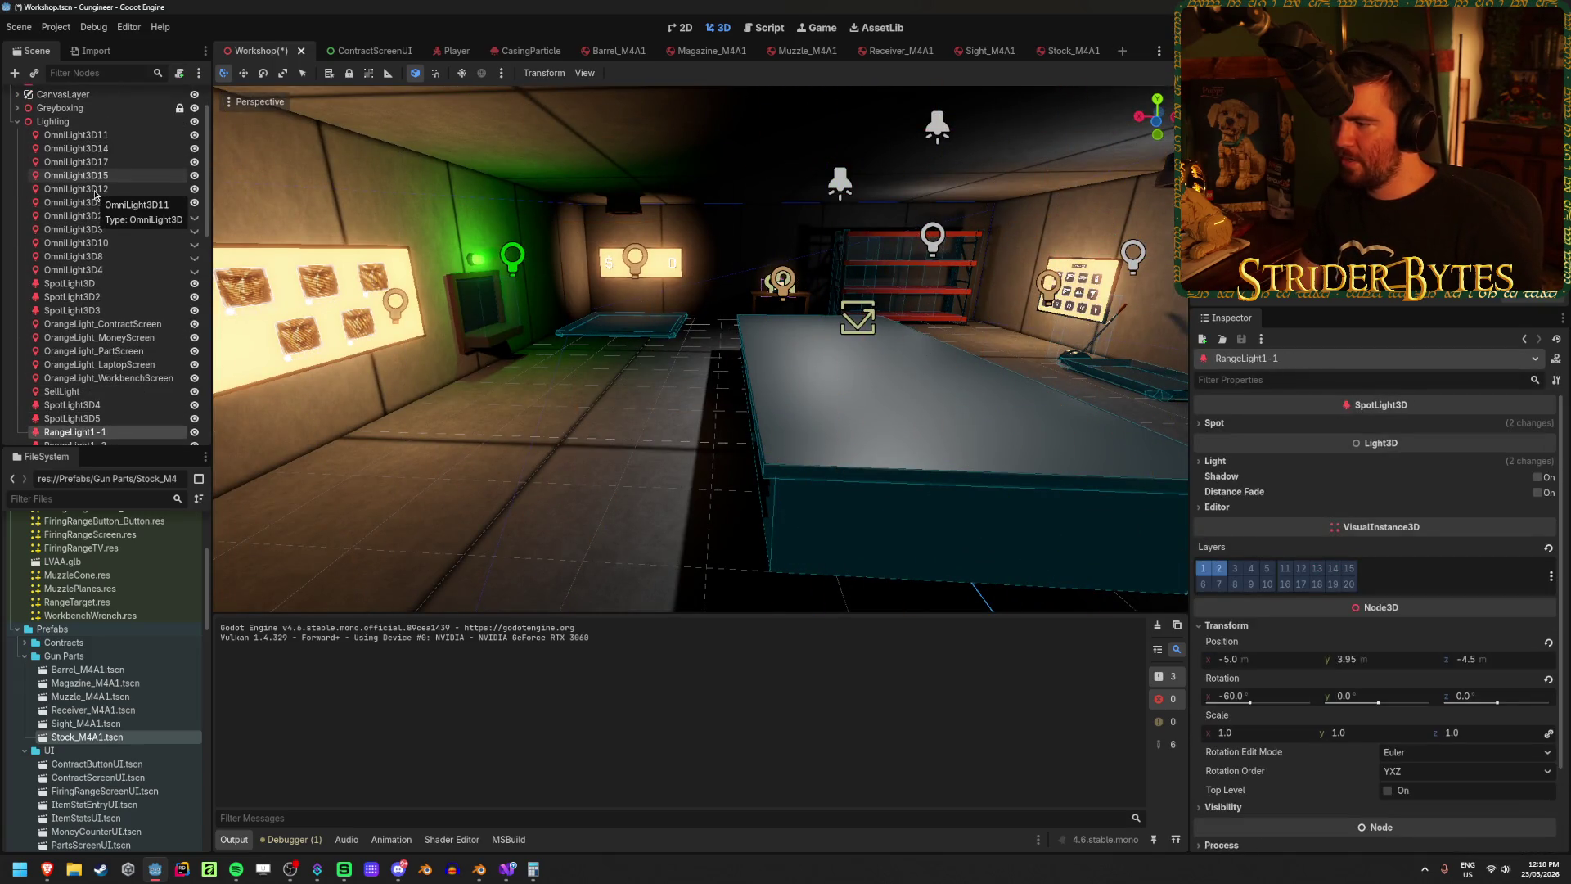
left_click(146, 377)
key("ctrl+s")
left_click(695, 409)
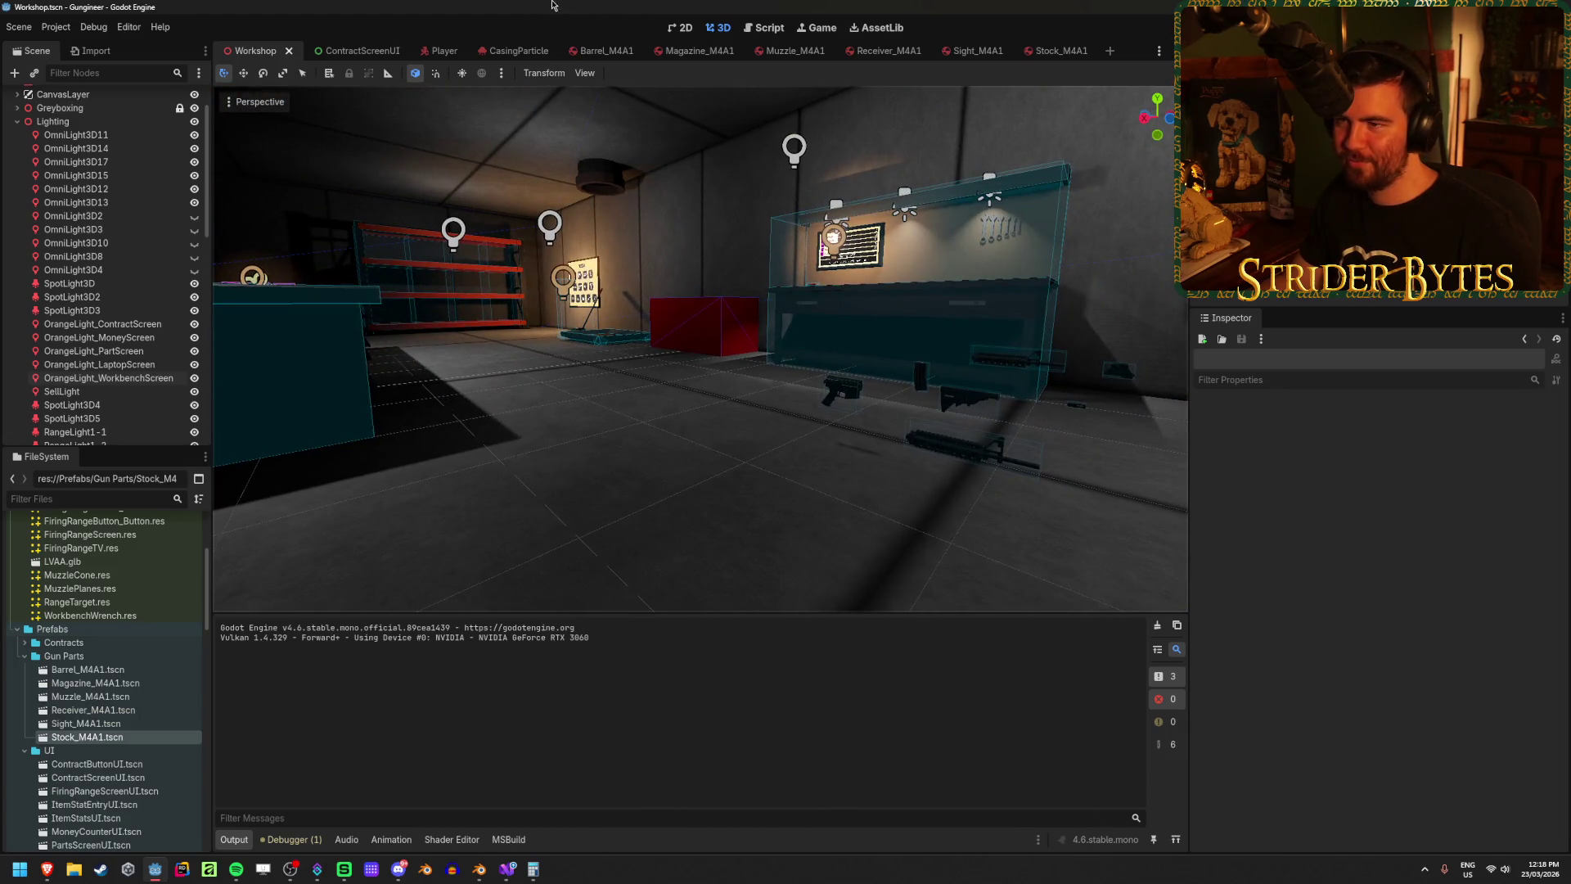
left_click(605, 51)
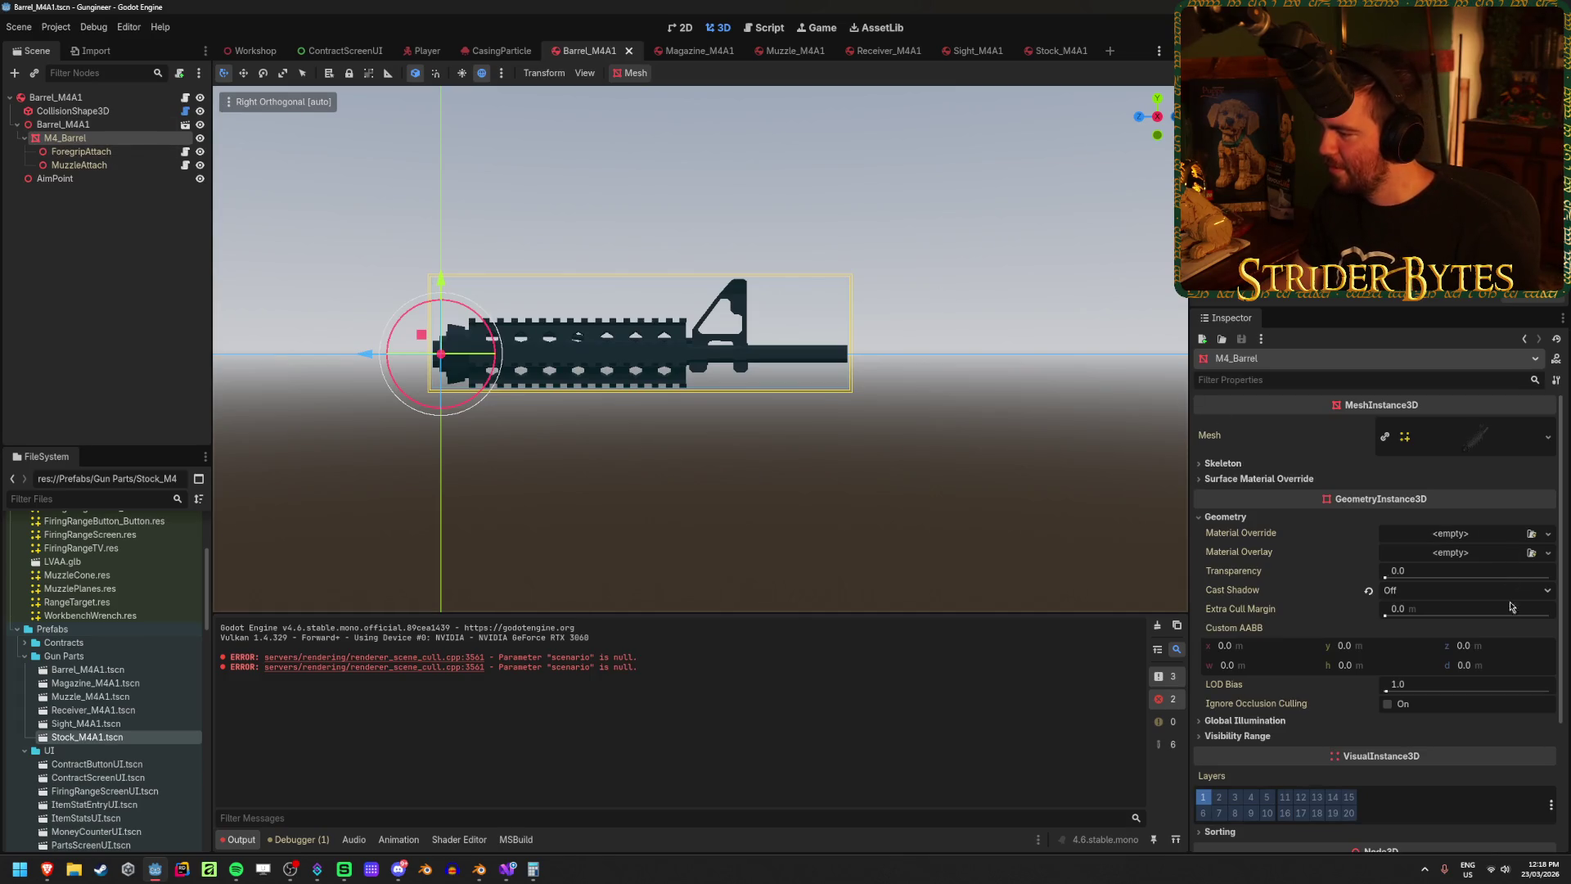
Step: Step through the M4A1 part scenes, saving Muzzle, Receiver, Sight and Stock
key("ctrl+Tab")
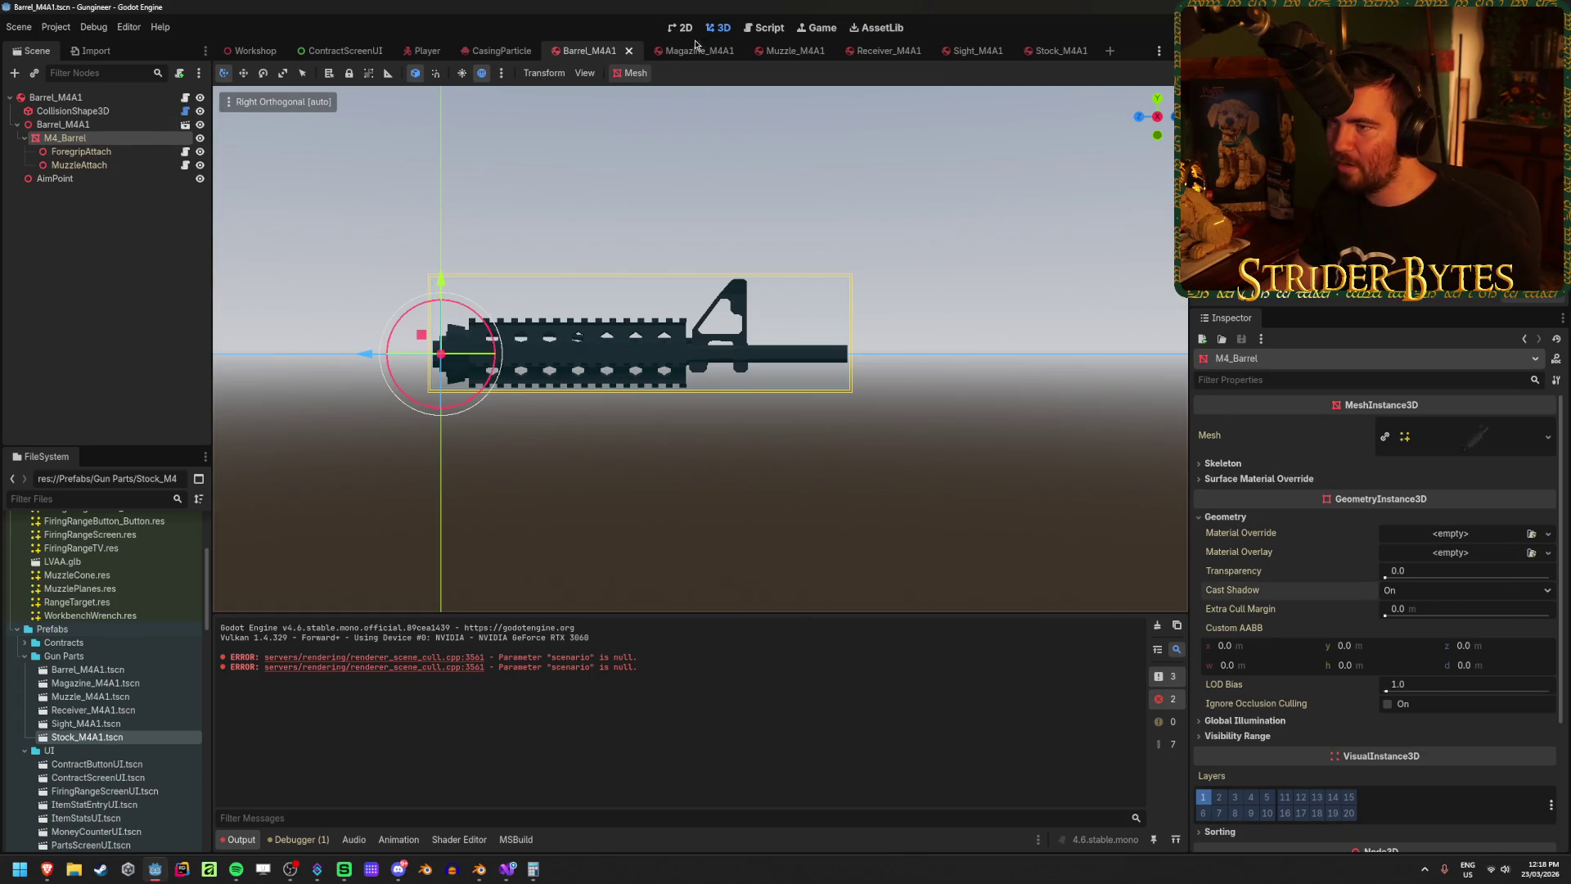
key("ctrl+Tab")
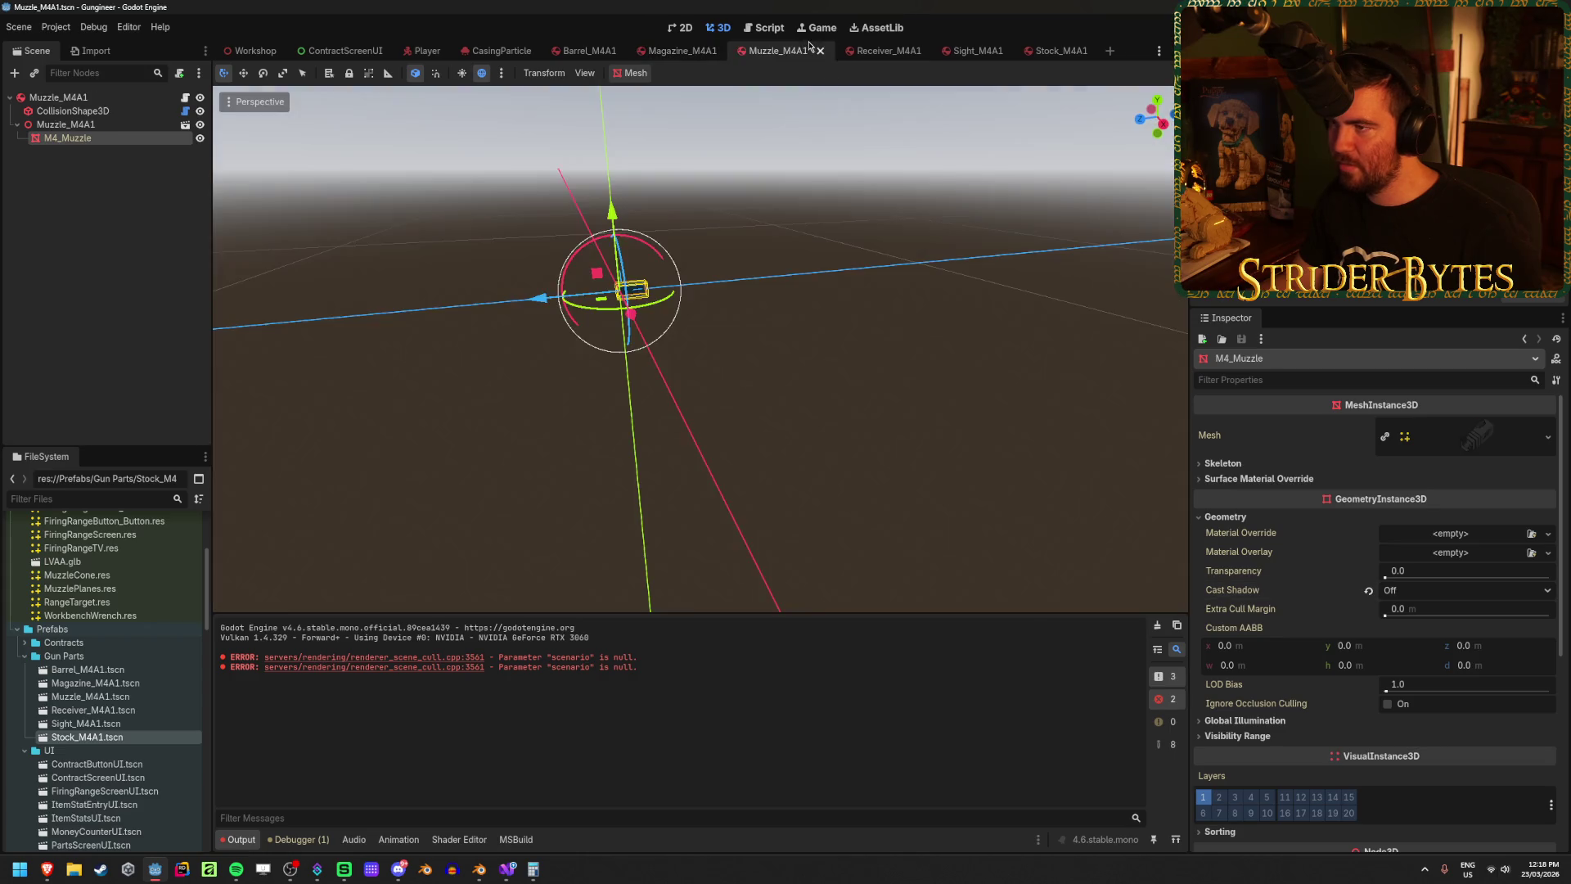
key("ctrl+s")
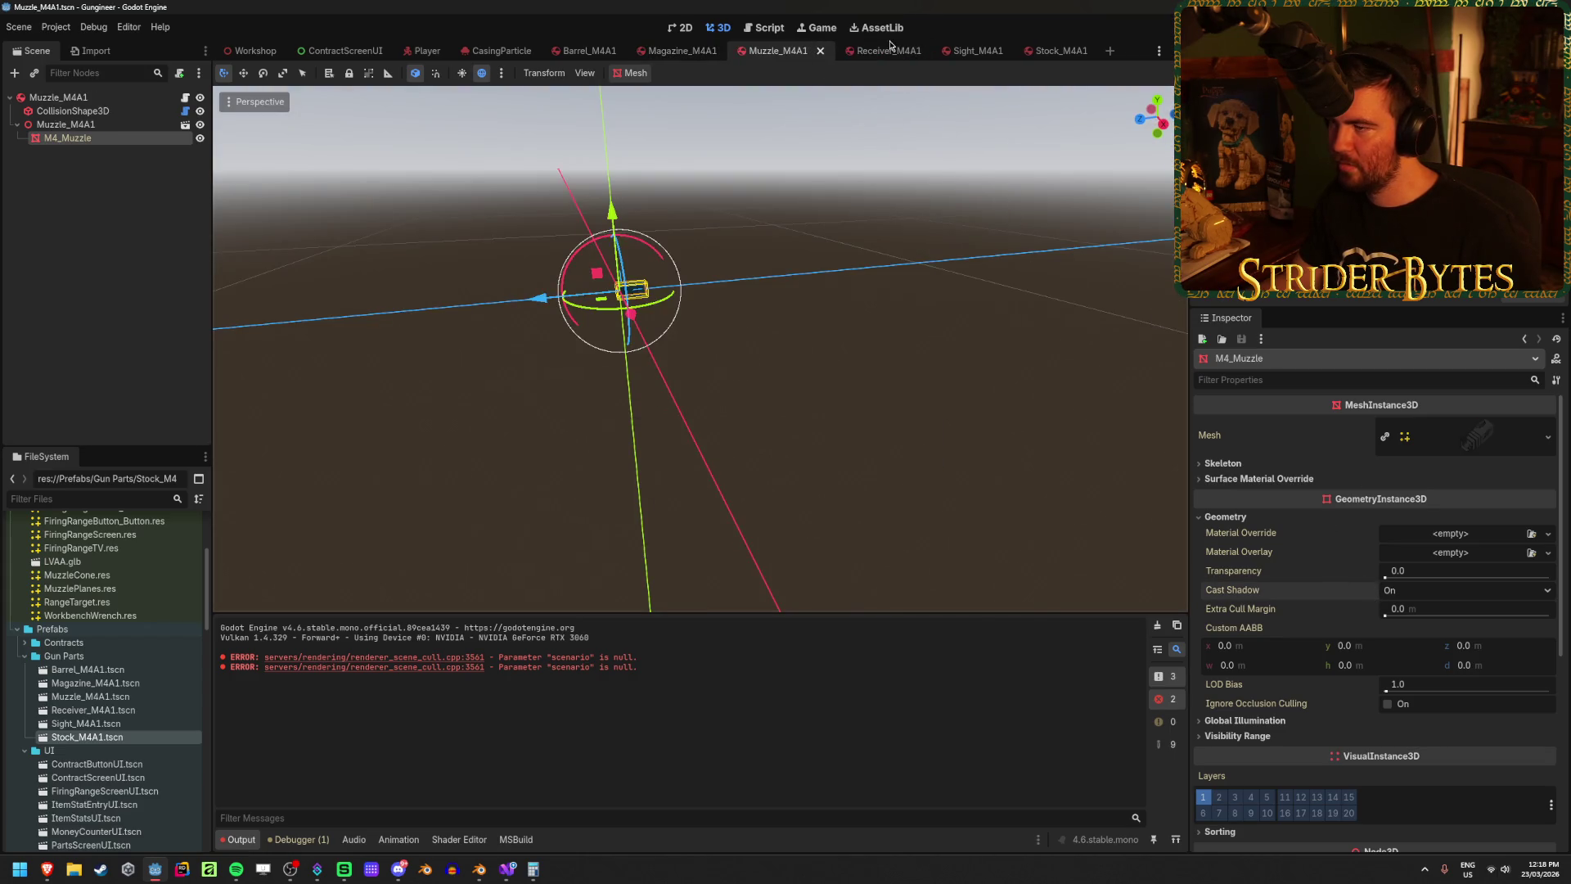
key("ctrl+Tab")
key("ctrl+s")
key("ctrl+Tab")
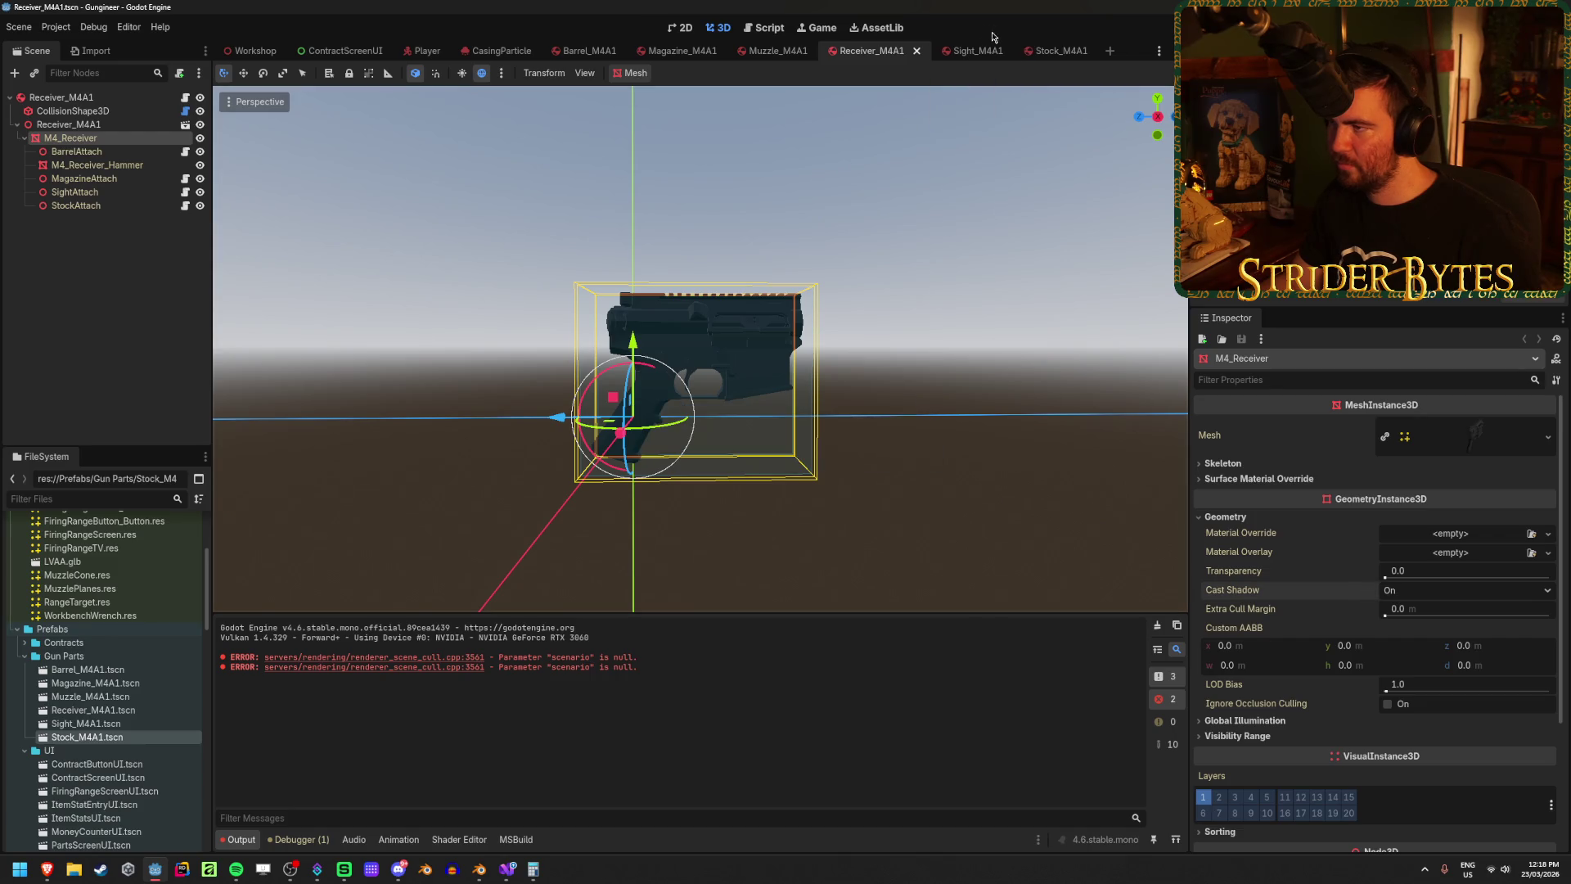
key("ctrl+s")
key("ctrl+Tab")
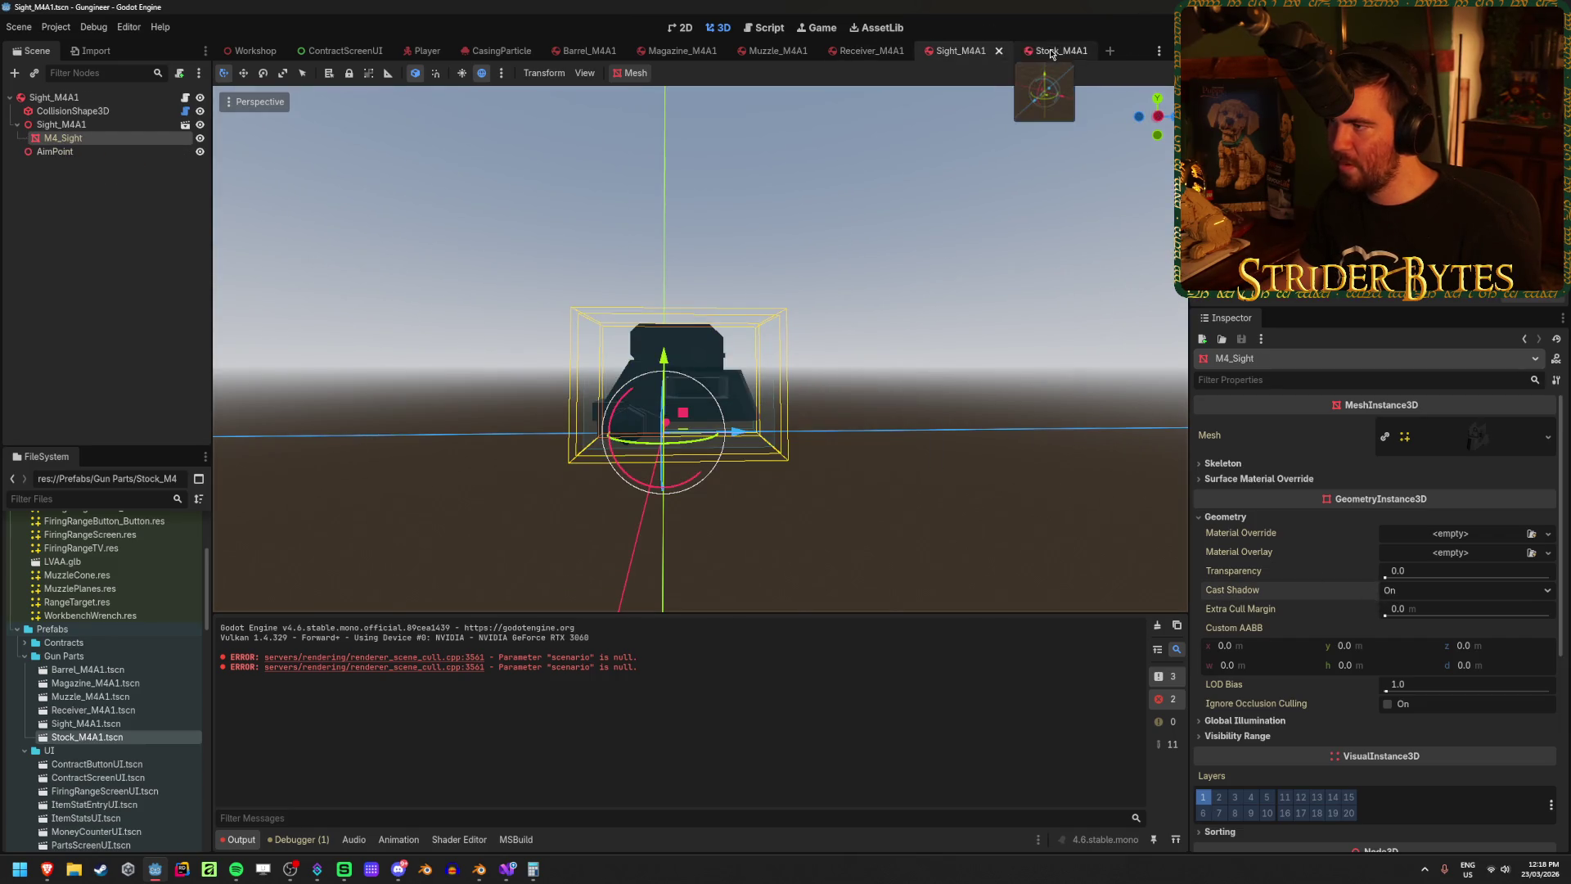
key("ctrl+s")
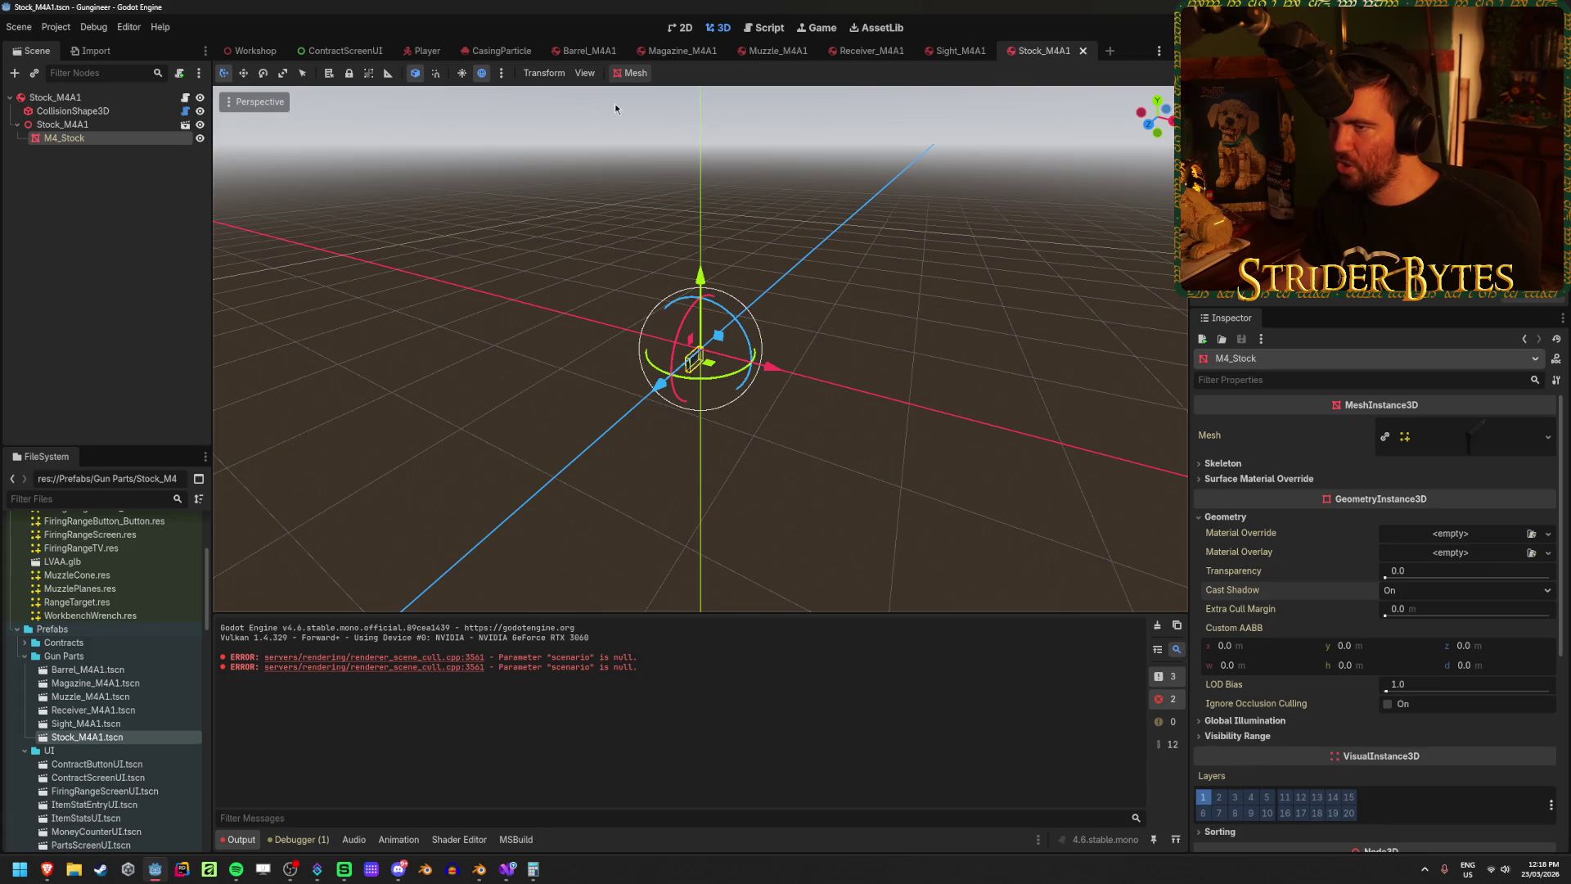
Step: Close the part tabs from barrel to sight, leaving the Stock_M4A1 root selected
middle_click(584, 54)
middle_click(584, 54)
middle_click(583, 54)
middle_click(584, 54)
middle_click(583, 54)
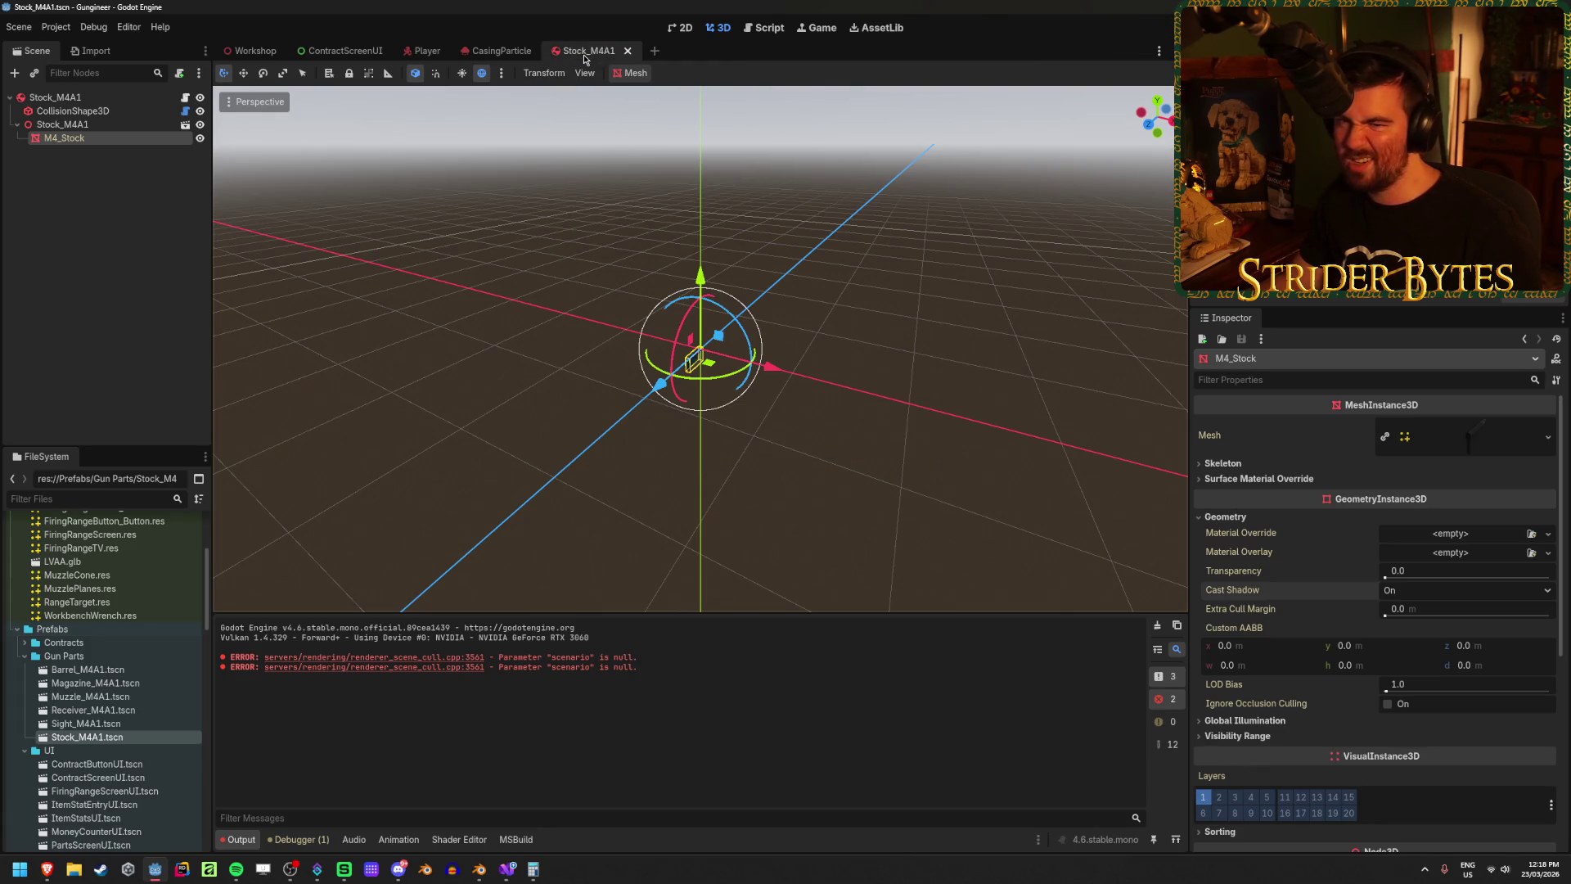
left_click(154, 125)
Step: Open the advanced import settings for Stock_M4A1.glb from the file list
left_click(183, 126)
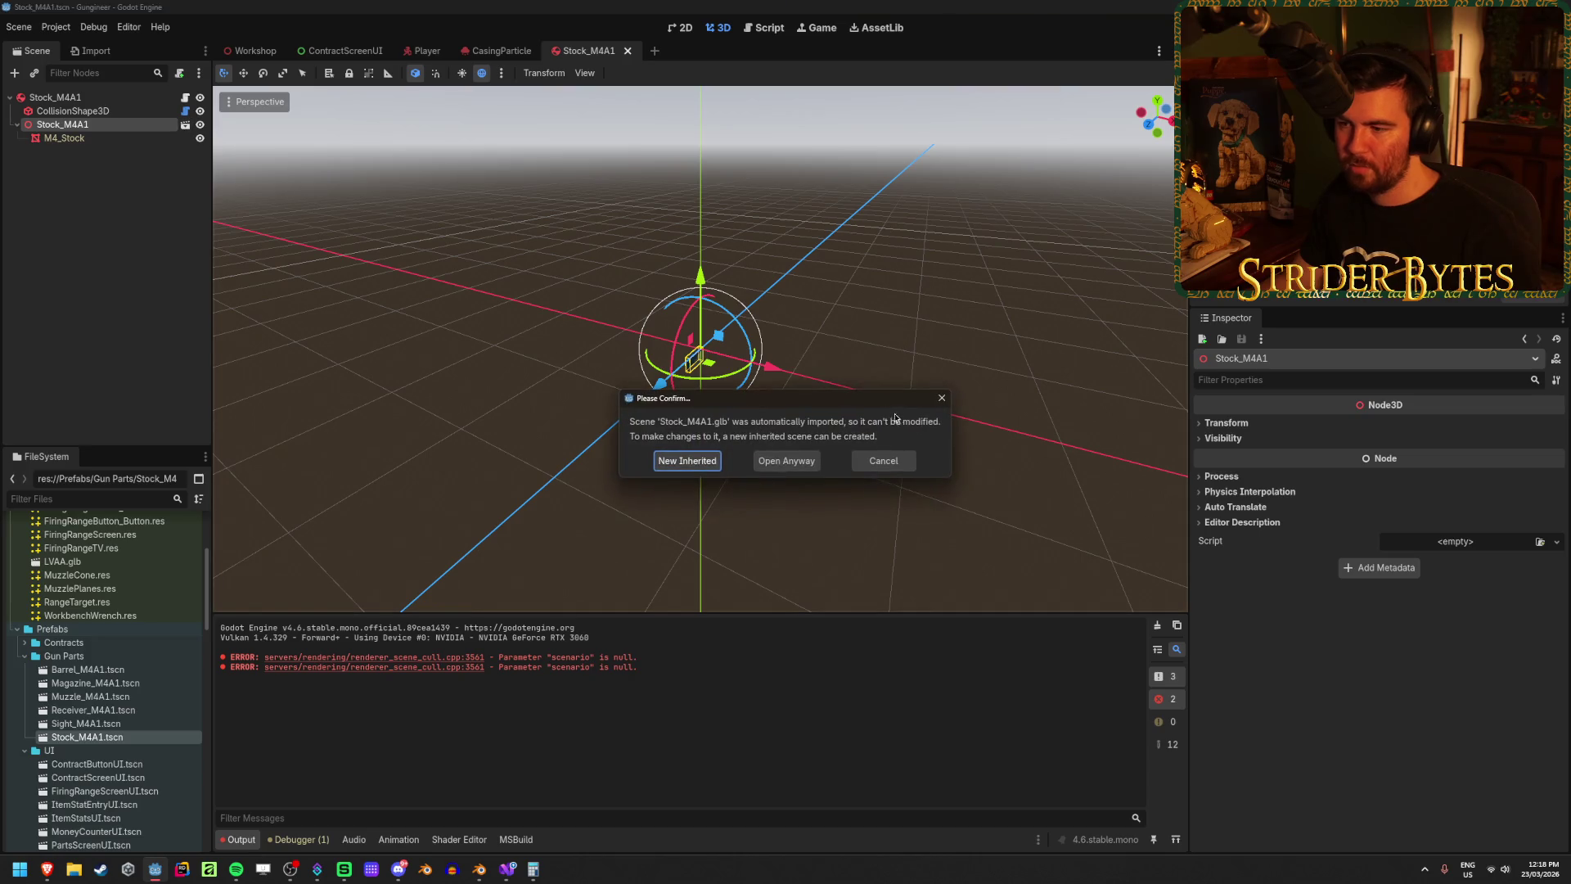
left_click(884, 462)
right_click(120, 126)
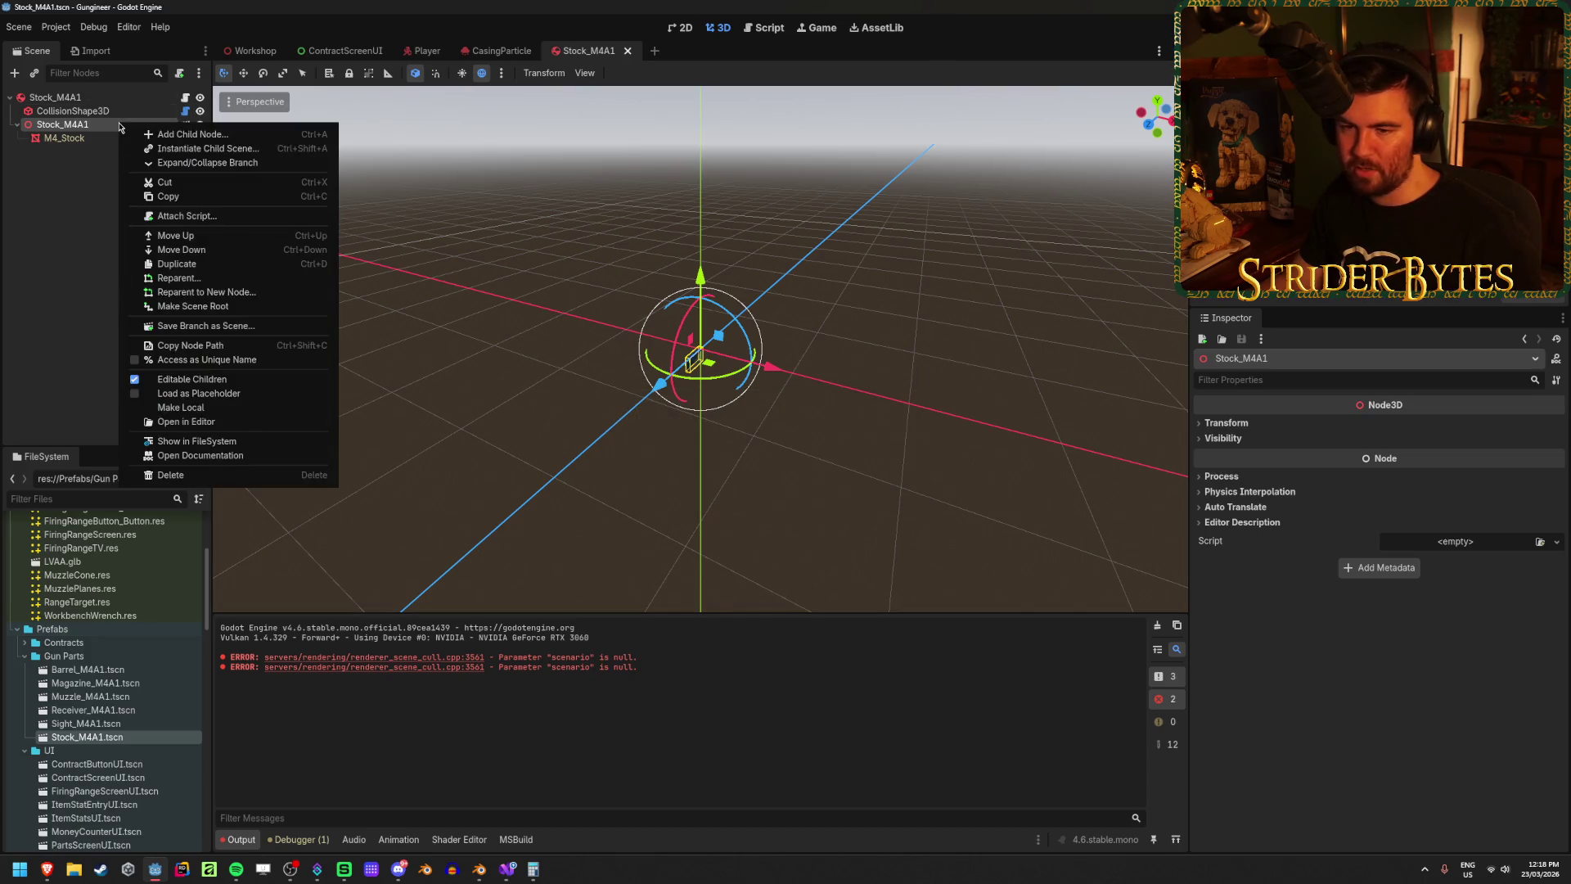
left_click(196, 442)
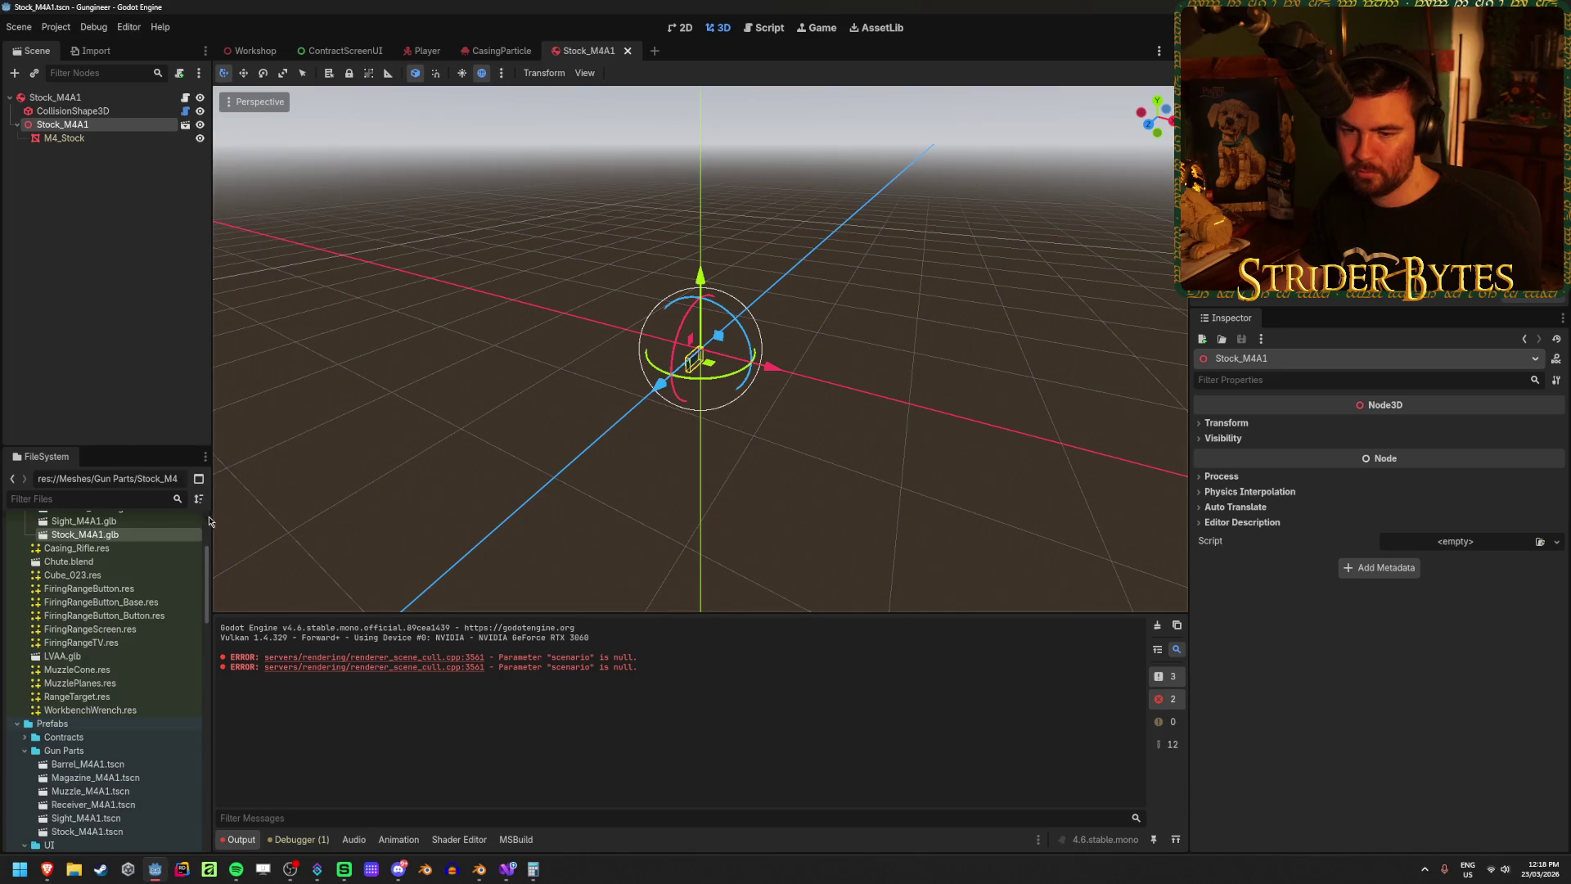
double_click(136, 614)
Step: Rotate the stock preview, check the Meshes and Scene tabs, and close the dialog
left_click_drag(947, 449, 802, 441)
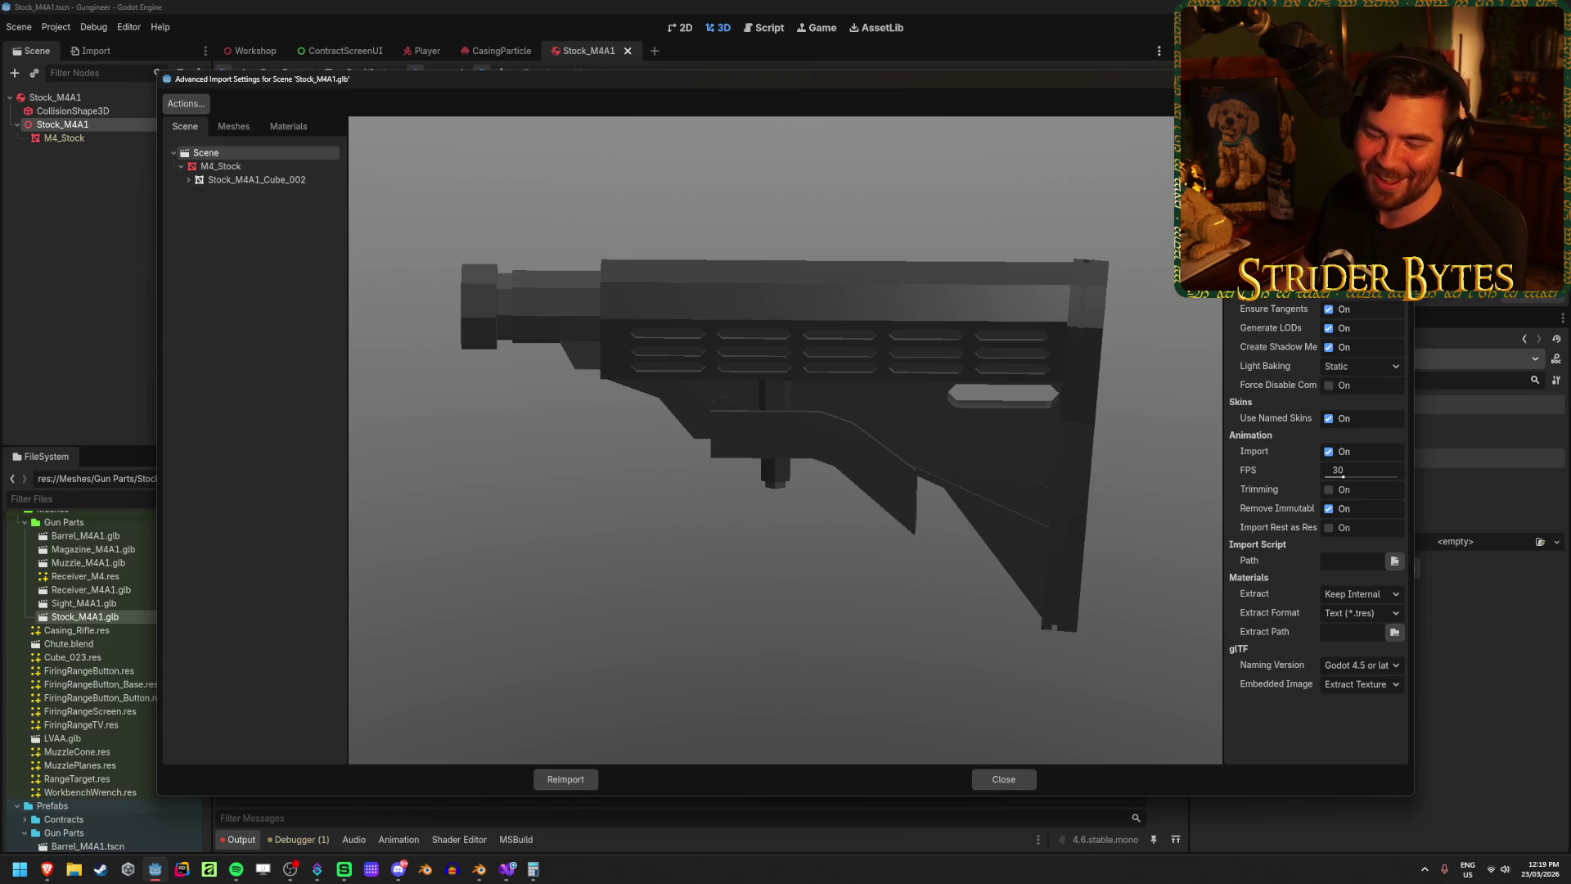
mouse_move(507, 409)
left_mouse_down()
mouse_move(682, 402)
mouse_move(631, 376)
mouse_move(642, 387)
left_mouse_up()
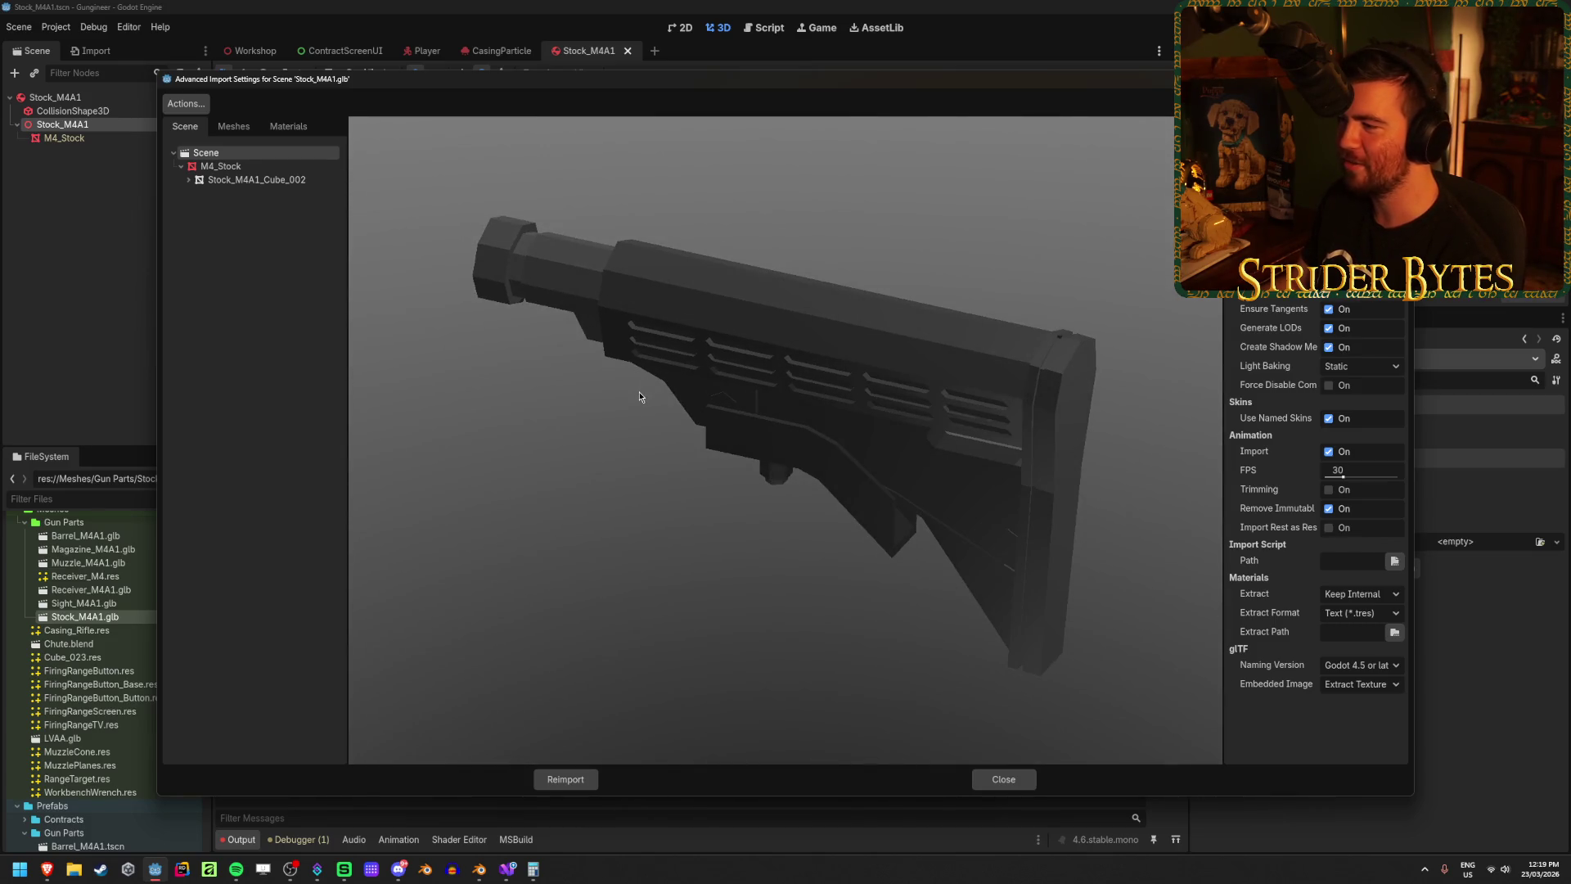
left_click_drag(1221, 307, 1174, 310)
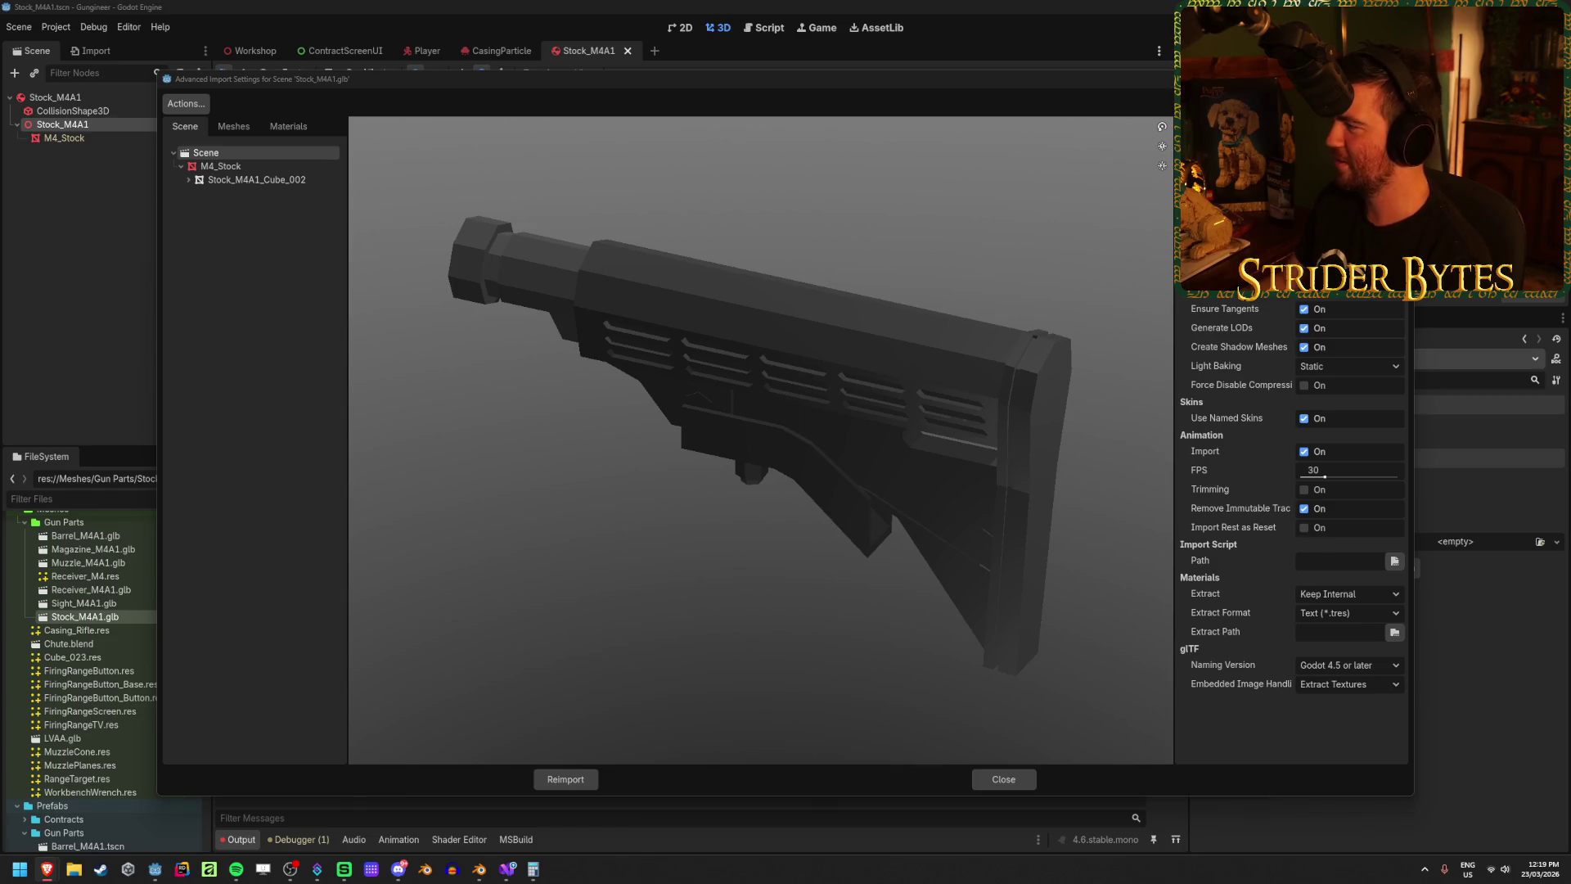
left_click_drag(920, 431, 770, 409)
left_click(233, 126)
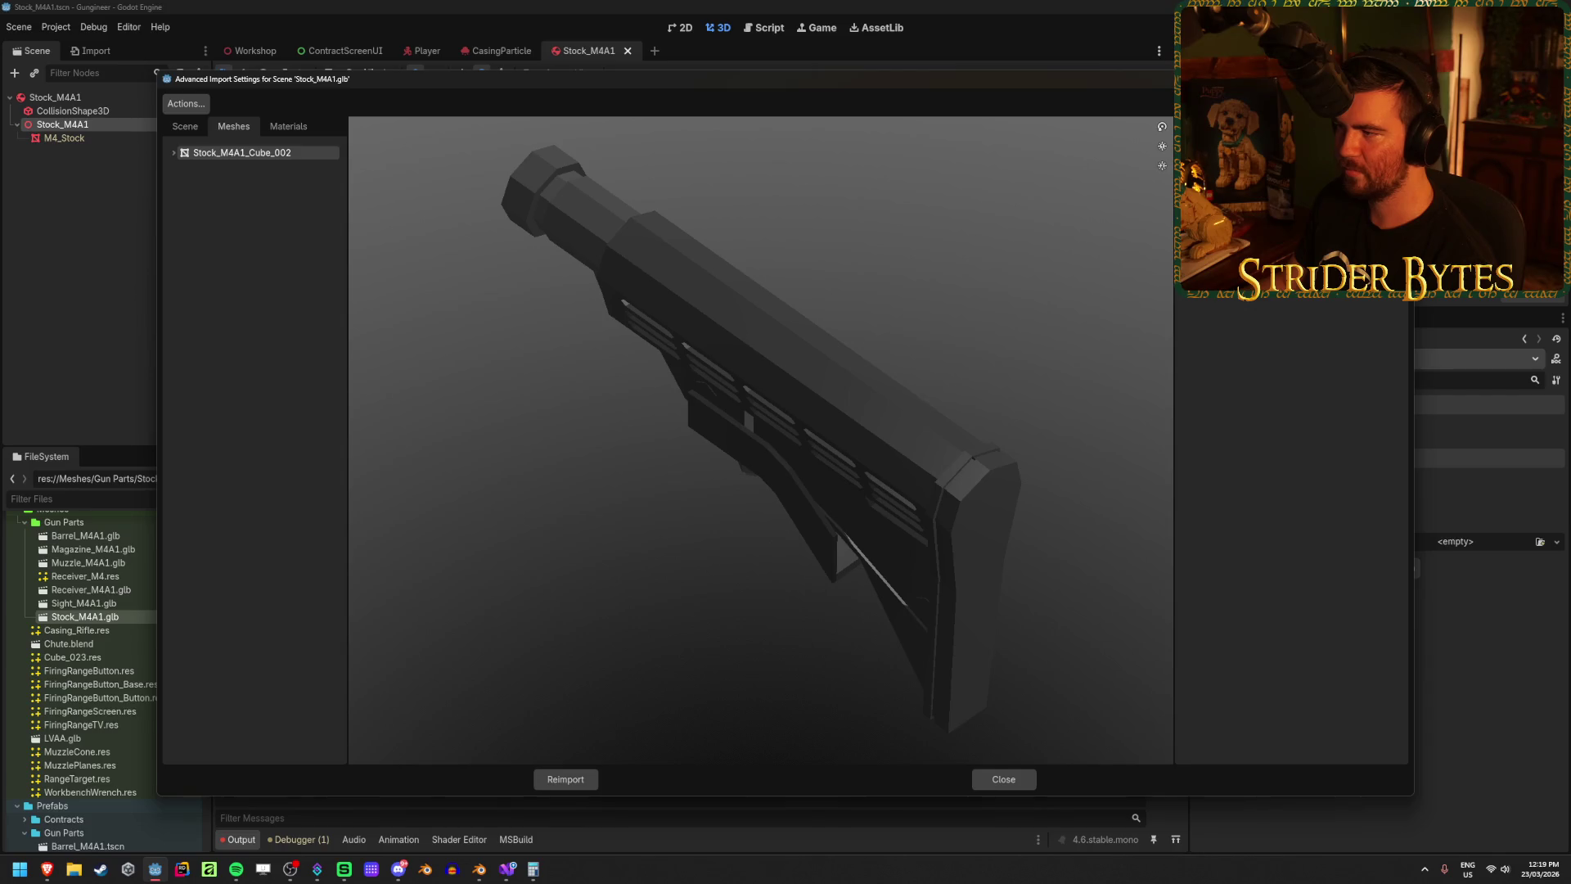
left_click(185, 126)
left_click(986, 778)
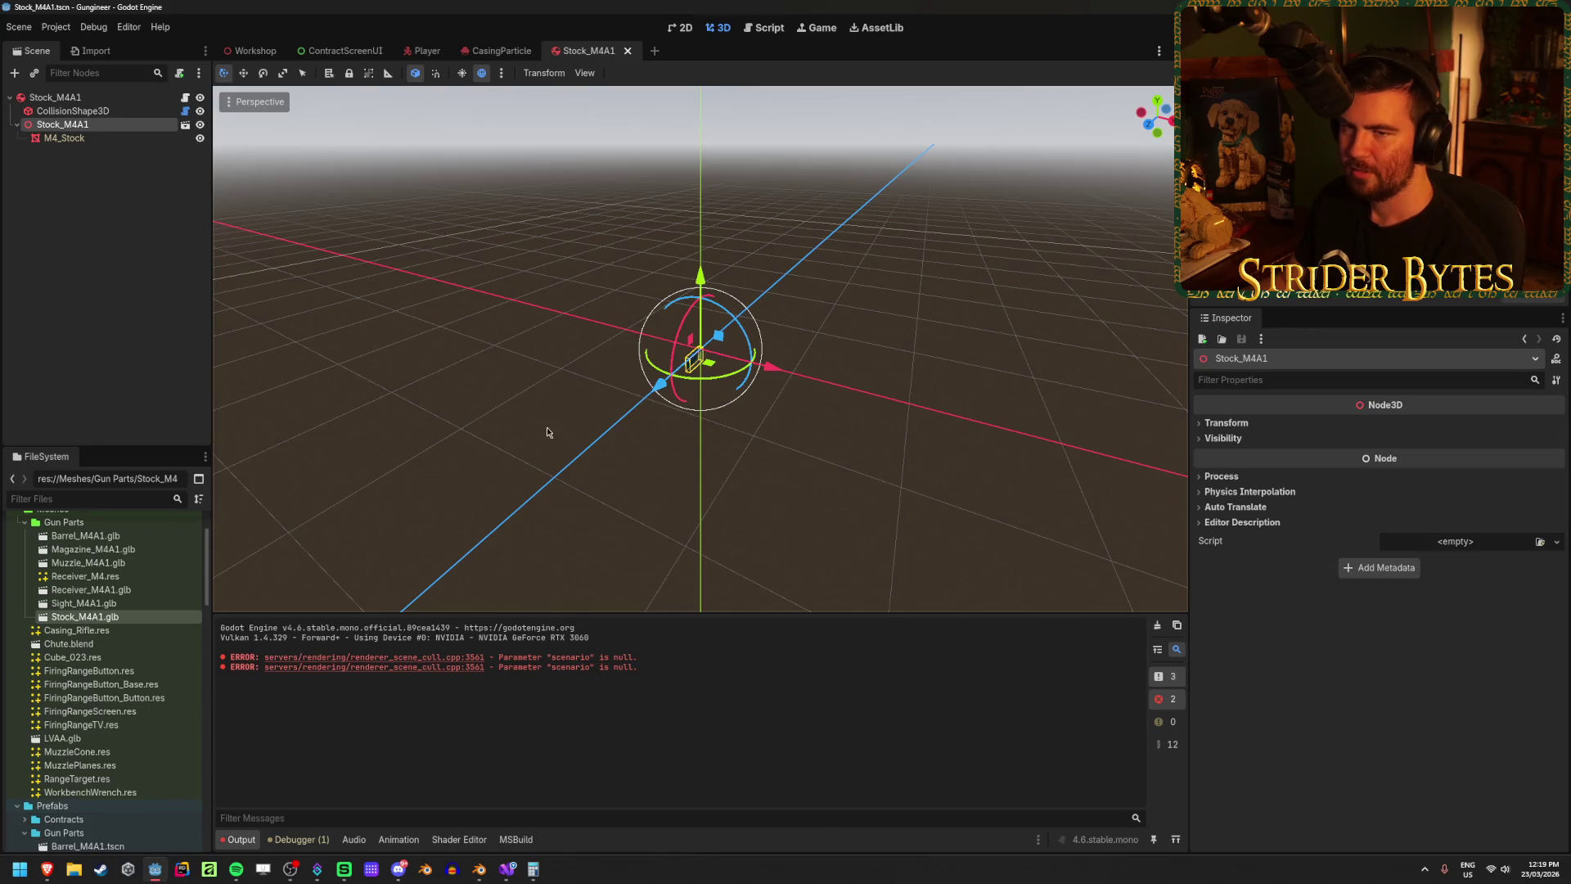
Step: Fly through the Workshop scene, show the debugger's Visual Profiler, and run the game
left_click(253, 50)
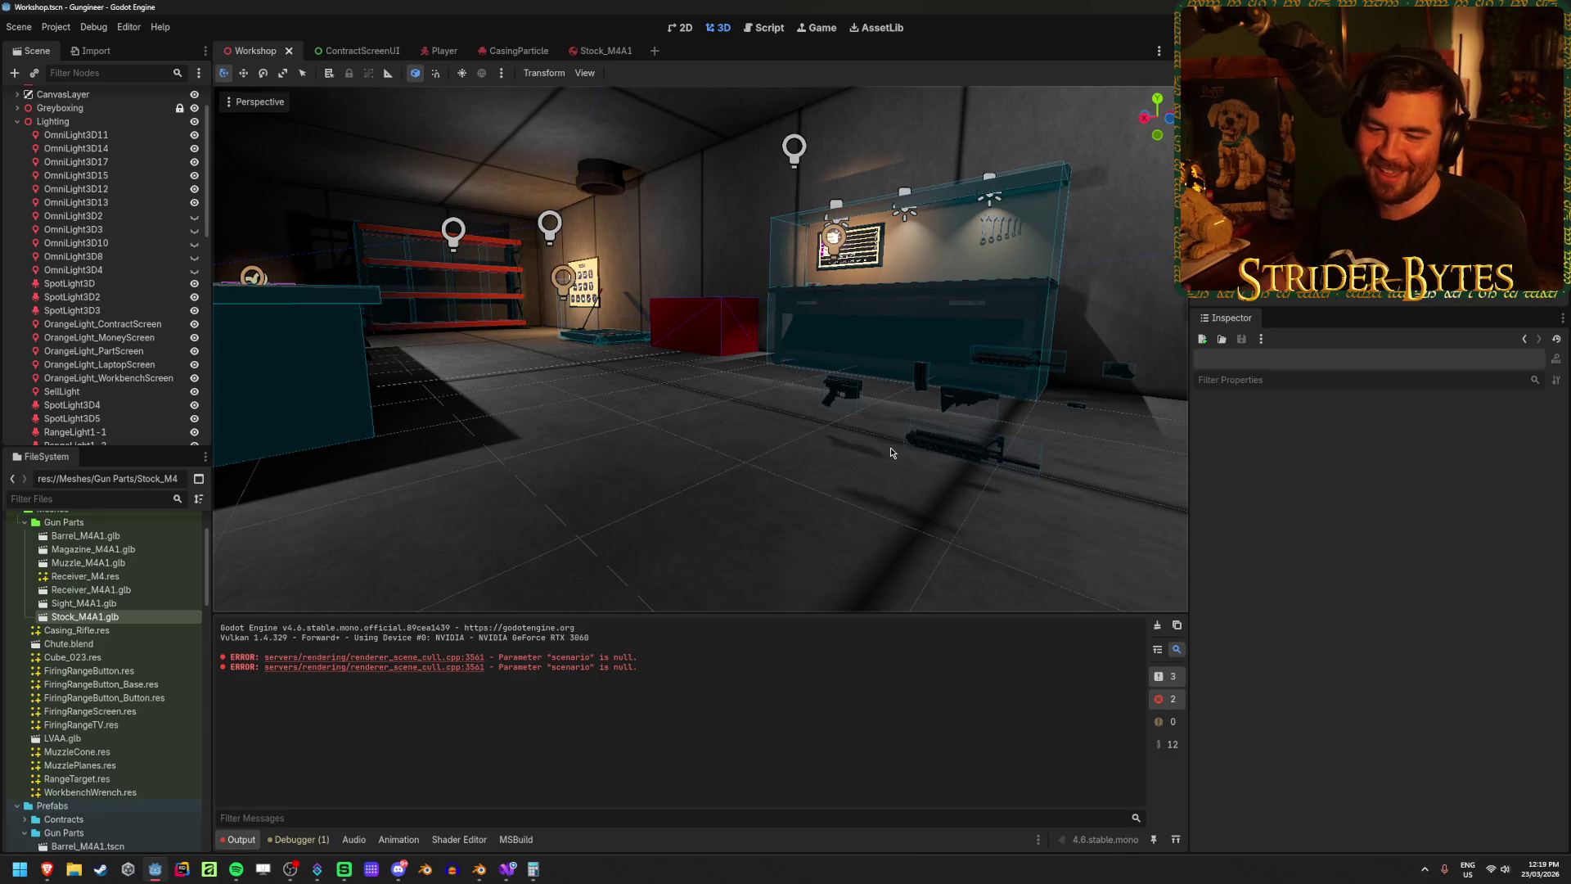
left_click_drag(890, 446, 827, 484)
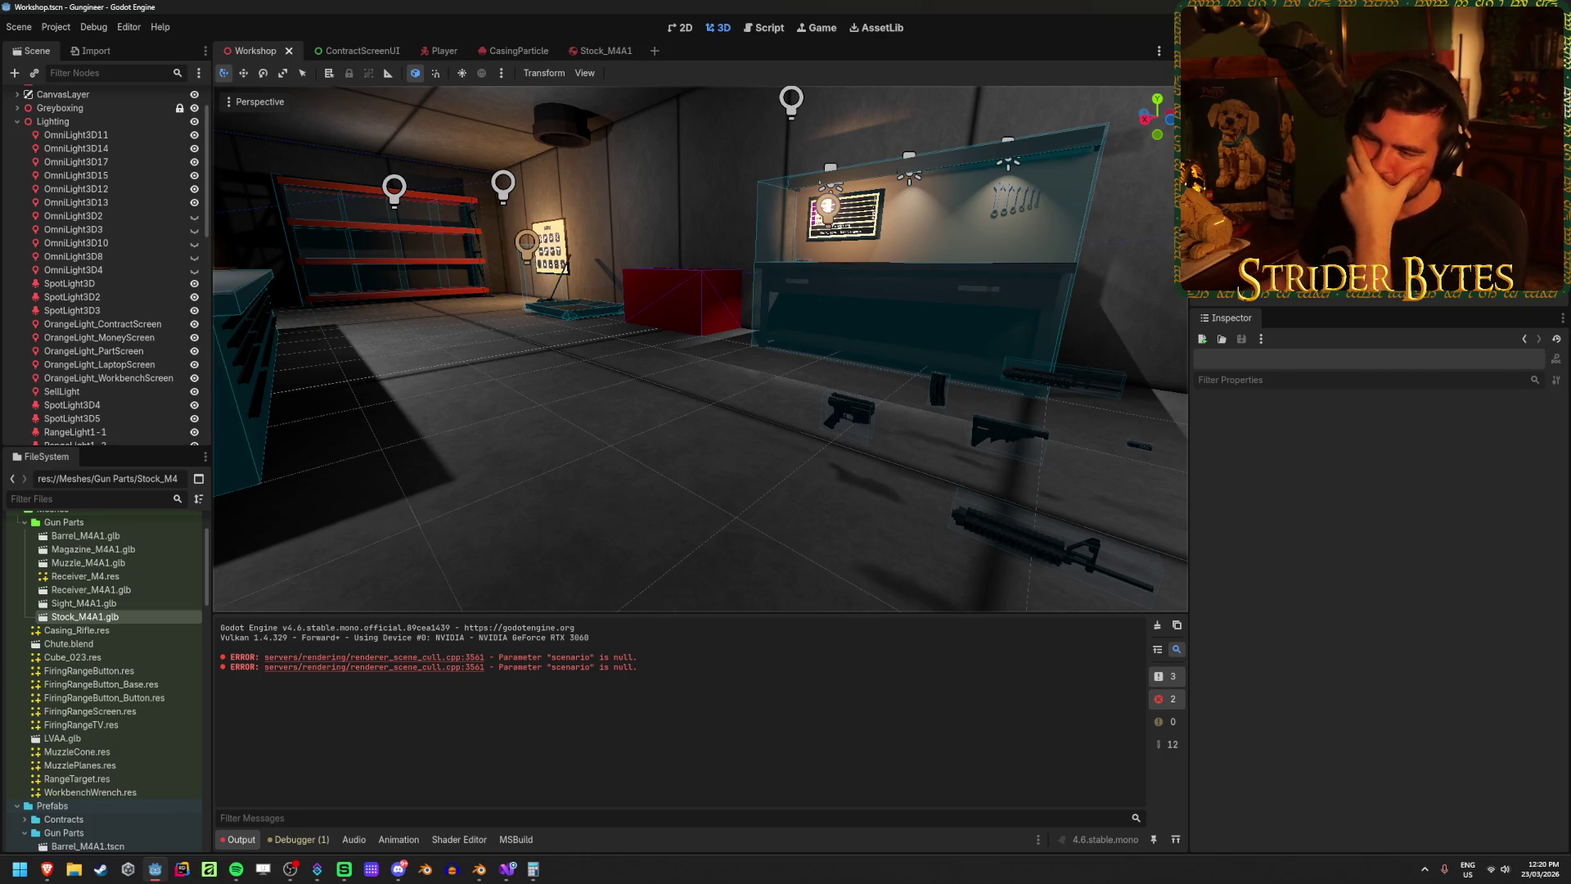
left_click_drag(724, 510, 725, 511)
key("a")
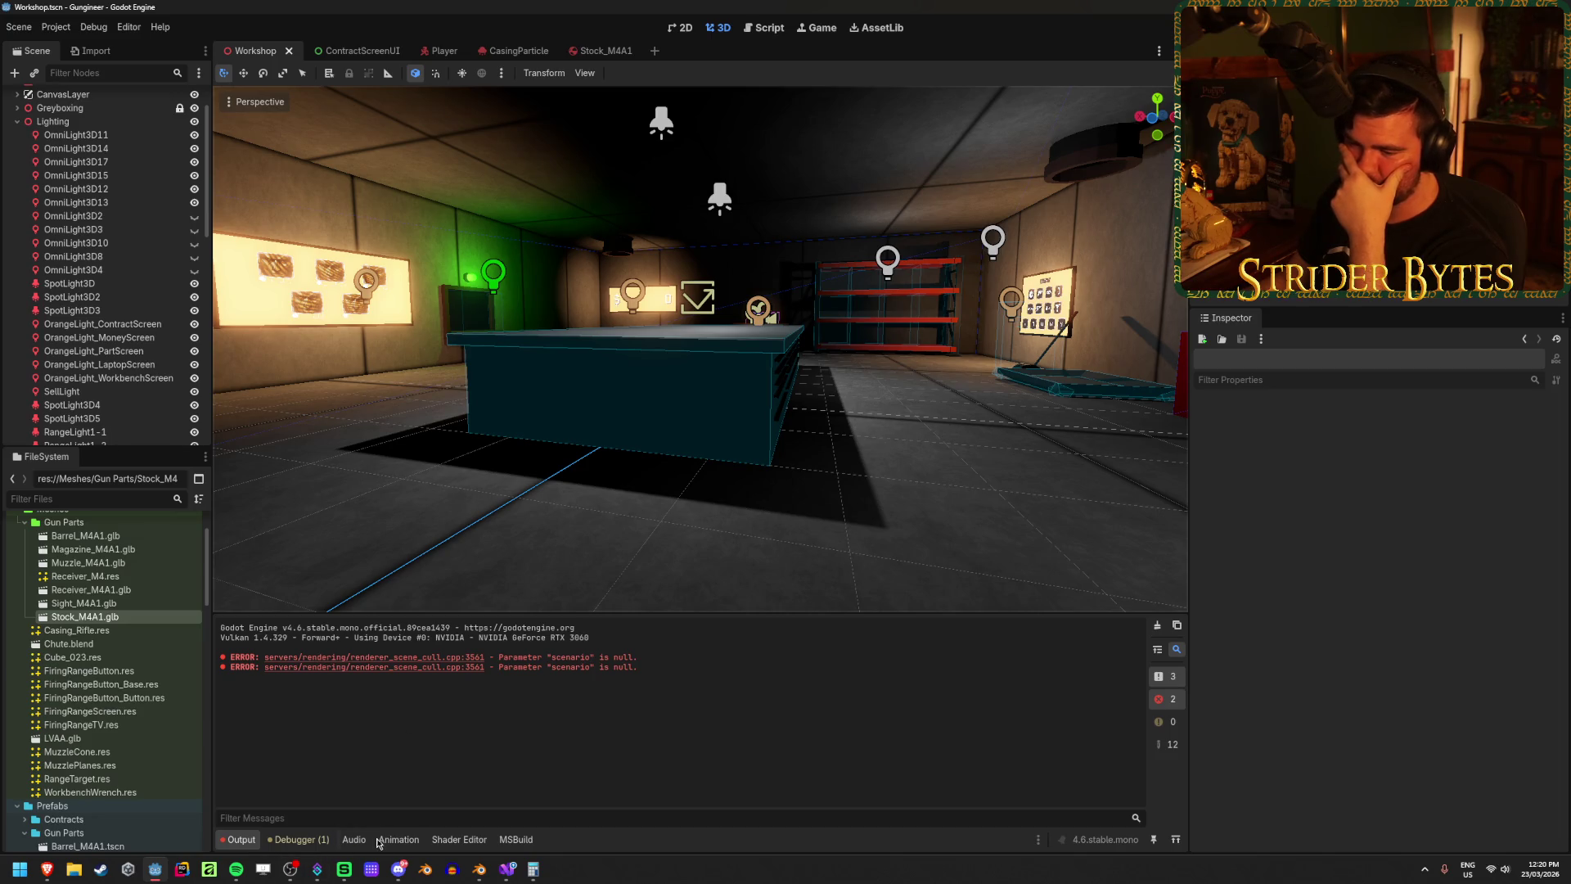
left_click(299, 840)
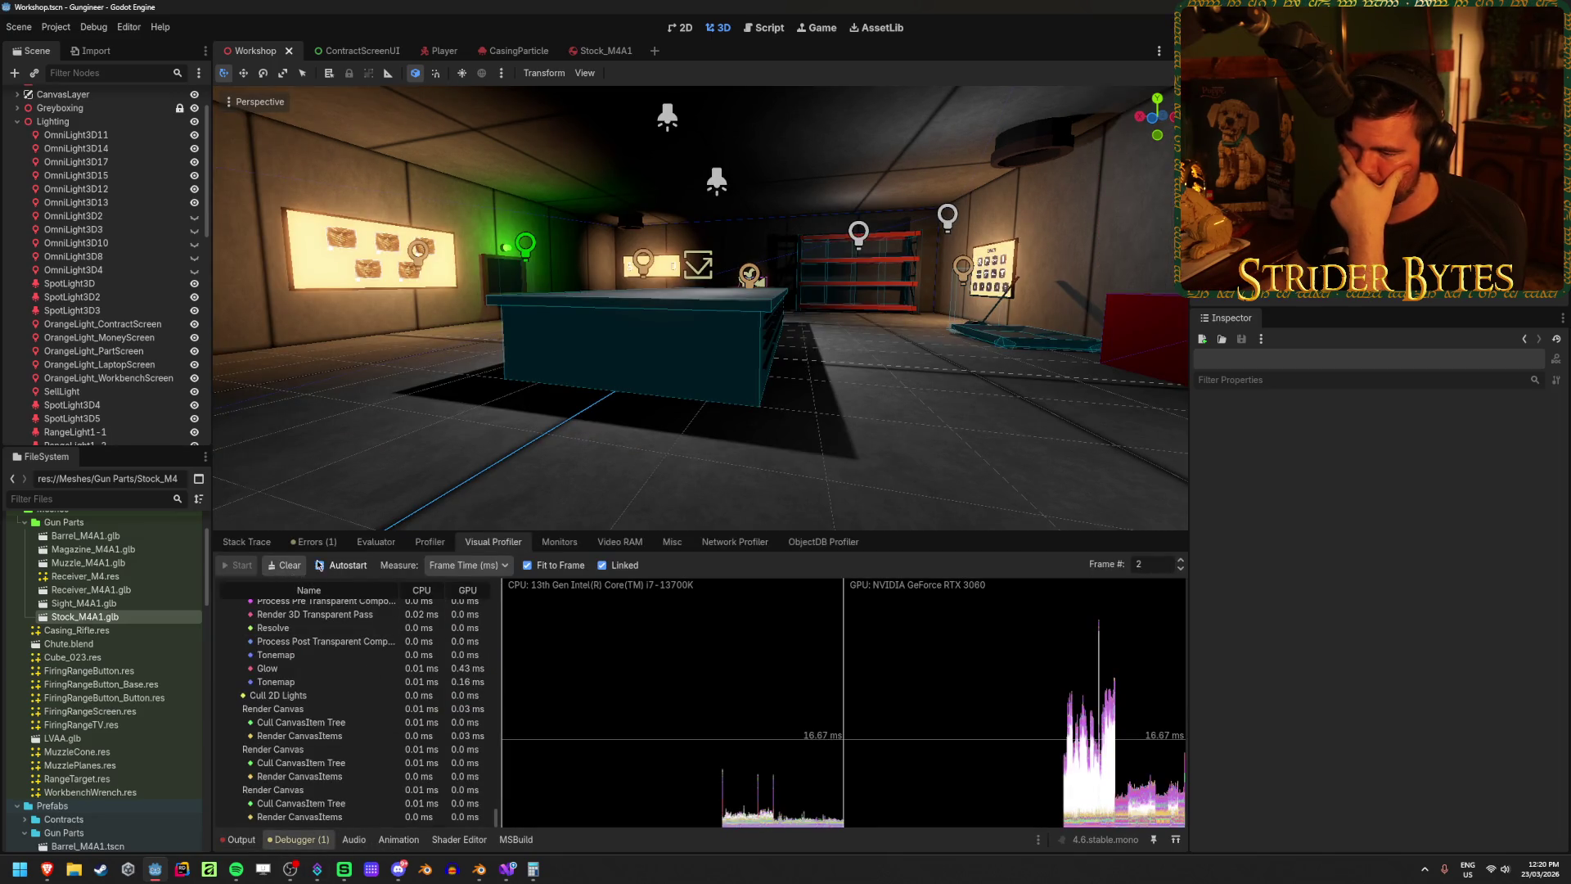
key("F5")
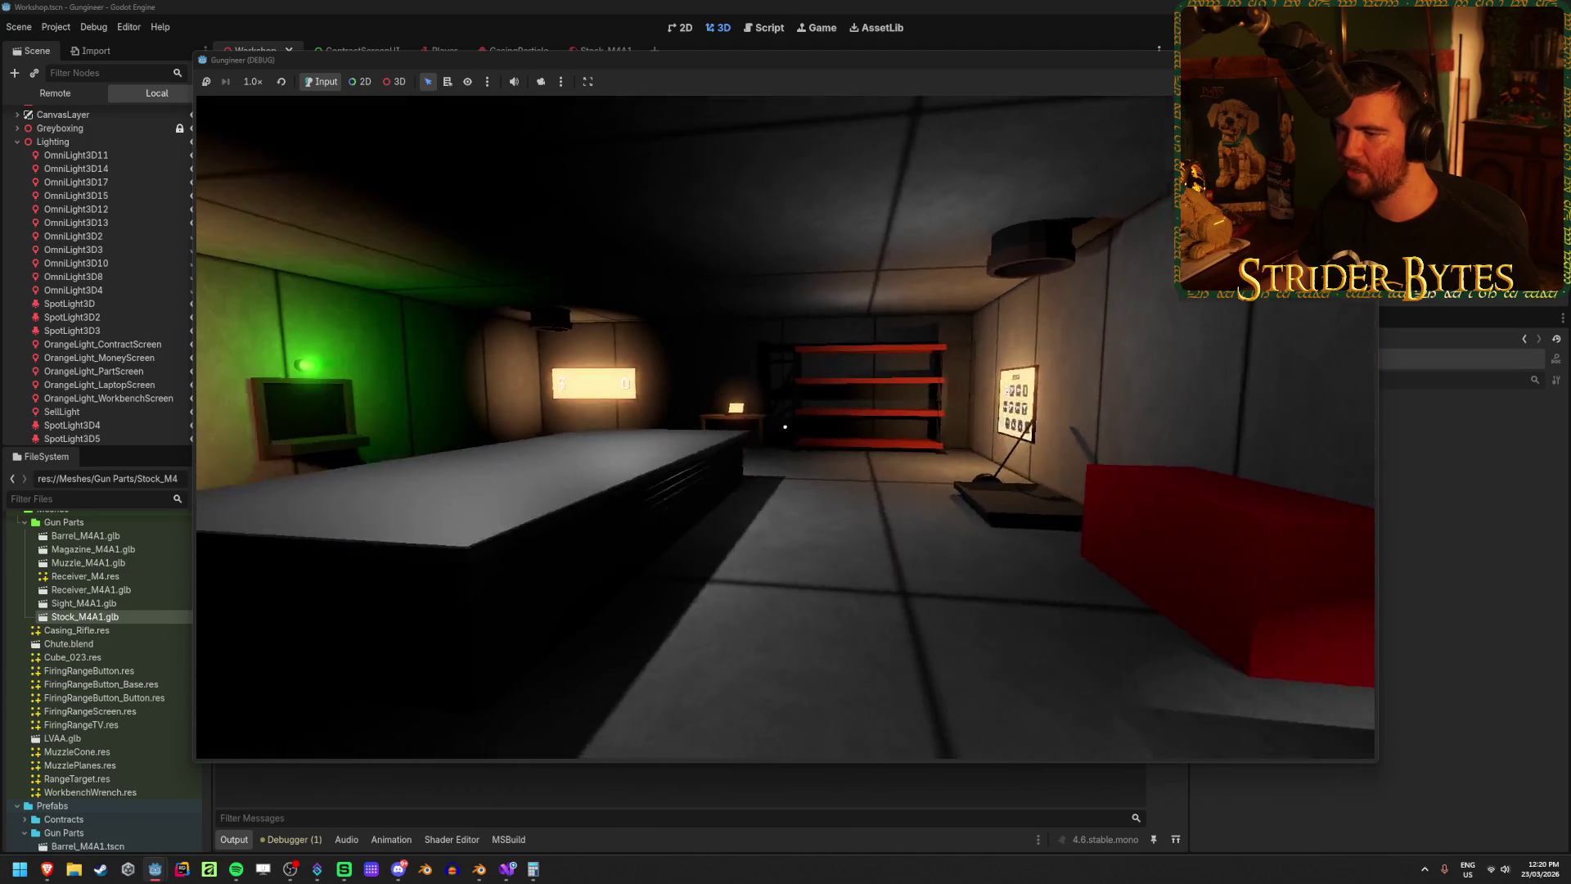
Step: Walk past the money screen, laptop and workbench in first person, then stop the game
key("w")
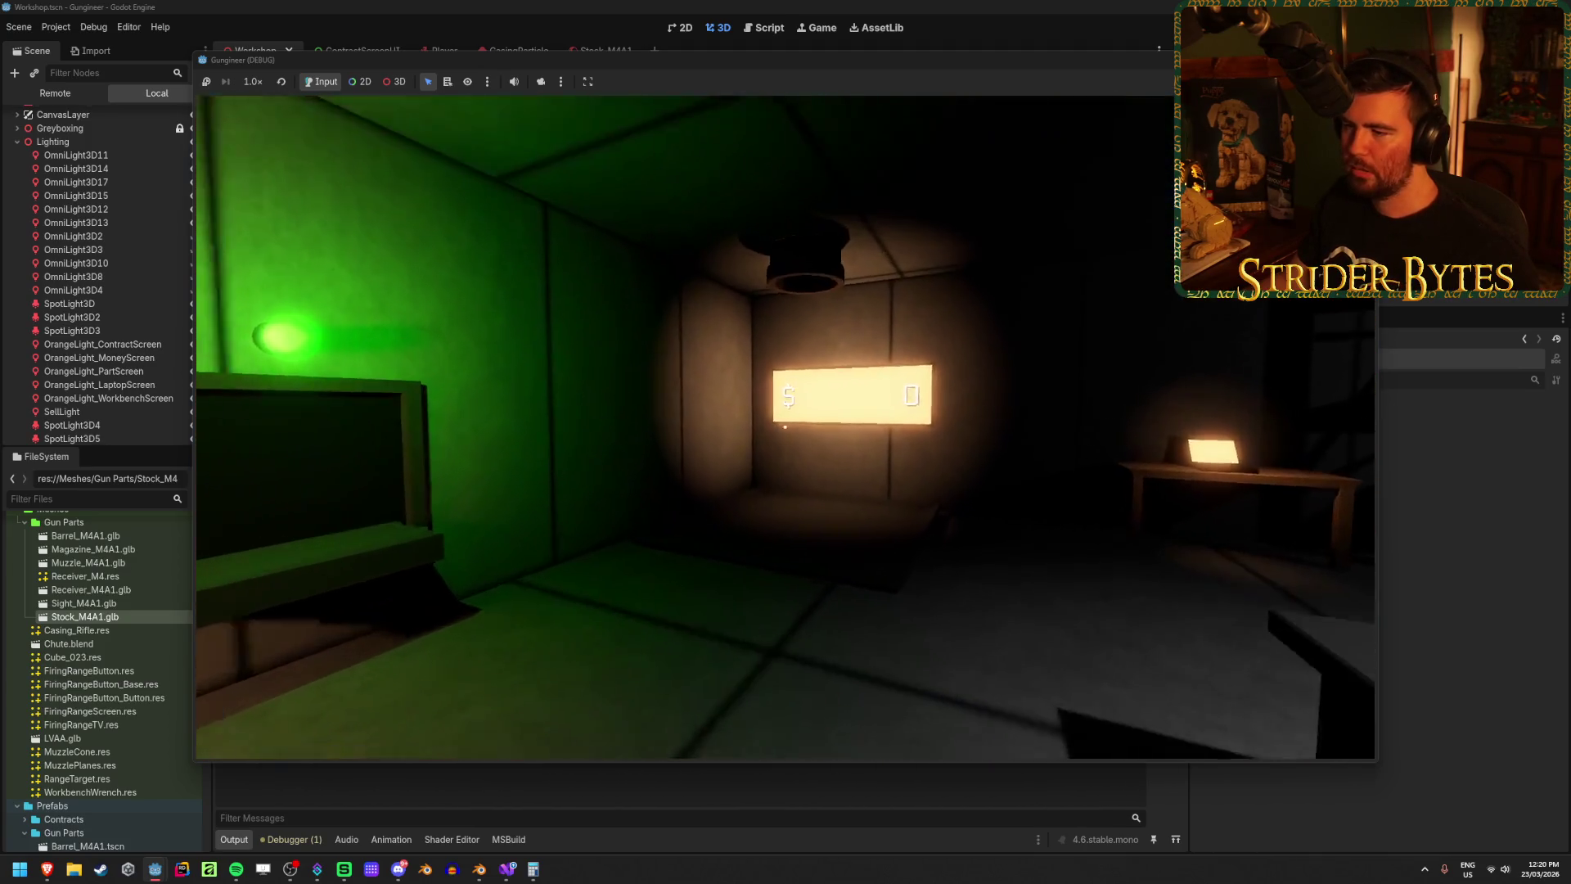
key("w")
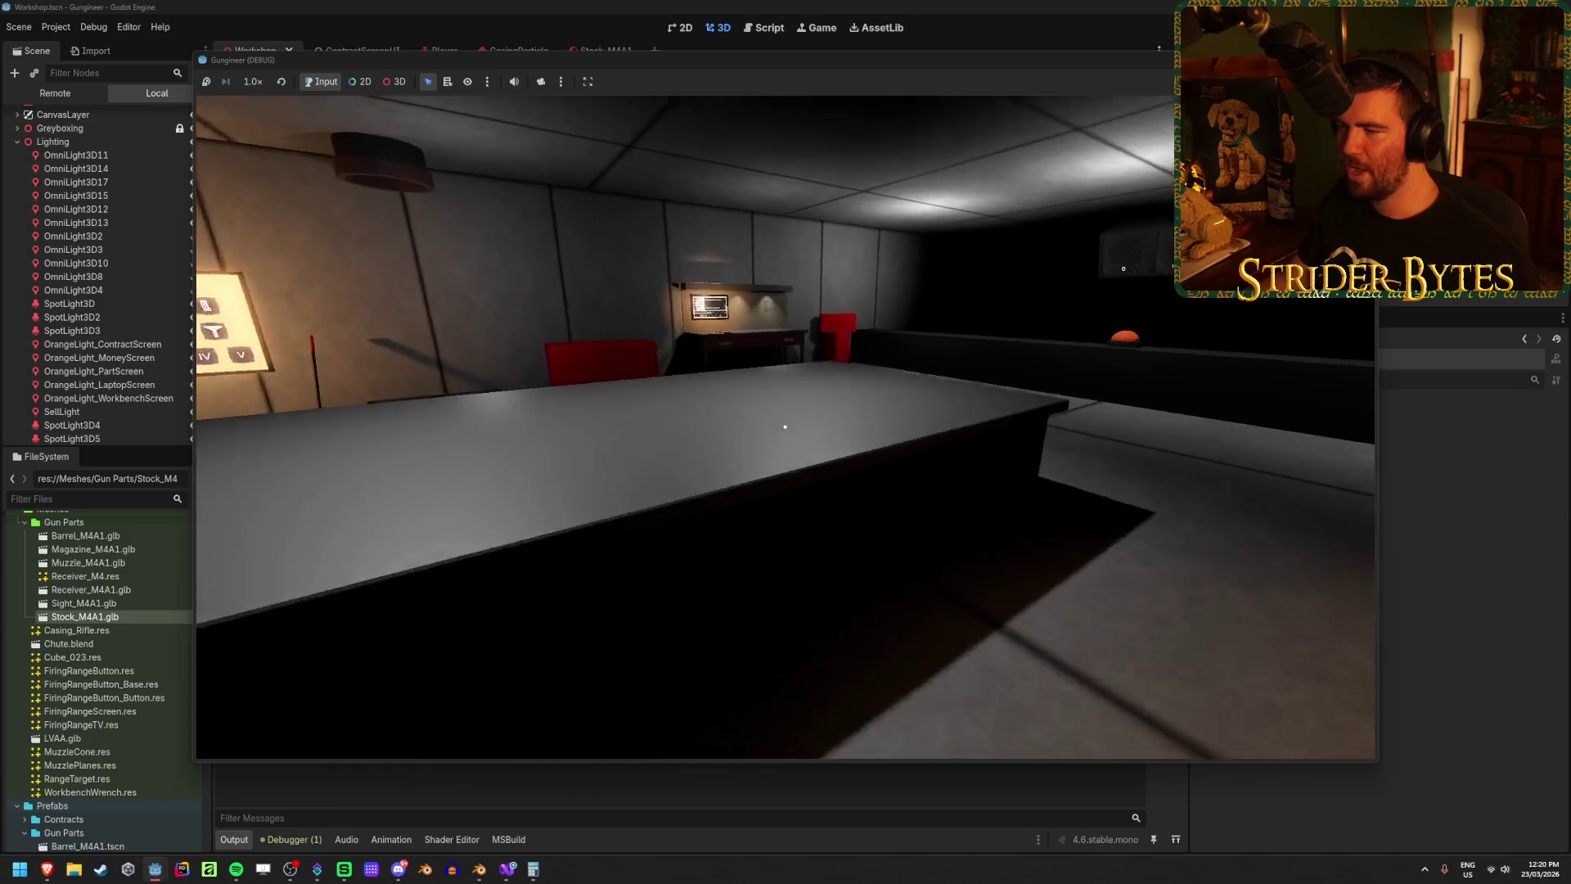
key("w")
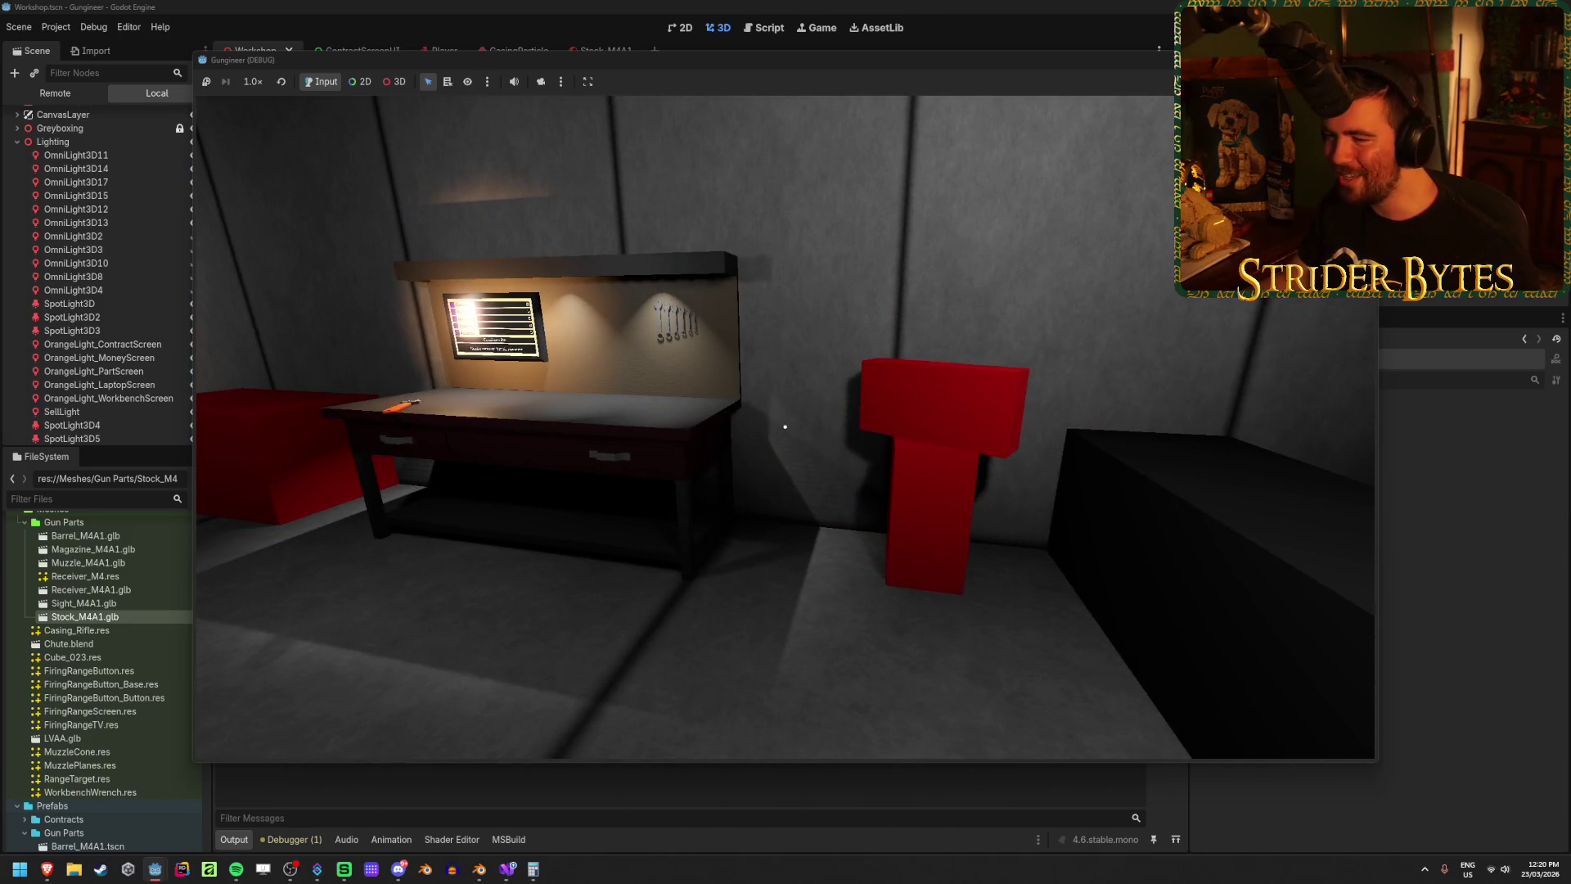
key("s")
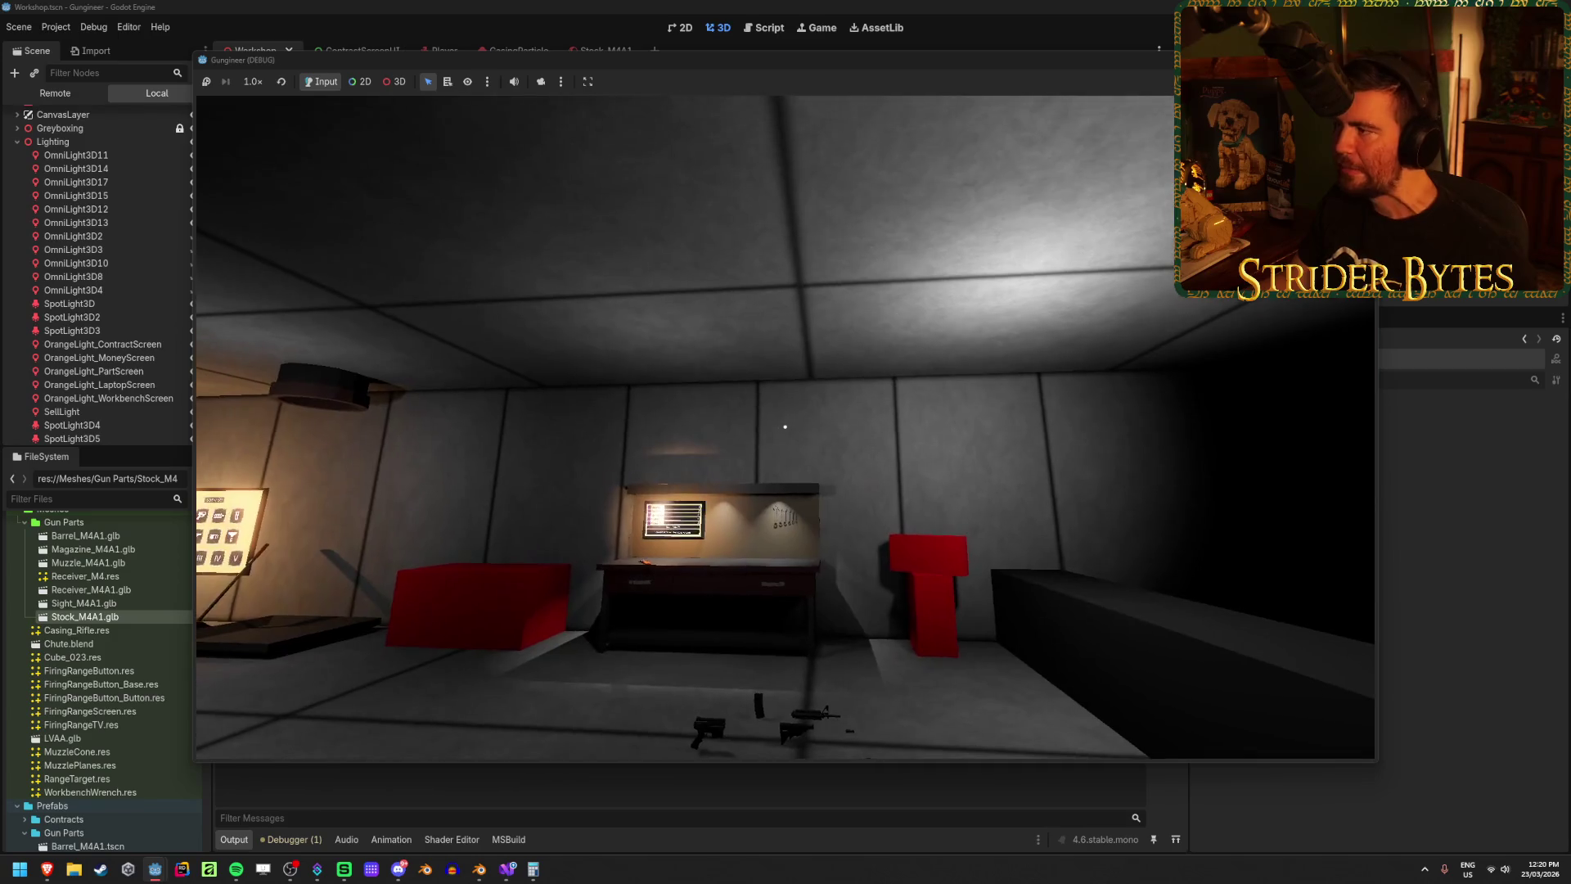
key("F8")
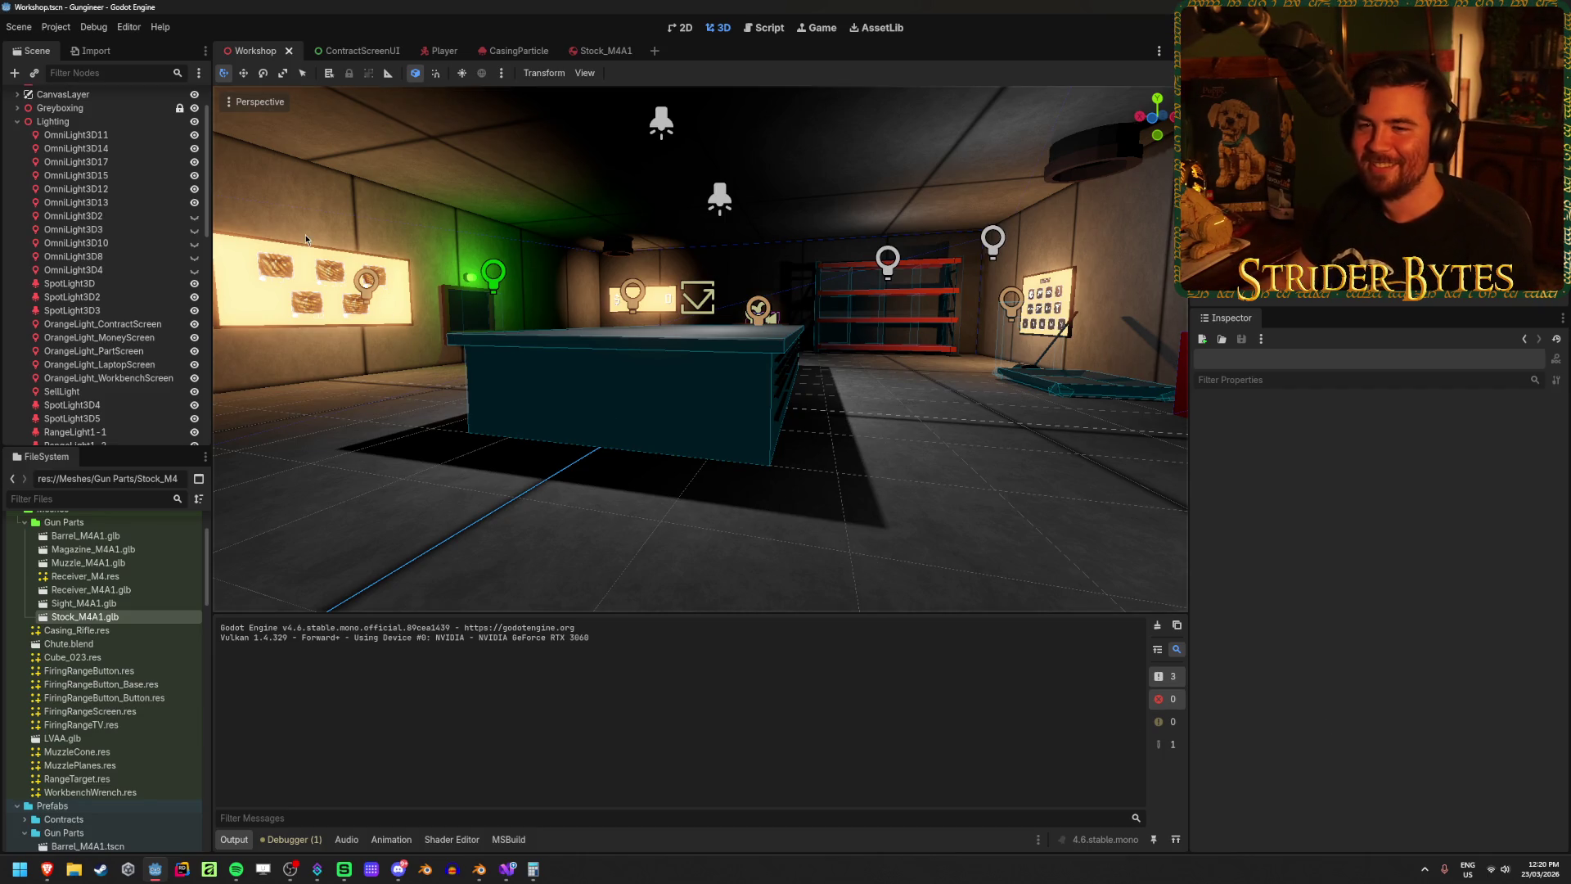
Step: Inspect OmniLight3D11's Light properties, leaving Bake Mode on Dynamic
left_click(149, 136)
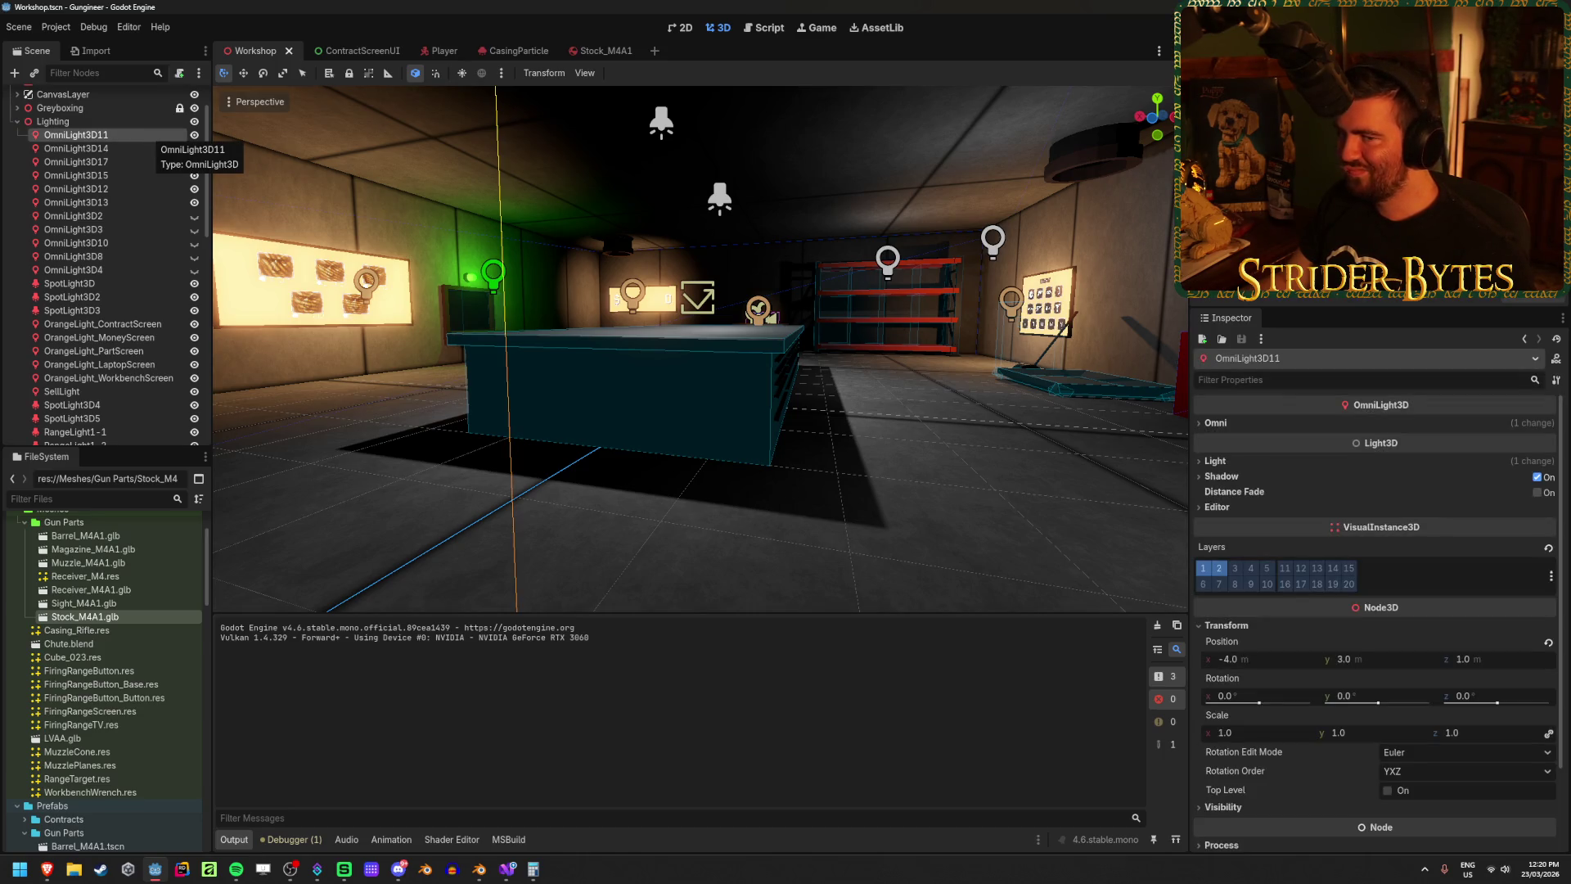
left_click(17, 122)
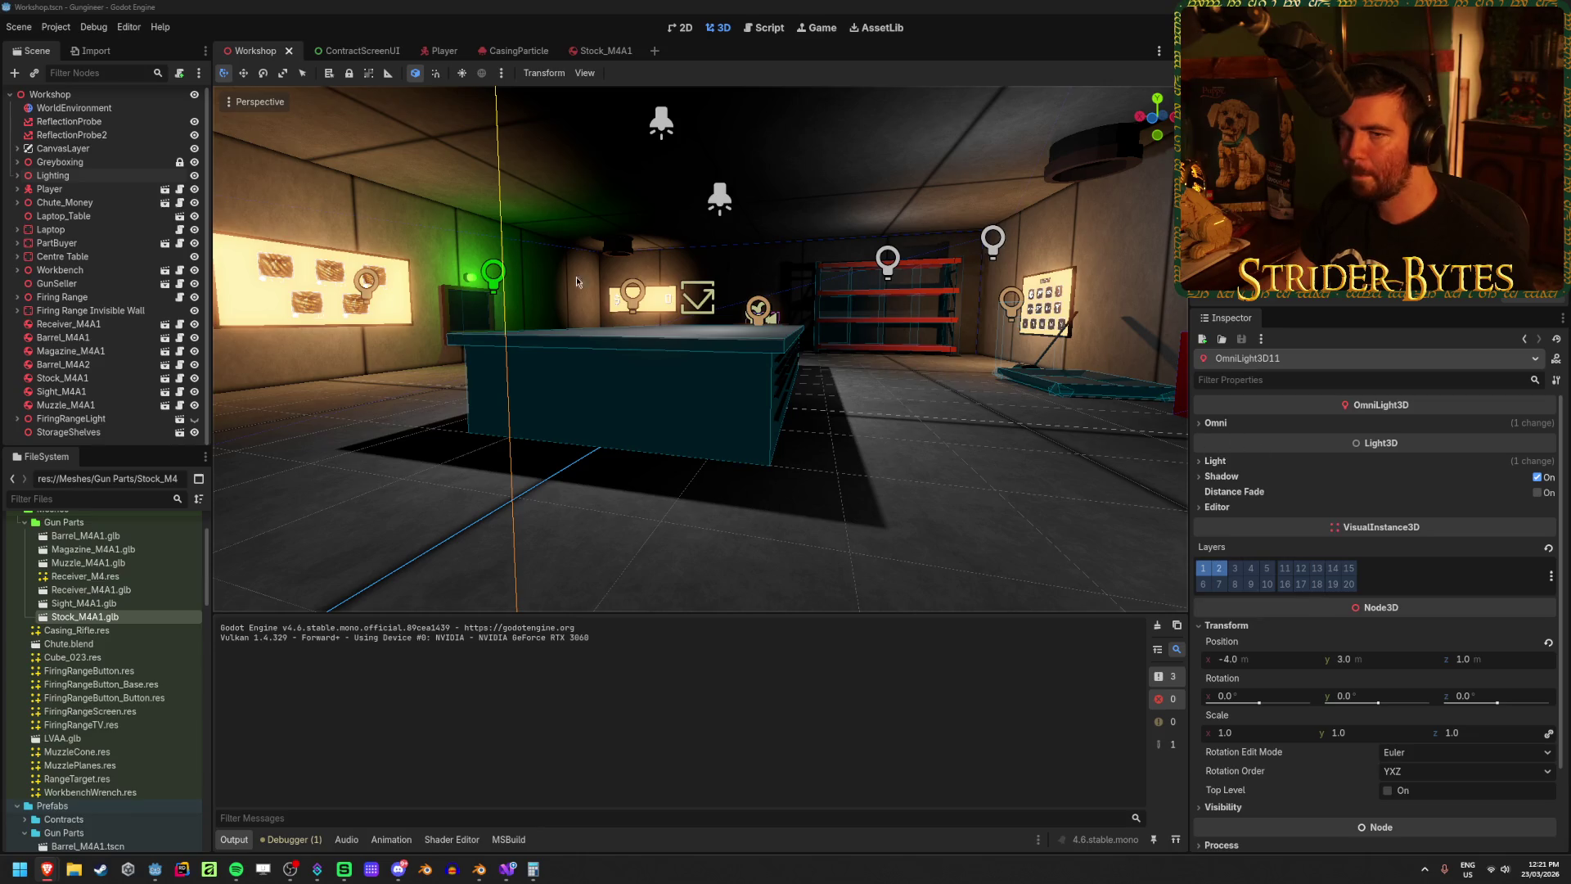
left_click(1249, 462)
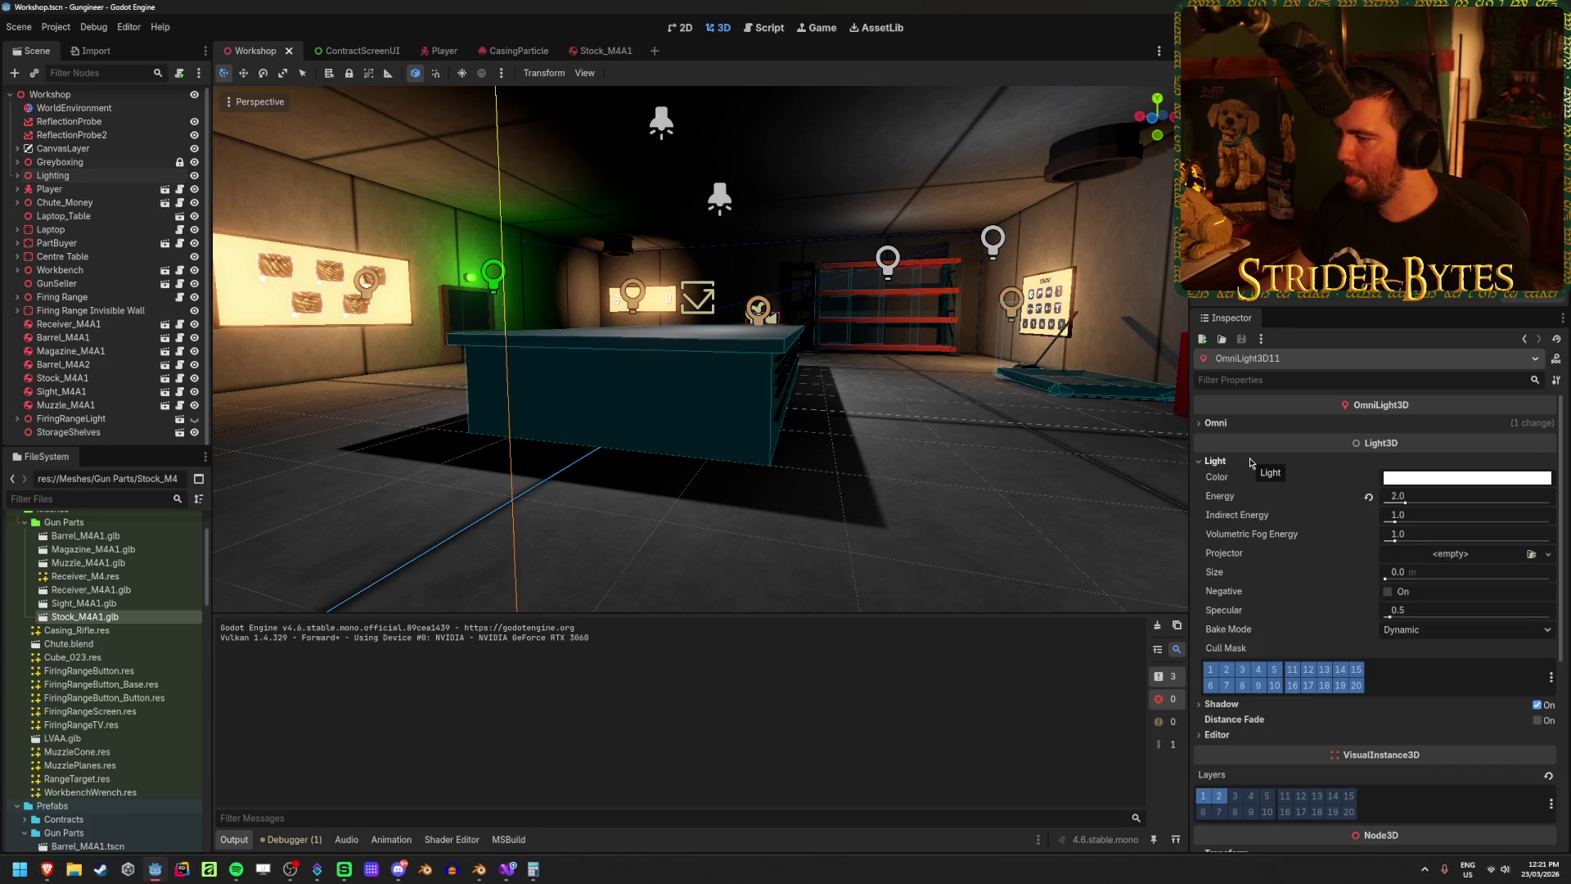
left_click(1464, 629)
left_click(1407, 684)
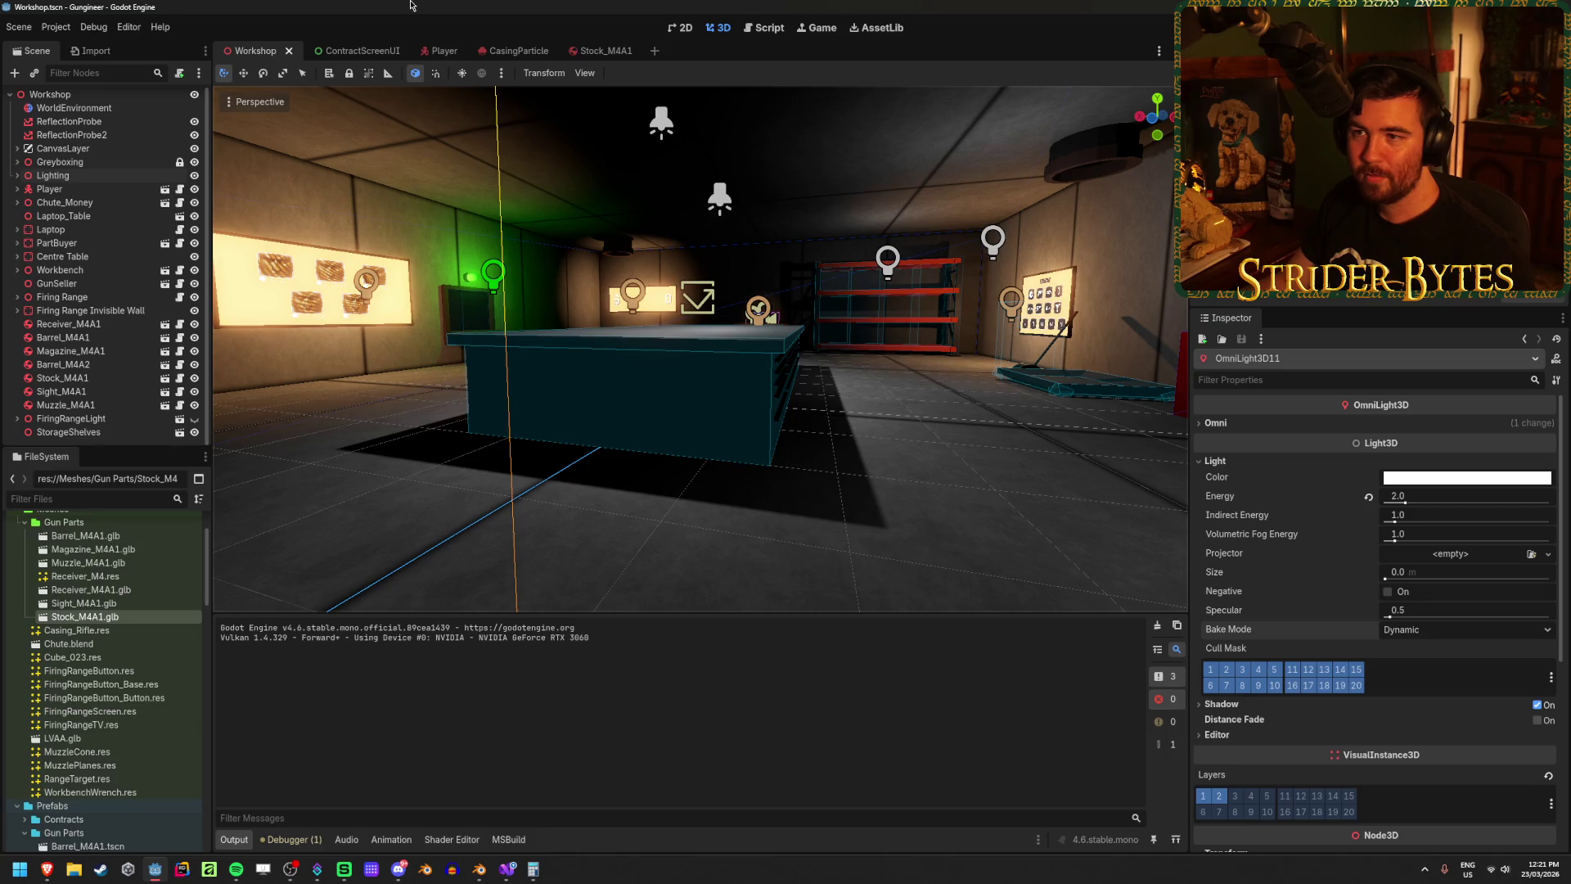
Step: Expand Lighting, view SpotLight3D5, SpotLight3D4 and SellLight, then select OmniLight3D11 through SpotLight3D5
left_click(18, 175)
scroll(124, 281, "down", 5)
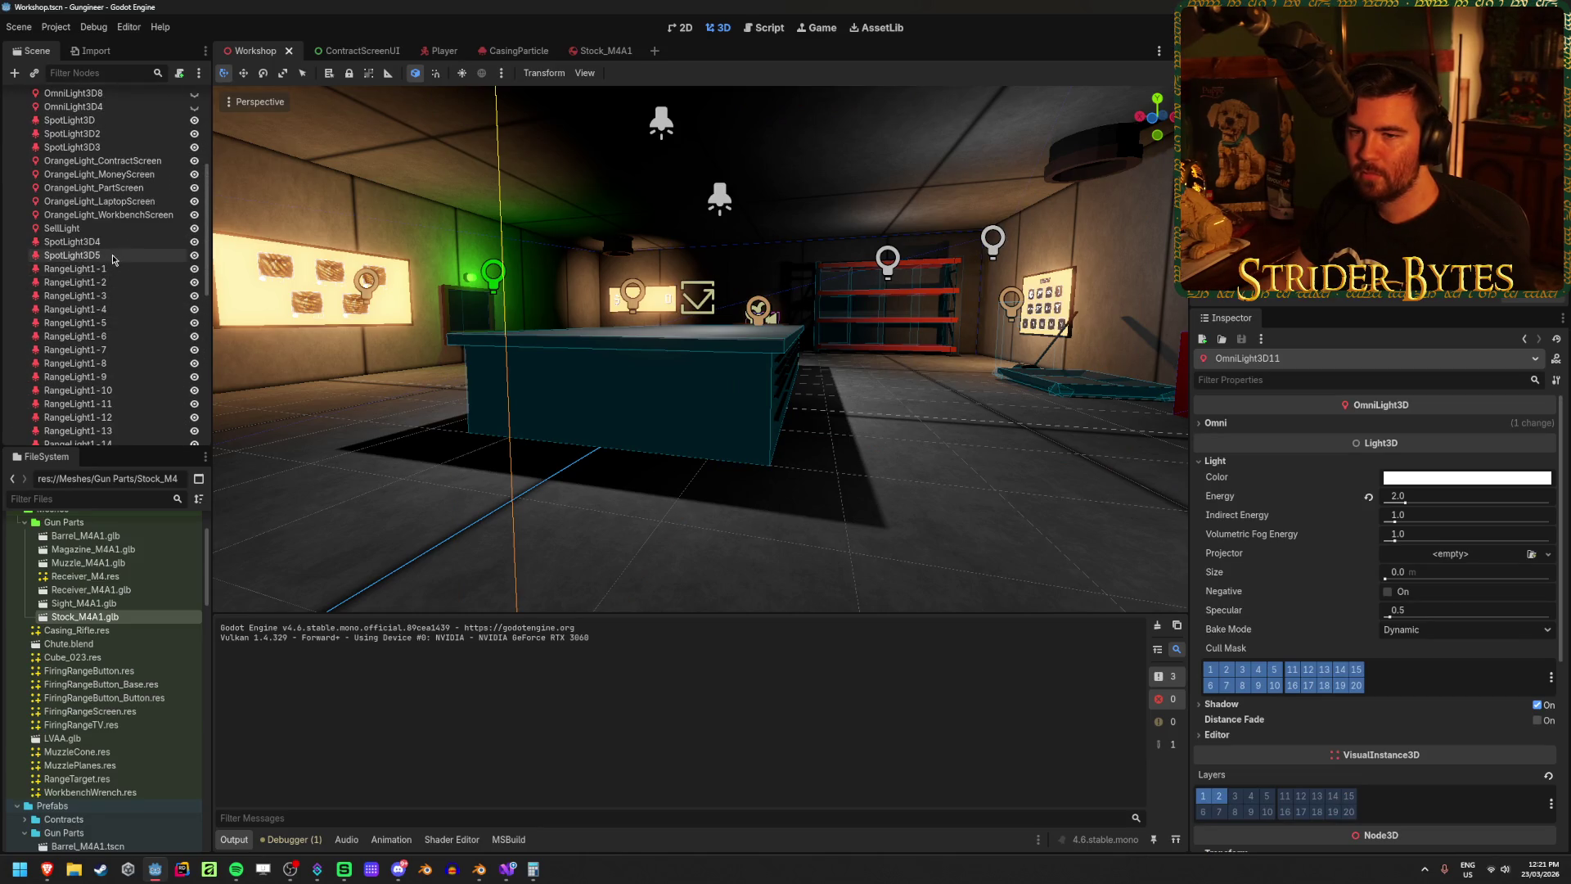
scroll(113, 260, "up", 3)
left_click(86, 385)
left_click(86, 373)
left_click(73, 359)
left_click(92, 386)
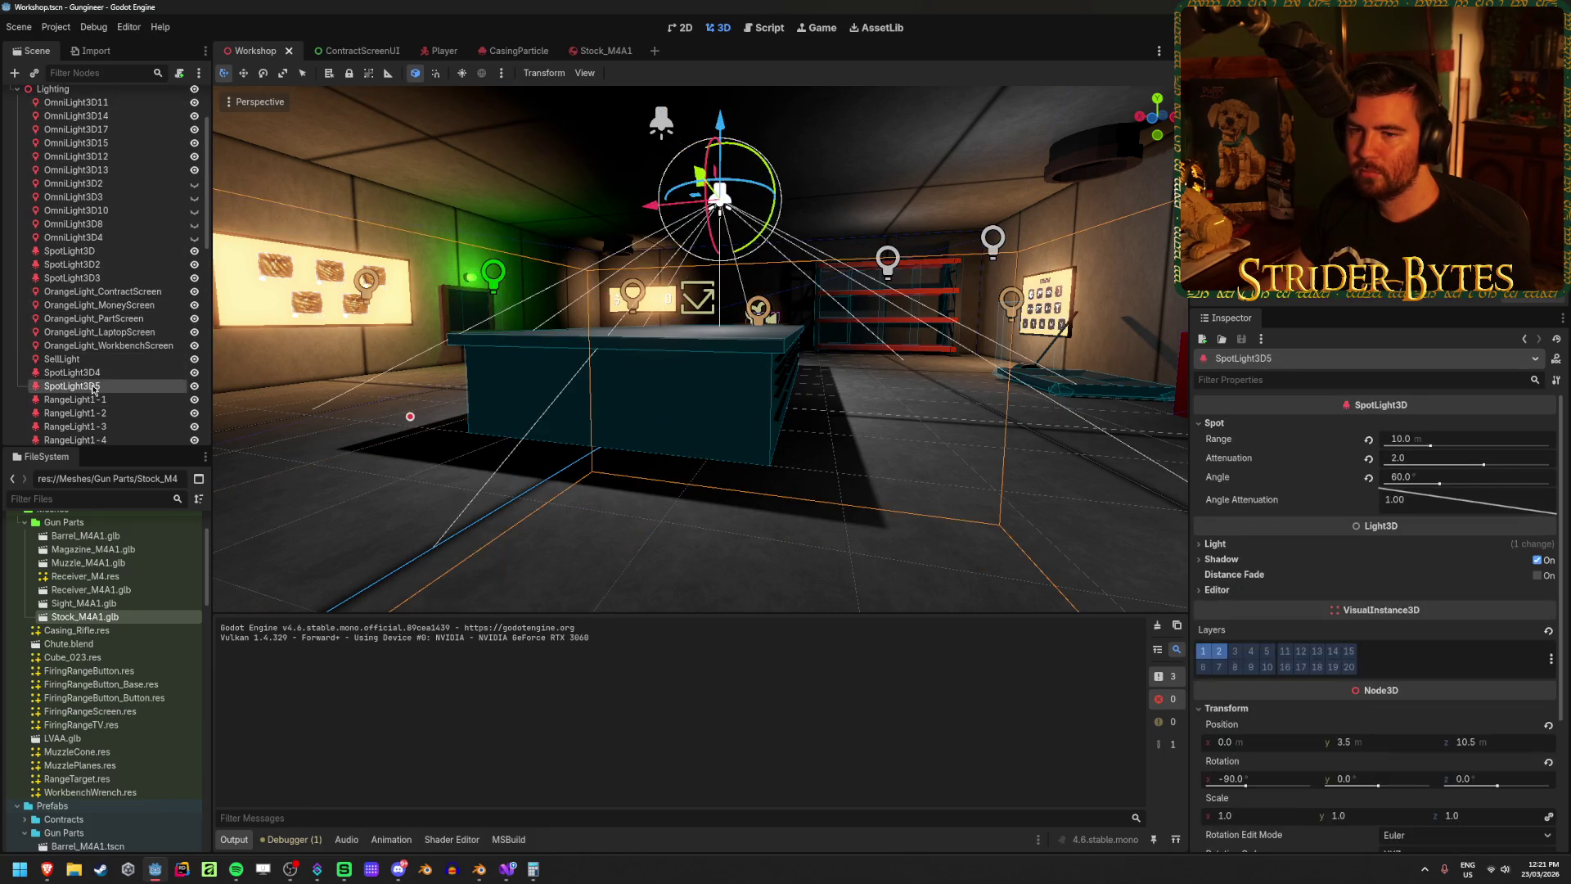
scroll(107, 245, "up", 2)
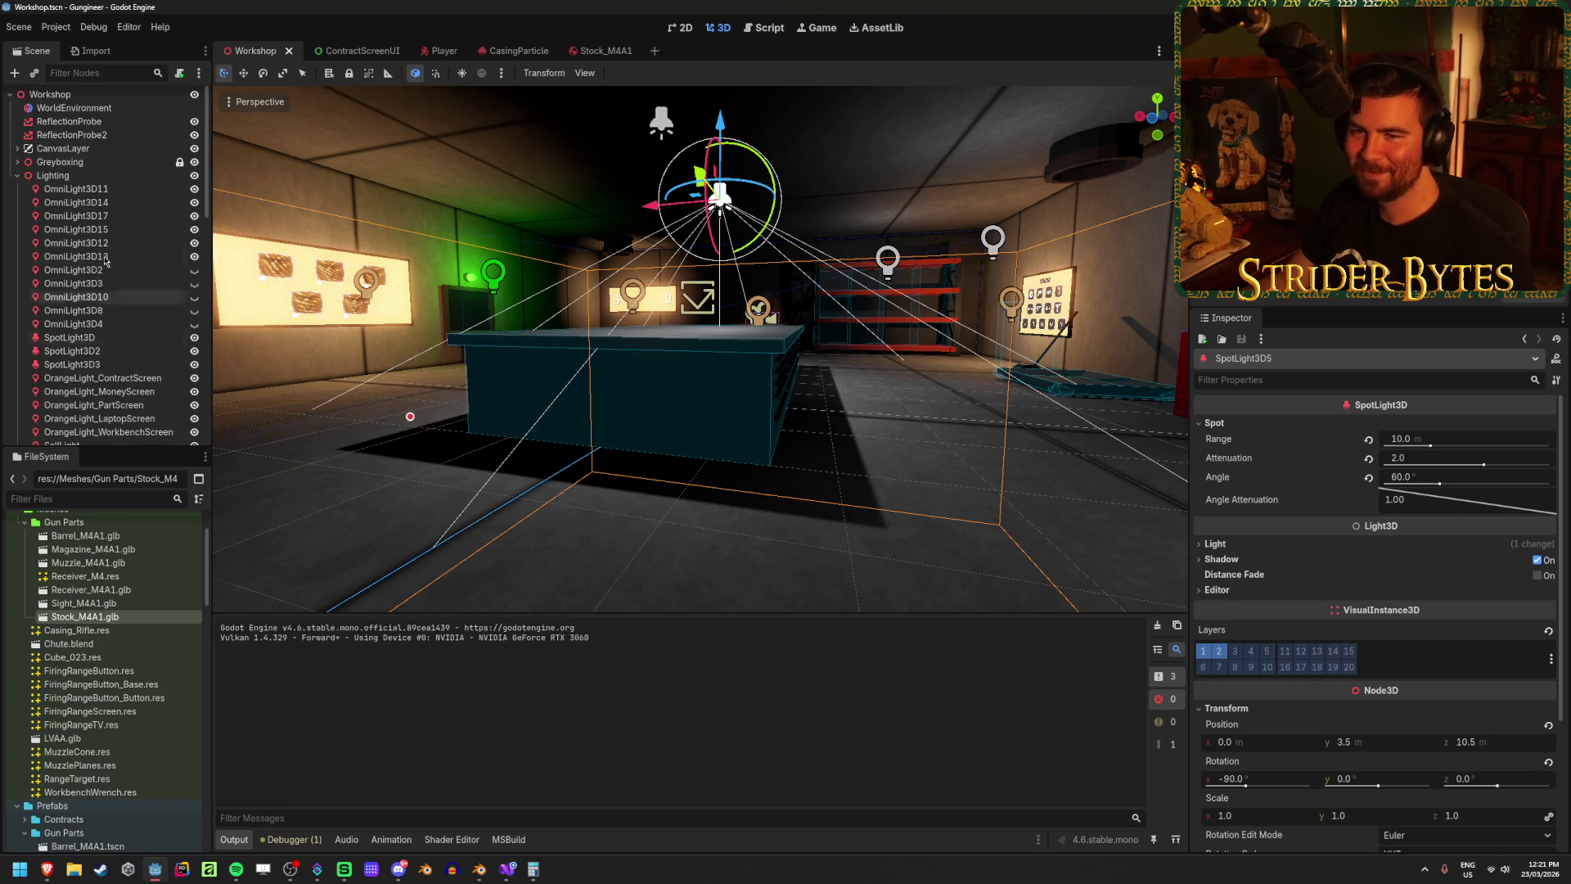
left_click(113, 190, "shift")
Step: Review the selected lights' Shadow settings and set their Bake Mode to Static
scroll(115, 246, "down", 5)
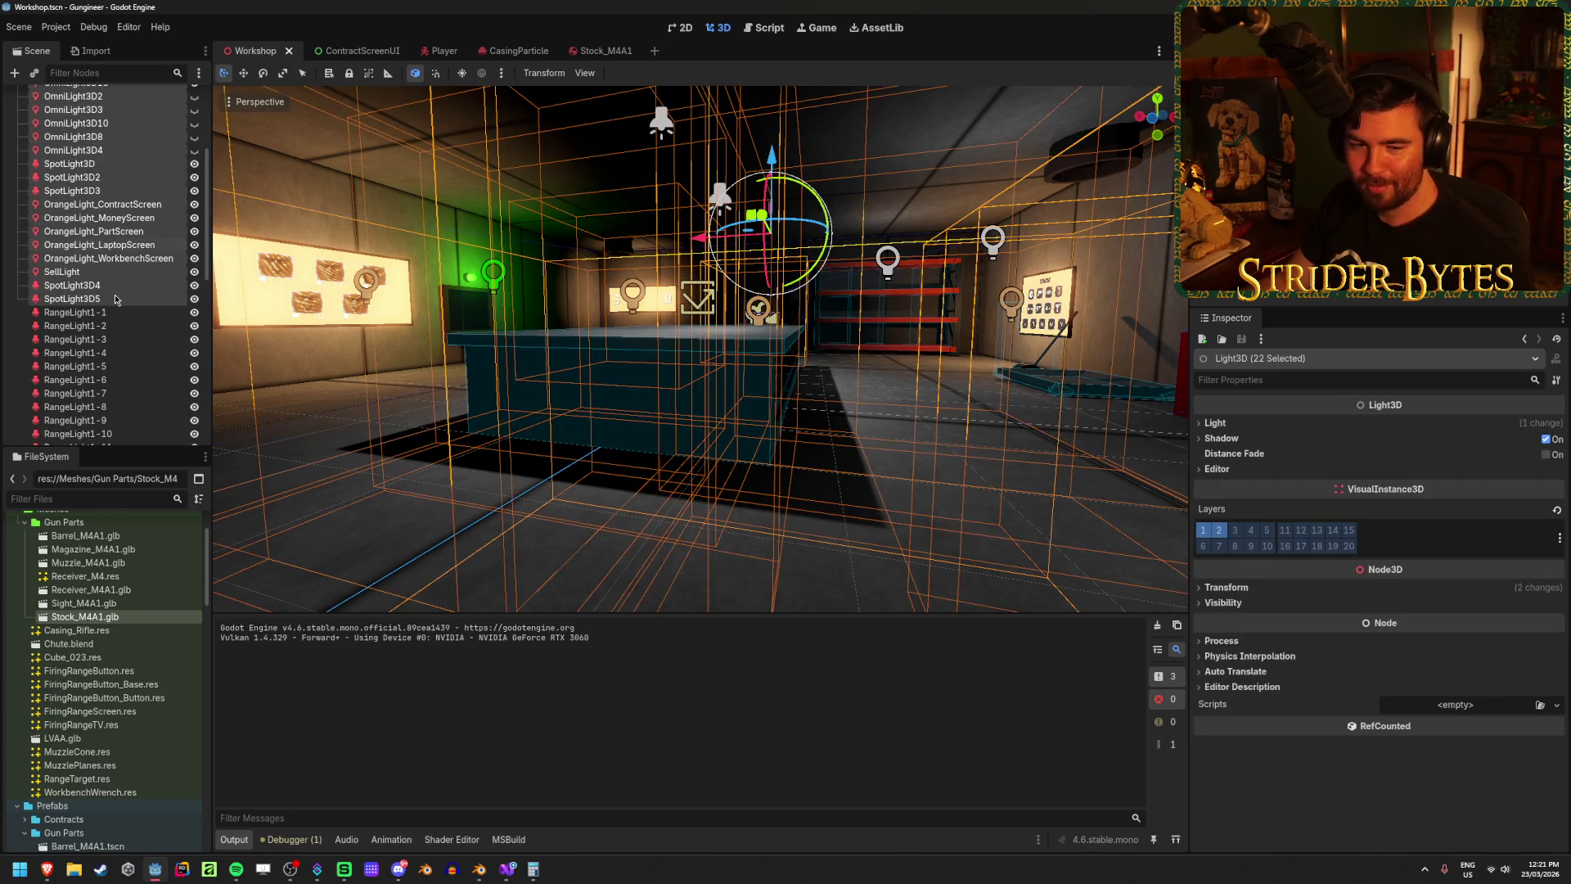
scroll(116, 300, "up", 4)
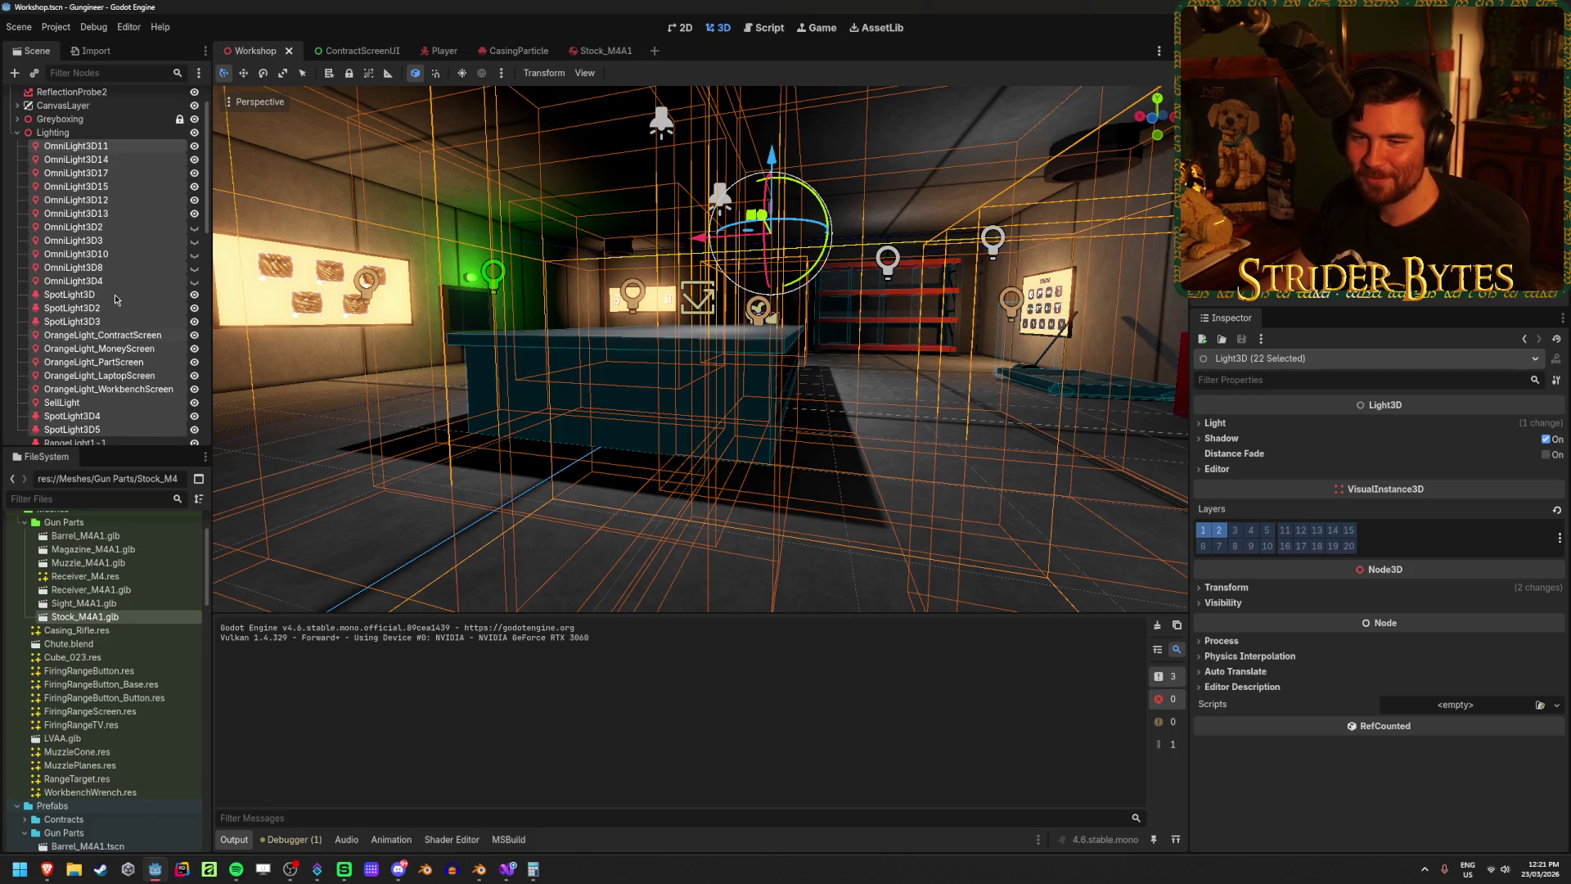
scroll(116, 300, "down", 1)
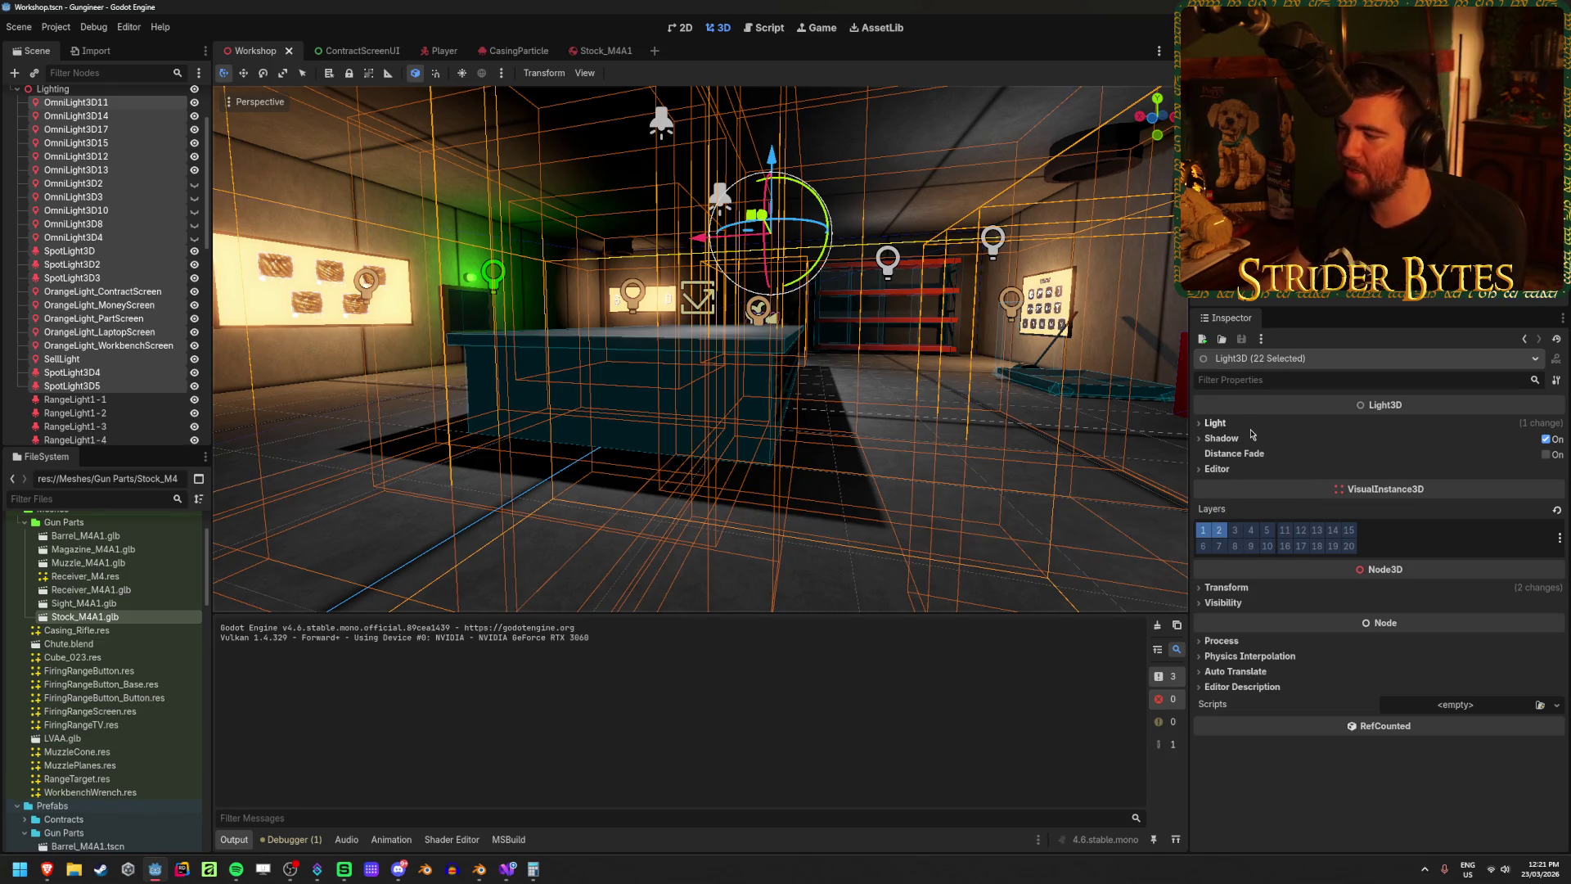
left_click(1222, 439)
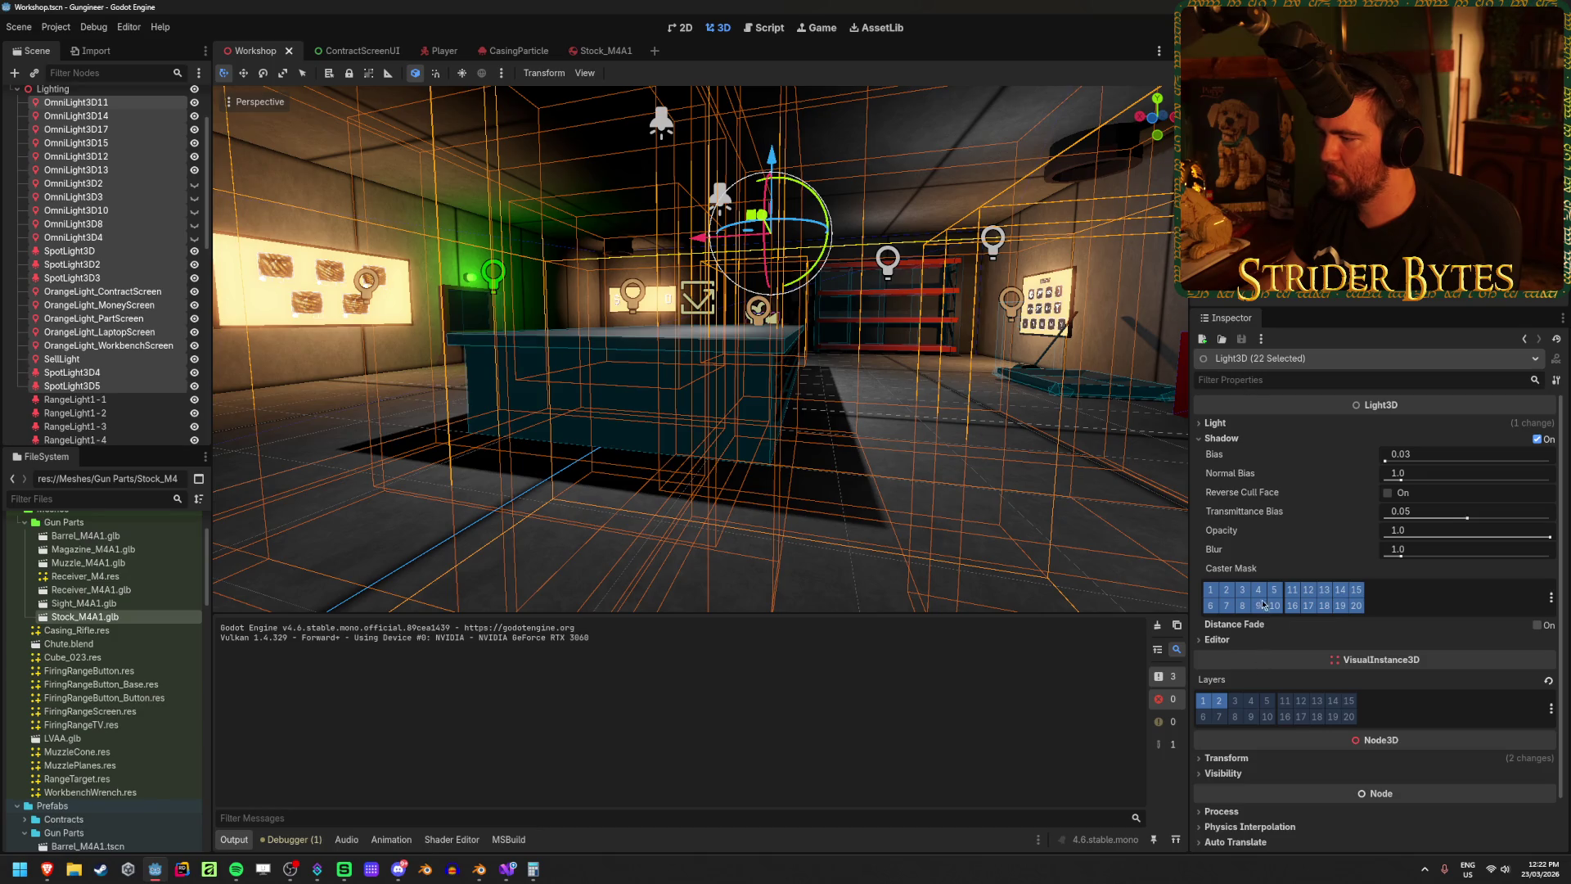
left_click(1241, 424)
left_click(1440, 590)
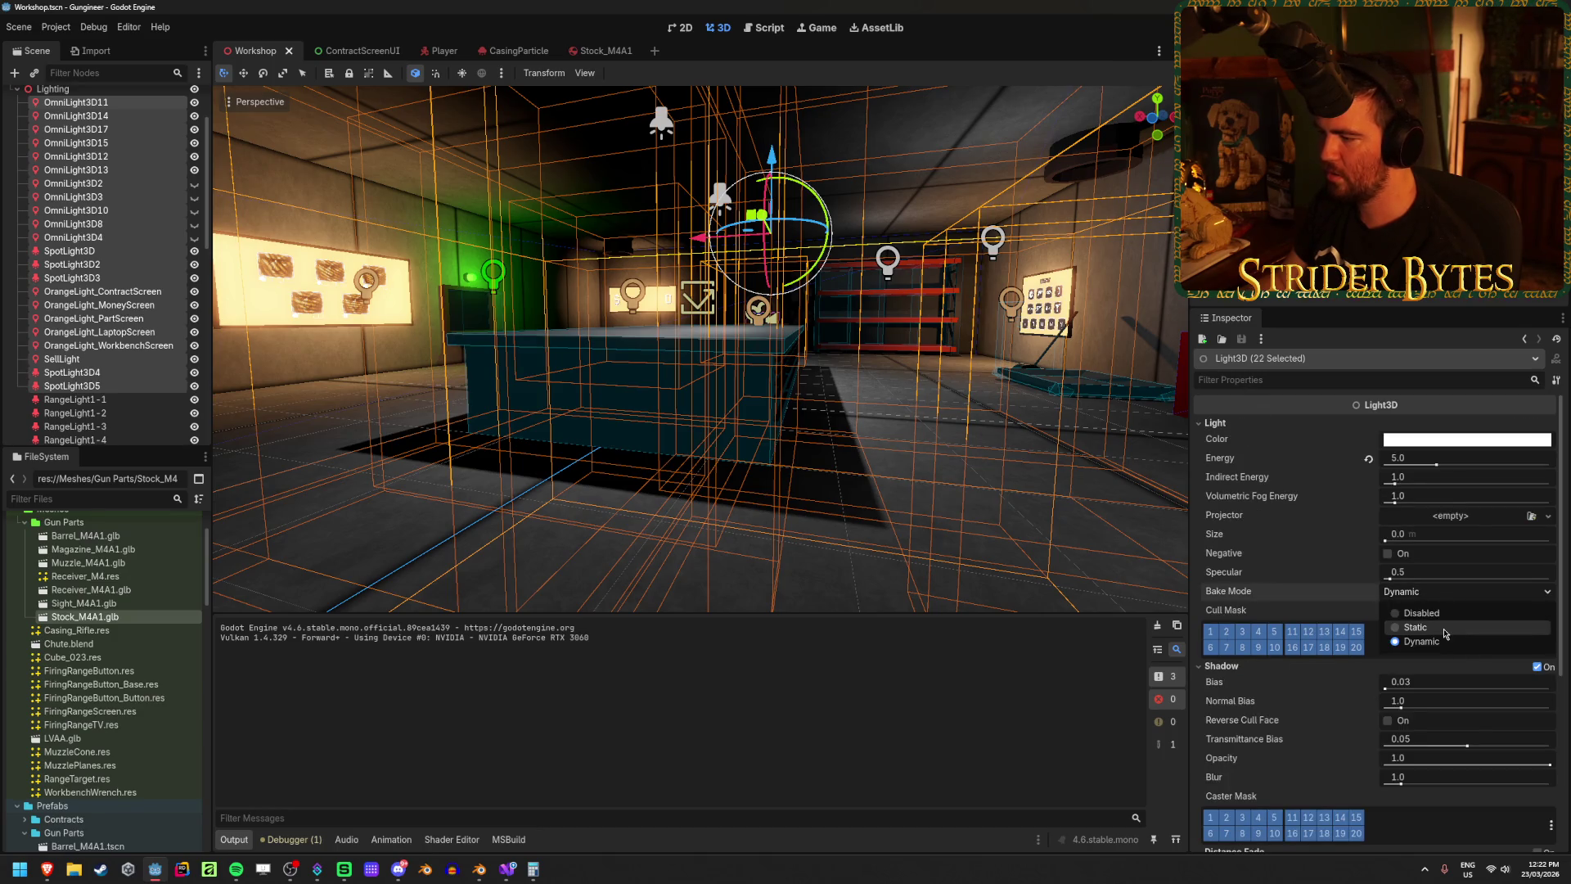
left_click(1444, 630)
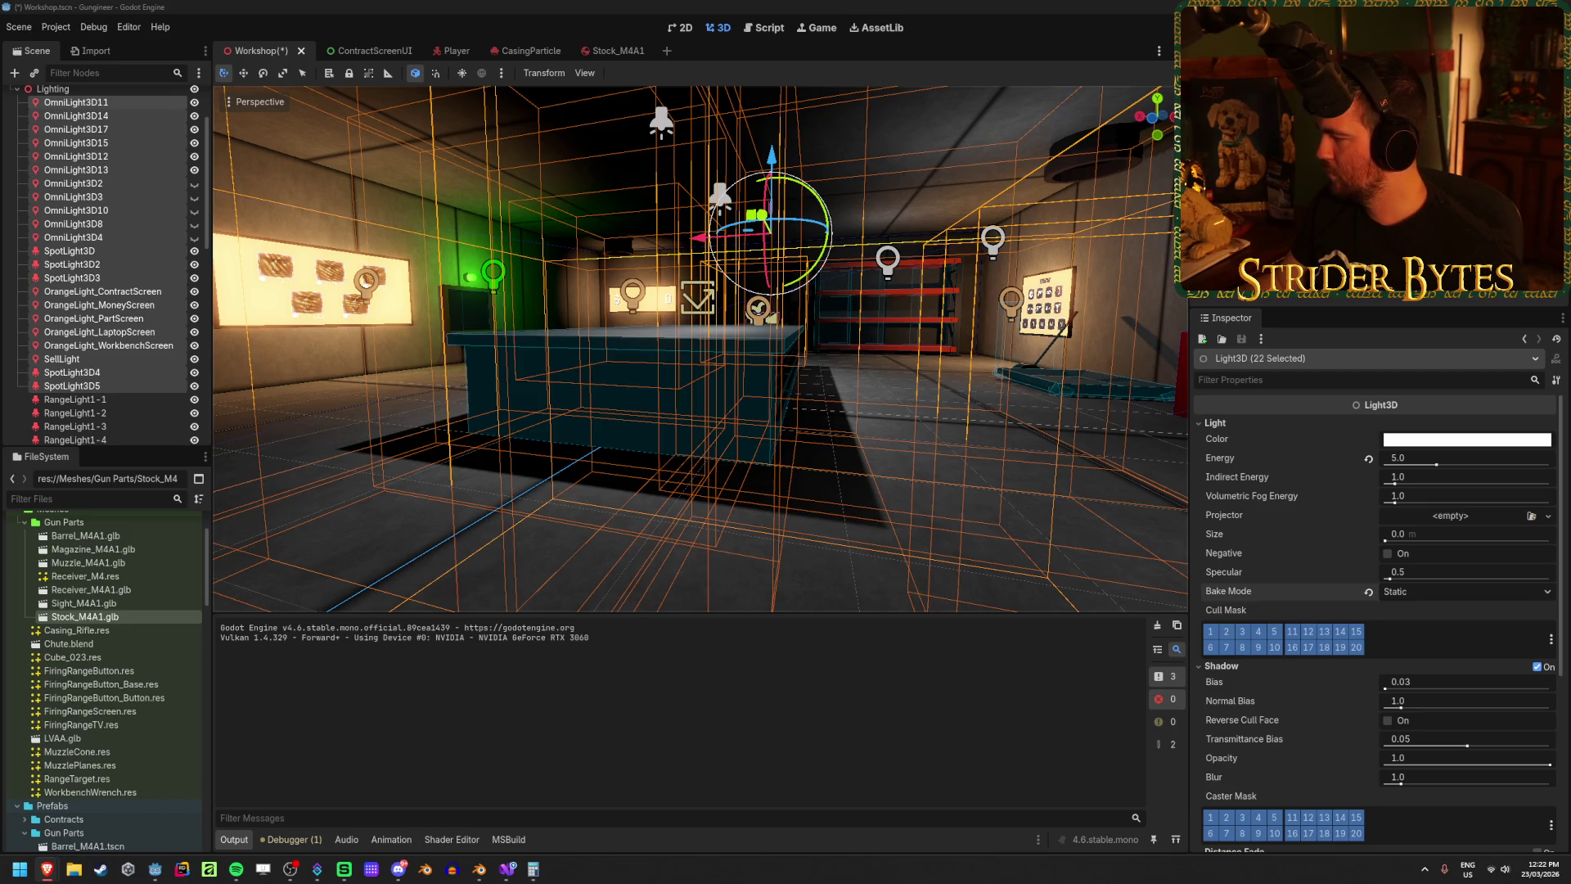
scroll(105, 241, "up", 3)
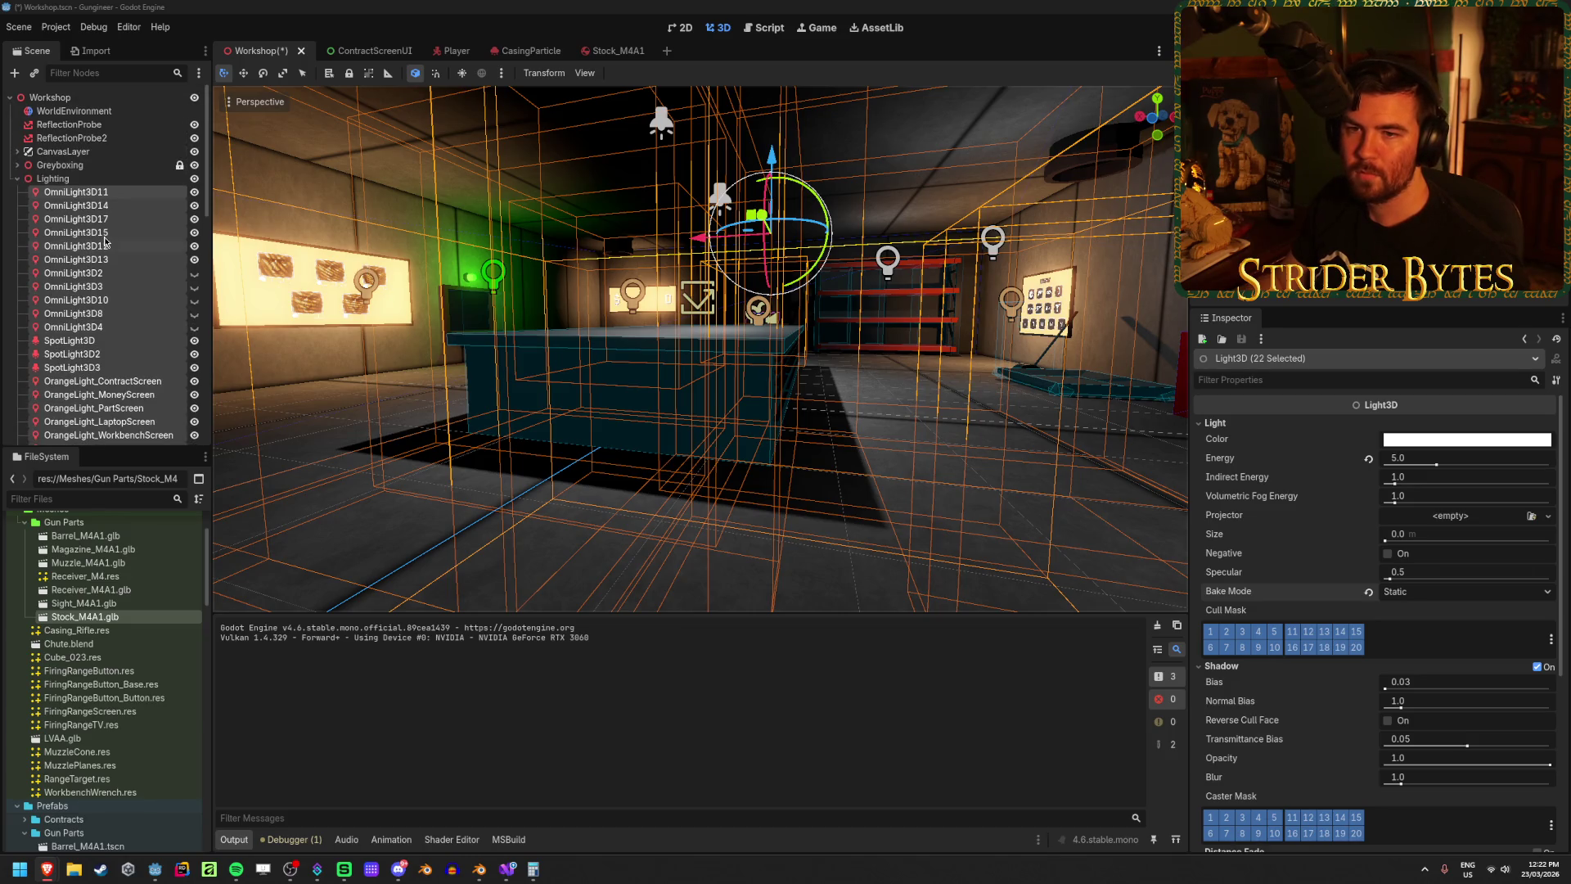
scroll(105, 240, "down", 4)
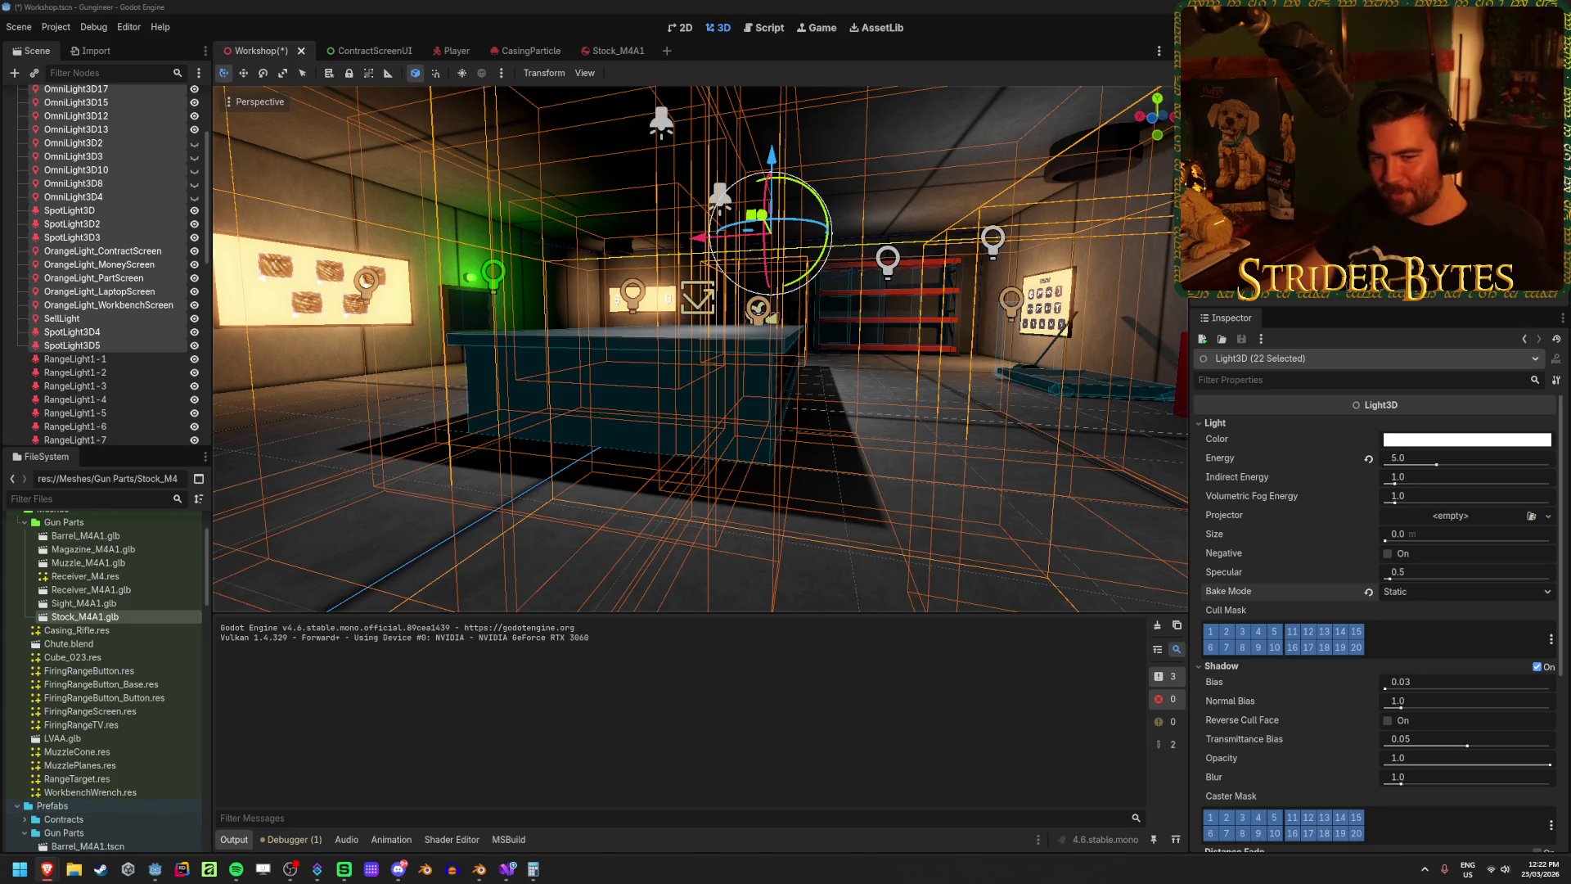
key("alt+Tab")
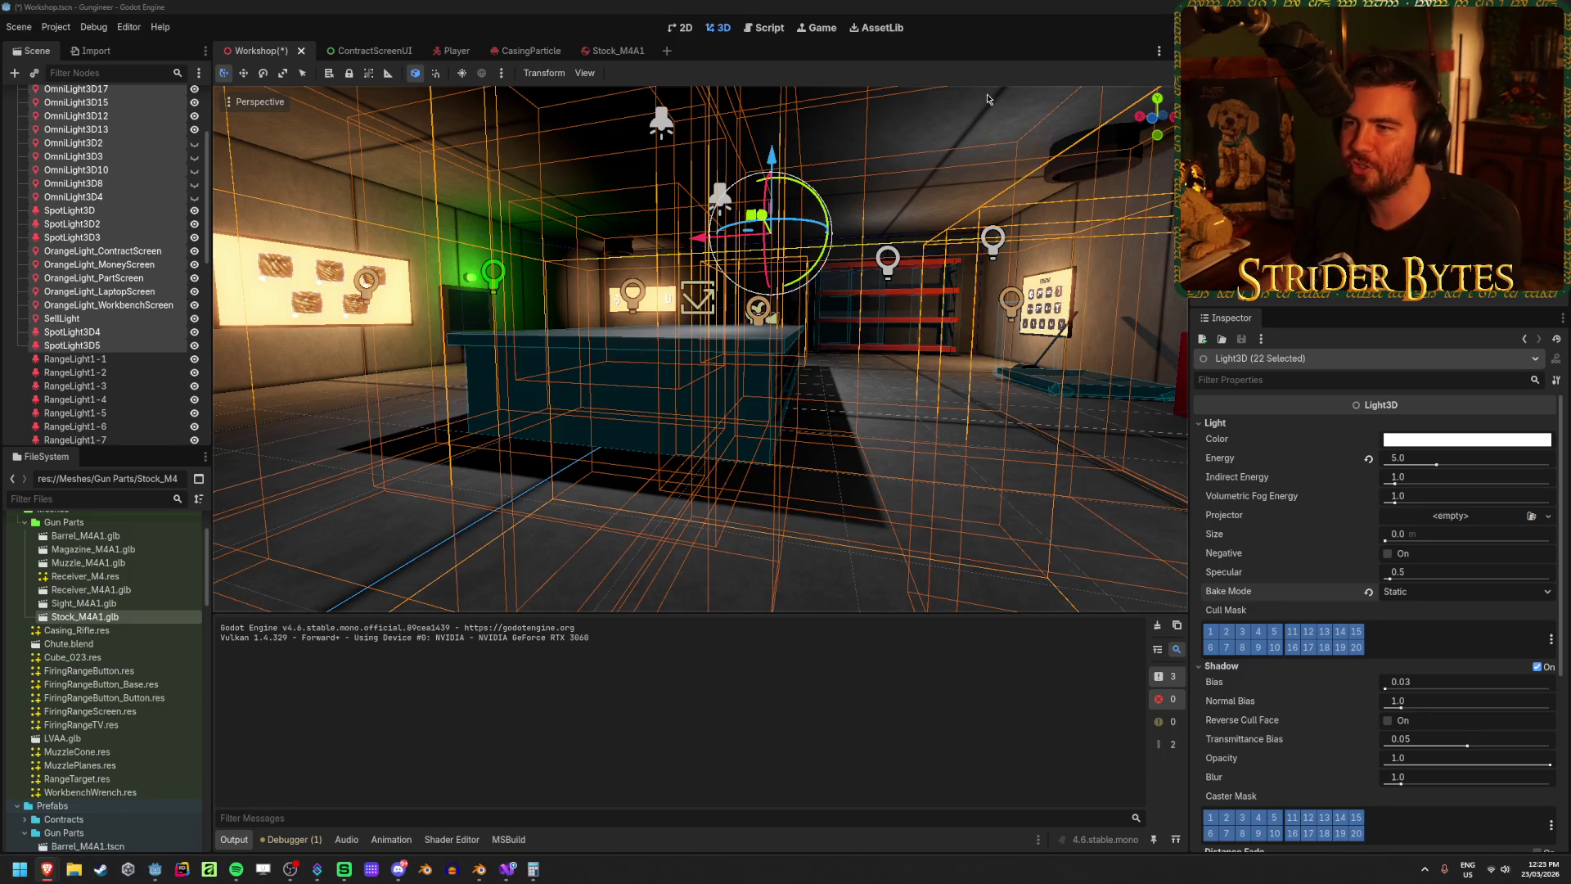
left_click(523, 51)
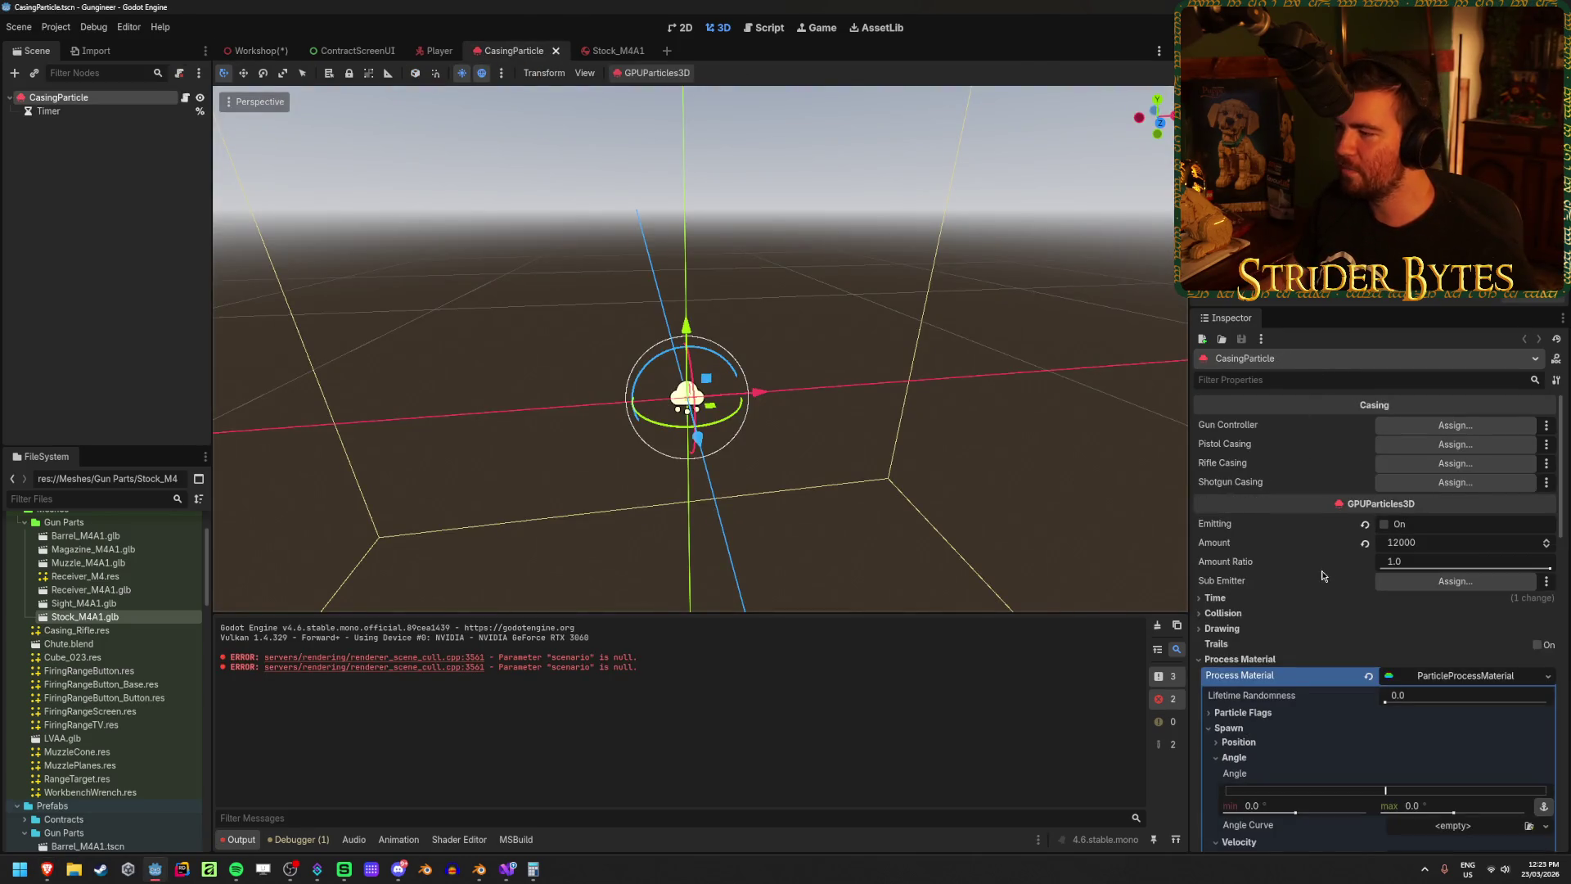
Step: Preview the CasingParticle emission from two angles, stop it, and return to Workshop
left_click(1383, 524)
left_click_drag(572, 327, 610, 317)
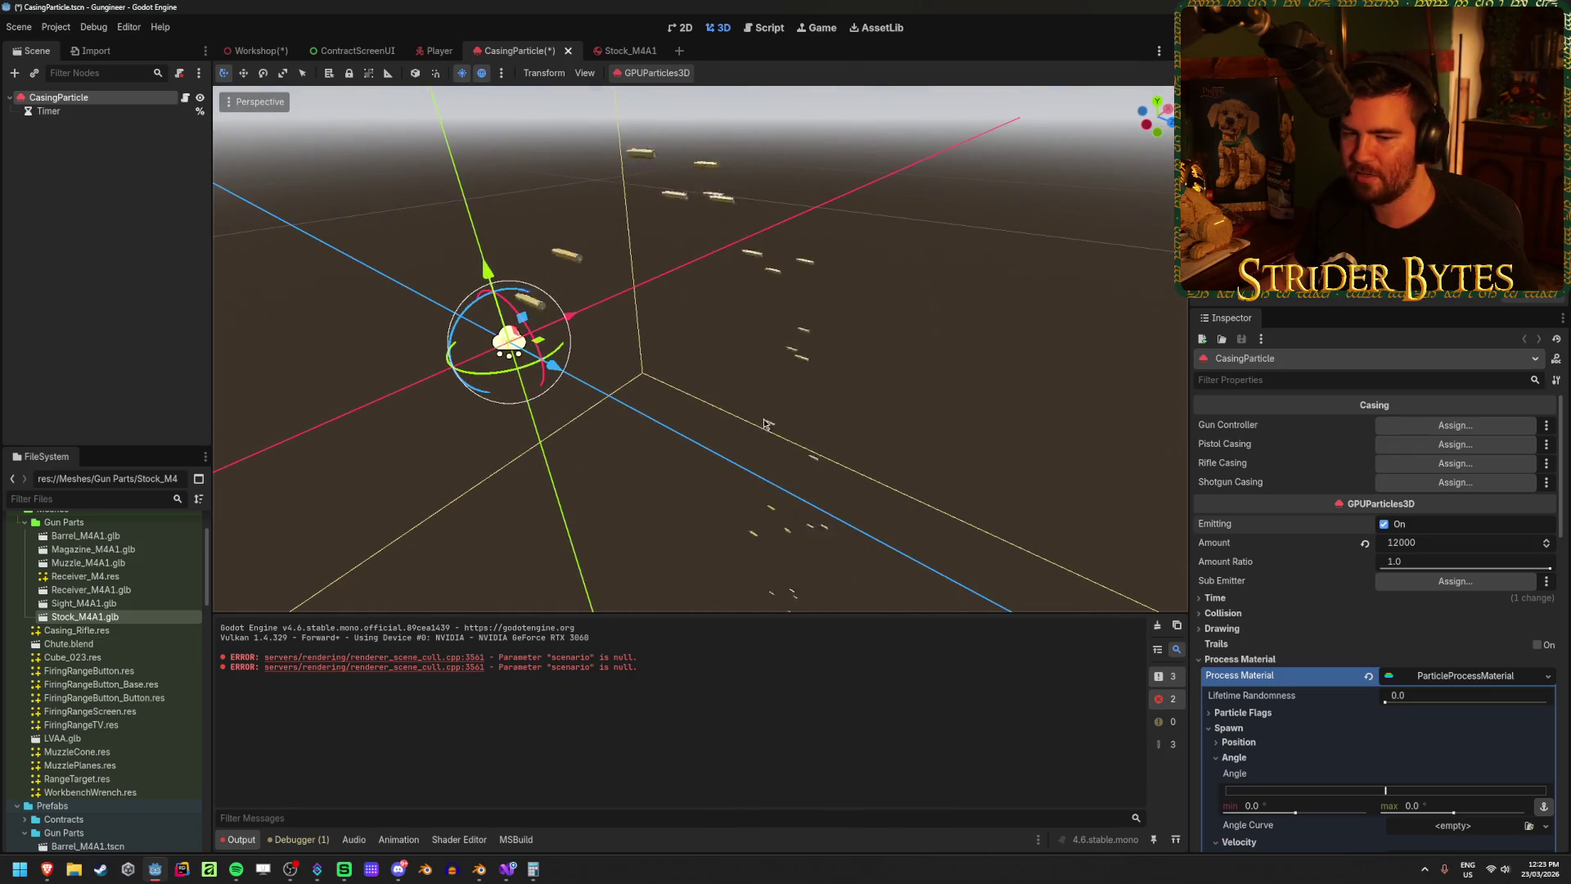
mouse_move(781, 406)
left_mouse_down()
mouse_move(769, 384)
mouse_move(761, 425)
mouse_move(728, 381)
mouse_move(712, 385)
left_mouse_up()
left_click(1384, 525)
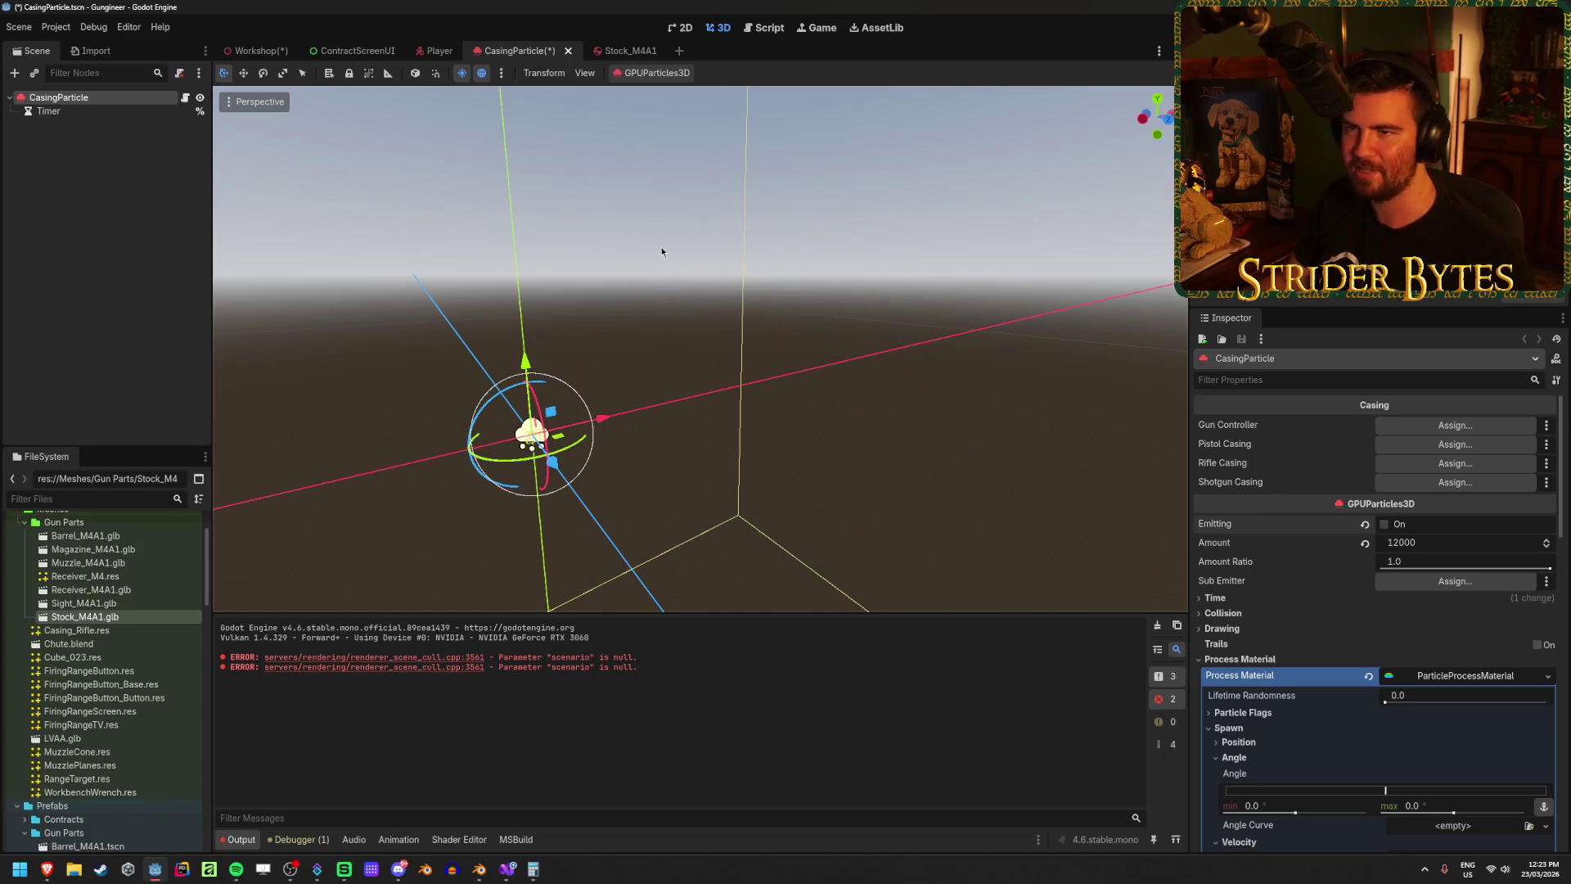
left_click(254, 51)
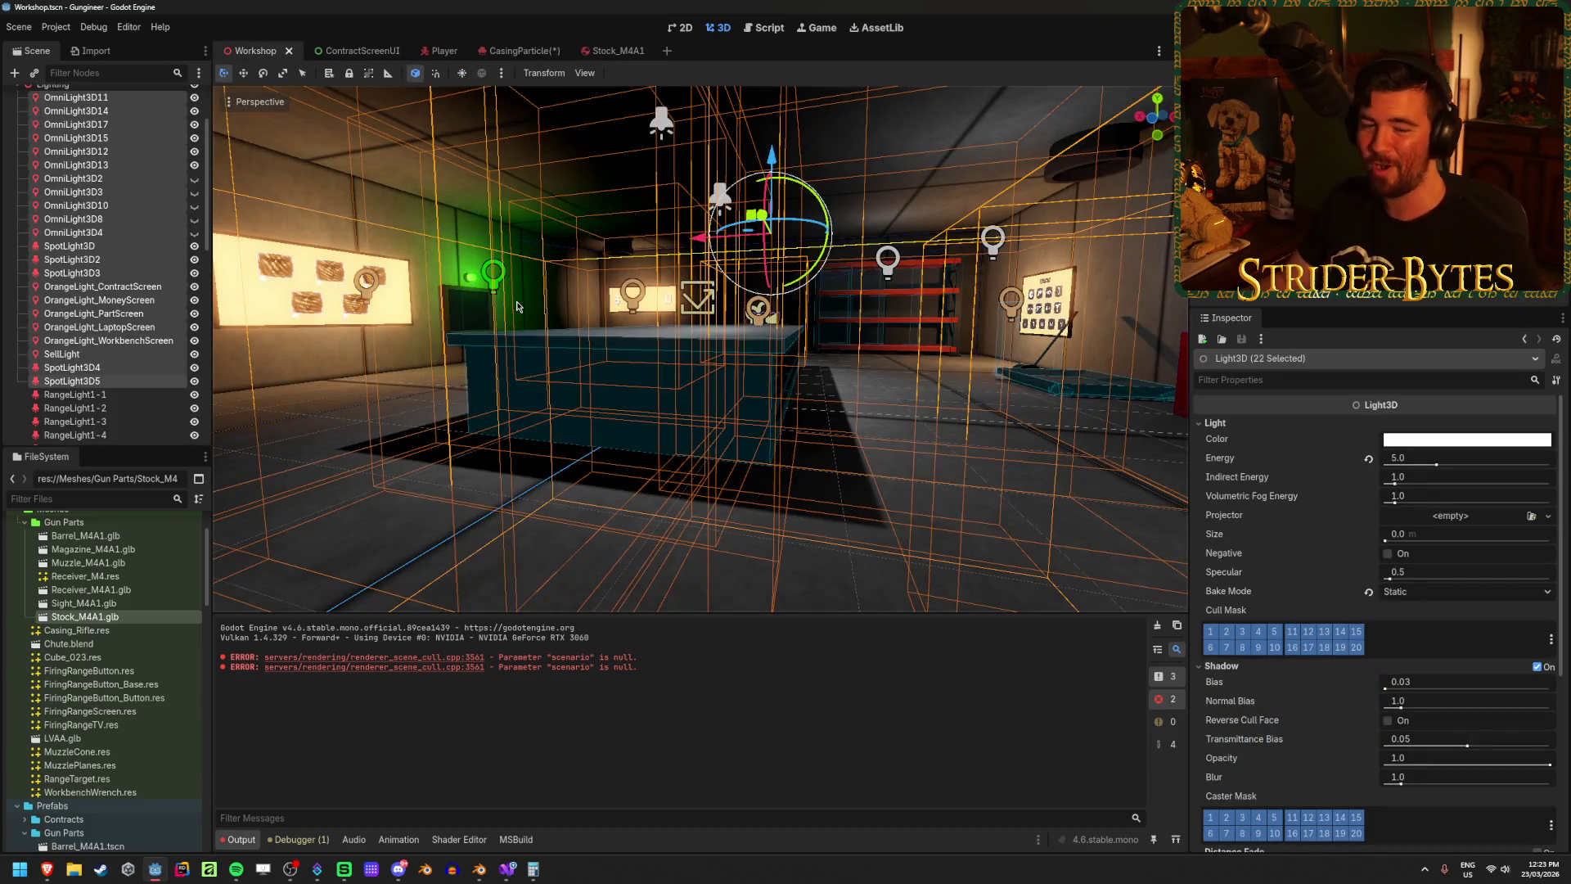
left_click(524, 51)
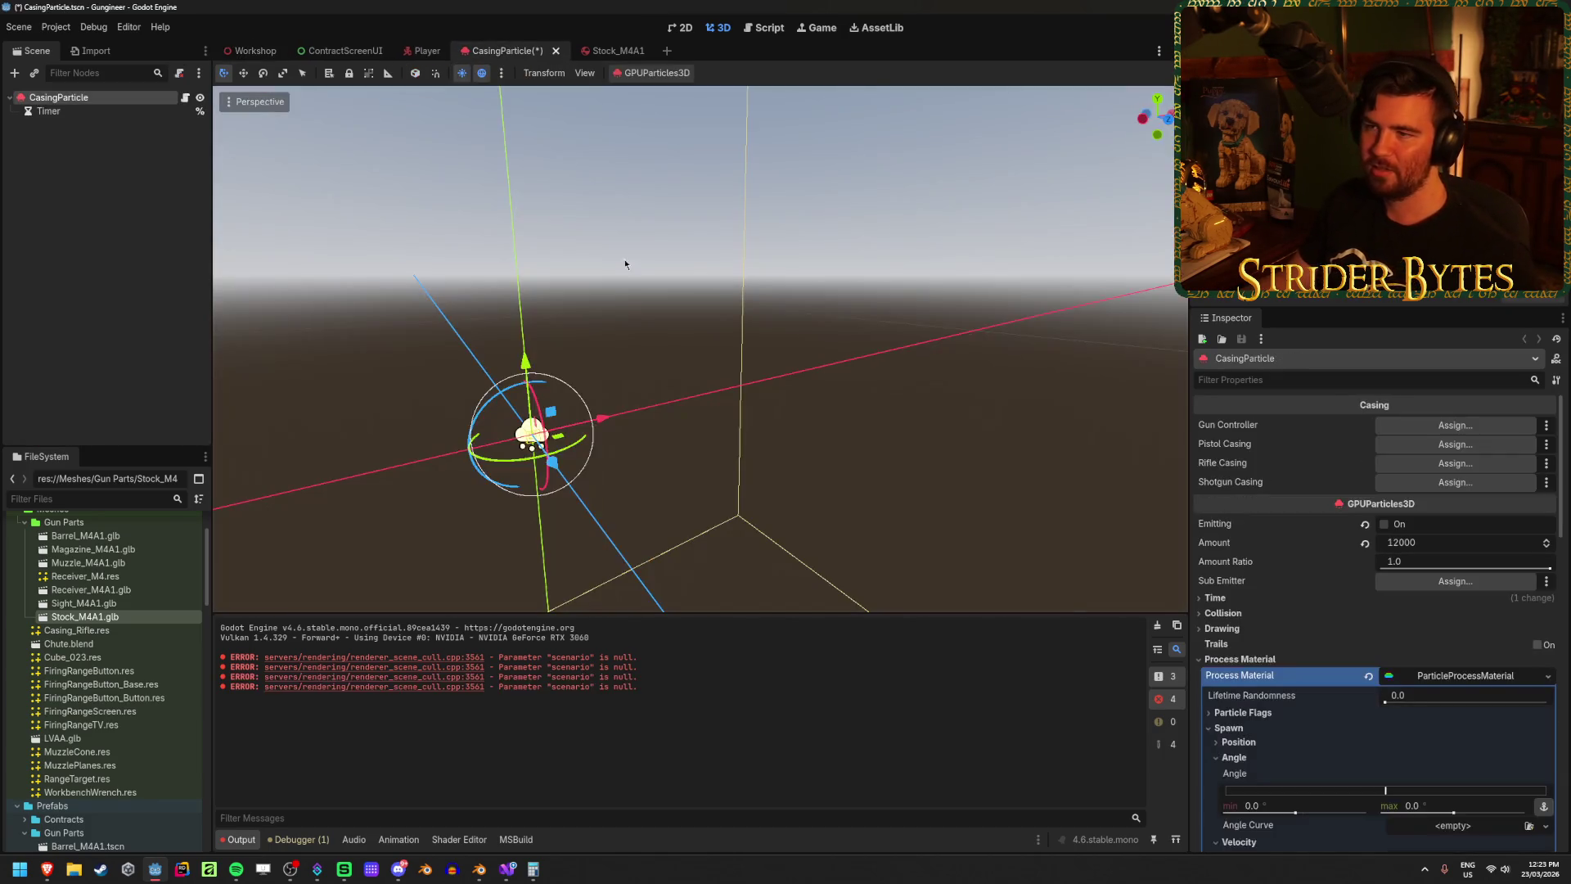
left_click(255, 52)
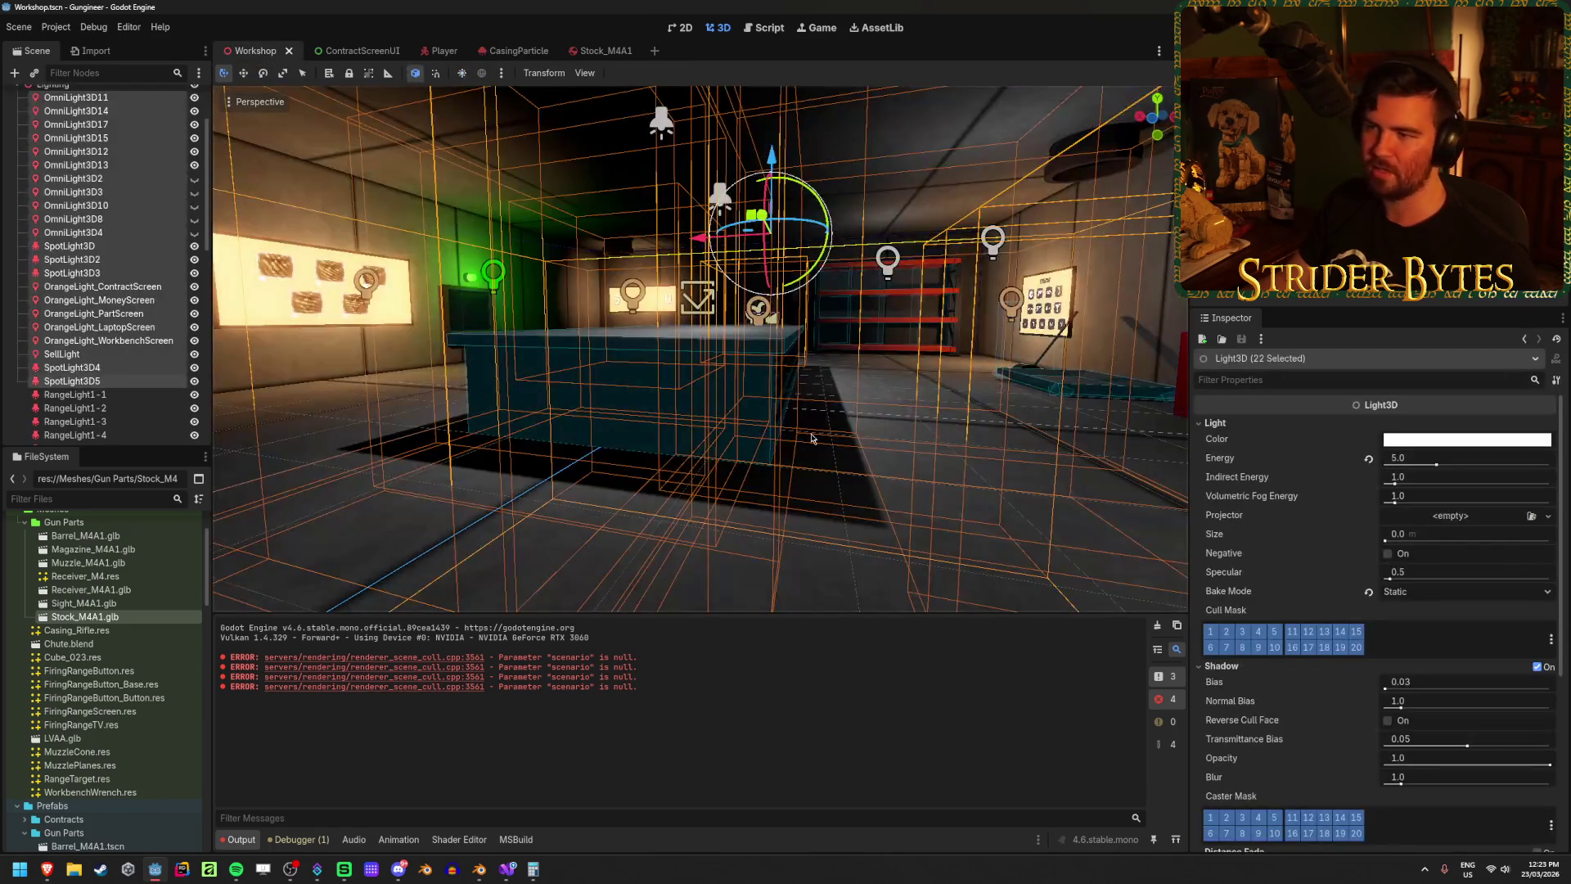
key("w")
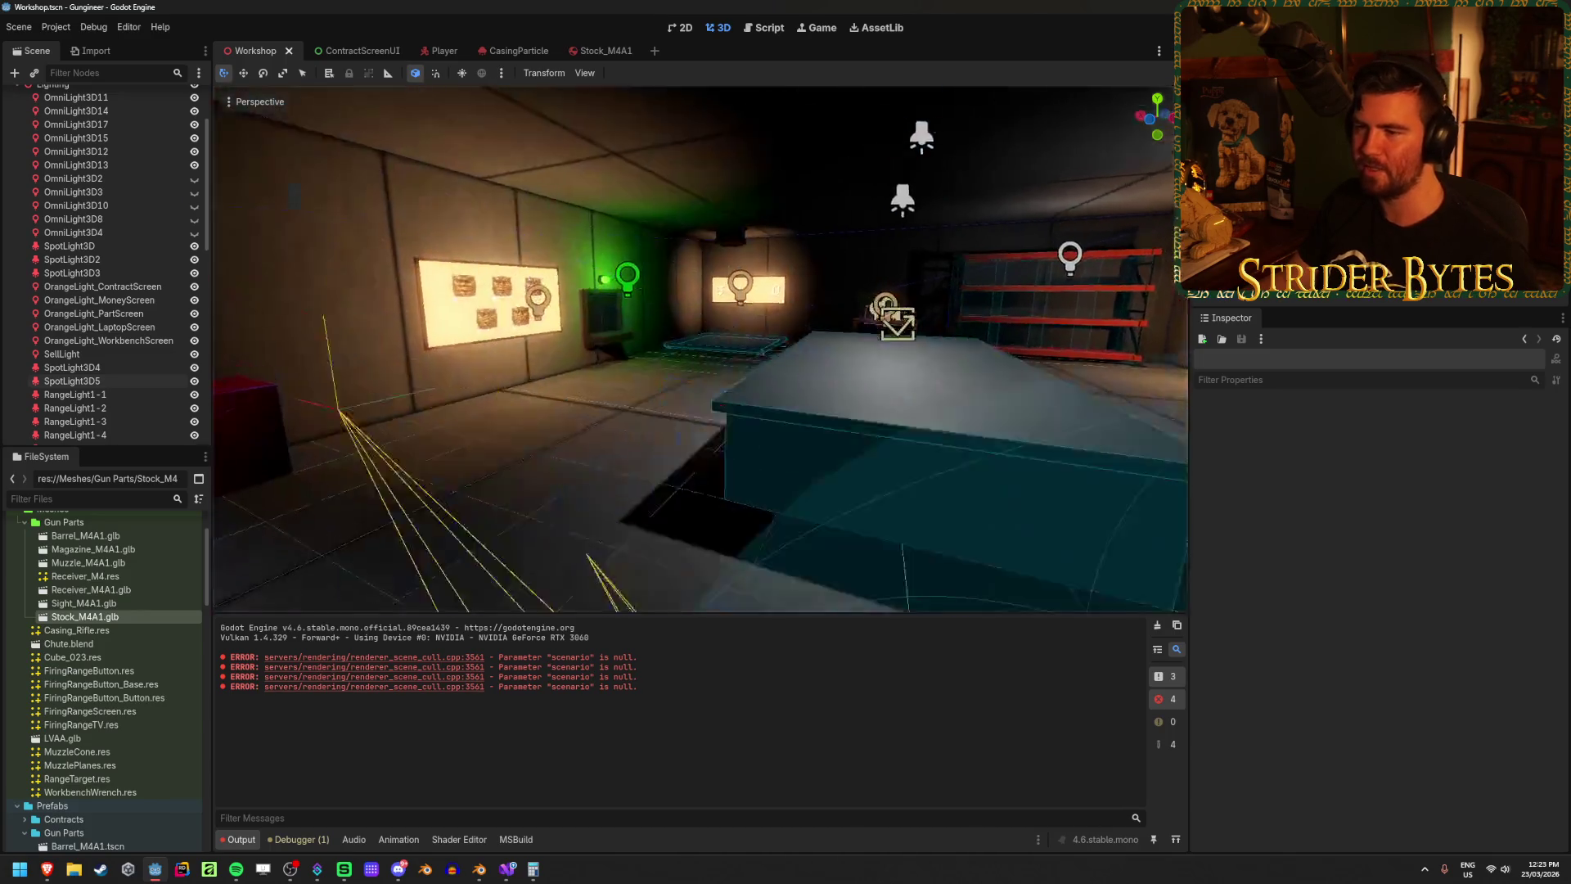
scroll(807, 543, "up", 3)
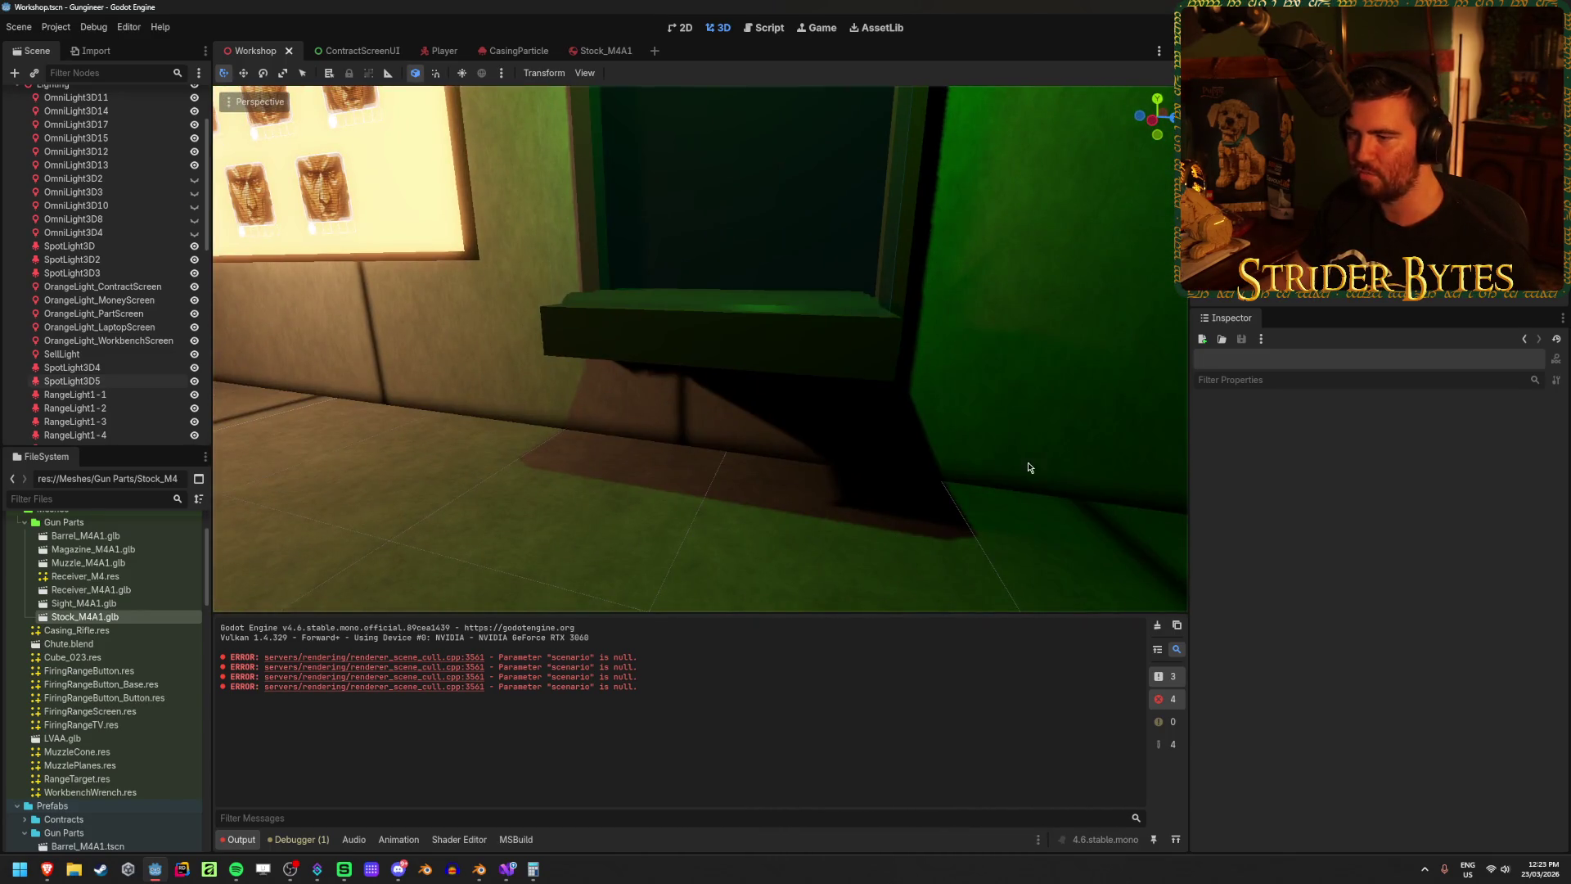
scroll(1020, 470, "down", 5)
key("w")
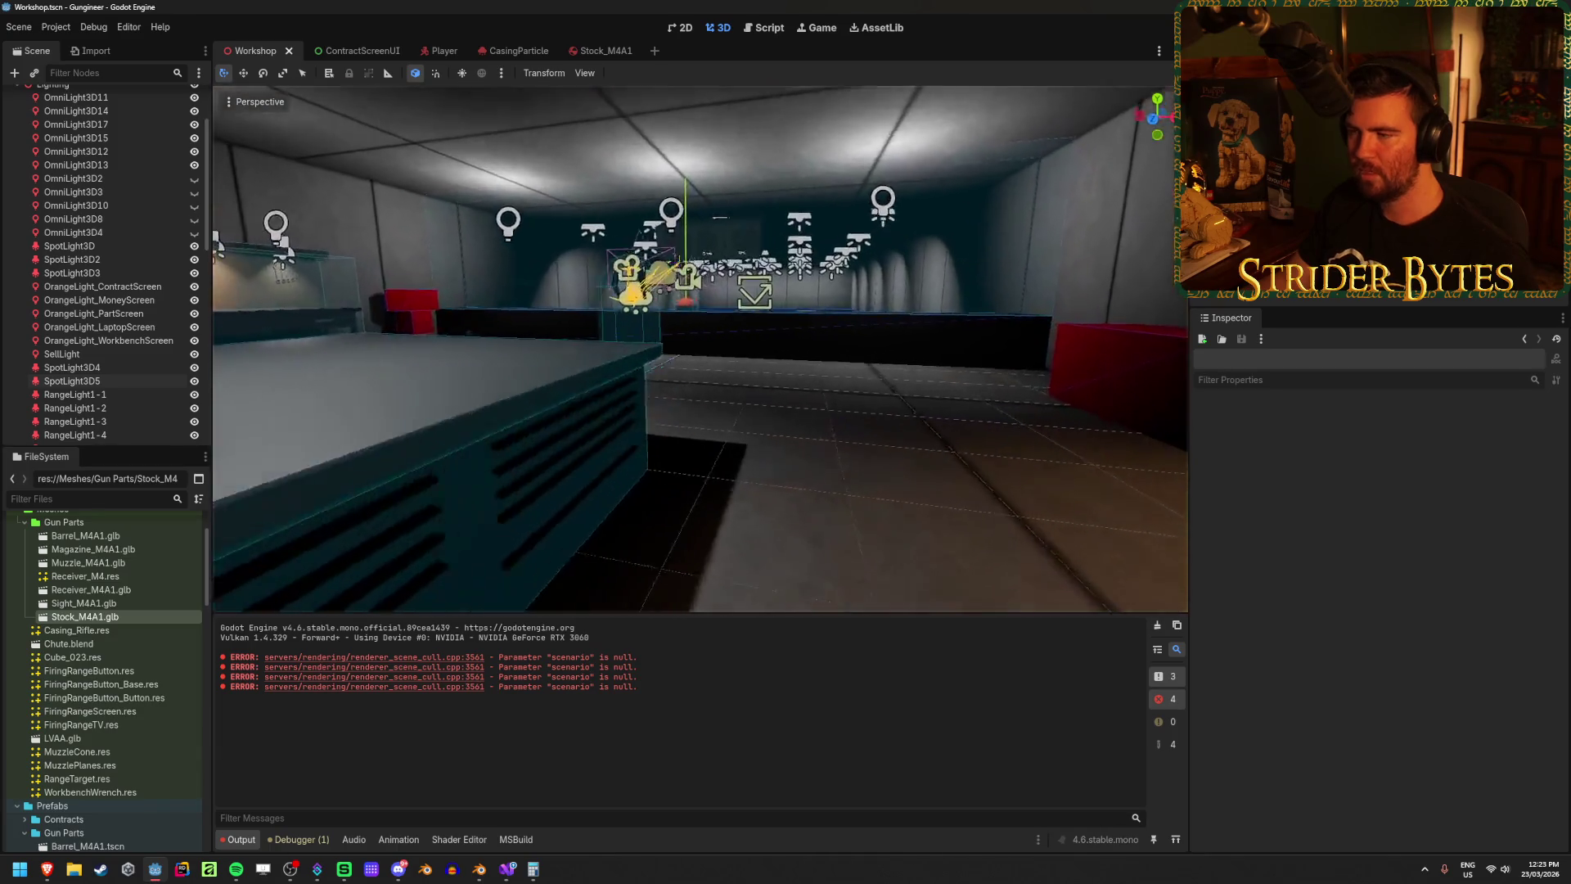
key("s")
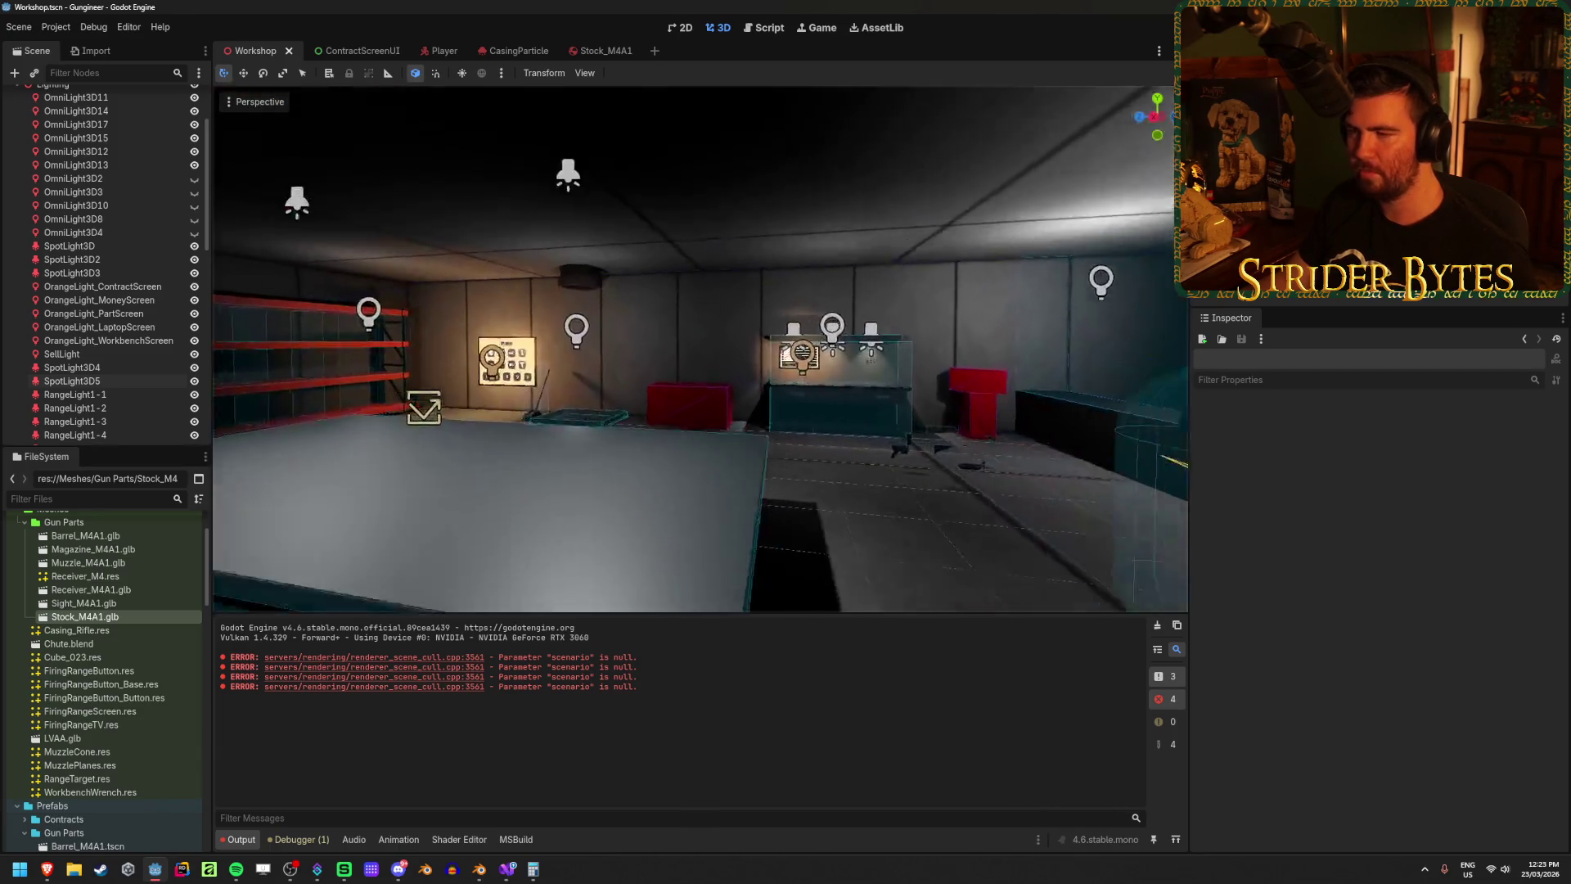
key("d")
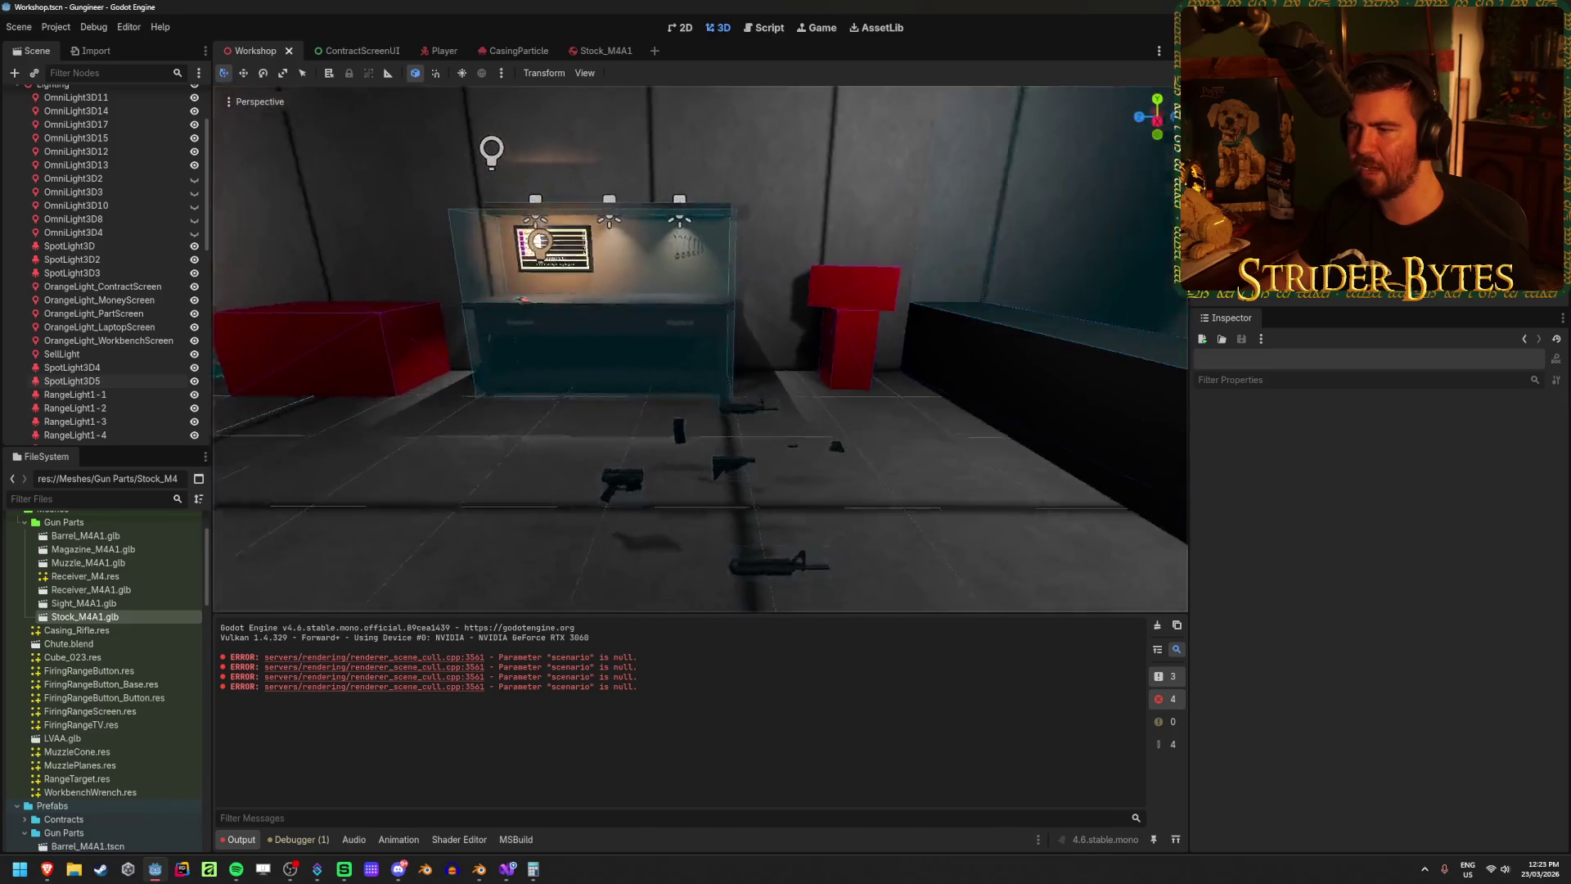
key("d")
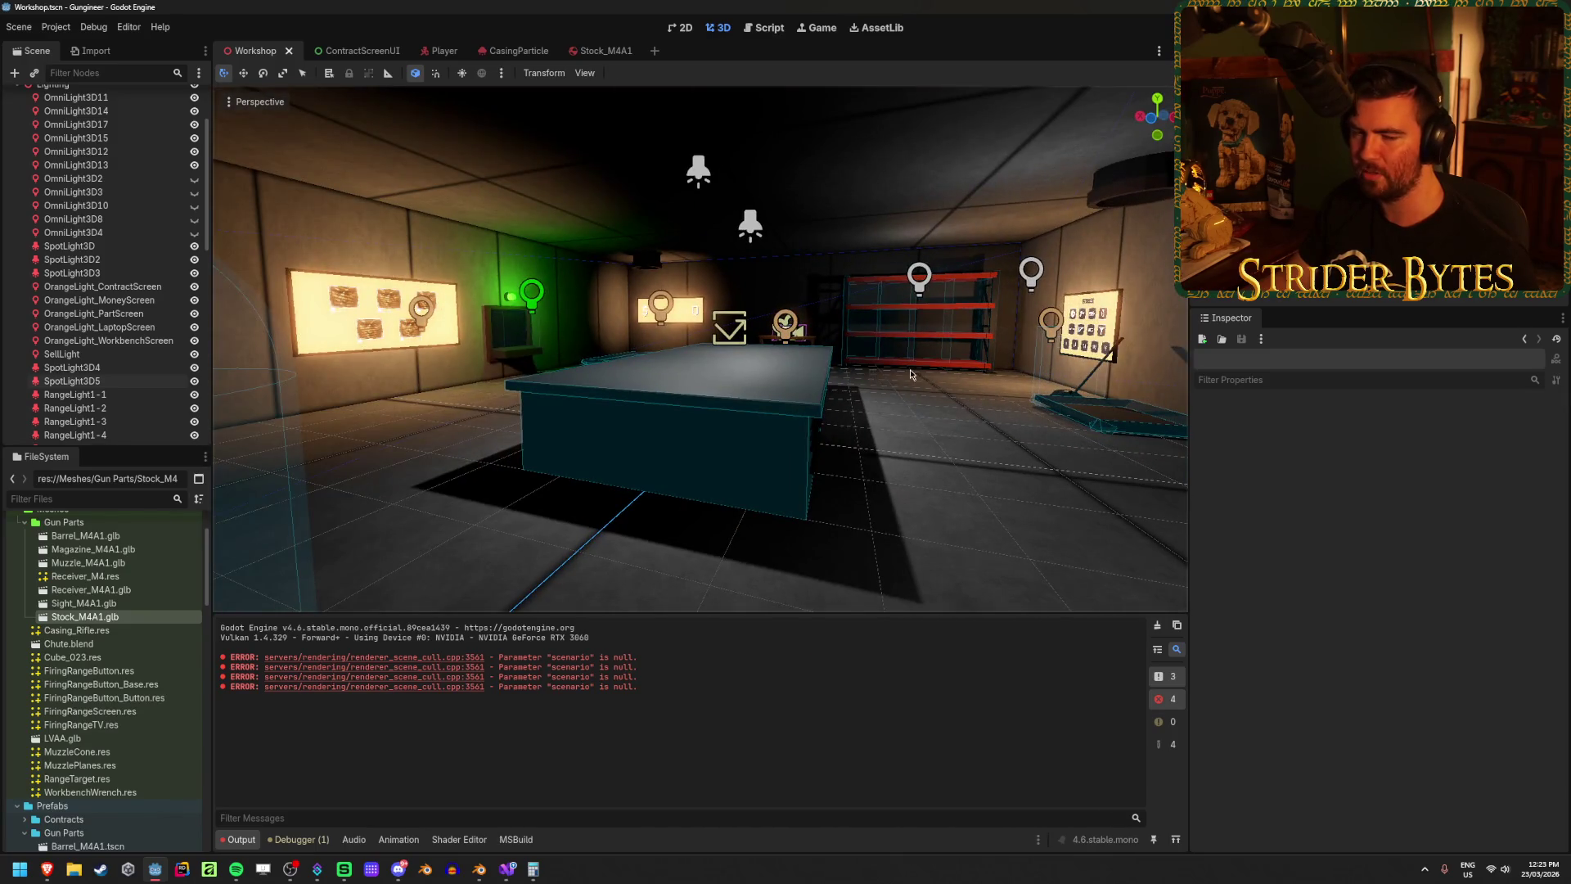
key("w")
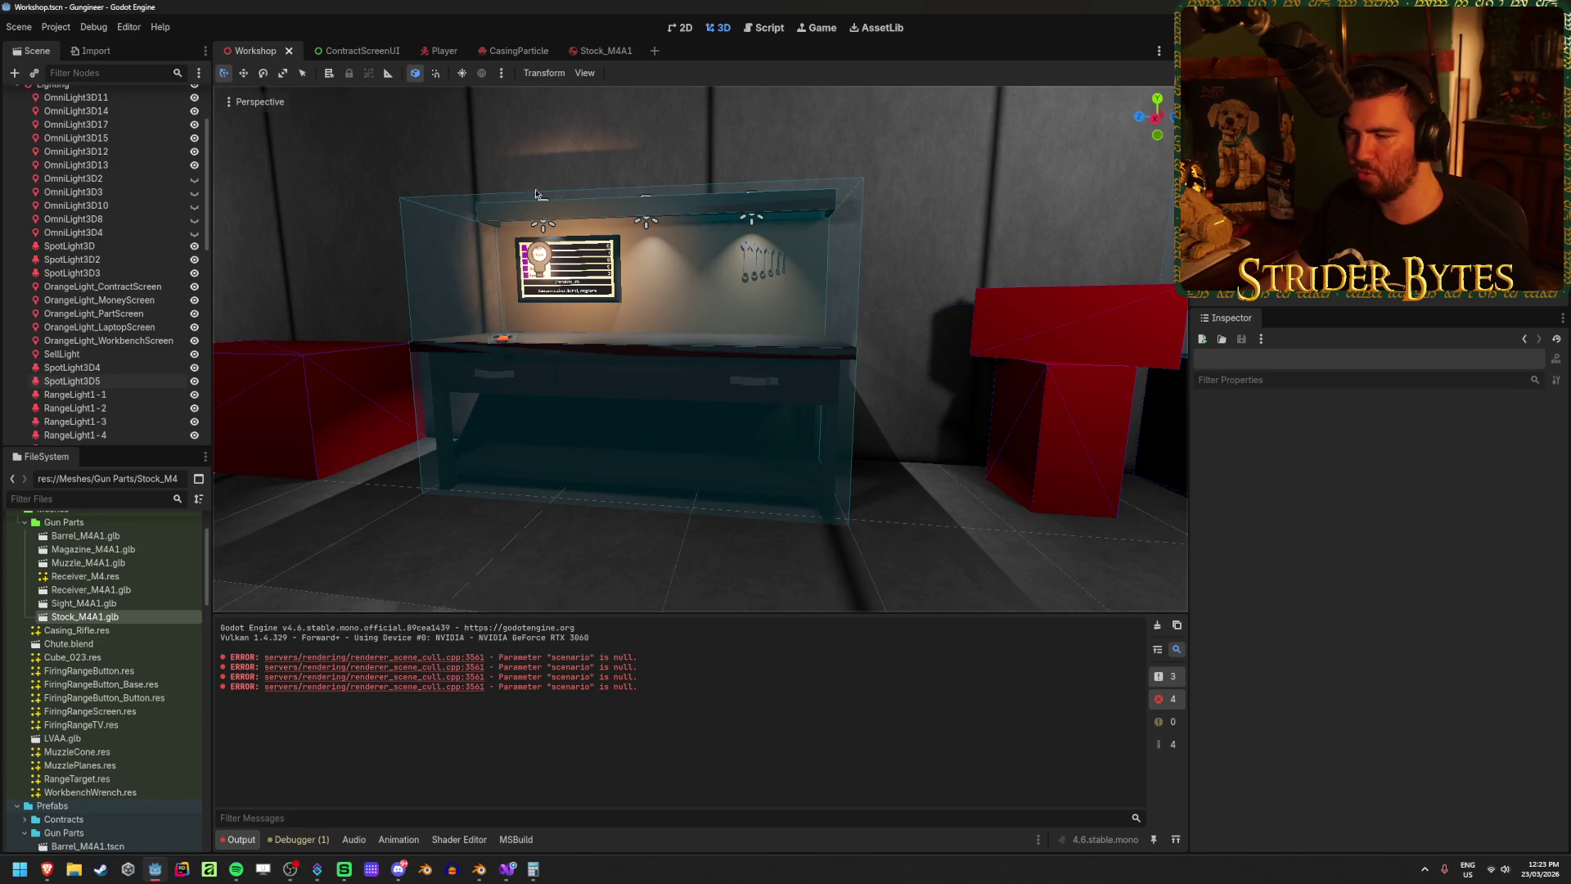
mouse_move(500, 480)
left_mouse_down()
mouse_move(368, 482)
mouse_move(810, 481)
left_mouse_up()
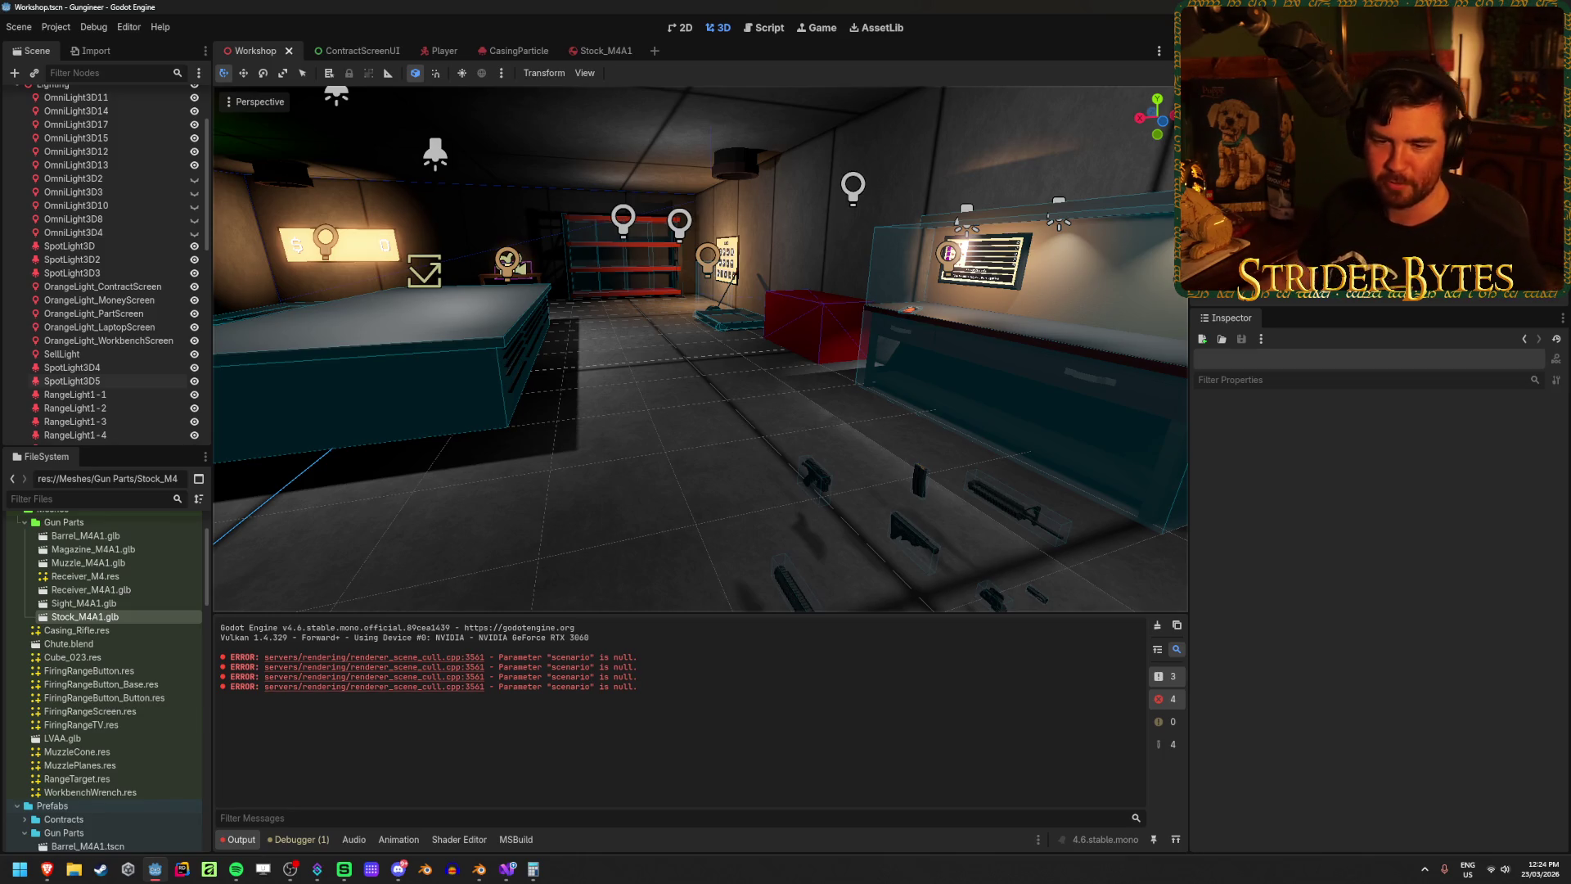
left_click_drag(631, 533, 524, 533)
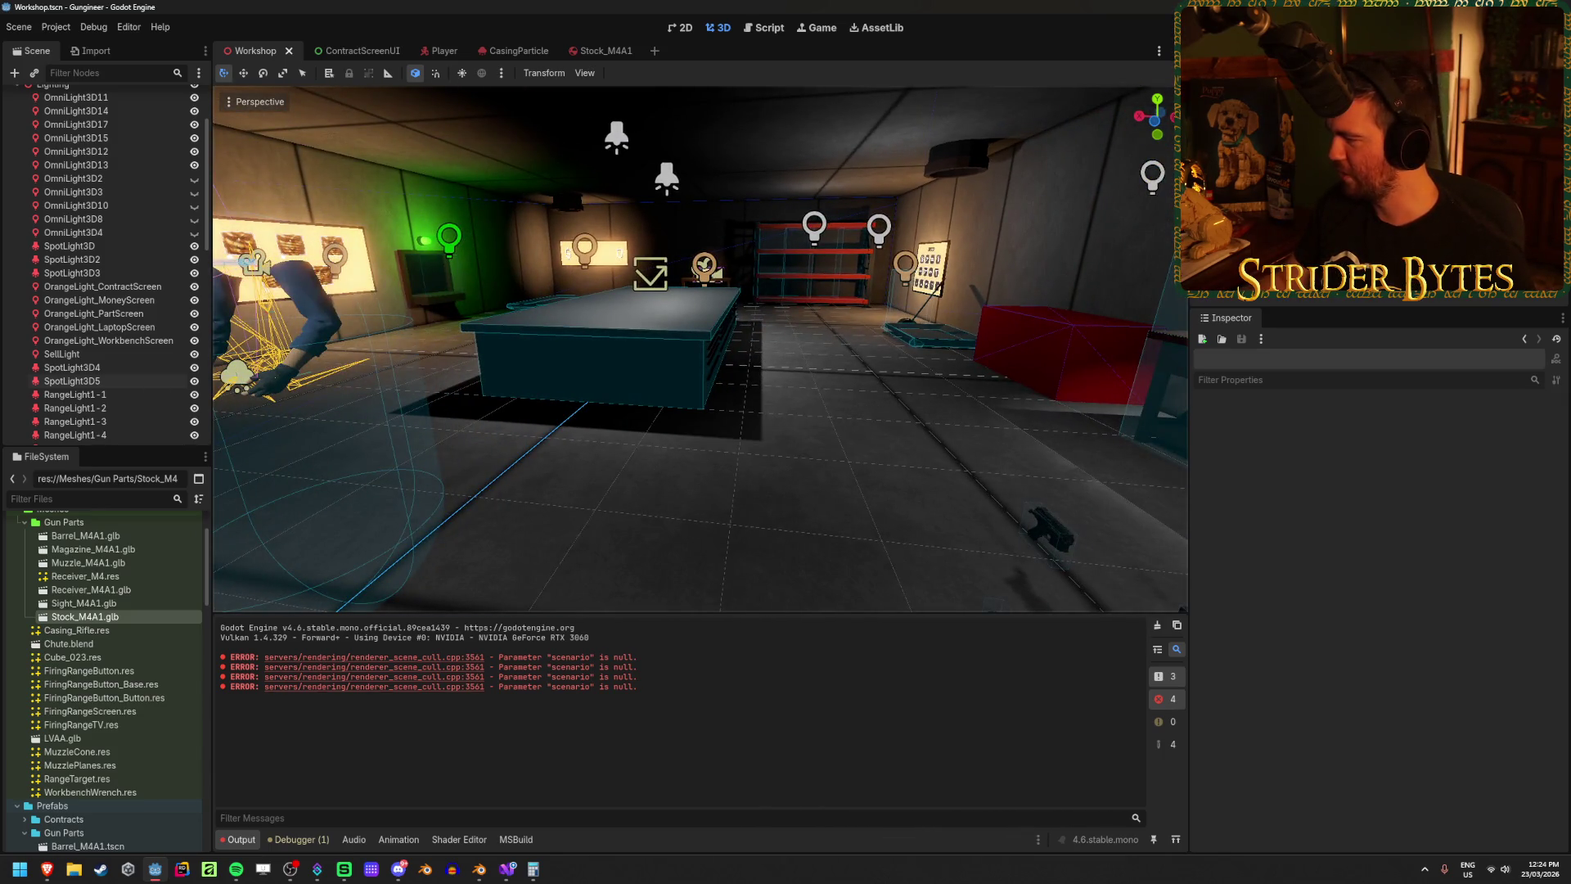
key("alt+Tab")
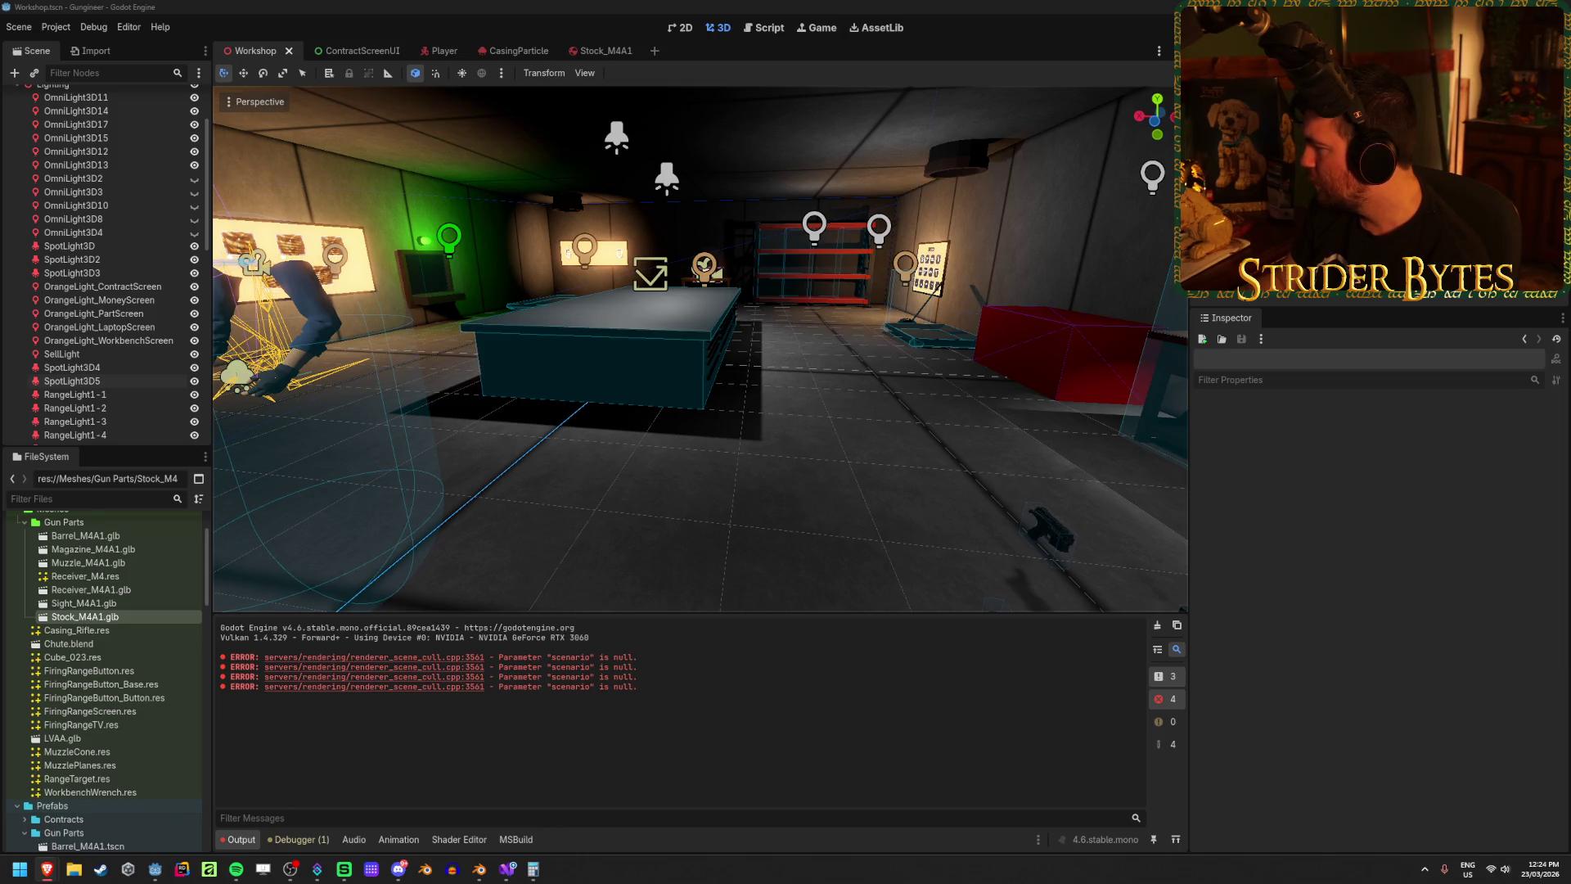
scroll(18, 180, "up", 5)
left_click(18, 179)
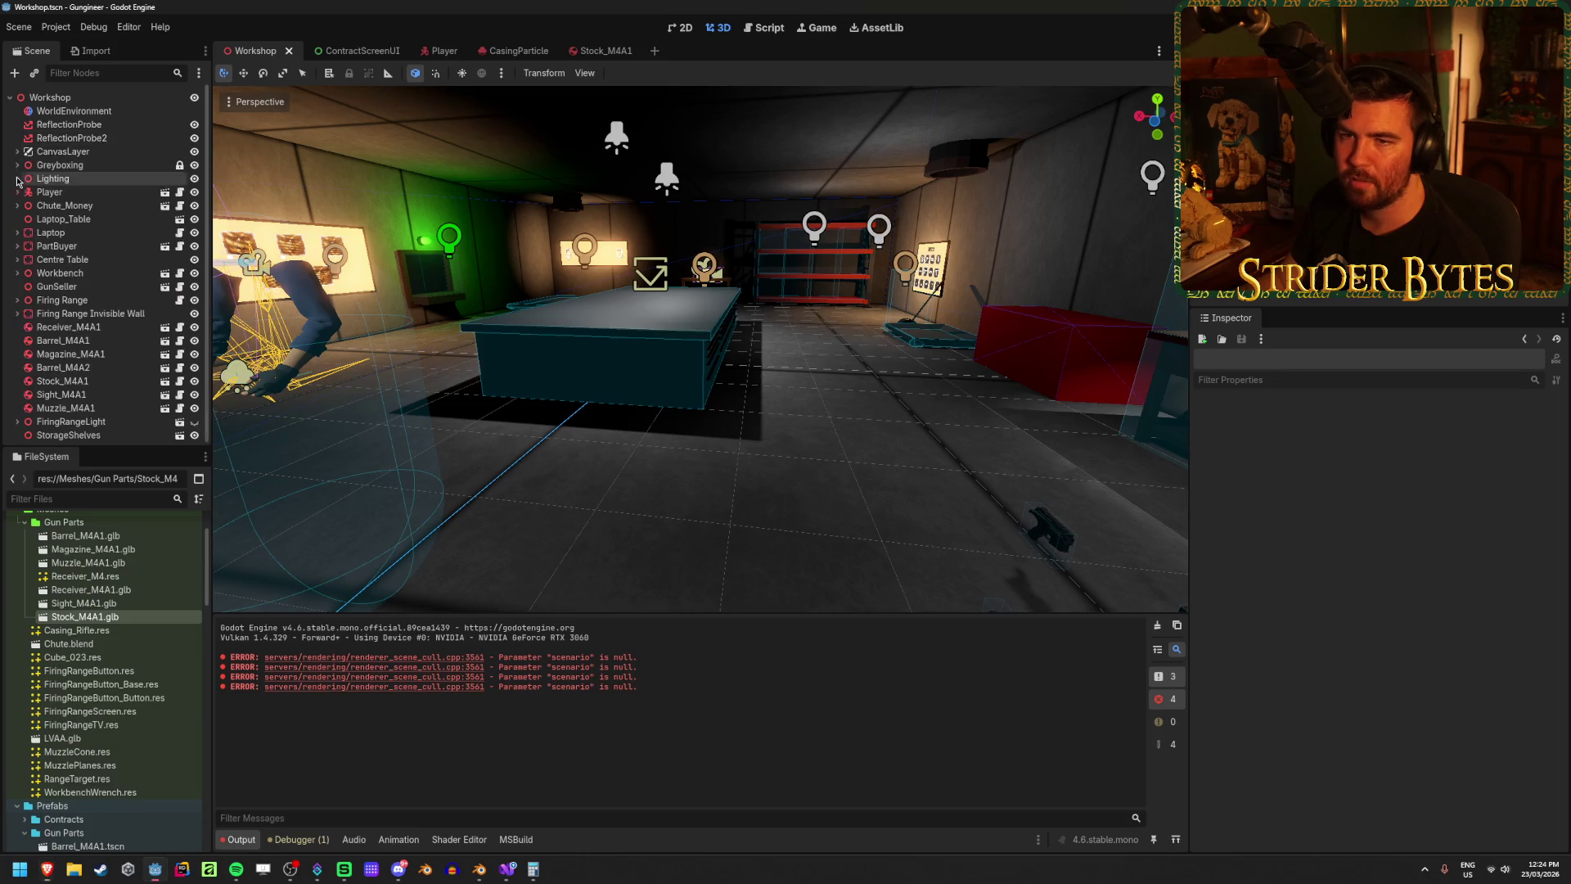
left_click(18, 97)
left_click(16, 74)
type("bakedl")
key("BackSpace")
key("BackSpace")
key("BackSpace")
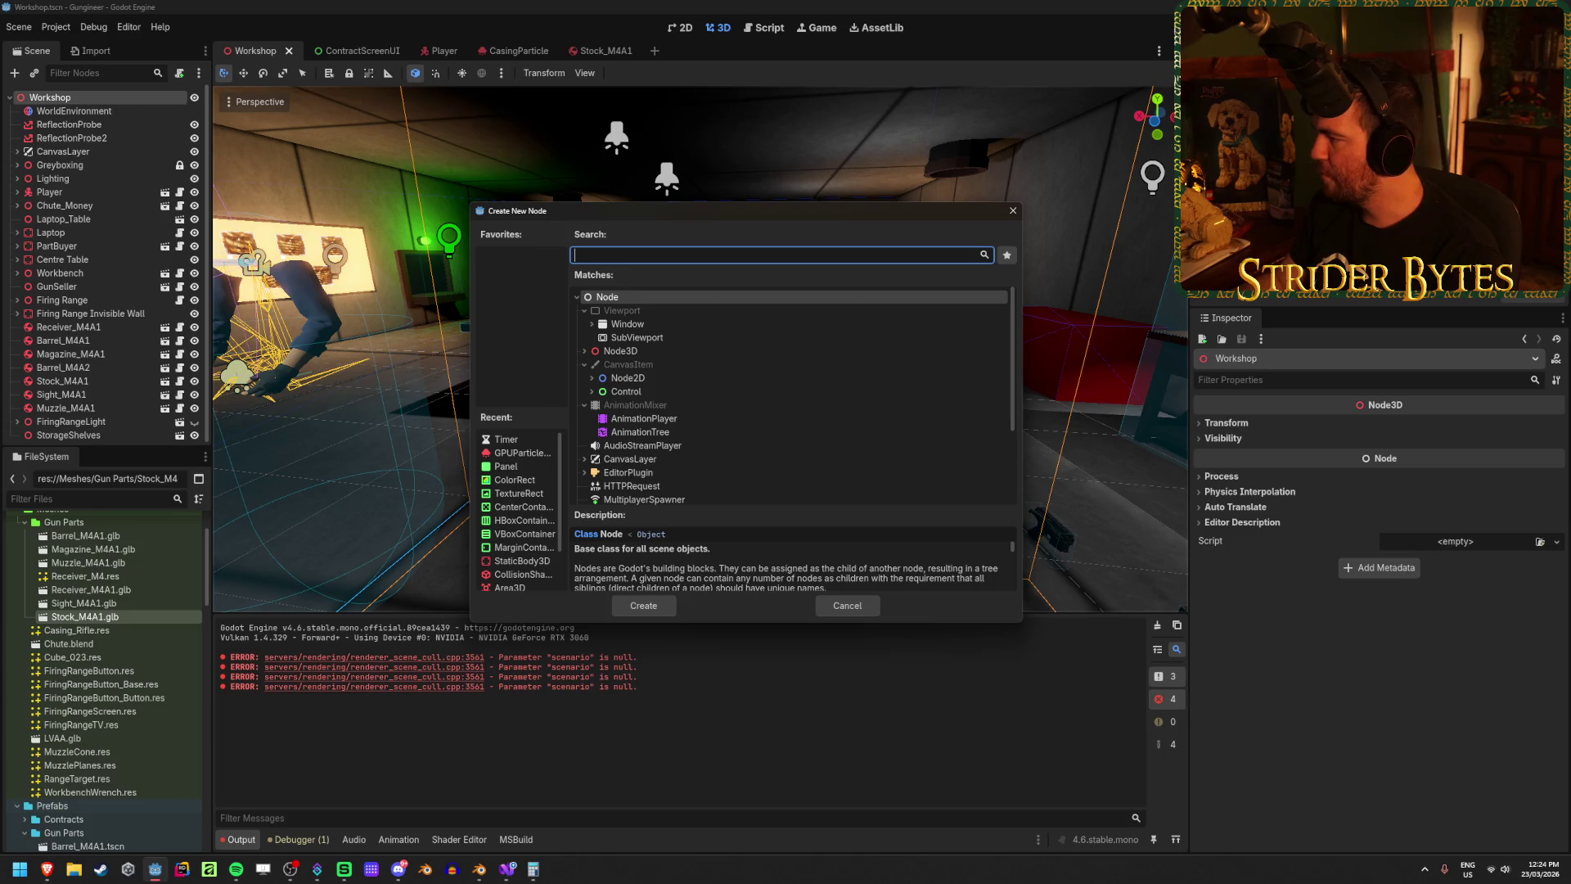
key("alt+Tab")
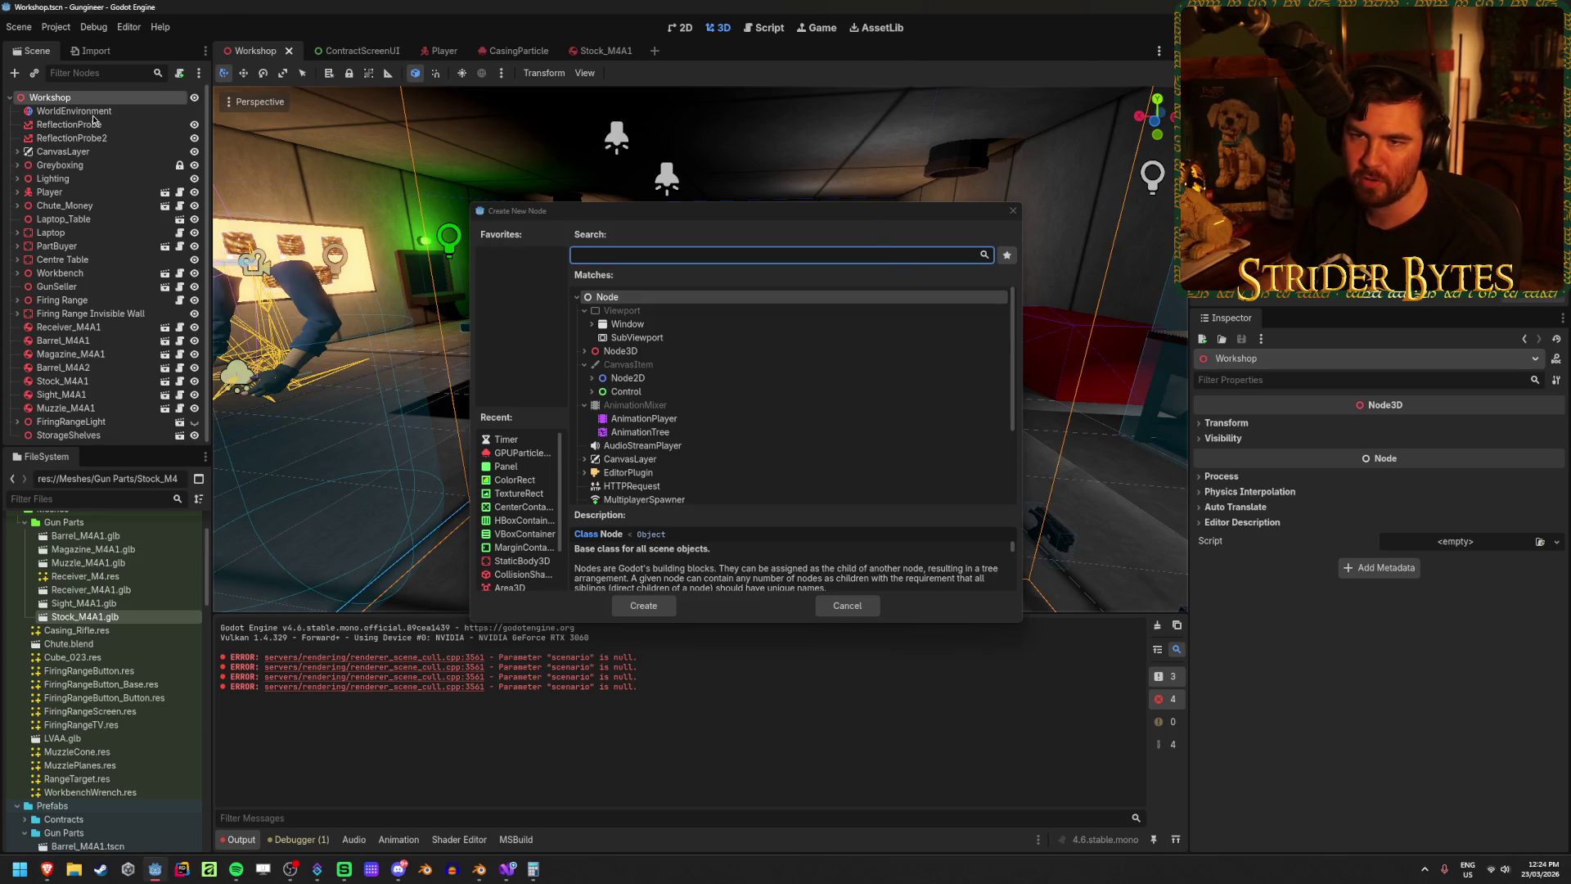
left_click(845, 607)
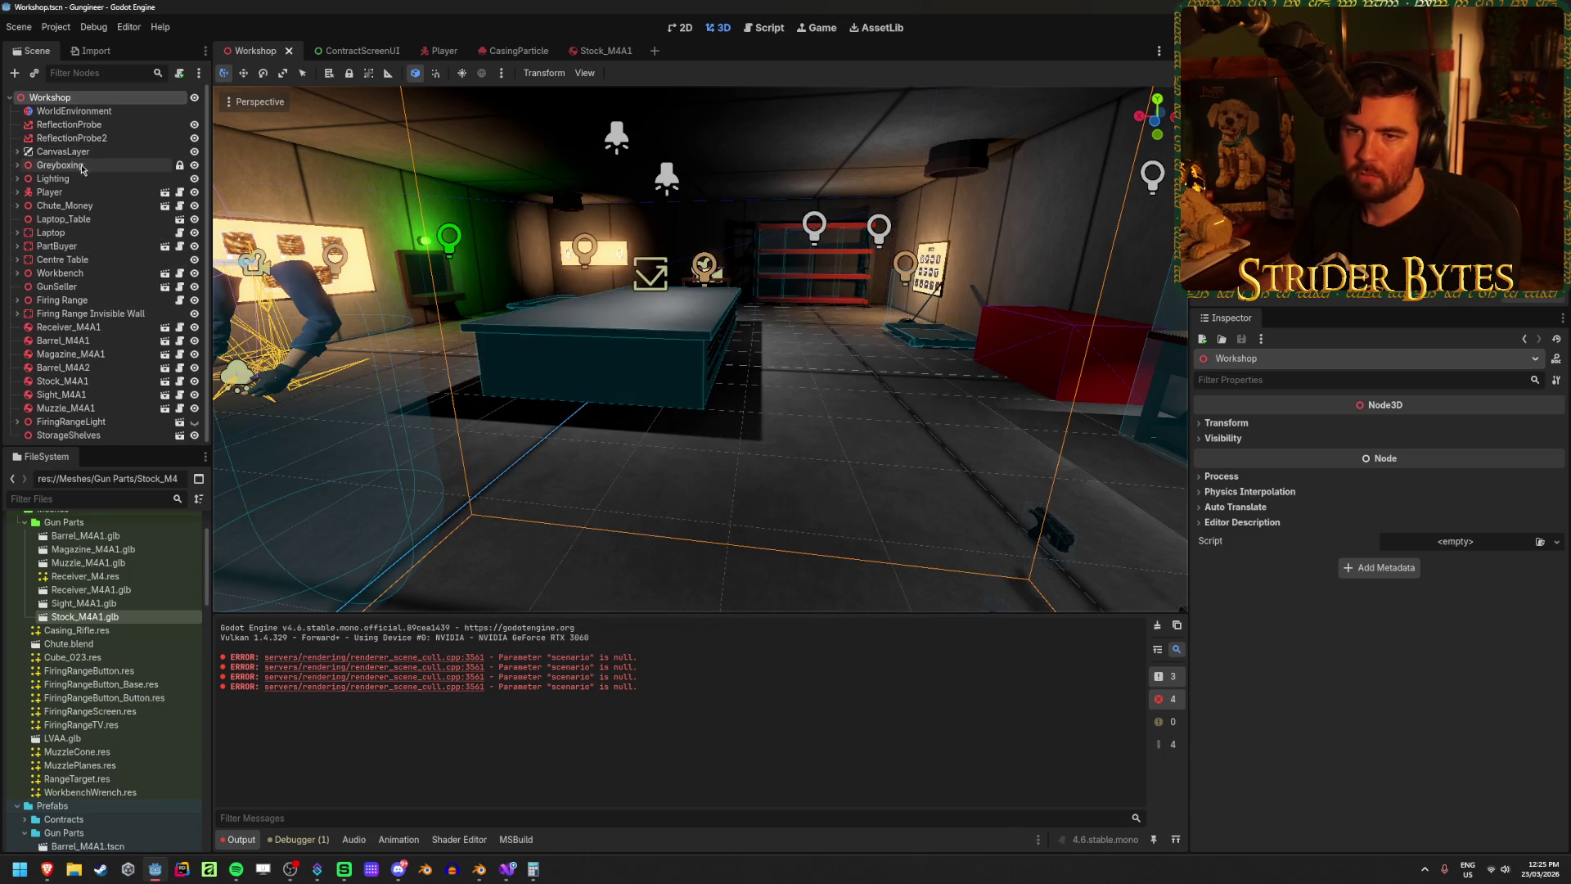
left_click(14, 72)
Step: Add a VoxelGI node, place it just under WorldEnvironment, and frame it in view
type("voxel")
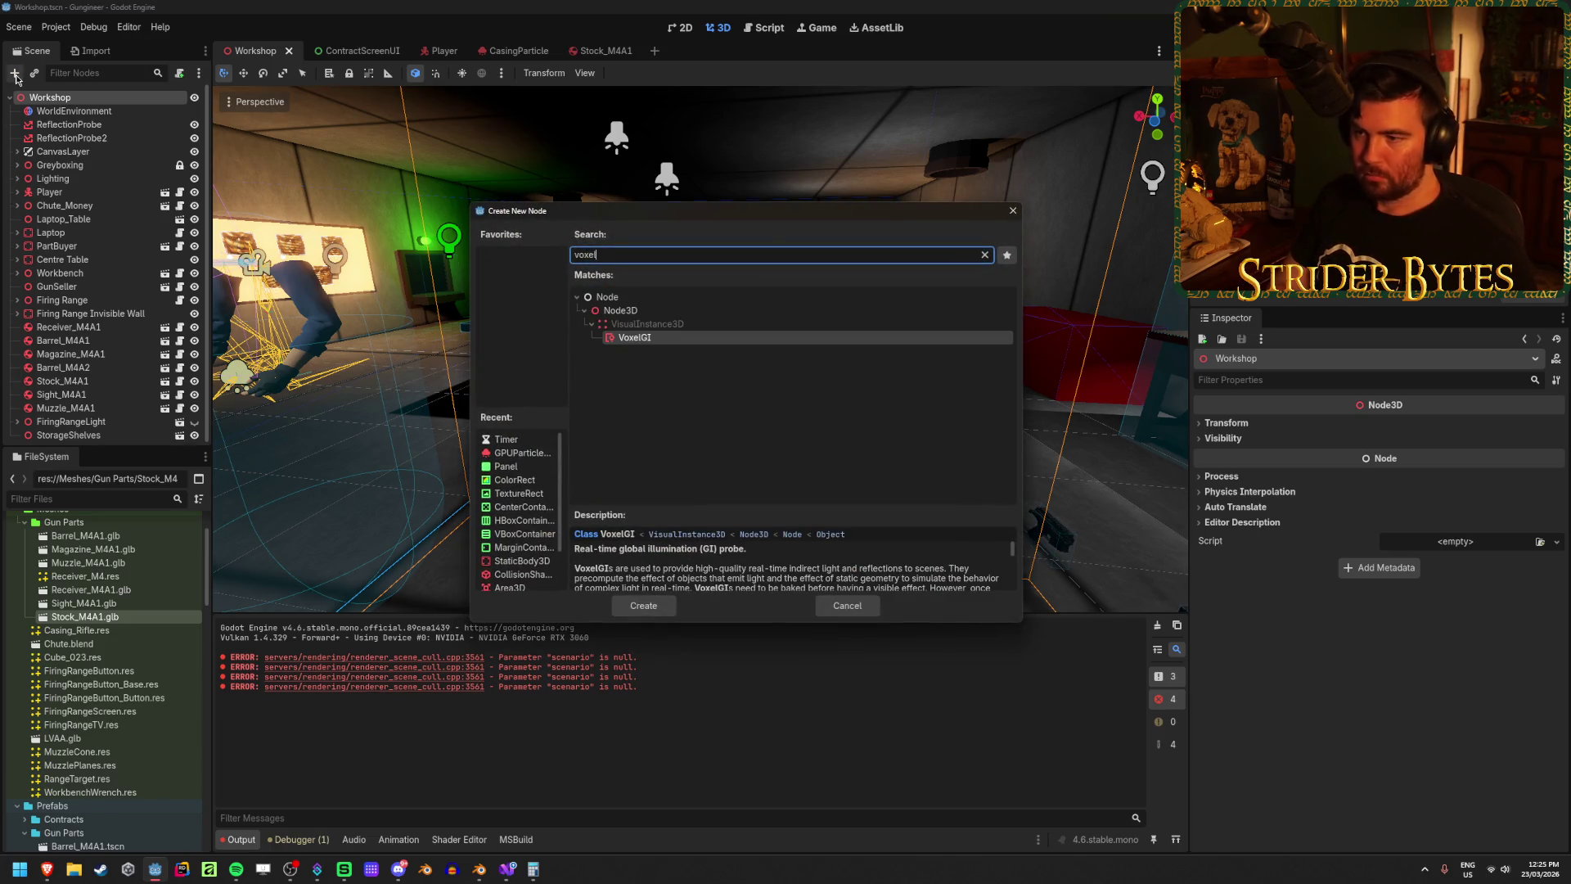
key("Return")
mouse_move(112, 435)
left_mouse_down()
mouse_move(100, 90)
mouse_move(114, 131)
mouse_move(88, 125)
left_mouse_up()
double_click(87, 124)
key("Return")
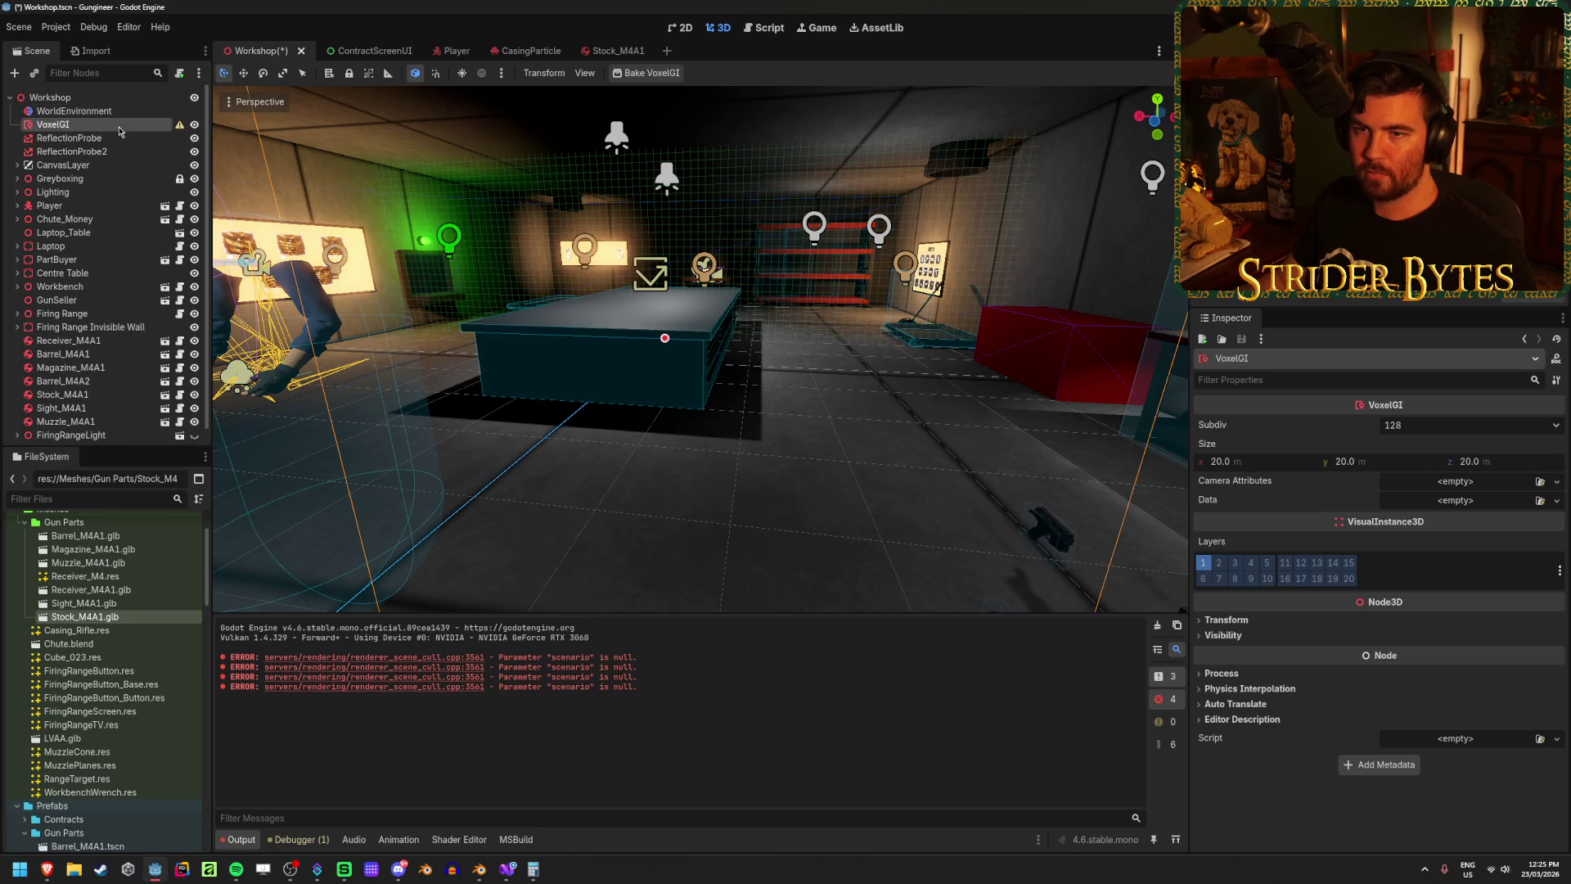
mouse_move(181, 131)
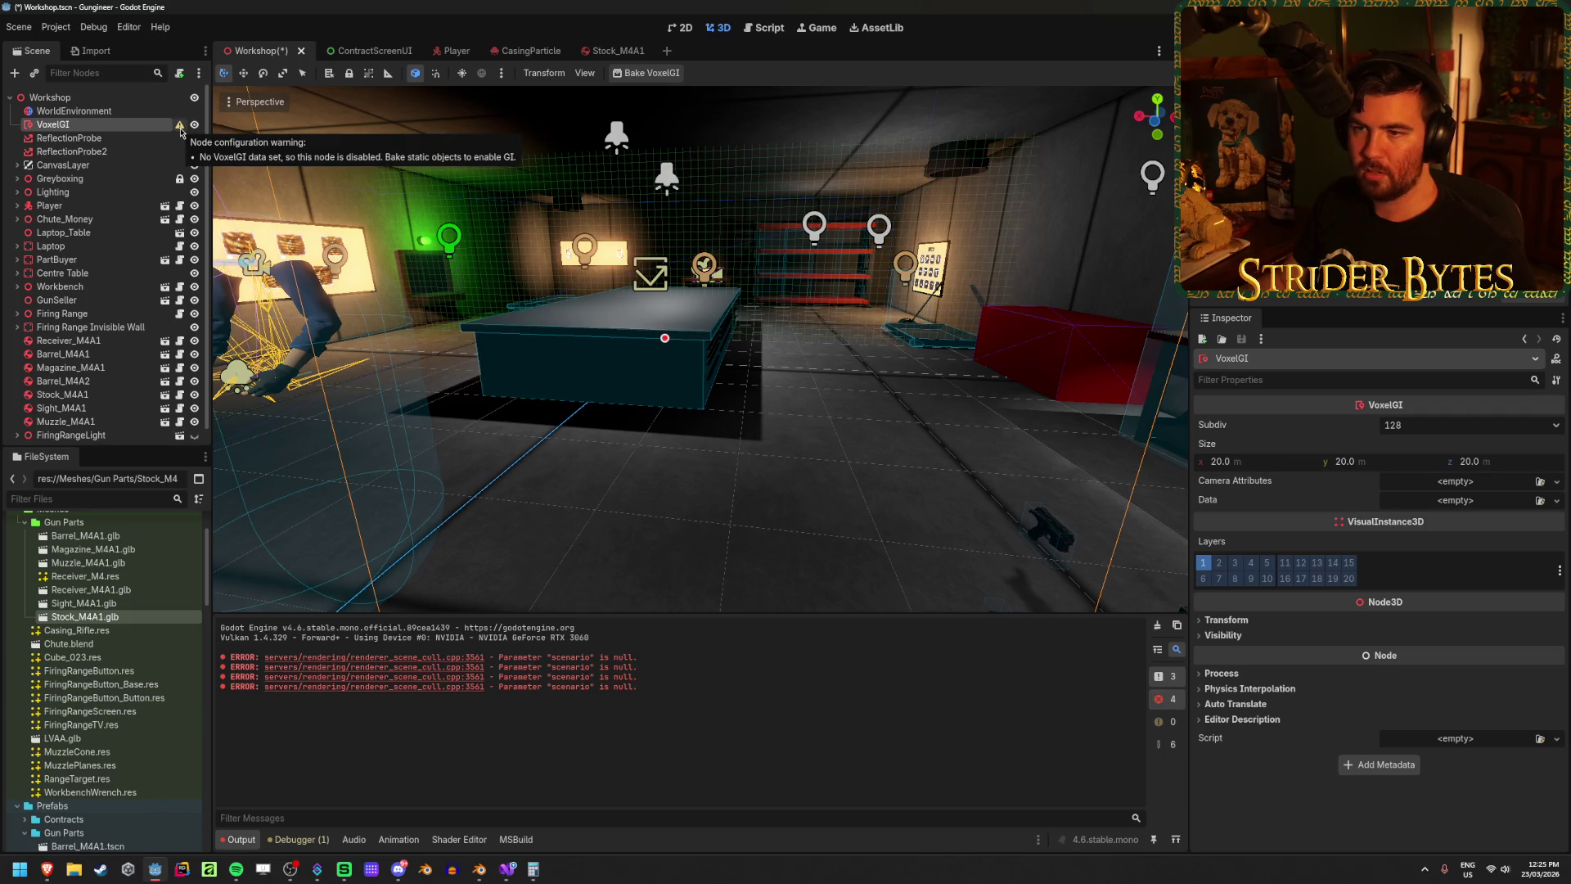
left_click(161, 139)
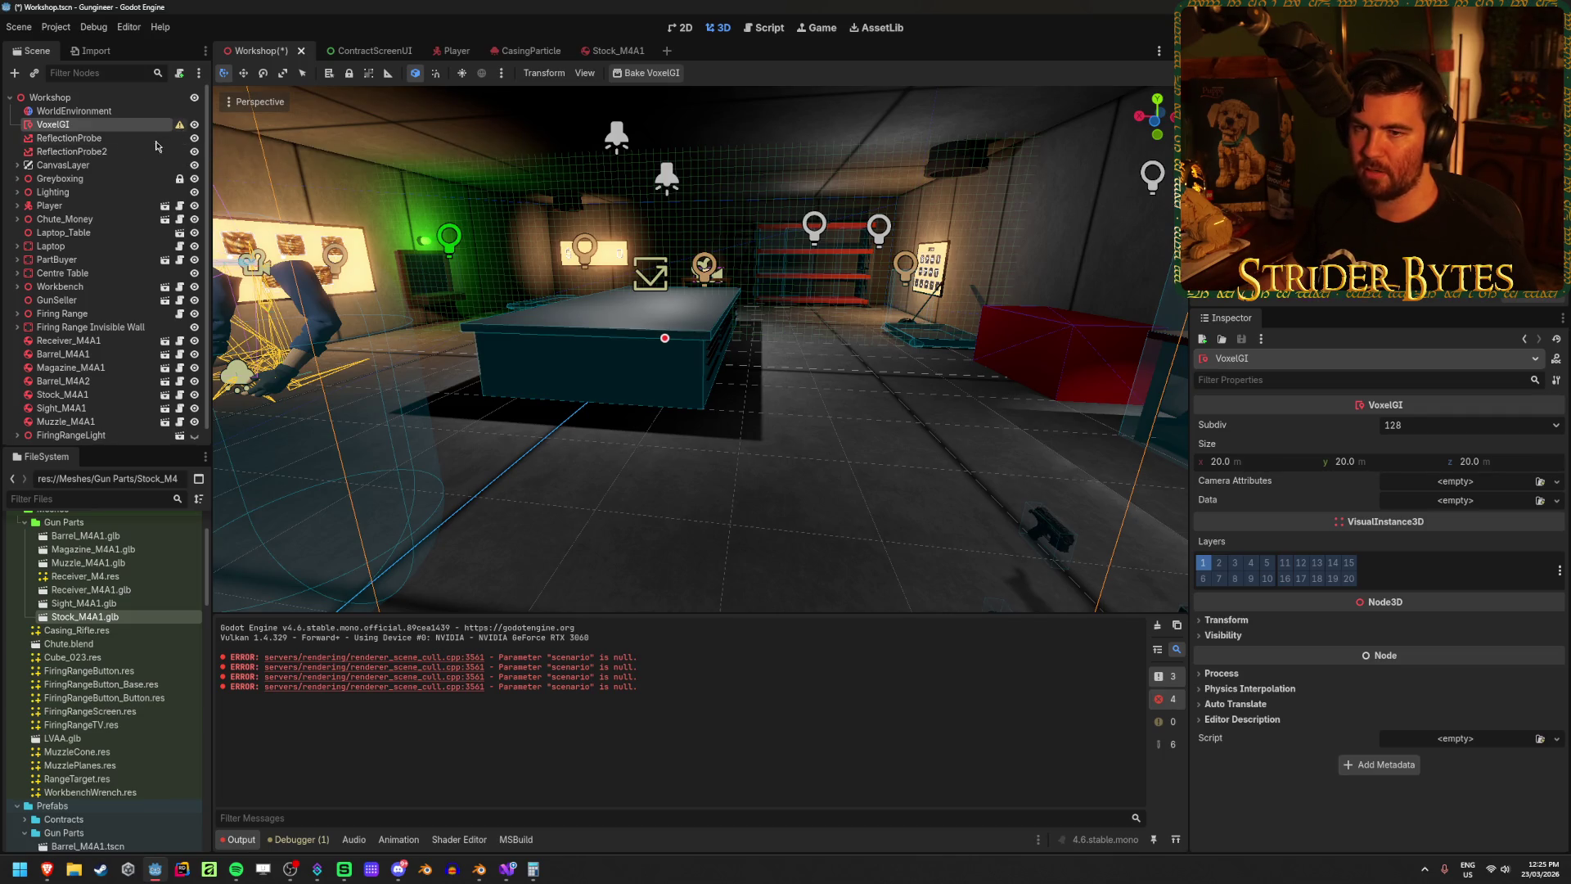
left_click(161, 124)
key("f")
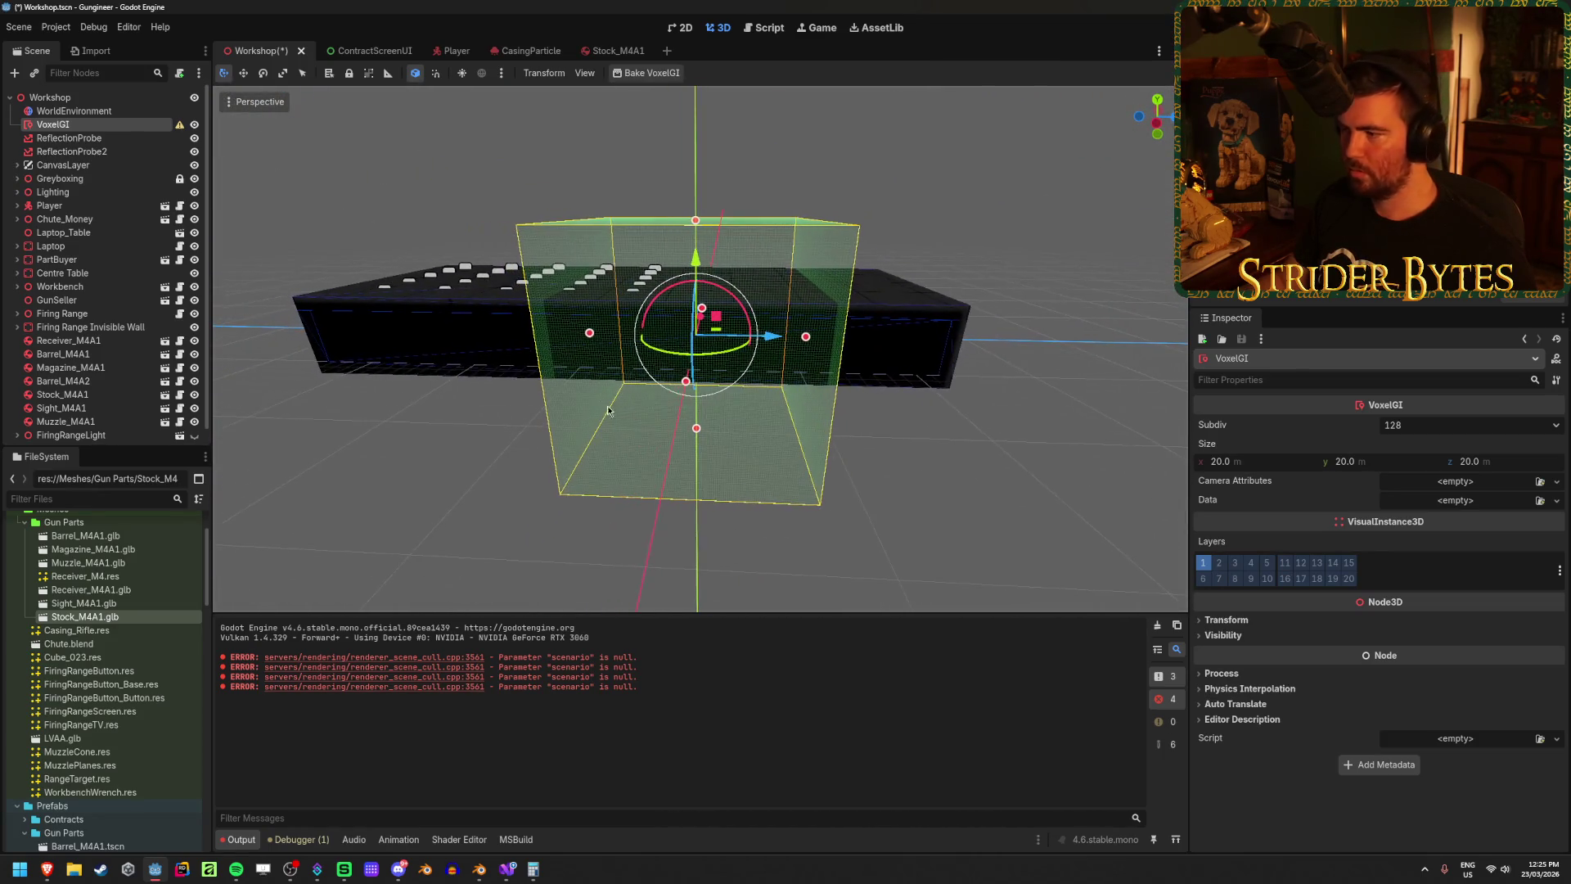
Step: Narrow the VoxelGI box along x and refocus the view on it
left_click_drag(1227, 460, 1190, 461)
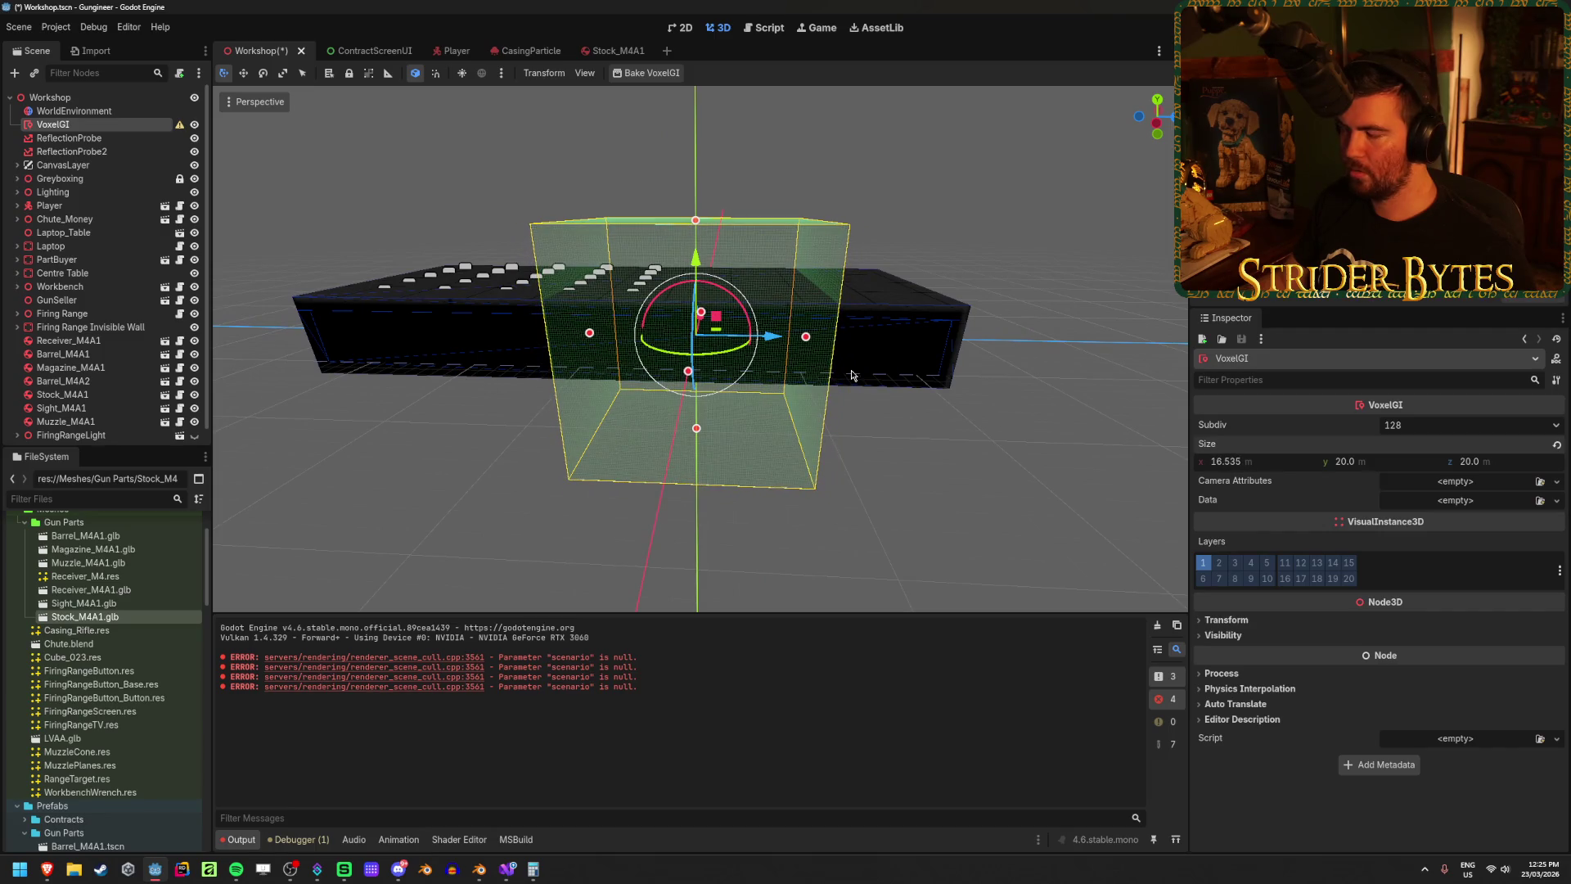
left_click_drag(930, 320, 678, 311)
left_click_drag(840, 345, 1088, 352)
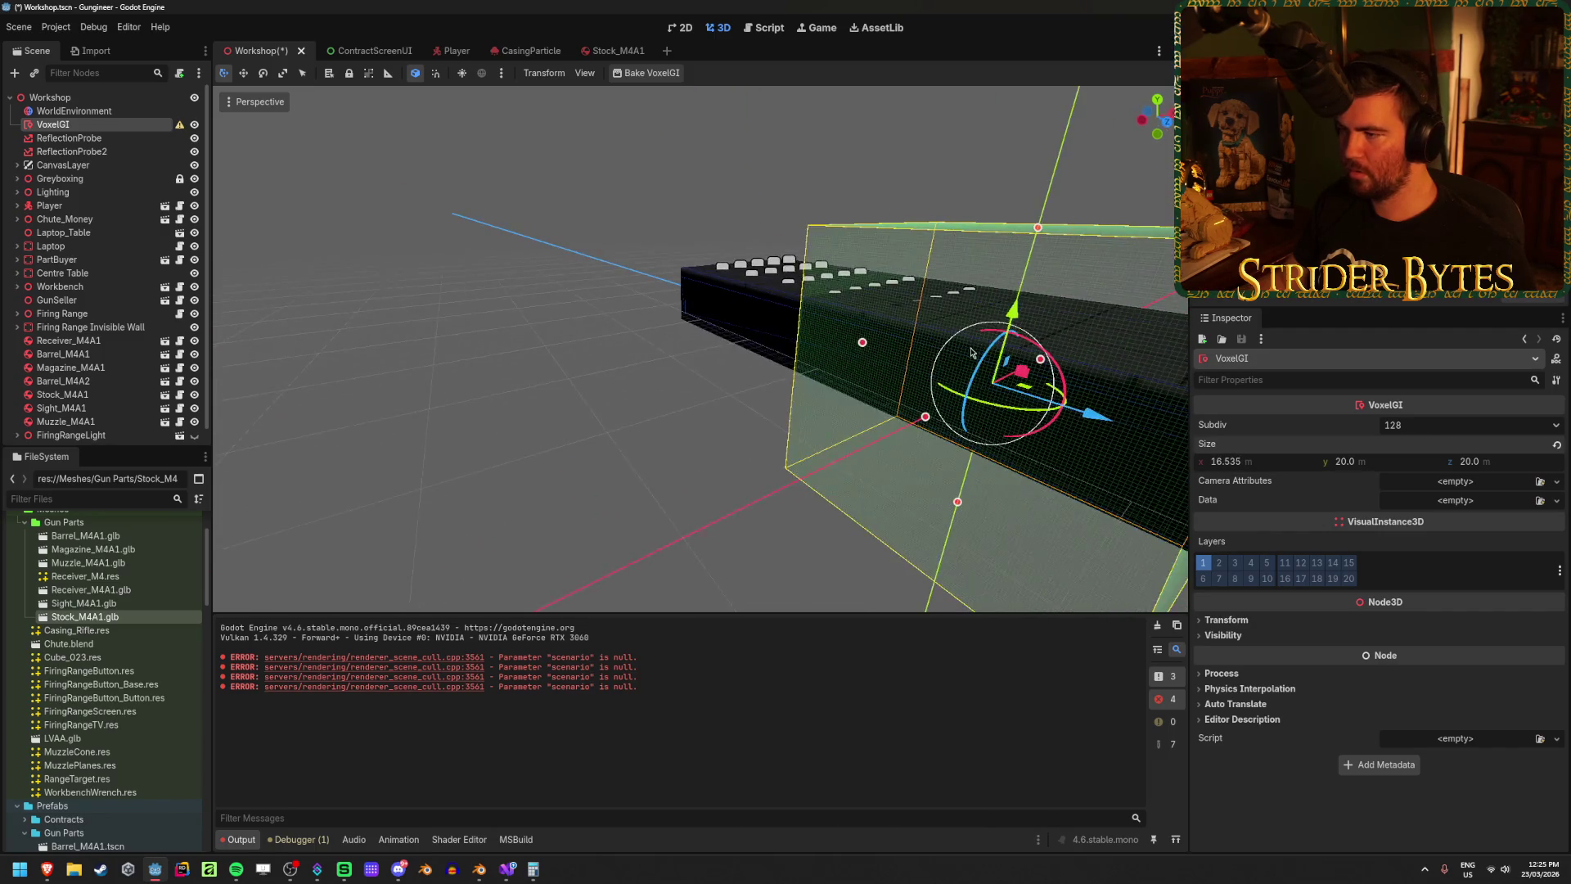
left_click(69, 138)
left_click(127, 130)
key("f")
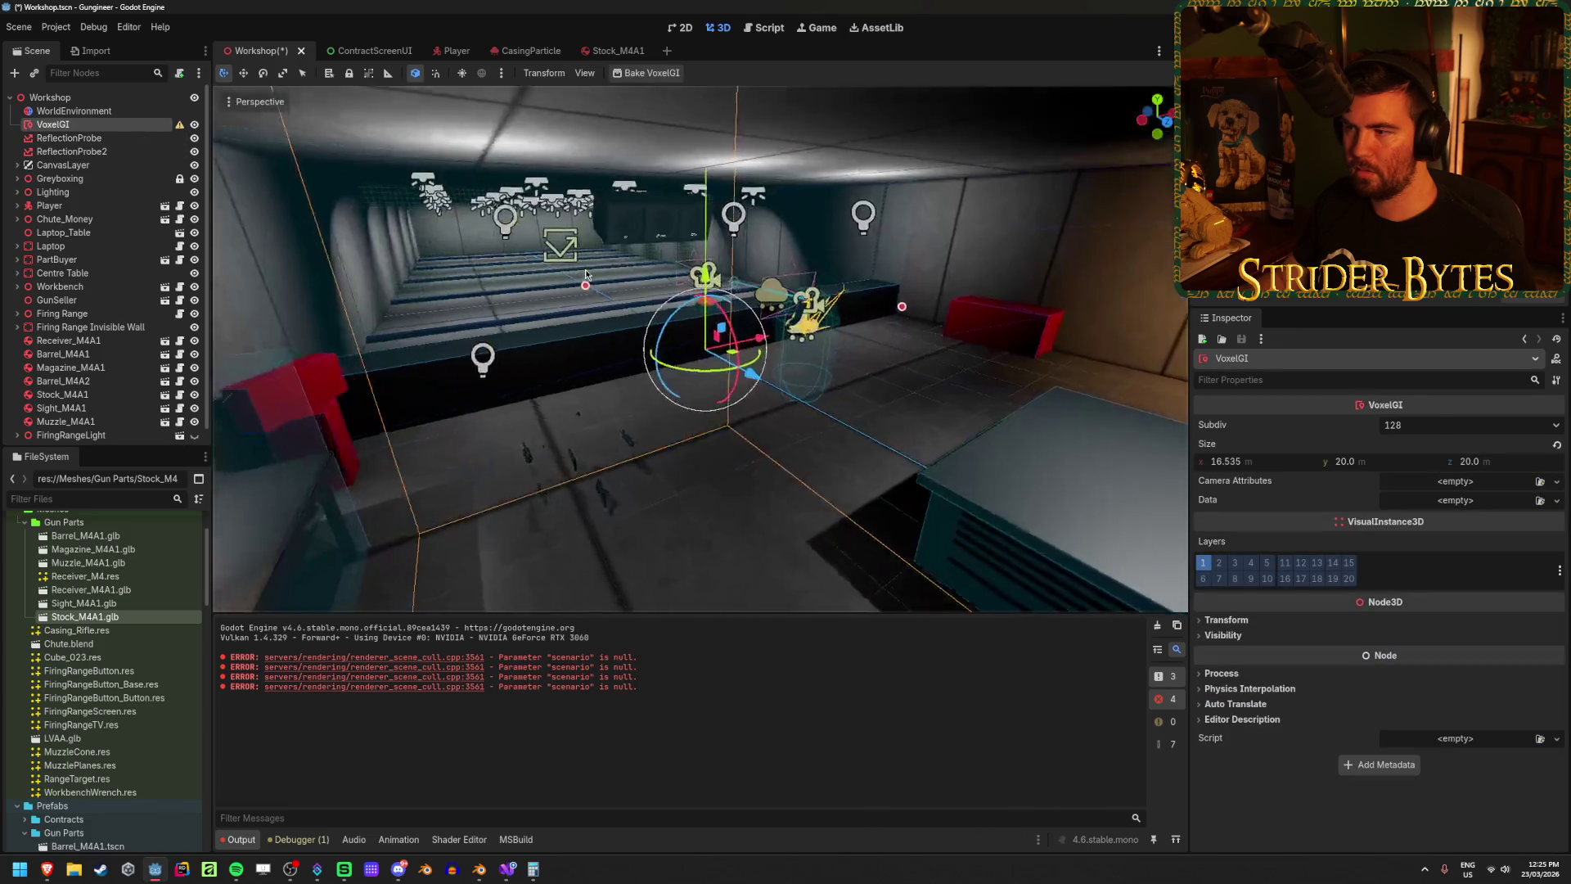
scroll(845, 344, "up", 4)
scroll(892, 304, "up", 6)
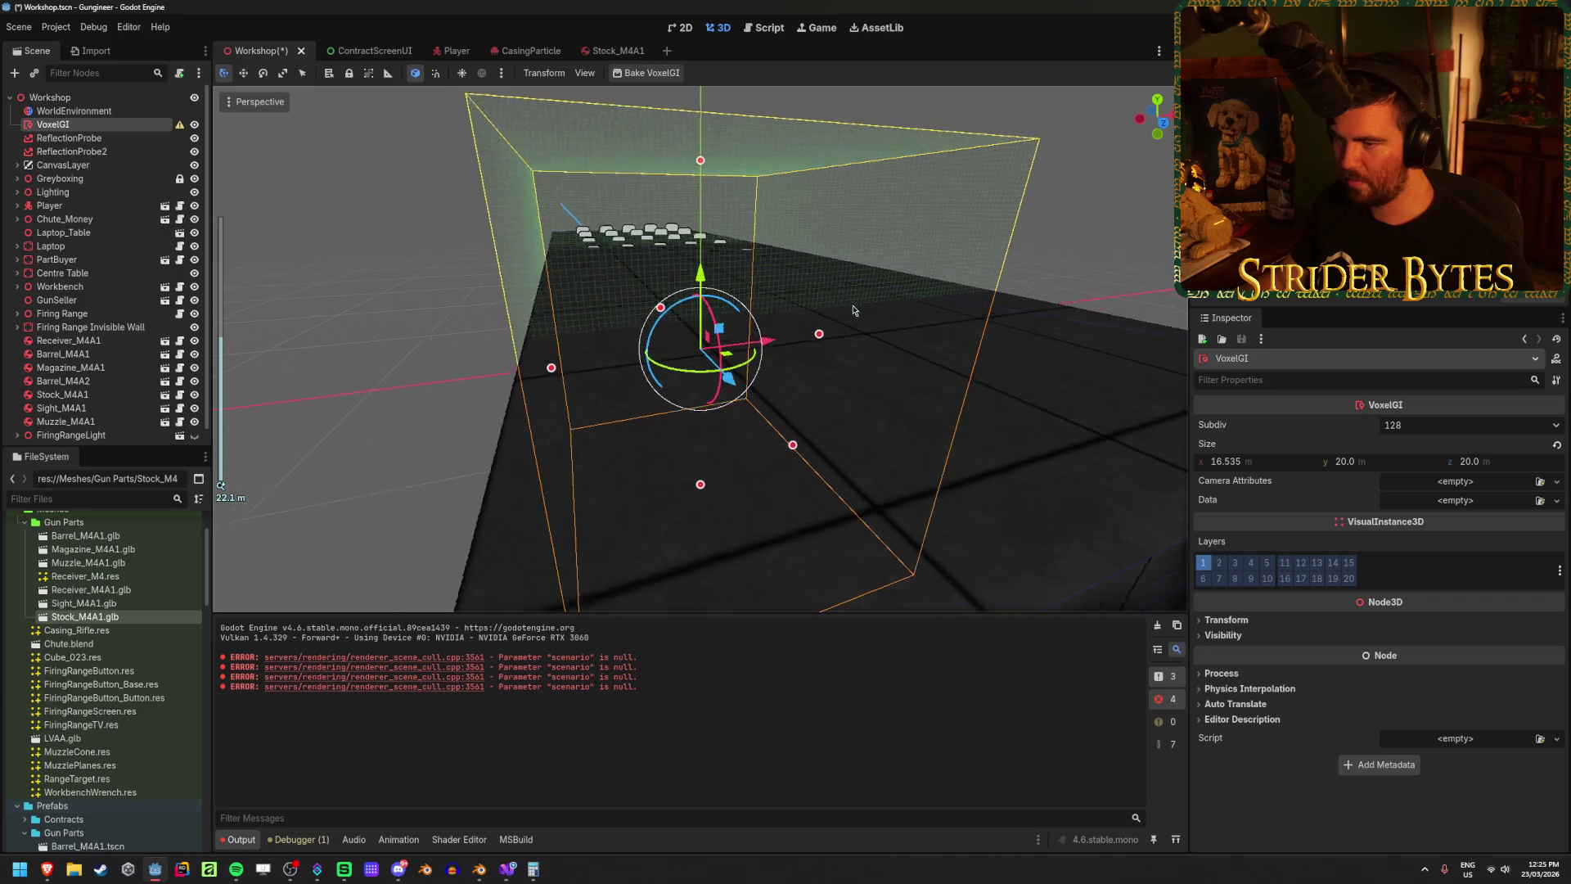
Step: Set the VoxelGI x size to 18 m, after first trying 16
left_click(1265, 463)
type("16")
key("Return")
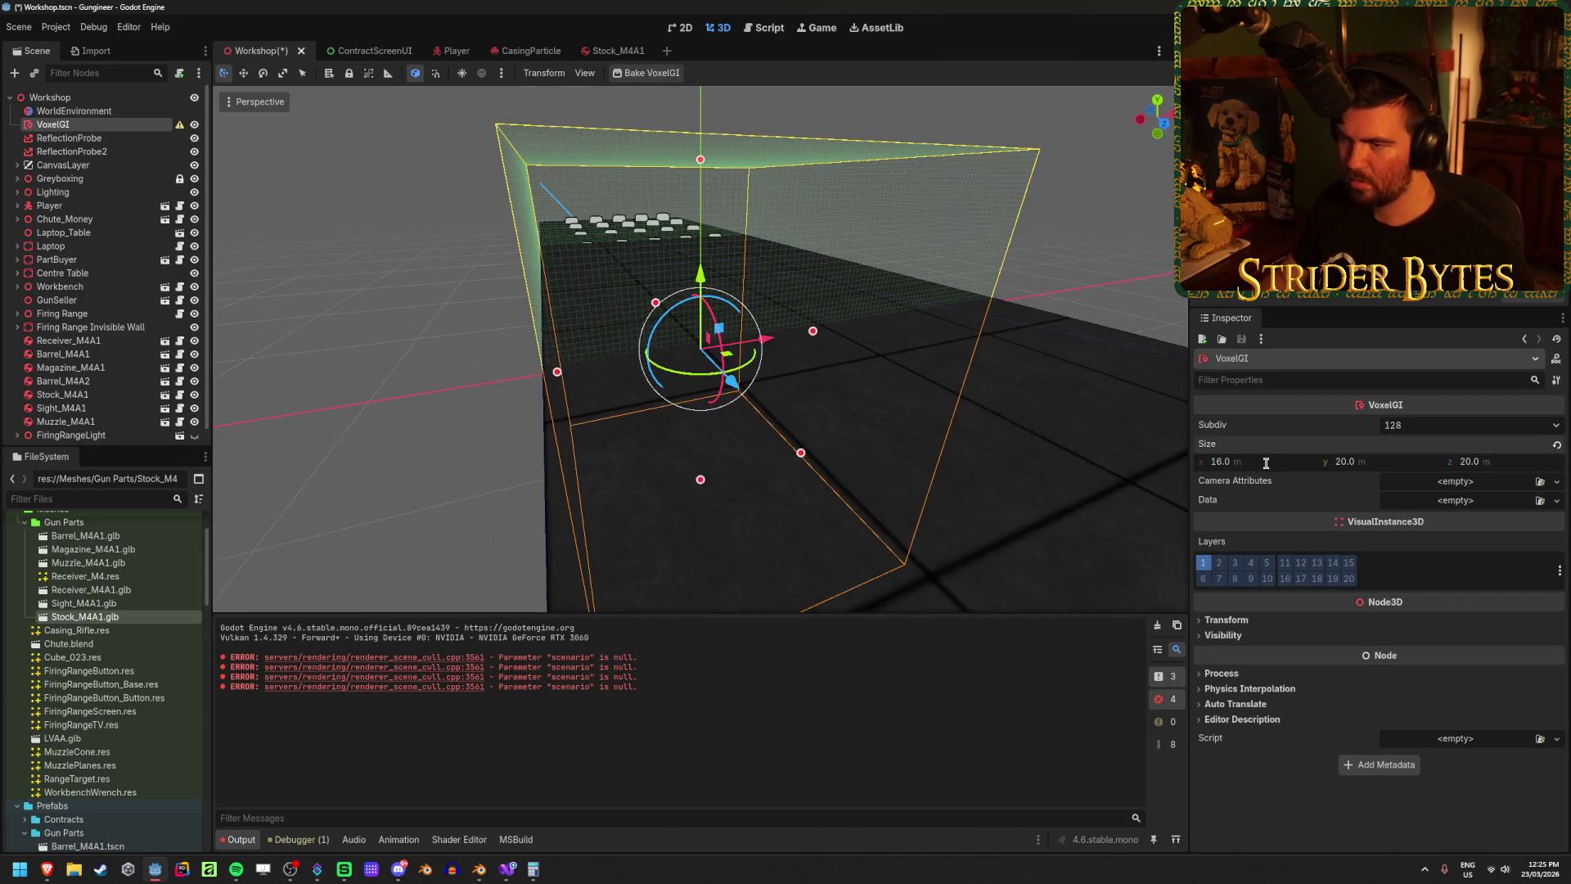
left_click(1273, 461)
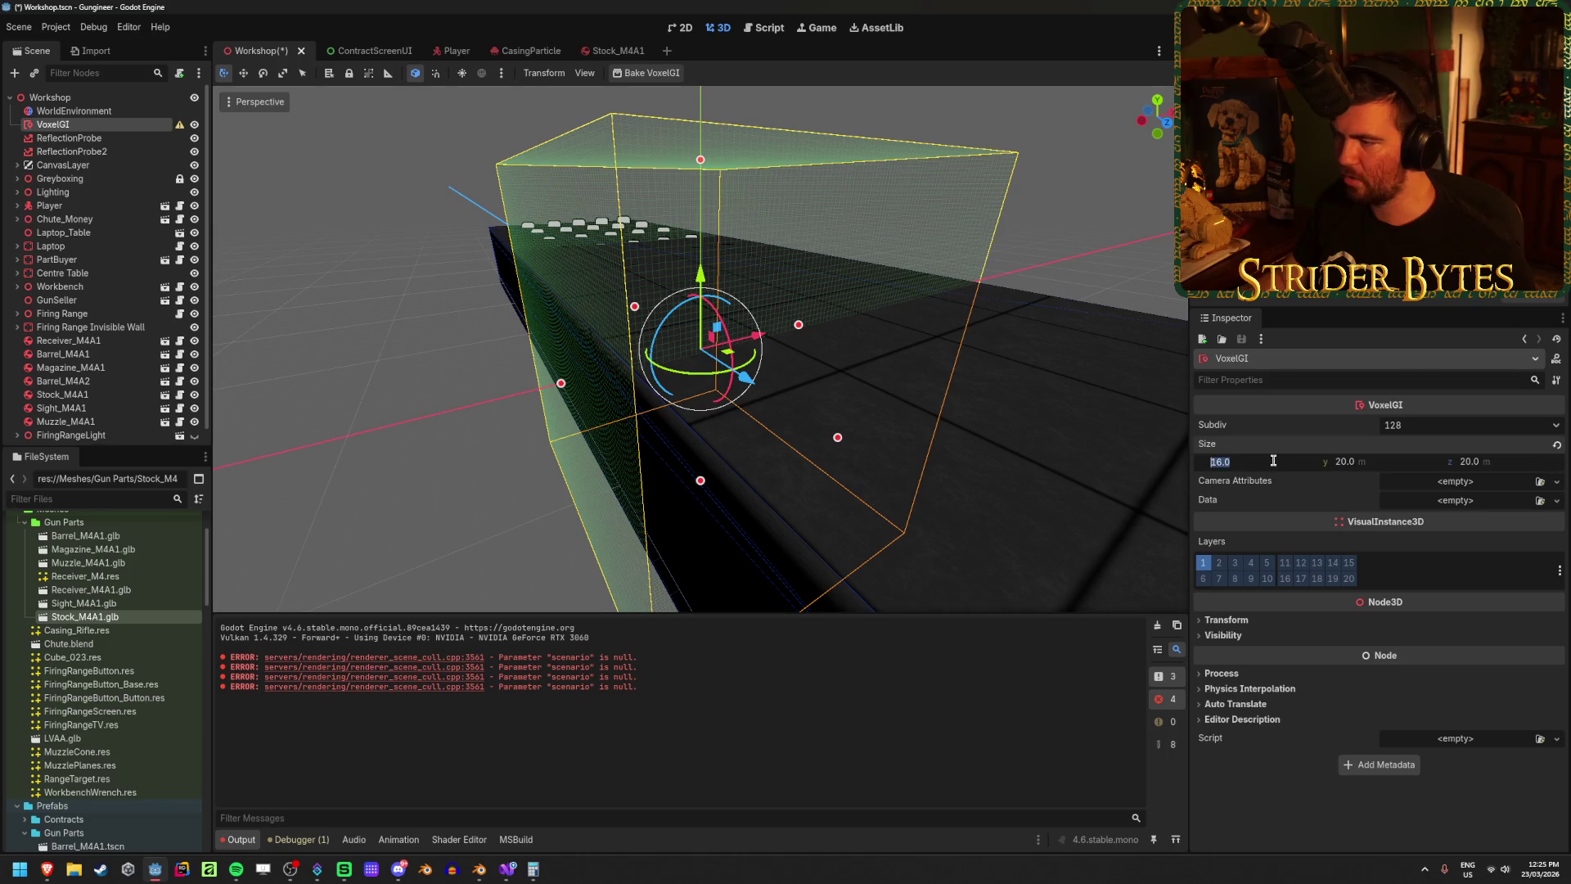
type("18")
key("Return")
Step: From a side view, set the volume height to 10 m
key("KP_3")
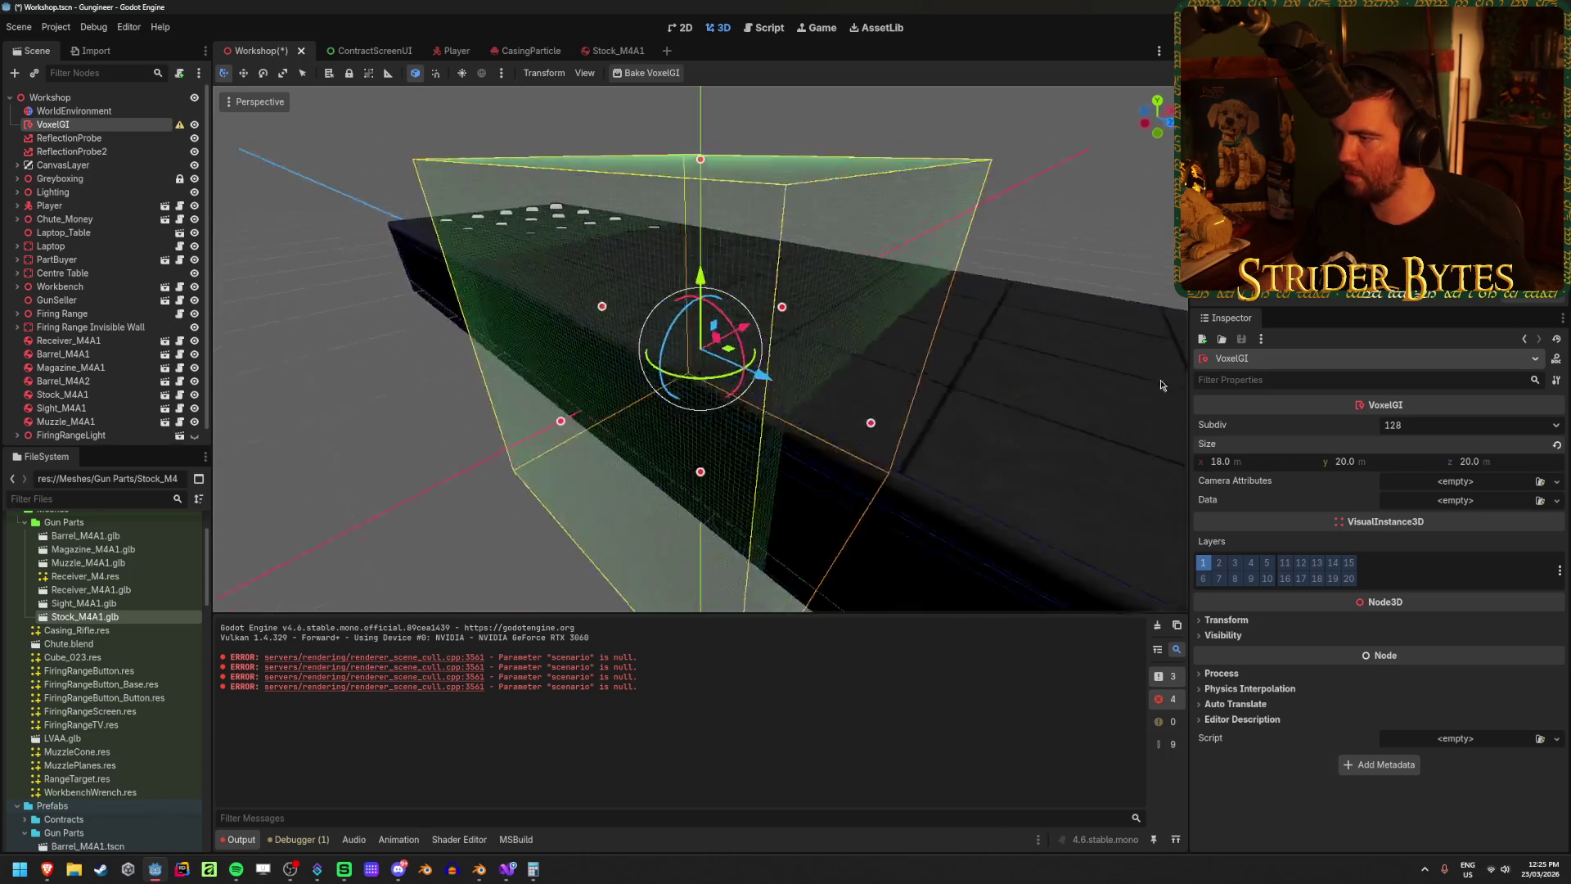
left_click_drag(1376, 470, 1305, 470)
left_click(1377, 463)
type("10")
key("Return")
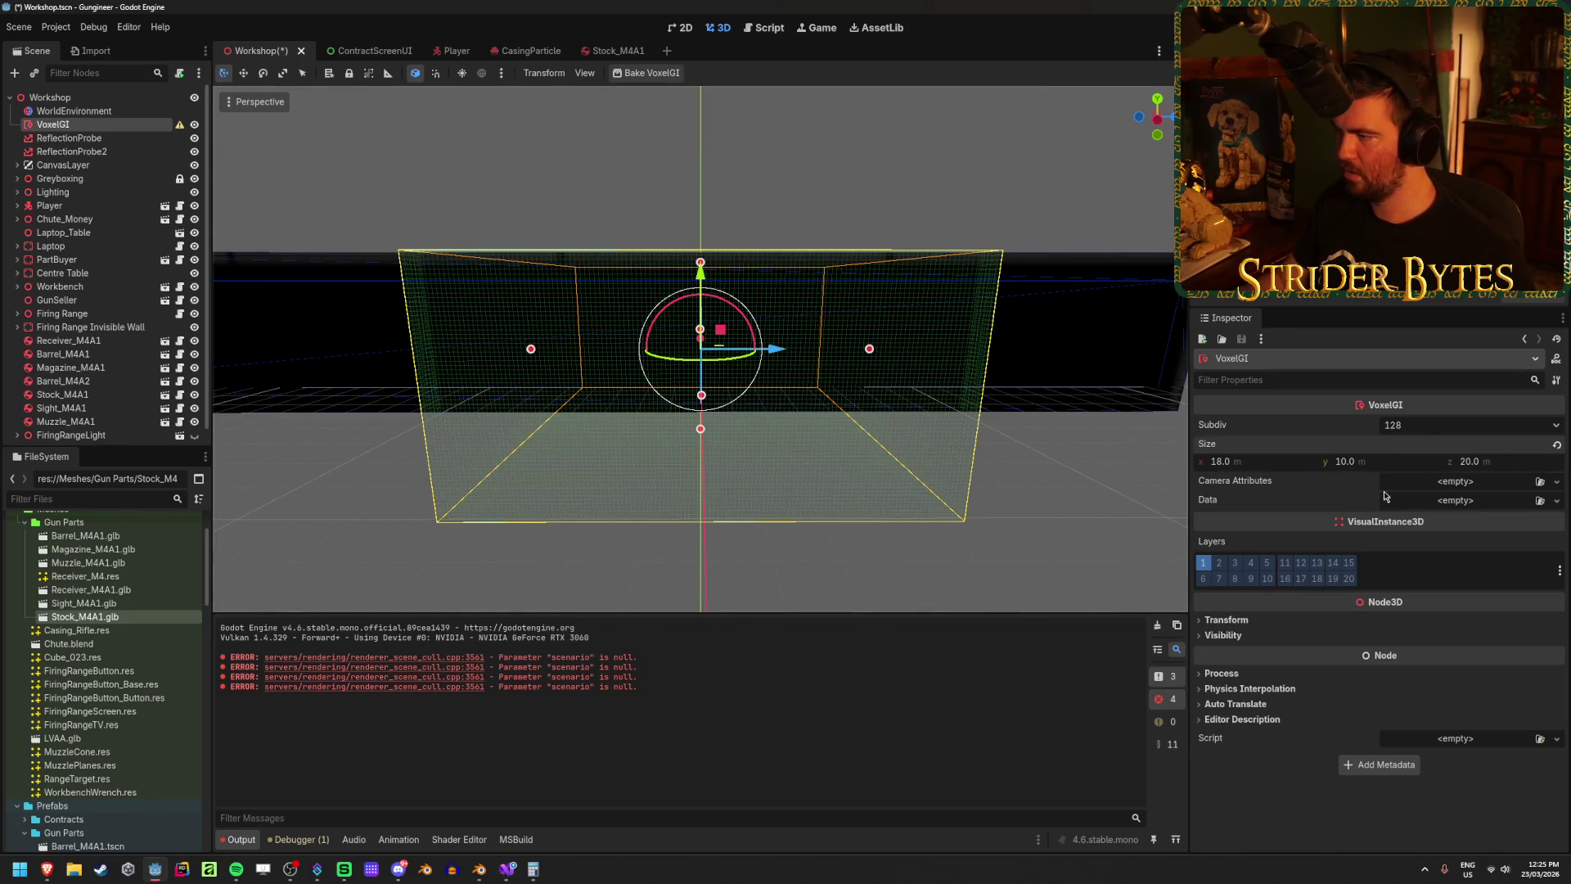
Step: Set the VoxelGI's Transform Position y to 2
left_click(1226, 619)
left_click(1381, 653)
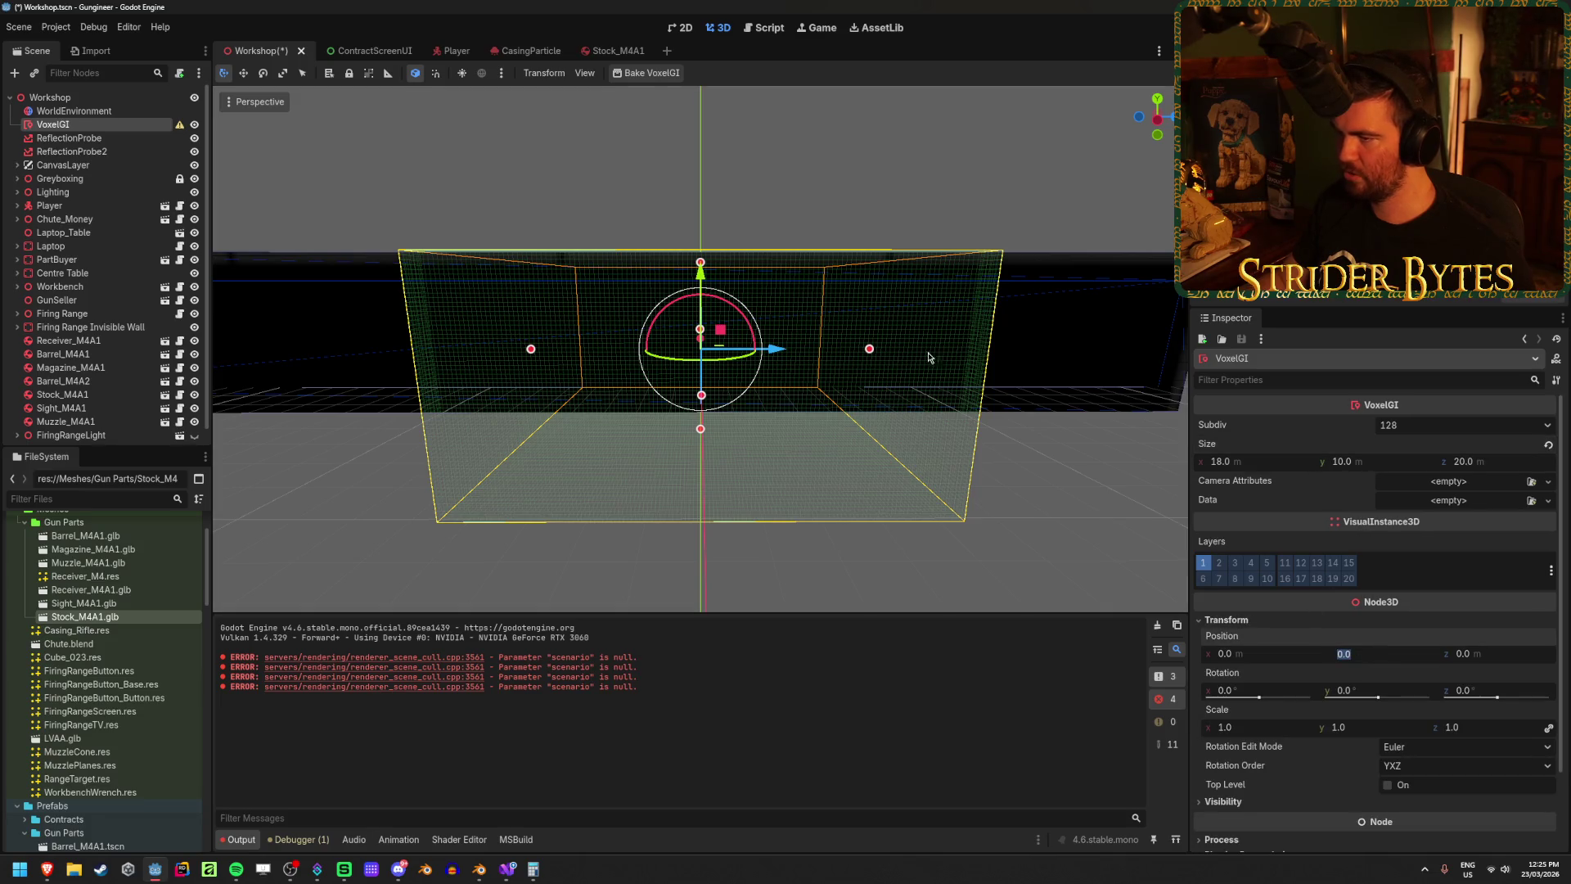
type("4")
key("Return")
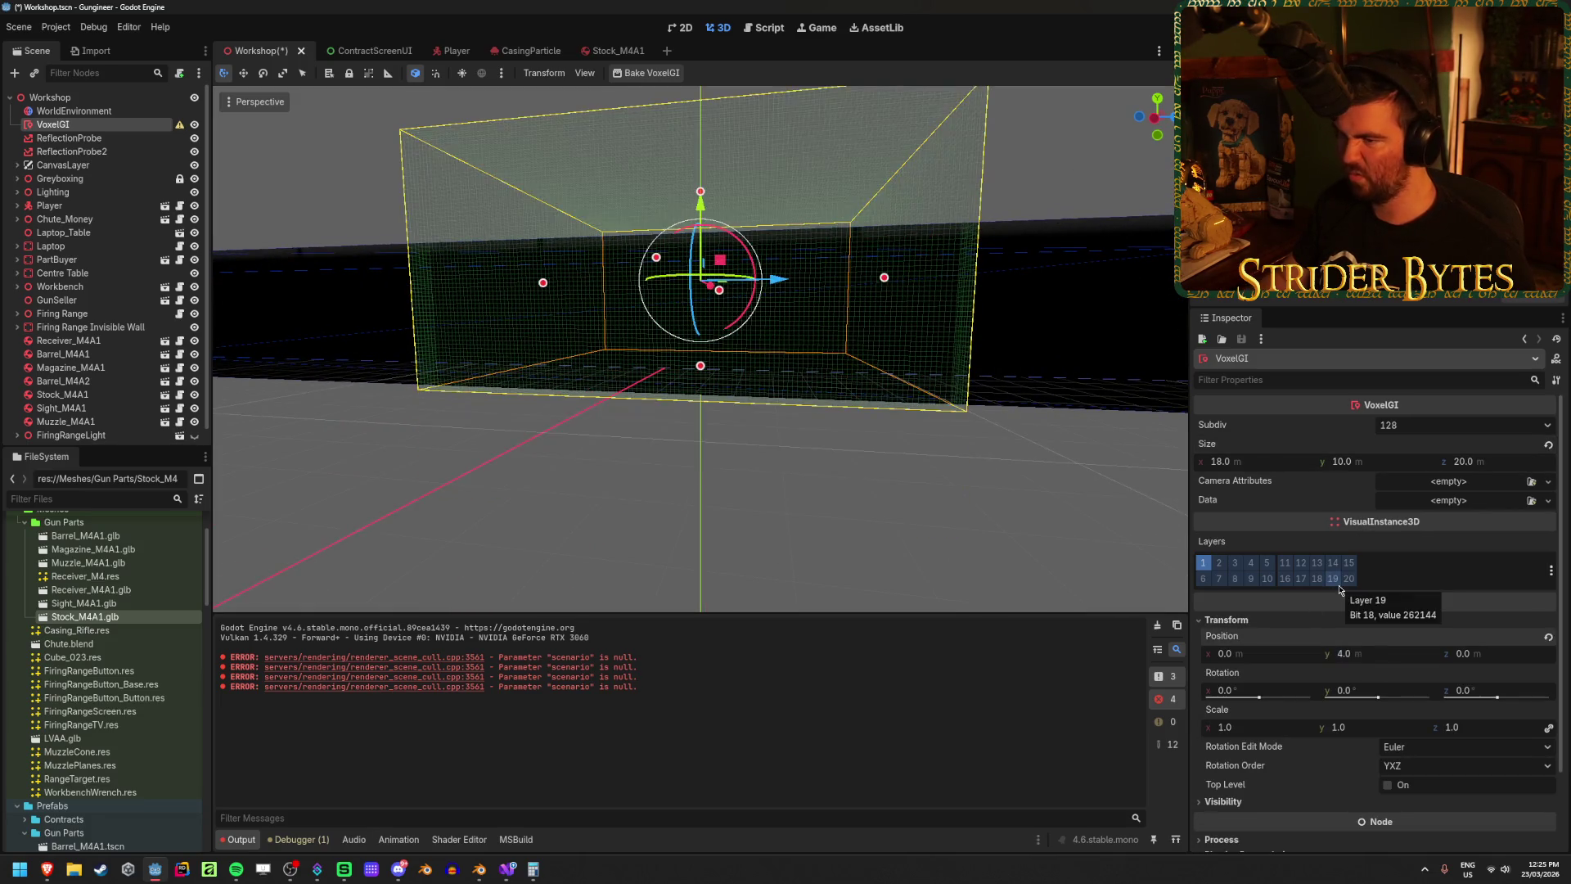
key("Return")
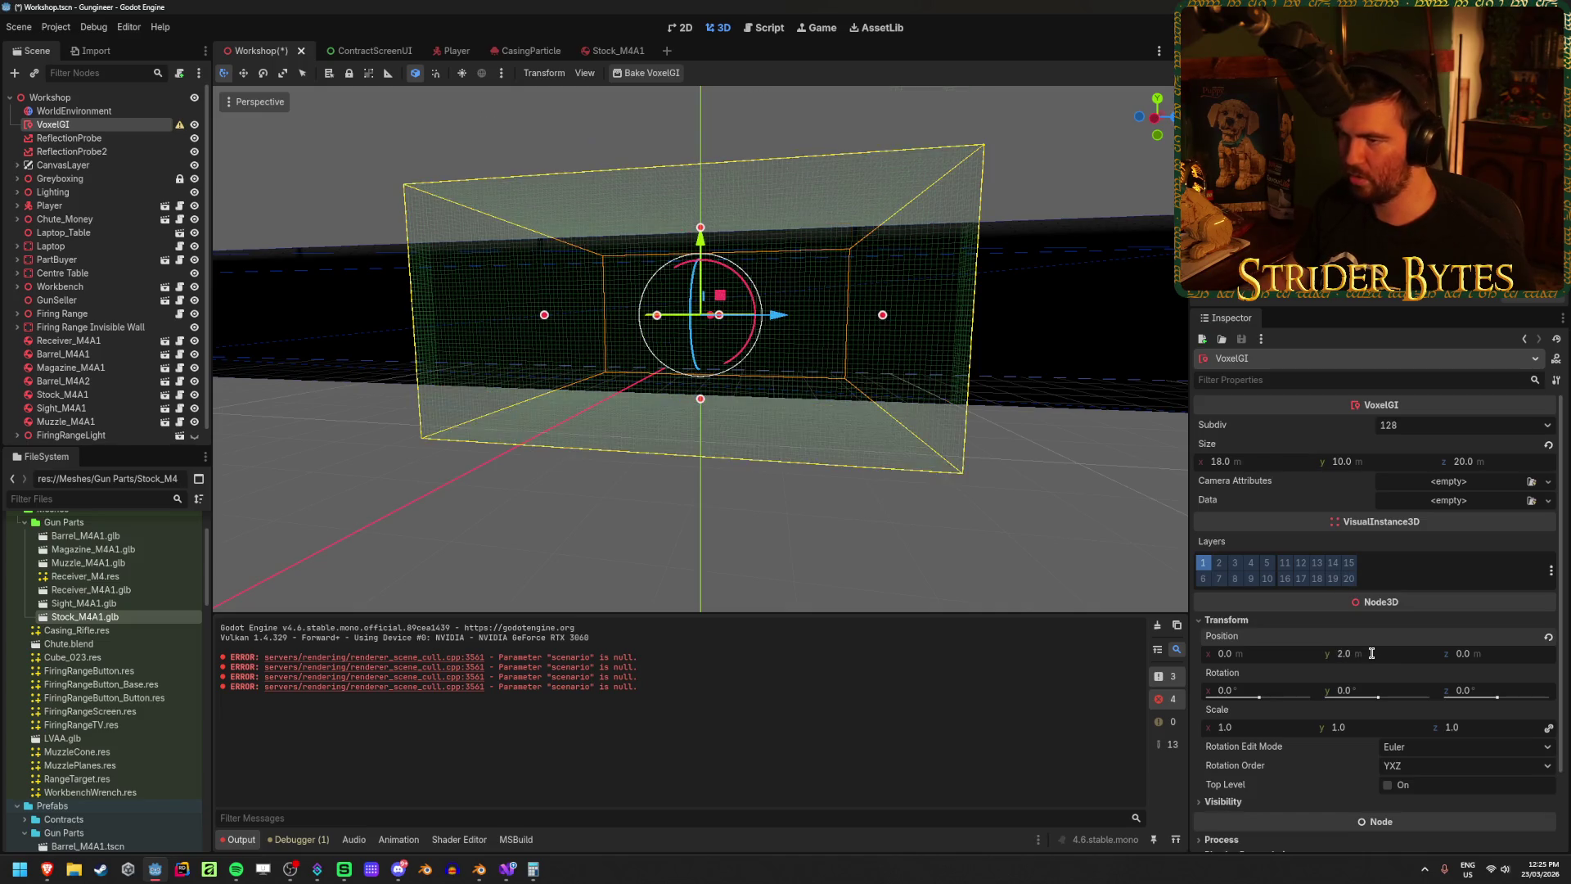
Step: Set the volume depth to 50 m and its z position to -5
scroll(995, 402, "down", 5)
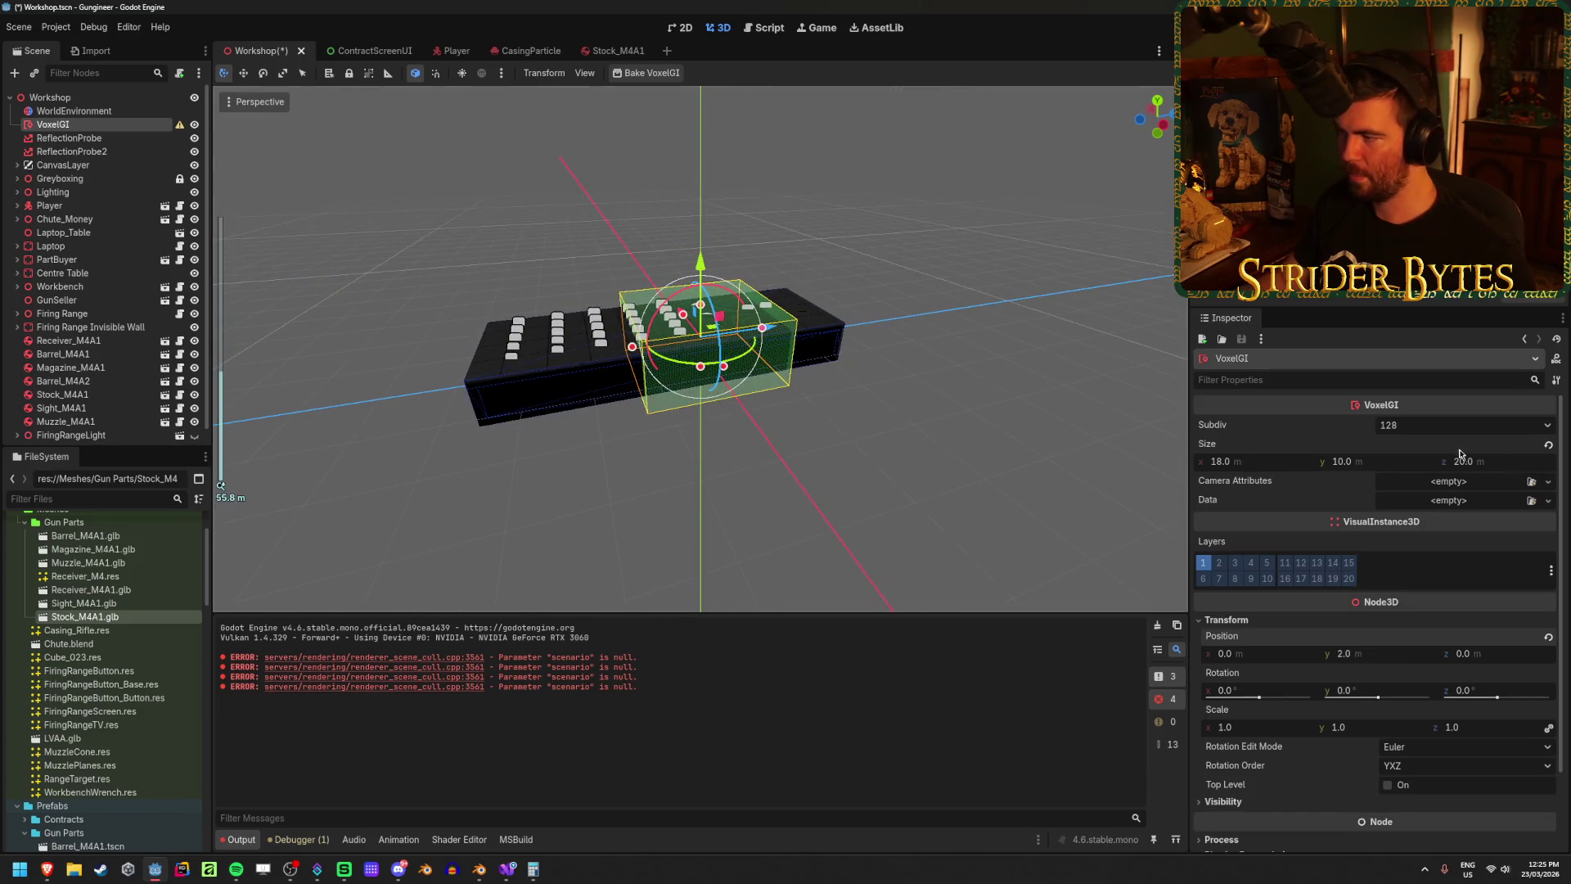
left_click(1458, 459)
type("50")
key("Return")
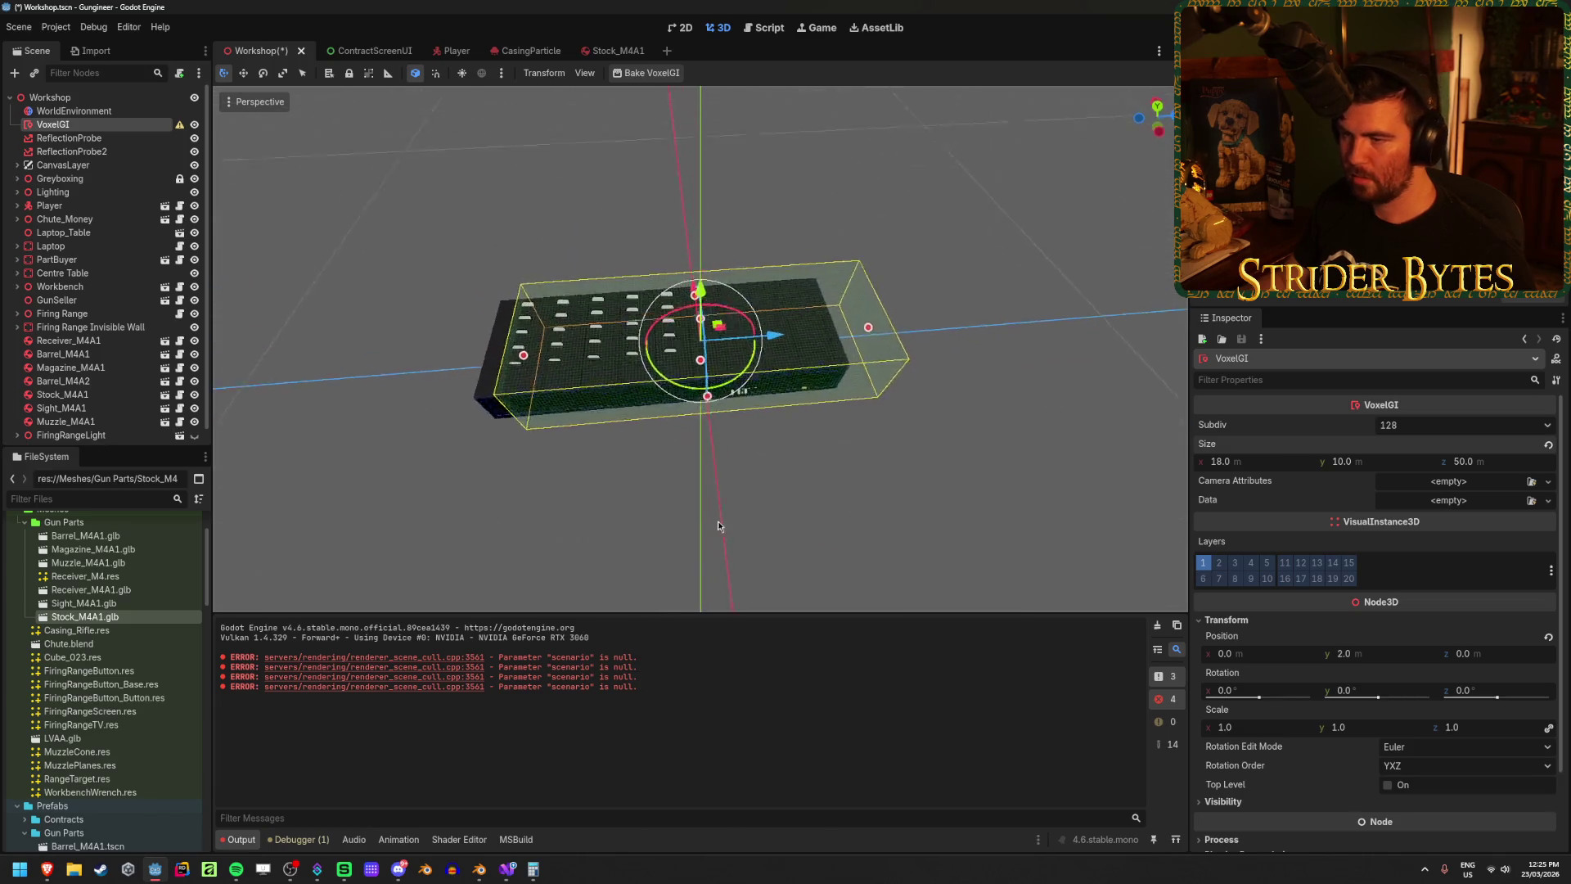
left_click_drag(773, 342, 748, 350)
left_click(1472, 652)
type("-5")
key("Return")
scroll(632, 455, "up", 5)
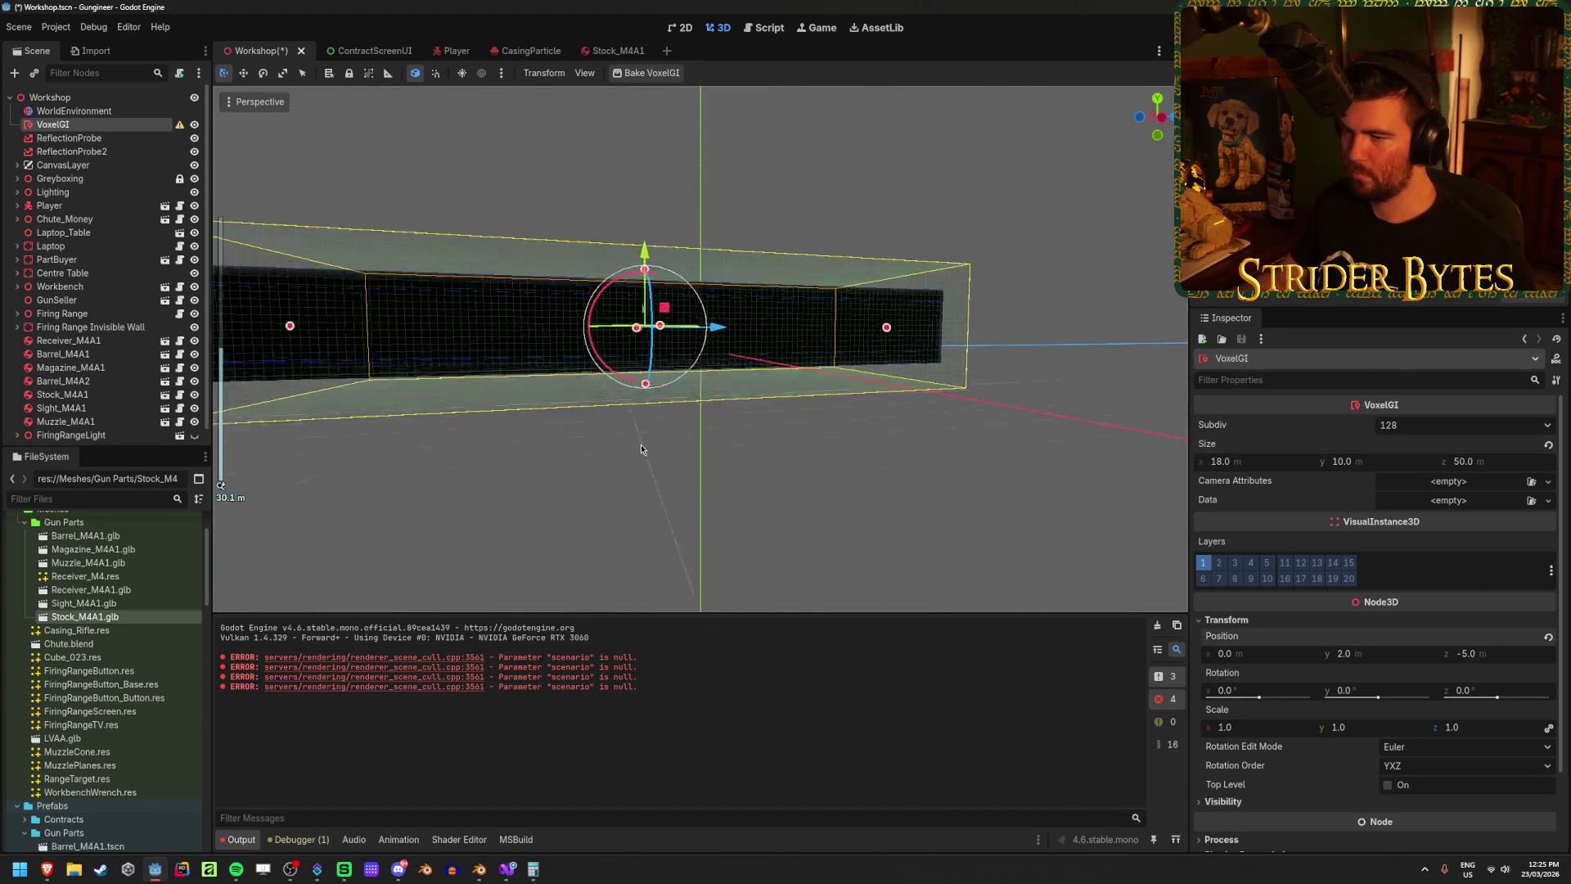
scroll(814, 456, "up", 4)
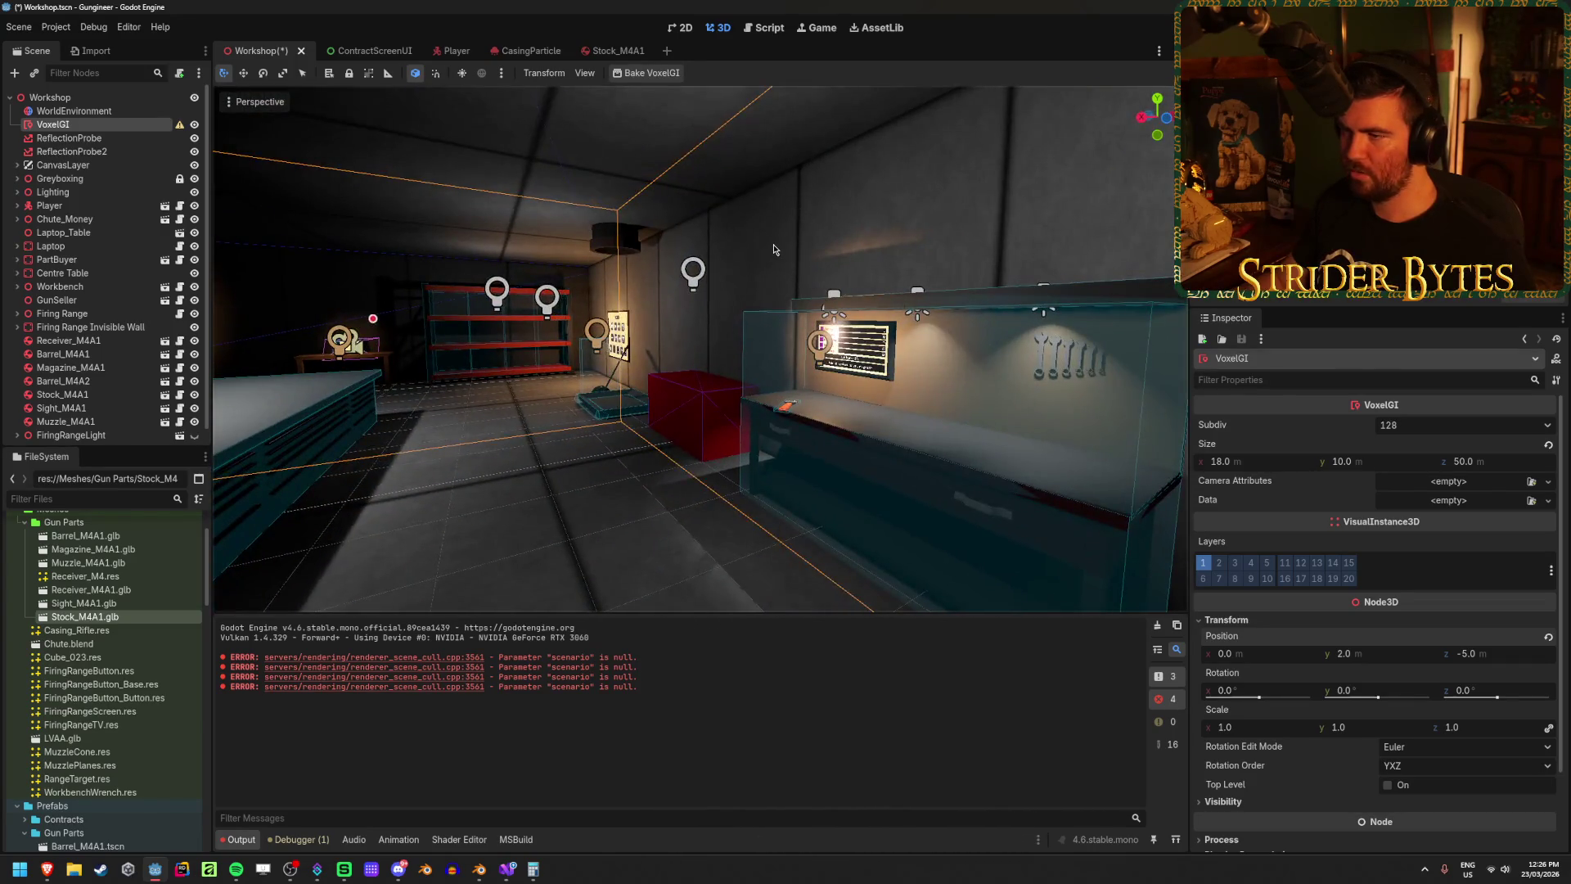
Step: Inspect the Floor's Global Illumination settings under Greyboxing, then switch to Stock_M4A1
left_click(775, 249)
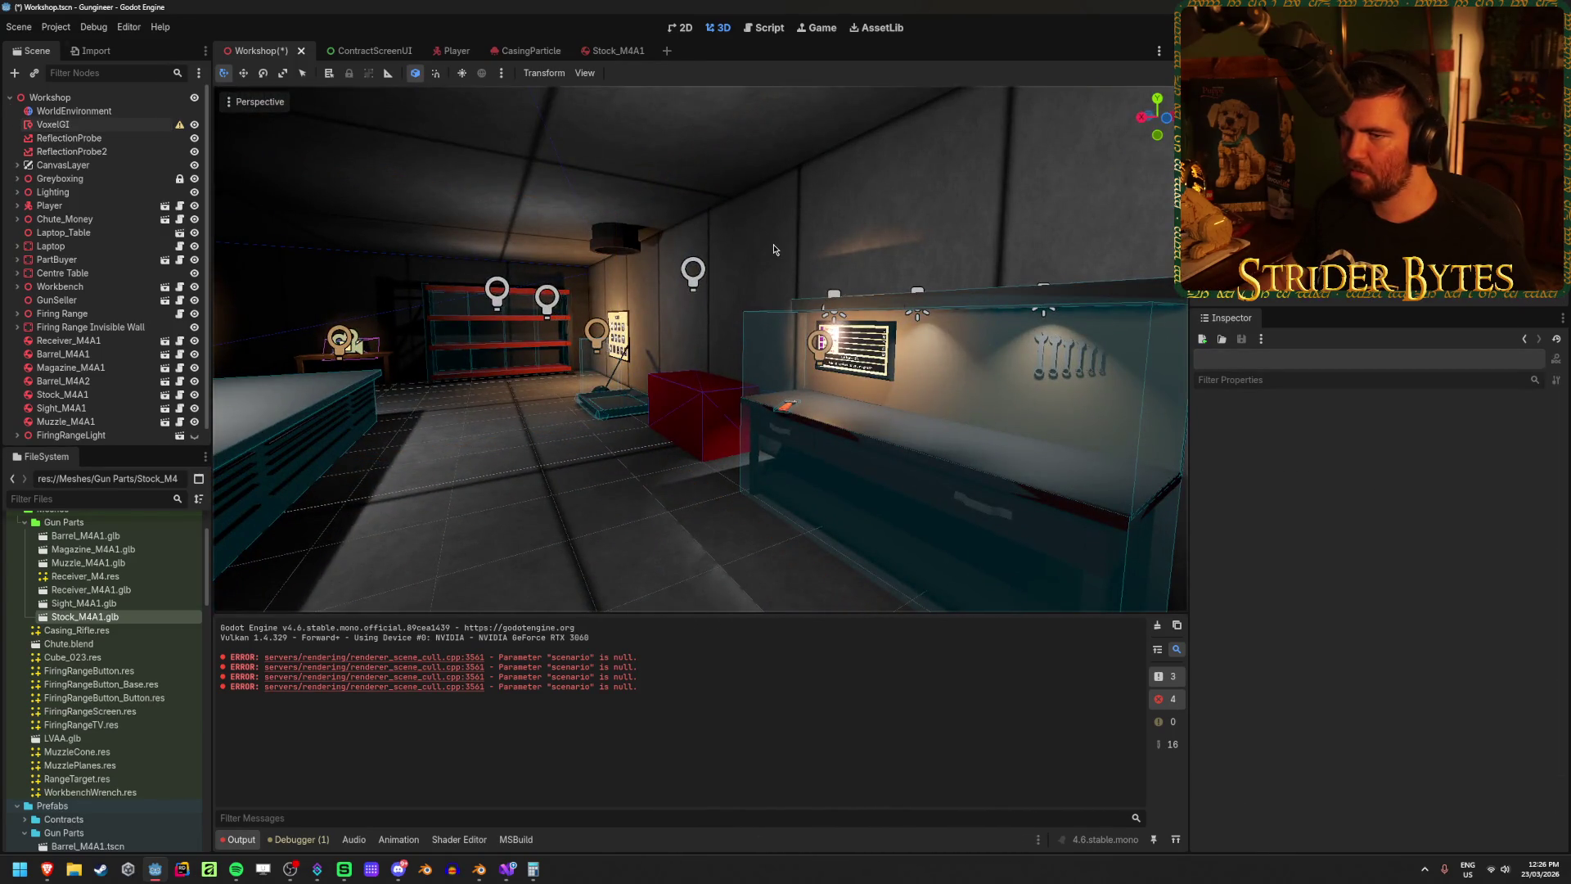
left_click(16, 179)
left_click(54, 192)
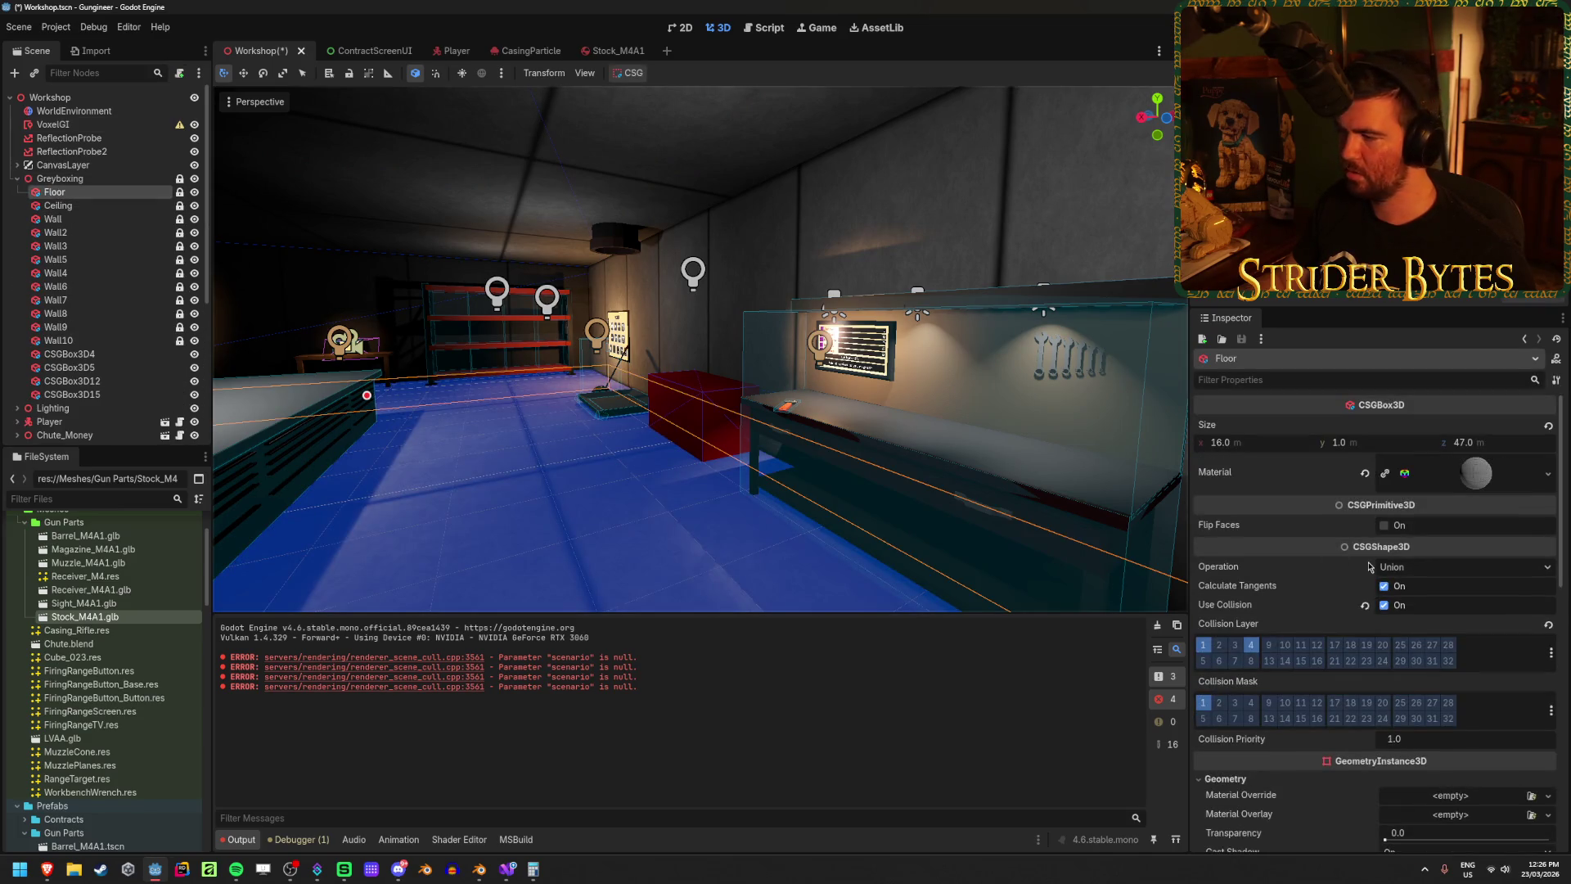
scroll(1299, 520, "down", 5)
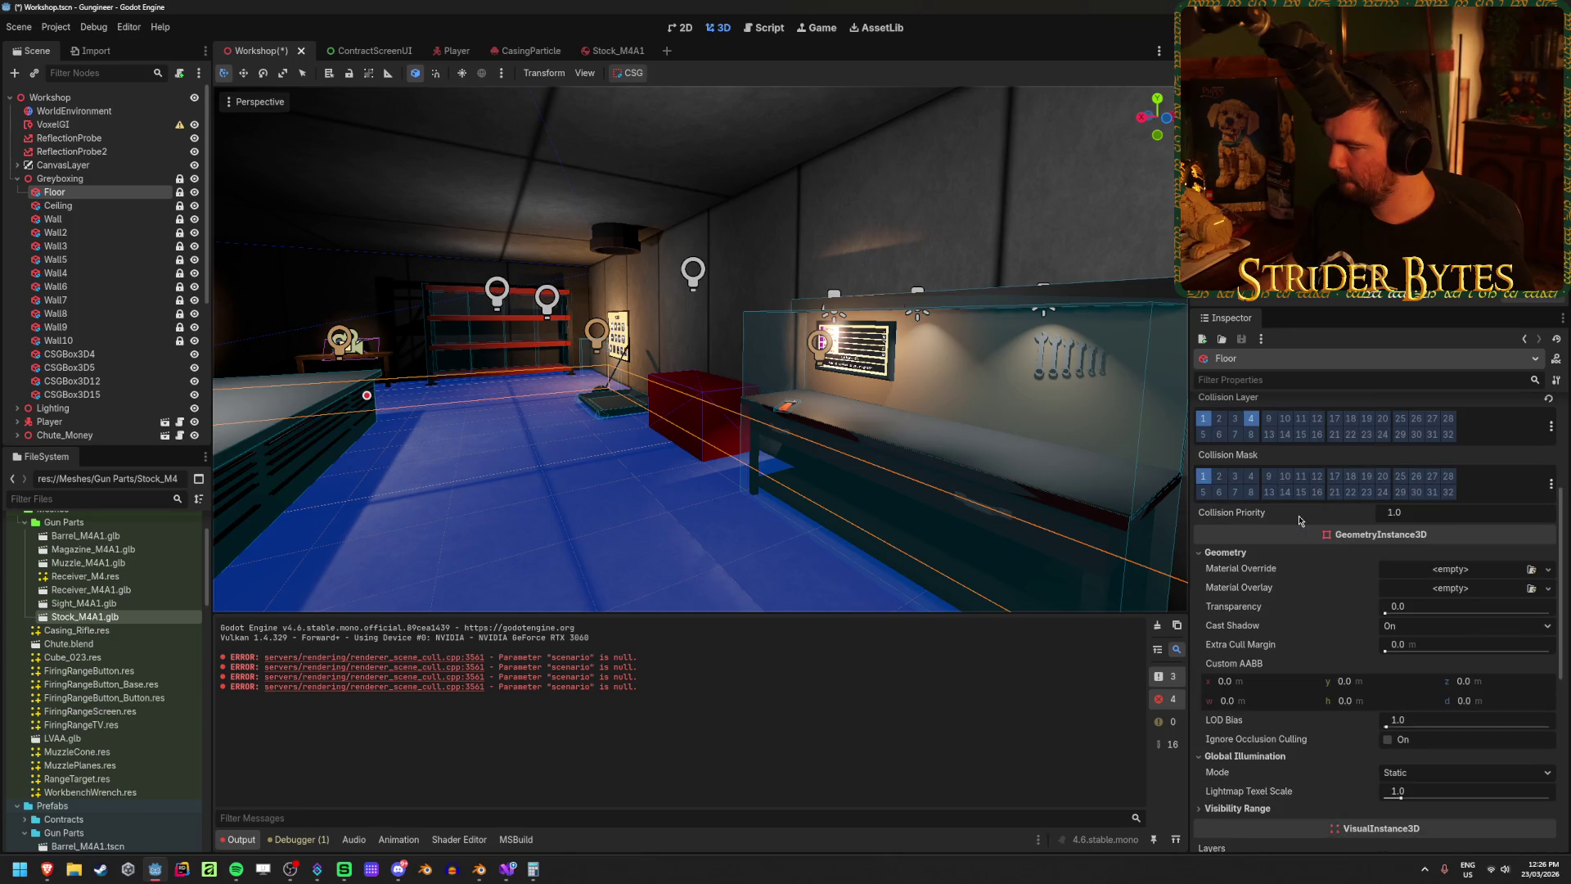
left_click(695, 491)
key("w")
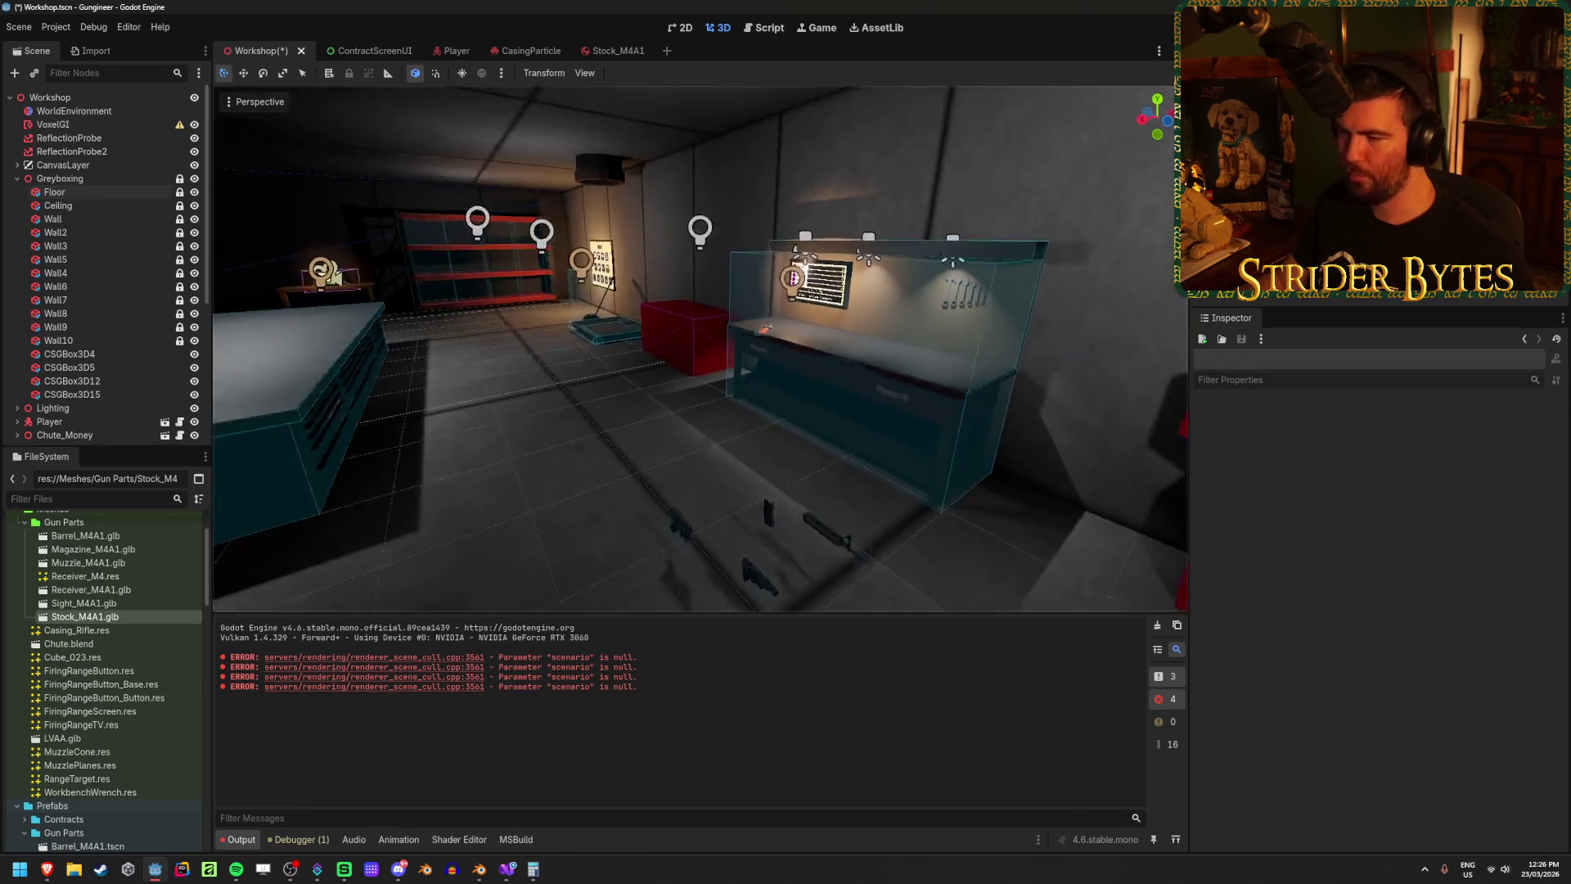
key("q")
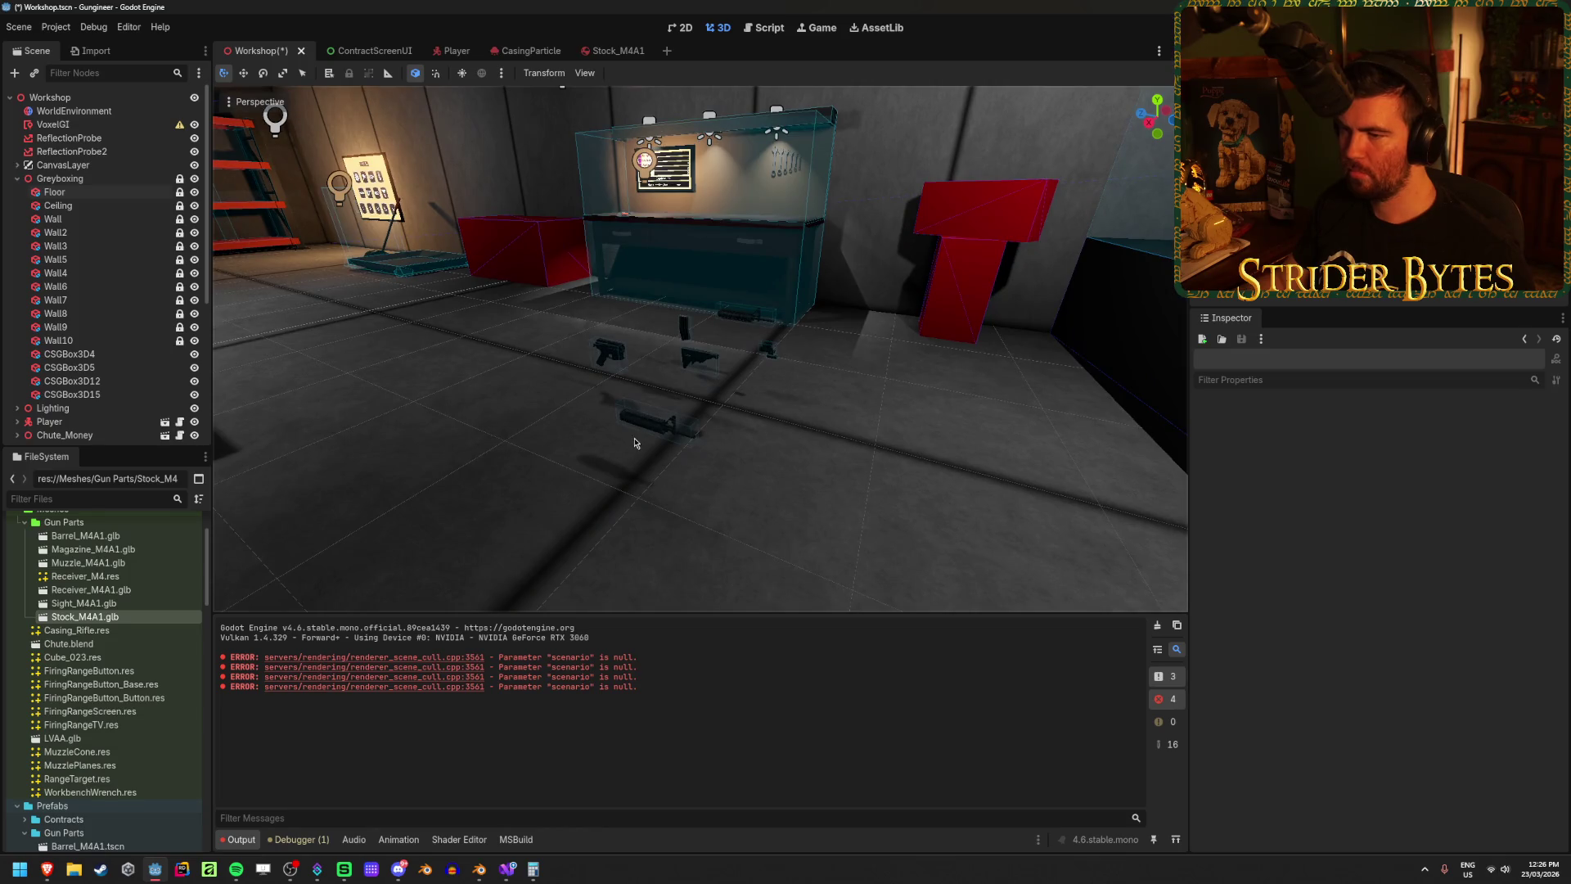
left_click(613, 50)
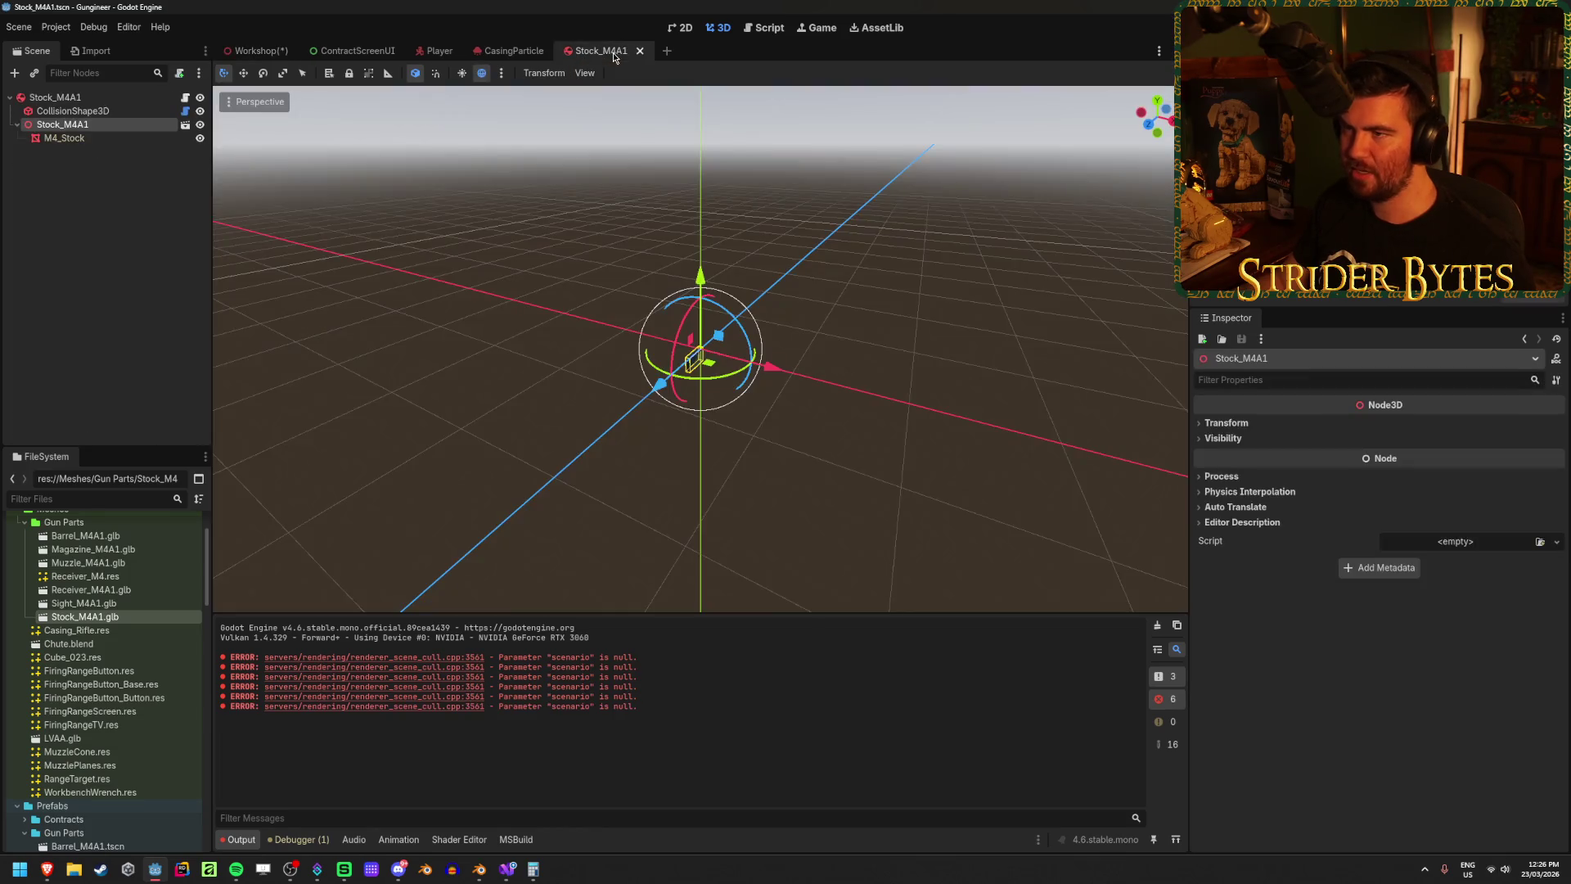
Step: Switch the M4_Stock mesh's Global Illumination mode from Static to Dynamic
left_click(64, 137)
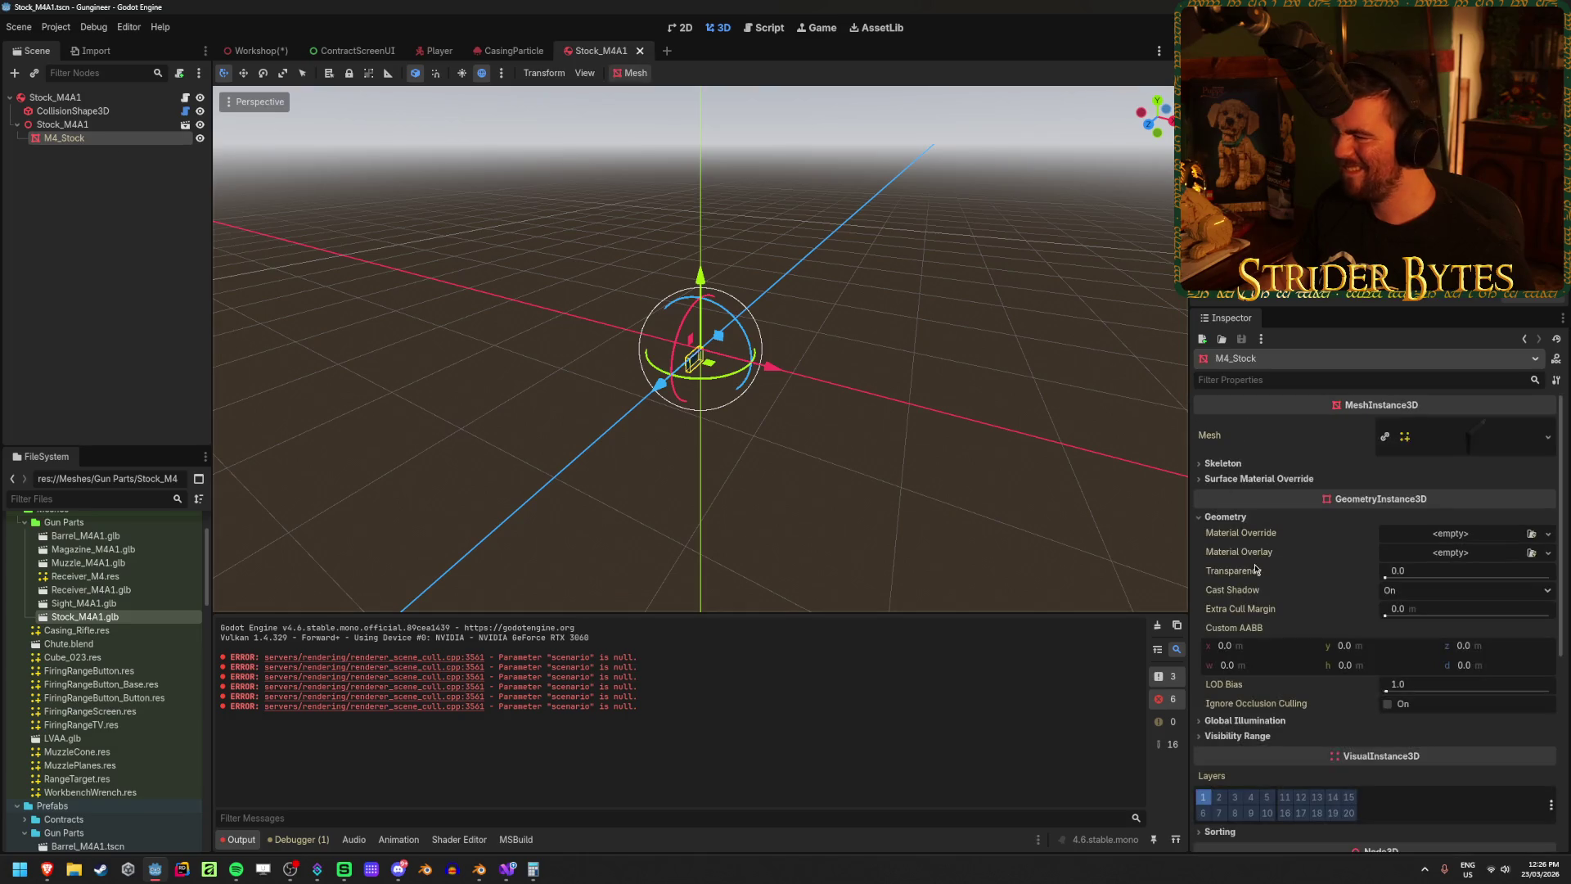
left_click(1248, 719)
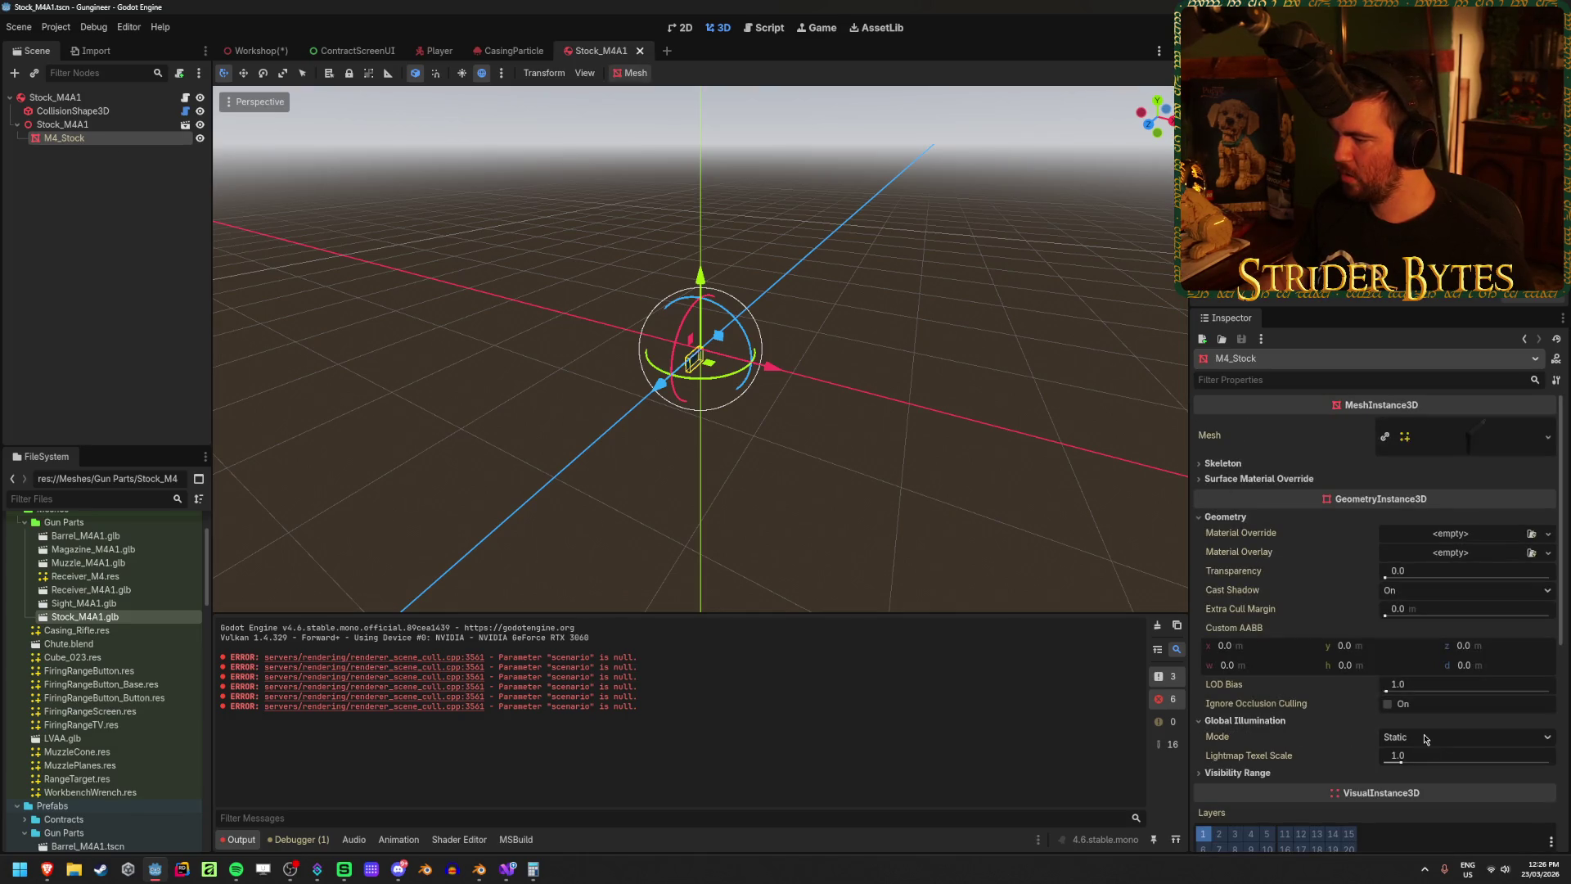
left_click(1464, 736)
left_click(1435, 788)
left_click(785, 431)
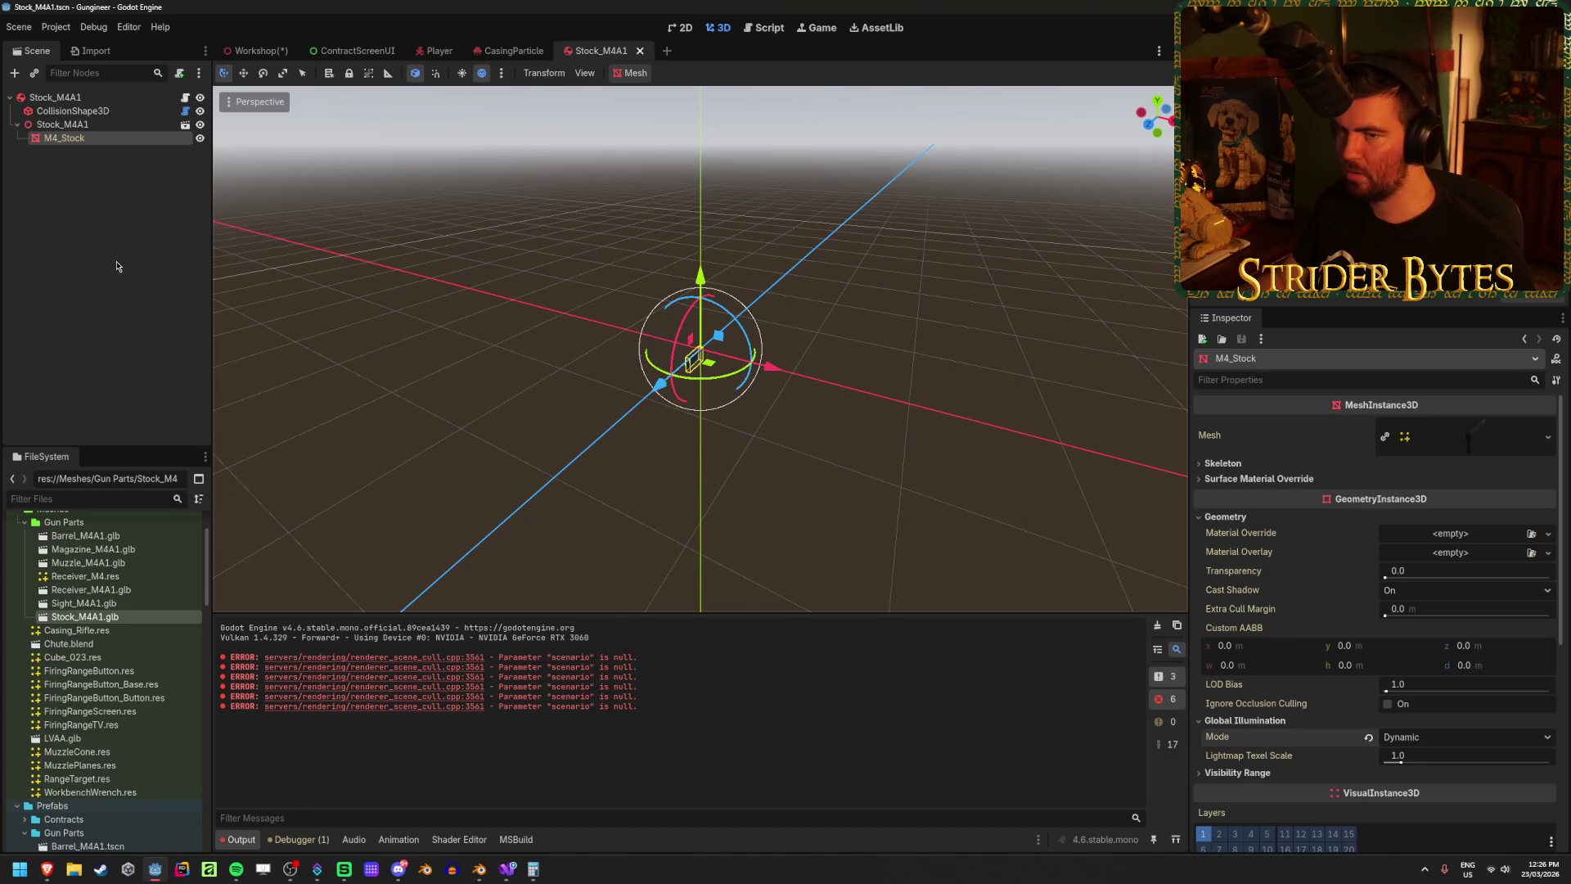
left_click(106, 199)
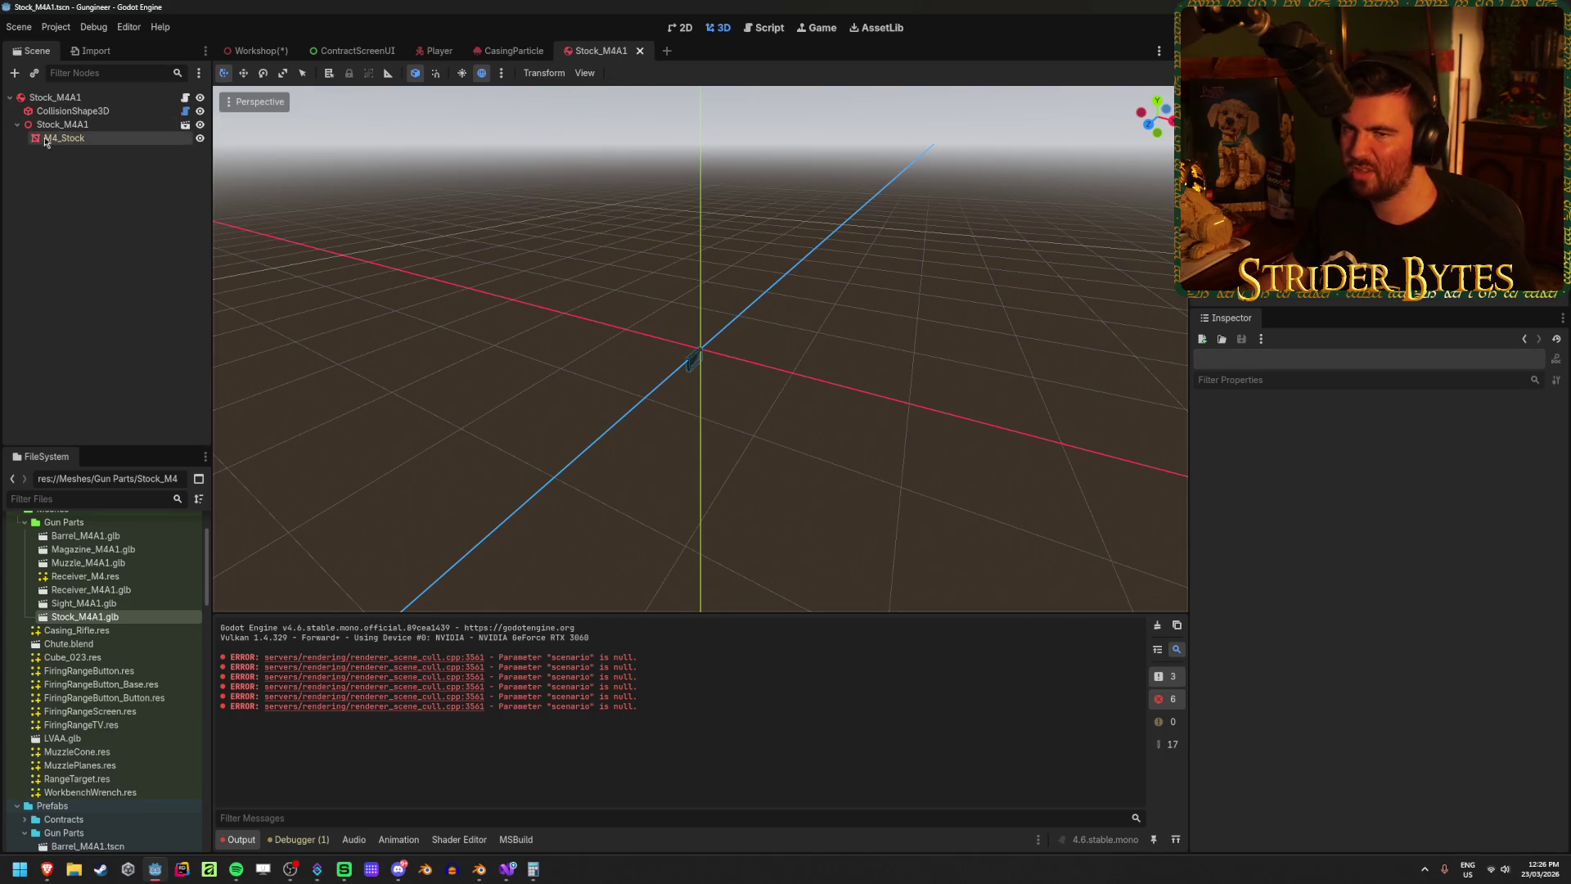
scroll(81, 579, "up", 3)
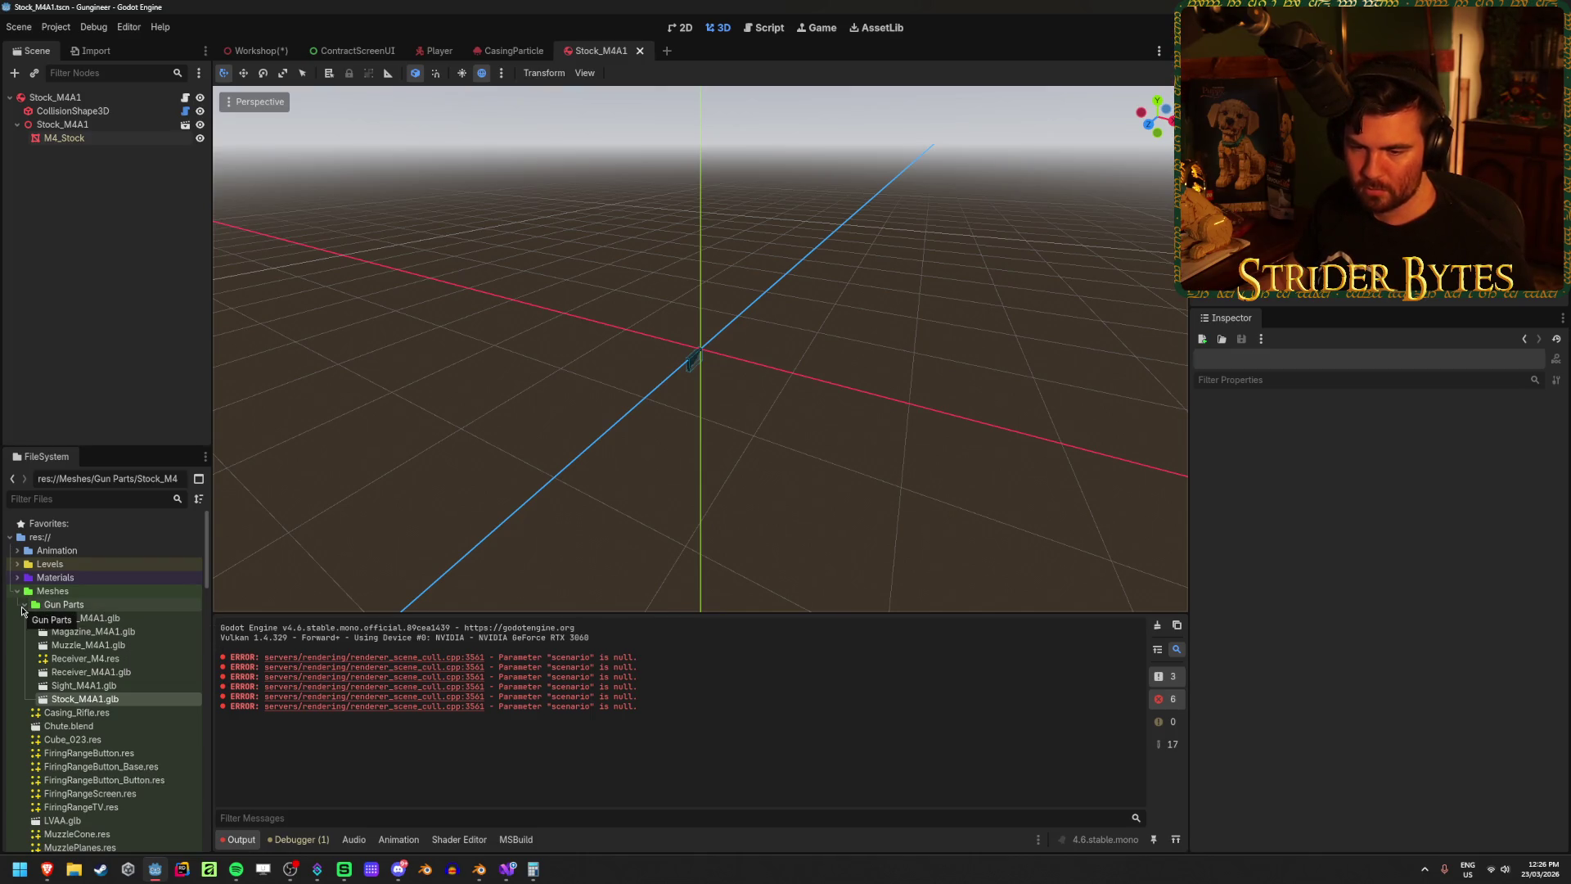
Step: Reimport Muzzle_M4A1.glb and Magazine_M4A1.glb with Dynamic light baking
double_click(136, 646)
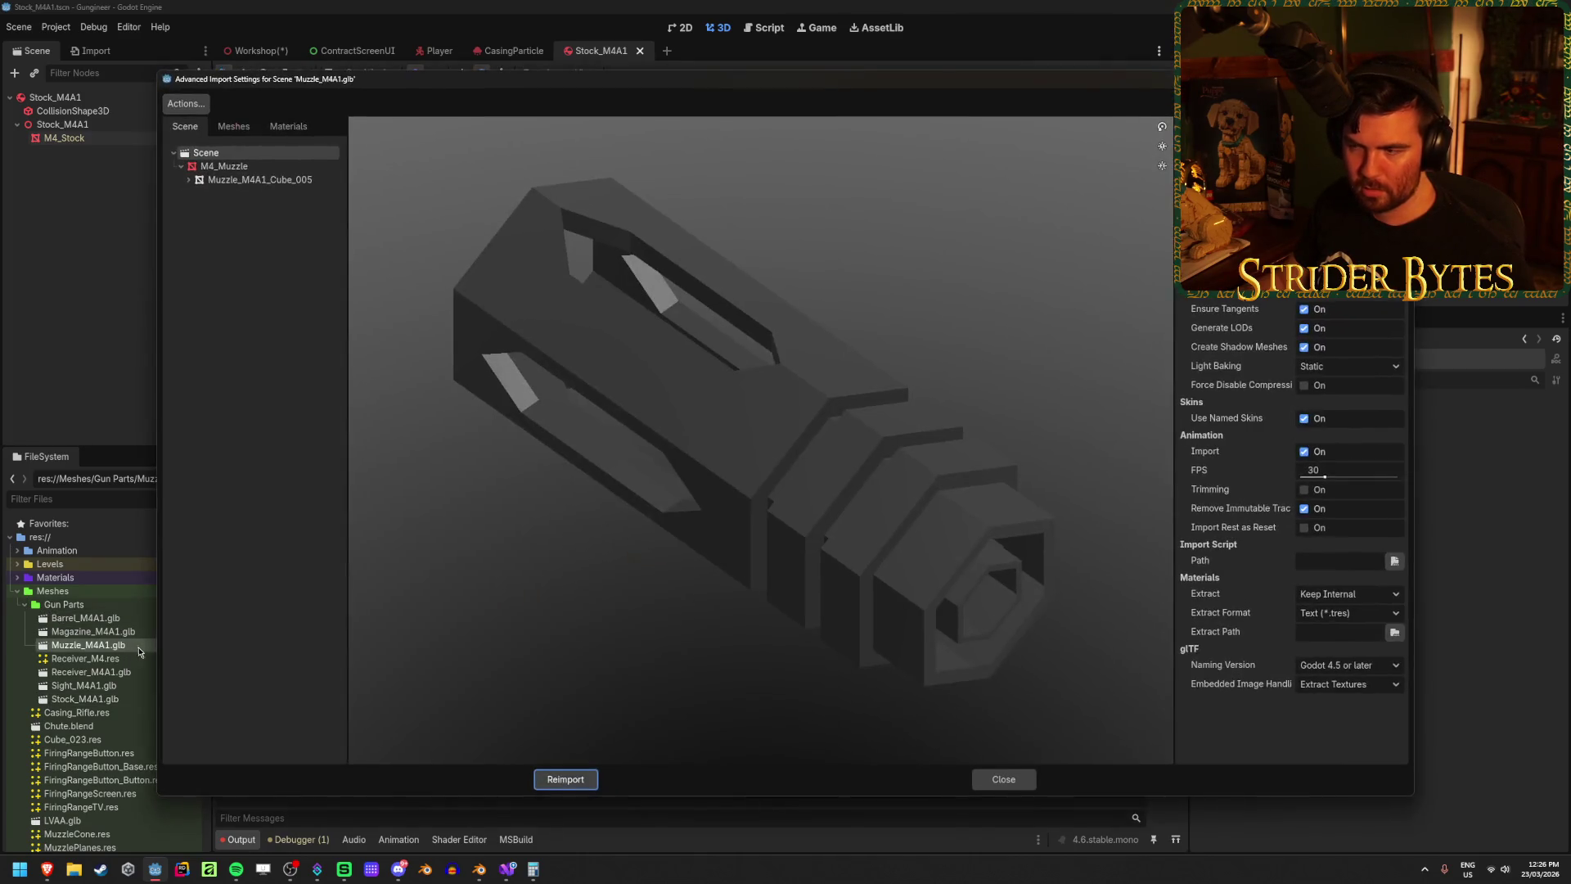
left_click_drag(975, 576, 907, 557)
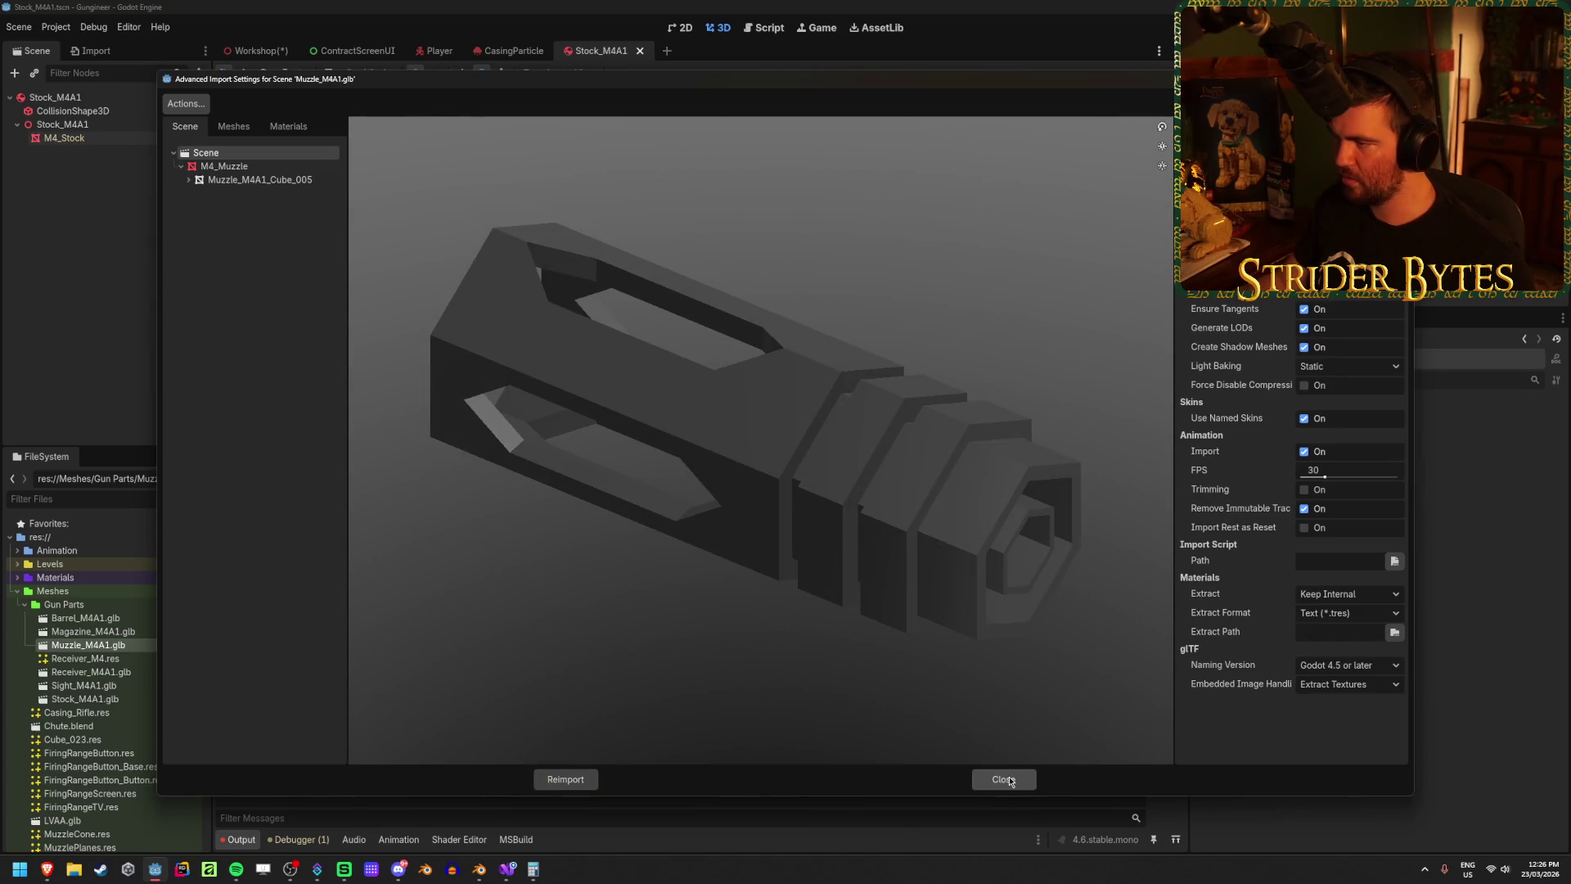
left_click(1335, 368)
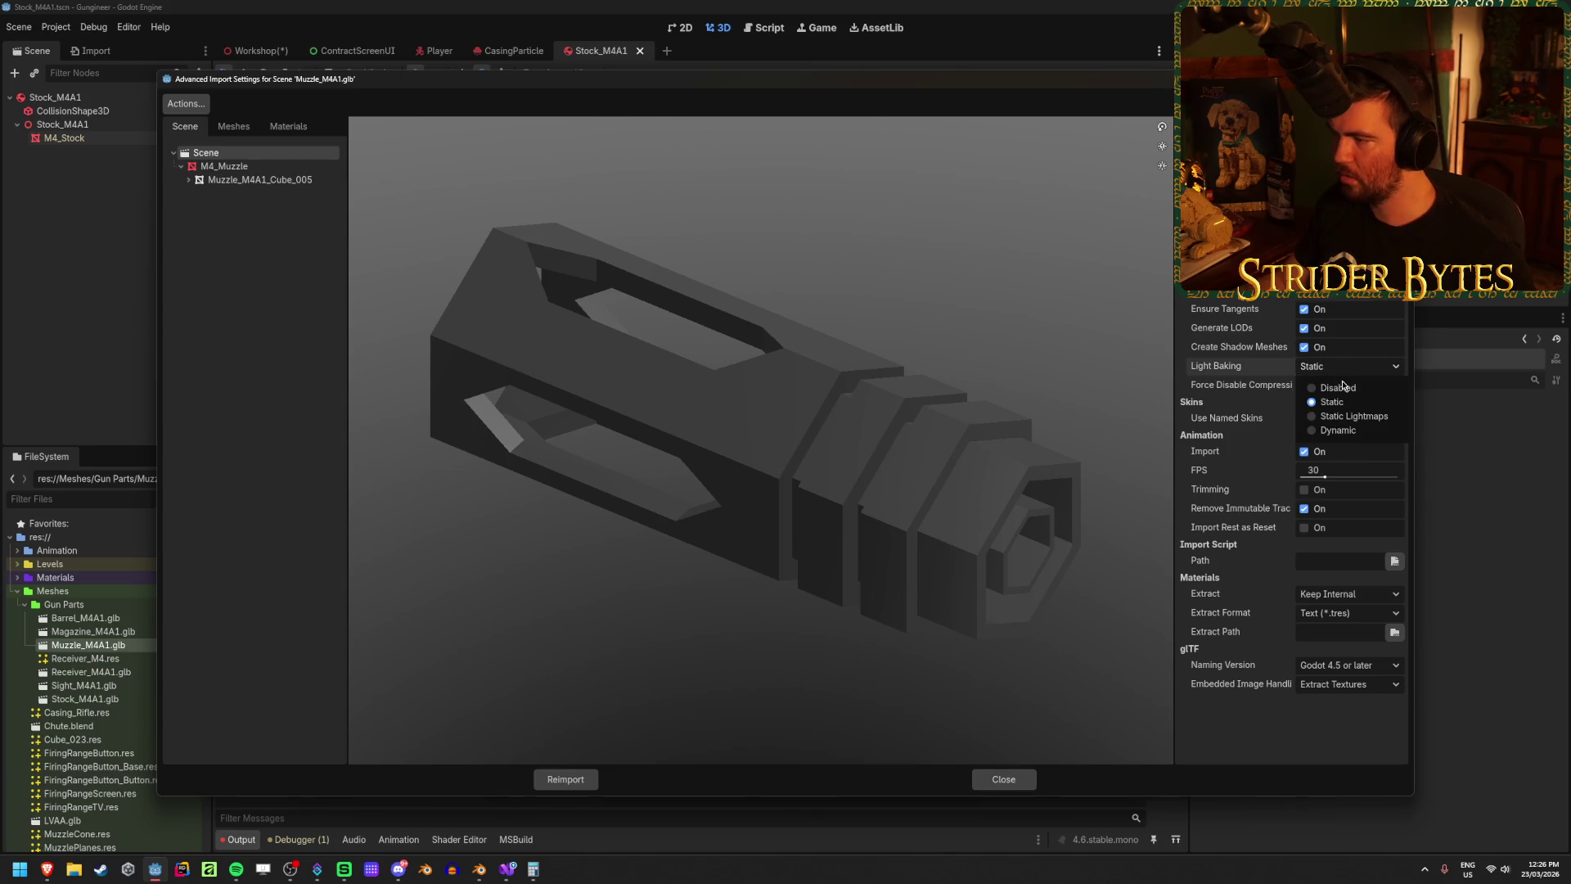
left_click(1337, 430)
left_click(583, 780)
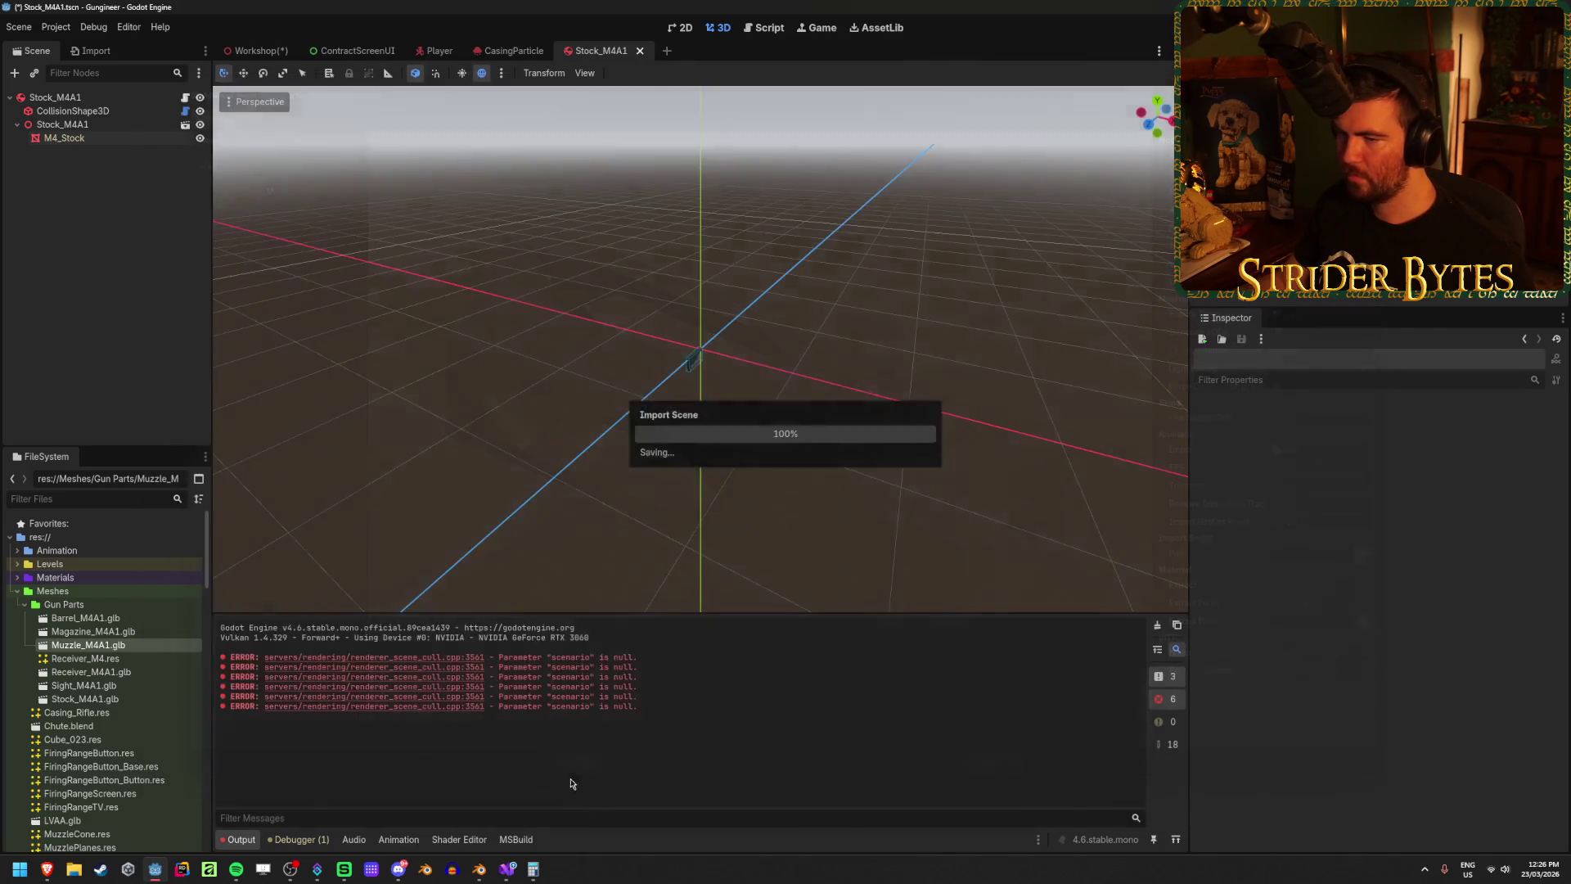
double_click(93, 631)
left_click(1326, 366)
left_click(1337, 430)
left_click(565, 779)
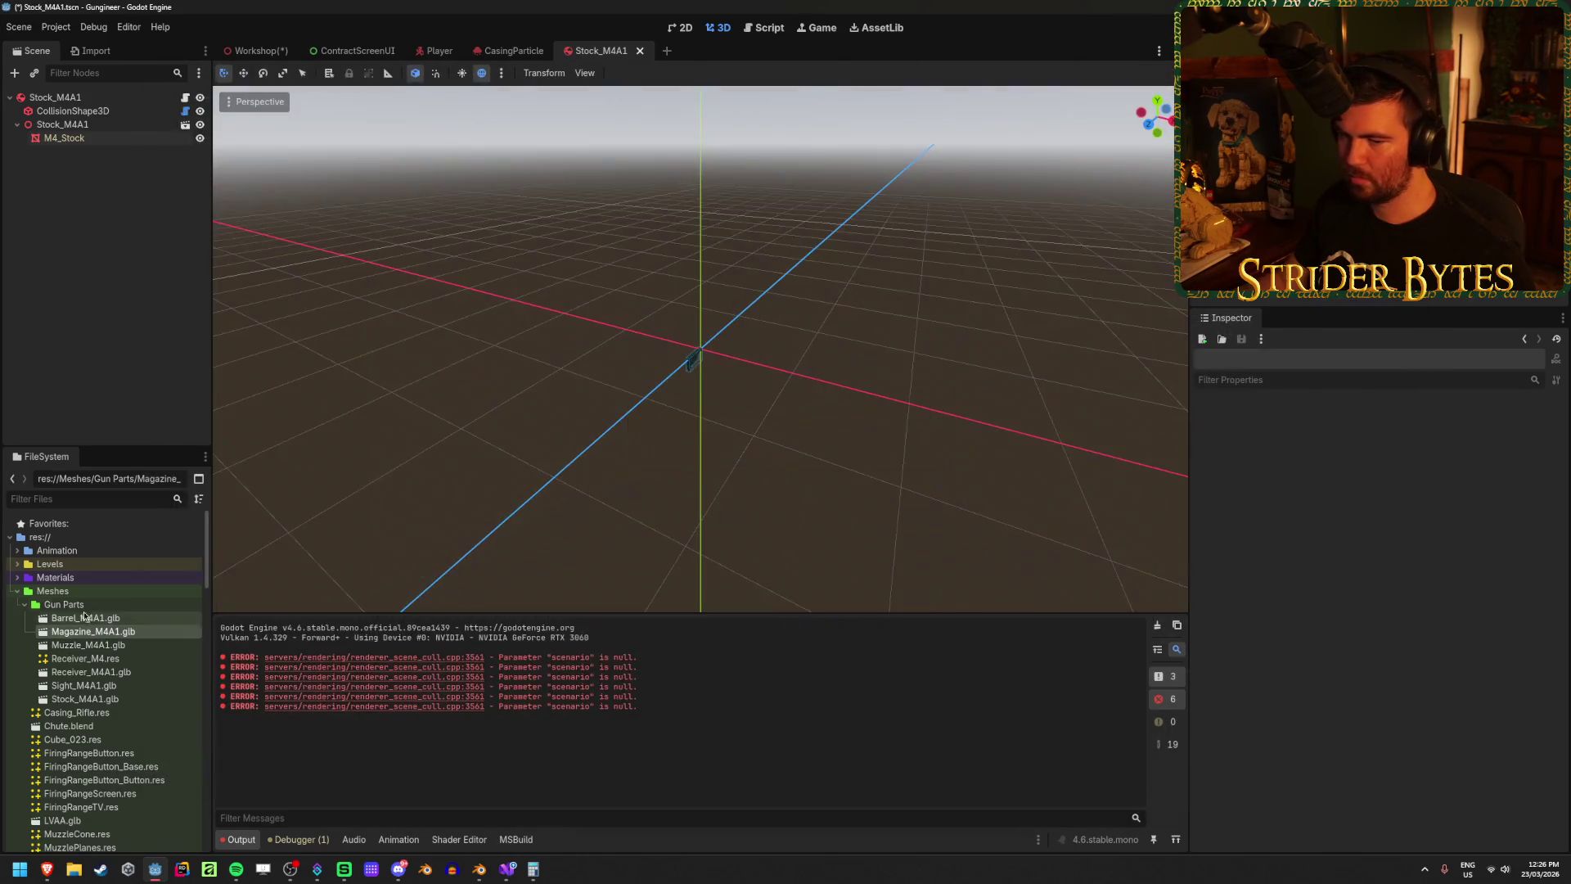
Step: Reimport all six M4A1 part .glb files together with Light Baking set to Dynamic
left_click(84, 618, "ctrl")
left_click(86, 644, "ctrl")
left_click(89, 672, "ctrl")
left_click(86, 686, "ctrl")
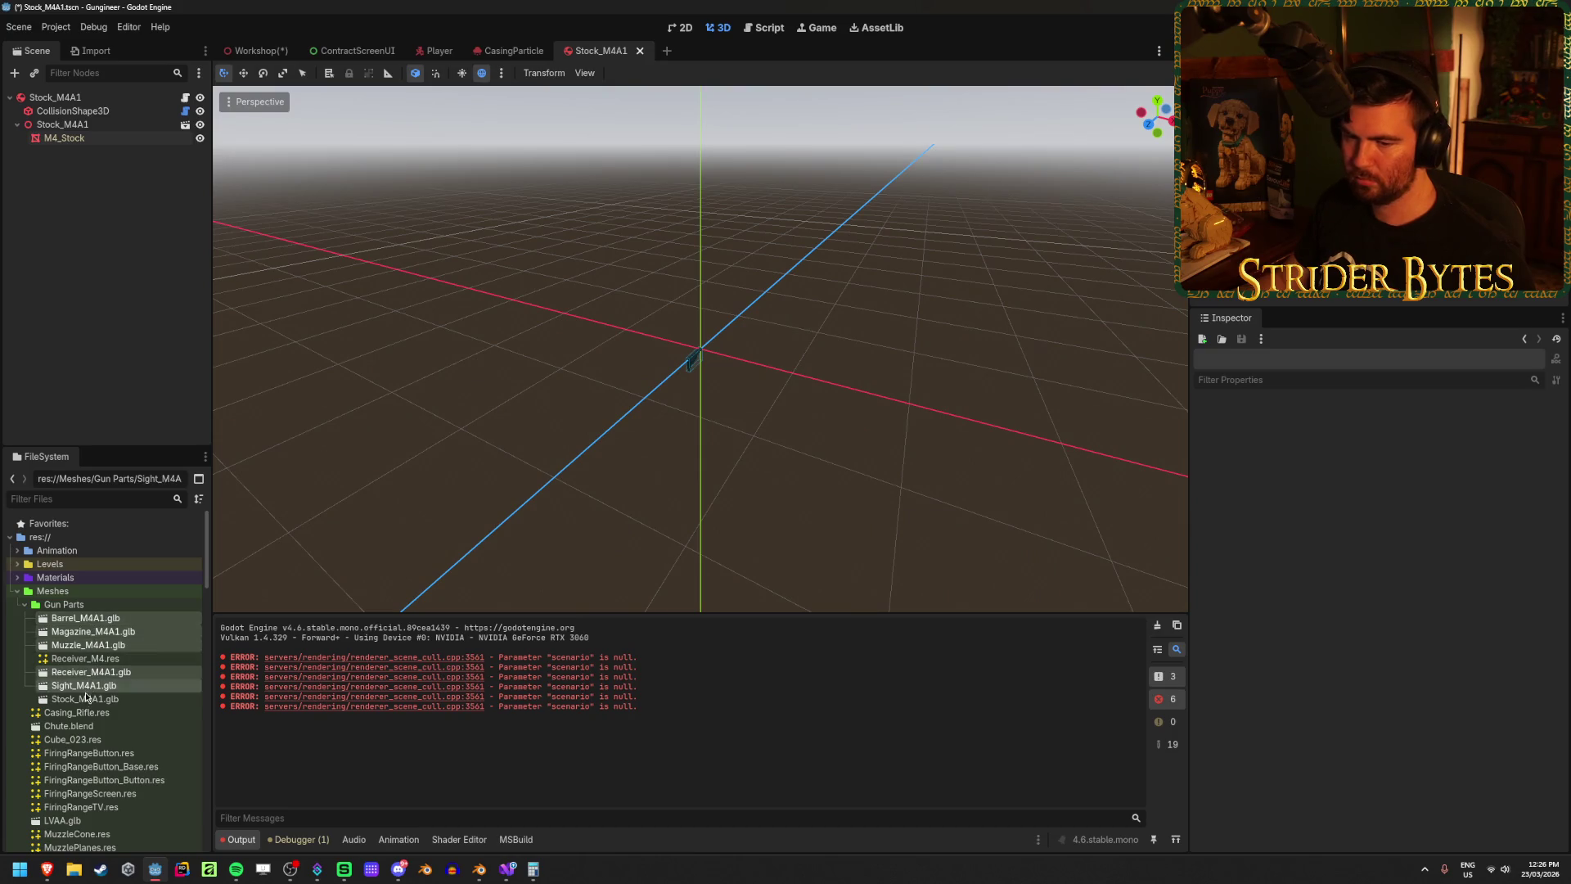
left_click(86, 698, "ctrl")
left_click(90, 52)
scroll(159, 246, "down", 3)
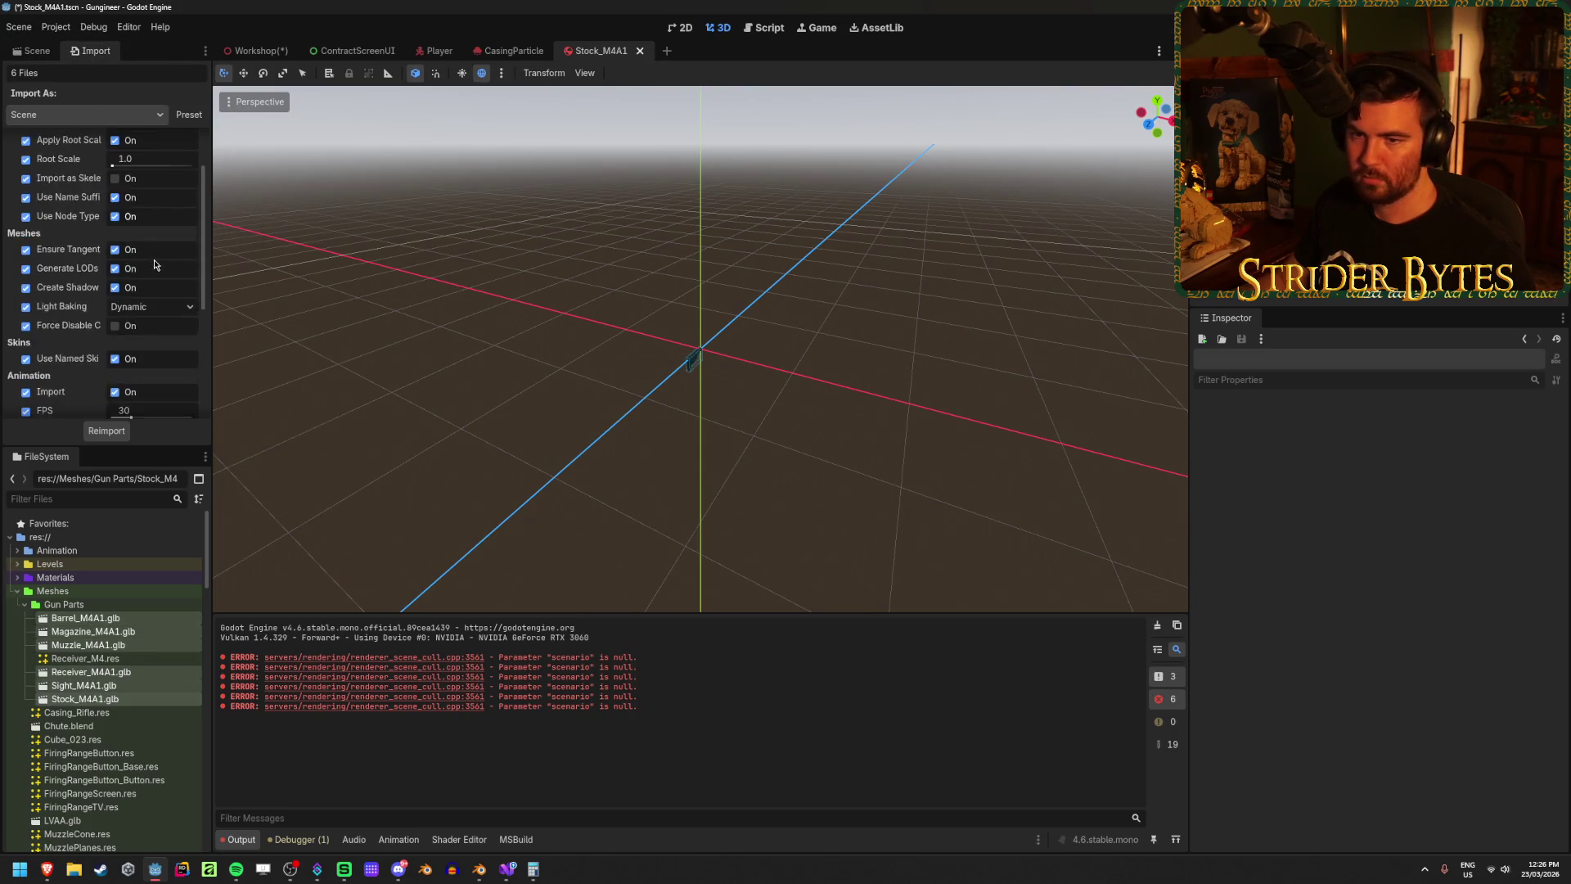
left_click(160, 271)
left_click(163, 320)
left_click(160, 271)
left_click(147, 334)
left_click(107, 430)
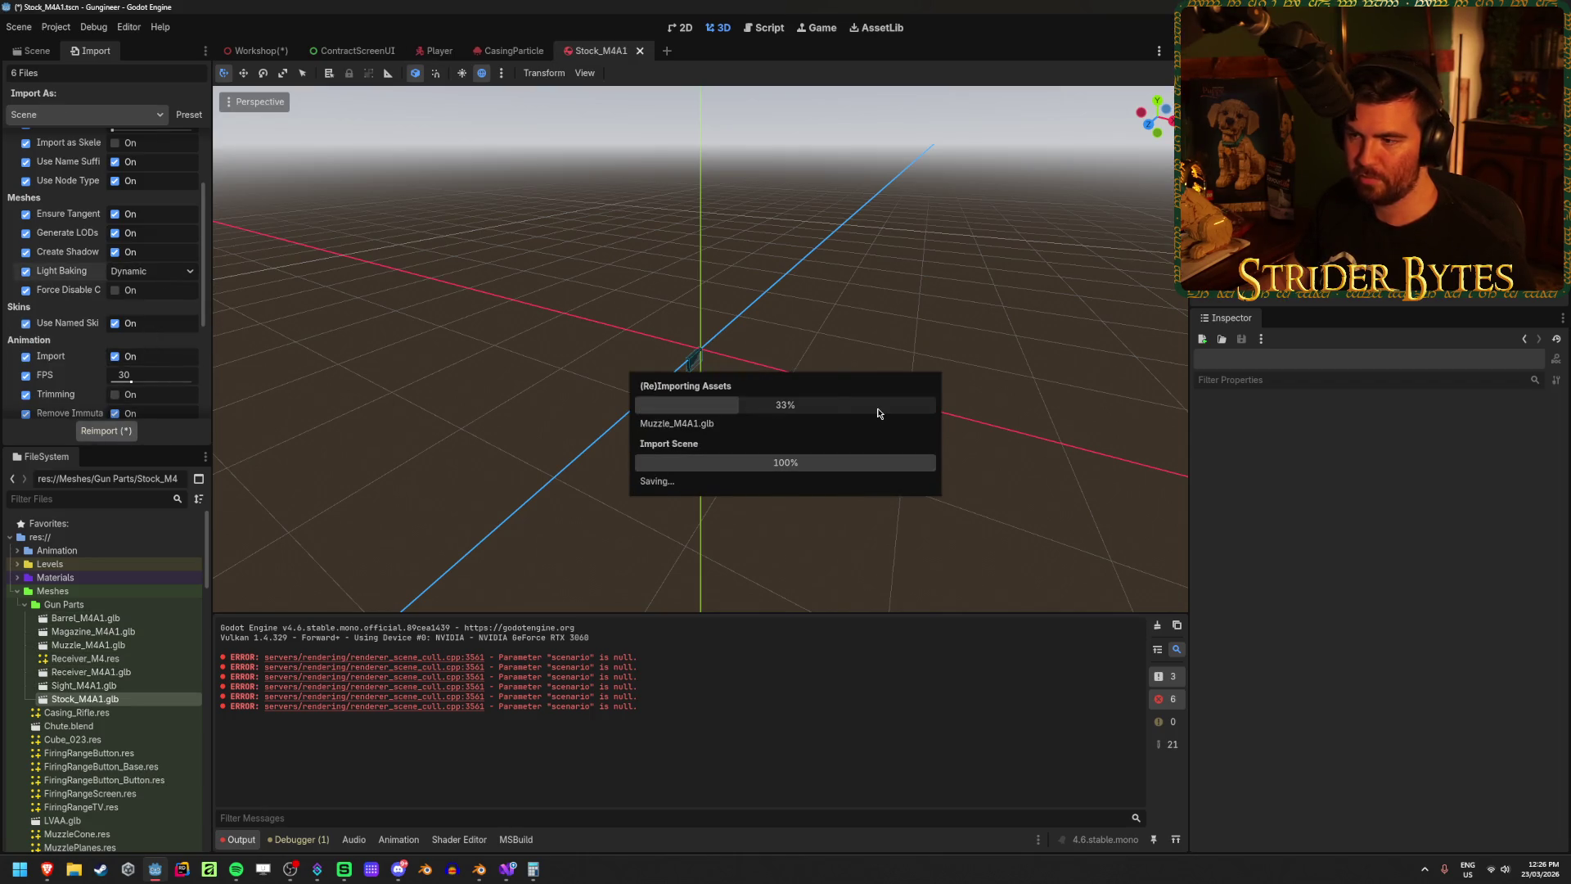
Step: Return to the Workshop scene and save it
scroll(119, 314, "down", 3)
scroll(119, 314, "down", 2)
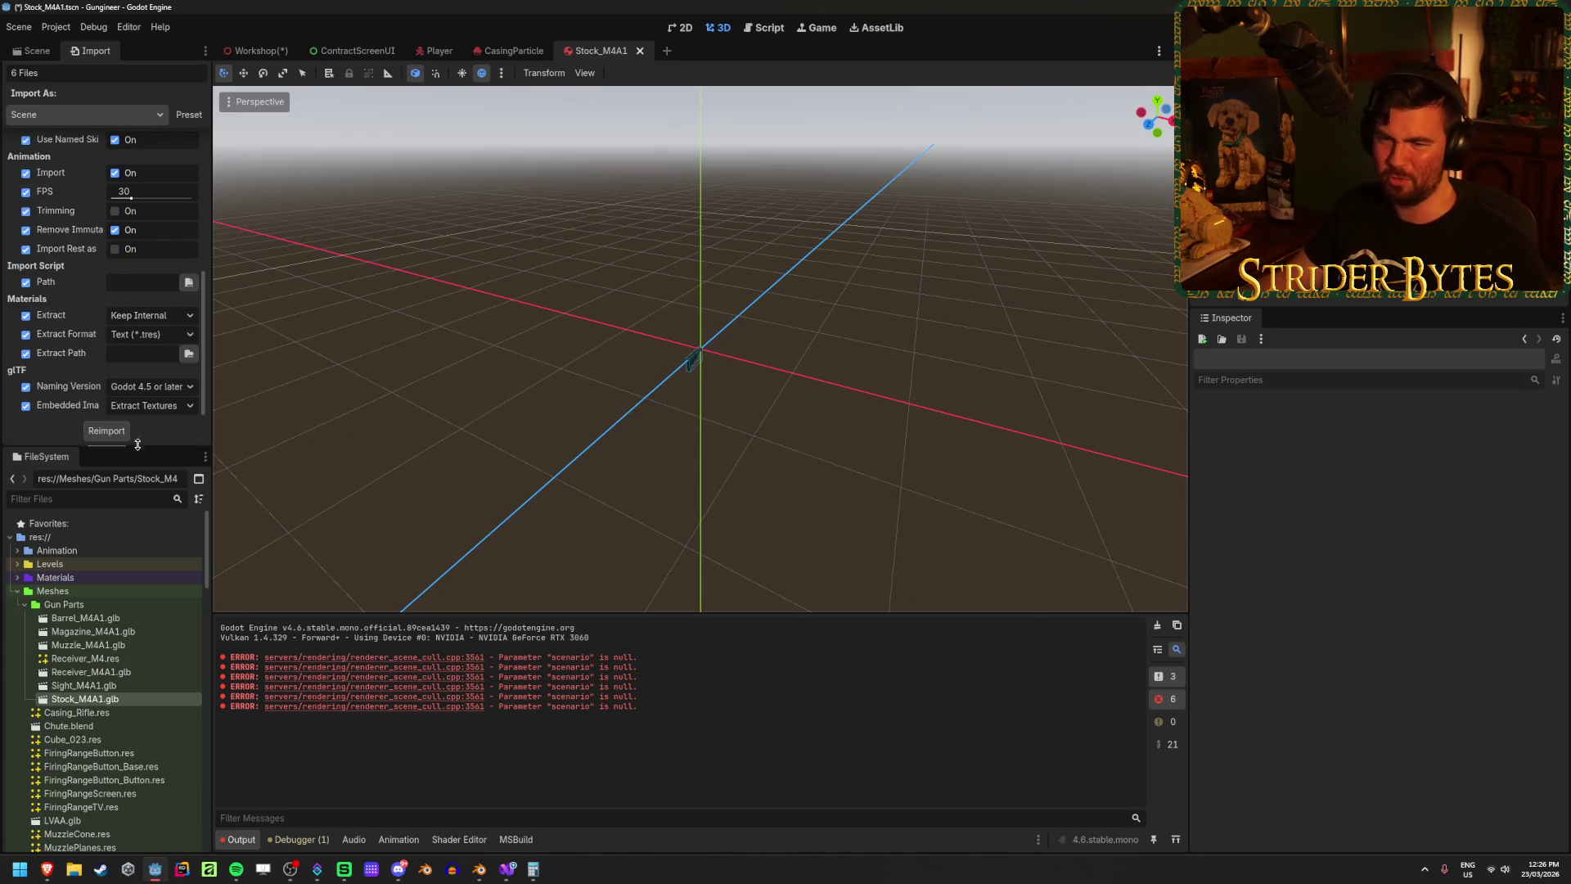
left_click(256, 51)
key("ctrl+s")
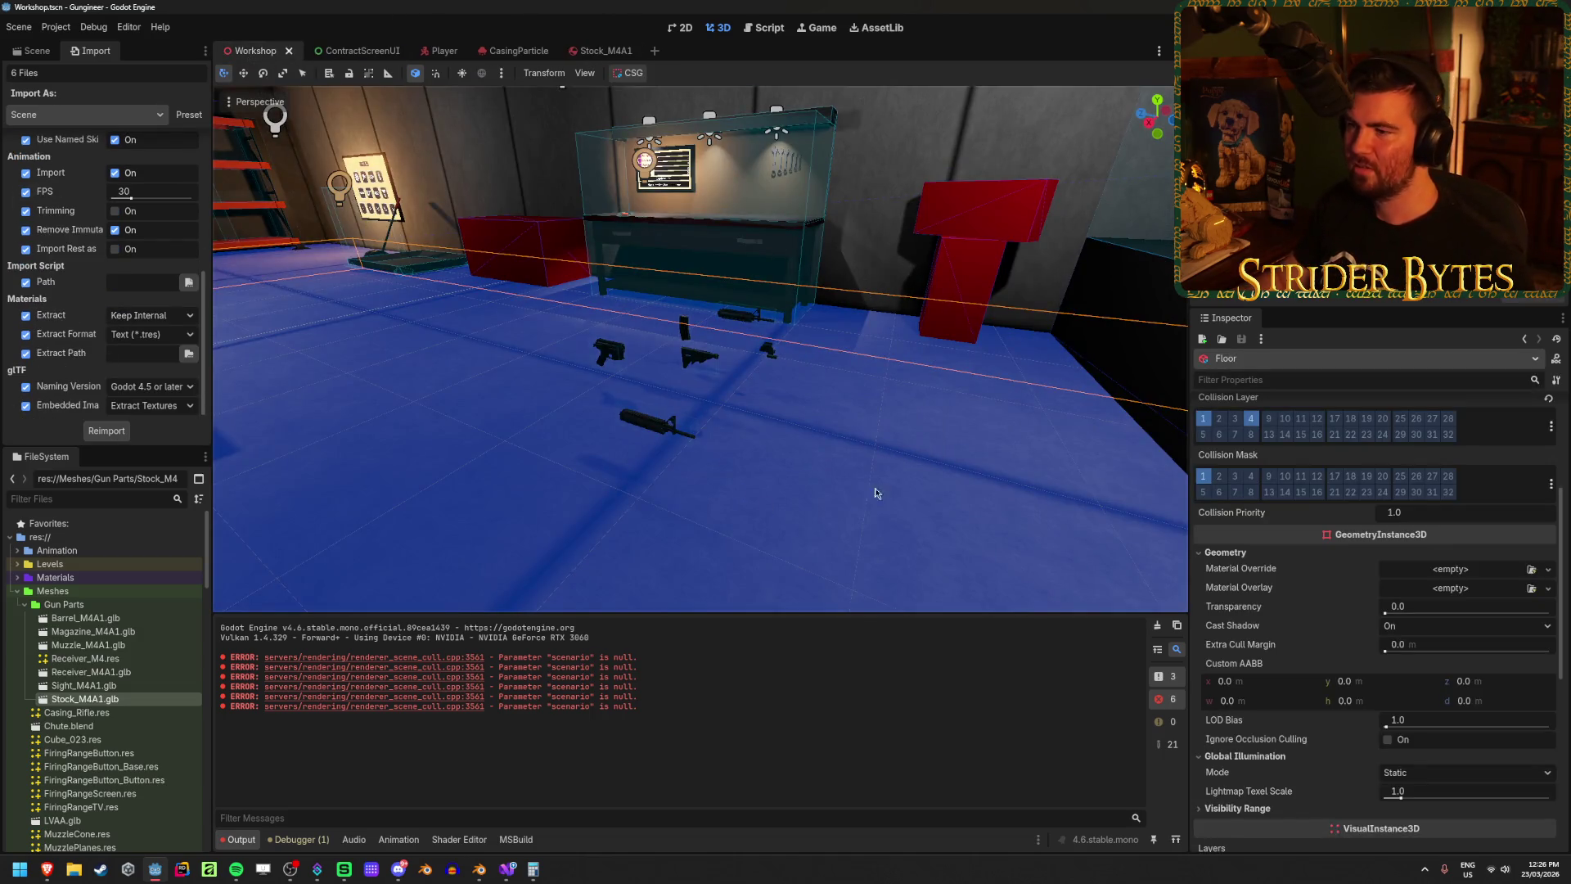
Step: Bake the VoxelGI node, saving its data as Workshop.VoxelGI_data.res, then bake again
left_click(759, 459)
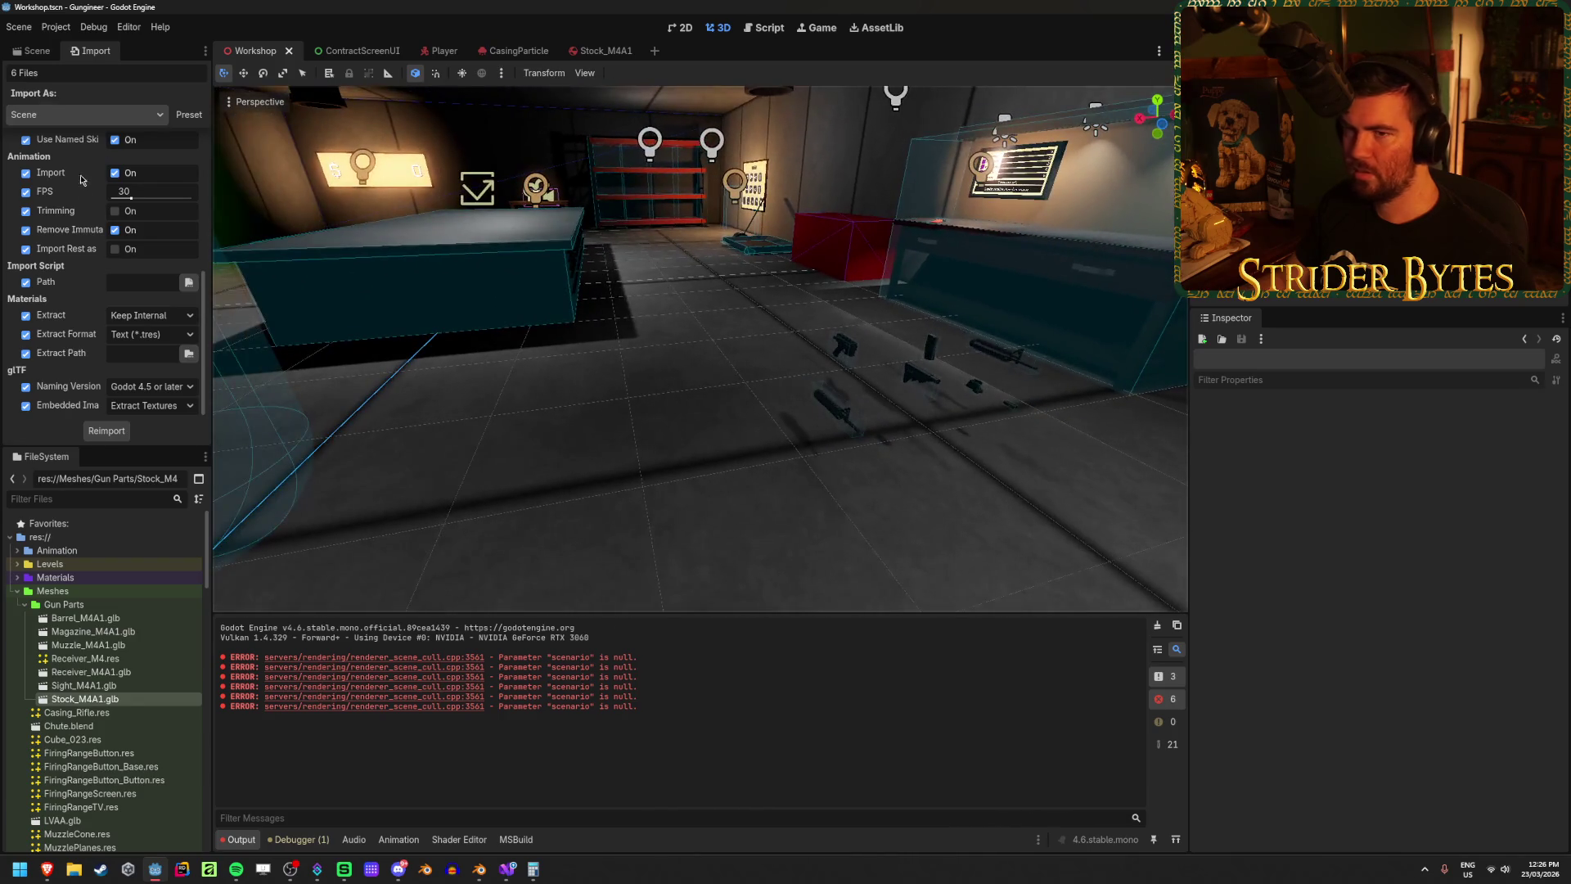
left_click(31, 51)
left_click(81, 125)
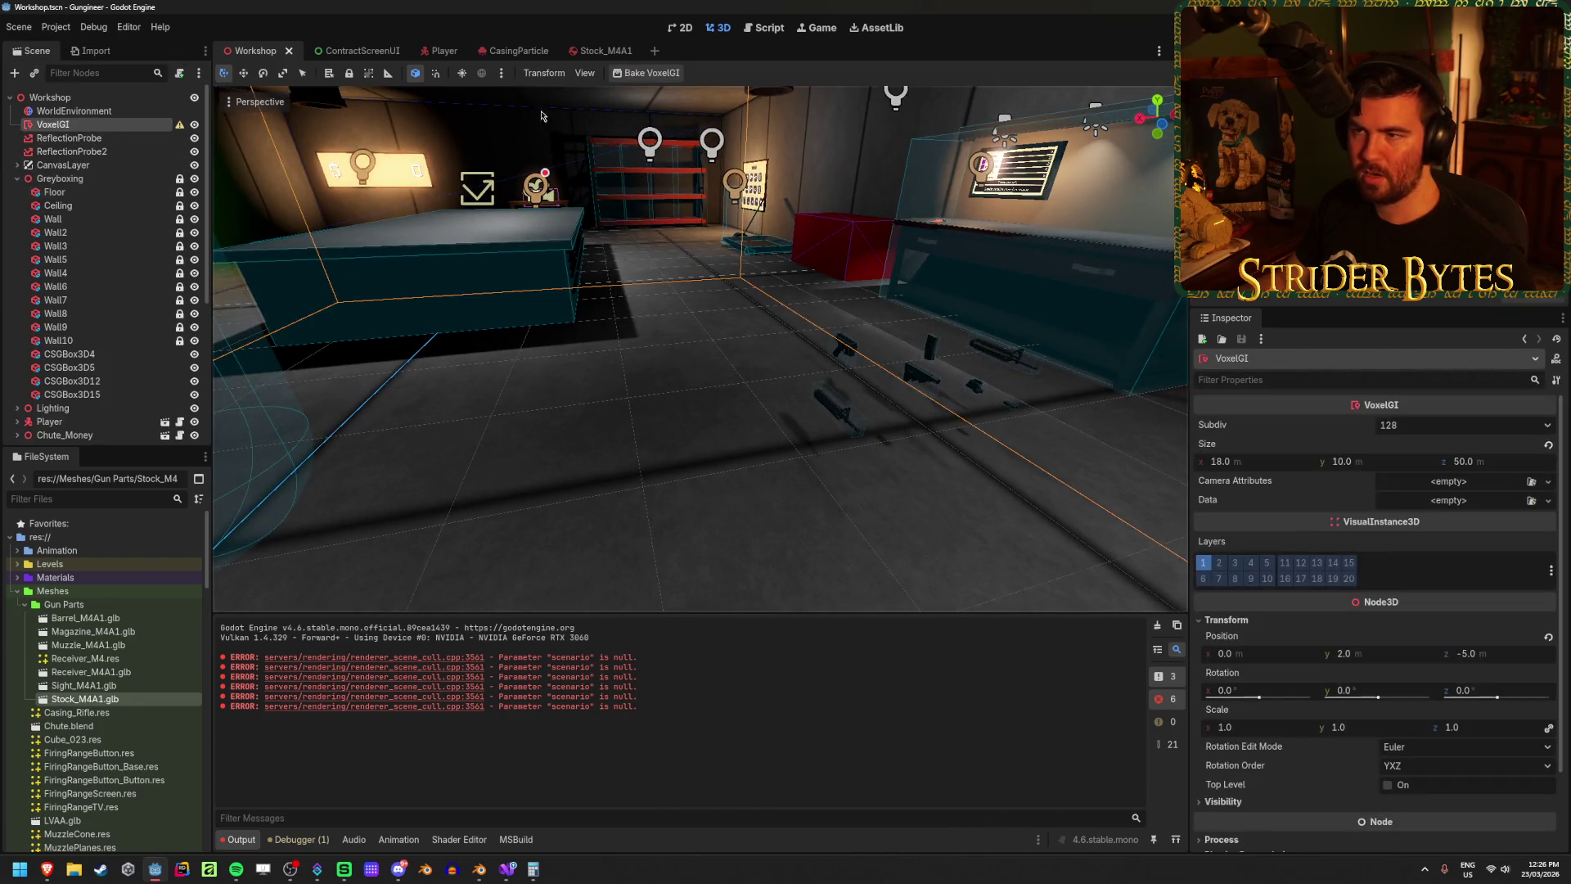
left_click(652, 74)
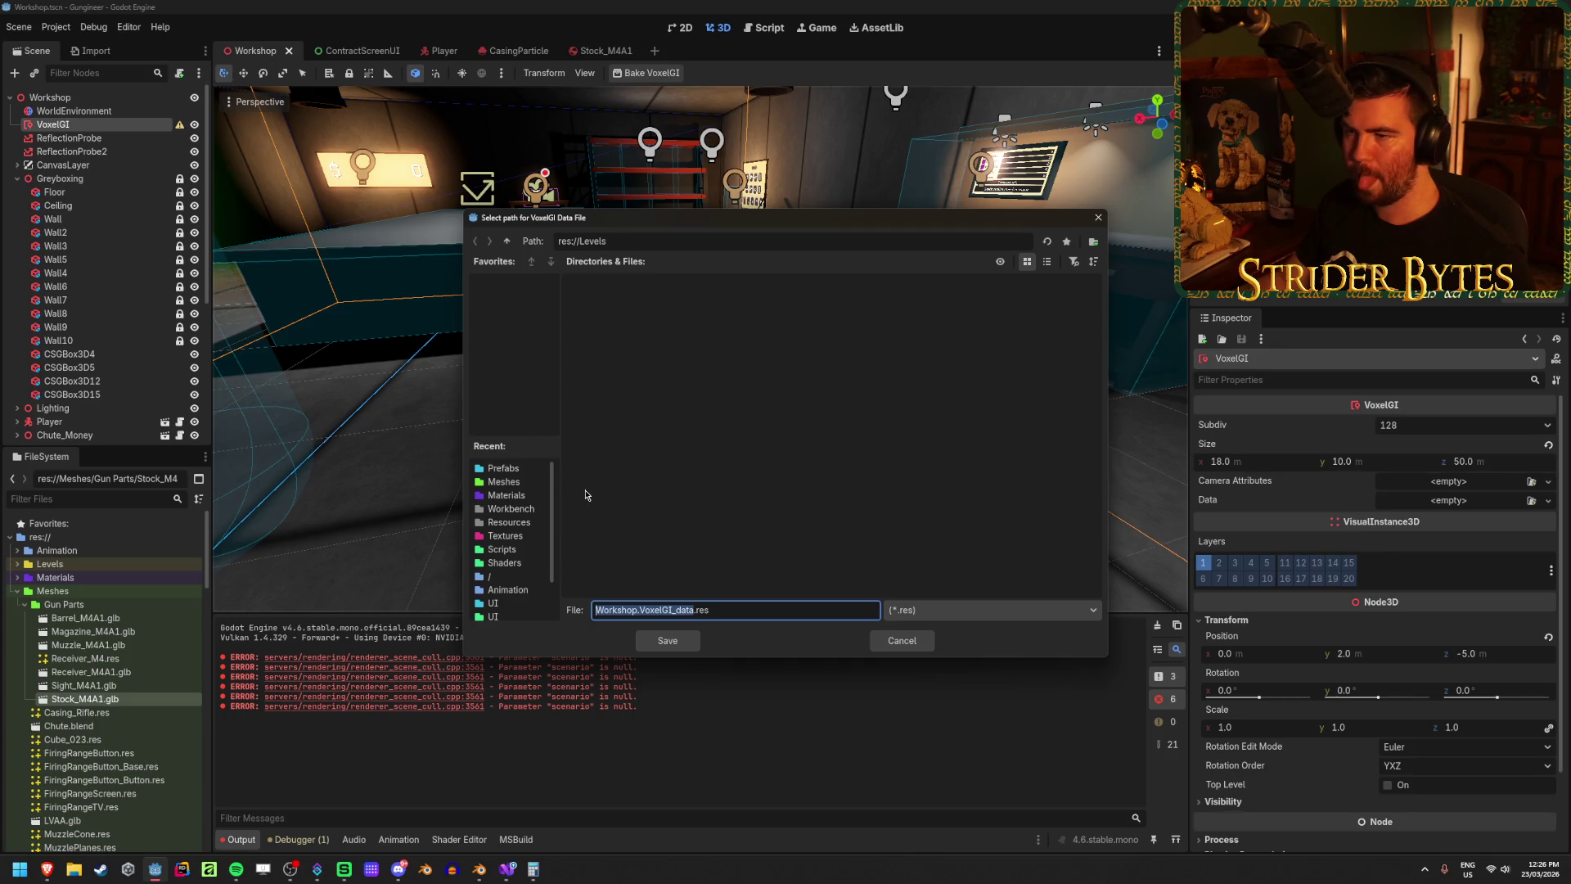
left_click(680, 642)
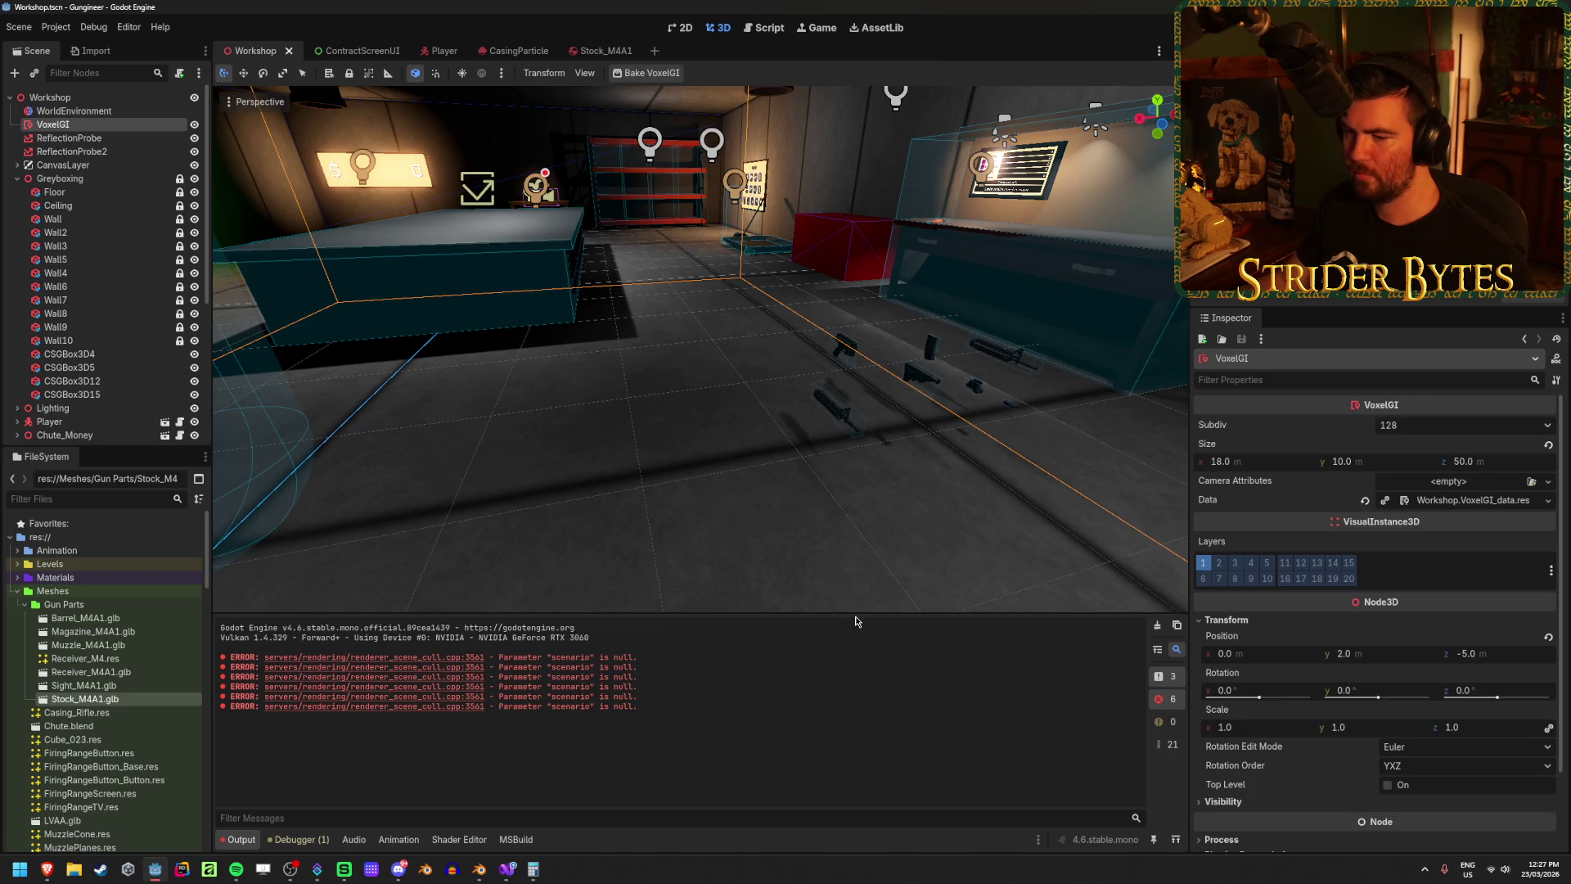
left_click(666, 77)
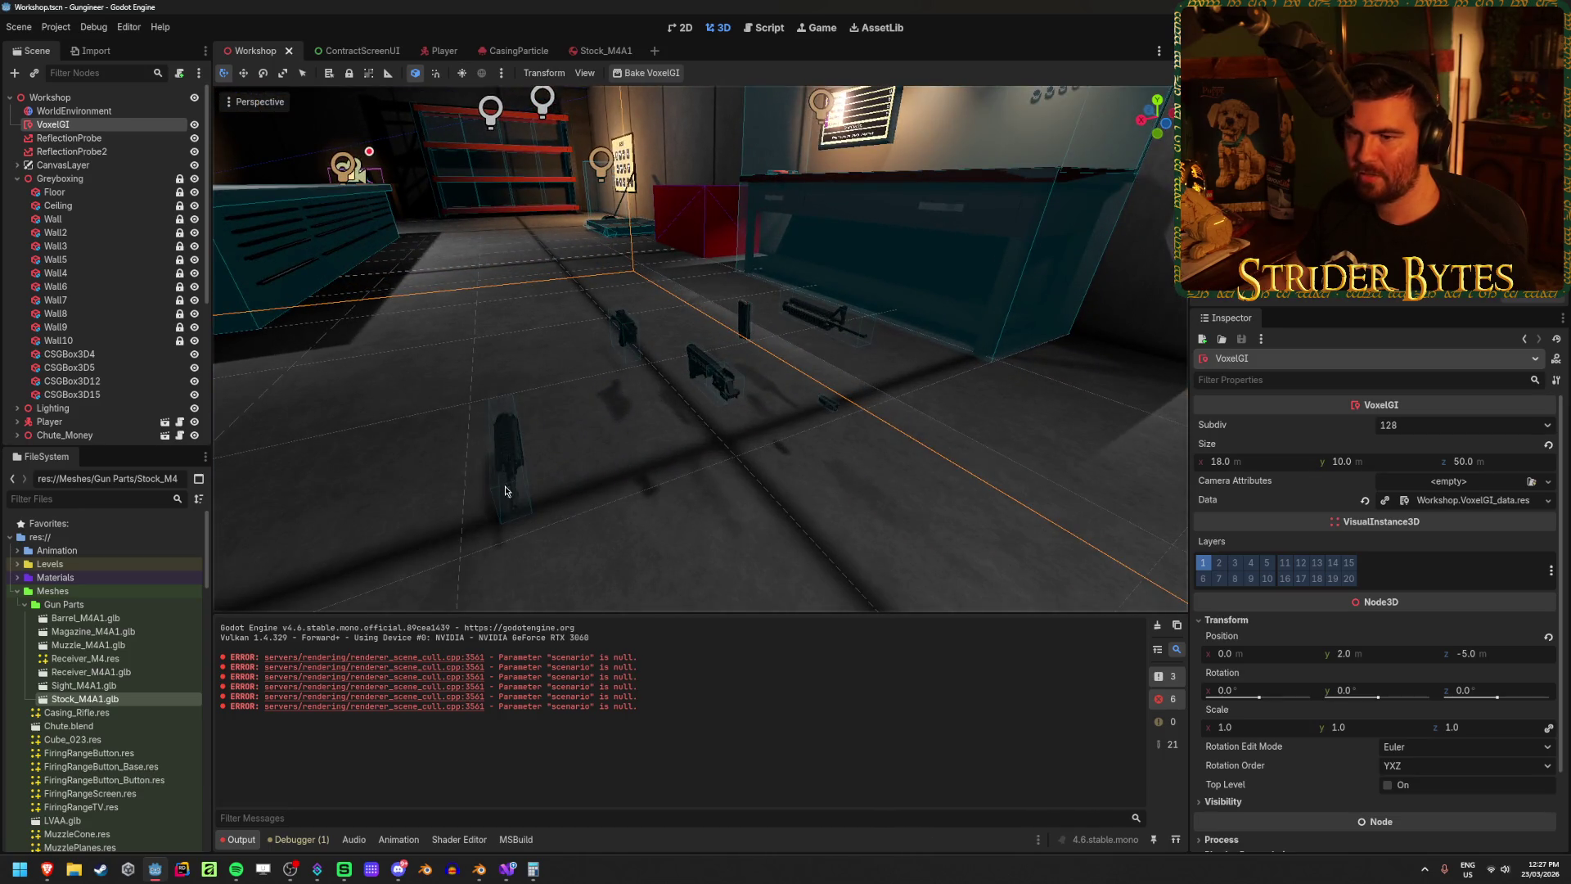
Step: Select the Barrel_M4A2 part, nudge it along X, and frame it in view
left_click(501, 442)
mouse_move(425, 445)
left_mouse_down()
mouse_move(520, 440)
mouse_move(413, 447)
left_mouse_up()
key("f")
scroll(99, 246, "up", 5)
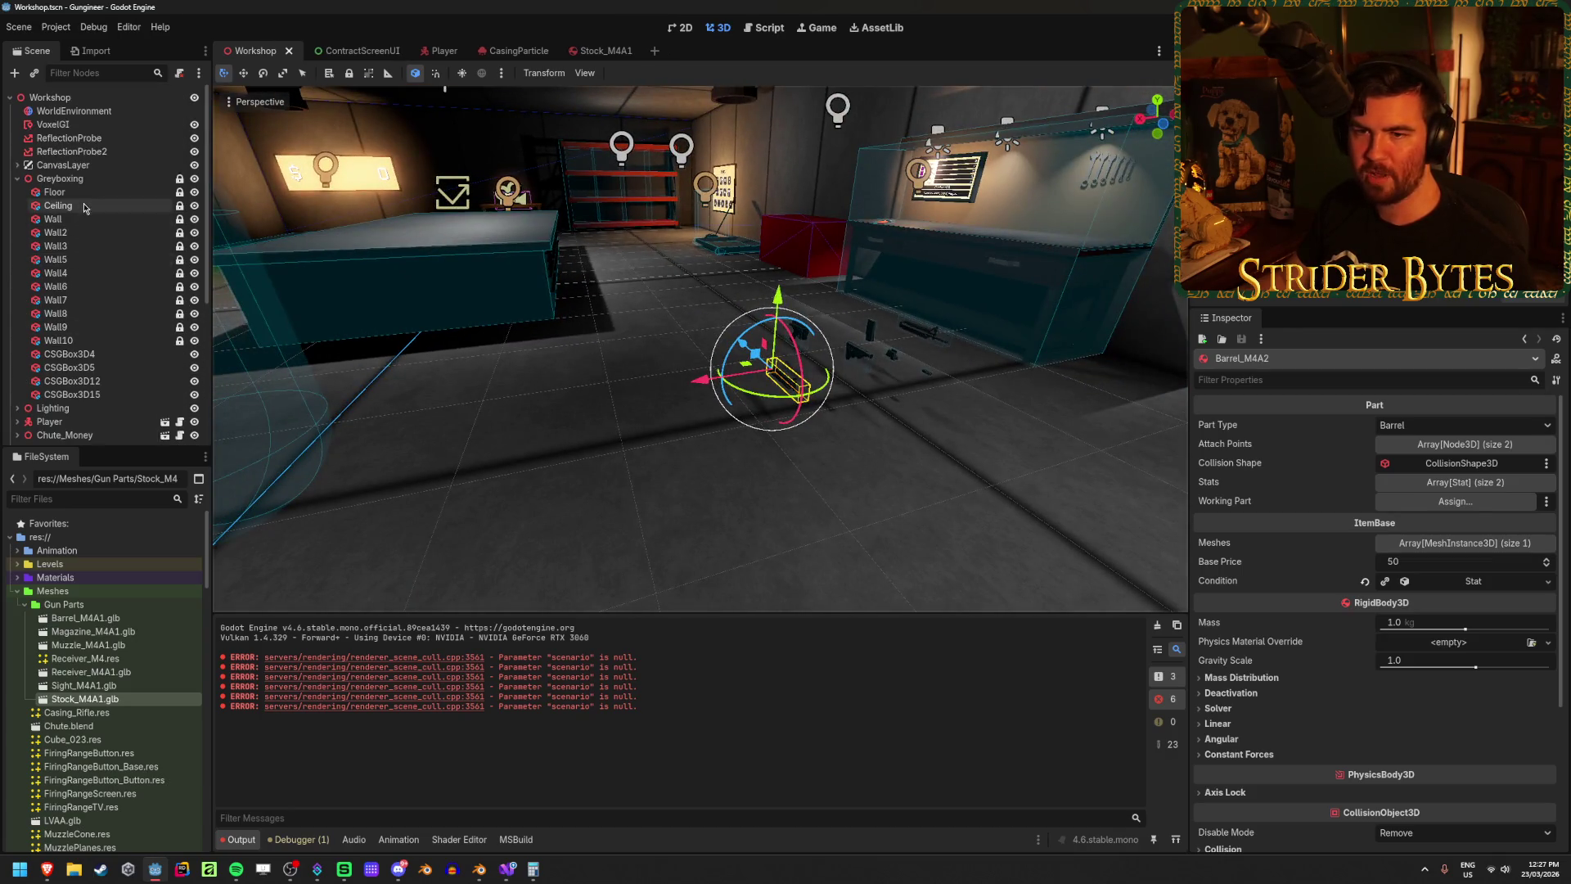
Step: Expand the Lighting group and inspect the eleven OmniLights' shared light settings
left_click(16, 179)
left_click(16, 191)
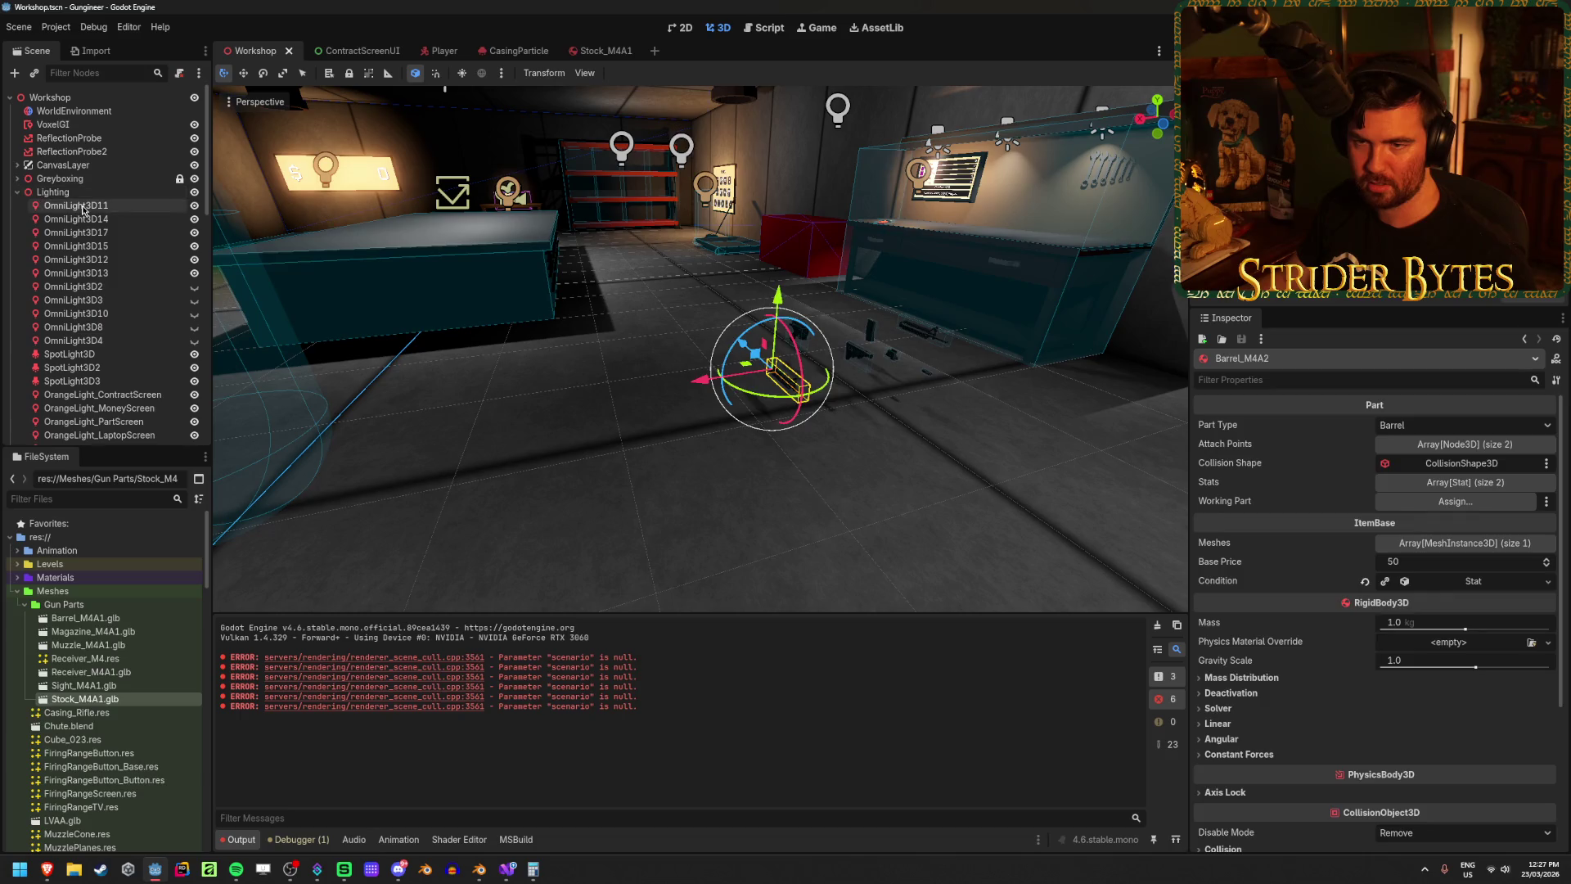
left_click(74, 205)
scroll(99, 246, "down", 5)
scroll(135, 262, "up", 3)
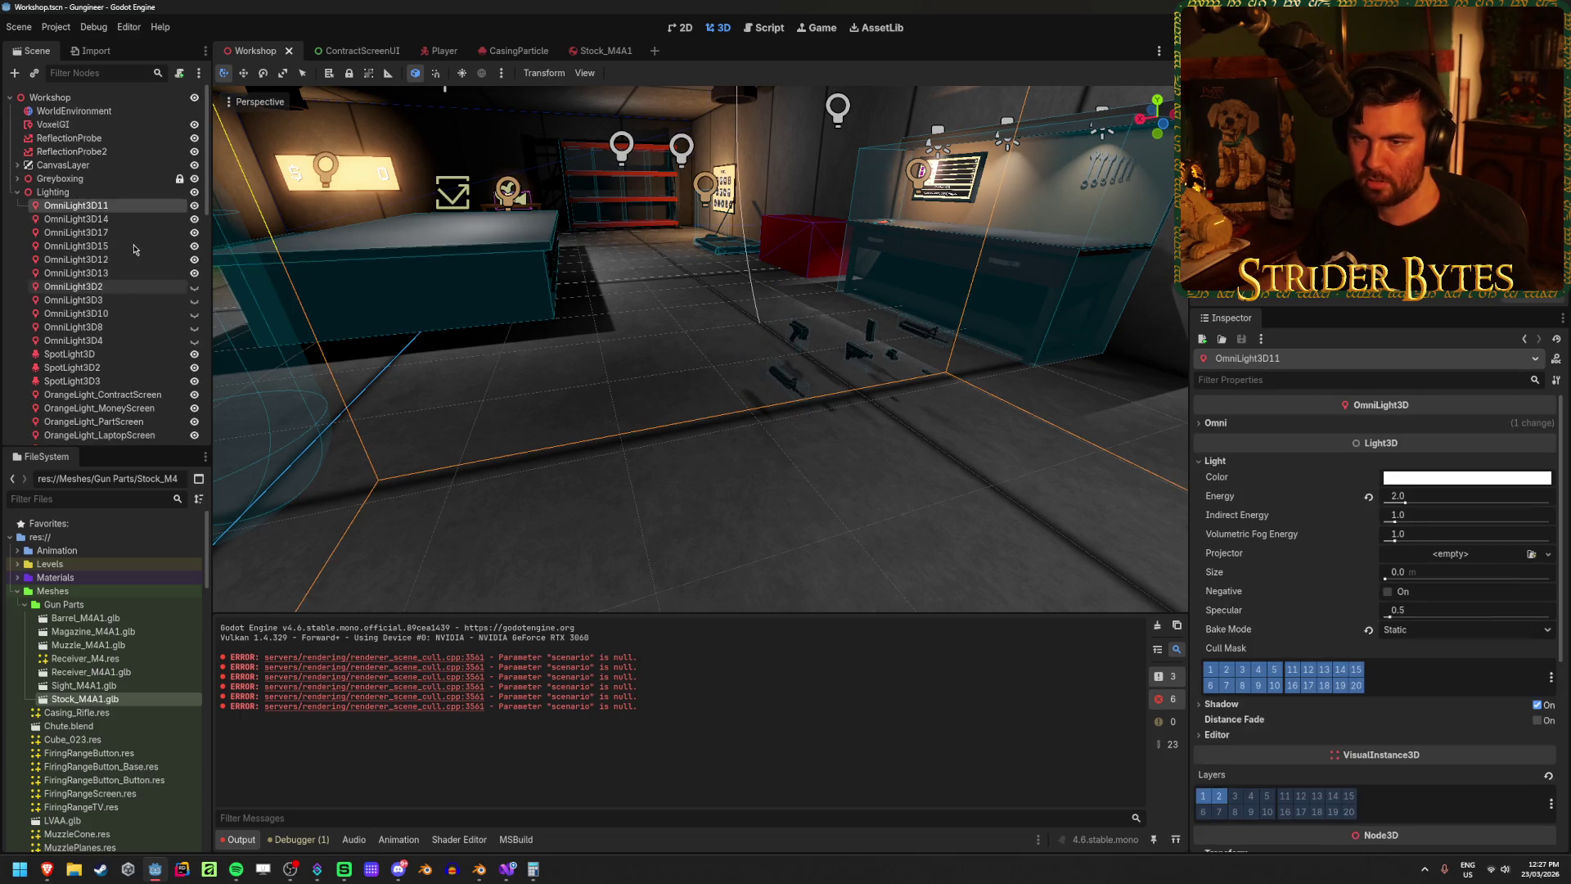
left_click(115, 345, "shift")
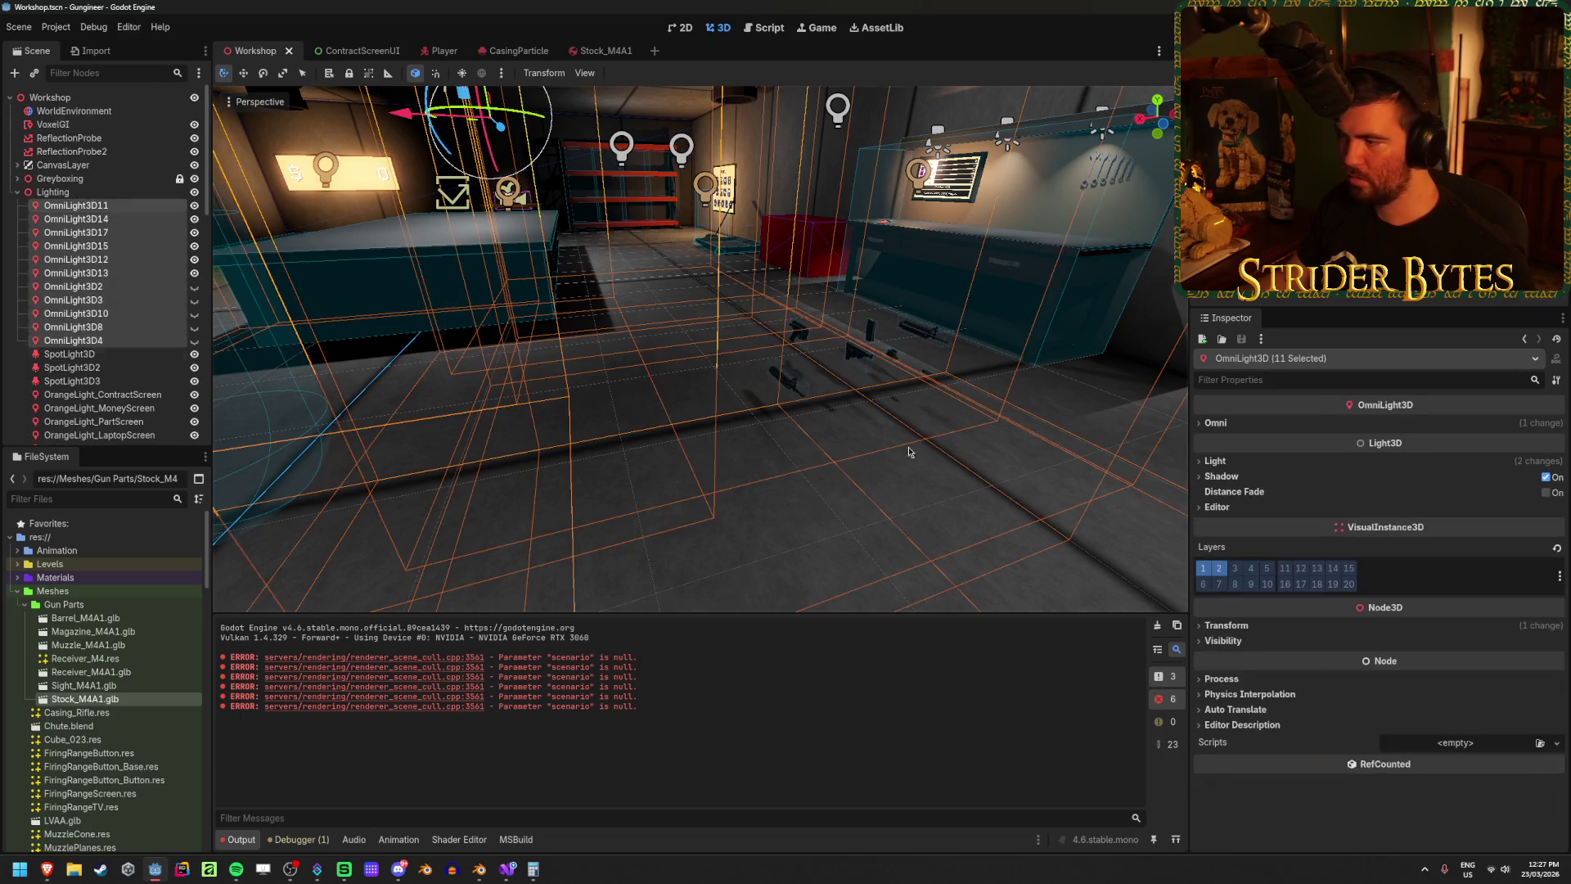
left_click(1227, 460)
left_click(1227, 461)
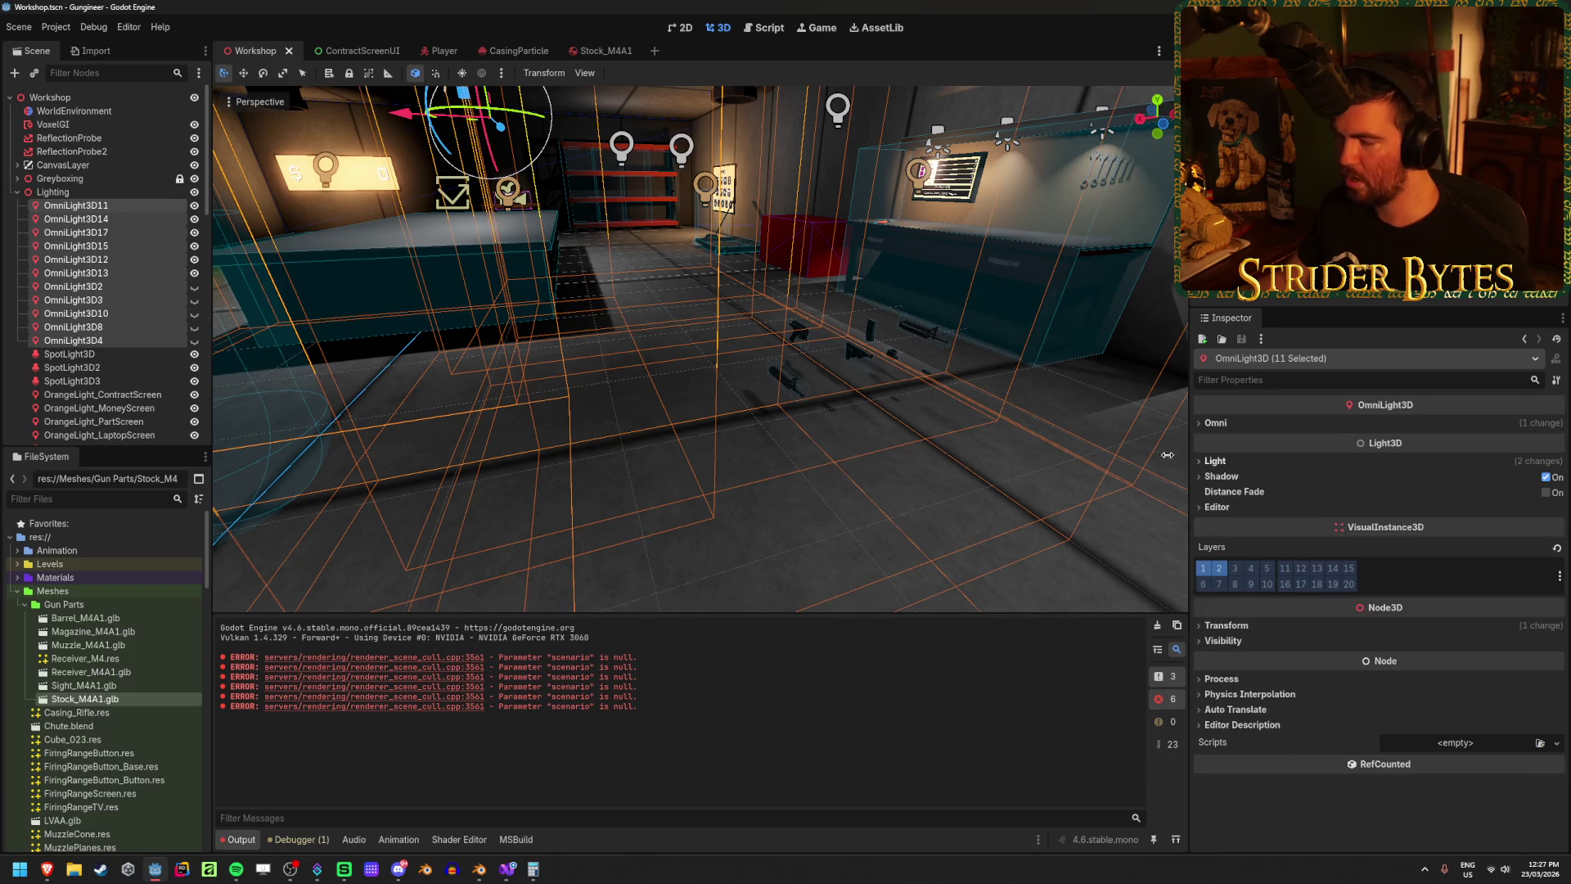
Step: Inspect the SpotLight3D's light settings, then clear the selection
left_click(121, 357)
left_click(1218, 462)
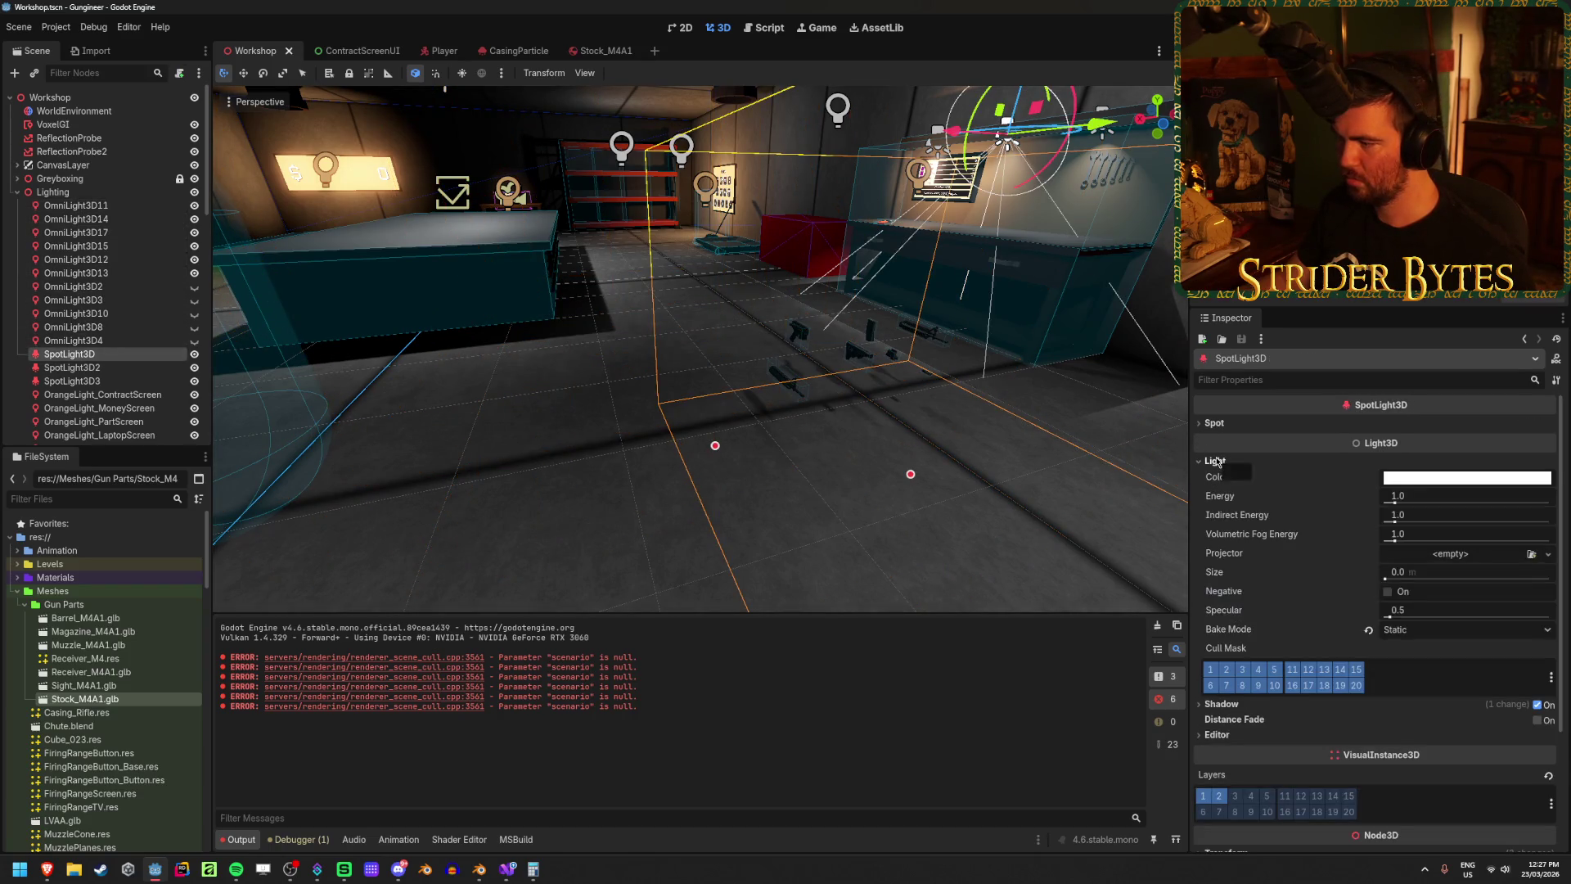
left_click(1217, 461)
left_click(848, 440)
Step: Try moving OrangeLight_WorkbenchScreen, cancel it, save the scene, and launch the game
left_click(911, 194)
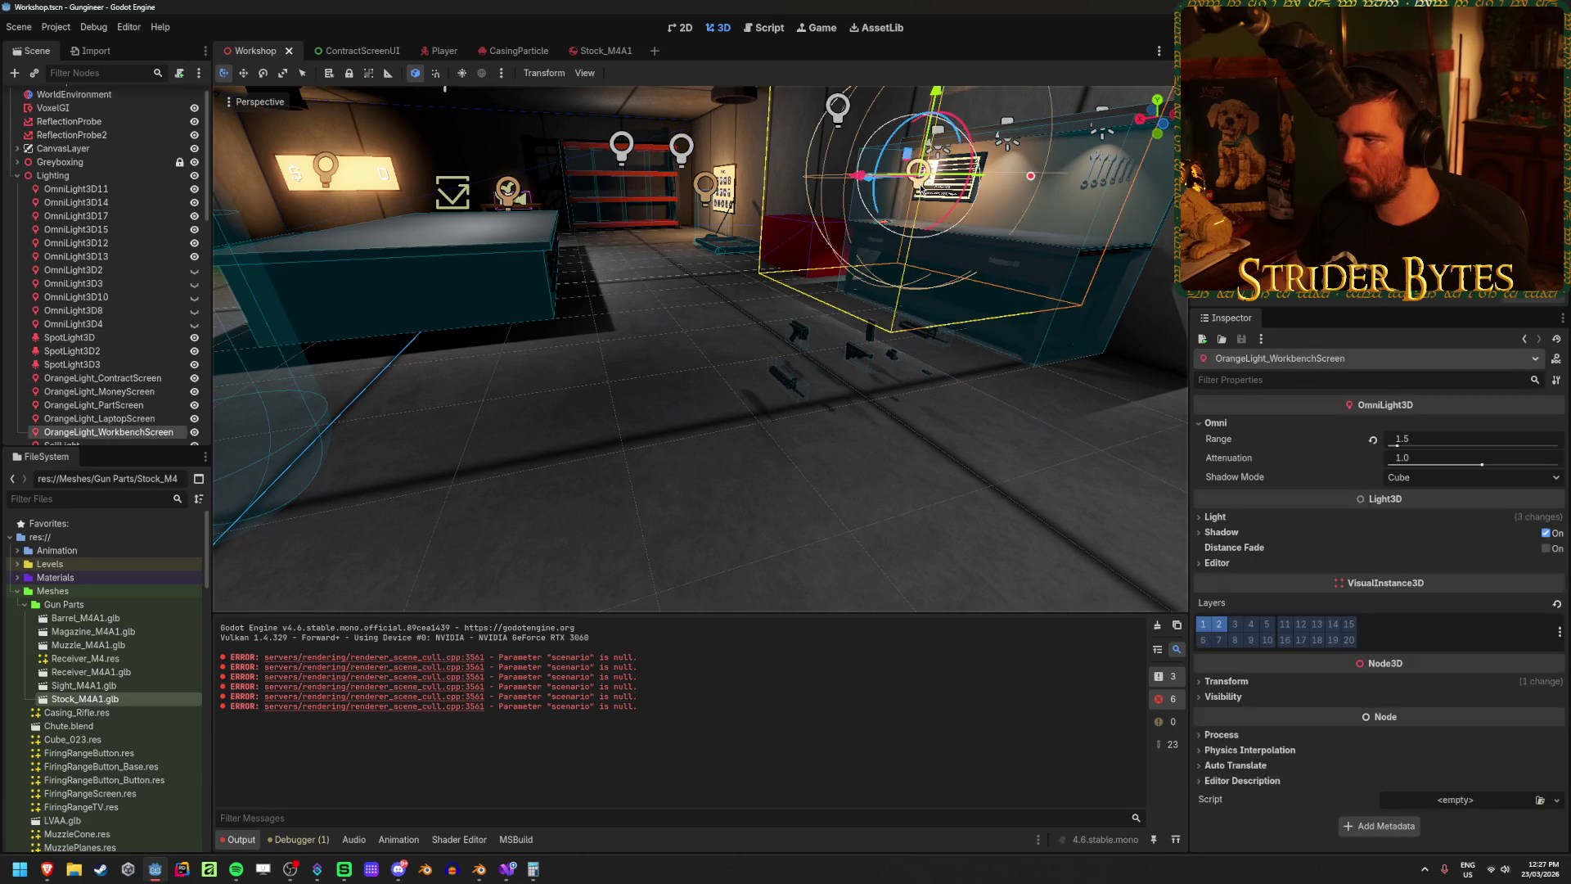
left_click_drag(843, 184, 642, 220)
right_click(642, 219)
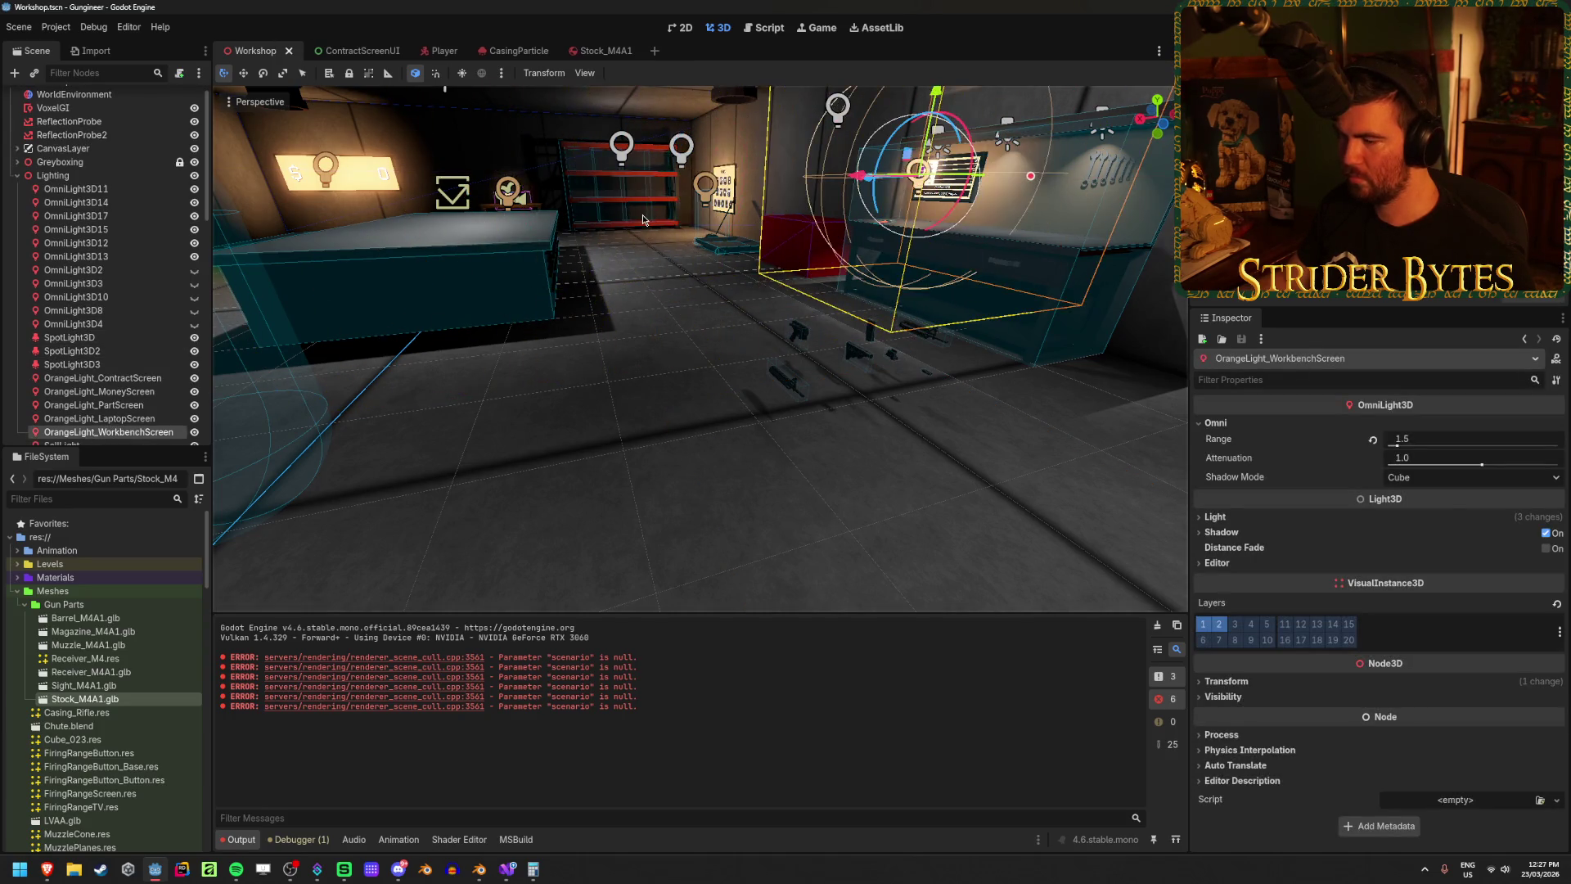
left_click(573, 542)
key("ctrl+s")
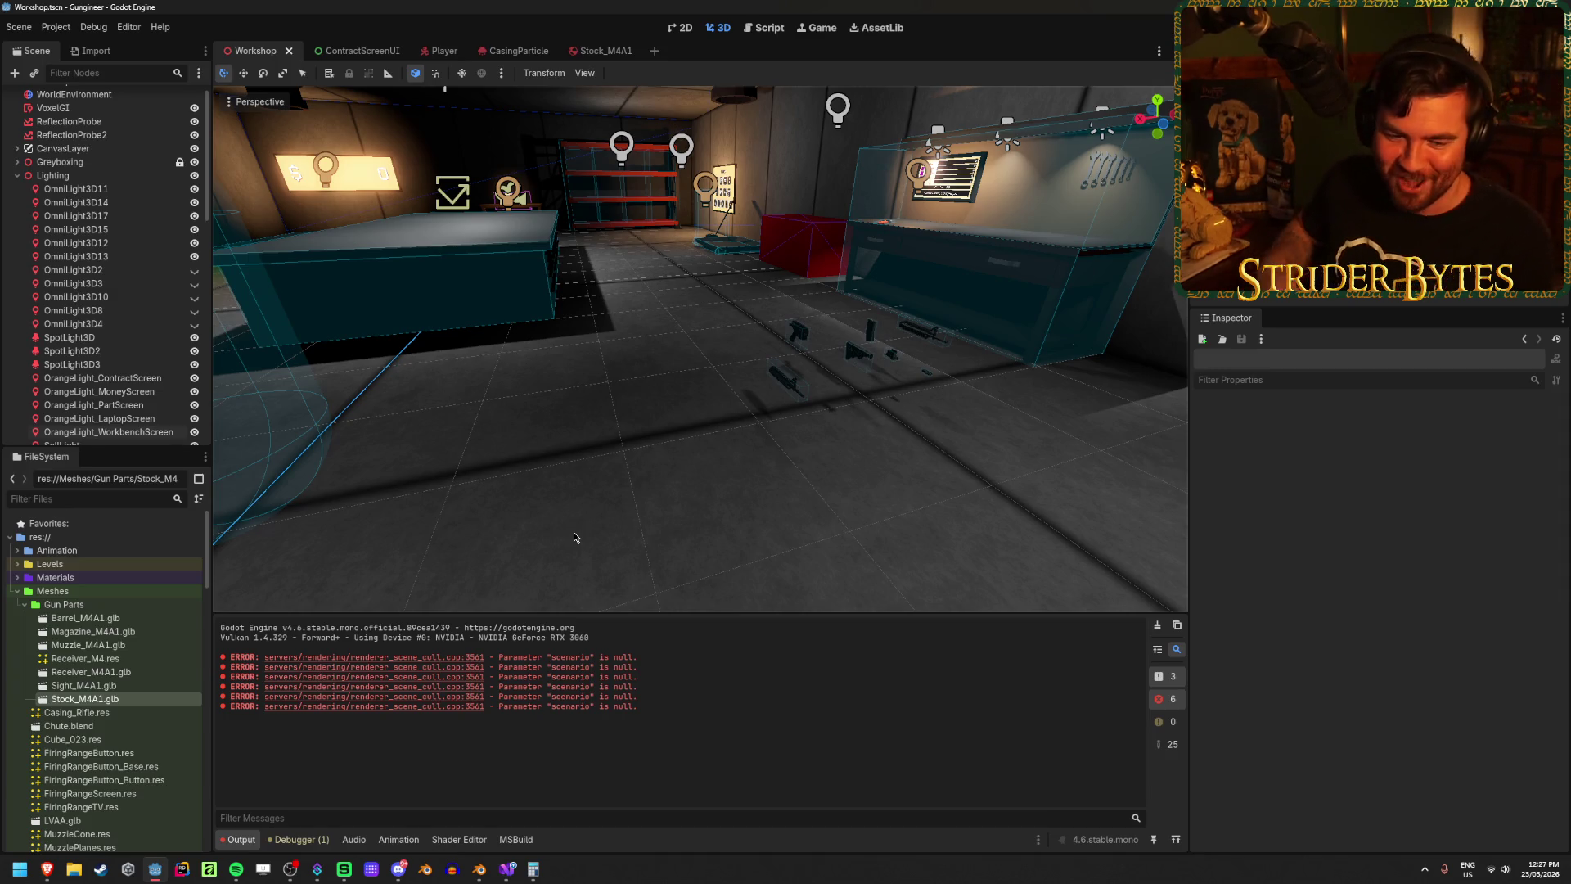
key("F5")
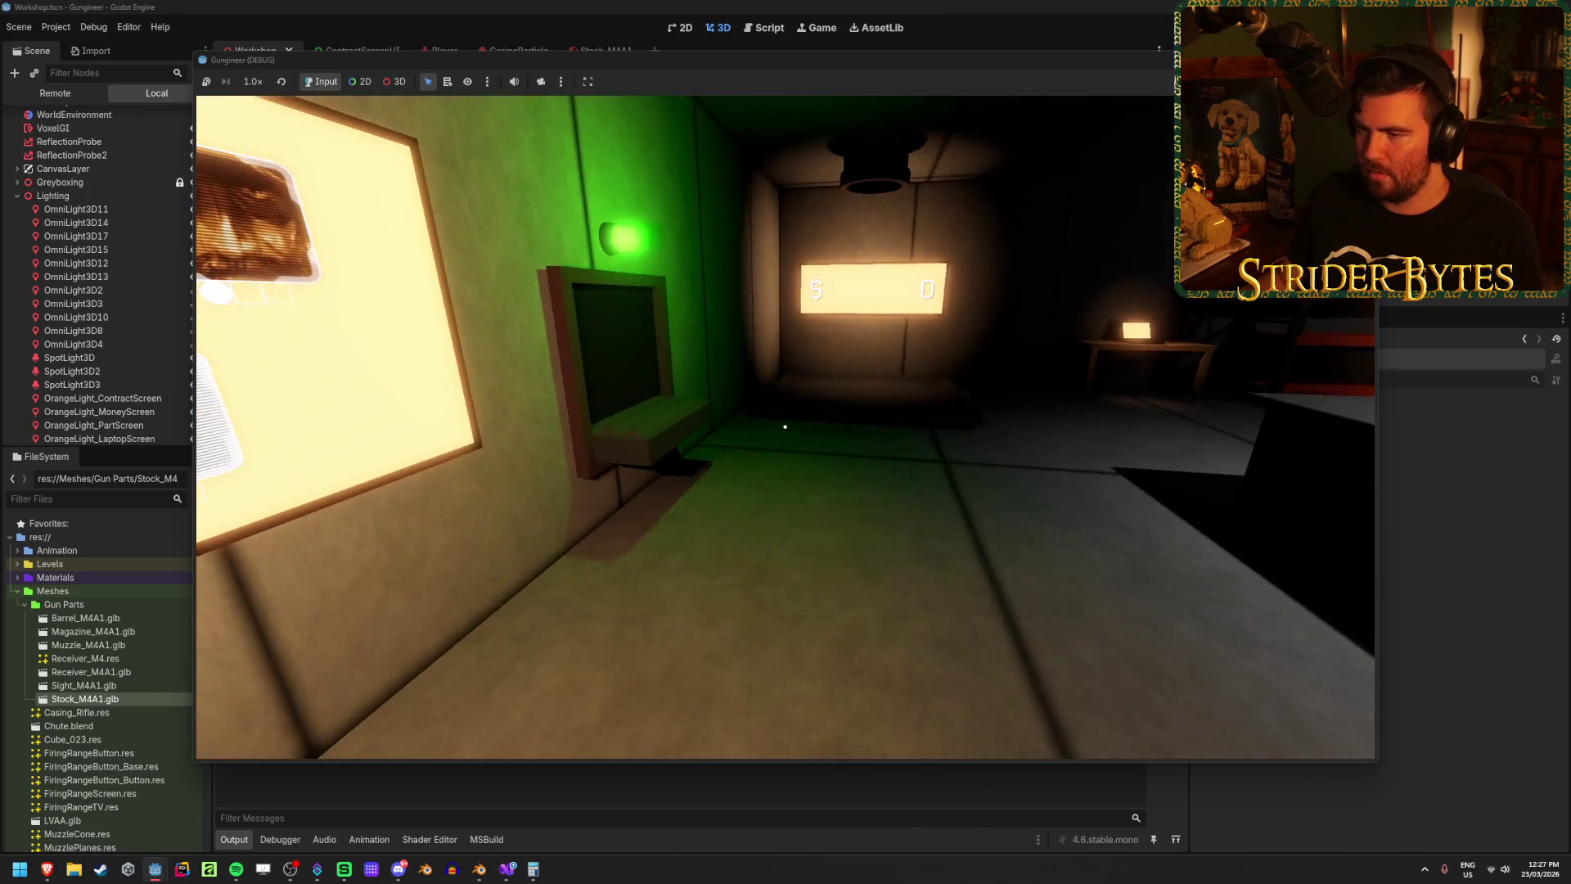
Step: Walk the player back and toward the workshop's back wall, then quit the game with F8
key("s")
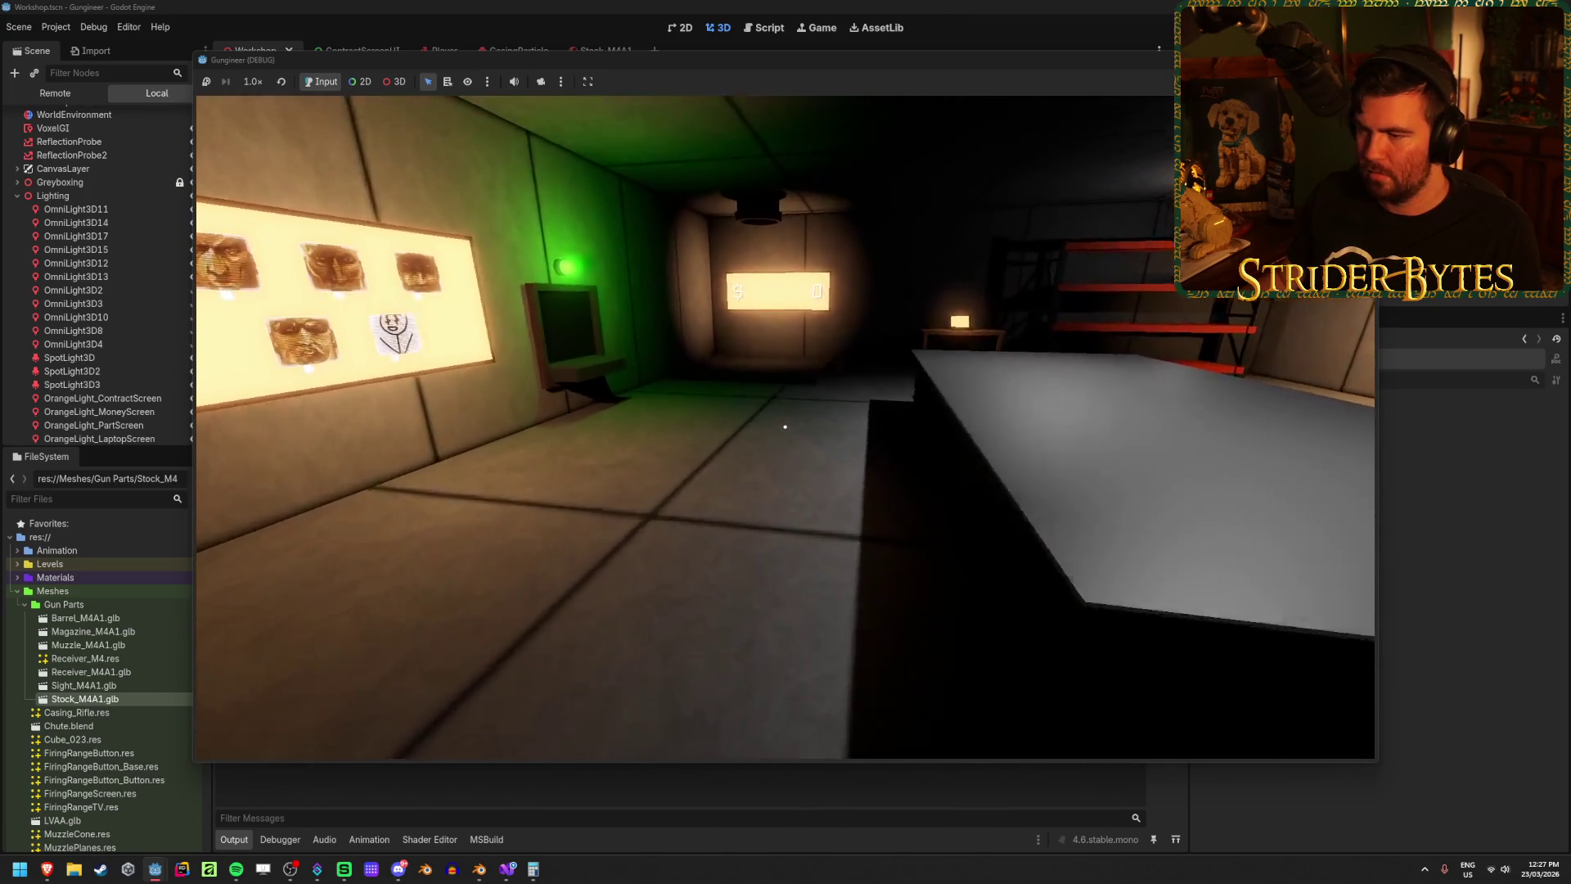
mouse_move(785, 426)
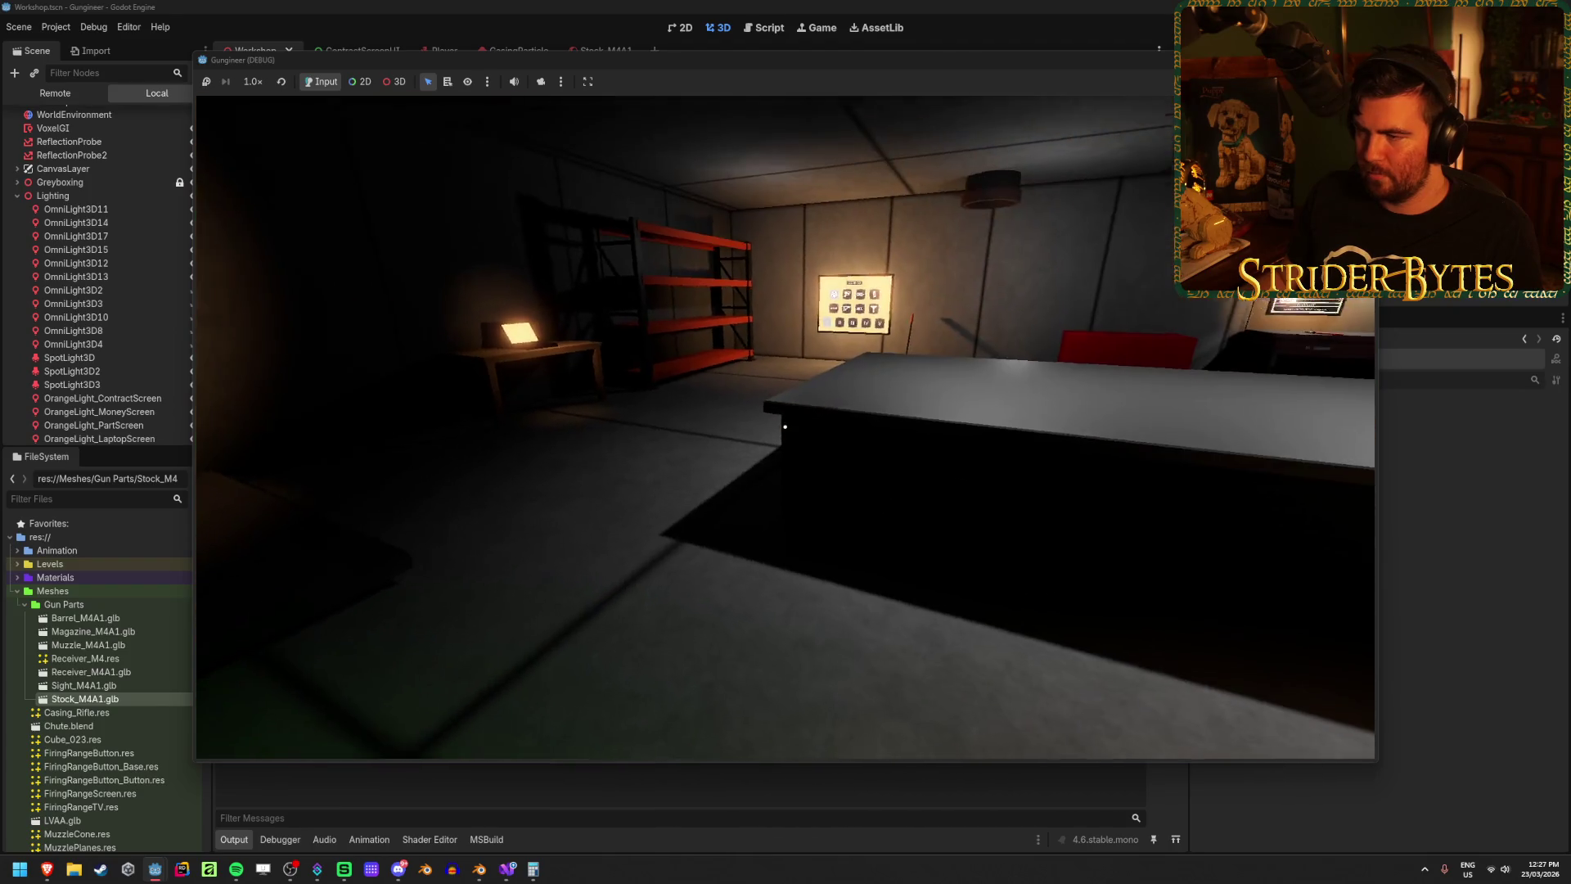
key("w")
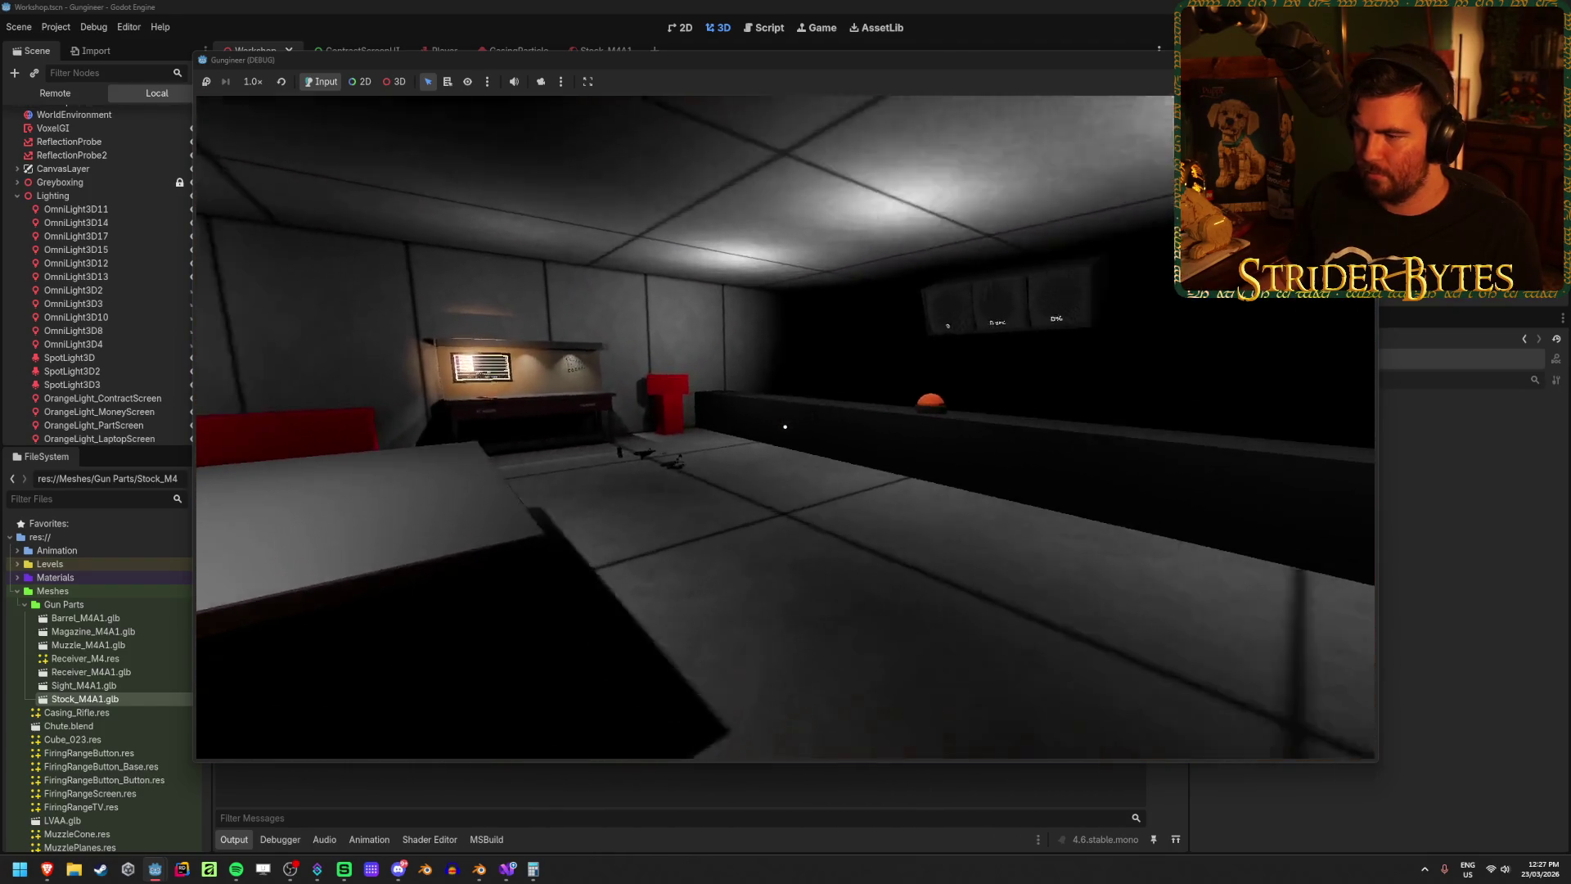
key("F8")
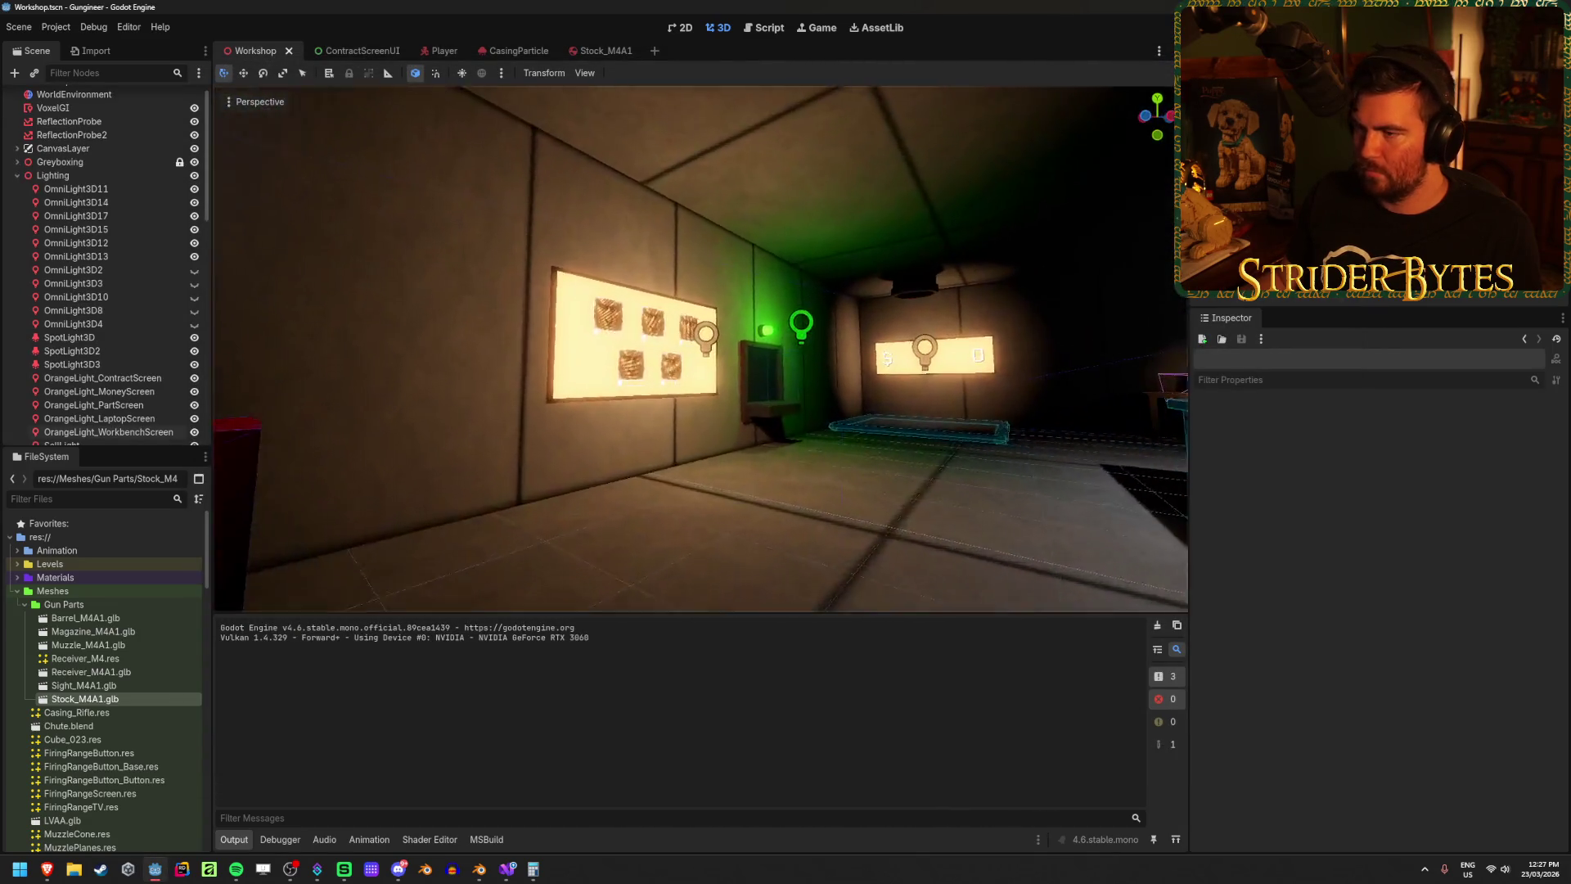
Step: Look at the wall of faces and test-move the green SellLight without leaving it moved
right_click(686, 448)
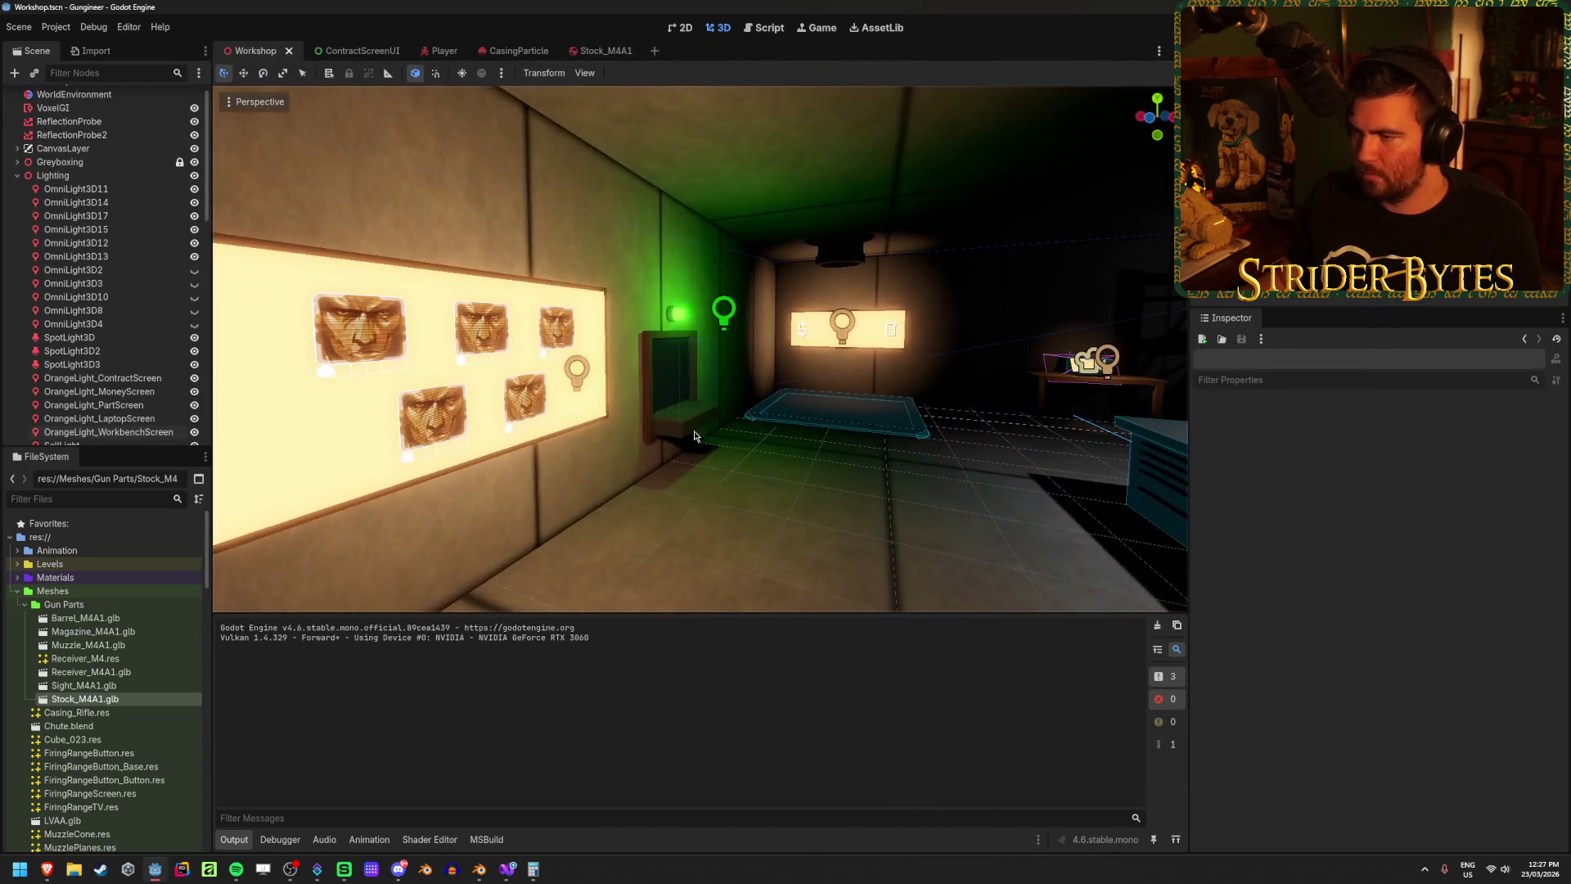
left_click(724, 313)
mouse_move(659, 316)
left_mouse_down()
mouse_move(853, 315)
mouse_move(600, 314)
mouse_move(644, 383)
left_mouse_up()
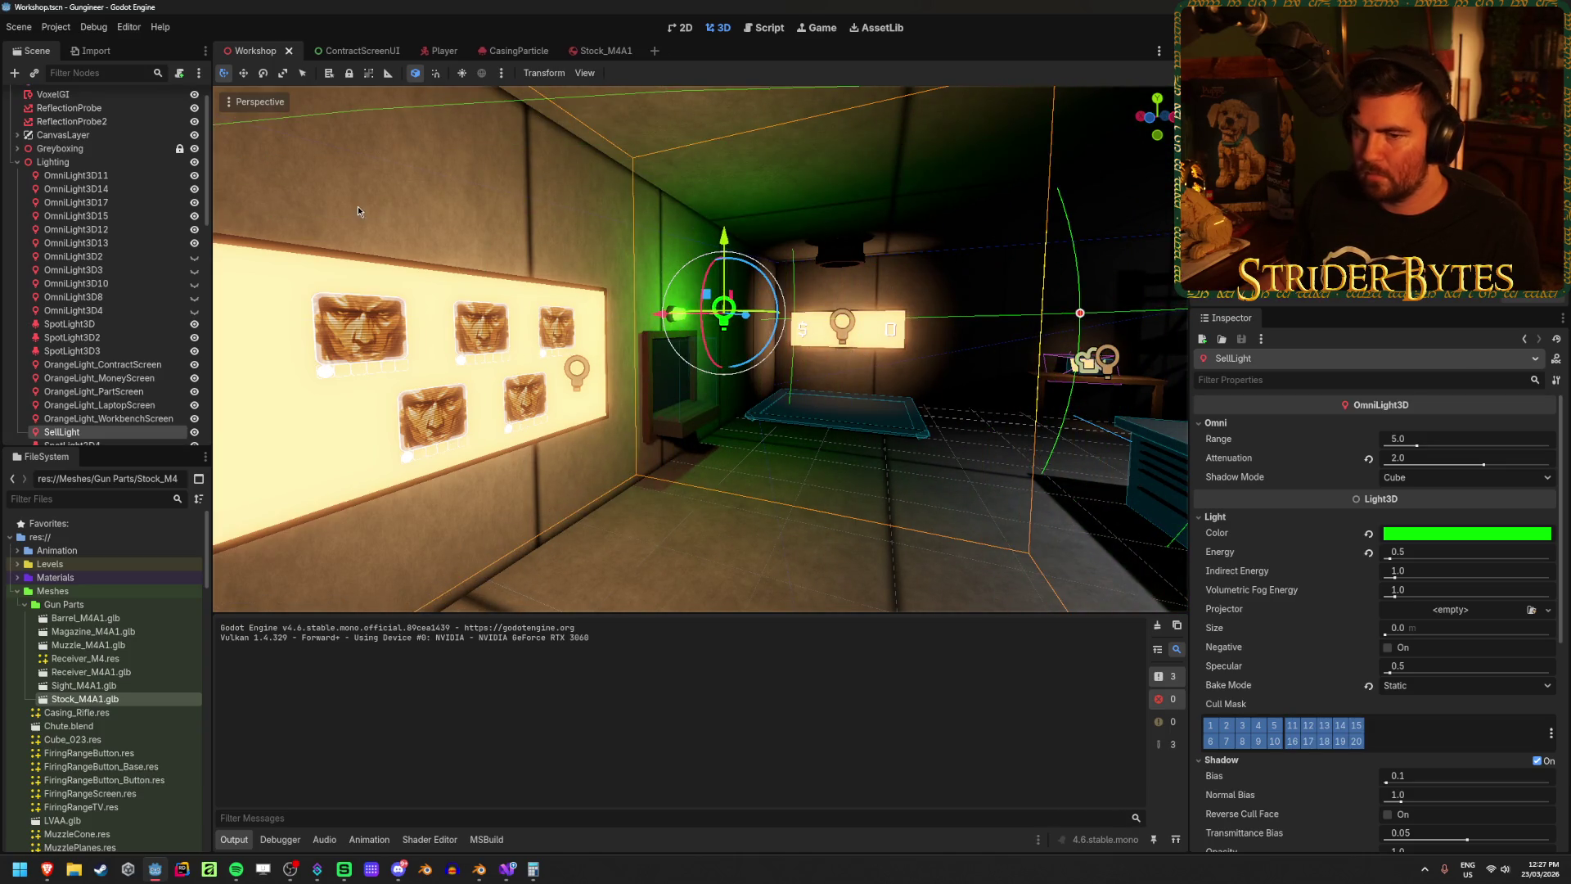
scroll(106, 239, "up", 1)
Step: Rebake the VoxelGI lighting, then select the ceiling spotlight SpotLight3D4
left_click(126, 126)
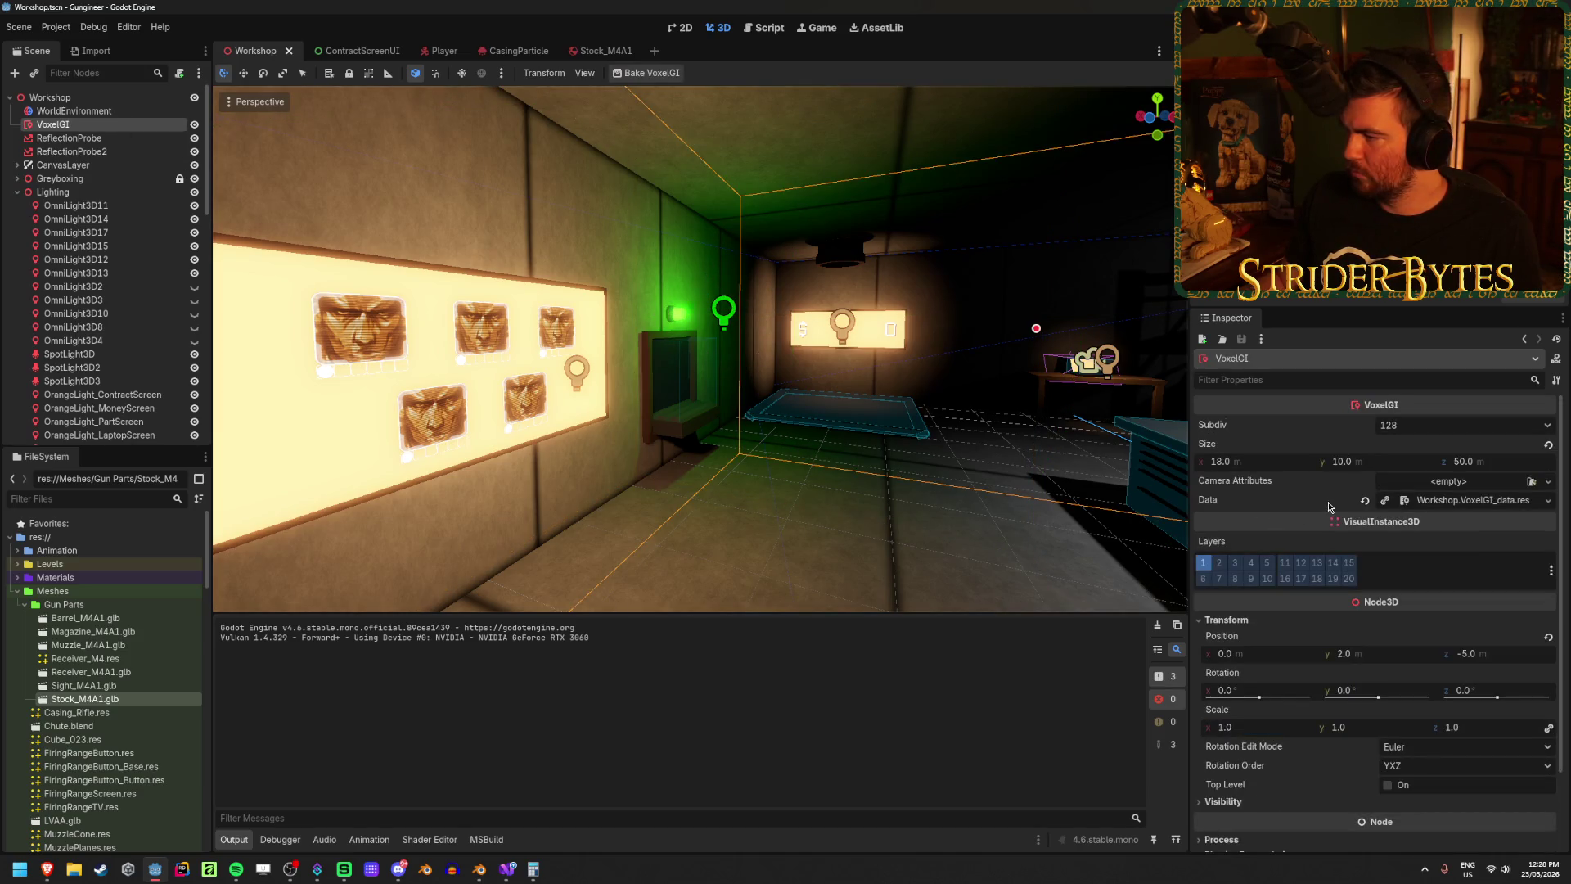
mouse_move(1267, 489)
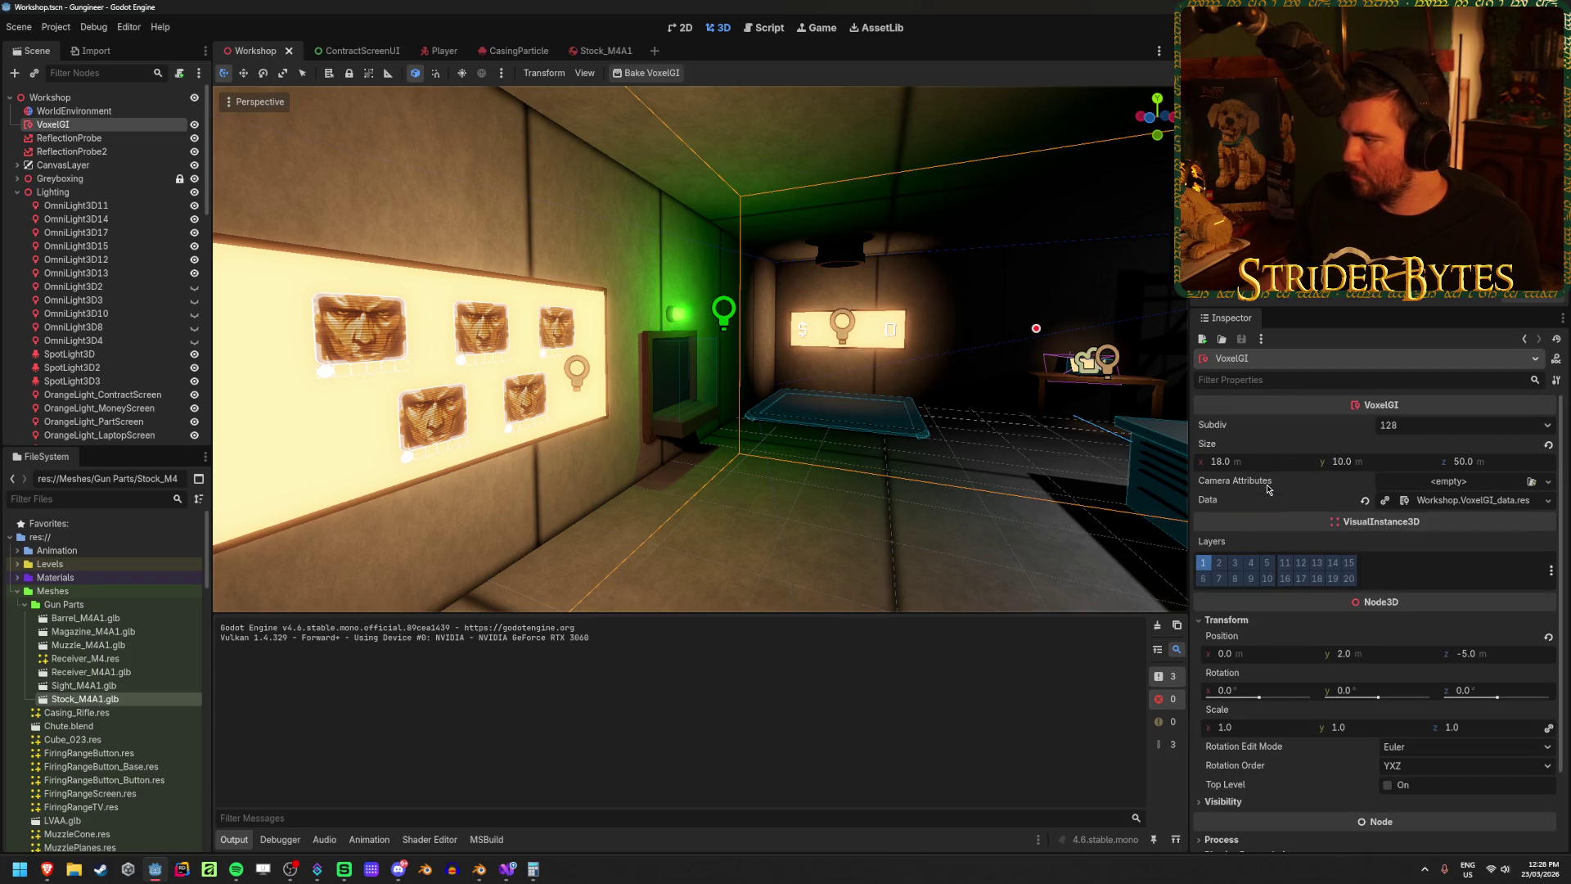
left_click(655, 76)
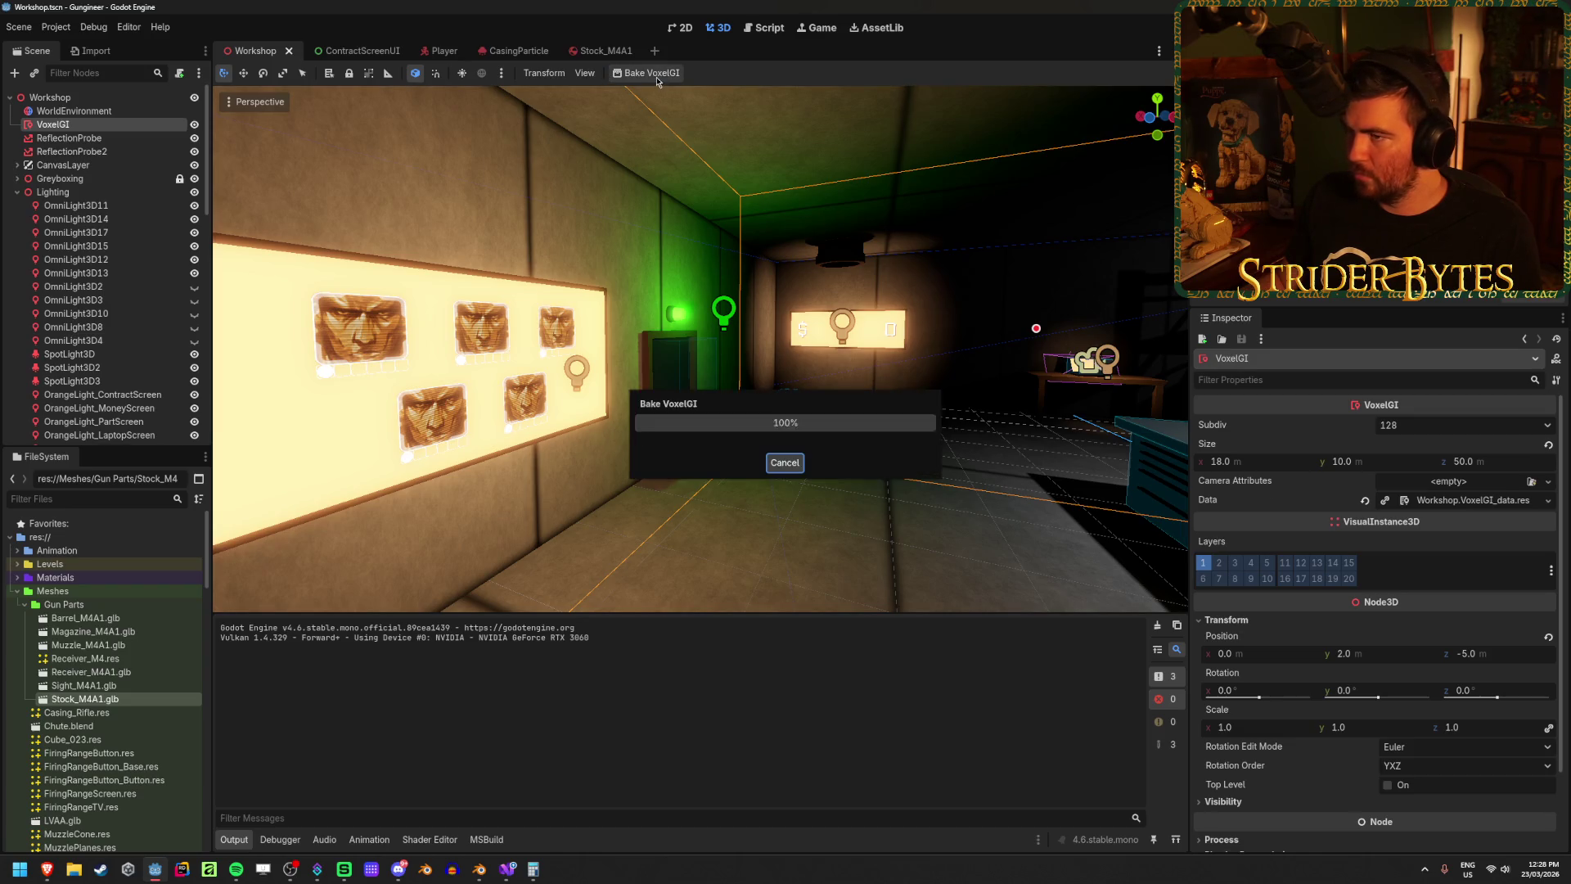
left_click_drag(621, 384, 657, 389)
left_click(654, 176)
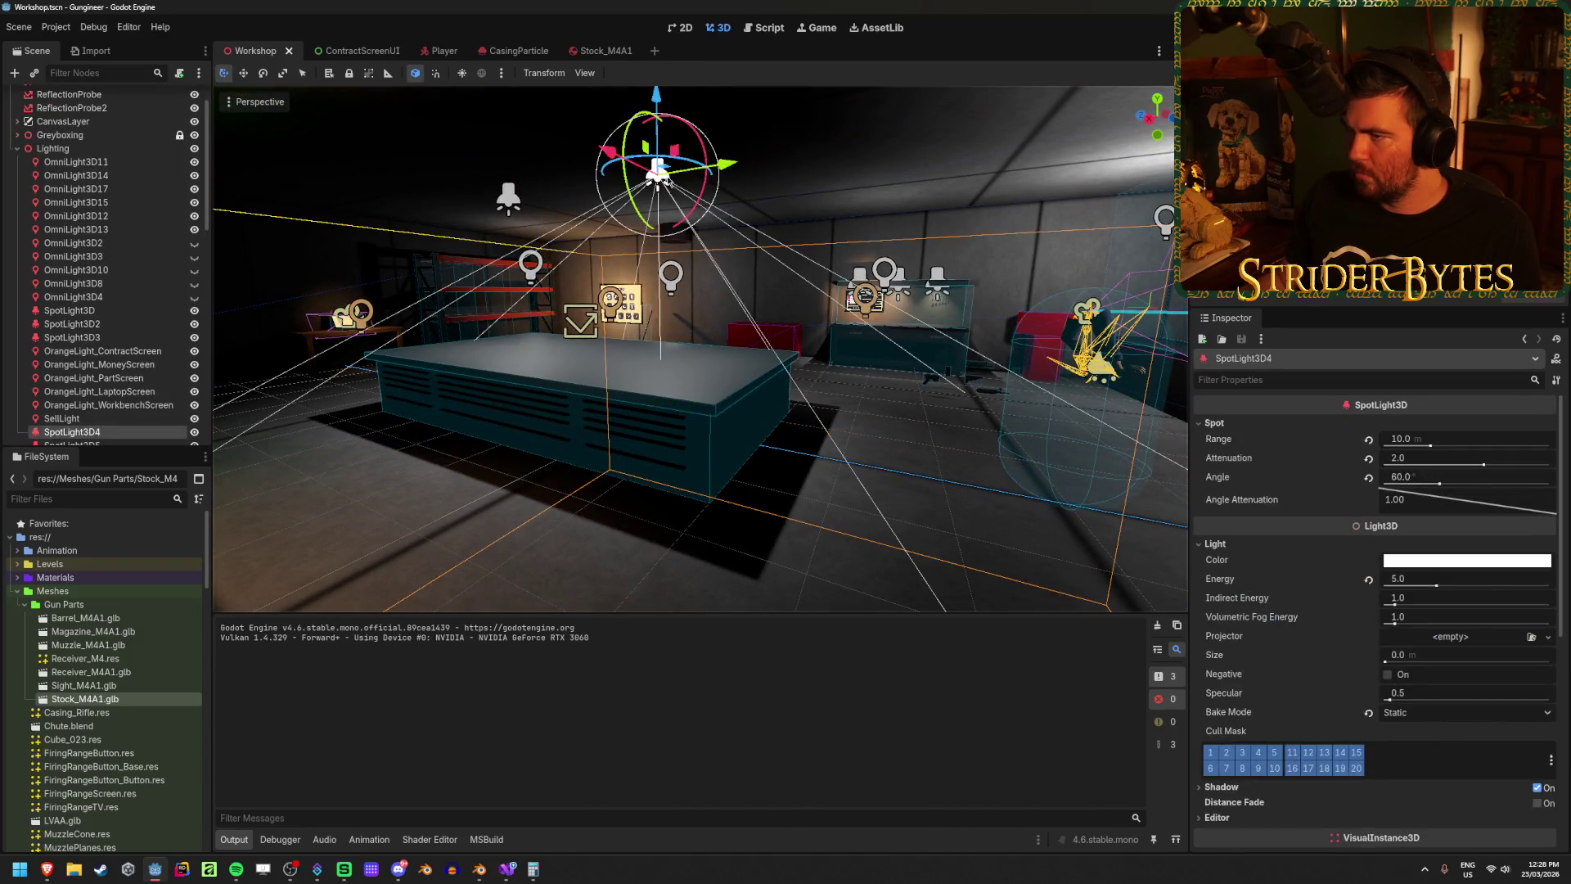
mouse_move(733, 169)
left_mouse_down()
mouse_move(1006, 192)
mouse_move(573, 201)
mouse_move(851, 250)
left_mouse_up()
key("ctrl+z")
key("ctrl+z")
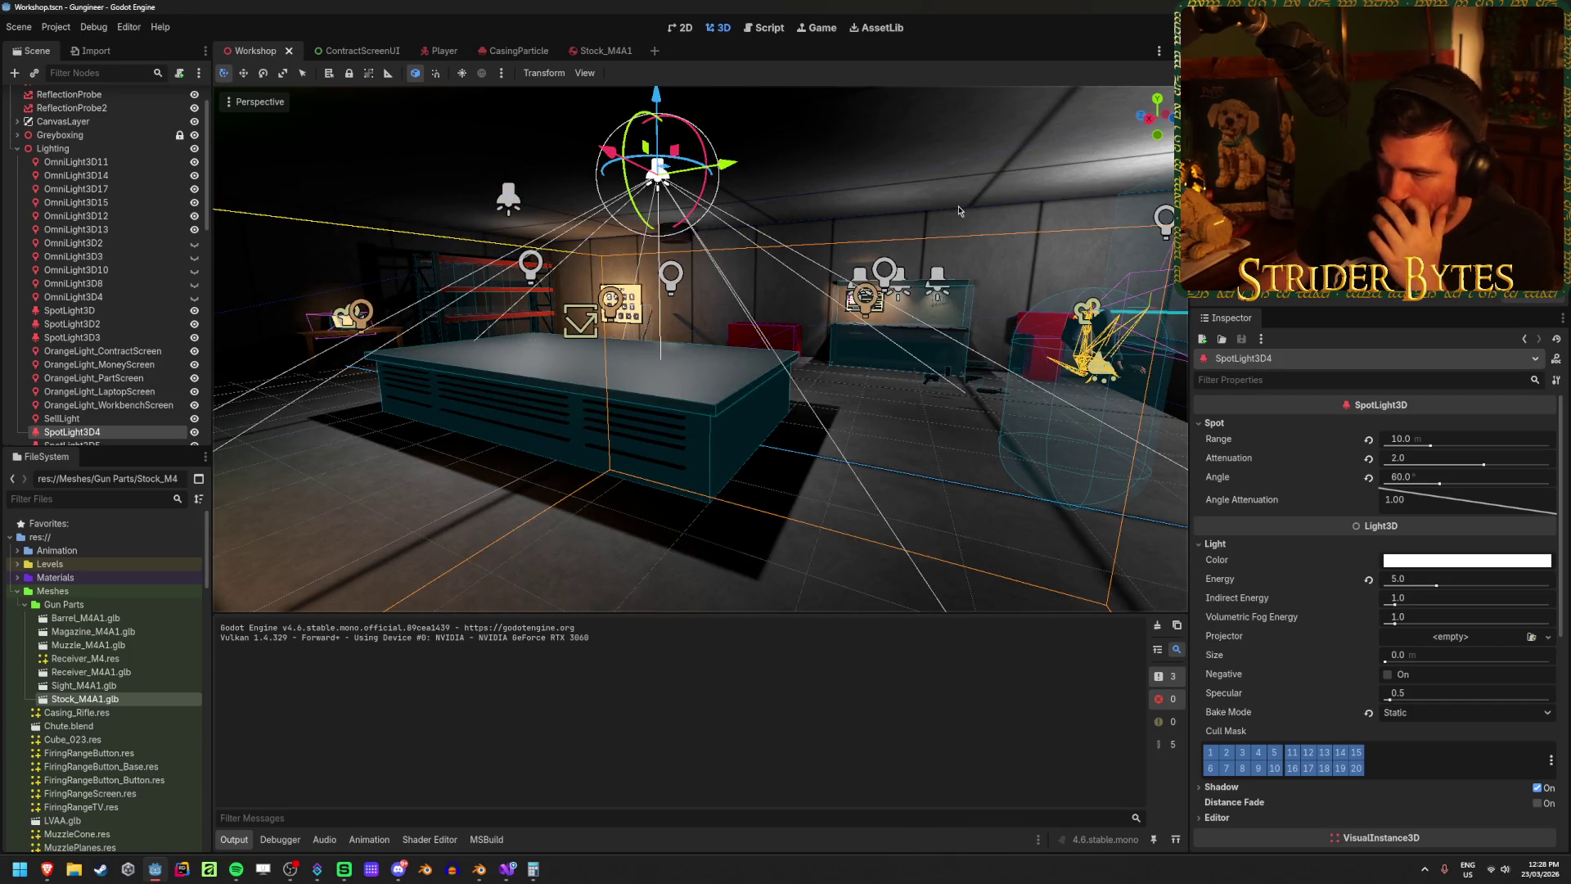
scroll(131, 188, "up", 2)
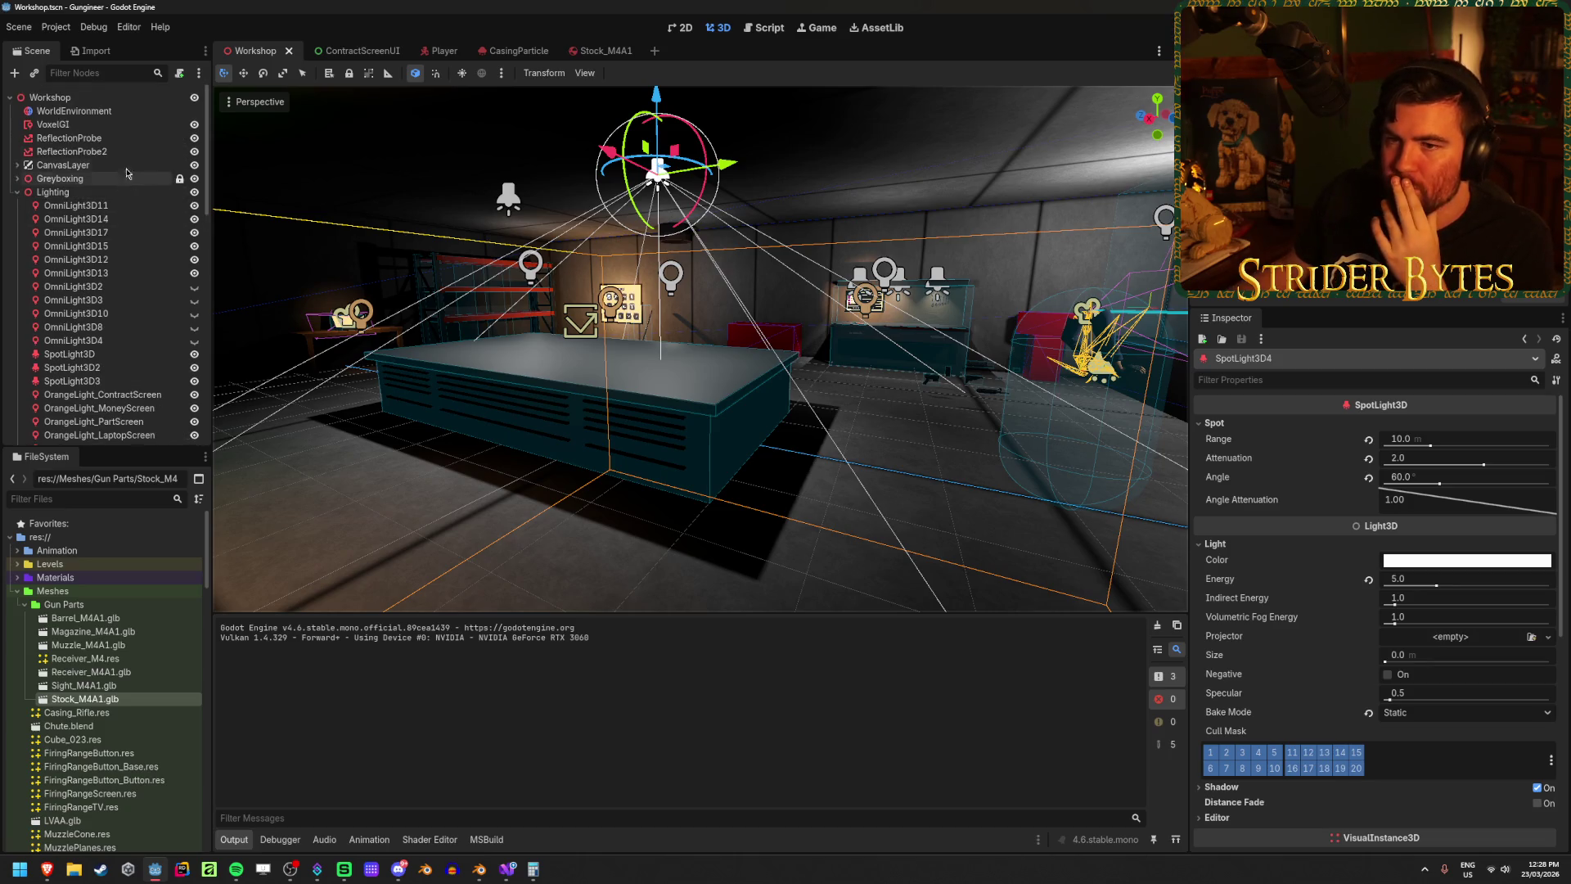
left_click(194, 141)
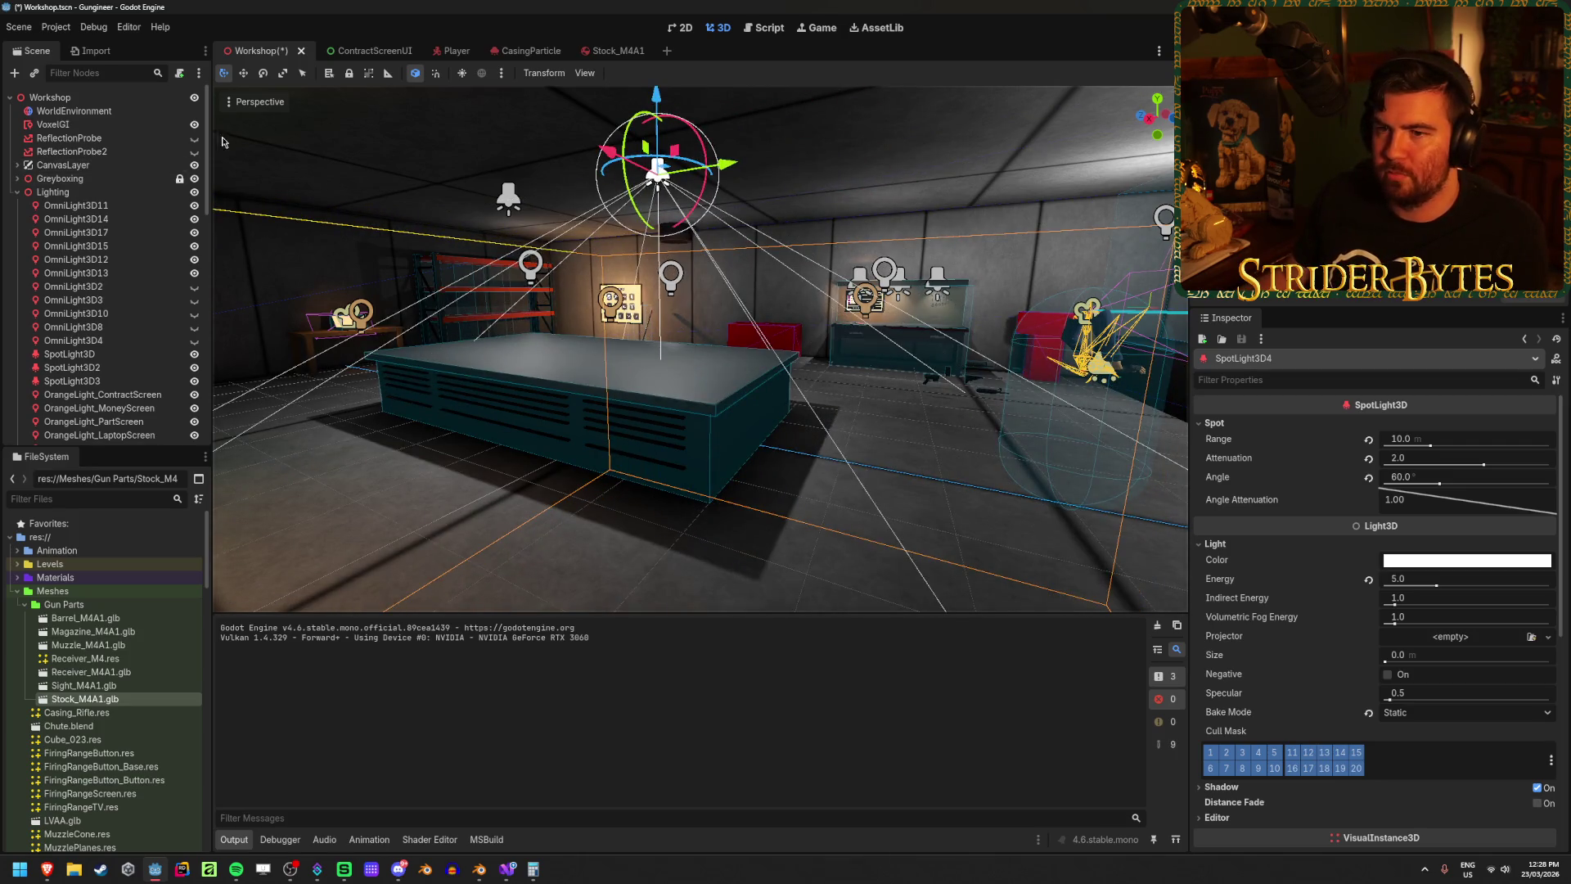
left_click(195, 139)
left_click(109, 114)
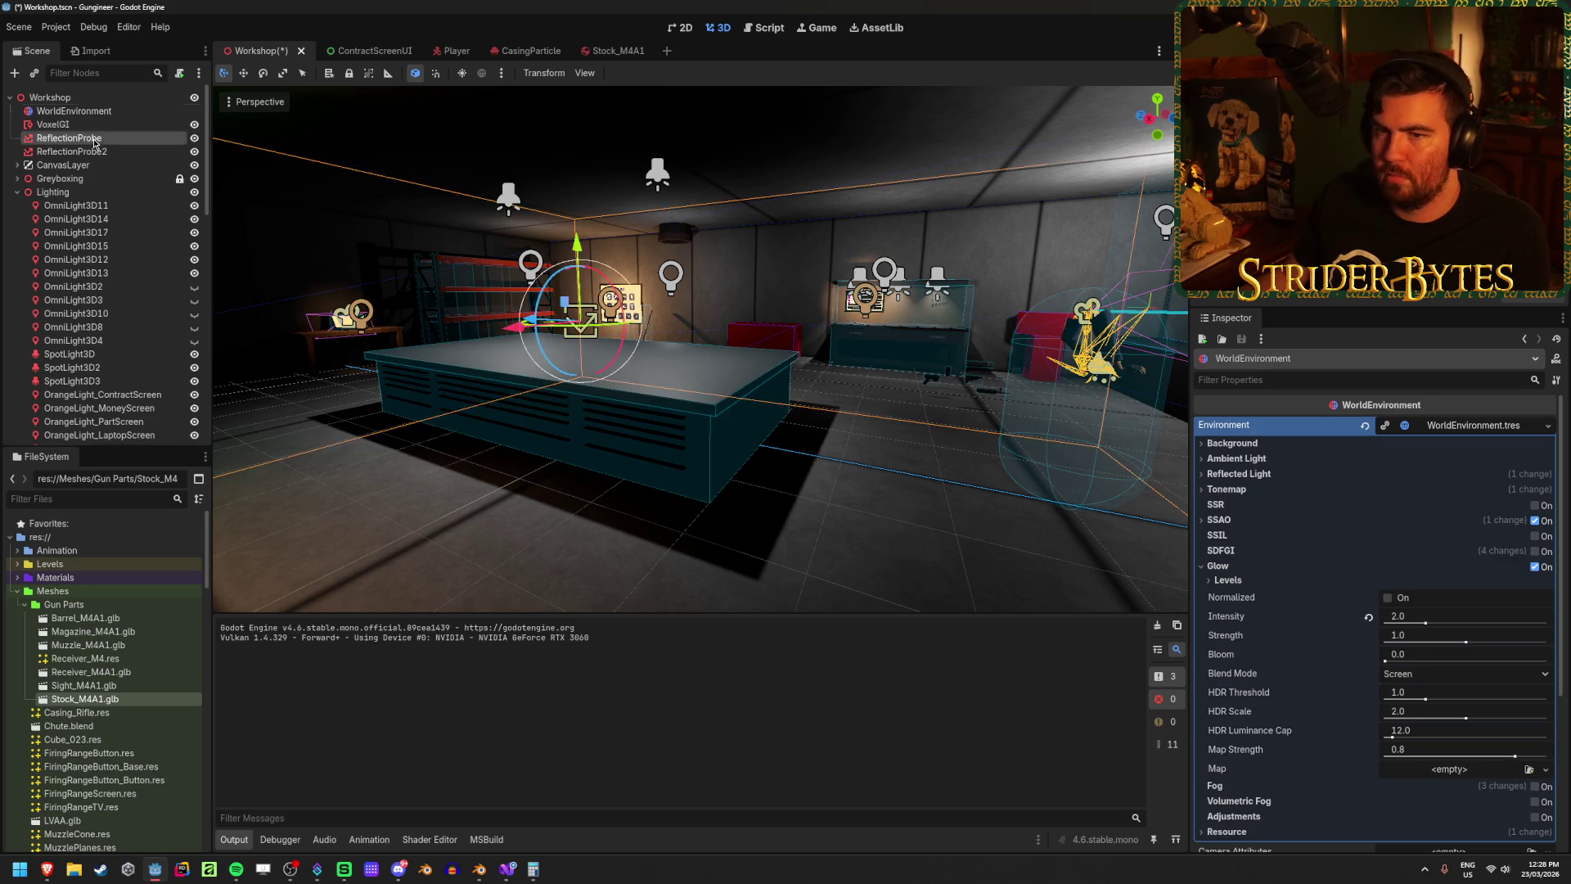
left_click(94, 141)
key("ctrl+s")
left_click(92, 127)
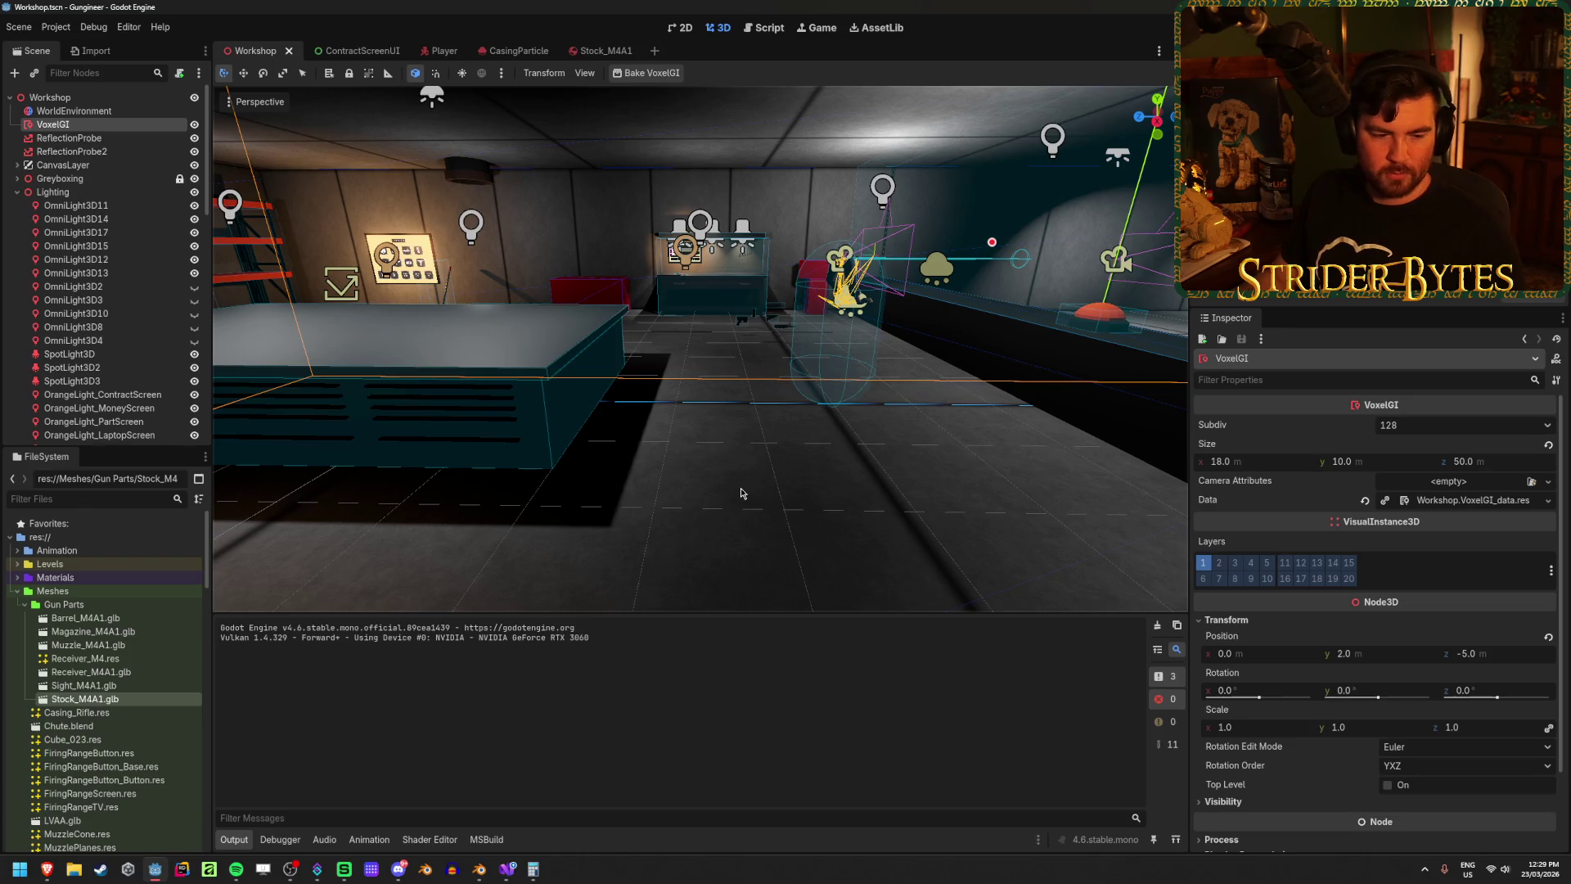
Step: Save the scene, fly through the workshop in freelook, then switch to the lightmap tutorial
key("ctrl+s")
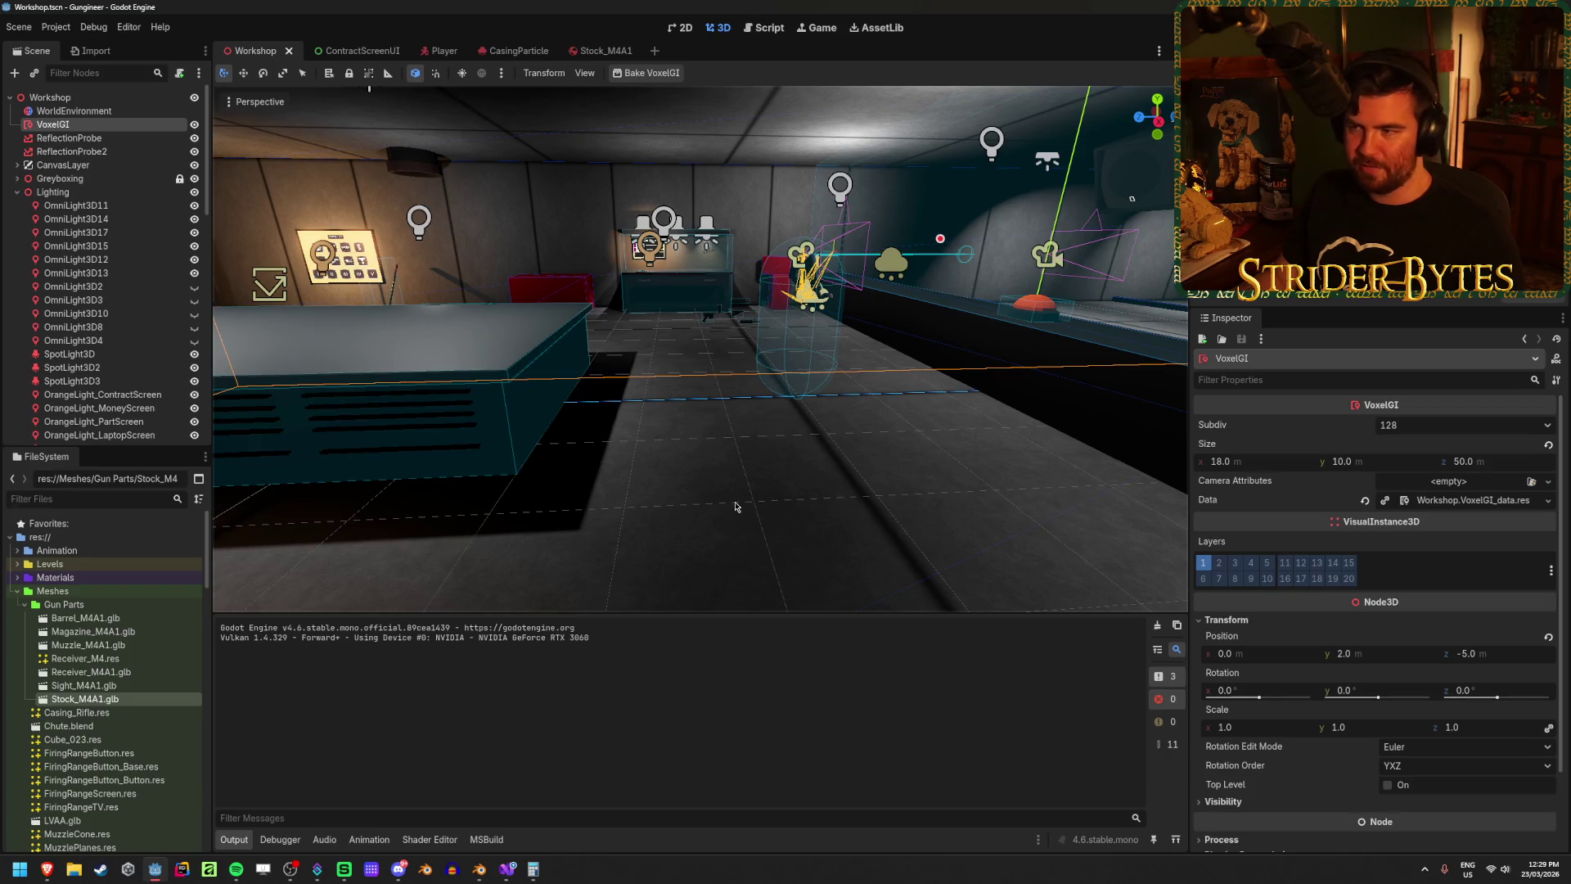
key("w")
key("a")
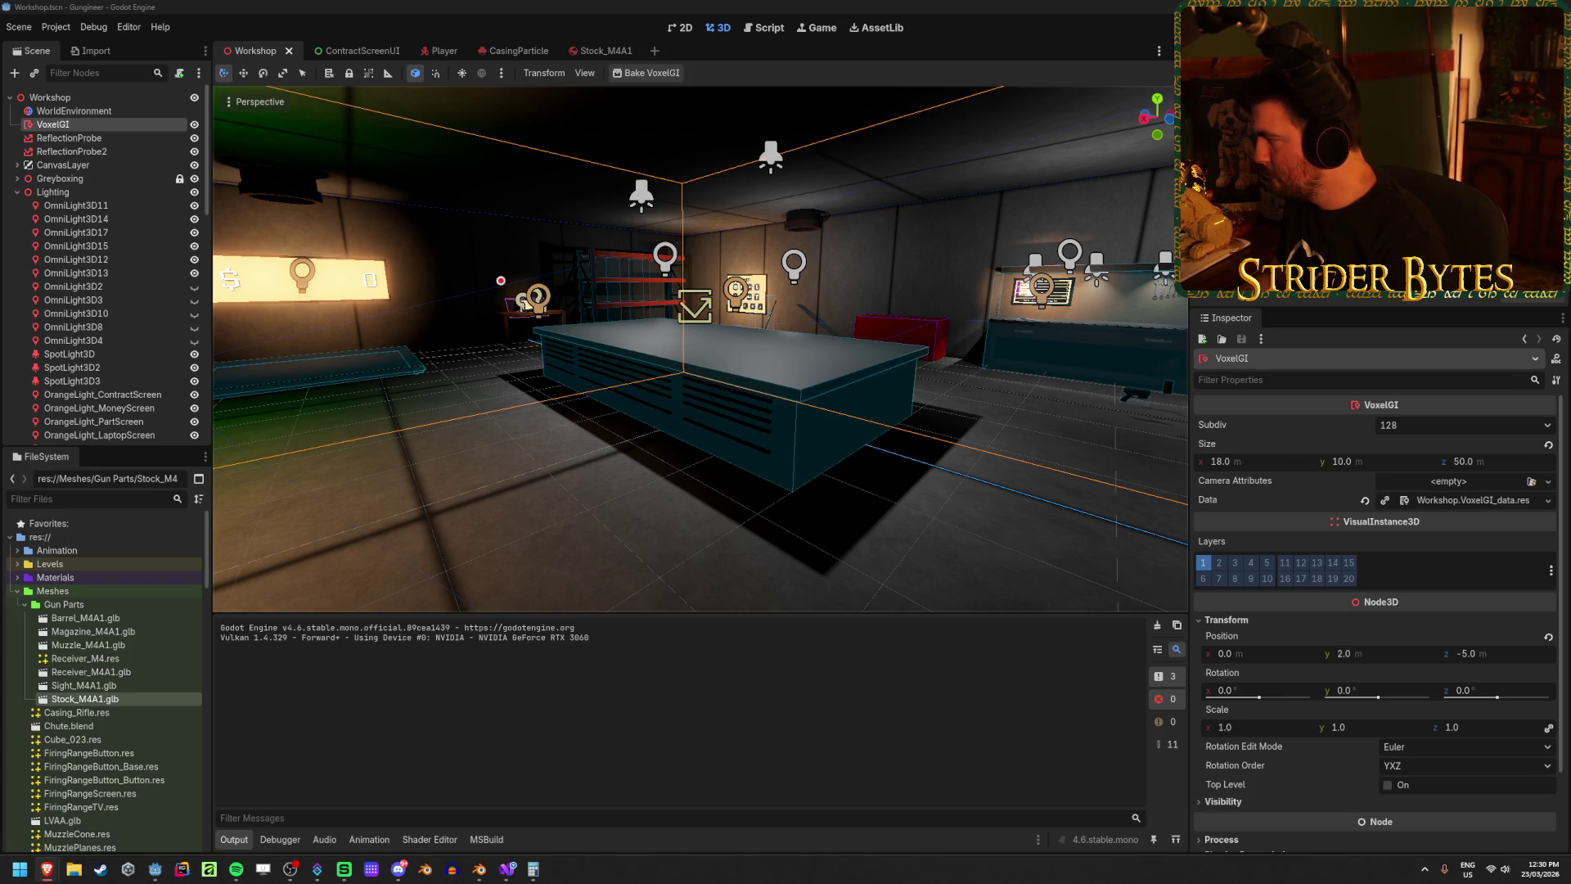
key("alt+Tab")
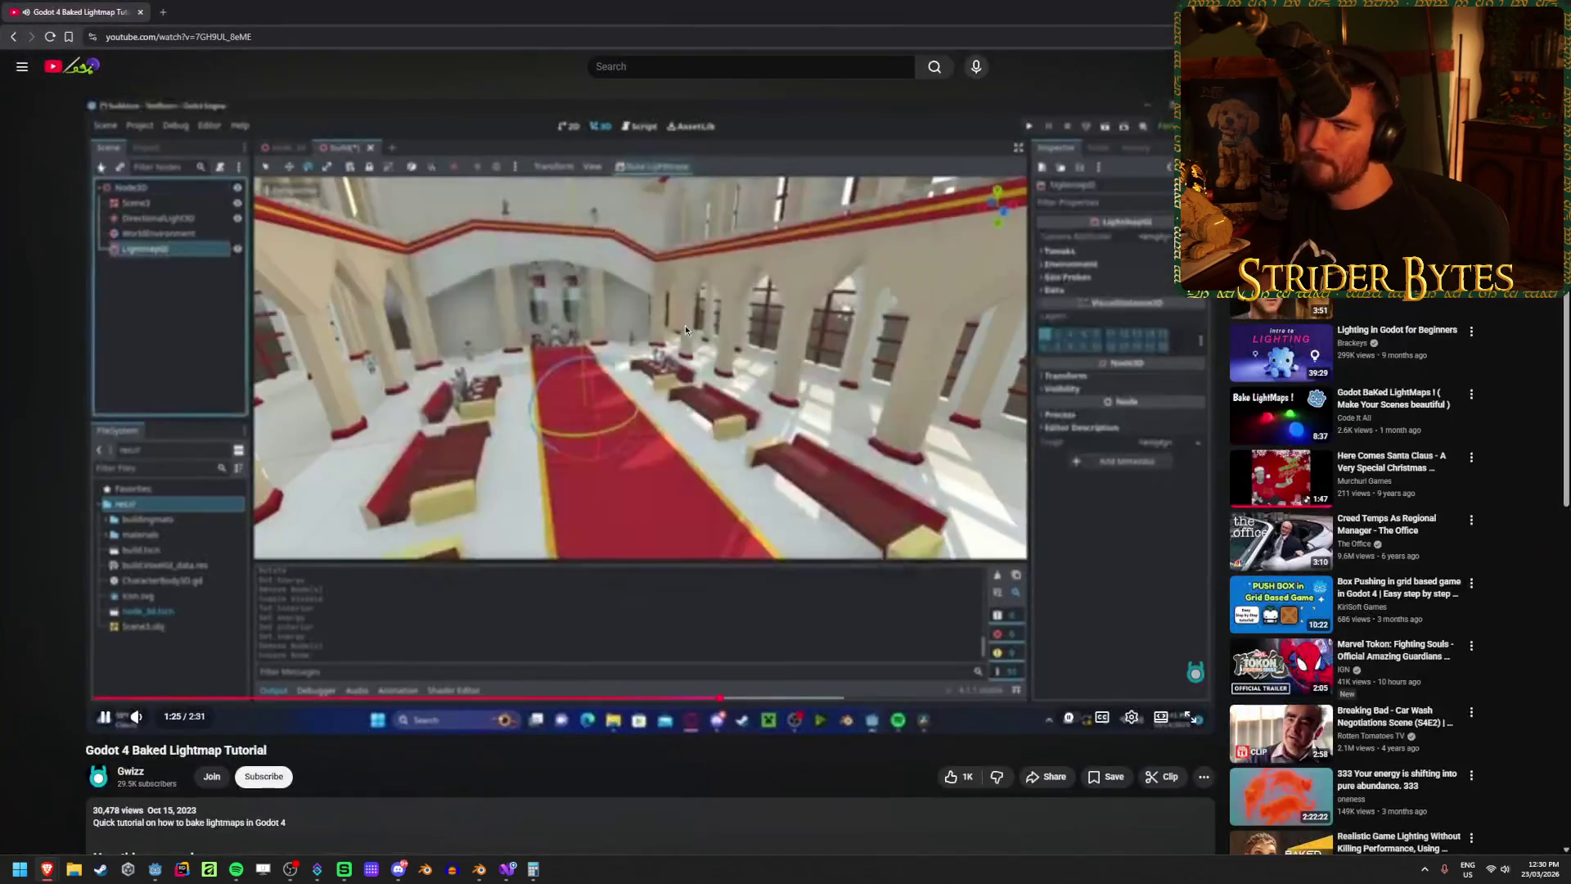
Step: Play the tutorial full screen and rewind to the node creation part at 1:23
double_click(686, 326)
left_click(1505, 869)
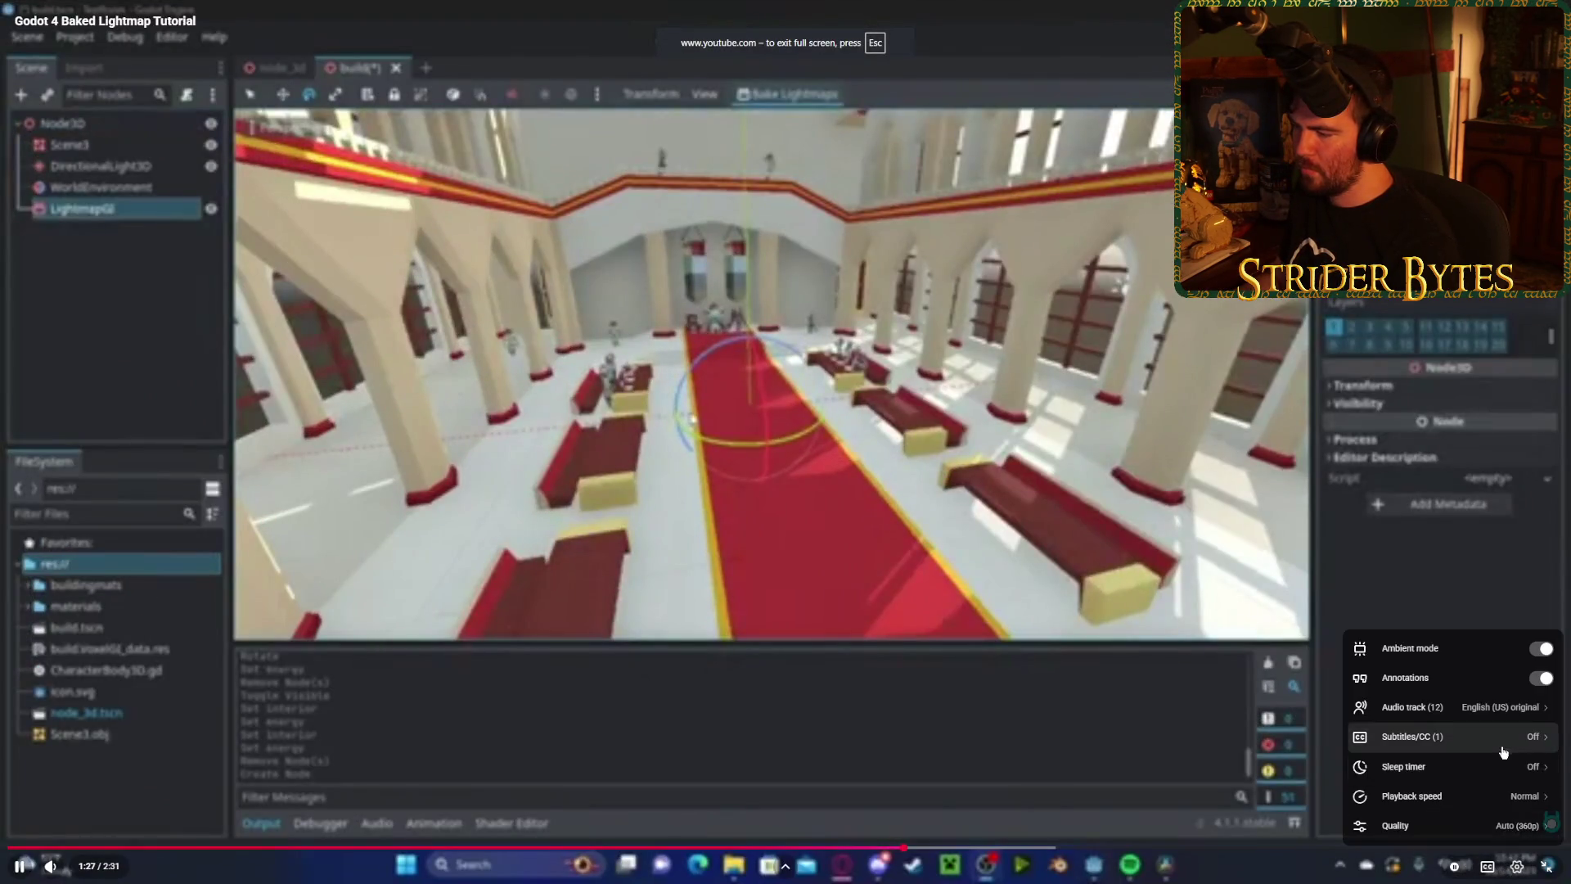
left_click(871, 482)
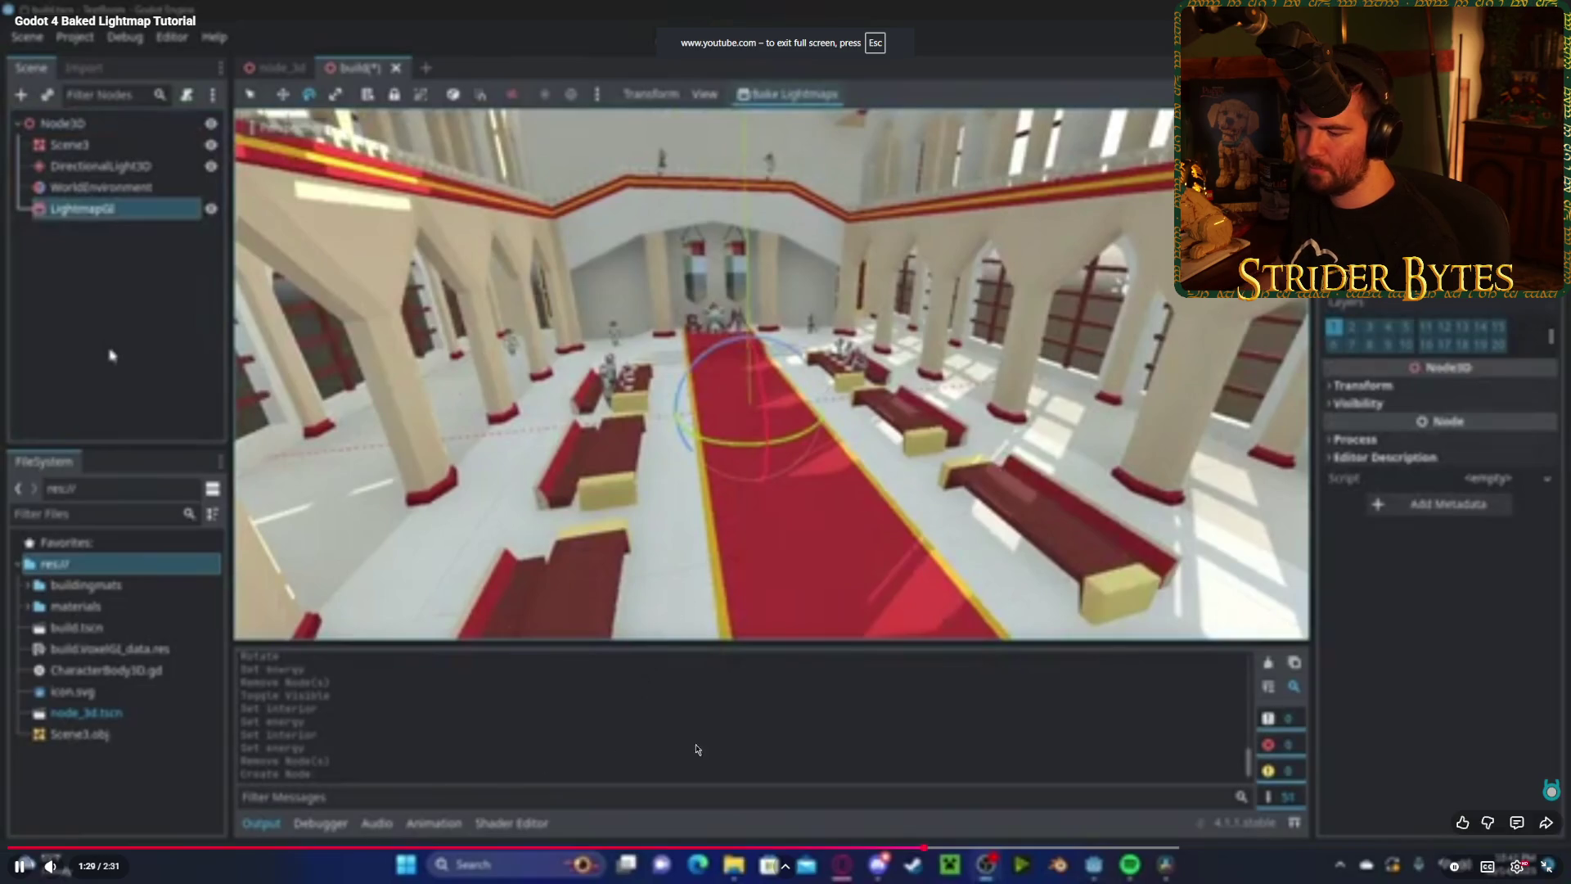
left_click(865, 847)
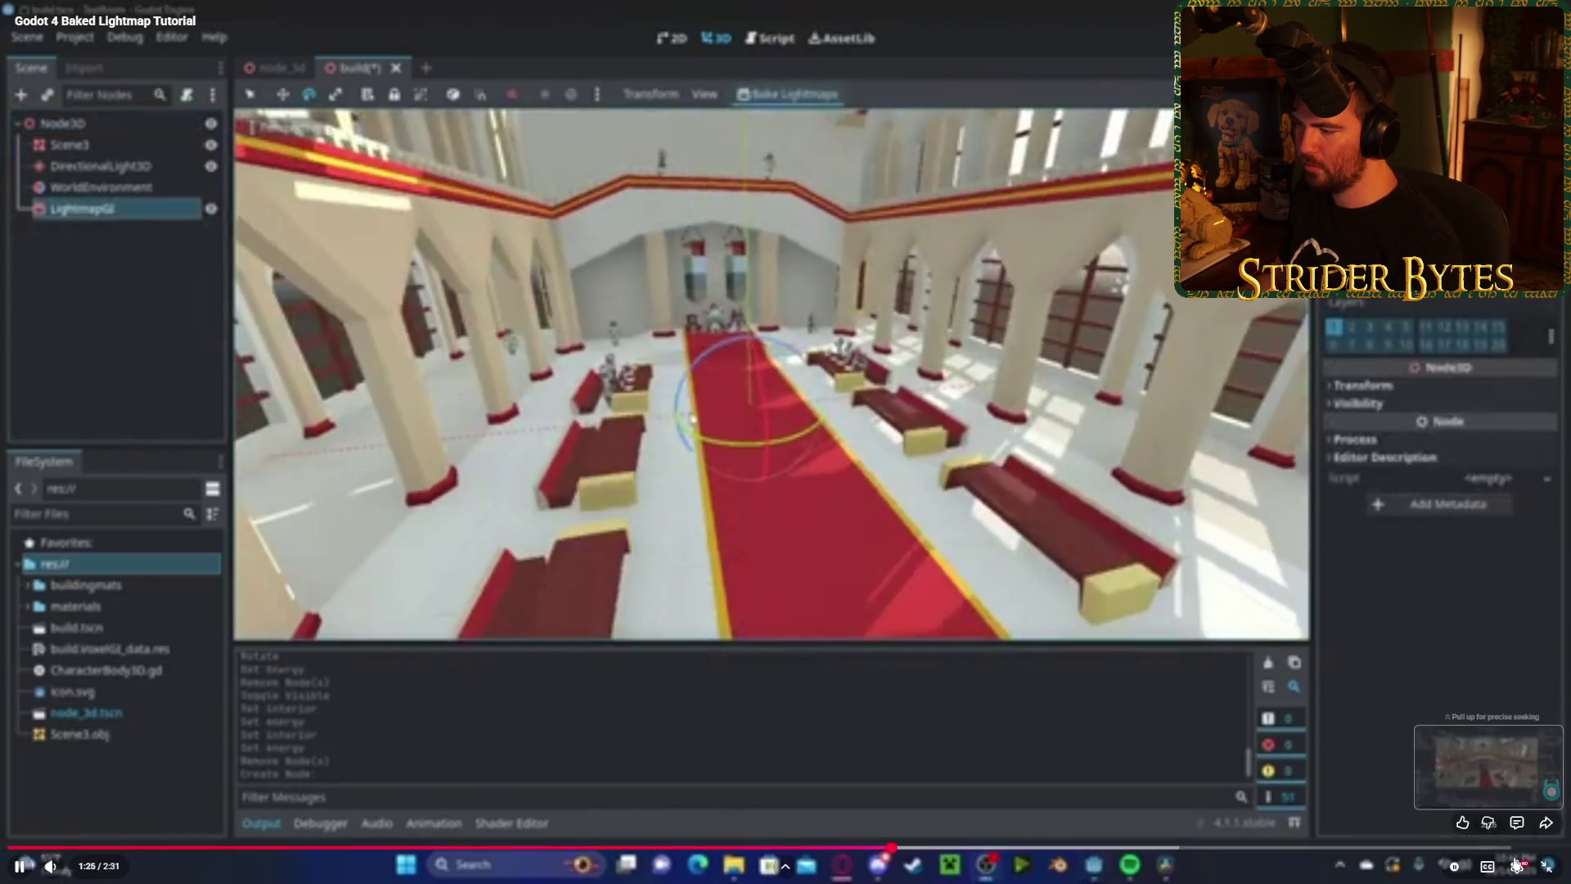
Step: Set video quality to 1080p, skip ahead to the finished bake at 1:50, and exit fullscreen
left_click(1518, 867)
left_click(1509, 825)
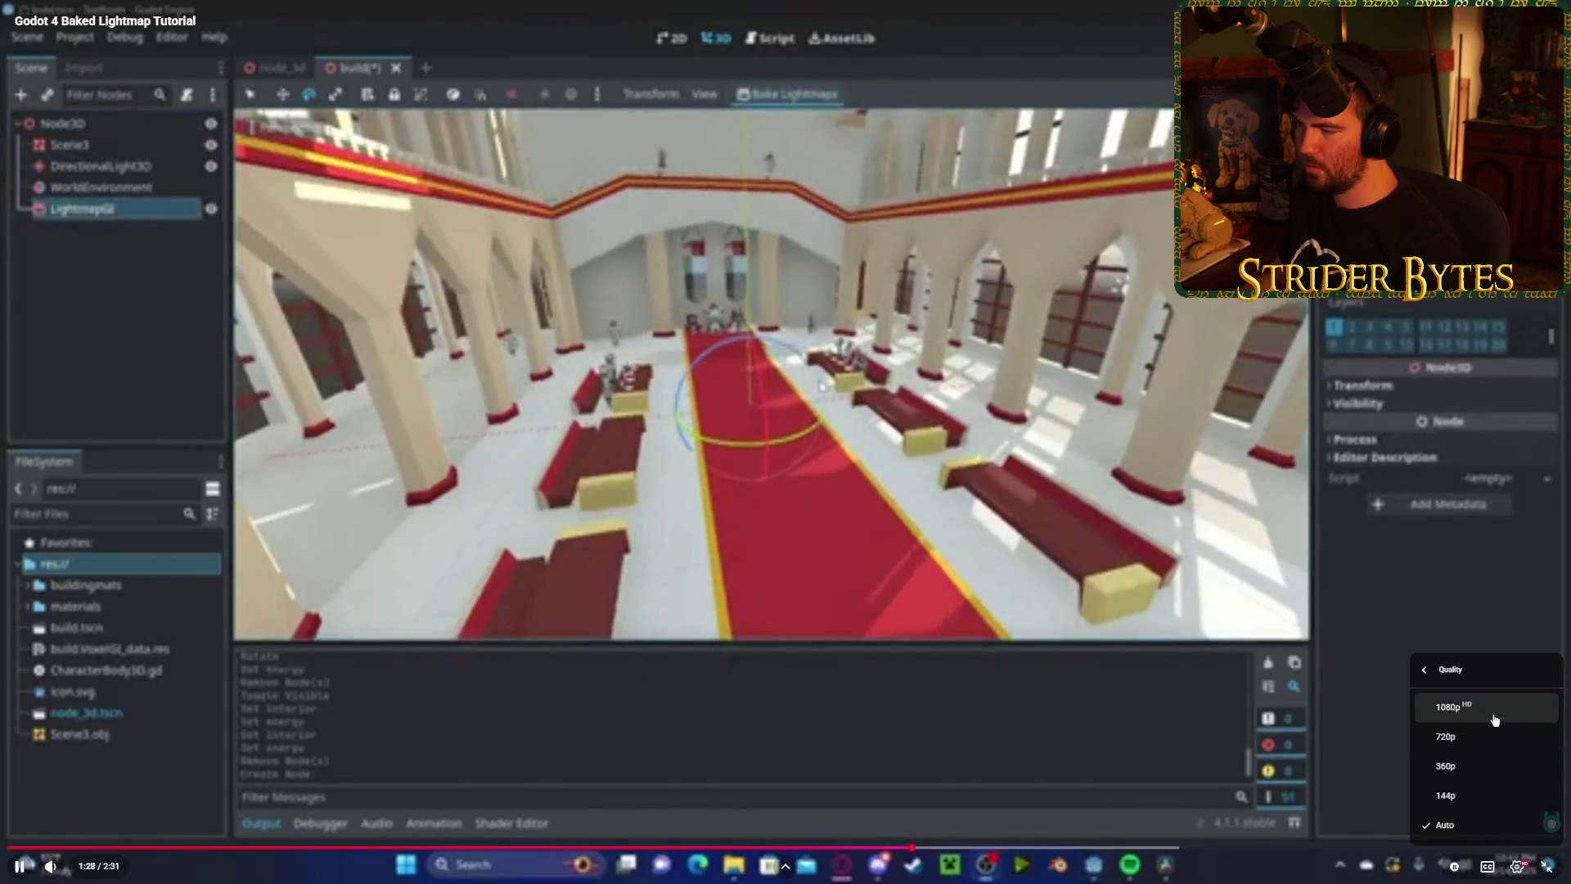
left_click(1494, 719)
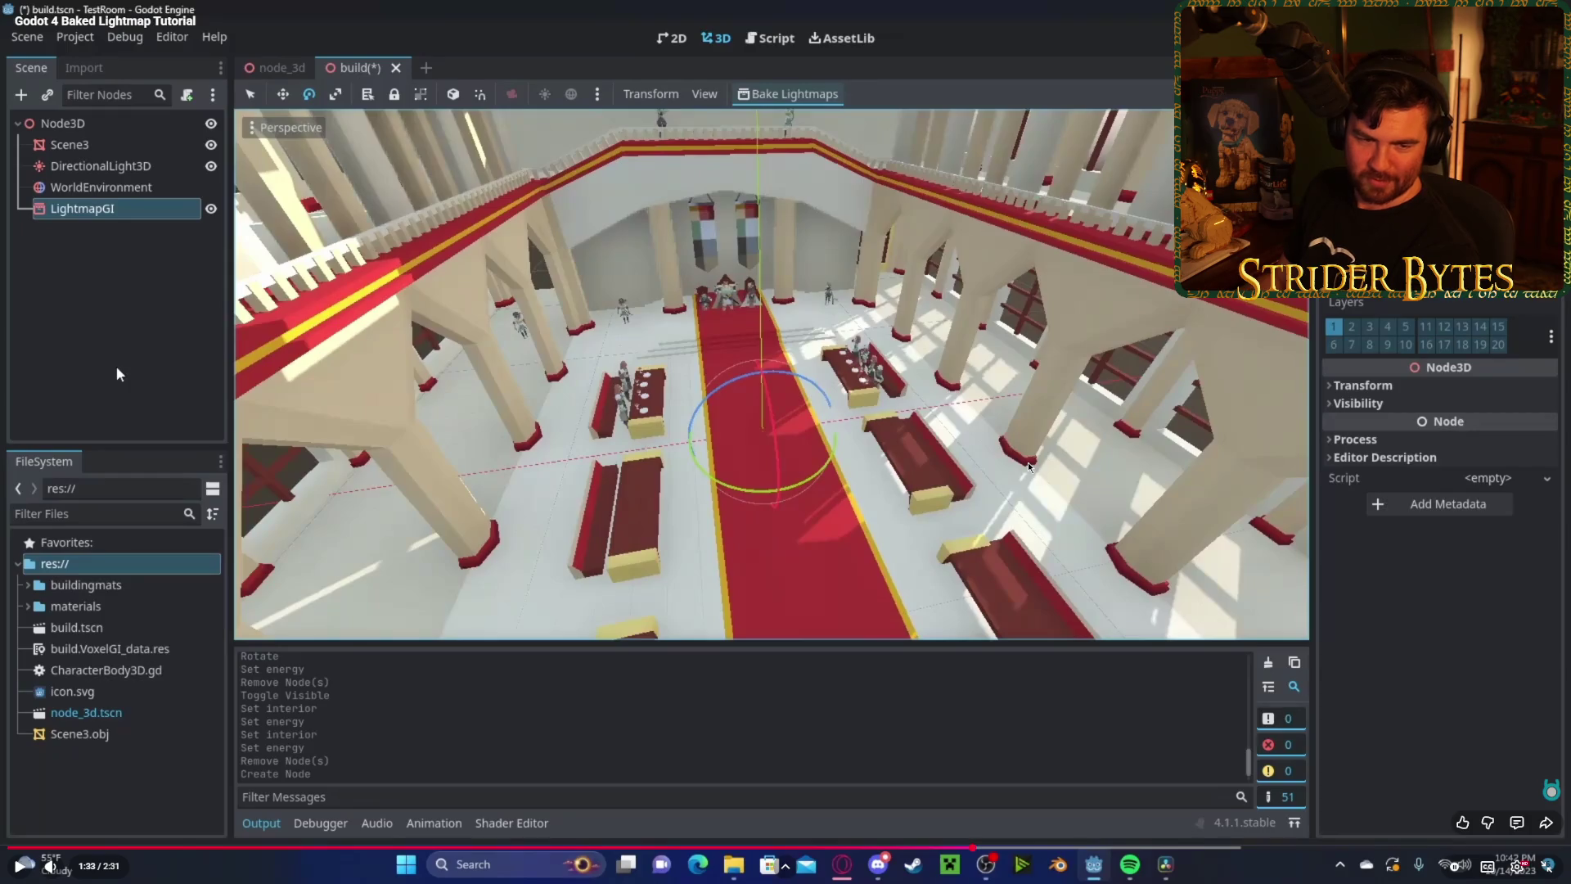
key("Right")
key("Right")
key("Right")
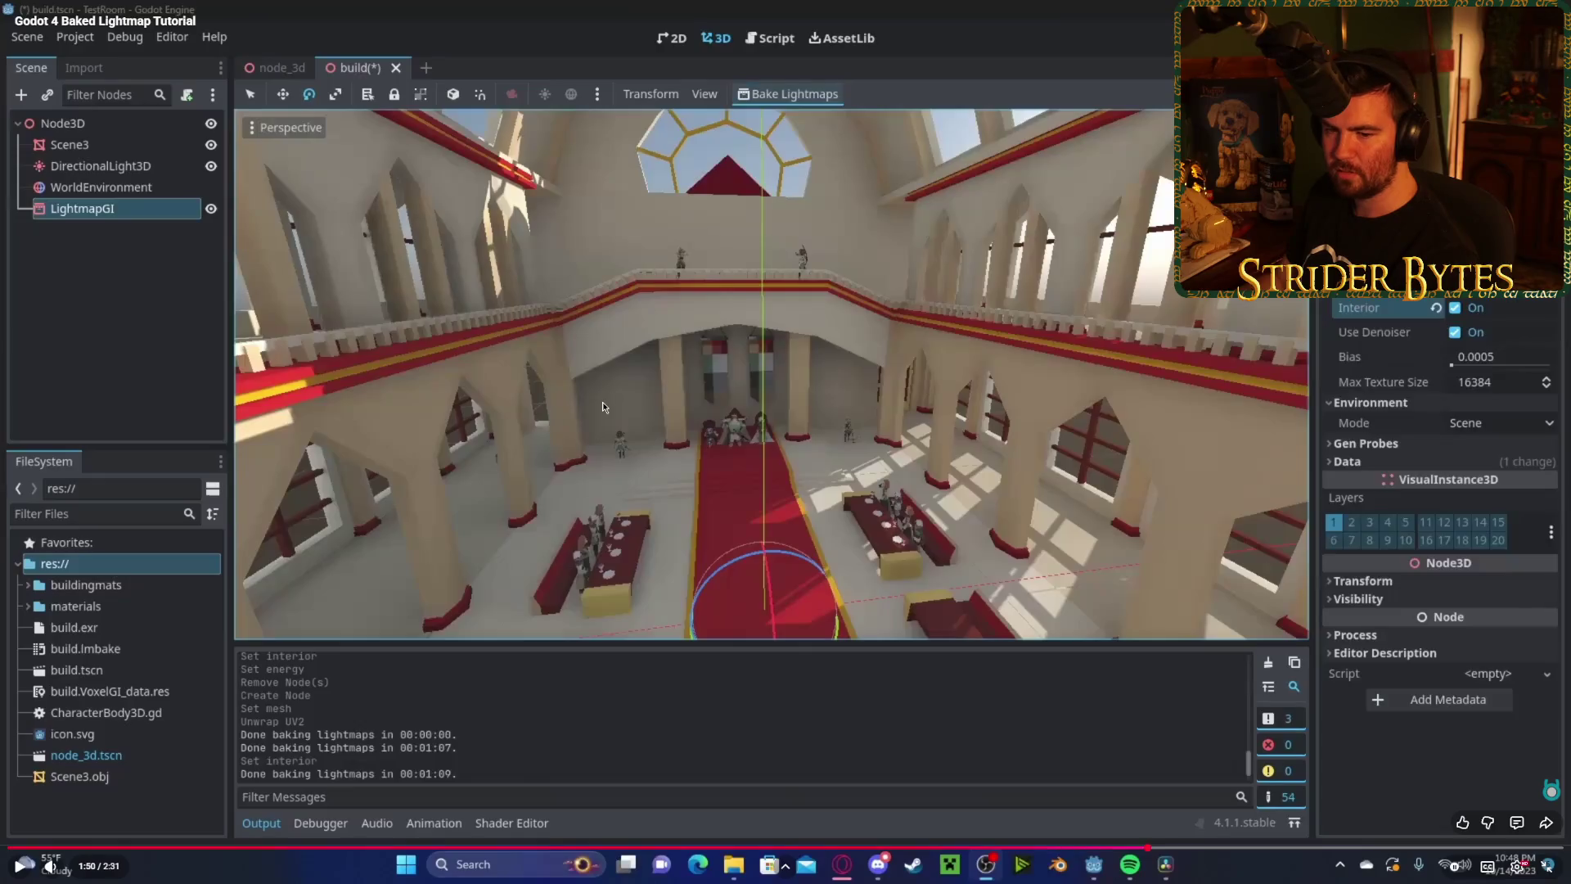
key("Escape")
Step: Bring the Godot editor back to the front from the taskbar
left_click(59, 877)
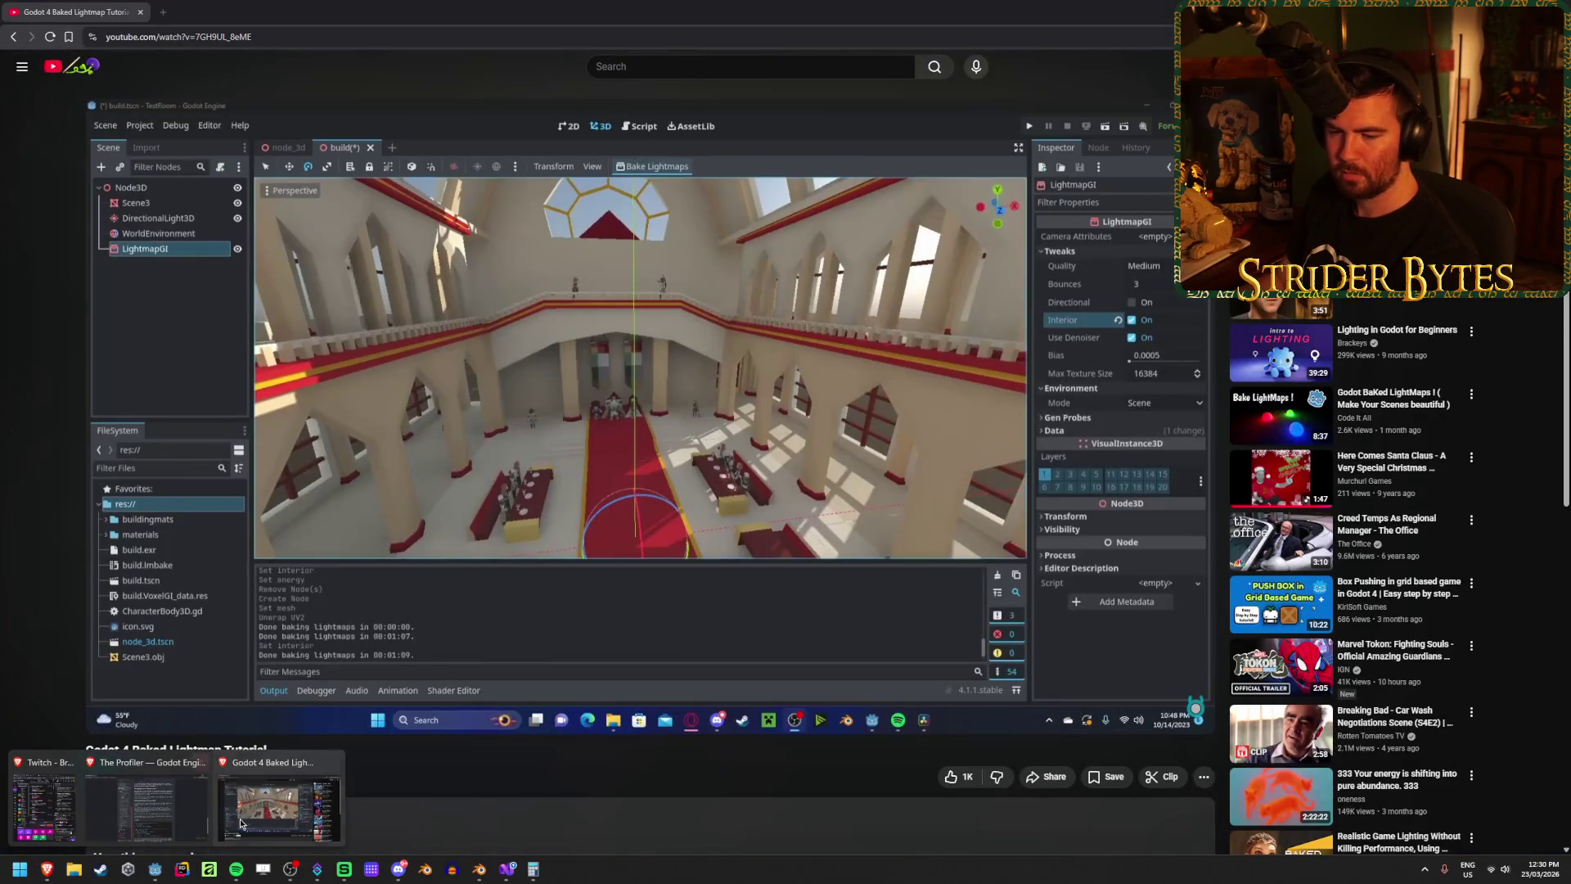
mouse_move(147, 805)
mouse_move(257, 805)
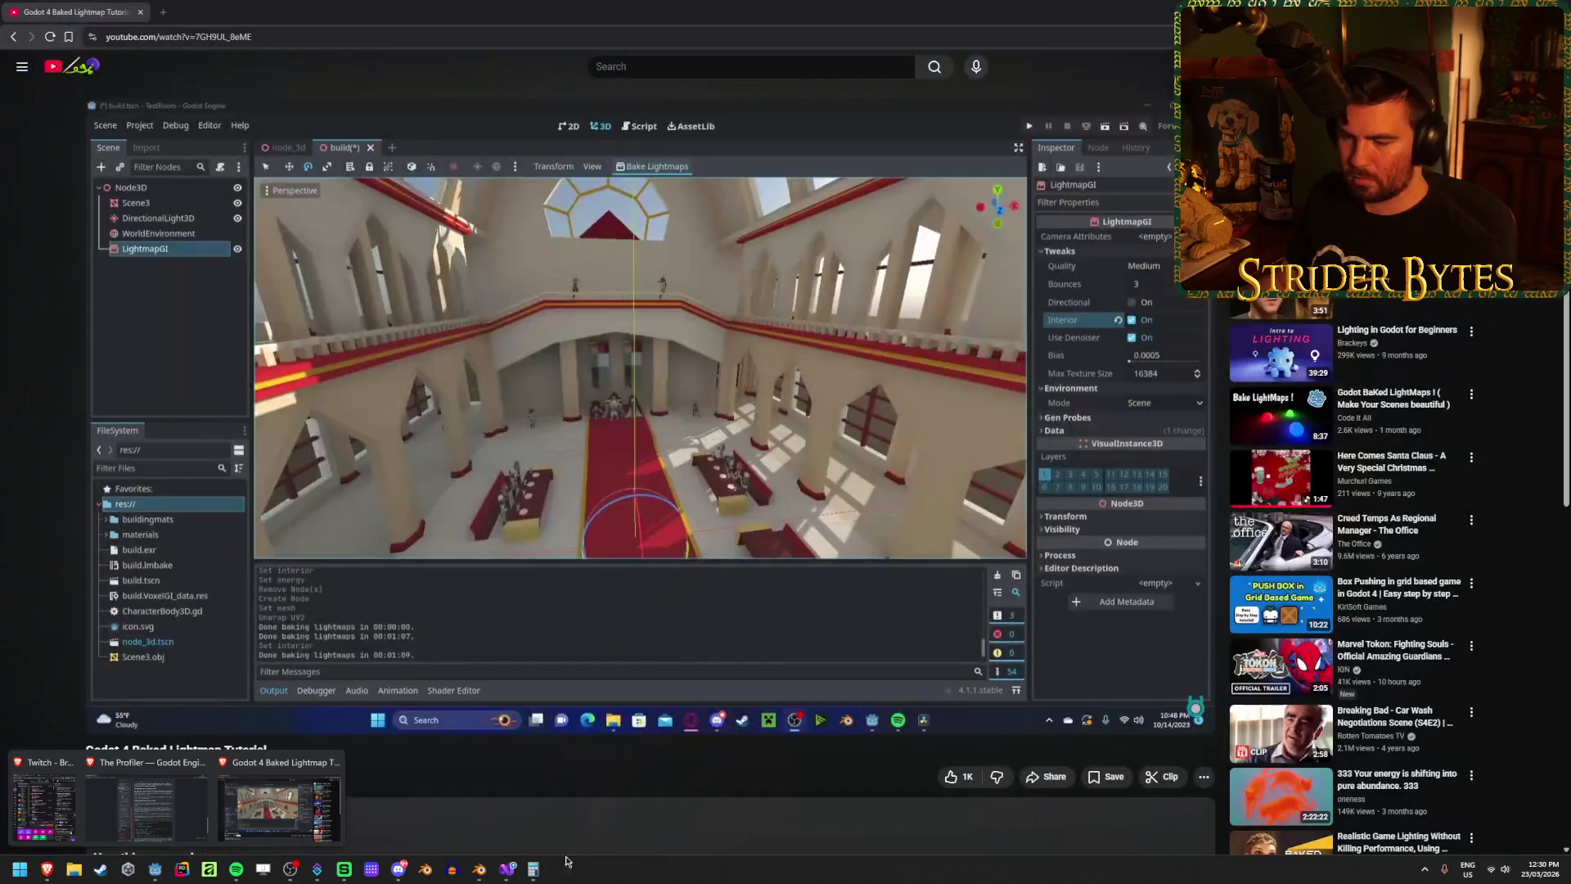
left_click(161, 870)
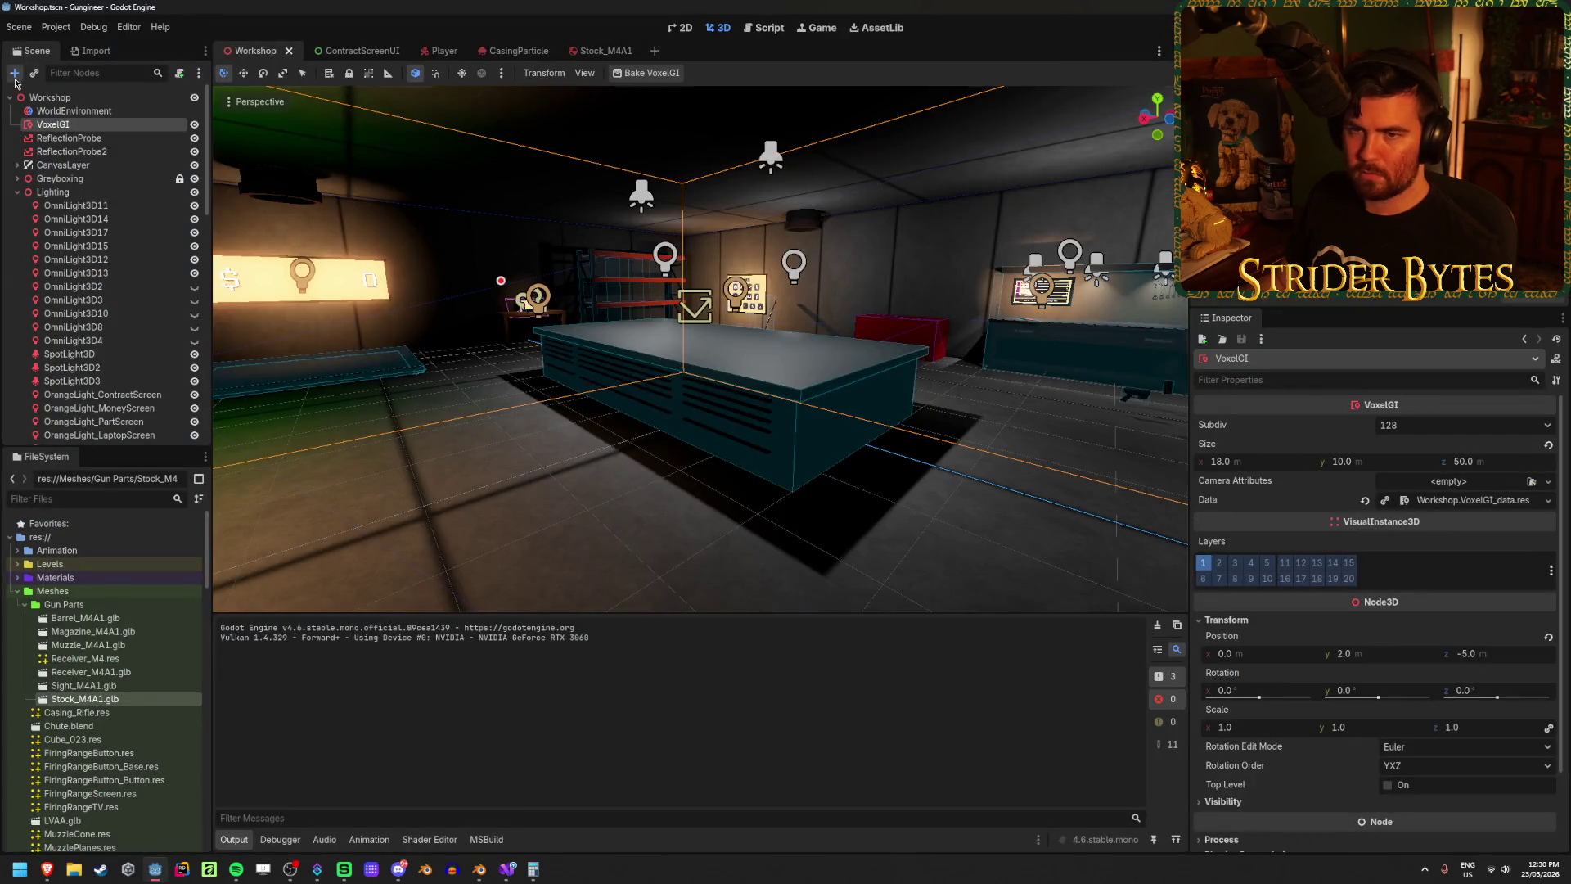
Step: Add a LightmapGI node to the Workshop scene via the 'lightmap' node search
left_click(14, 79)
type("lightmap")
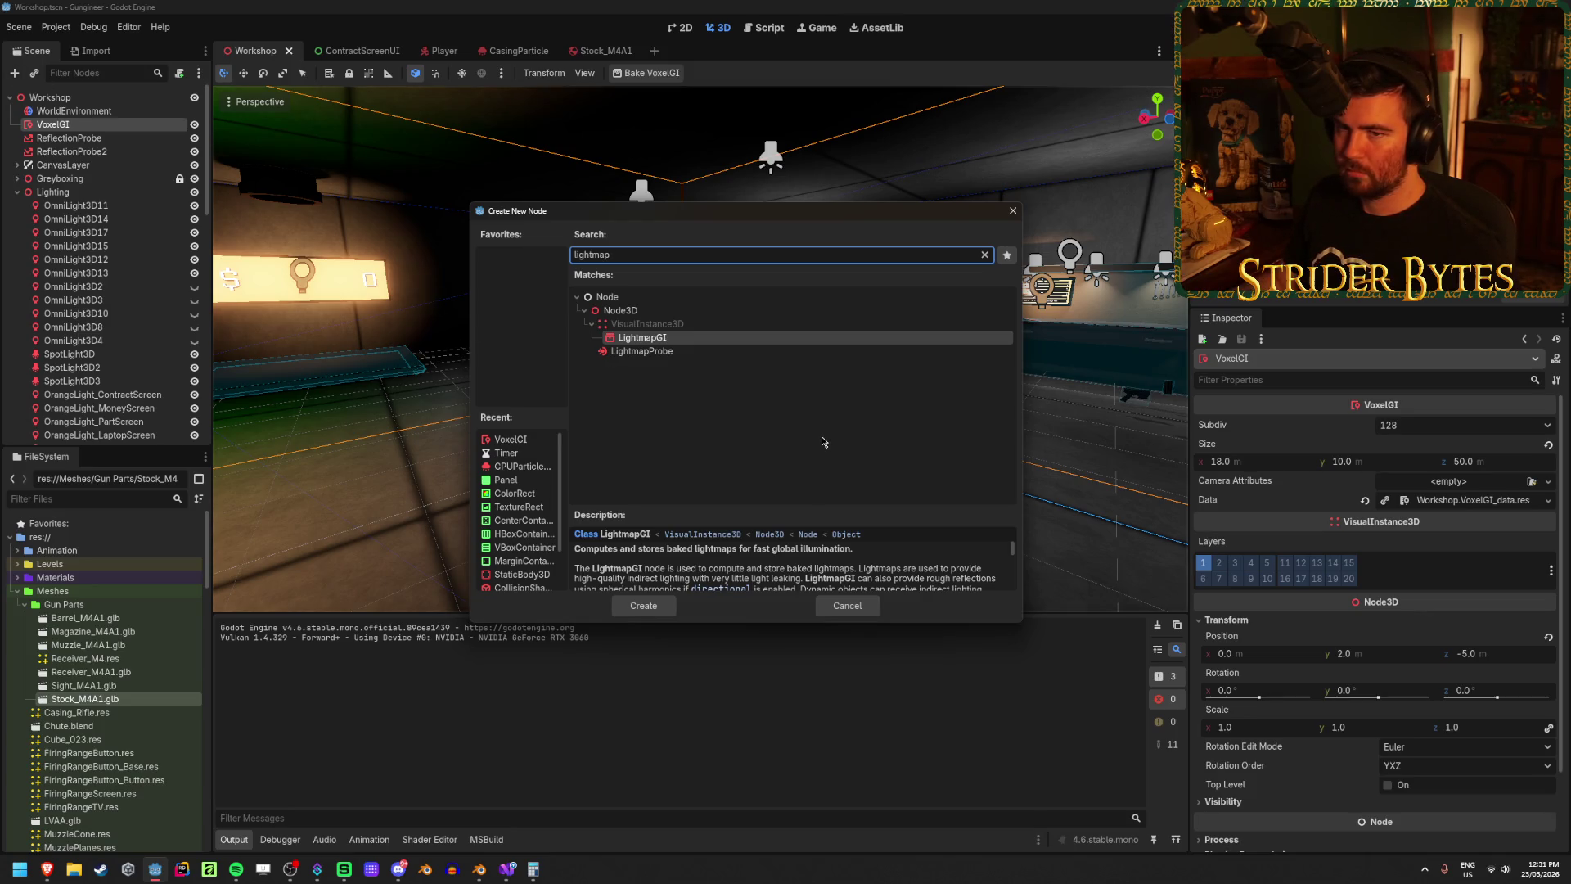
left_click(656, 606)
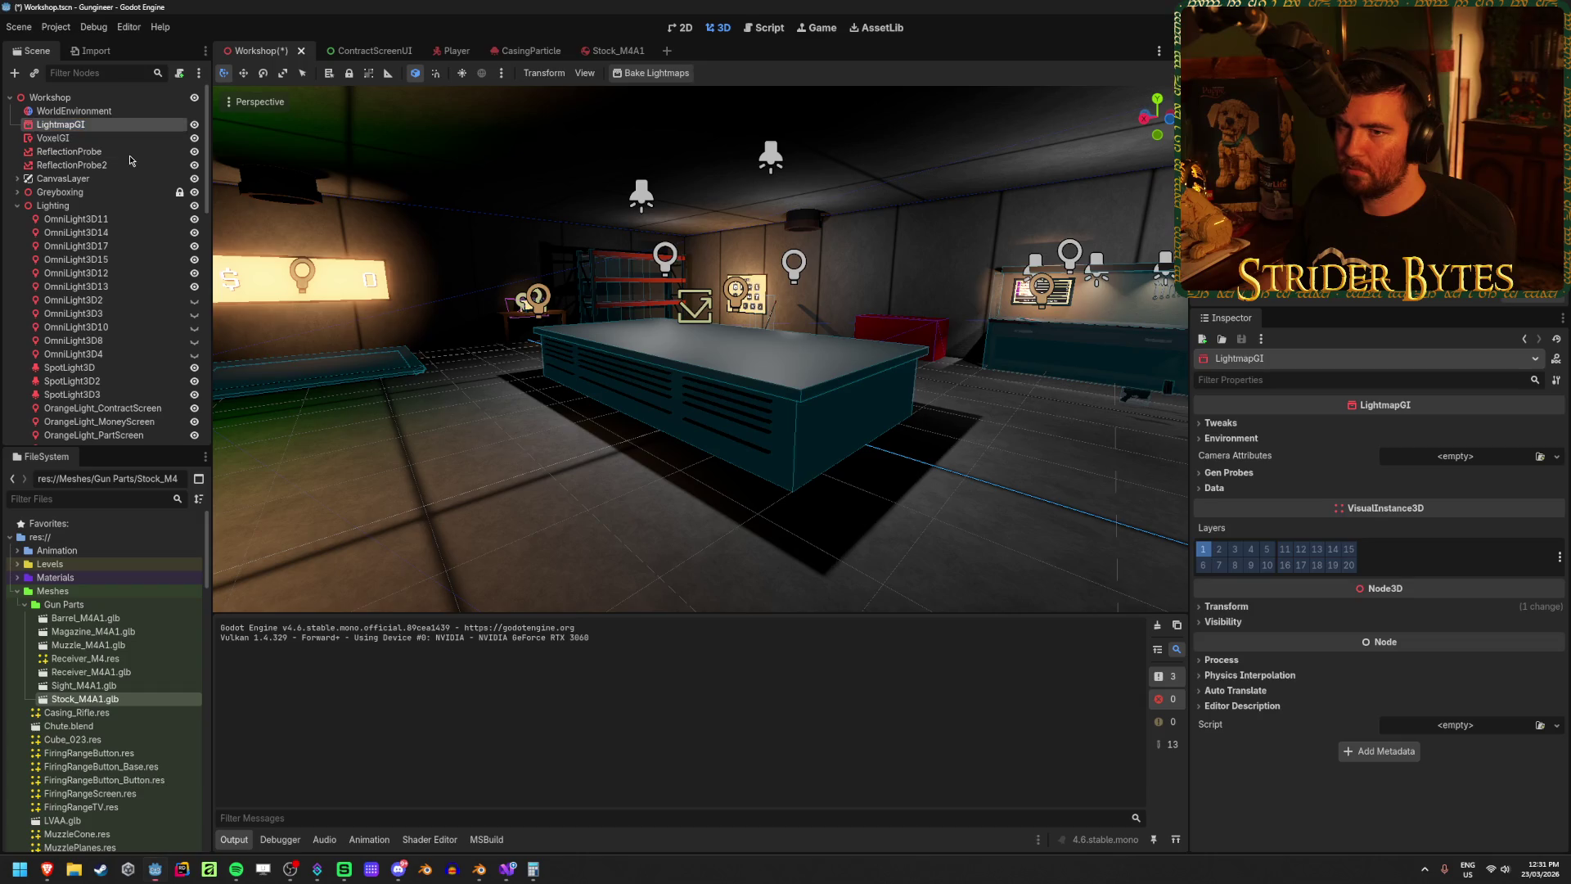
Step: Bake lightmaps to a saved .lmbake file and acknowledge the no-lightmappable-meshes warning
left_click(651, 73)
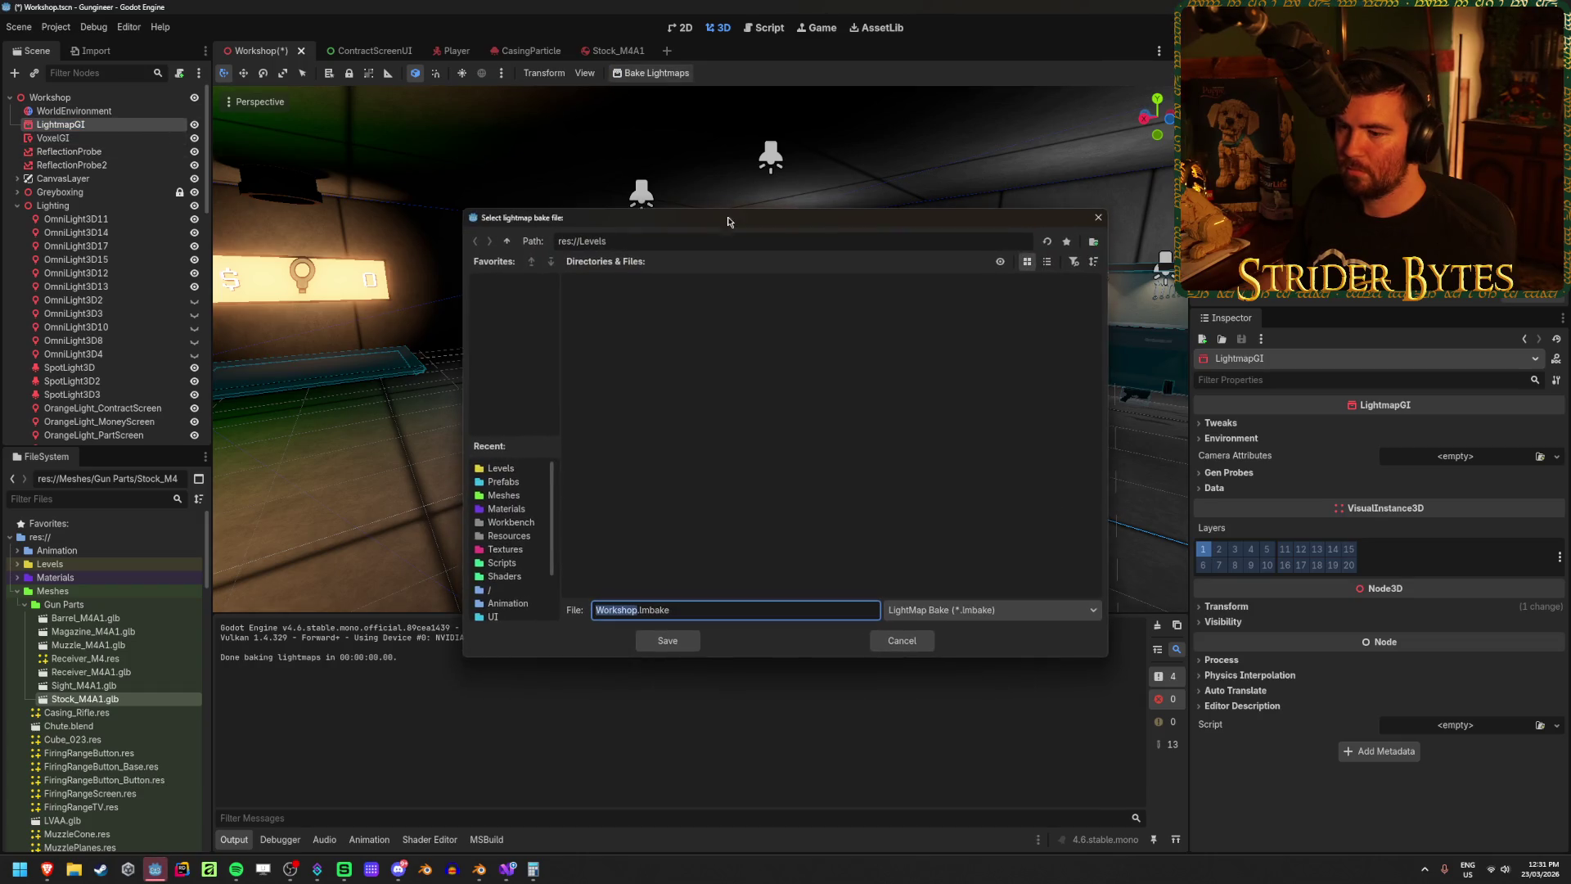
left_click(683, 647)
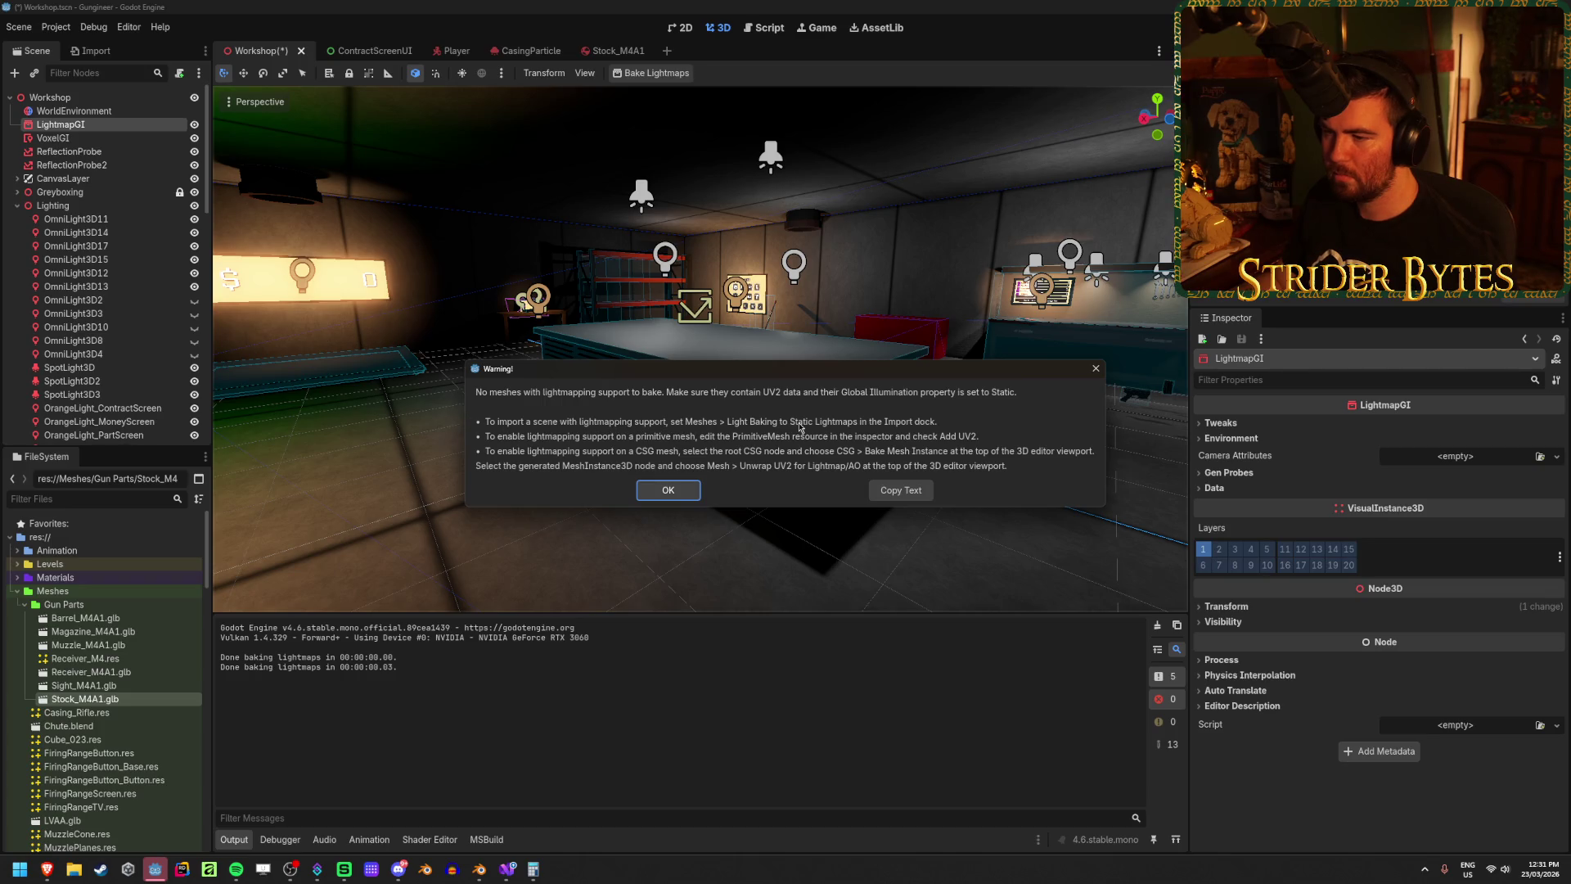
left_click(665, 491)
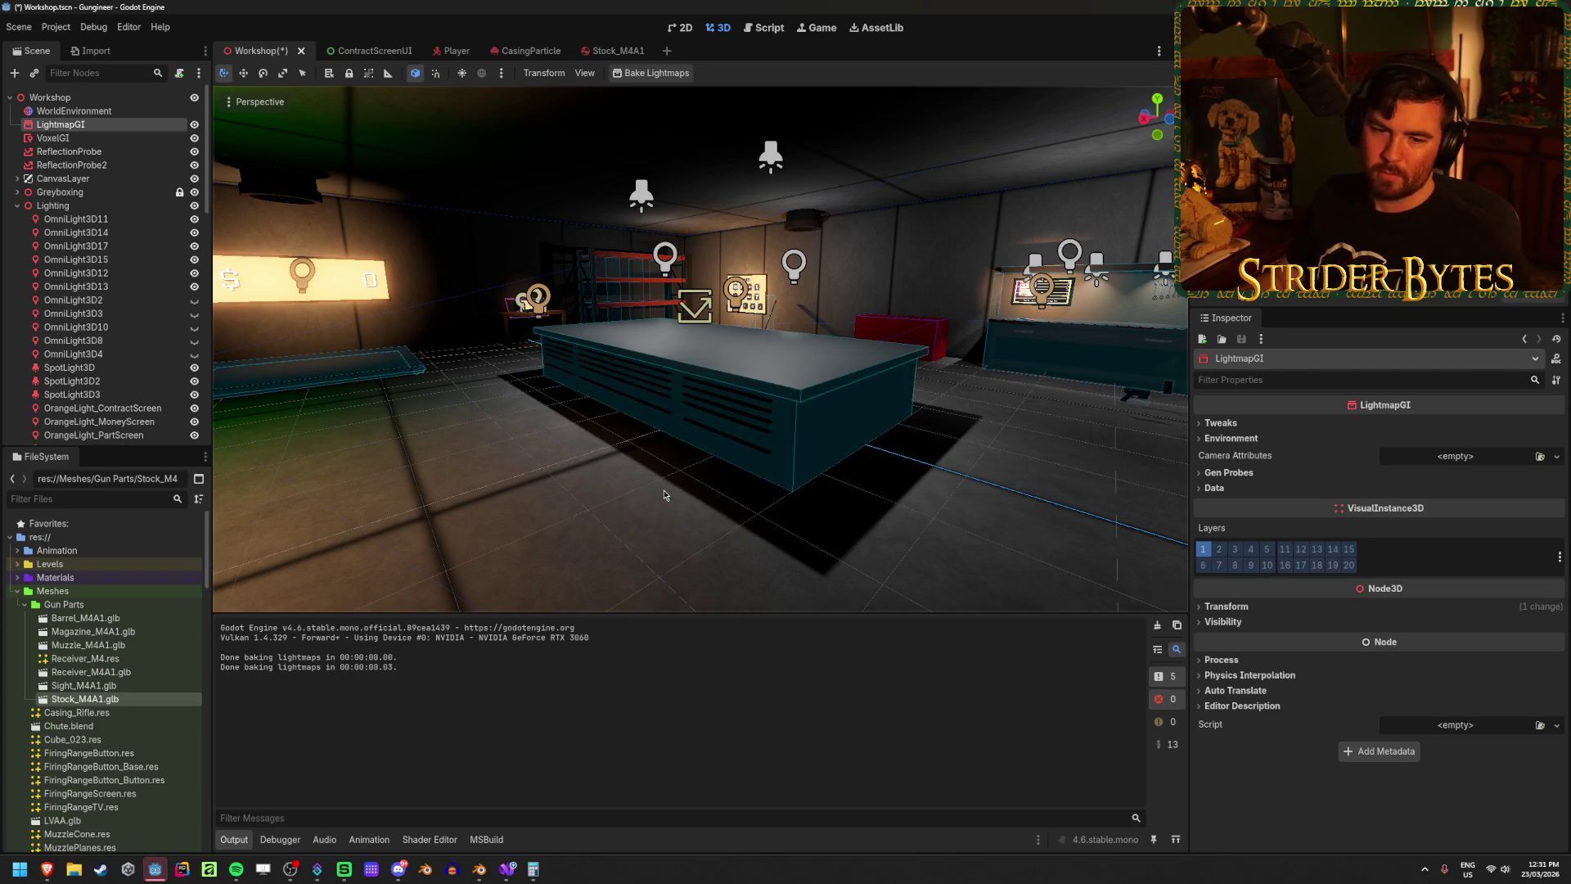
Step: Save the Workshop scene and turn the view toward the left wall and cork board
key("ctrl+s")
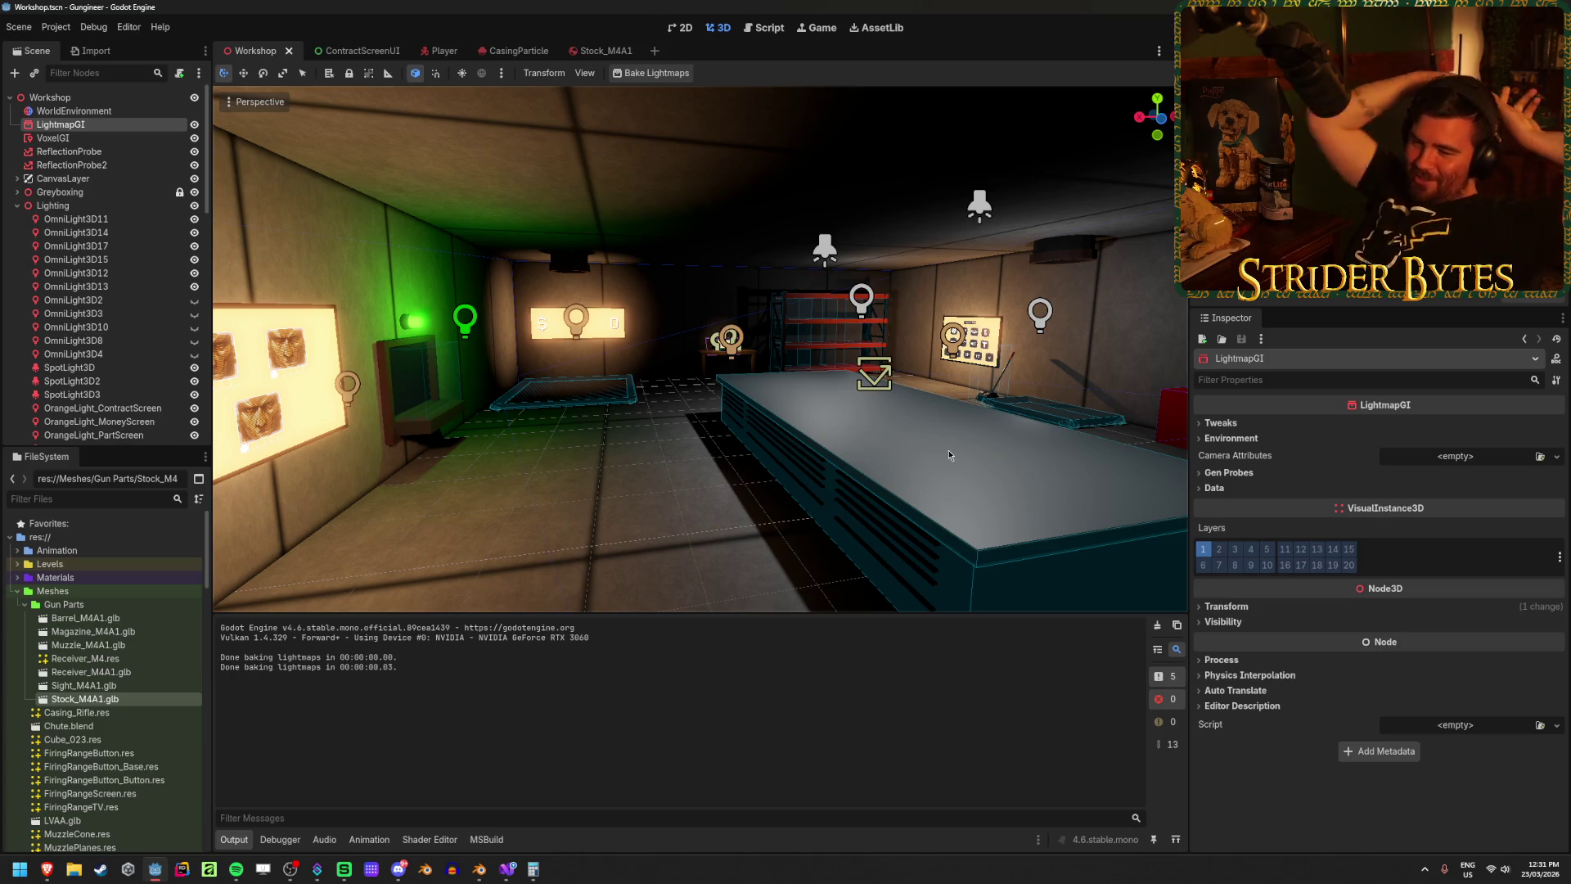
left_click(641, 558)
left_click_drag(641, 558, 365, 232)
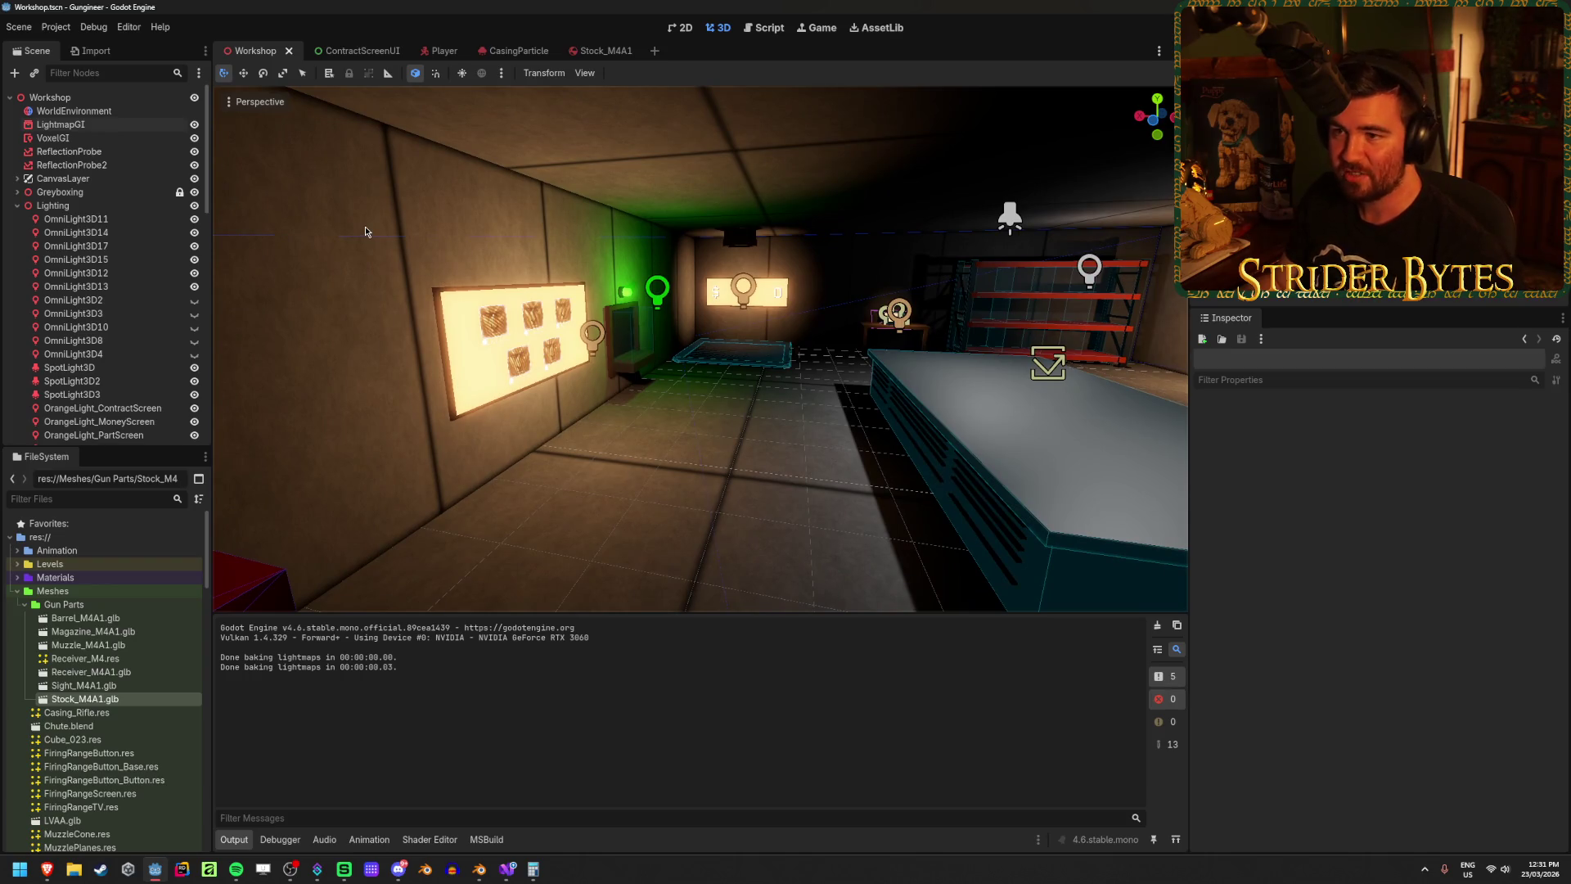
left_click(57, 124)
Step: Bake the Ceiling CSG piece into a mesh instance, then undo the bake
left_click(17, 192)
left_click(54, 205)
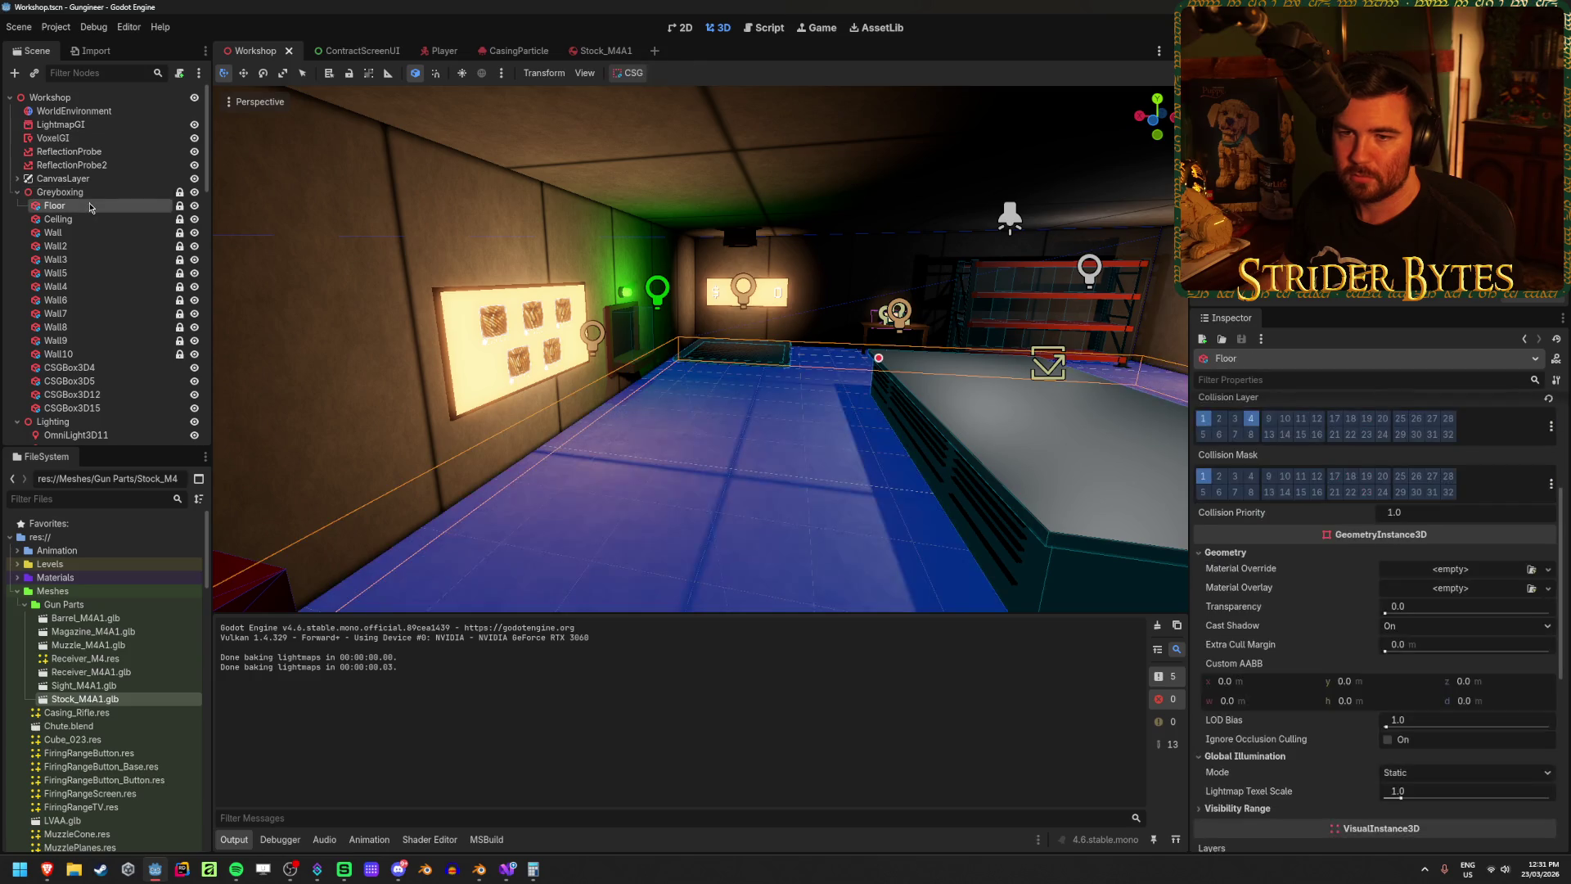
left_click(58, 218)
left_click(618, 77)
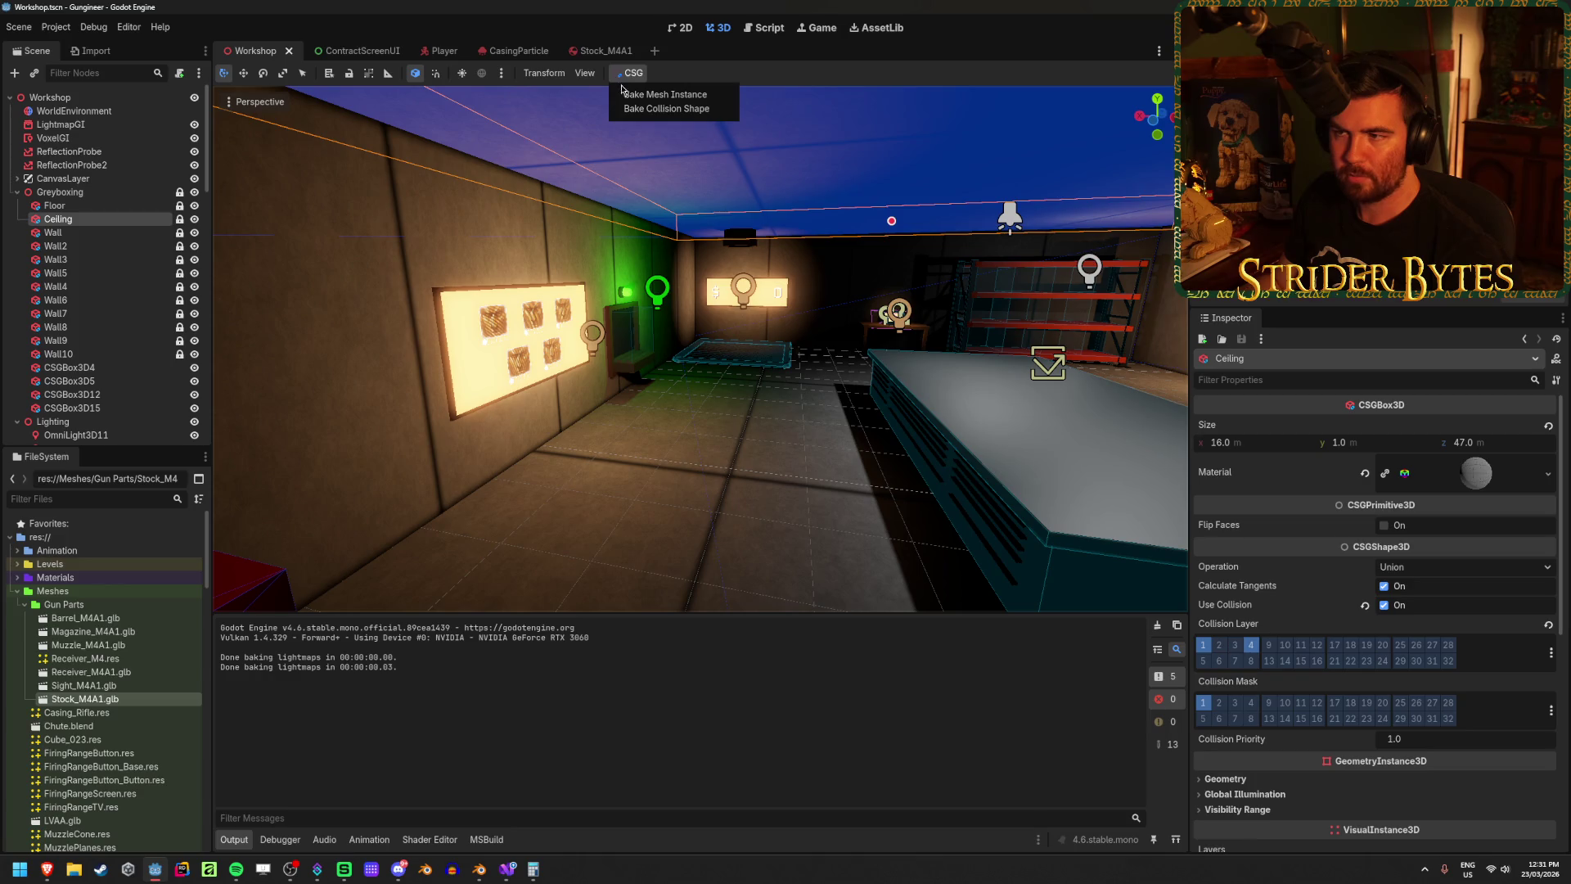
left_click(662, 95)
left_click(384, 154)
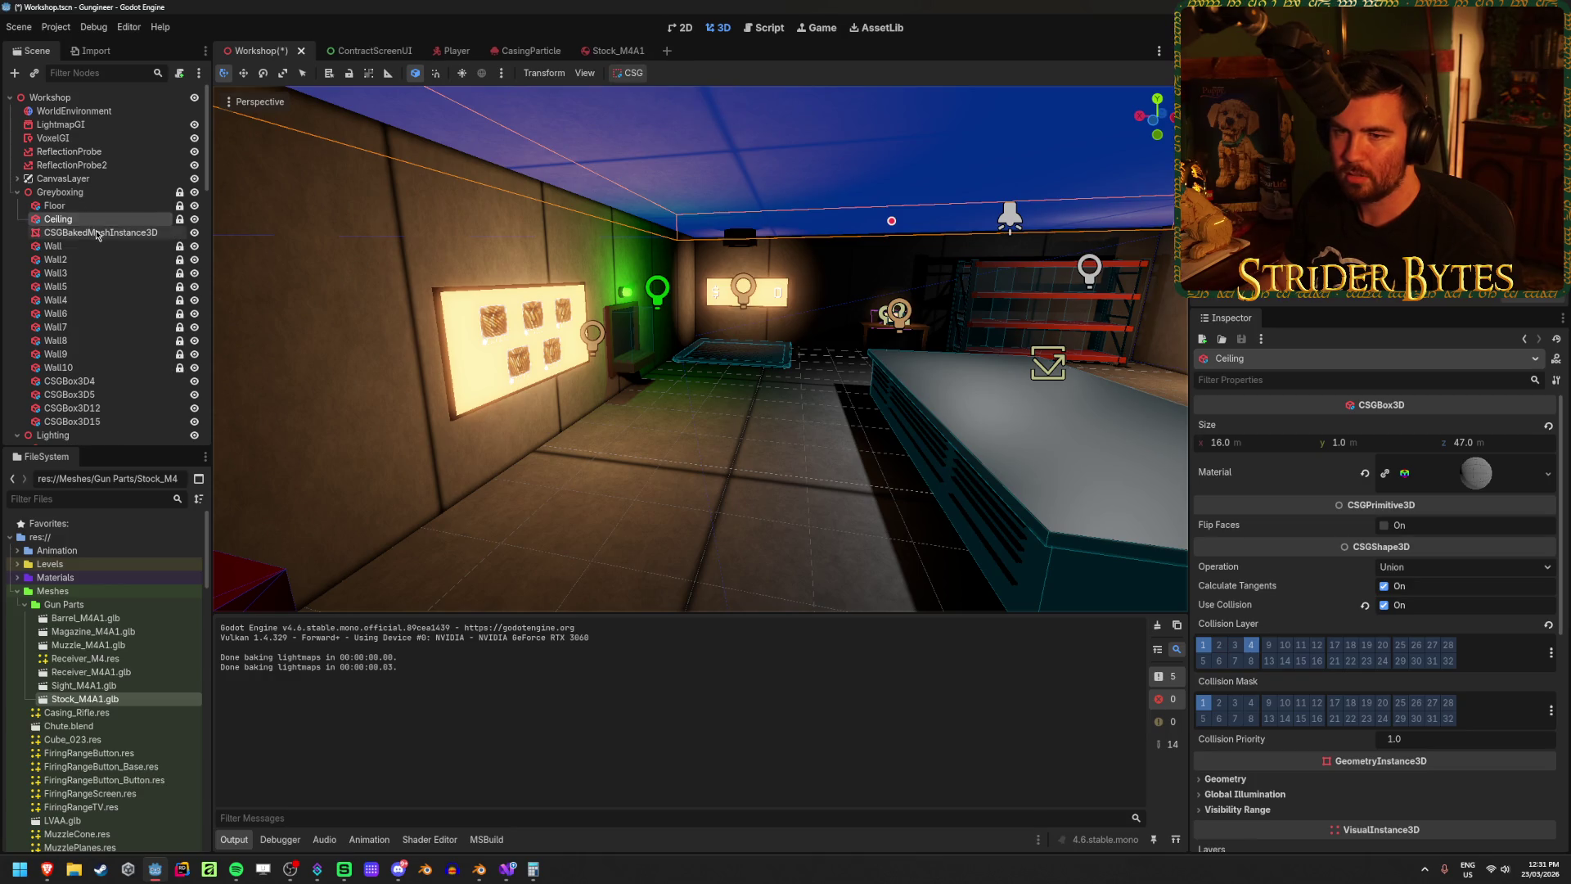
left_click(617, 75)
key("Escape")
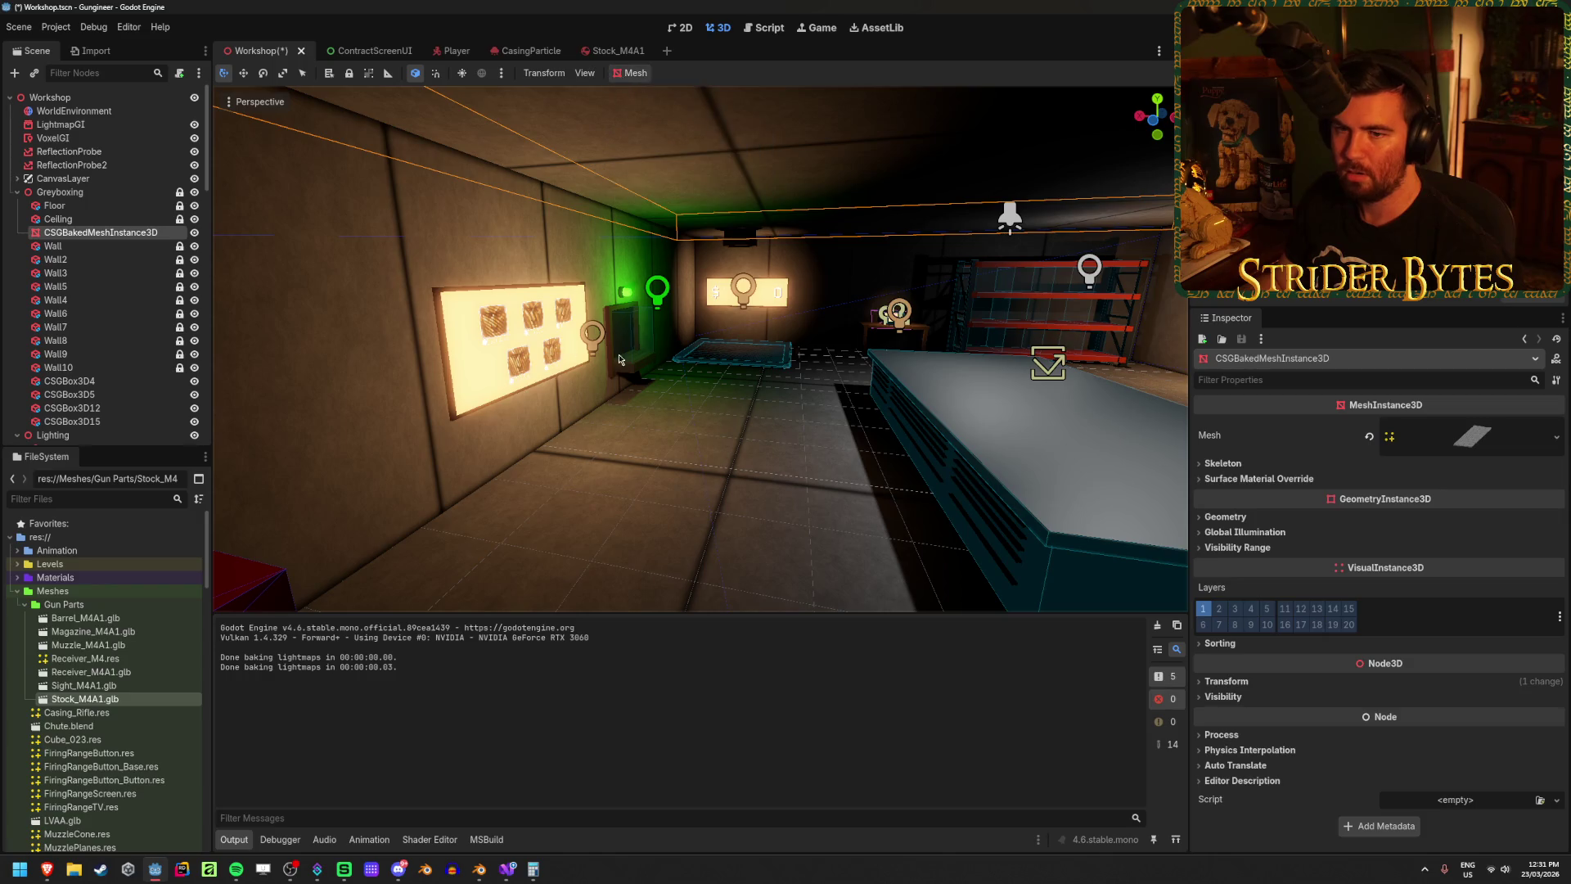
key("ctrl+z")
Step: Collapse the Greyboxing group, save the scene, and switch to the lights and shadows docs
left_click(54, 206)
key("Down")
key("Down")
key("Down")
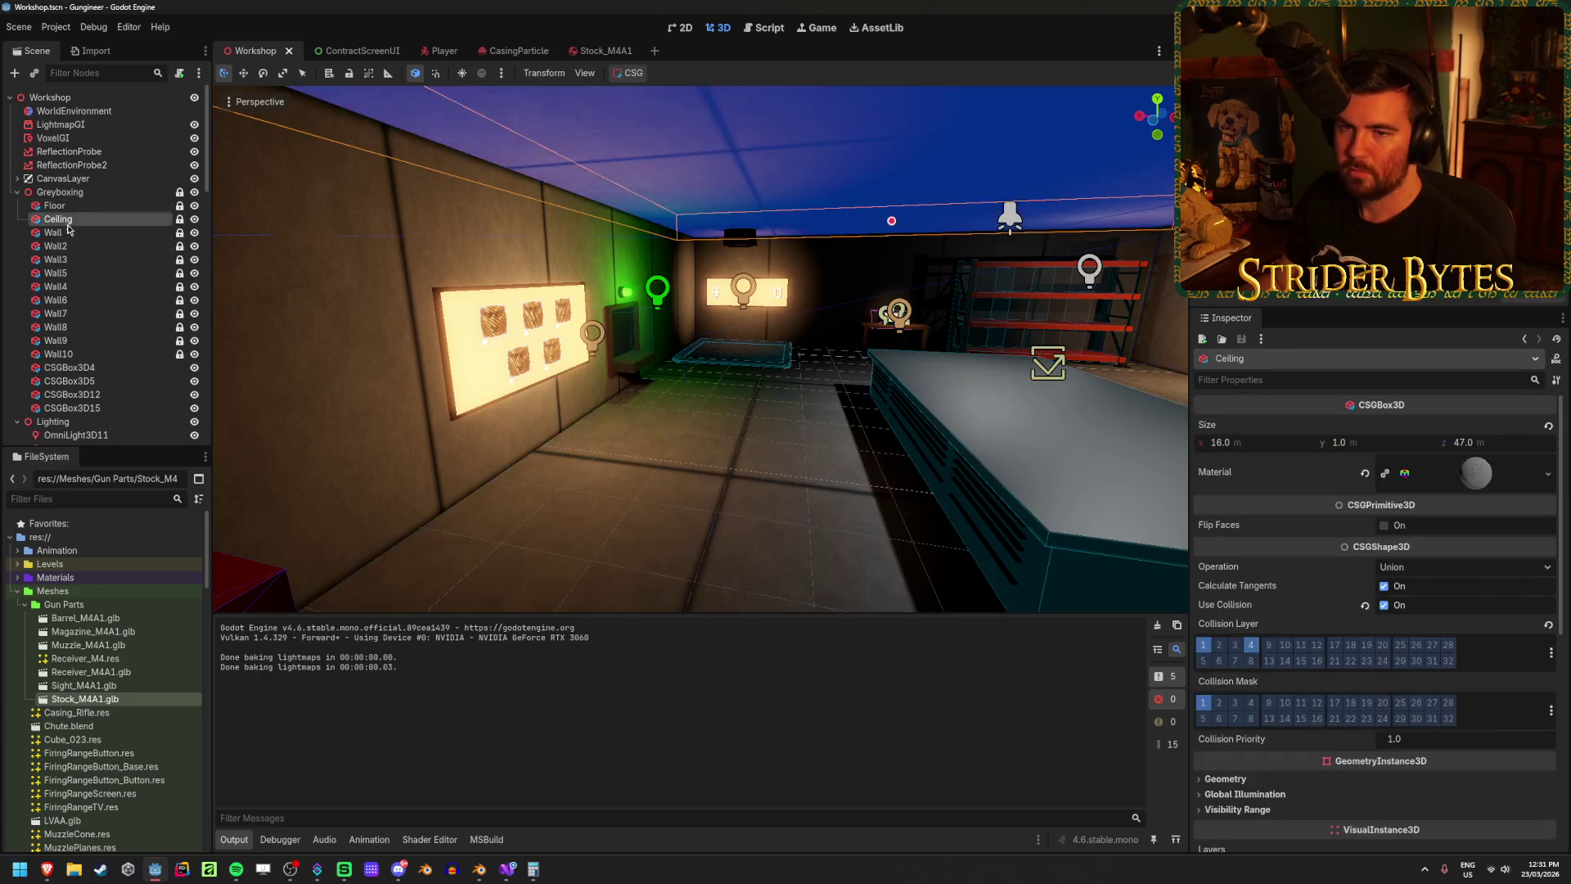
key("Up")
key("Up")
key("Up")
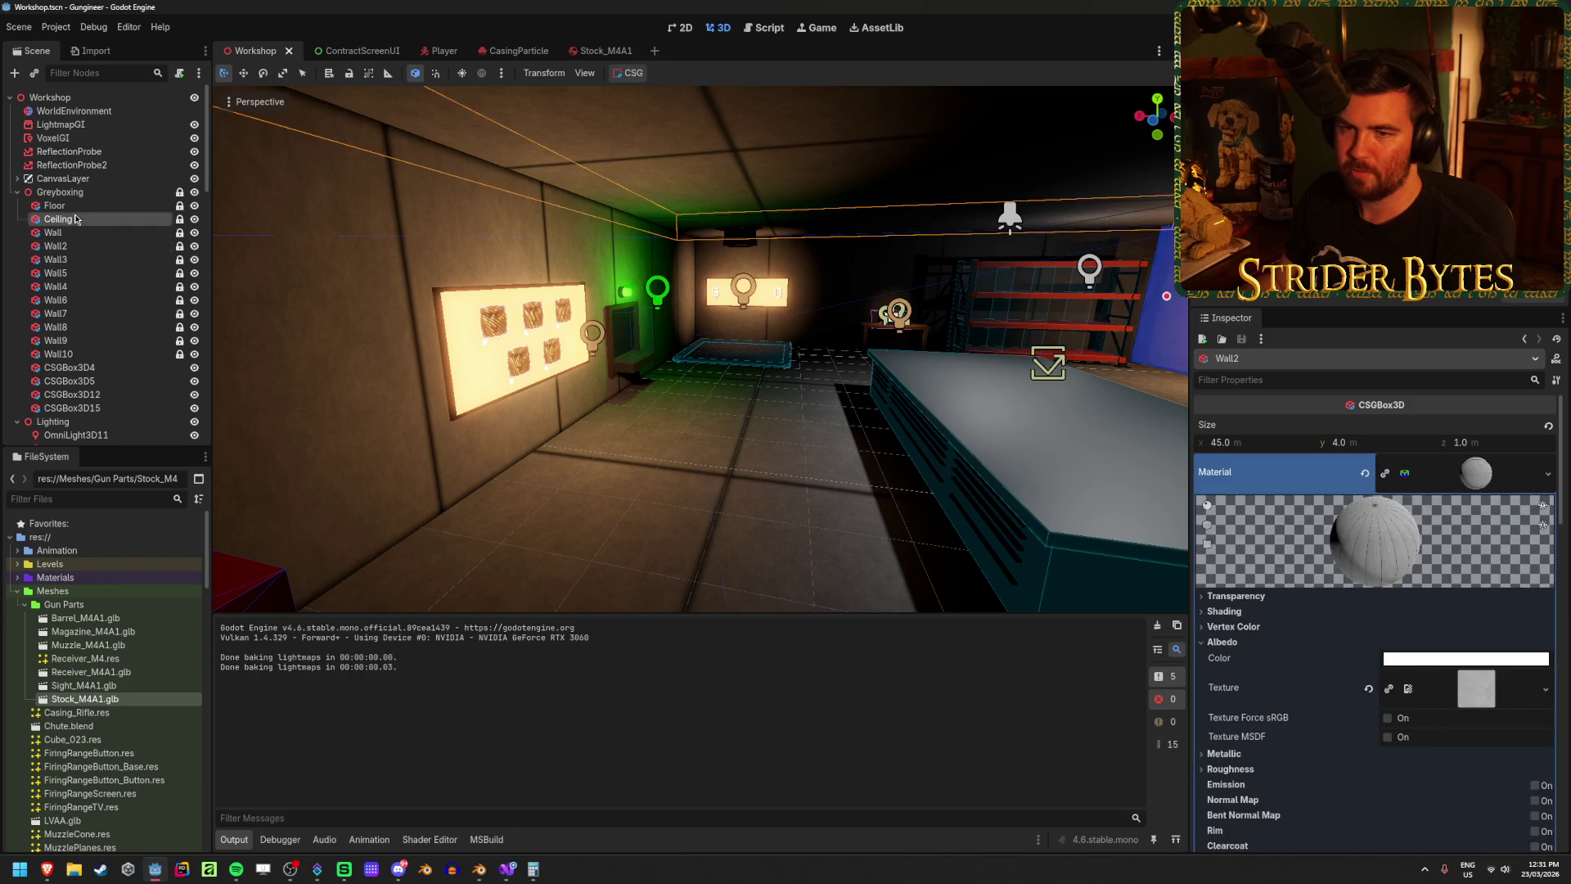
key("Left")
key("ctrl+s")
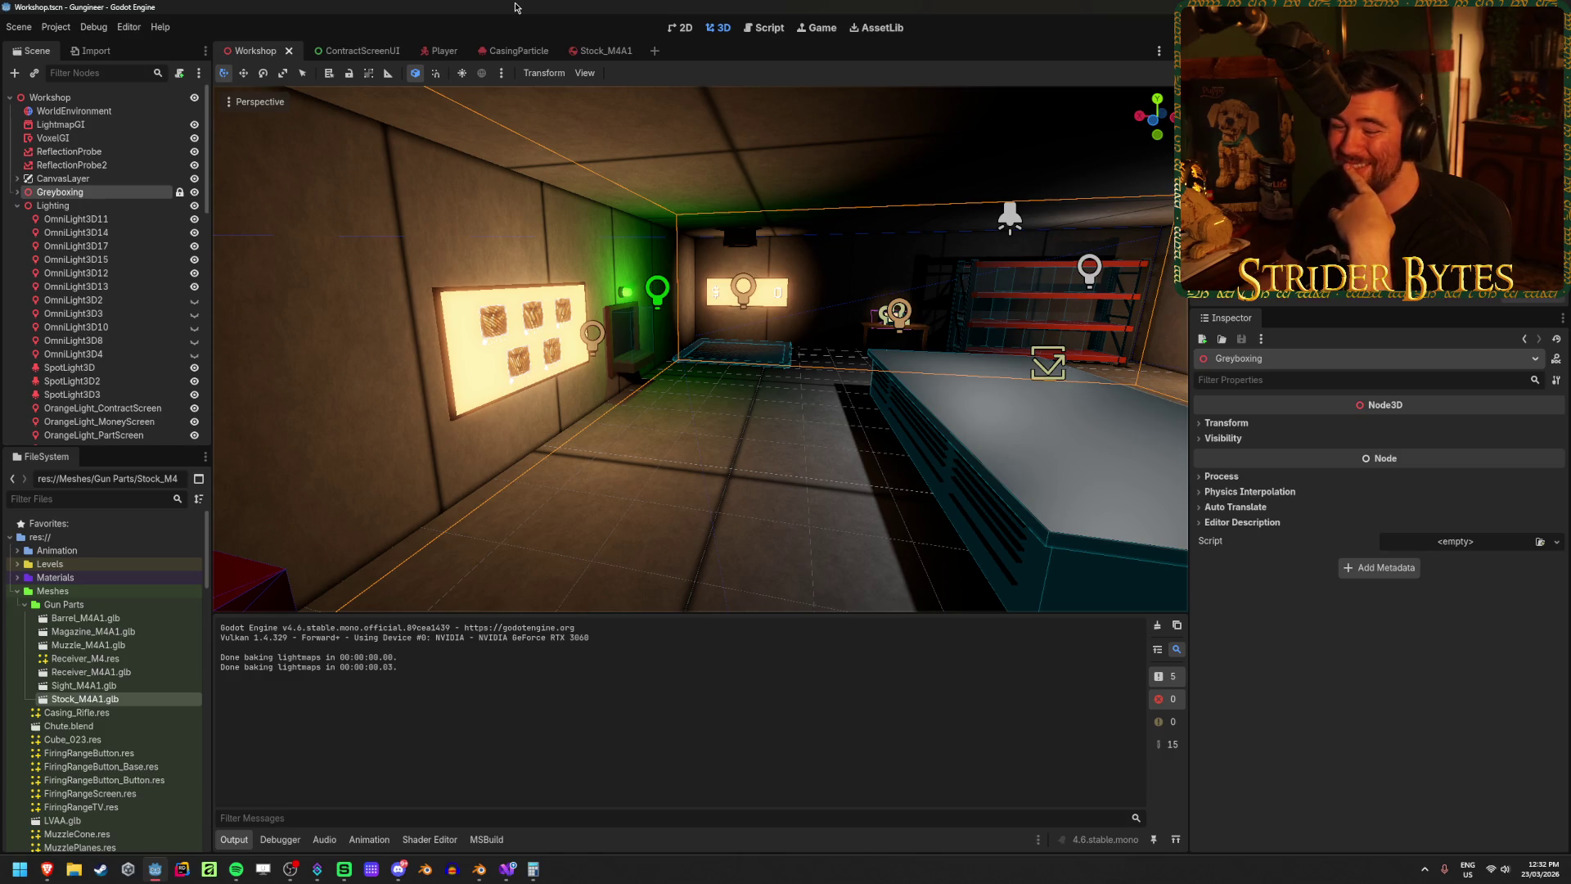
key("alt+Tab")
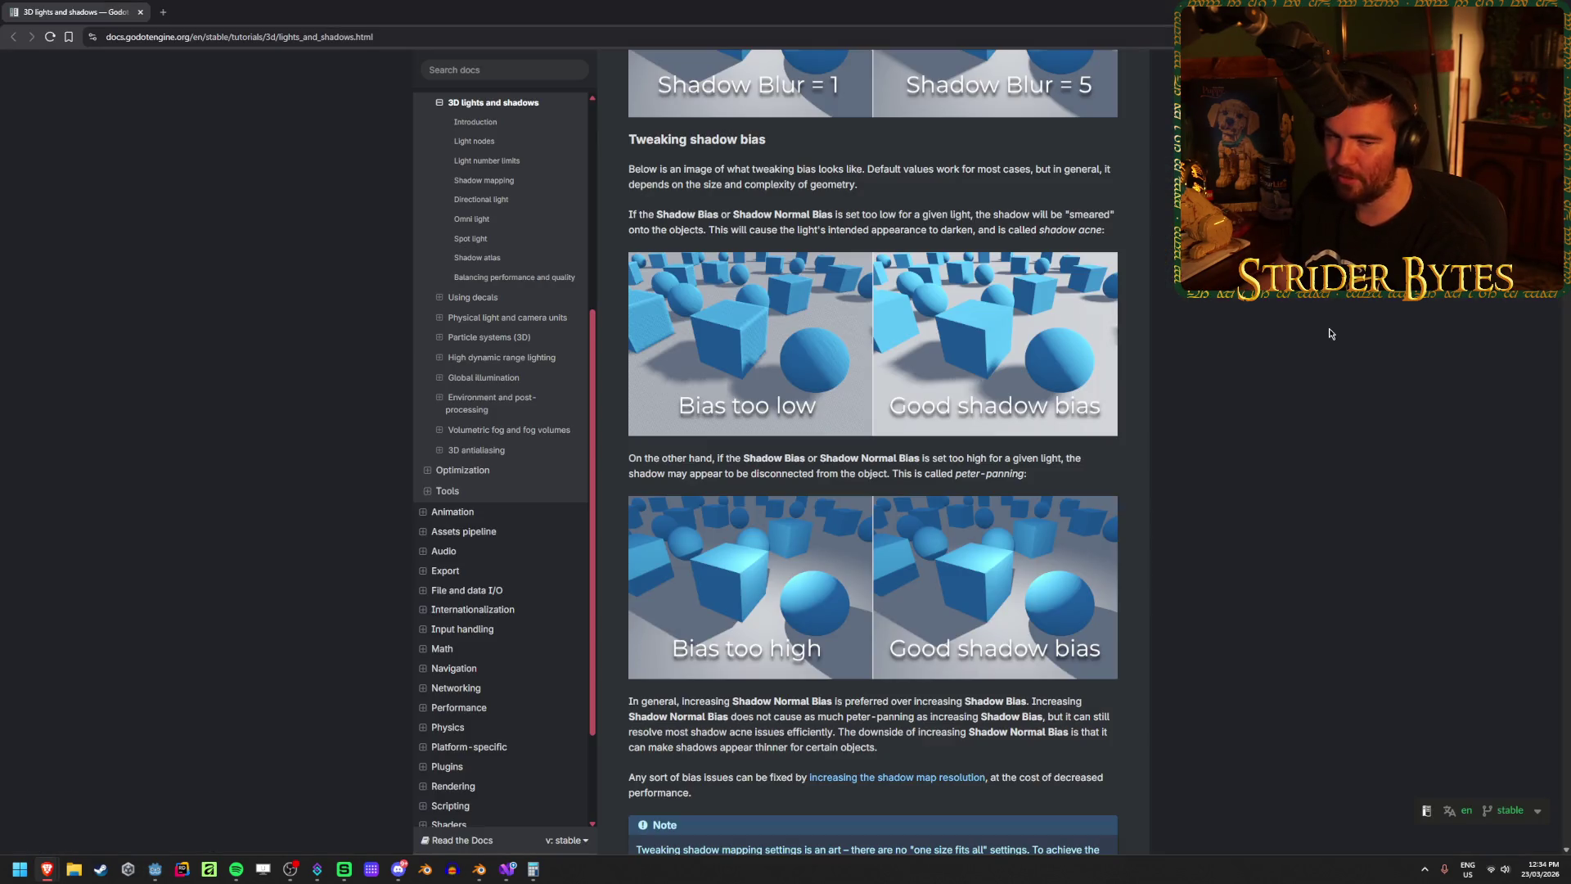
Step: Read down the docs past Omni light, Spot light and Shadow atlas to Balancing performance and quality
scroll(1329, 332, "down", 7)
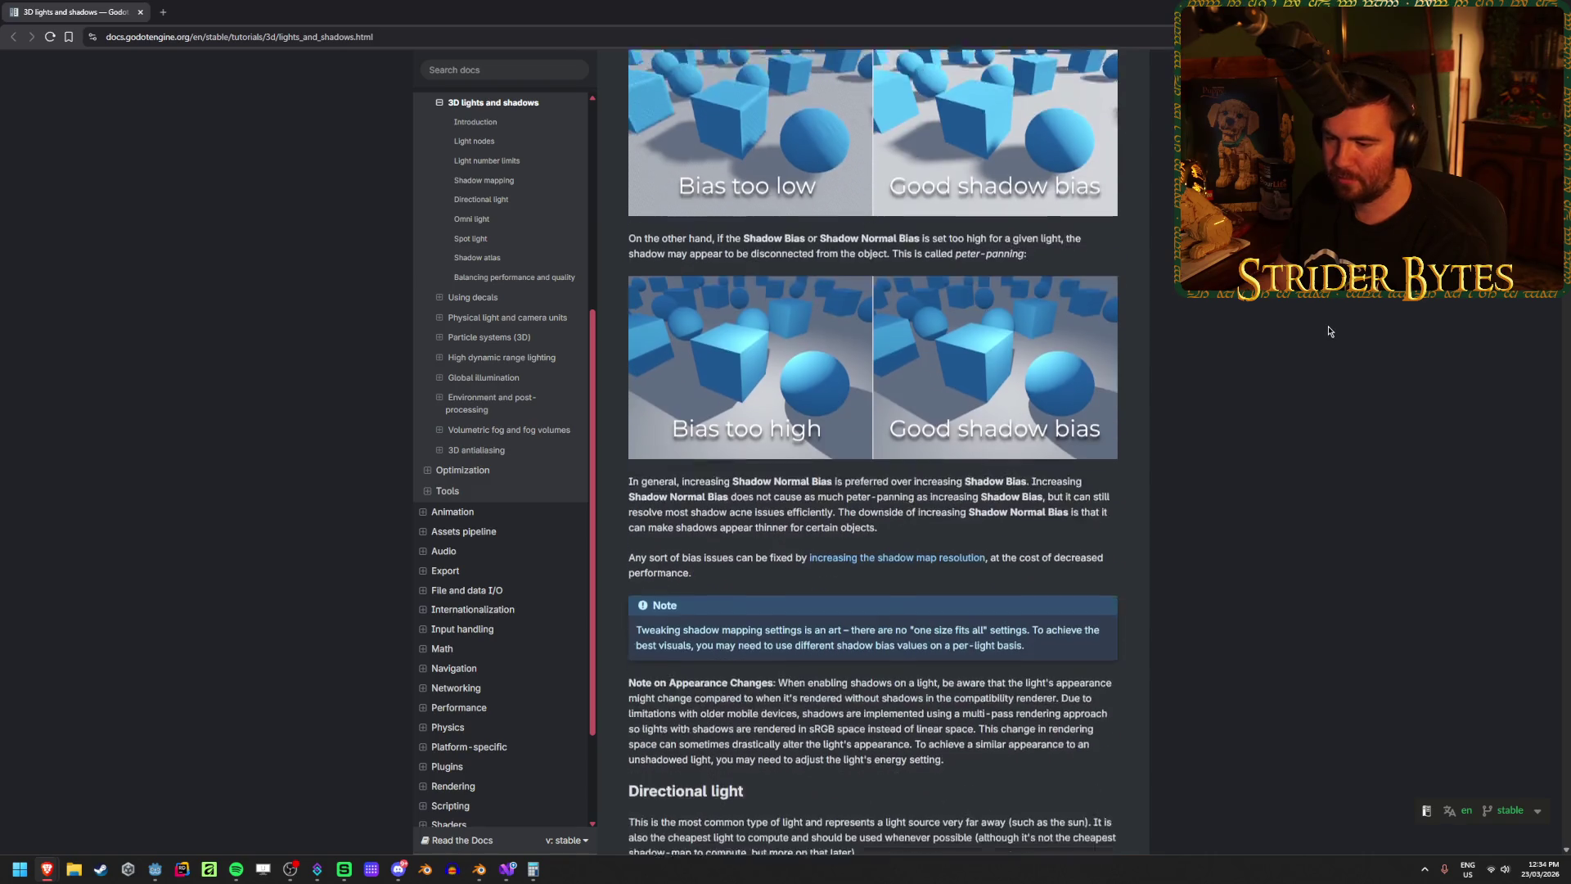
scroll(1329, 330, "down", 3)
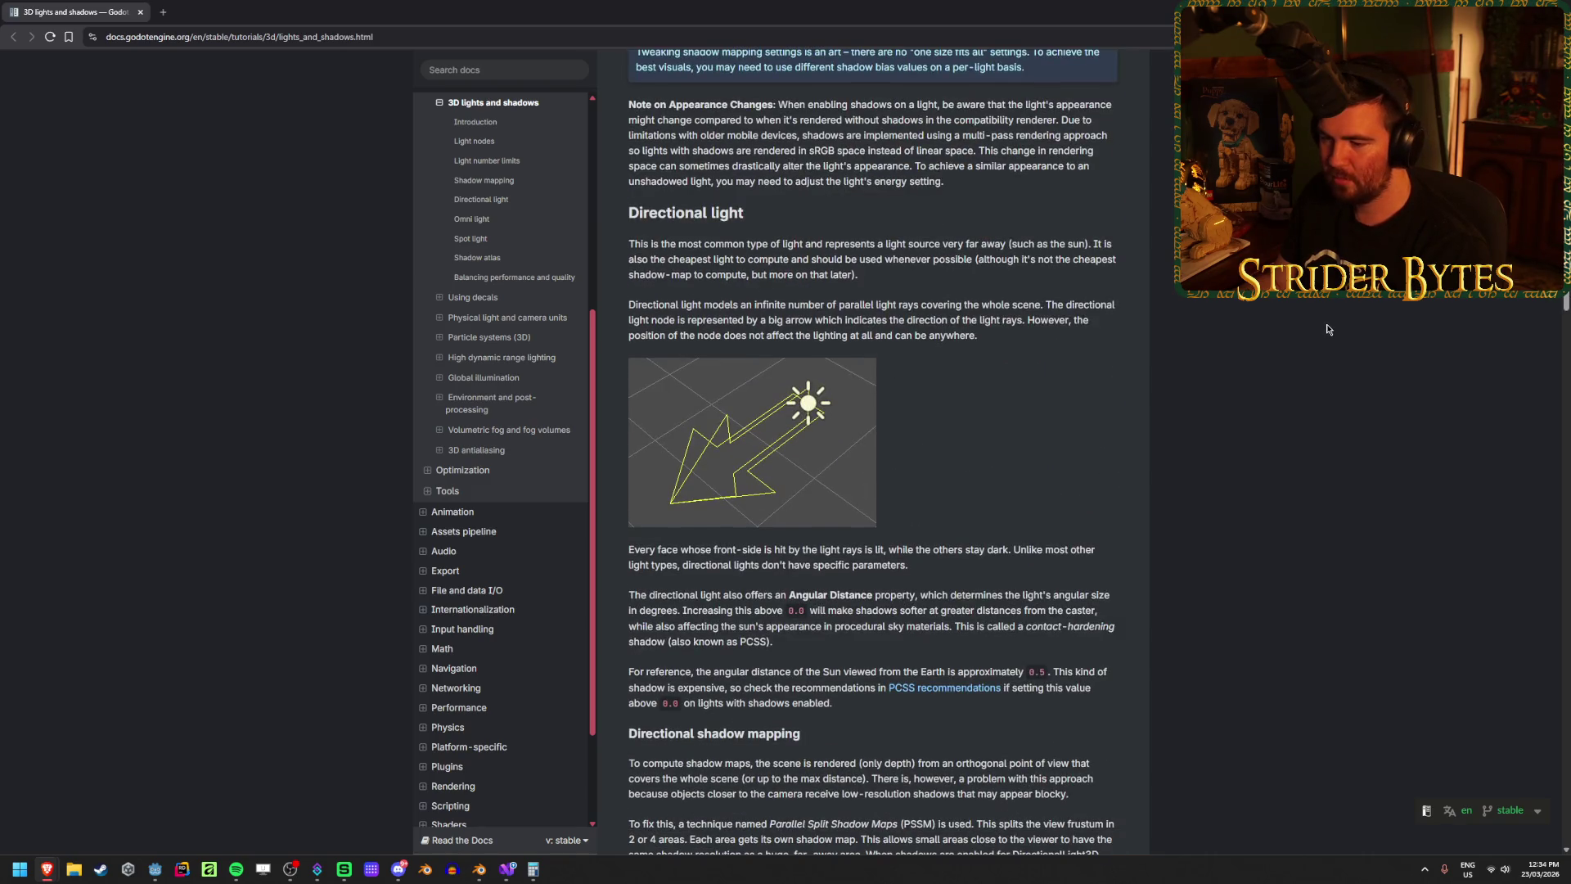
scroll(1328, 325, "down", 9)
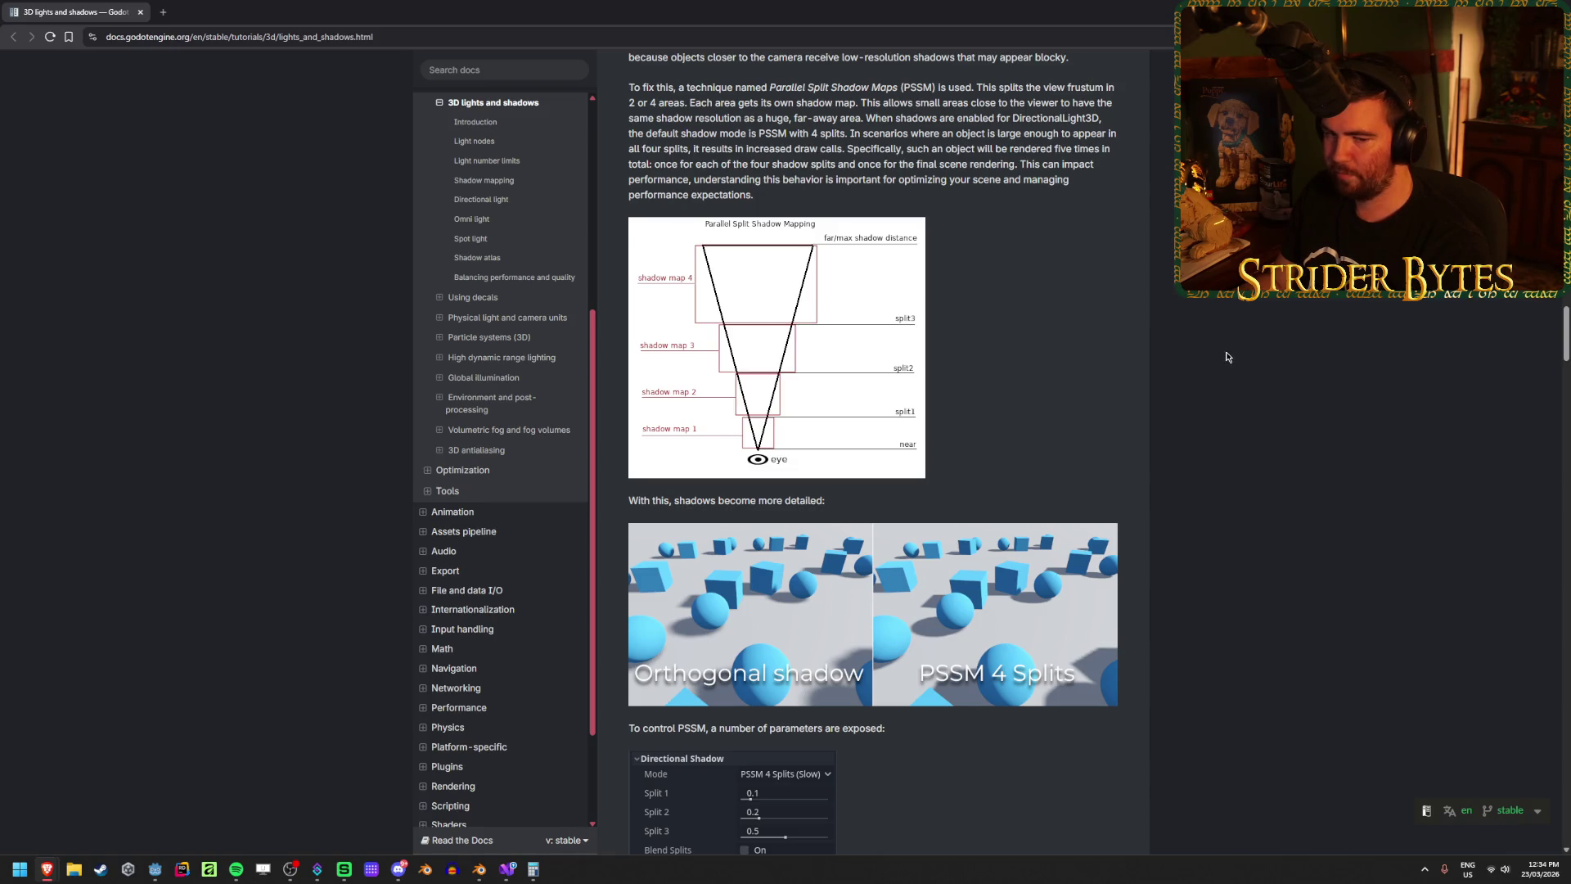
scroll(1223, 353, "down", 2)
scroll(1206, 326, "down", 4)
scroll(1170, 157, "down", 2)
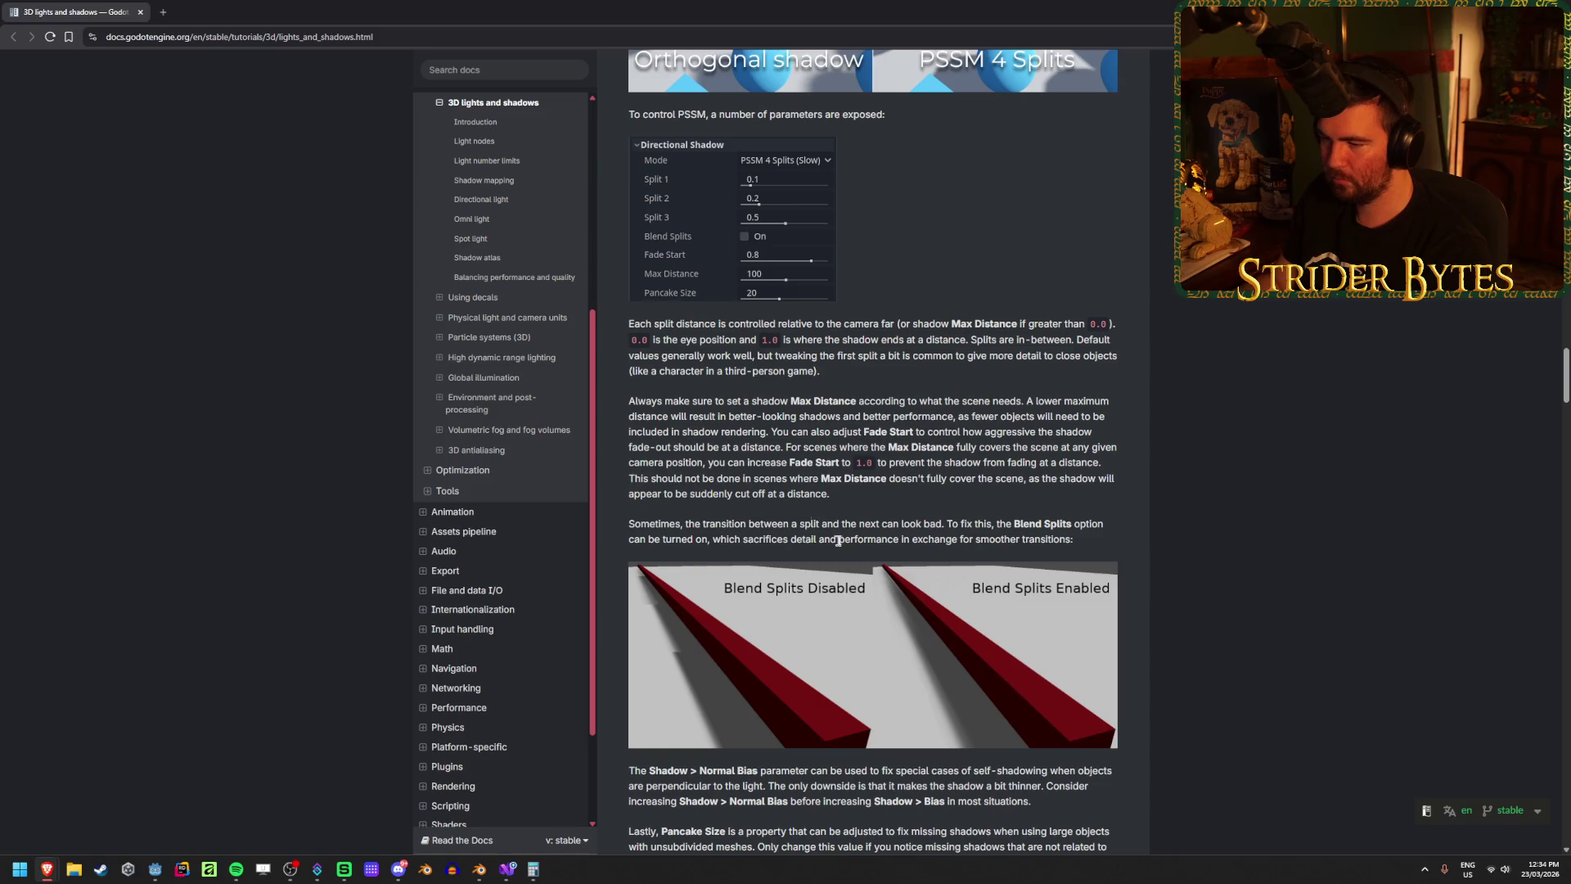
scroll(1186, 499, "down", 3)
scroll(1312, 465, "down", 3)
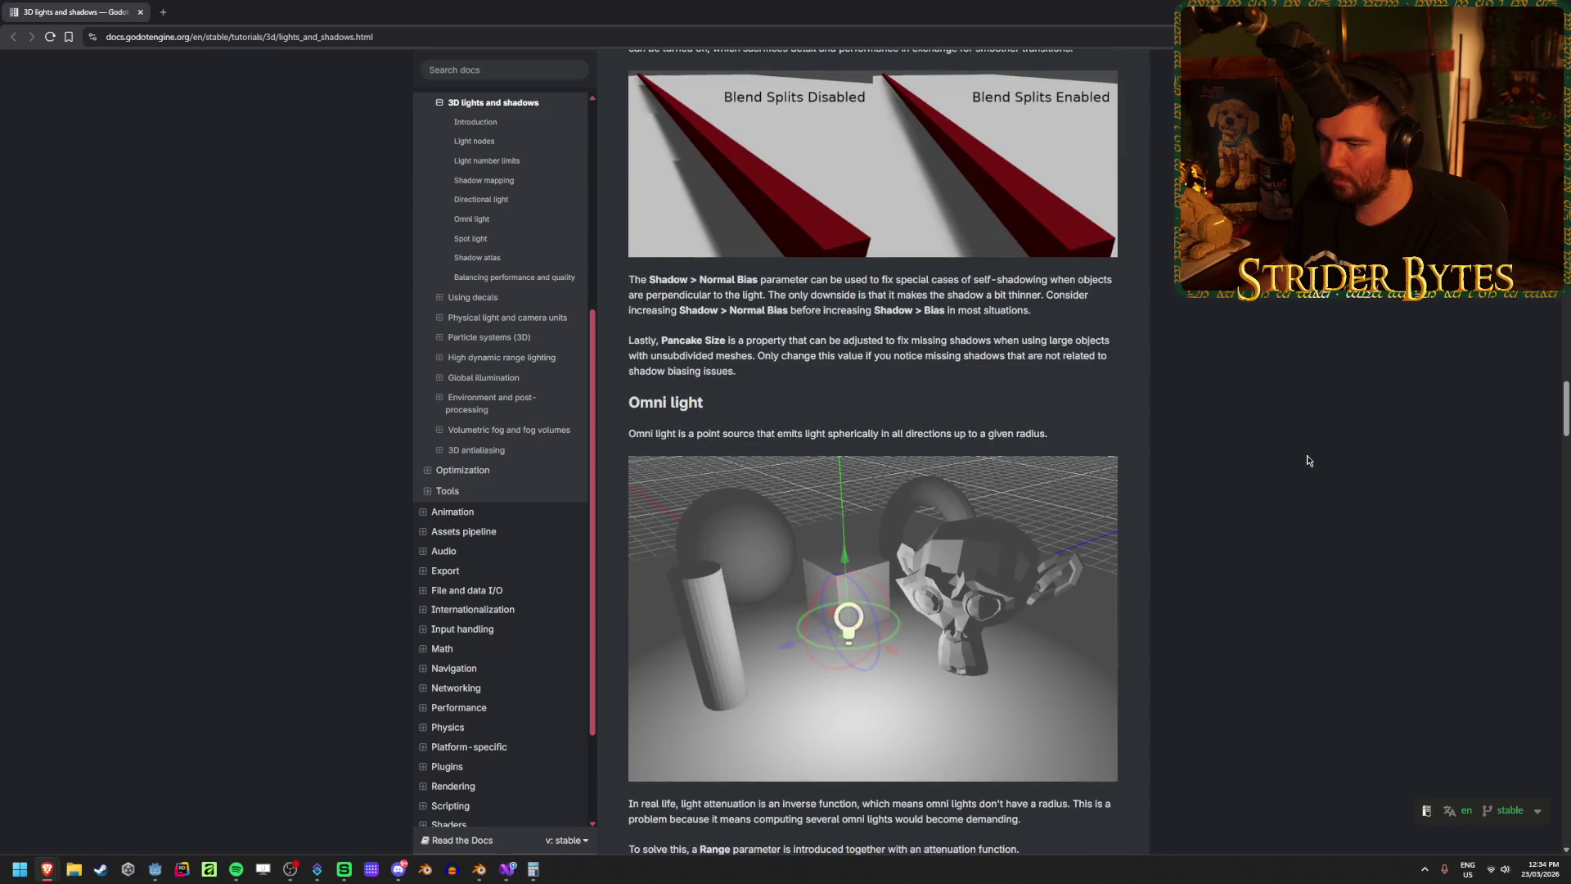
scroll(1296, 450, "down", 6)
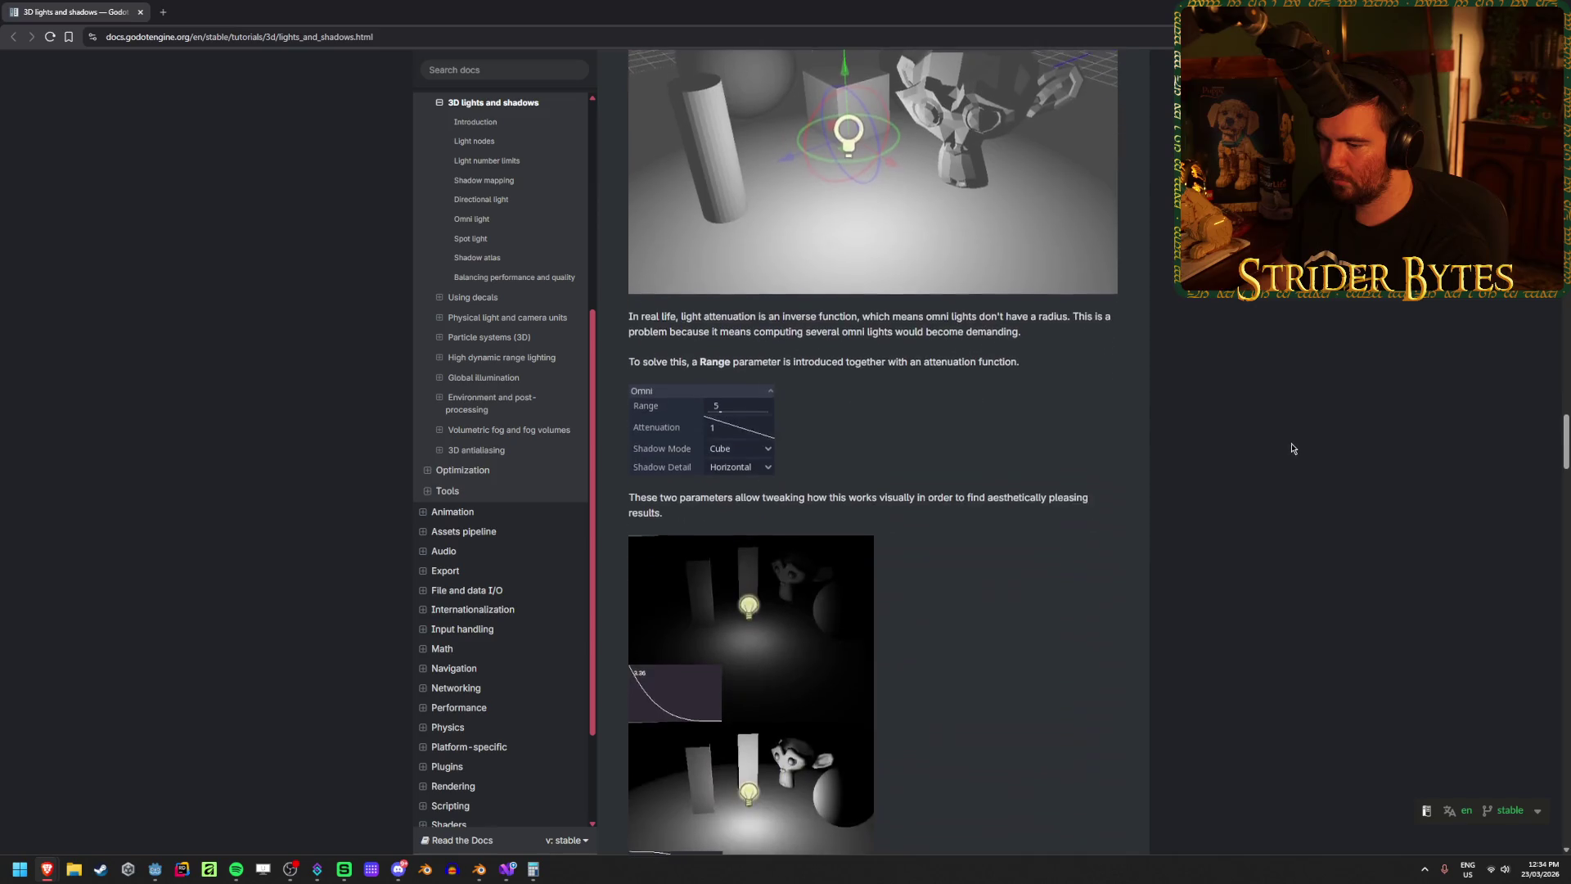
scroll(1290, 447, "down", 5)
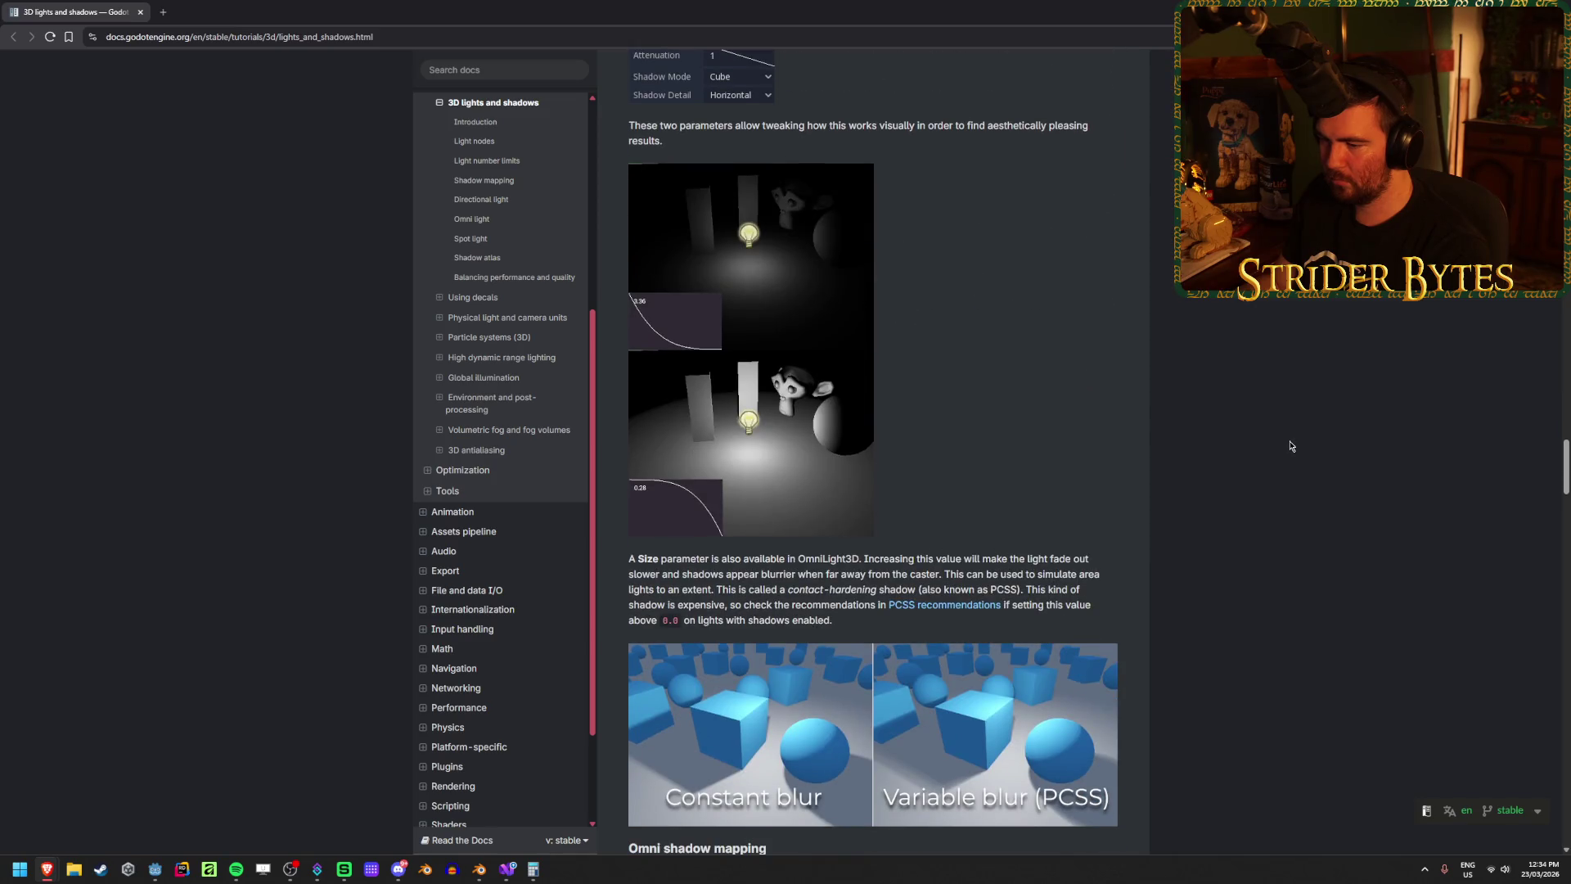
scroll(1290, 446, "down", 5)
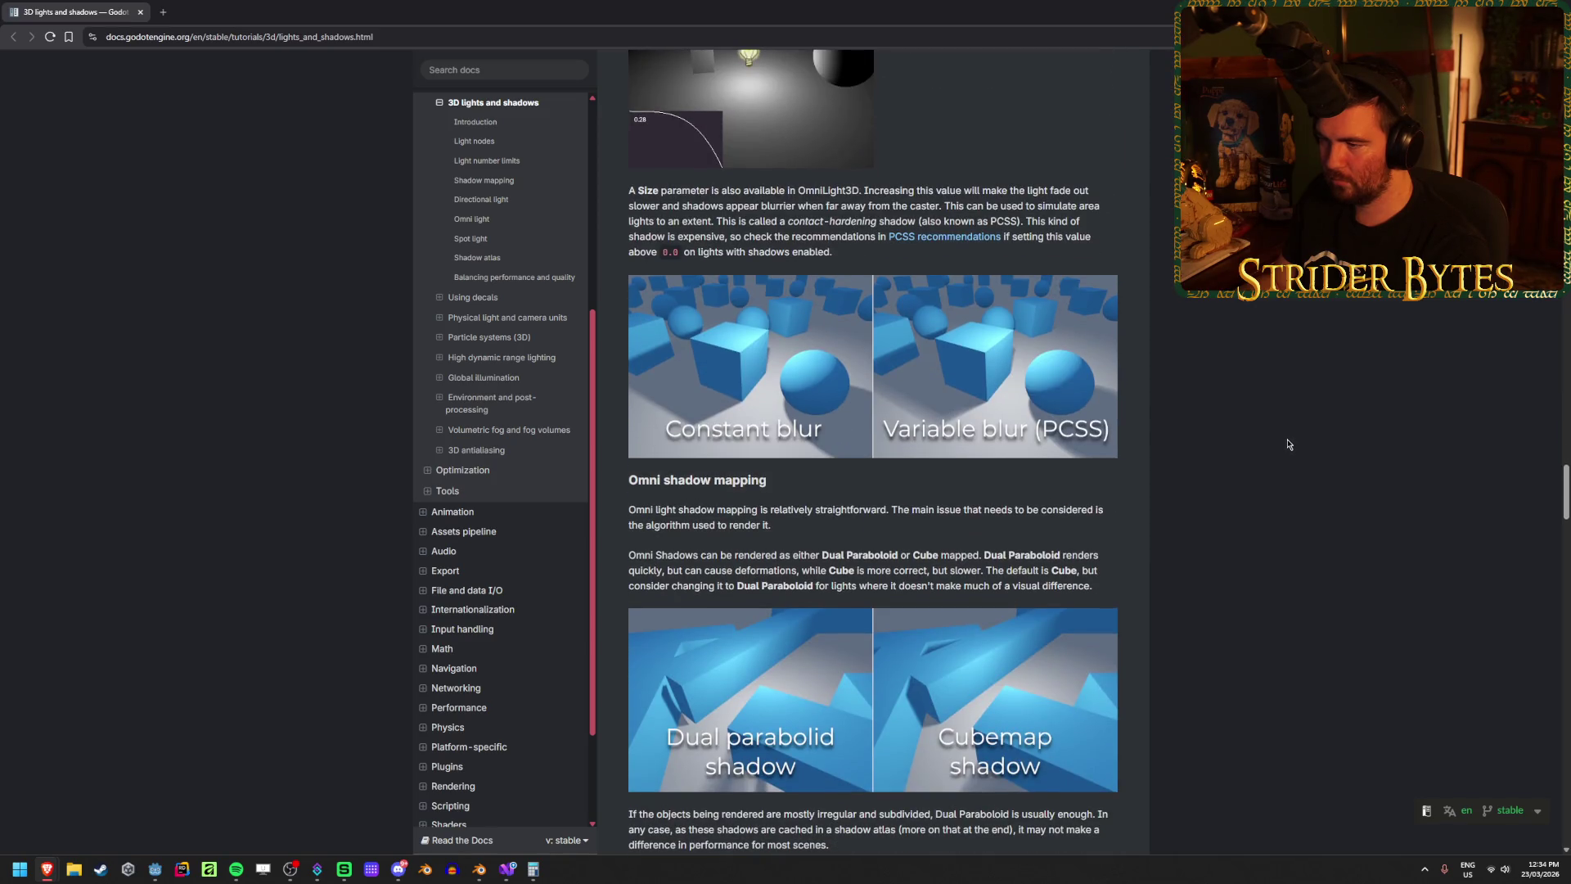
scroll(1287, 442, "down", 10)
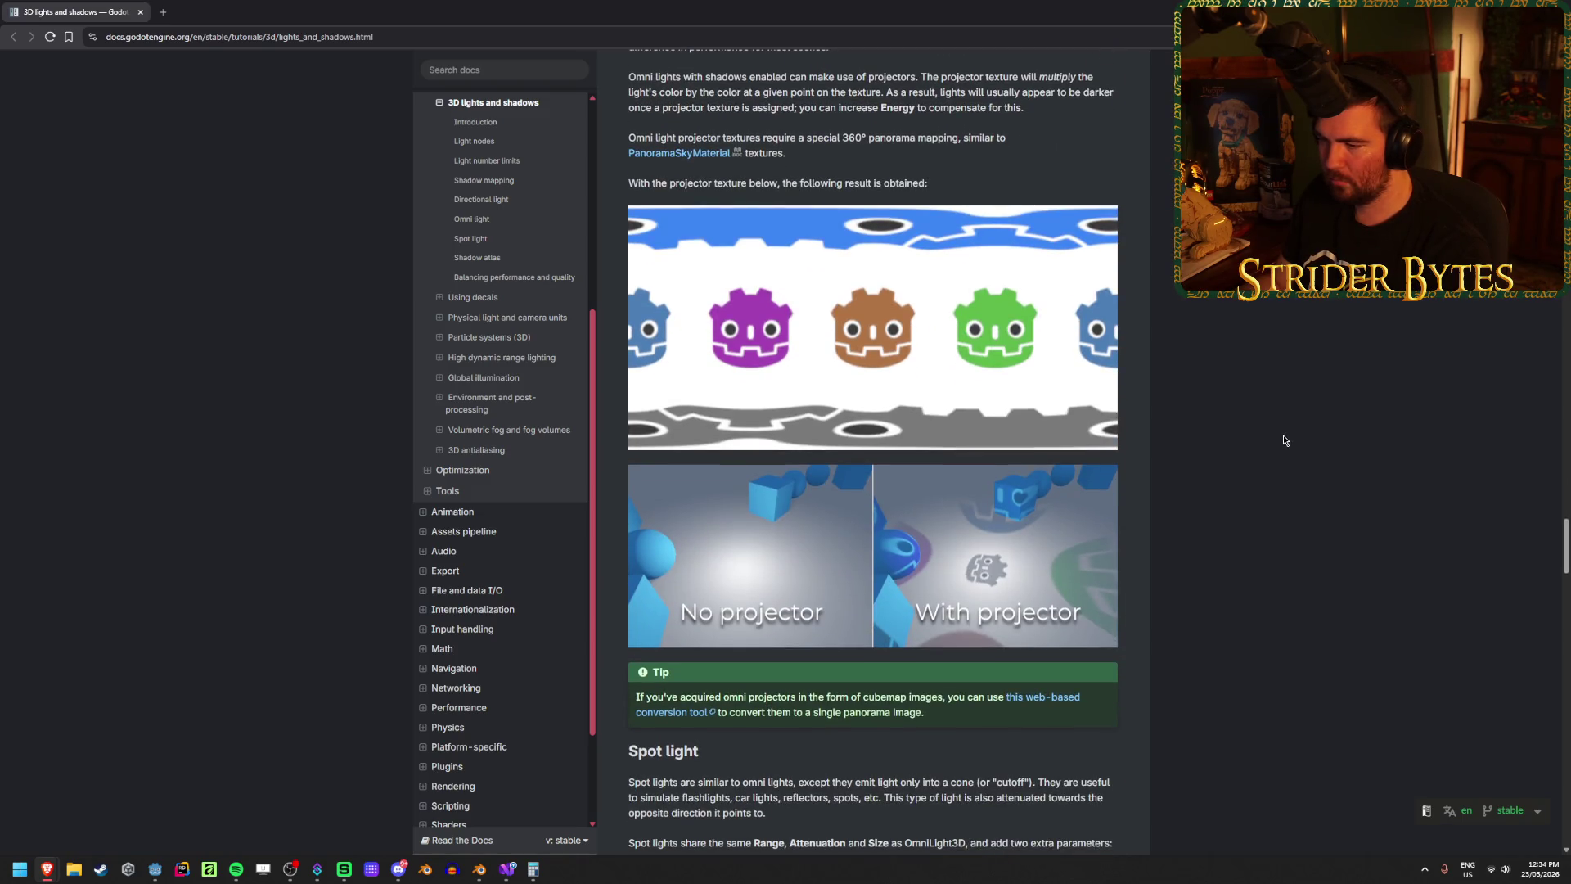
scroll(1283, 440, "down", 10)
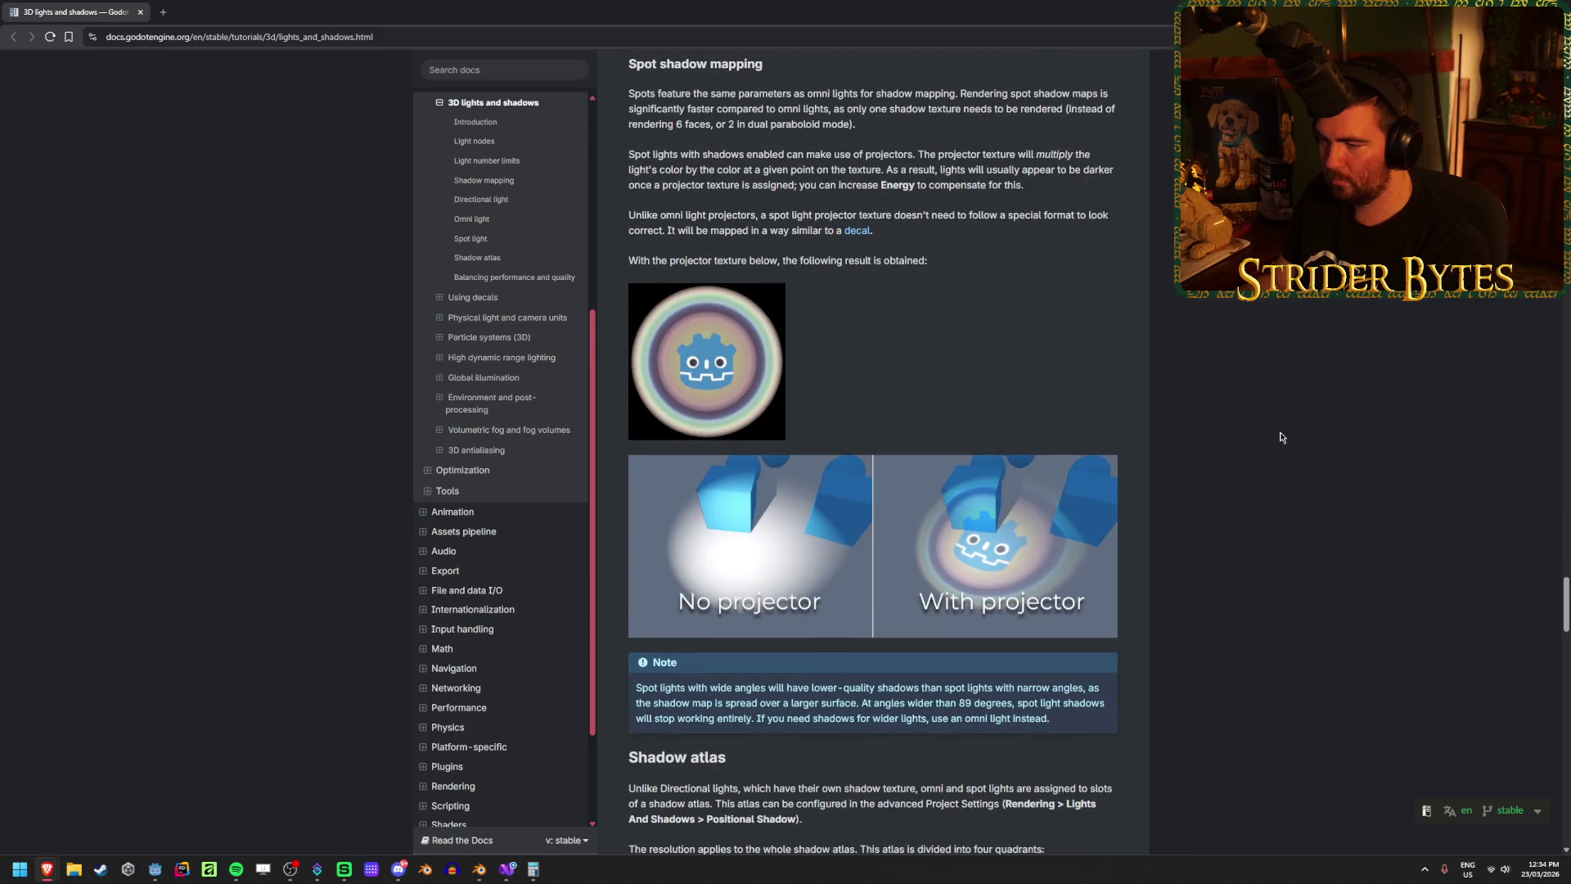
scroll(1282, 438, "down", 18)
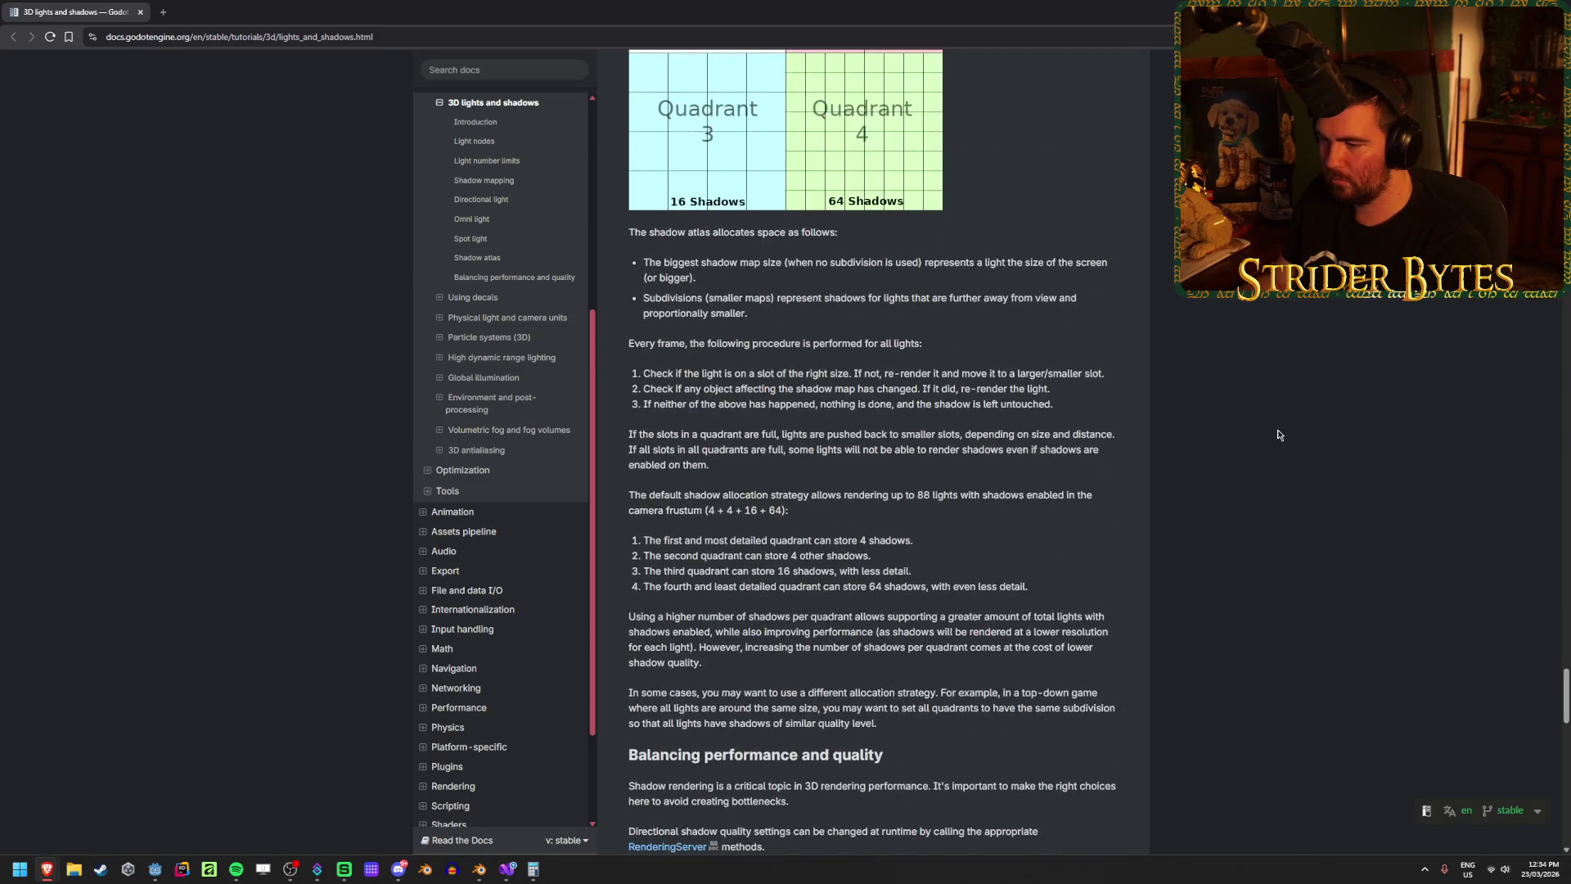
scroll(1279, 435, "up", 3)
scroll(1279, 434, "down", 9)
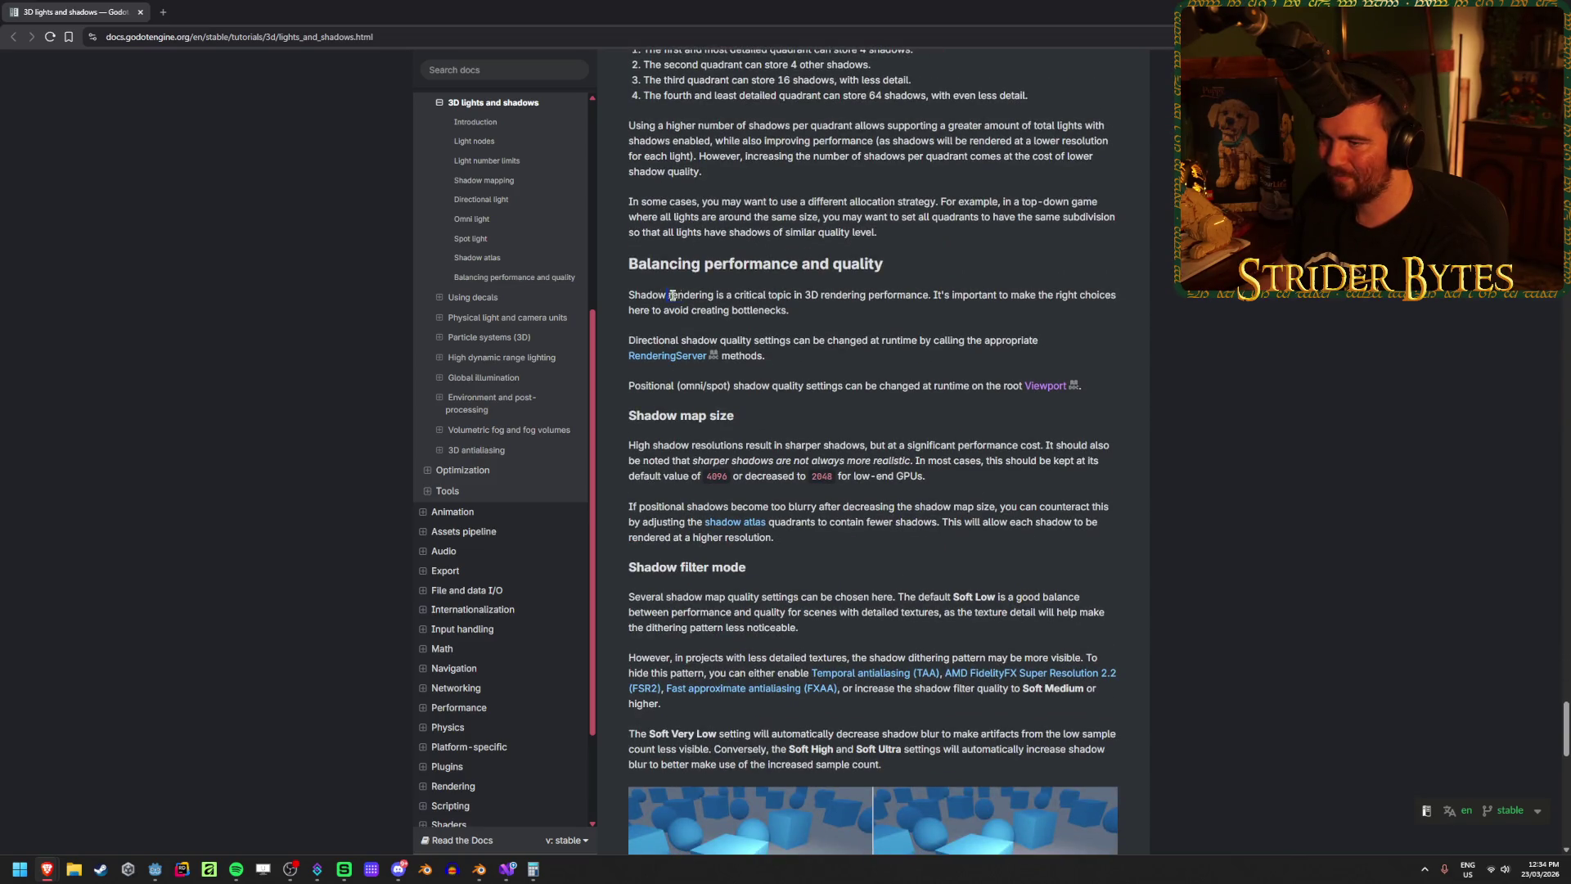
left_click_drag(718, 295, 949, 306)
mouse_move(1037, 341)
left_mouse_down()
mouse_move(692, 342)
mouse_move(1001, 342)
mouse_move(840, 344)
left_mouse_up()
left_click(676, 341)
left_click(840, 344)
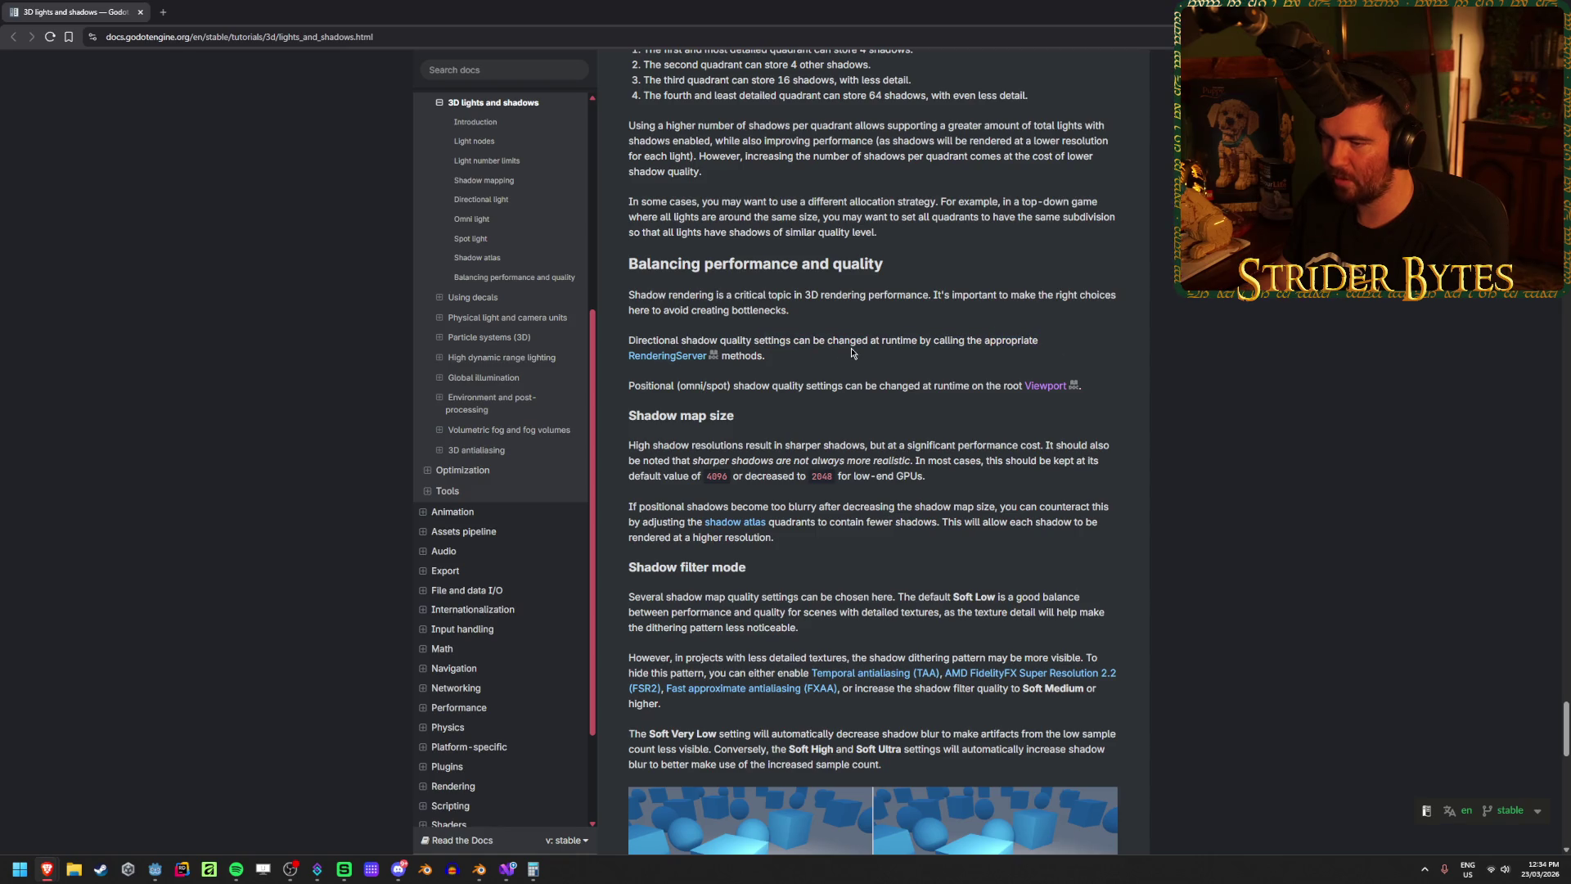
left_click_drag(706, 385, 875, 385)
left_click(876, 383)
left_click_drag(992, 385, 893, 386)
left_click(908, 385)
scroll(1000, 376, "down", 1)
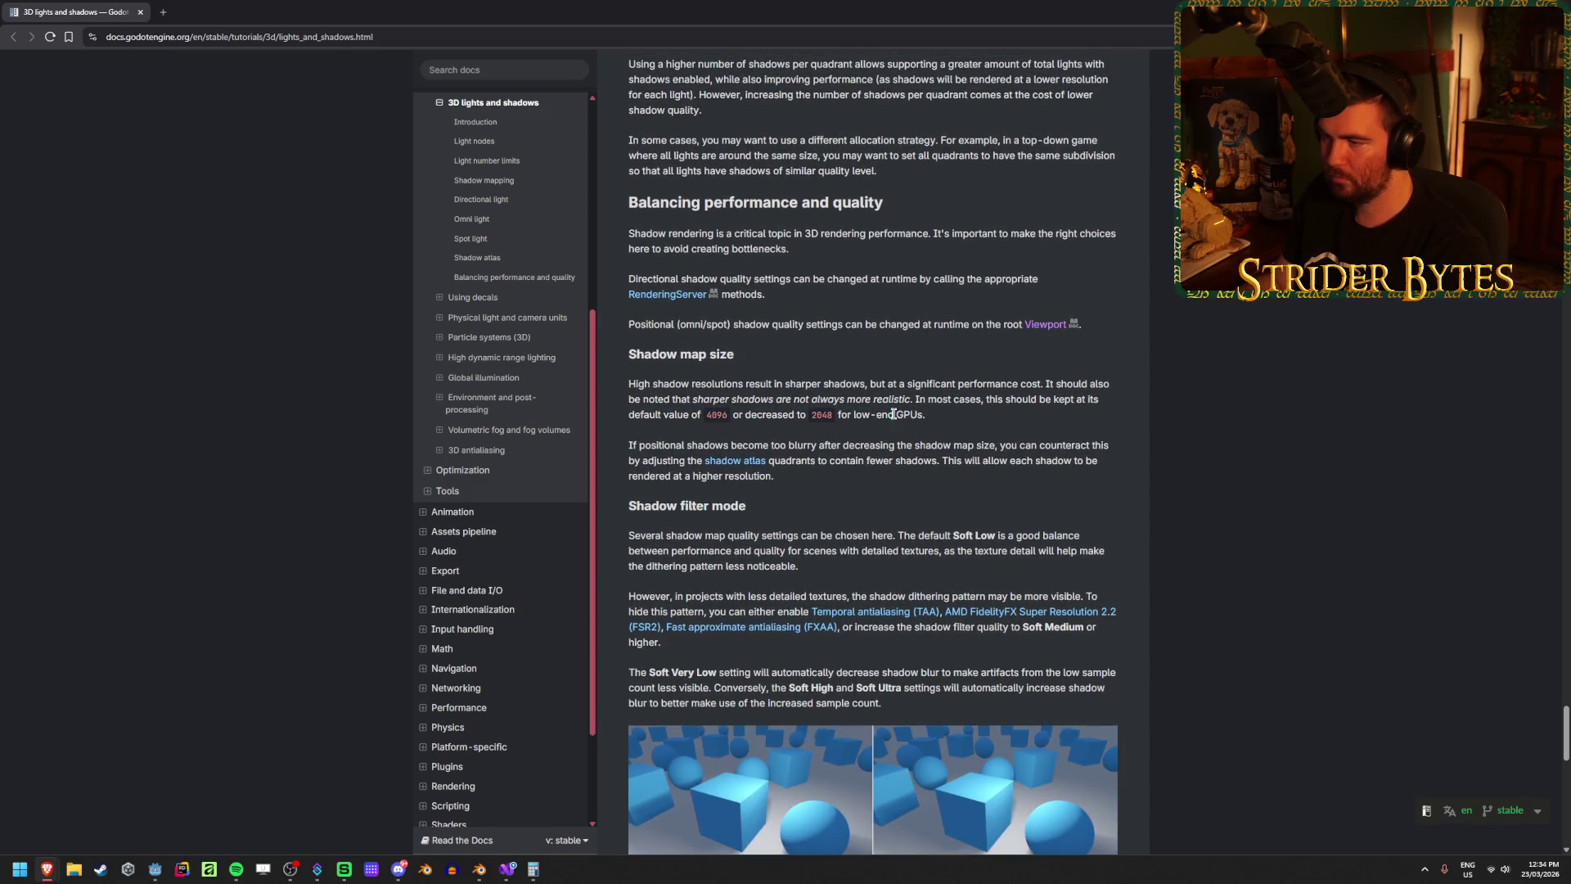
mouse_move(925, 415)
left_mouse_down()
mouse_move(738, 381)
mouse_move(1029, 383)
left_mouse_up()
left_click(738, 378)
left_click(971, 396)
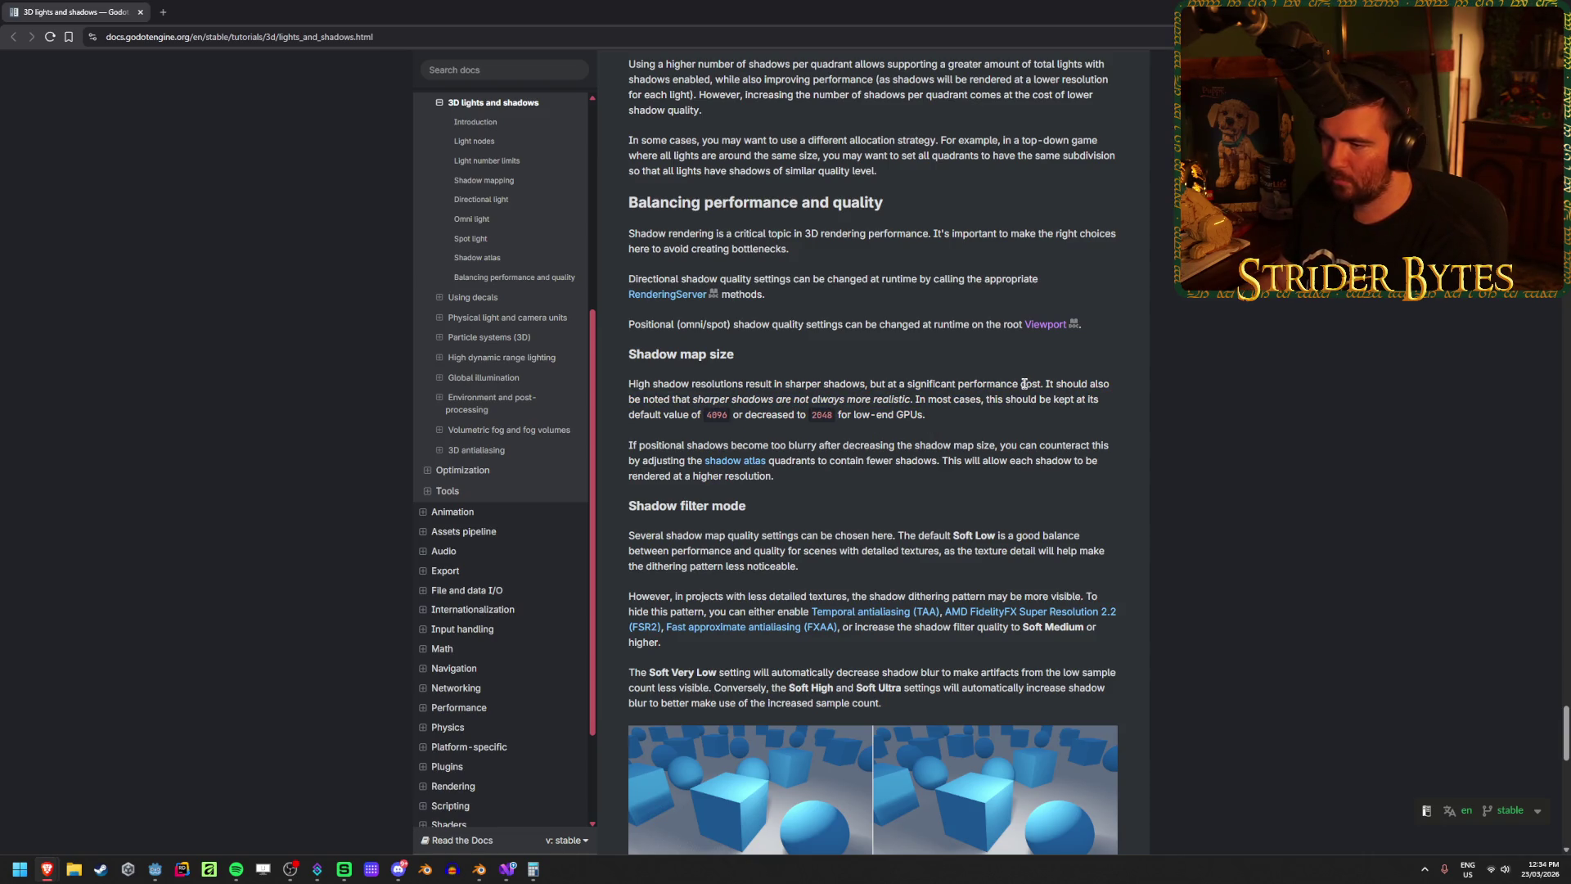
mouse_move(926, 414)
left_mouse_down()
mouse_move(788, 414)
mouse_move(922, 415)
left_mouse_up()
left_click_drag(779, 414, 907, 417)
left_click(908, 417)
scroll(1257, 438, "down", 2)
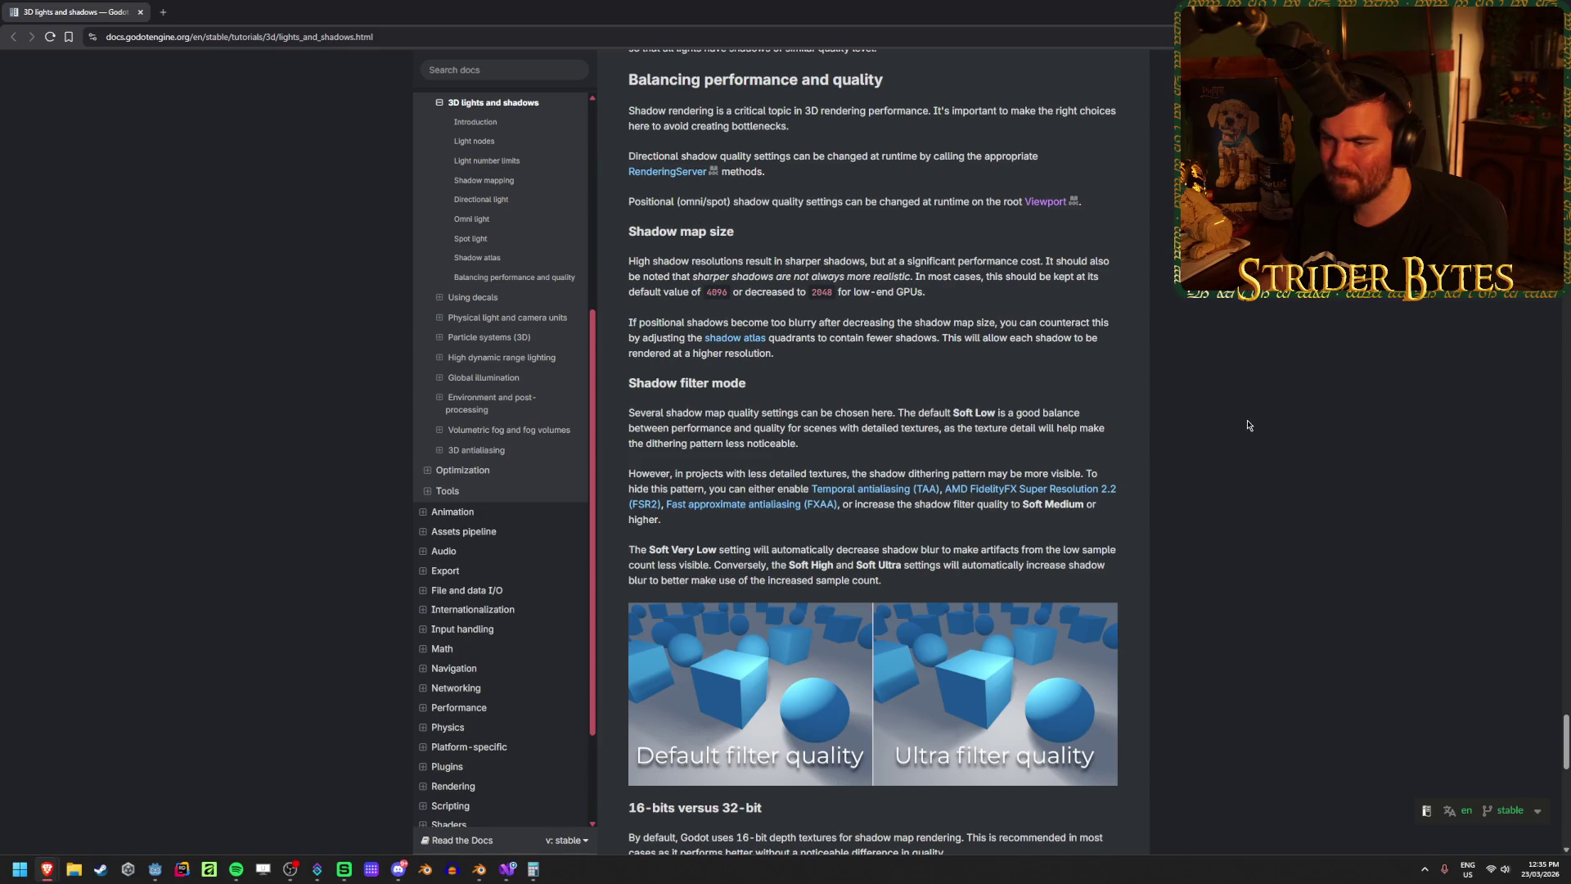
scroll(1247, 425, "down", 1)
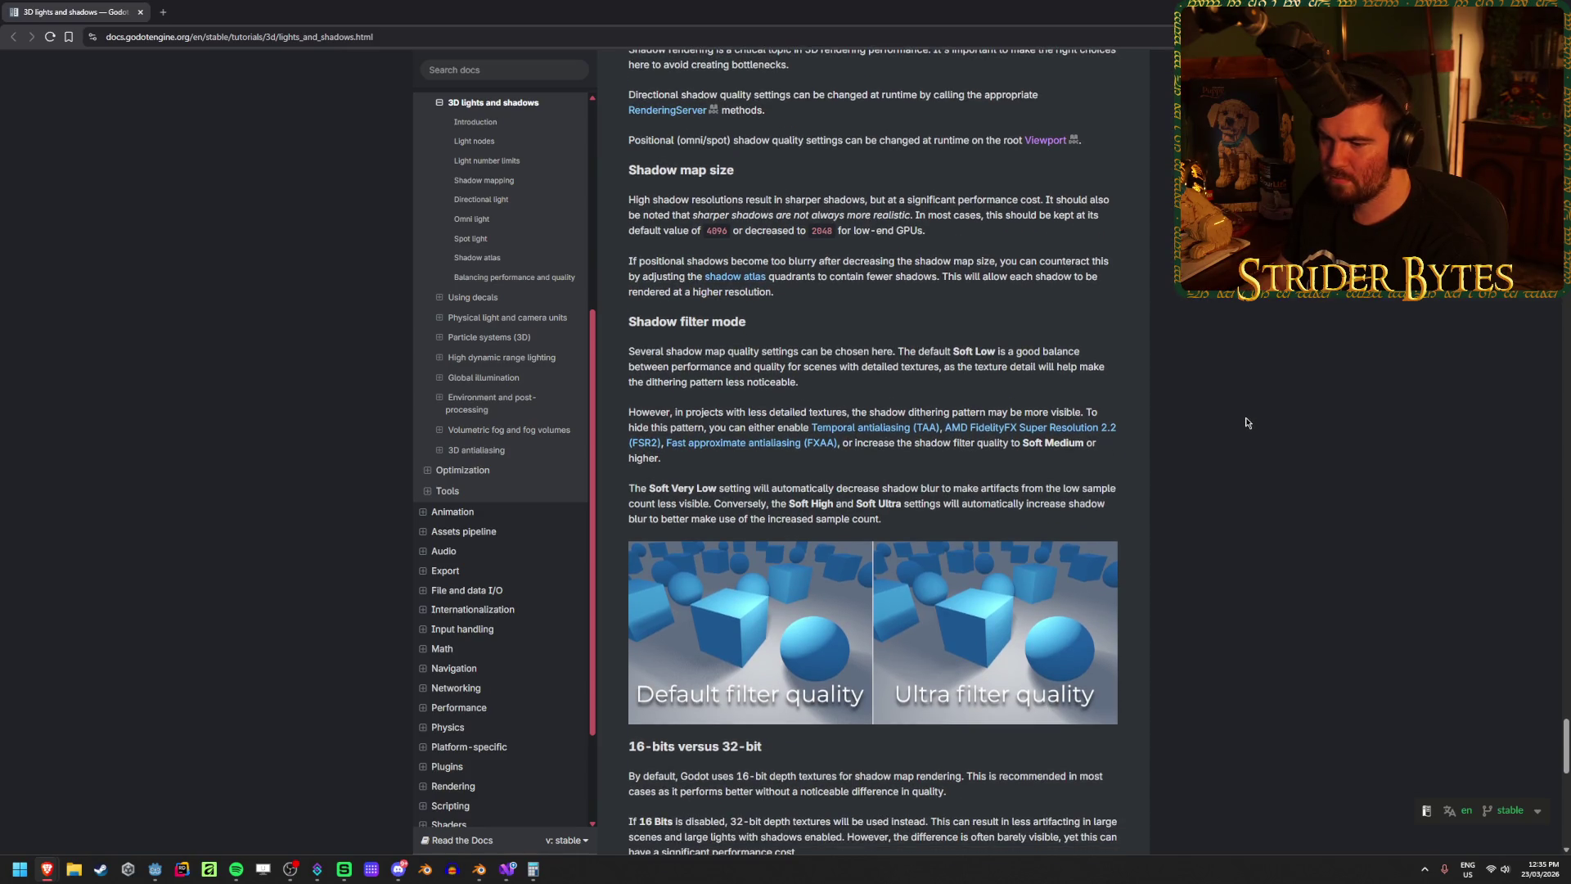
scroll(1245, 421, "down", 3)
scroll(1245, 421, "down", 2)
right_click(1248, 311)
key("Escape")
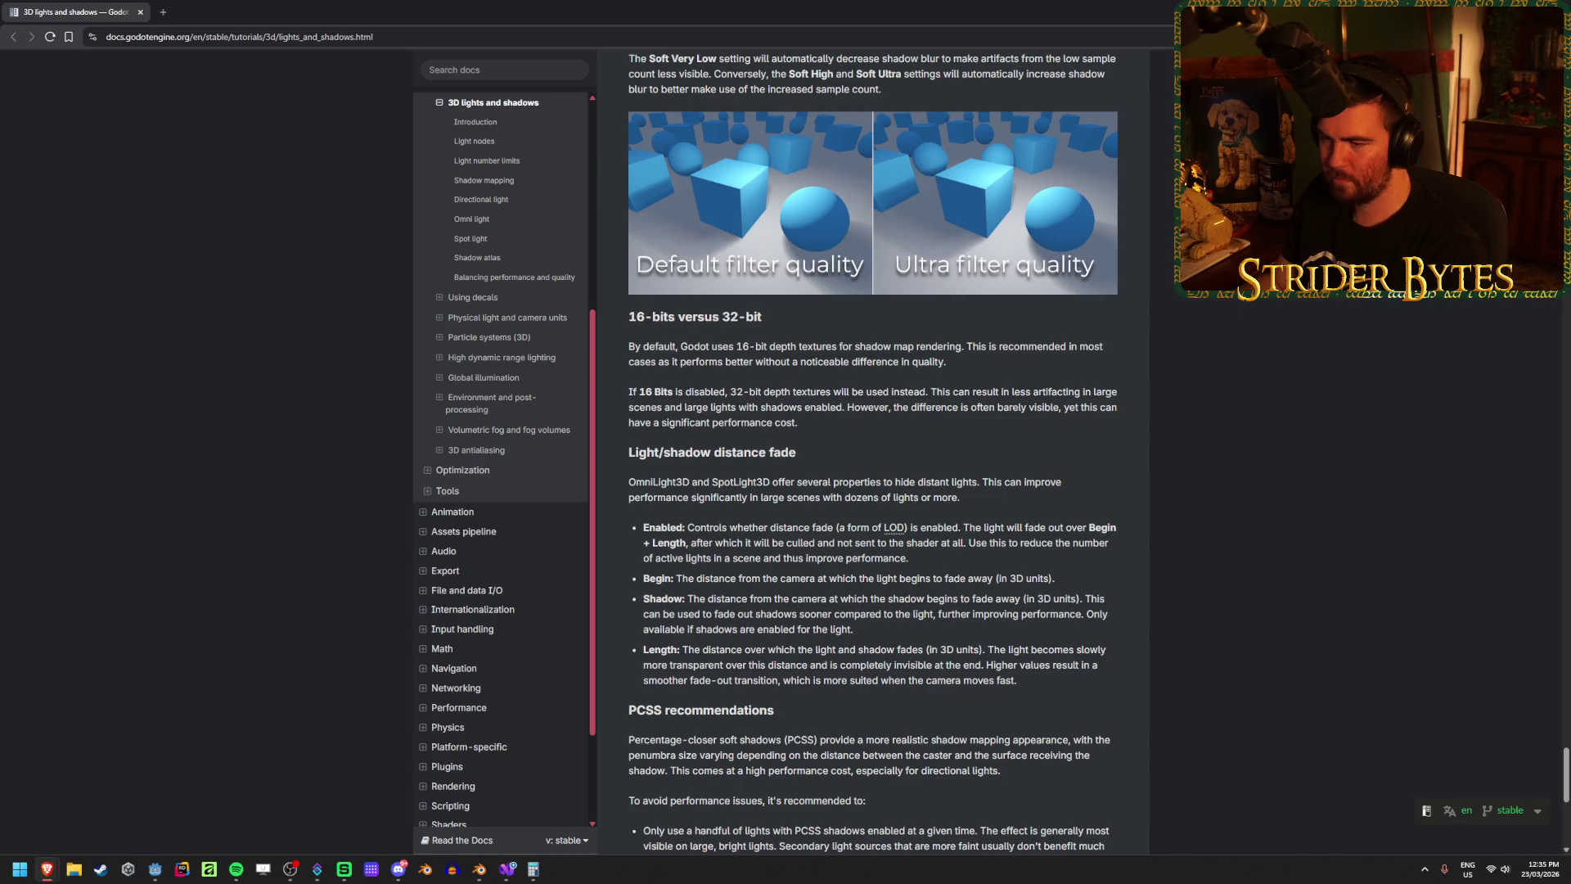
scroll(1257, 490, "down", 3)
scroll(1258, 491, "down", 4)
scroll(1258, 491, "up", 5)
scroll(1257, 491, "up", 10)
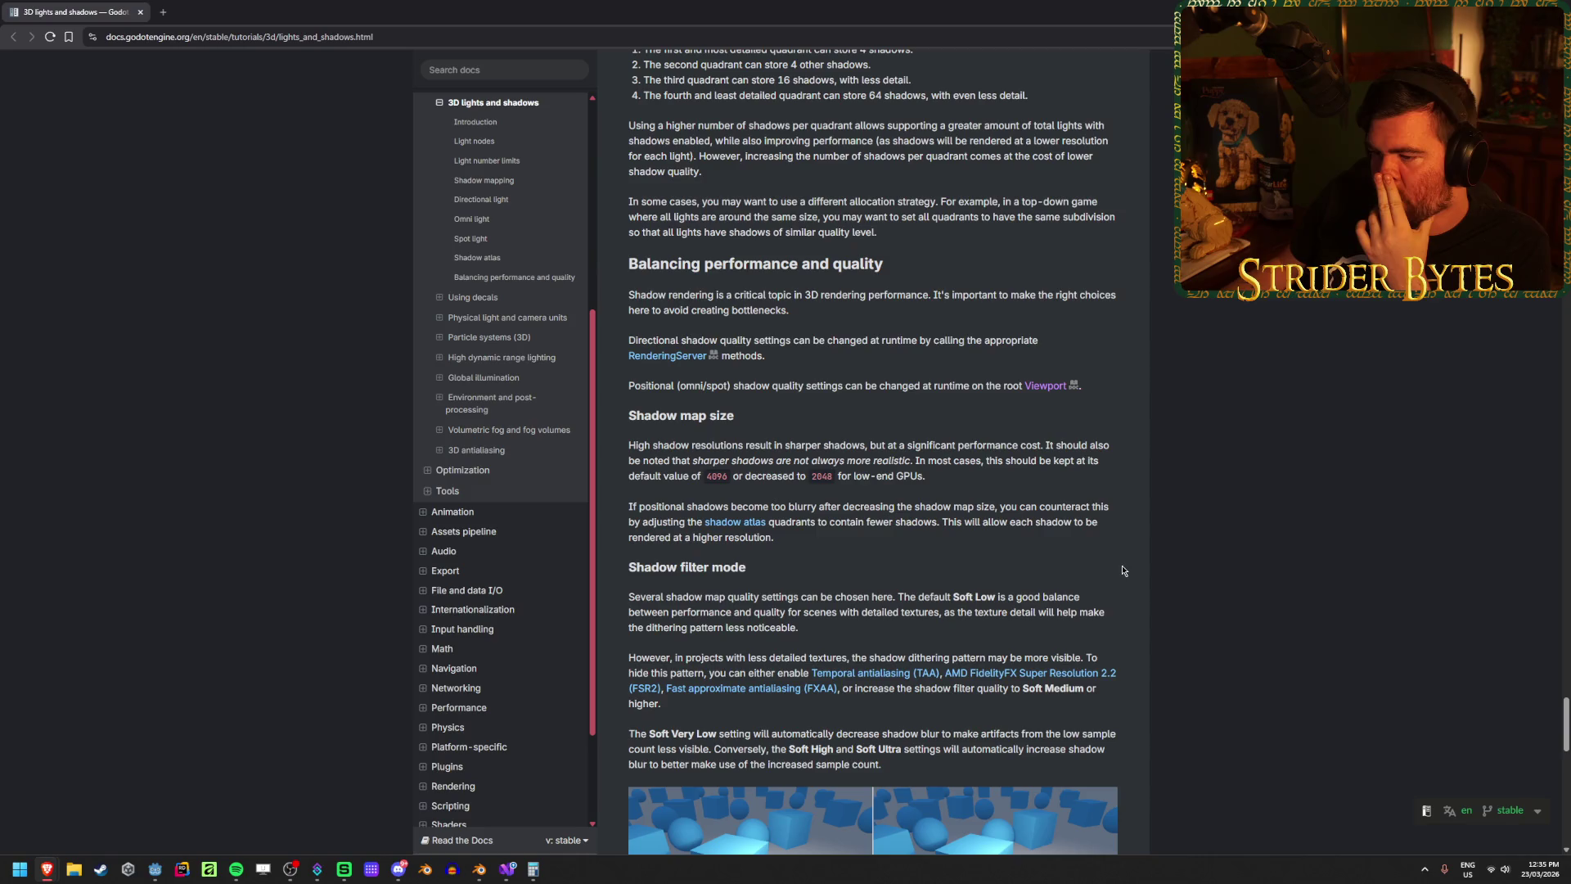
scroll(1123, 570, "up", 1)
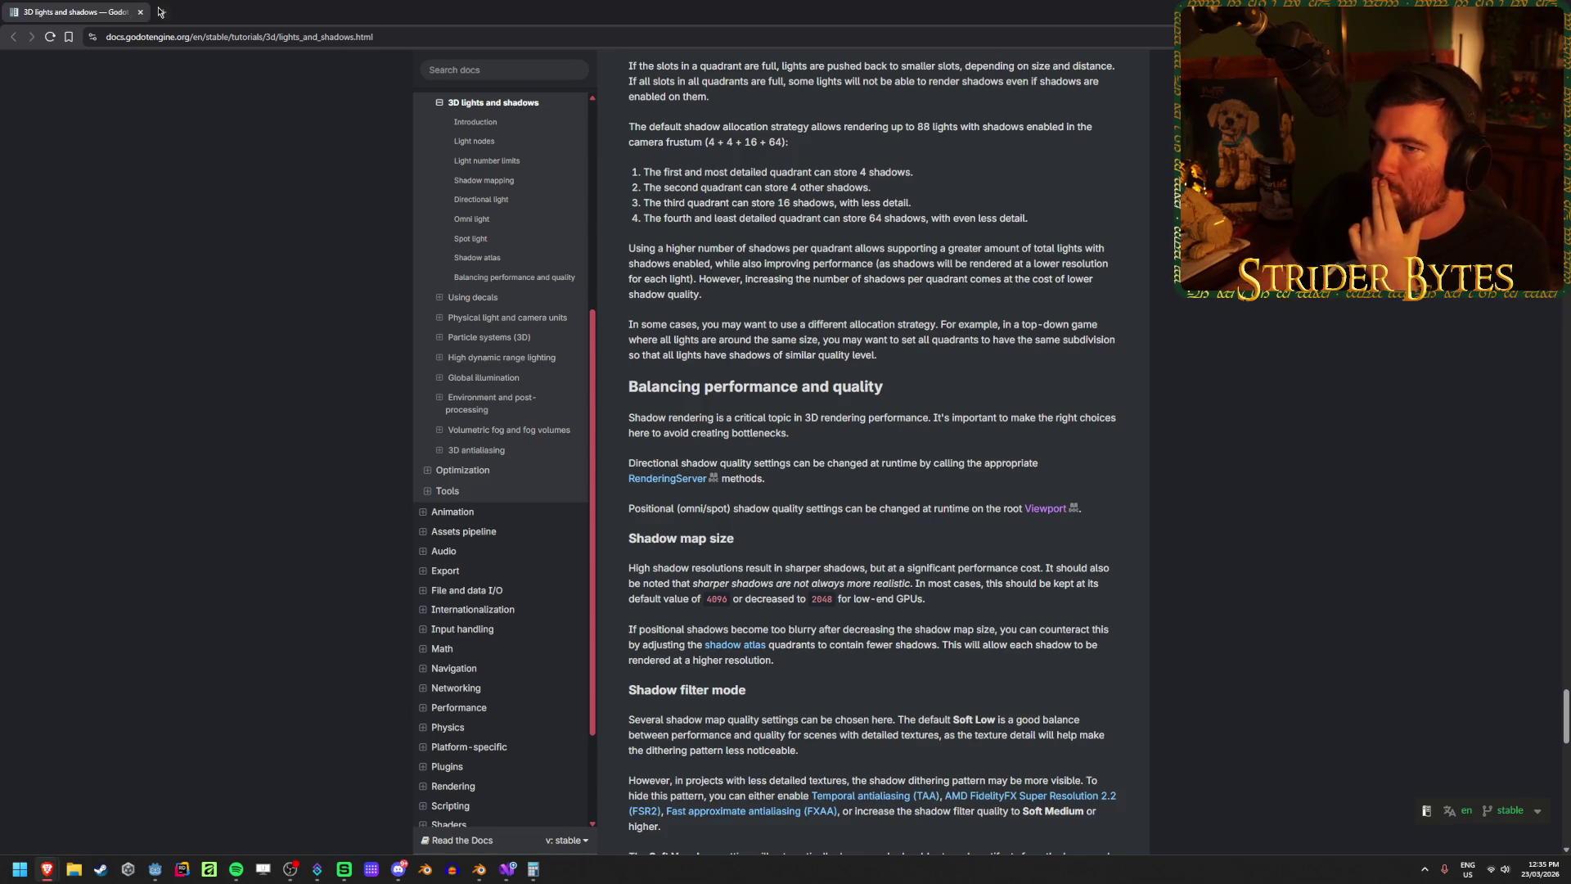
Step: Search Google for 'godot bake lightmap at runtime' in a new tab
left_click(161, 11)
type("godot bake lightmap at ru")
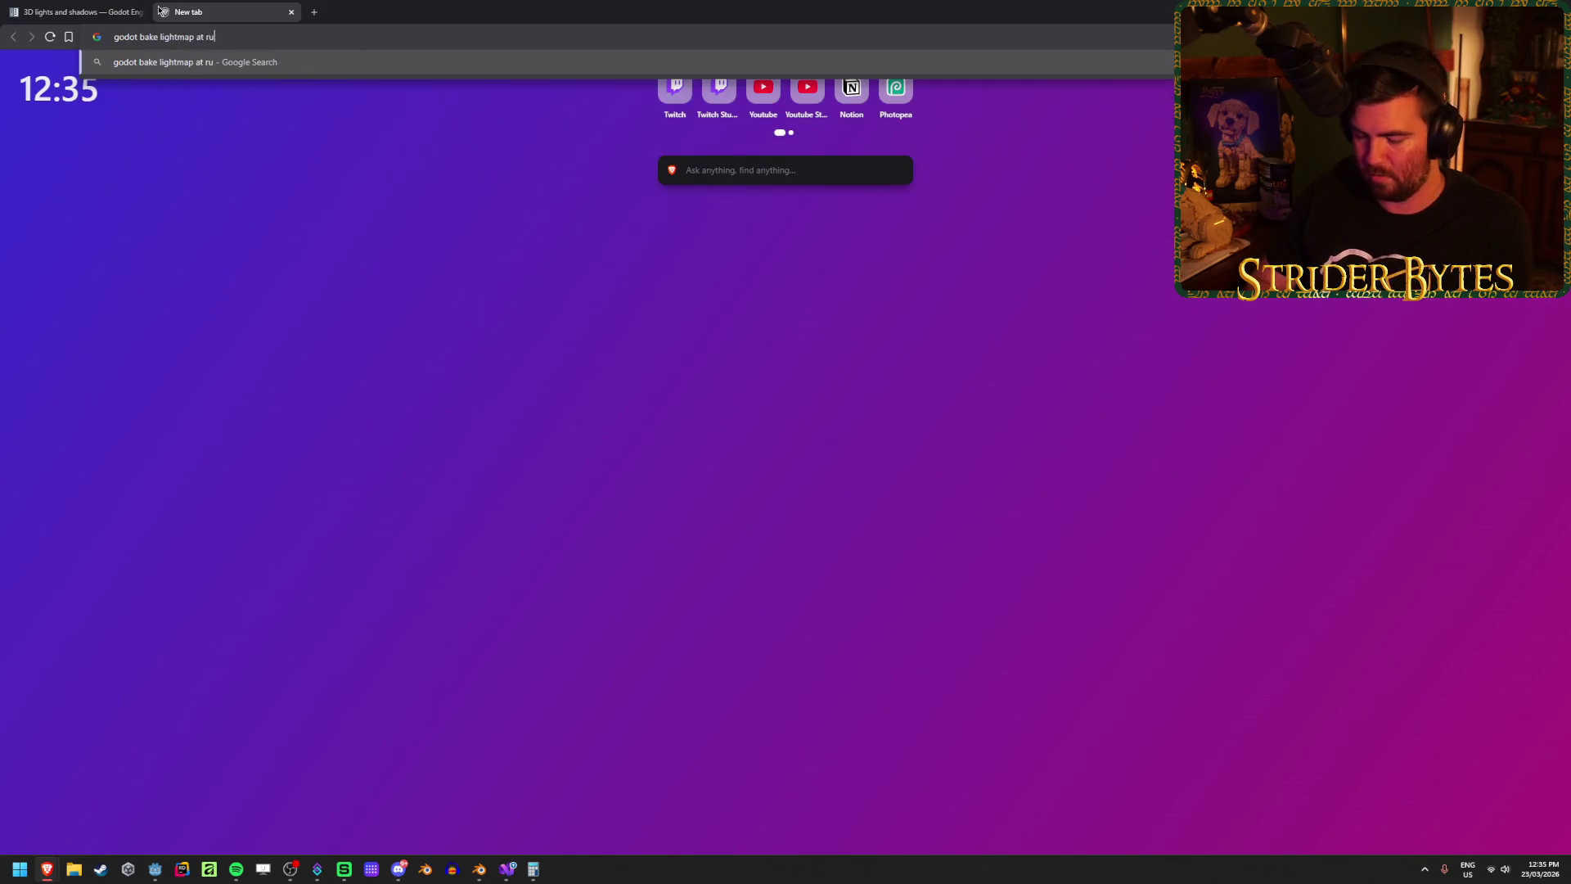
type("ntime")
key("Return")
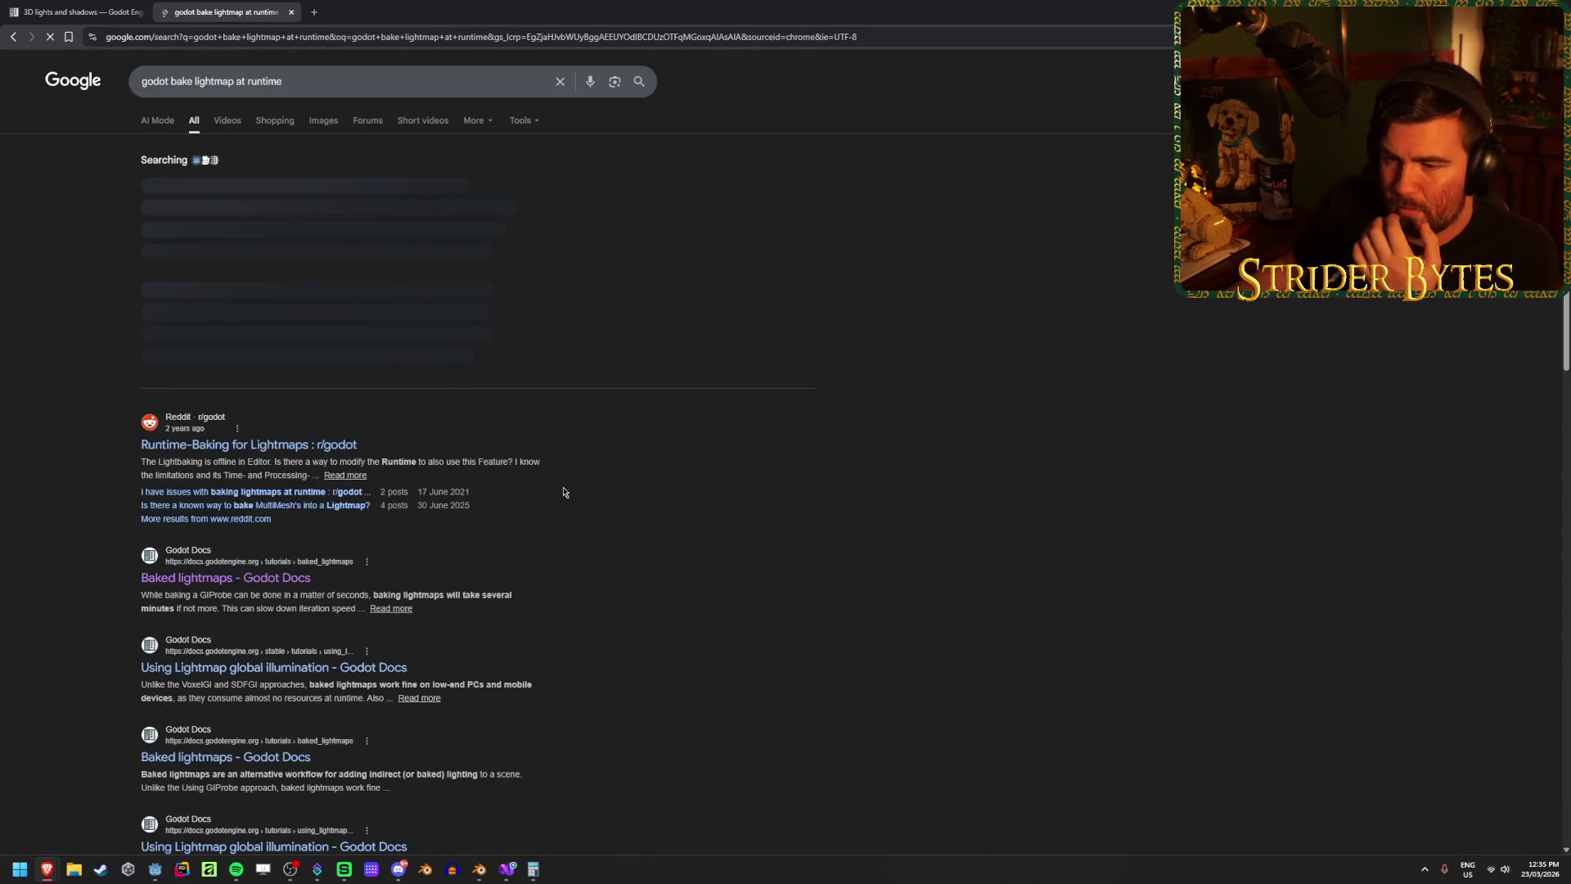
left_click_drag(153, 462, 400, 462)
left_click(457, 462)
Step: Open and skim the Reddit thread on runtime lightmap baking, then close it
middle_click(327, 444)
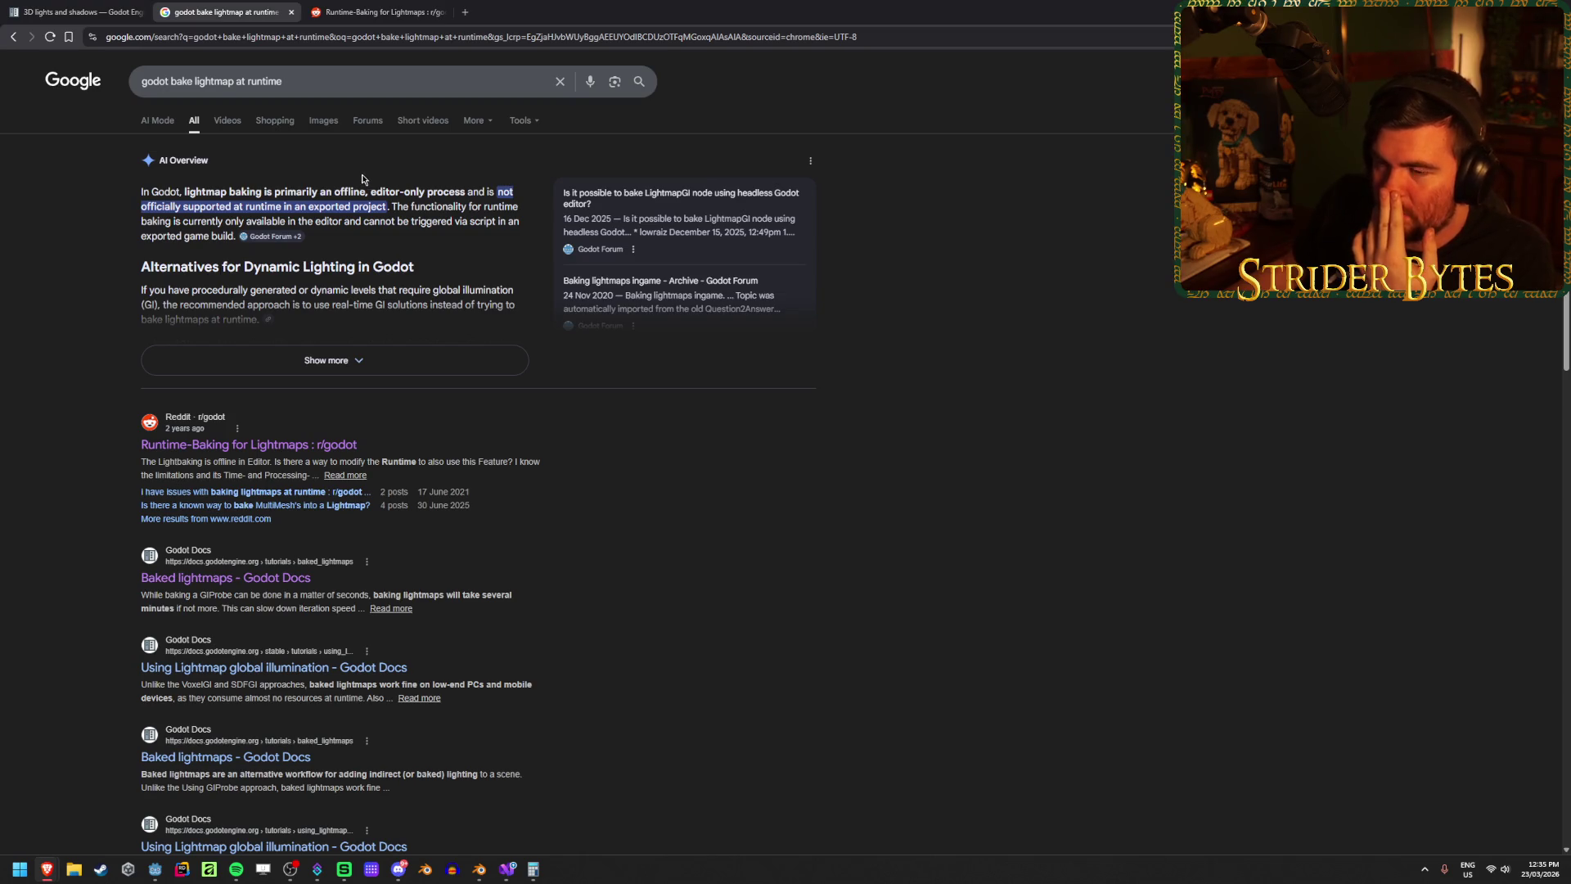
left_click(333, 6)
middle_click(341, 5)
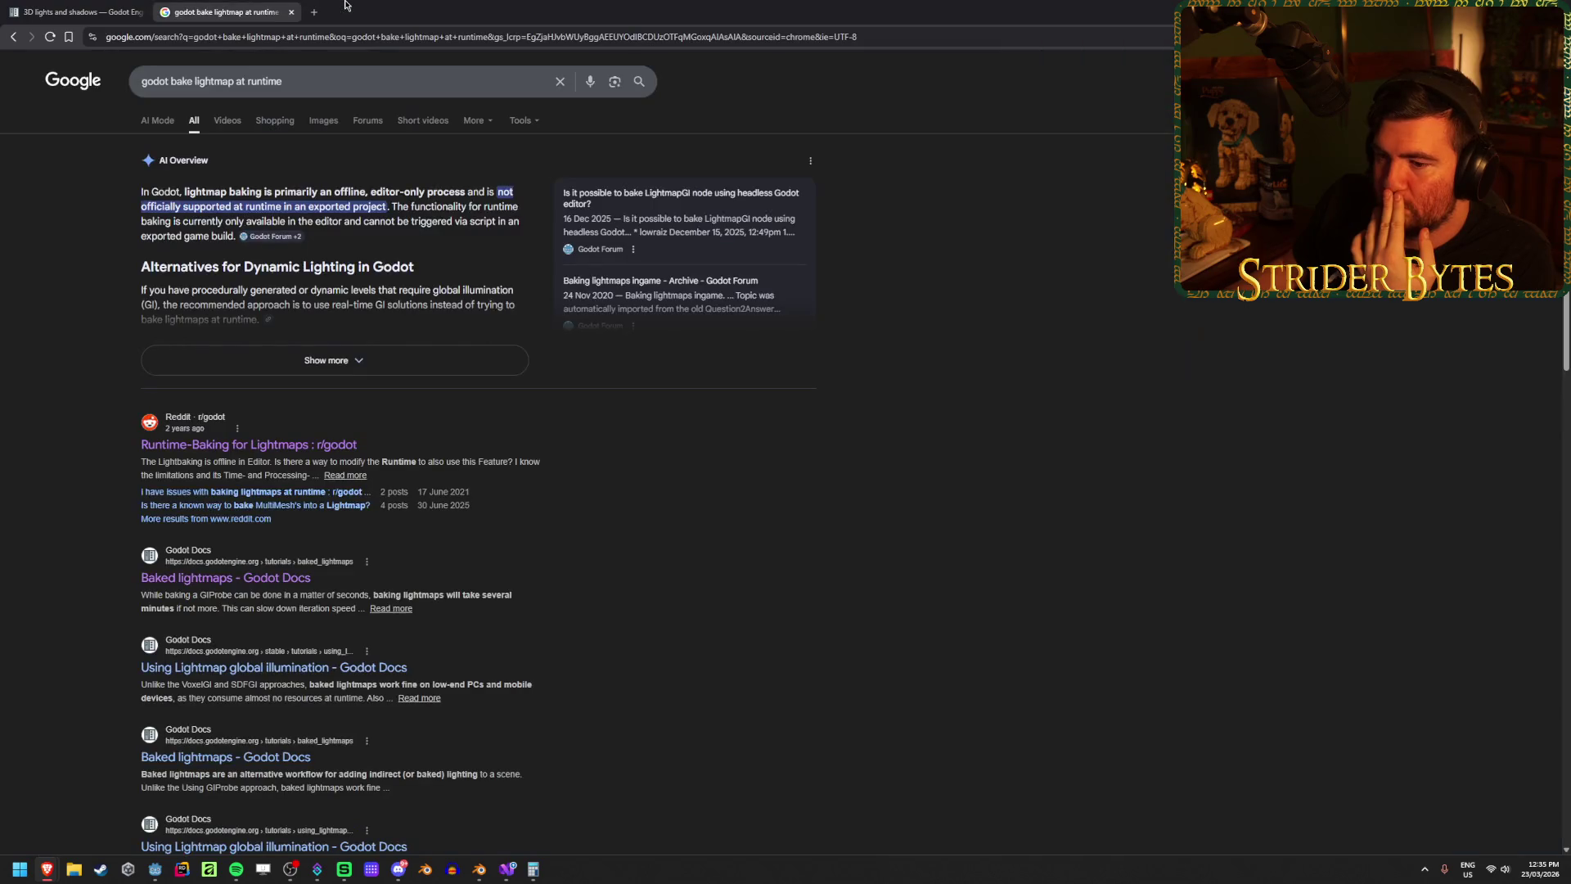
mouse_move(300, 684)
left_mouse_down()
mouse_move(571, 683)
mouse_move(286, 694)
left_mouse_up()
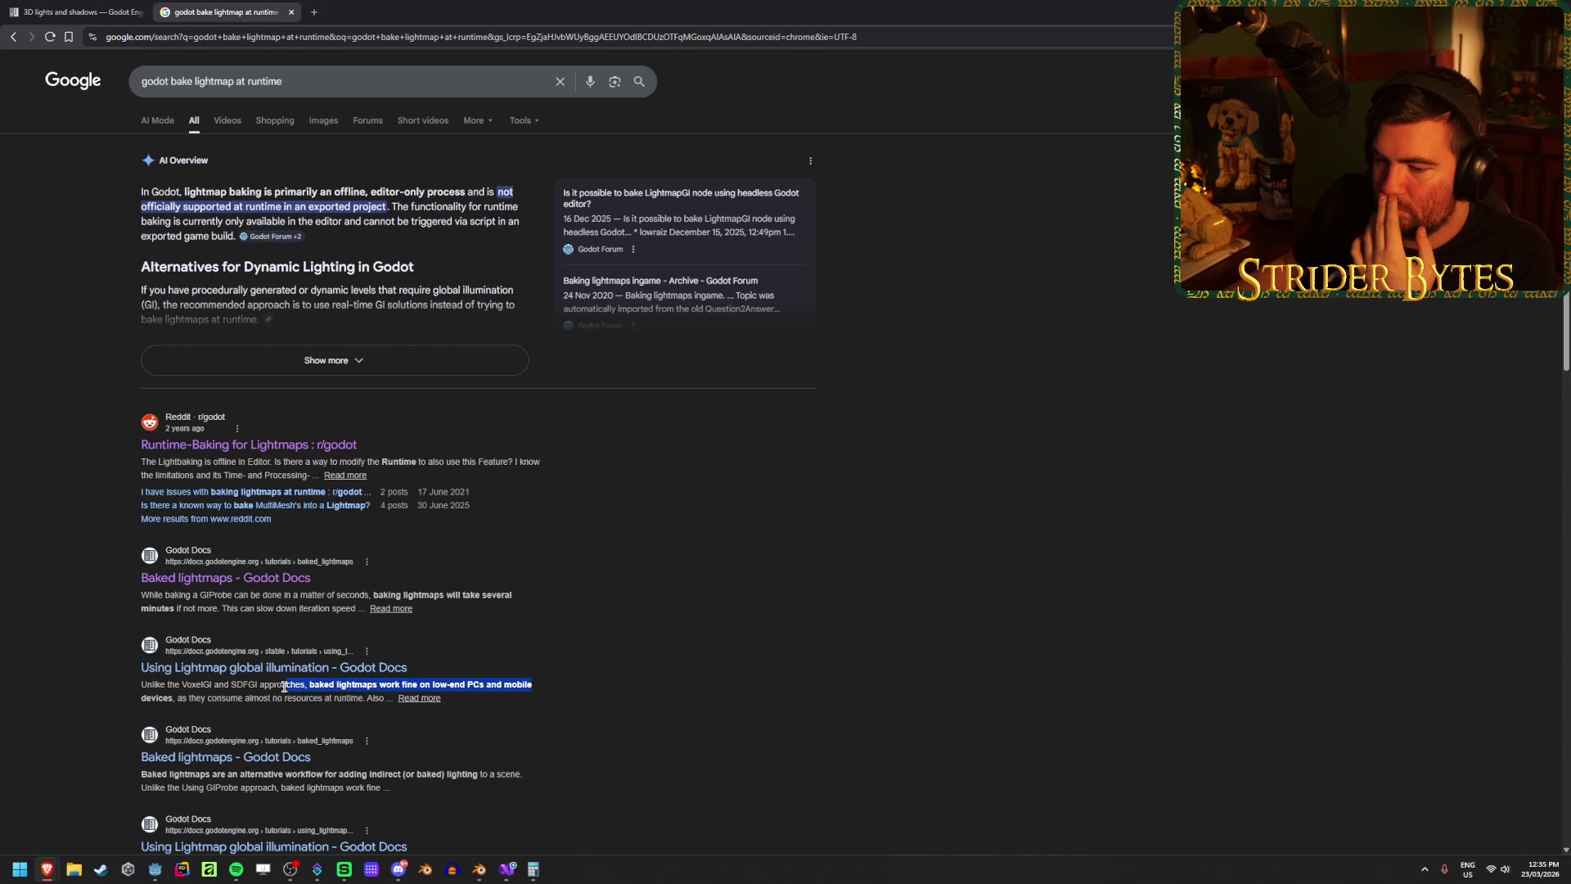
Step: Read the Using Lightmap global illumination docs page, then go back to the shadows page
middle_click(270, 667)
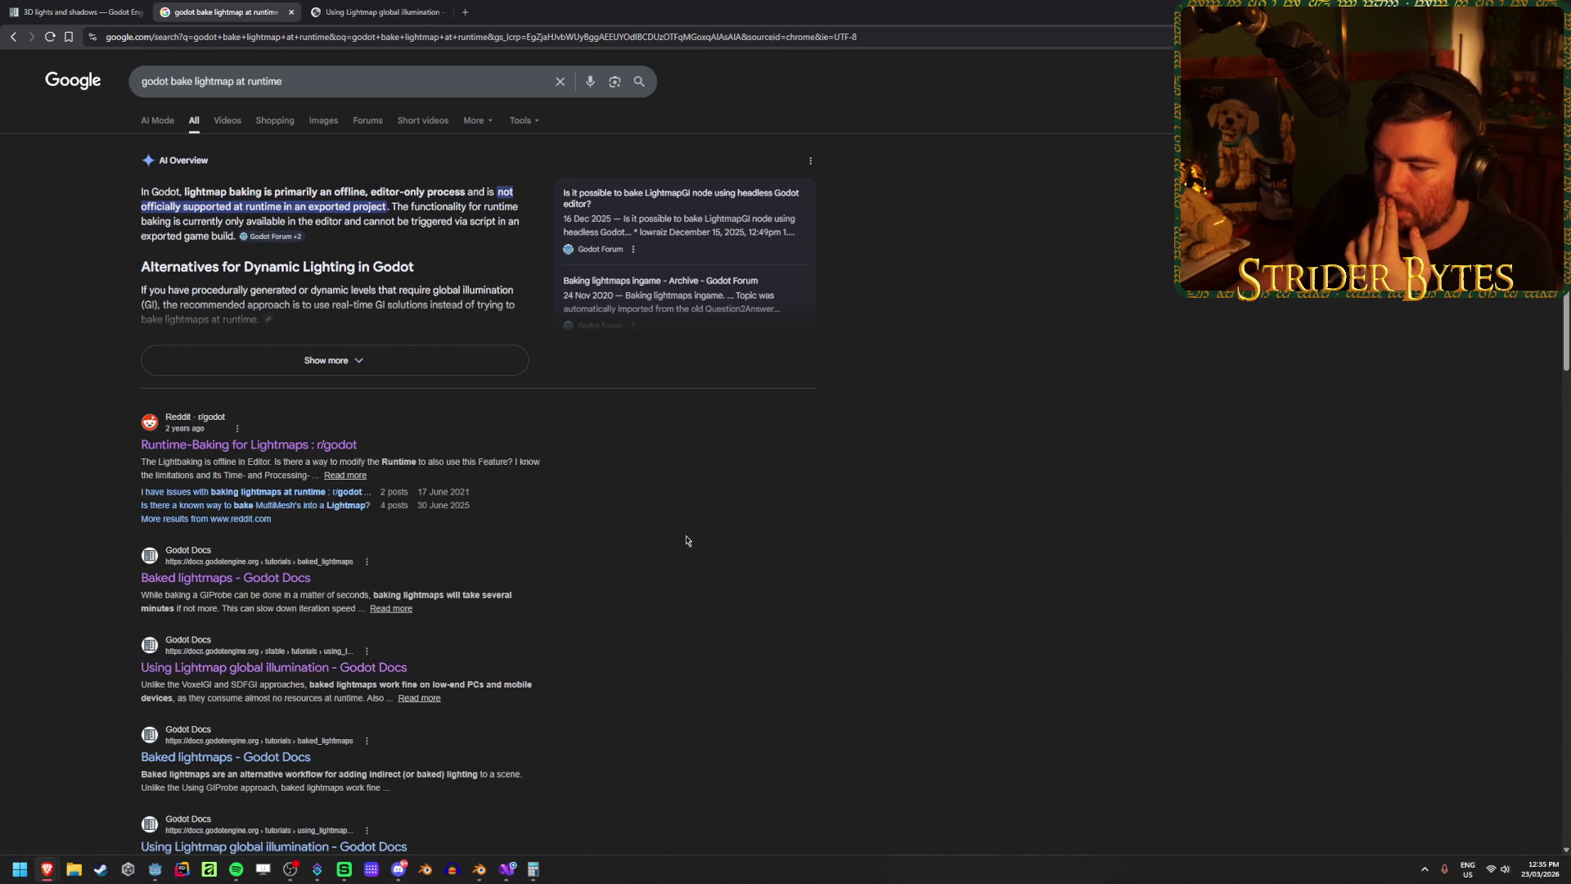
left_click(407, 8)
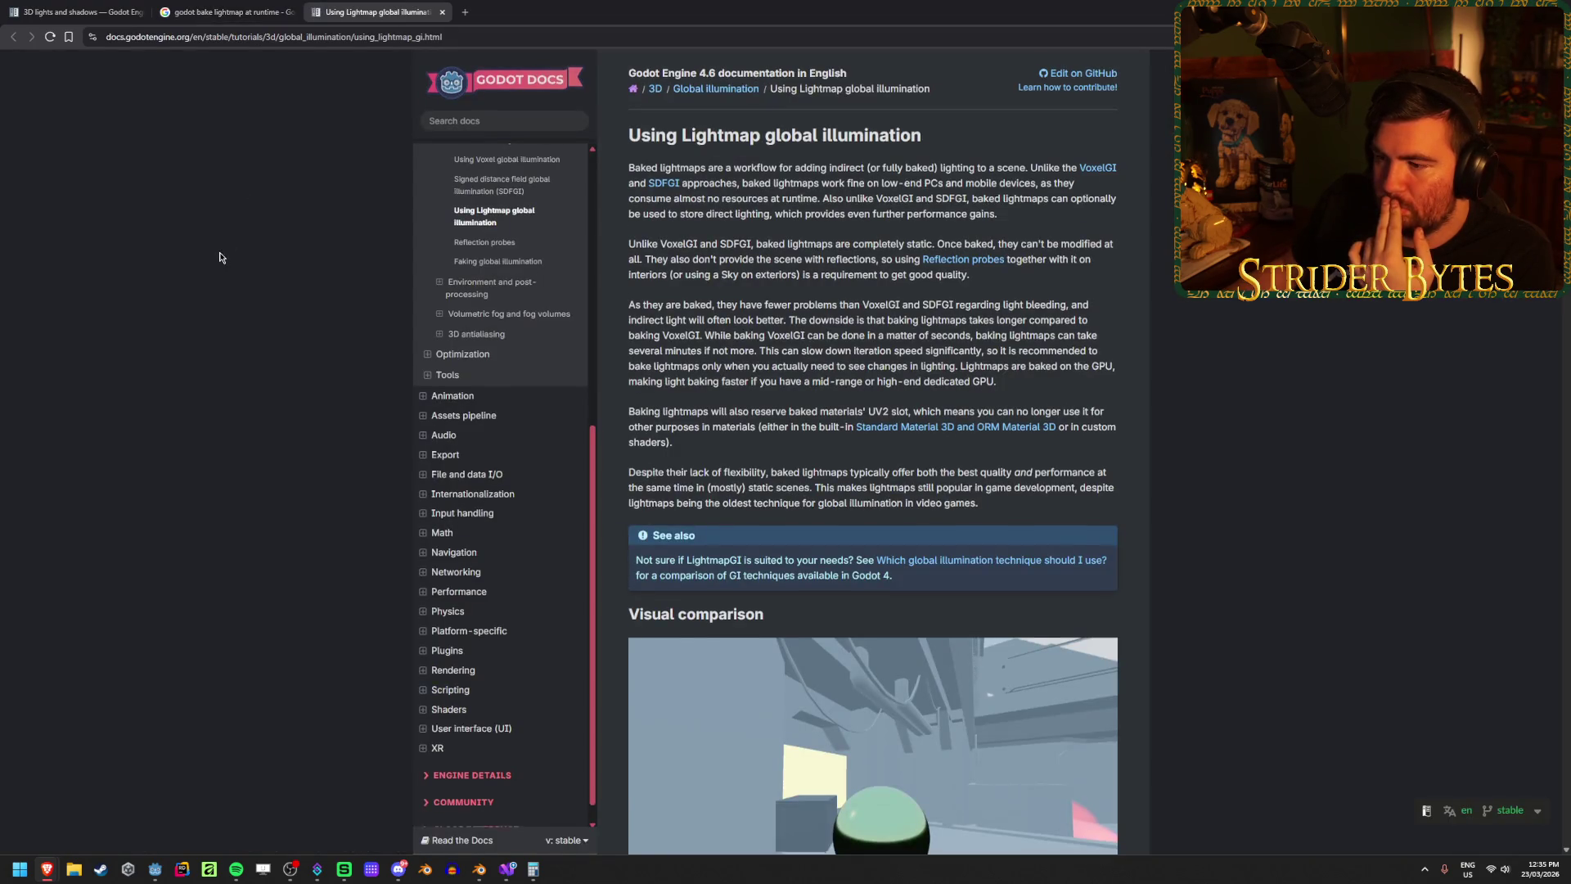
scroll(219, 258, "down", 15)
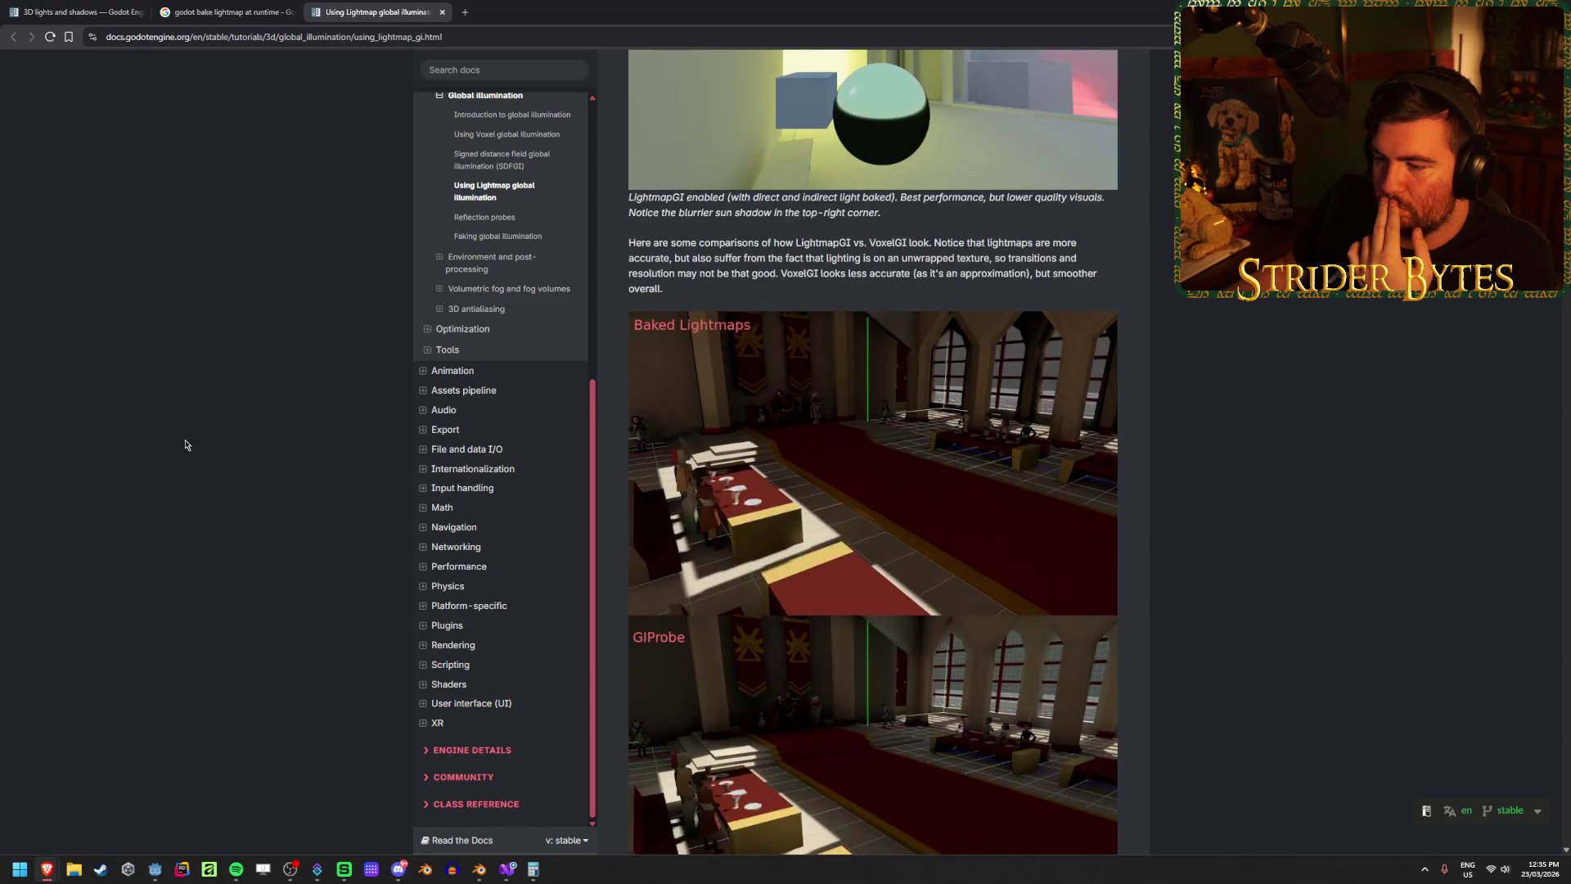
scroll(185, 441, "down", 2)
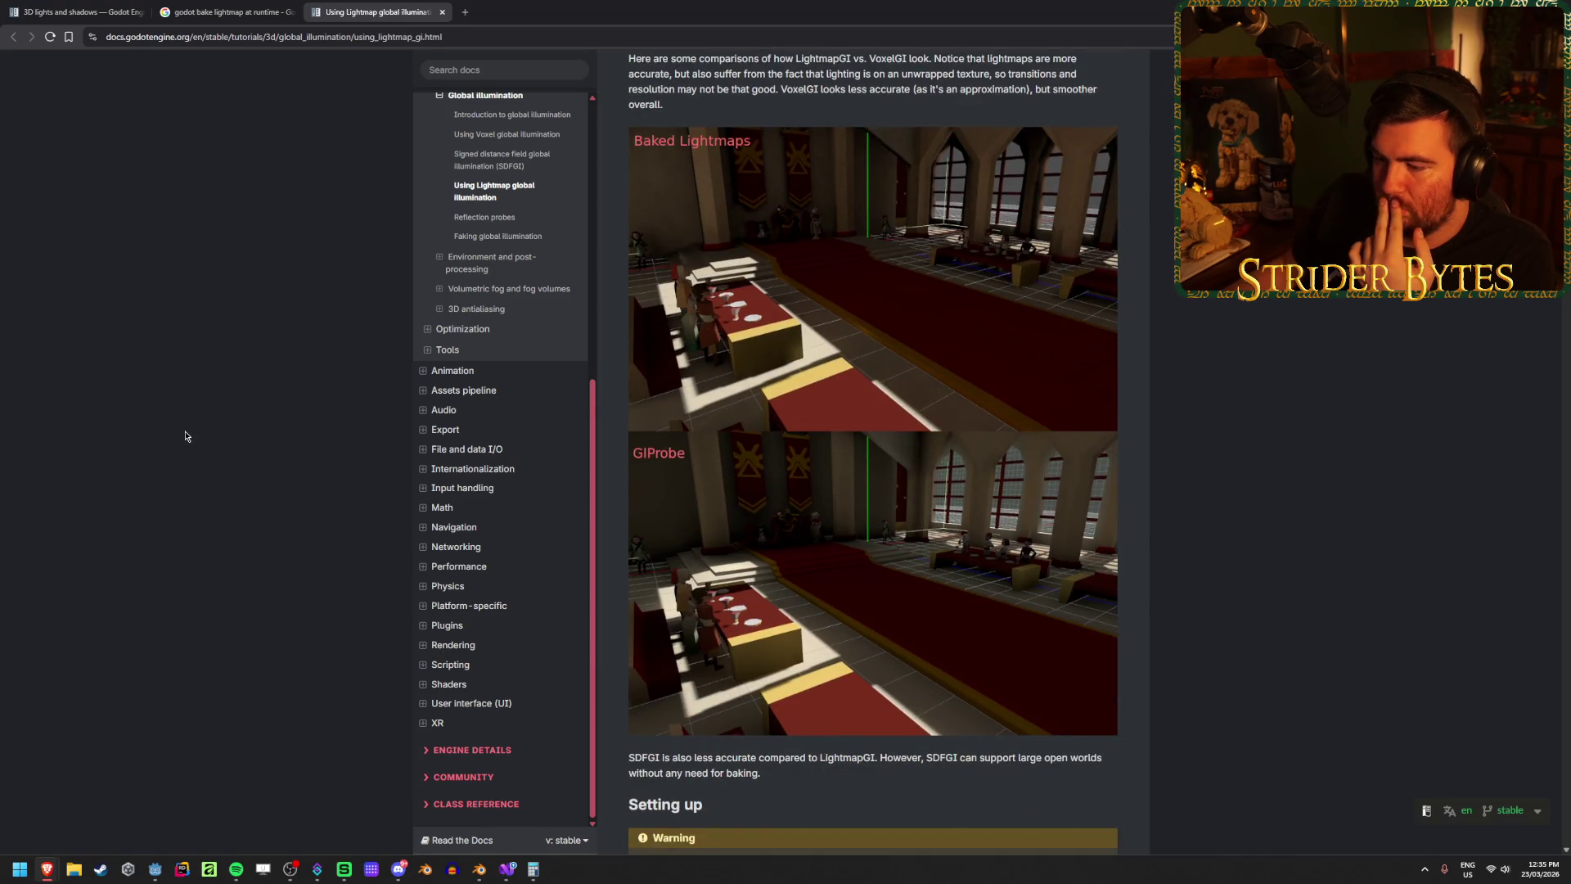
scroll(186, 437, "up", 1)
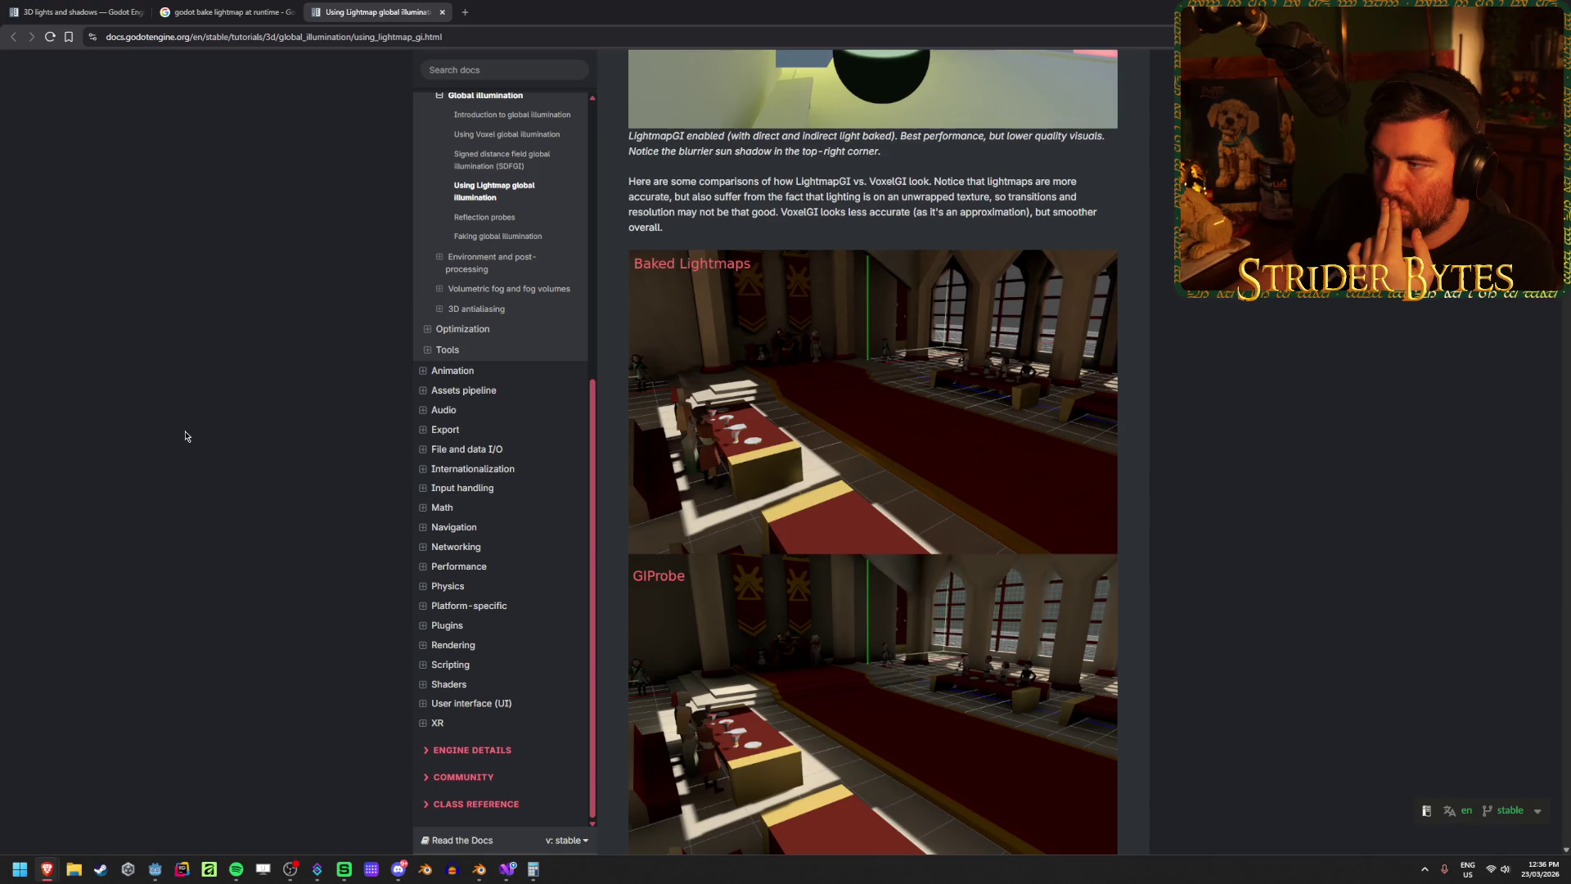
scroll(185, 436, "down", 10)
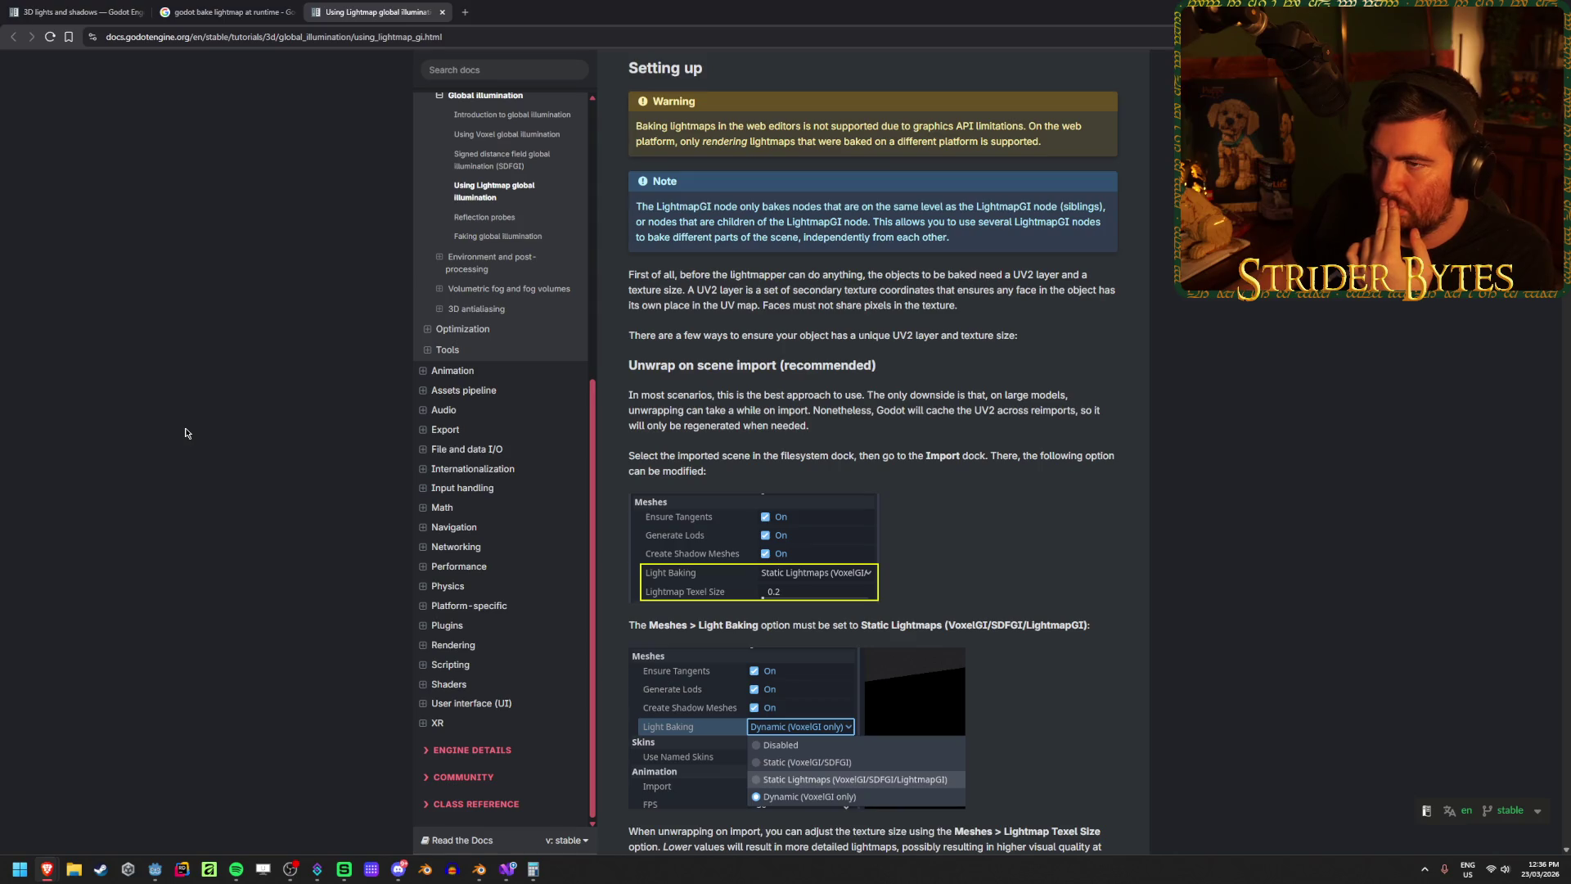
left_click(82, 12)
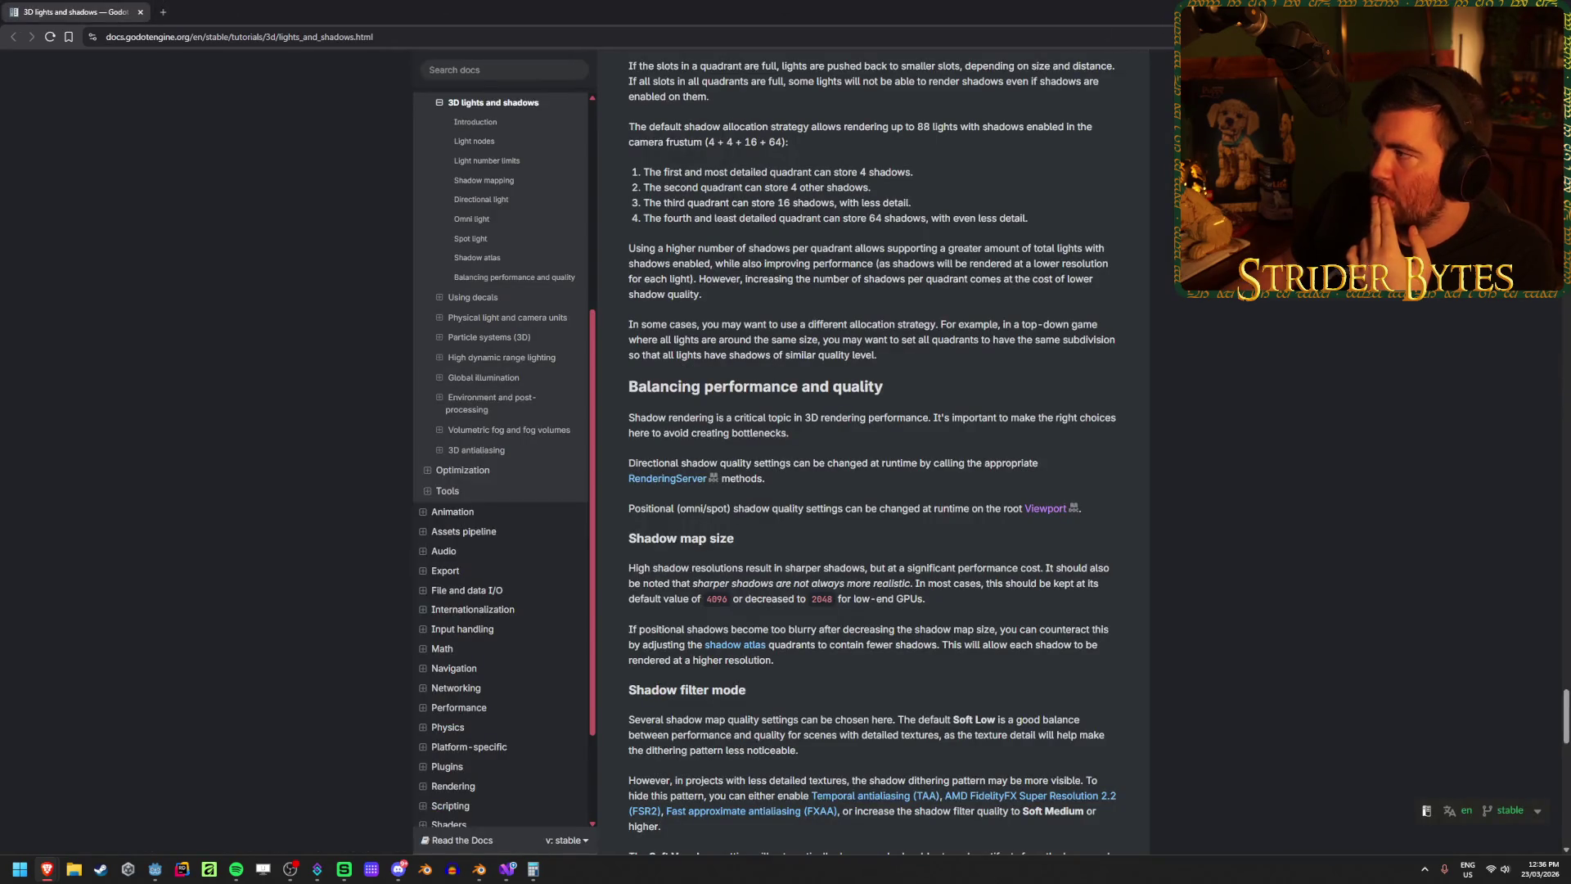
Step: Delete the LightmapGI and VoxelGI nodes from the Workshop scene and save it
key("alt+Tab")
left_click(193, 152)
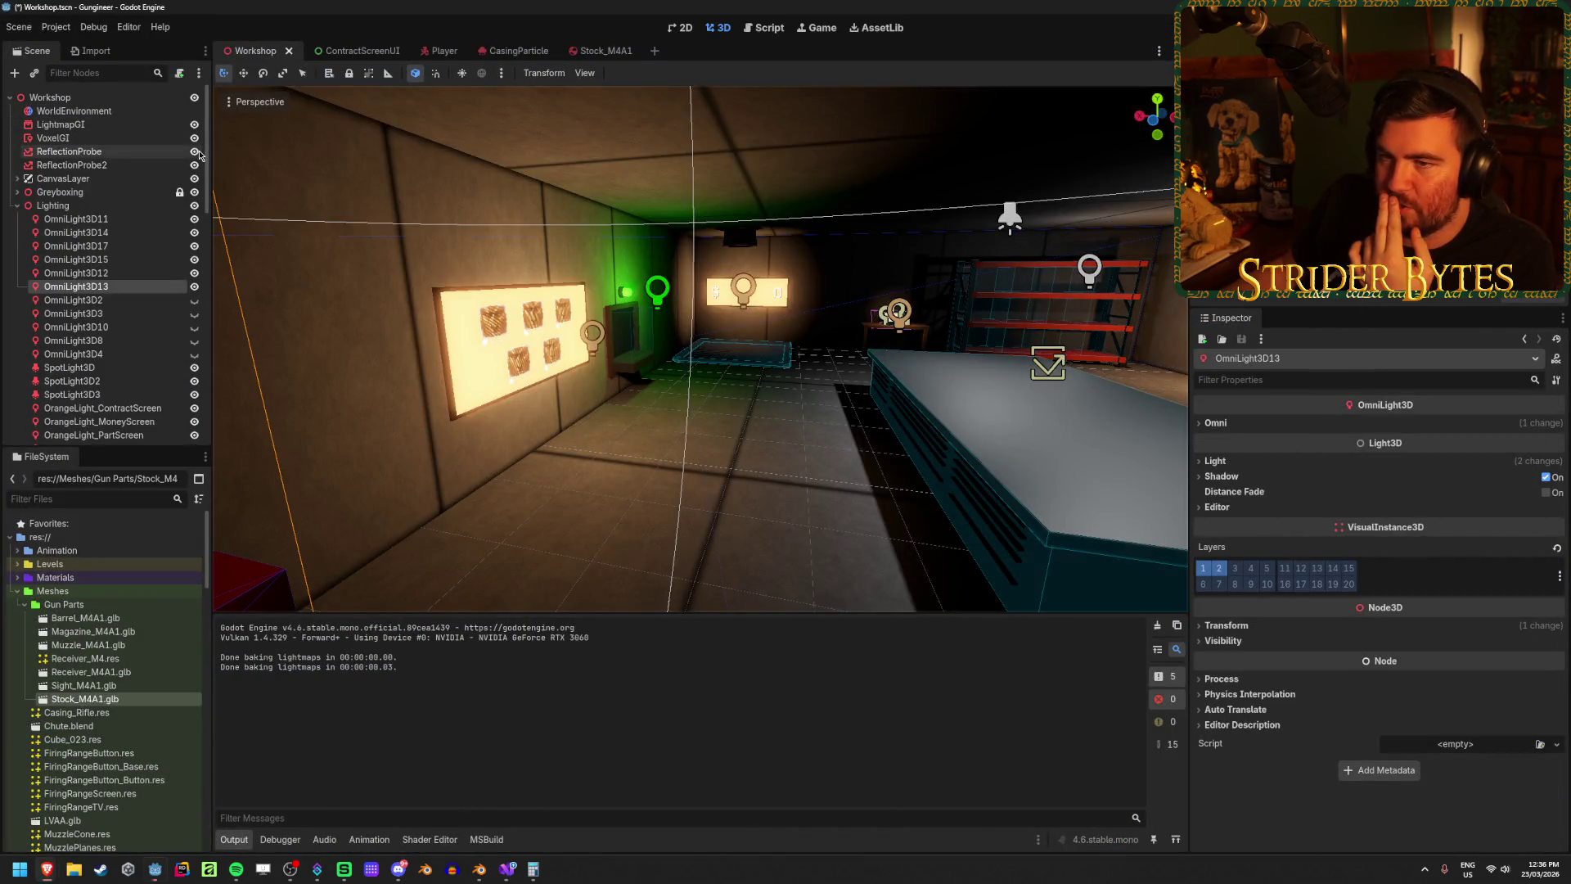
left_click(134, 140)
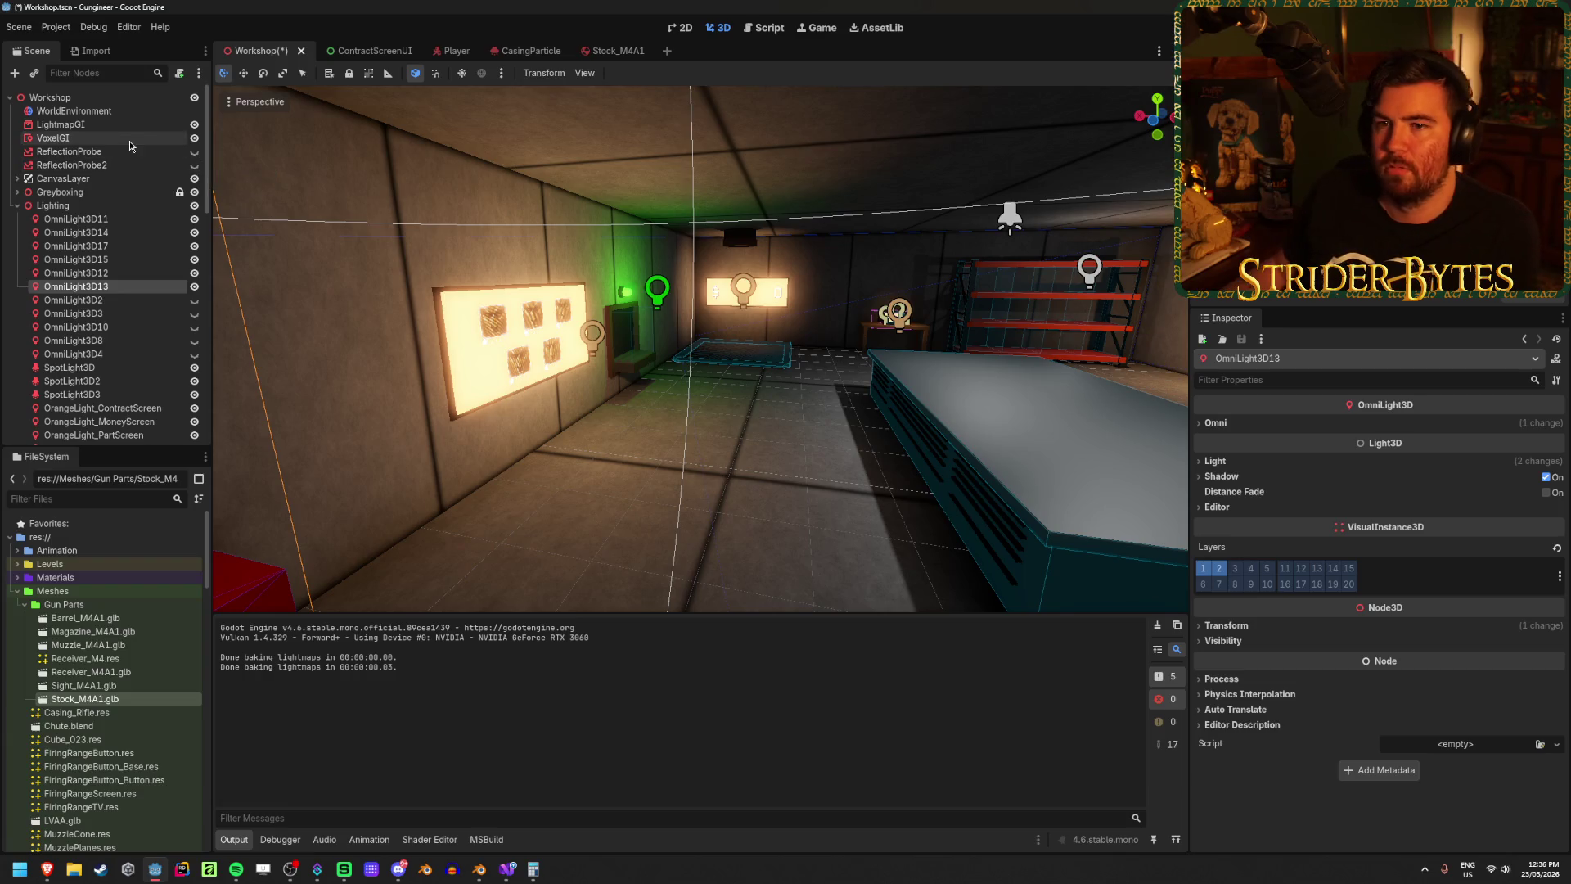
left_click(99, 125)
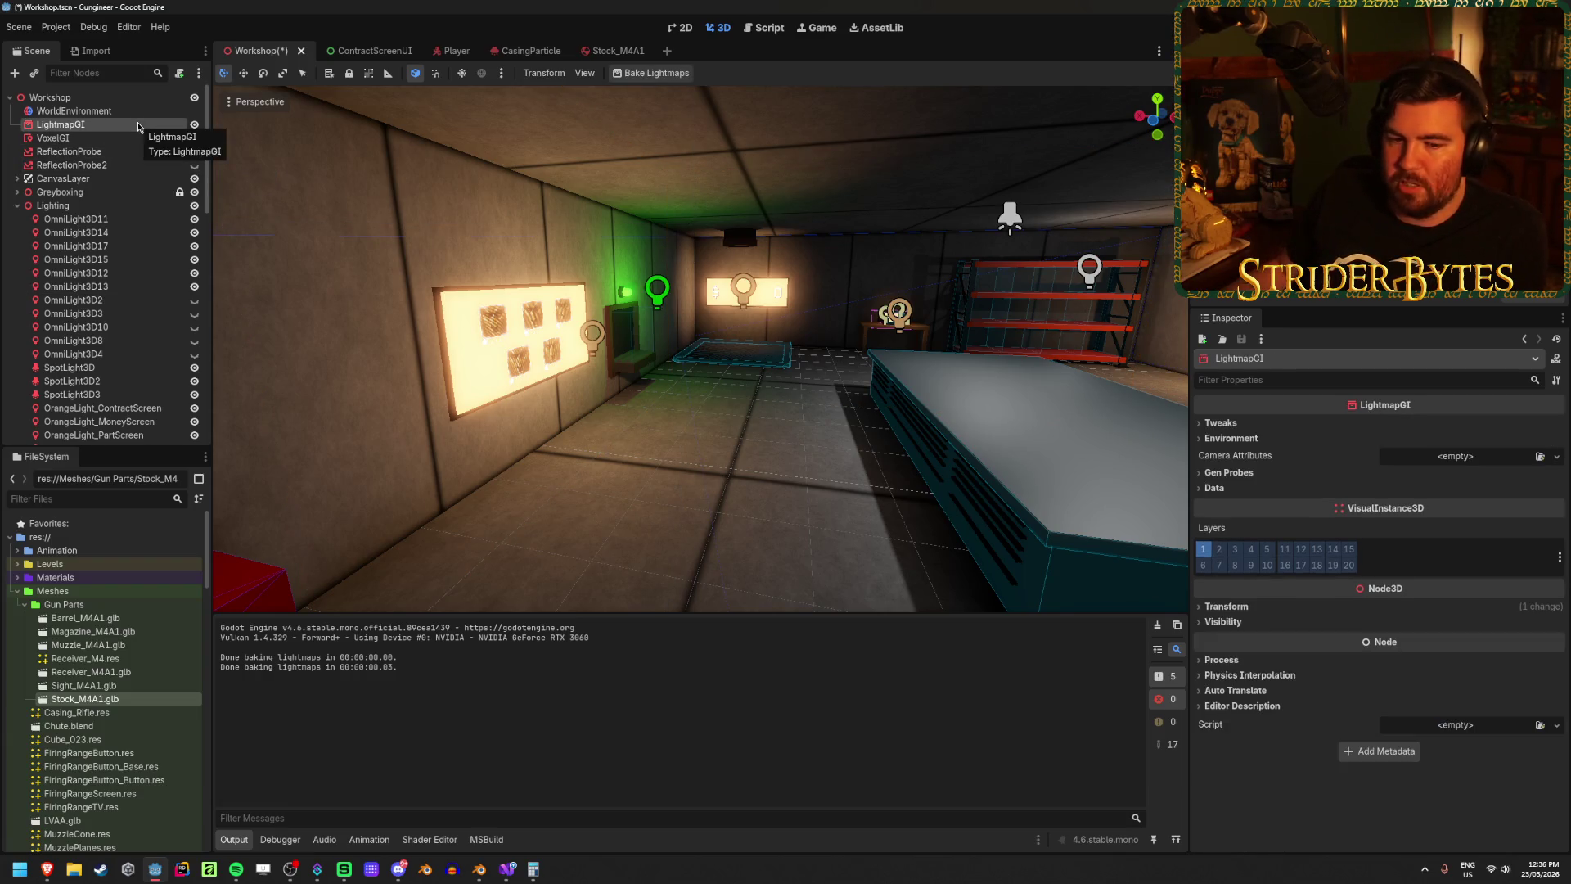
key("Delete")
key("Return")
left_click(96, 126)
key("Delete")
key("Return")
key("ctrl+s")
Step: Set Light Bake Mode to Dynamic for the 20 lights from OmniLight3D11 to SellLight
left_click(74, 191)
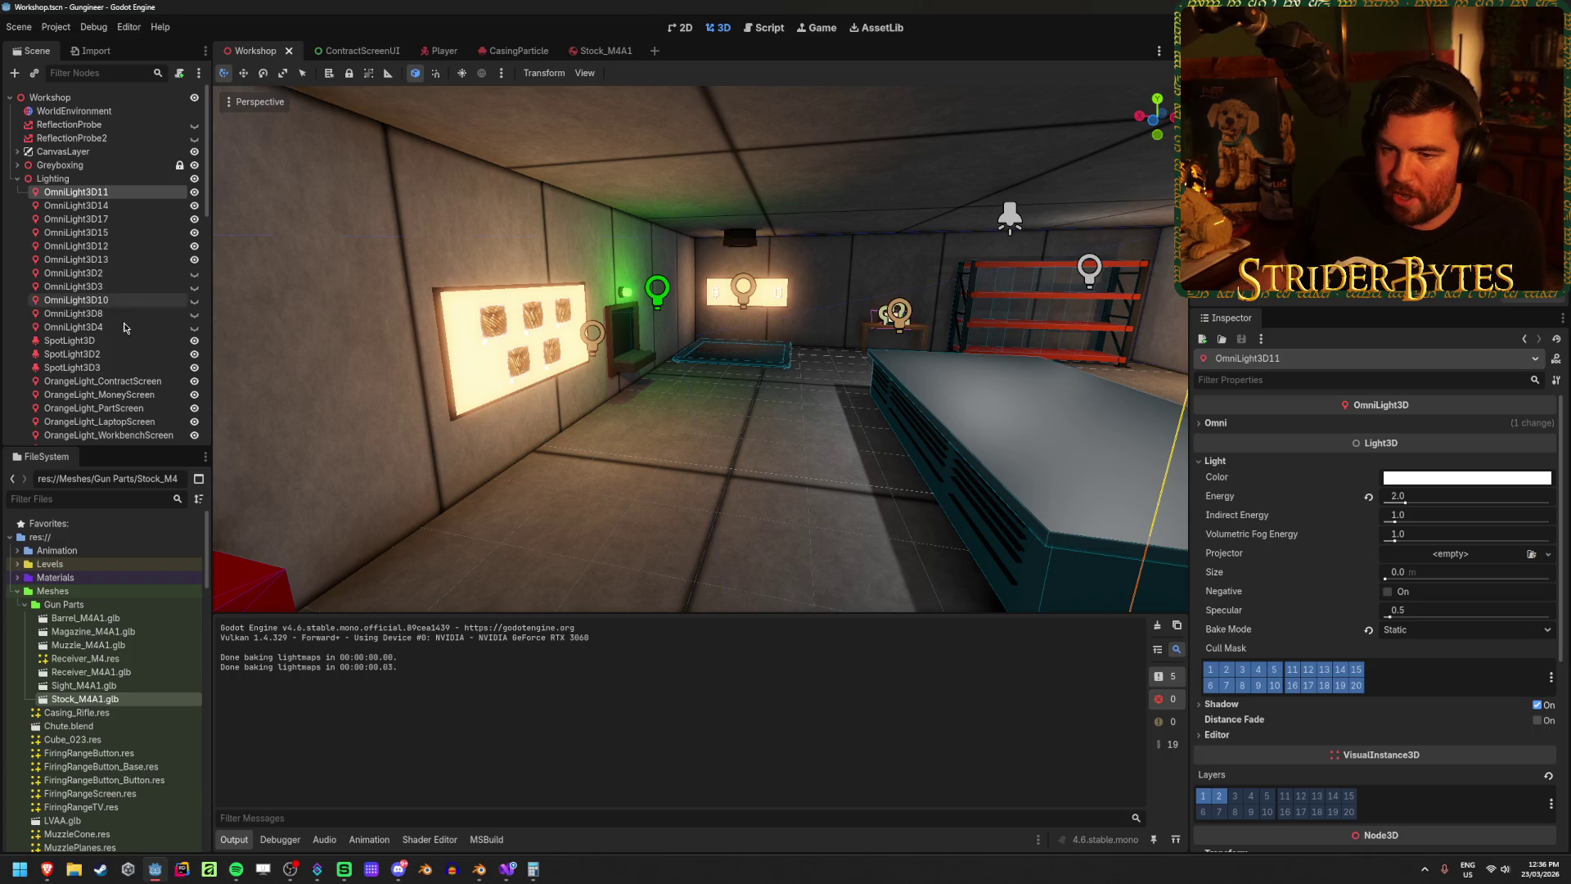
scroll(126, 360, "down", 3)
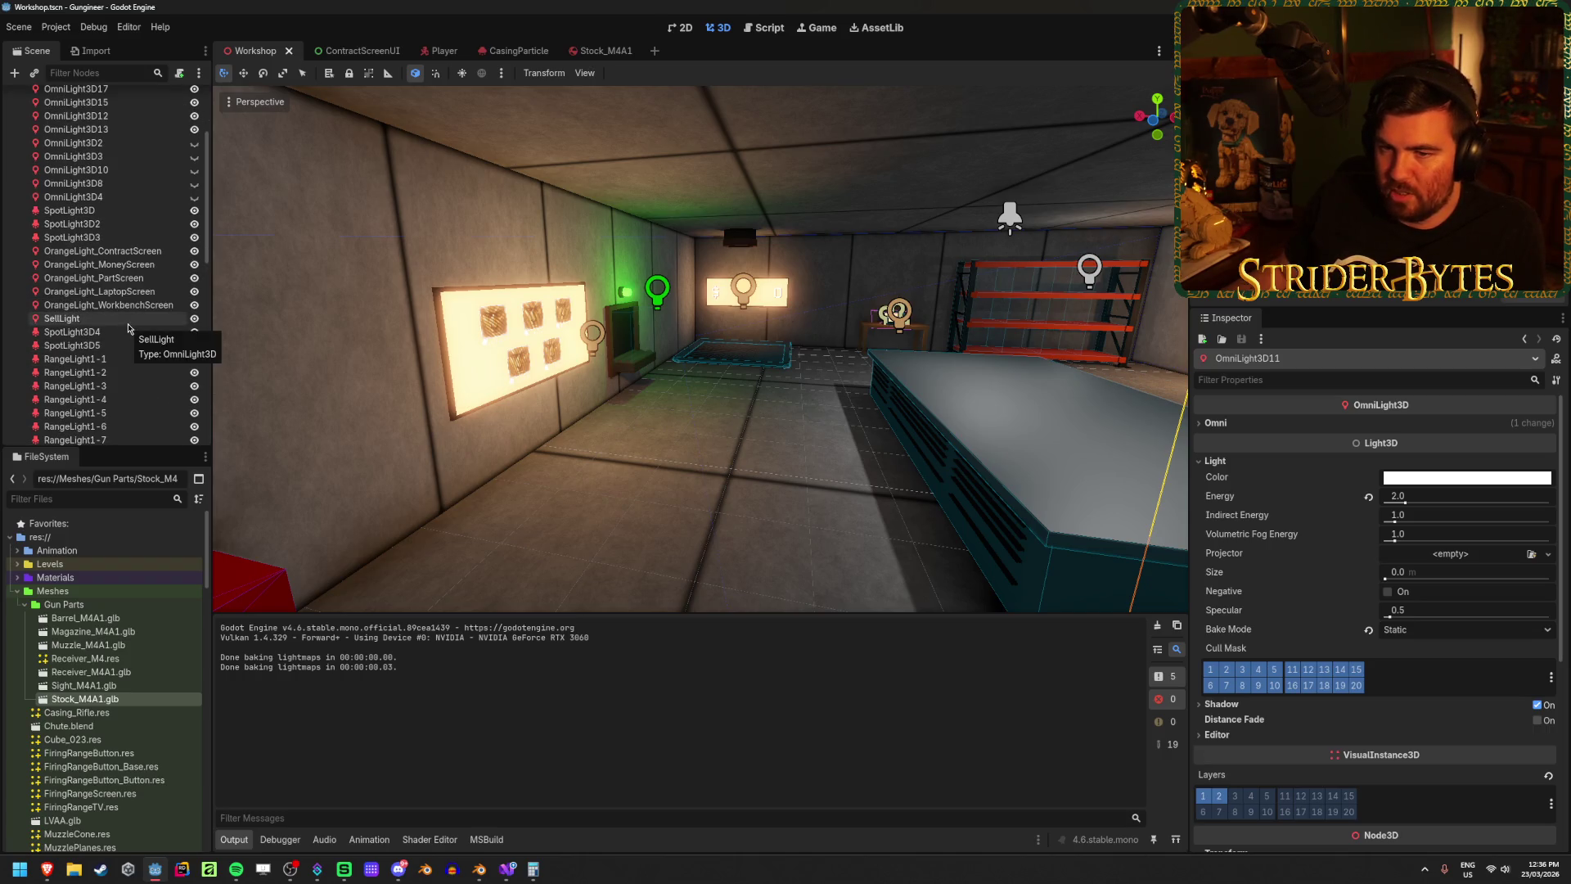
left_click(123, 319, "shift")
left_click(1241, 440)
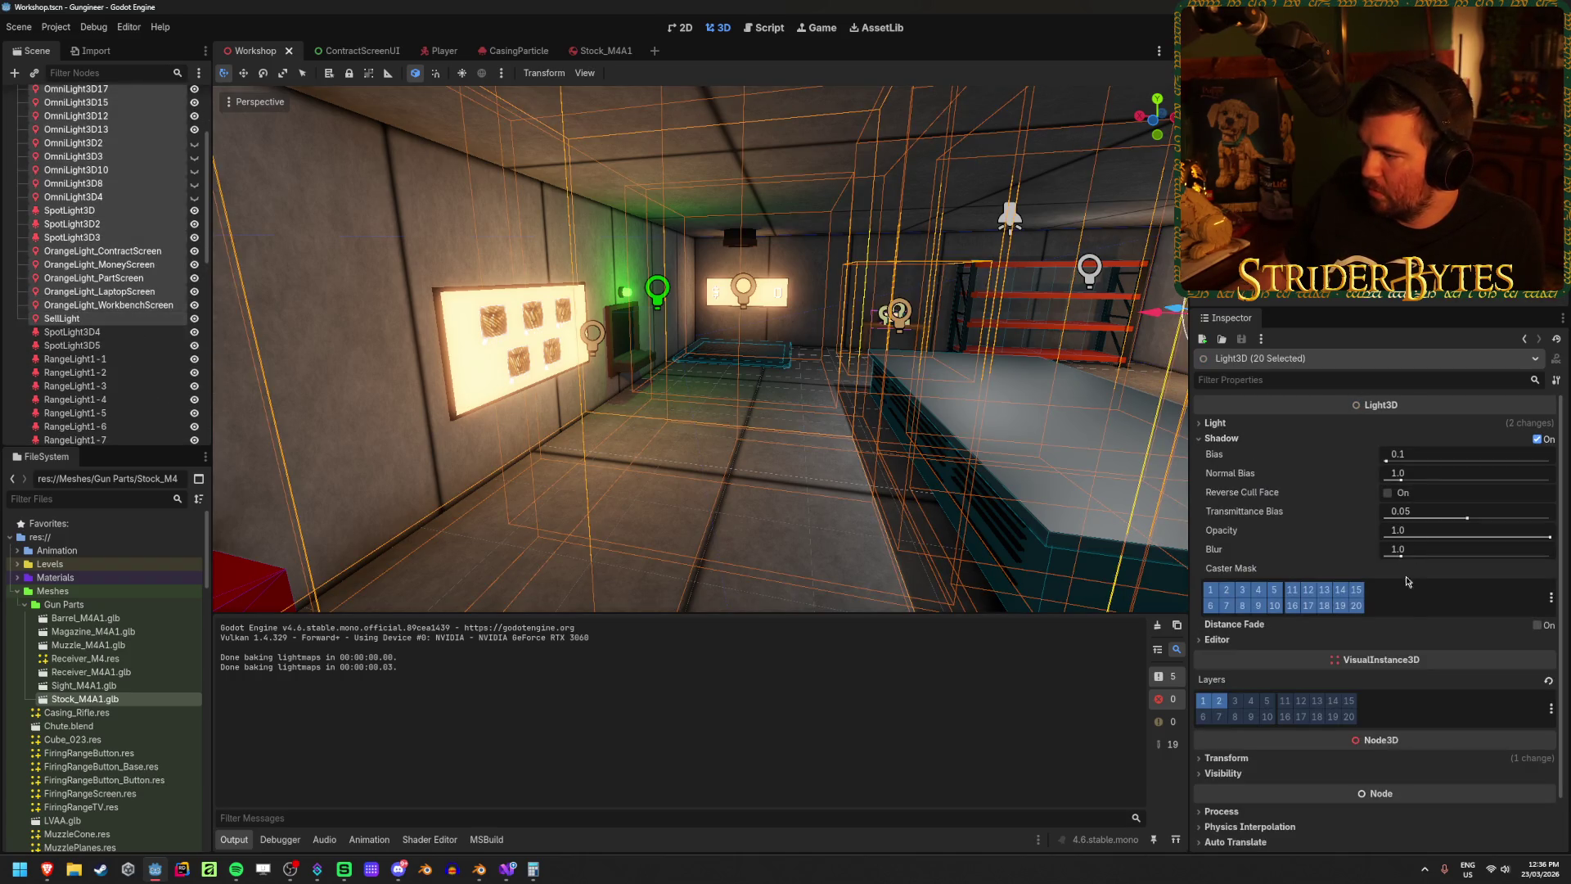
left_click(1216, 422)
left_click(1448, 591)
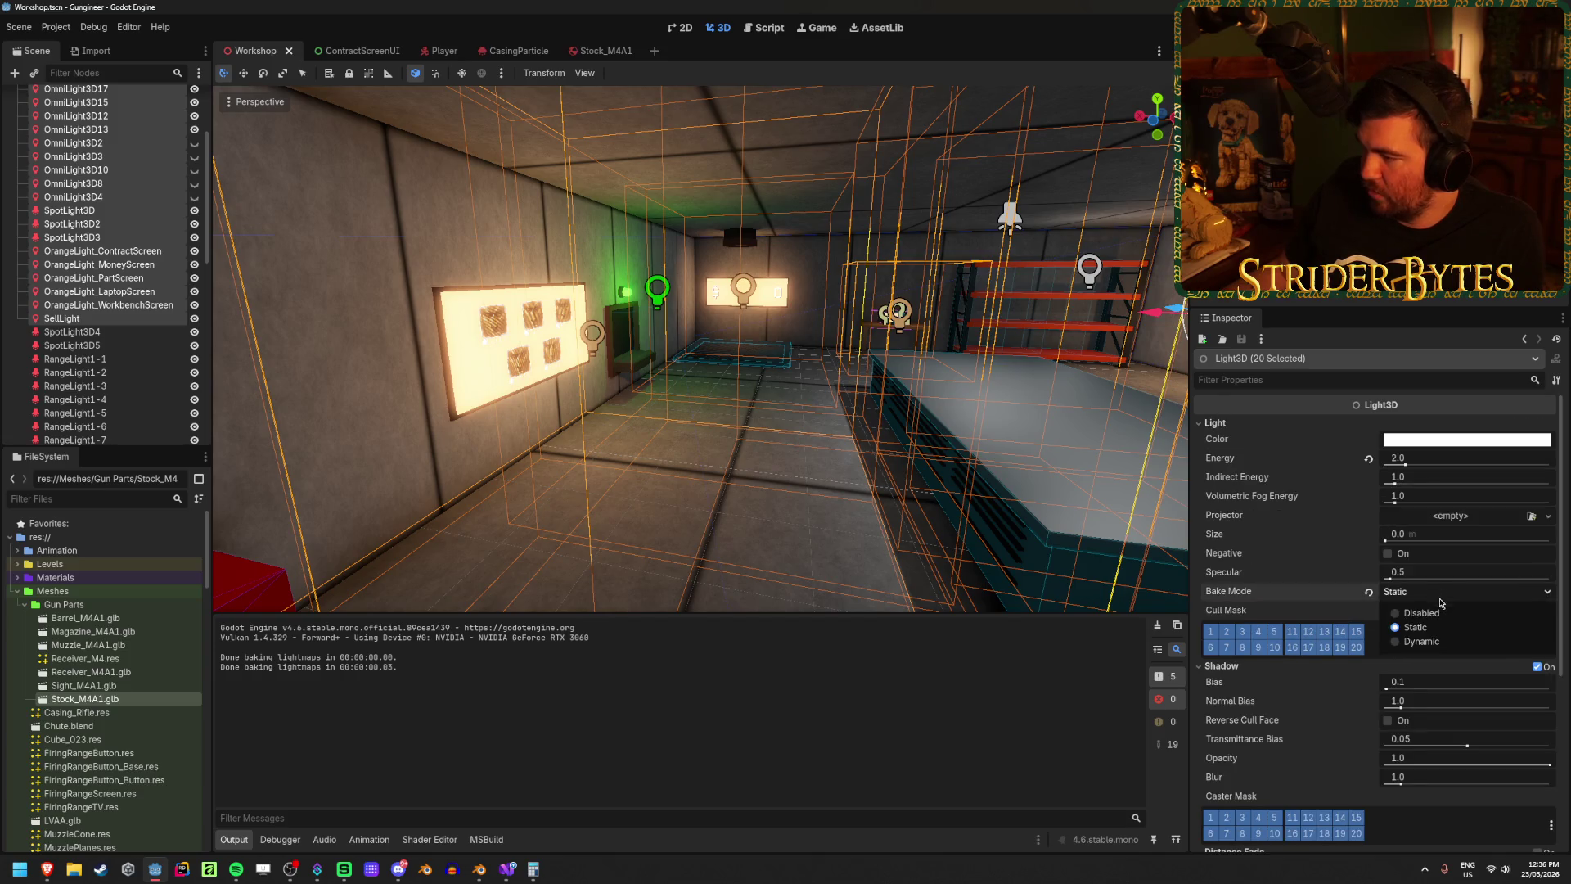
left_click(1440, 627)
left_click(1368, 594)
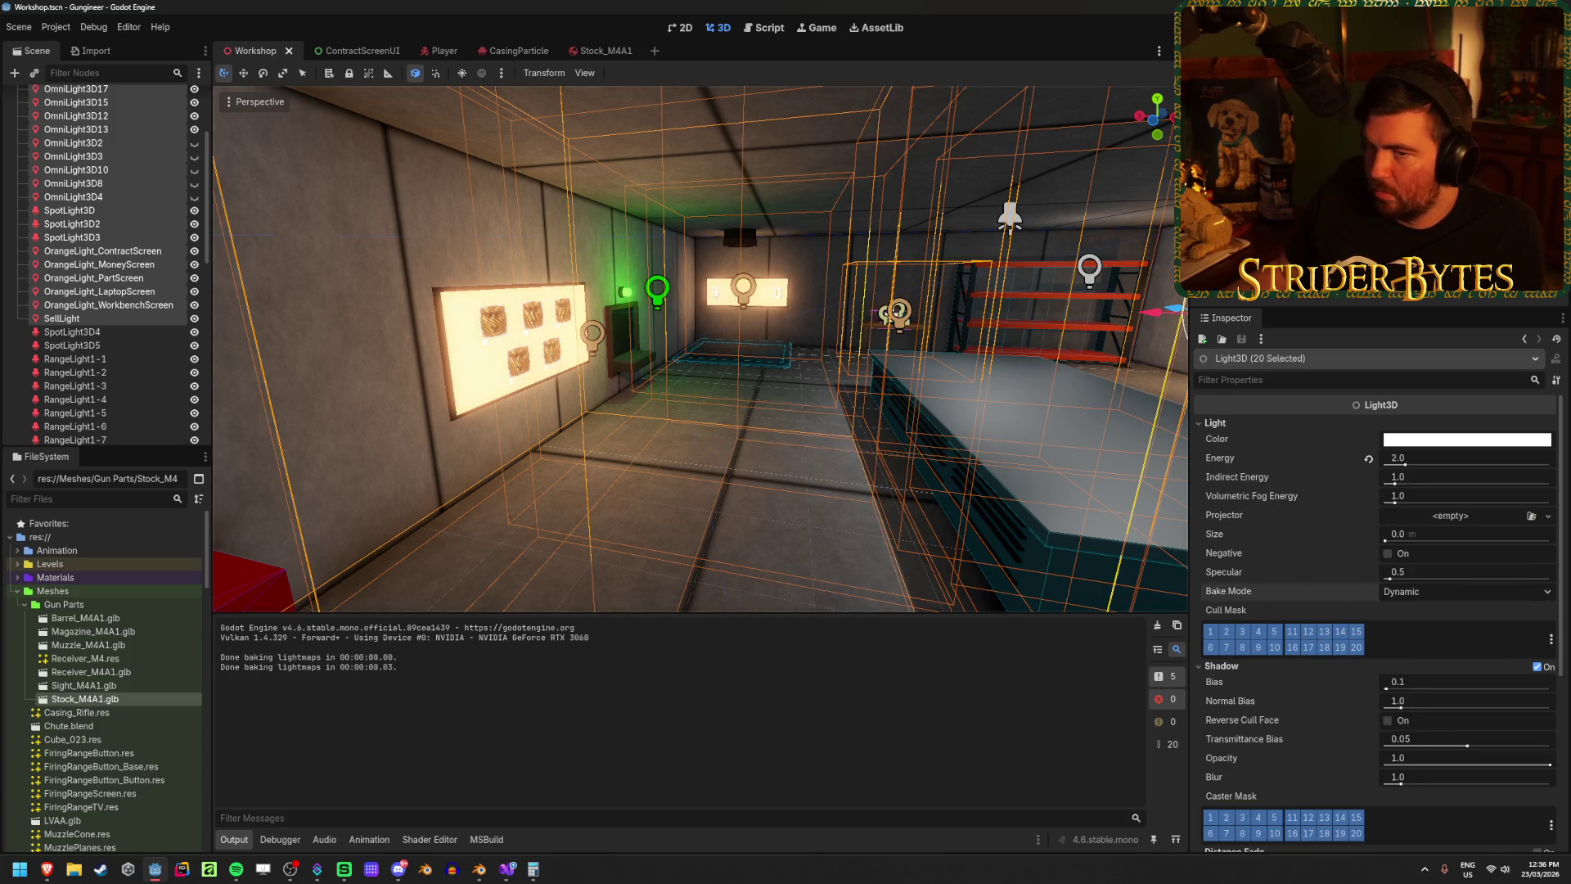
key("Up")
key("Up")
key("Up")
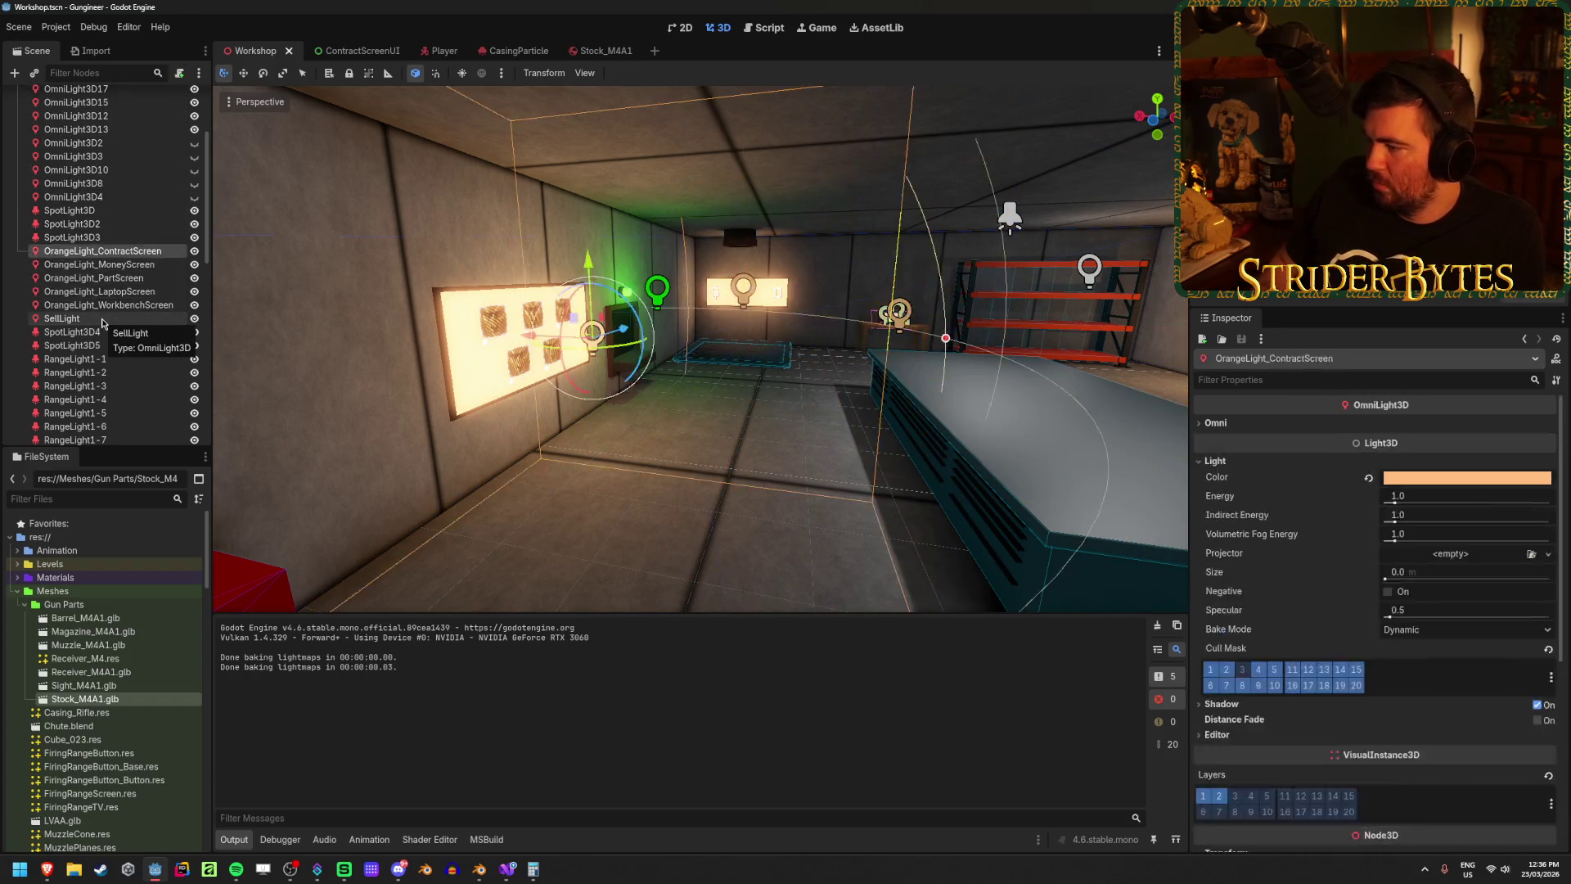
key("Up")
key("Up")
key("Up")
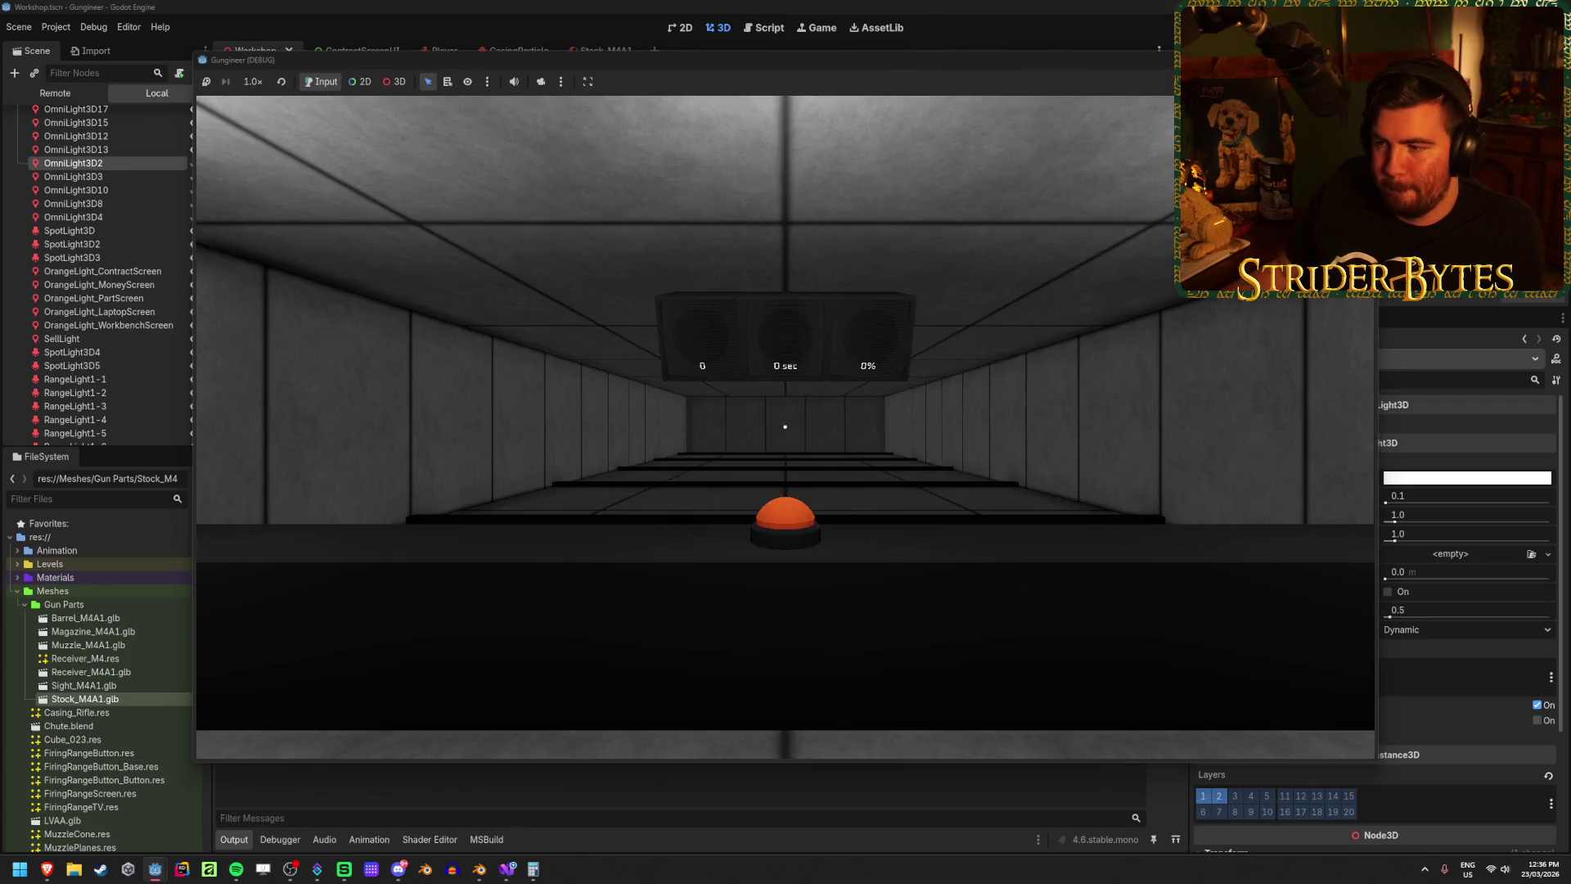
key("w")
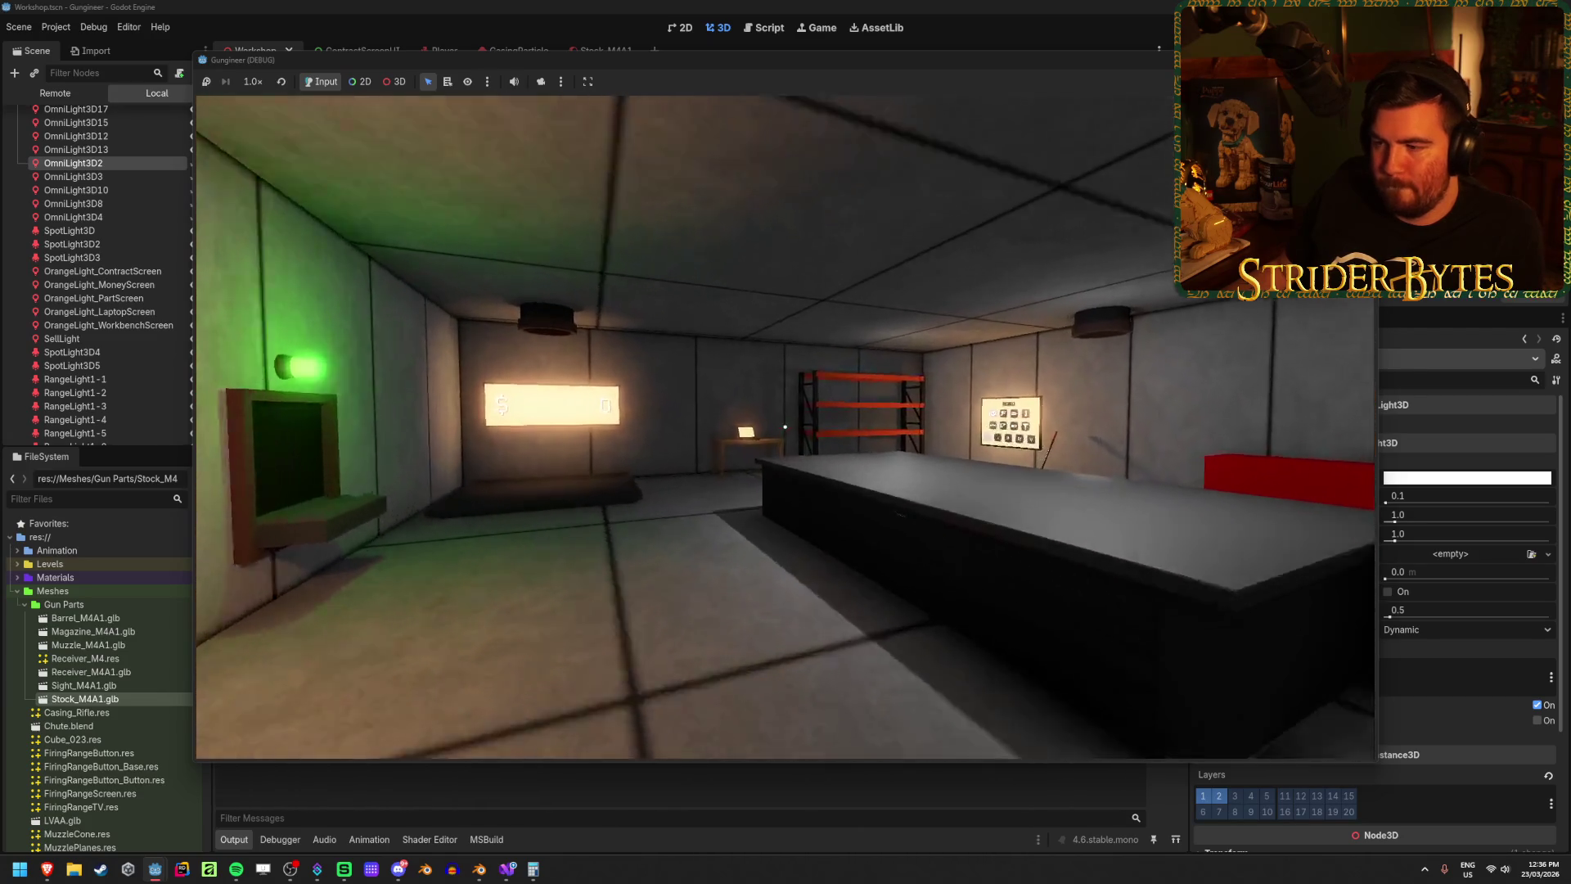
key("w")
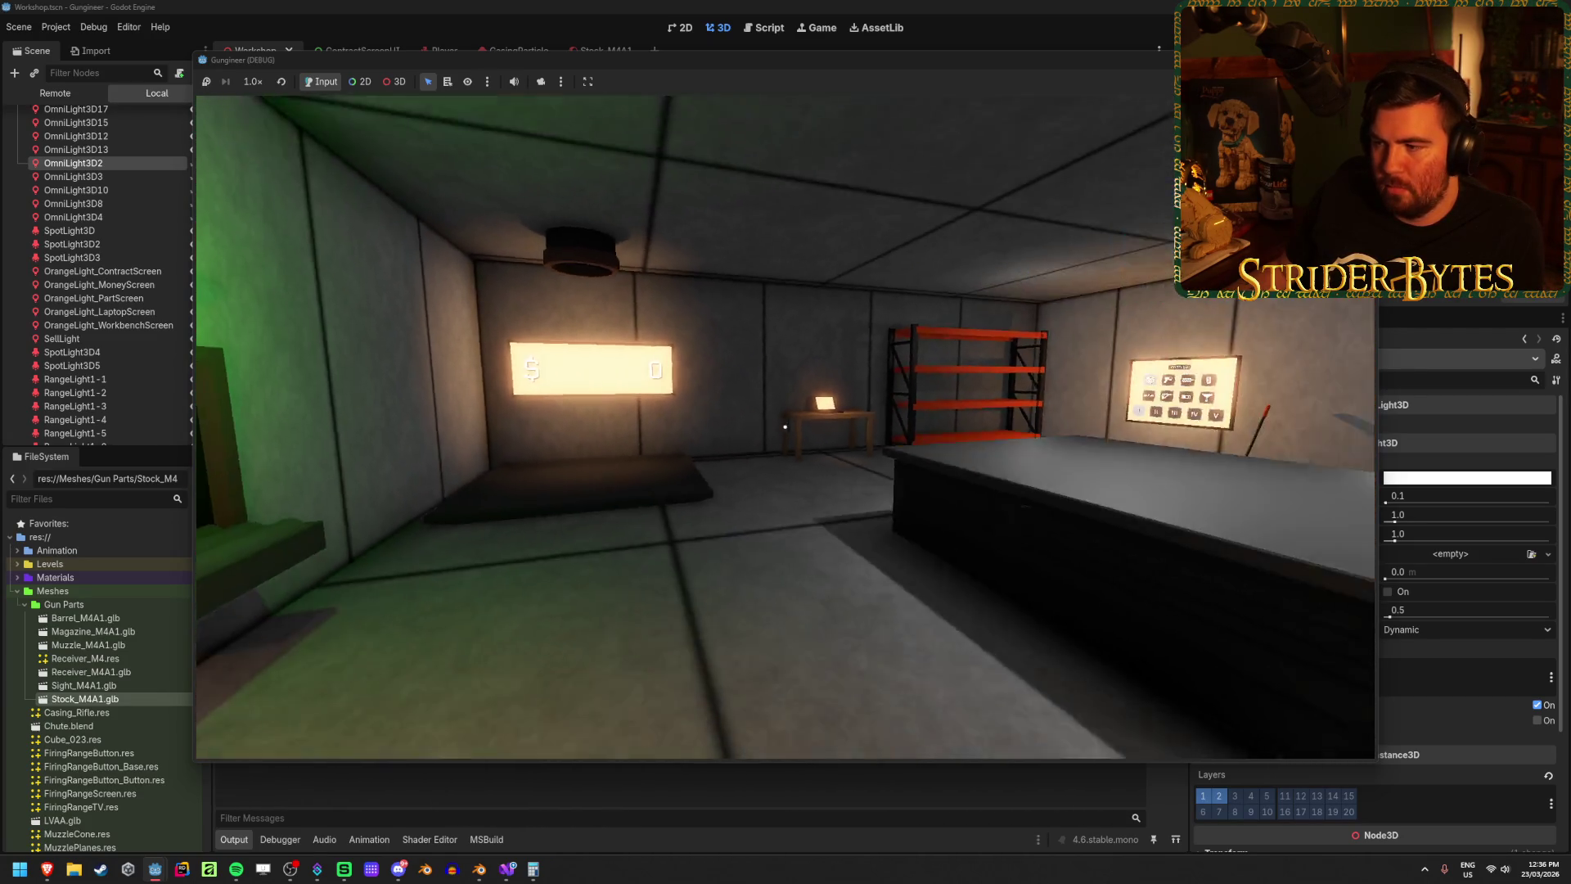
key("w")
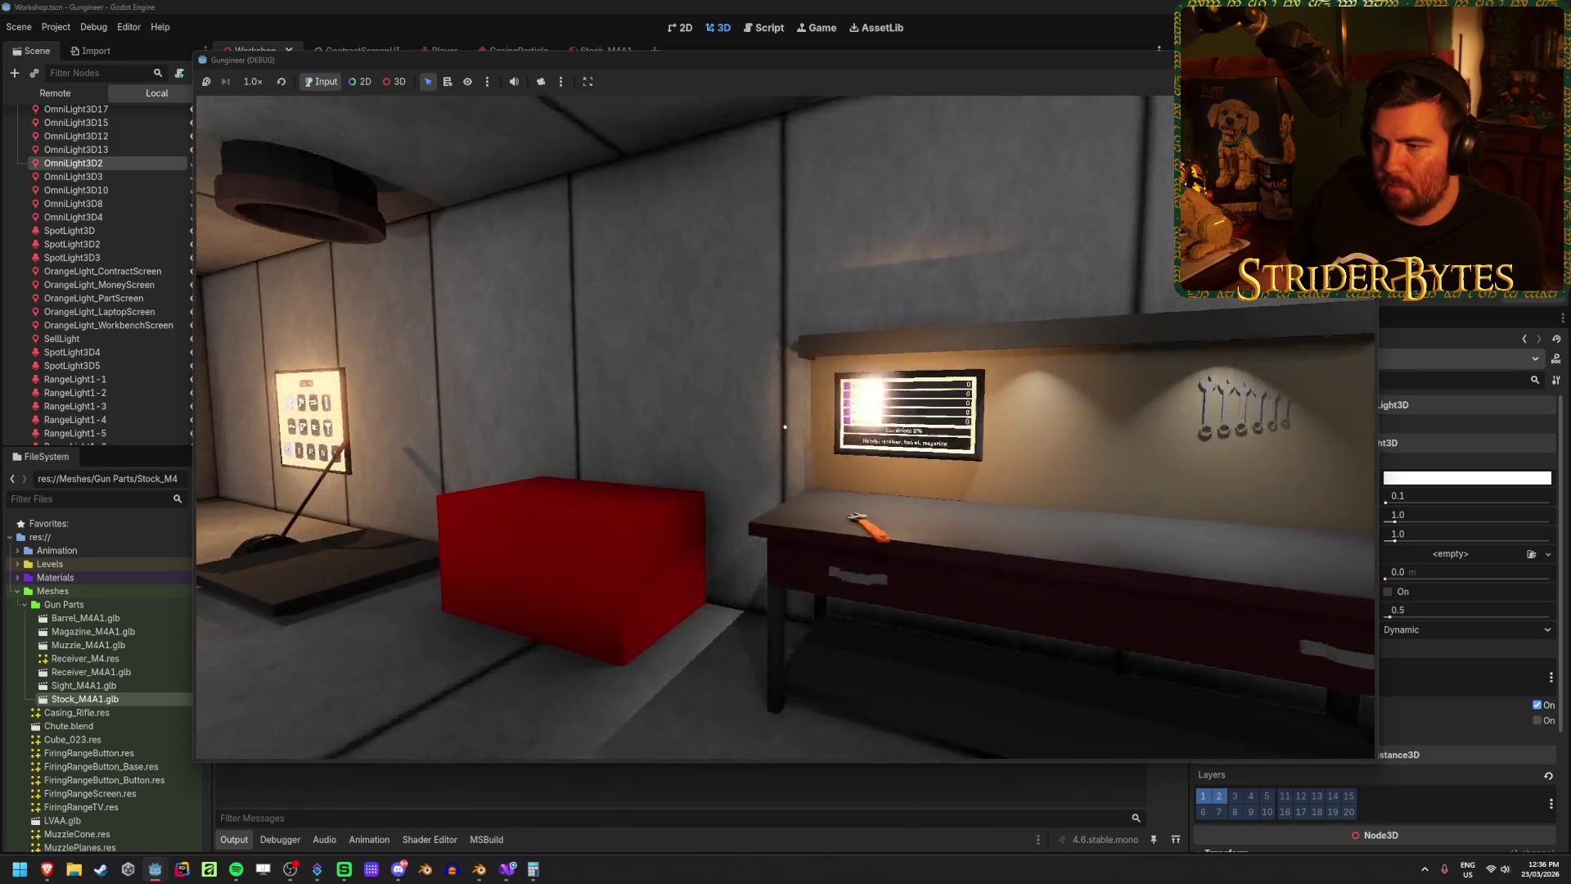
key("w")
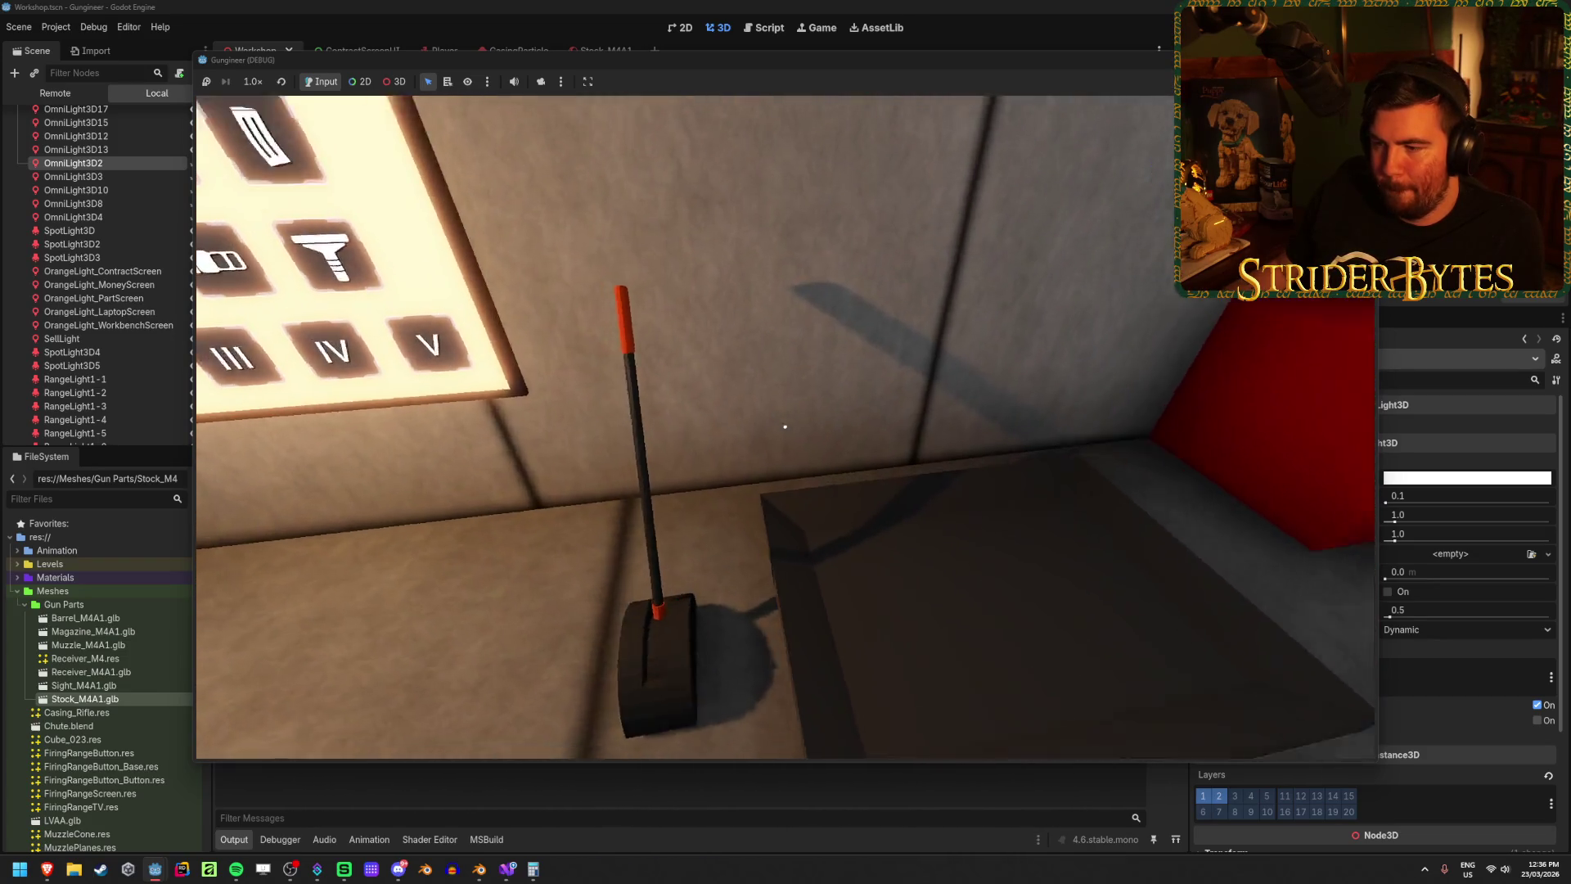
key("w")
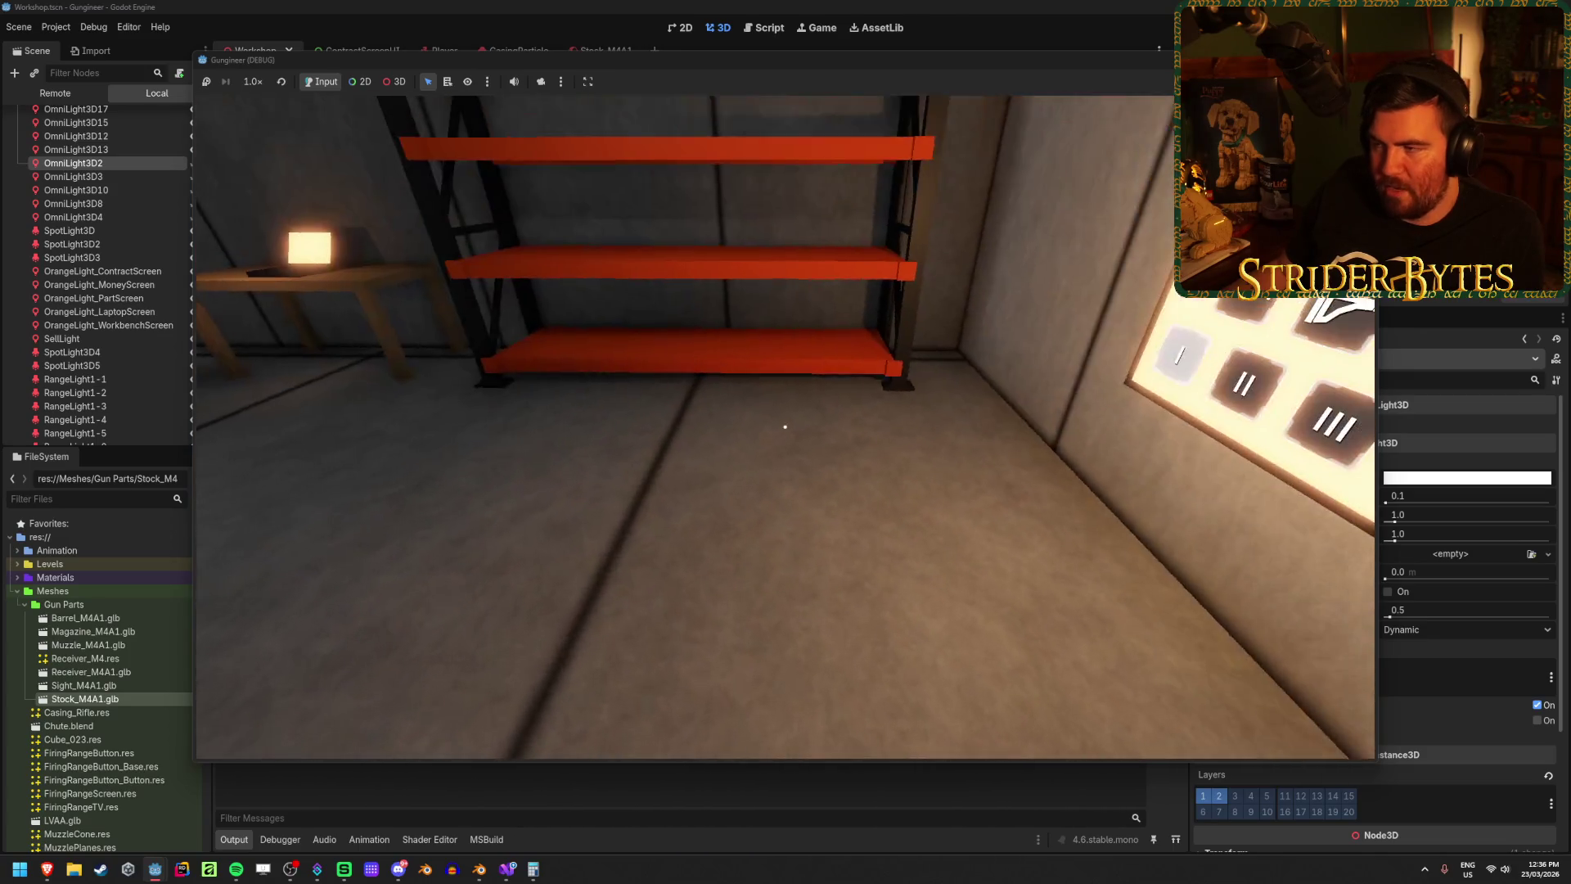
key("s")
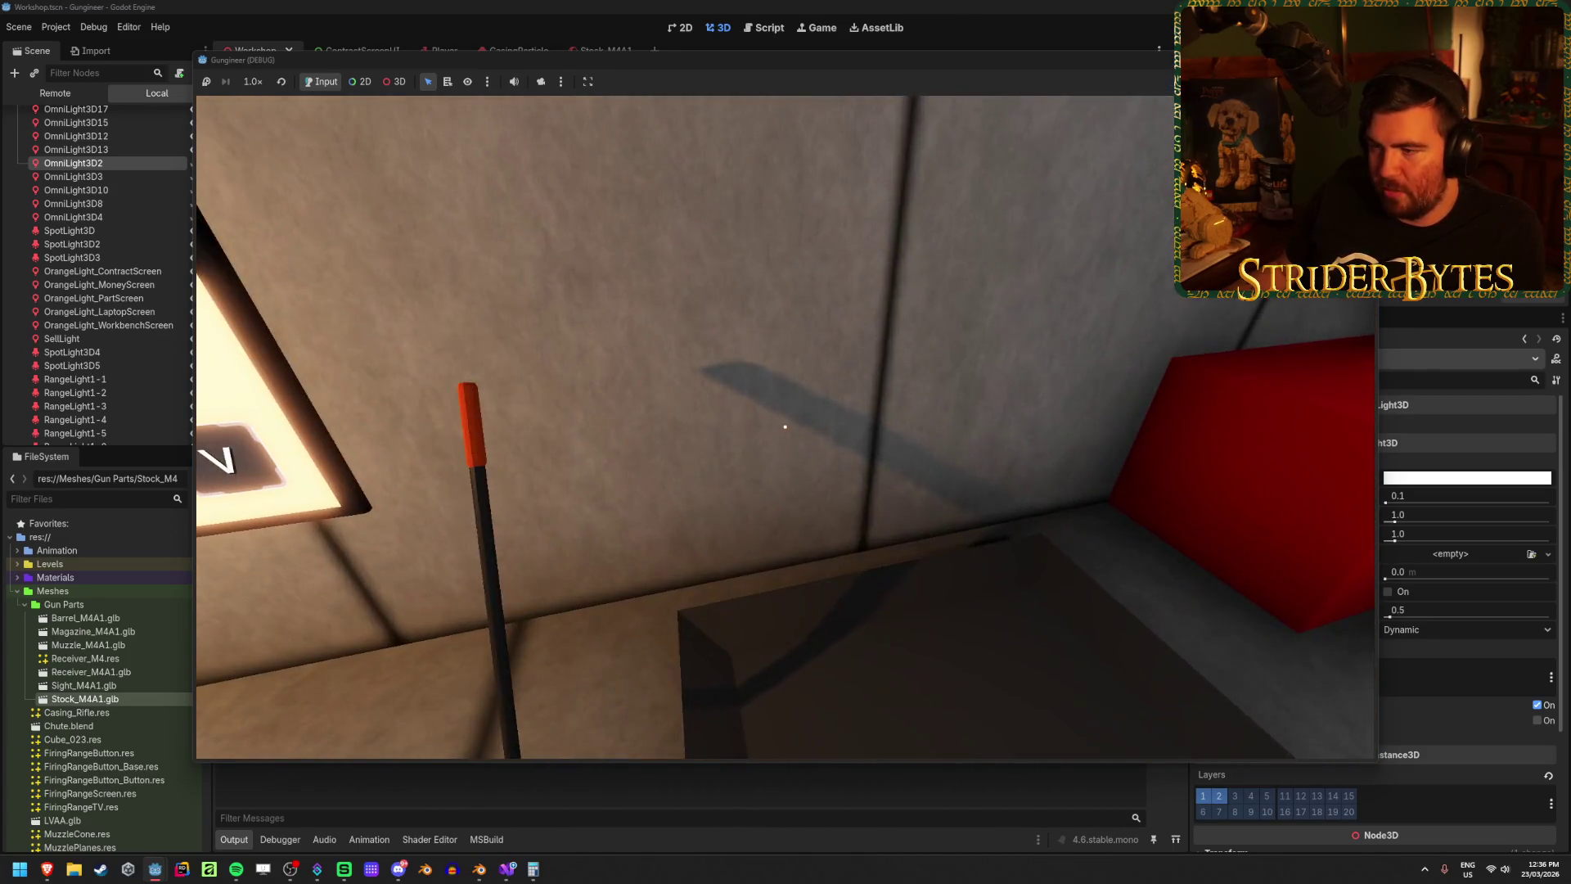
key("w")
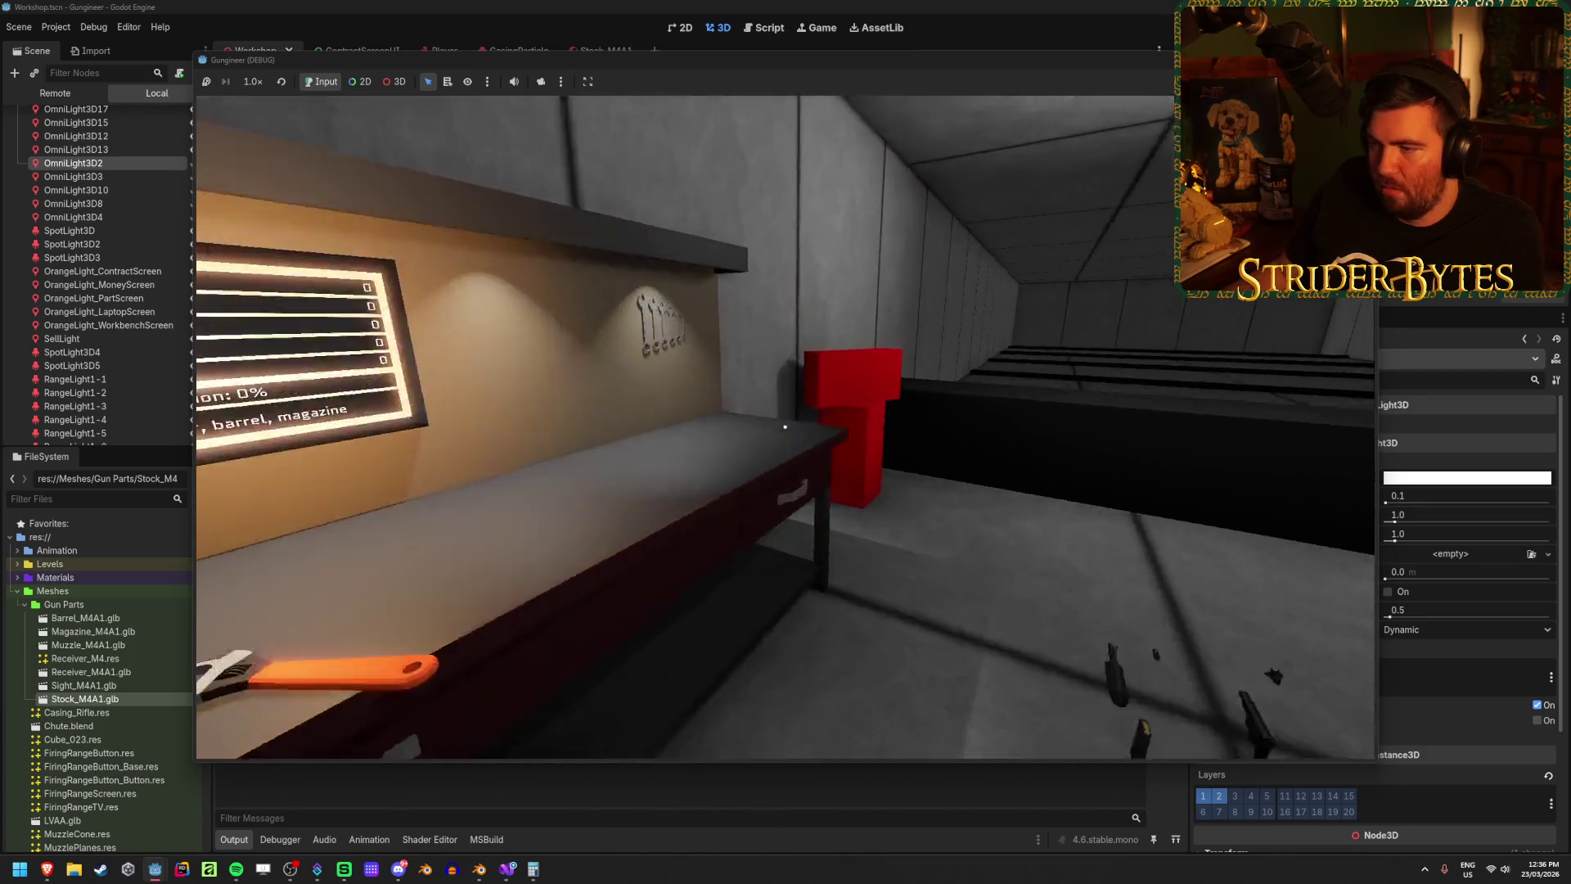
key("s")
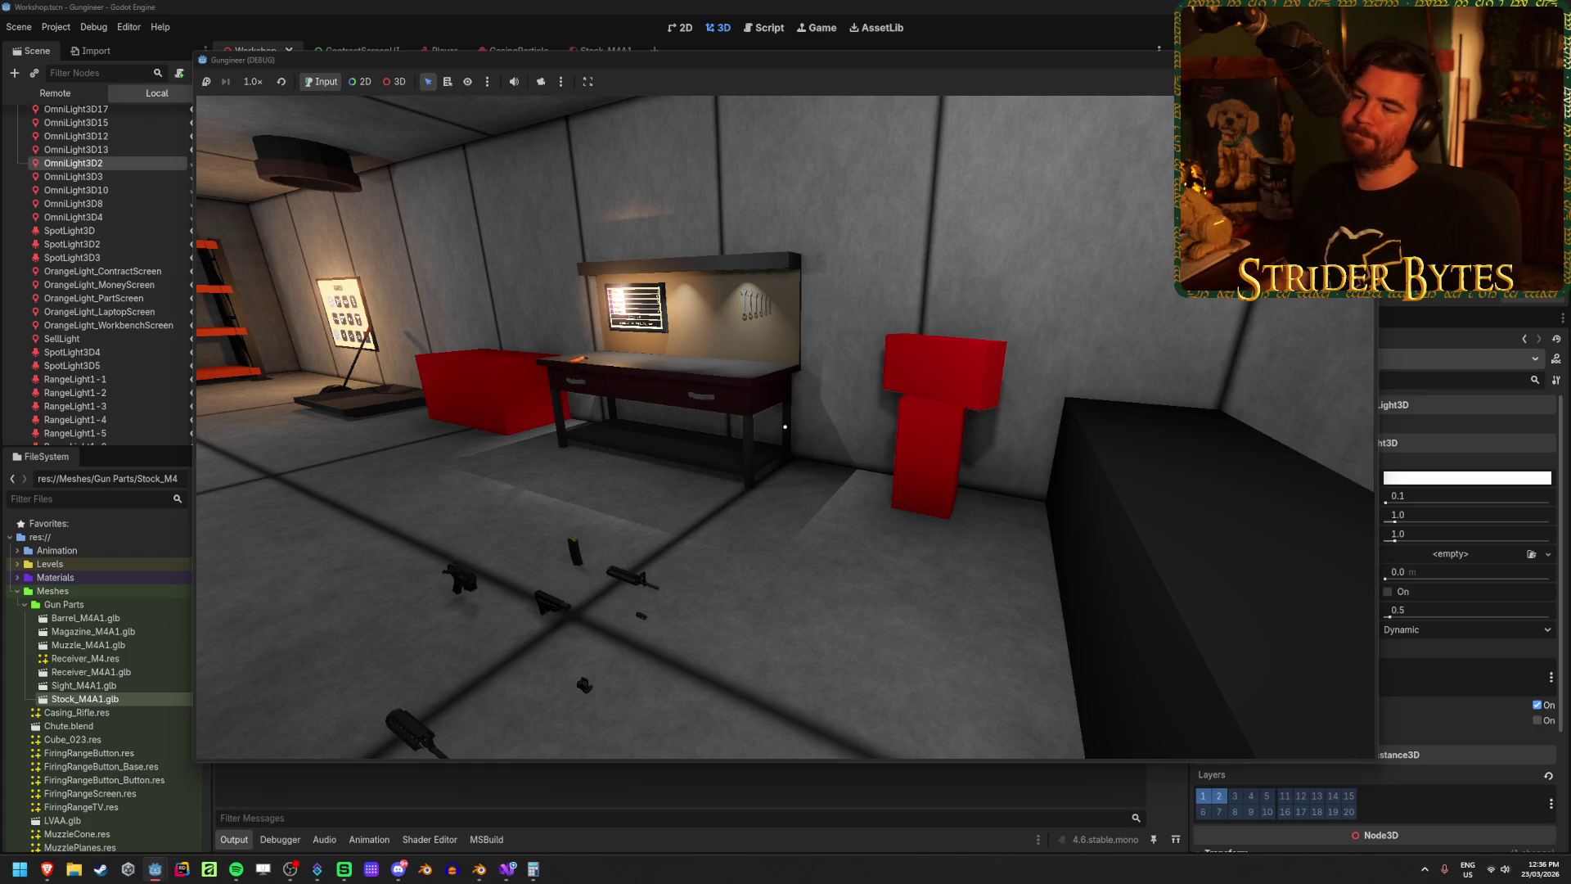
mouse_move(784, 426)
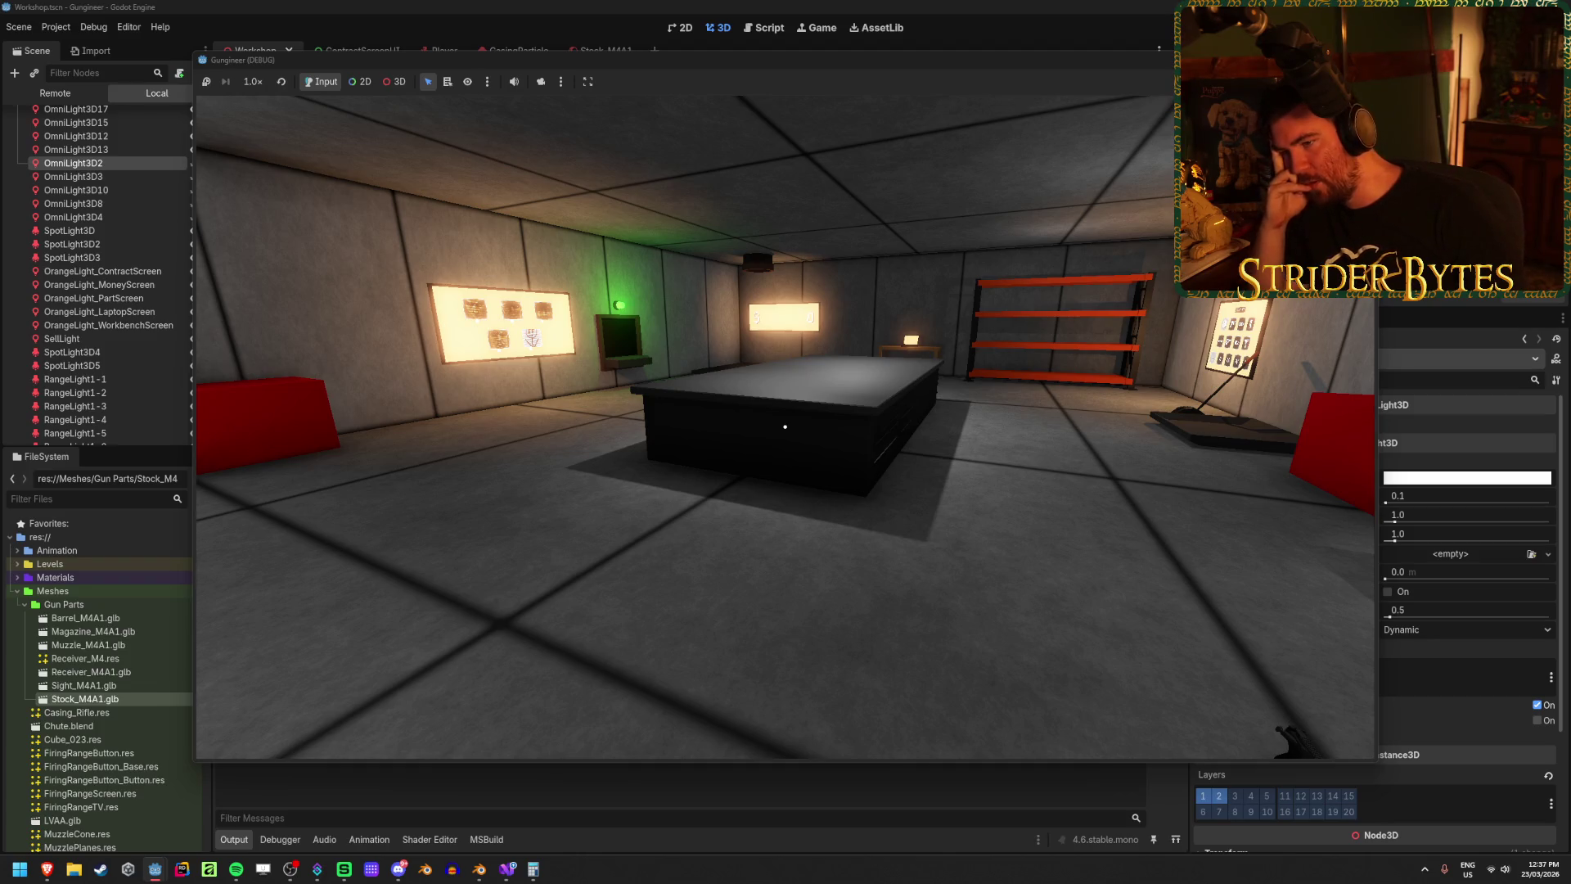
key("w")
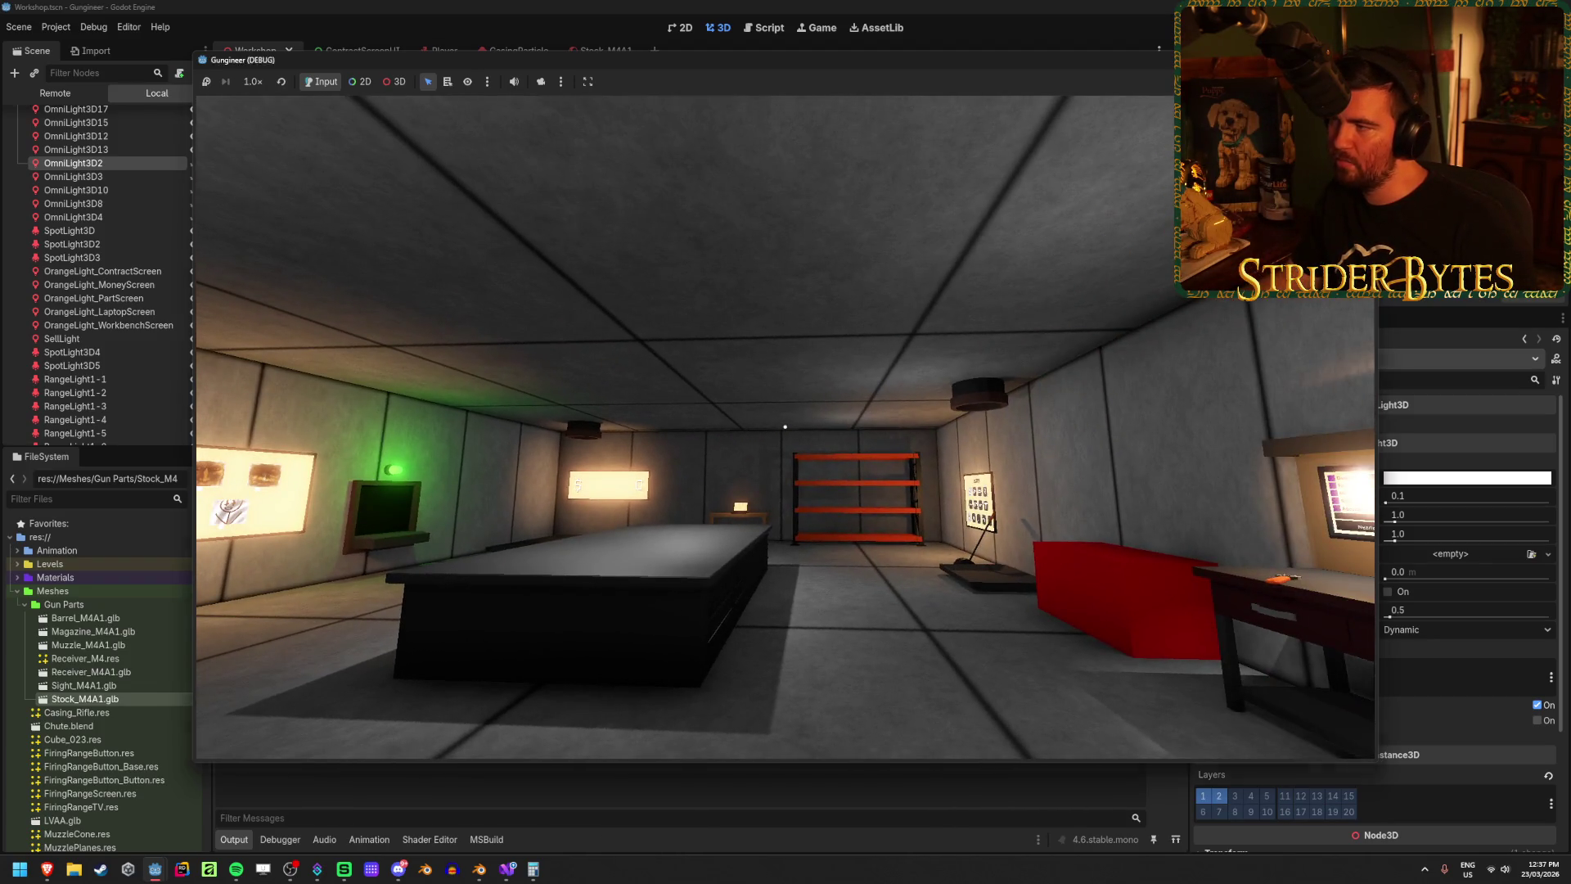
key("F8")
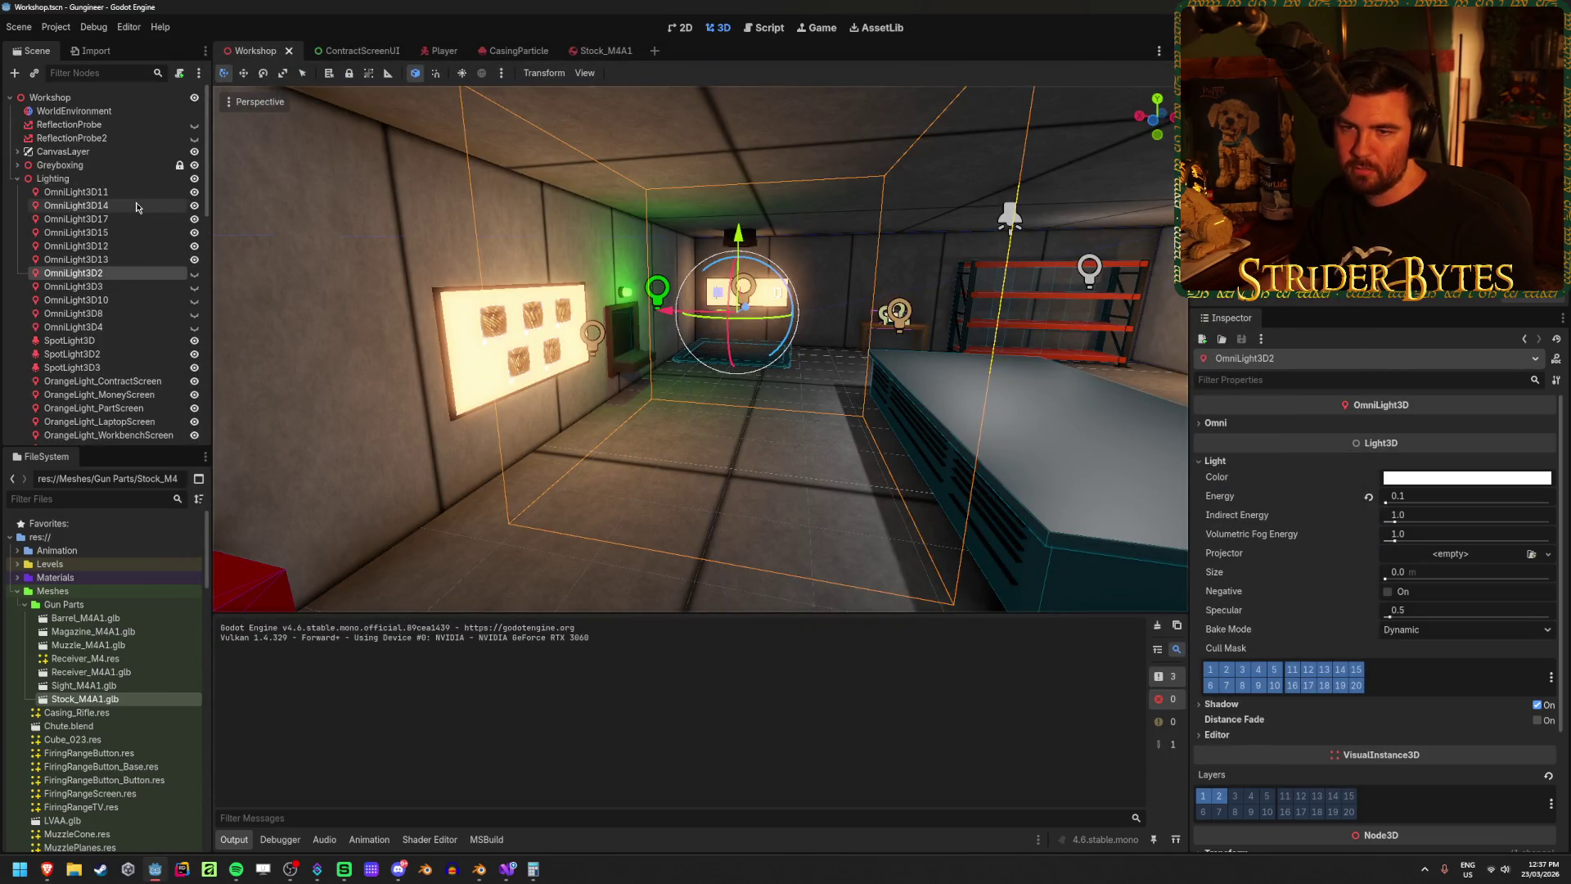
Step: Turn off Shadow for all 20 lights from OmniLight3D11 to SellLight, save, and run the game
left_click(123, 191)
left_click(114, 369, "shift")
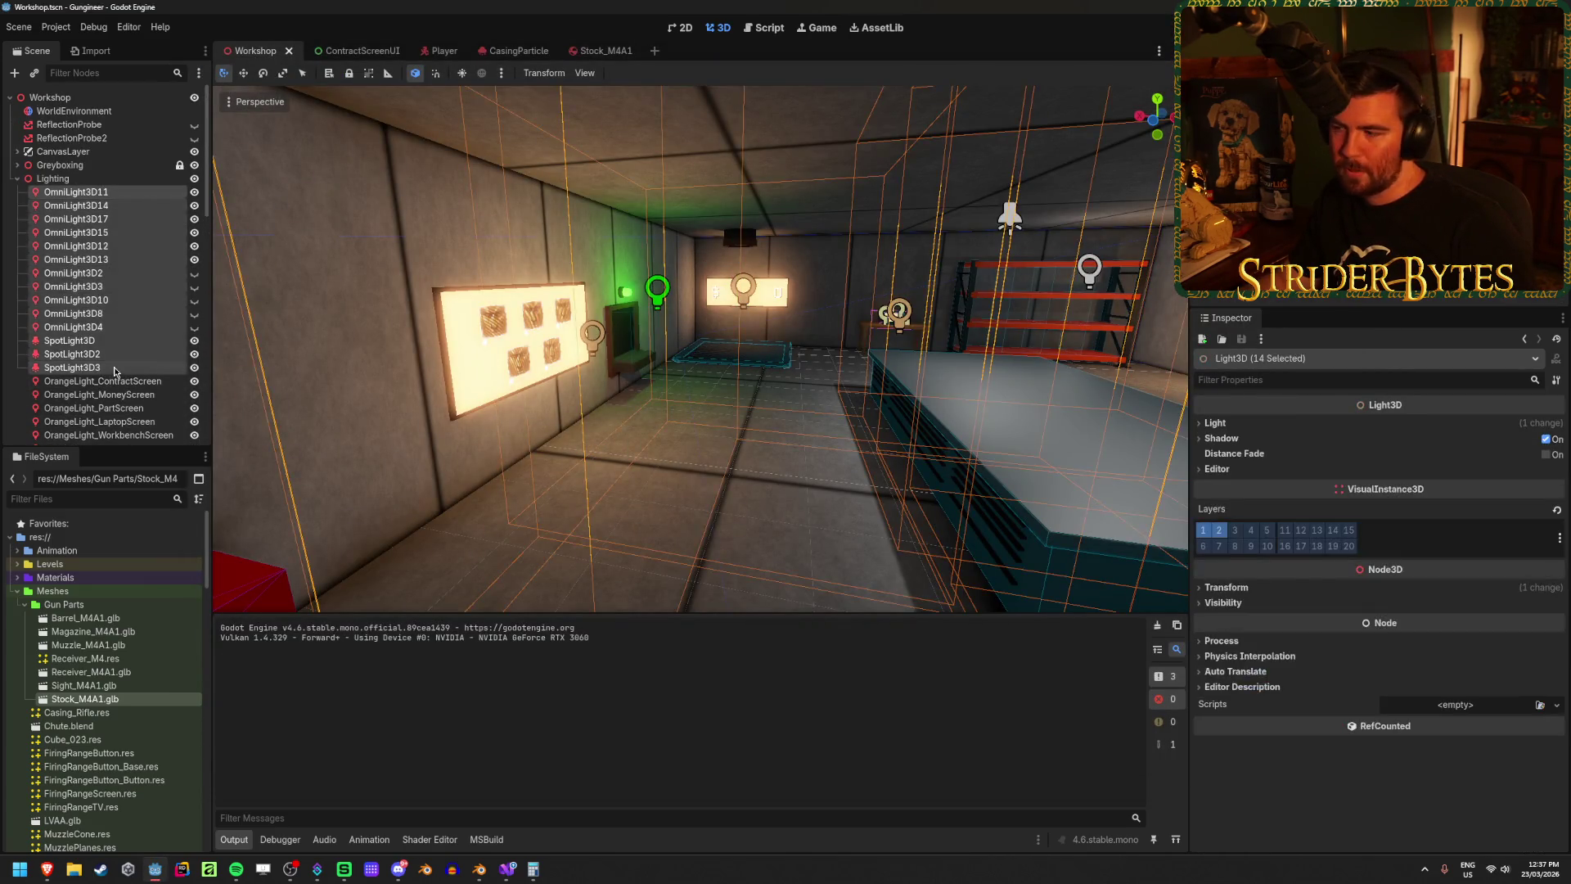
left_click(1545, 440)
key("ctrl+s")
scroll(102, 382, "down", 3)
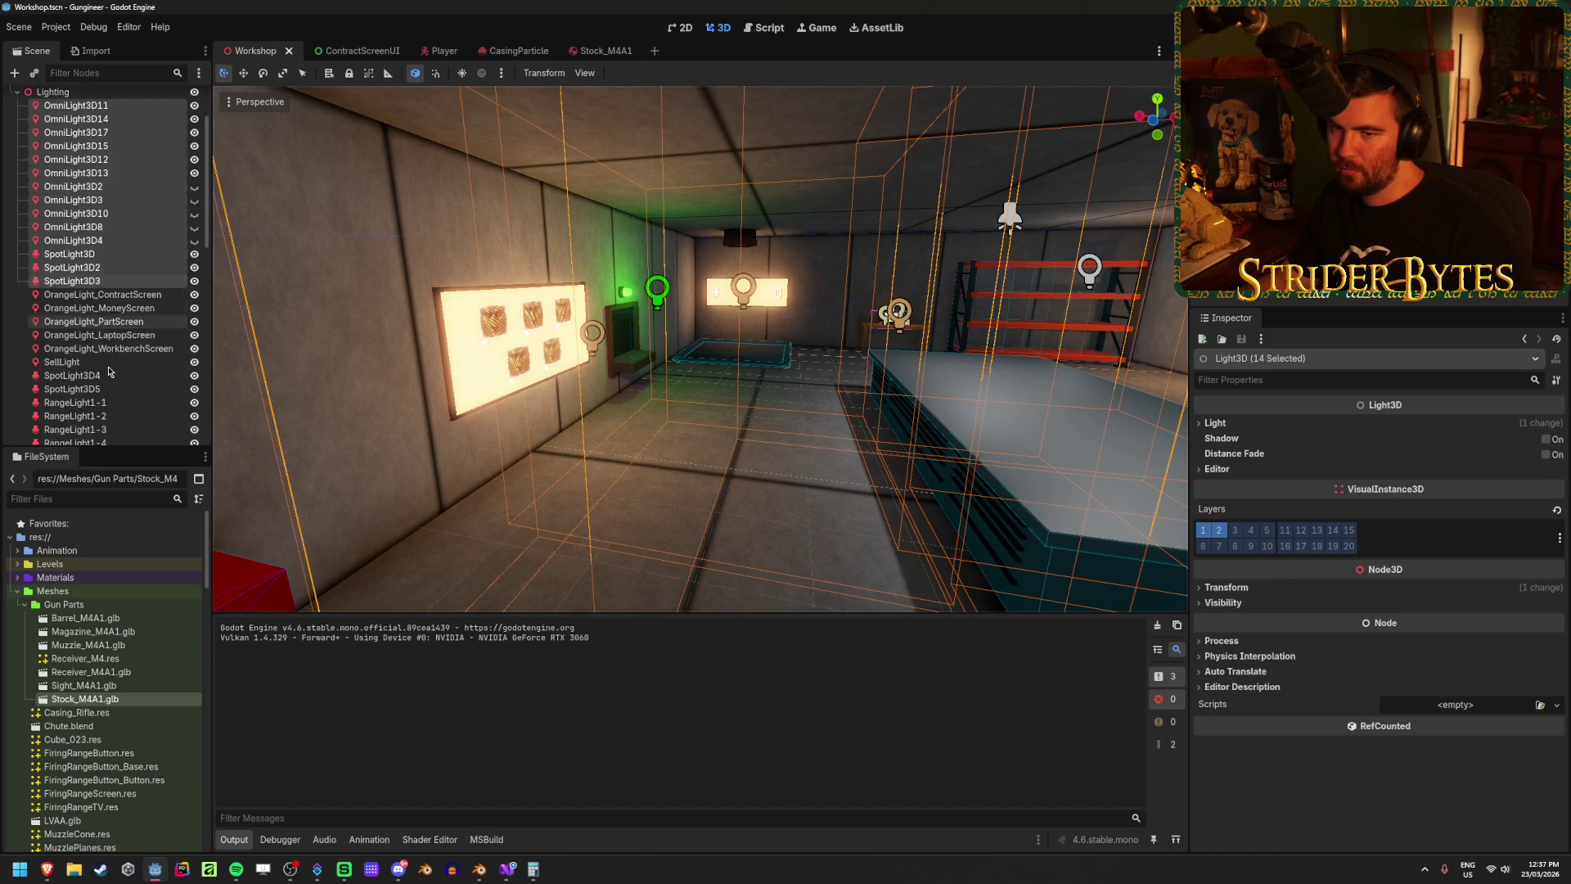
left_click(74, 318, "shift")
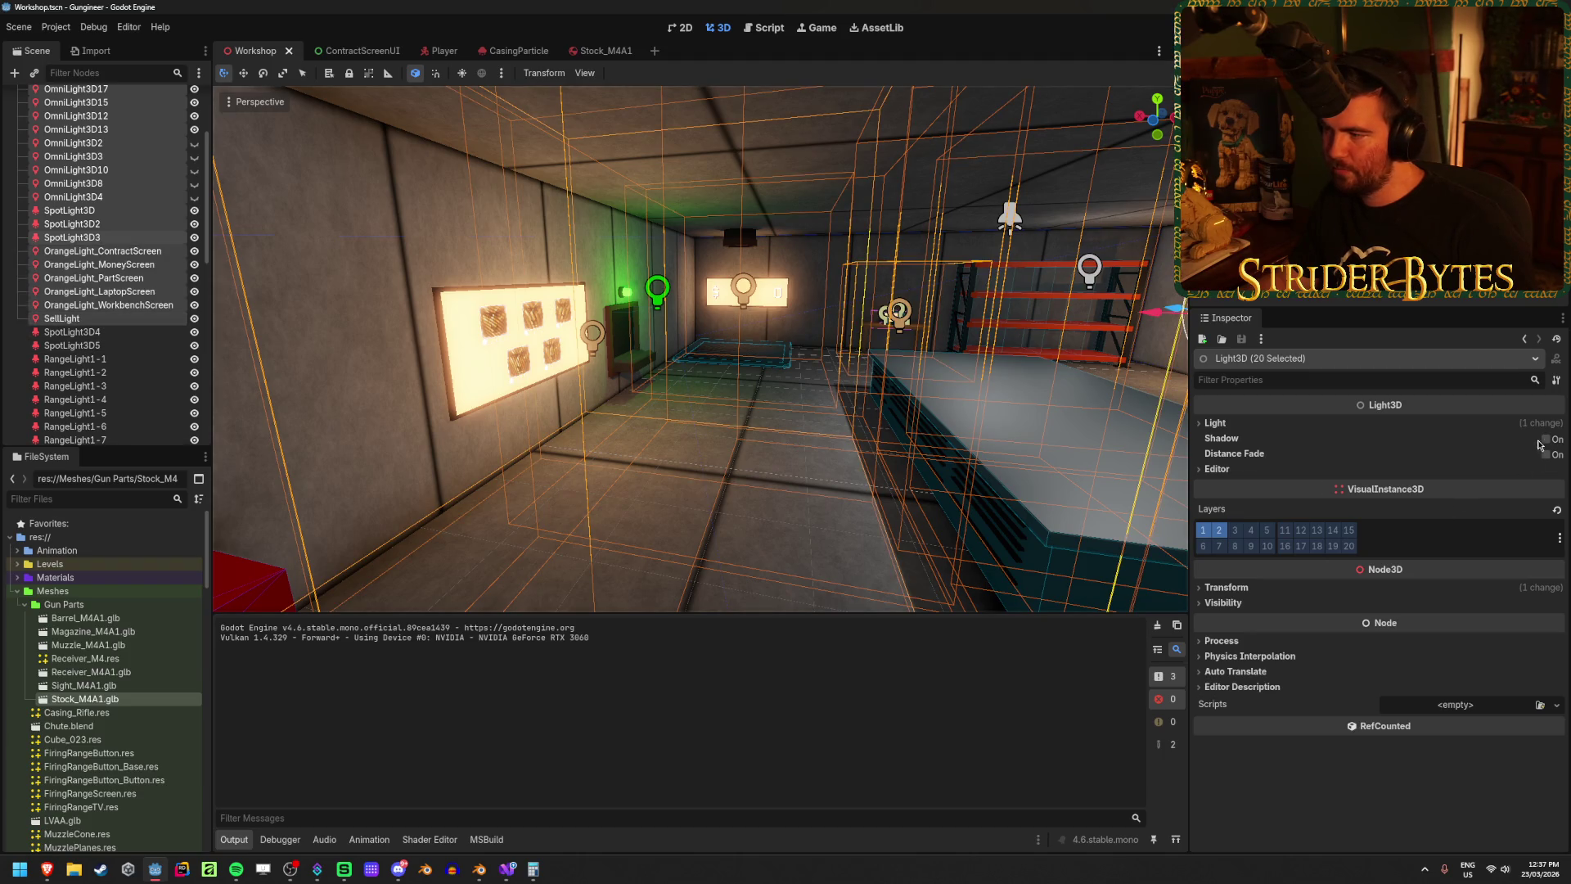
left_click(1544, 440)
left_click(1542, 442)
key("ctrl+s")
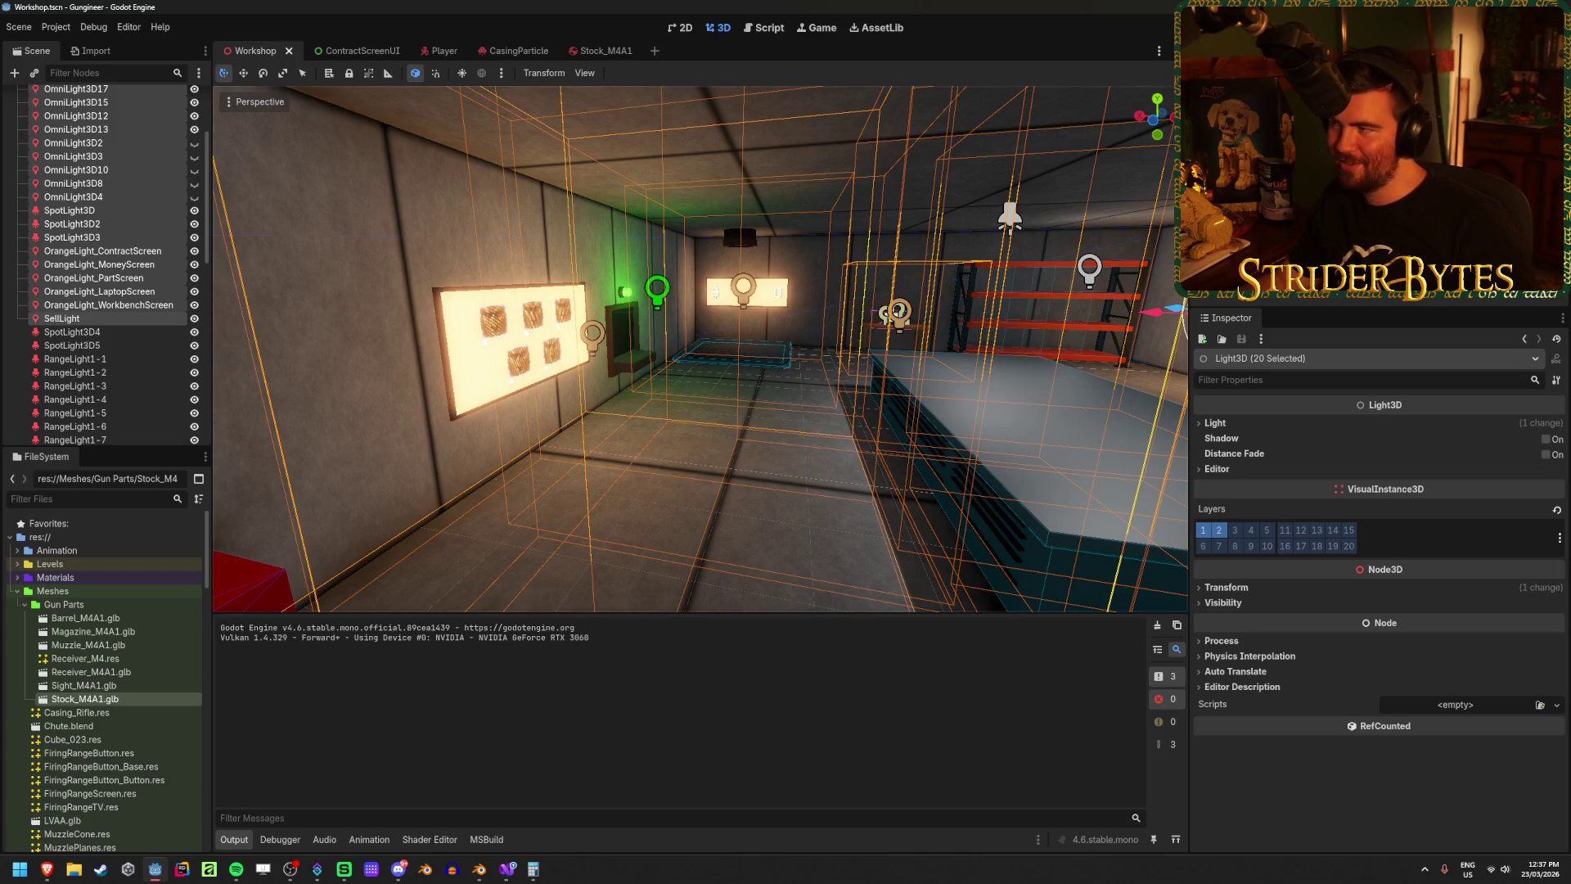
key("F5")
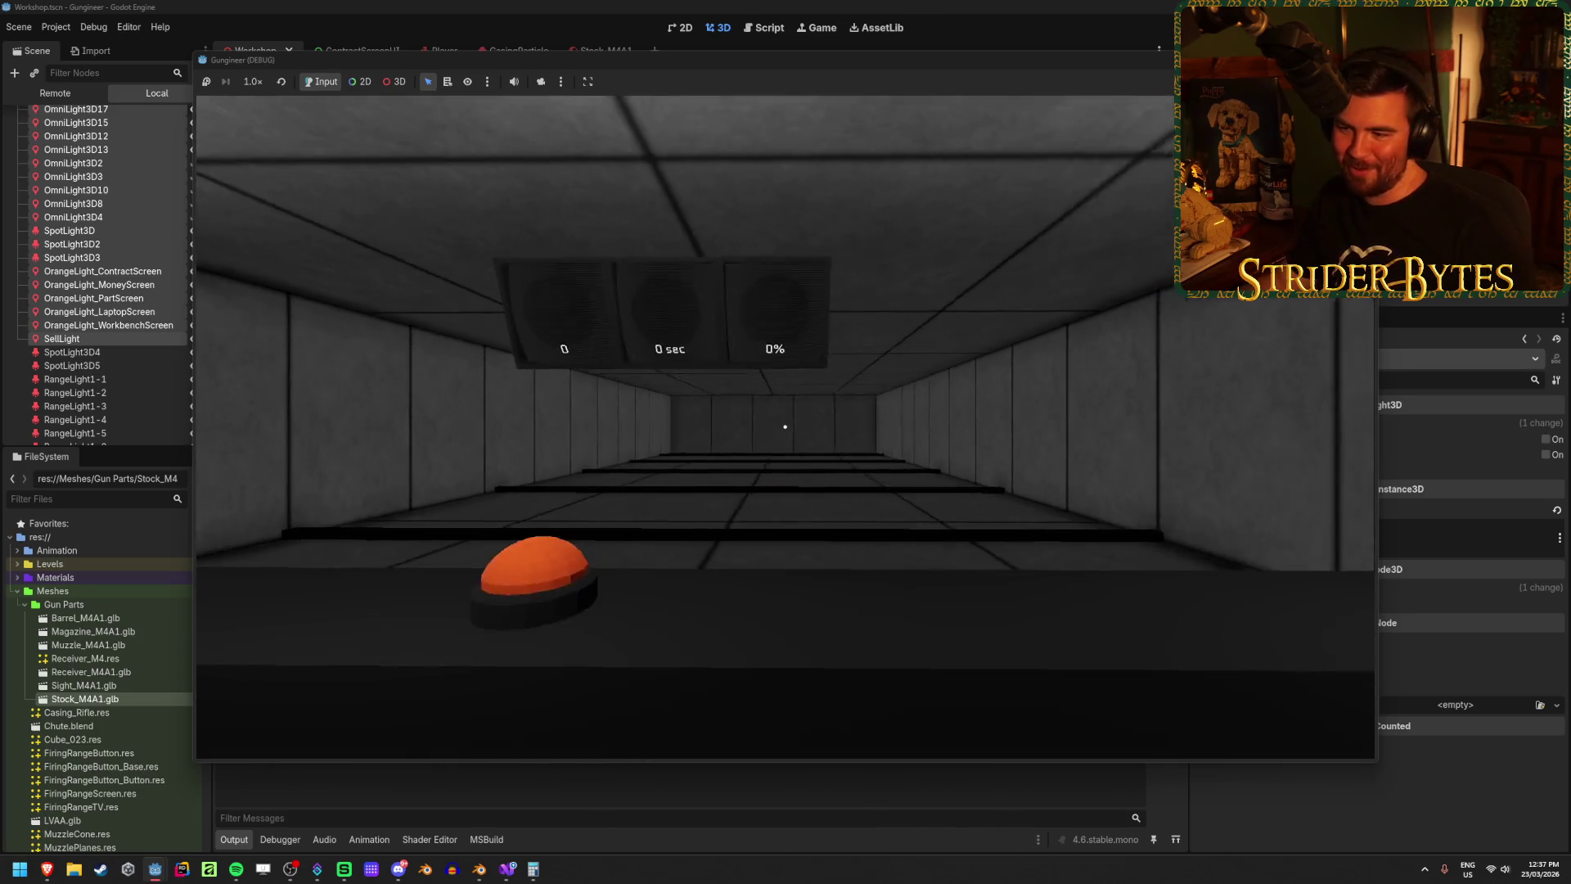
Step: Stop the test run and toggle the ReflectionProbe's visibility off and back on
mouse_move(785, 426)
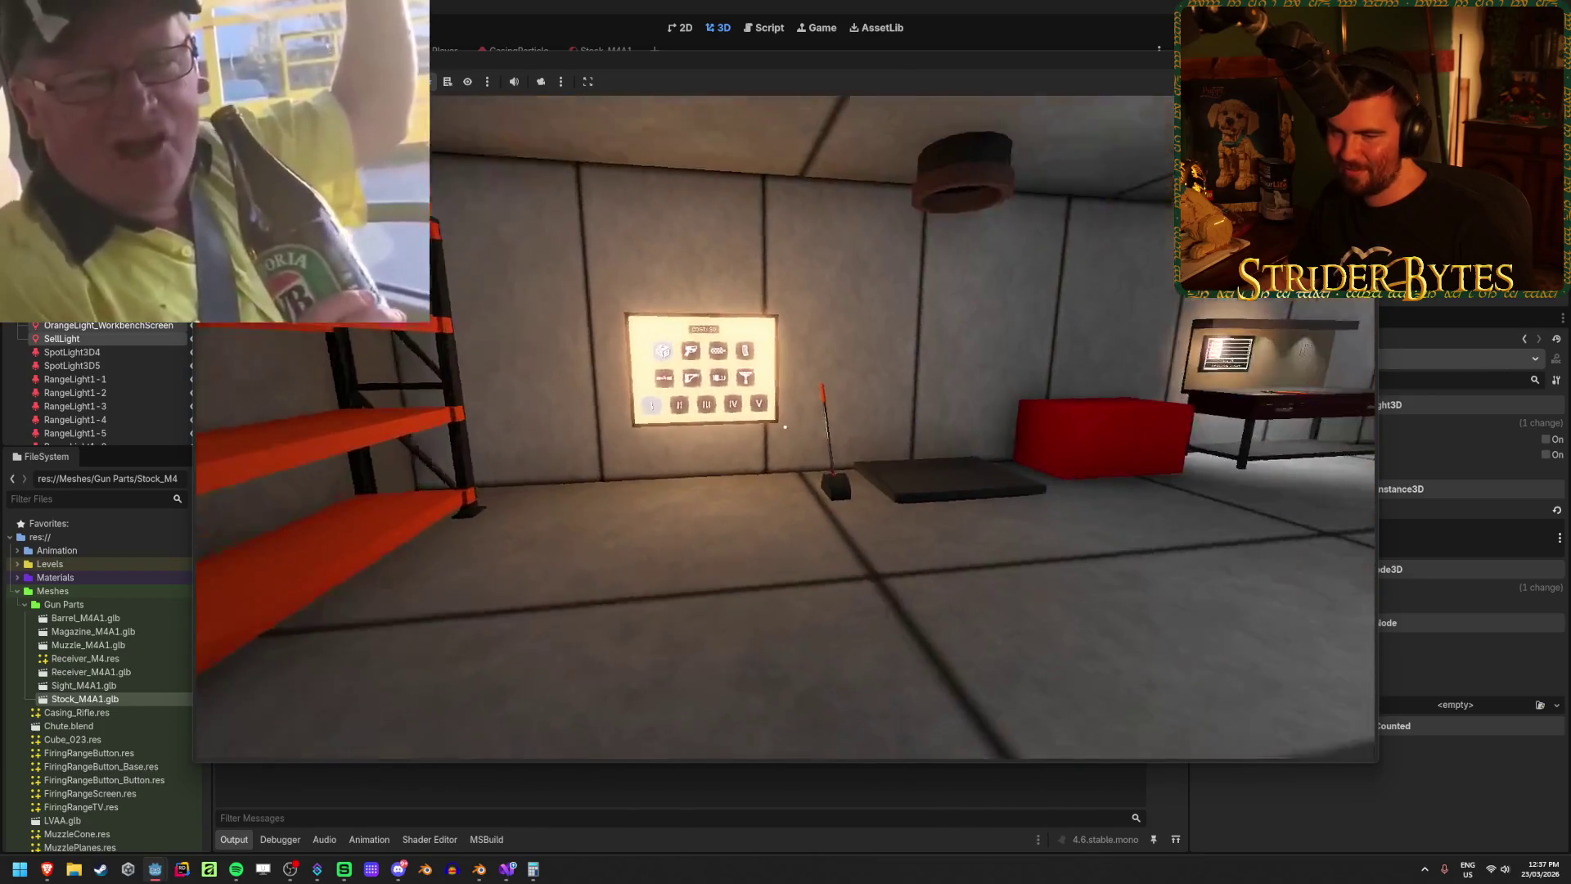
key("F8")
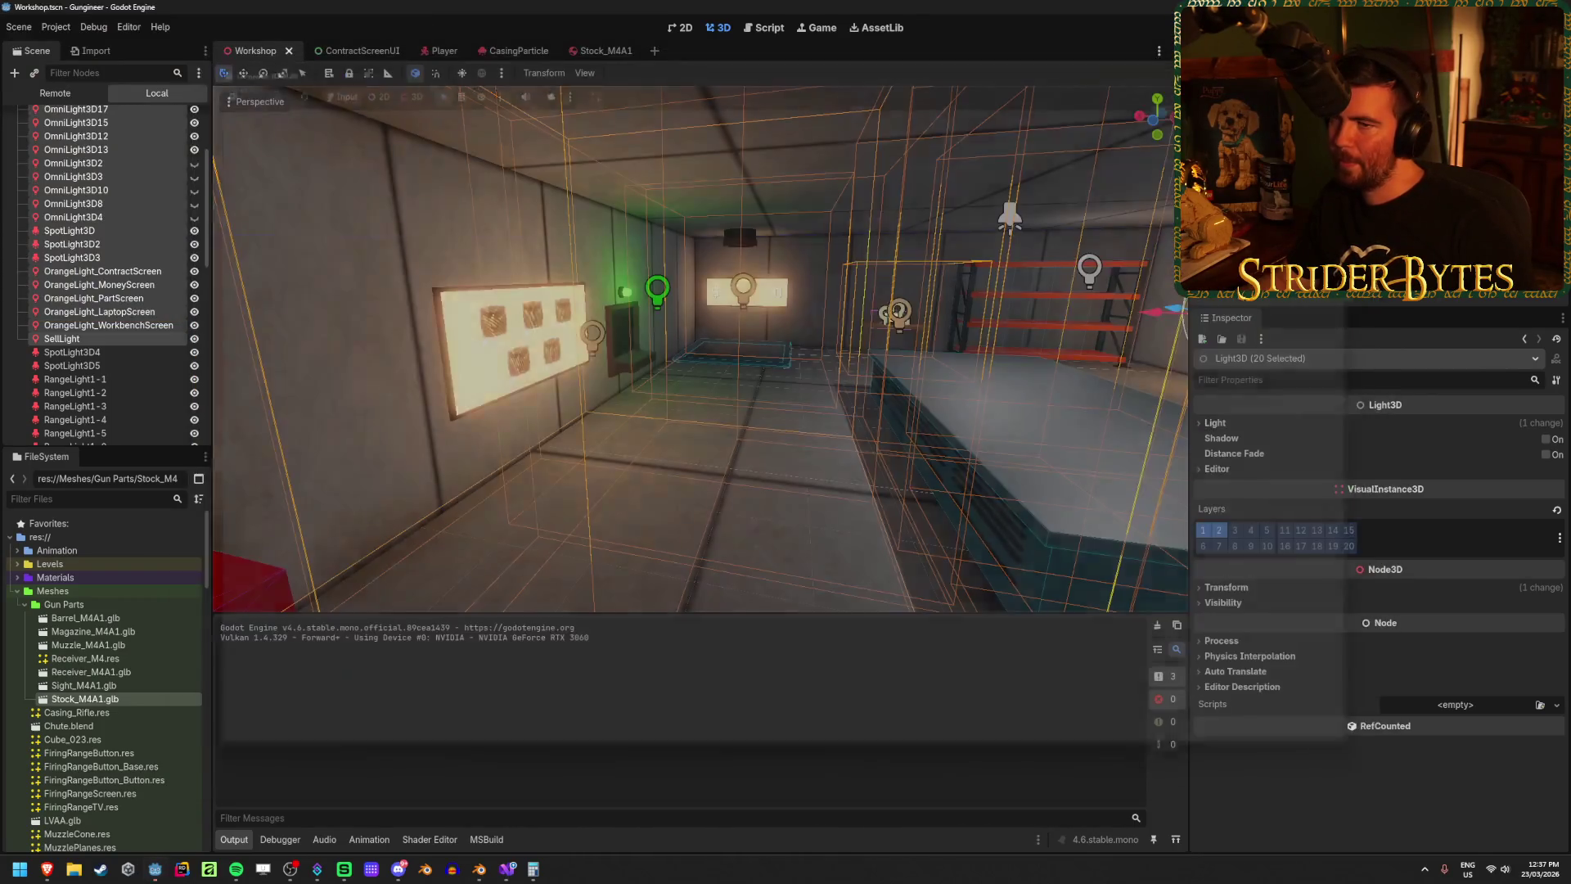
scroll(164, 204, "up", 5)
left_click(195, 125)
left_click(195, 124)
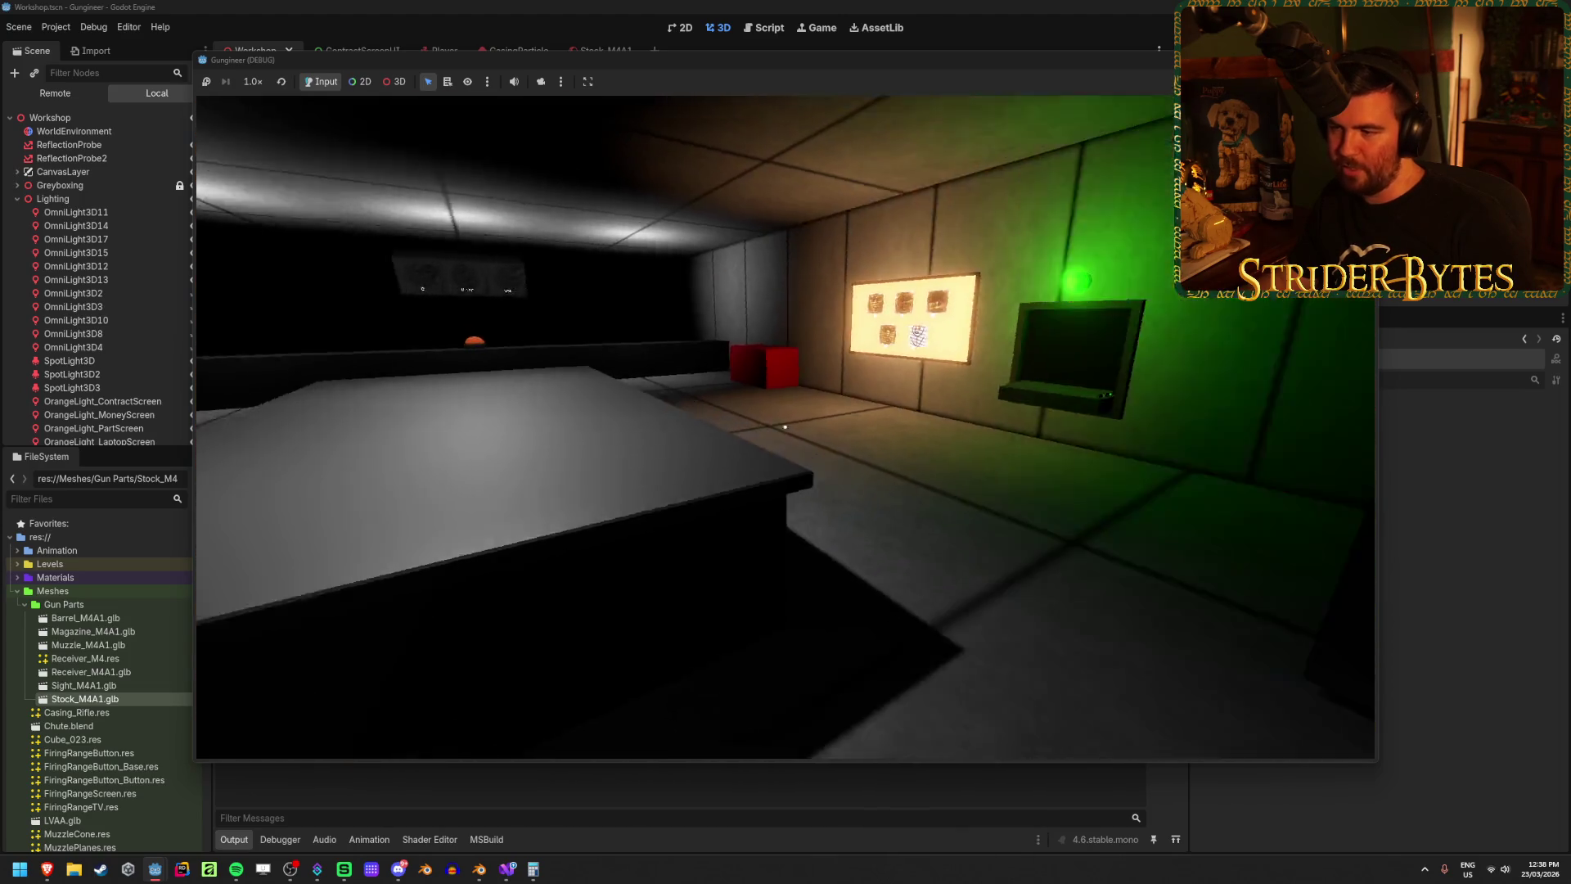
Step: Walk the player toward the workbench in the running game, then stop it with F8
key("w")
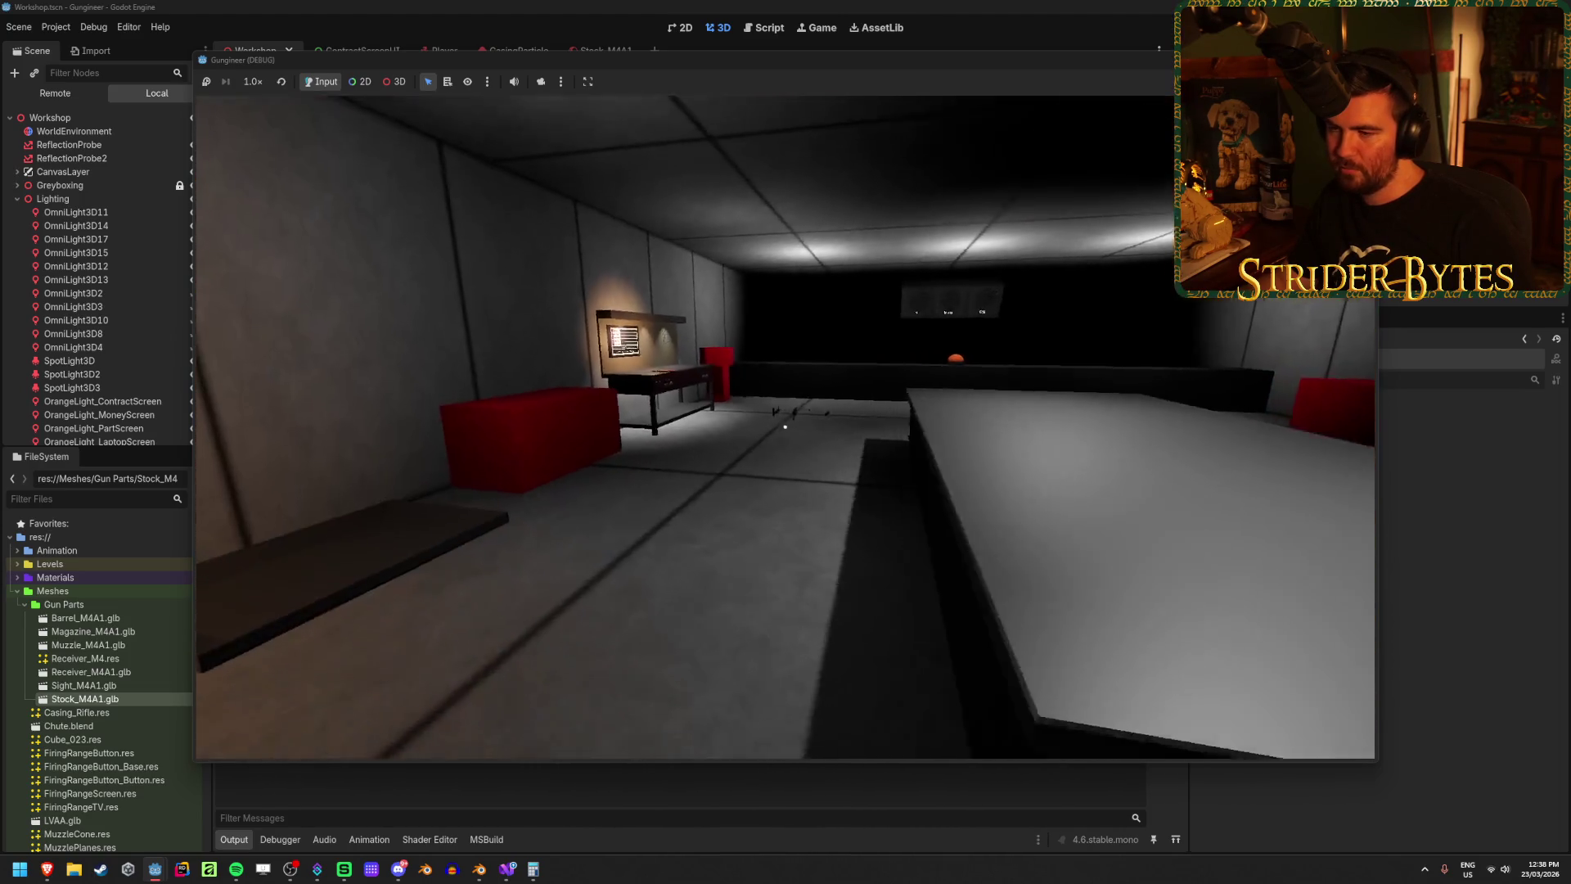
key("w")
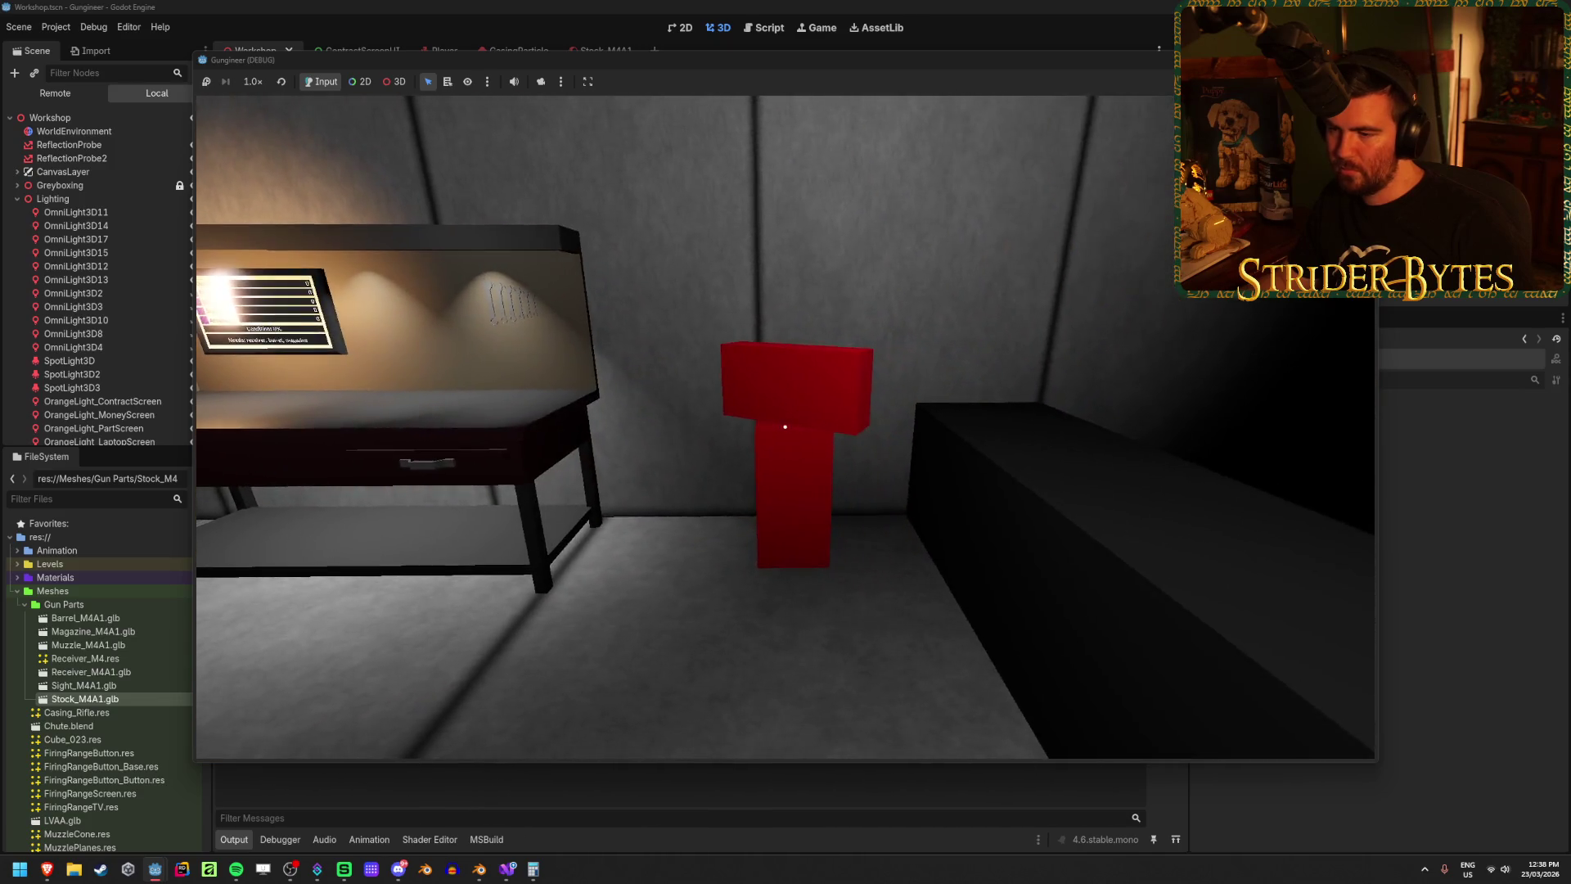
key("s")
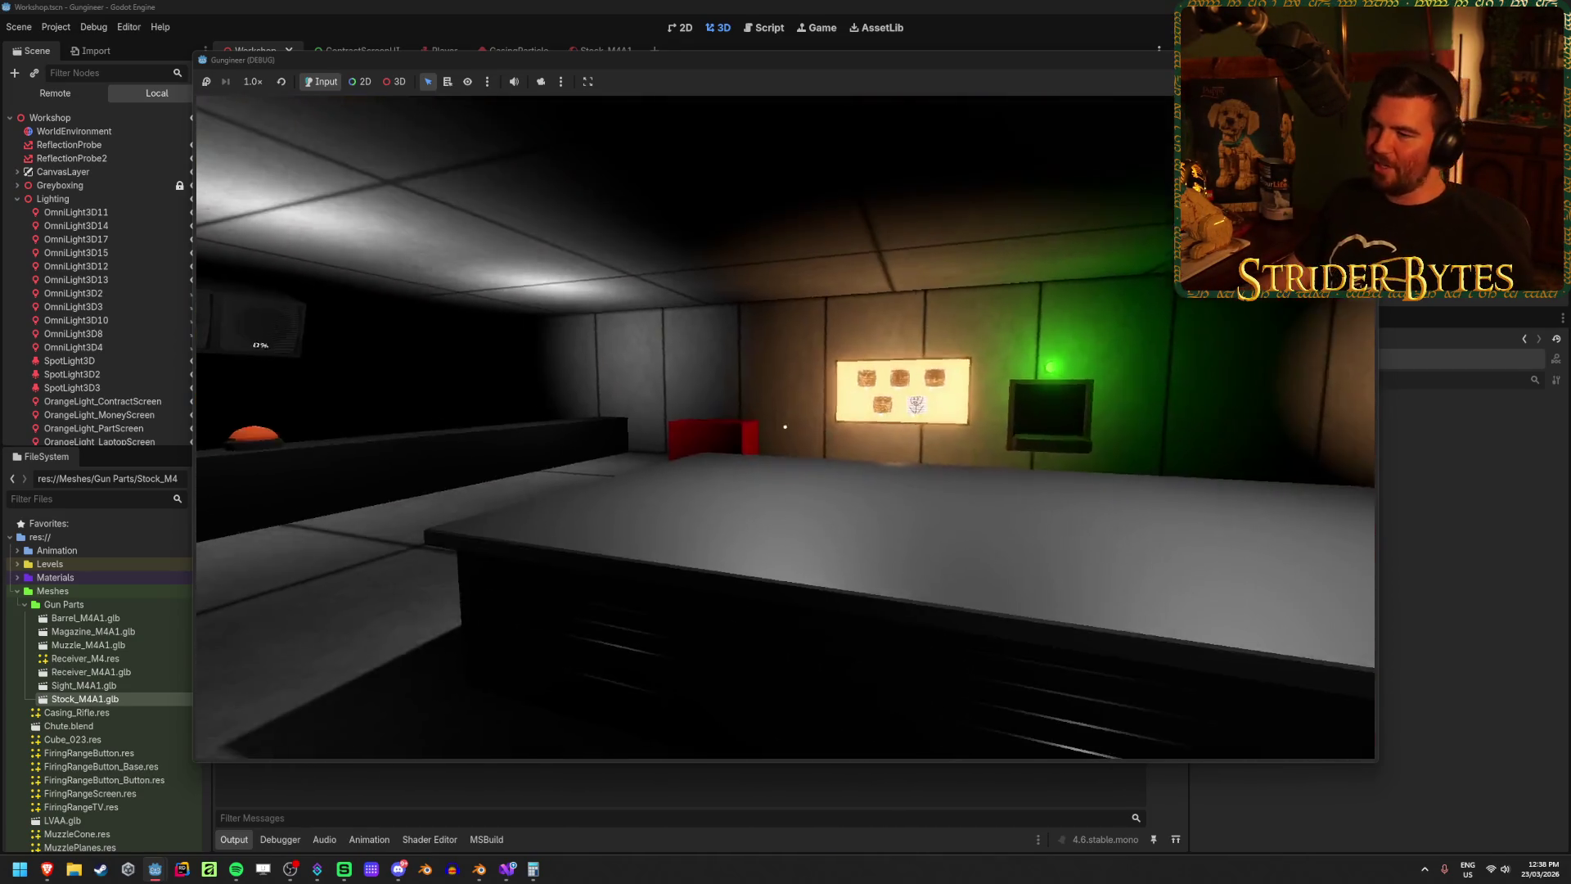
key("F8")
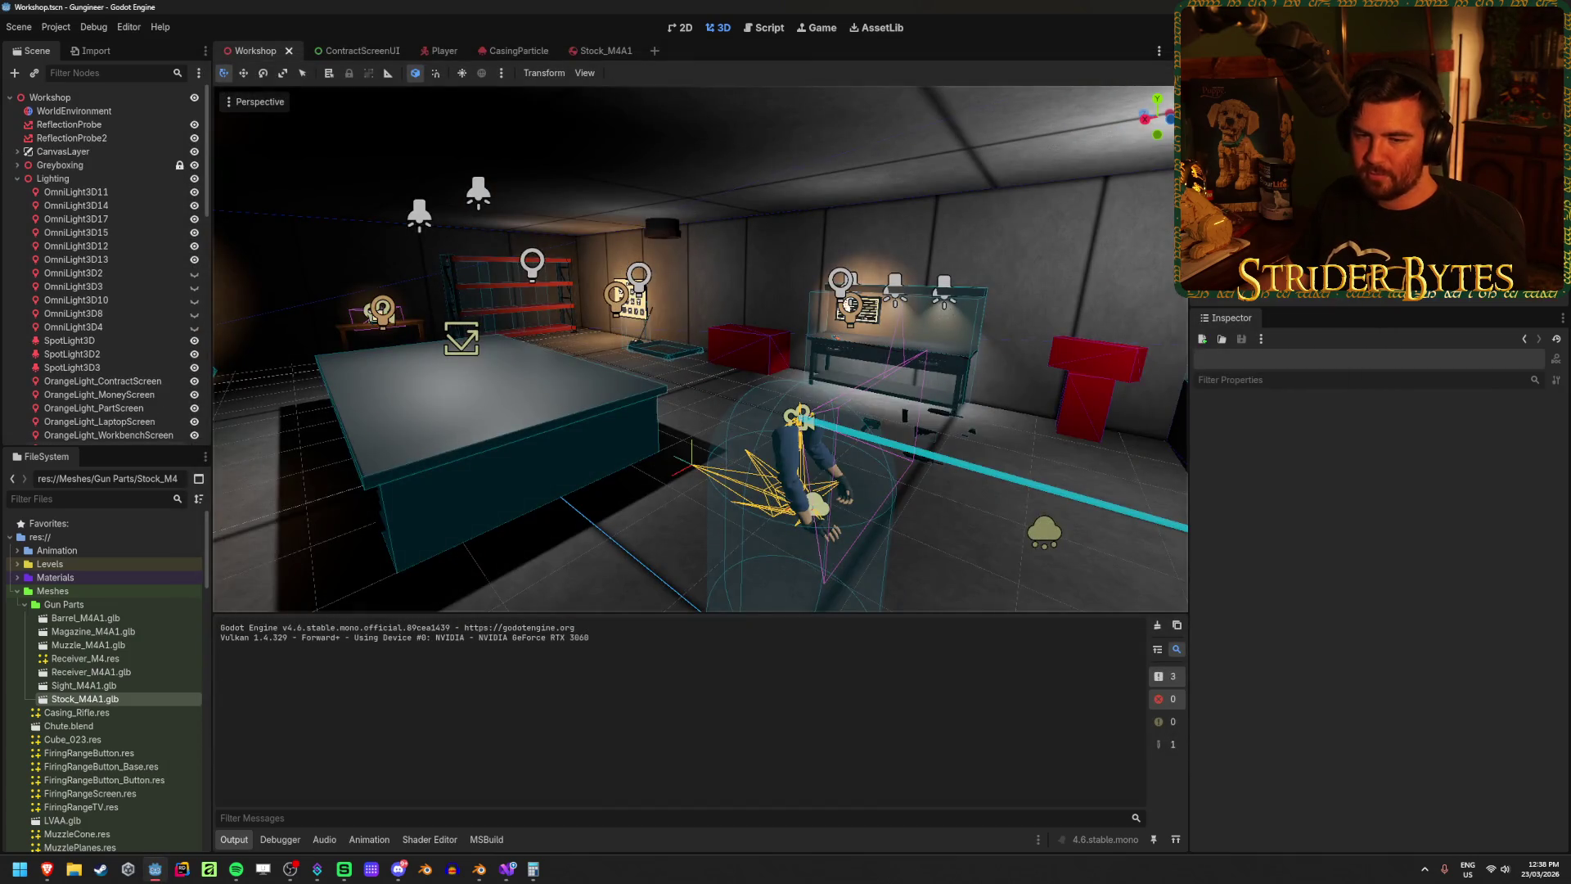
Step: Orbit and zoom around the rifle casing in Blender, checking its hexagonal base and side
left_click_drag(680, 426, 681, 425)
left_click(479, 869)
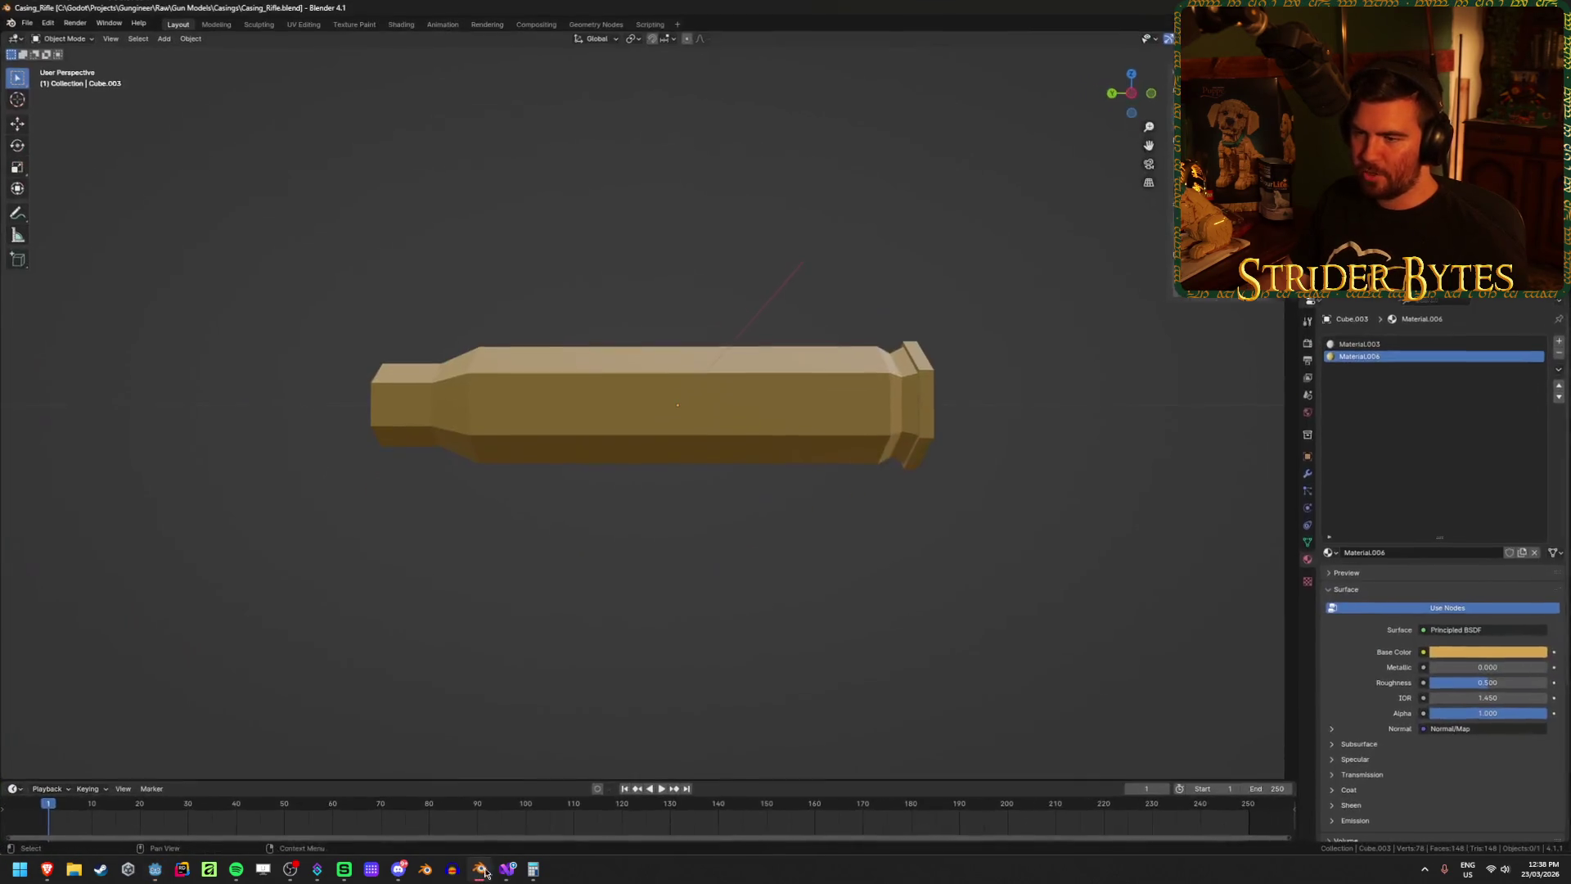
left_click_drag(715, 624, 707, 517)
scroll(789, 383, "up", 2)
mouse_move(775, 404)
left_mouse_down()
mouse_move(754, 409)
mouse_move(810, 409)
mouse_move(890, 373)
mouse_move(926, 399)
mouse_move(801, 401)
mouse_move(768, 374)
mouse_move(724, 420)
mouse_move(232, 561)
left_mouse_up()
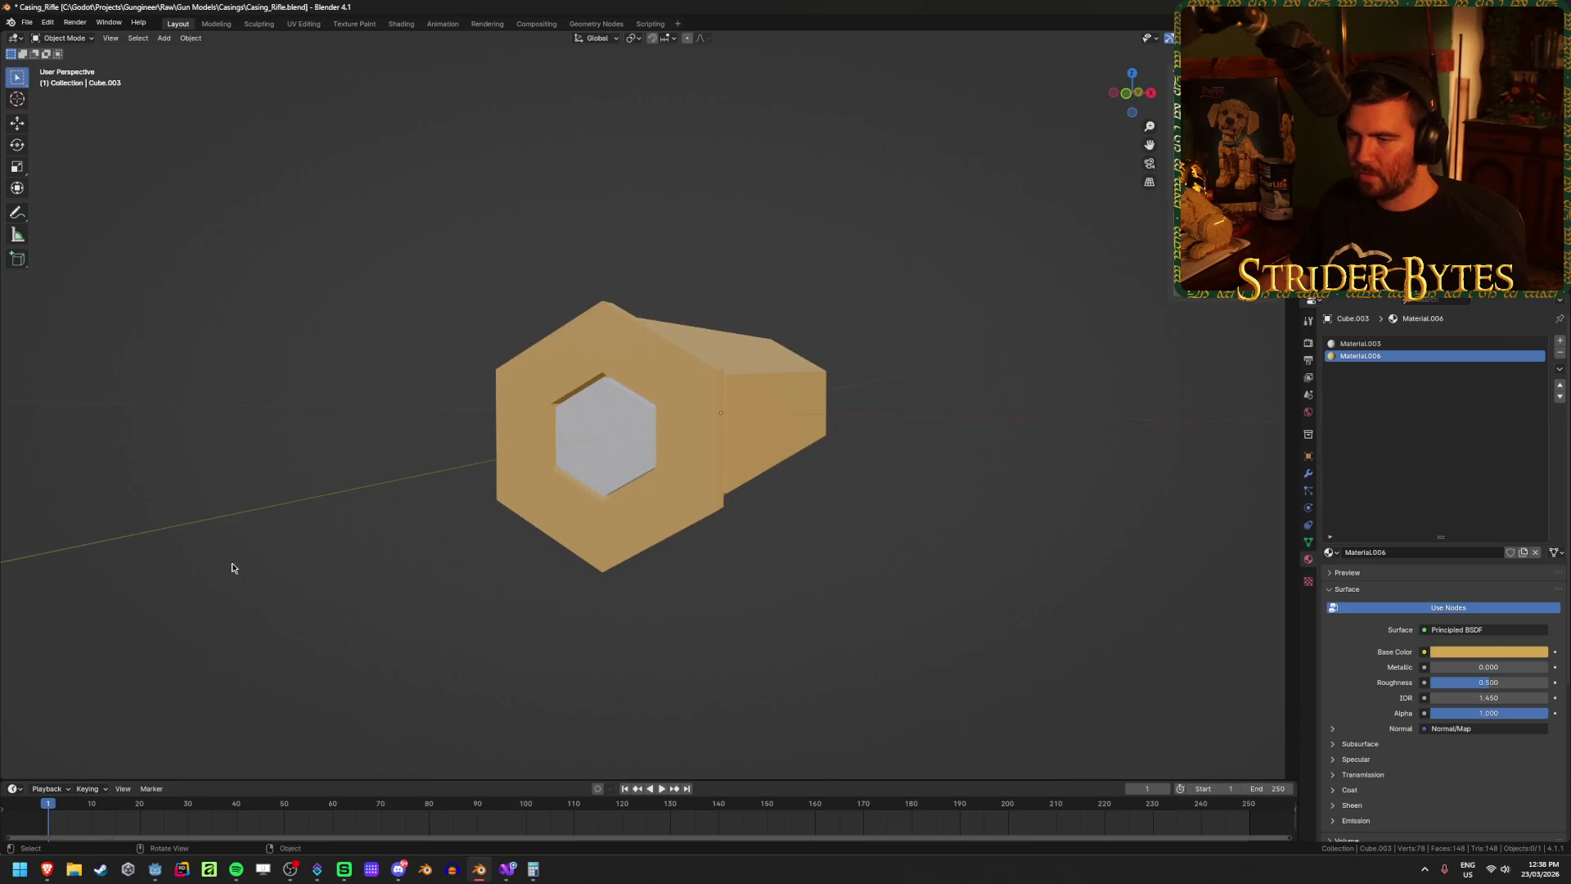
Step: Return to Godot and open the CasingParticle scene
left_click(46, 872)
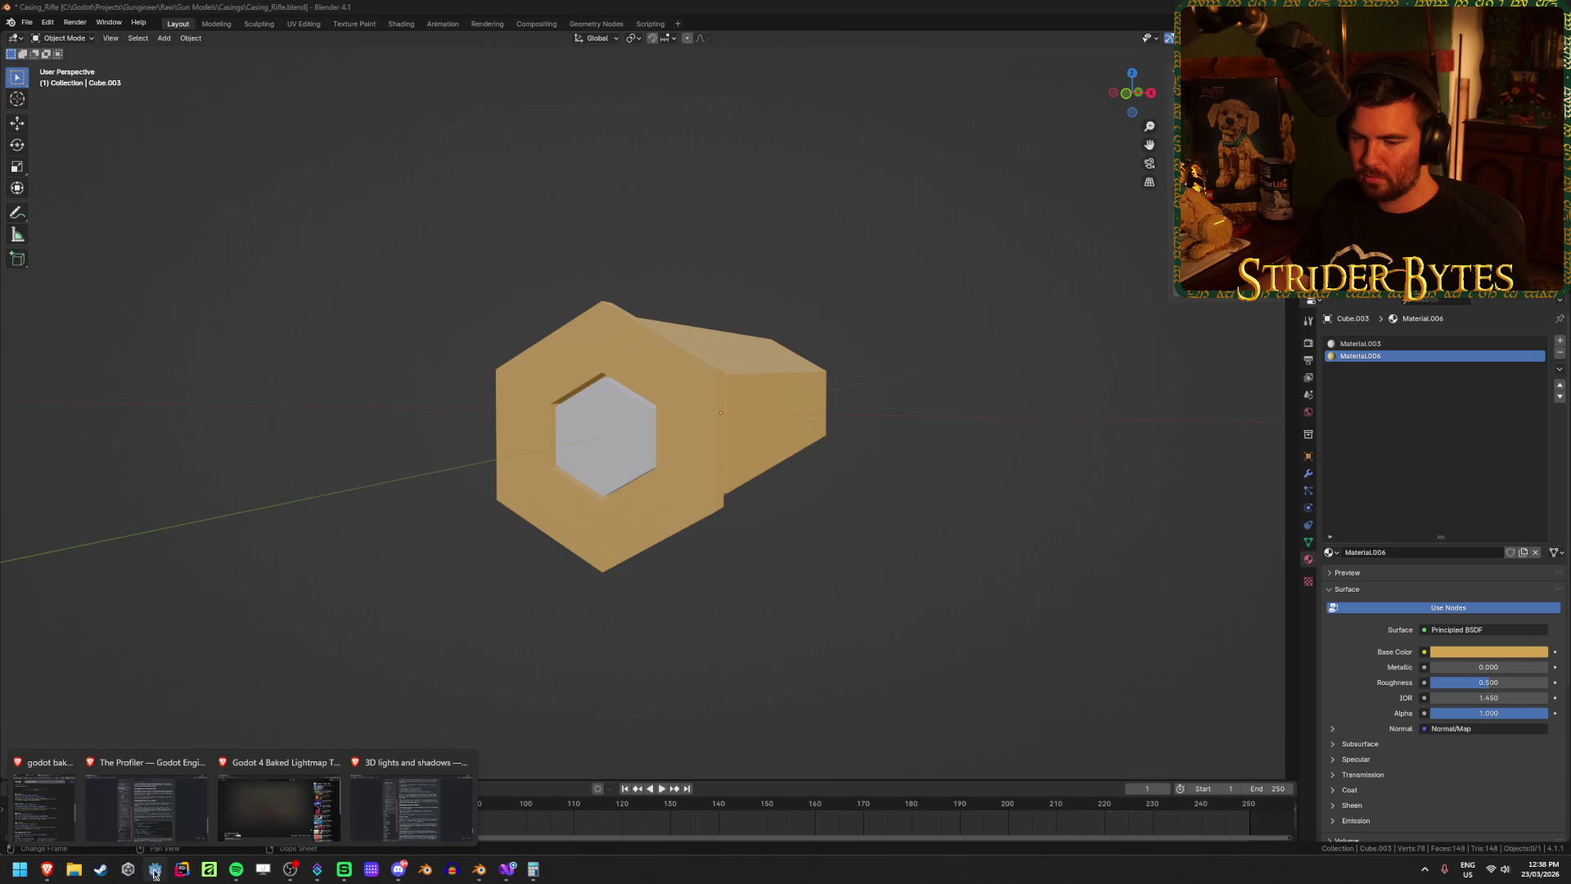
left_click(155, 869)
left_click(516, 51)
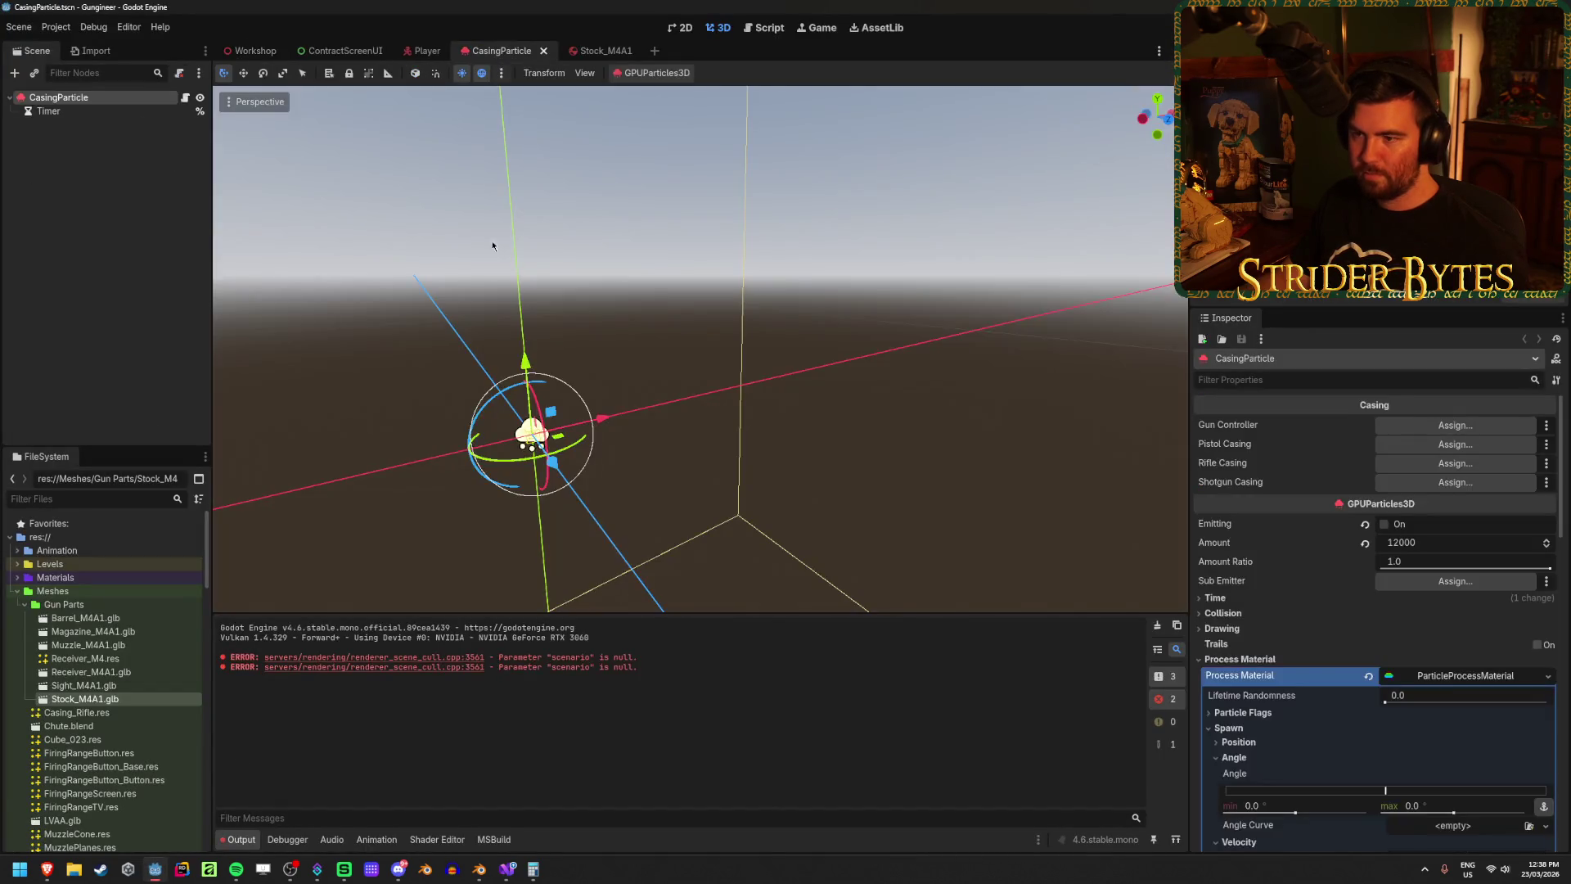
Step: Enable Emitting on CasingParticle to watch casings spawn, then save the scene
left_click(1385, 525)
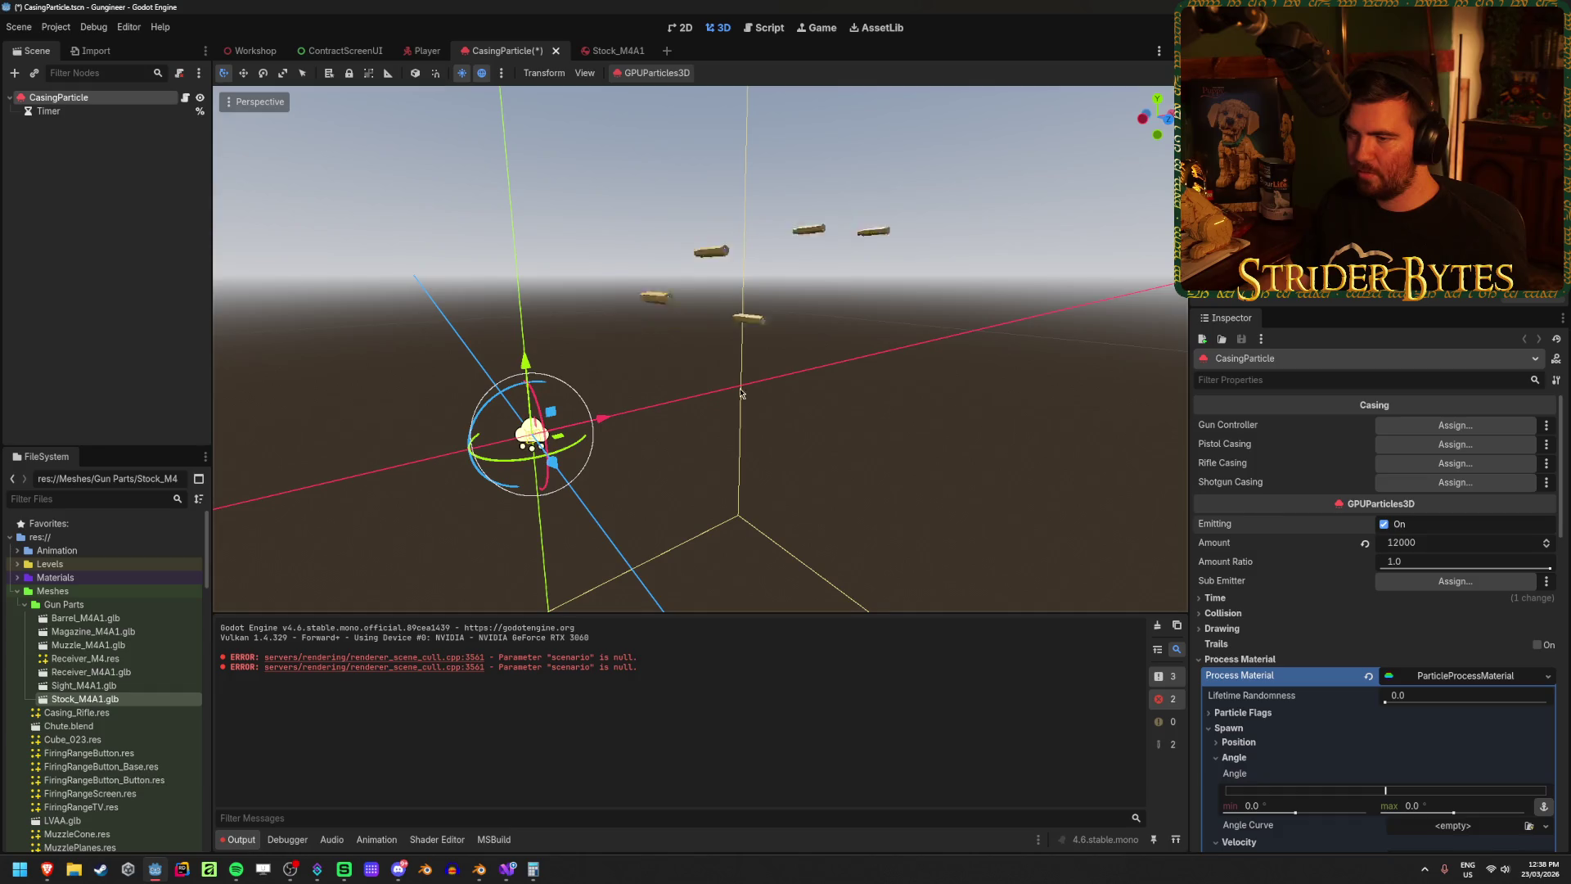
left_click_drag(700, 347, 638, 354)
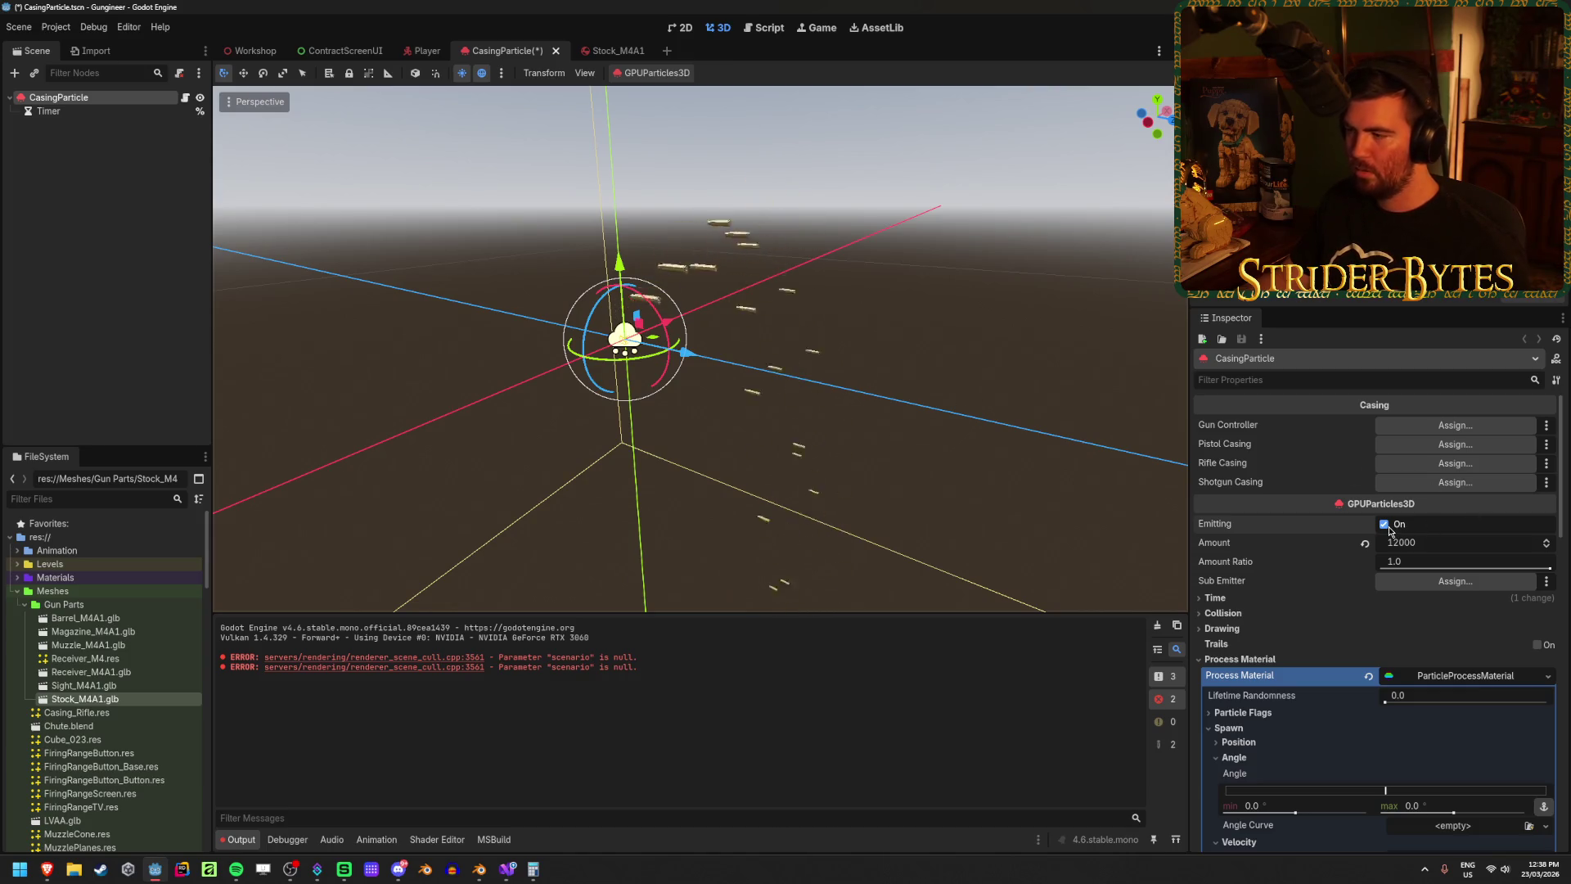
key("ctrl+s")
left_click(996, 343)
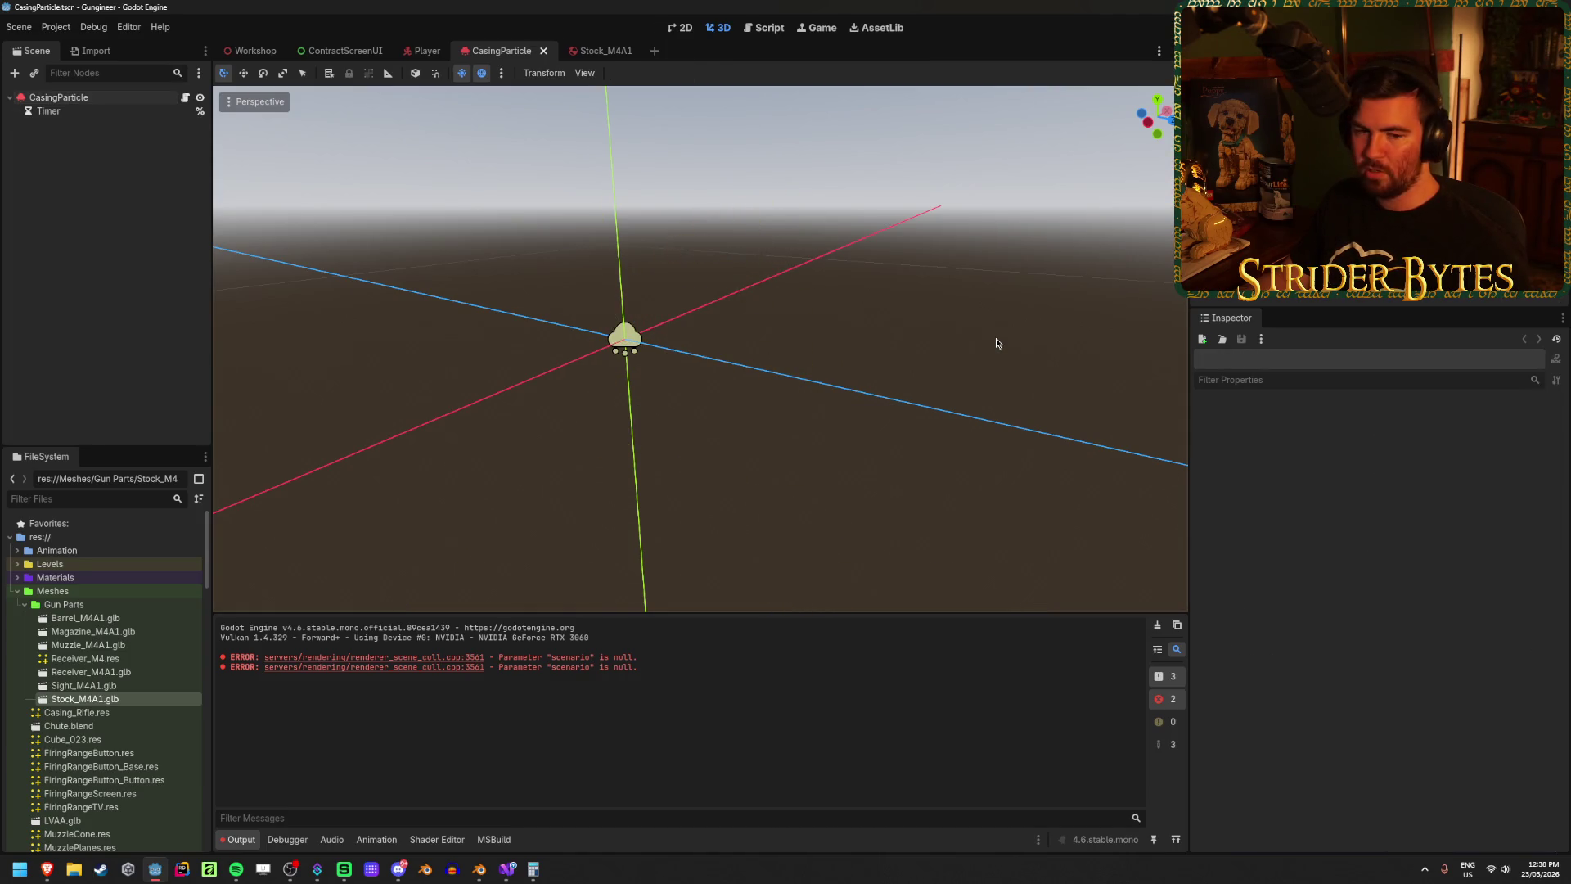
key("alt+Tab")
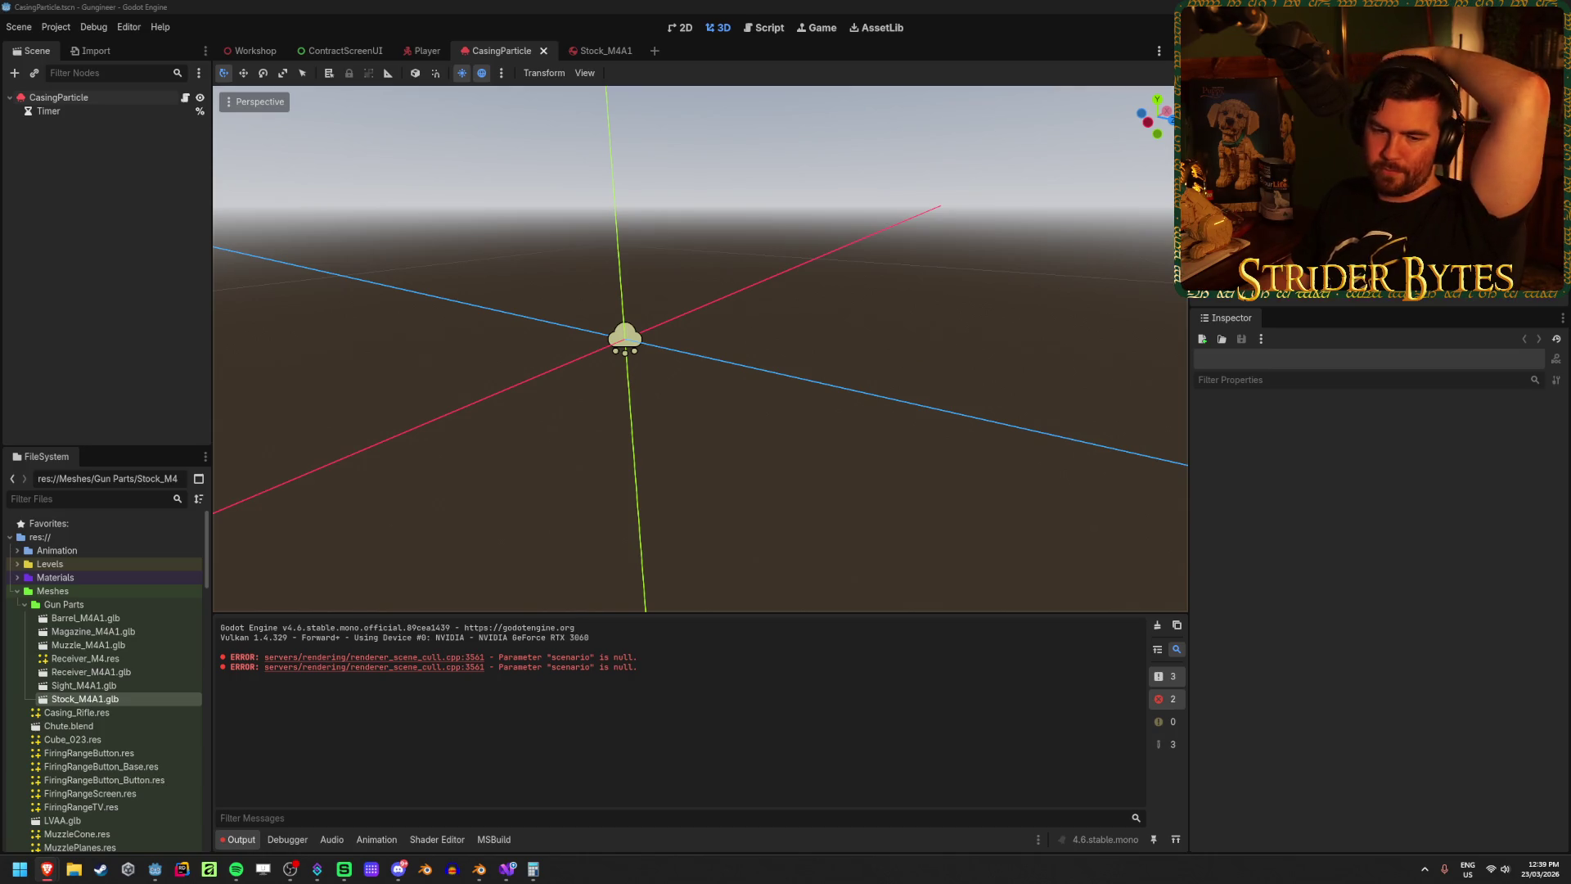
left_click(526, 5)
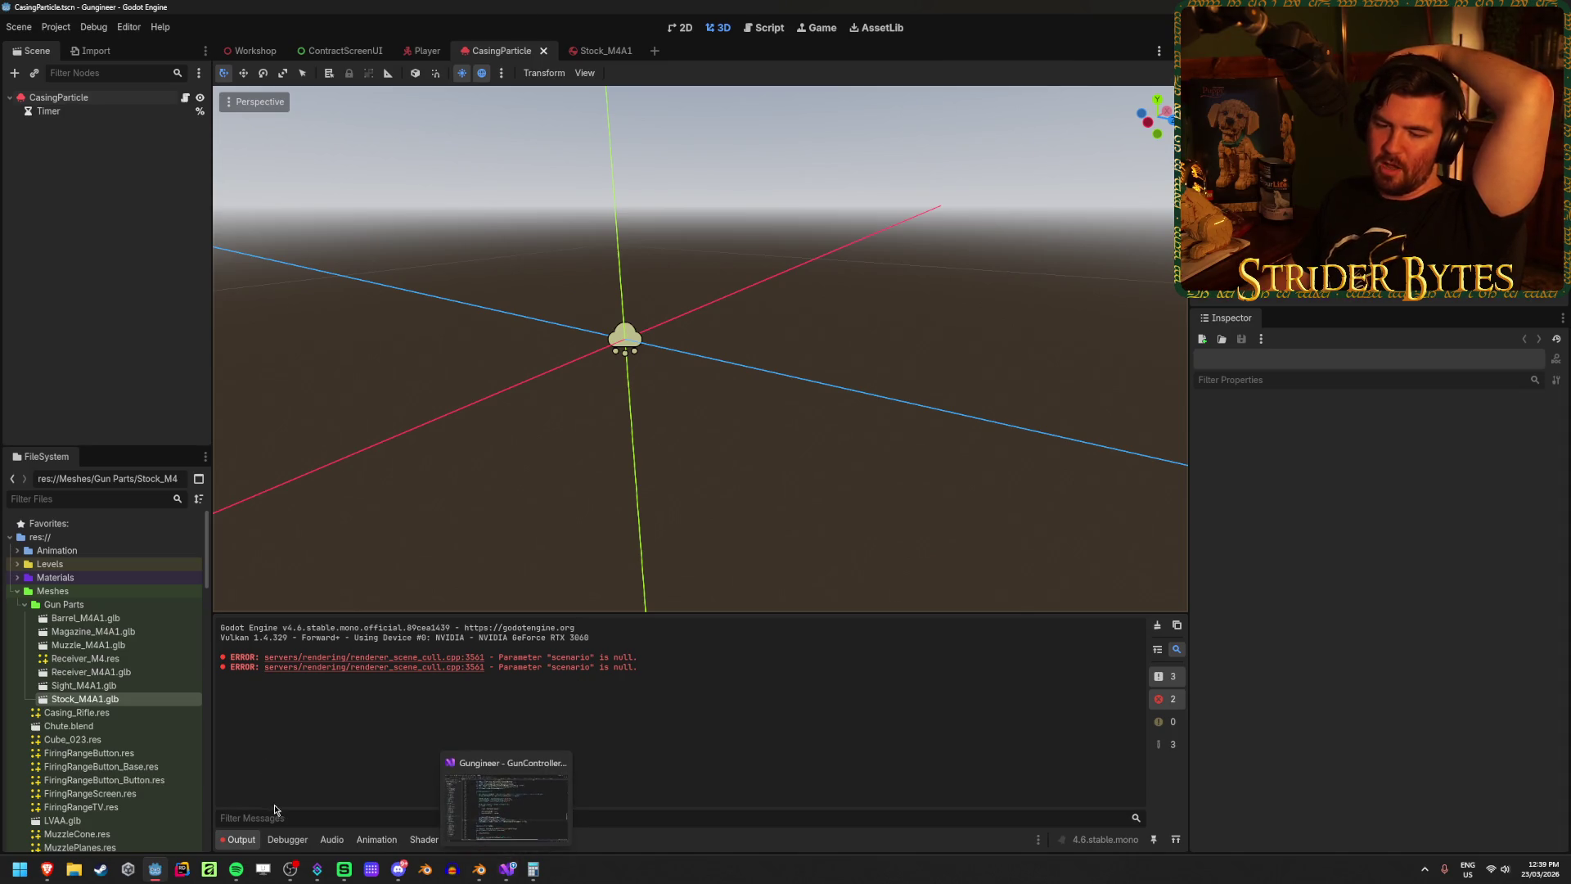
Step: Orbit around the casing's sides and hexagonal end in Blender, save Casing_Rifle.blend, return to Godot
left_click(479, 869)
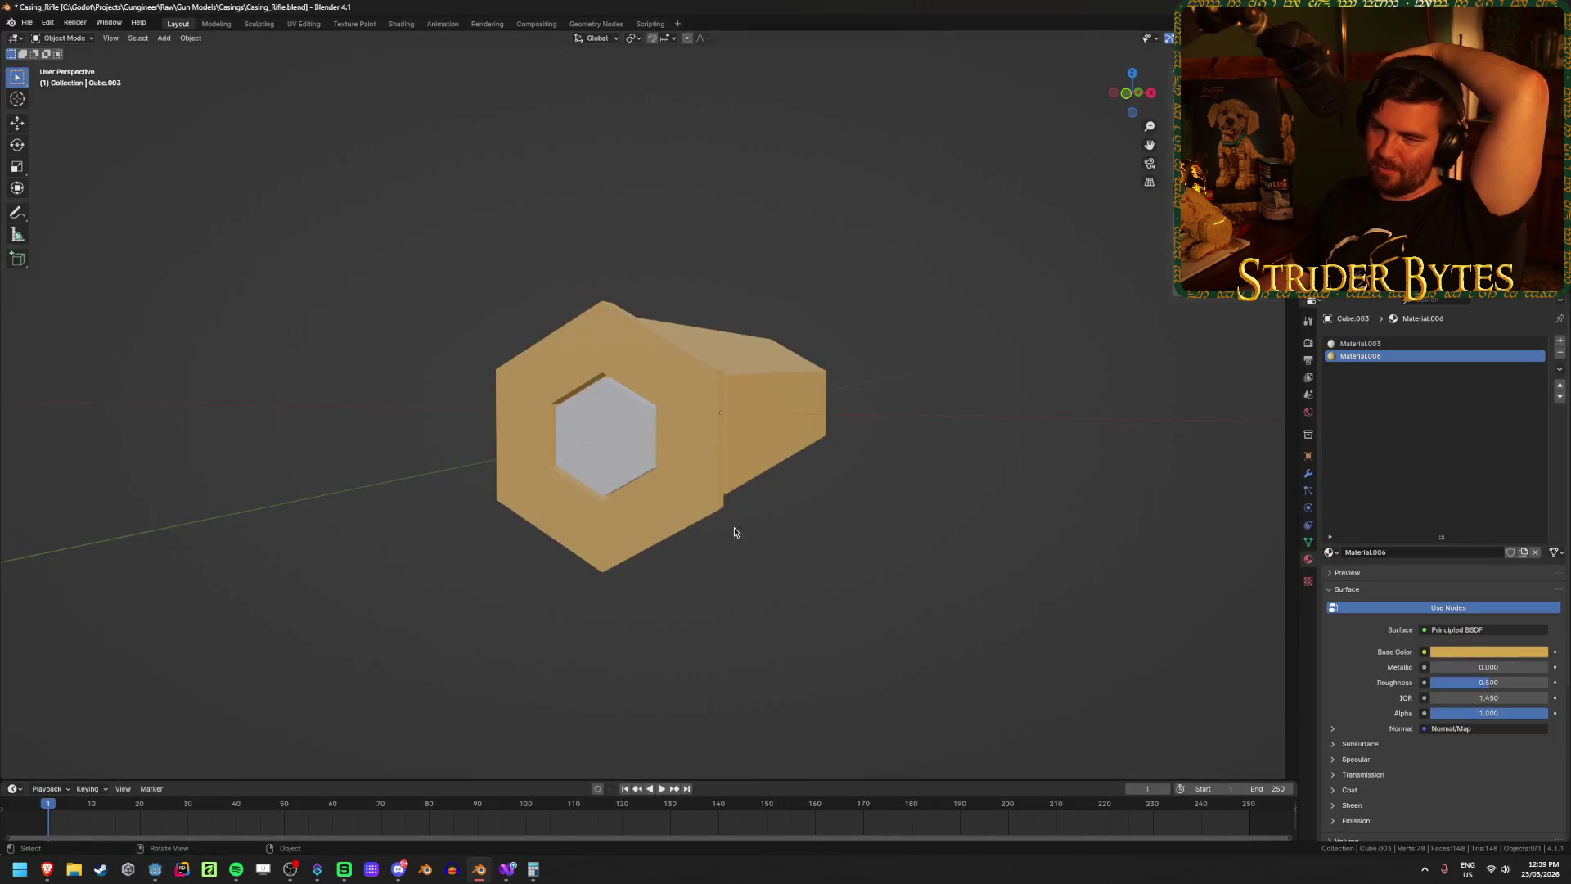
mouse_move(818, 558)
left_mouse_down()
mouse_move(622, 538)
mouse_move(345, 571)
mouse_move(282, 560)
left_mouse_up()
left_click_drag(660, 454, 675, 443)
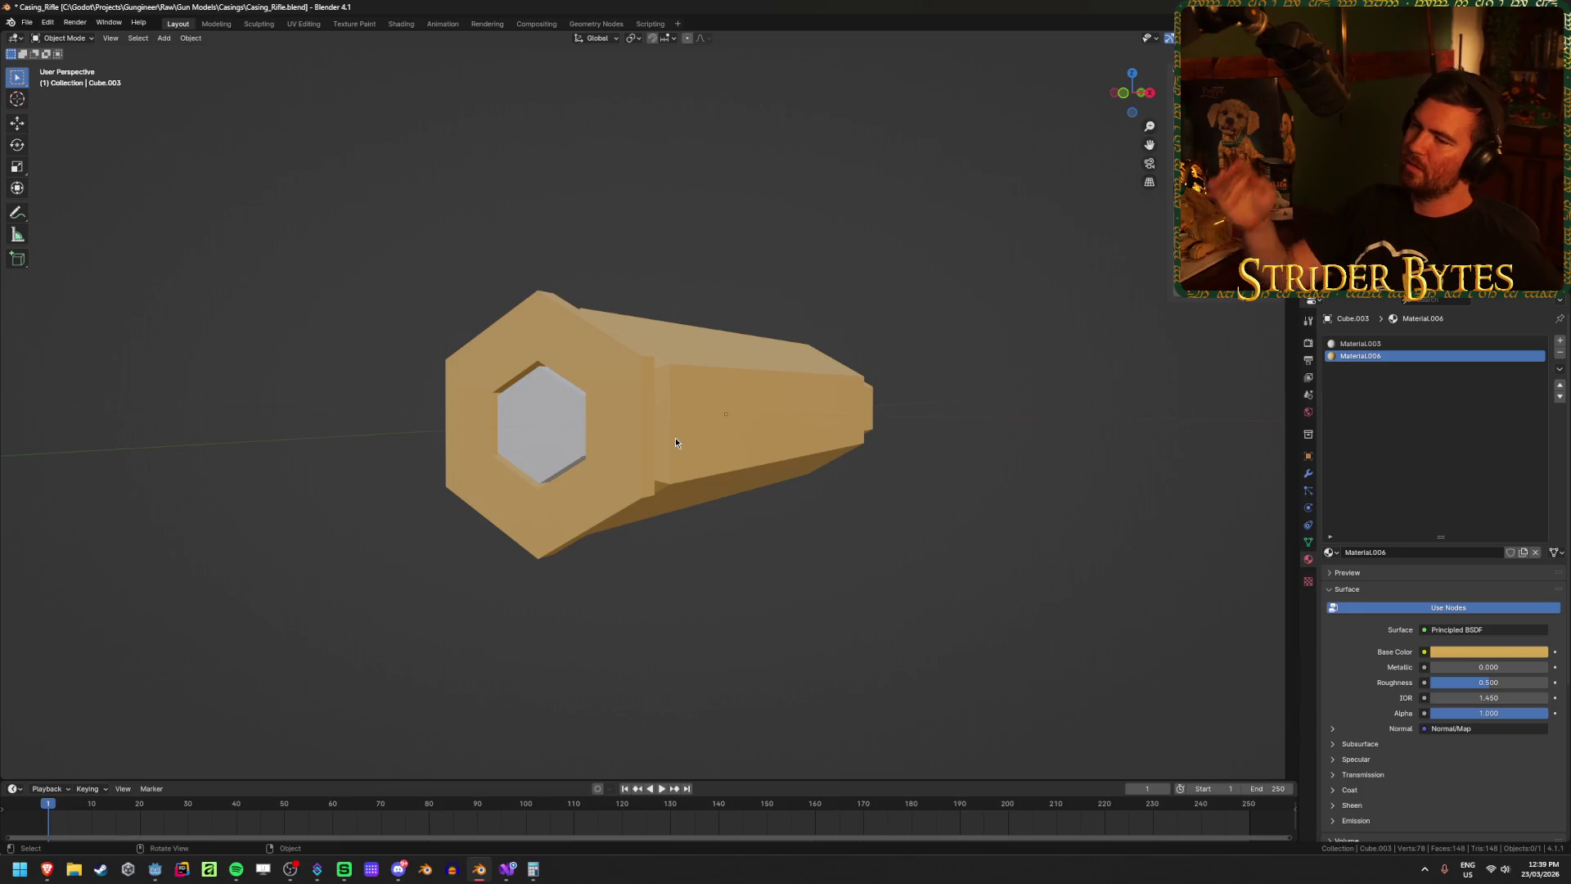
mouse_move(620, 464)
left_mouse_down()
mouse_move(774, 376)
mouse_move(656, 381)
left_mouse_up()
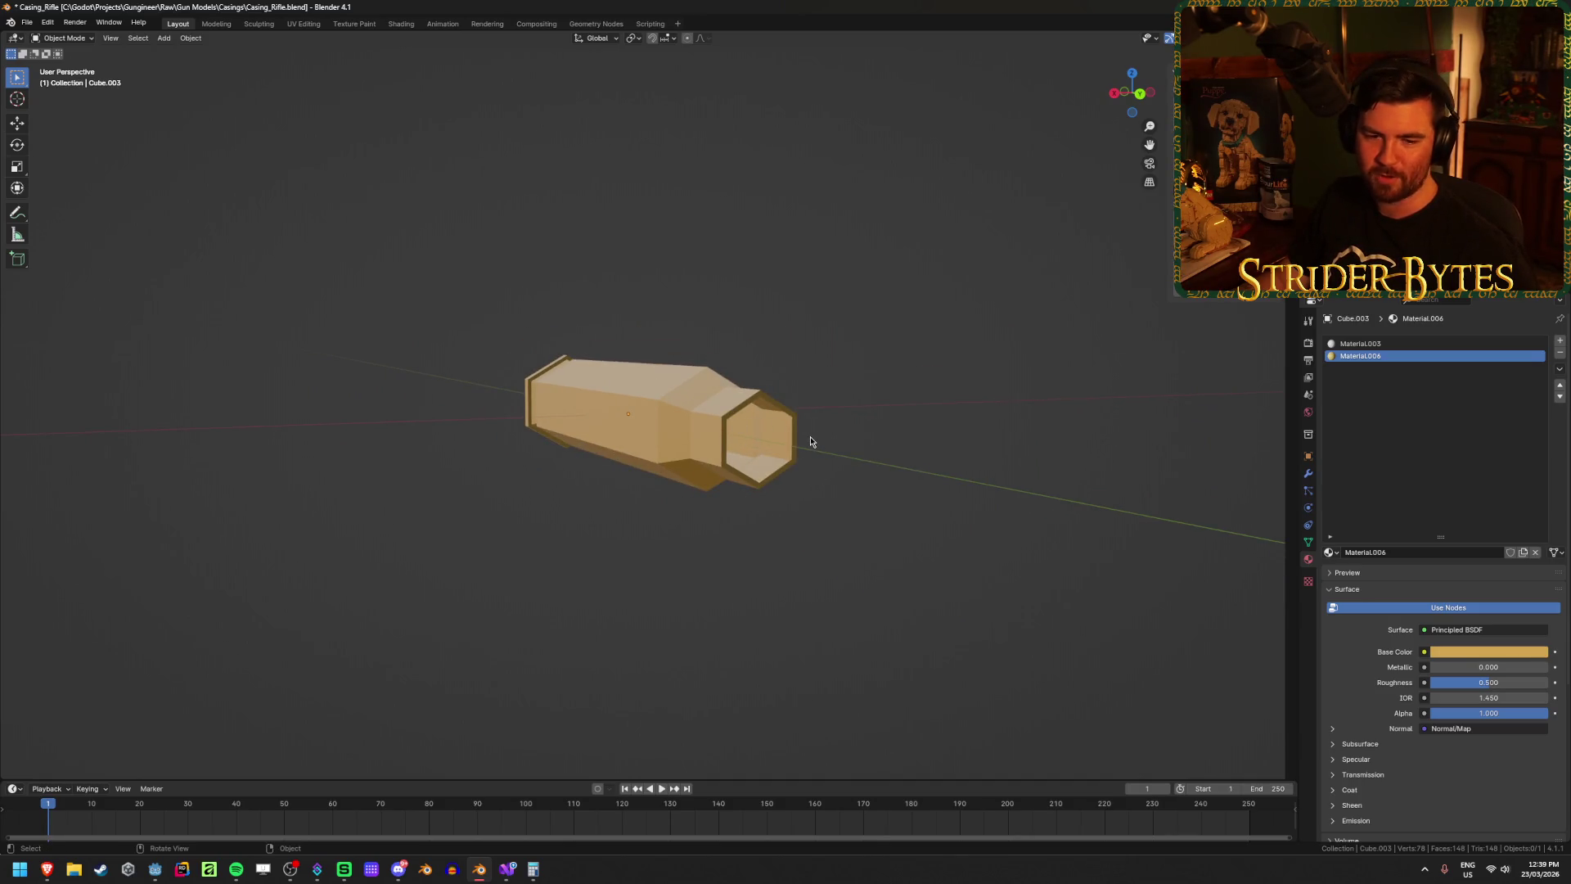
mouse_move(280, 481)
left_mouse_down()
mouse_move(824, 480)
mouse_move(232, 403)
left_mouse_up()
mouse_move(749, 421)
left_mouse_down()
mouse_move(356, 442)
mouse_move(593, 435)
left_mouse_up()
scroll(715, 463, "down", 4)
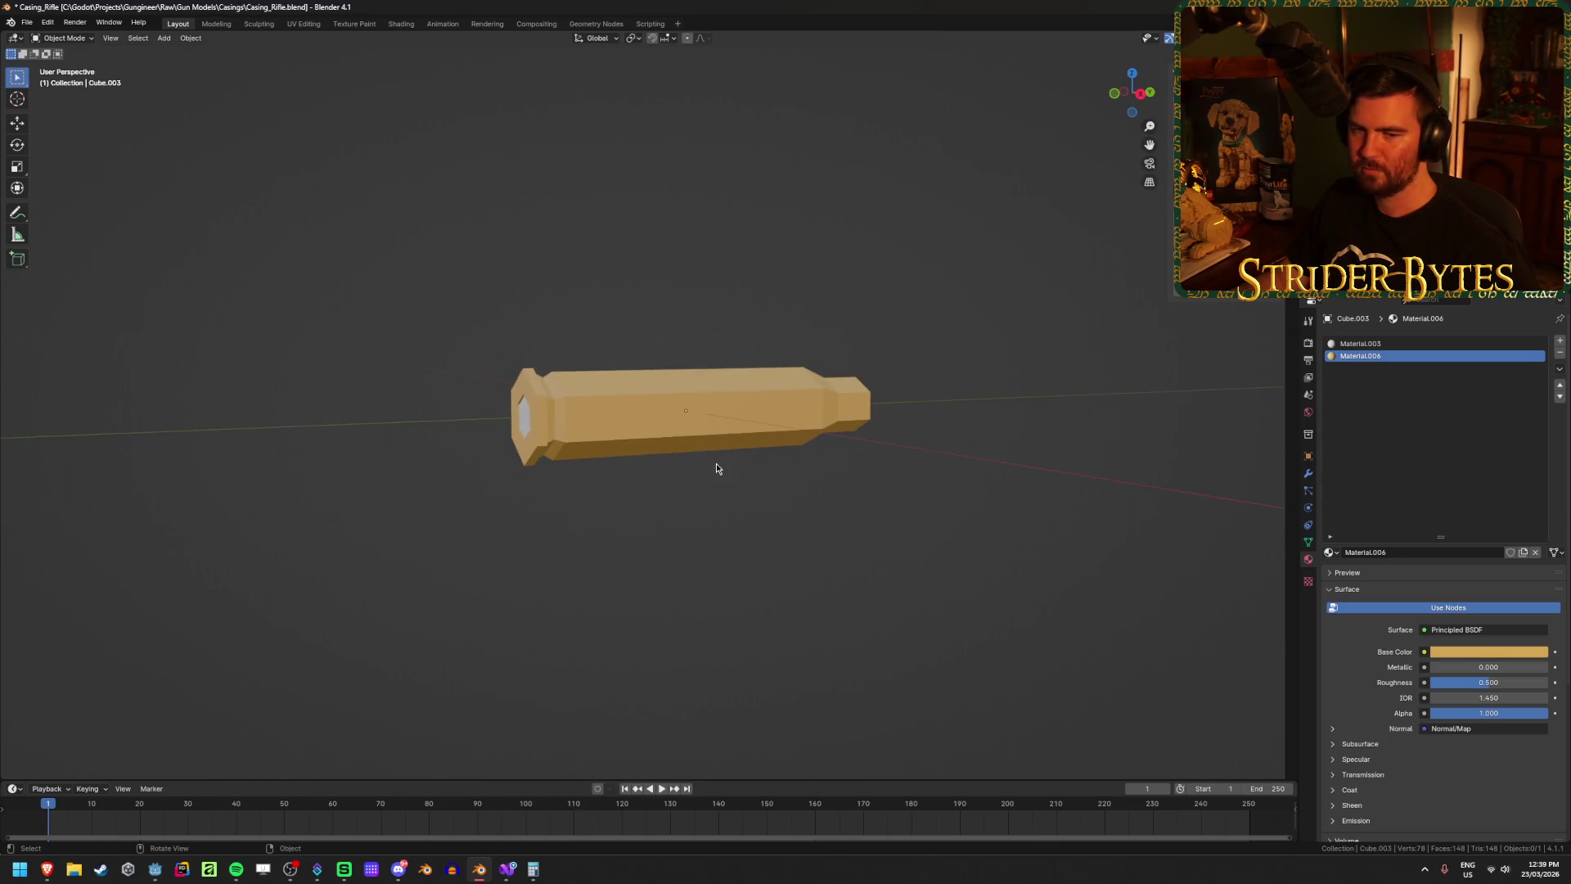
mouse_move(856, 508)
left_mouse_down()
mouse_move(546, 442)
mouse_move(645, 463)
mouse_move(823, 610)
mouse_move(957, 519)
mouse_move(584, 482)
mouse_move(589, 463)
mouse_move(731, 467)
mouse_move(808, 500)
mouse_move(748, 478)
mouse_move(428, 463)
mouse_move(723, 472)
mouse_move(556, 479)
mouse_move(534, 453)
mouse_move(676, 456)
left_mouse_up()
key("ctrl+s")
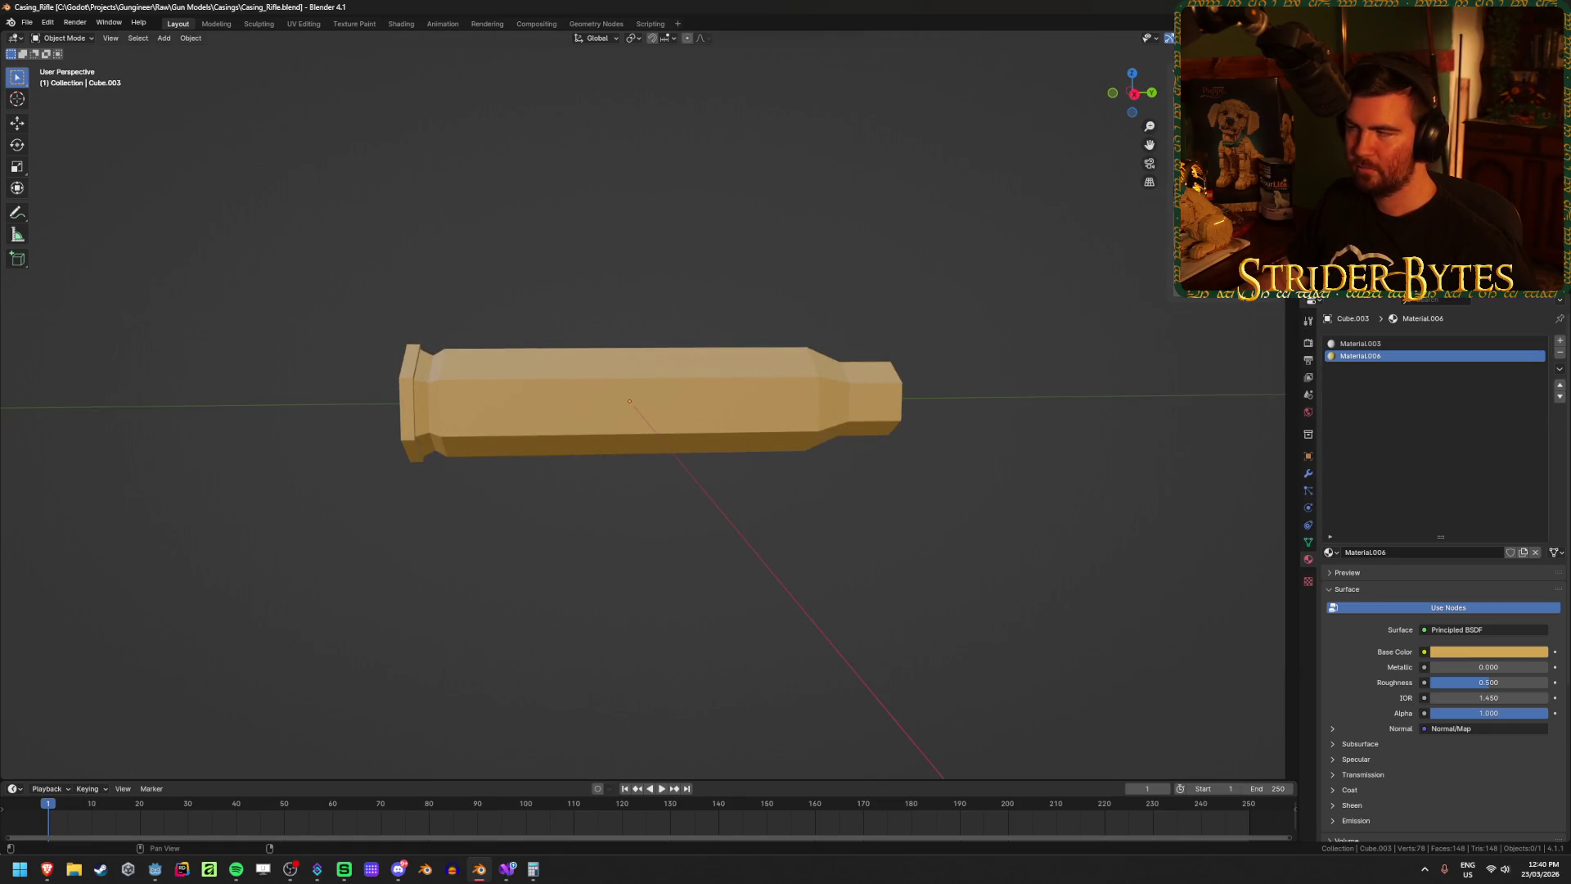
key("alt+Tab")
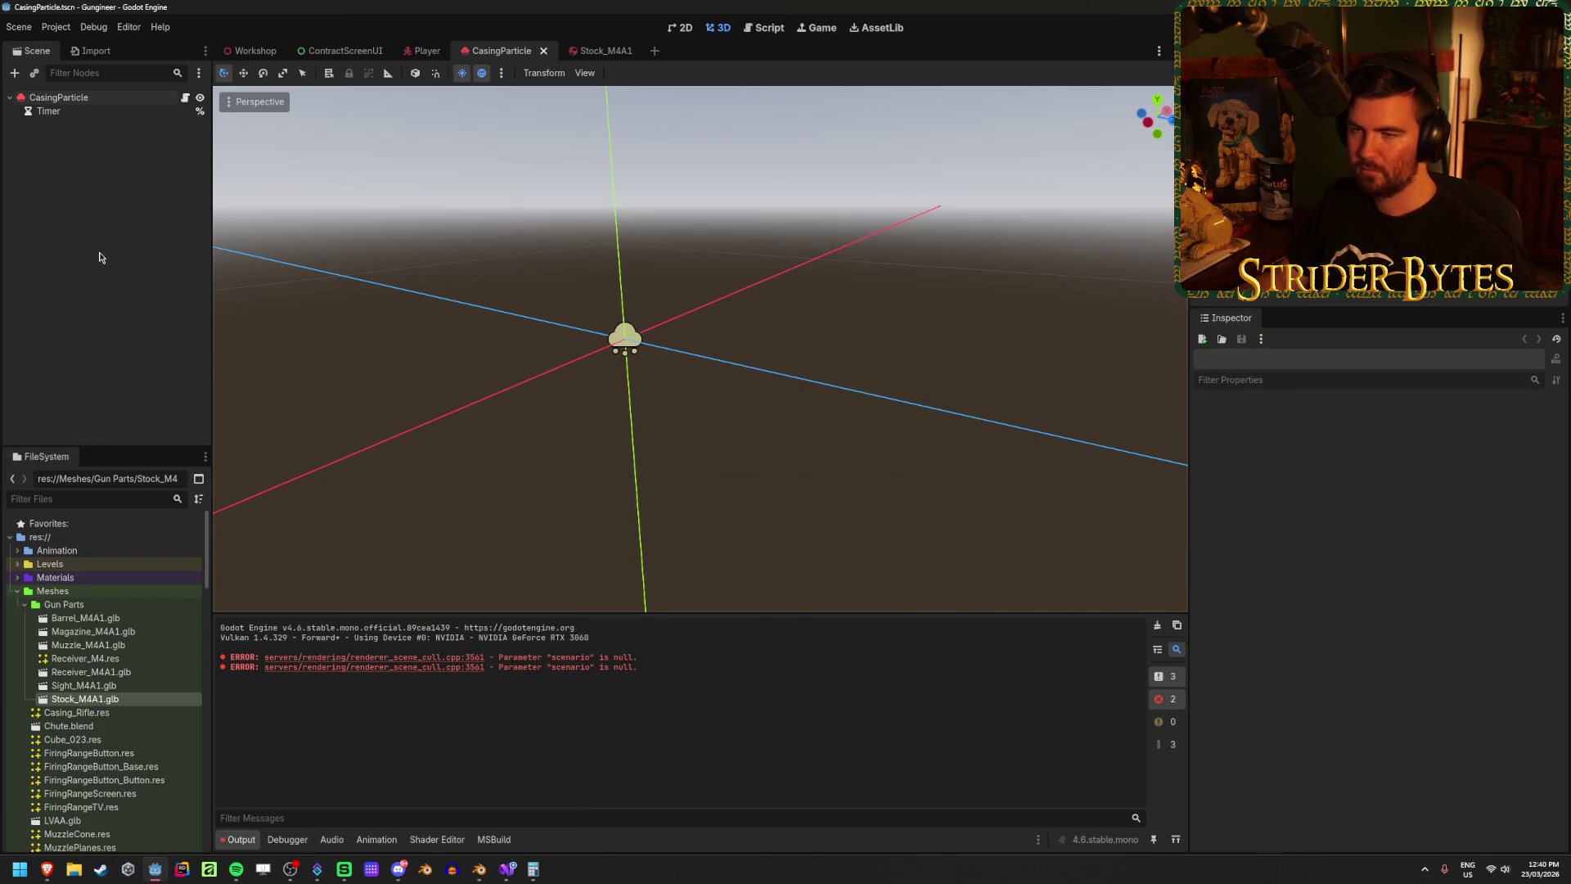
Step: Toggle Emitting on then off for CasingParticle to check the updated casing, and save
left_click(86, 97)
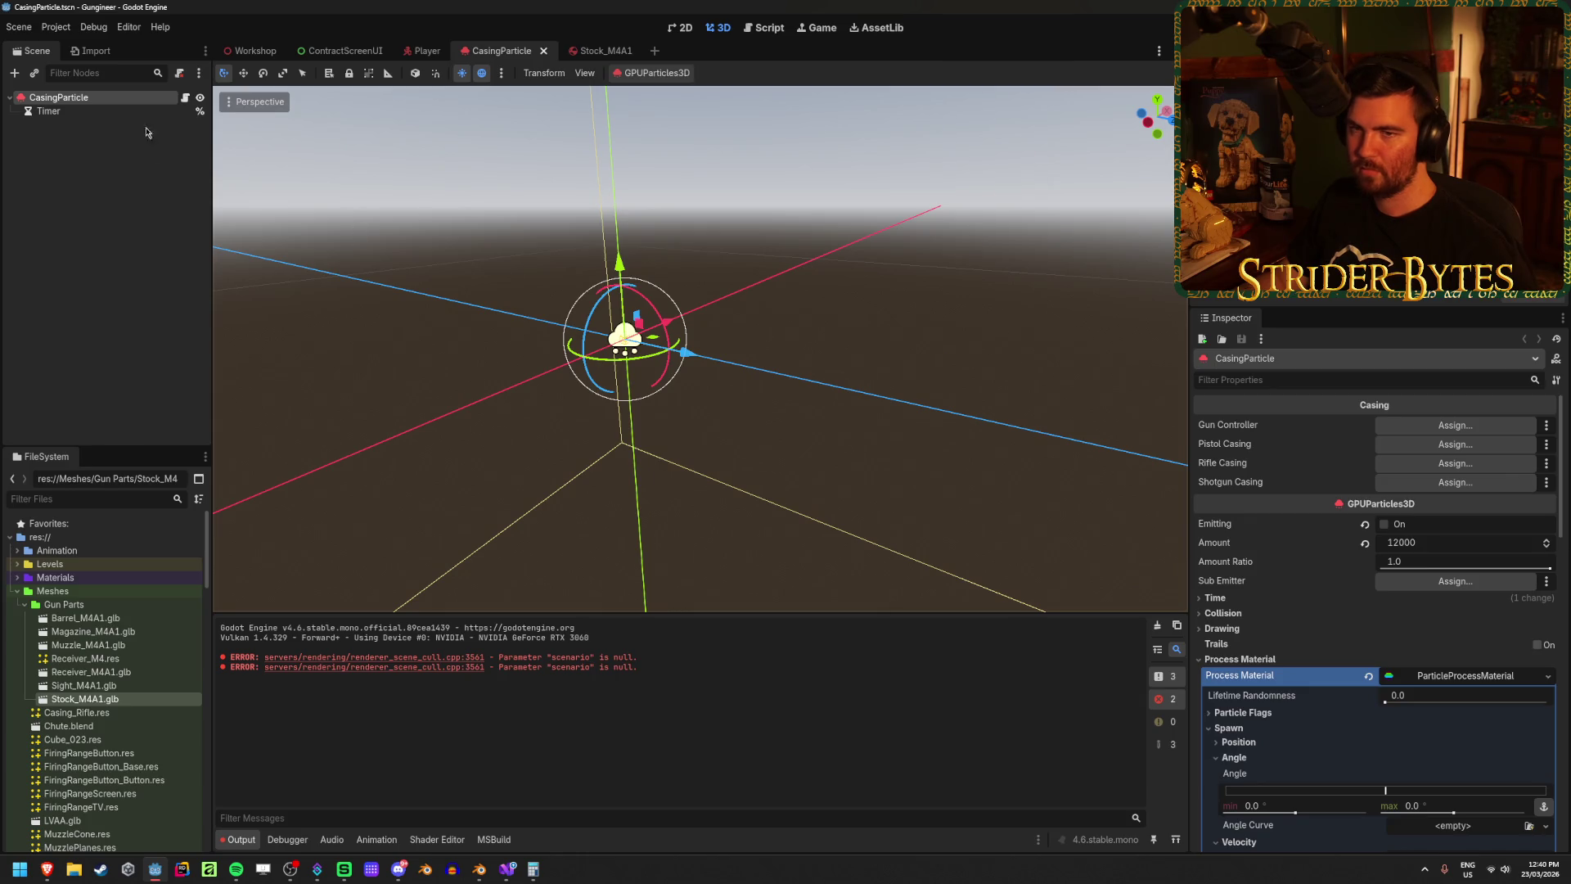
left_click(1385, 524)
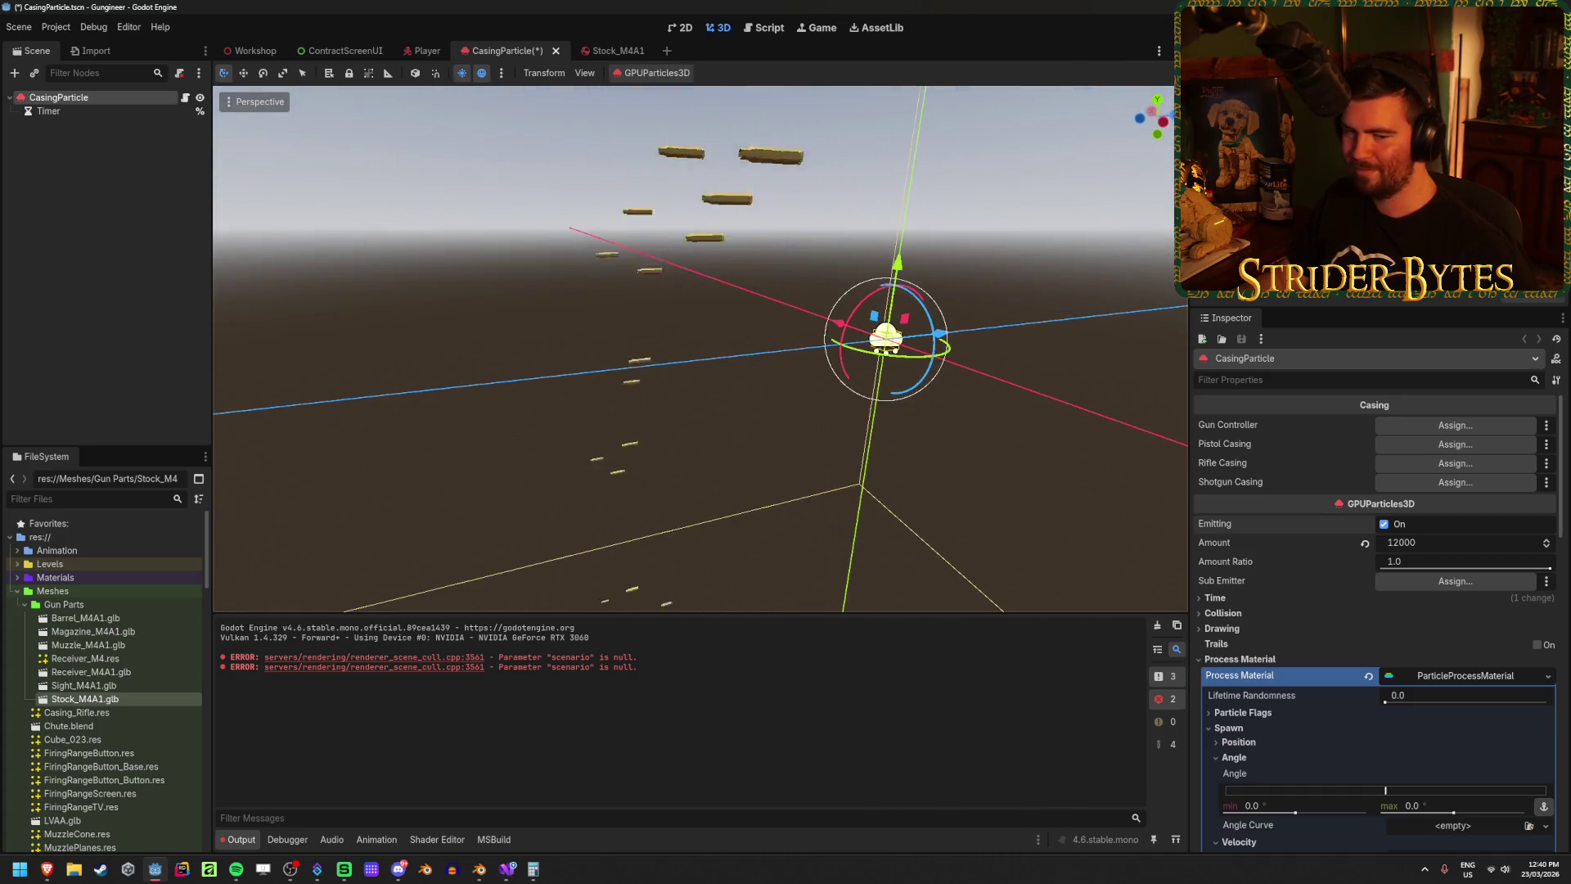
left_click(1384, 524)
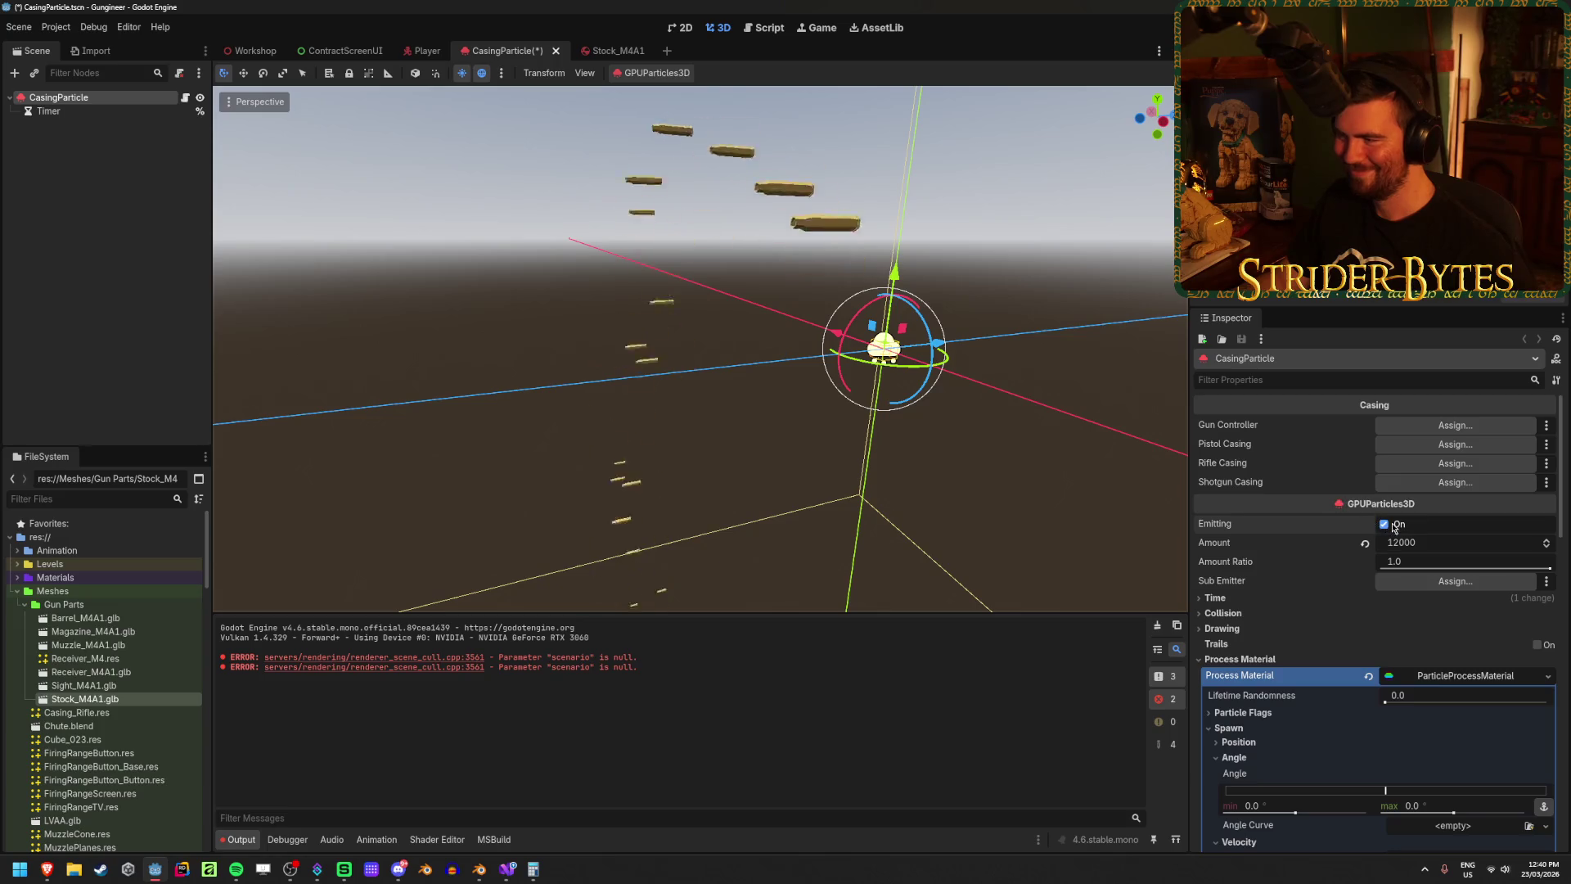
key("ctrl+s")
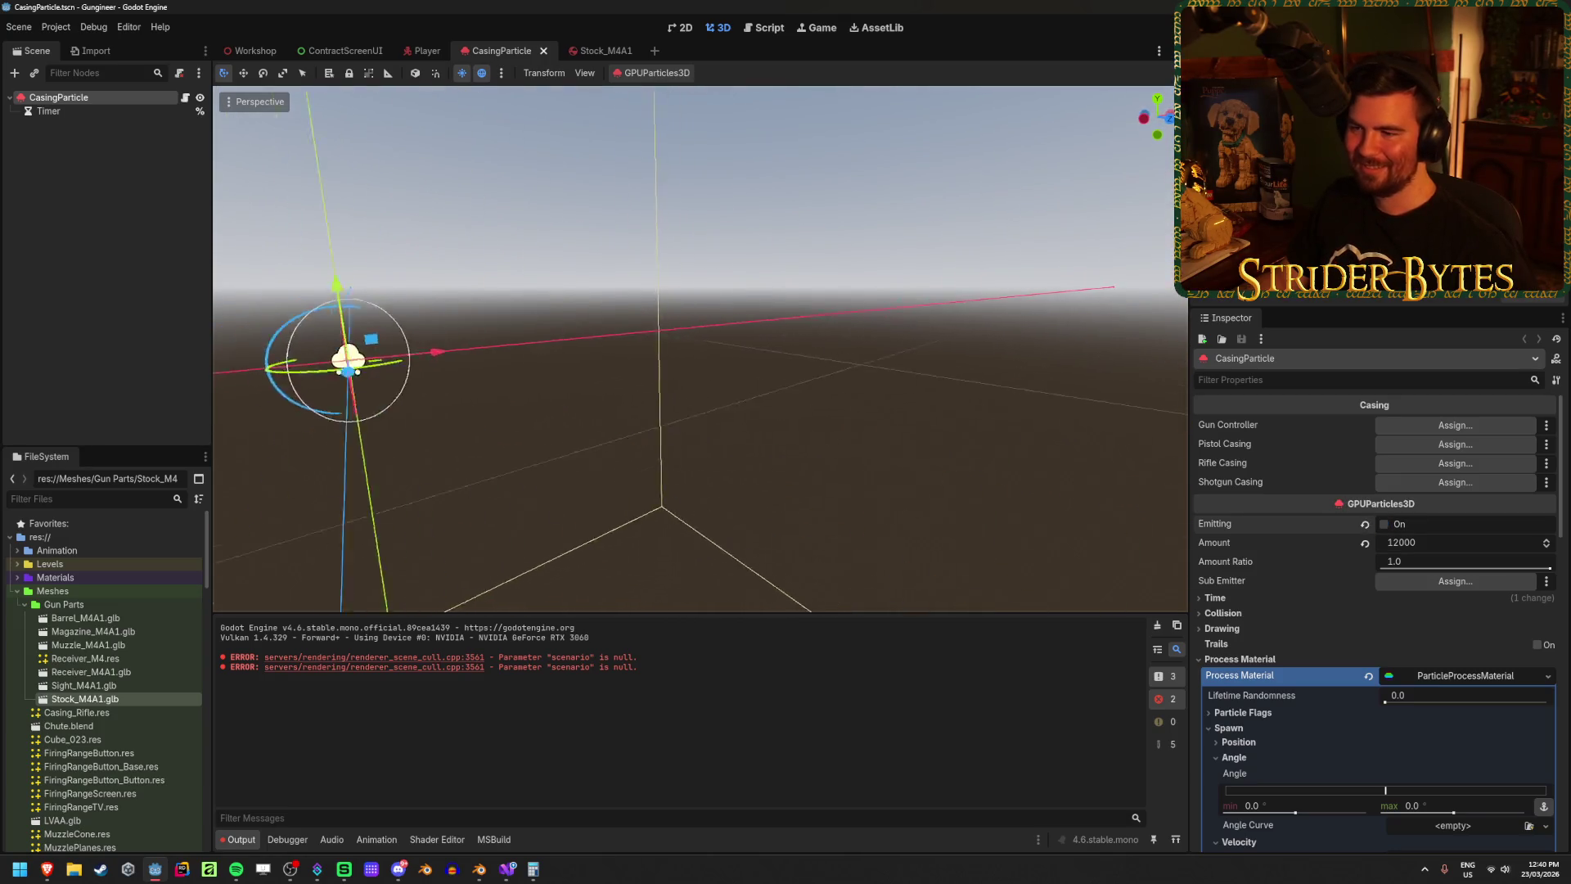
left_click(900, 372)
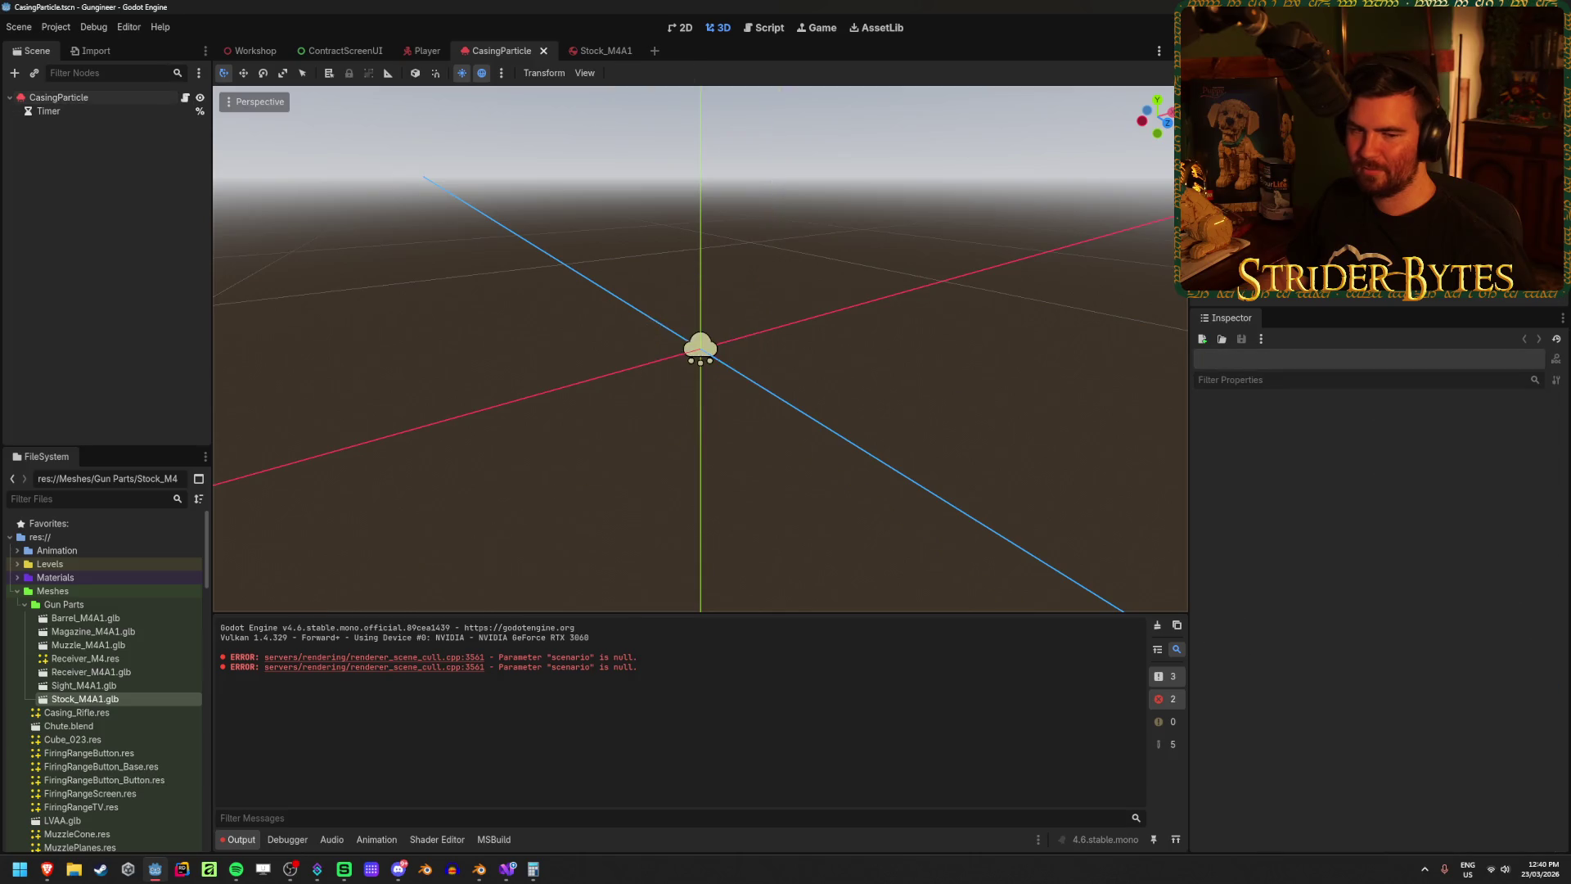
left_click(672, 370)
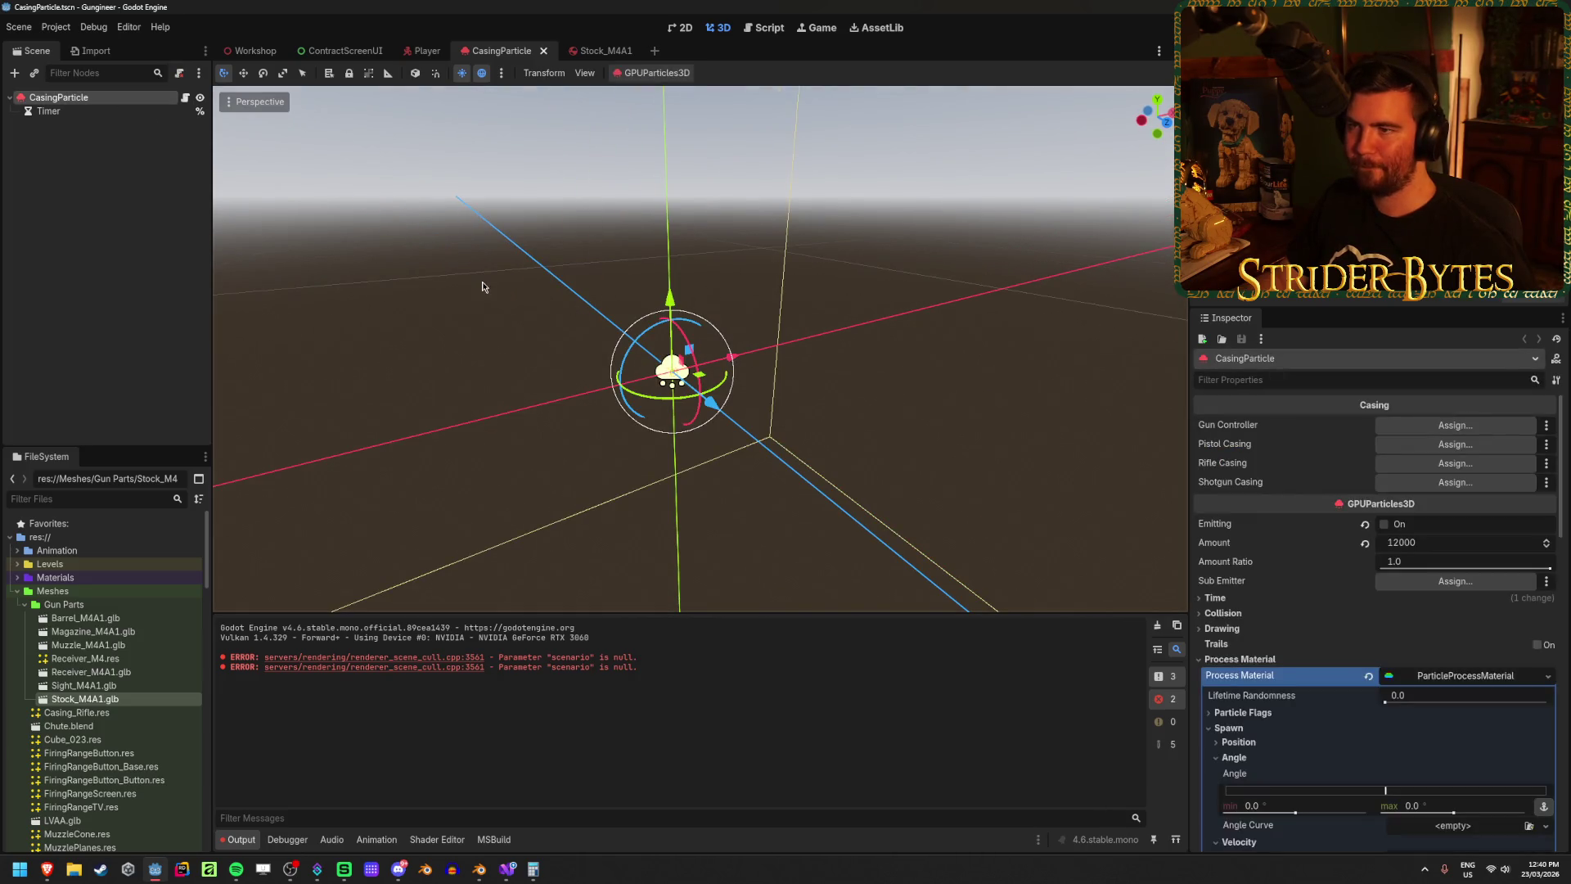
left_click(392, 264)
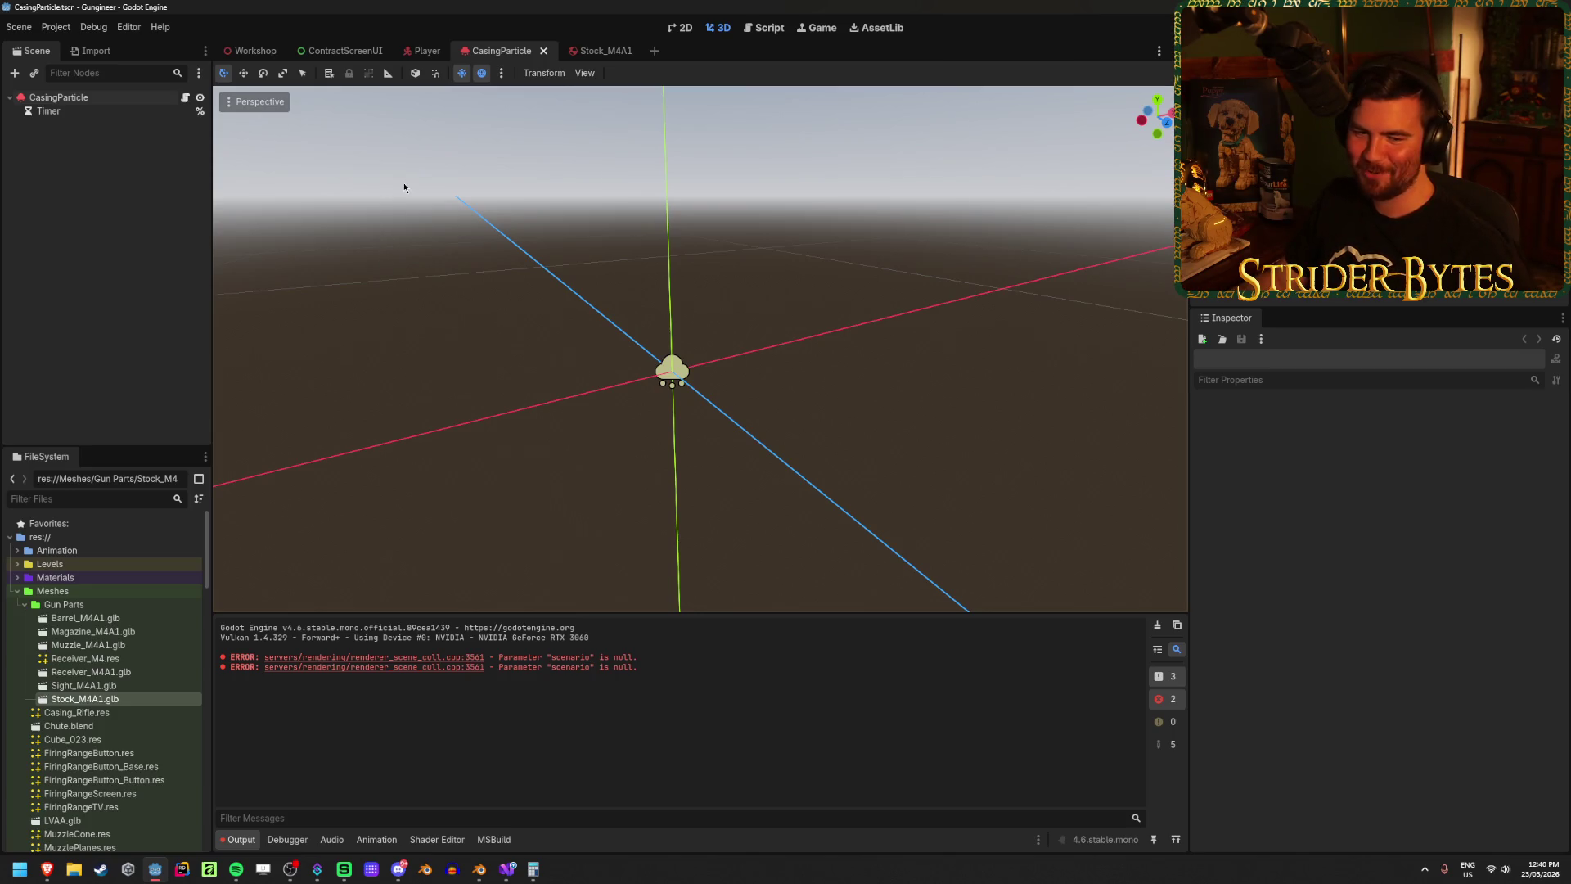
Step: Close the Stock_M4A1 and ContractScreenUI scene tabs, returning to the Workshop scene
left_click(609, 51)
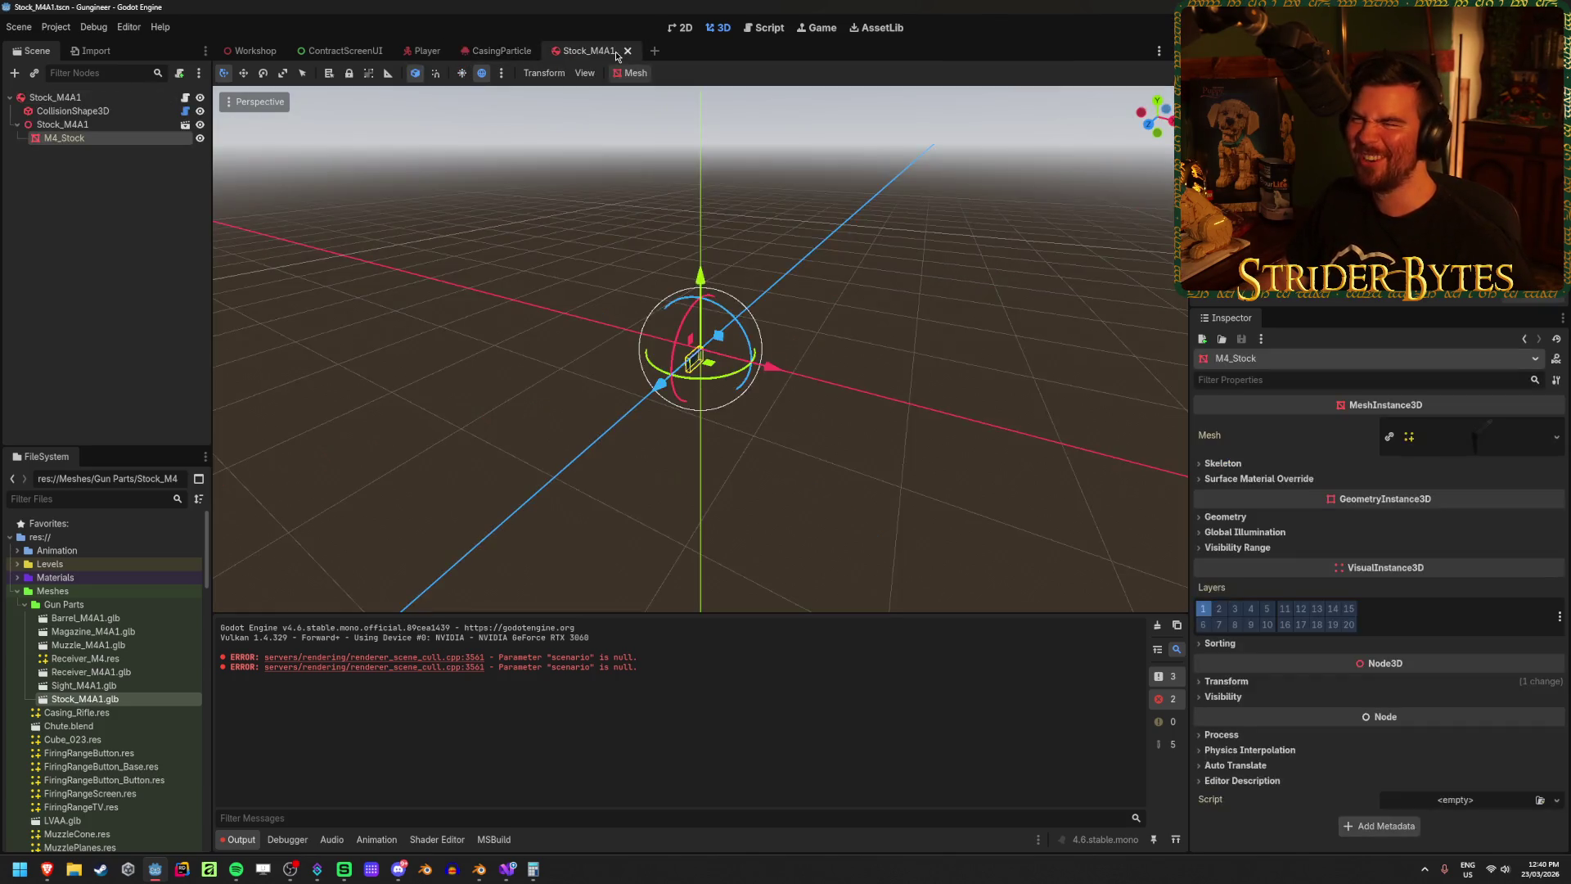
middle_click(585, 52)
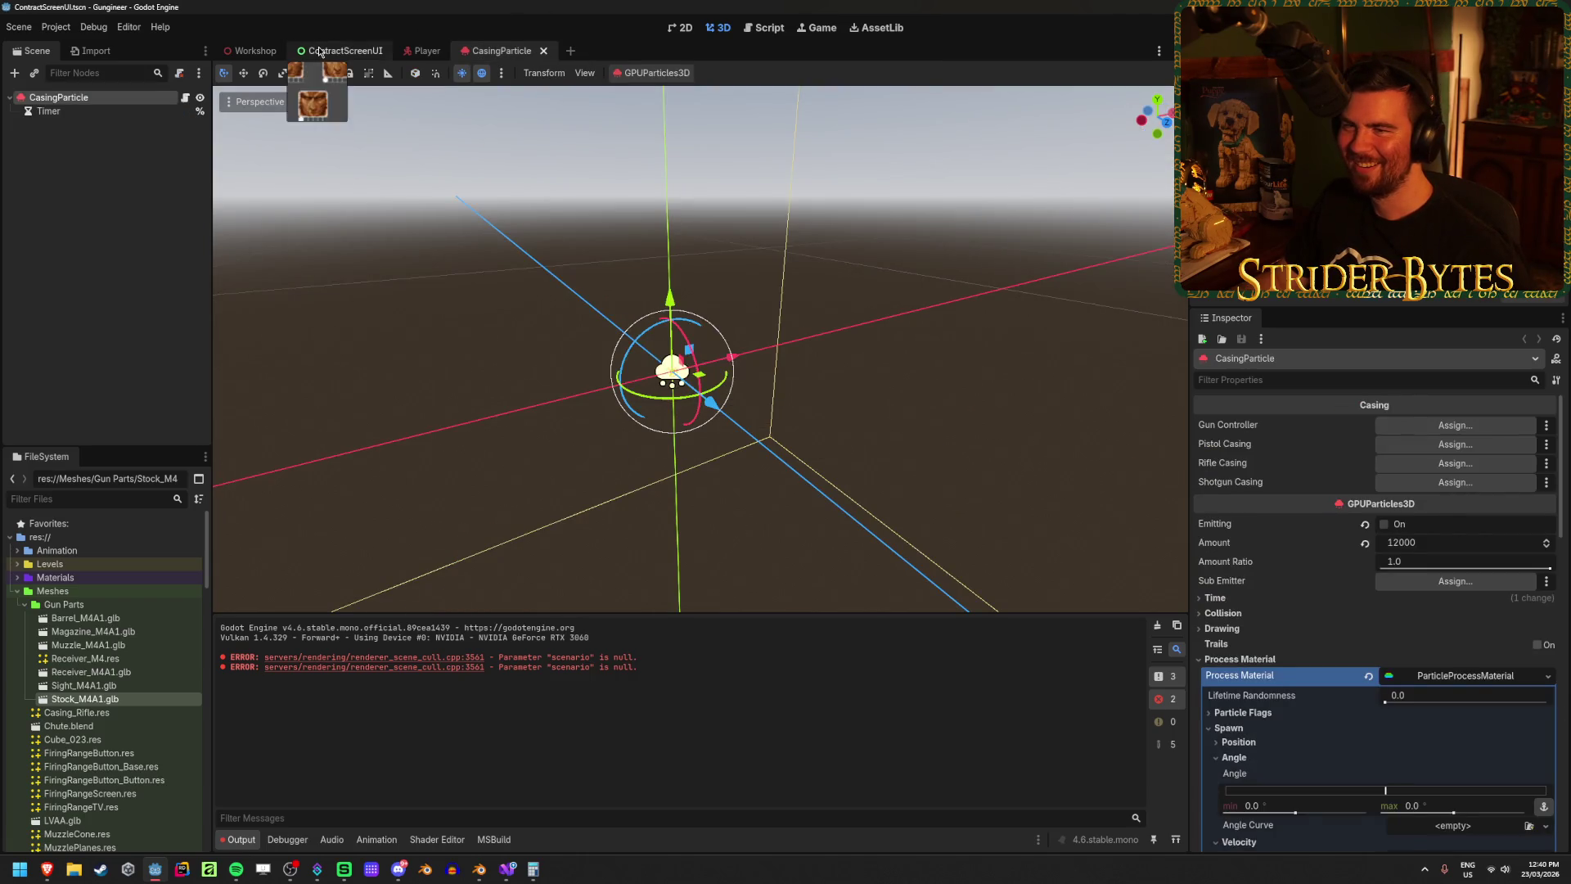
left_click(323, 51)
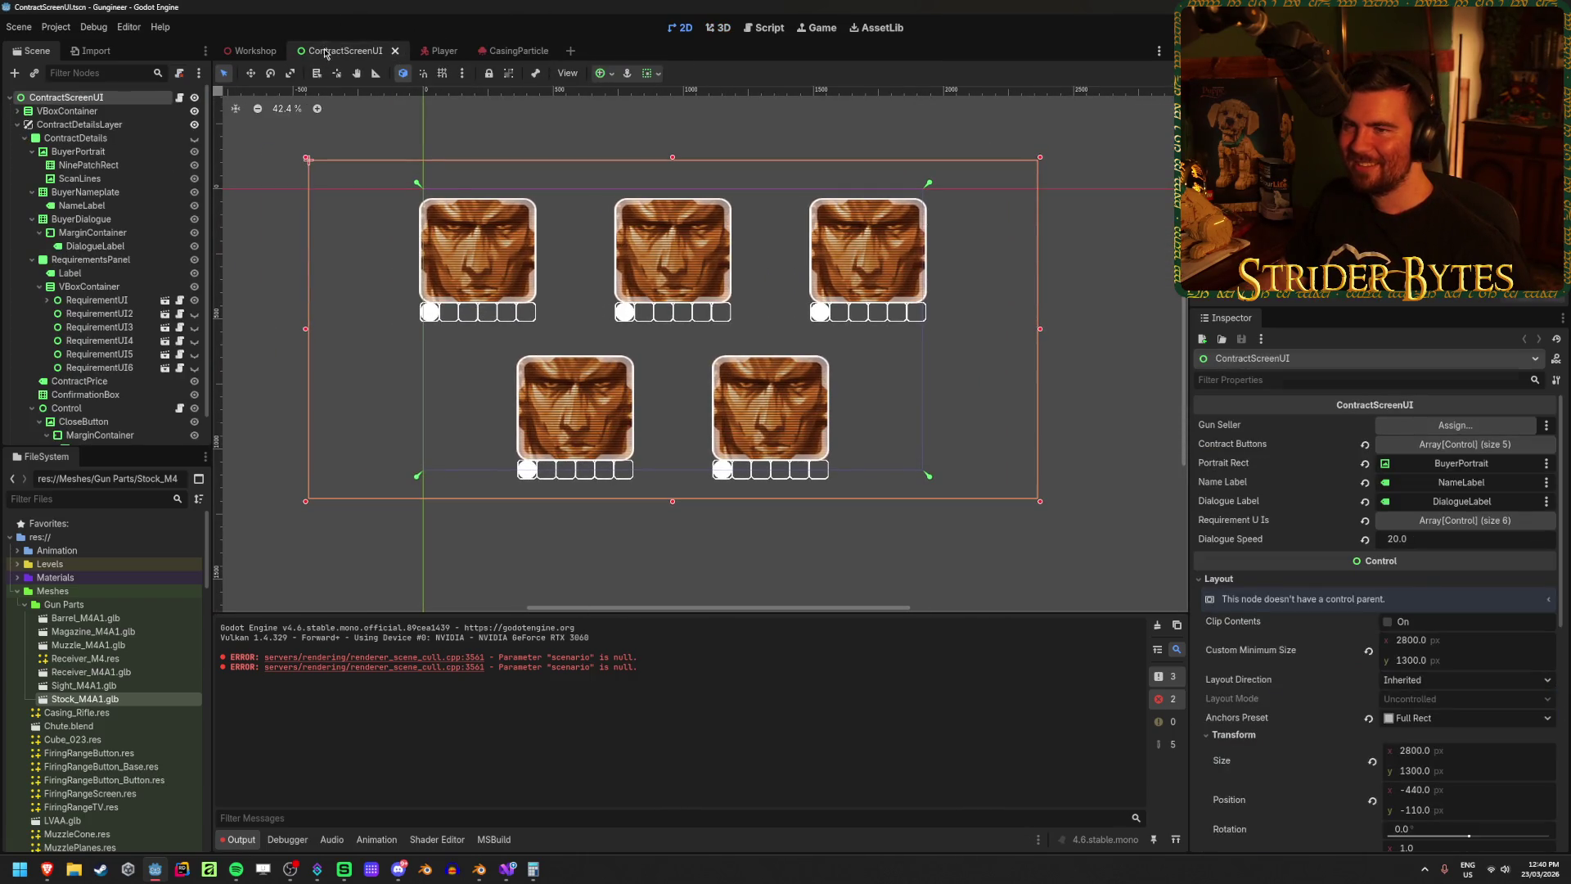
middle_click(325, 53)
left_click(229, 54)
left_click(95, 174)
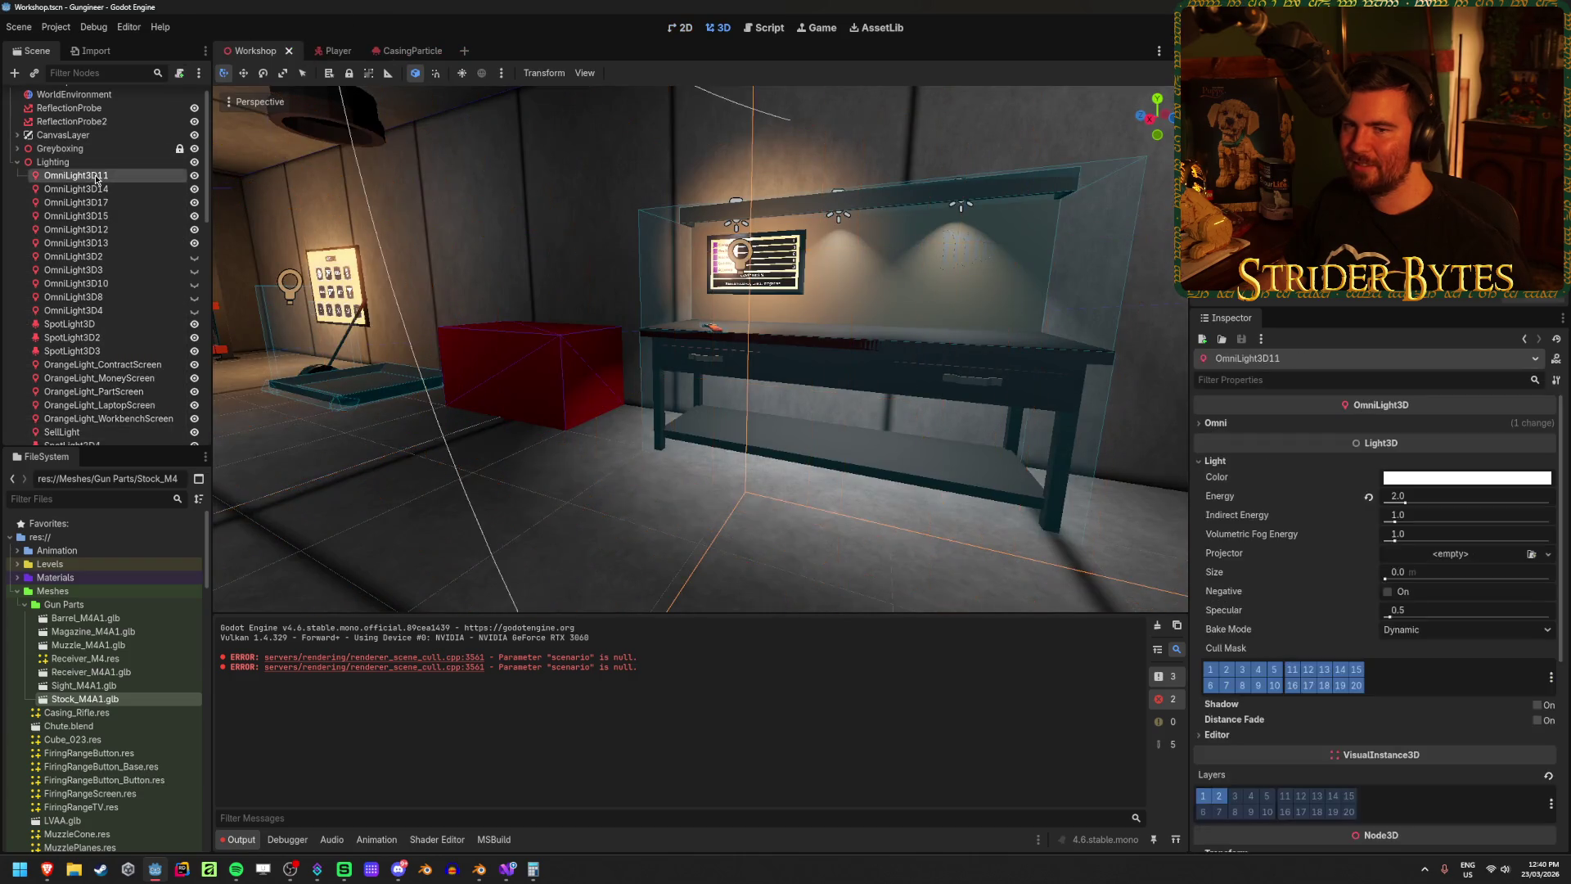
Step: Select the two extra spotlights, SpotLight3D4 and SpotLight3D5, in the Scene dock
left_click(622, 491)
left_click_drag(622, 492, 622, 492)
left_click(123, 337)
left_click(127, 350)
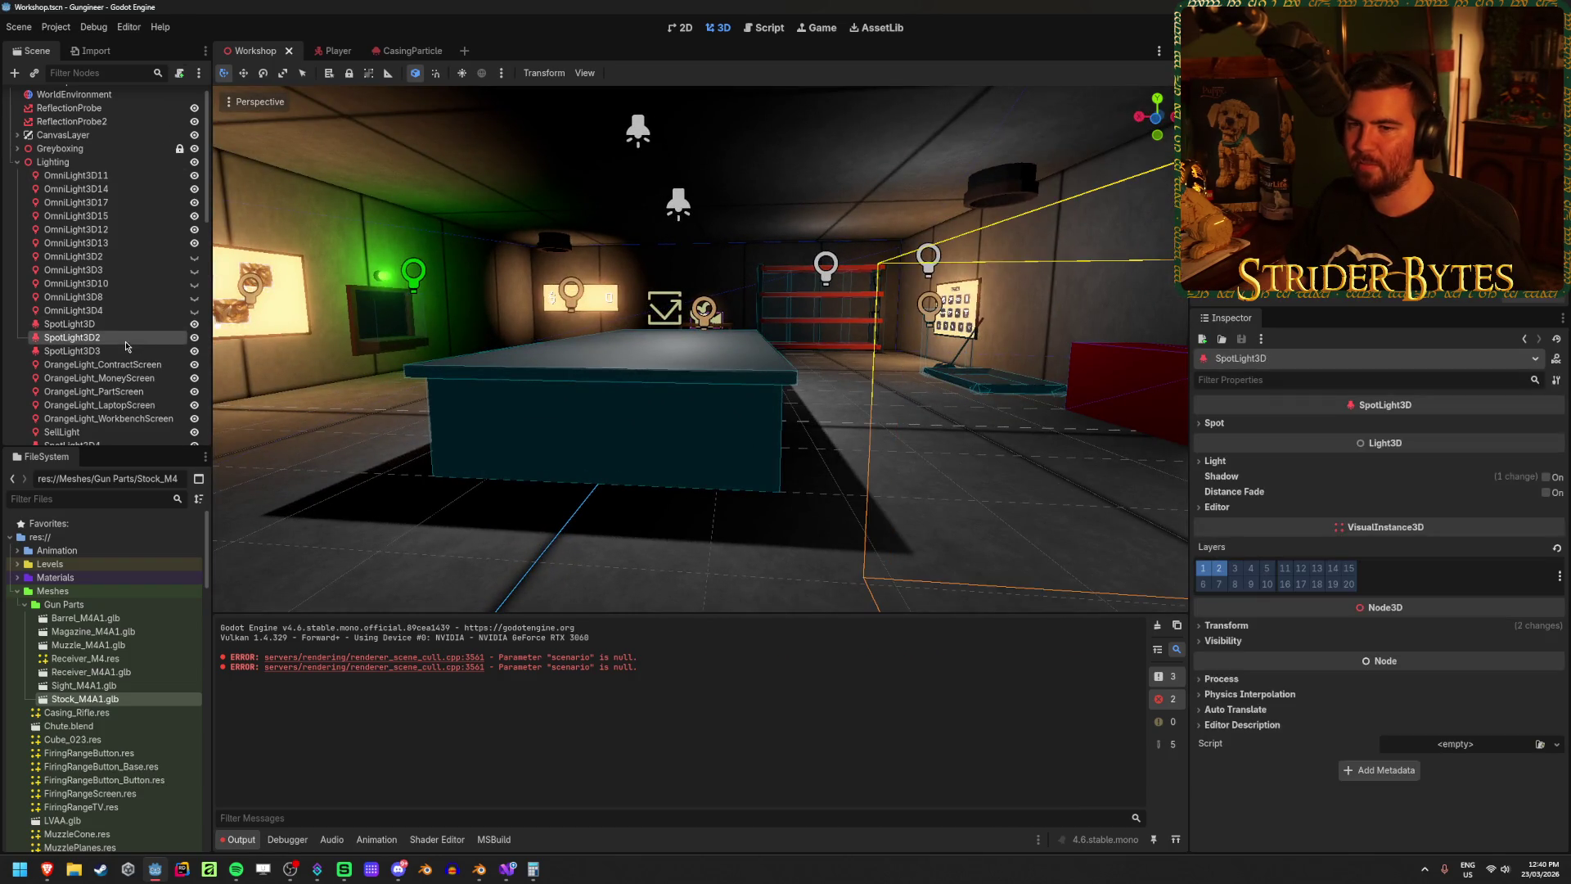
scroll(125, 344, "down", 5)
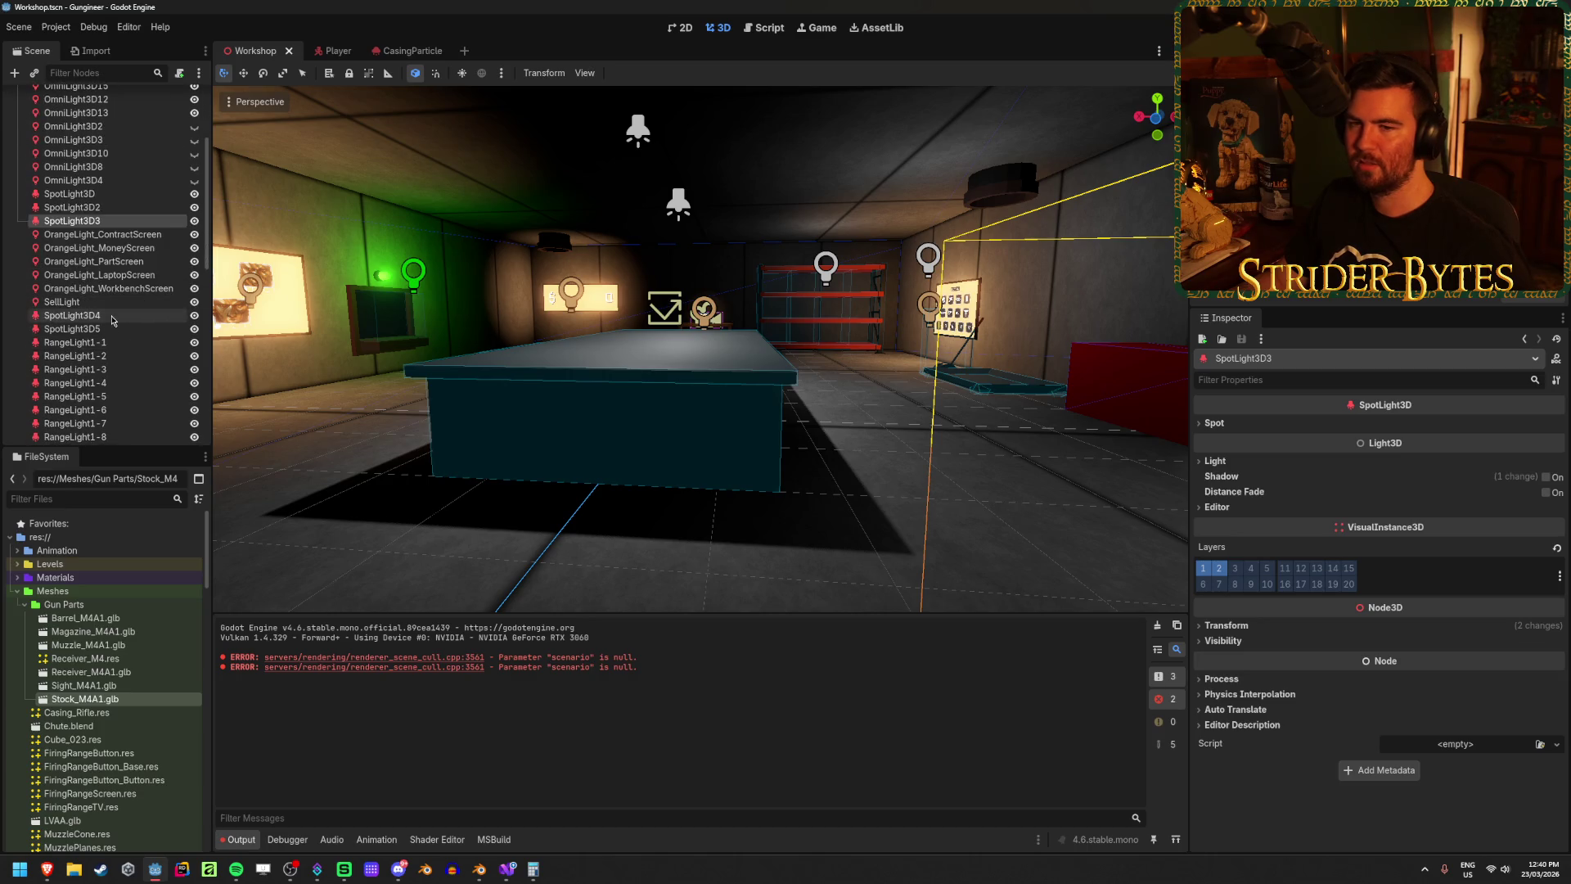
left_click(106, 316)
left_click(108, 329, "shift")
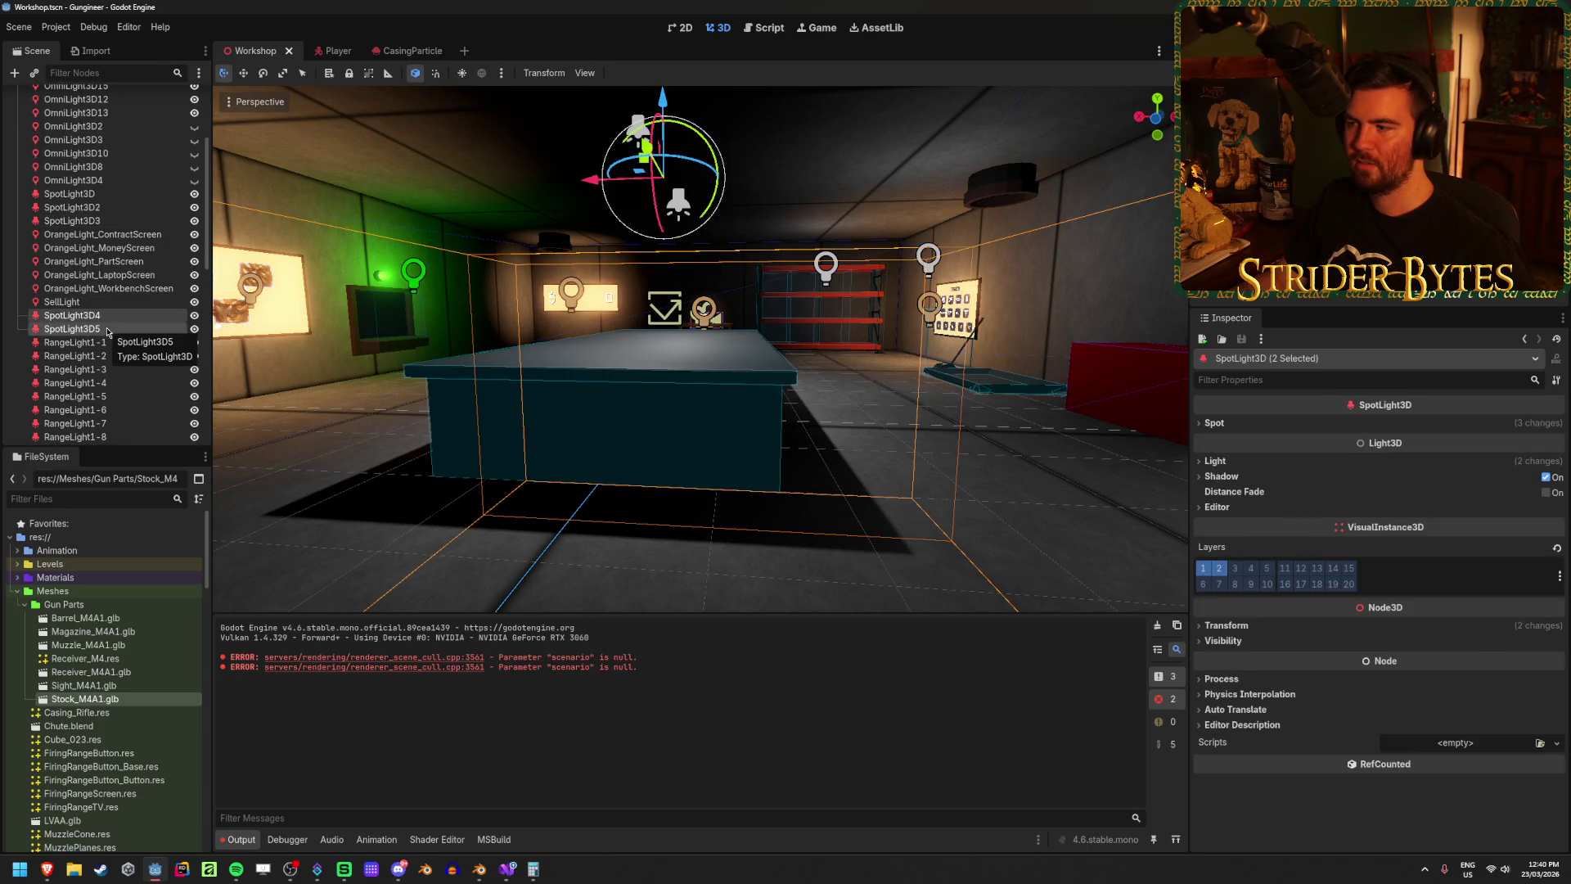
Step: Pick the Player Camera from the viewport's object list and focus the view on it
right_click(634, 404, "alt")
left_click(696, 448)
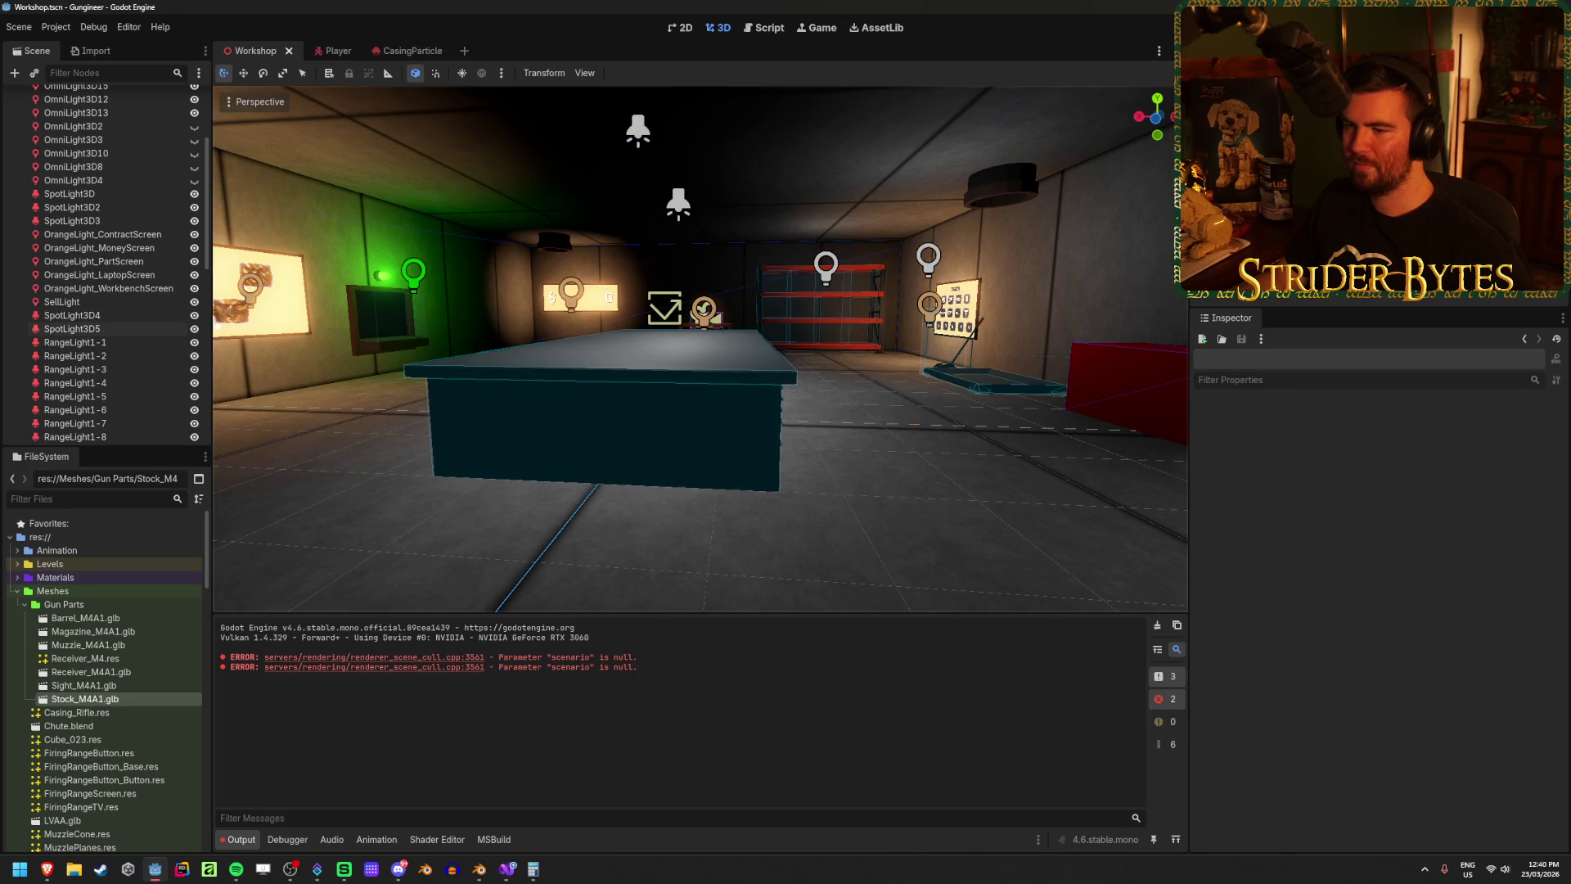
key("f")
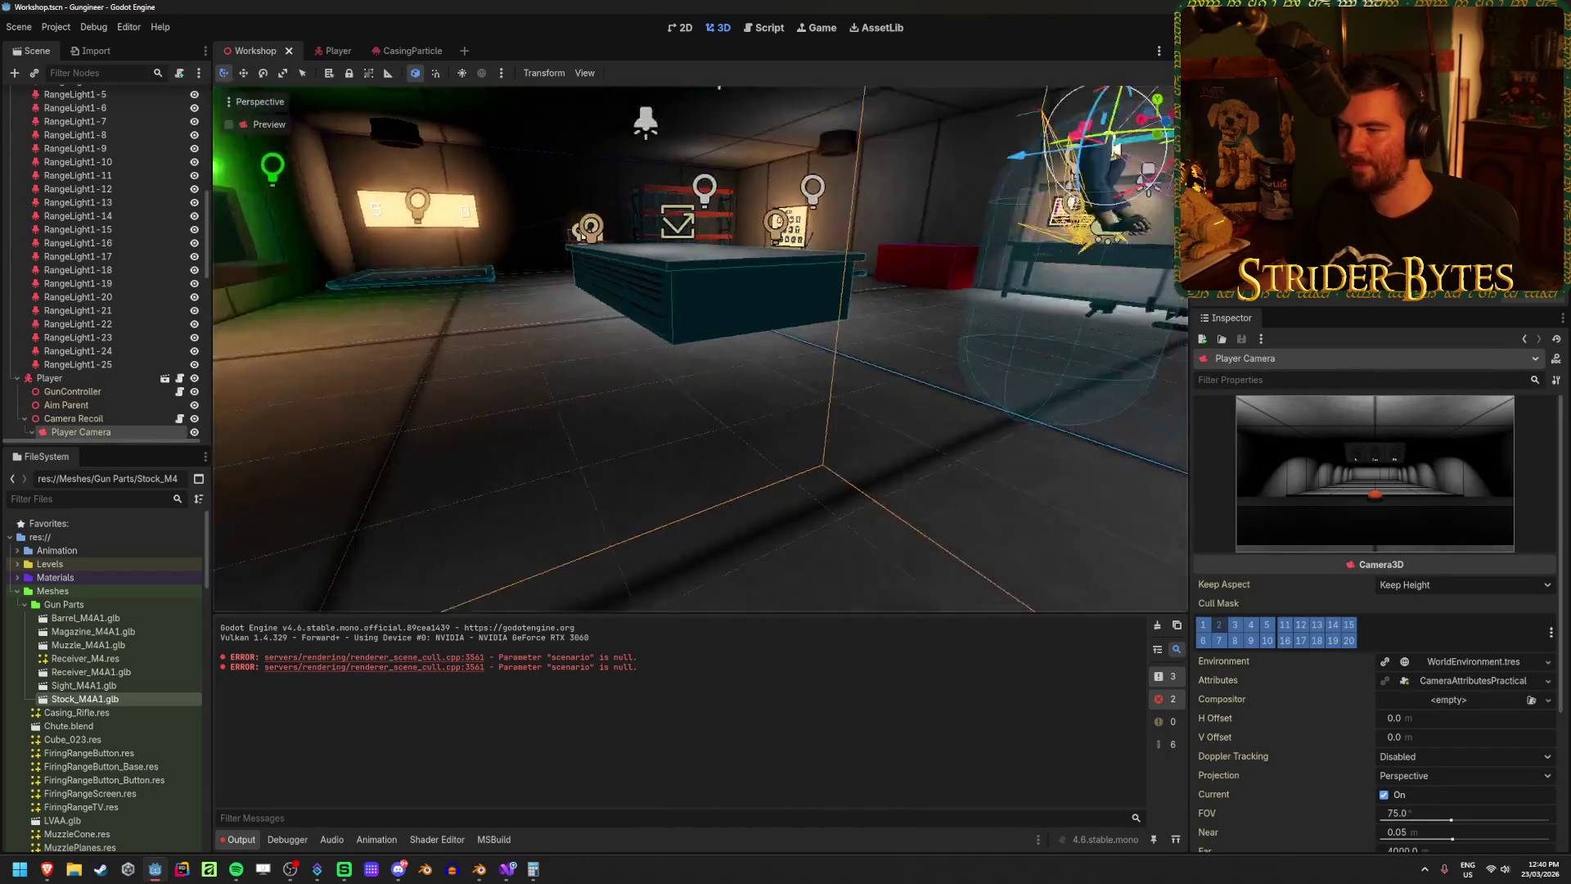
left_click(947, 508)
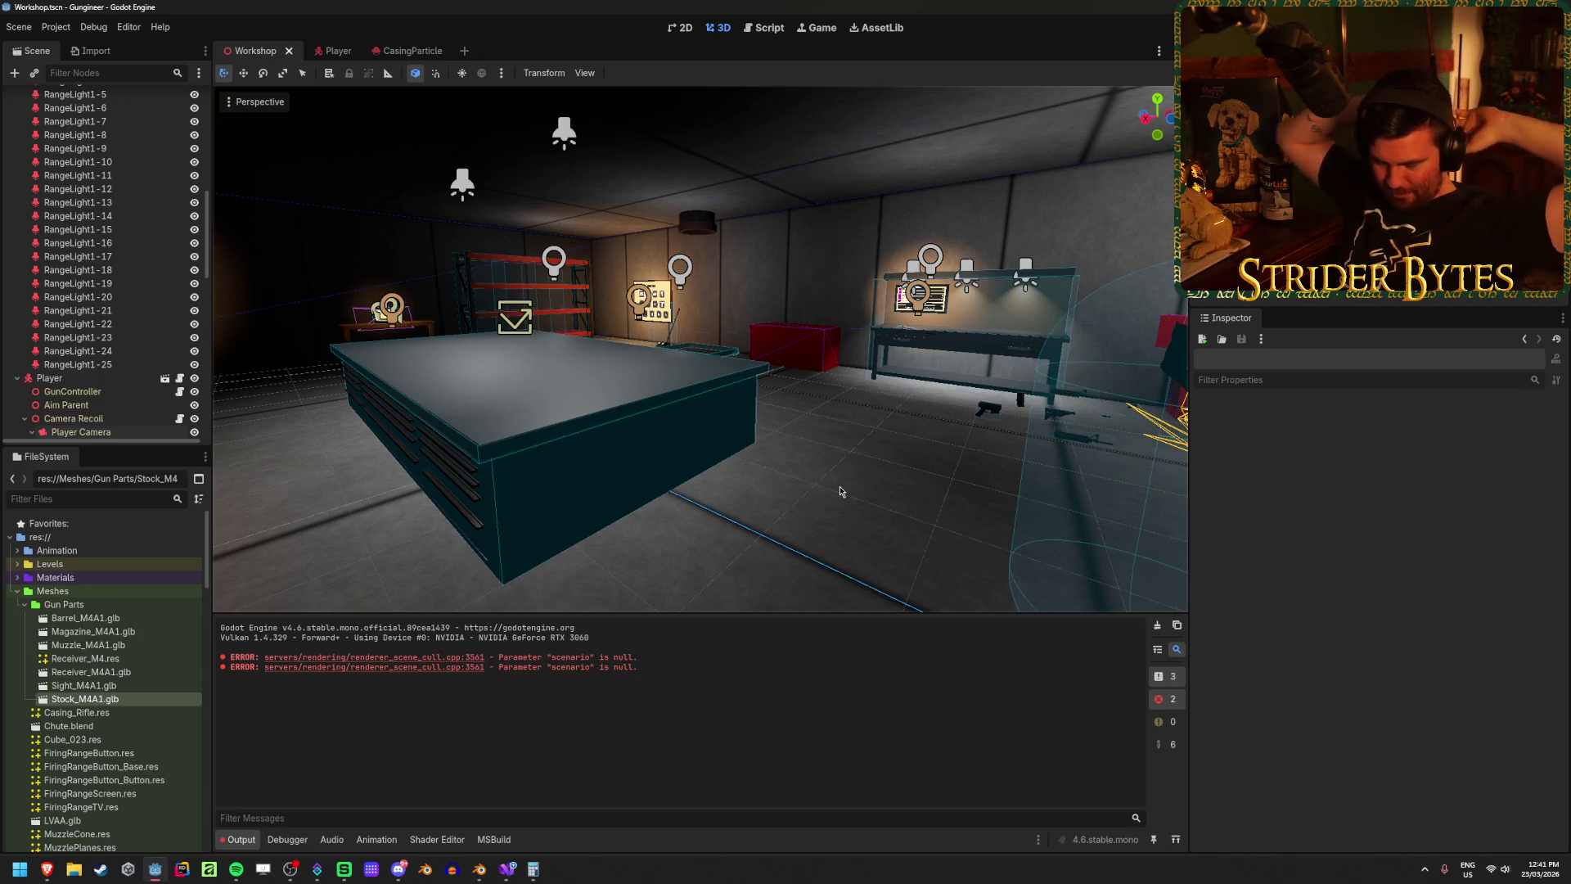
Step: Expand the Player node to review its properties, collapse it, and save the Workshop scene
scroll(118, 300, "up", 15)
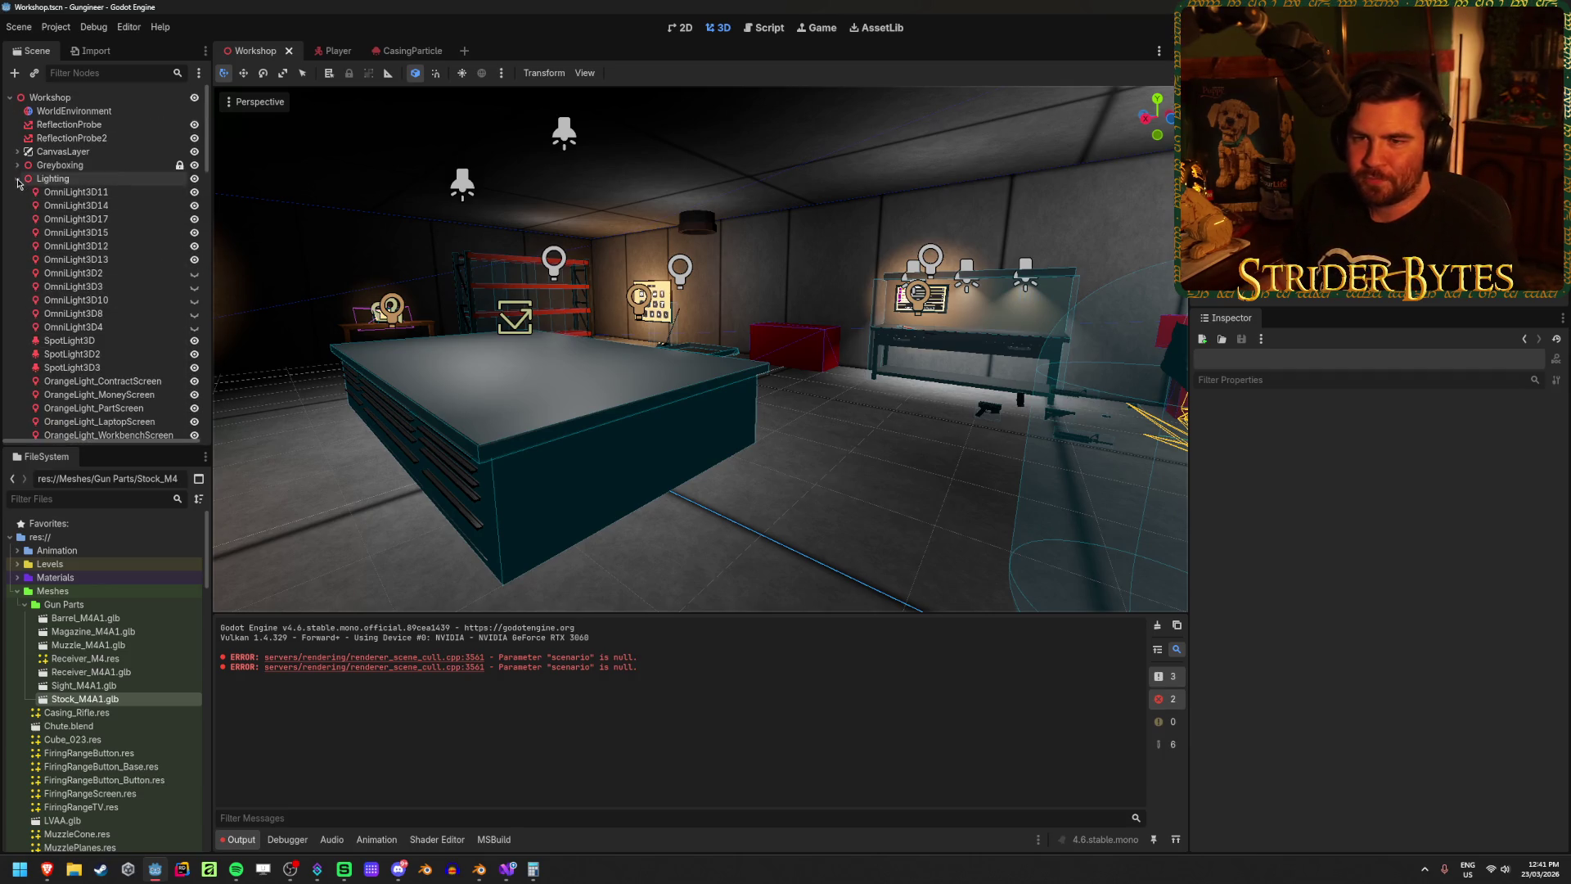
left_click(17, 179)
left_click(18, 192)
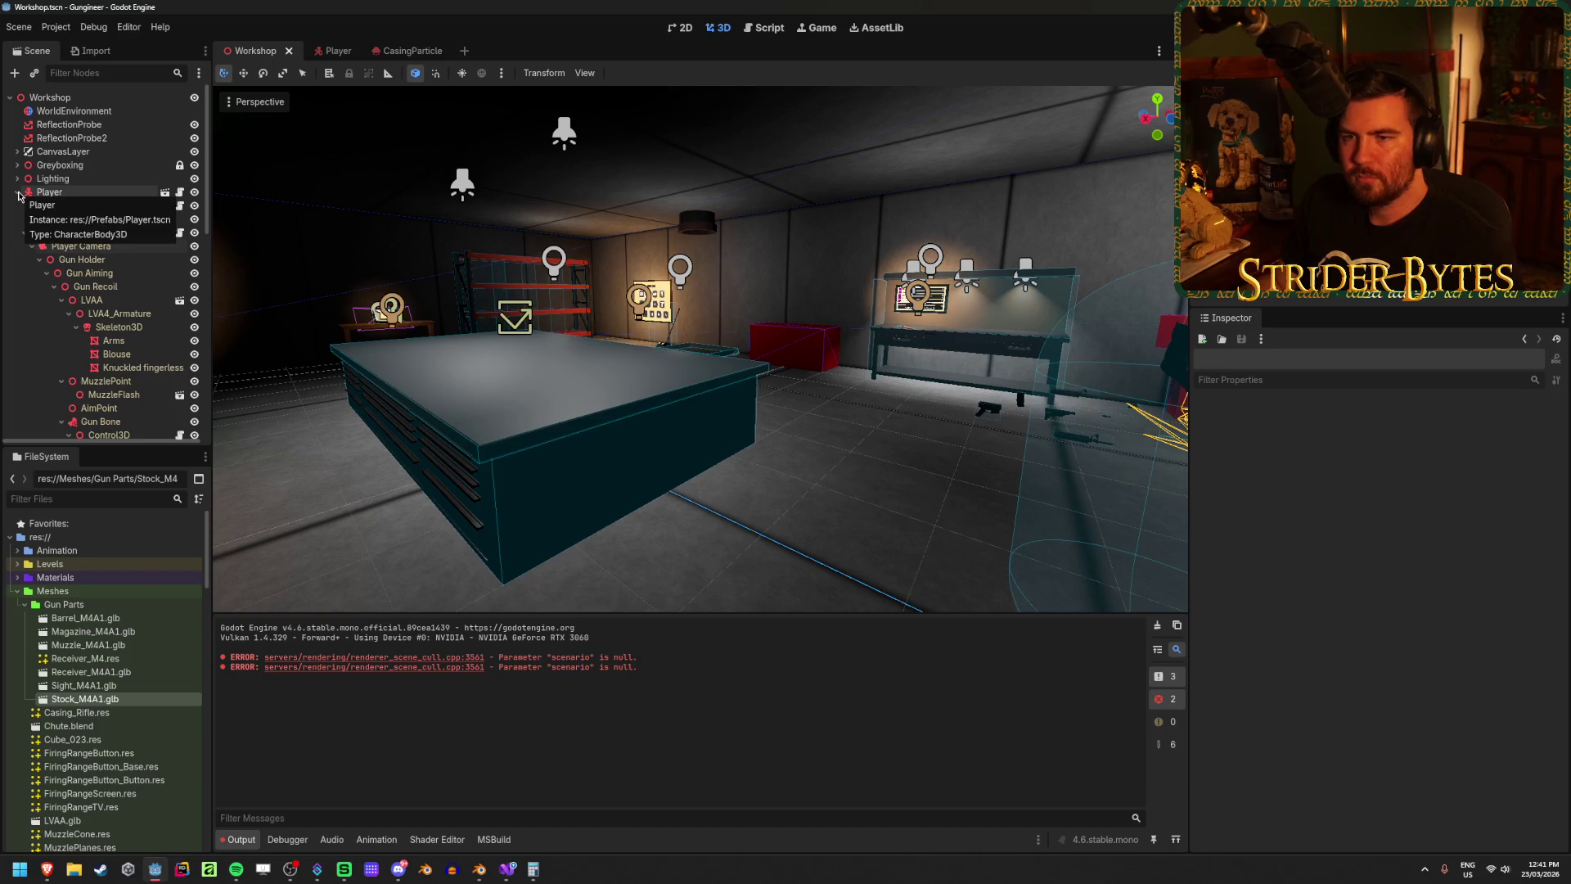
left_click(66, 190)
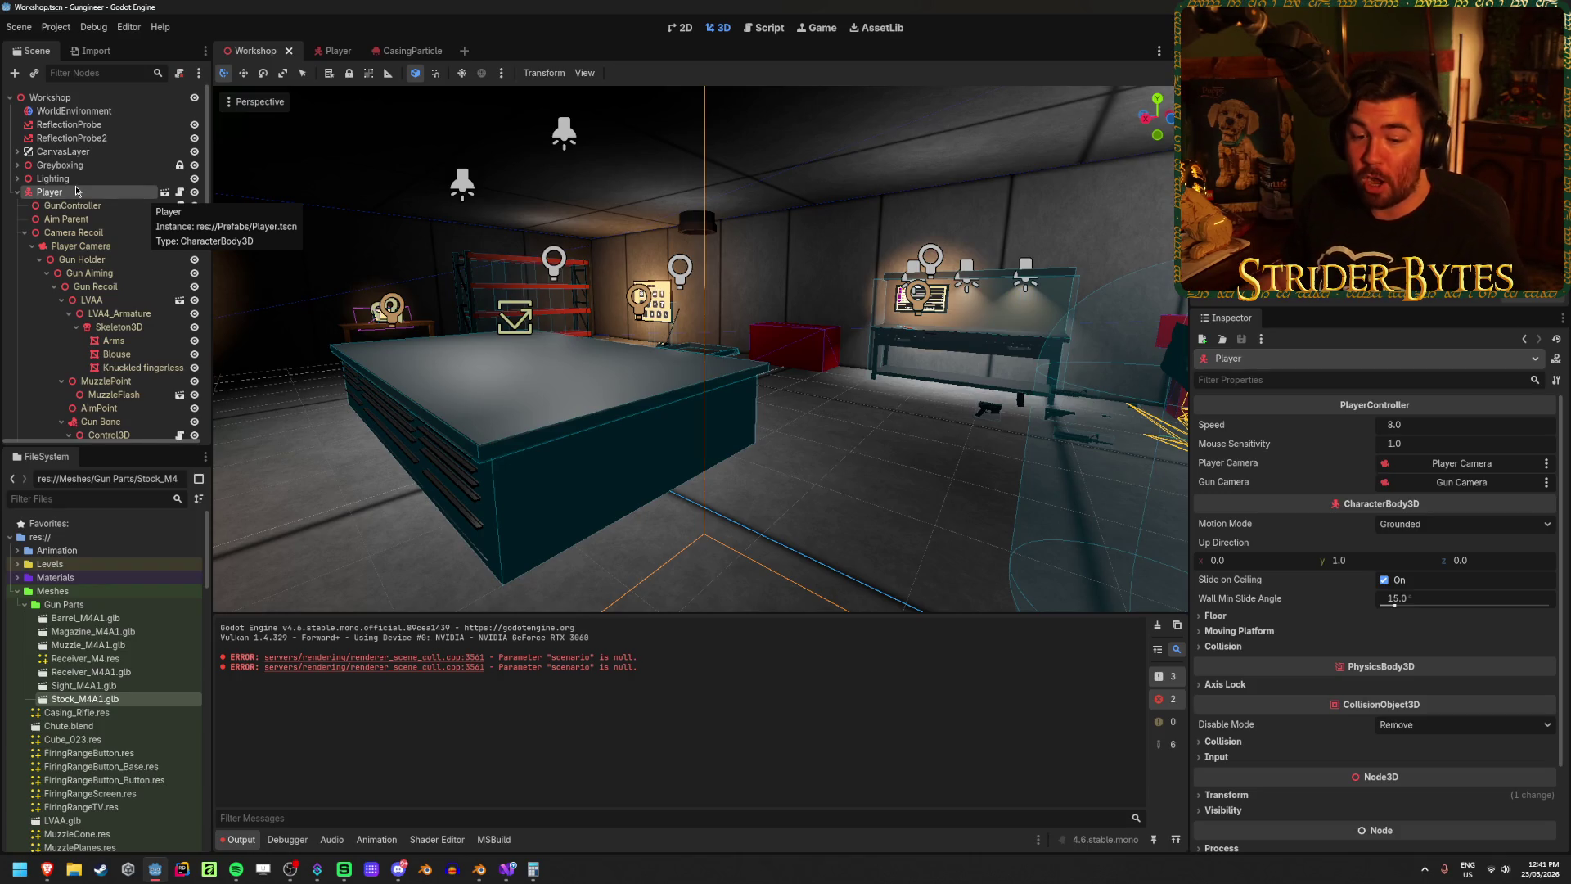
left_click(18, 193)
key("ctrl+s")
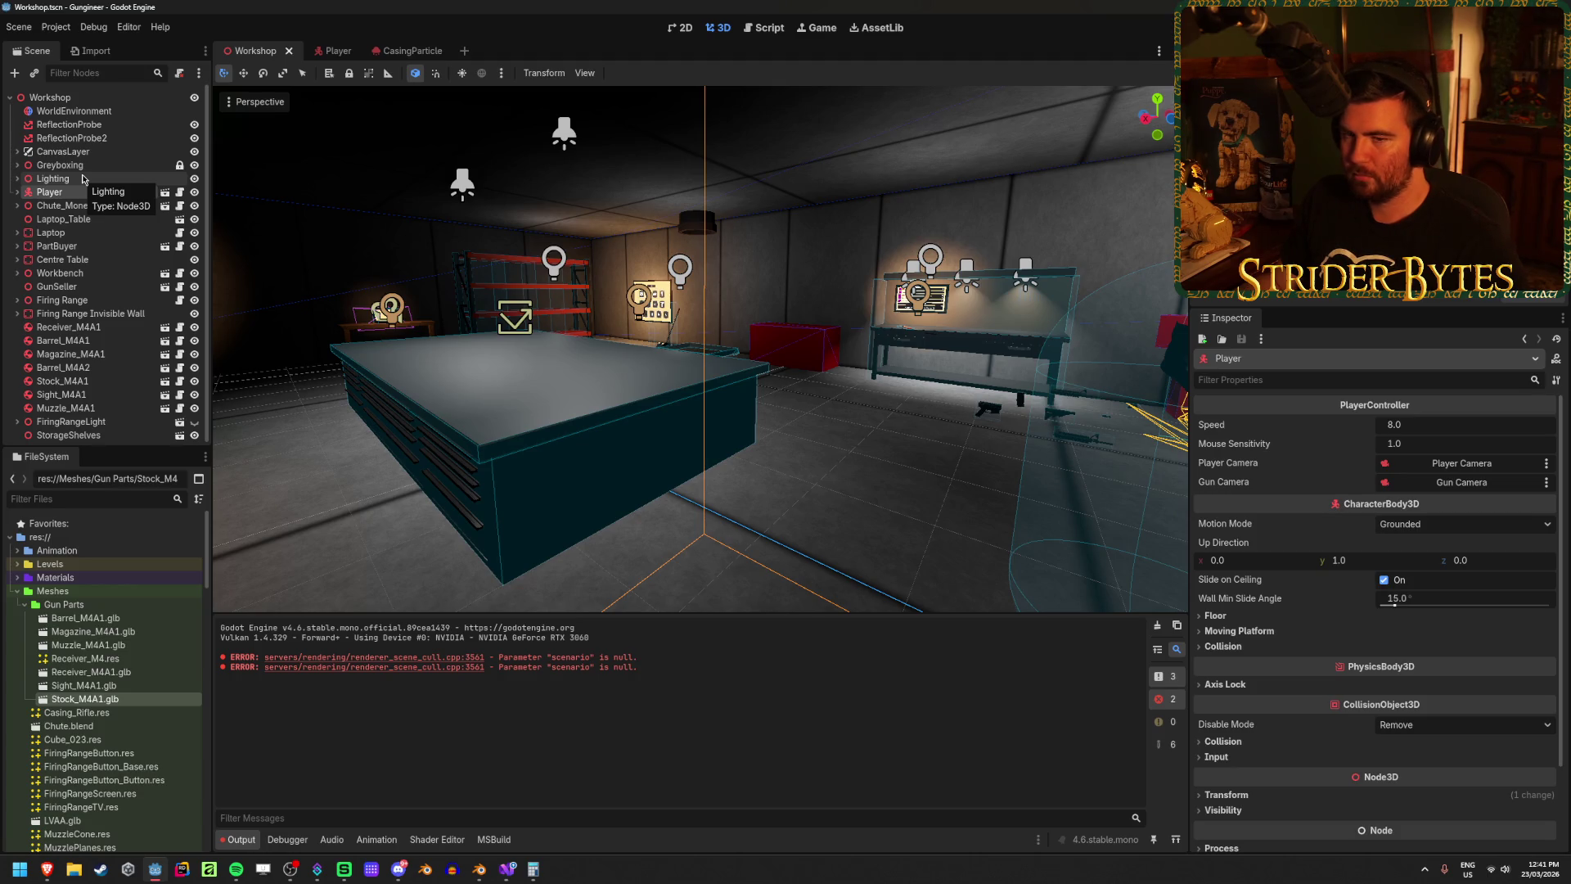
Step: Reselect the Player node and run the game with F5
left_click(85, 178)
left_click(69, 193)
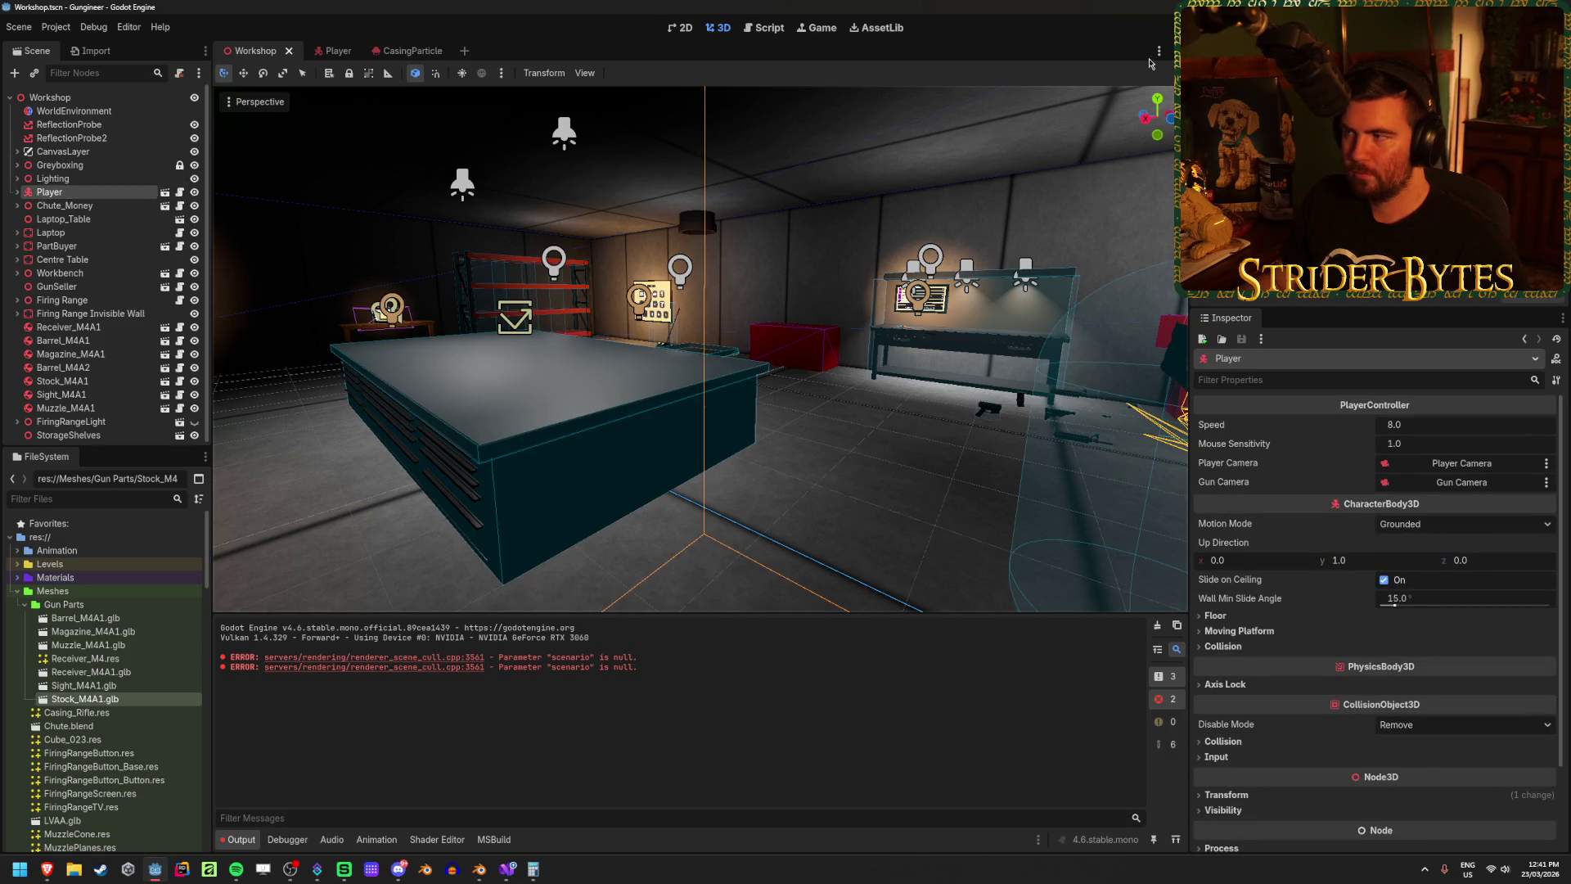
key("F5")
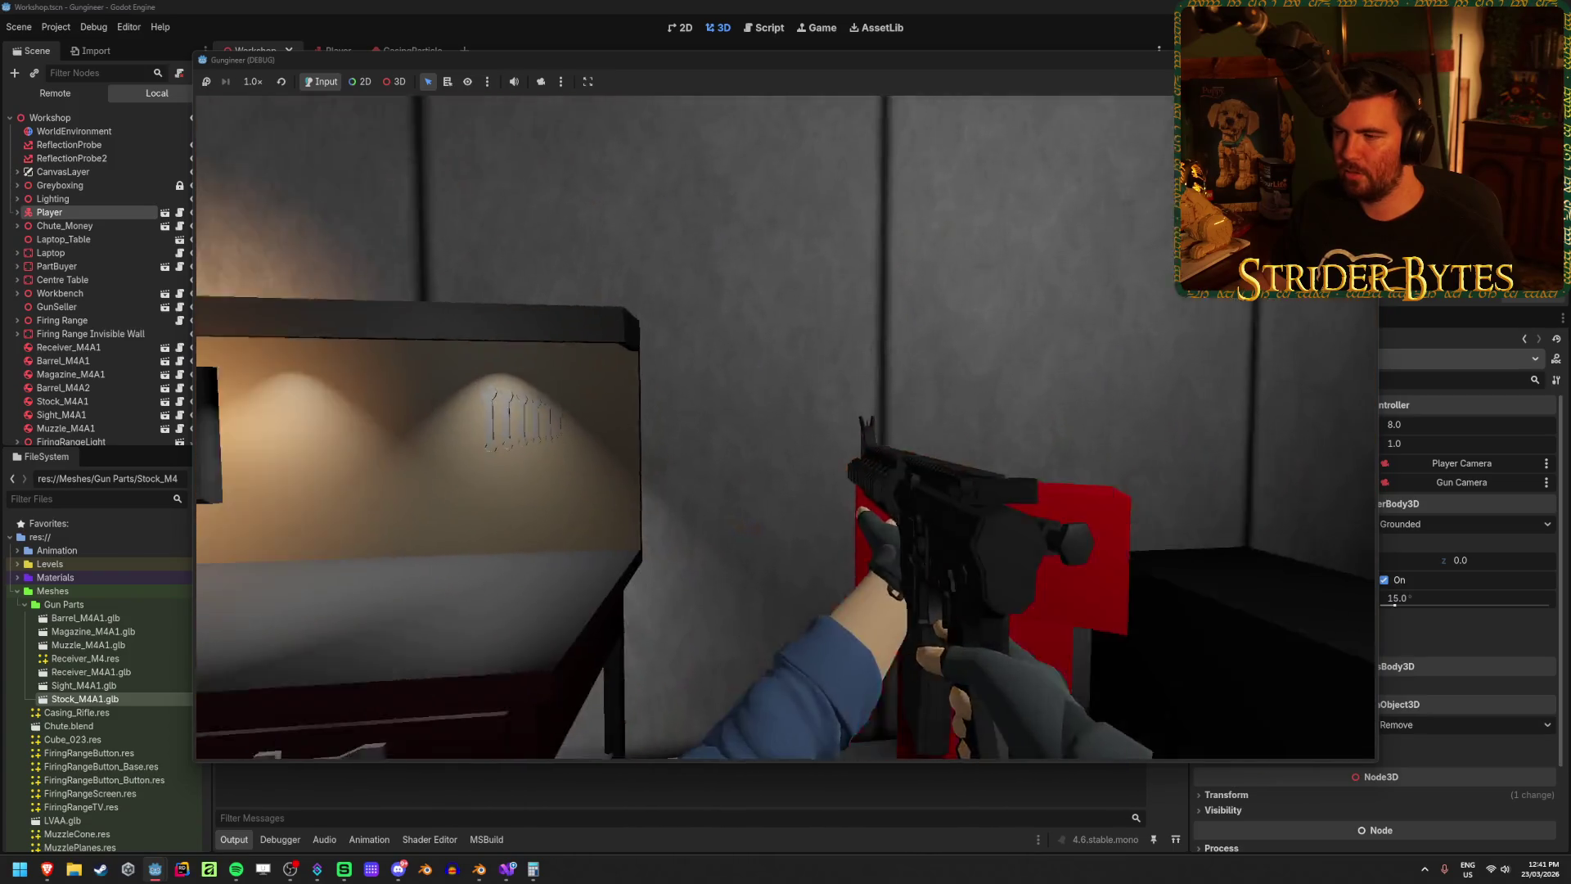
Step: Fire the rifle repeatedly at the workshop walls, floor, ceiling and corner
left_click(784, 426)
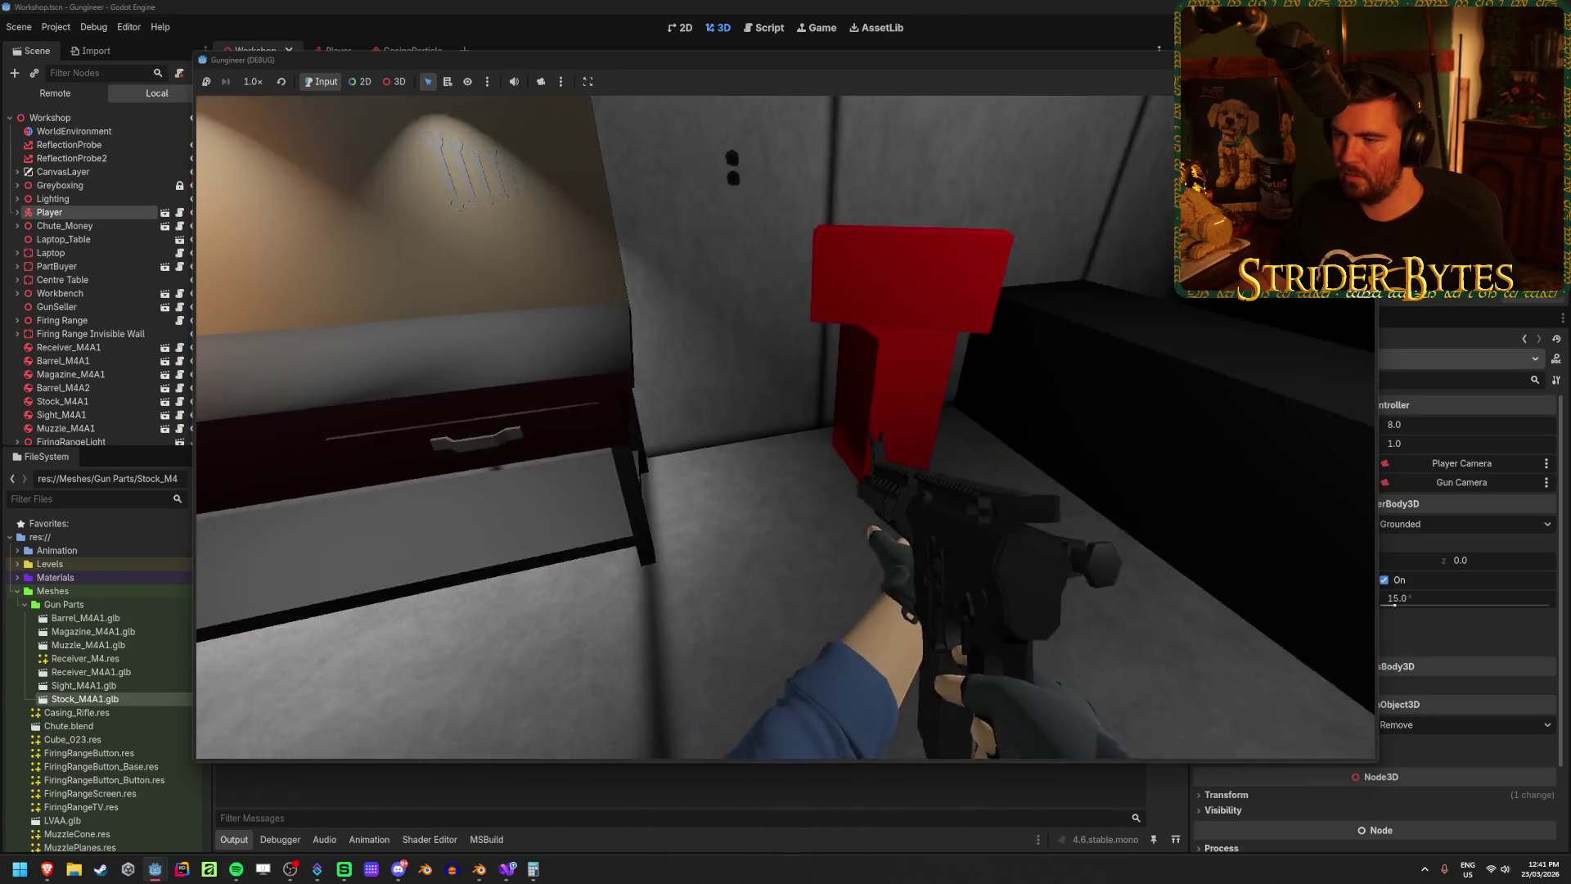
left_click(785, 427)
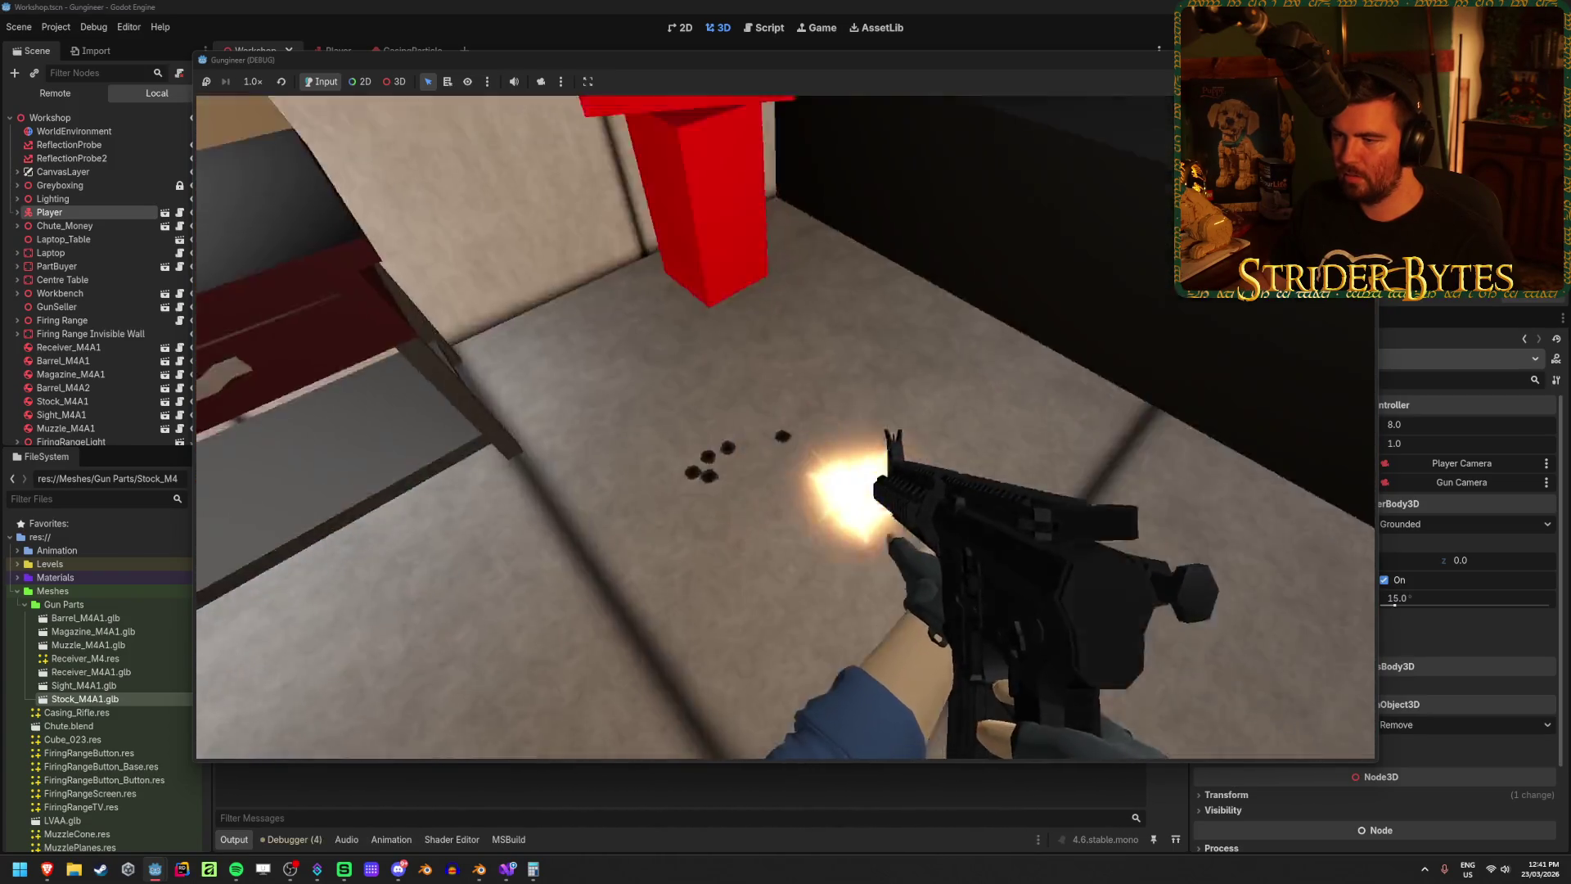
left_click(785, 427)
left_click(785, 427)
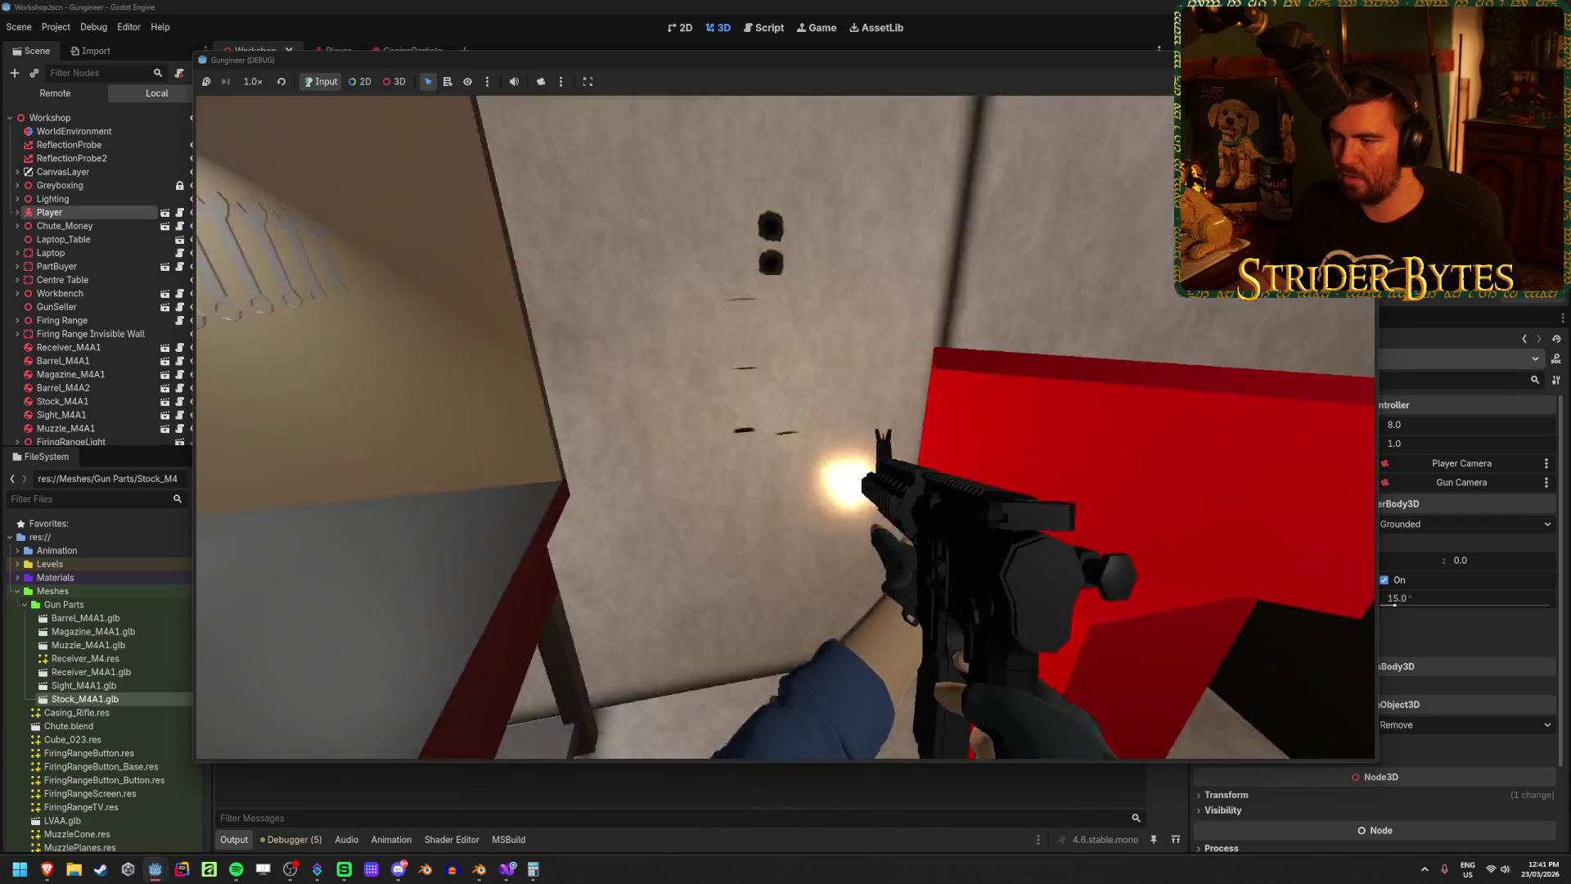
left_click(786, 427)
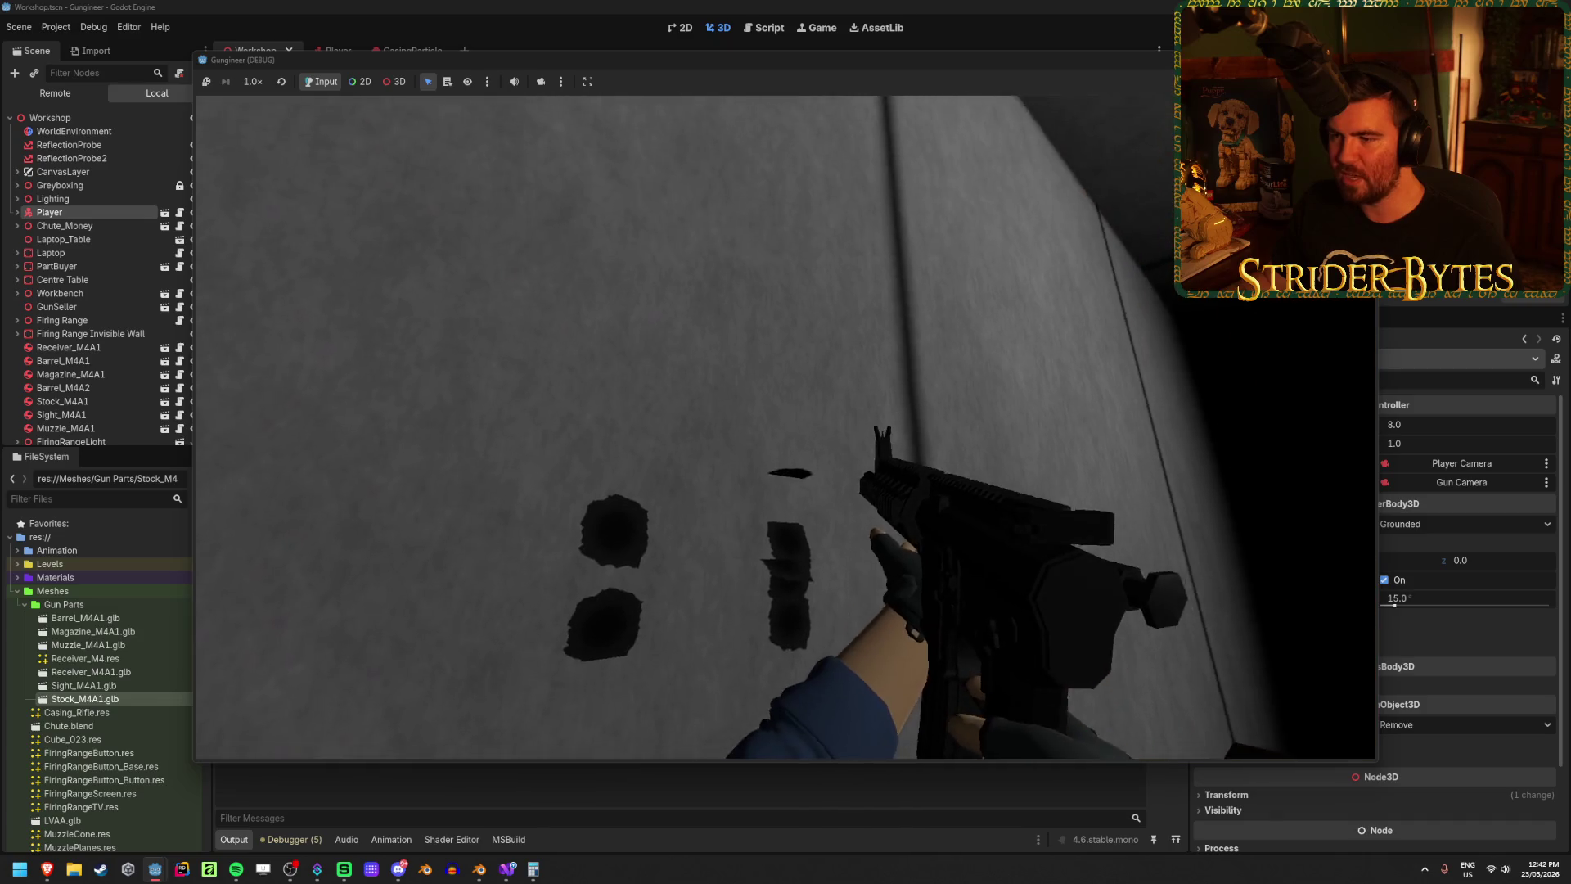
left_click(786, 427)
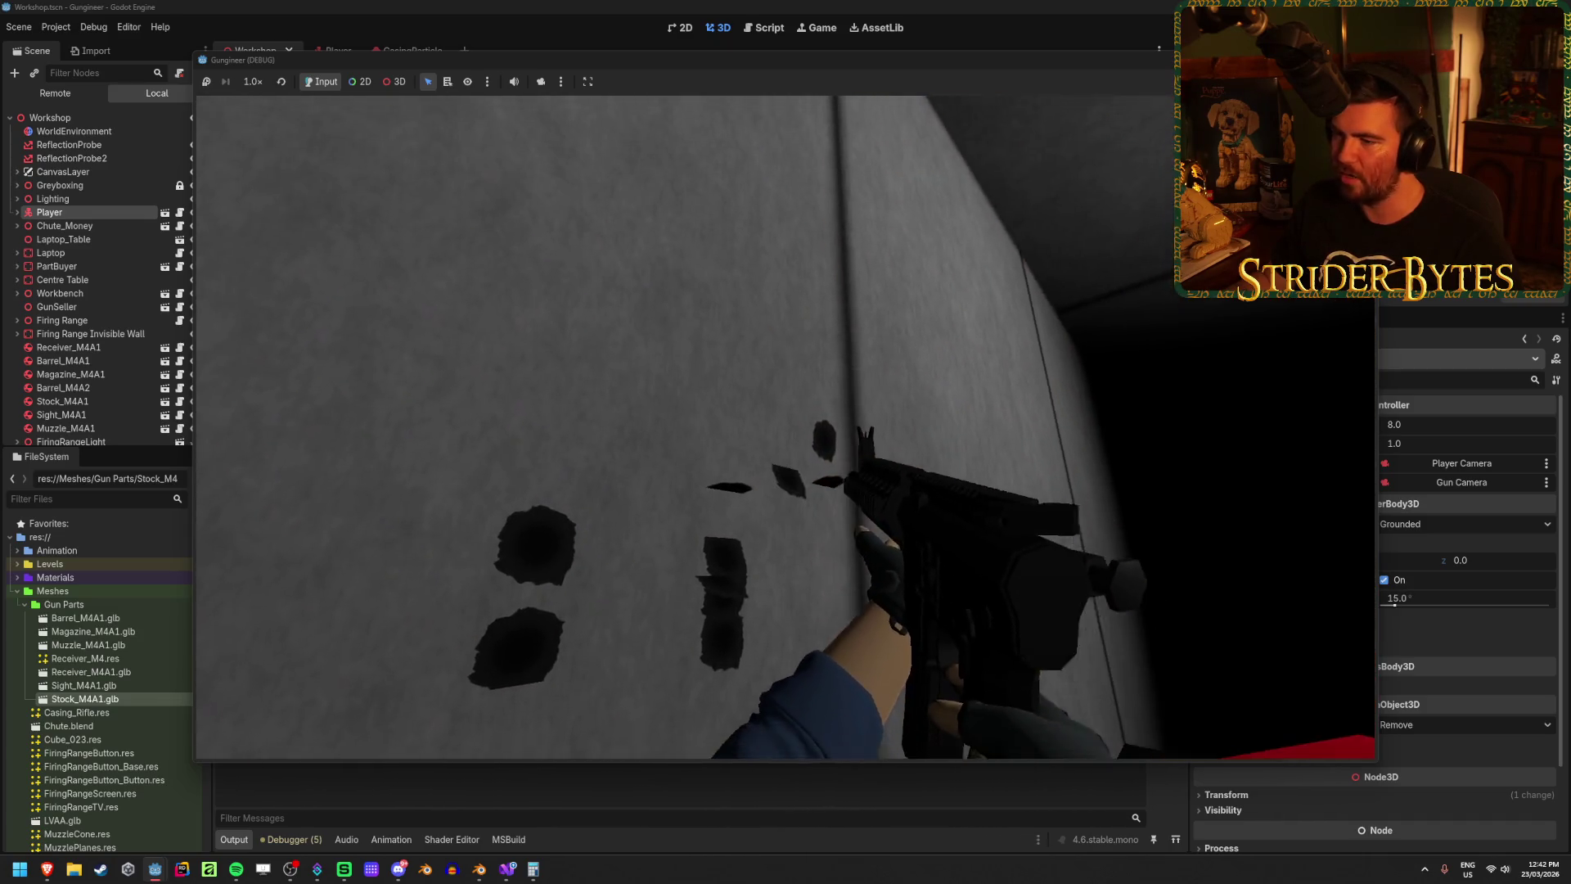
left_click(785, 427)
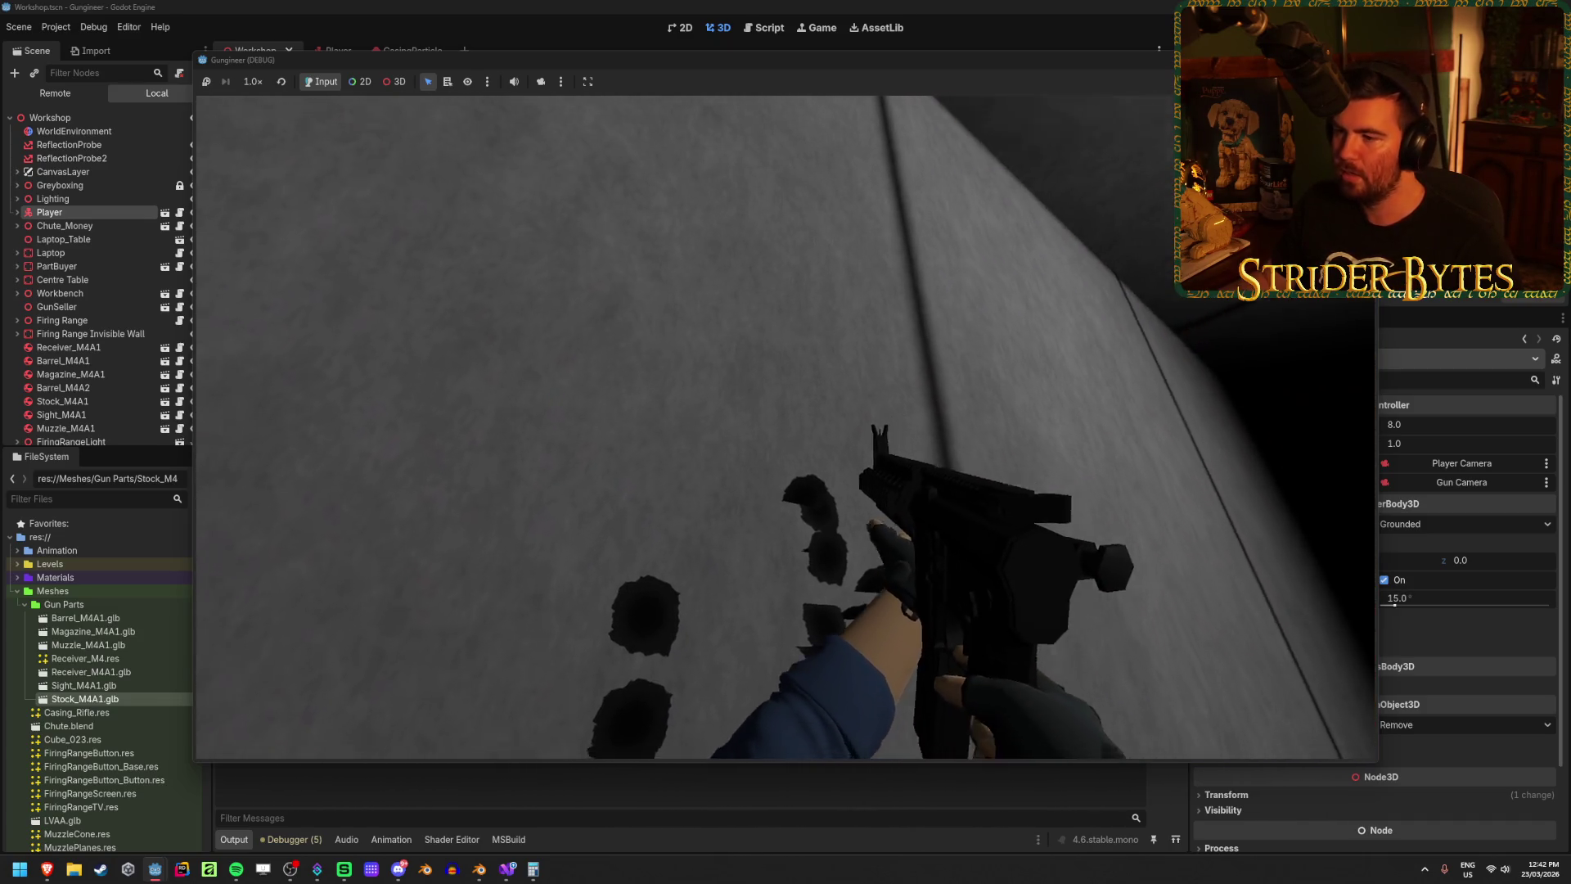
left_click(786, 427)
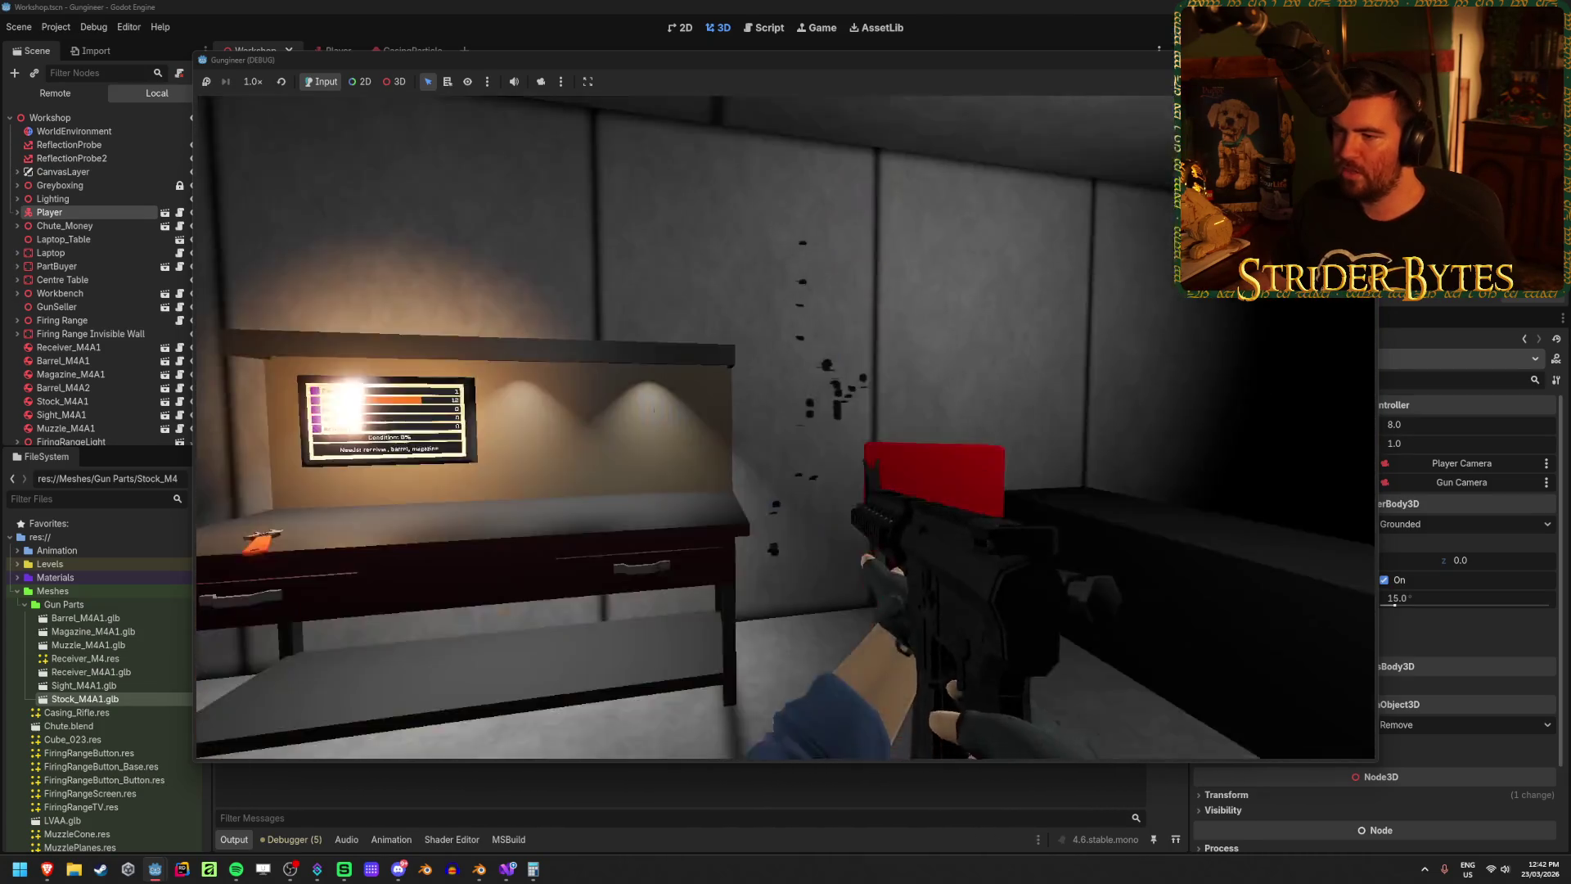
Step: Walk up to the bullet holes, fire more shots across the corner, ceiling and floor, then stop the game
key("w")
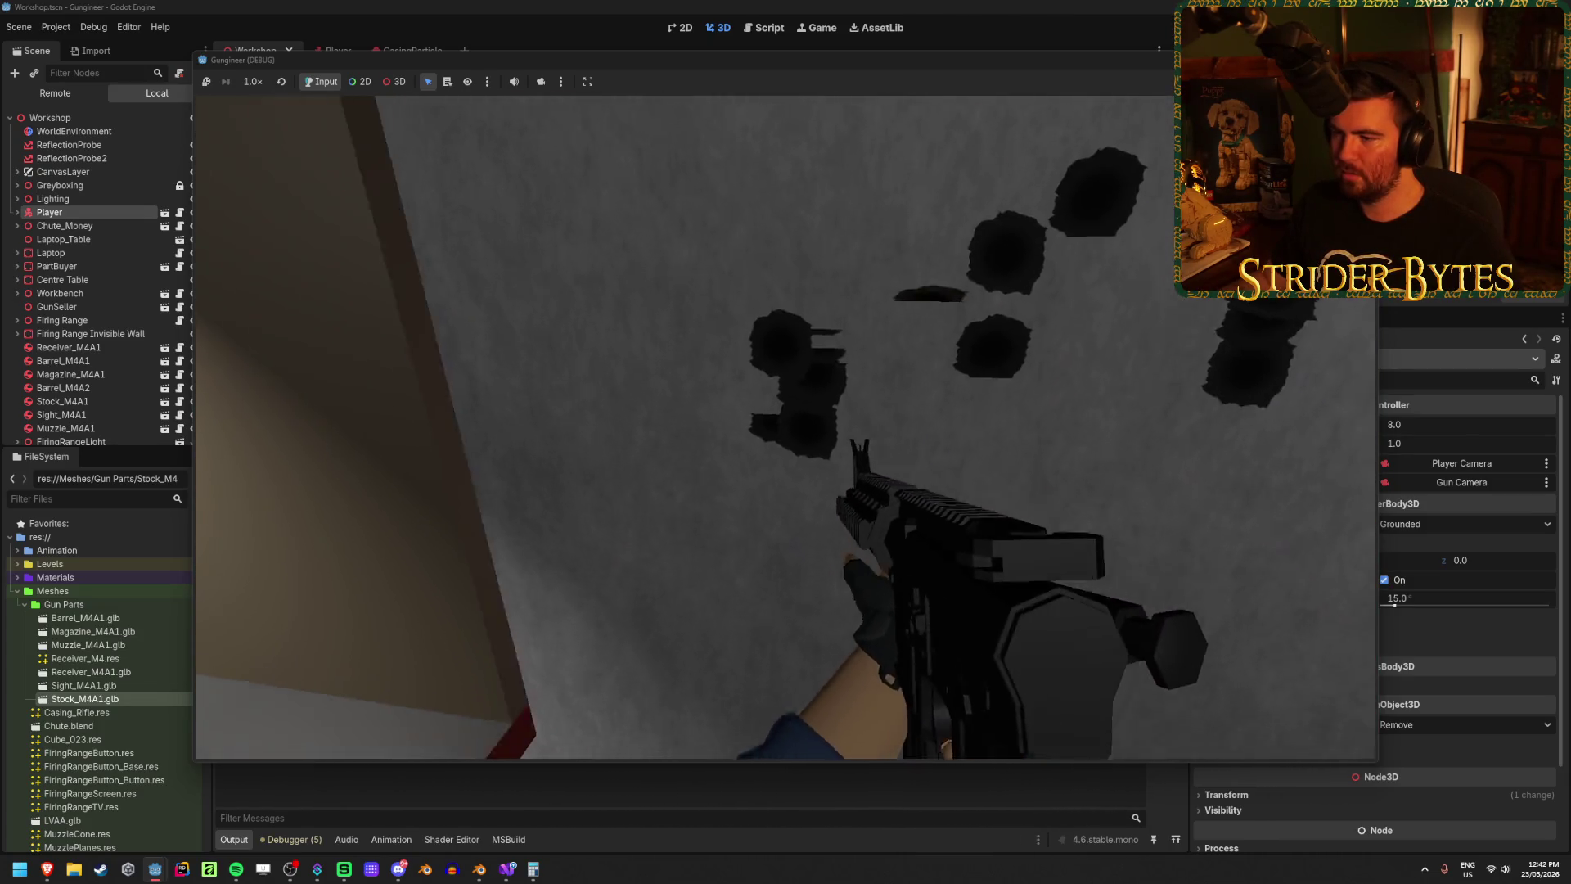
left_click(785, 427)
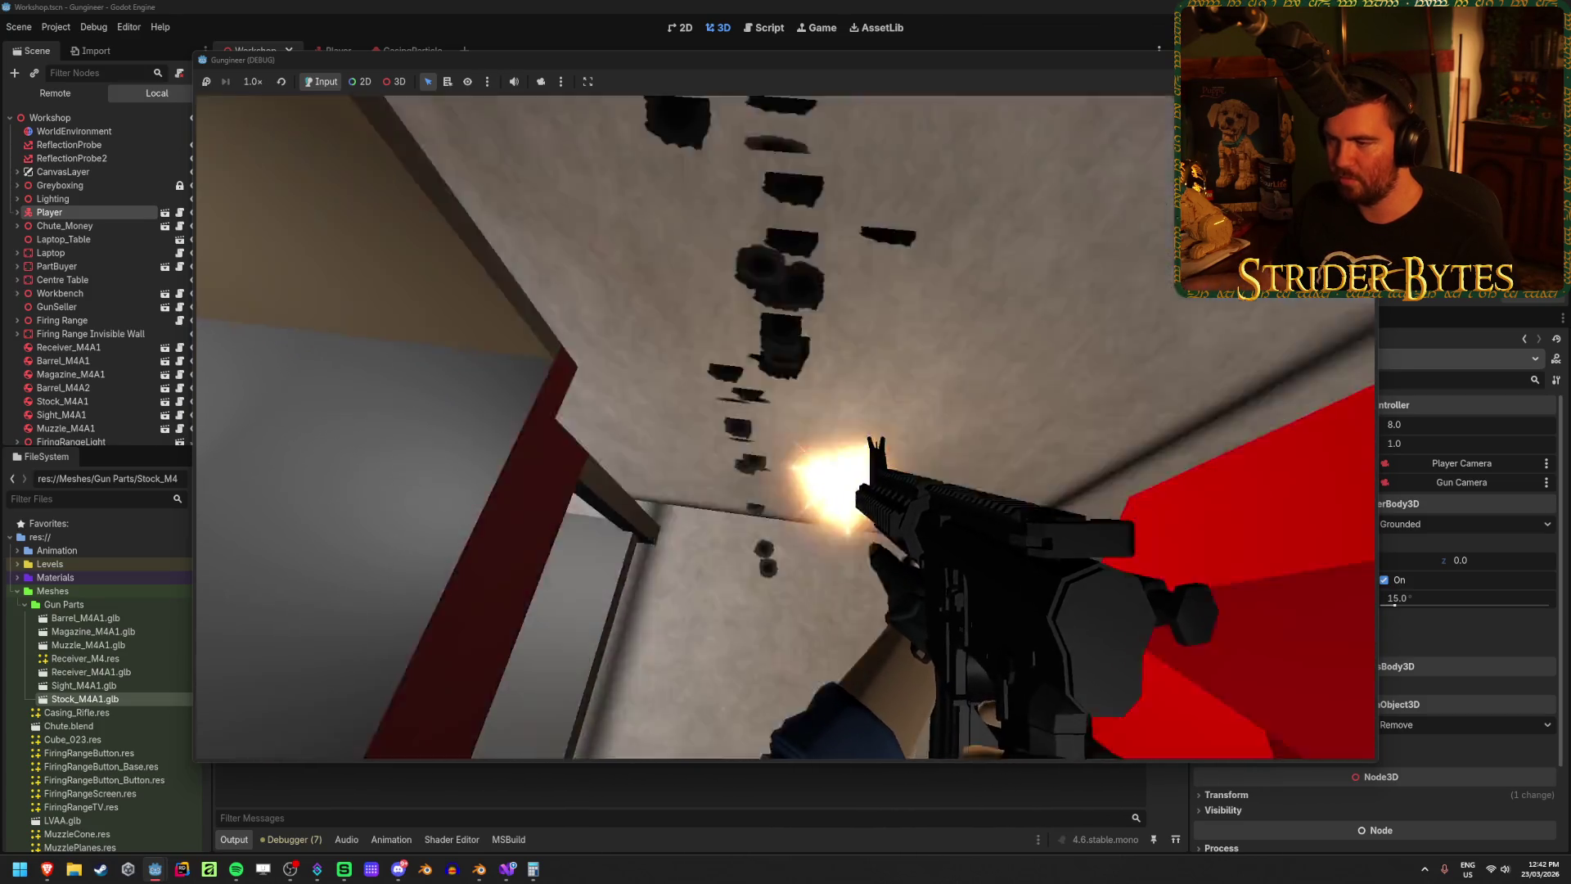
left_click(785, 427)
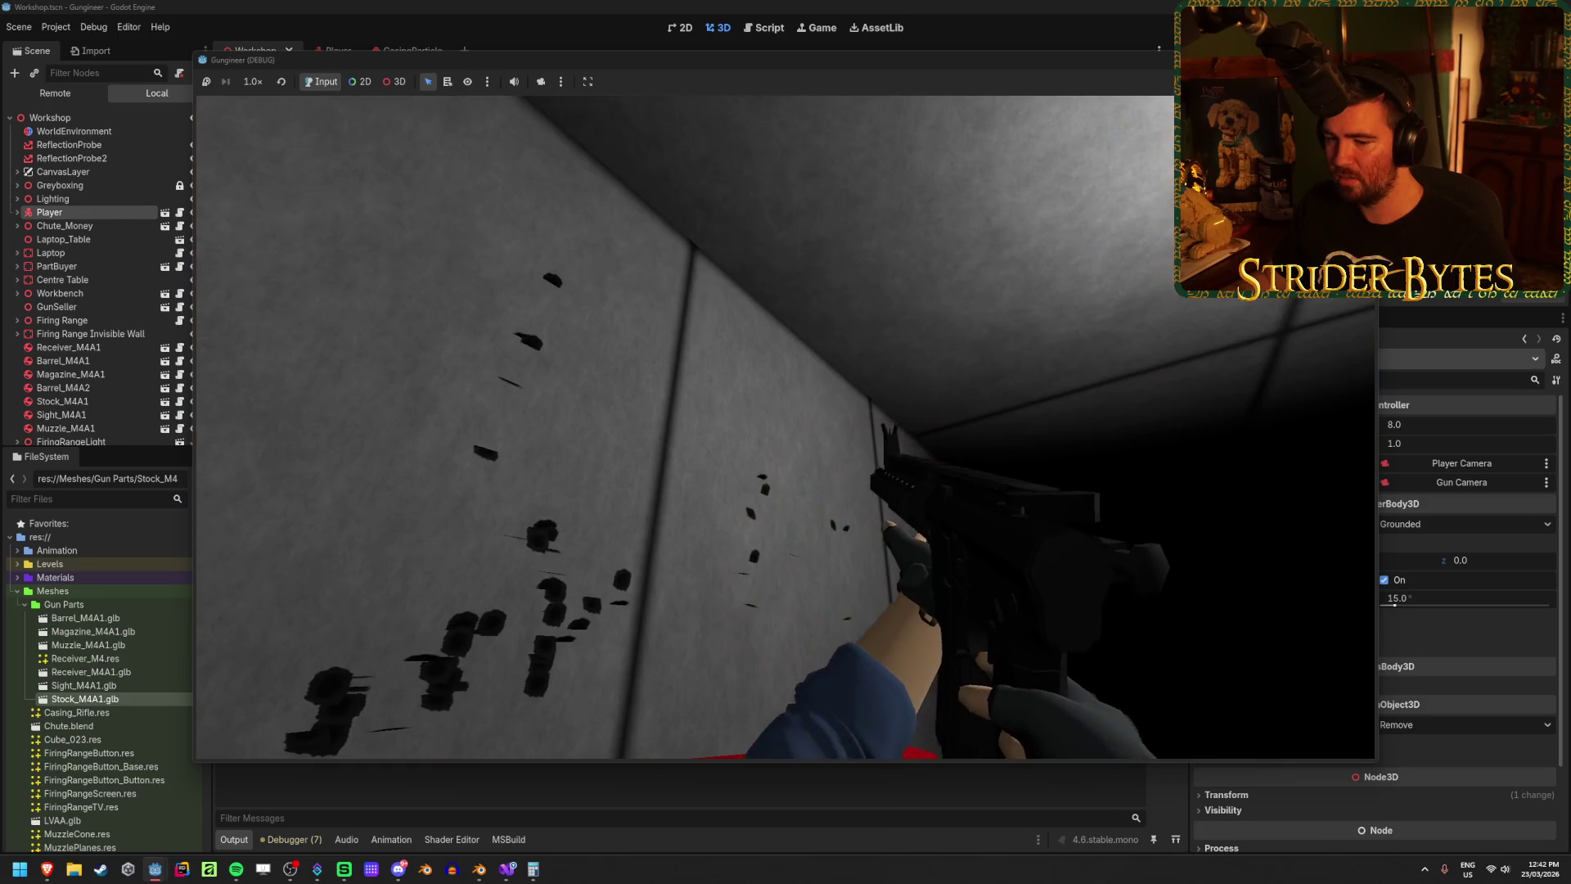
left_click(785, 427)
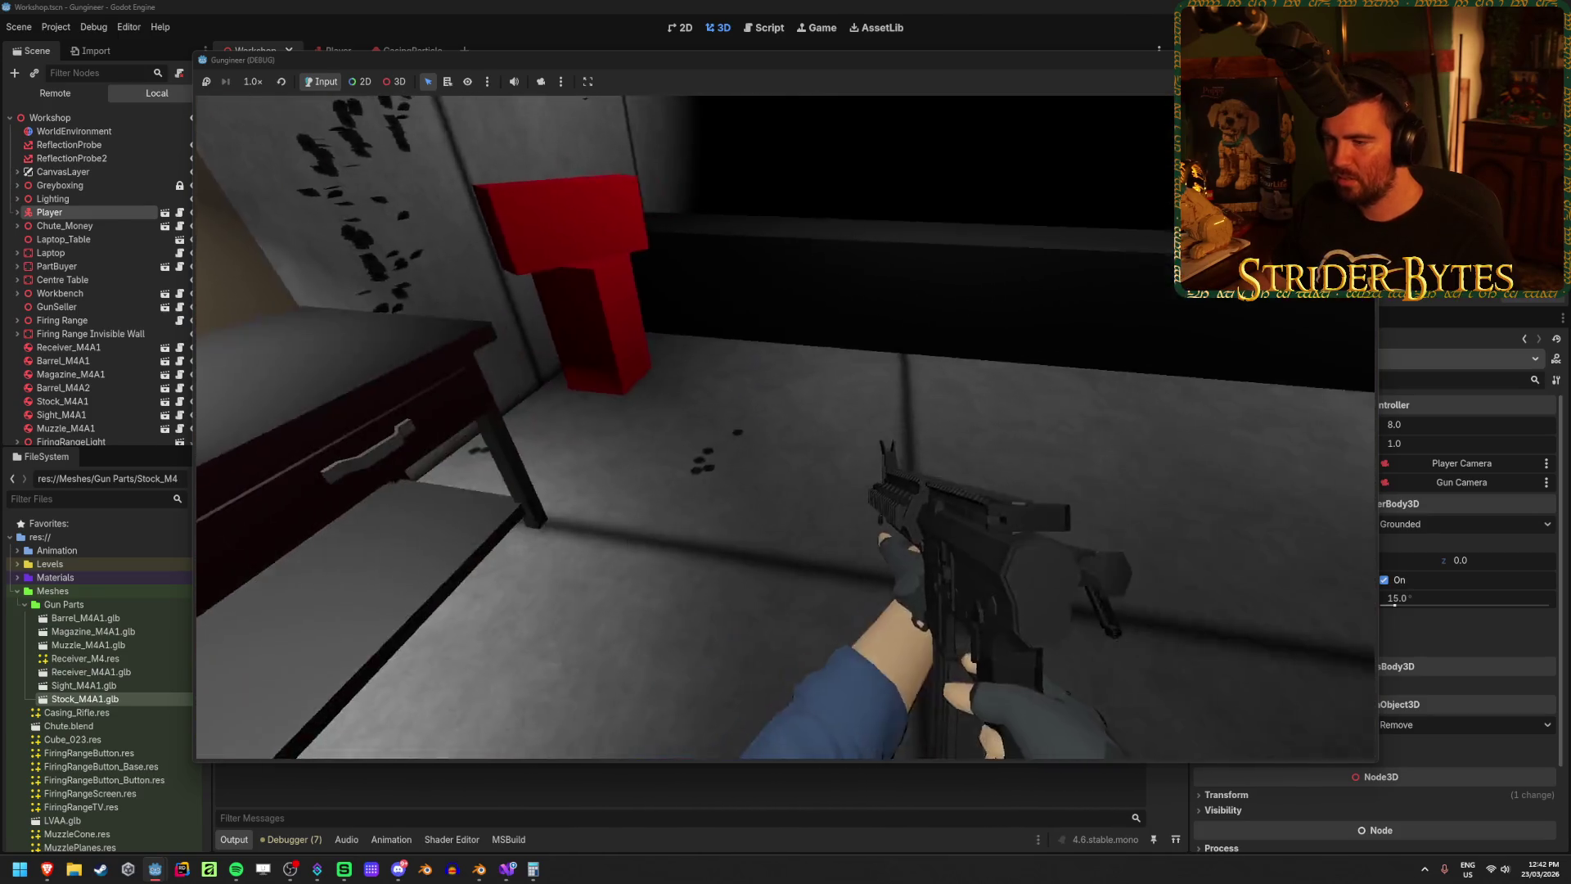
left_click(785, 427)
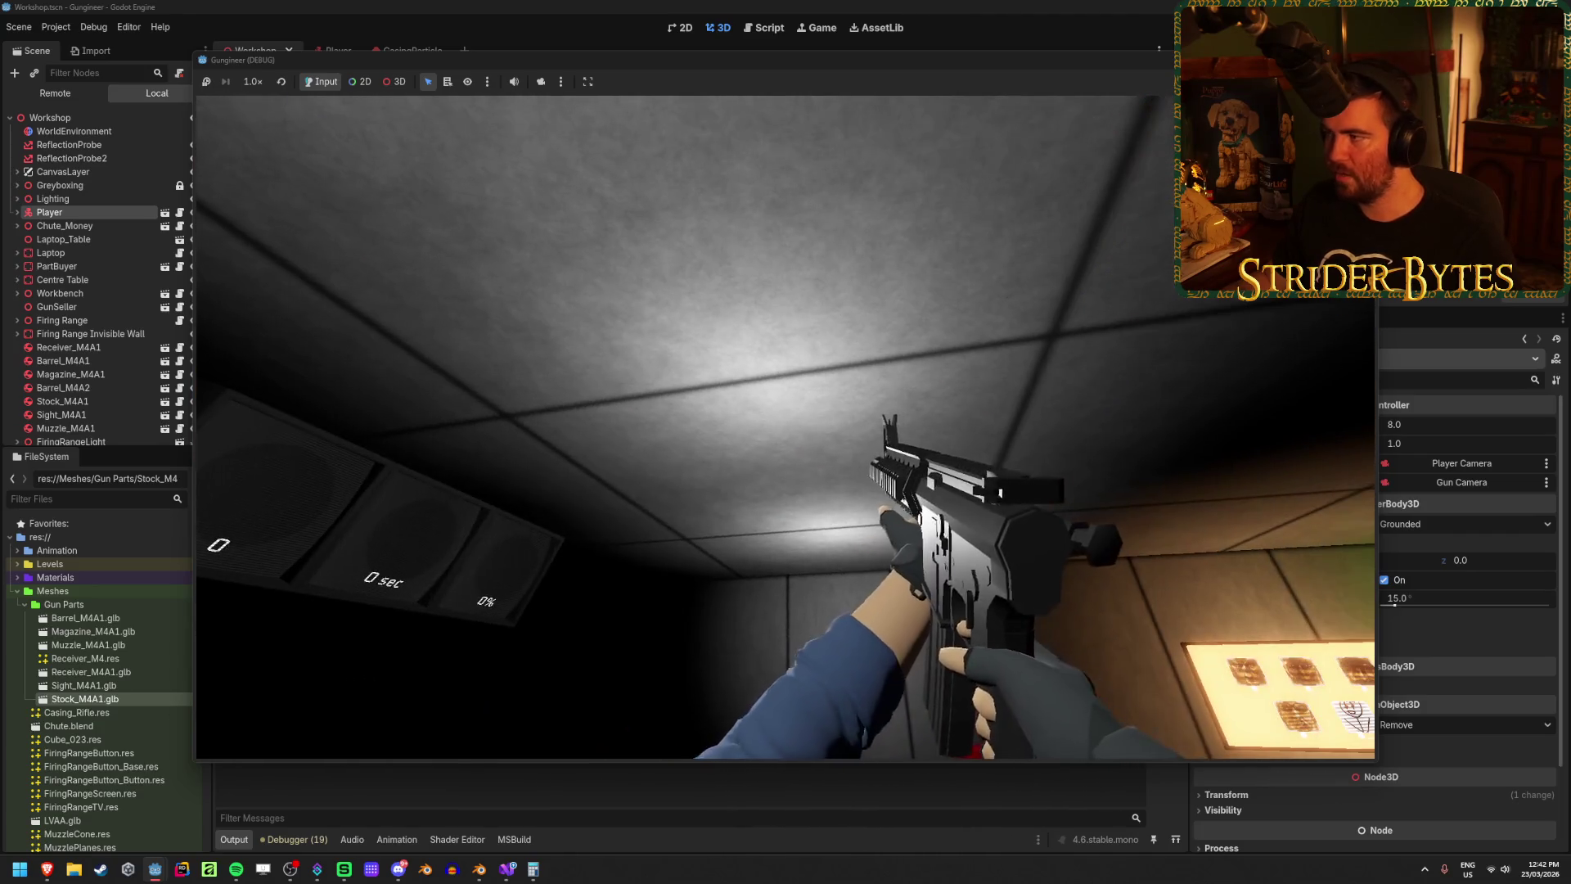
key("F8")
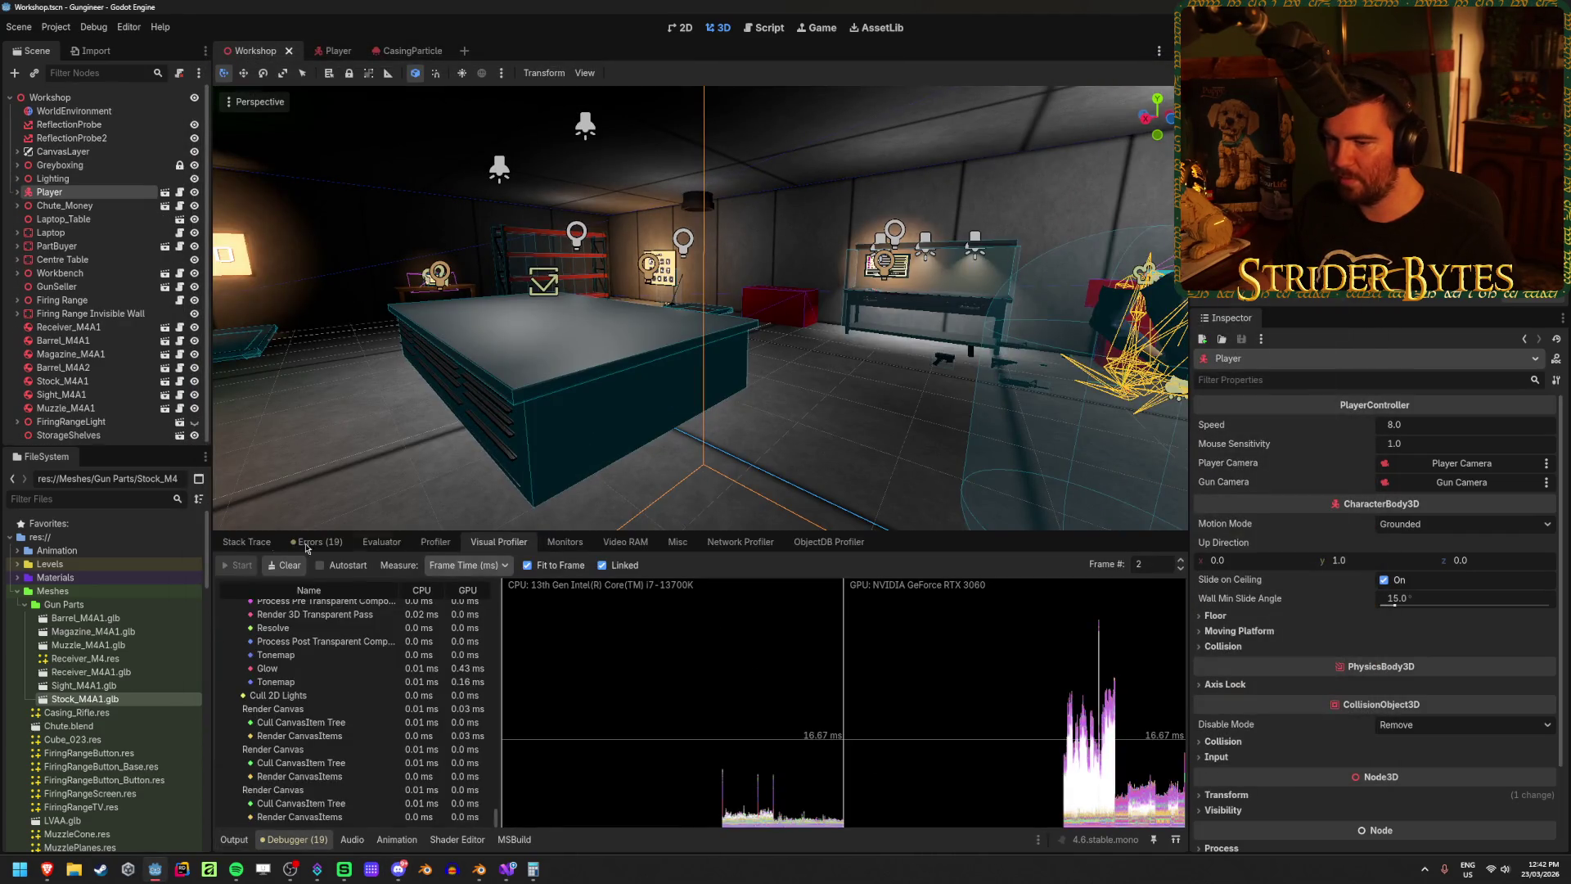
Step: Clear the logged debugger errors and return to the Output log with the Player node deselected
left_click(315, 543)
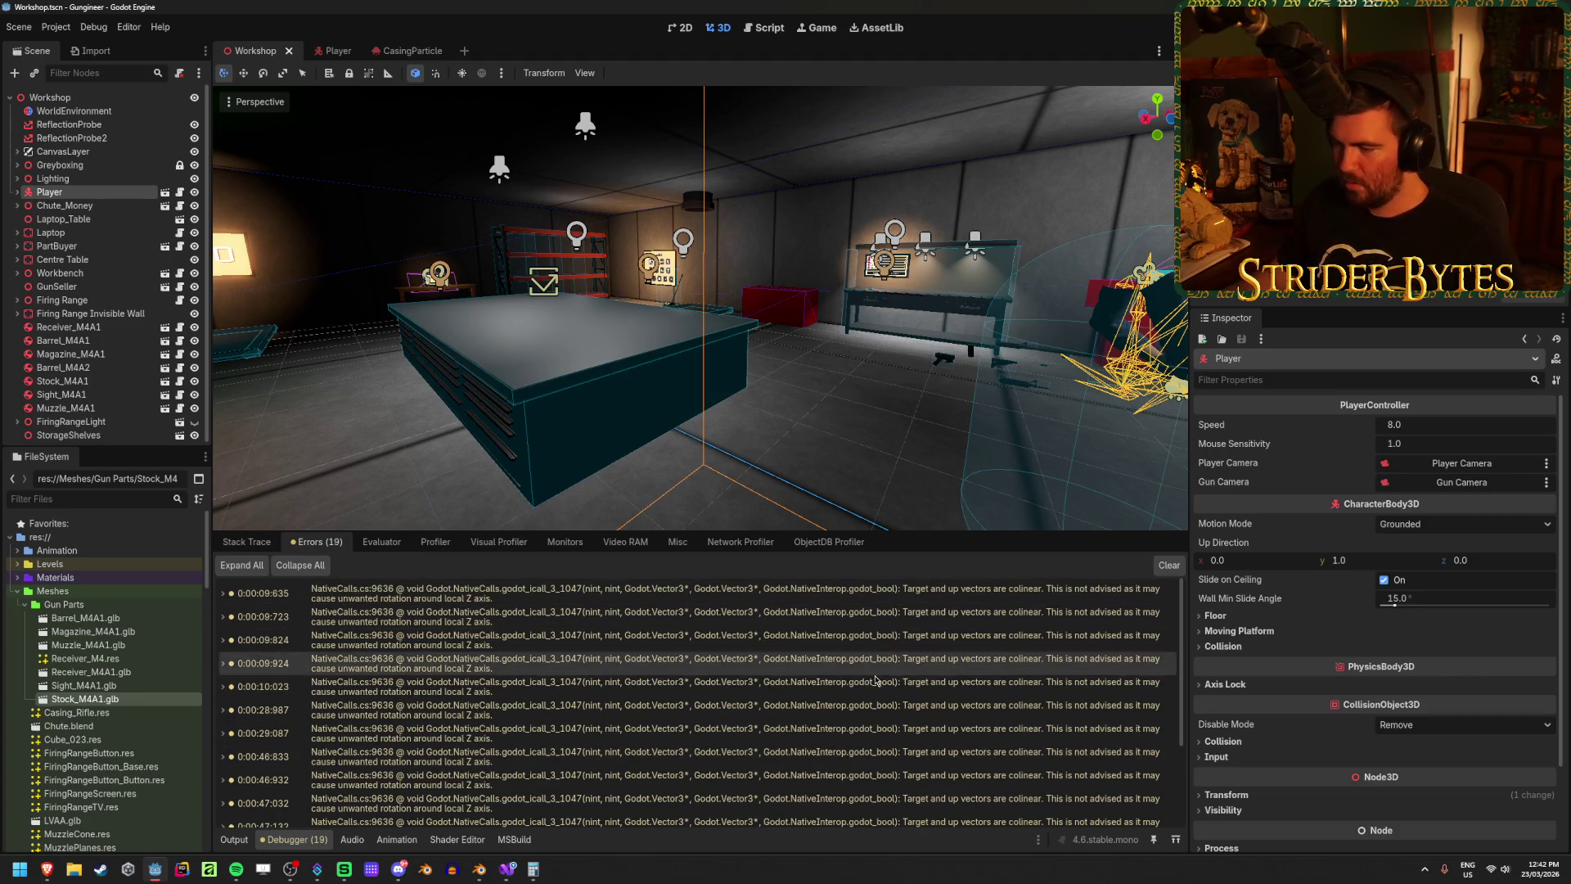
key("F5")
left_click(270, 544)
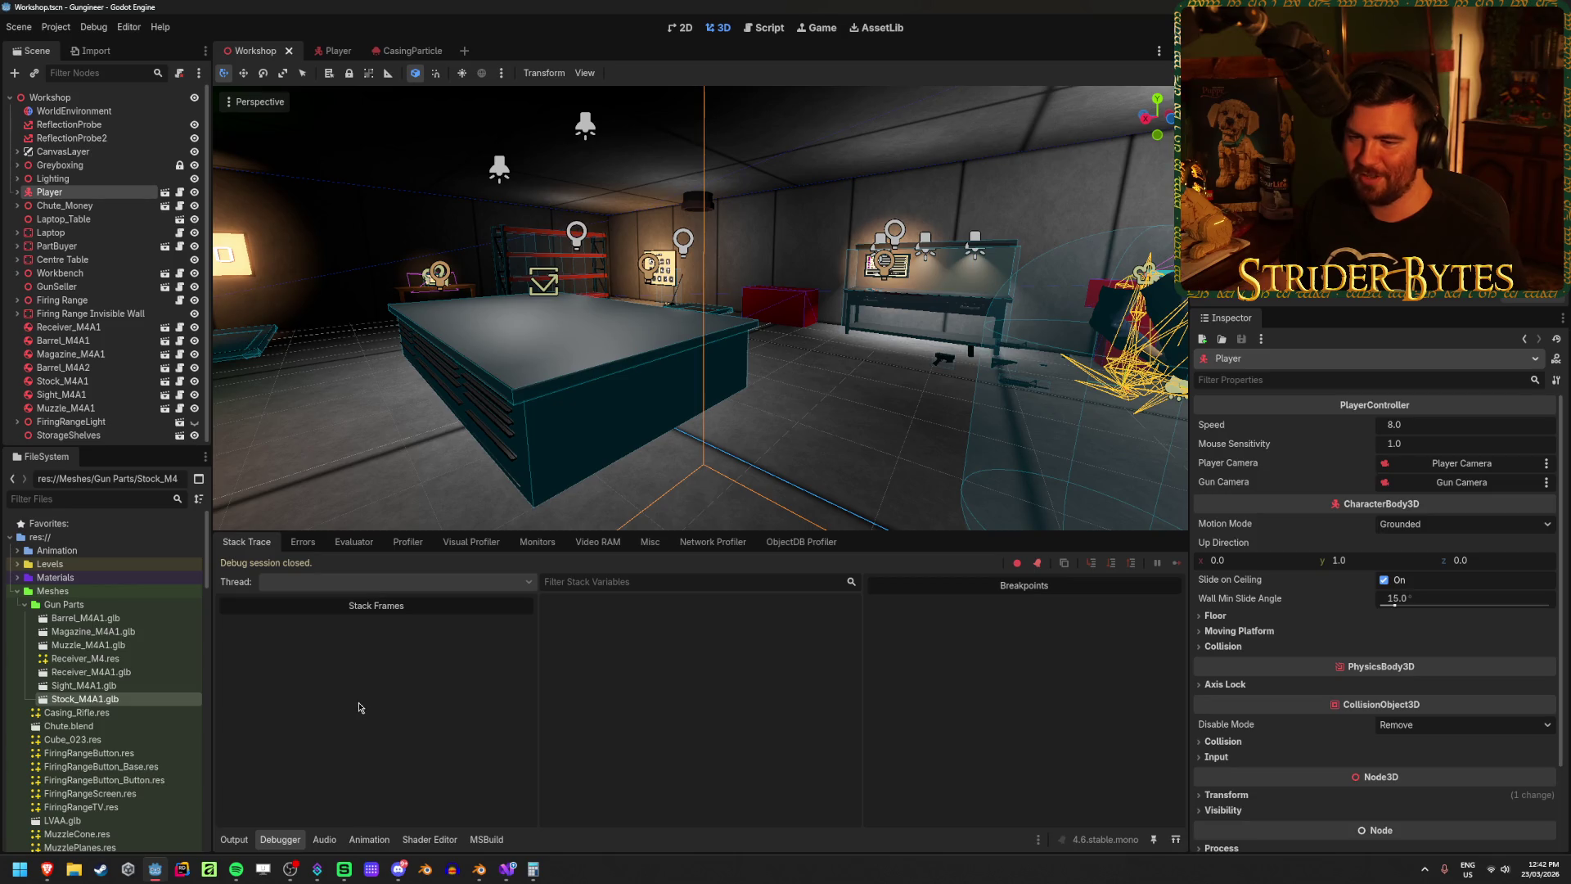
left_click(234, 840)
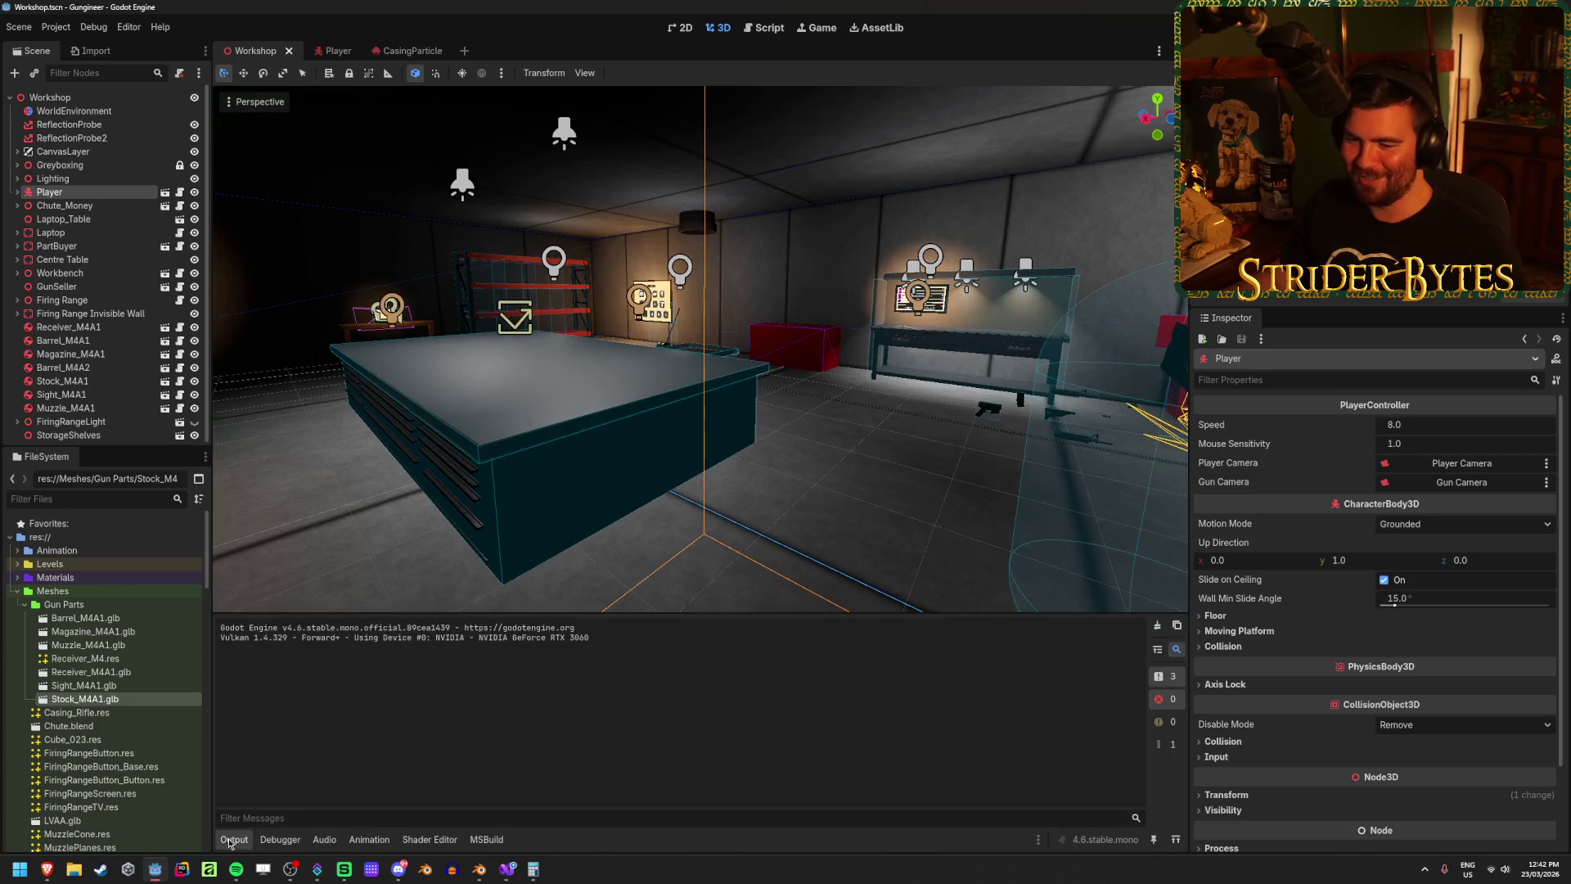
left_click(298, 538)
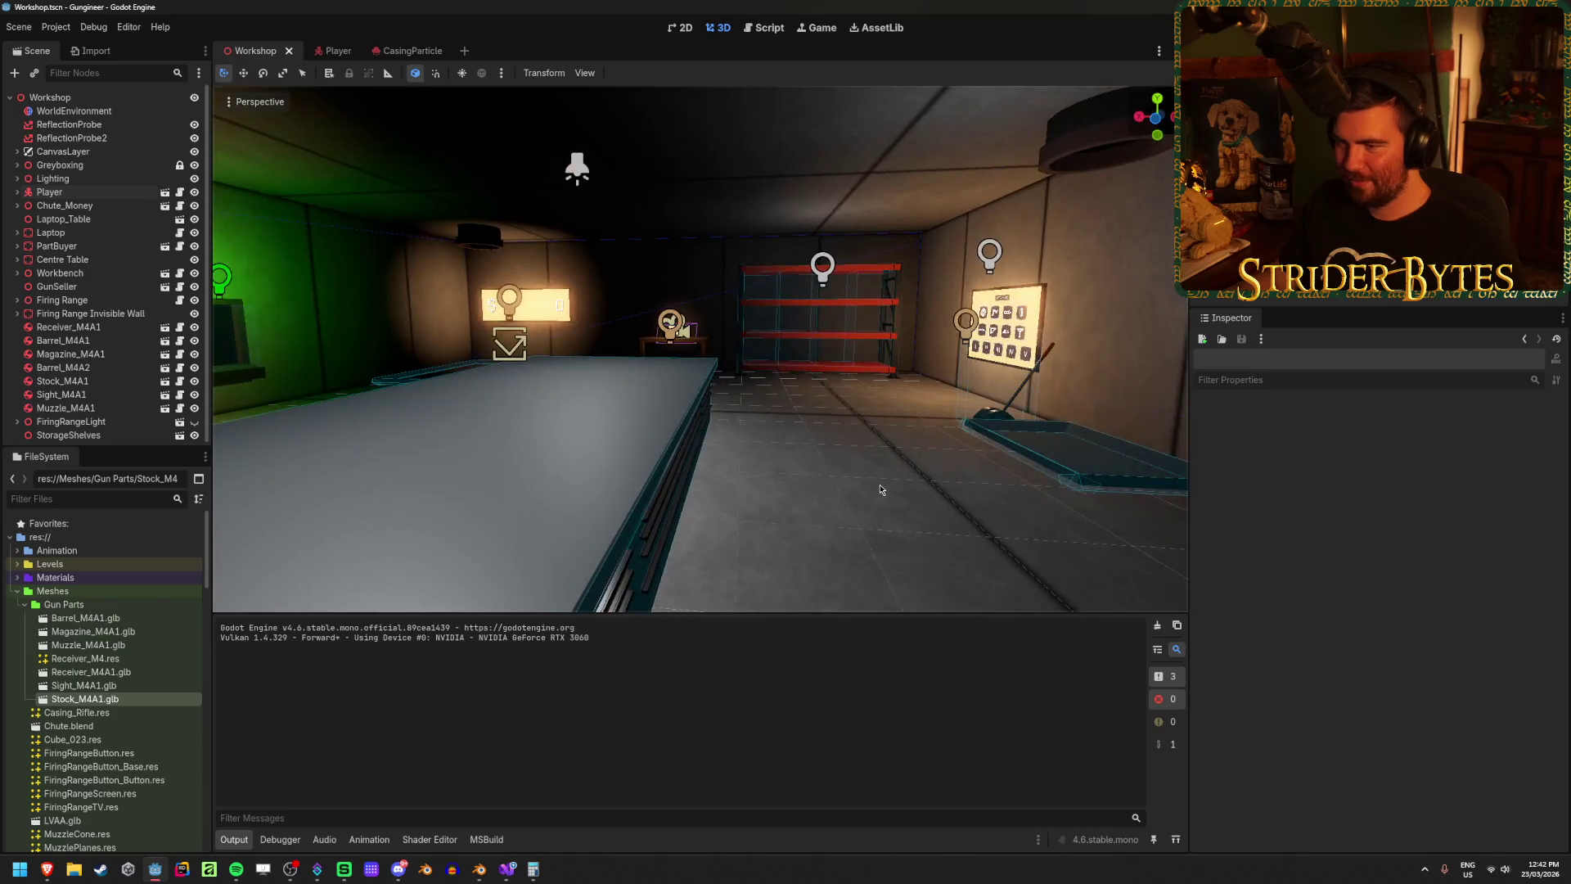
Step: Fly the editor view through the firing range, then run the game again and walk toward the rifle parts
right_click(881, 489)
key("w")
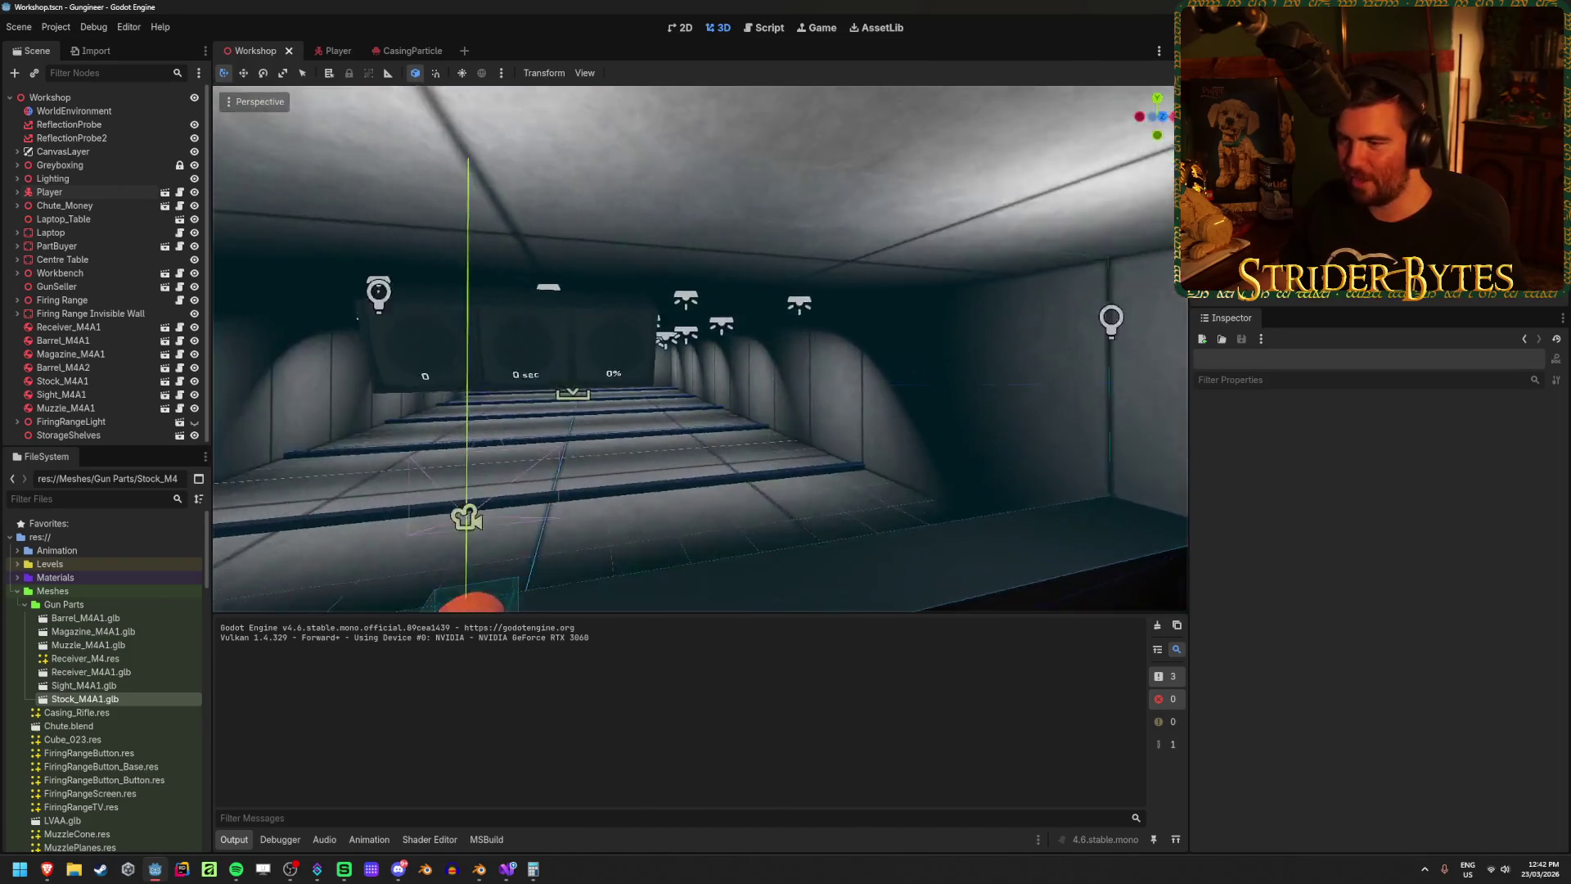
key("w")
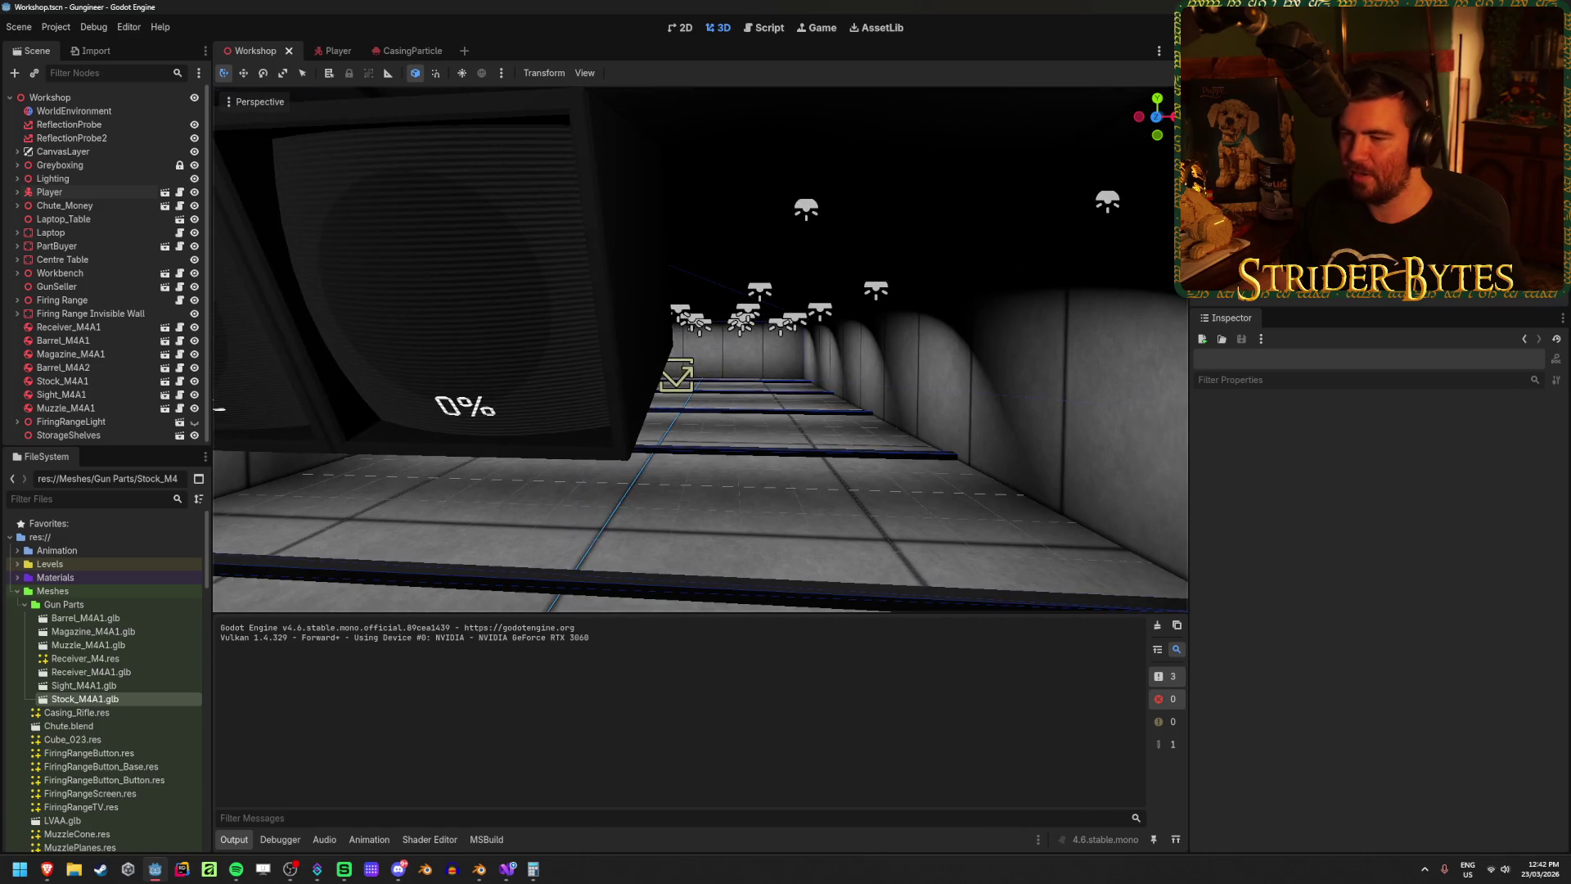
key("s")
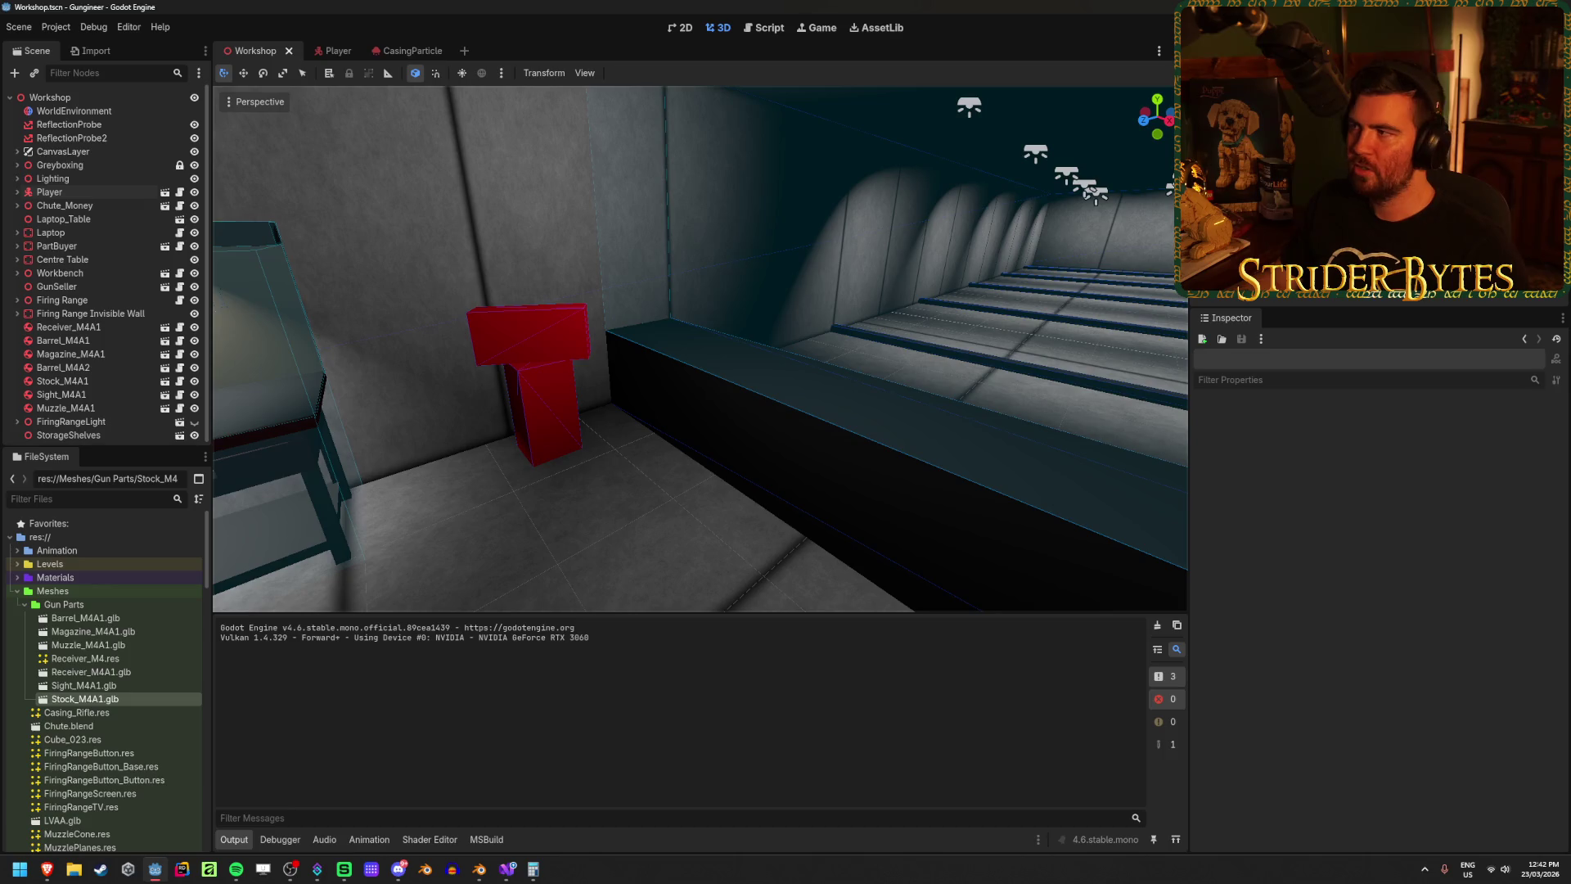
key("F5")
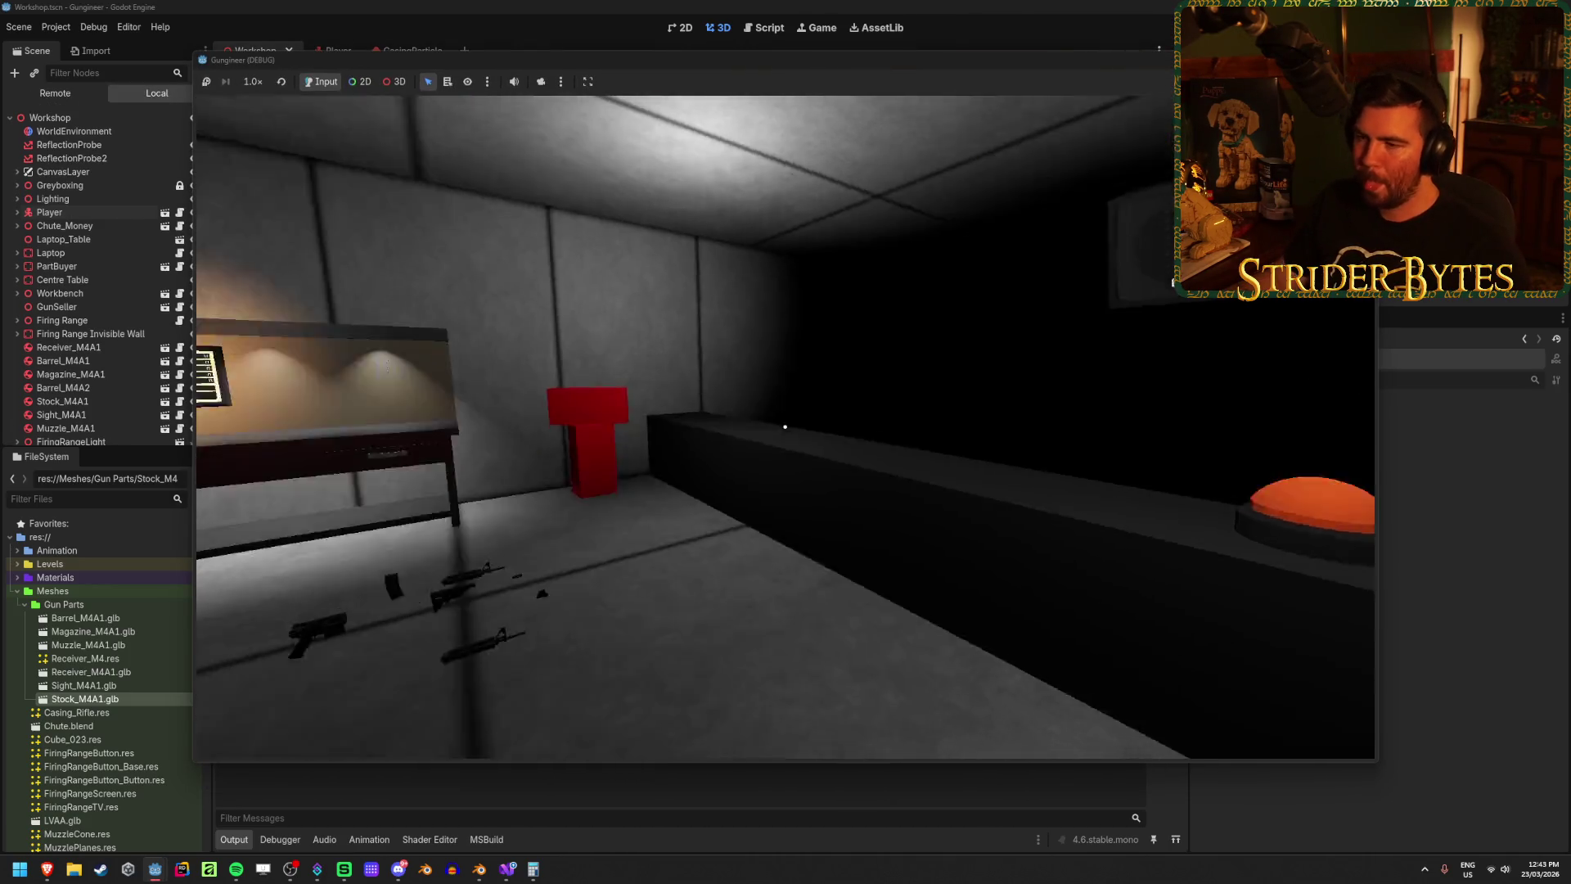
key("w")
key("w")
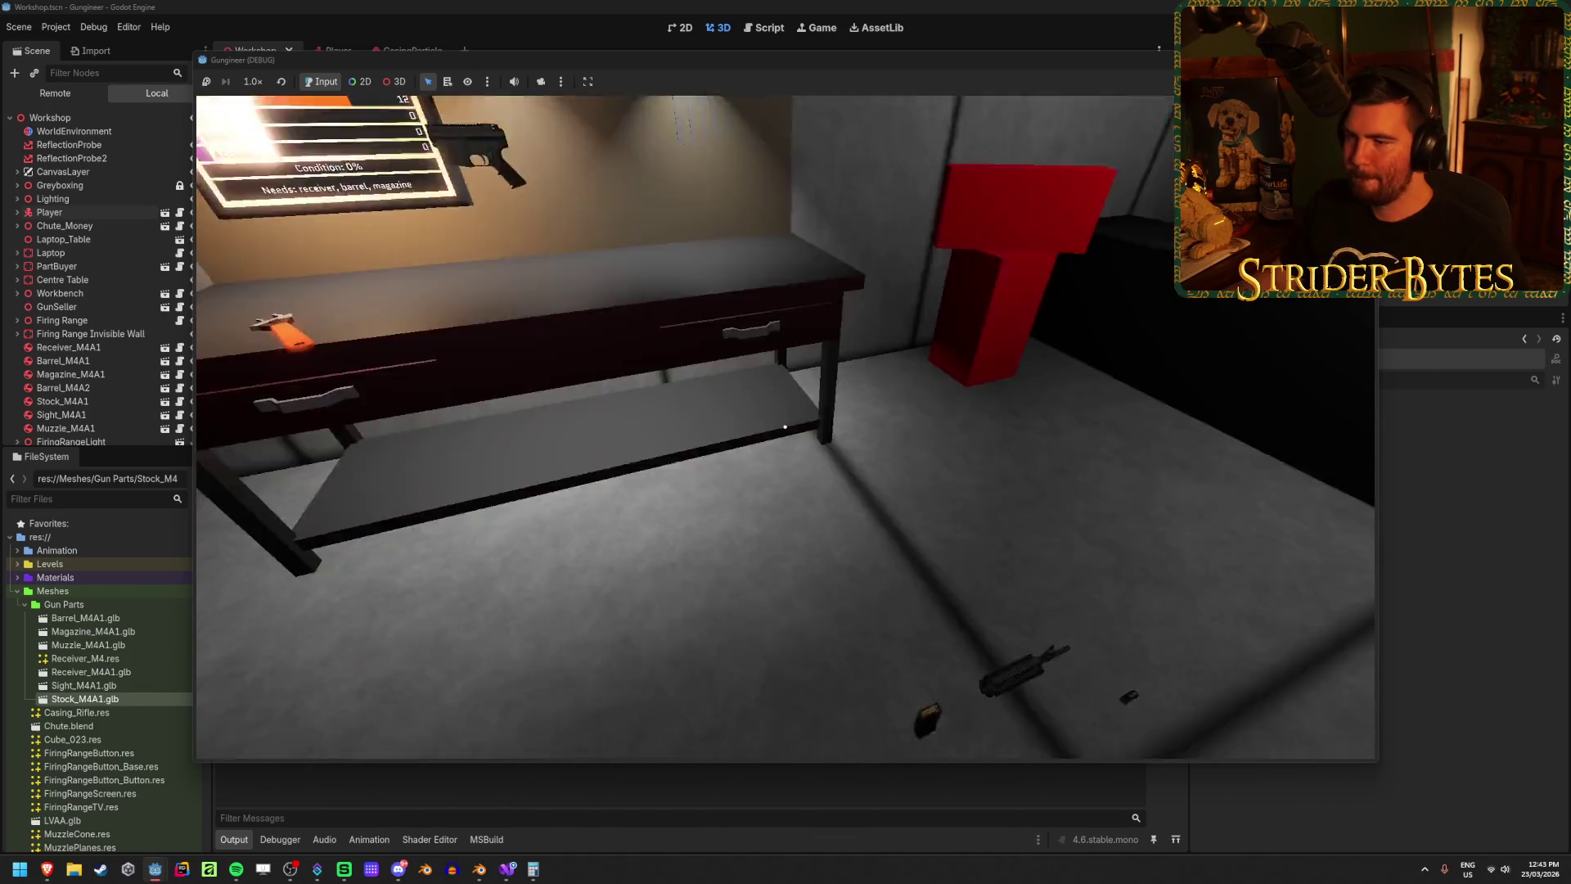
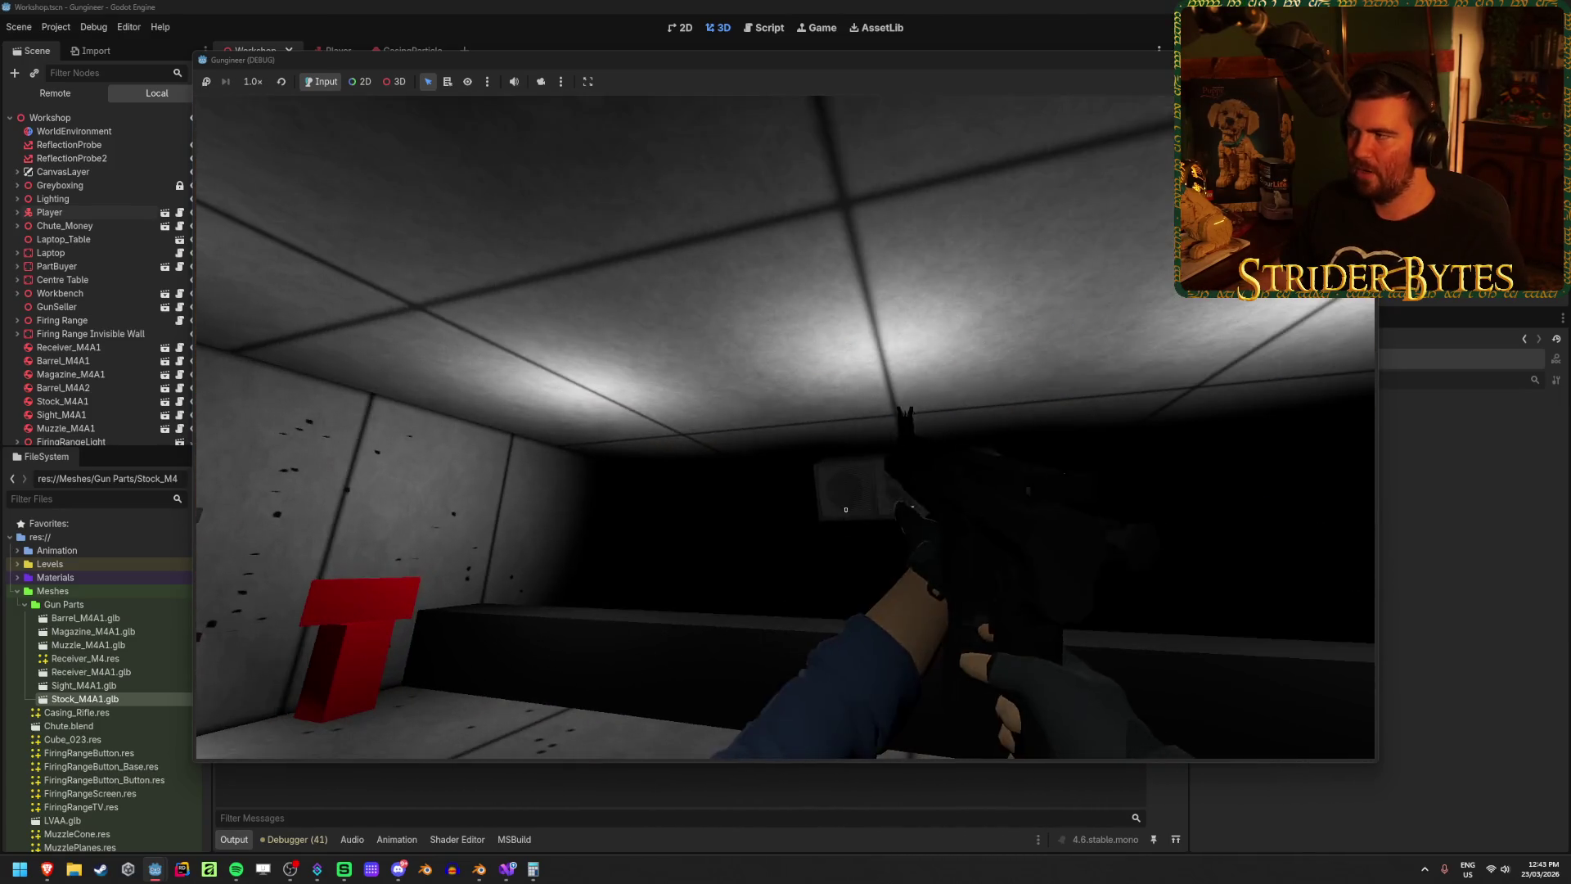
Step: Stop the running game and open the Player scene for editing
key("F8")
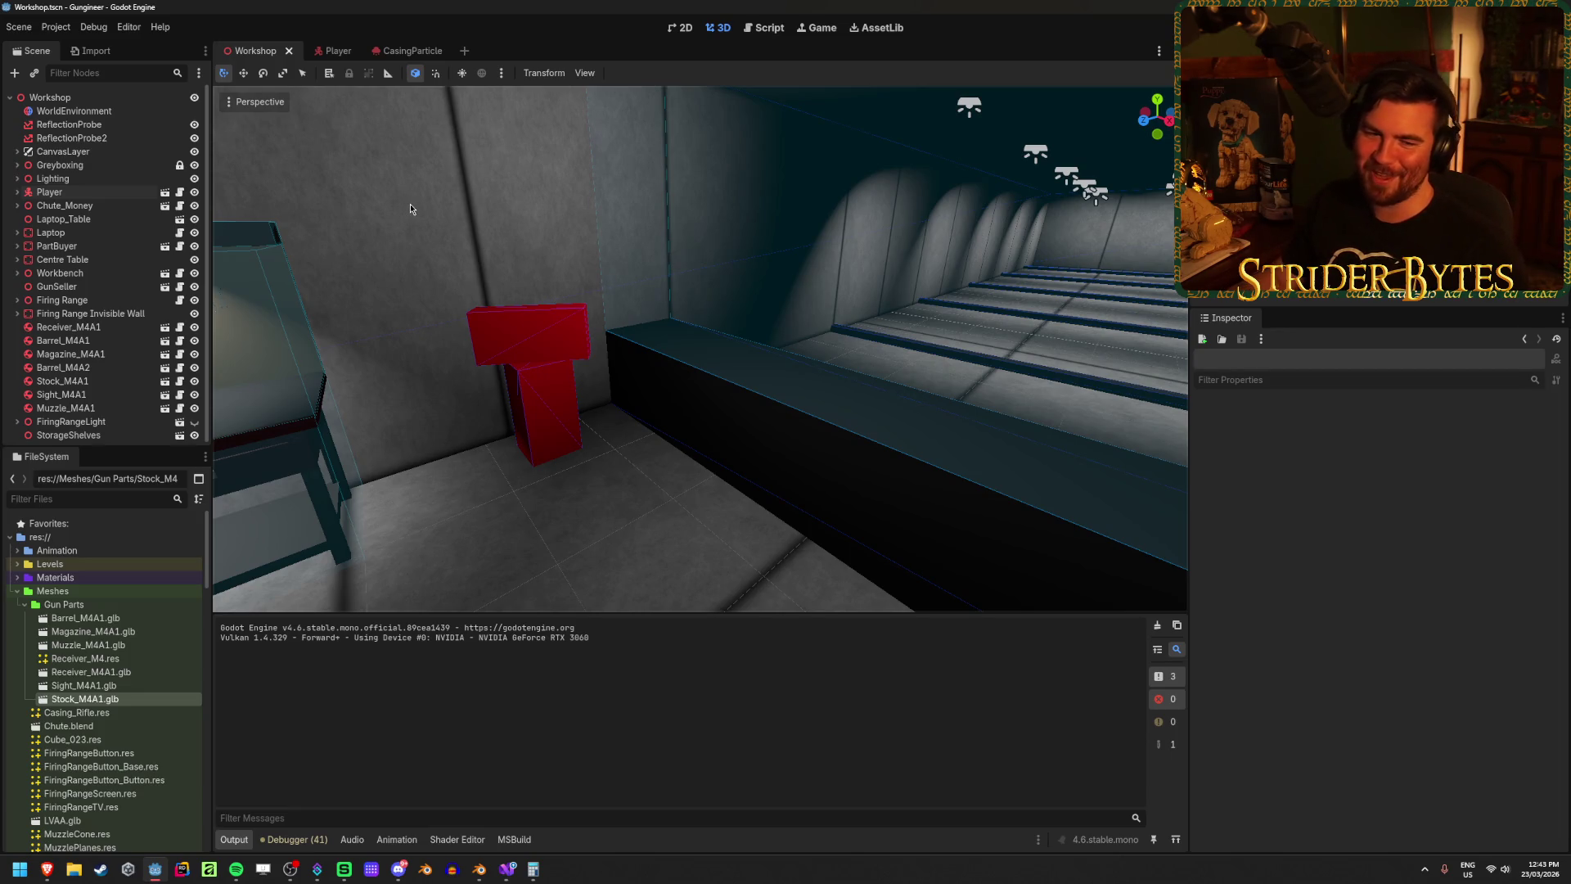
left_click(90, 193)
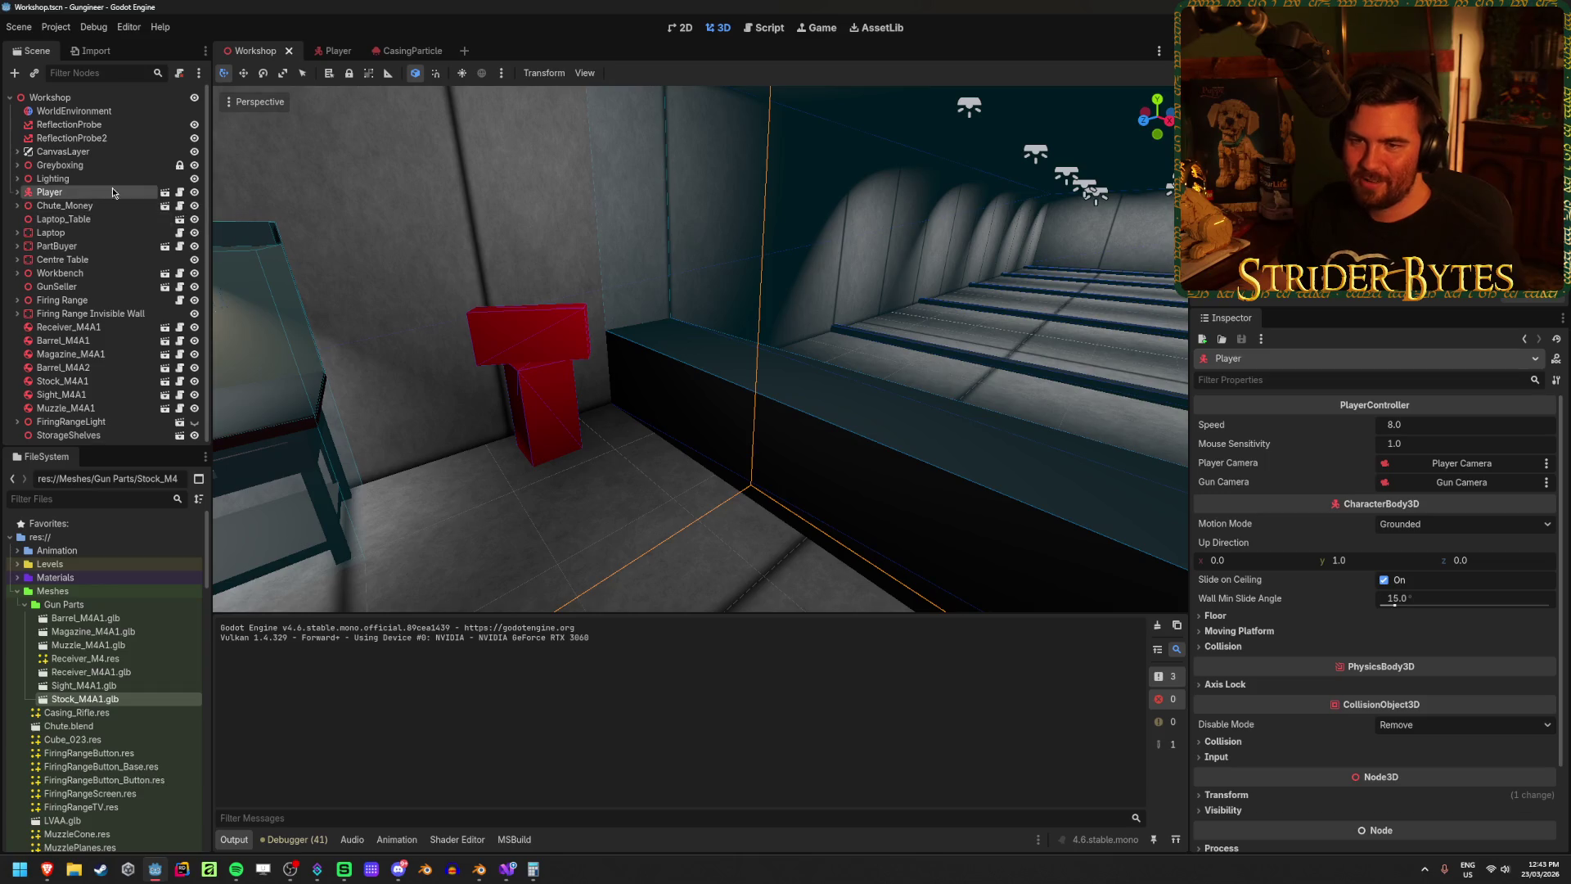
left_click(332, 51)
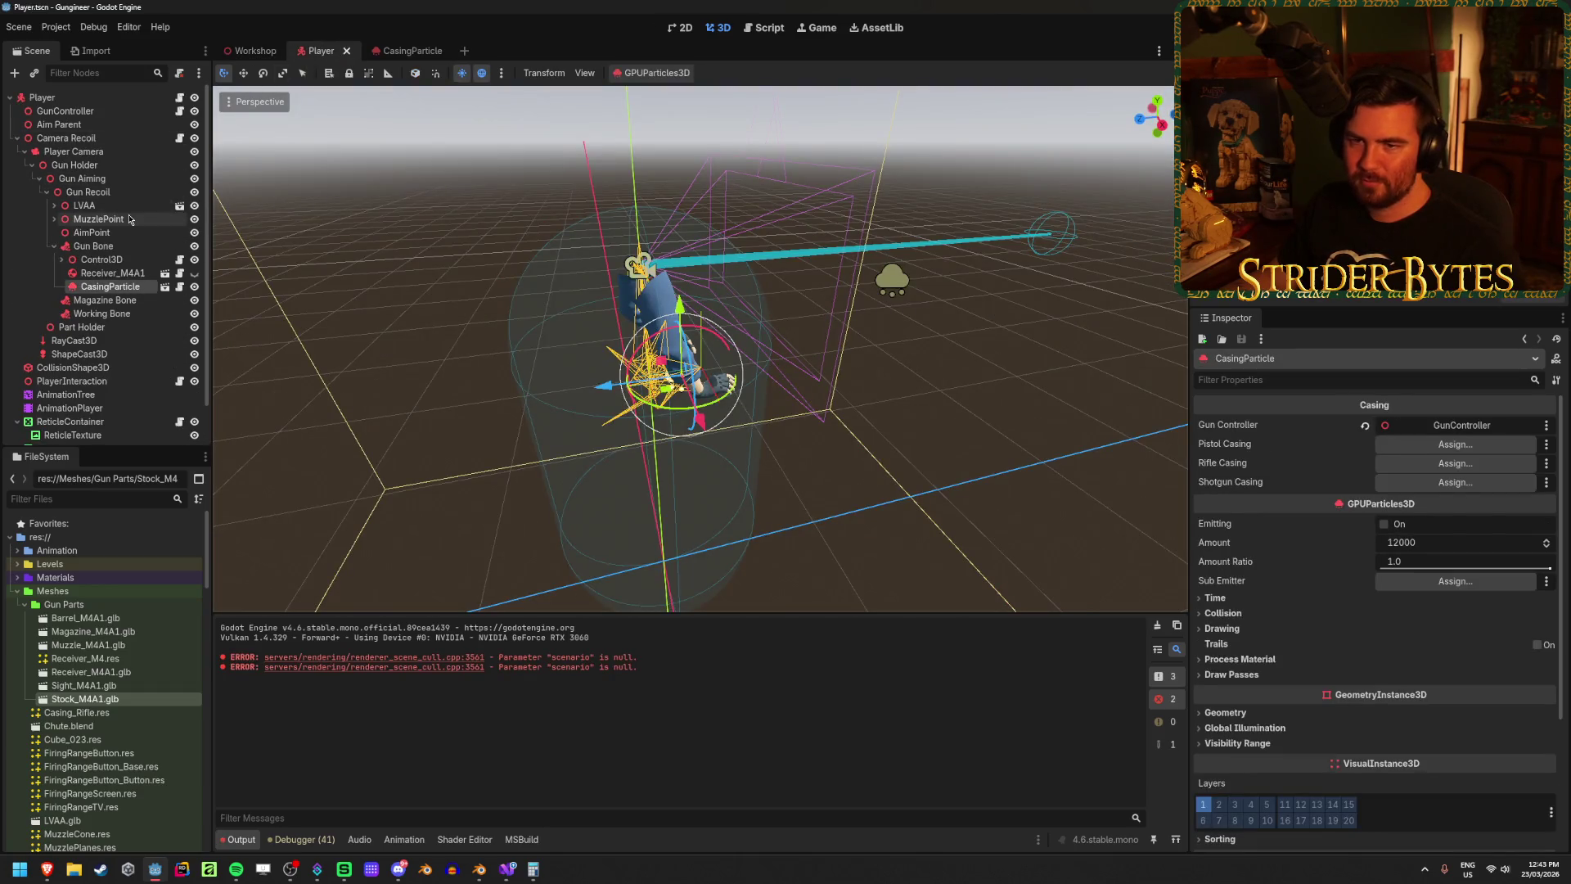
Step: Open the MuzzleFlash scene from under MuzzlePoint and select MuzzlePlanes
left_click(98, 219)
left_click(54, 218)
left_click(179, 232)
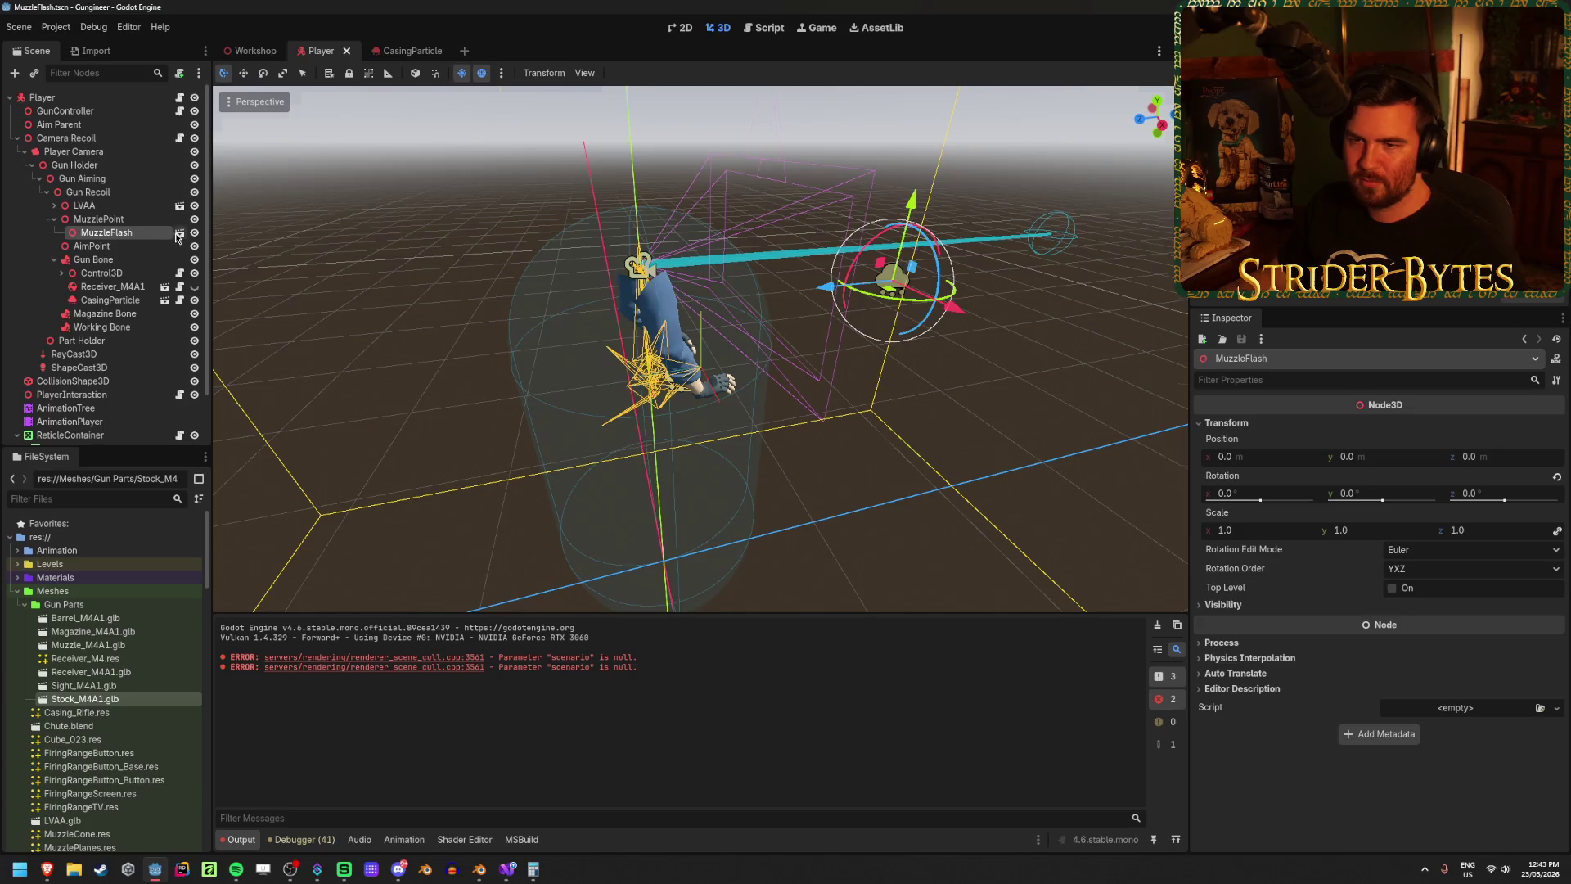
left_click(113, 125)
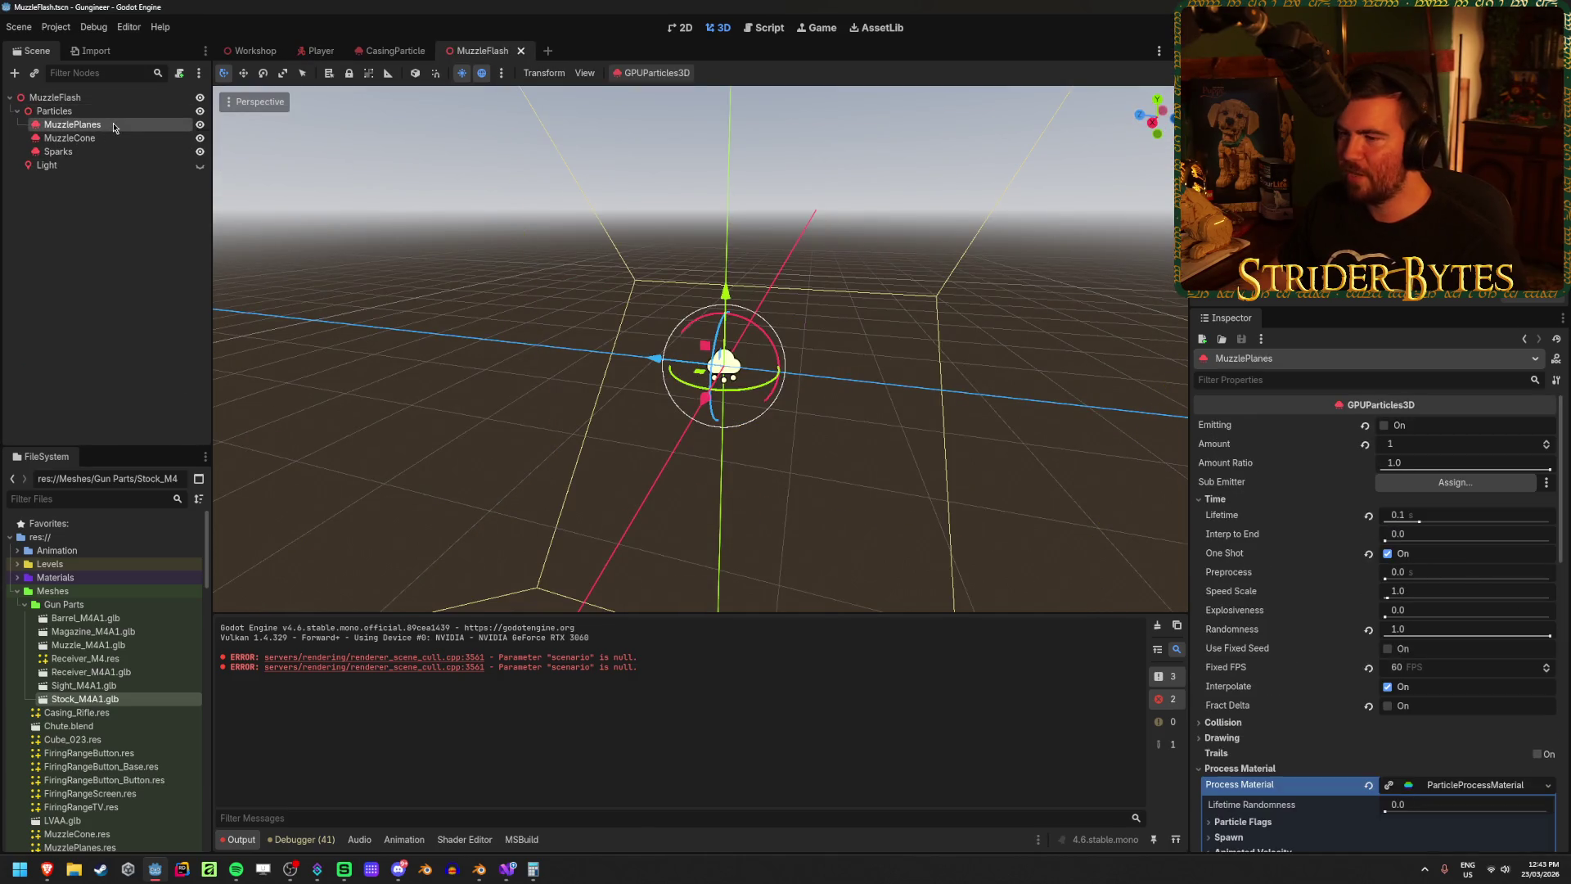
Step: Frame MuzzlePlanes and collapse its Scale, Display and Spawn sections in the Inspector
key("f")
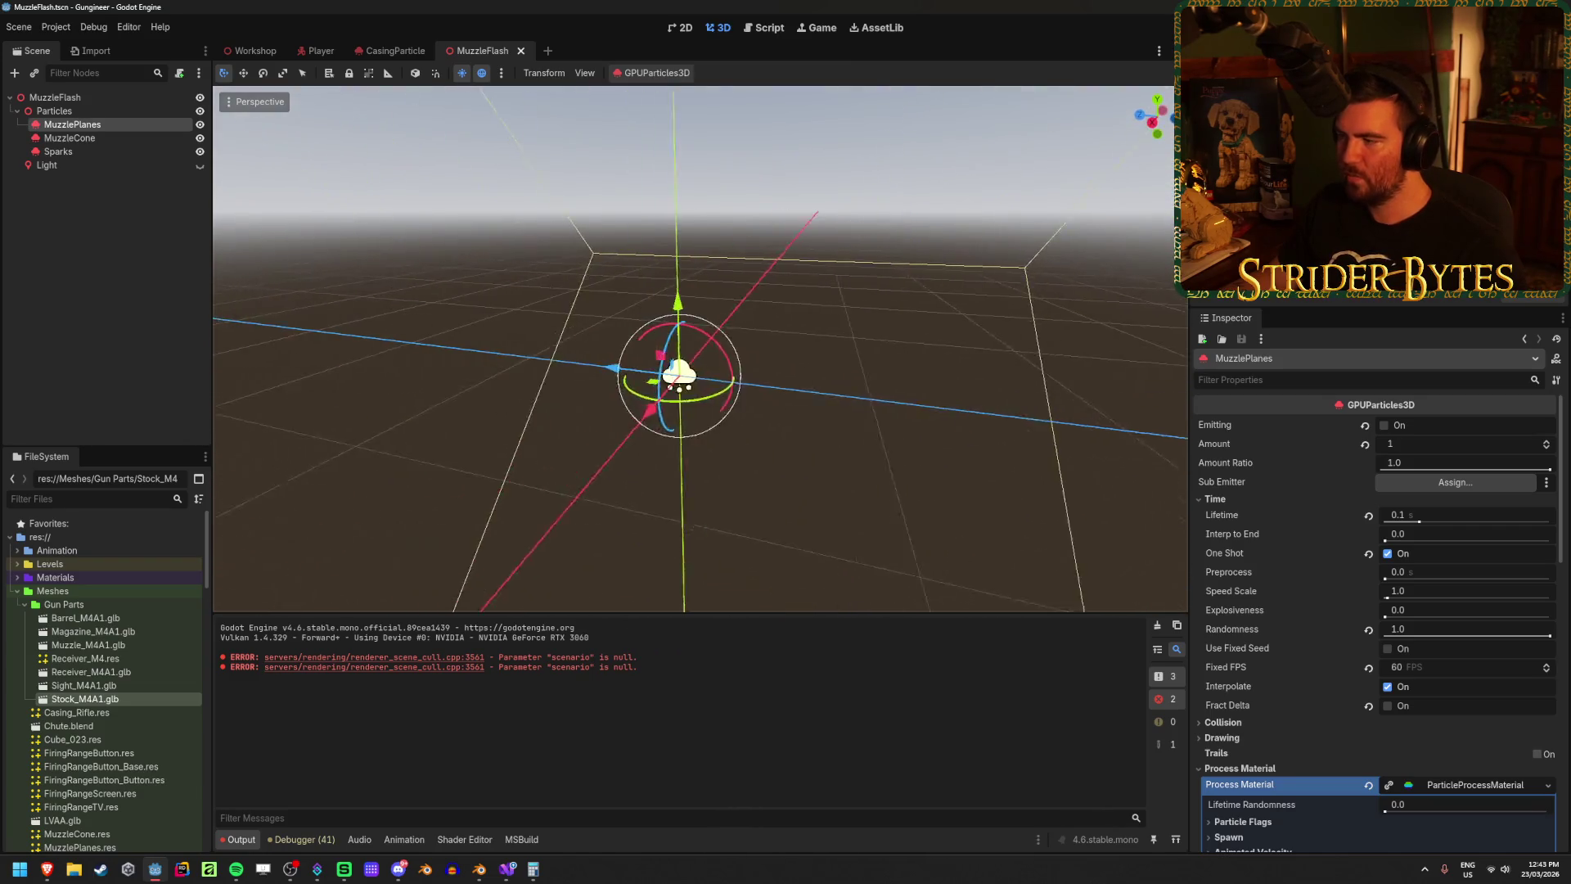
scroll(1247, 513, "down", 2)
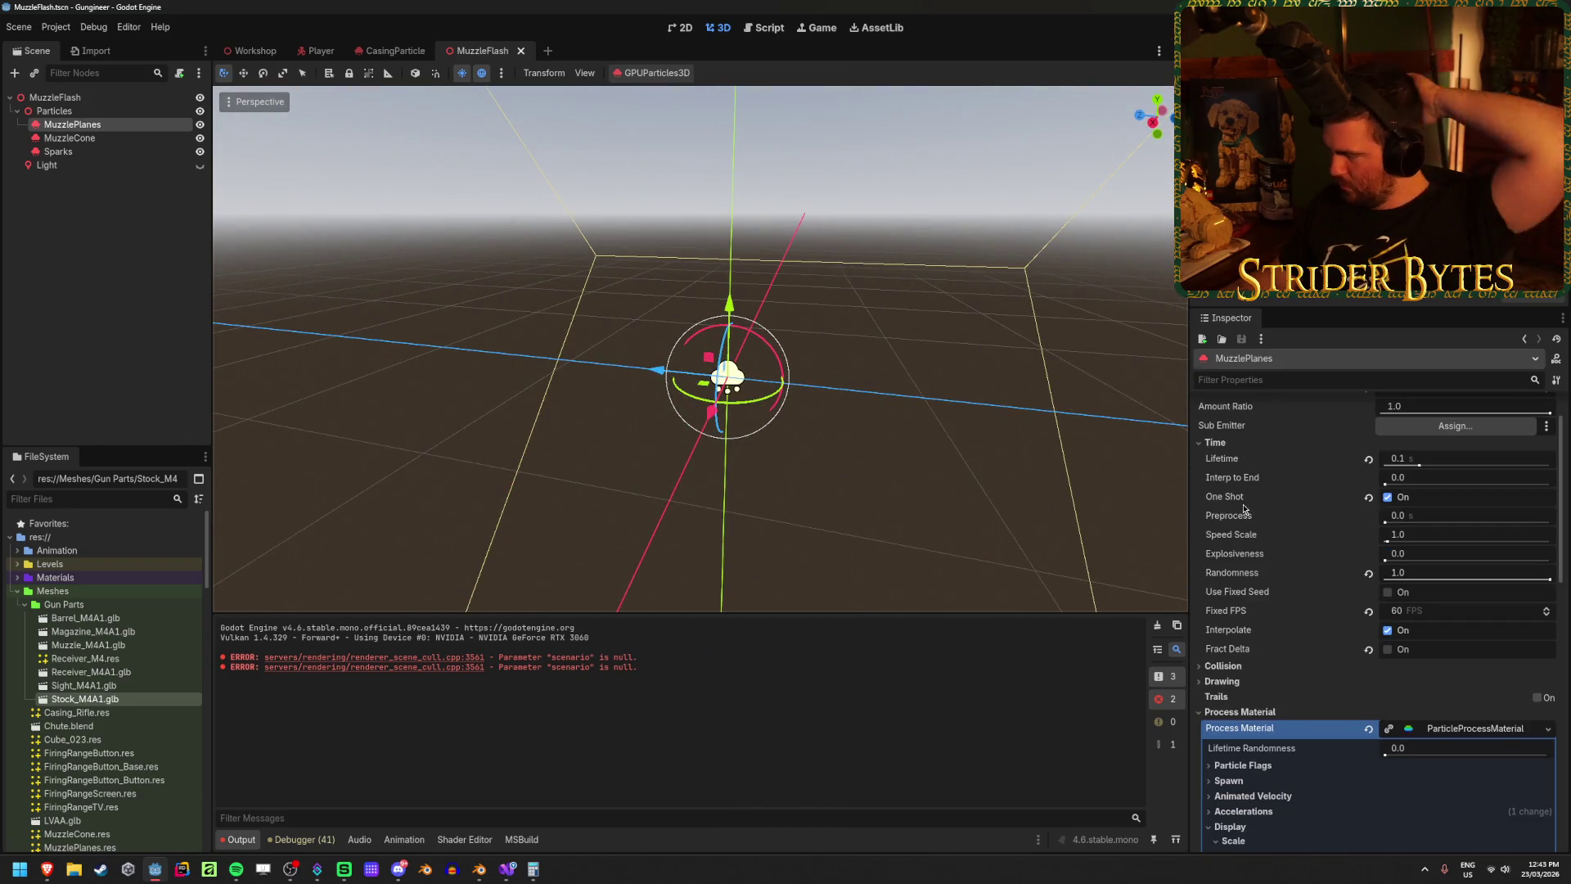
scroll(1245, 511, "down", 3)
scroll(1243, 508, "down", 3)
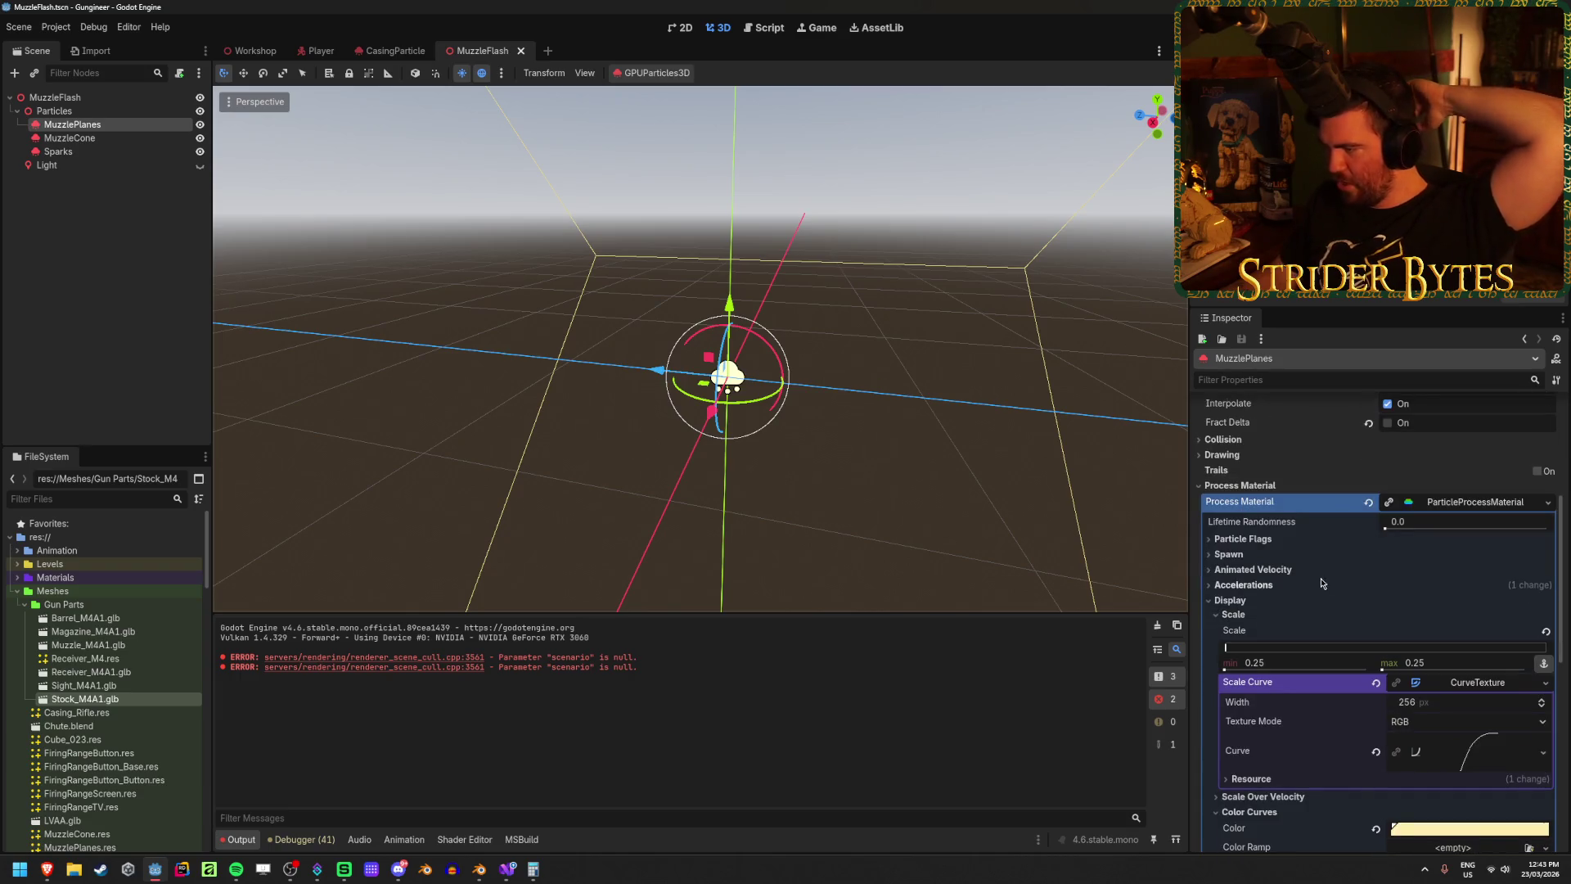
scroll(1322, 577, "down", 3)
scroll(1334, 559, "down", 3)
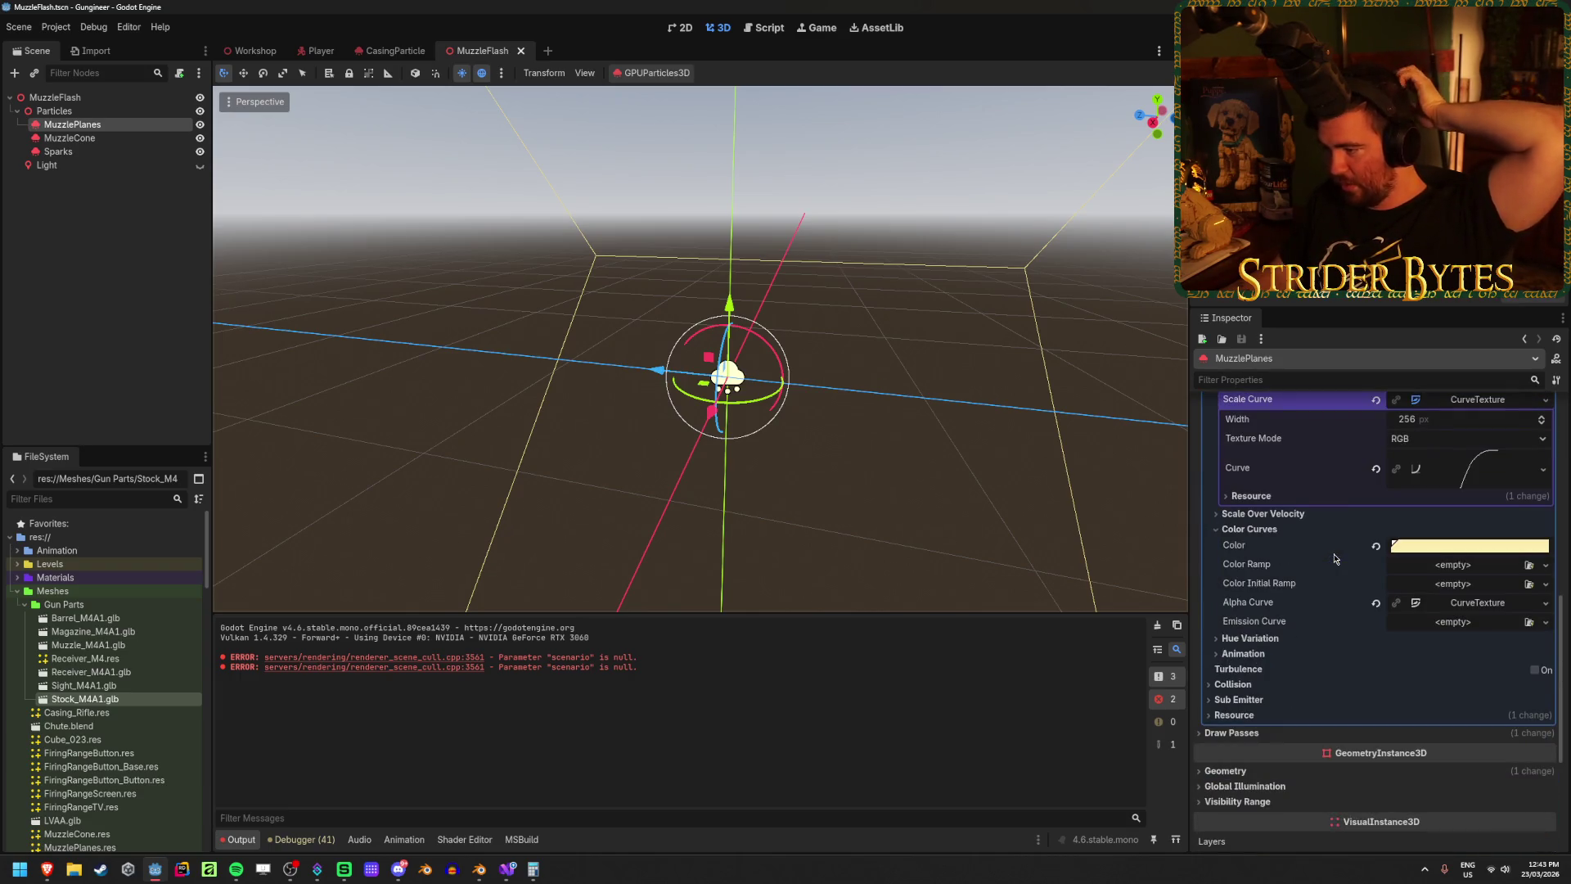
scroll(1334, 555, "up", 3)
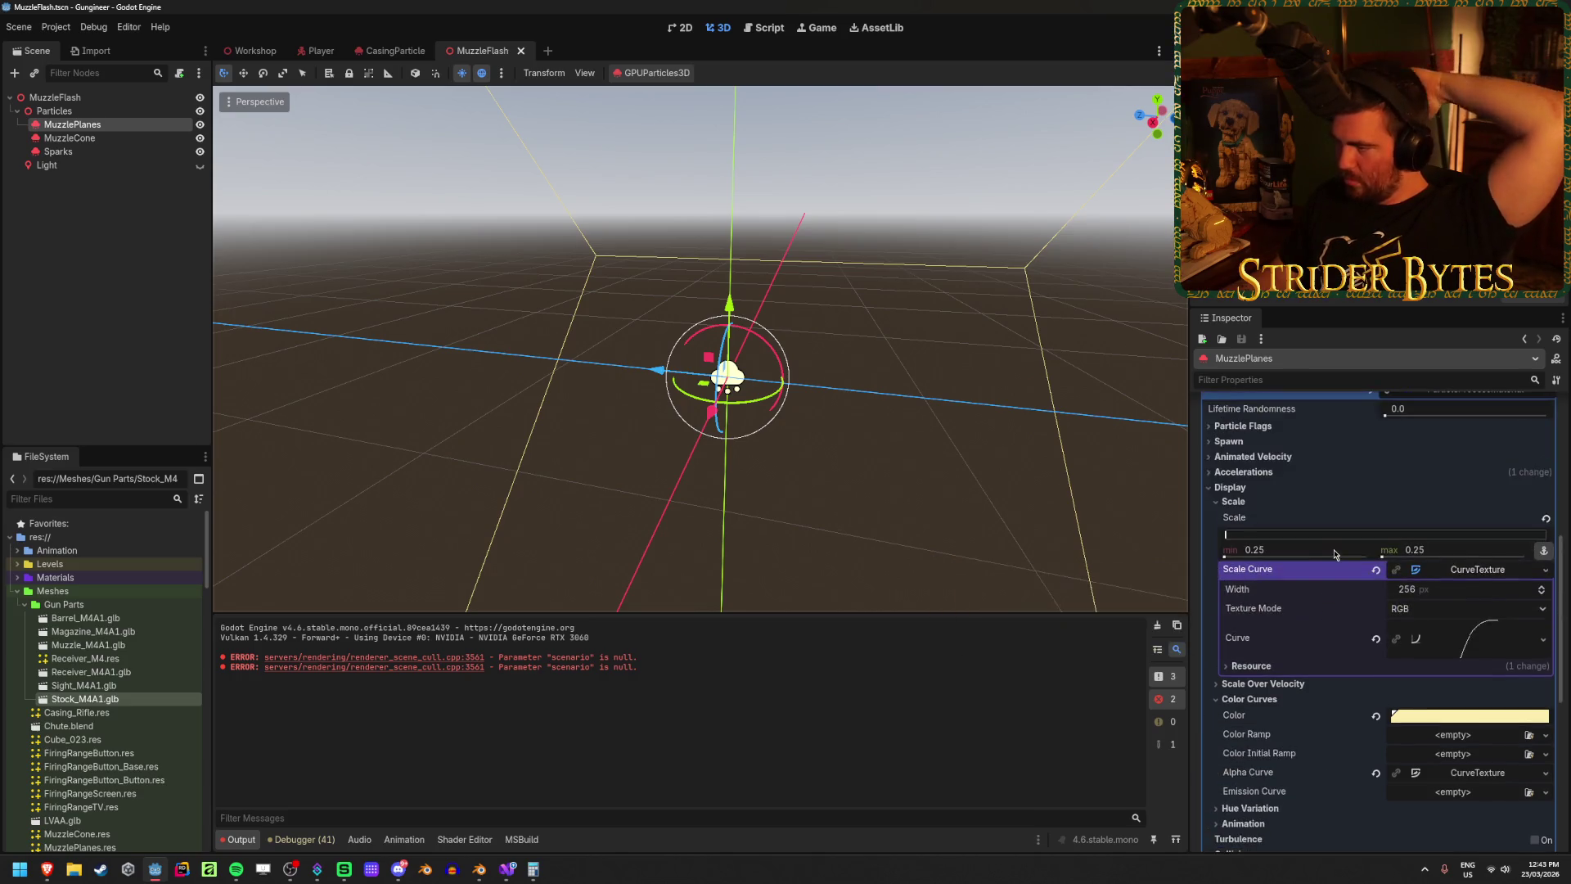
left_click(1258, 505)
left_click(1239, 487)
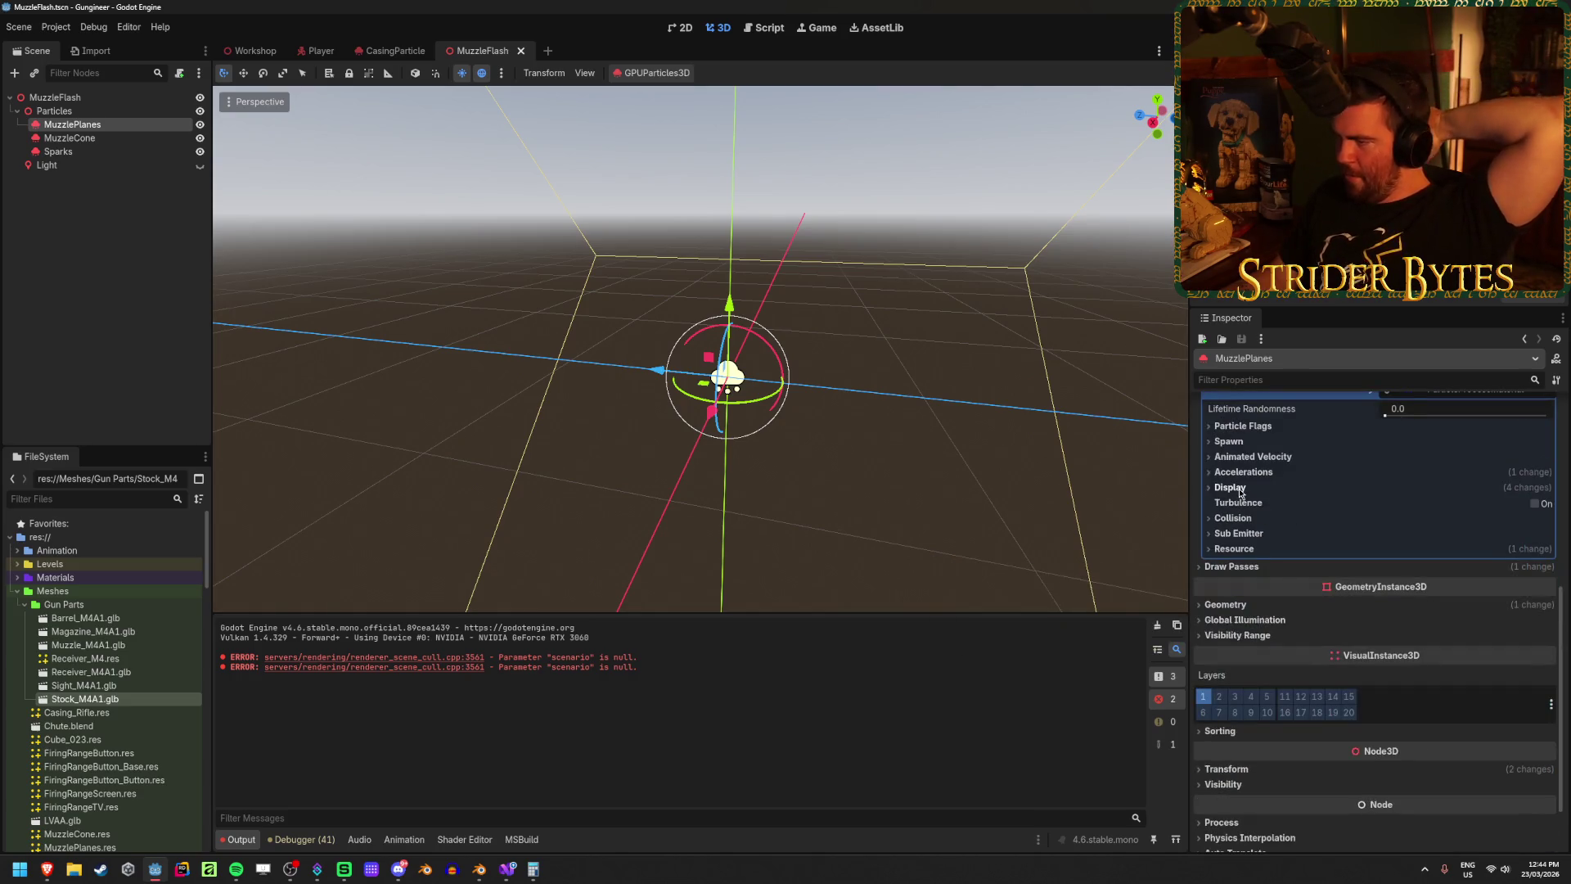
left_click(1246, 442)
left_click(1245, 445)
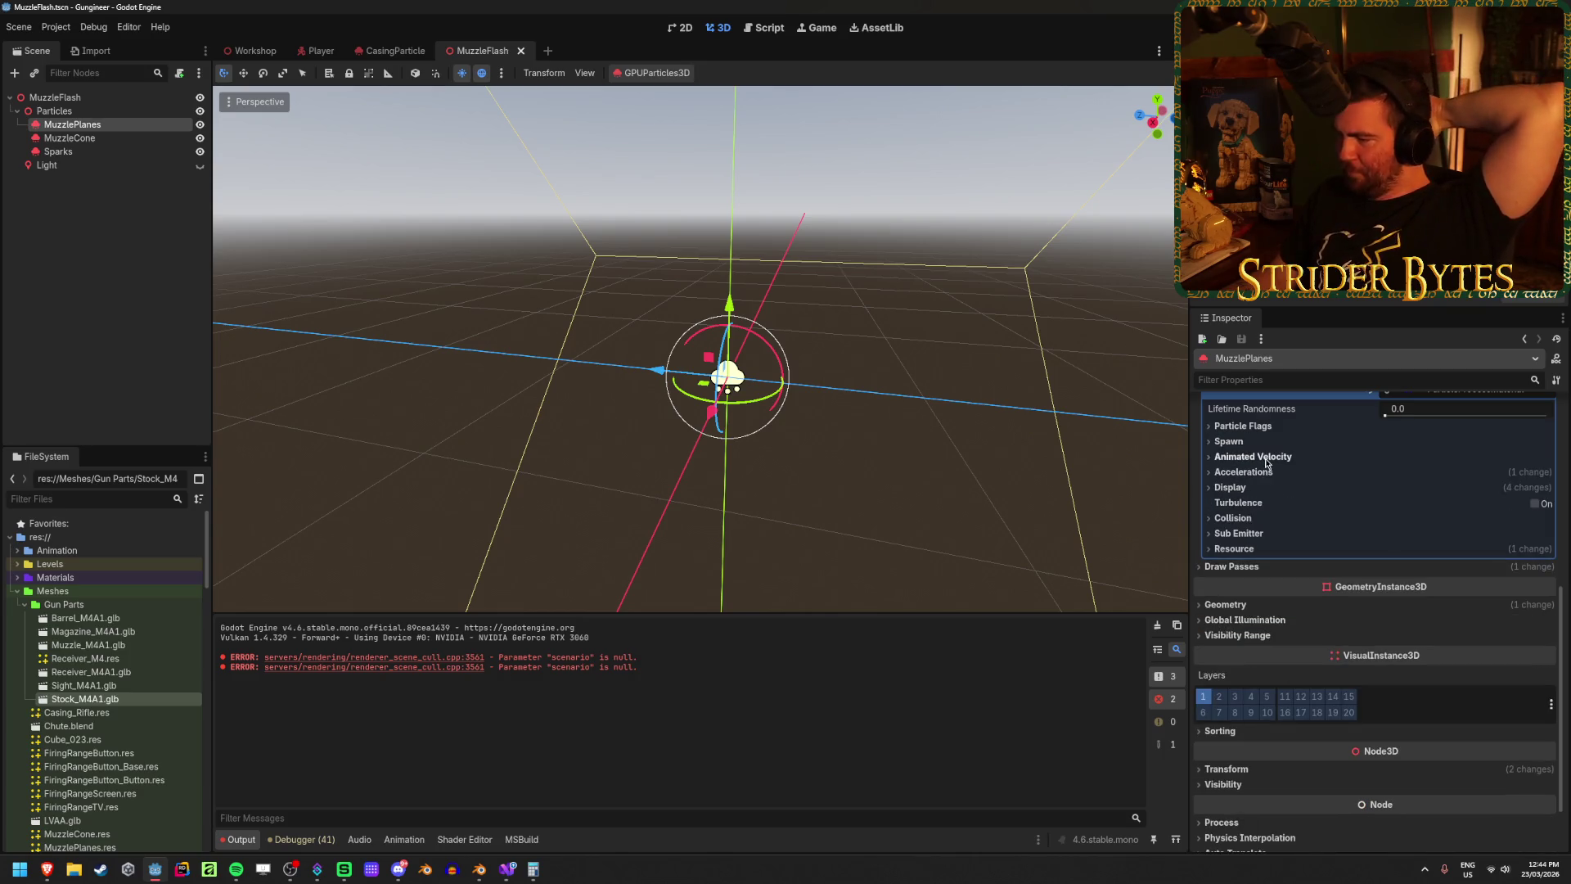
scroll(1301, 514, "up", 3)
scroll(1301, 514, "up", 3)
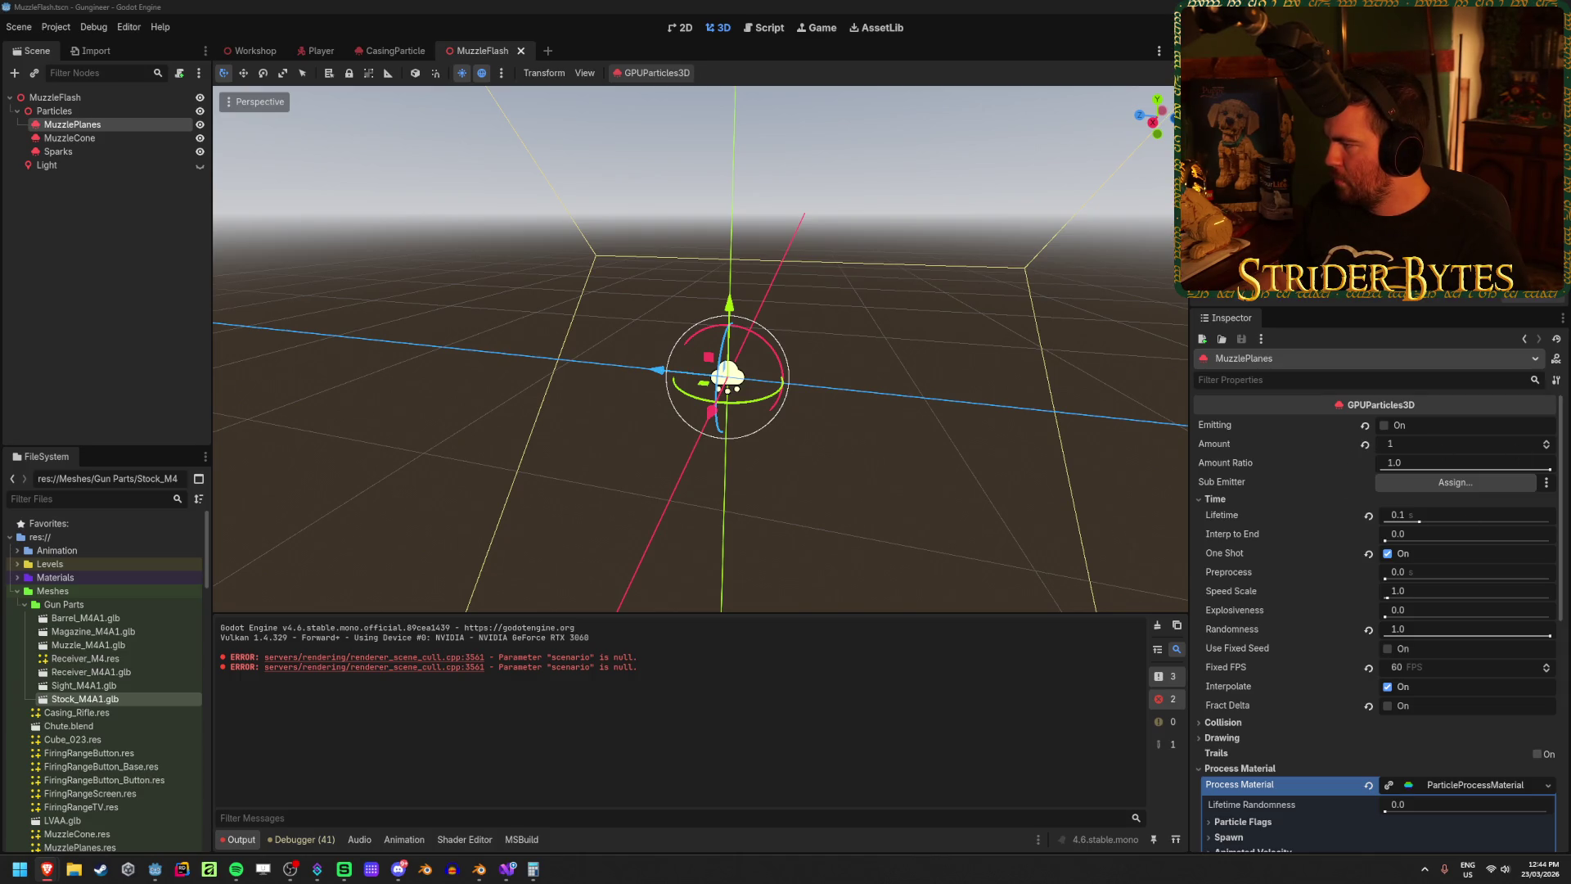
scroll(1301, 622, "down", 3)
Step: Enable Local Coords in the Drawing settings of MuzzlePlanes and MuzzleCone
left_click(1221, 624)
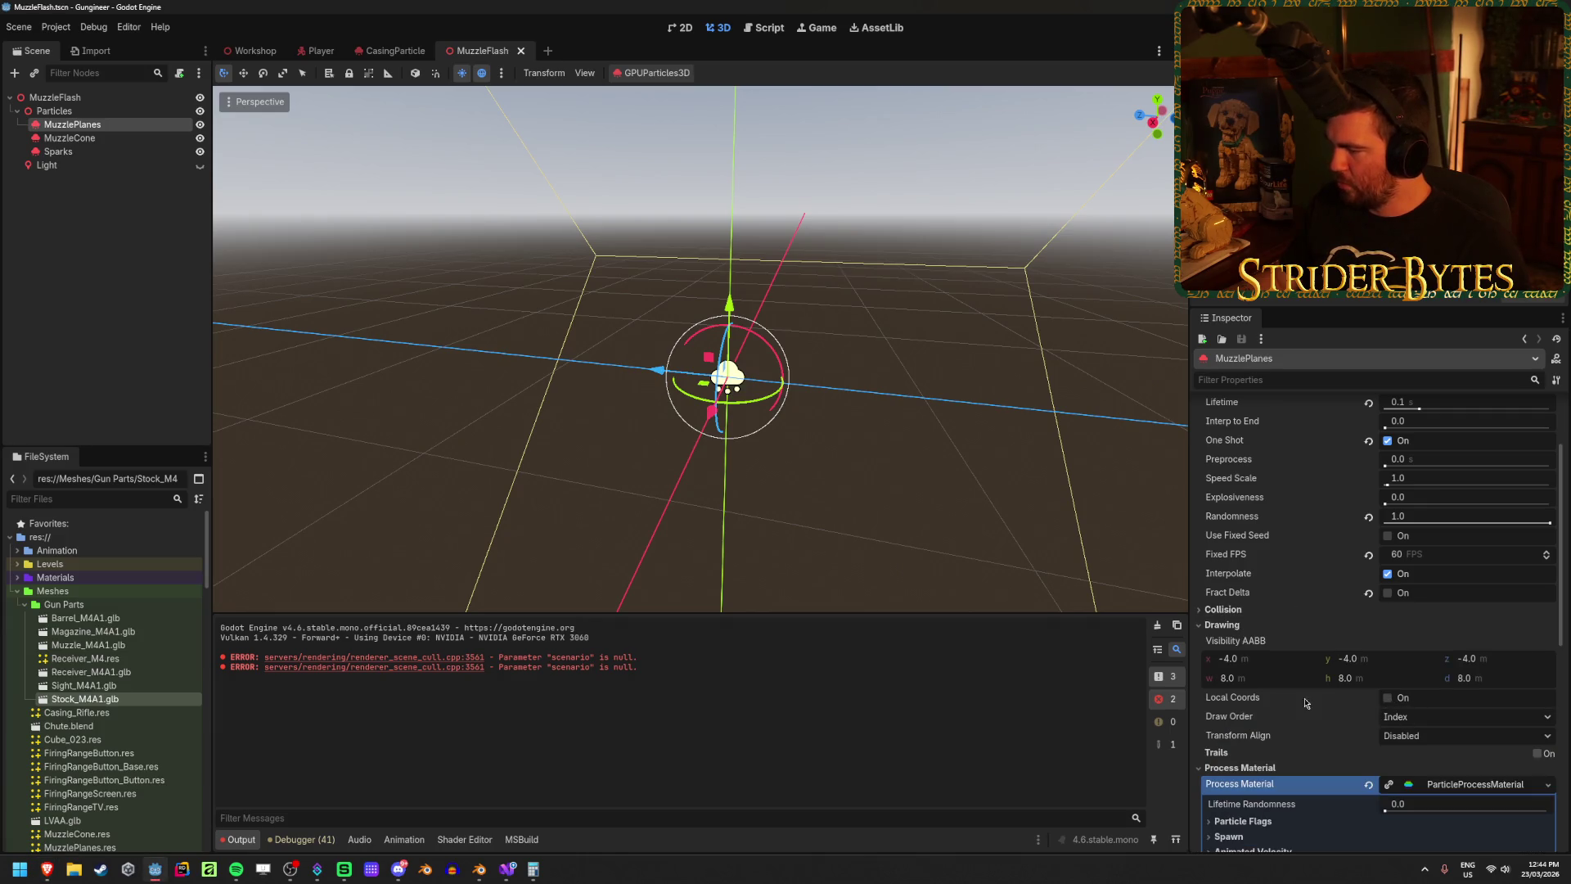
left_click(1386, 701)
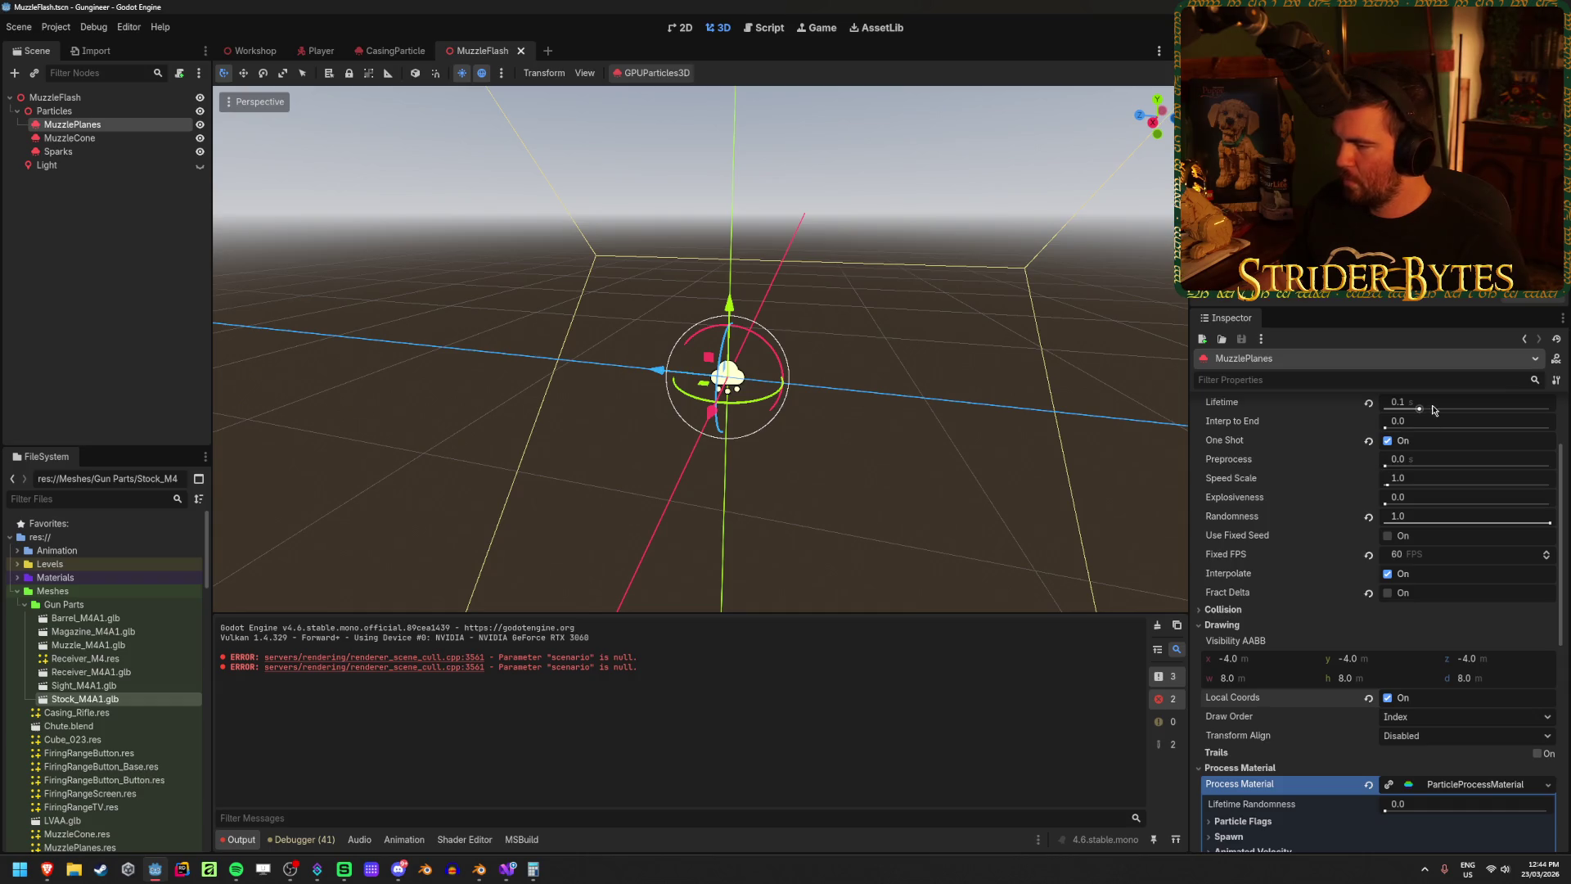
left_click(70, 137)
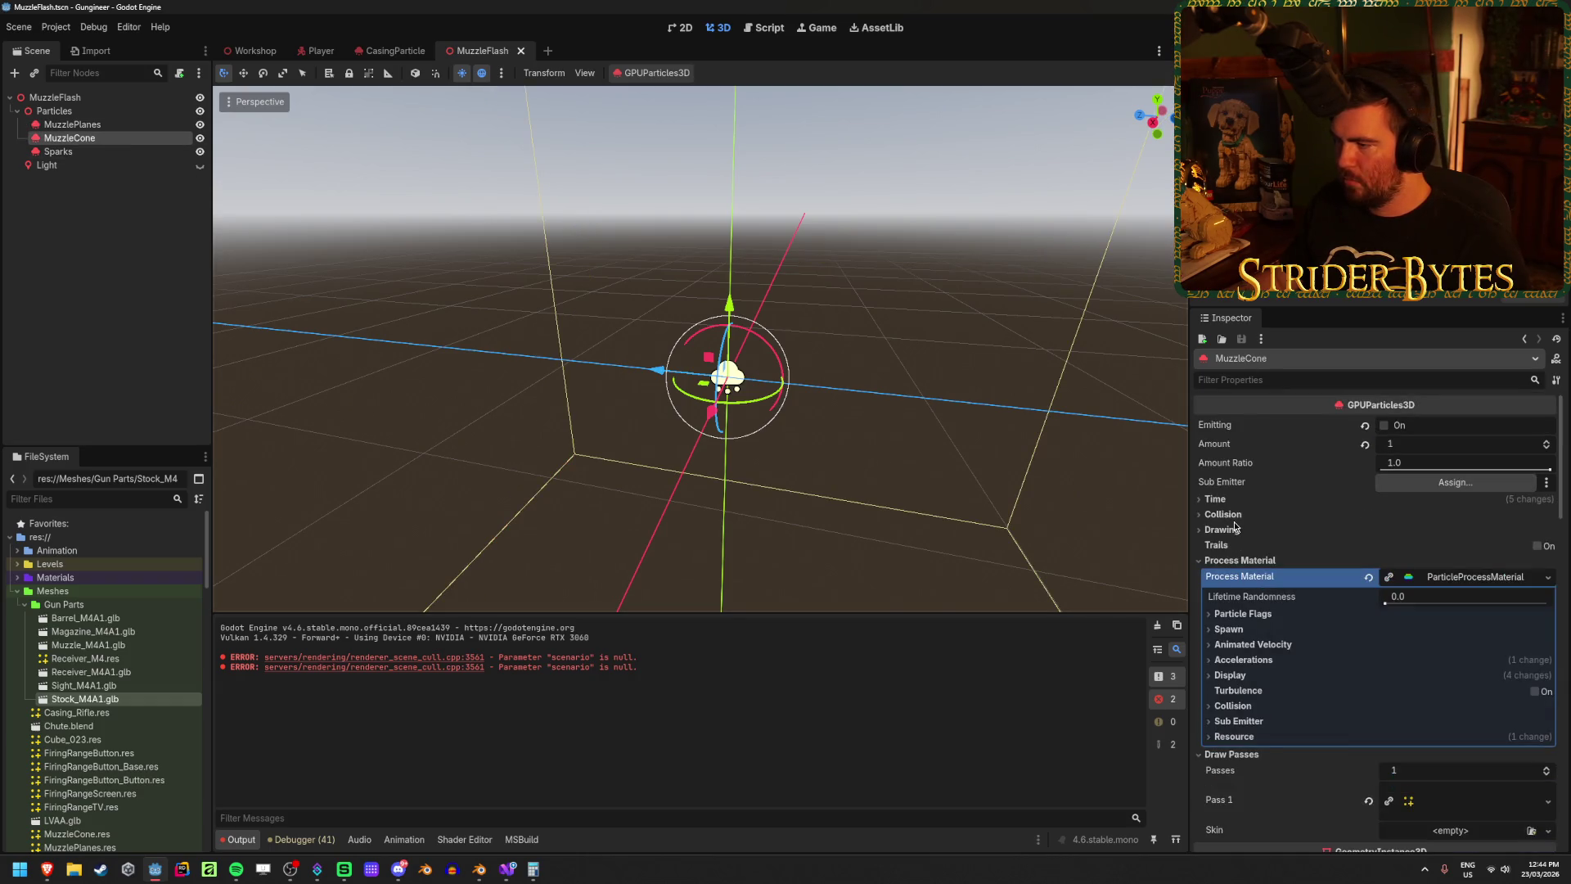
left_click(1222, 530)
left_click(1387, 603)
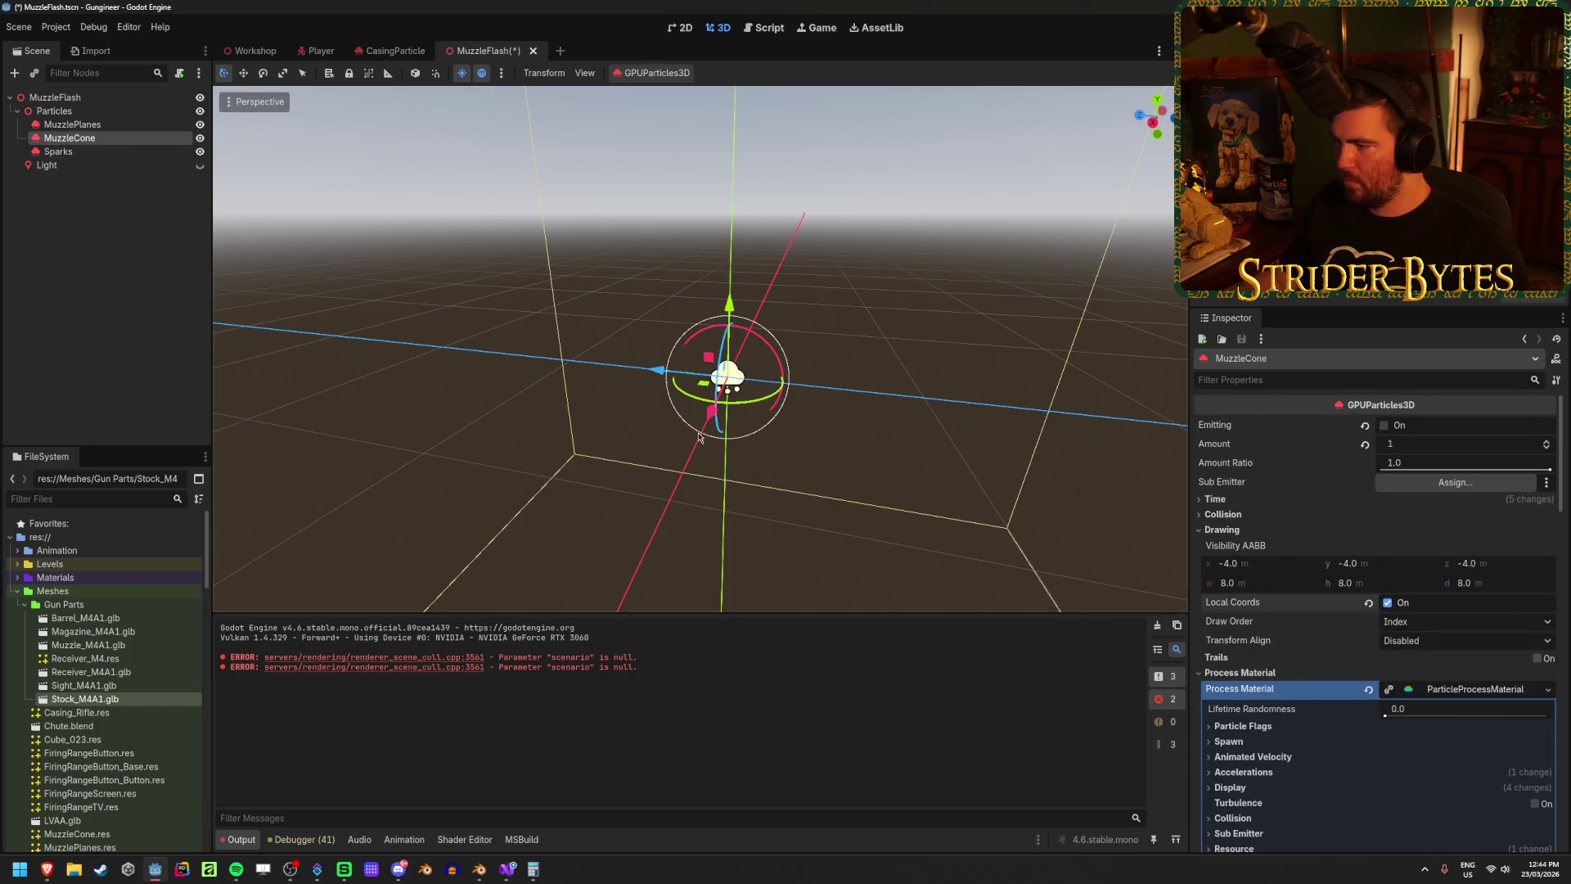
Step: Preview a burst of the Sparks particles by toggling Emitting
left_click(112, 152)
scroll(1391, 654, "down", 1)
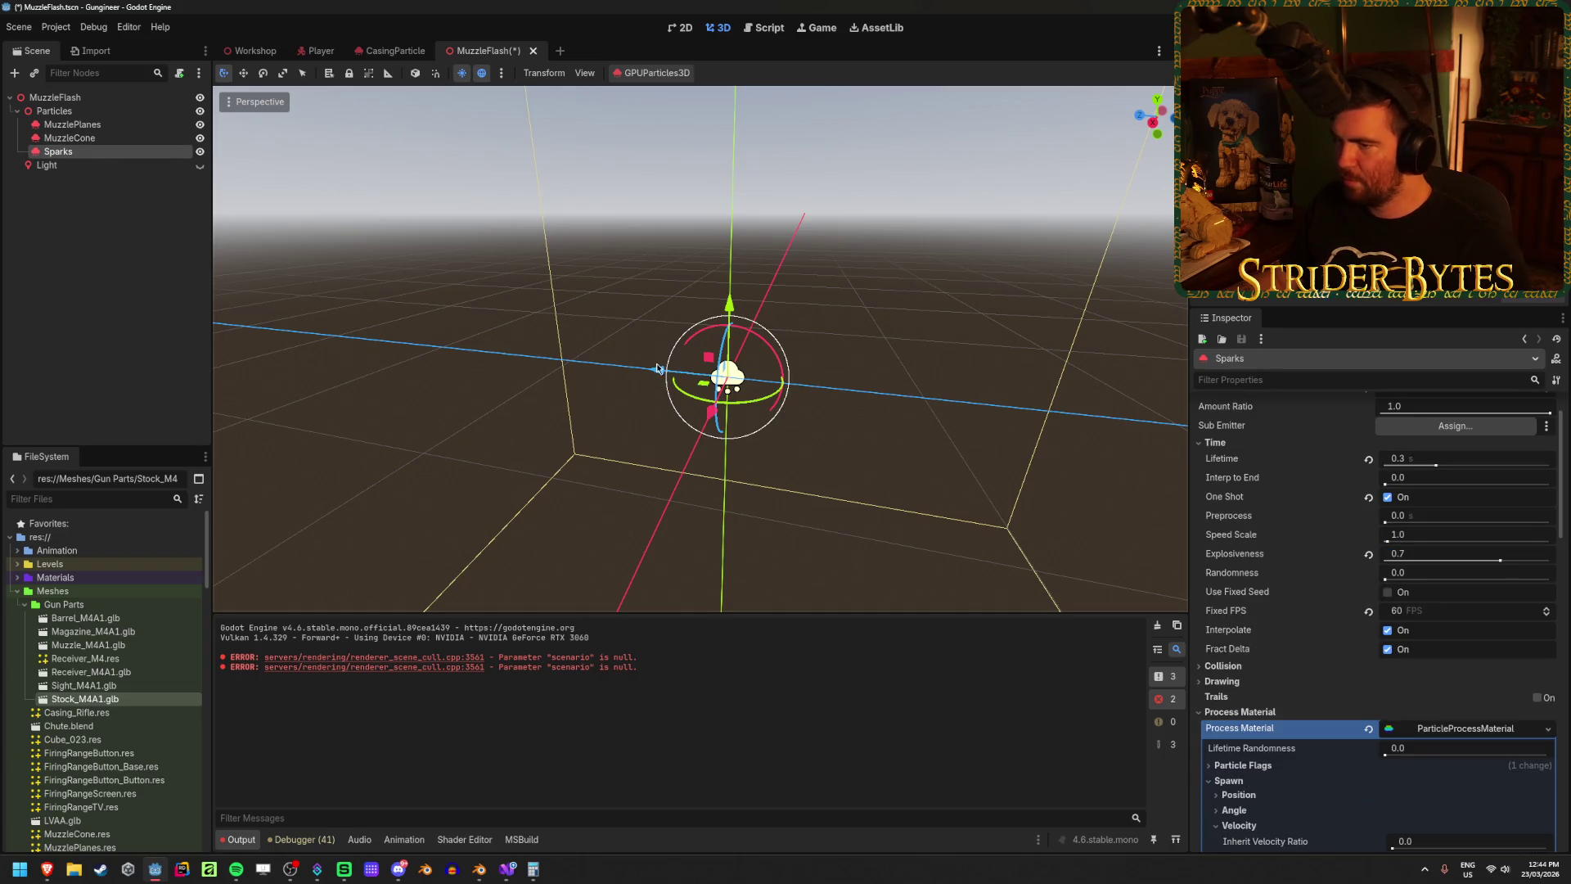
scroll(1412, 533, "up", 1)
left_click(1386, 426)
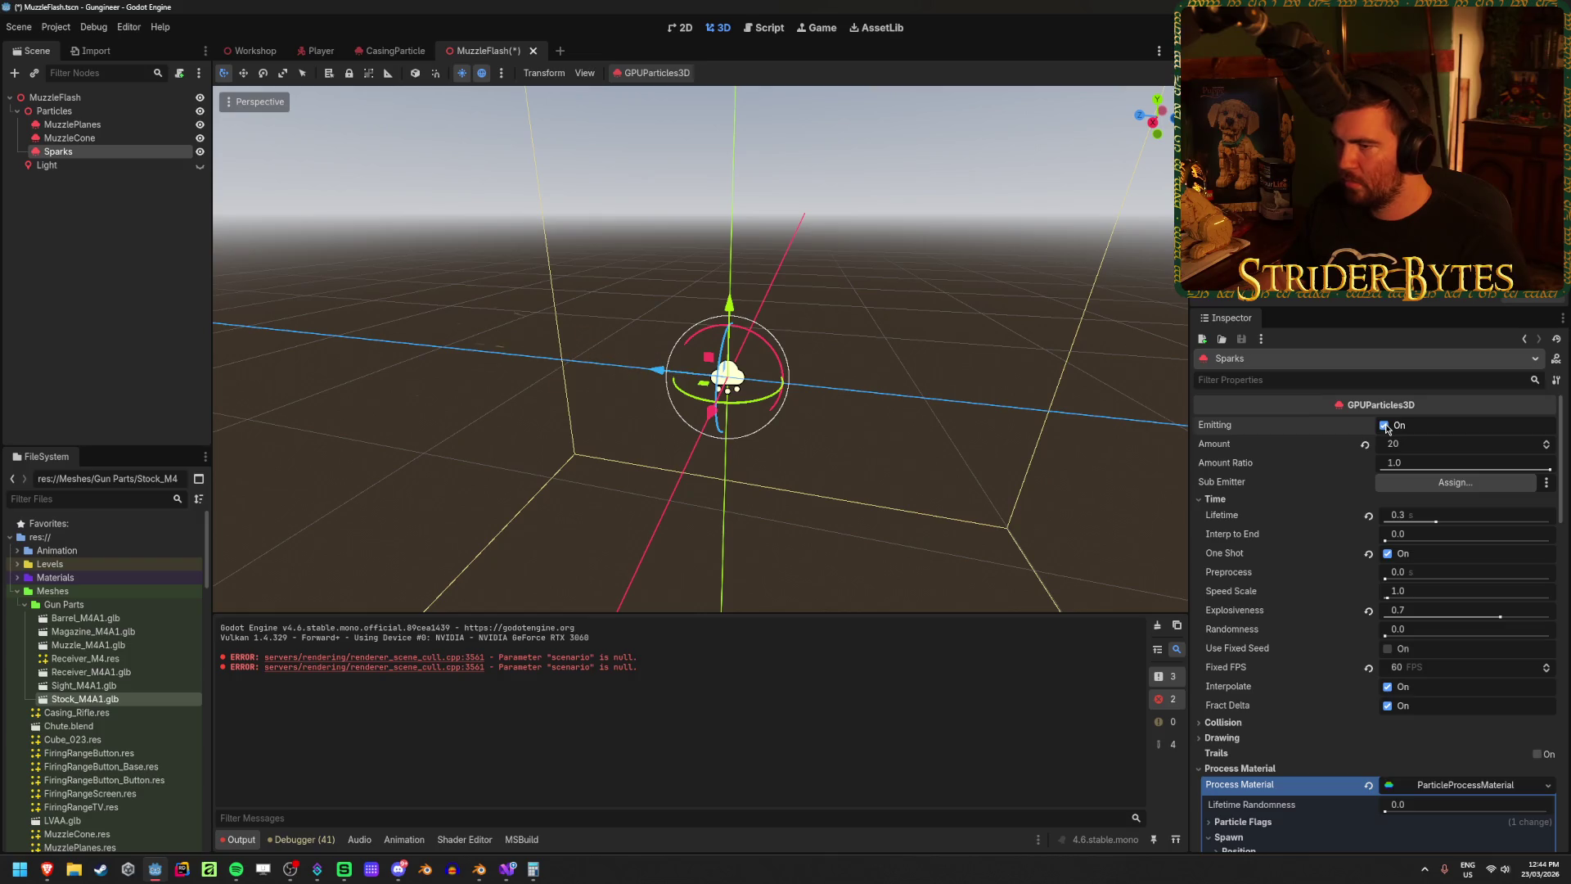
Step: Save the MuzzleFlash scene and return to the Workshop scene
key("ctrl+s")
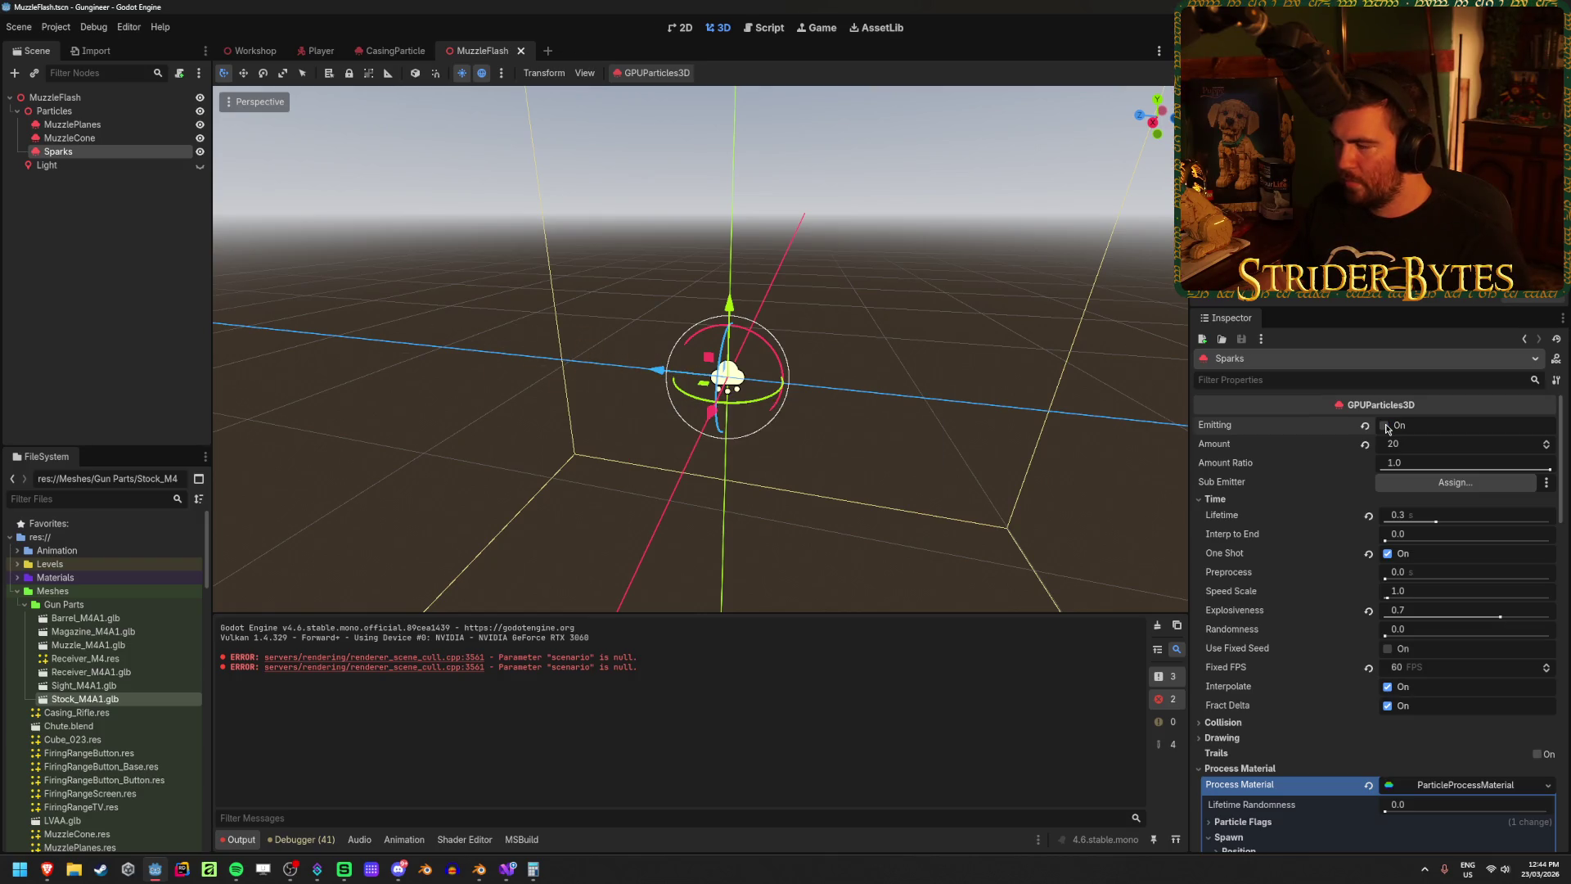
key("Up")
key("Up")
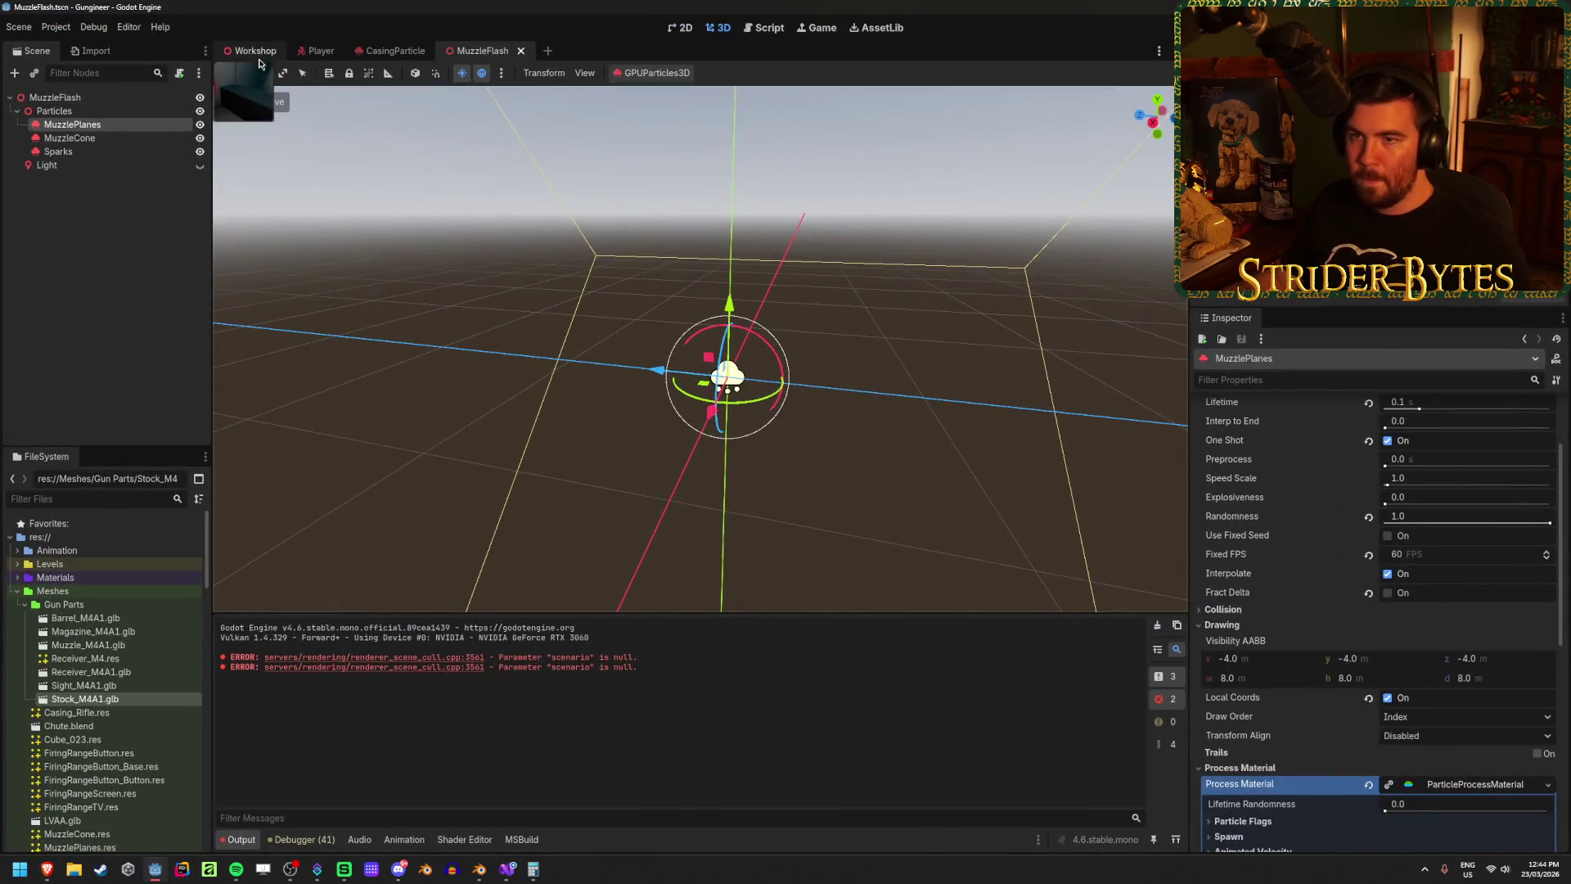
left_click(252, 51)
Step: Run the game and fire the rifle repeatedly to test the muzzle flash, then stop it
key("F5")
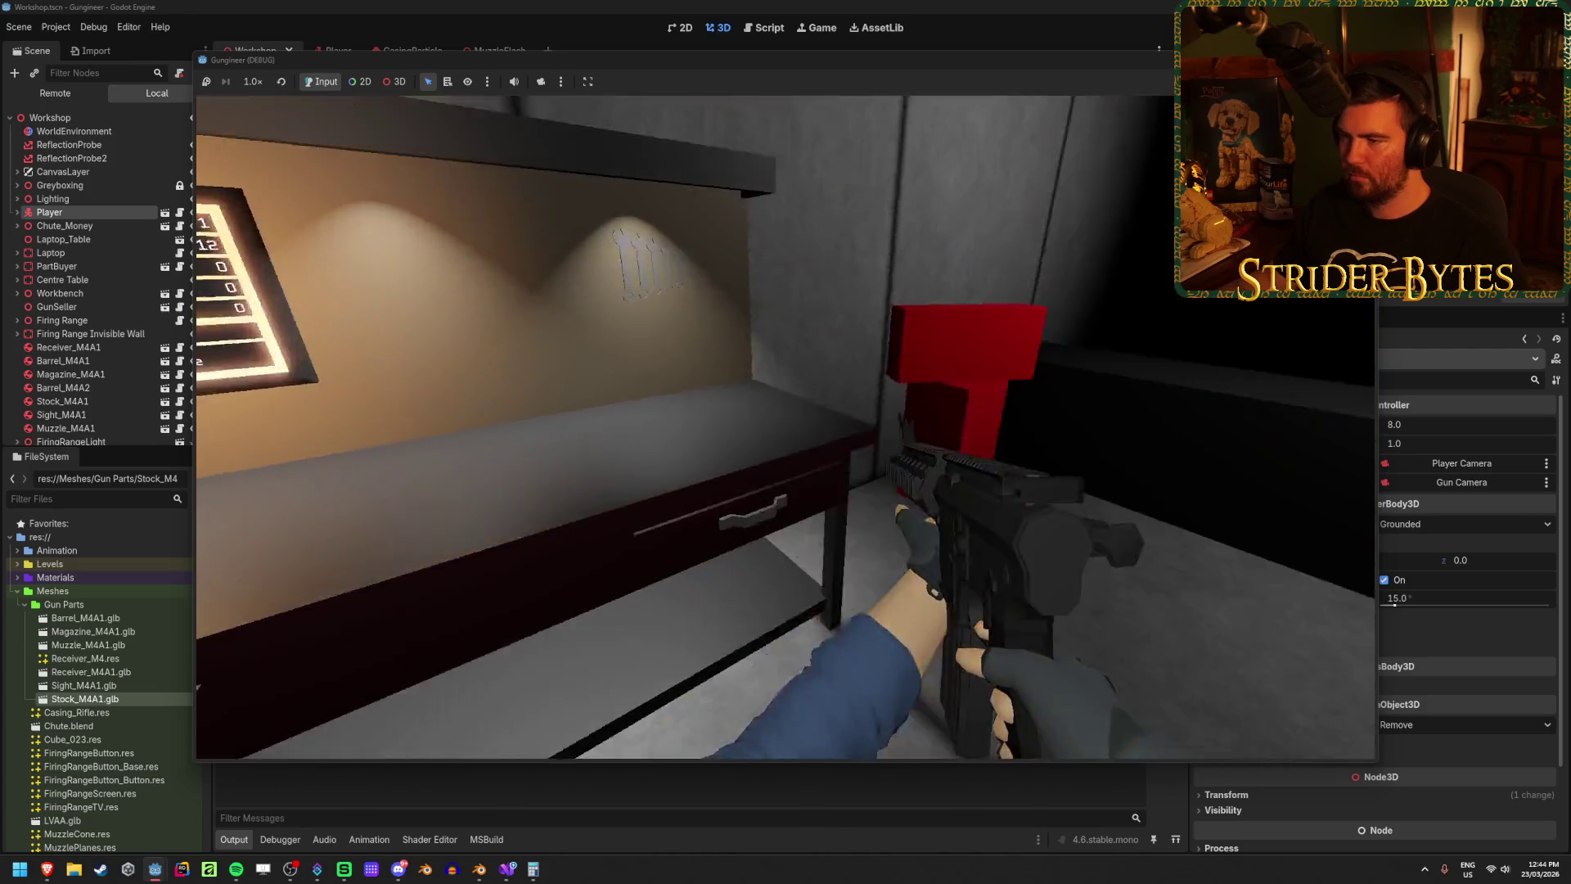
left_click(785, 426)
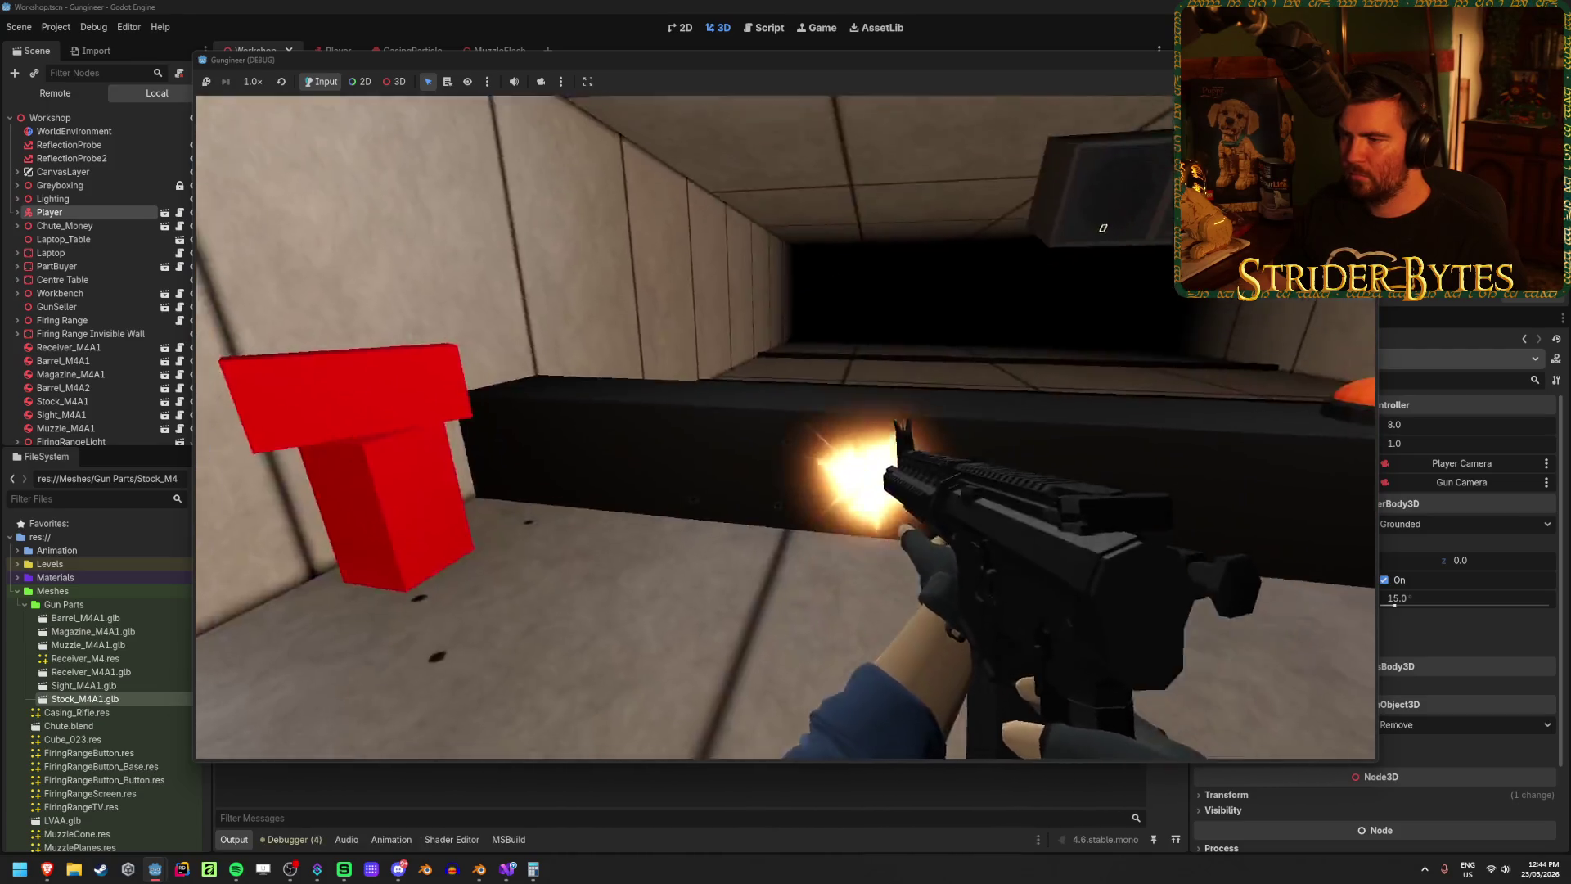
left_click(785, 426)
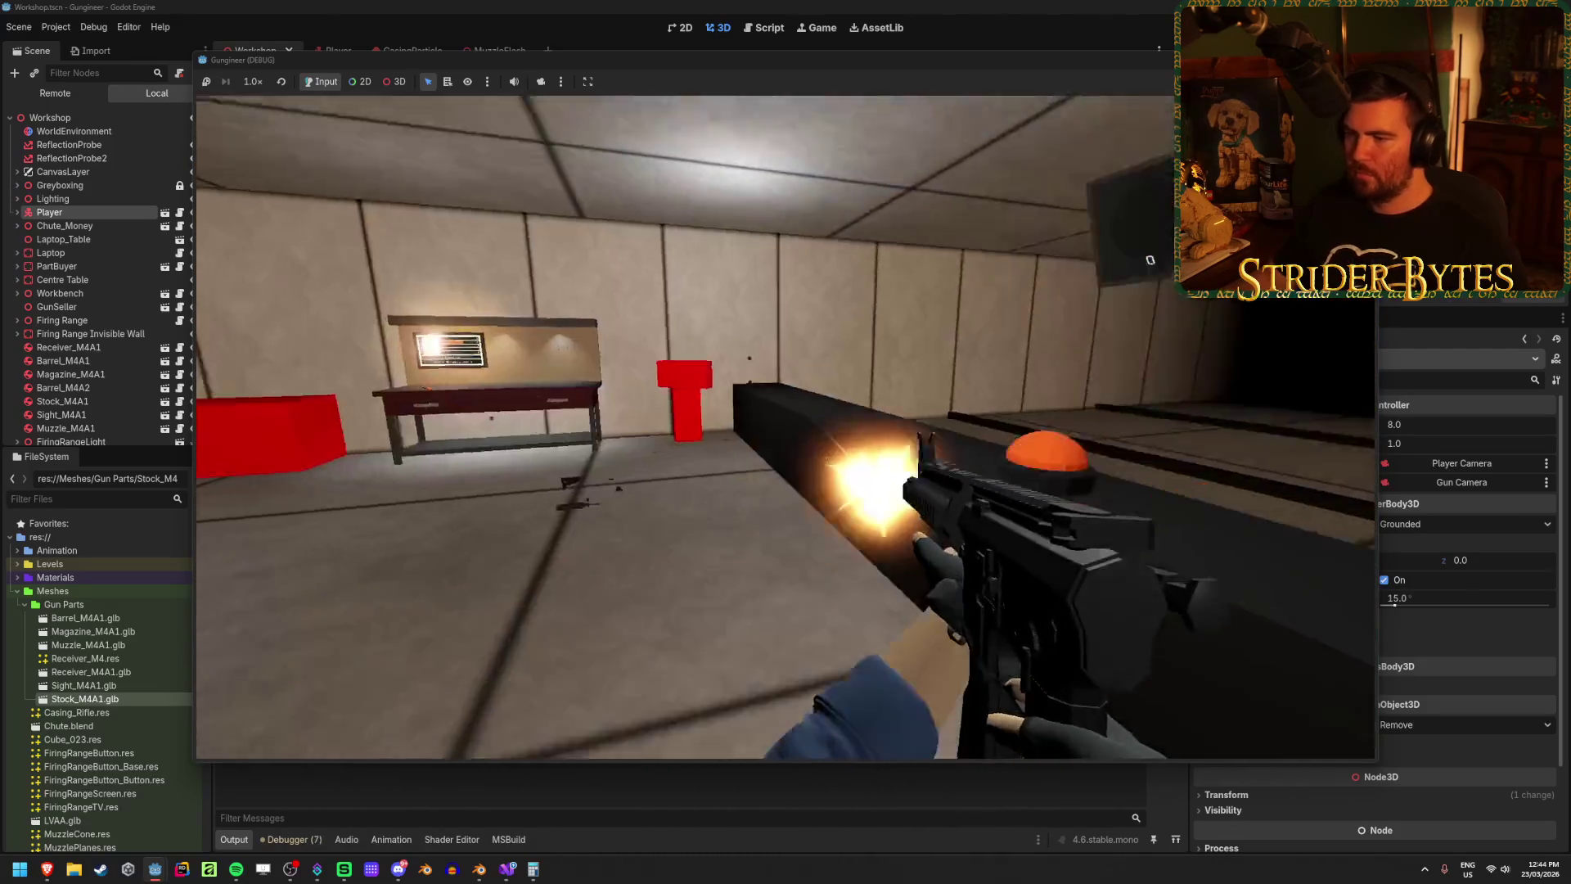
left_click(785, 426)
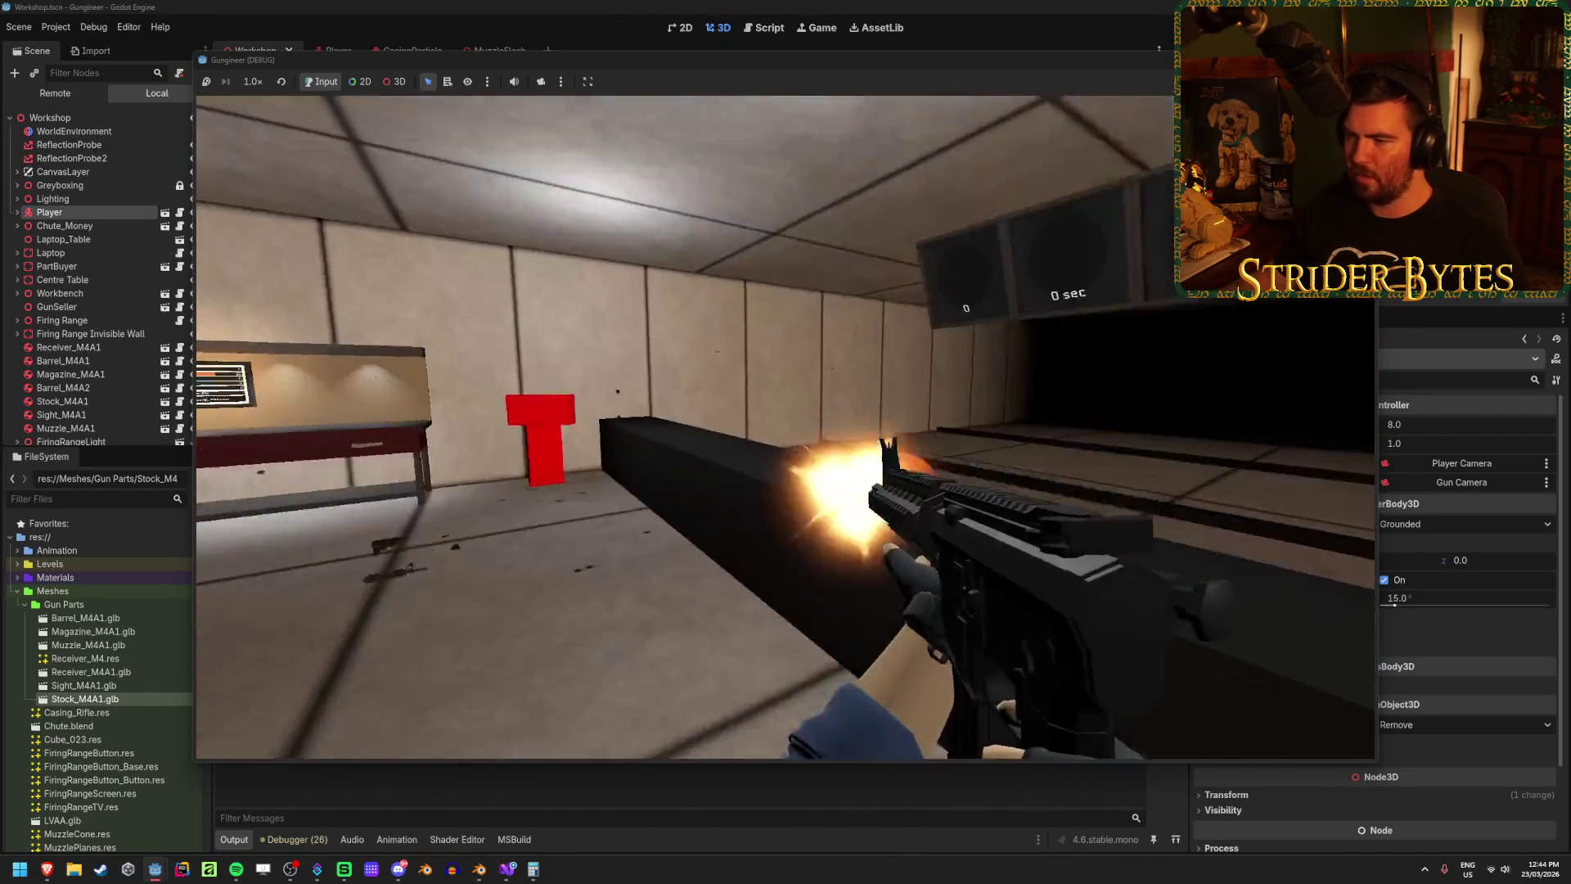
left_click(784, 426)
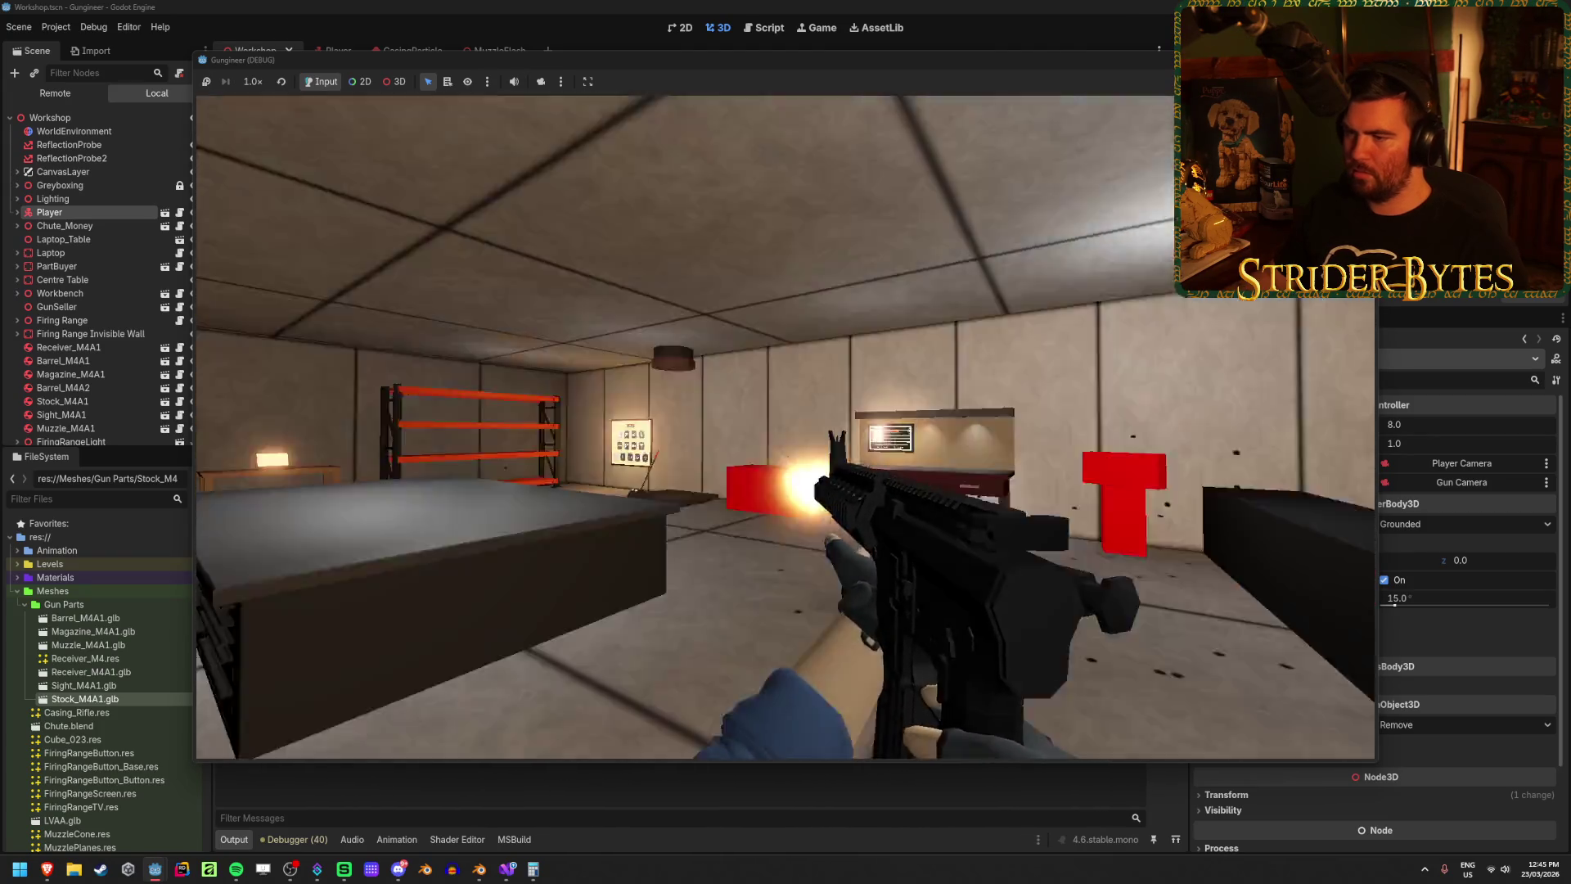
left_click(786, 426)
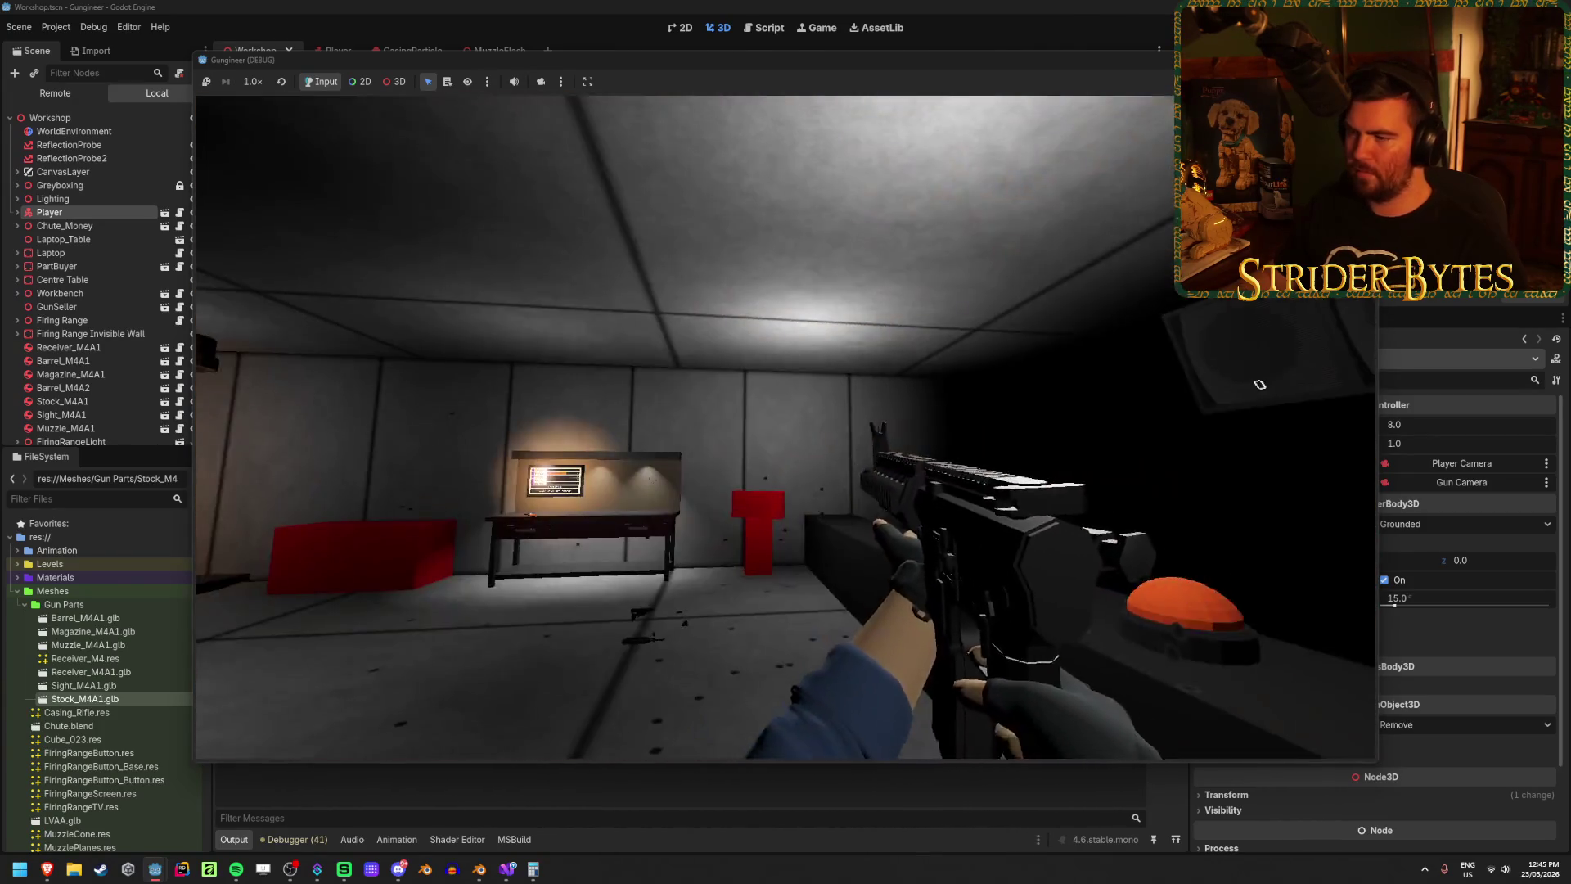
left_click(785, 426)
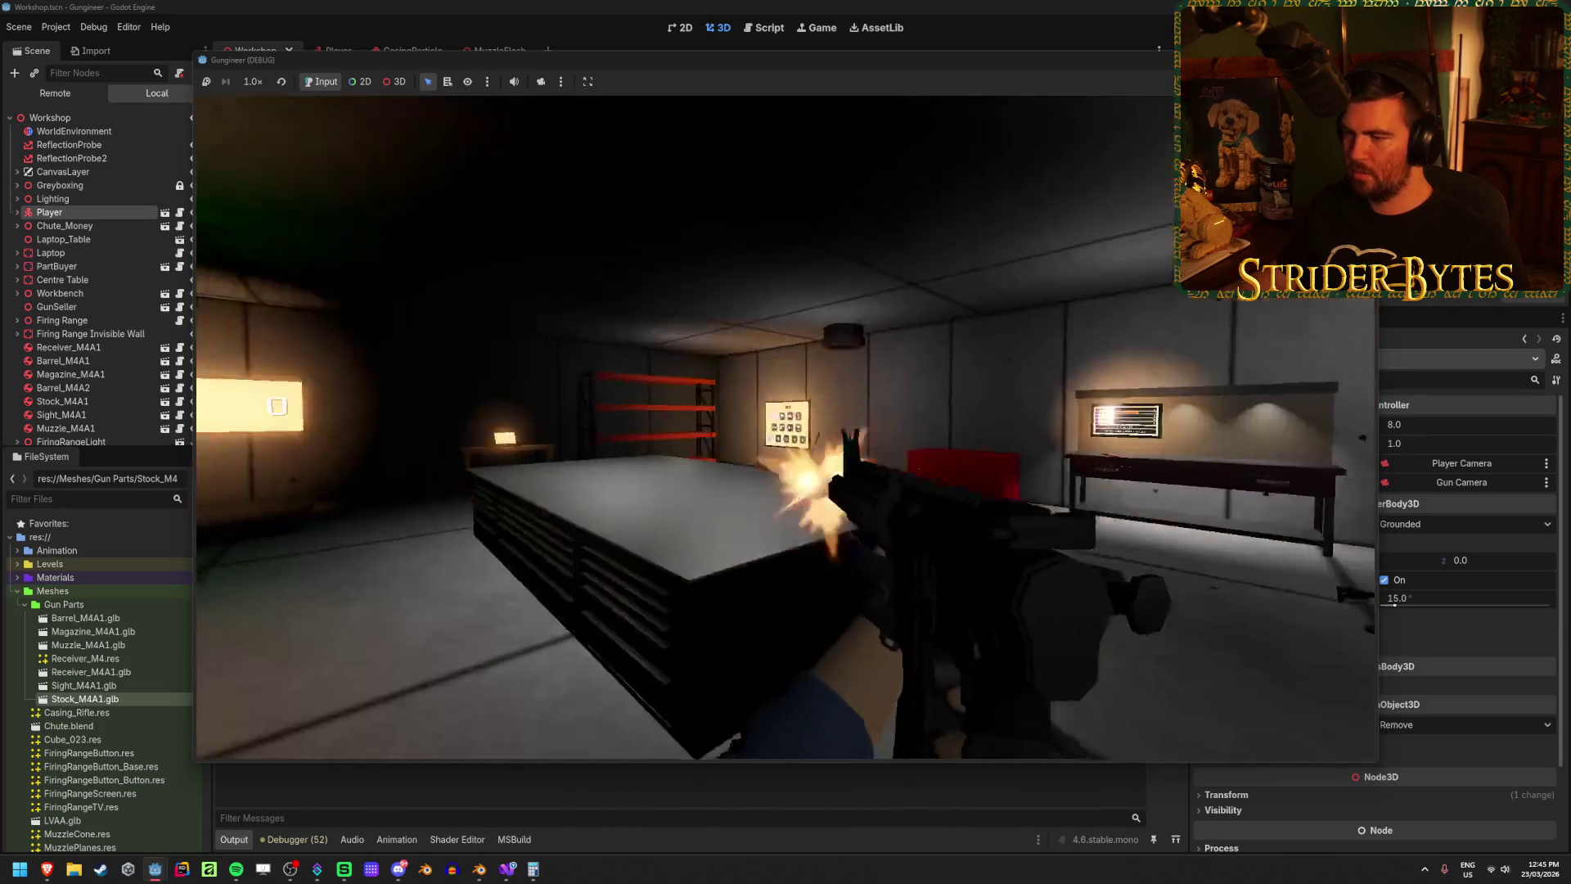
left_click(785, 427)
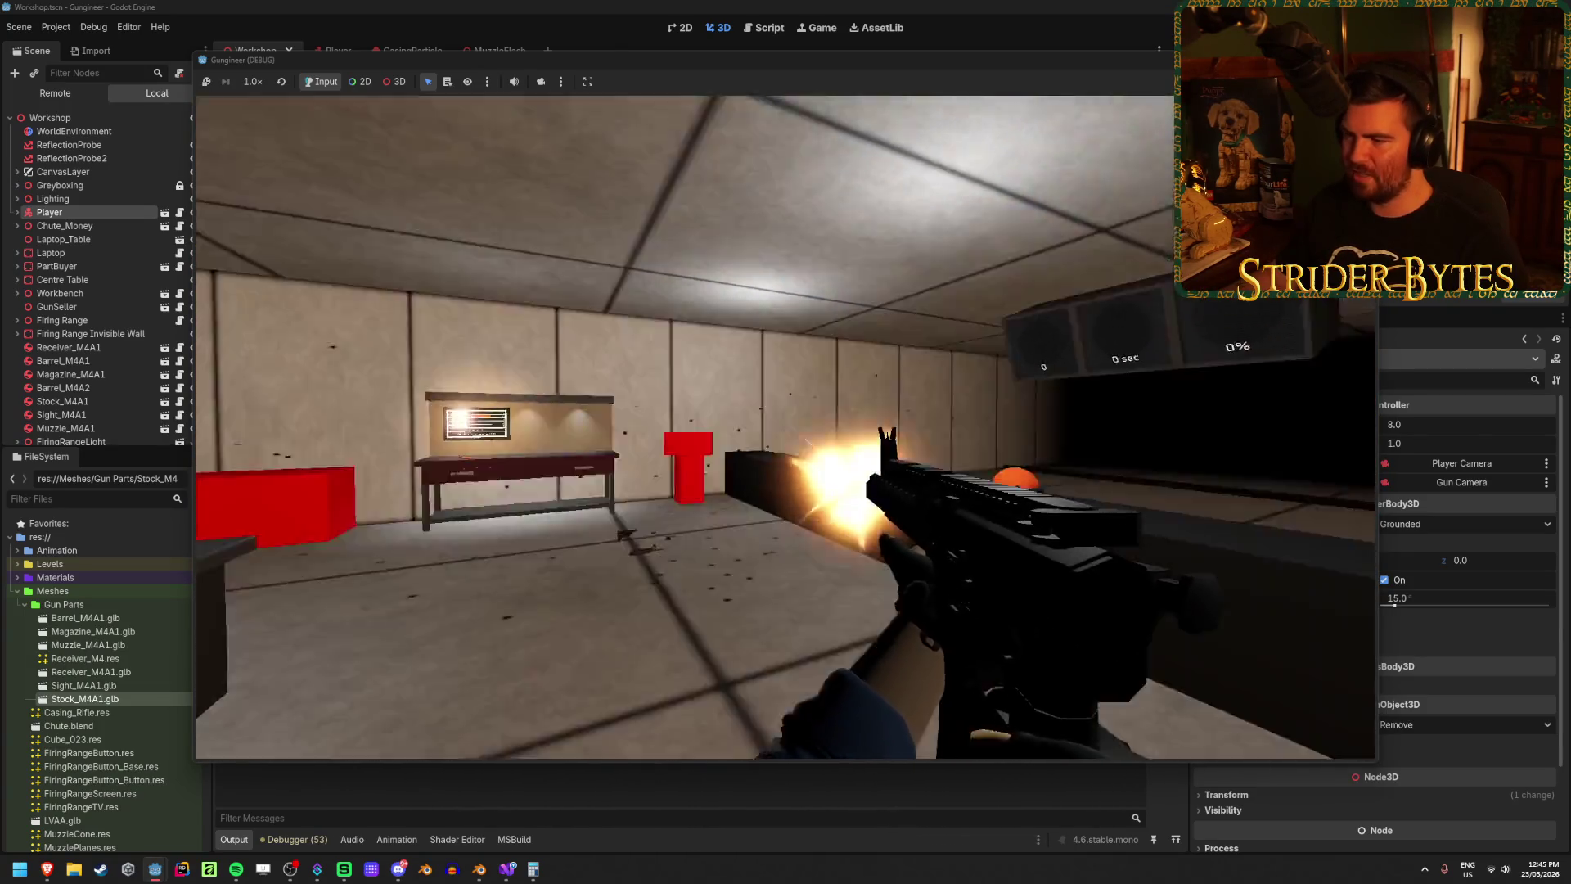
left_click(786, 426)
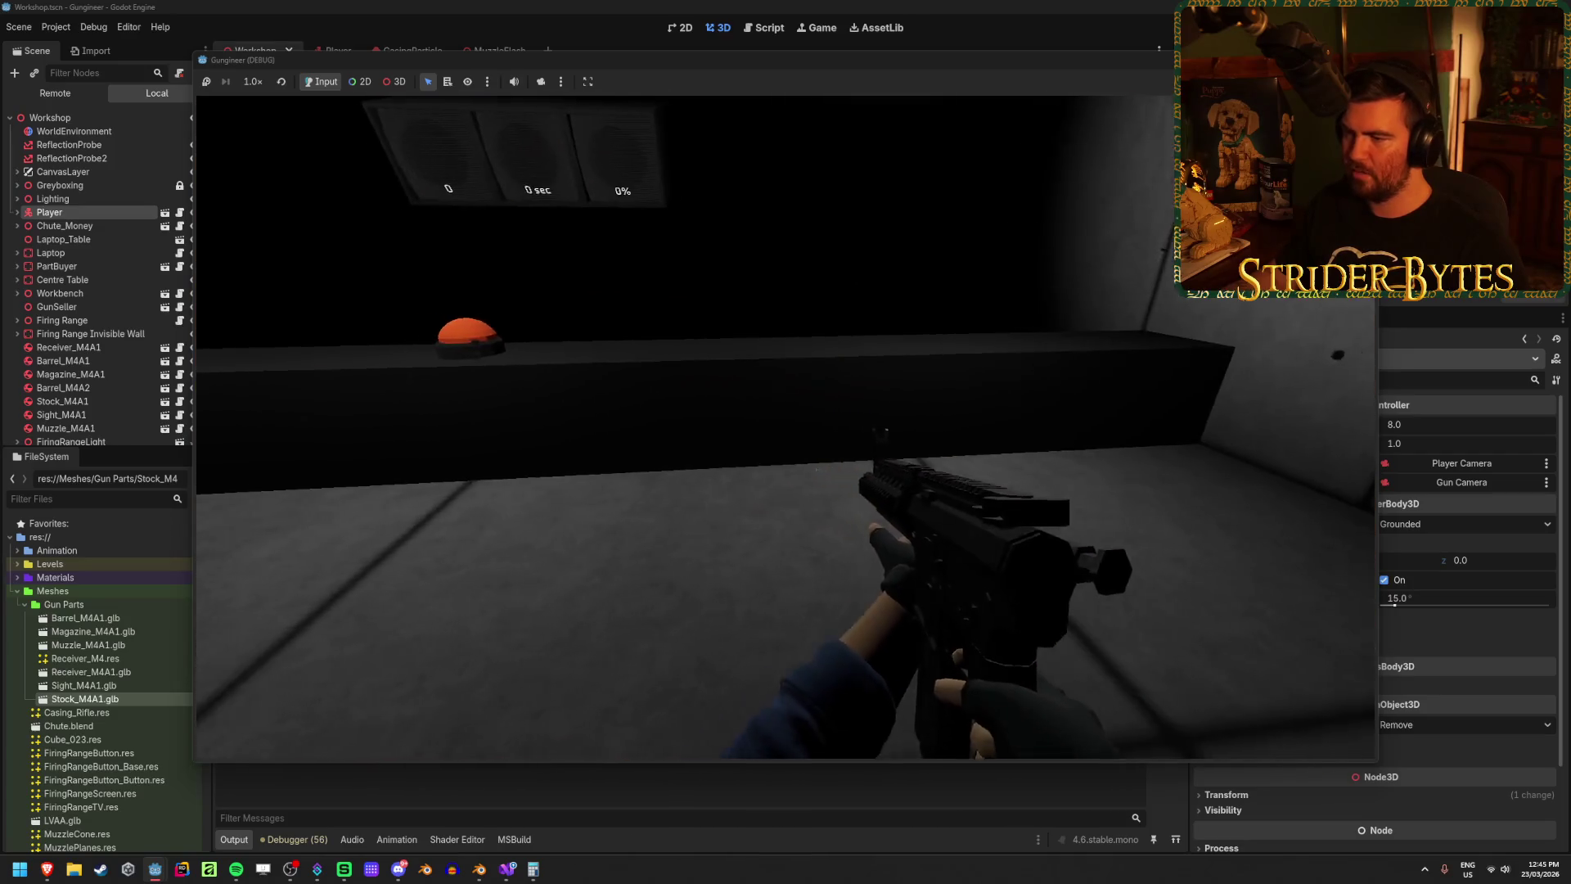
left_click(785, 426)
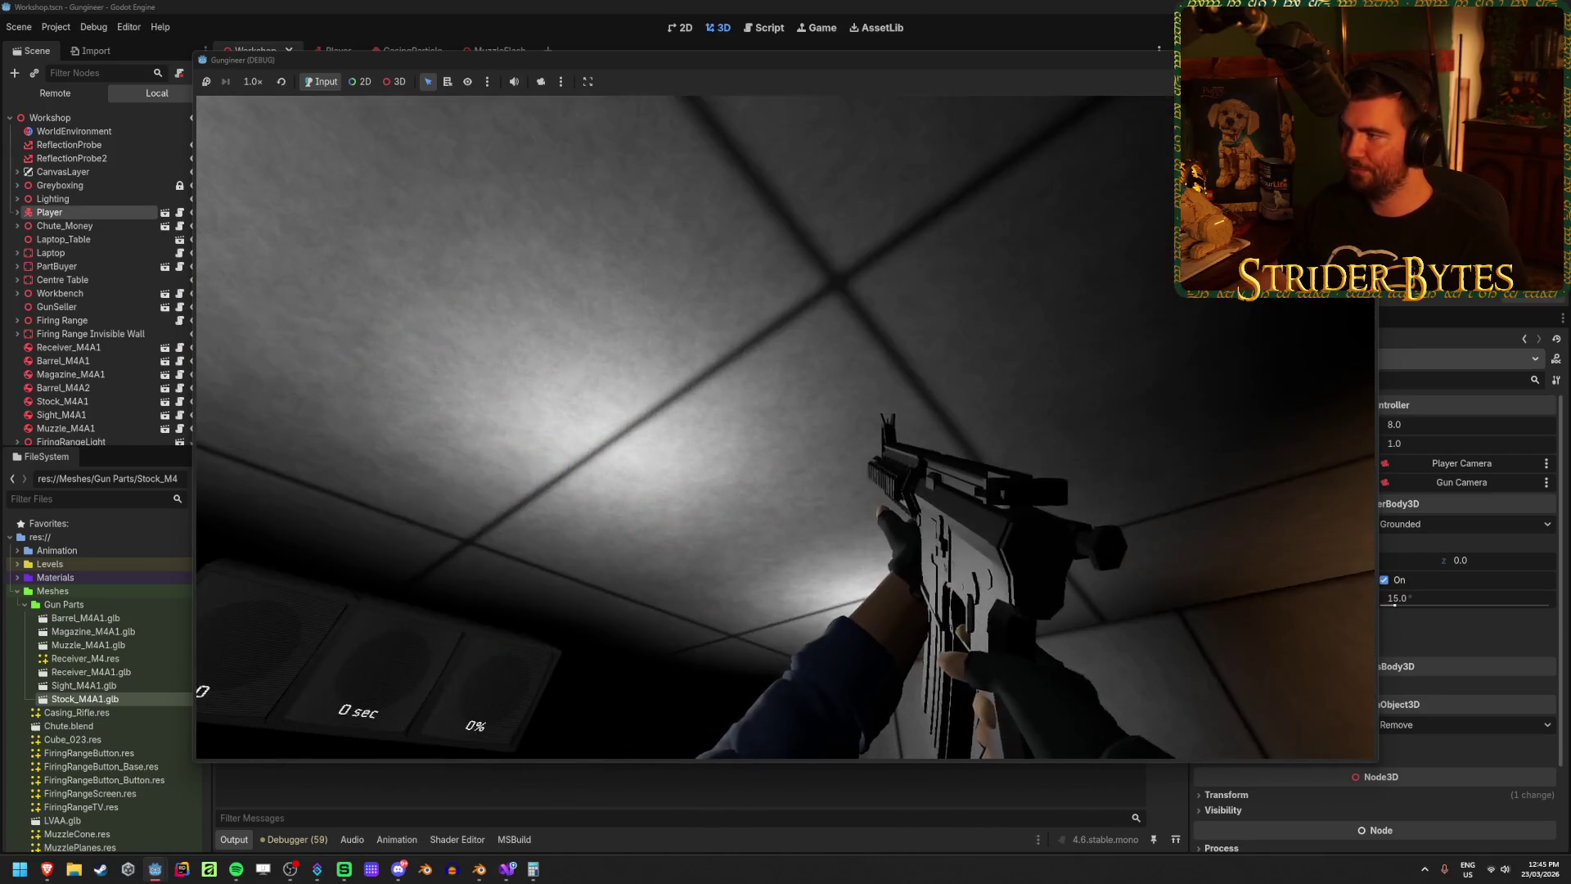
key("F8")
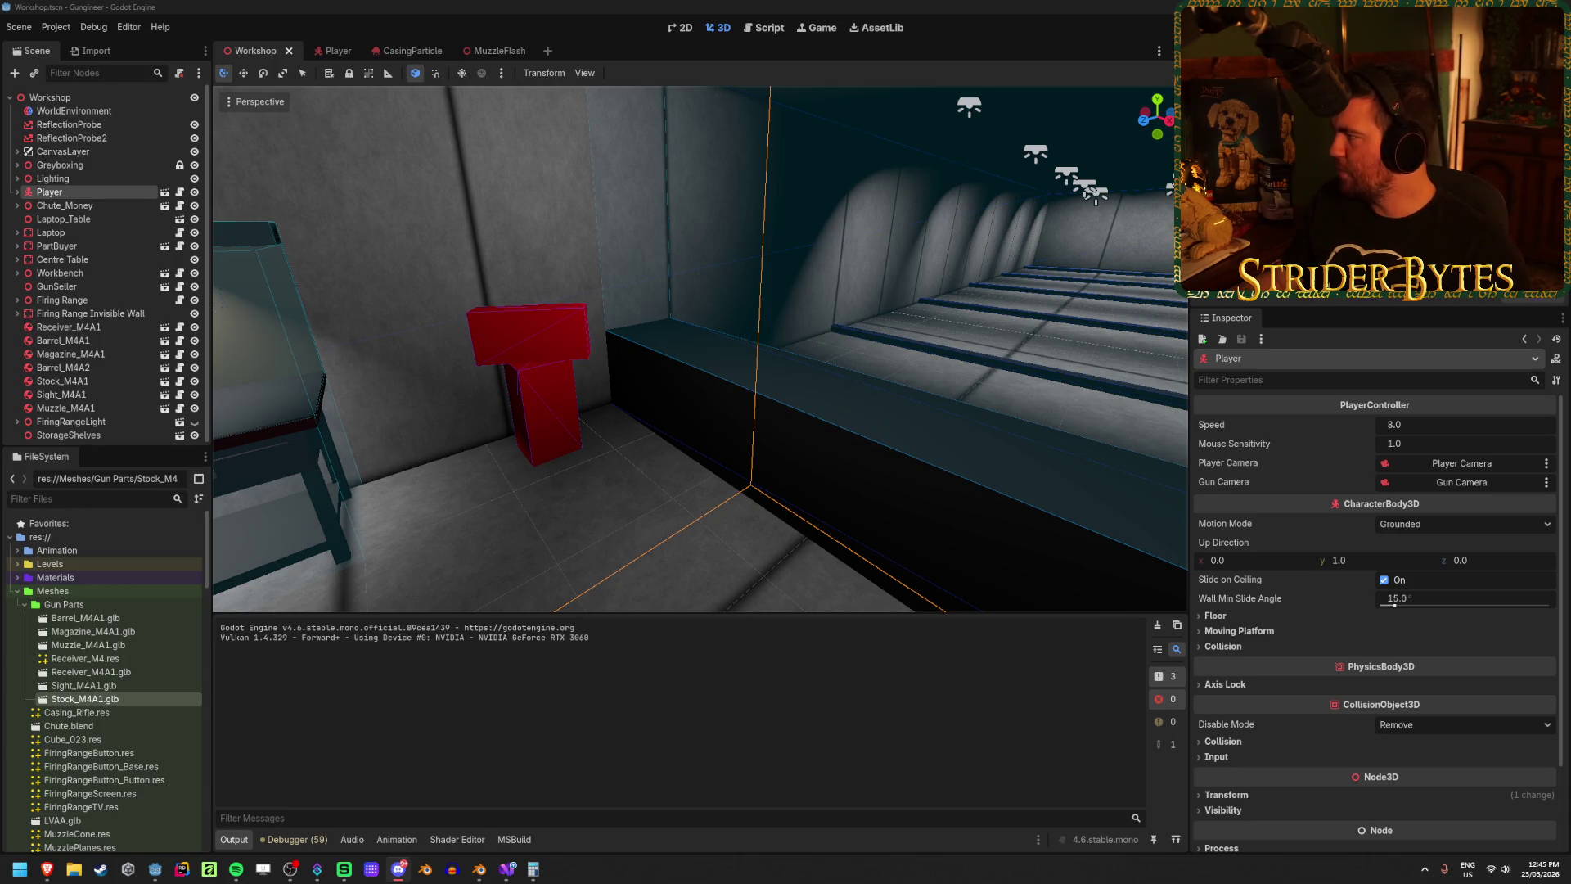
Step: Save the Workshop scene and bring Casing_Rifle.blend in Blender to the front
key("alt+Tab")
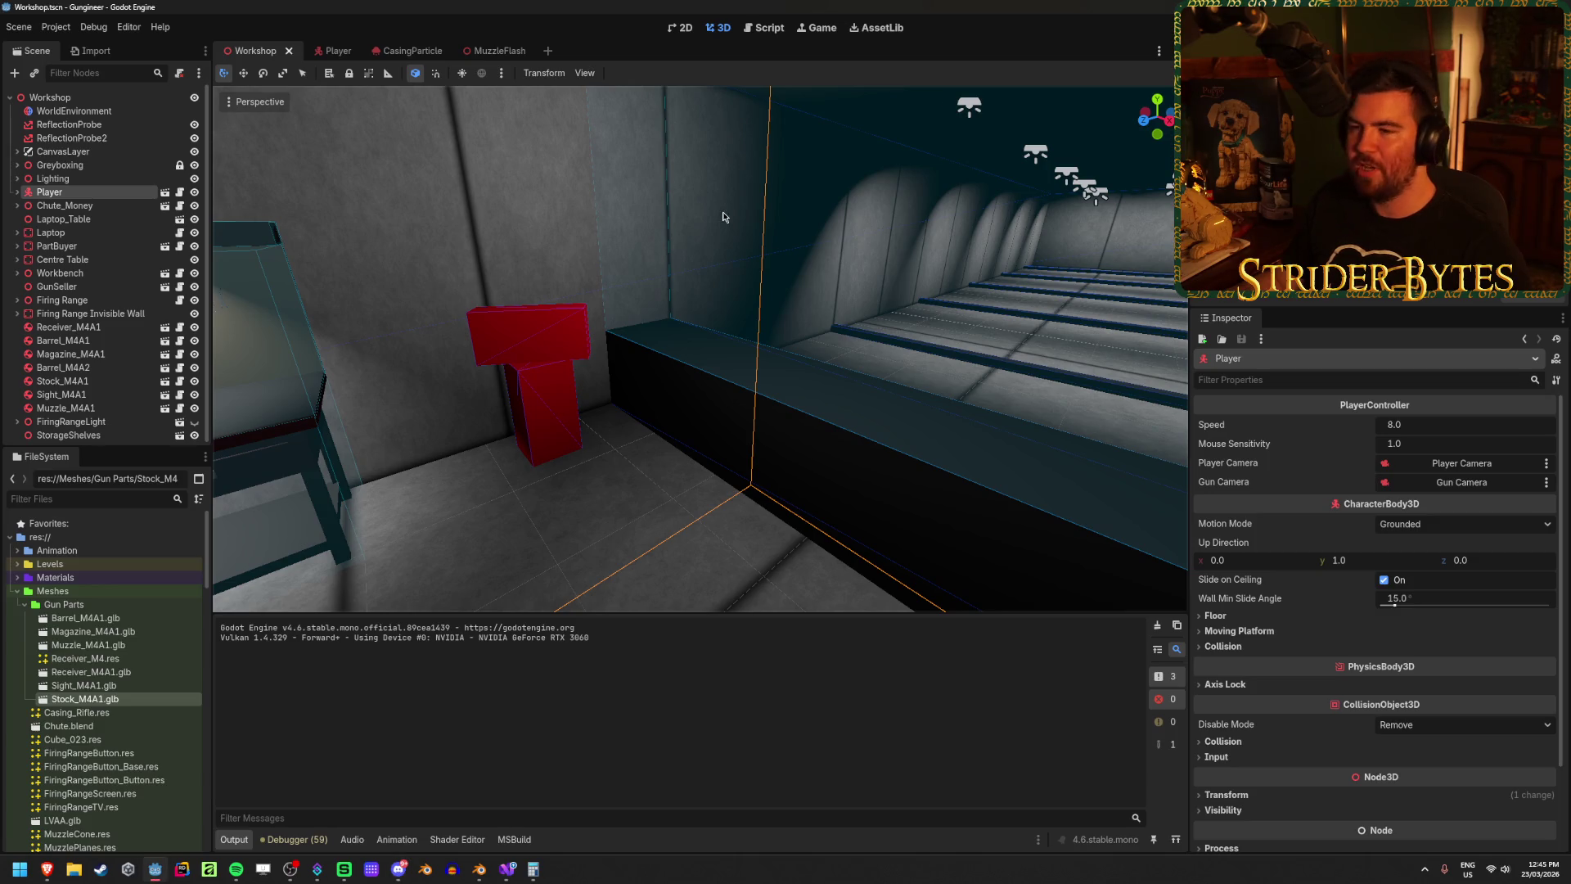
key("ctrl+s")
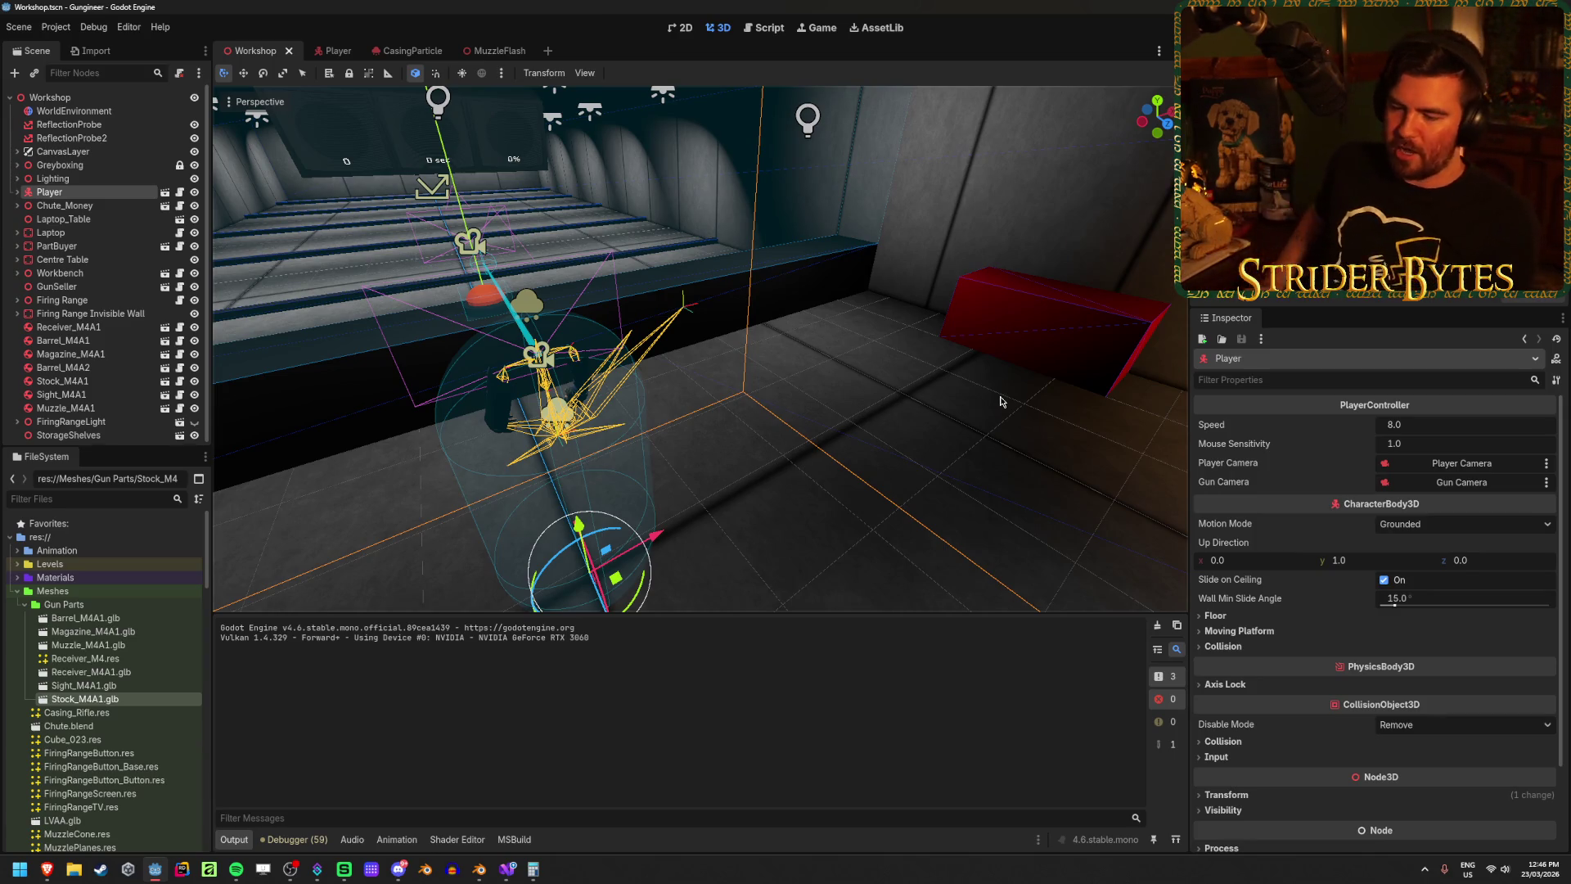
left_click(480, 869)
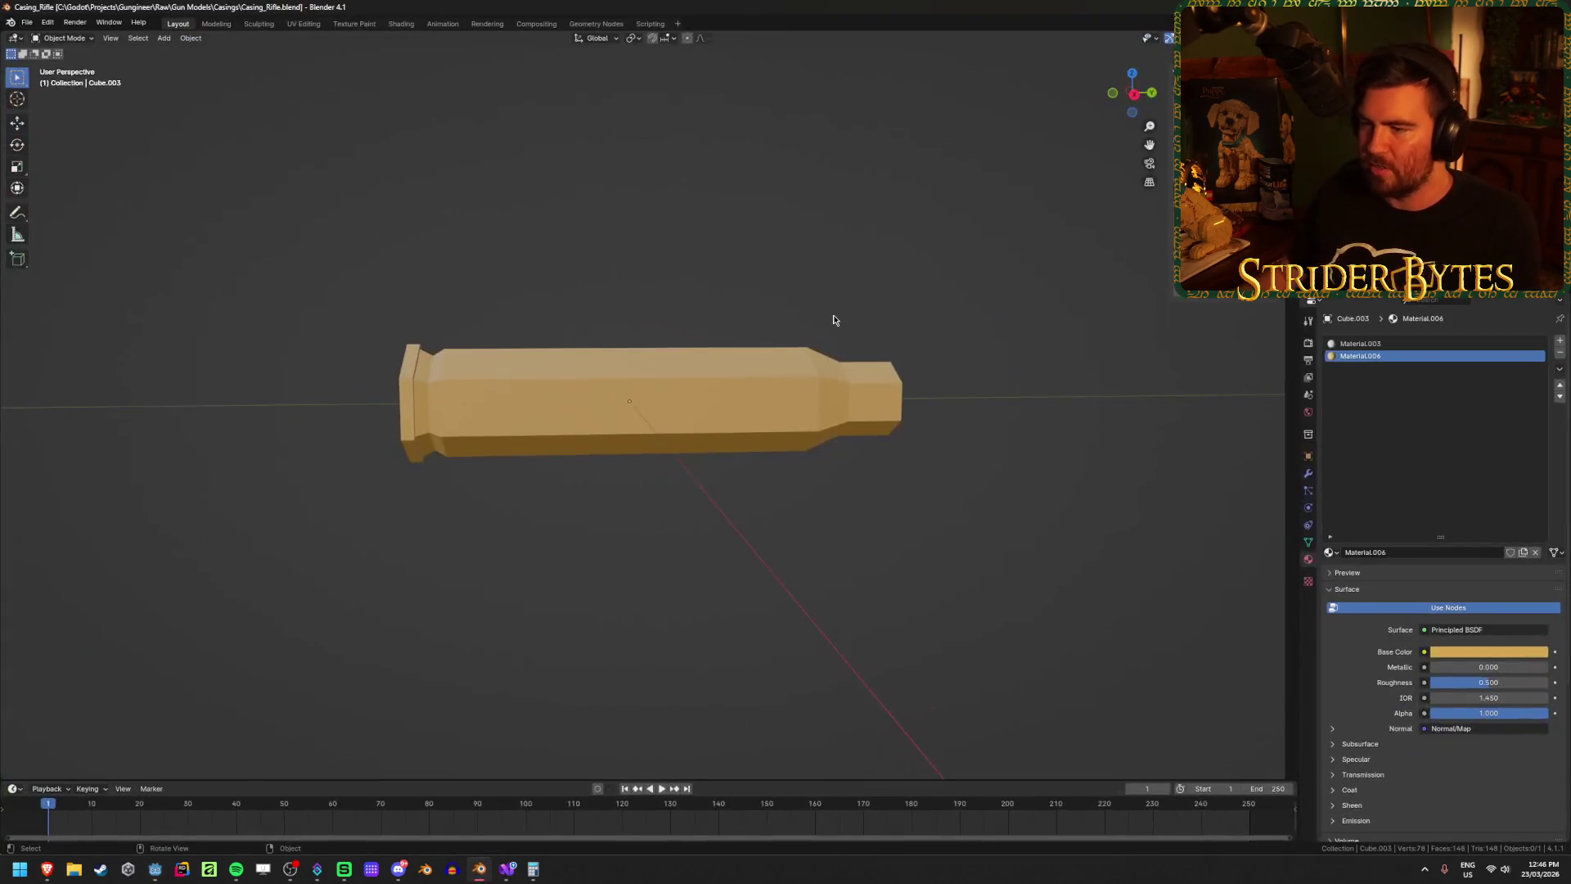
Step: Orbit and zoom around the casing to view its hexagonal end head-on
mouse_move(917, 413)
left_mouse_down()
mouse_move(935, 429)
mouse_move(919, 431)
left_mouse_up()
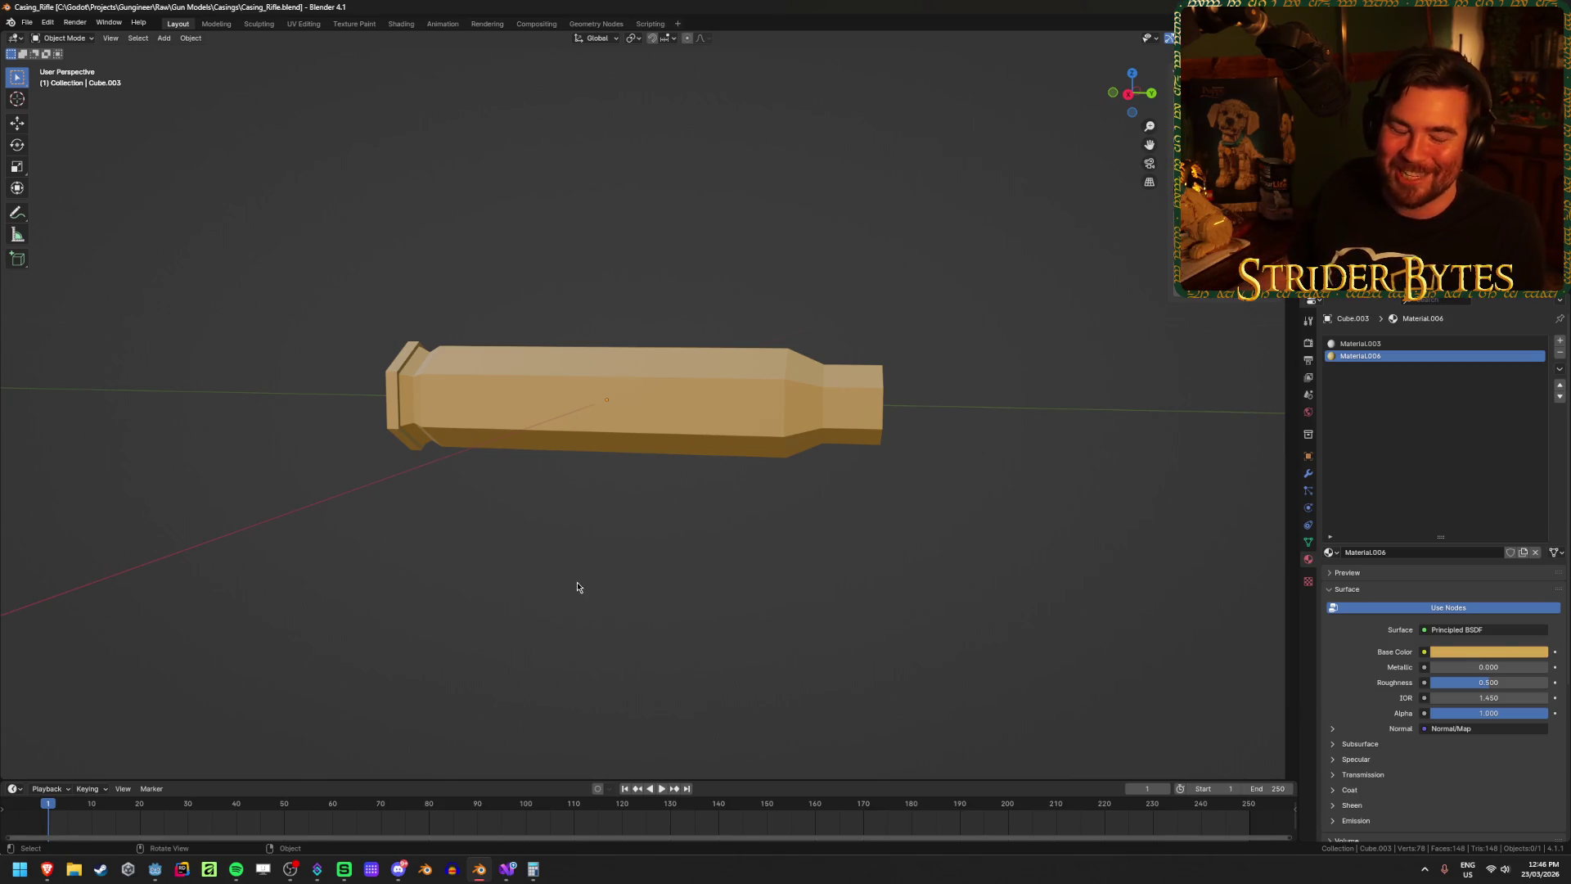
left_click_drag(586, 547, 680, 530)
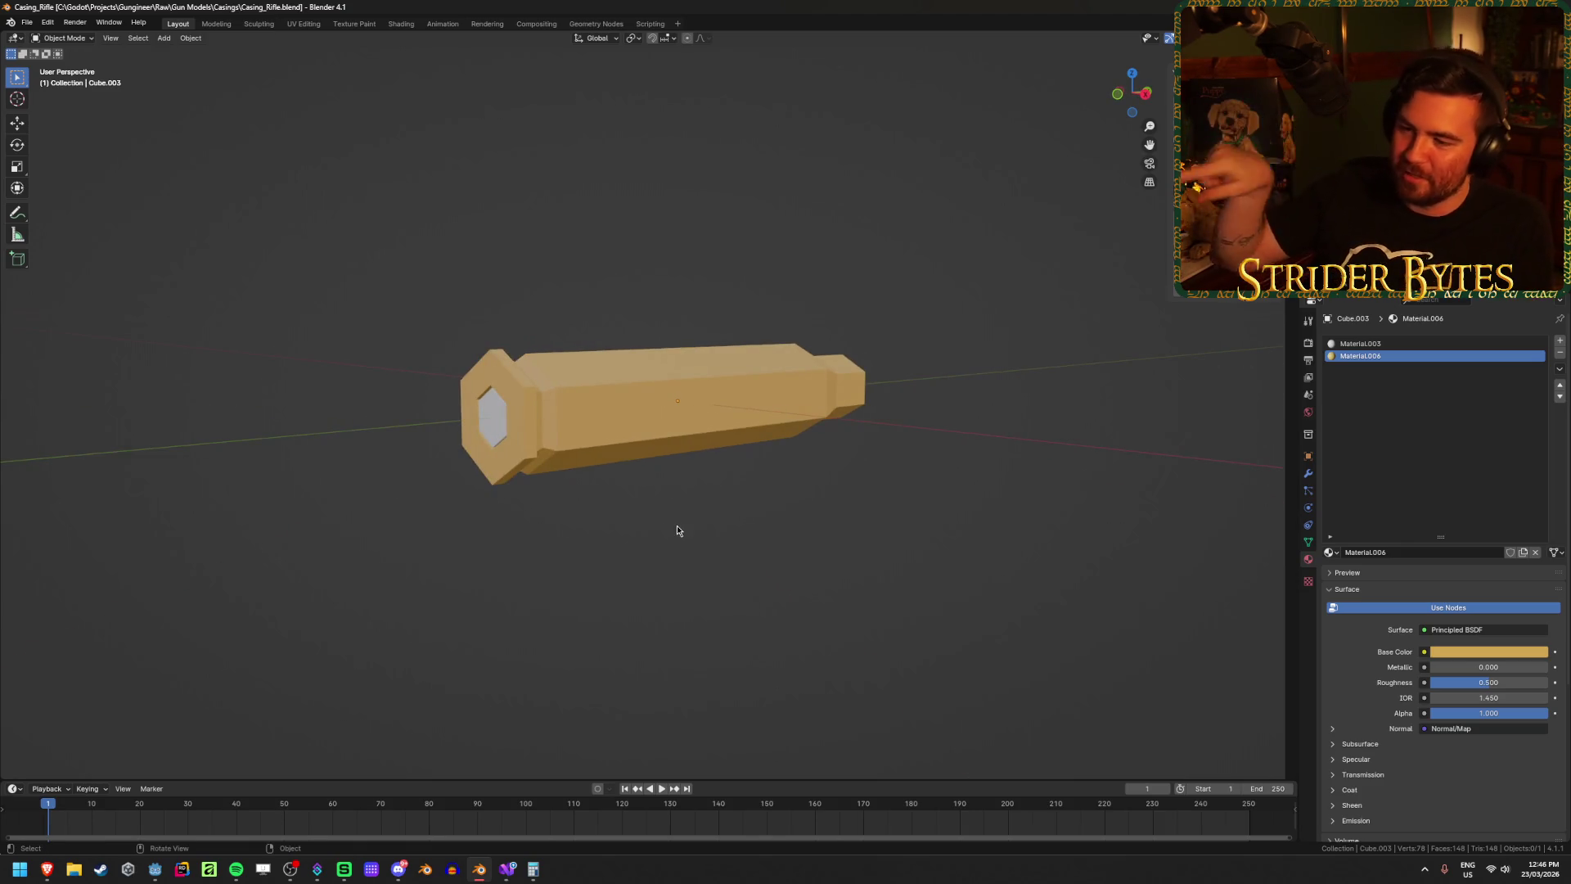
mouse_move(508, 420)
left_mouse_down()
mouse_move(790, 445)
mouse_move(887, 428)
mouse_move(911, 390)
mouse_move(799, 344)
mouse_move(533, 481)
mouse_move(635, 477)
left_mouse_up()
scroll(682, 426, "up", 2)
scroll(791, 448, "down", 2)
Step: Save Casing_Rifle.blend and return to the Godot editor
key("ctrl+s")
scroll(635, 477, "down", 2)
key("alt+Tab")
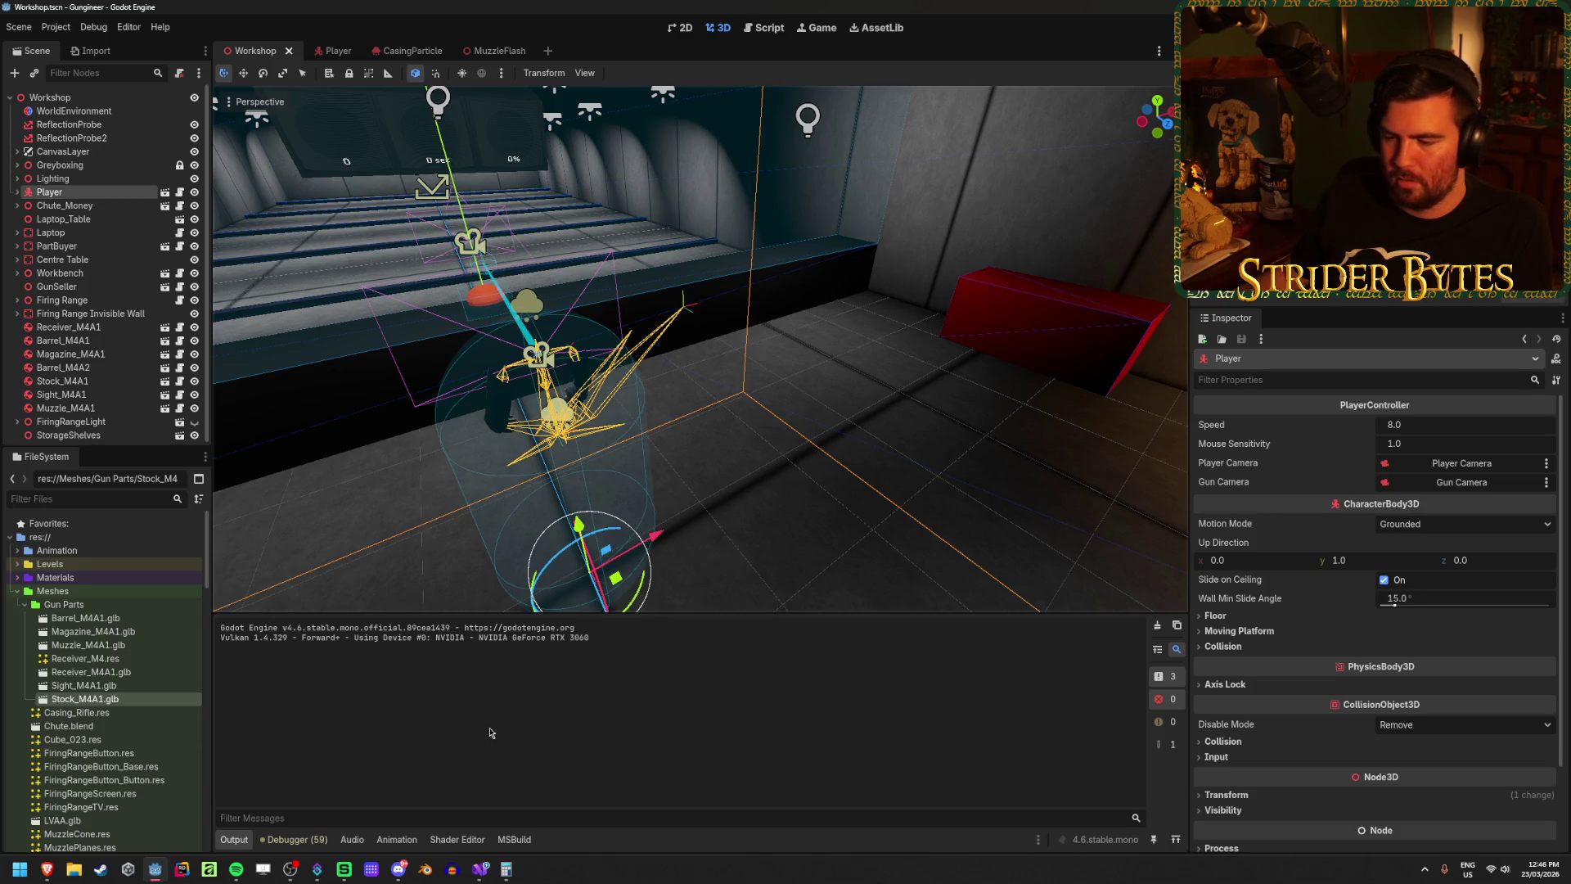
Step: Save the Workshop scene and fly the view toward the workbench and red shelves
mouse_move(573, 368)
left_mouse_down()
mouse_move(688, 360)
mouse_move(602, 504)
mouse_move(613, 491)
left_mouse_up()
key("ctrl+s")
left_click(602, 504)
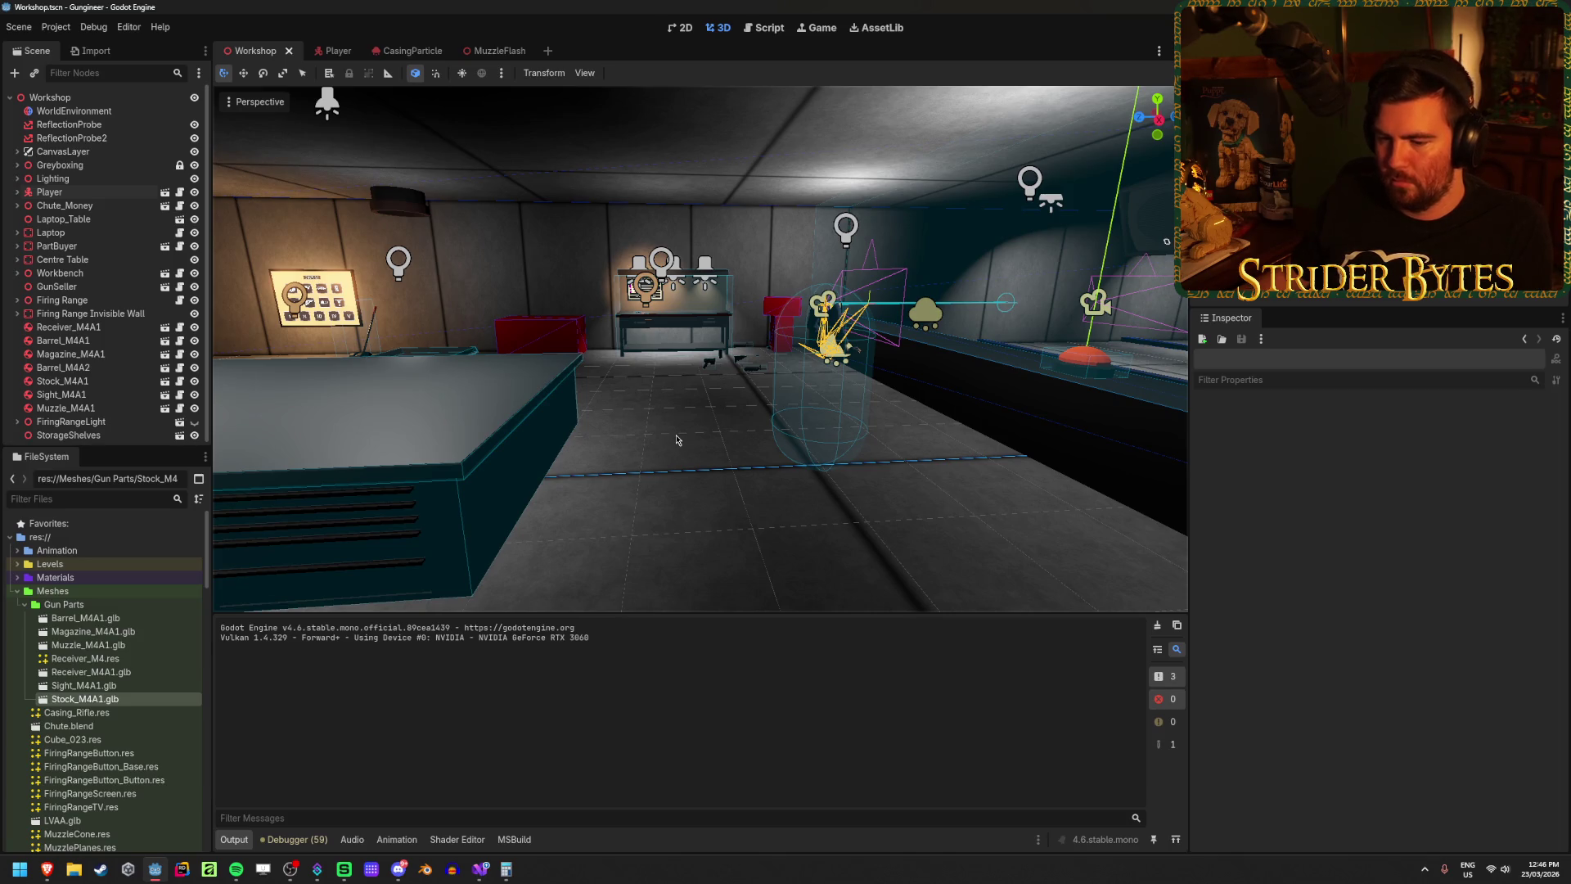
key("w")
key("w")
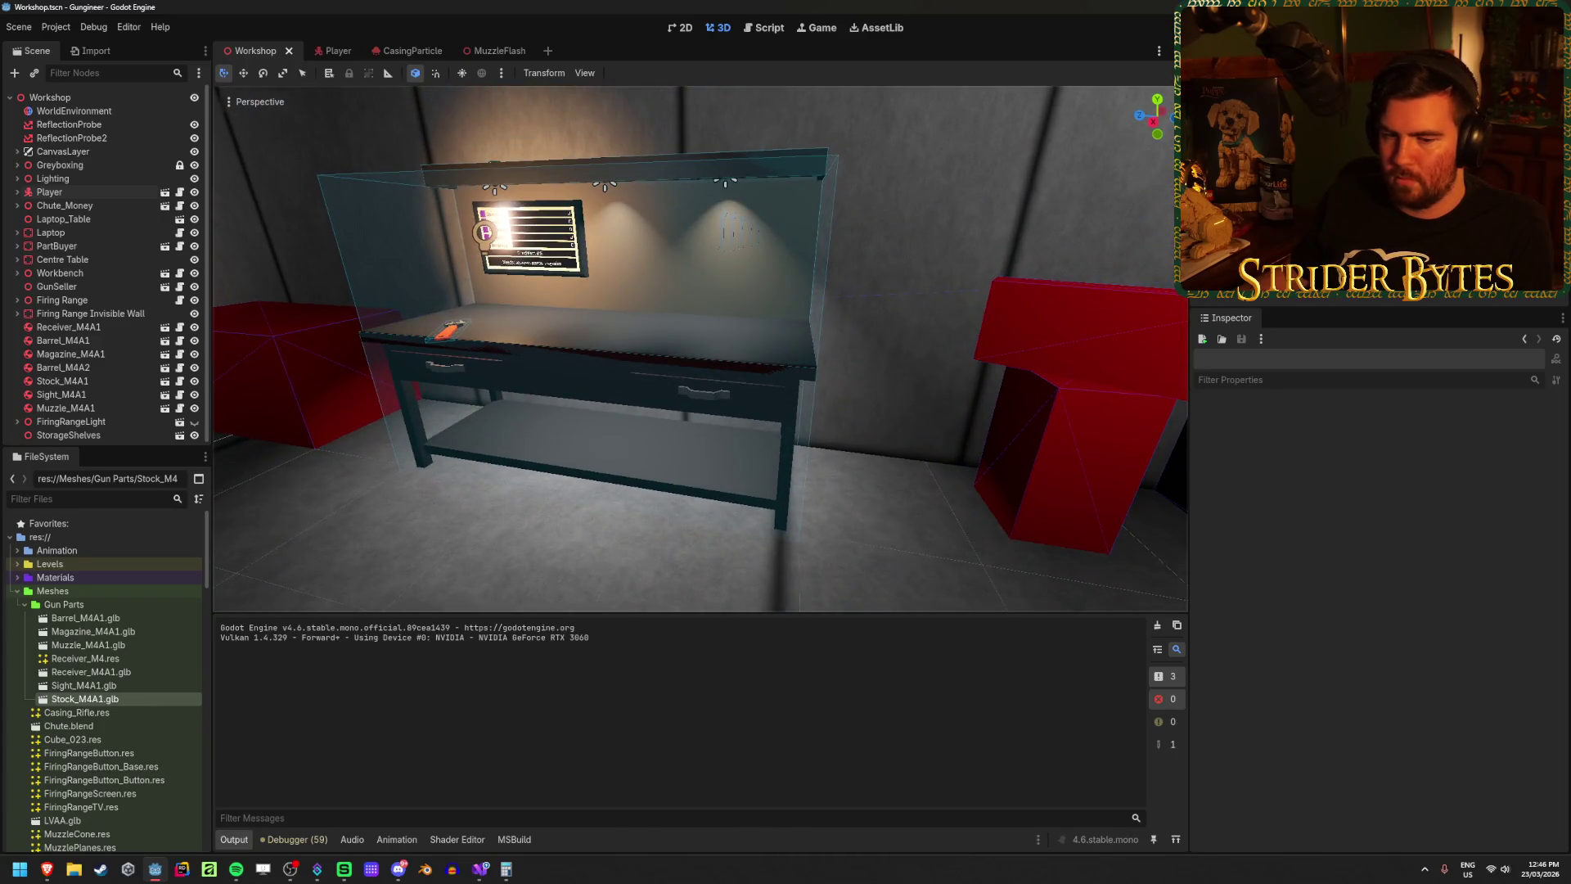
key("w")
key("w")
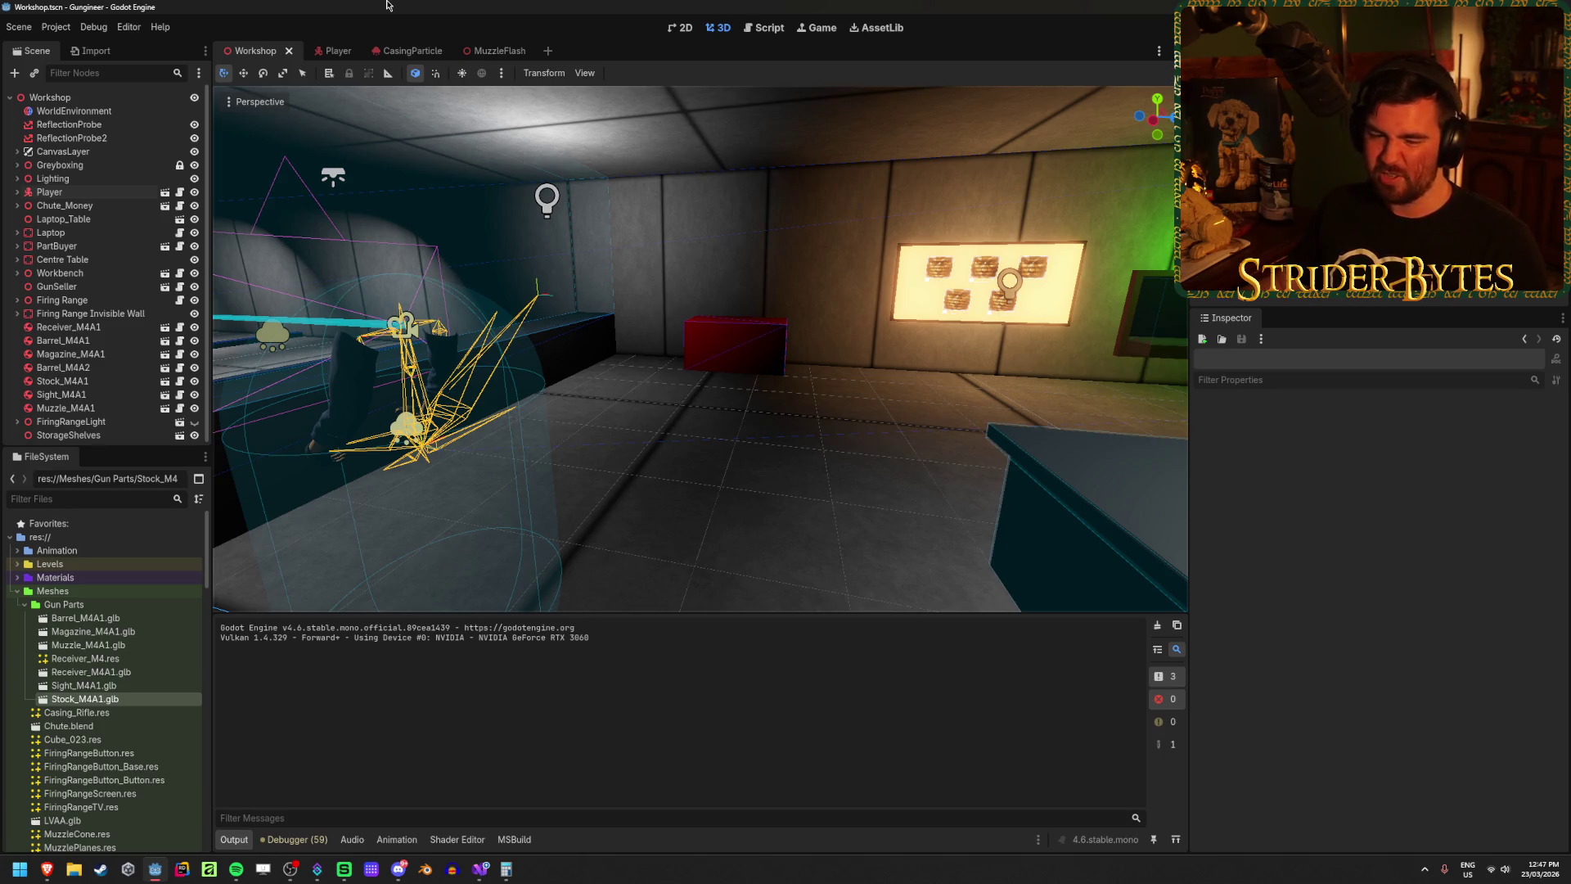
Step: Centre on the Player, swing to a wide firing-range view, then switch to GunController.cs
left_click(49, 191)
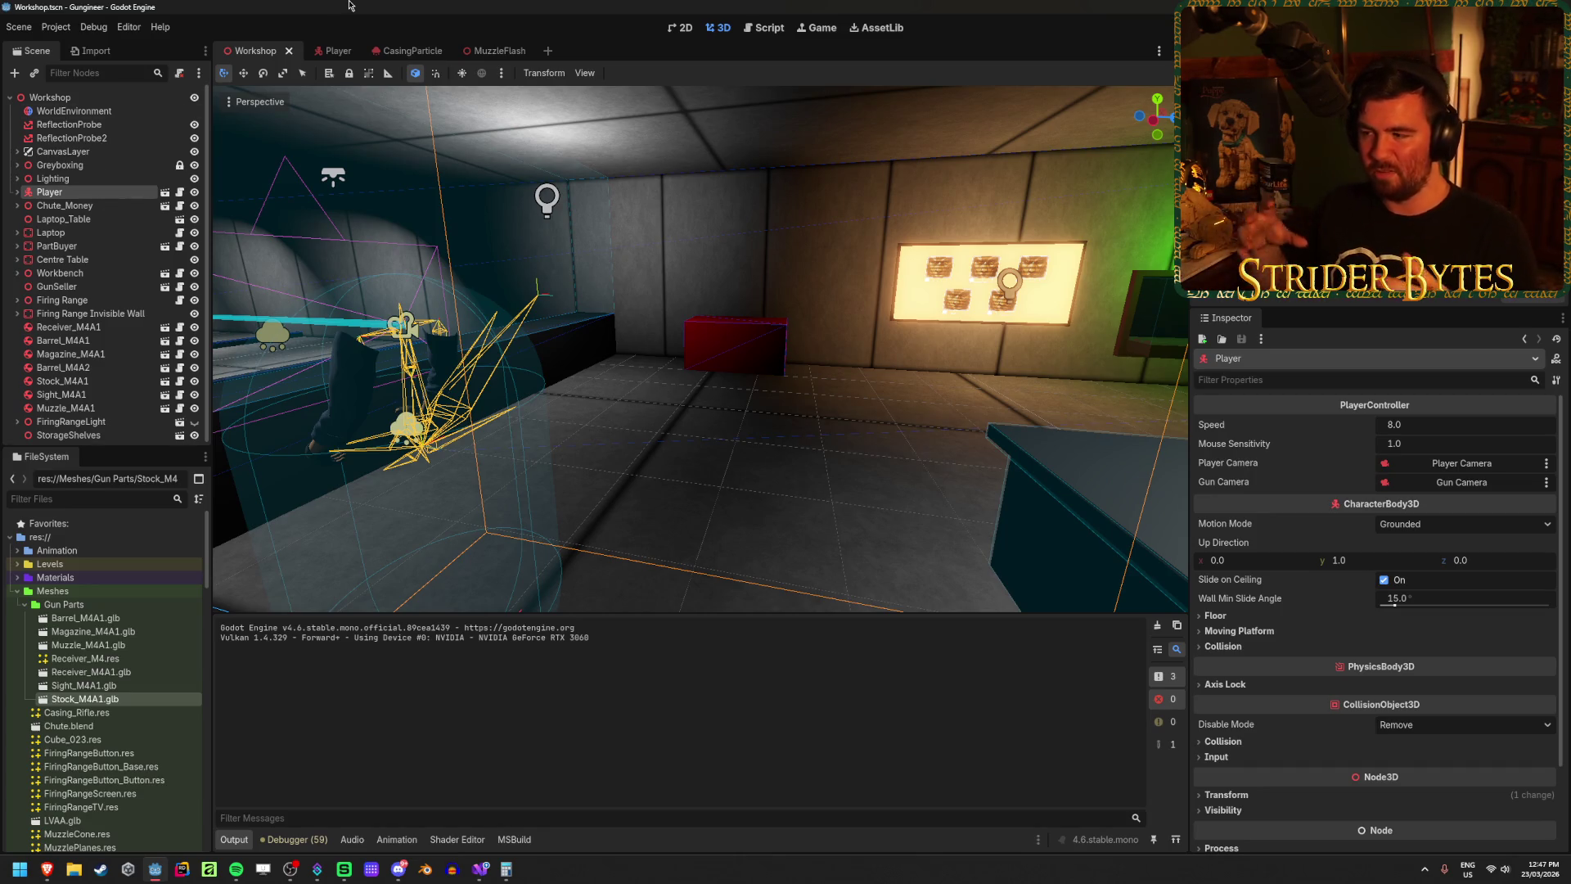
left_click(78, 179)
double_click(81, 192)
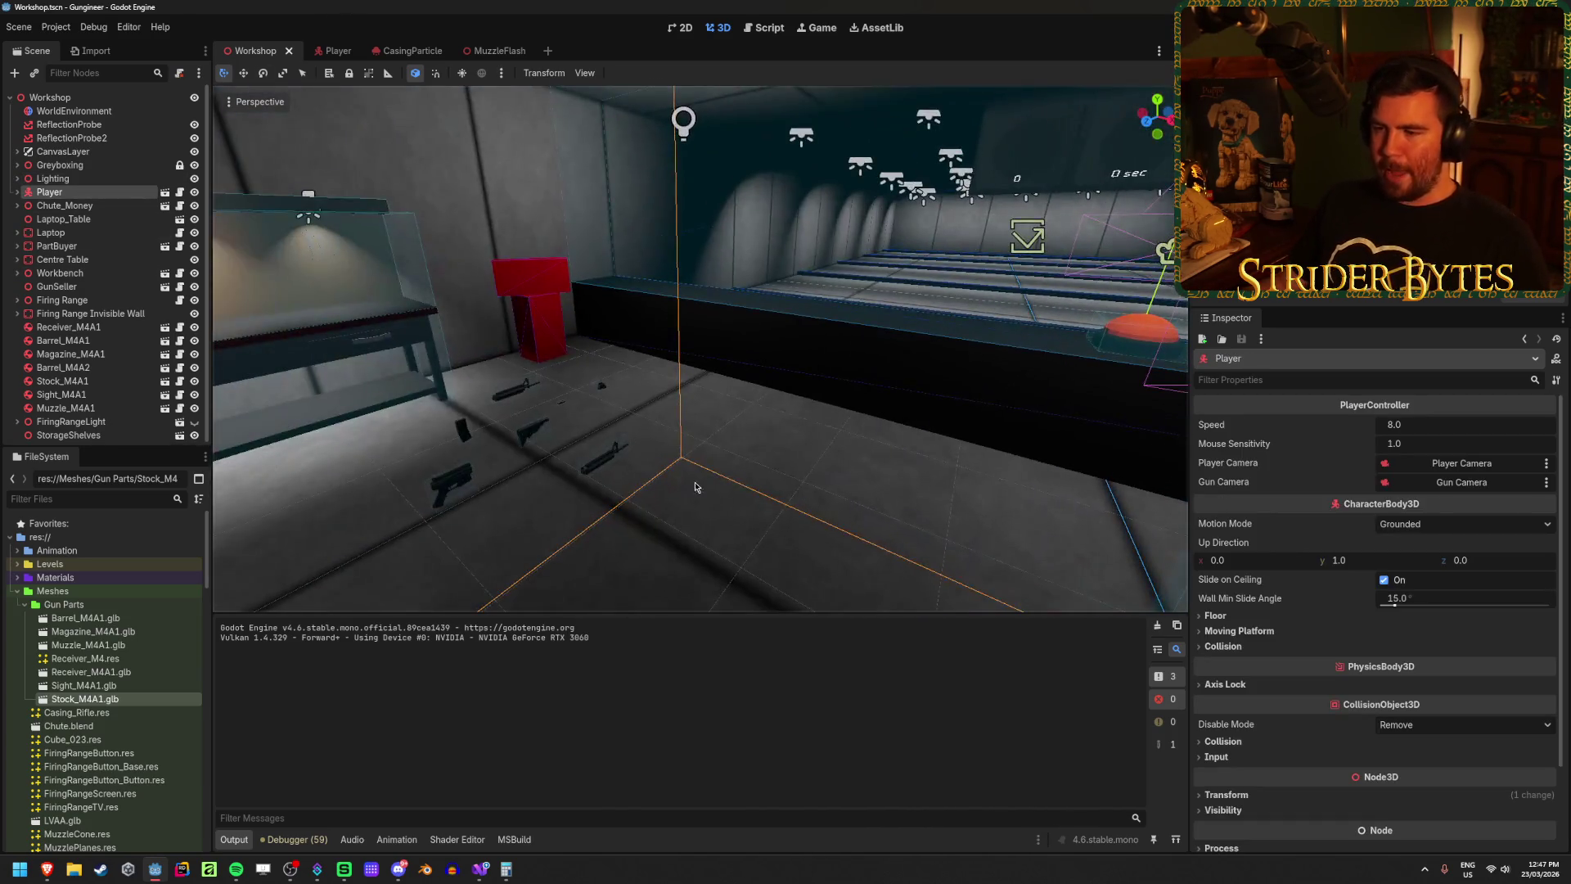
left_click(806, 470)
mouse_move(805, 471)
left_mouse_down()
mouse_move(736, 458)
mouse_move(818, 466)
mouse_move(654, 458)
left_mouse_up()
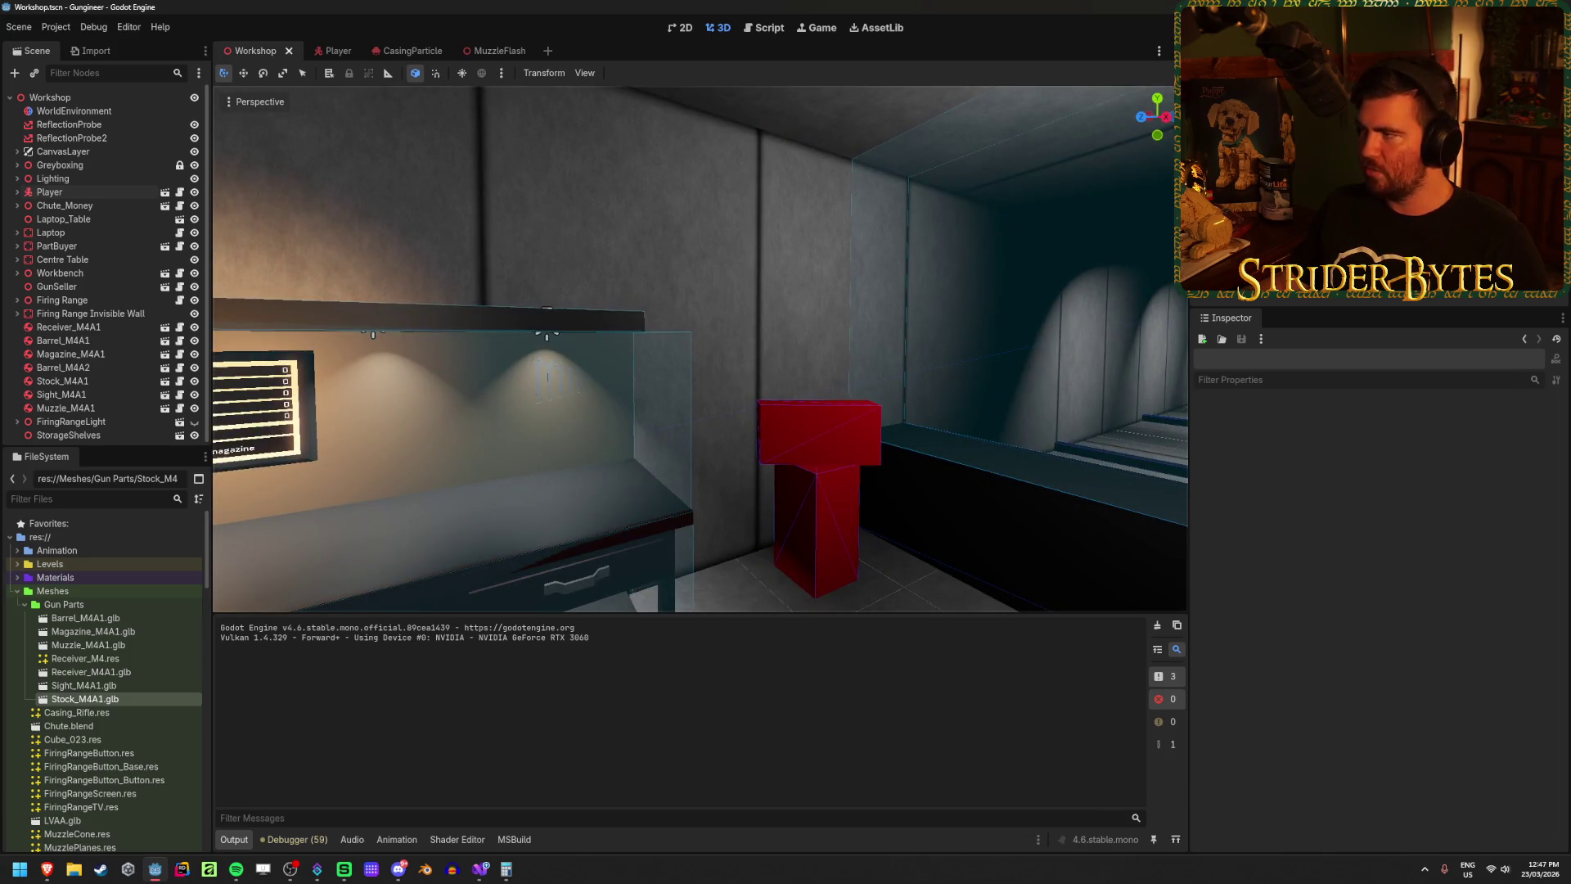
left_click(481, 869)
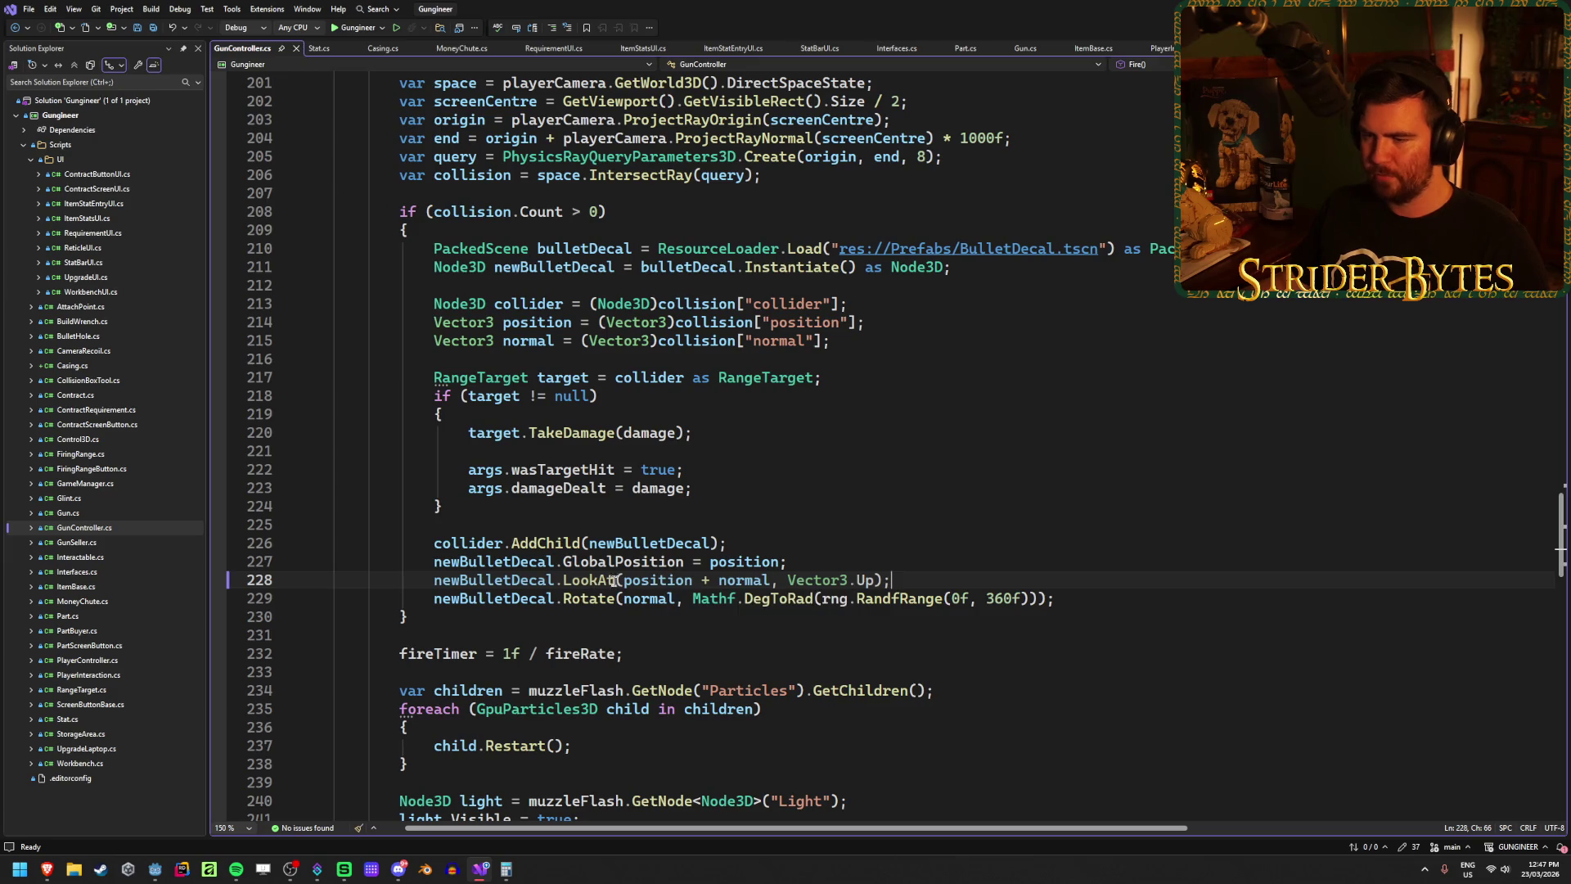
Step: Check the normal and position arguments of line 228's LookAt call, then return to Godot
left_click(657, 580)
left_click(735, 580)
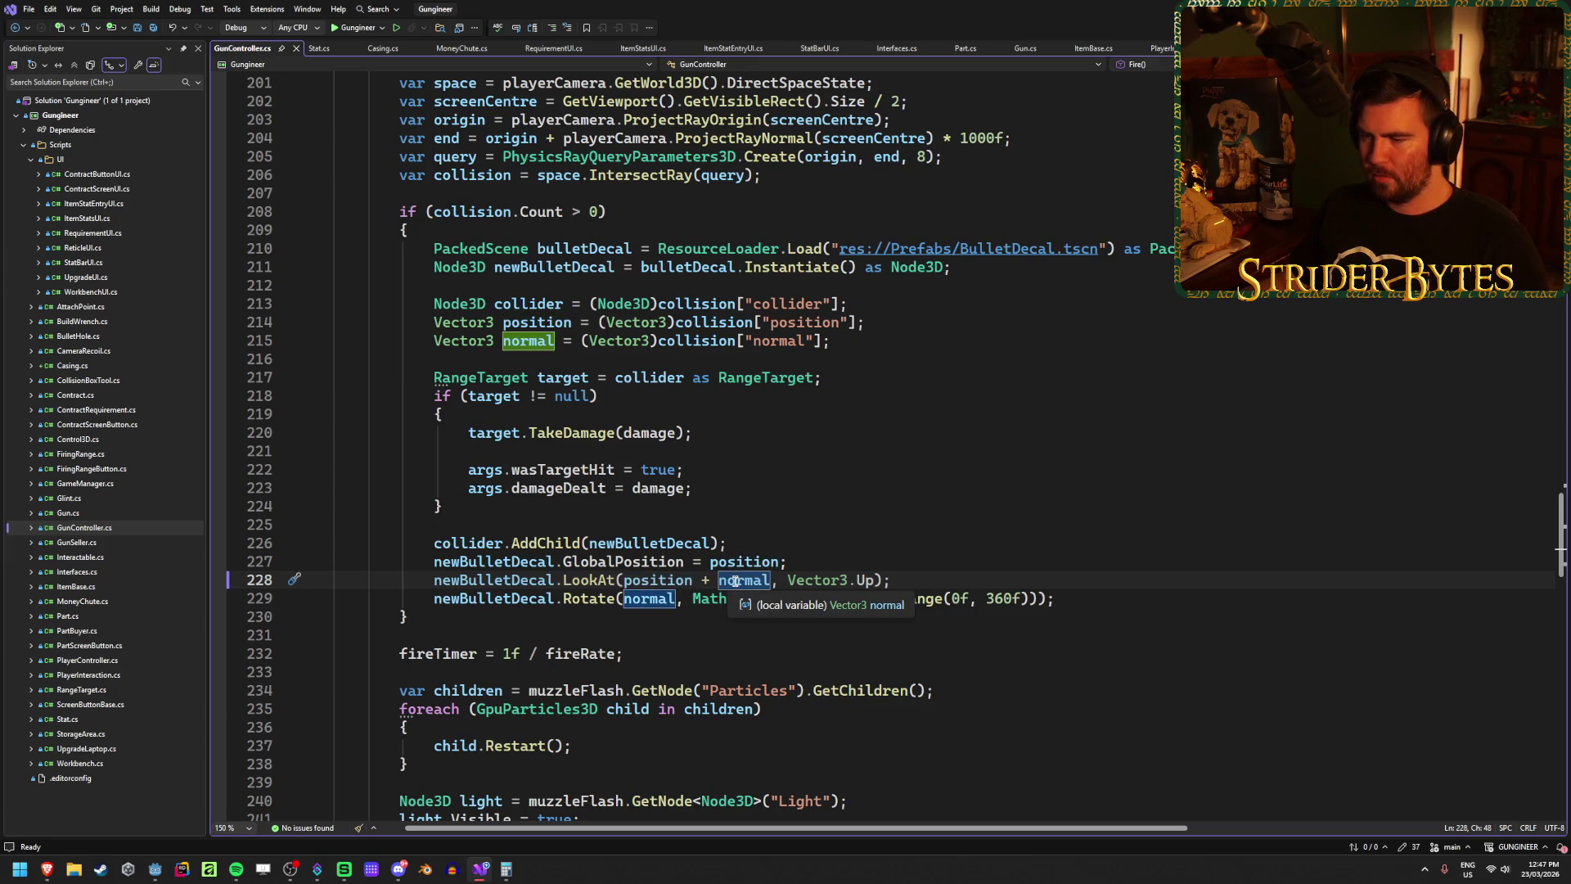
left_click(669, 580)
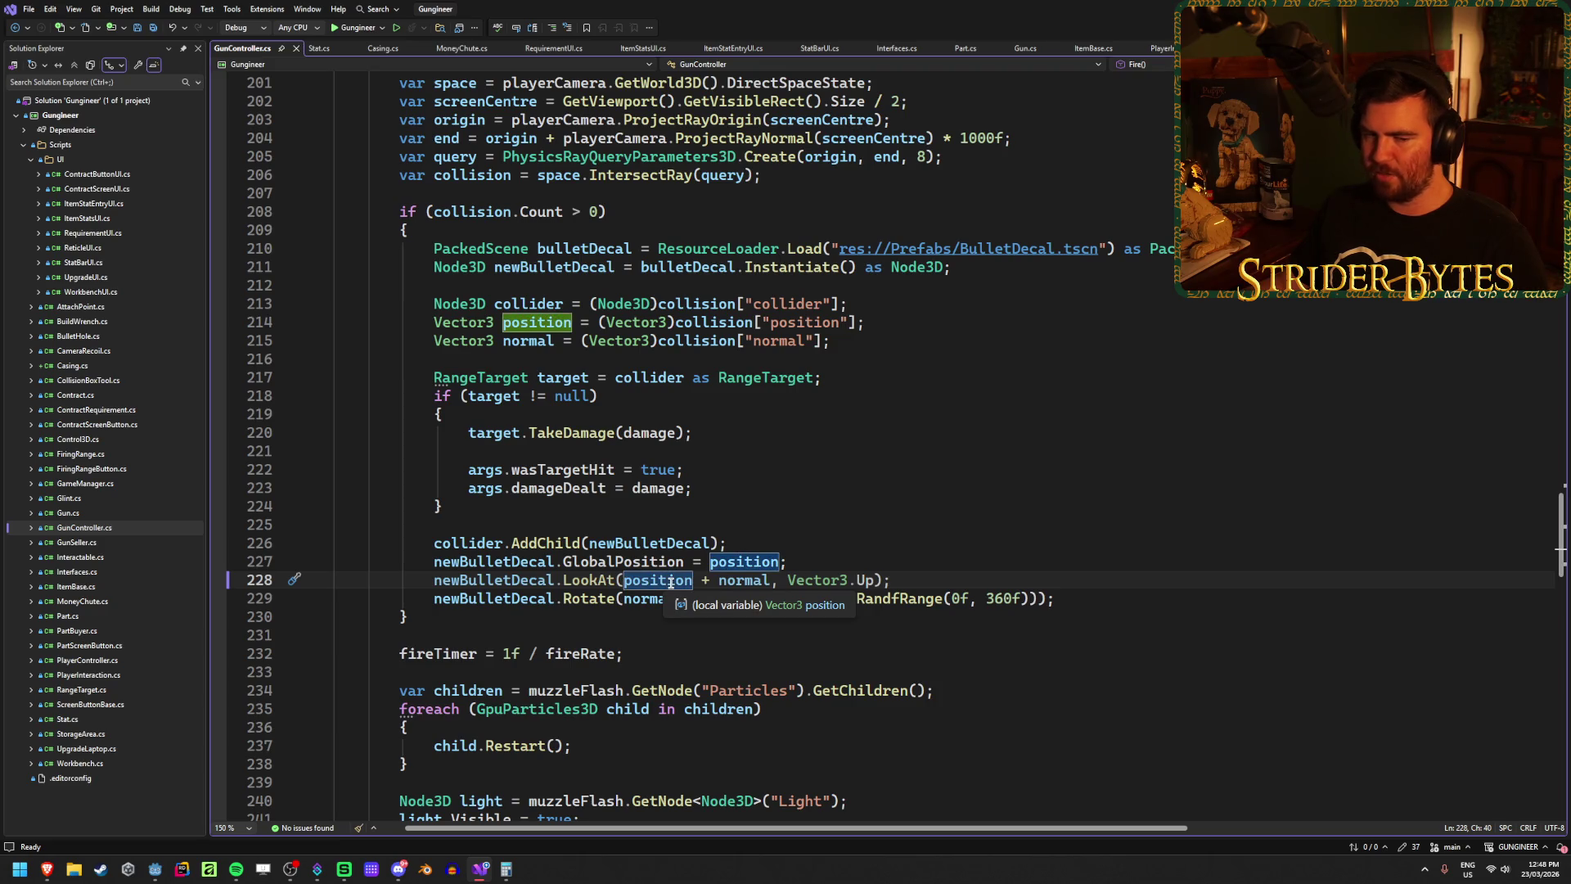
left_click(154, 869)
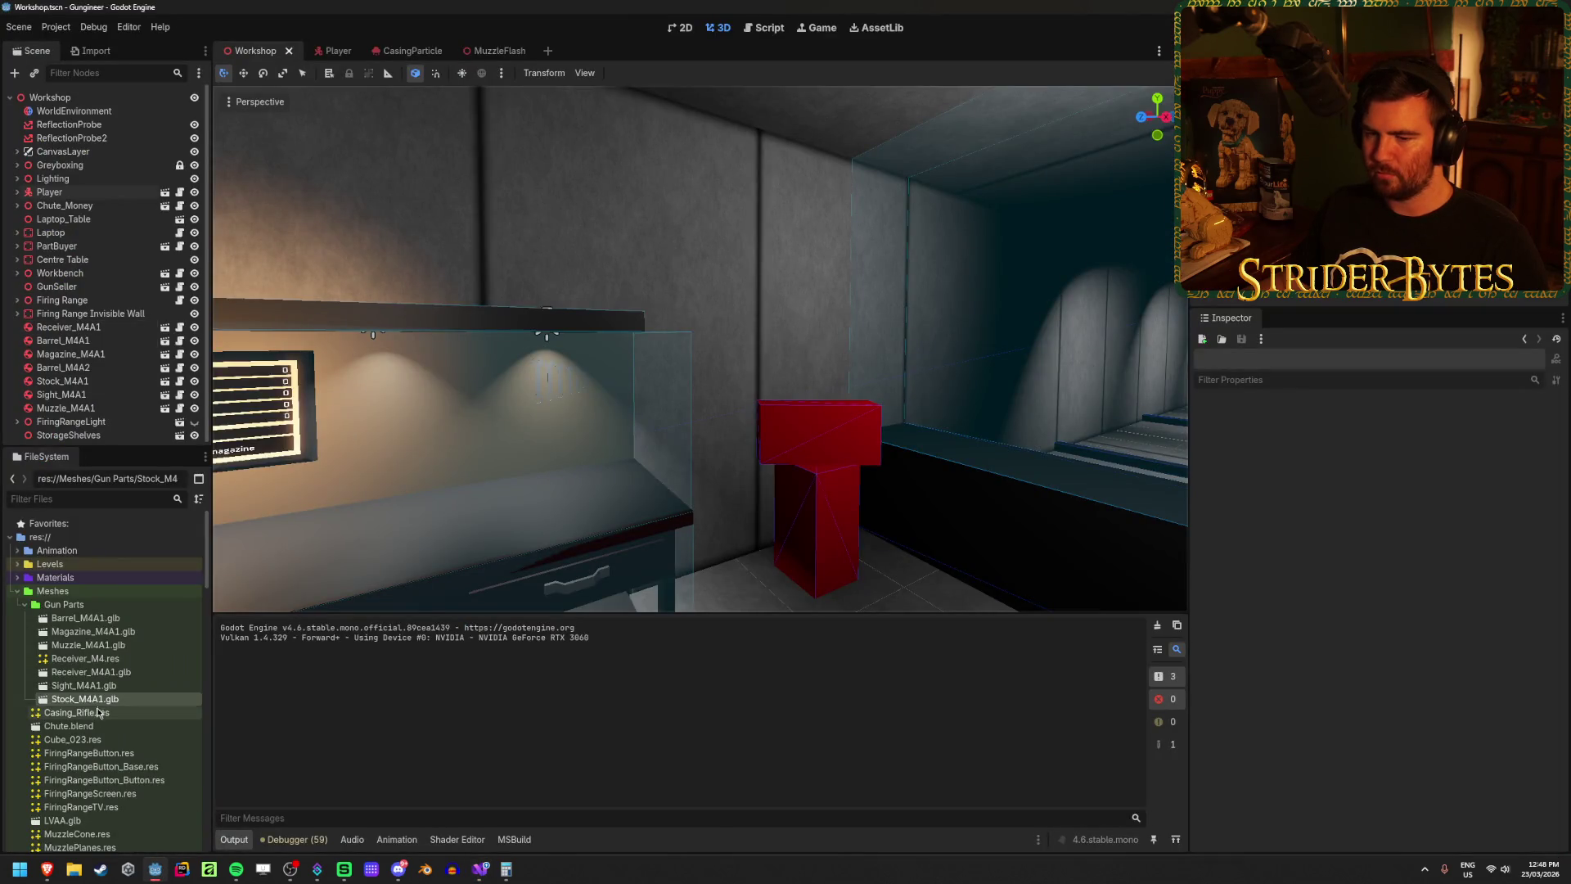
Step: Collapse the Gun Parts and Meshes folders in the FileSystem dock and expand Prefabs
scroll(106, 697, "down", 3)
scroll(106, 697, "up", 3)
scroll(105, 696, "down", 3)
scroll(102, 693, "up", 3)
scroll(97, 690, "down", 3)
scroll(96, 690, "up", 3)
scroll(96, 690, "down", 3)
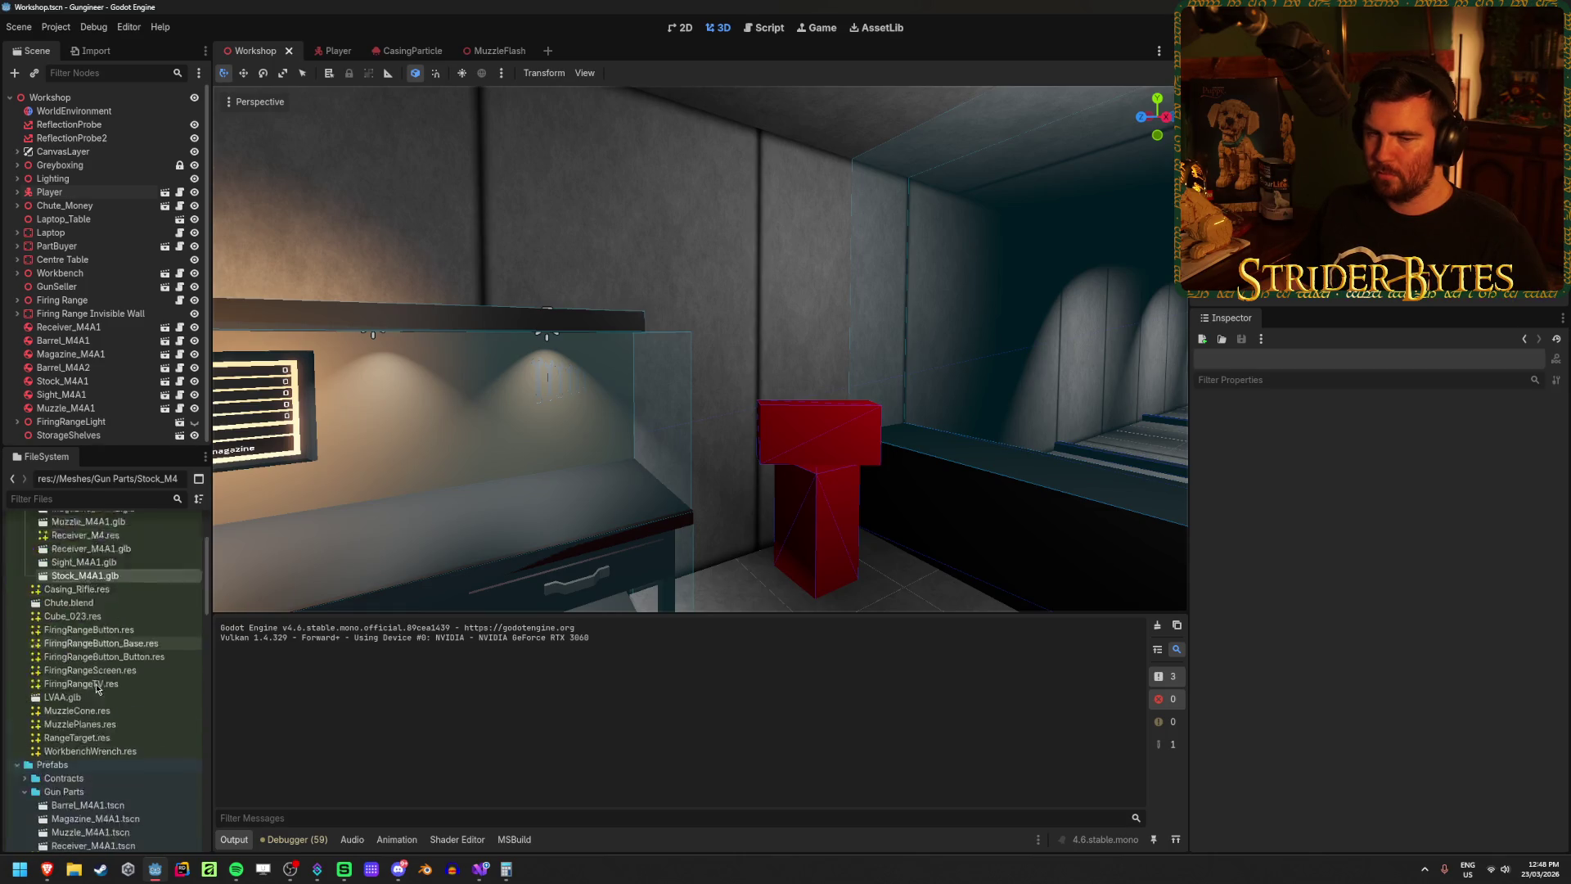
scroll(96, 689, "up", 3)
scroll(97, 687, "down", 3)
scroll(97, 688, "up", 3)
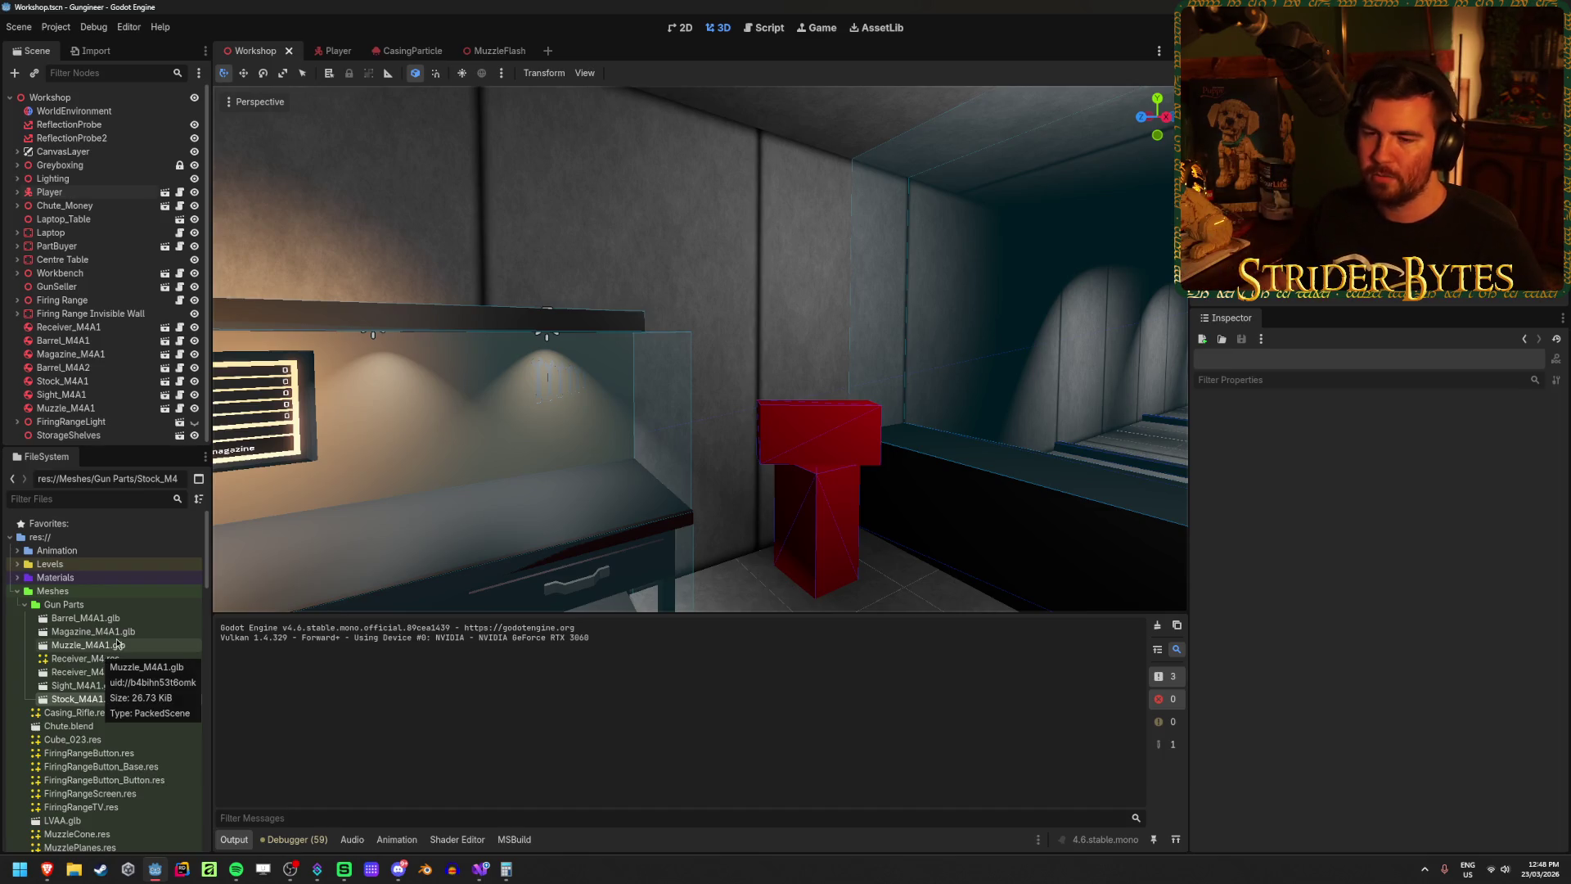
scroll(182, 622, "down", 10)
scroll(182, 620, "up", 3)
scroll(182, 620, "down", 3)
scroll(181, 620, "down", 1)
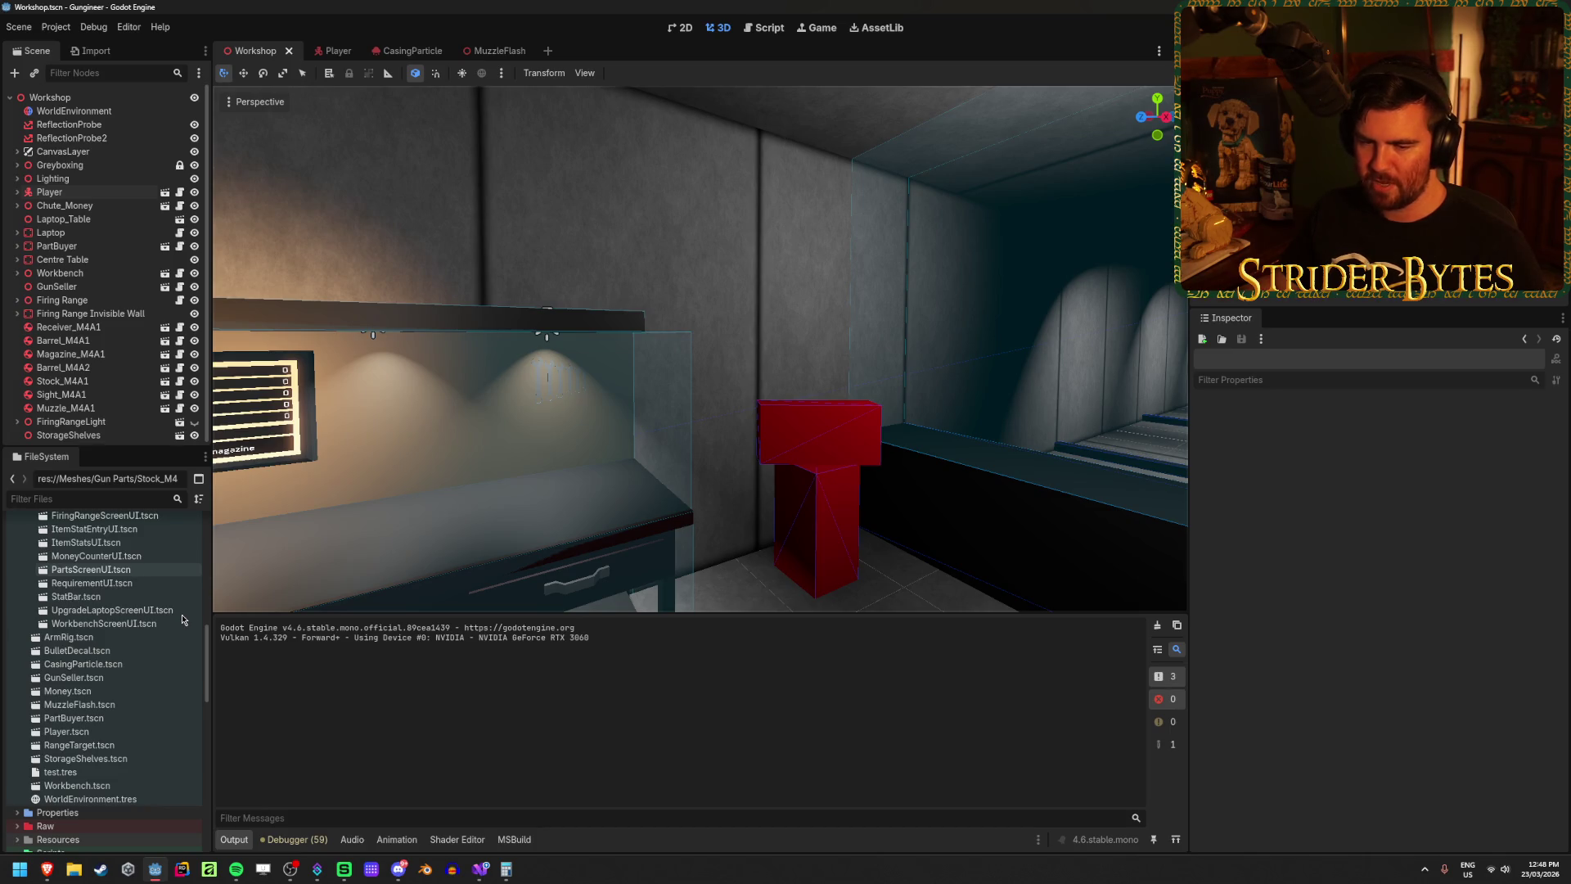
scroll(184, 609, "up", 10)
scroll(187, 600, "up", 3)
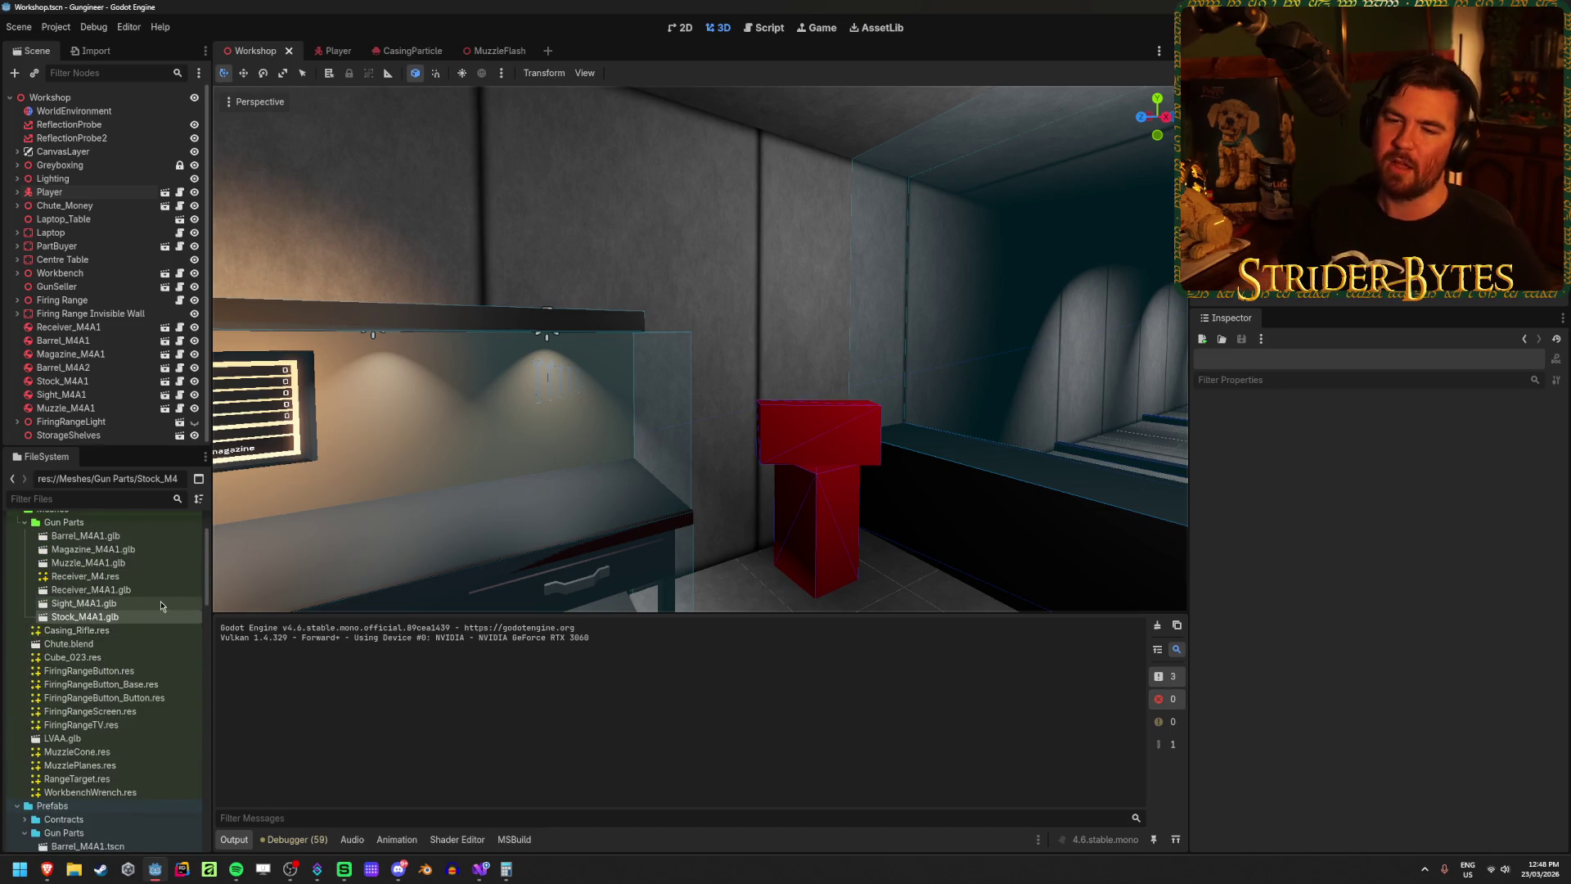
left_click(24, 563)
left_click(17, 549)
left_click(18, 563)
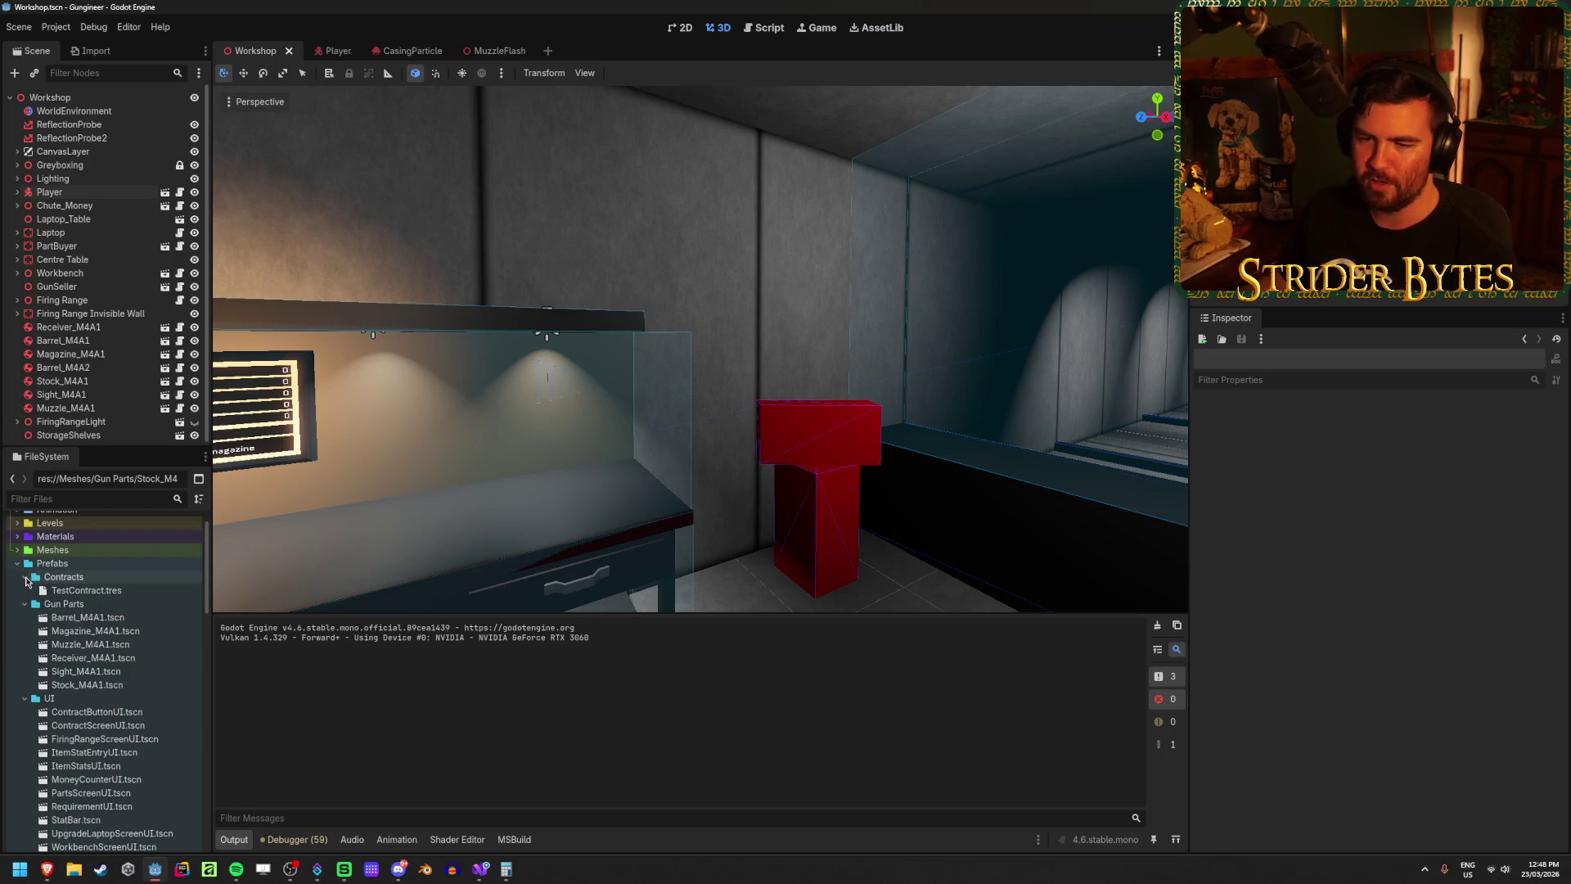
Step: Open the BulletDecal.tscn prefab scene
scroll(135, 628, "down", 5)
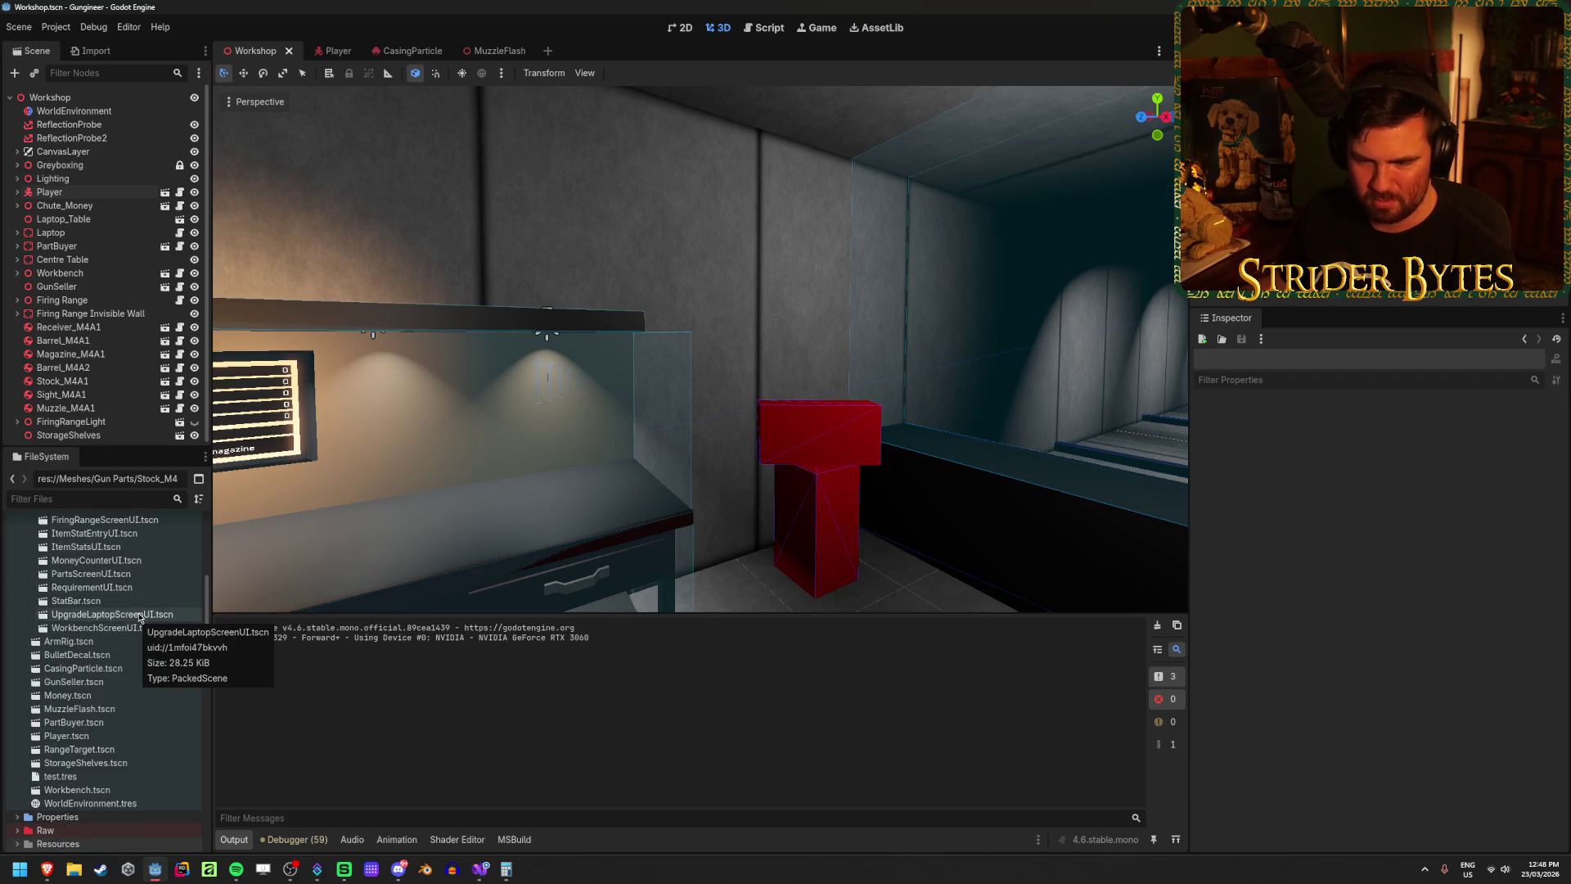
left_click(112, 657)
double_click(112, 657)
scroll(846, 411, "down", 5)
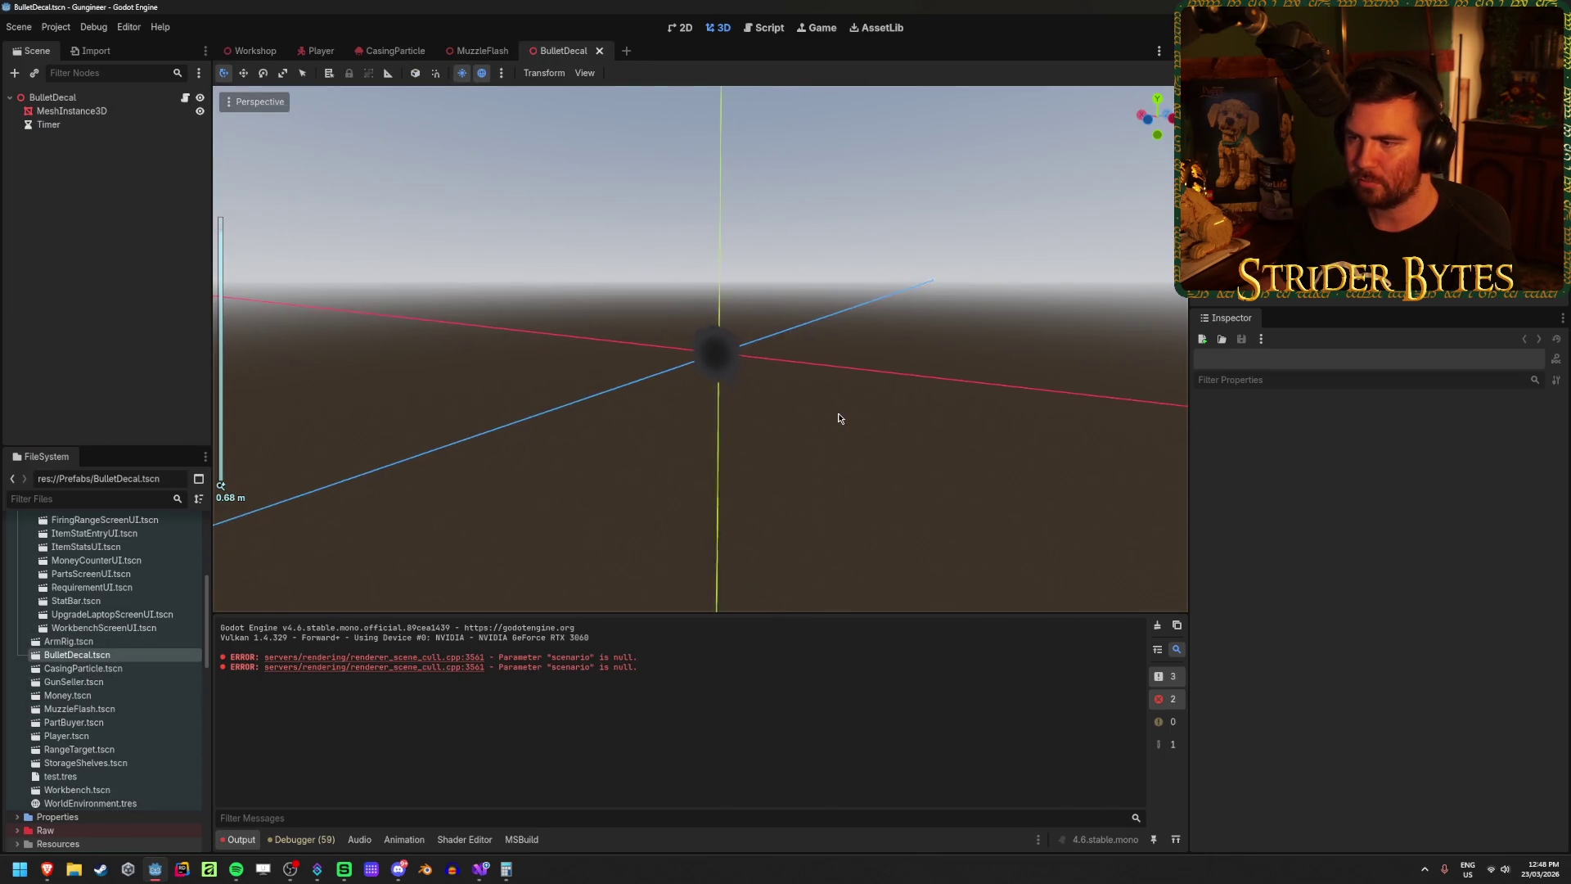
Step: Inspect the decal's MeshInstance3D and the BulletDecal root node, orbiting around the decal
left_click(67, 112)
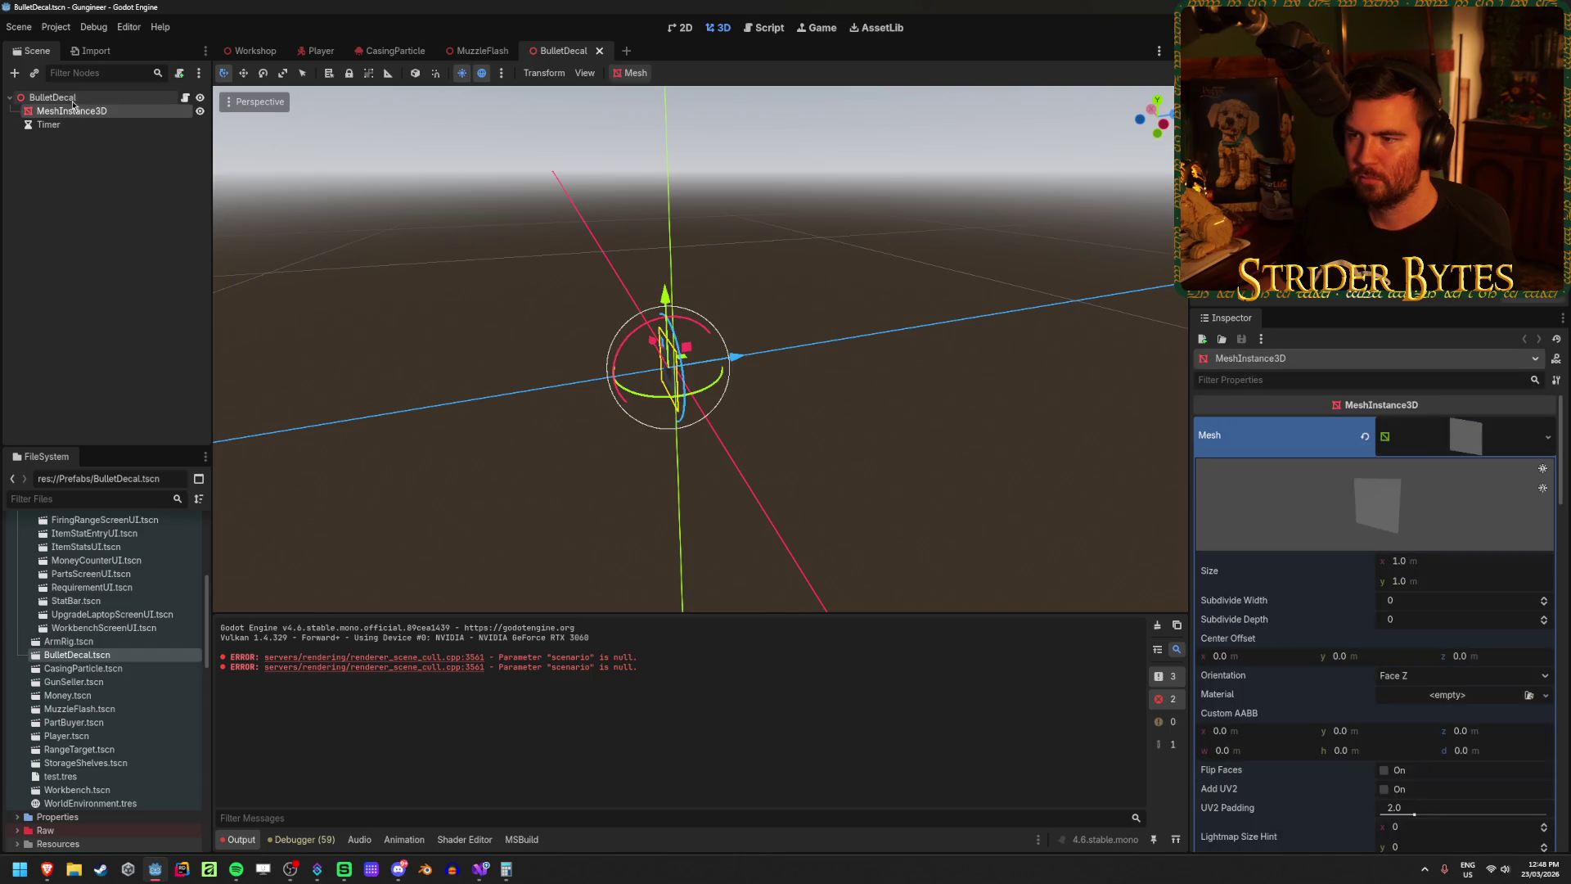
left_click(72, 99)
left_click_drag(425, 399, 793, 396)
scroll(793, 401, "up", 3)
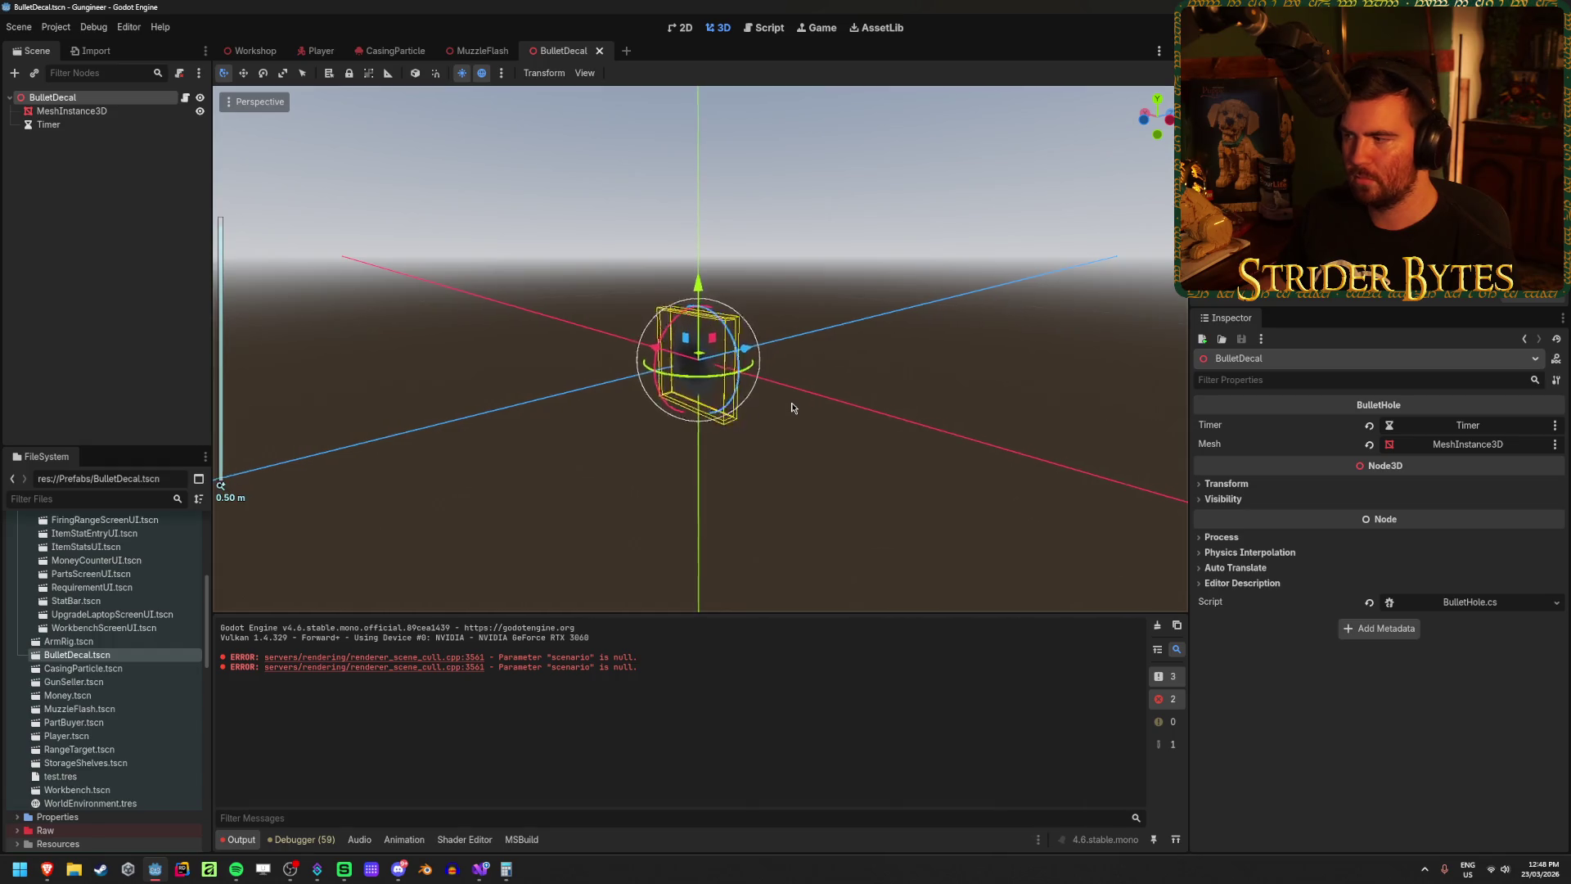
left_click(793, 389)
left_click(53, 98)
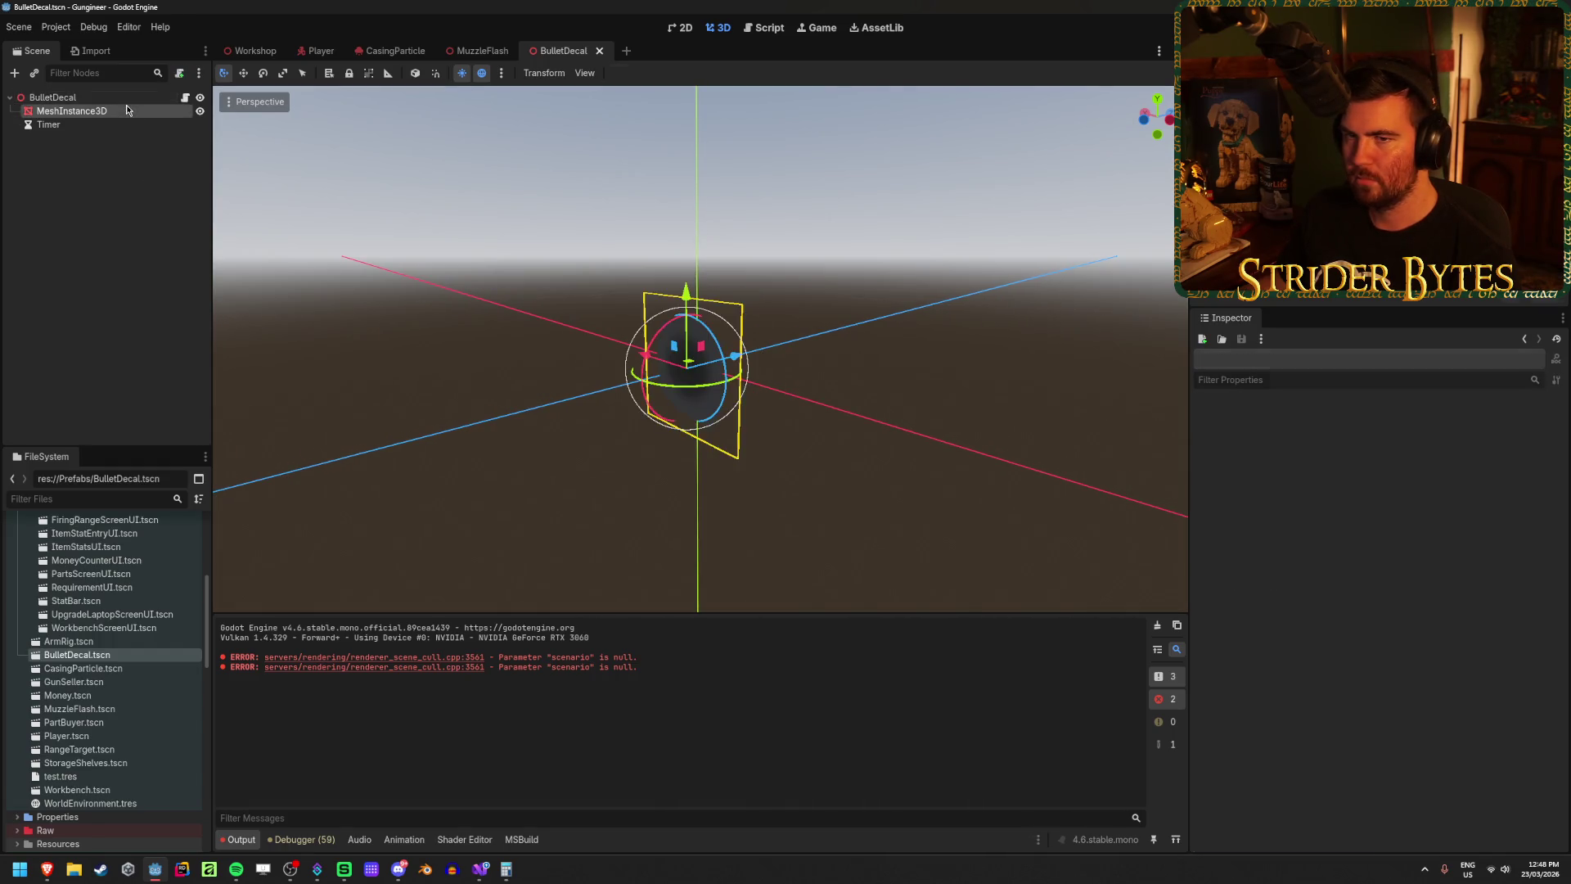
Step: Bring up GunController.cs in Visual Studio from the taskbar preview
mouse_move(482, 872)
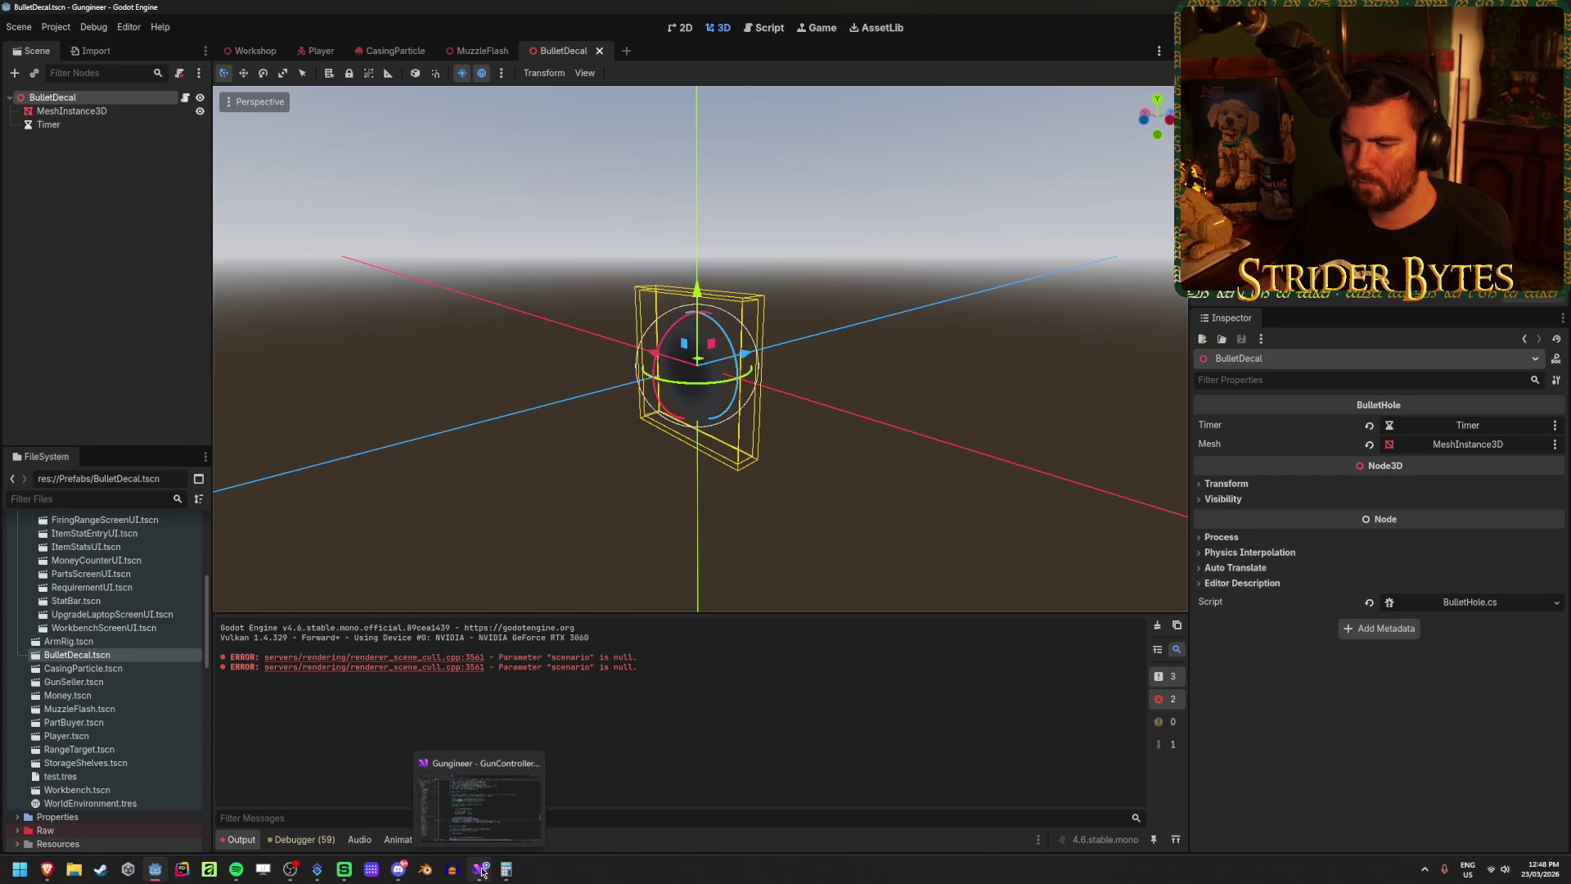
left_click(479, 798)
mouse_move(583, 582)
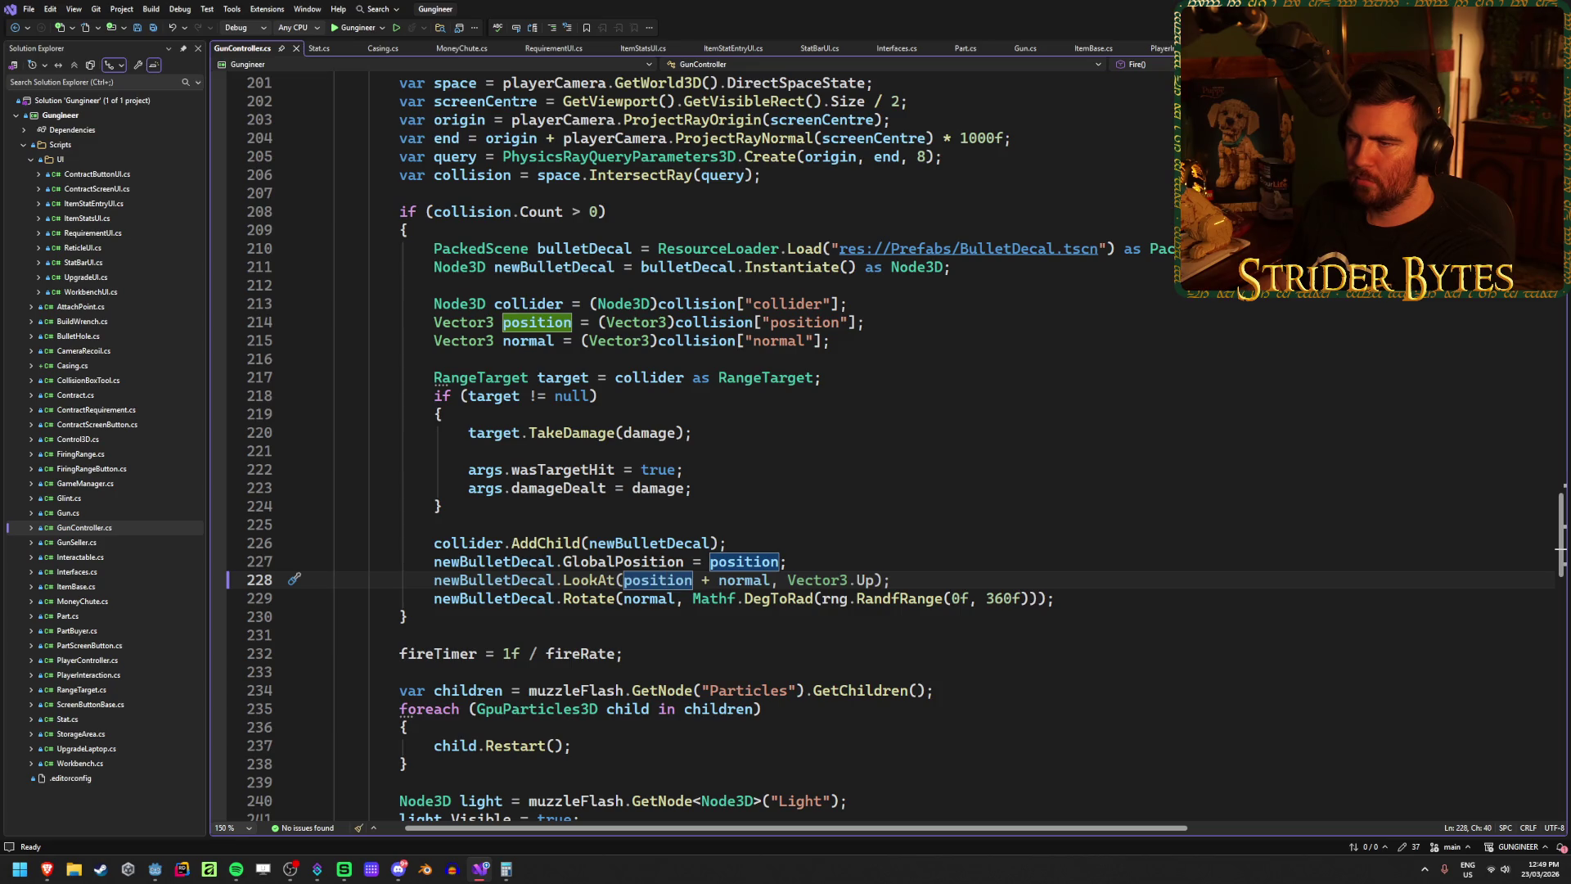
Step: Back in the BulletDecal scene, inspect the MeshInstance3D and root node while orbiting
key("alt+Tab")
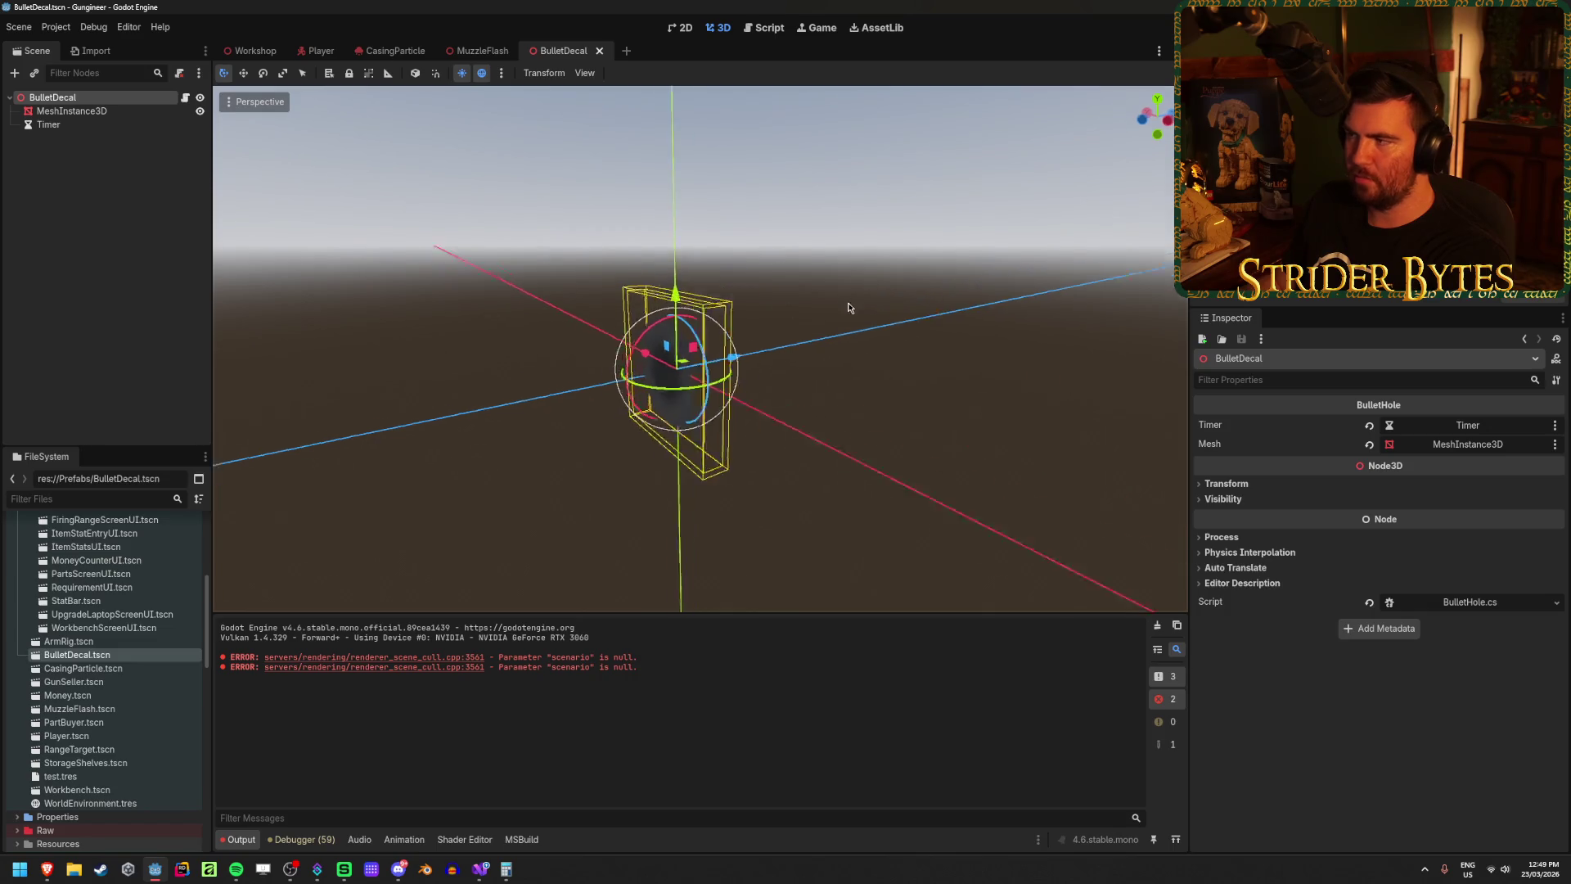
left_click(51, 111)
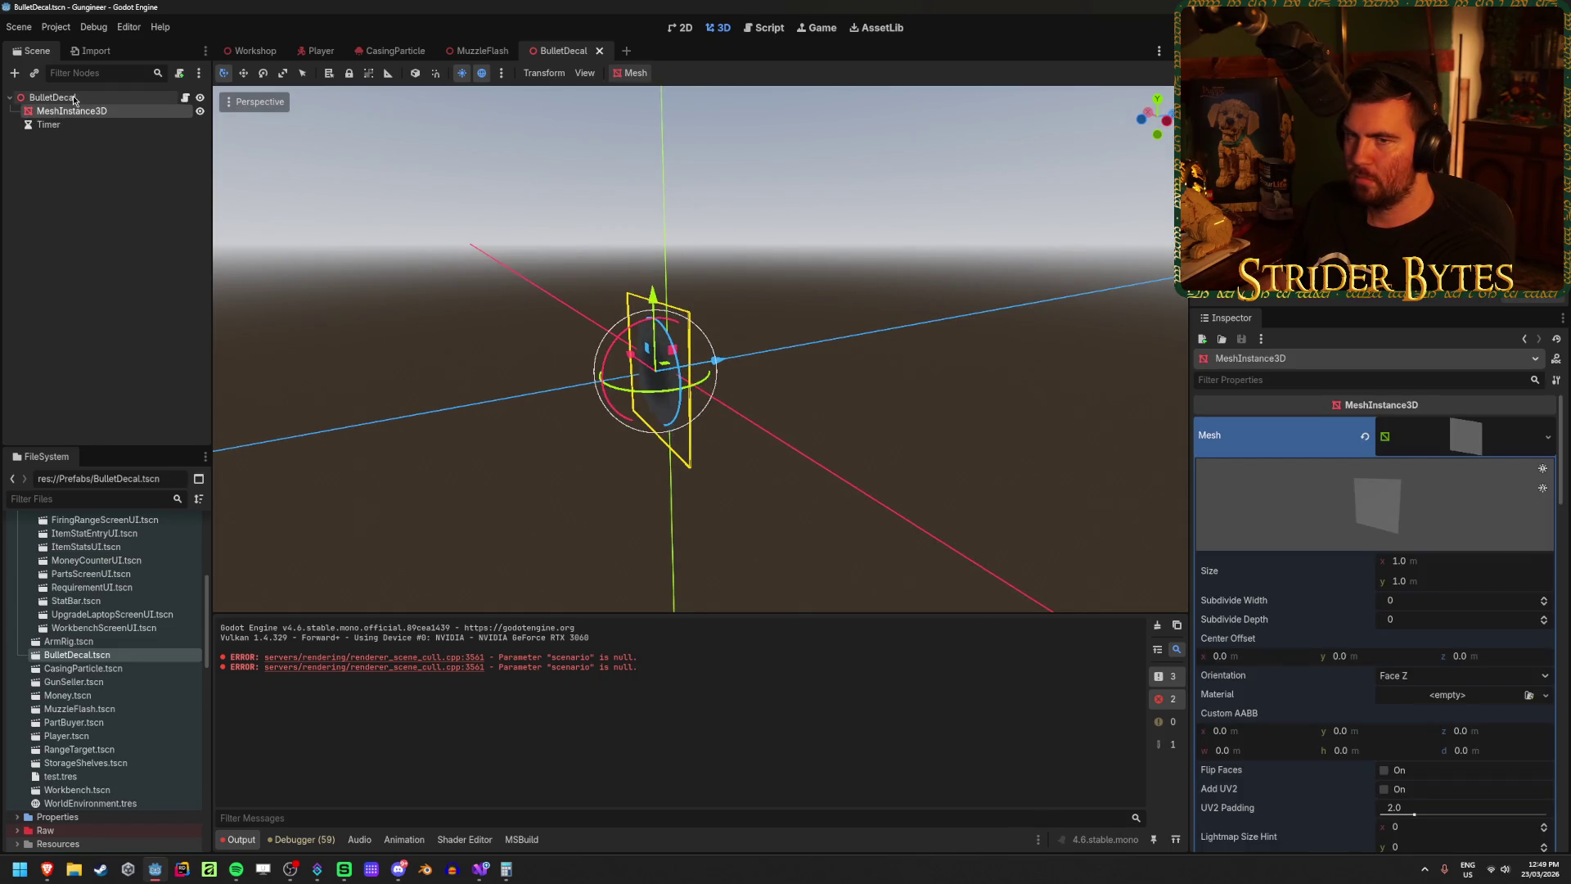
left_click(88, 98)
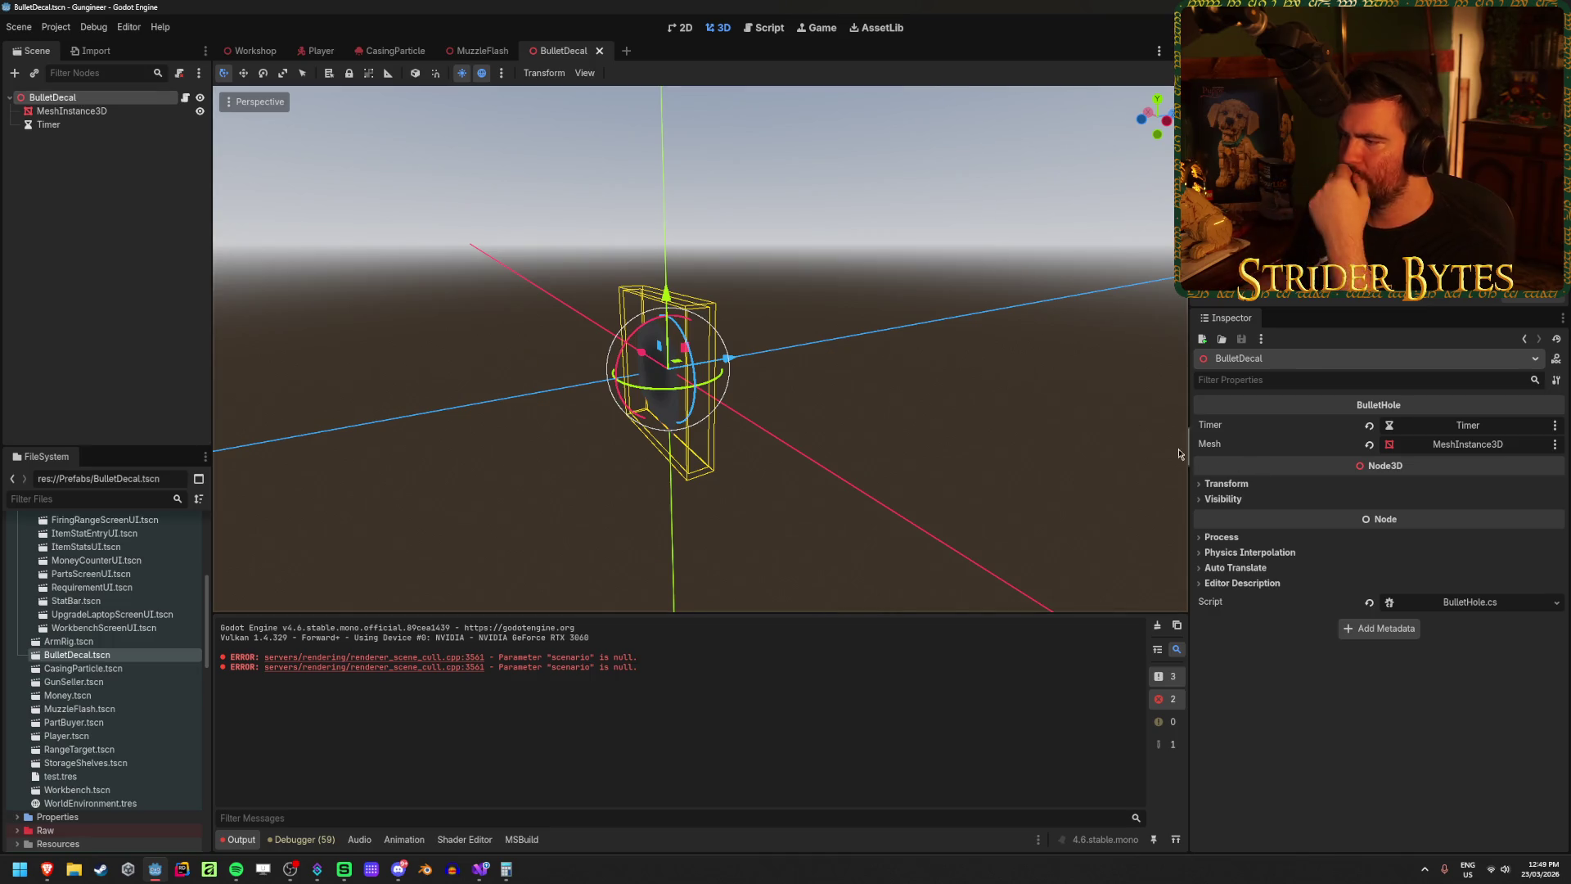
mouse_move(935, 410)
left_mouse_down()
mouse_move(736, 410)
mouse_move(908, 413)
mouse_move(941, 398)
left_mouse_up()
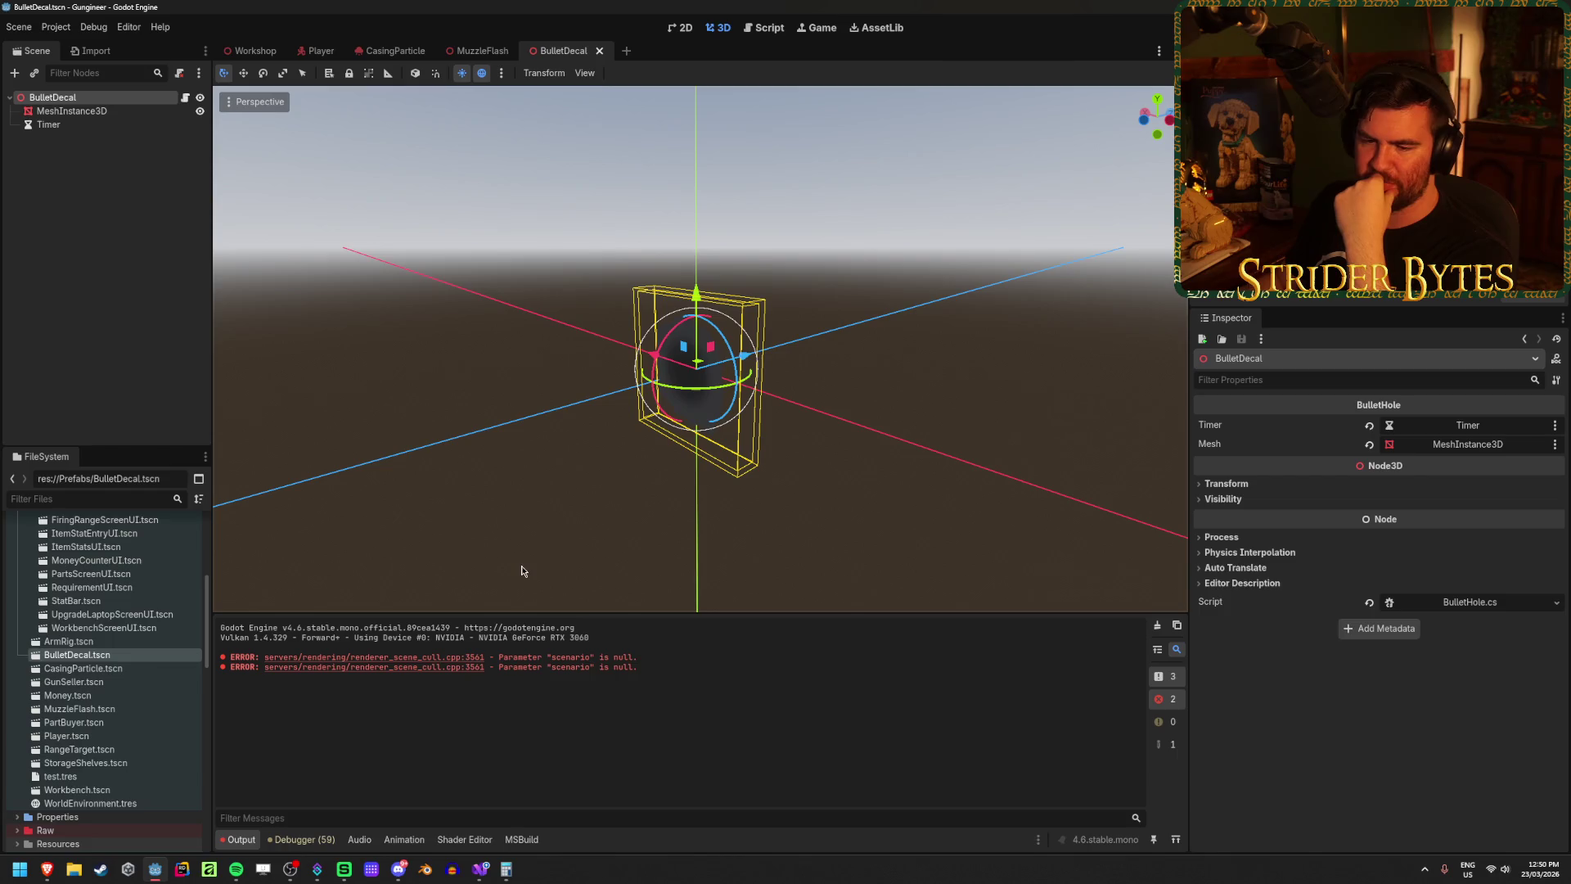
left_click(399, 869)
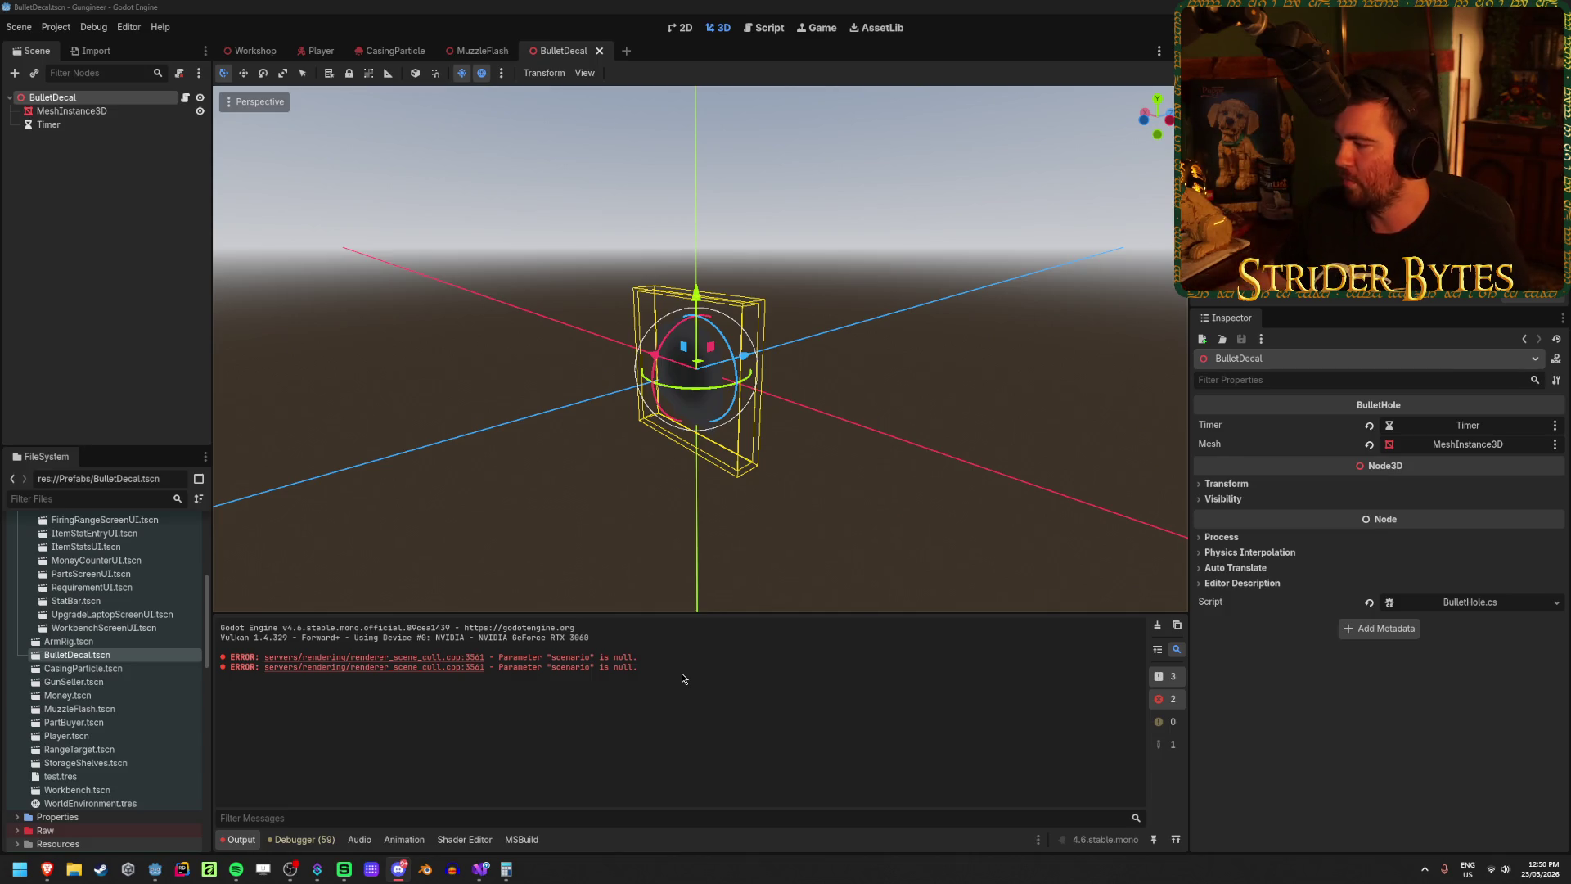
Step: Clear the 'scenario is null' errors from the output log and bring up GunController.cs
left_click(86, 111)
left_click(104, 98)
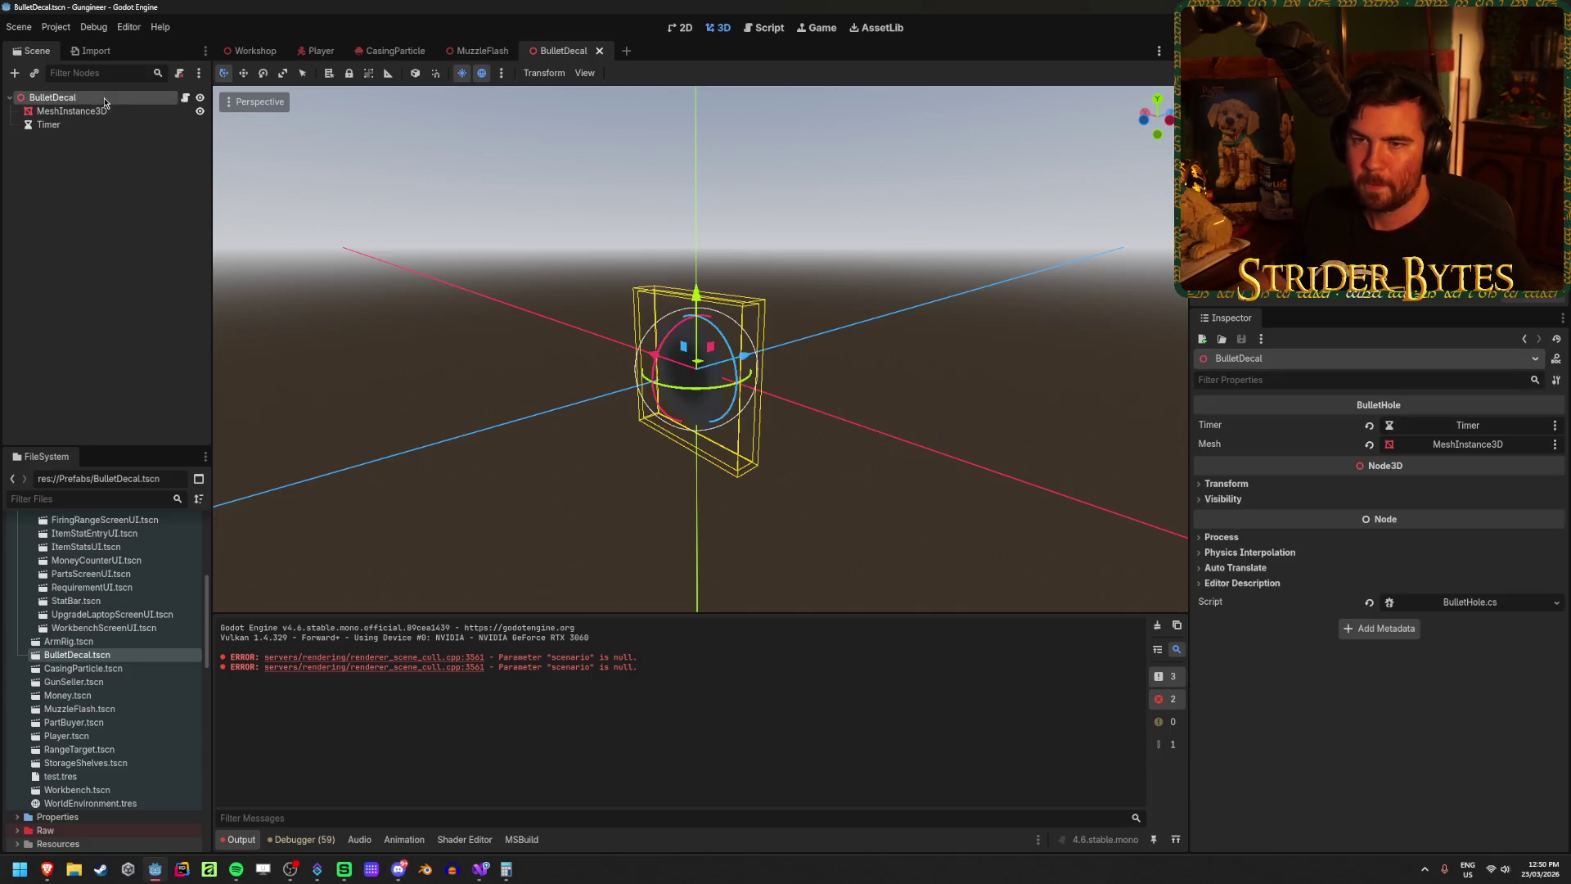
left_click(219, 234)
key("ctrl+z")
left_click_drag(219, 210, 522, 313)
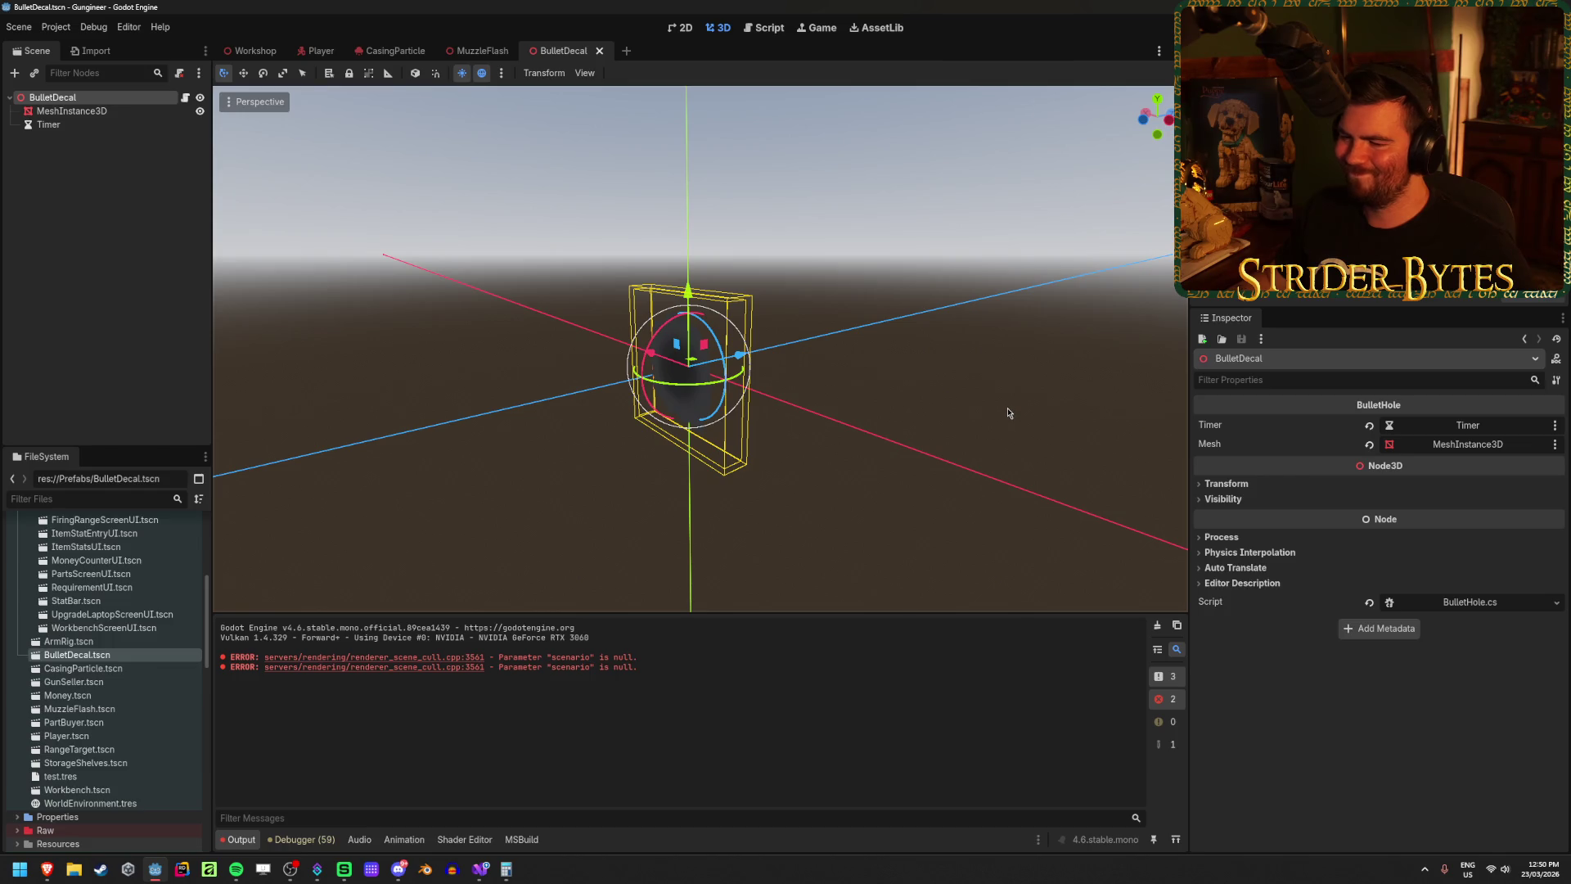
left_click(1156, 626)
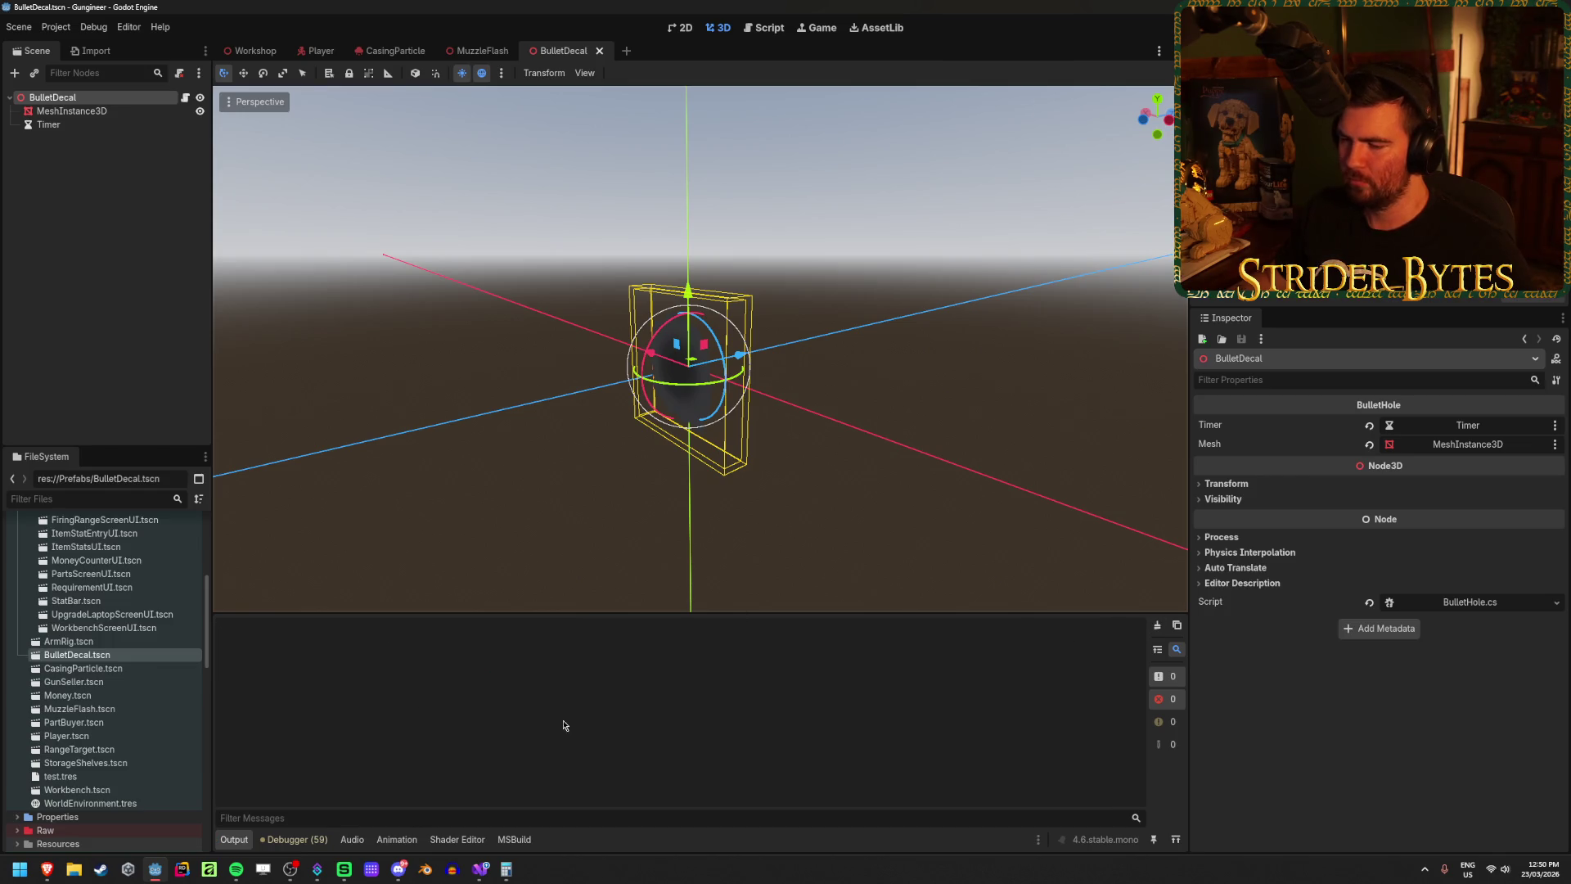
left_click(483, 869)
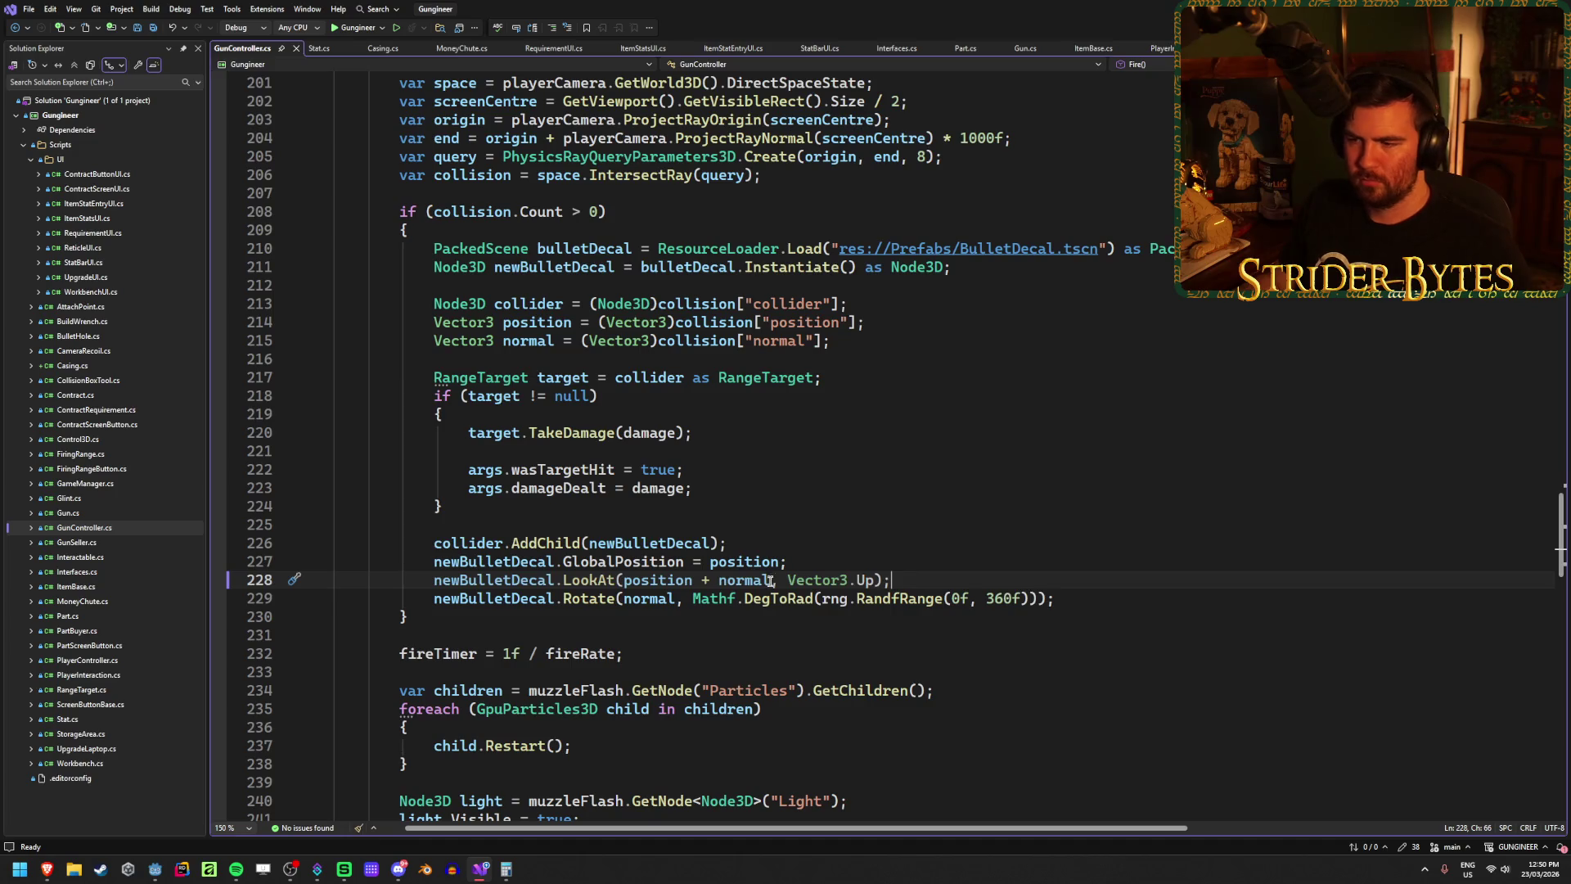
Step: Change line 228's LookAt target to newBulletDecal.GlobalPosition + normal, save, and run the game
left_click(652, 580)
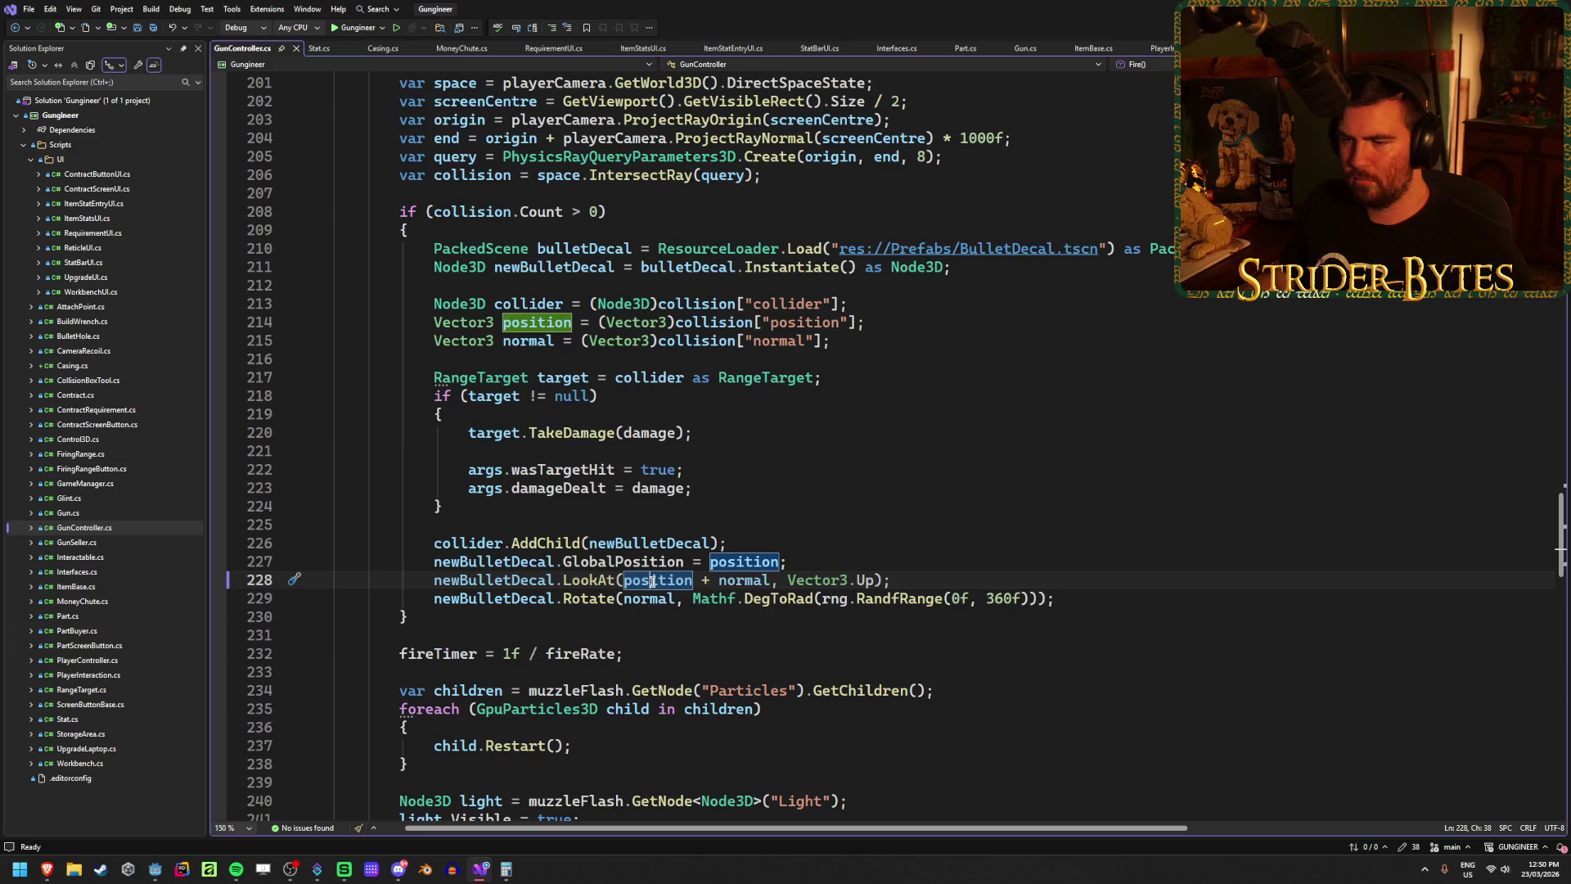
double_click(652, 582)
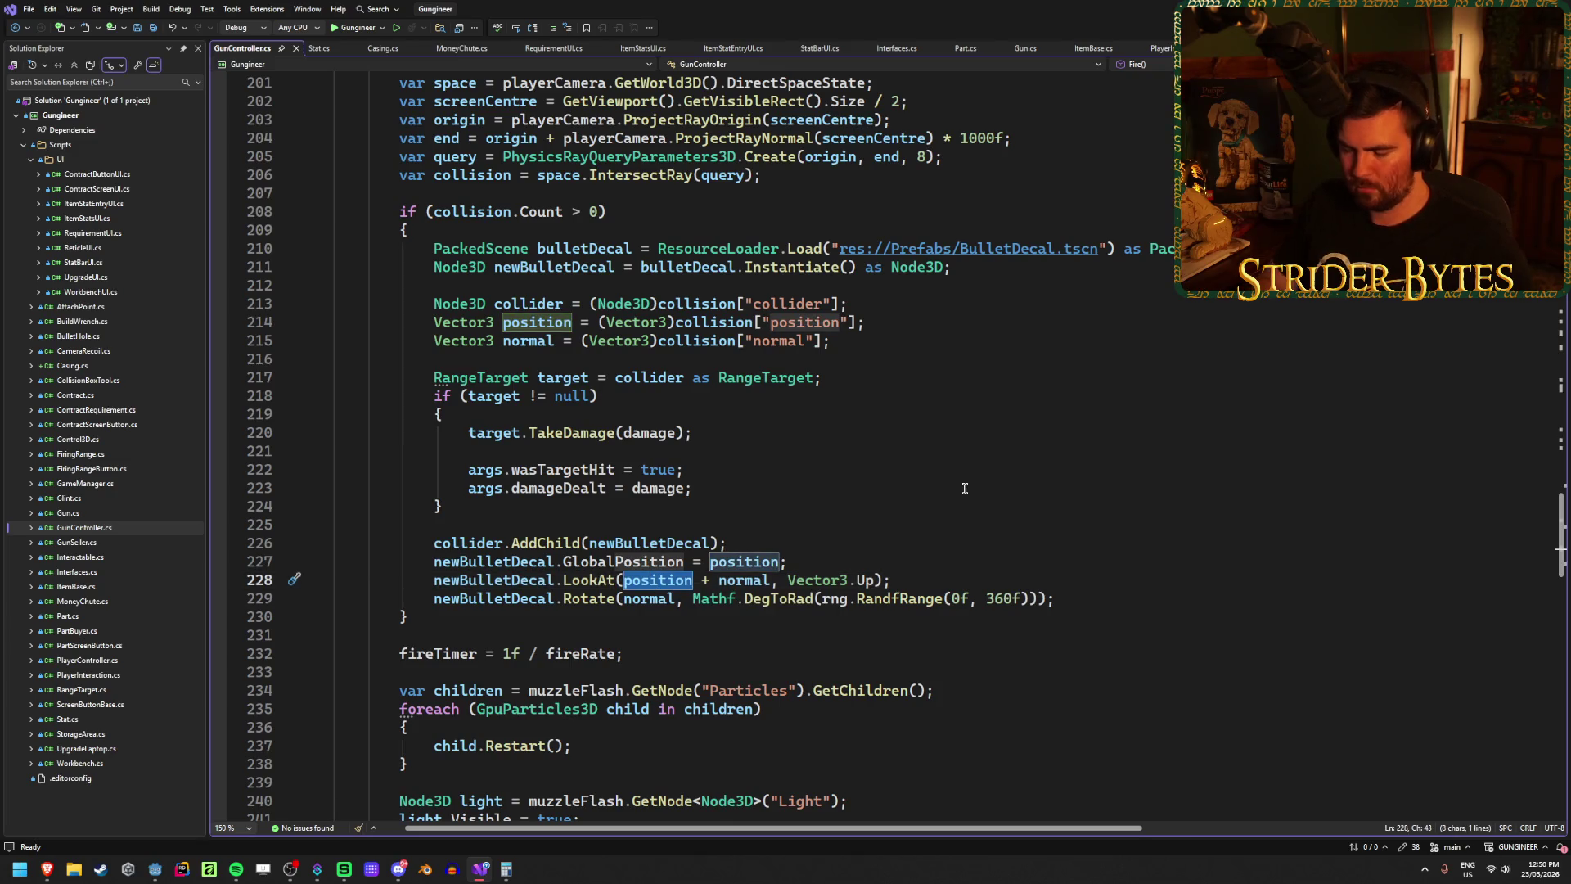
type("ne")
key("Down")
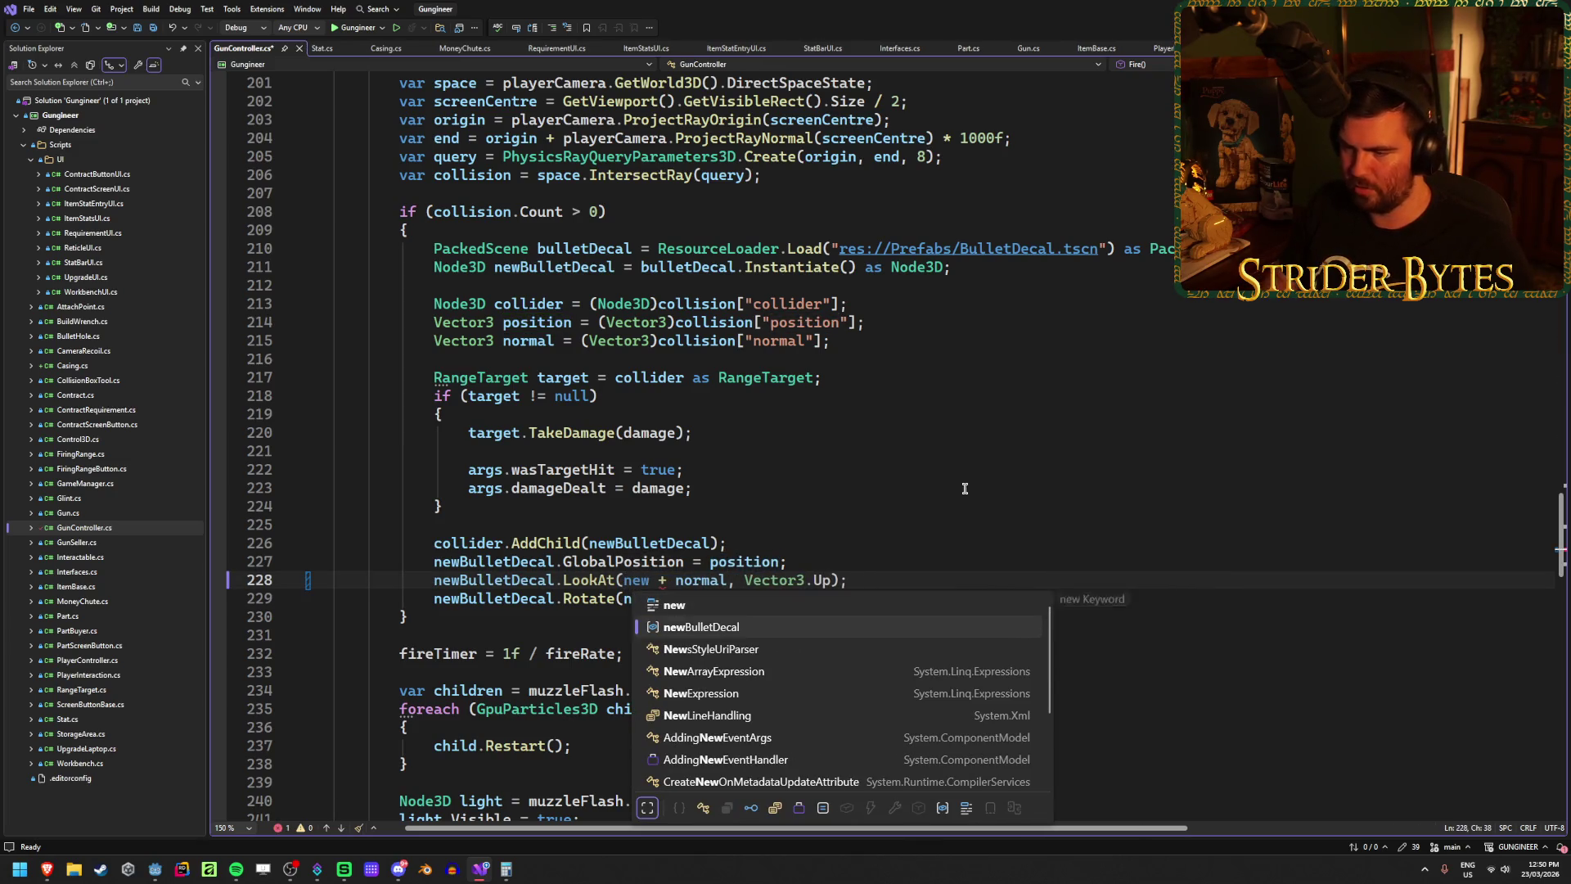
key("Tab")
type(".GLob")
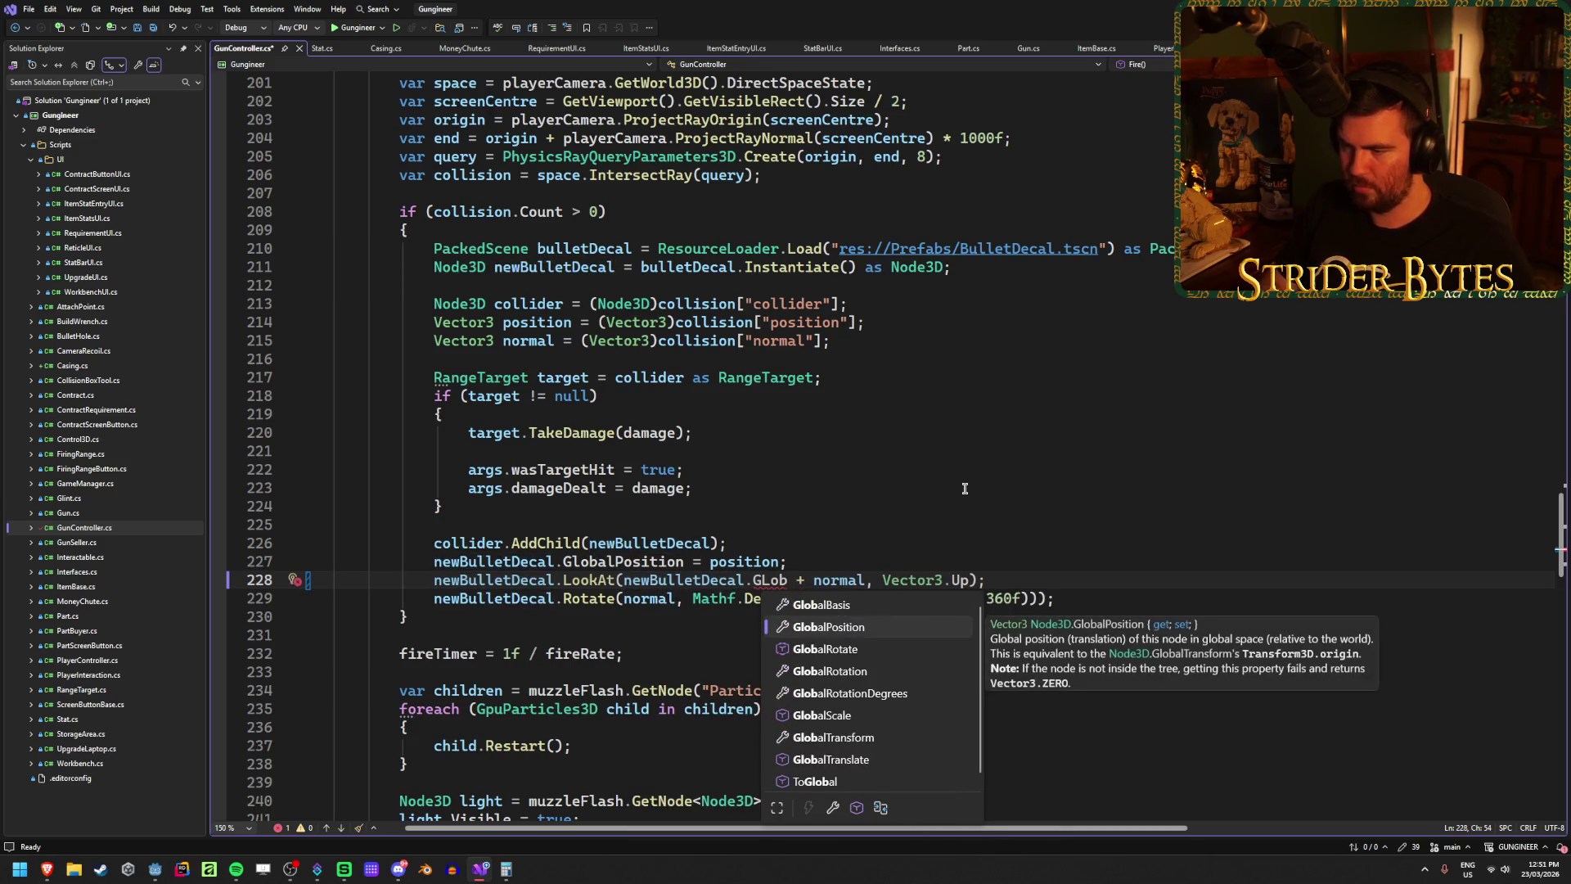
key("Tab")
key("ctrl+s")
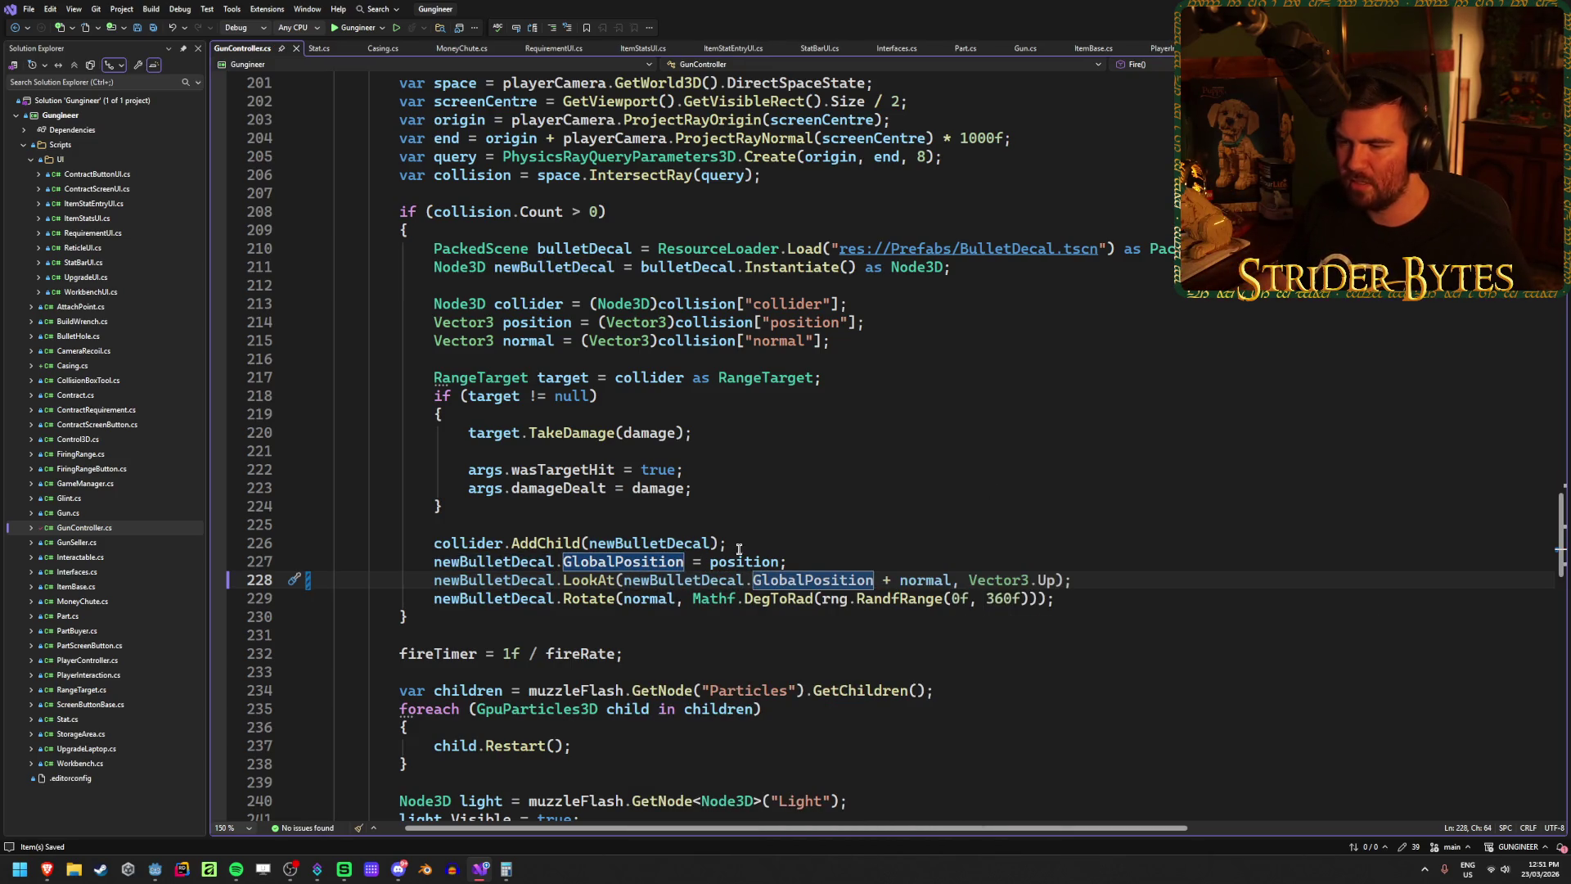
left_click(857, 563)
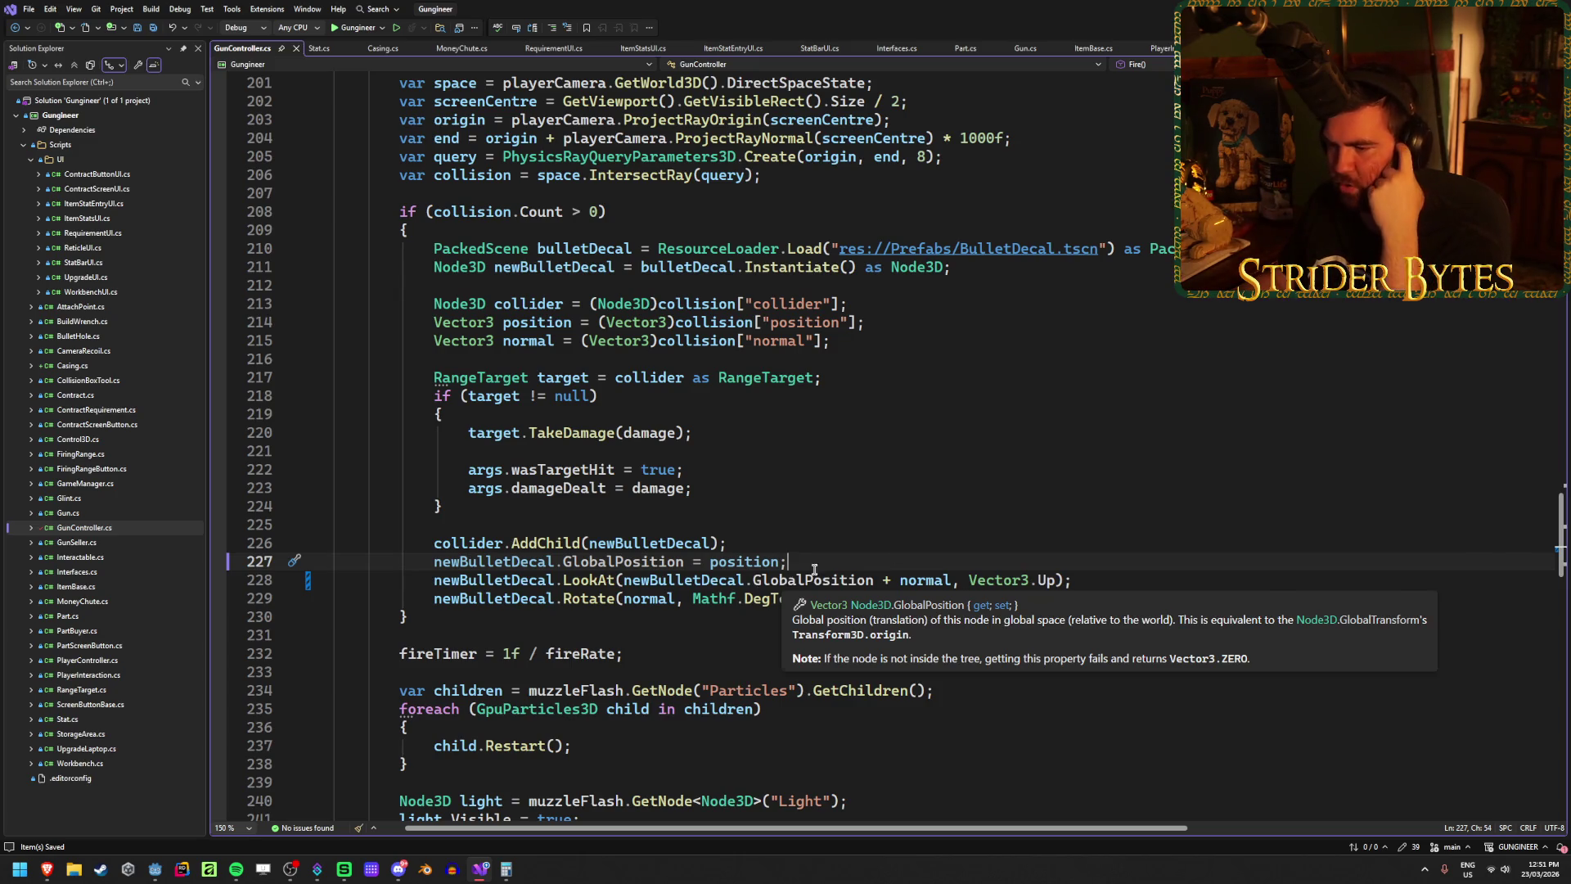
key("alt+Tab")
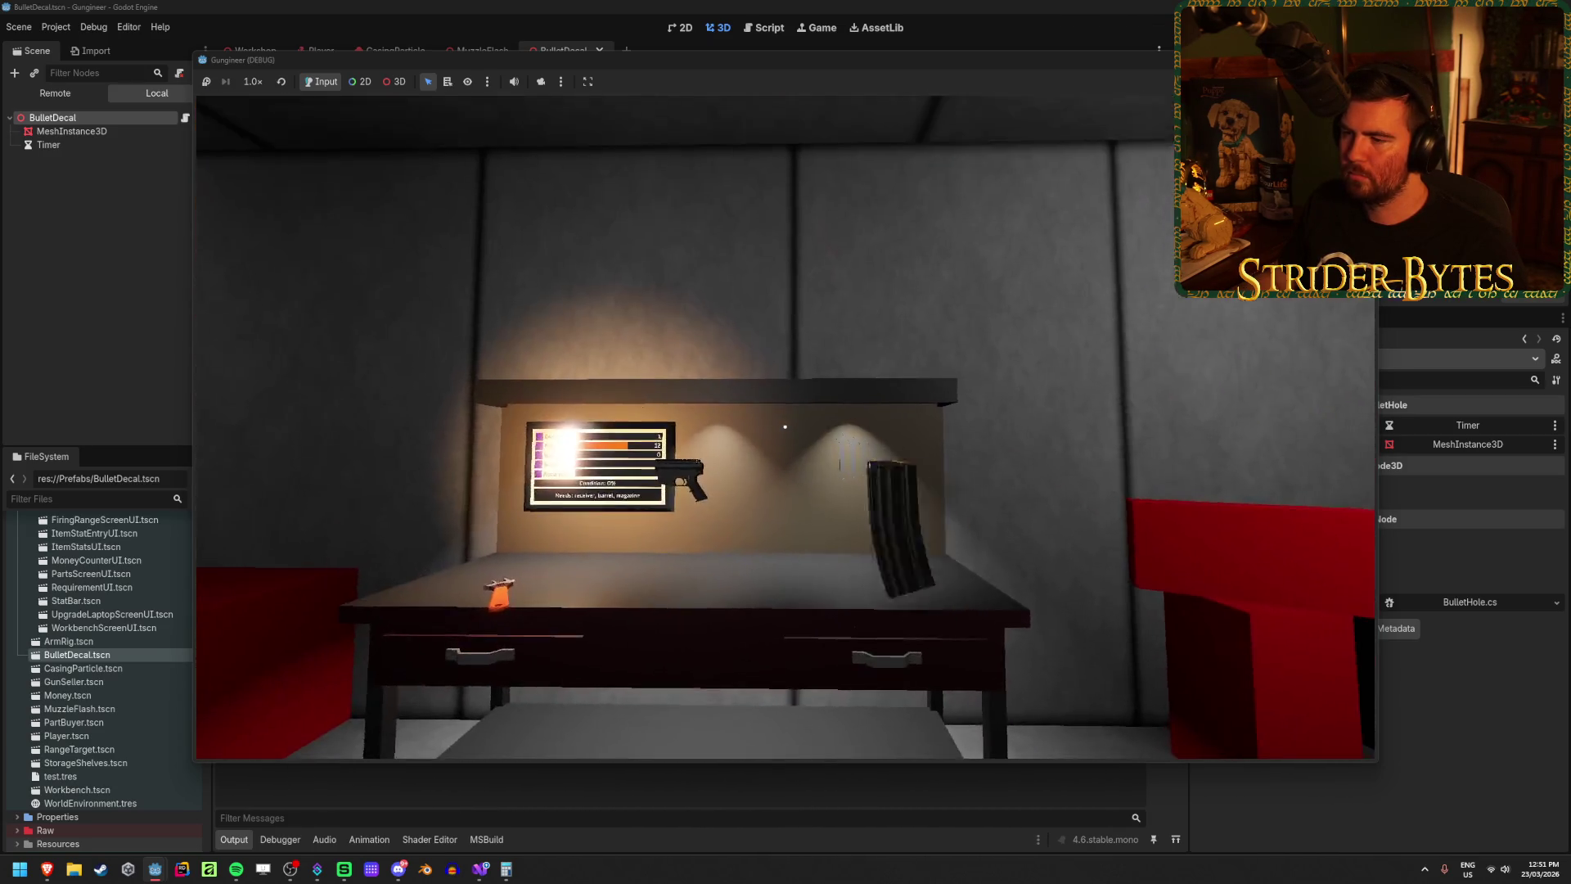
Step: Pick up the rifle and fire test shots at the walls, workbench area and floor
key("e")
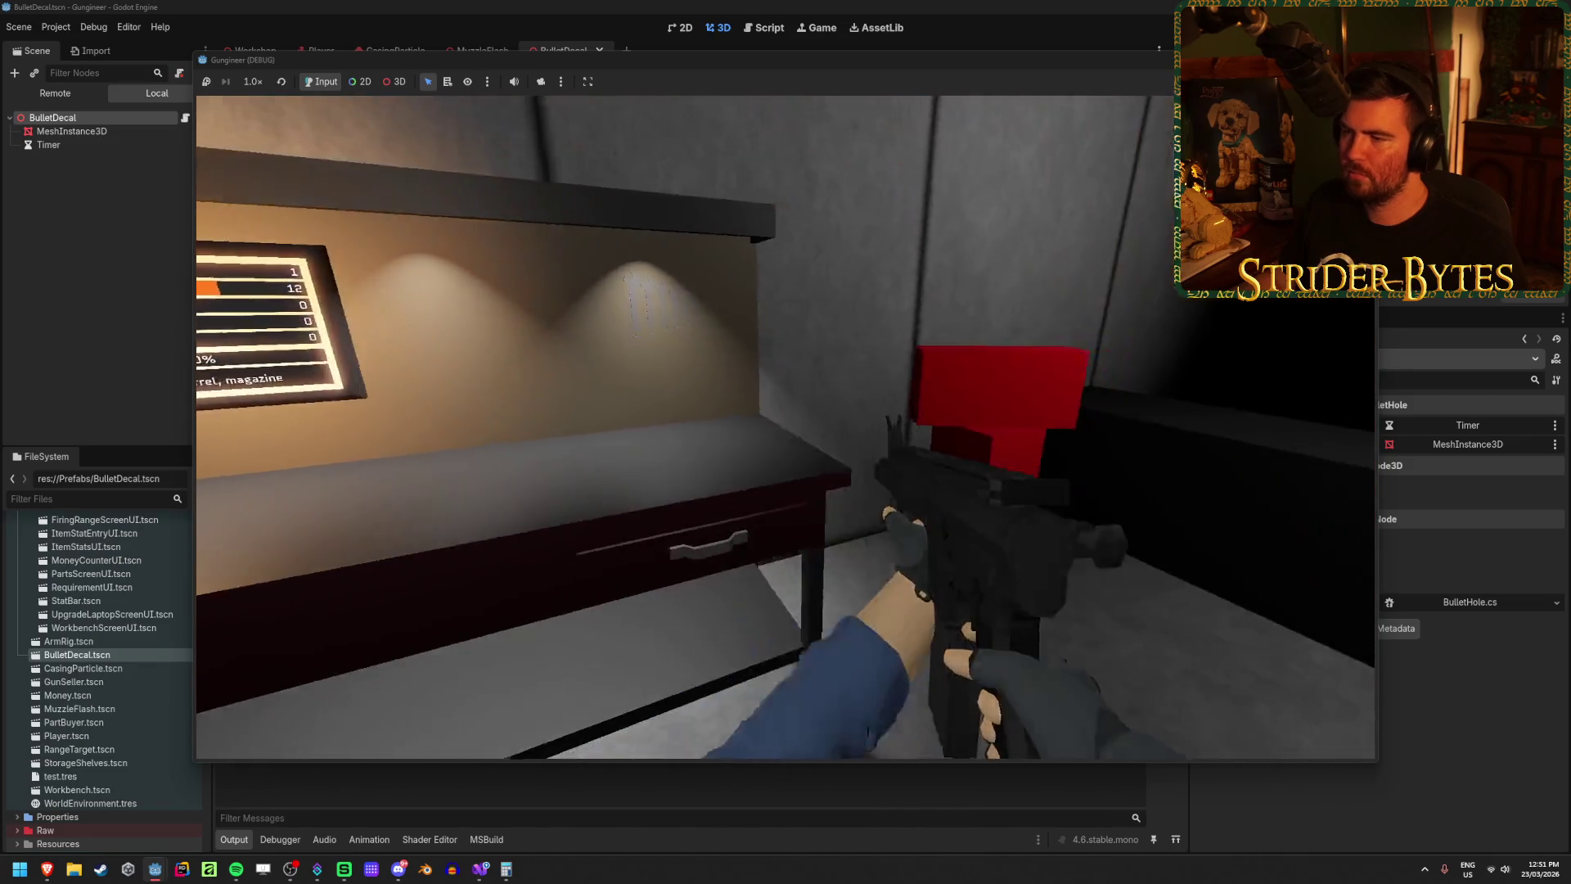
left_click(785, 427)
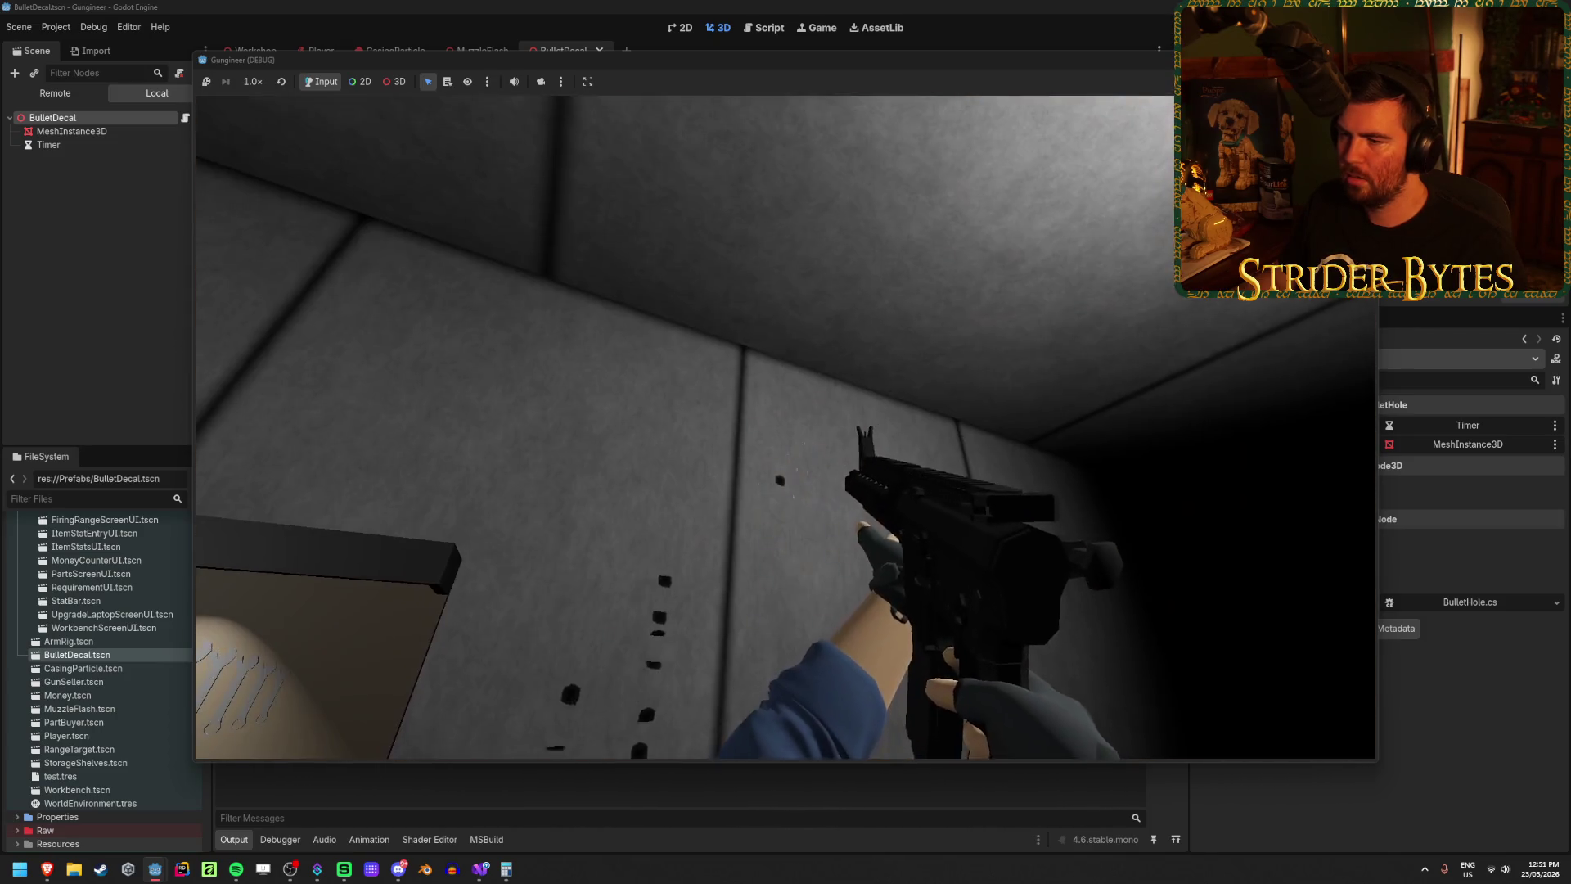
left_click(785, 427)
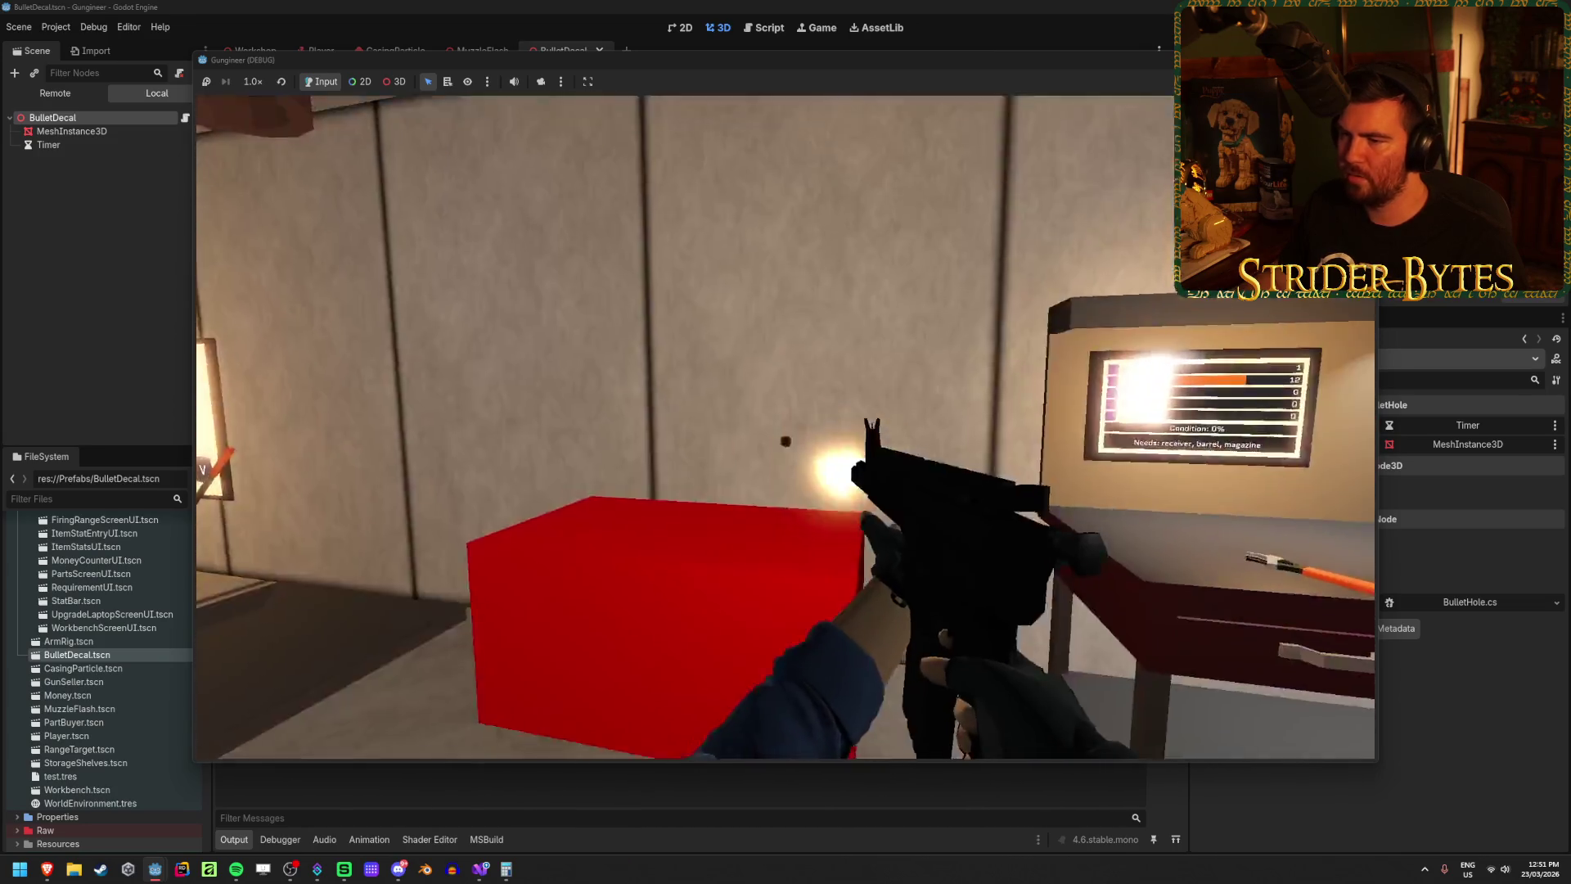
left_click(785, 442)
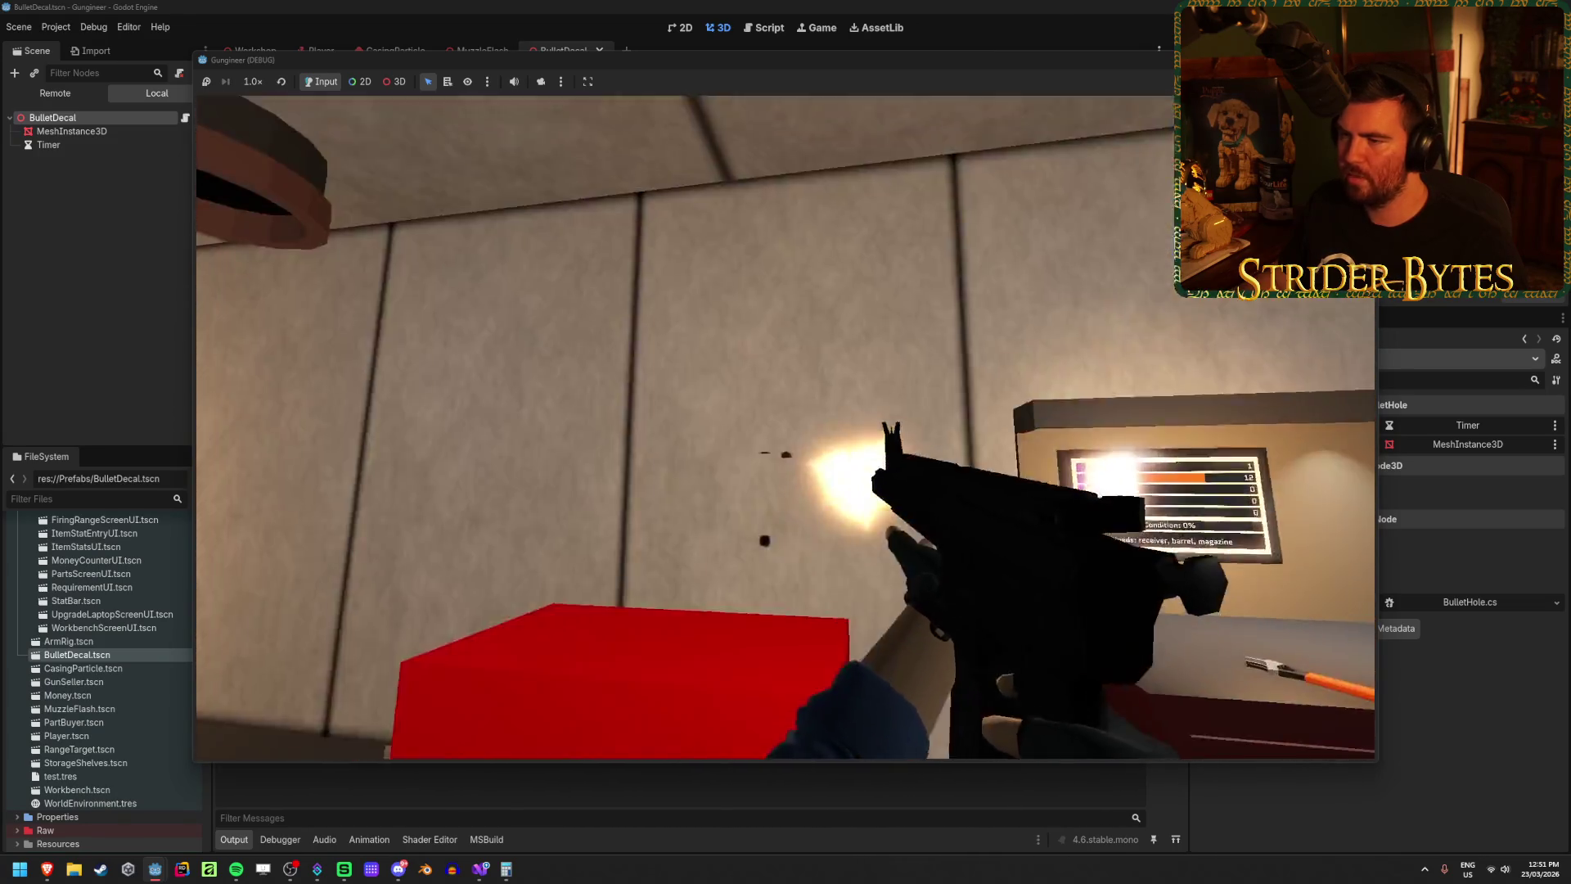
left_click(785, 442)
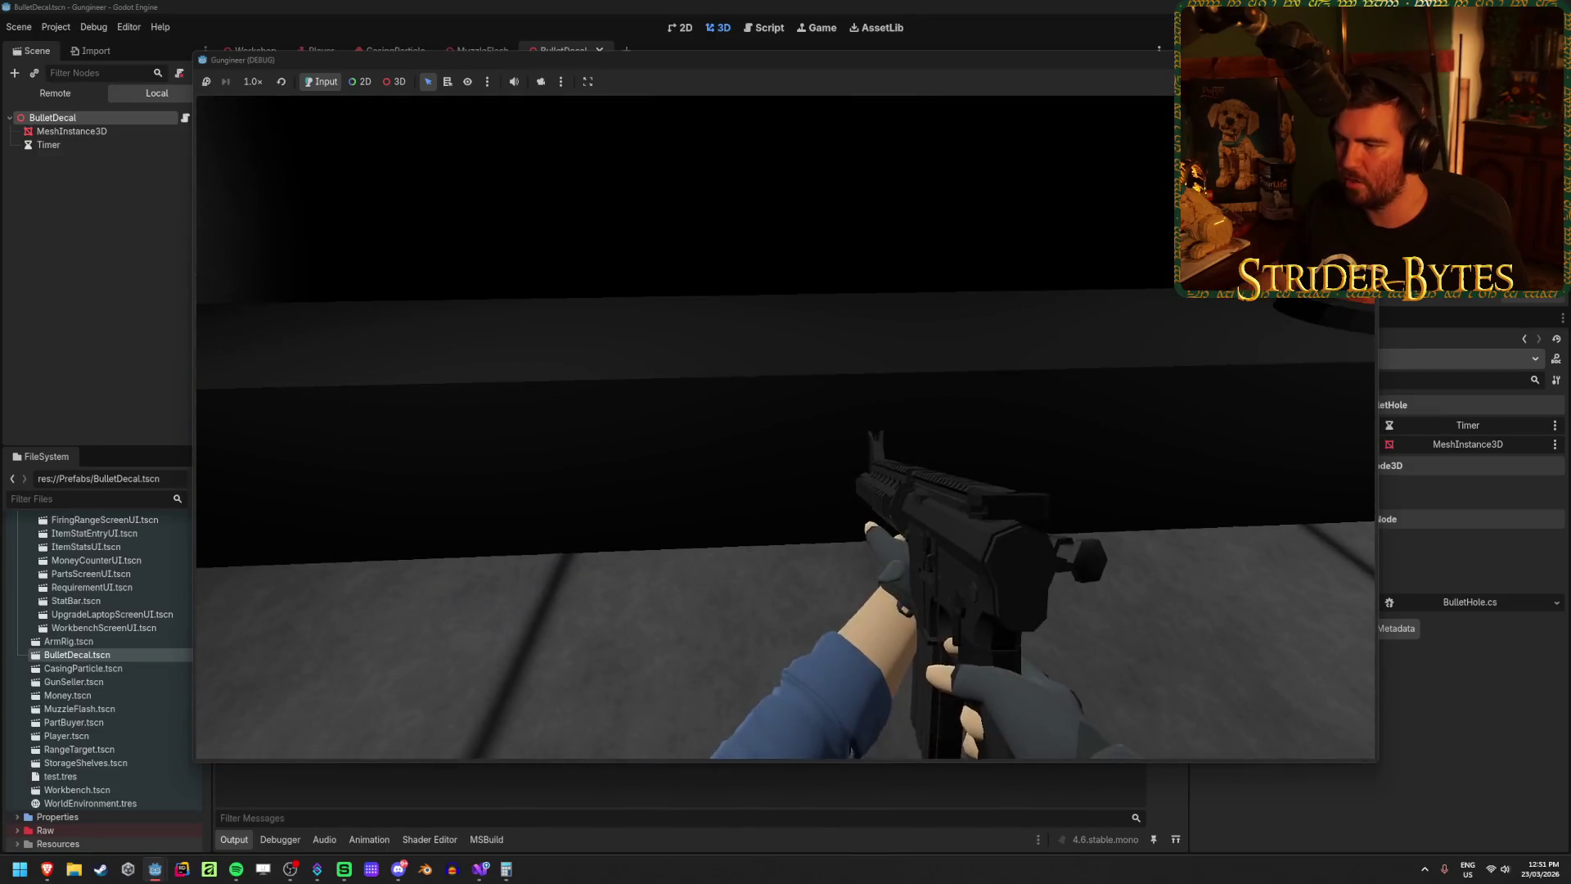
left_click(786, 428)
left_click(785, 428)
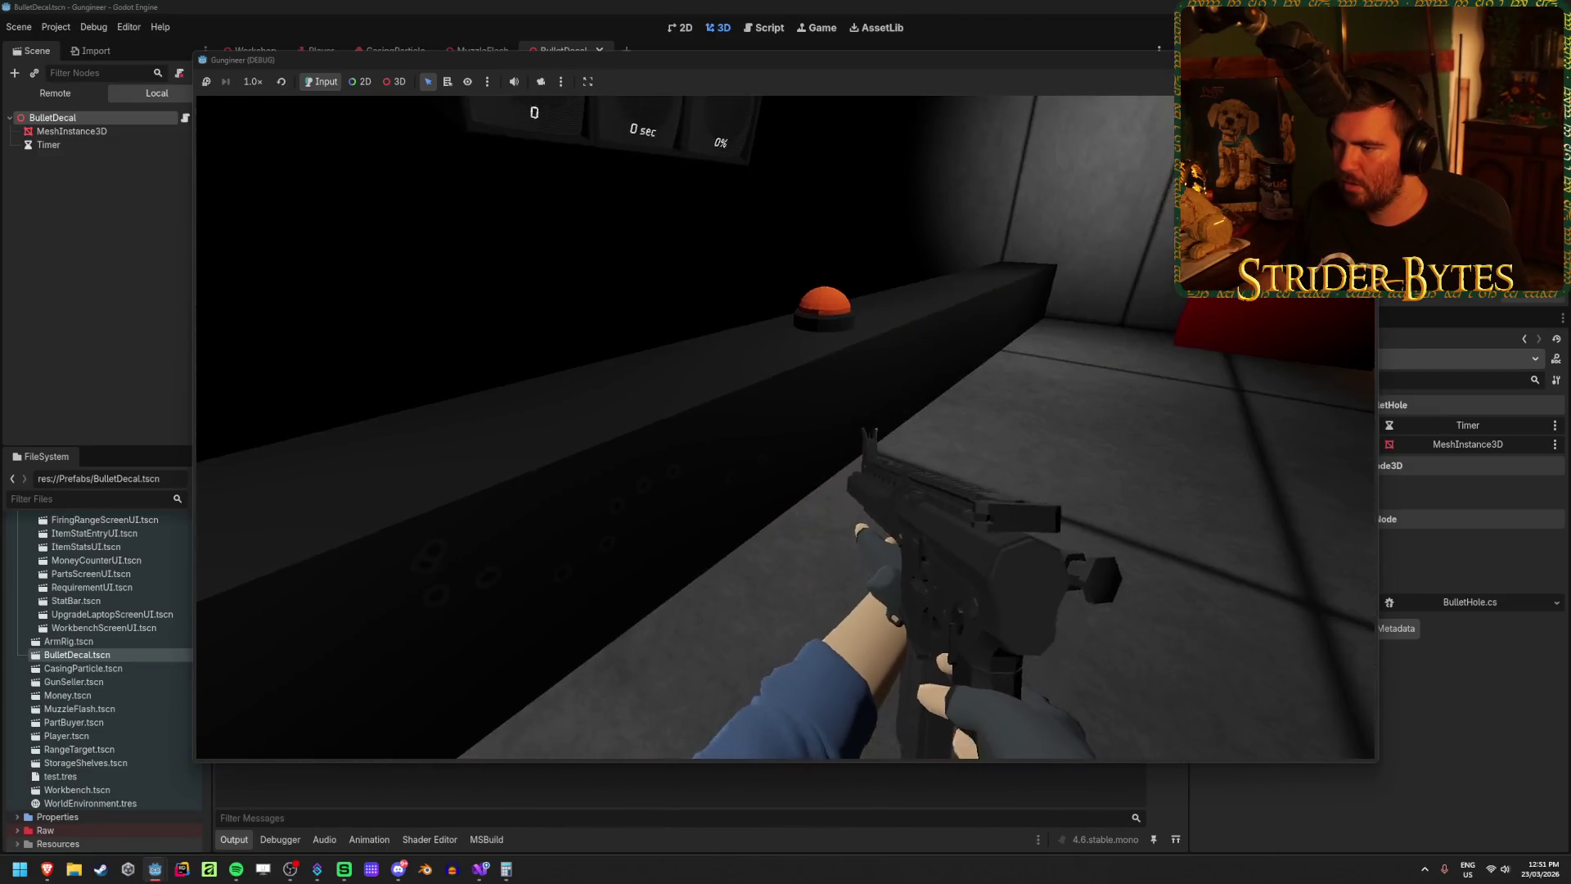
left_click(785, 442)
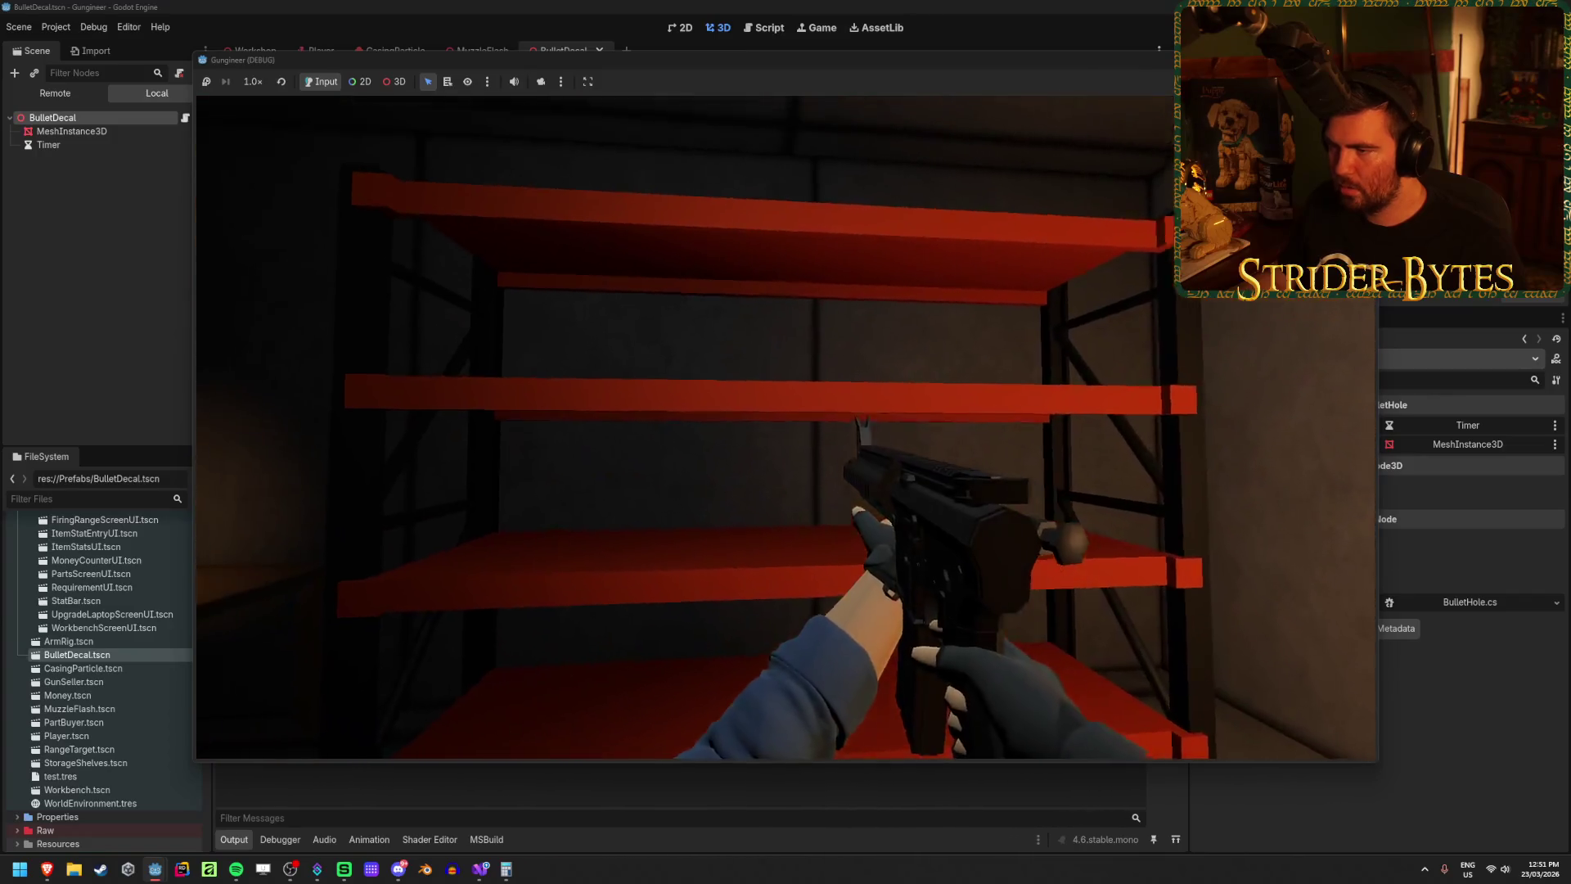
Step: Shoot along the red and orange shelves to check the bullet holes, then stop the game
left_click(785, 427)
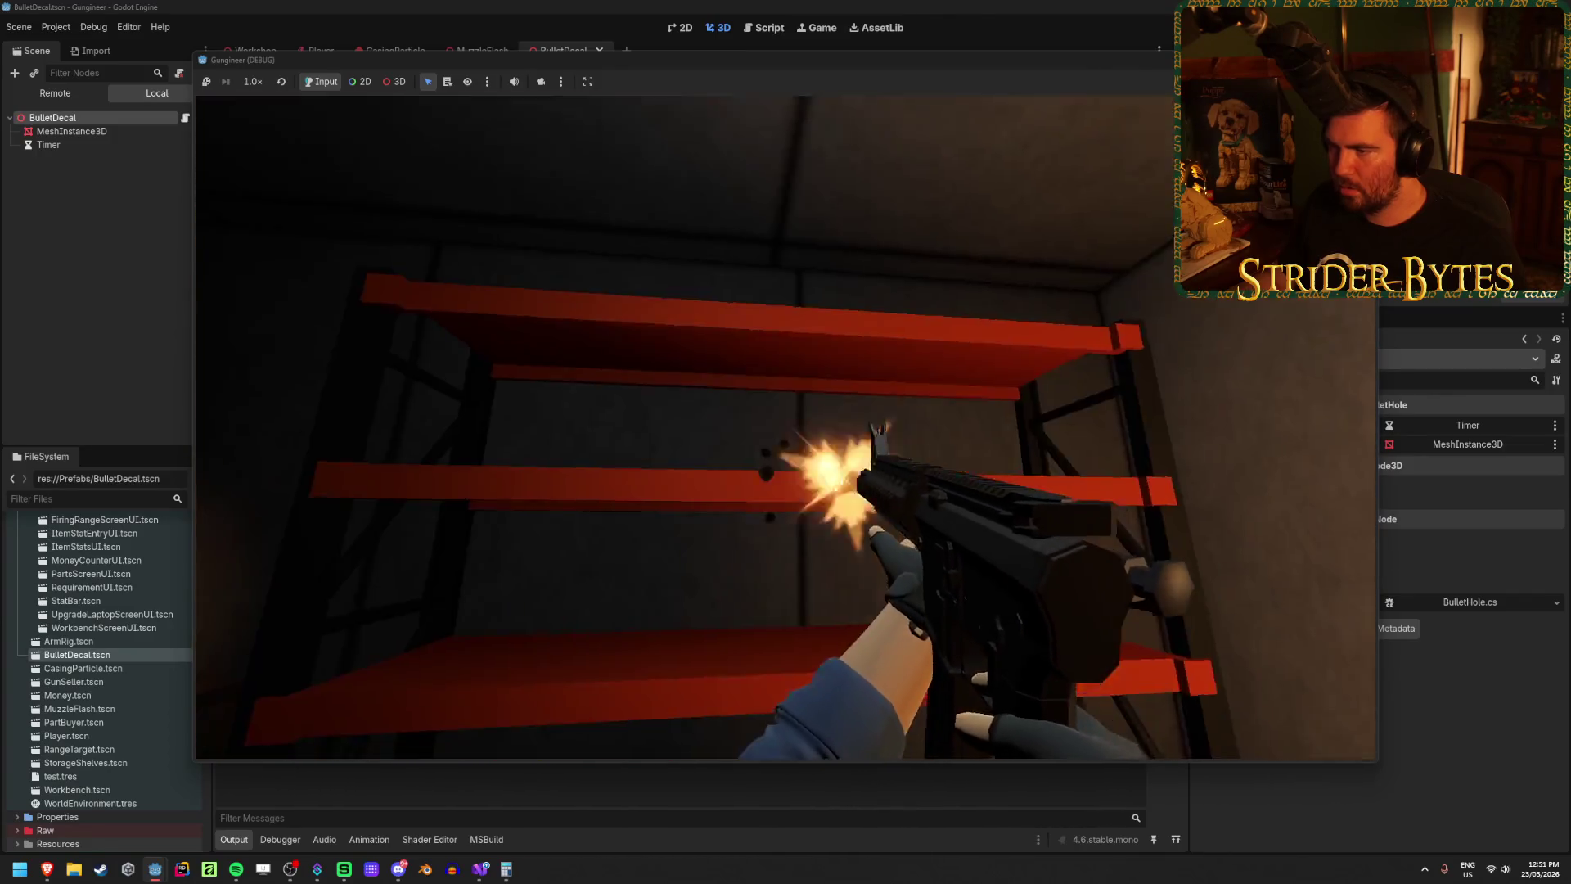
left_click(785, 427)
left_click(785, 427)
left_click(785, 427)
left_click(786, 427)
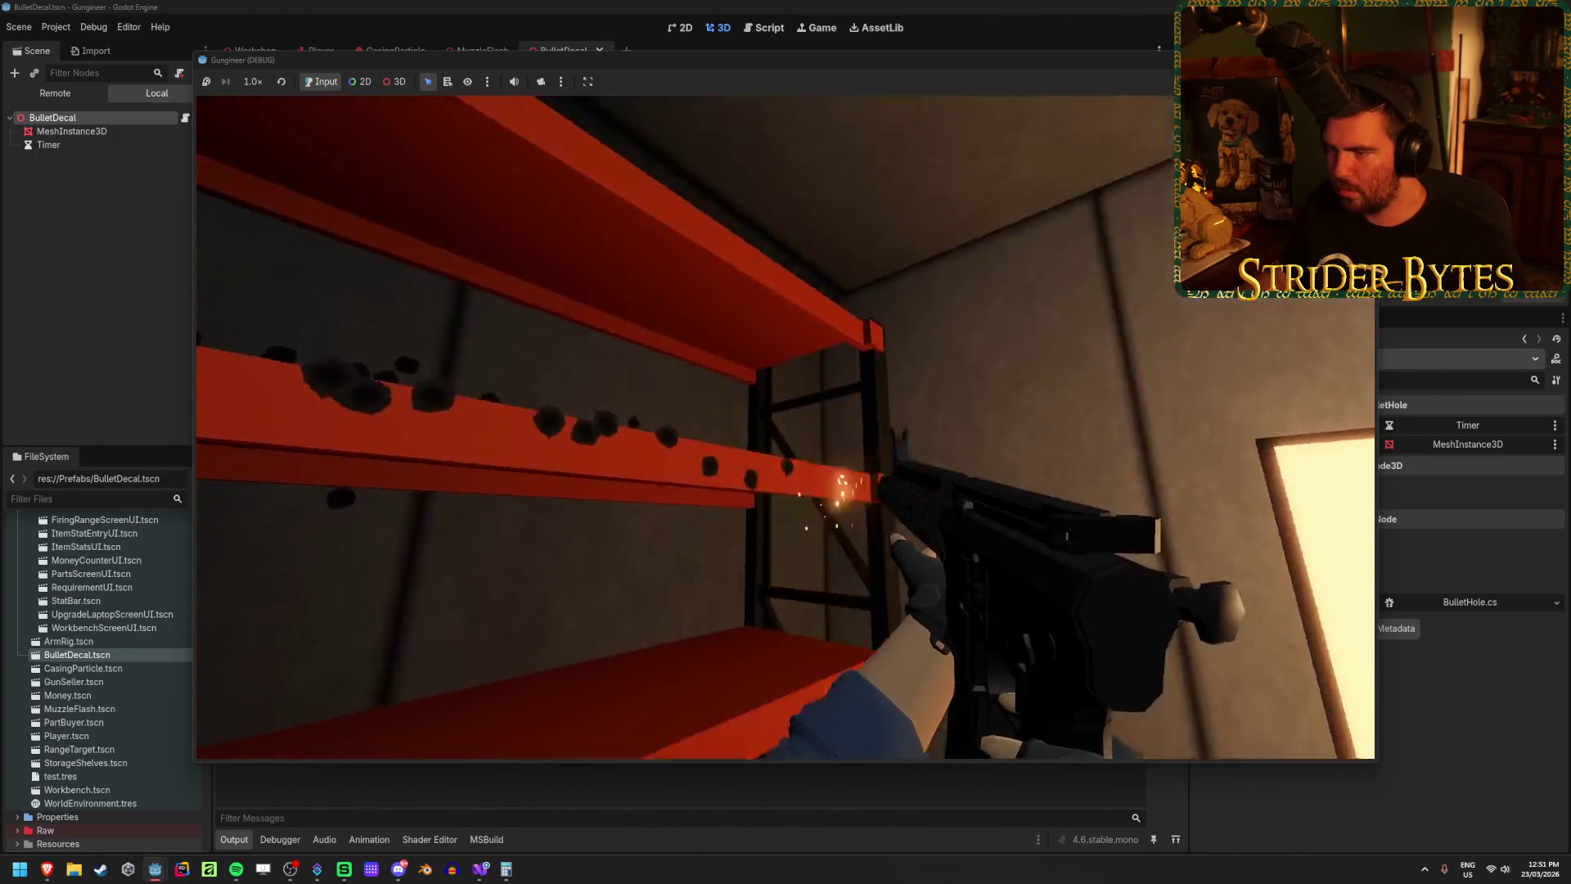
left_click(785, 427)
left_click(786, 427)
left_click(785, 427)
left_click(785, 427)
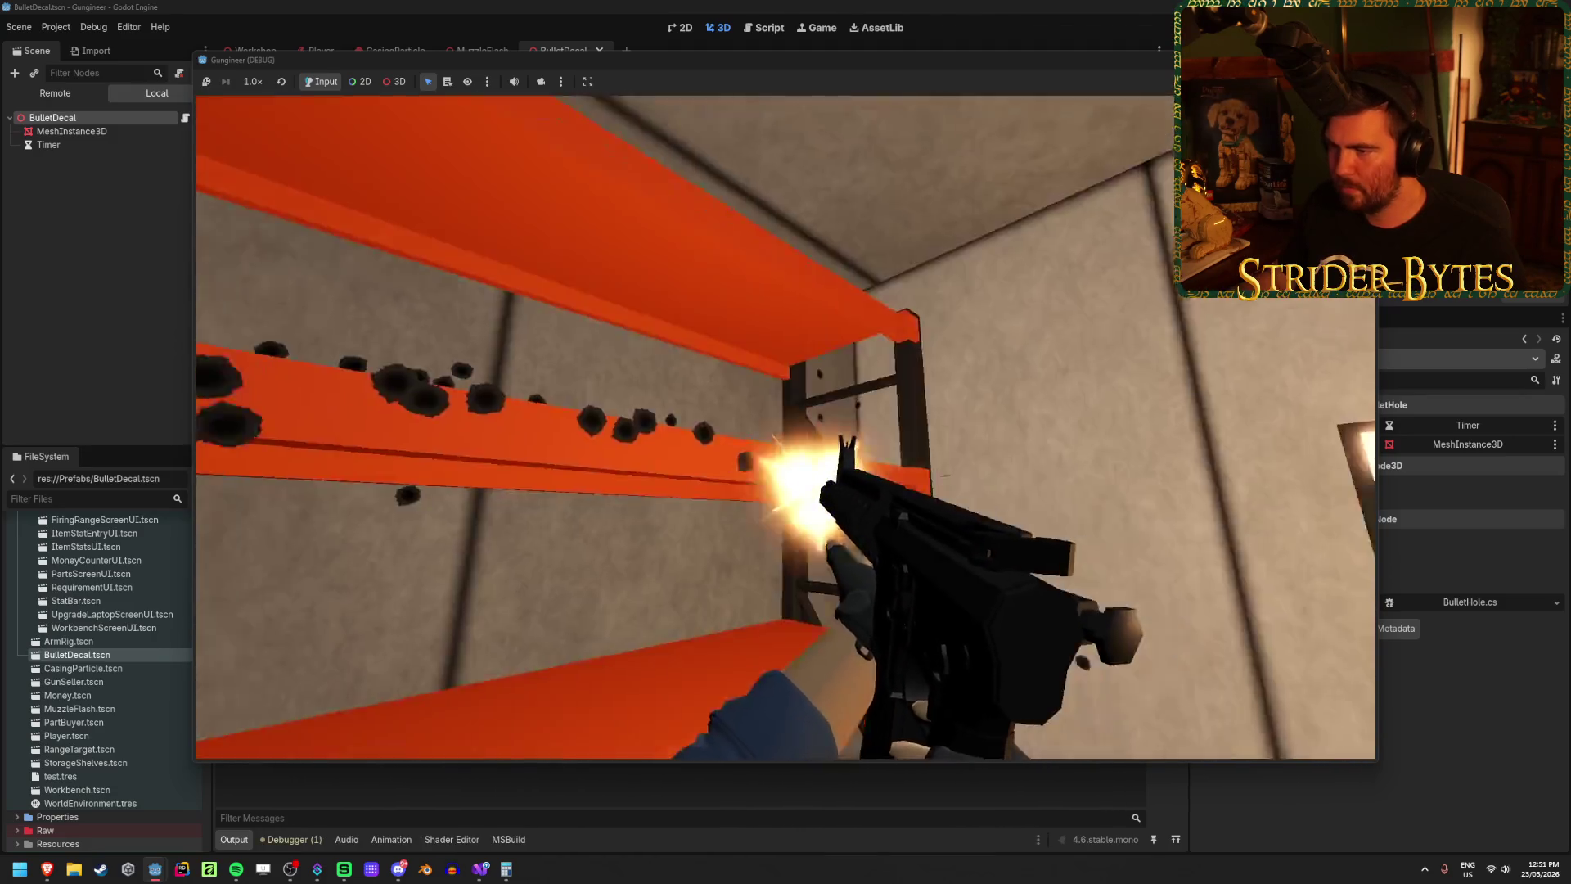
left_click(785, 427)
left_click(786, 427)
left_click(786, 427)
left_click(785, 427)
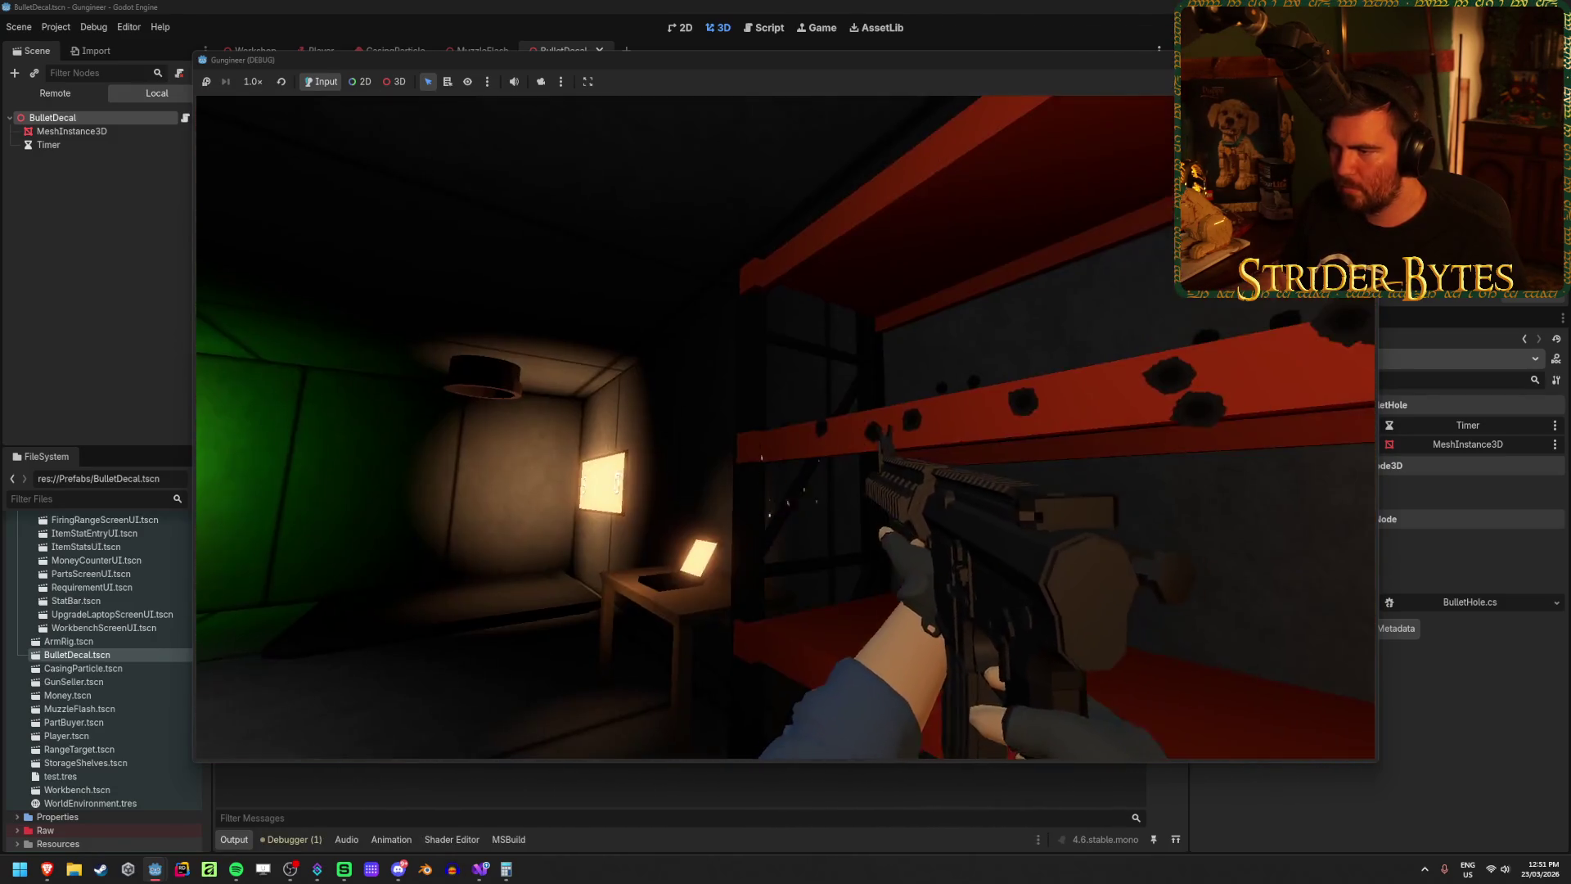
left_click(785, 427)
left_click(785, 427)
left_click(785, 427)
left_click(785, 427)
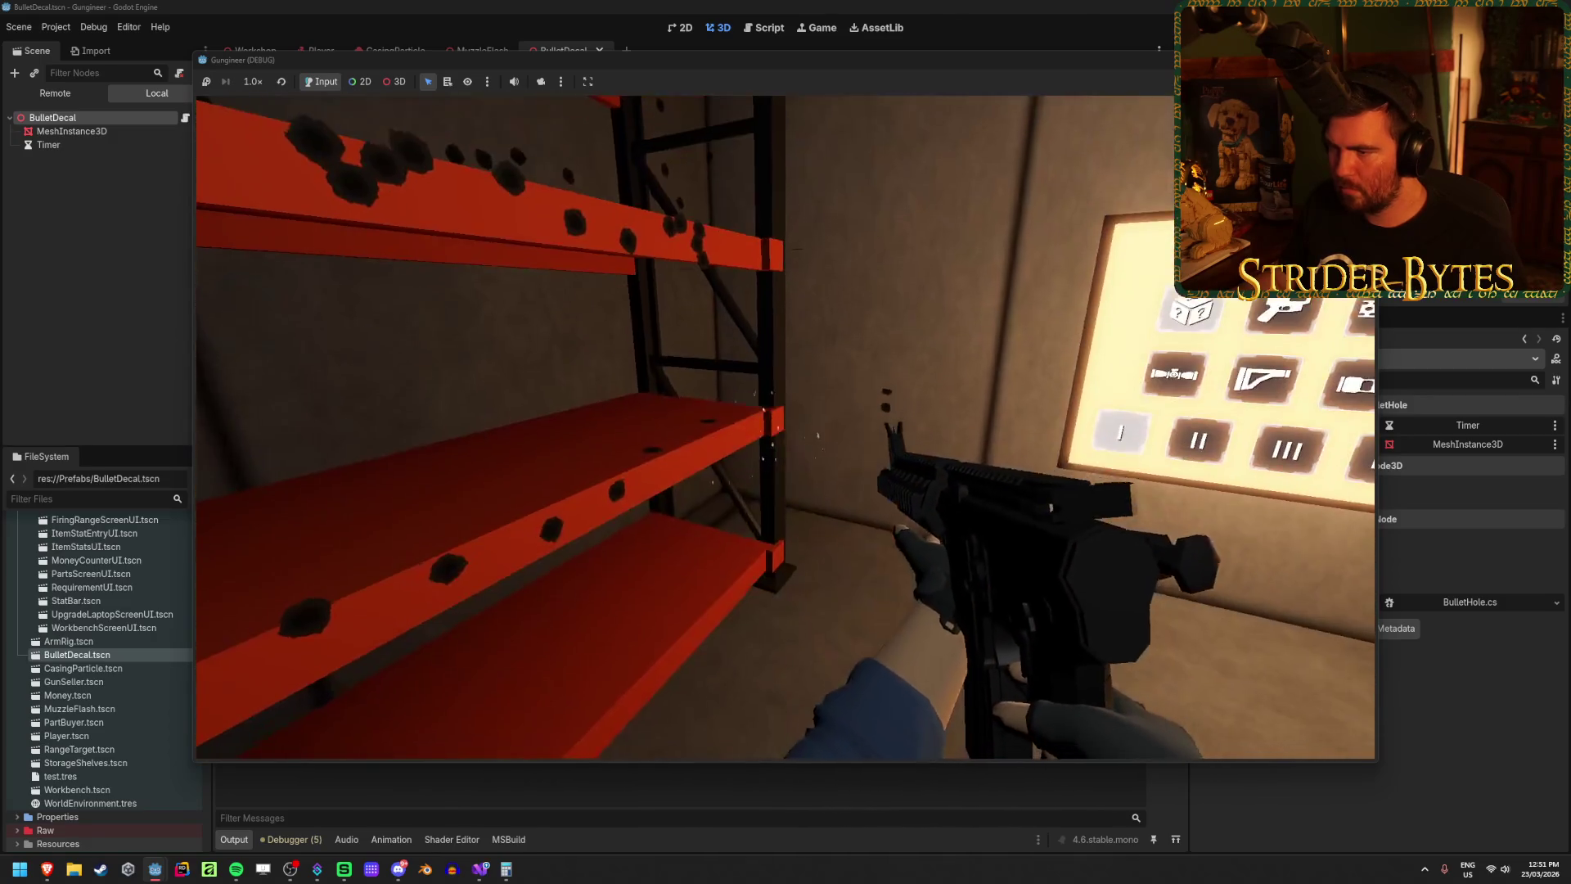
left_click(785, 427)
left_click(785, 427)
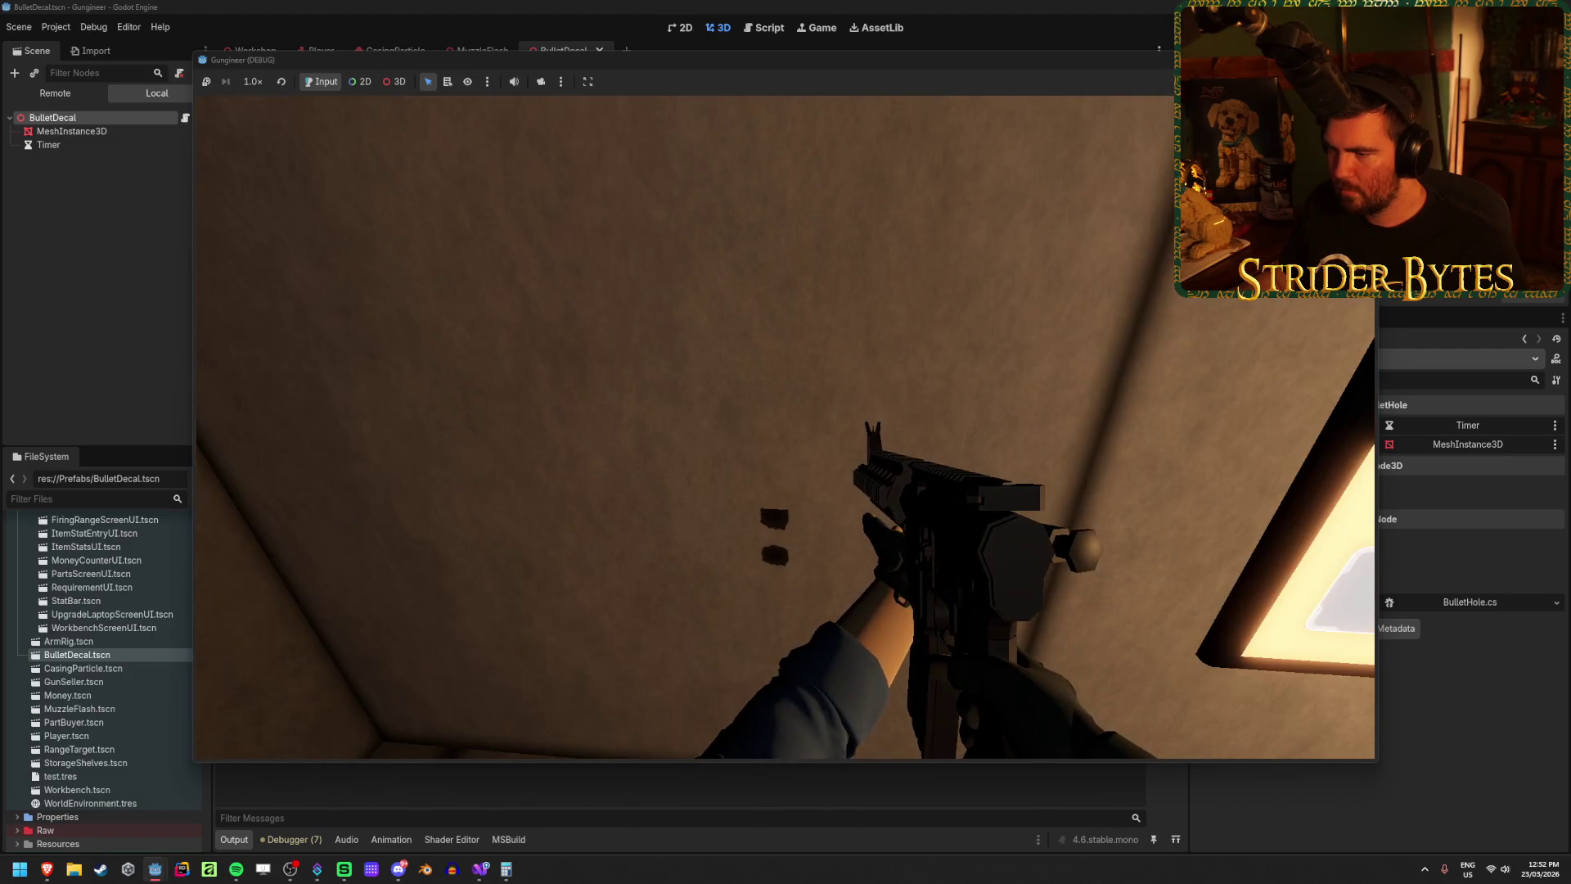
key("F8")
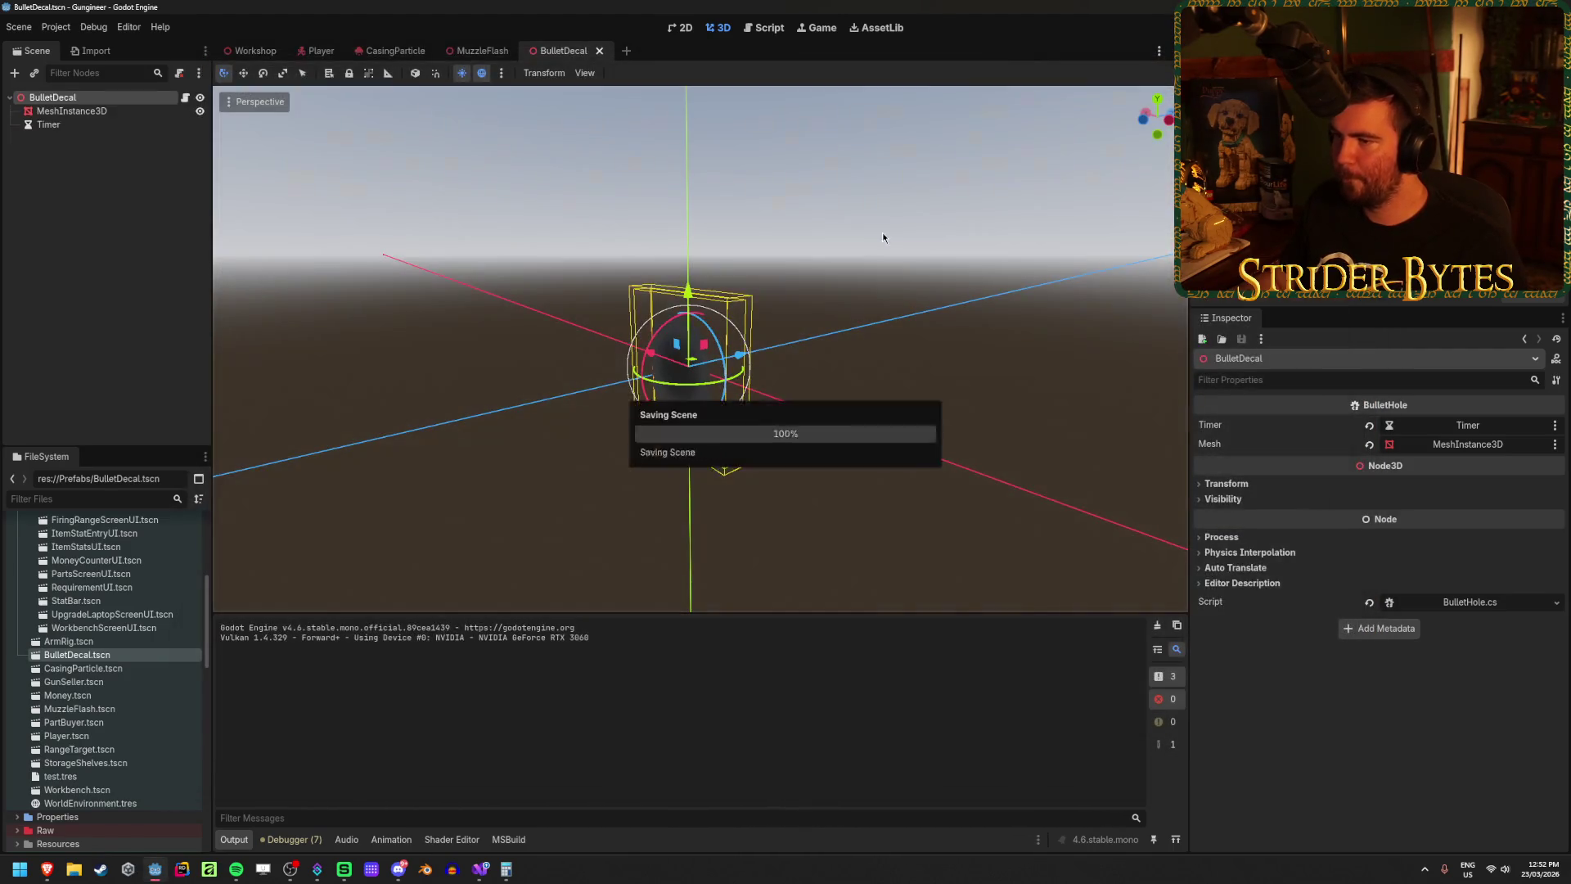
Step: Switch to the Workshop scene and expand Greyboxing to inspect its wall boxes
left_click(317, 52)
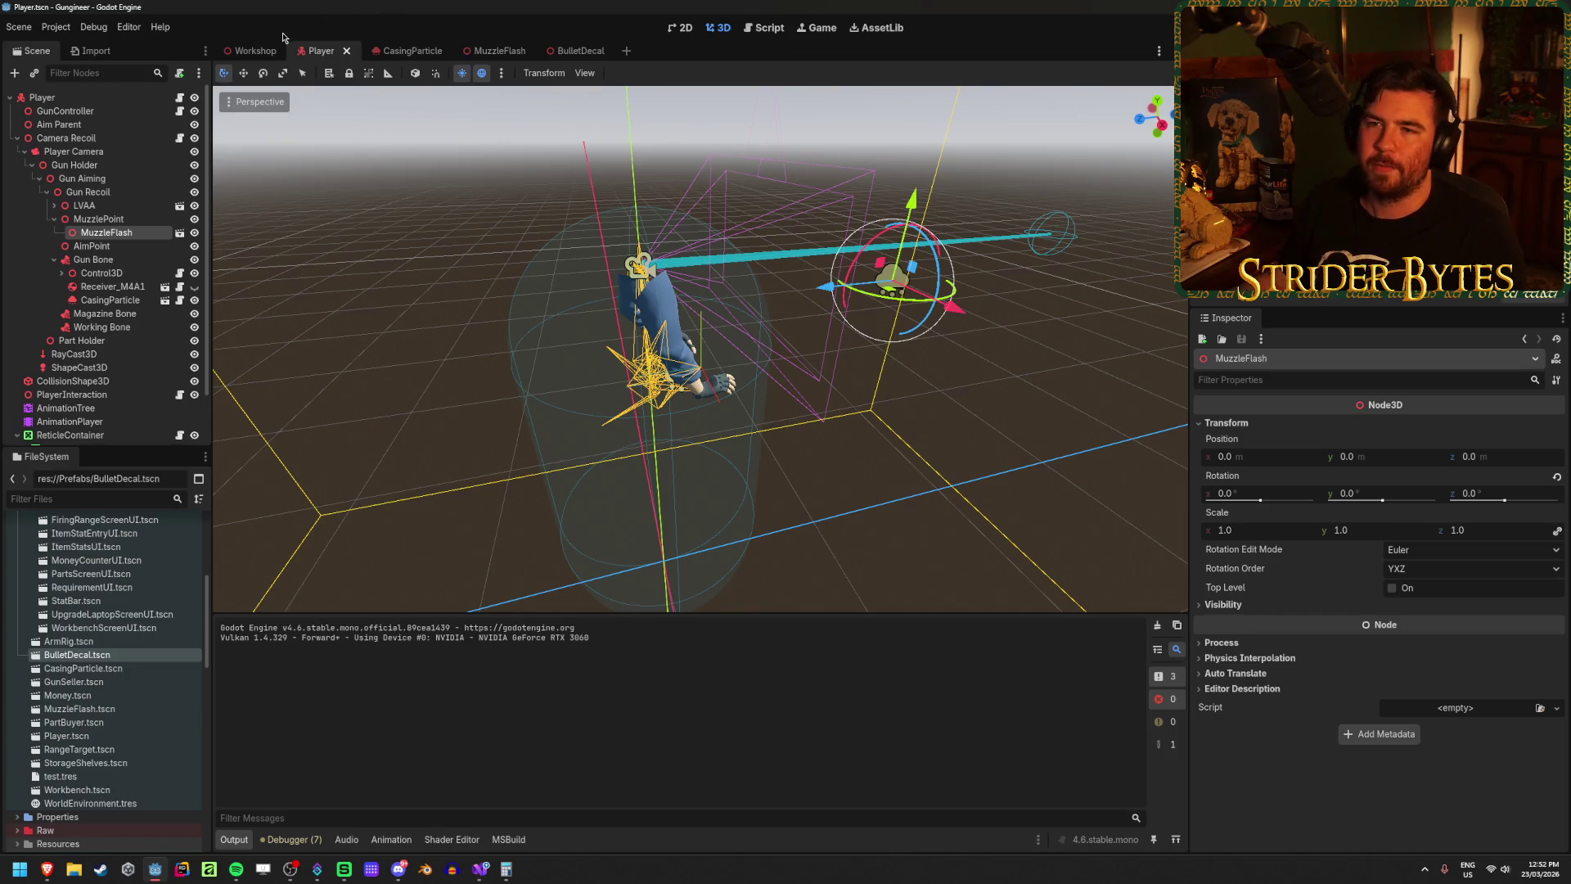
left_click(252, 50)
left_click(17, 165)
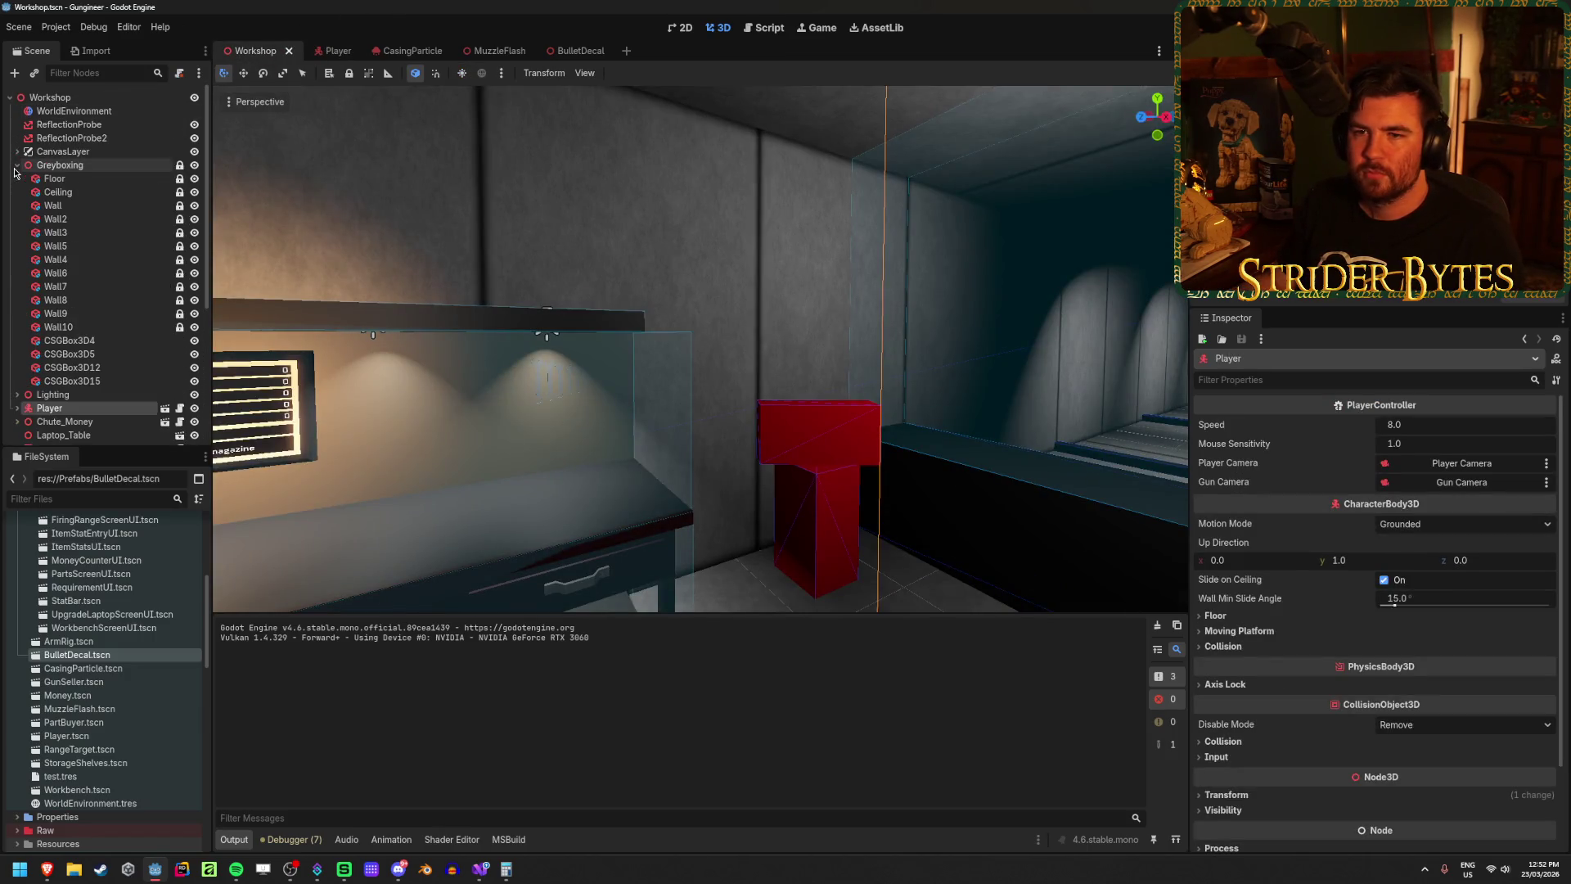
left_click(56, 259)
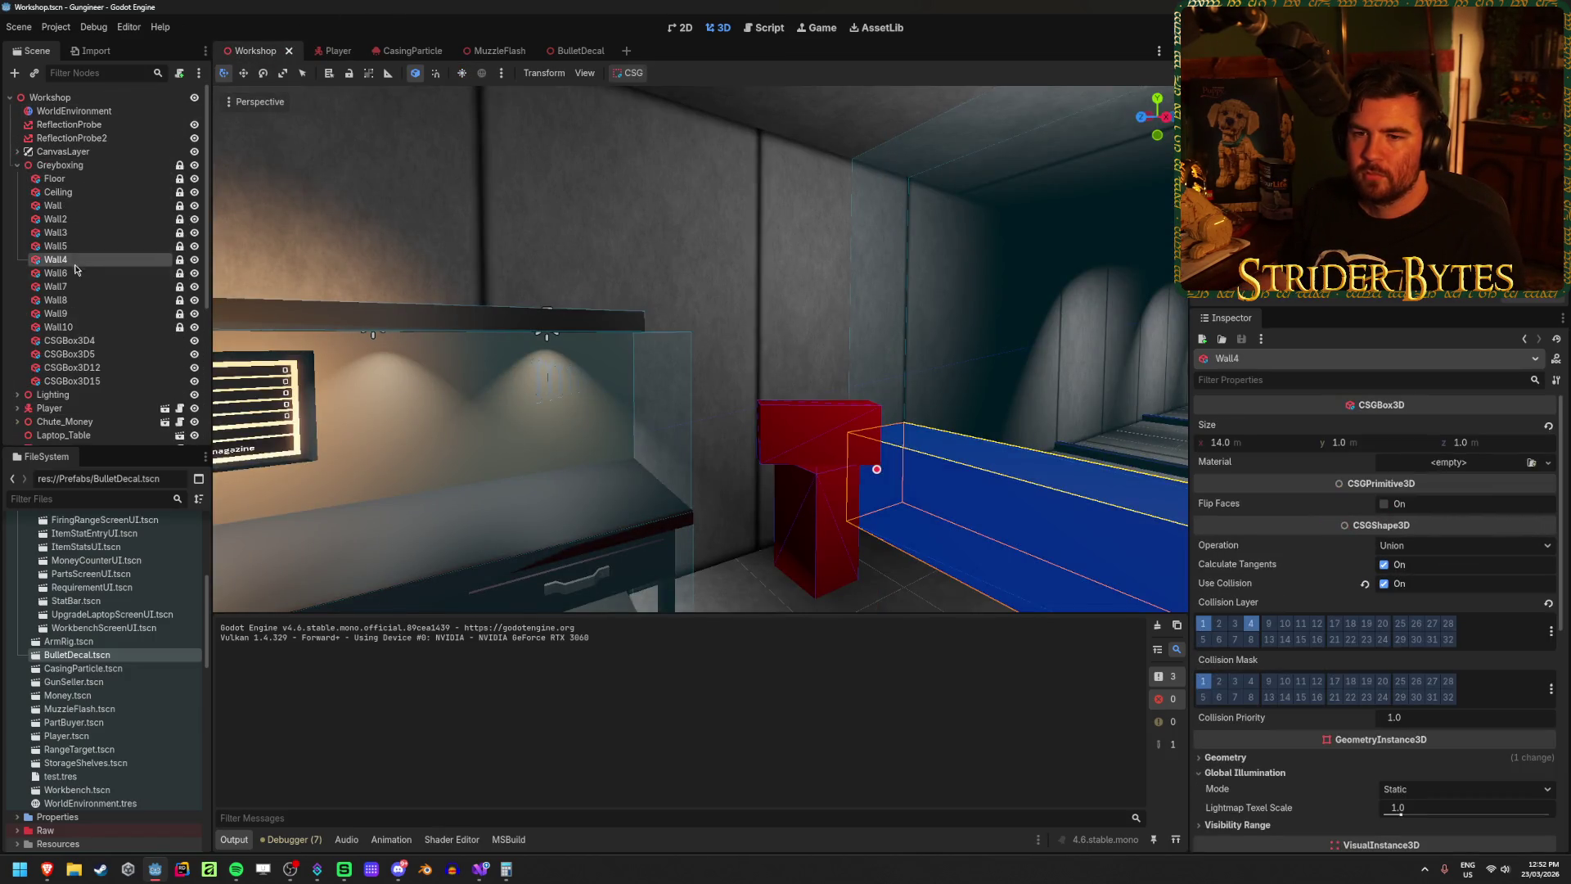
left_click(79, 326)
left_click(79, 315)
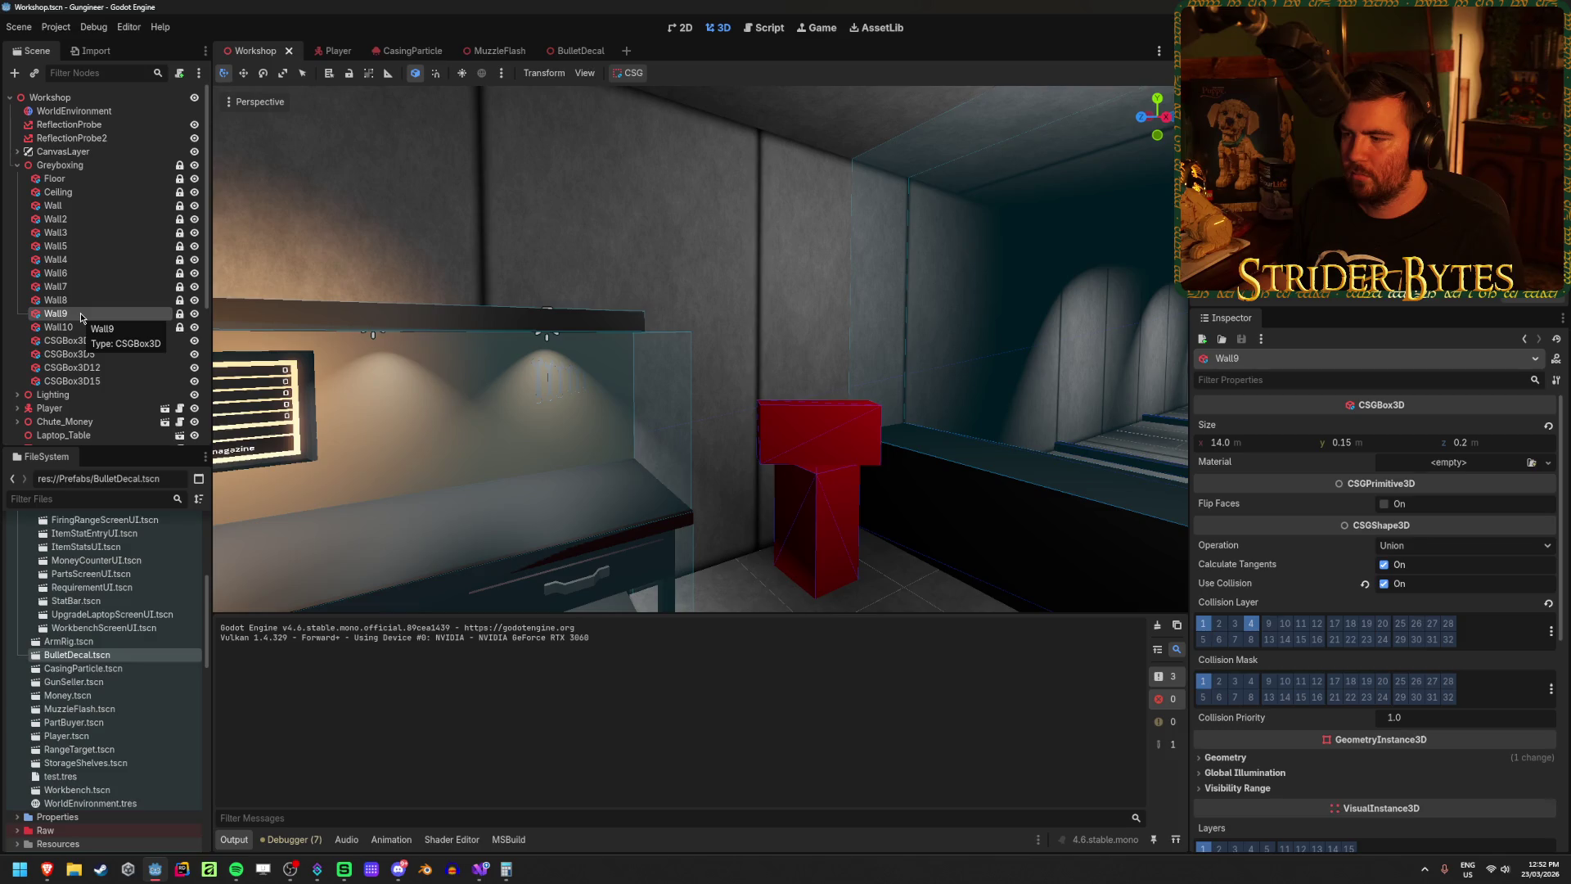
Step: Select Wall2 and bake it into a CSGBakedMeshInstance3D via CSG > Bake Mesh Instance
left_click(634, 73)
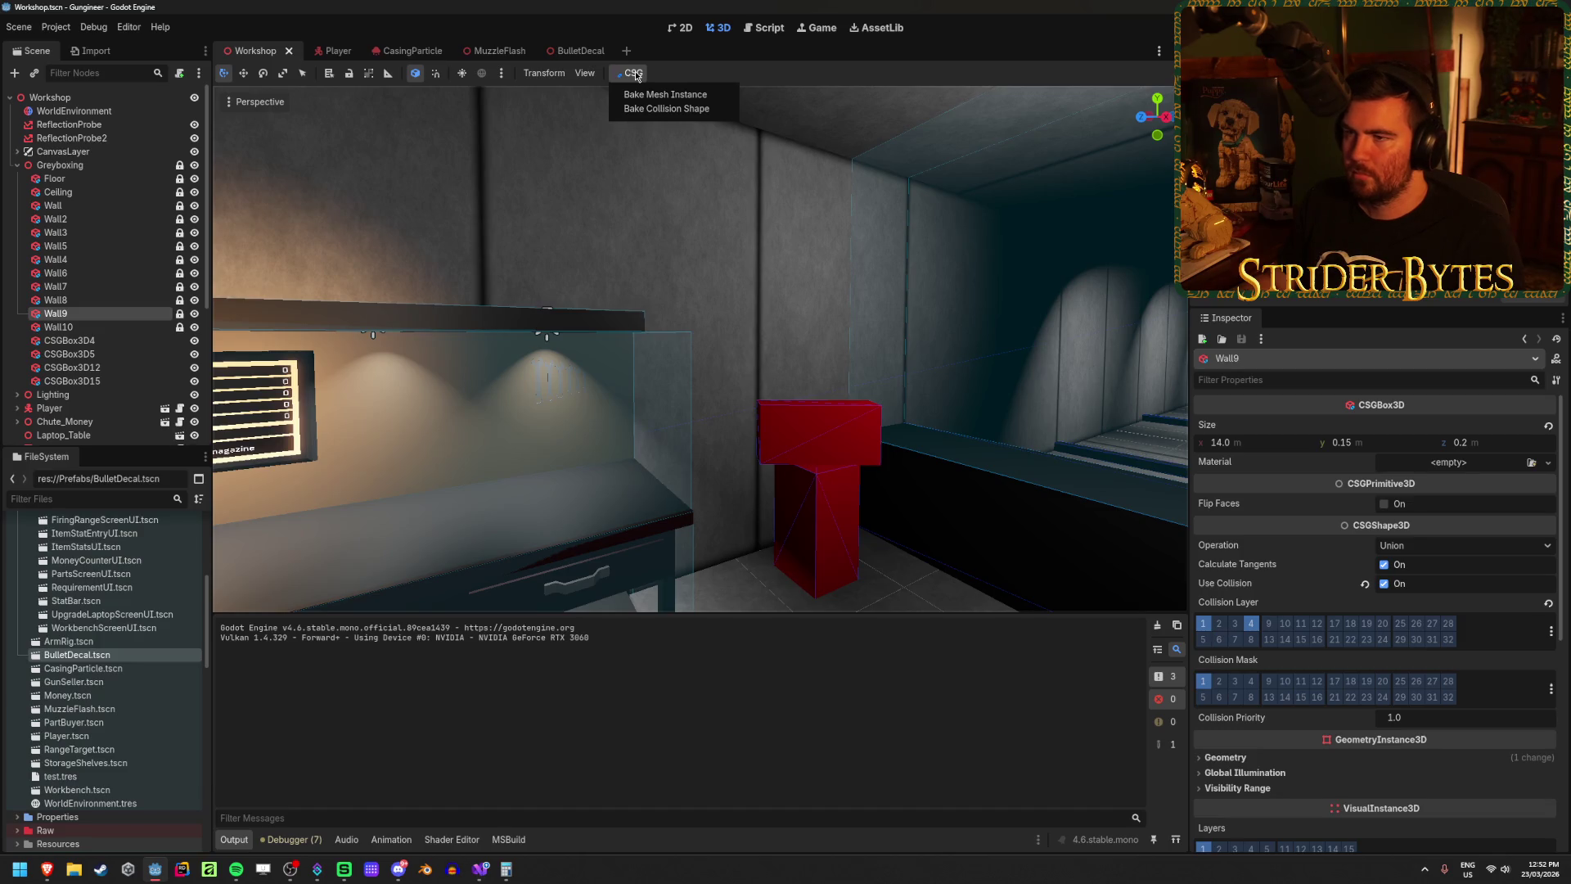
left_click(96, 180)
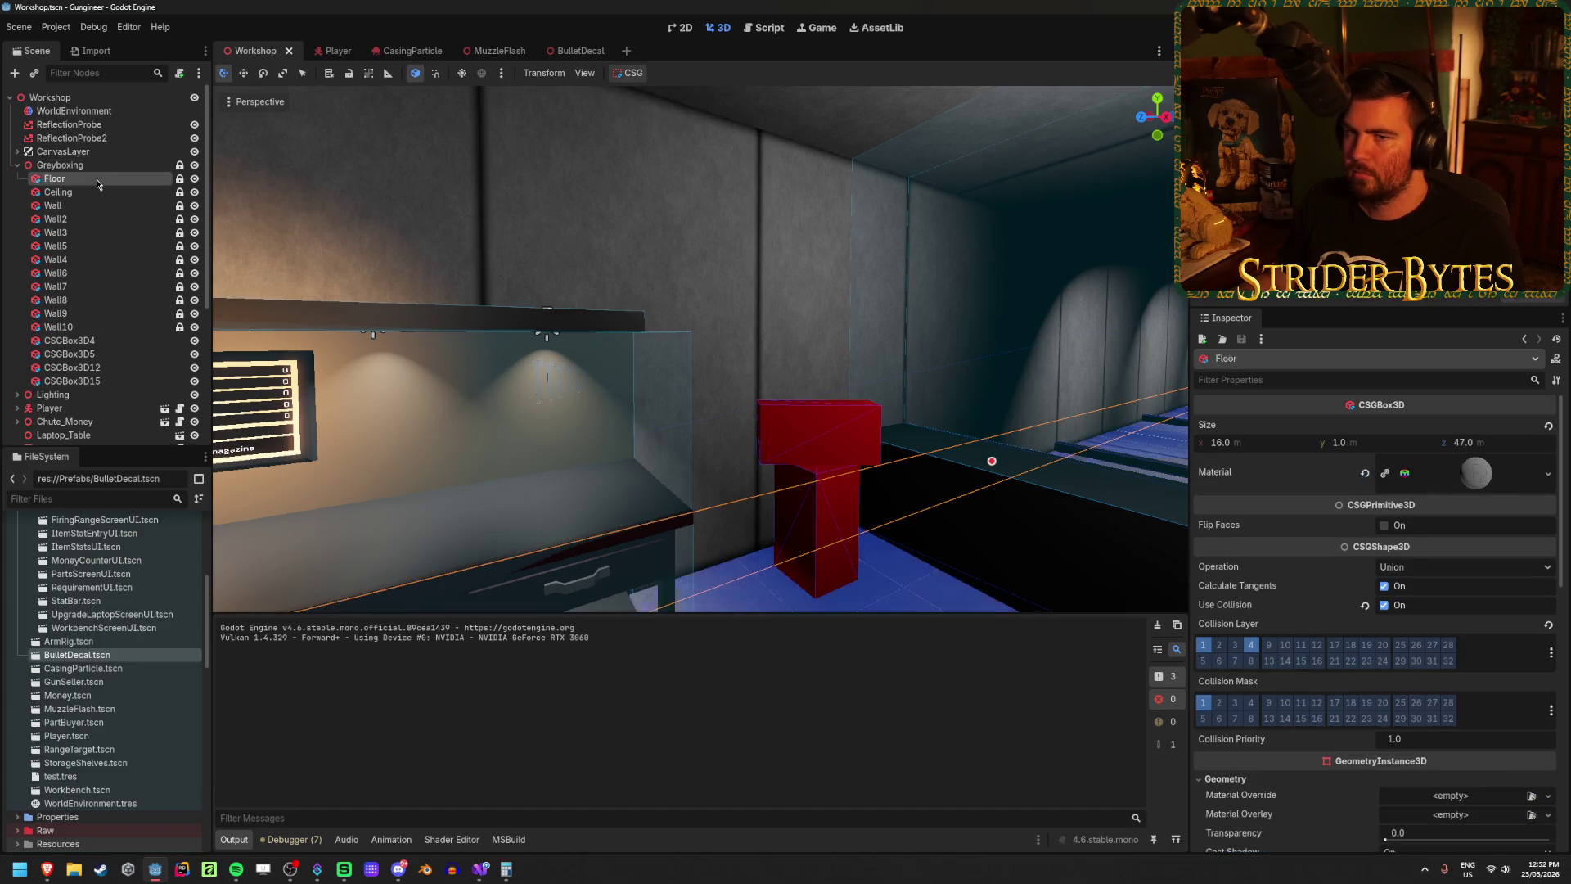
left_click(91, 190)
left_click(85, 205)
left_click(81, 218)
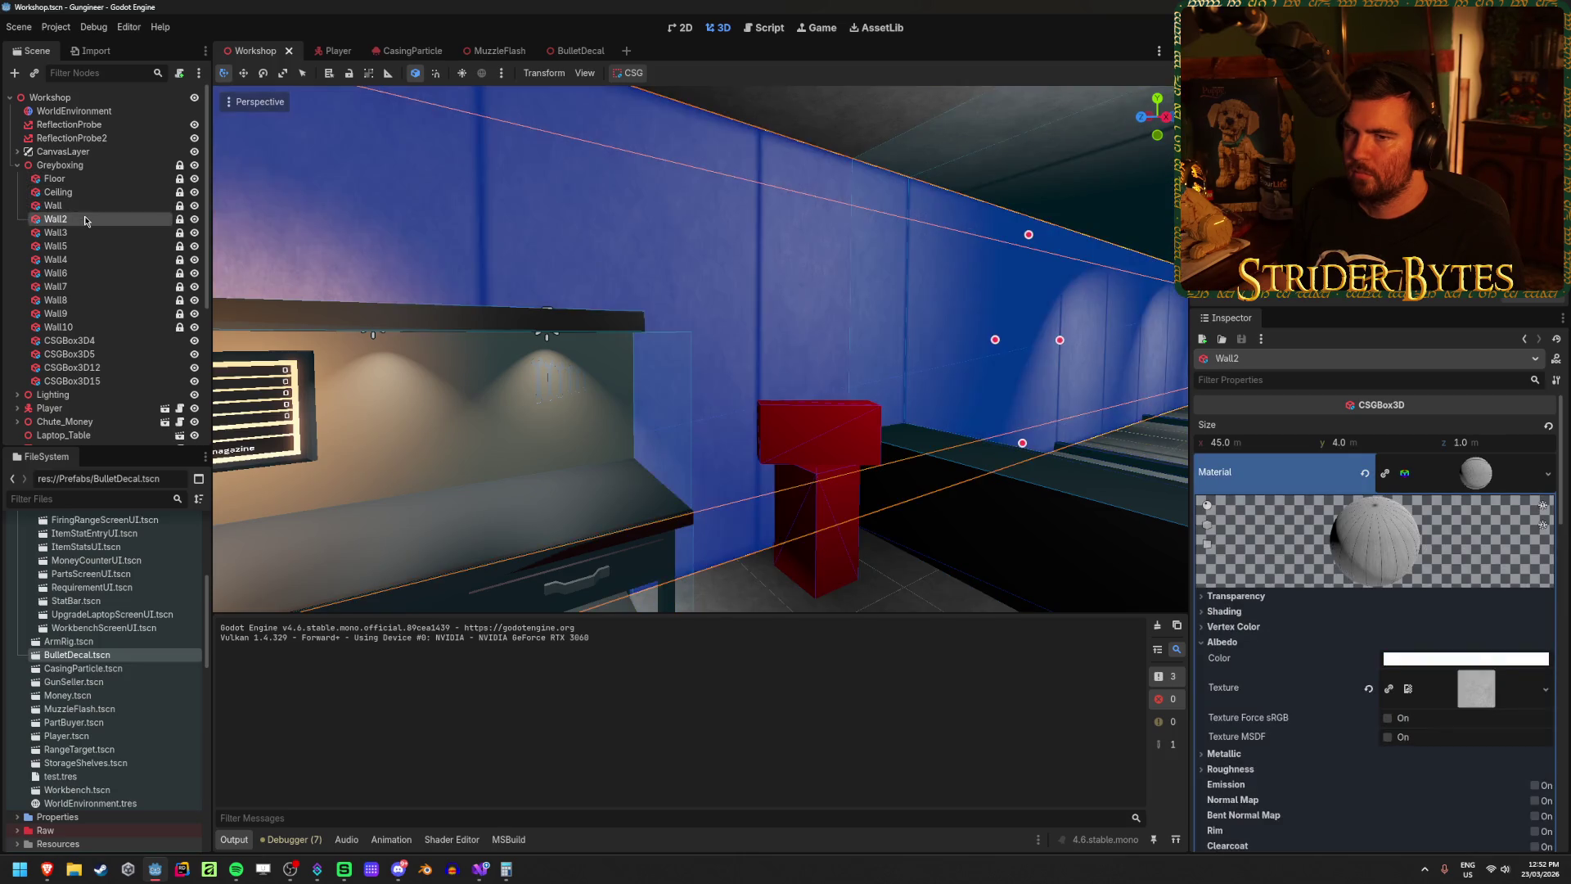
left_click(628, 75)
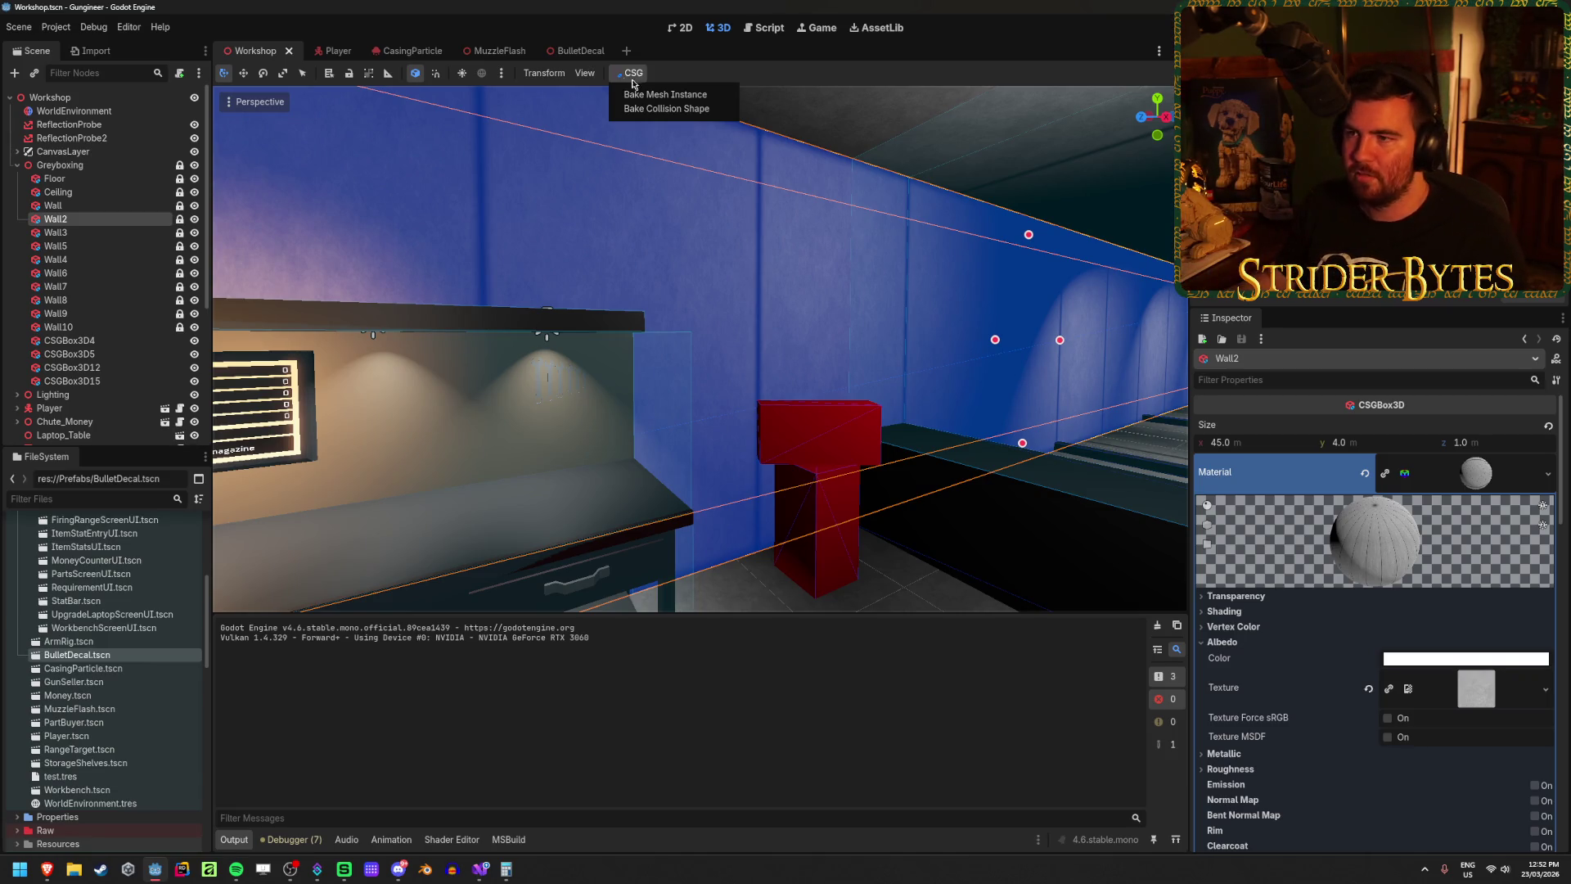
left_click(657, 95)
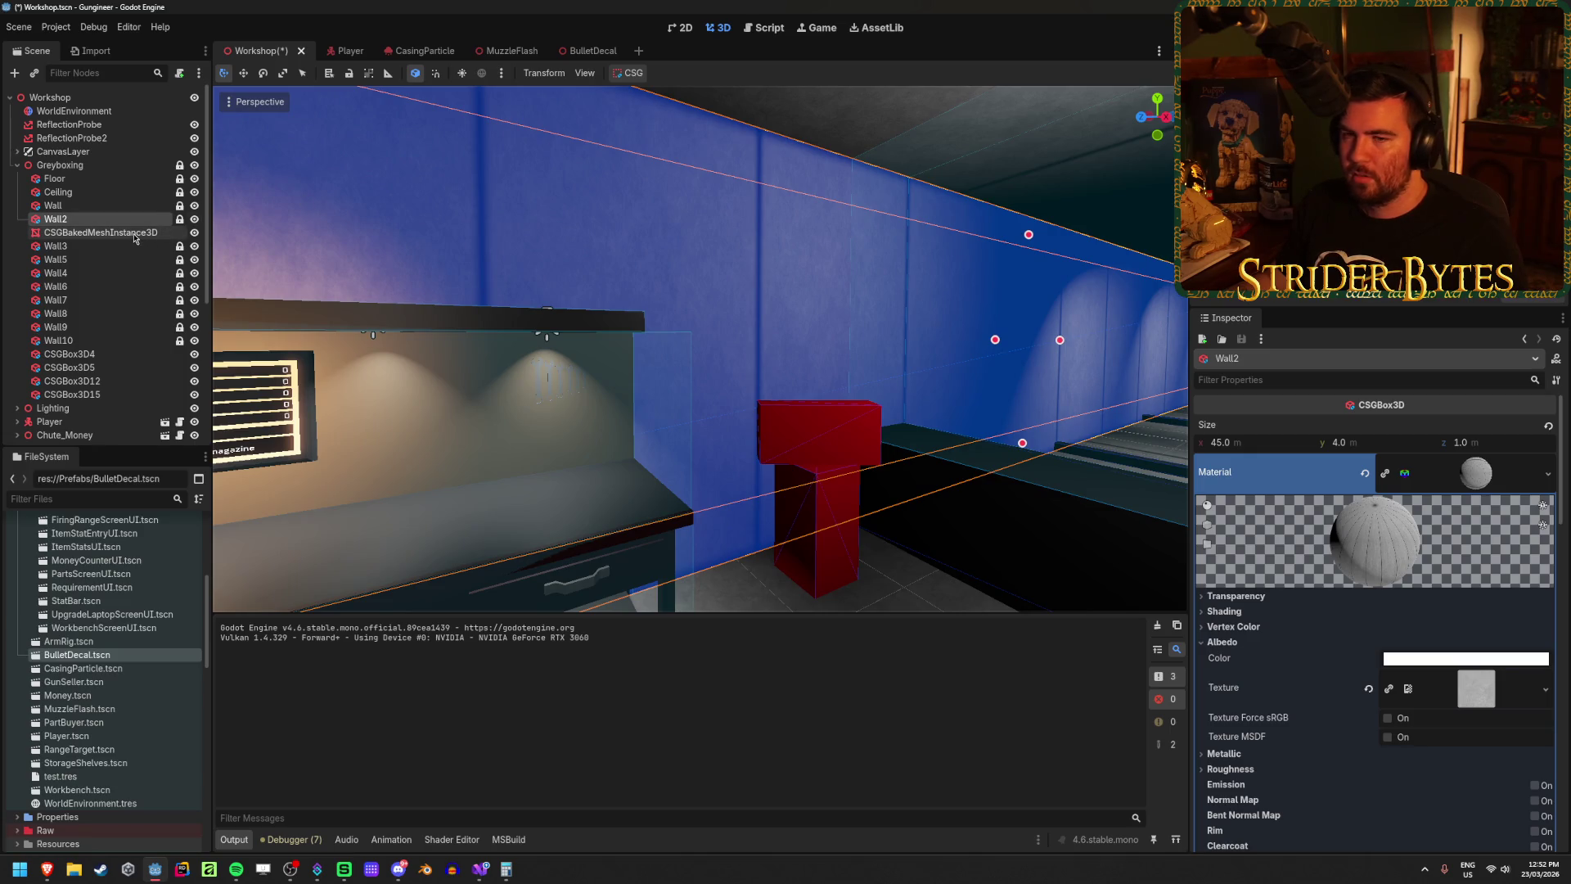
Step: Hide the original Wall2, save the Workshop scene and run the game
left_click(135, 235)
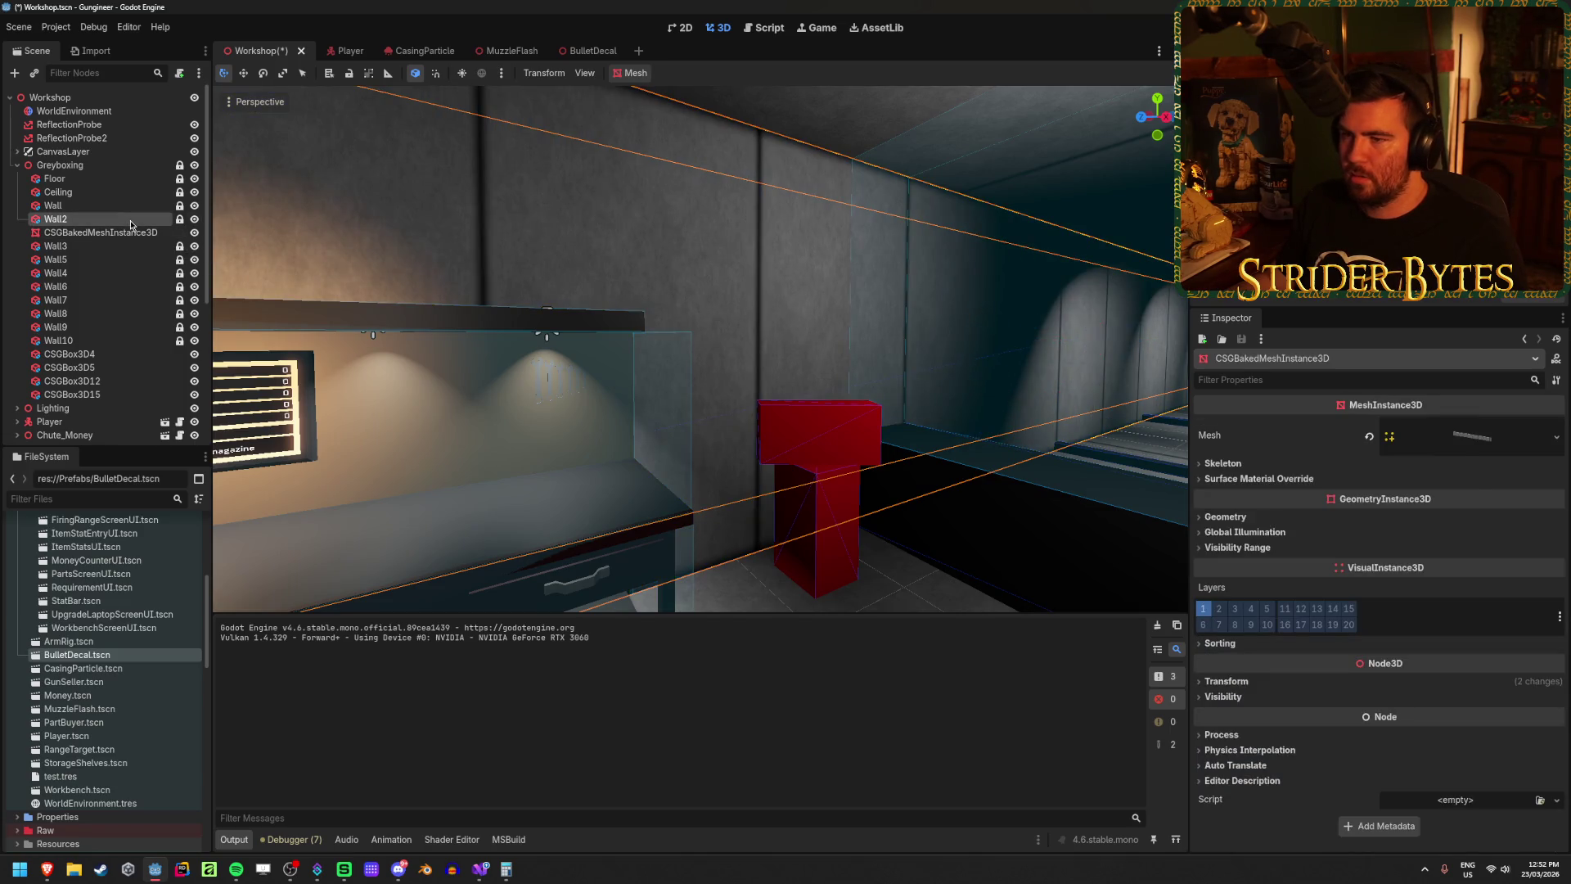
left_click(130, 219)
left_click(195, 220)
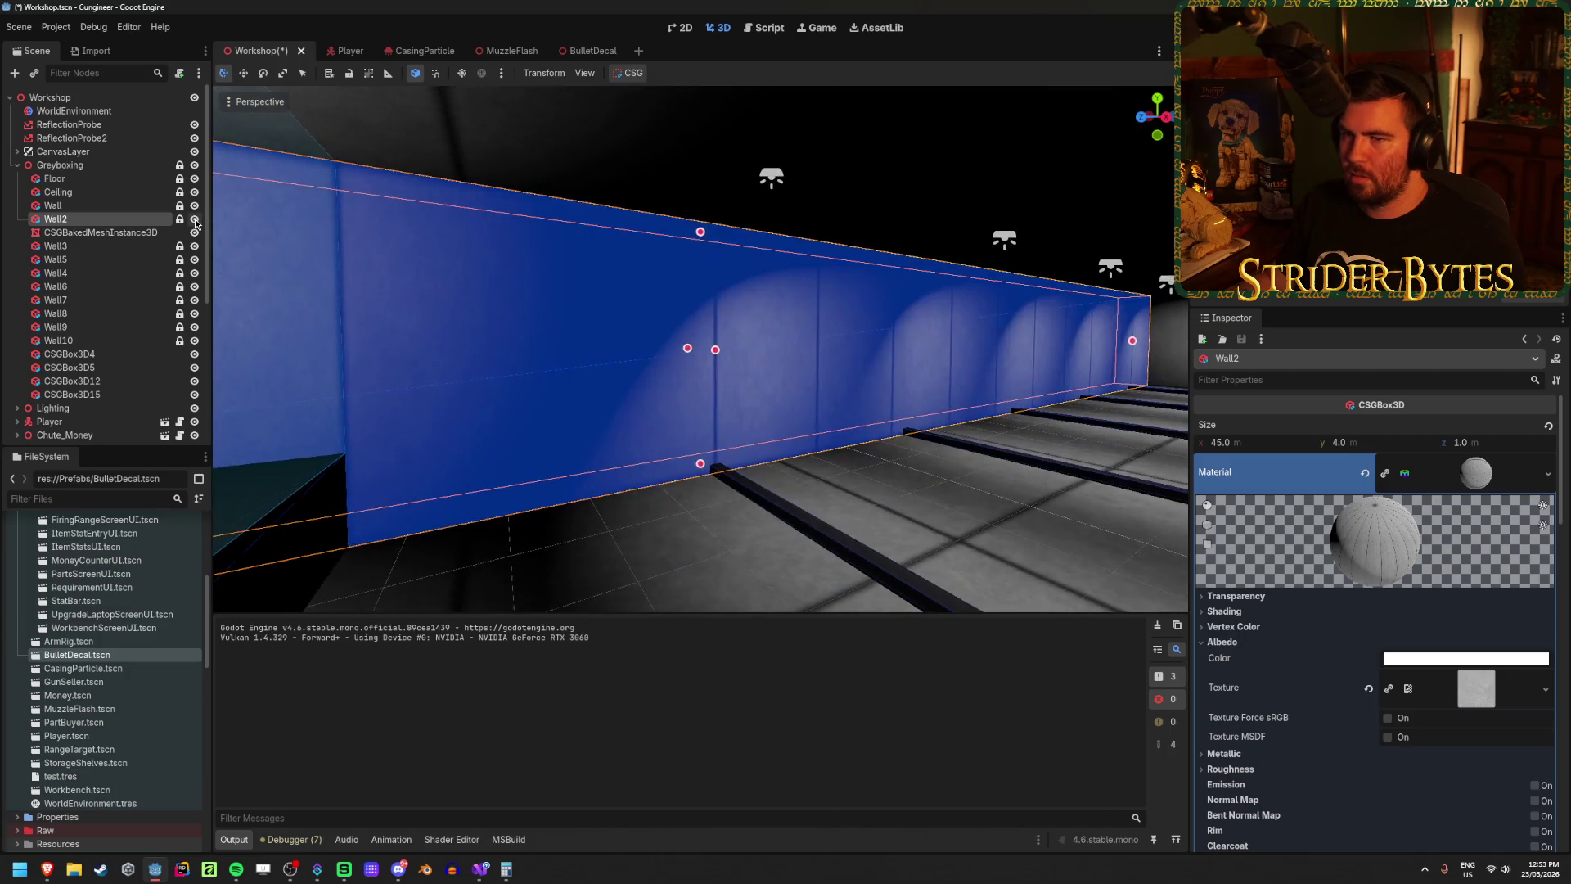
key("ctrl+s")
key("F5")
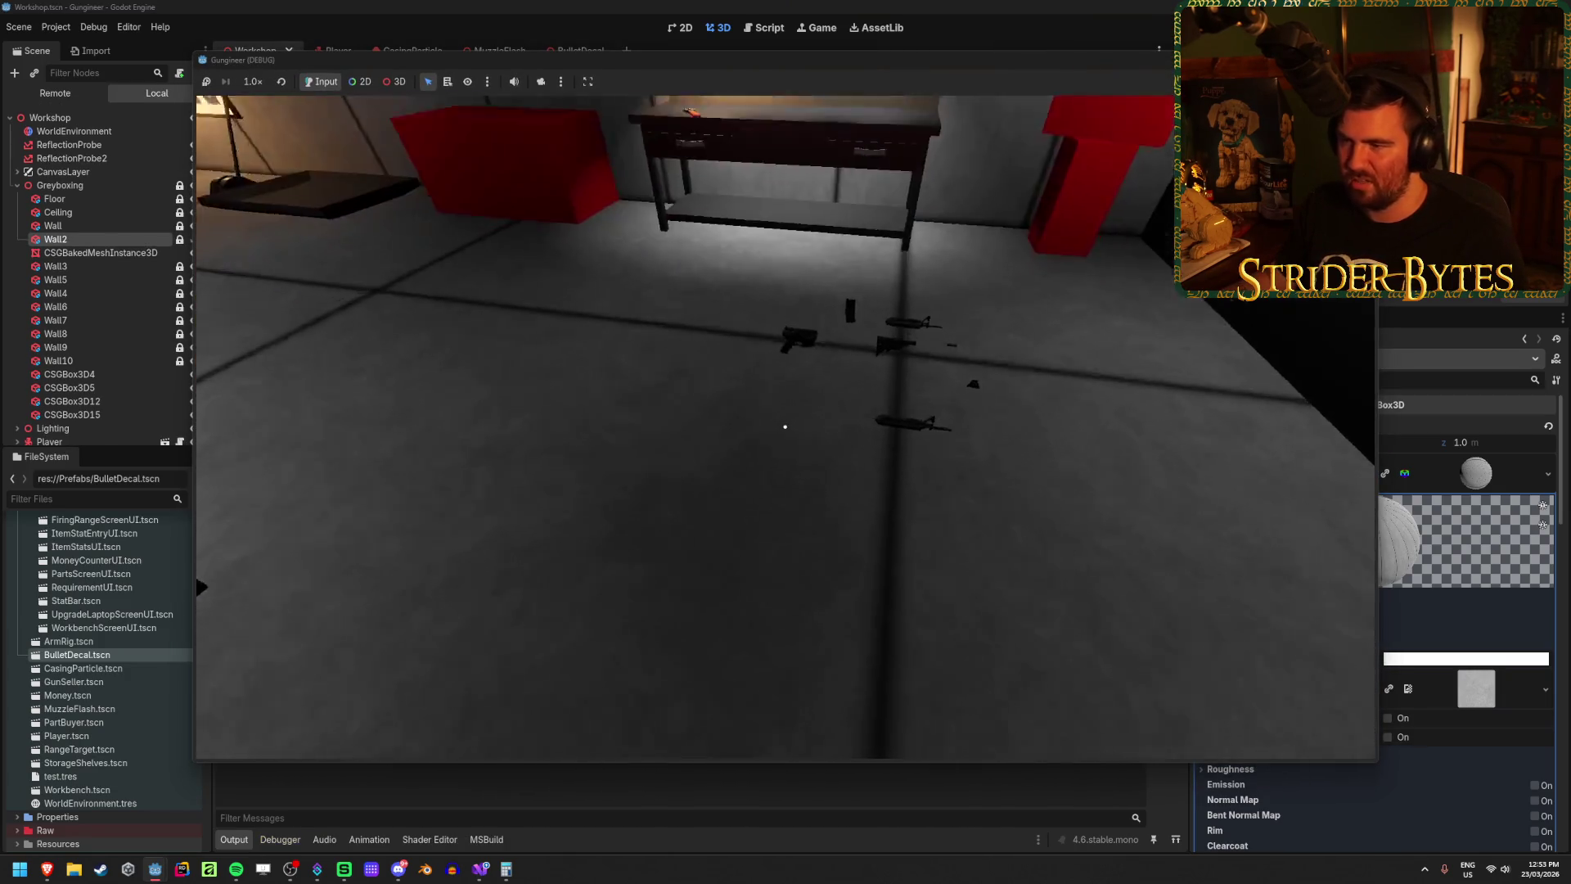
Step: Walk to the workbench, equip the rifle, fire a few shots at the walls, then stop the game
left_click(784, 426)
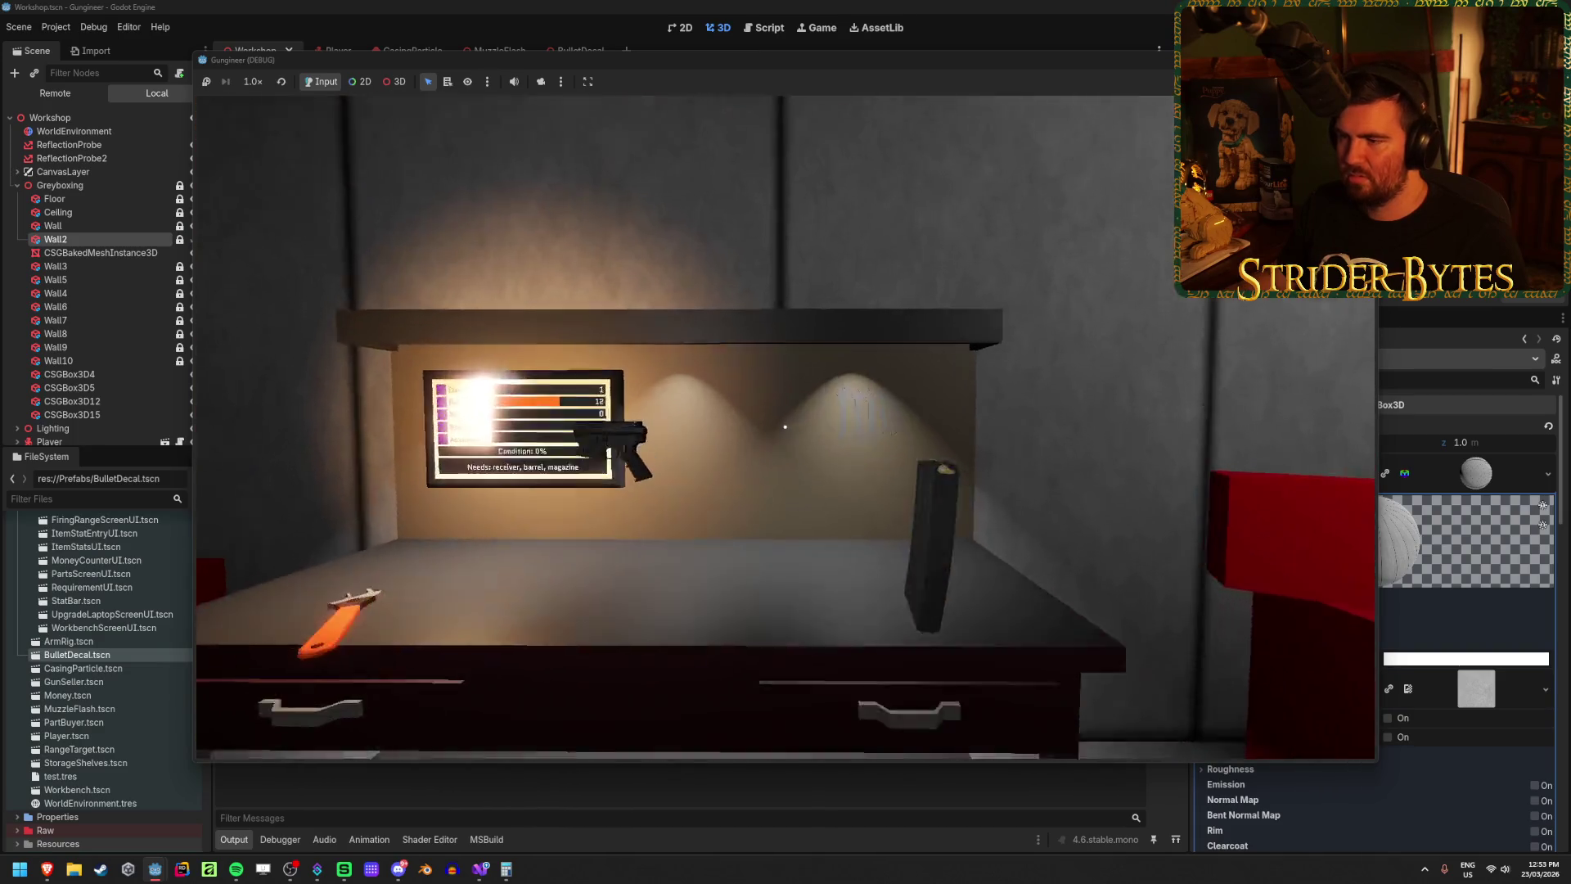
key("w")
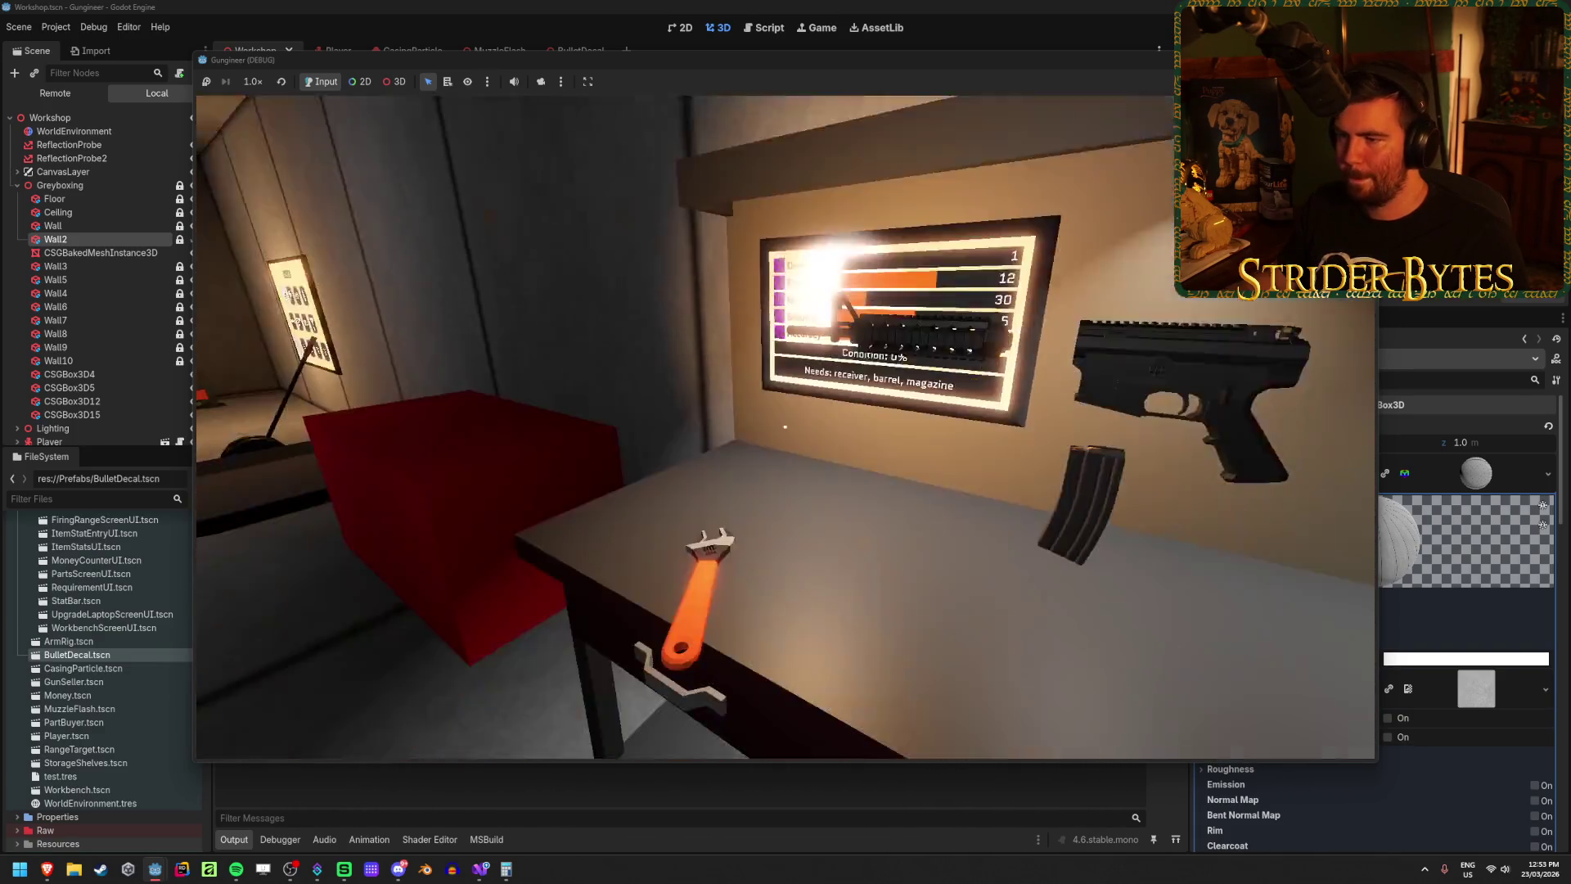
key("1")
left_click(785, 426)
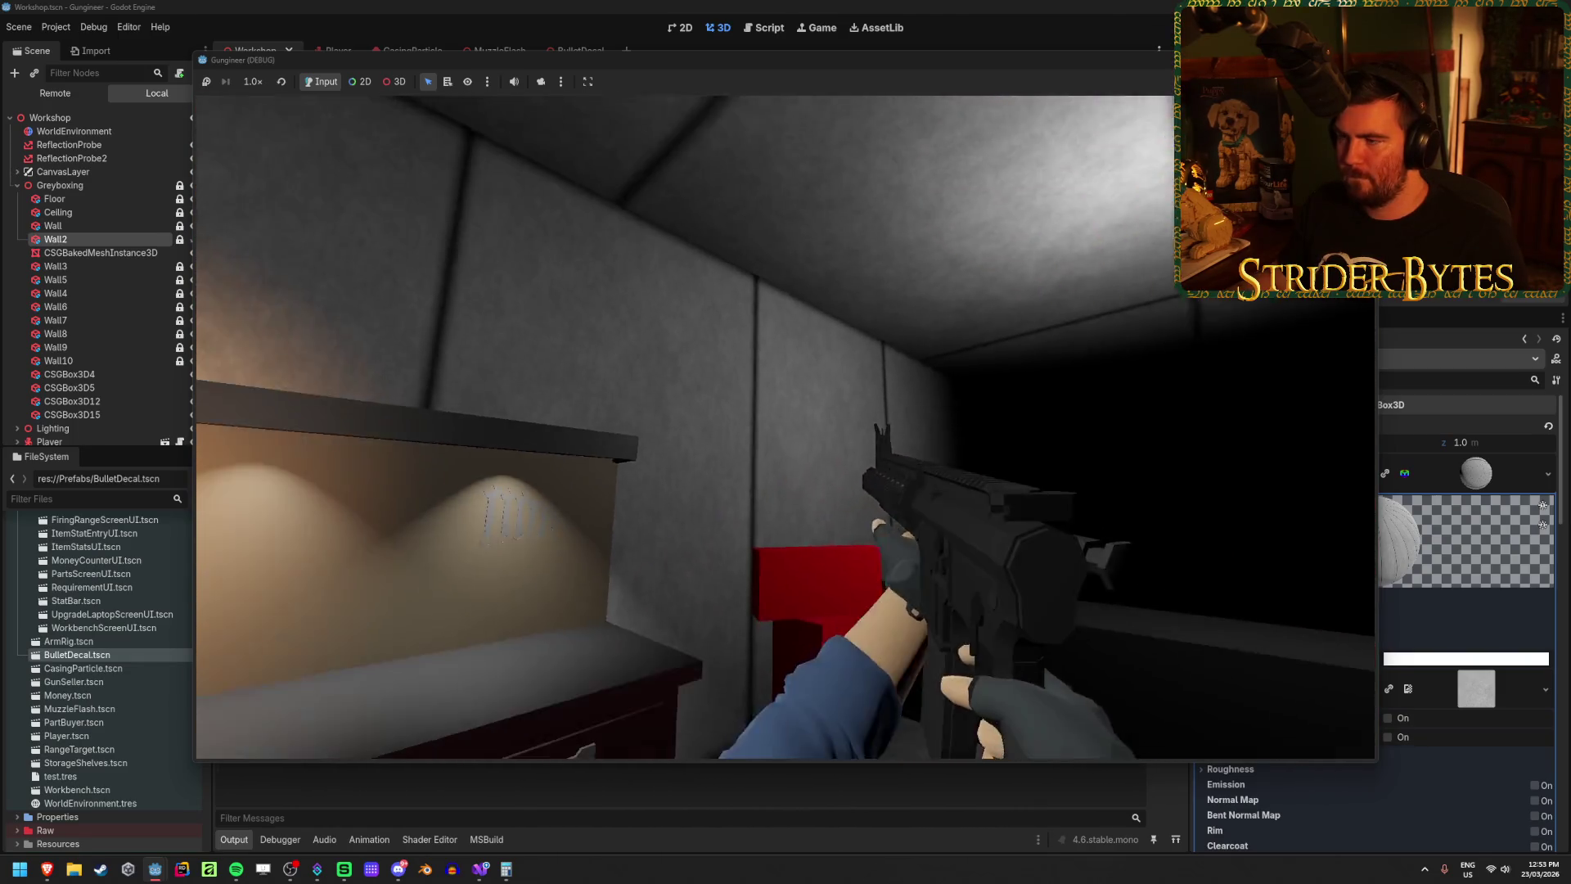
left_click(786, 427)
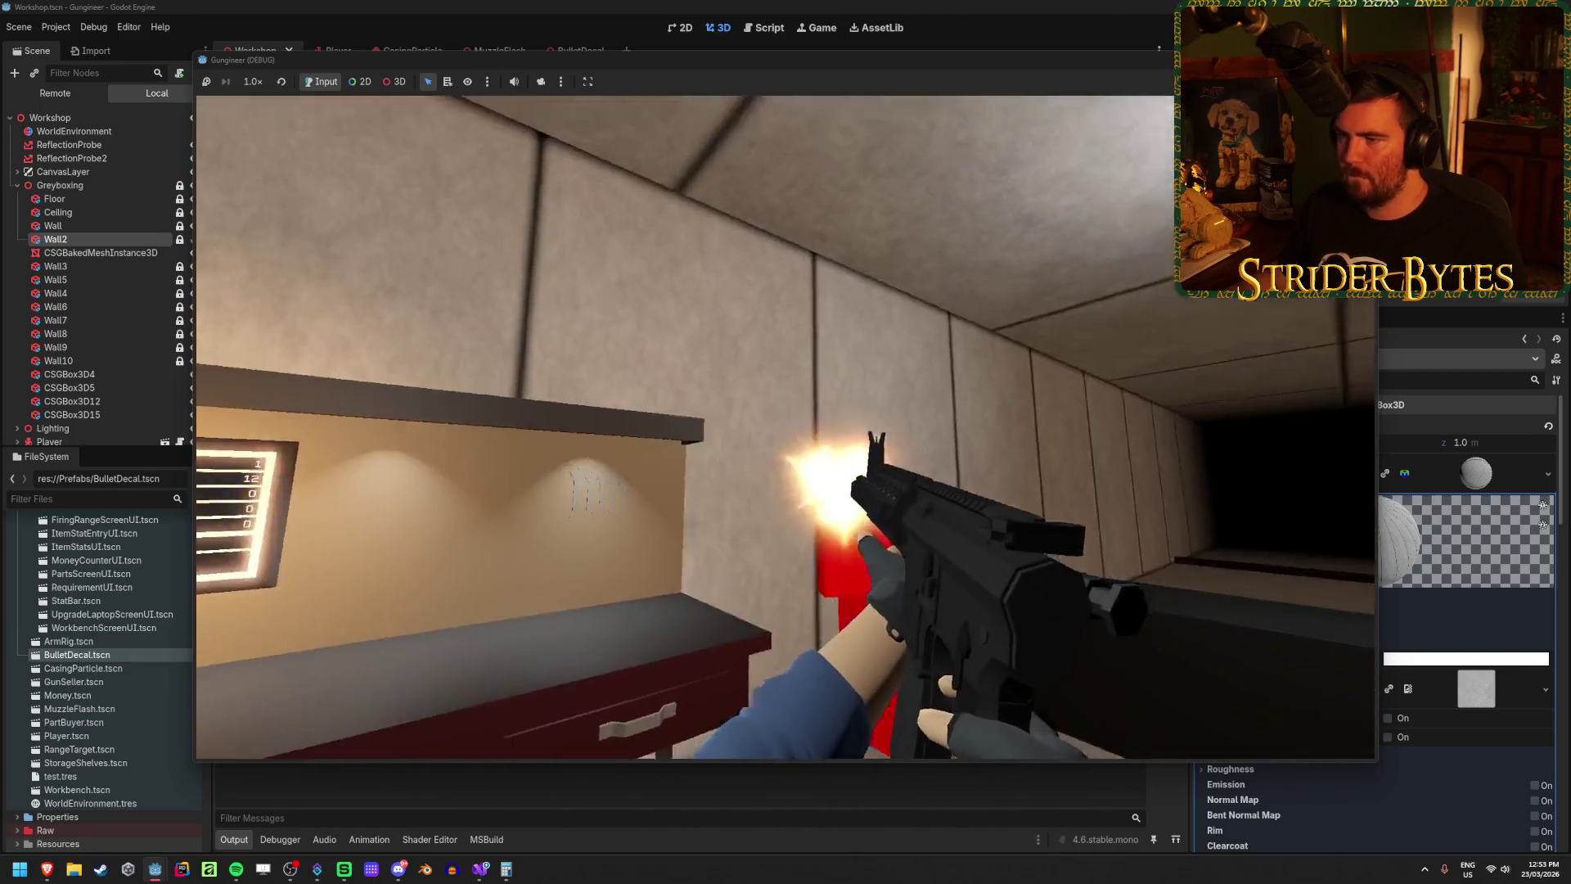
left_click(785, 427)
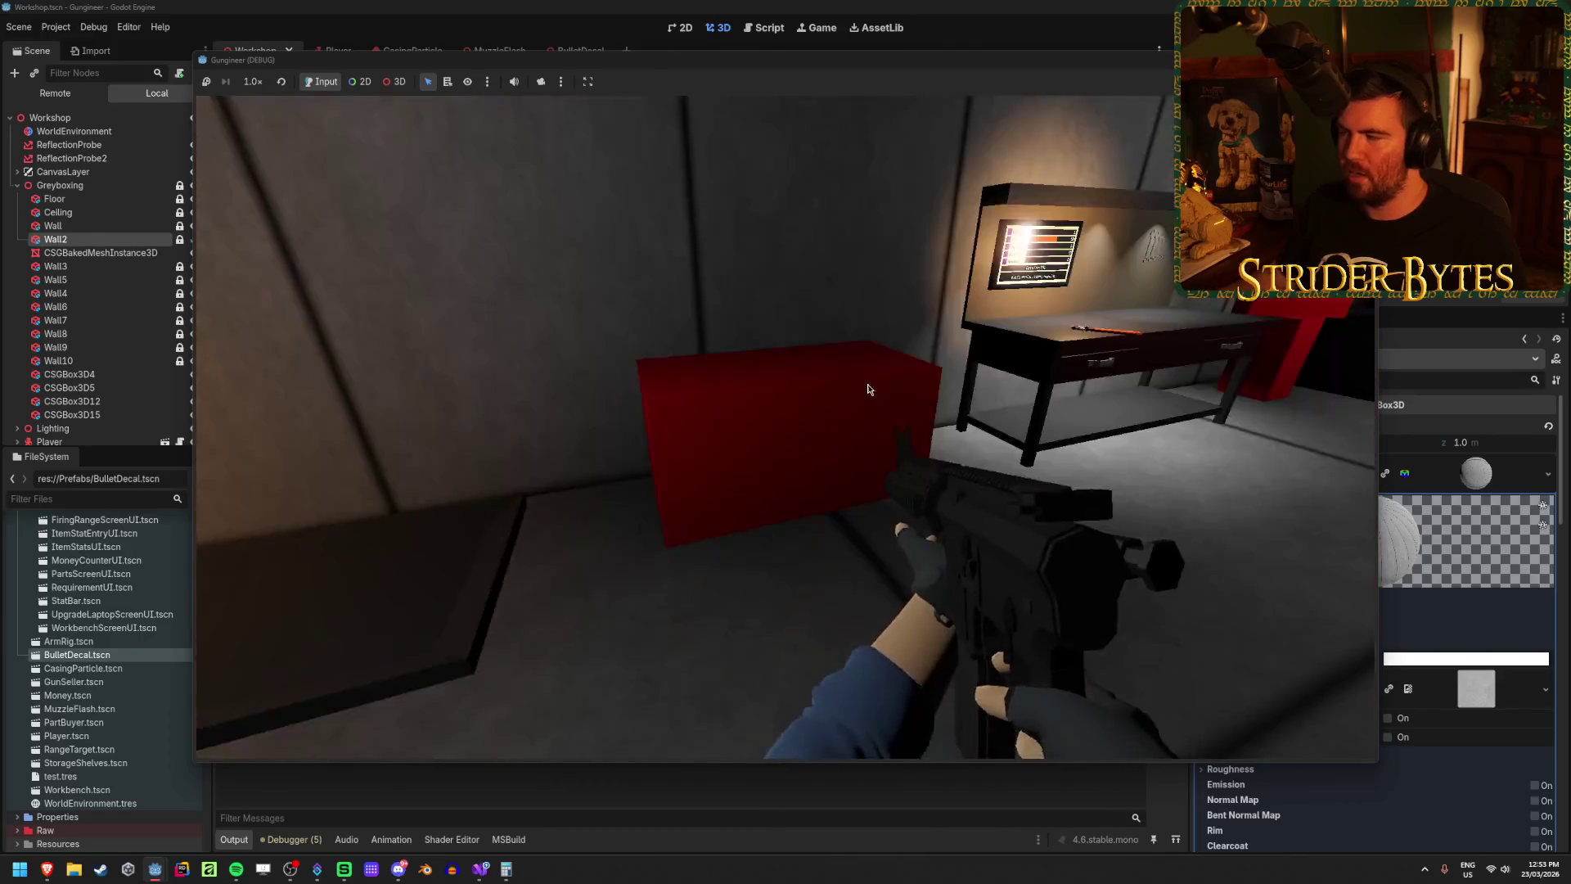
key("F8")
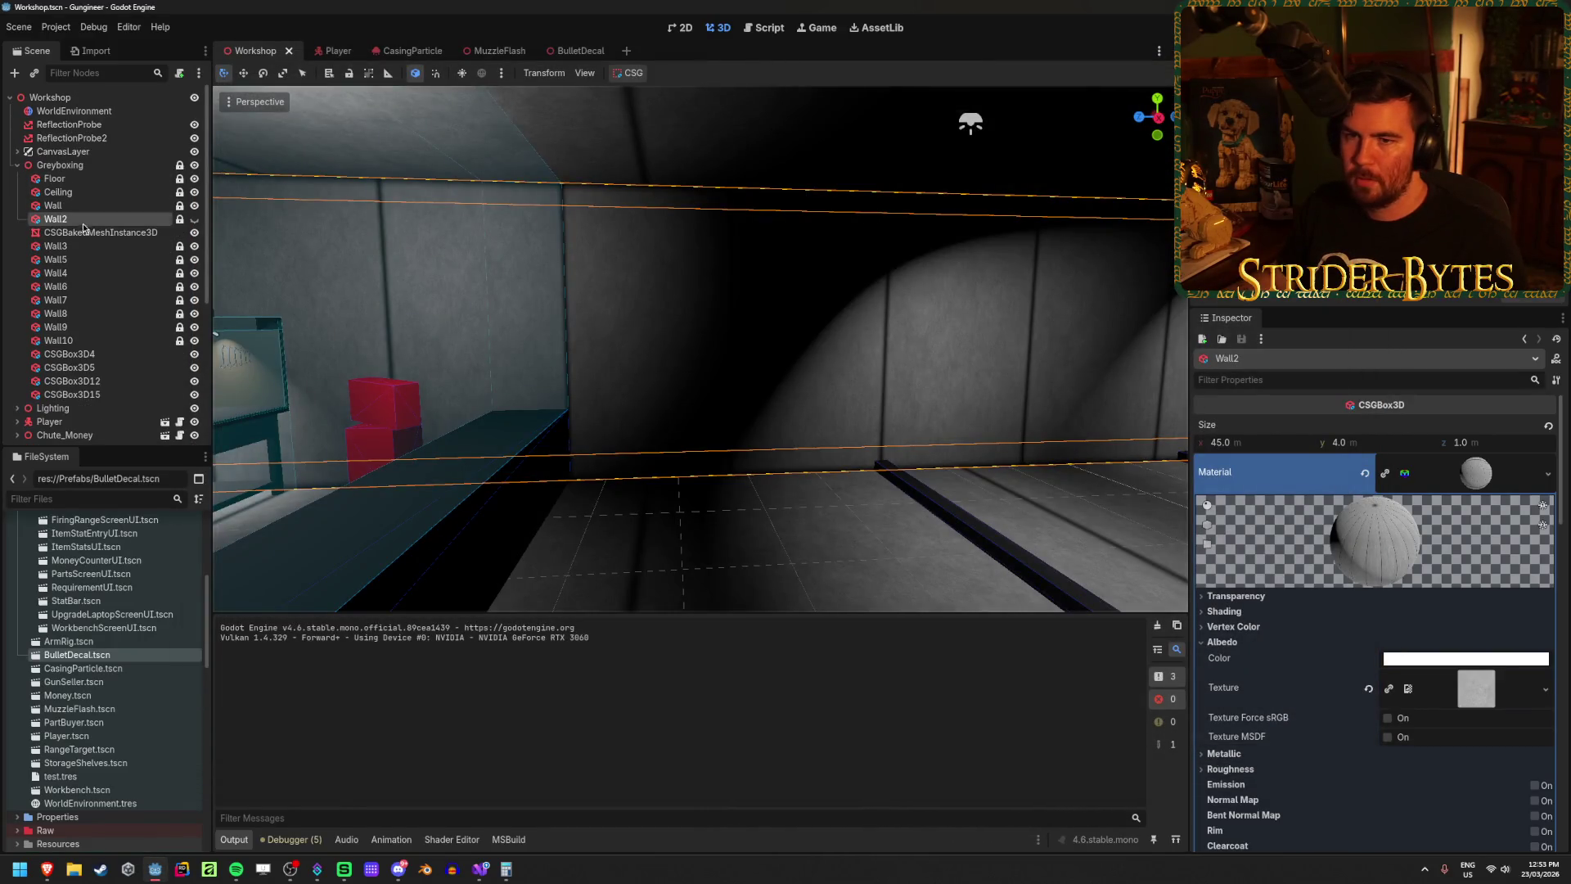
Step: Review Wall2's material UV1 scale and the baked mesh instance
left_click(86, 233)
left_click(62, 220)
scroll(1312, 655, "down", 10)
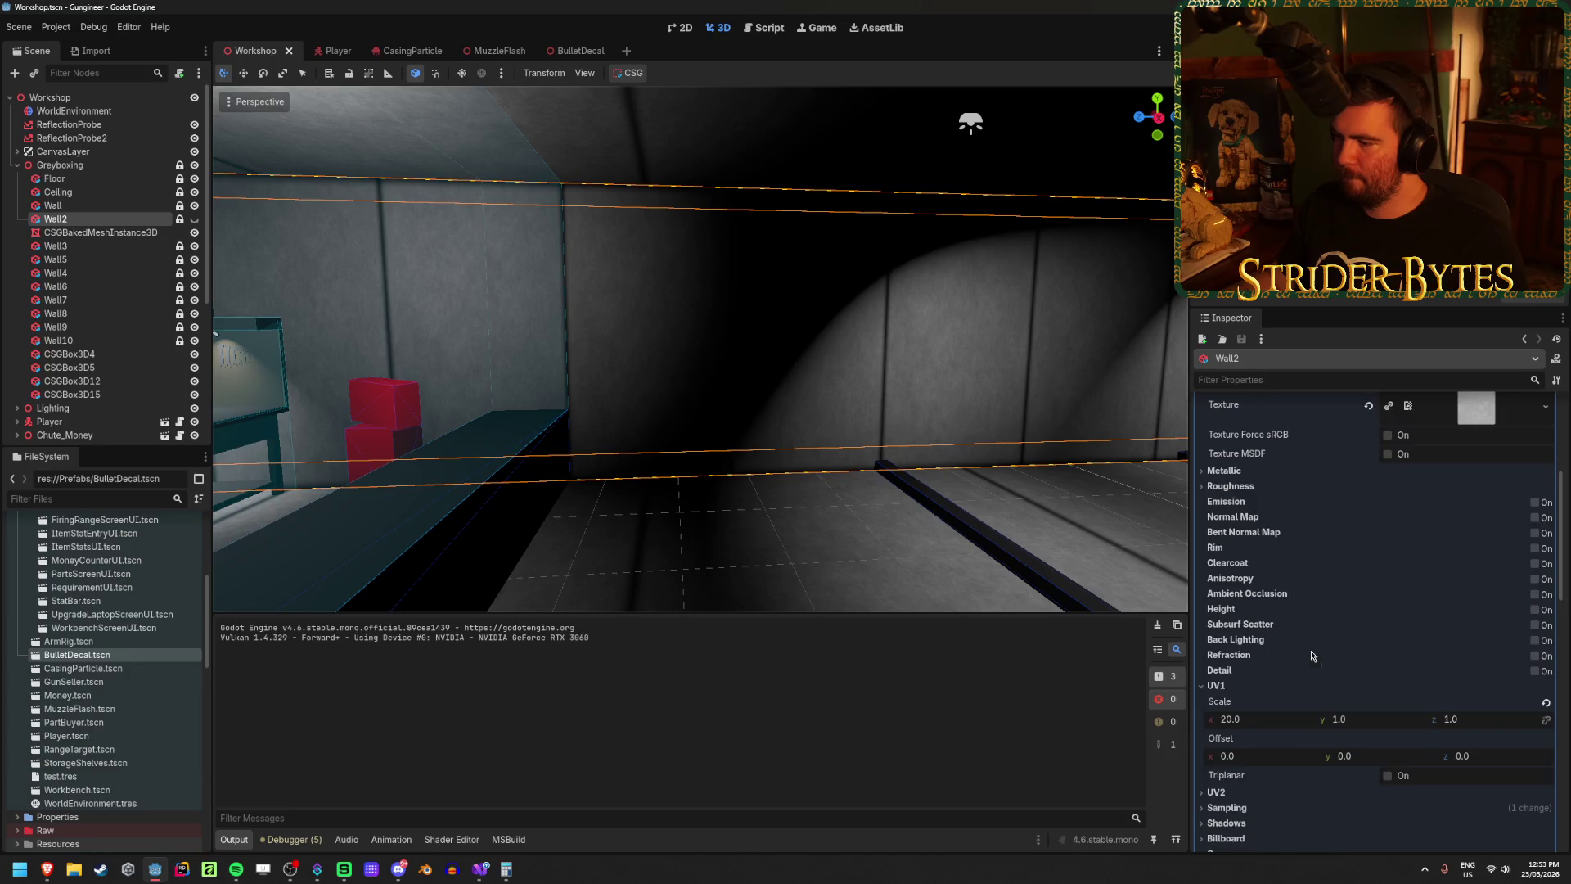
left_click(103, 236)
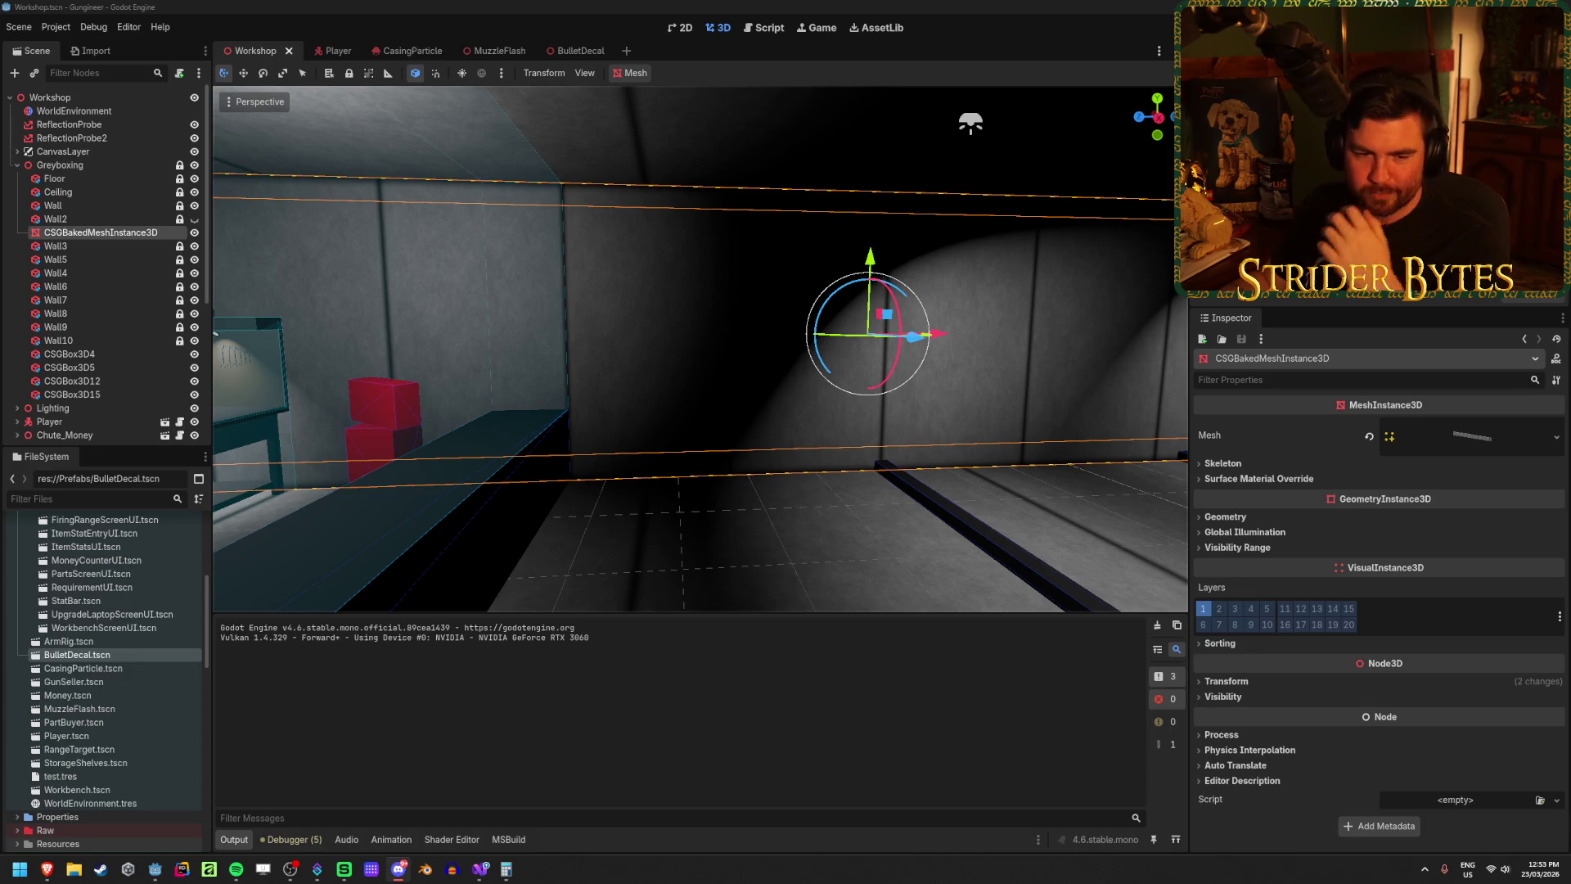
left_click(330, 6)
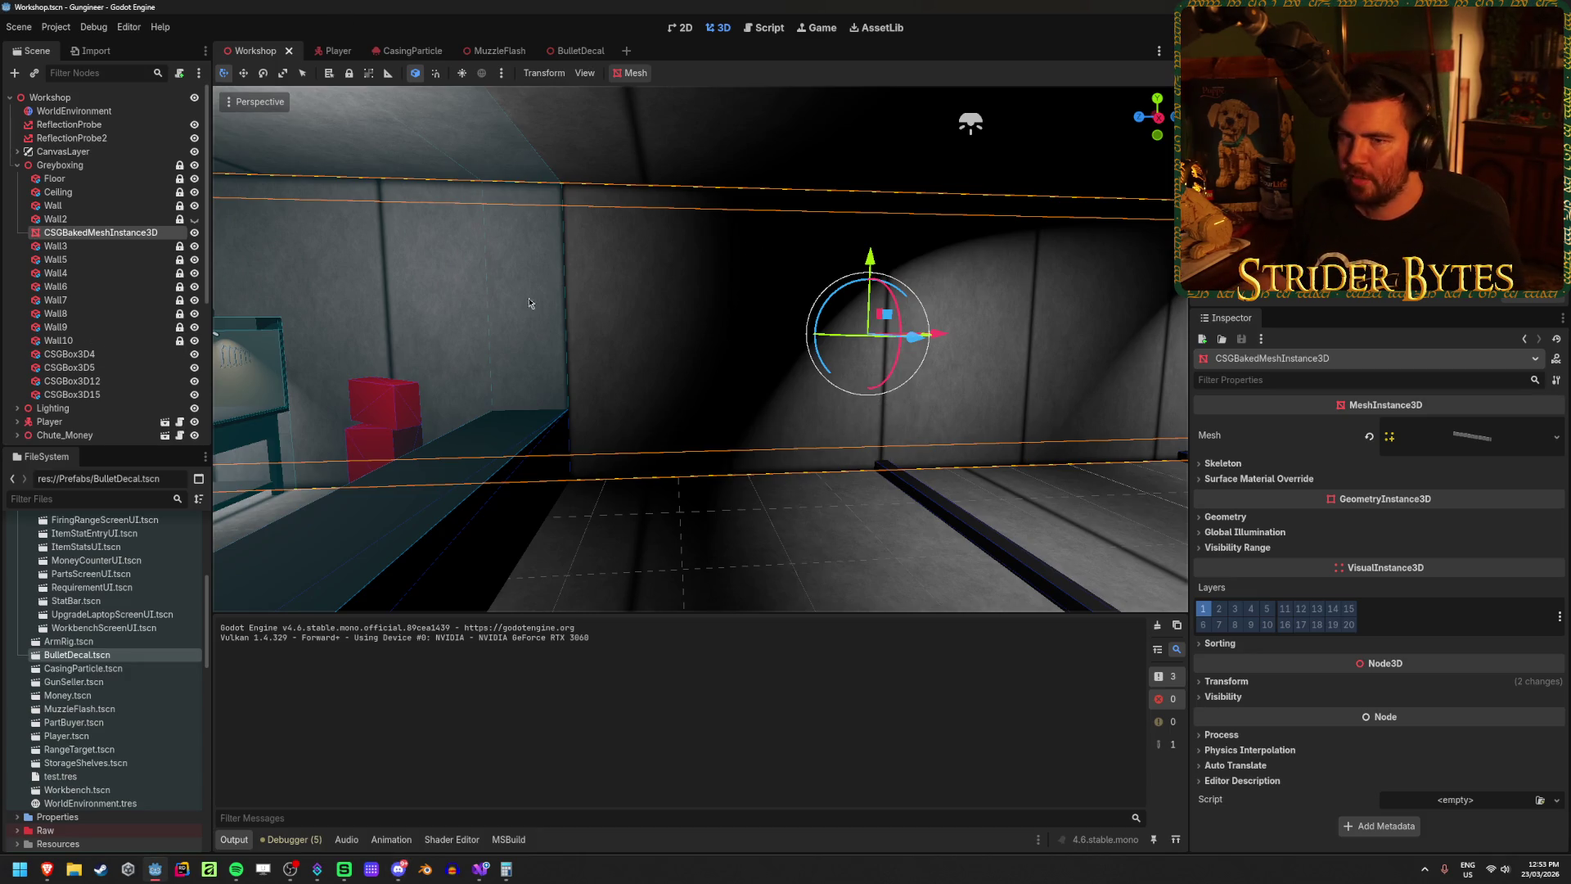
Step: Bake a collision shape from Wall2, undo the baked nodes, and save the scene
left_click(127, 220)
left_click(635, 75)
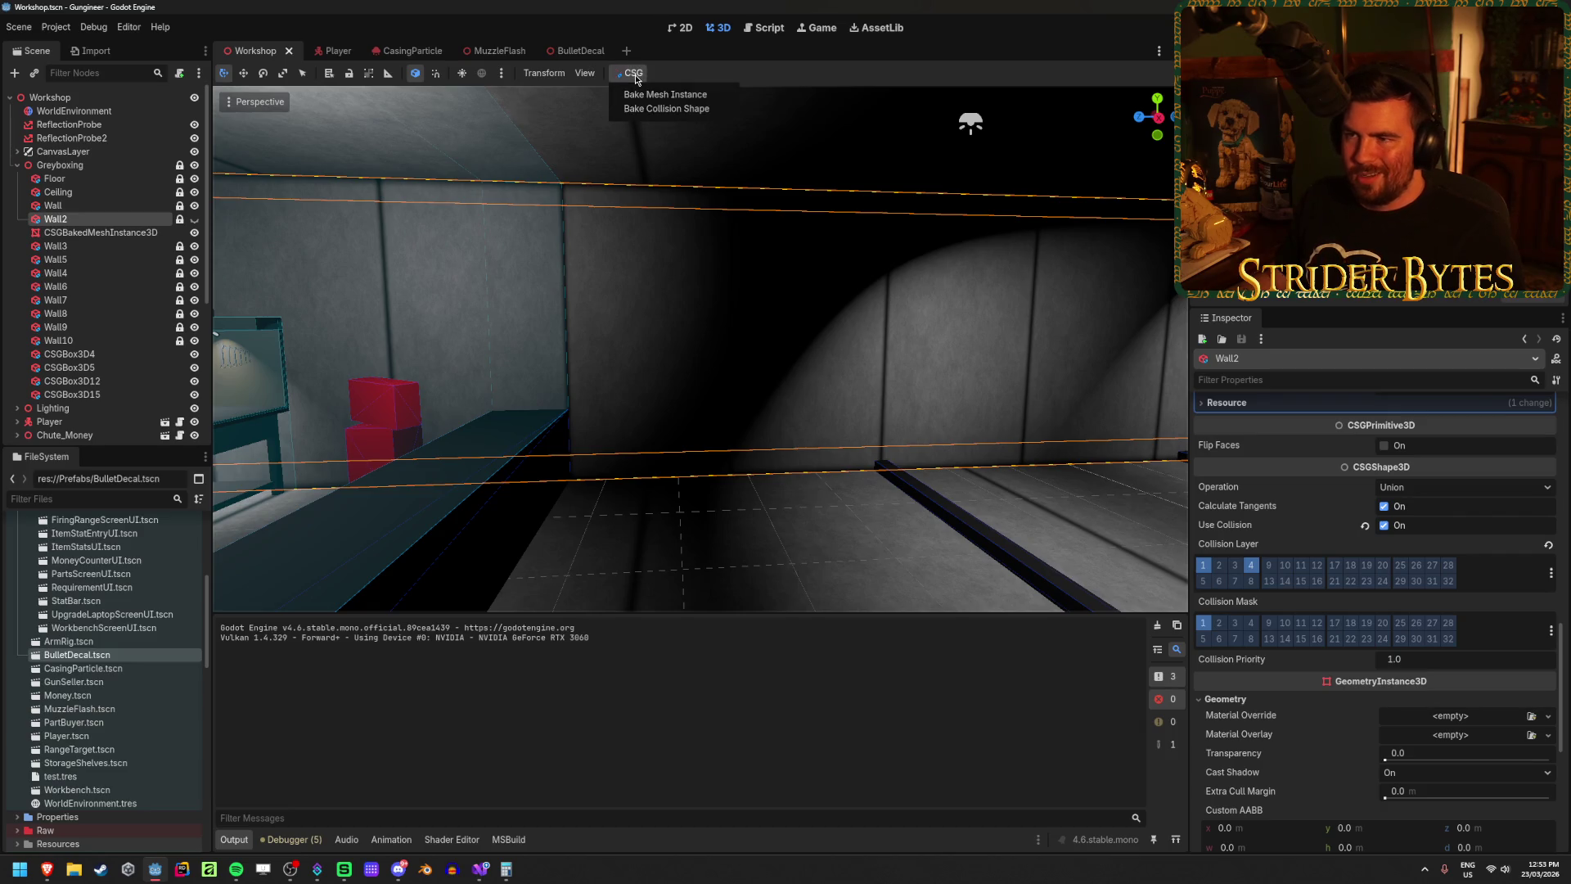
left_click(642, 111)
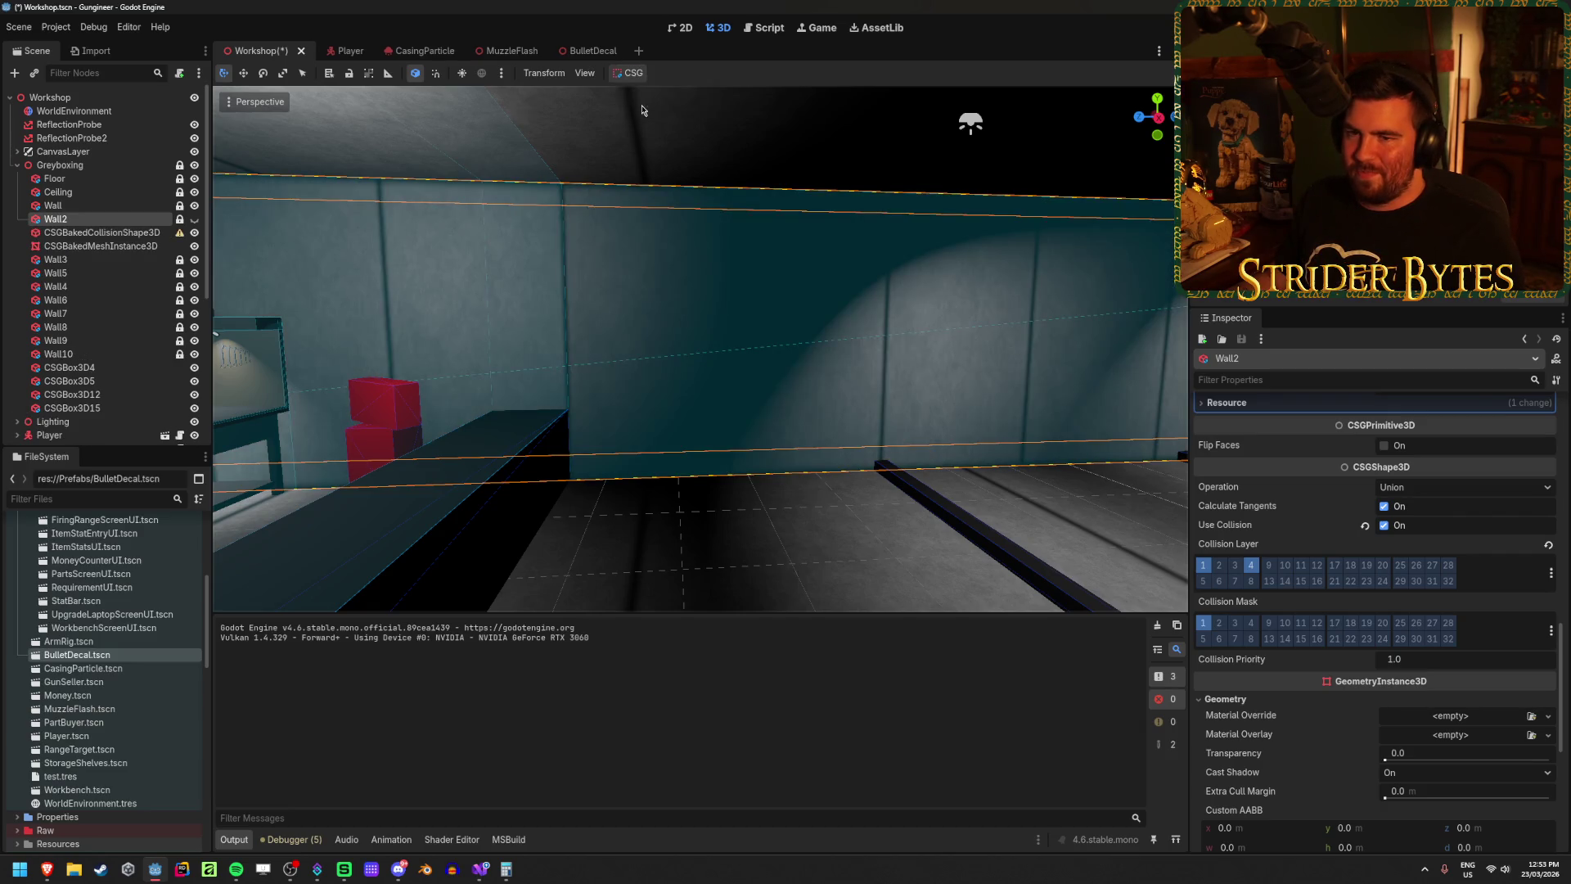
left_click(115, 234)
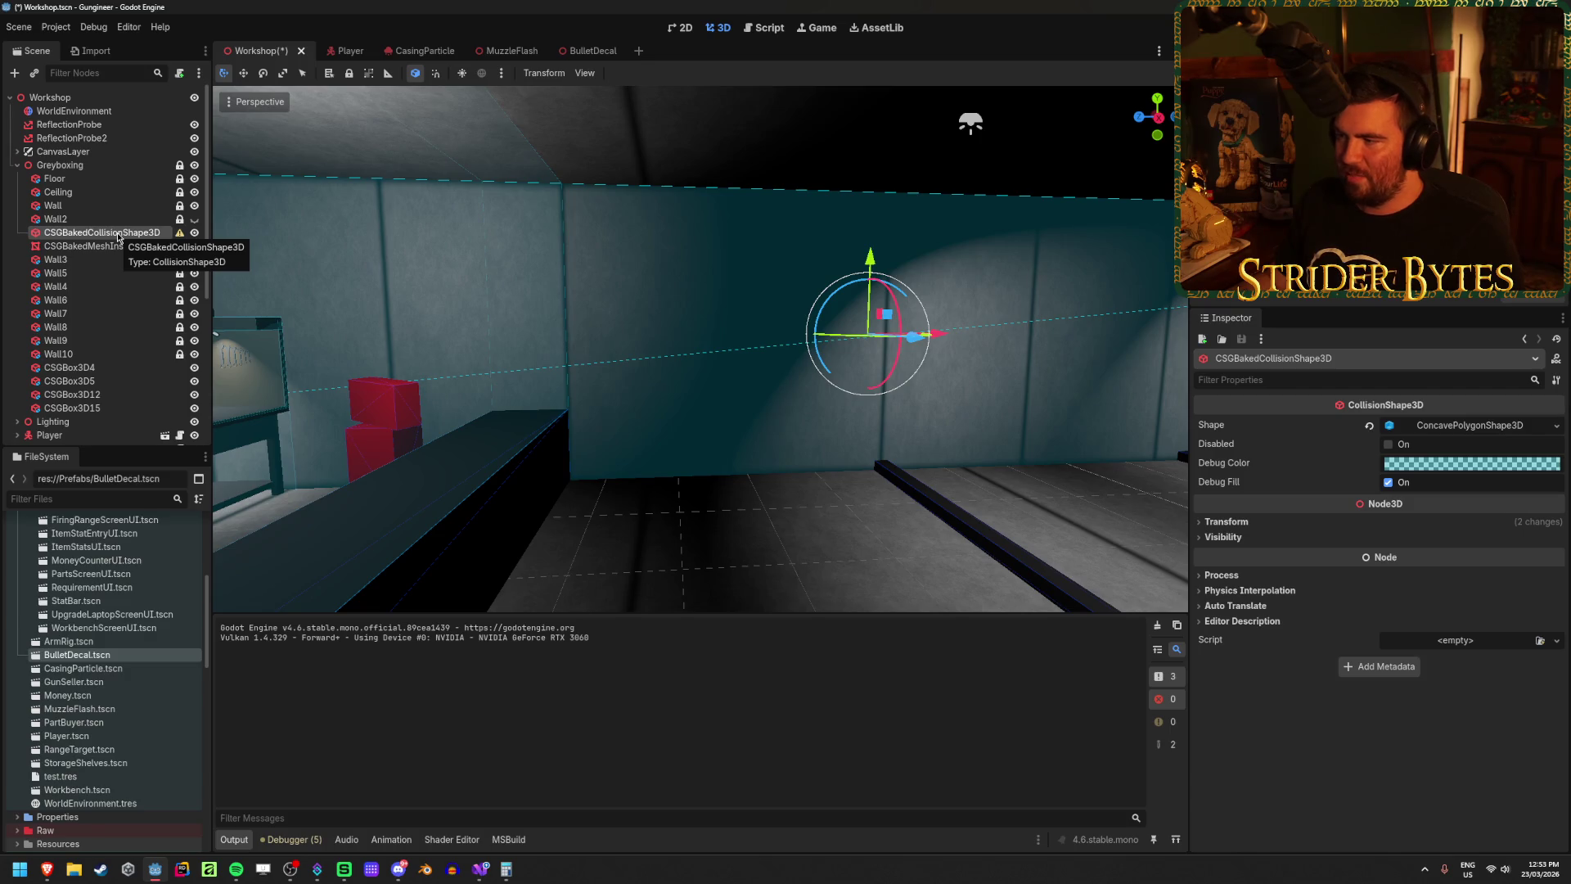
key("ctrl+z")
key("ctrl+z")
key("ctrl+z")
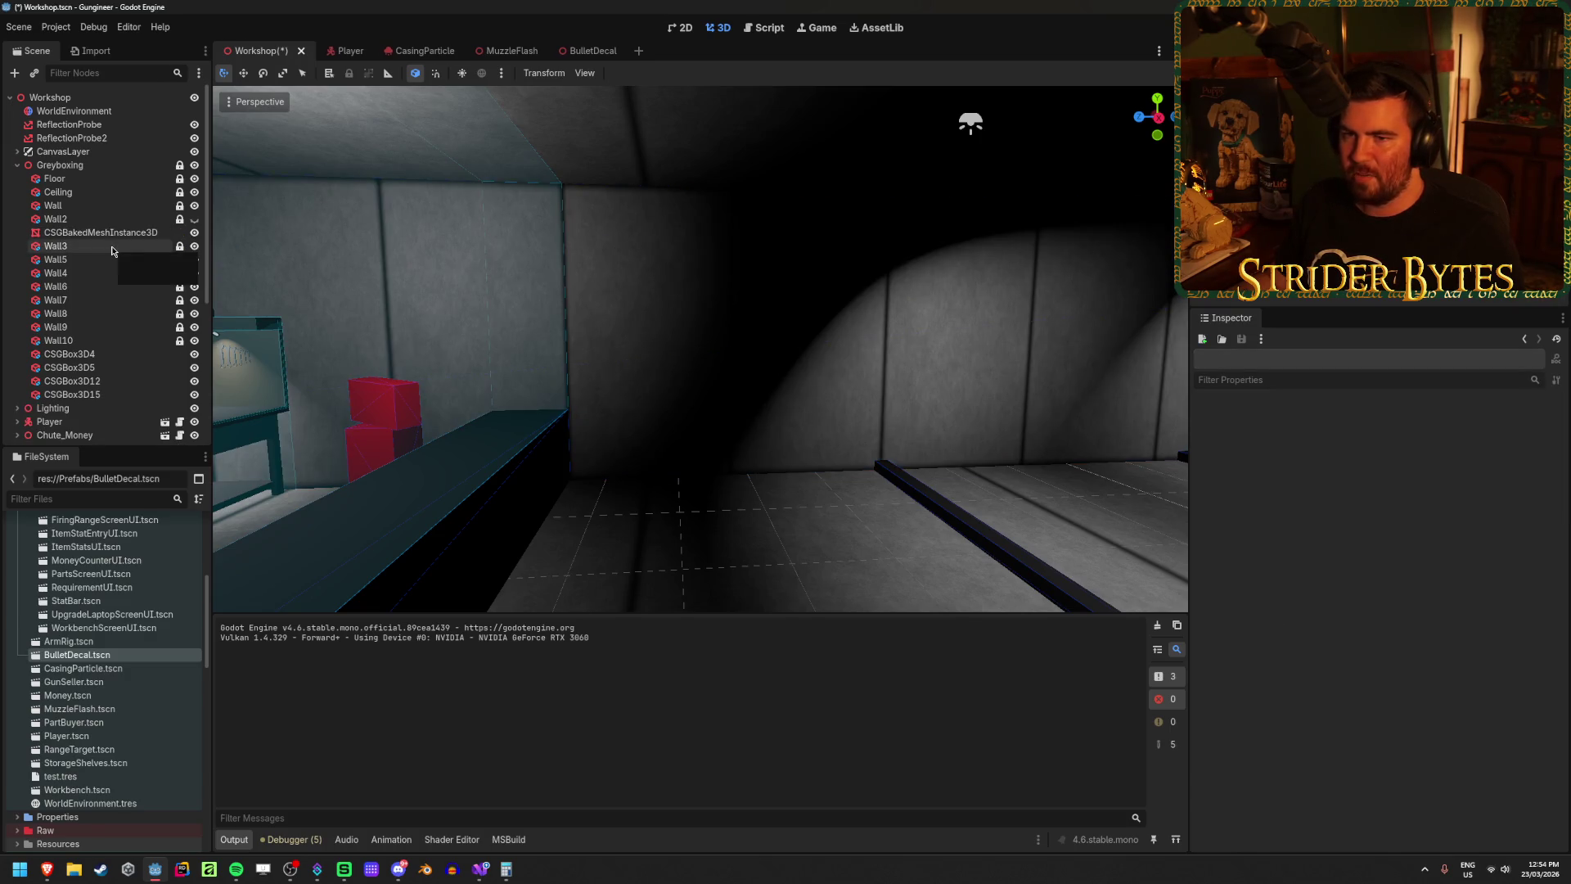
key("ctrl+s")
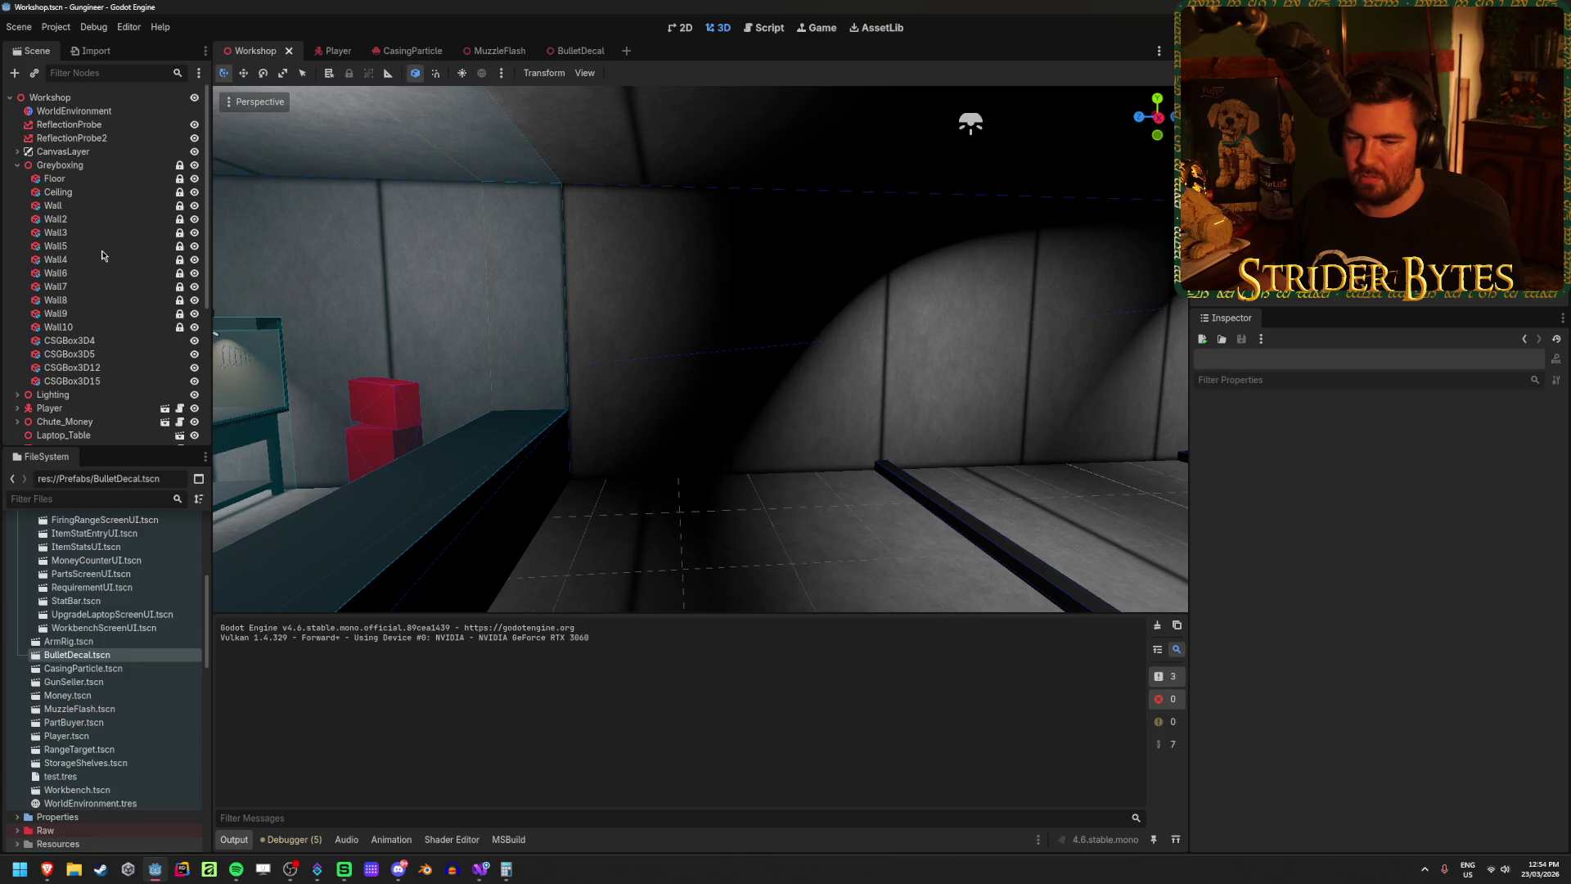
Step: Fly the viewport through the workshop toward the workbench wall and red shelving
left_click_drag(779, 347, 779, 347)
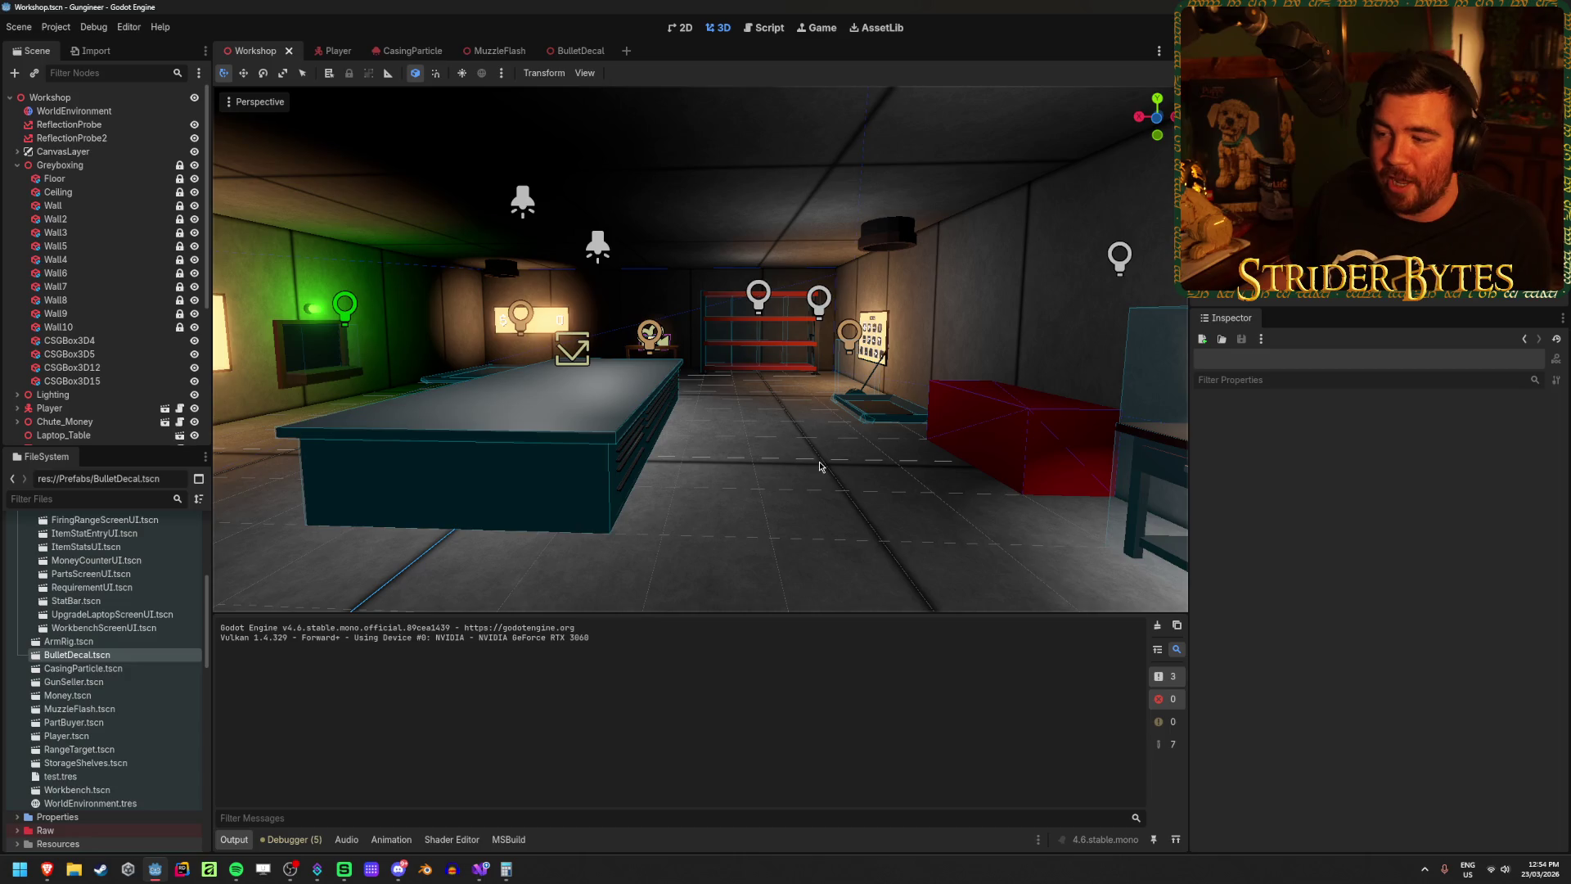
mouse_move(824, 468)
left_mouse_down()
mouse_move(622, 462)
mouse_move(867, 466)
mouse_move(826, 467)
left_mouse_up()
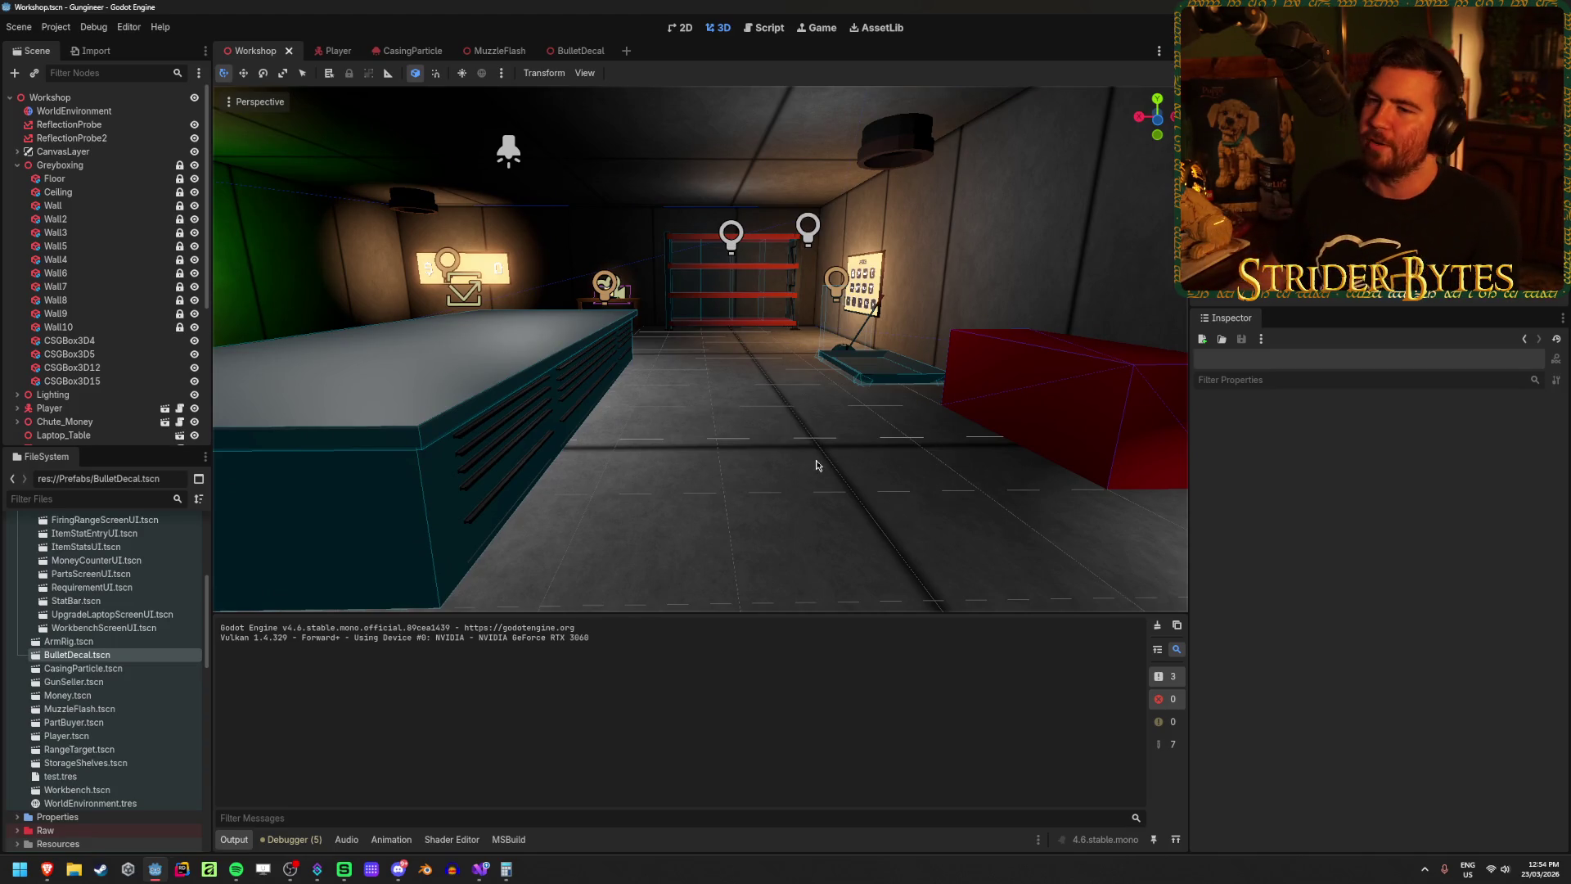
mouse_move(815, 474)
left_mouse_down()
mouse_move(590, 491)
mouse_move(622, 491)
left_mouse_up()
scroll(748, 452, "down", 5)
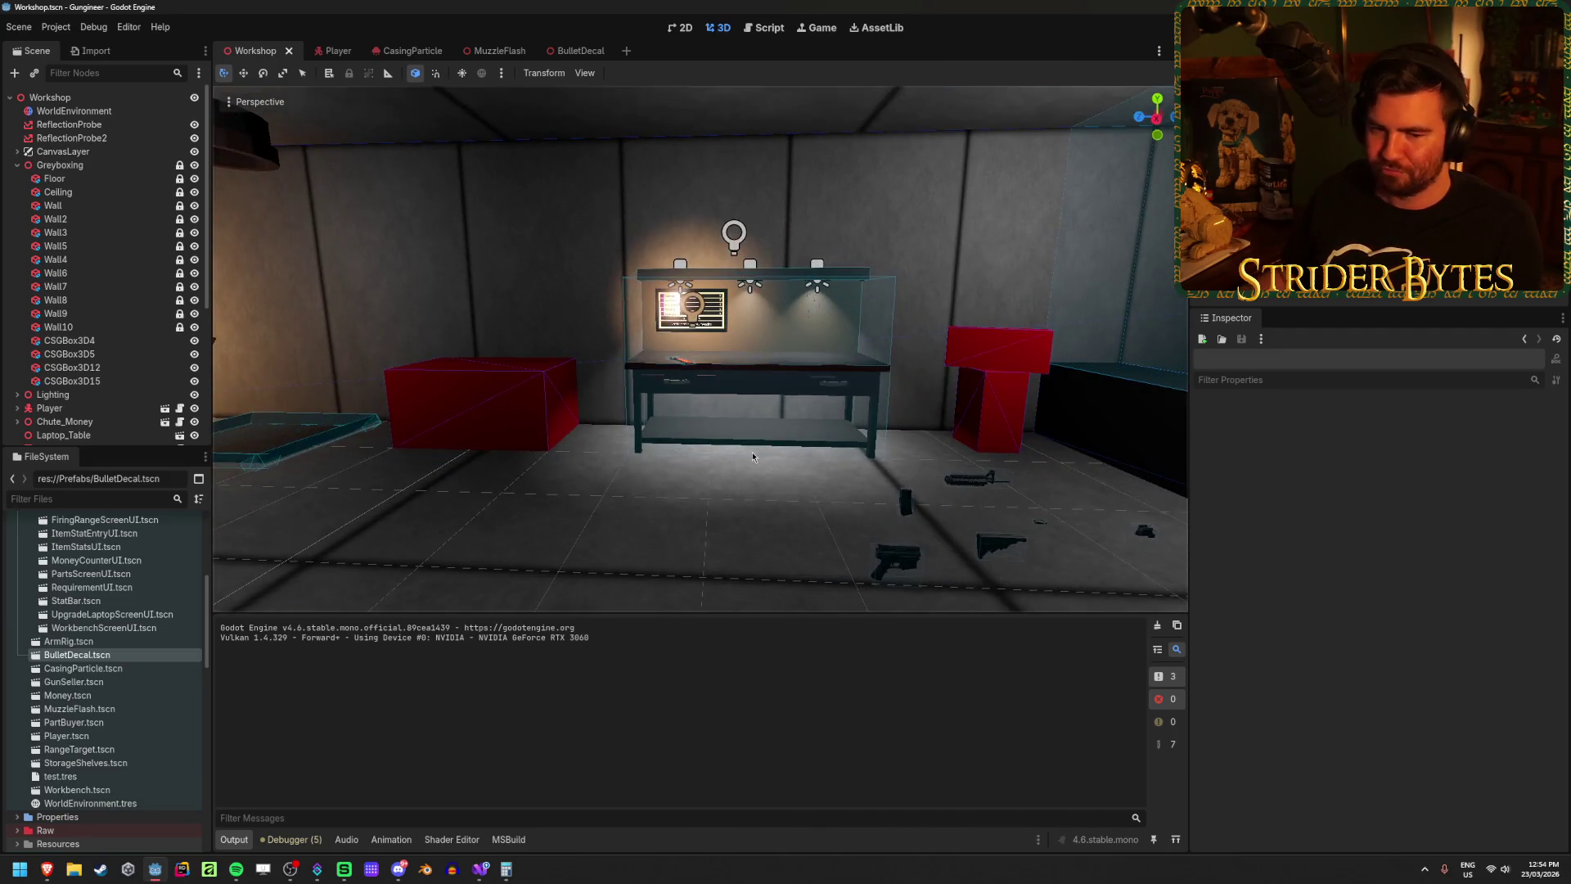
left_click_drag(747, 452, 721, 459)
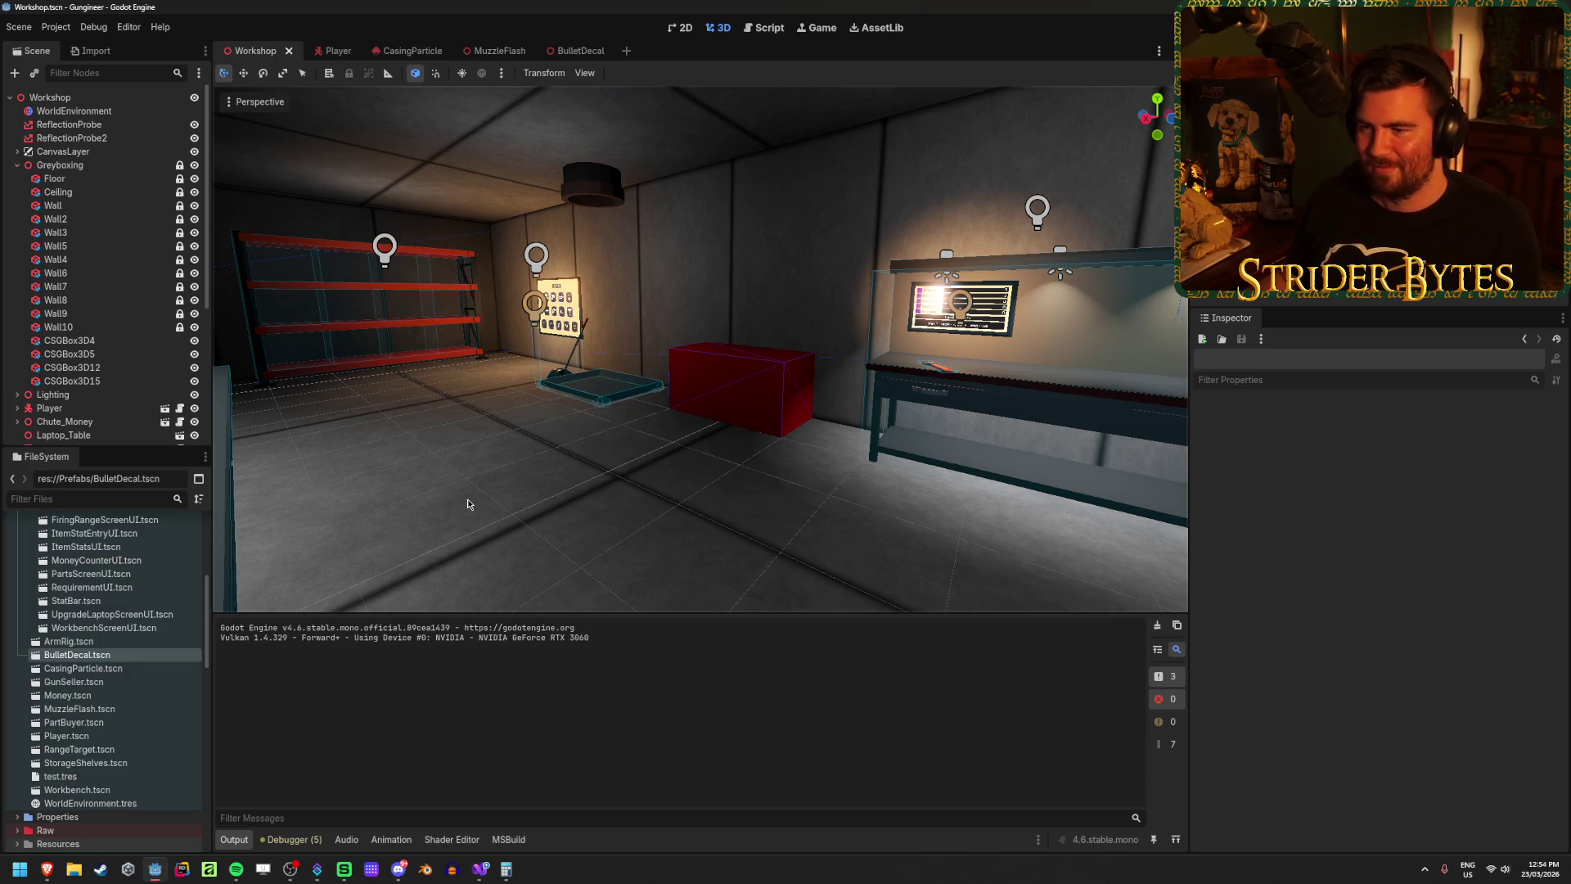
right_click(448, 494)
key("s")
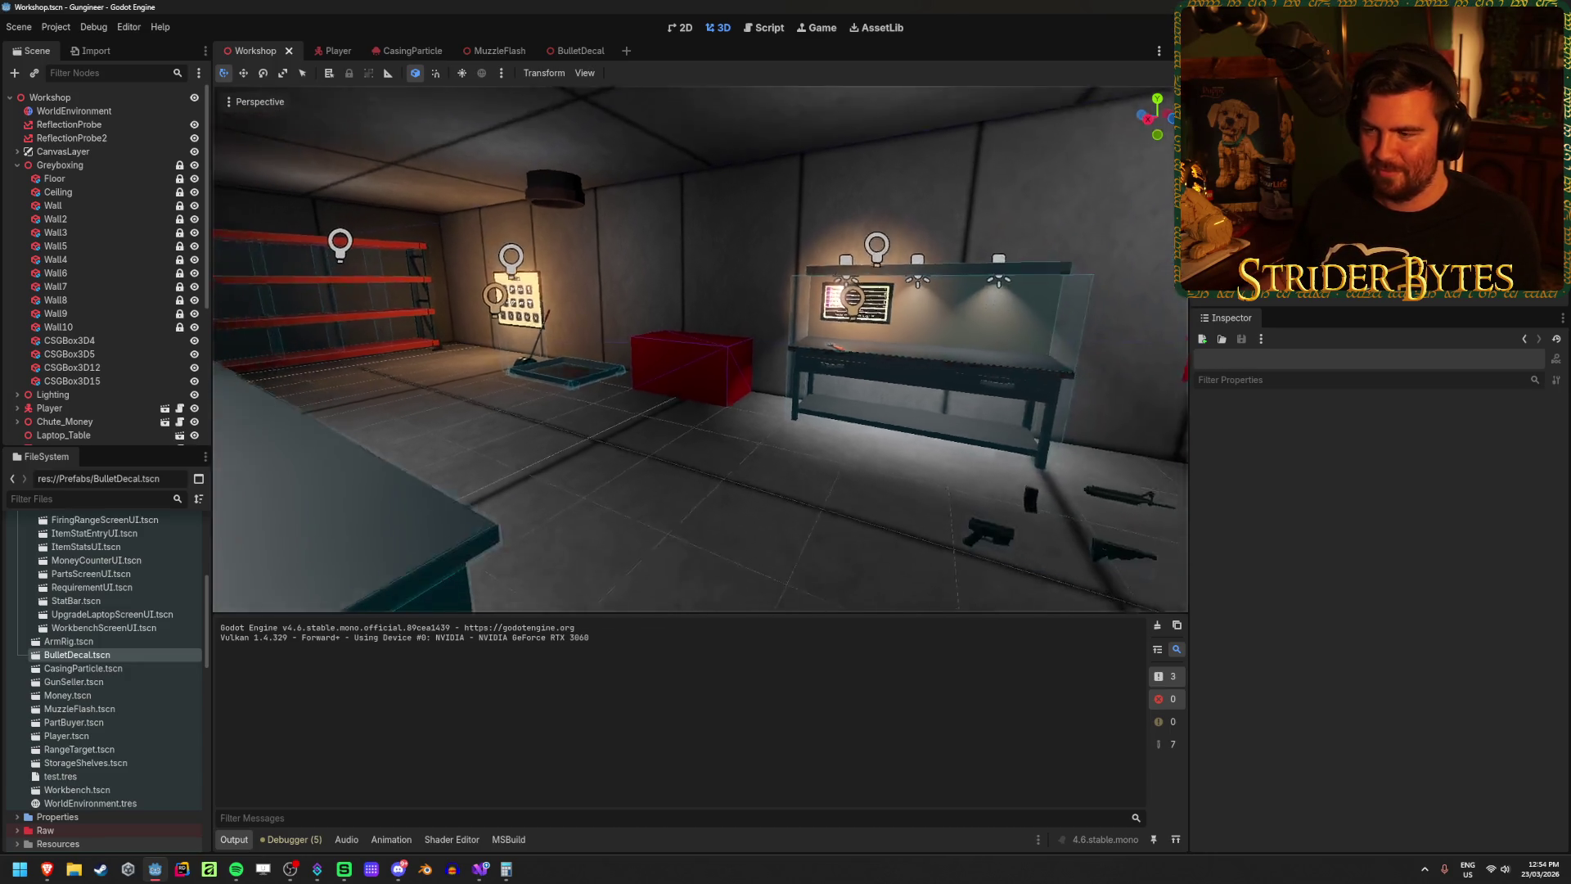
Step: Collapse the Greyboxing group and open the Workshop root node's context menu
left_click(67, 179)
left_click(76, 167)
left_click(17, 167)
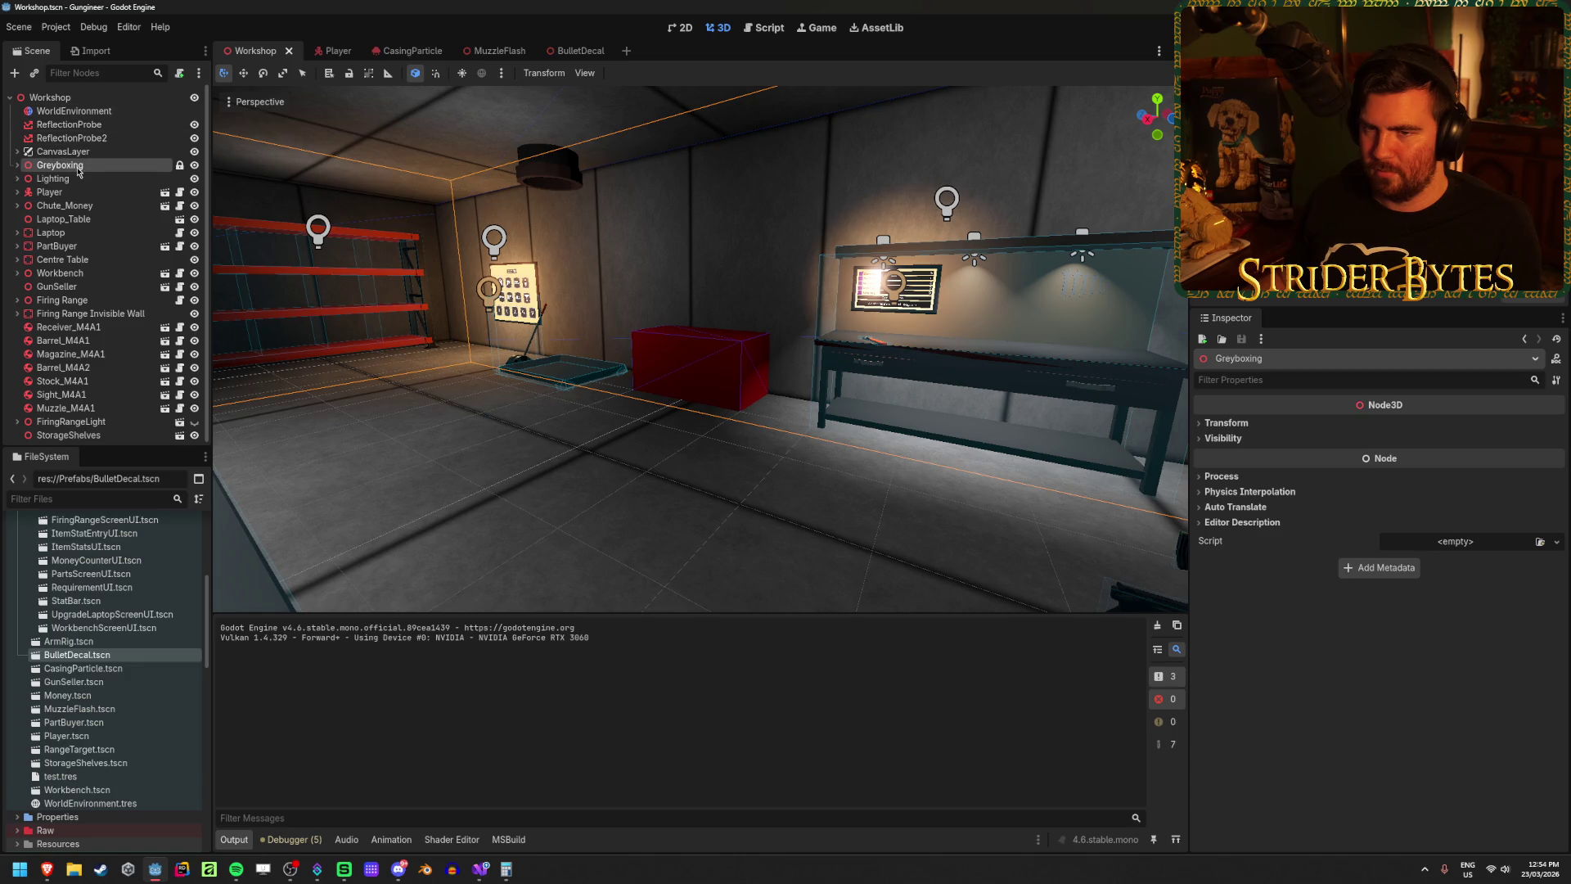
left_click(17, 167)
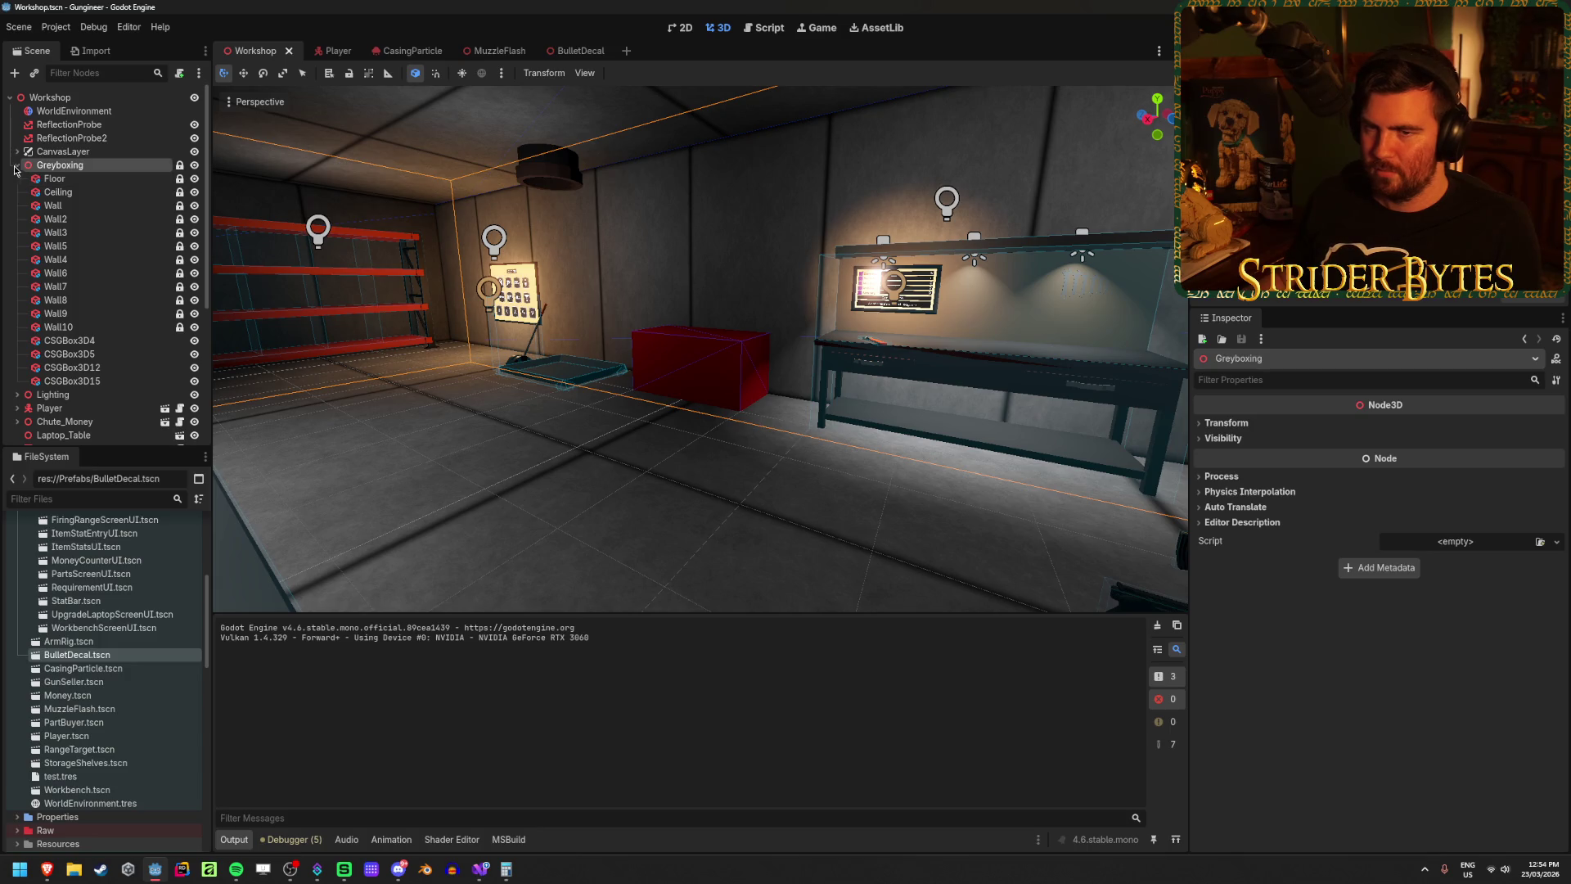
left_click(17, 167)
right_click(82, 99)
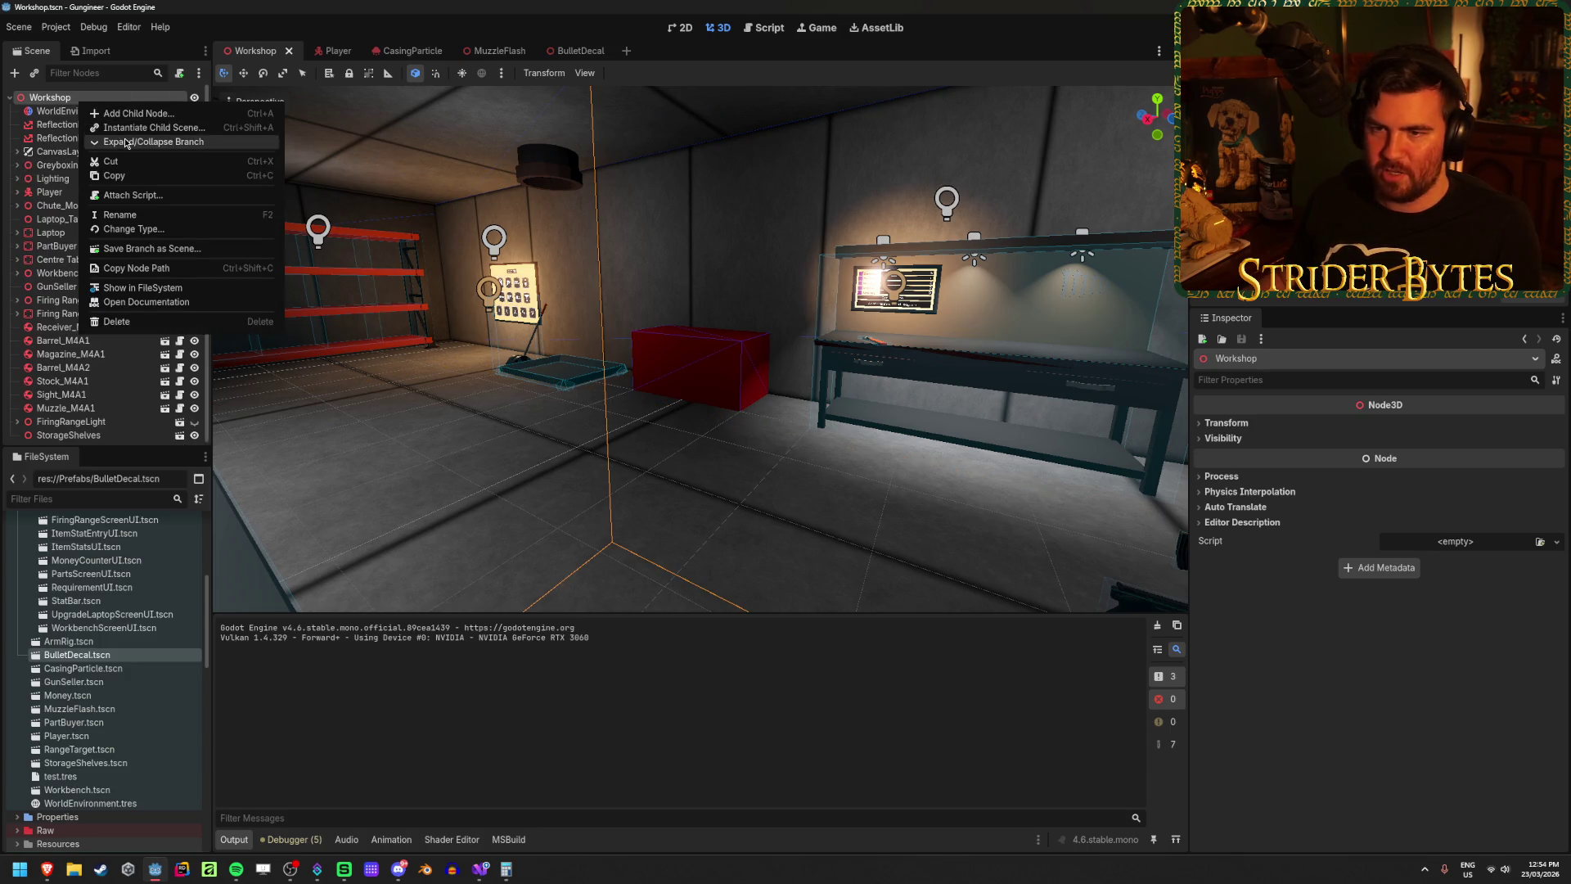
Step: Add a MeshInstance3D child to Workshop and place it just below Greyboxing
left_click(131, 114)
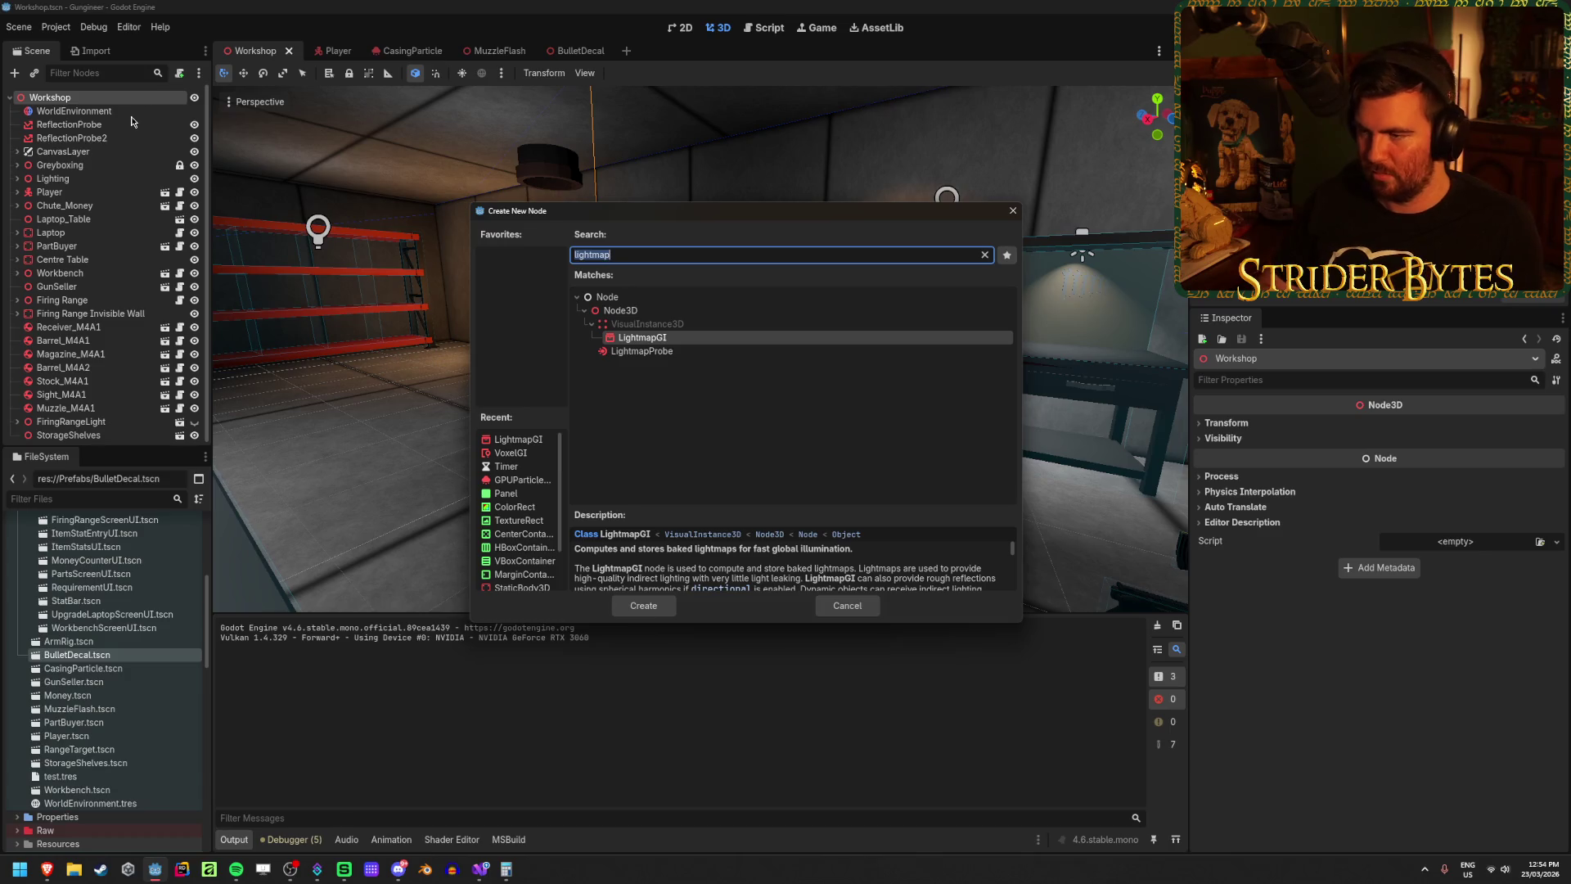
type("meshins")
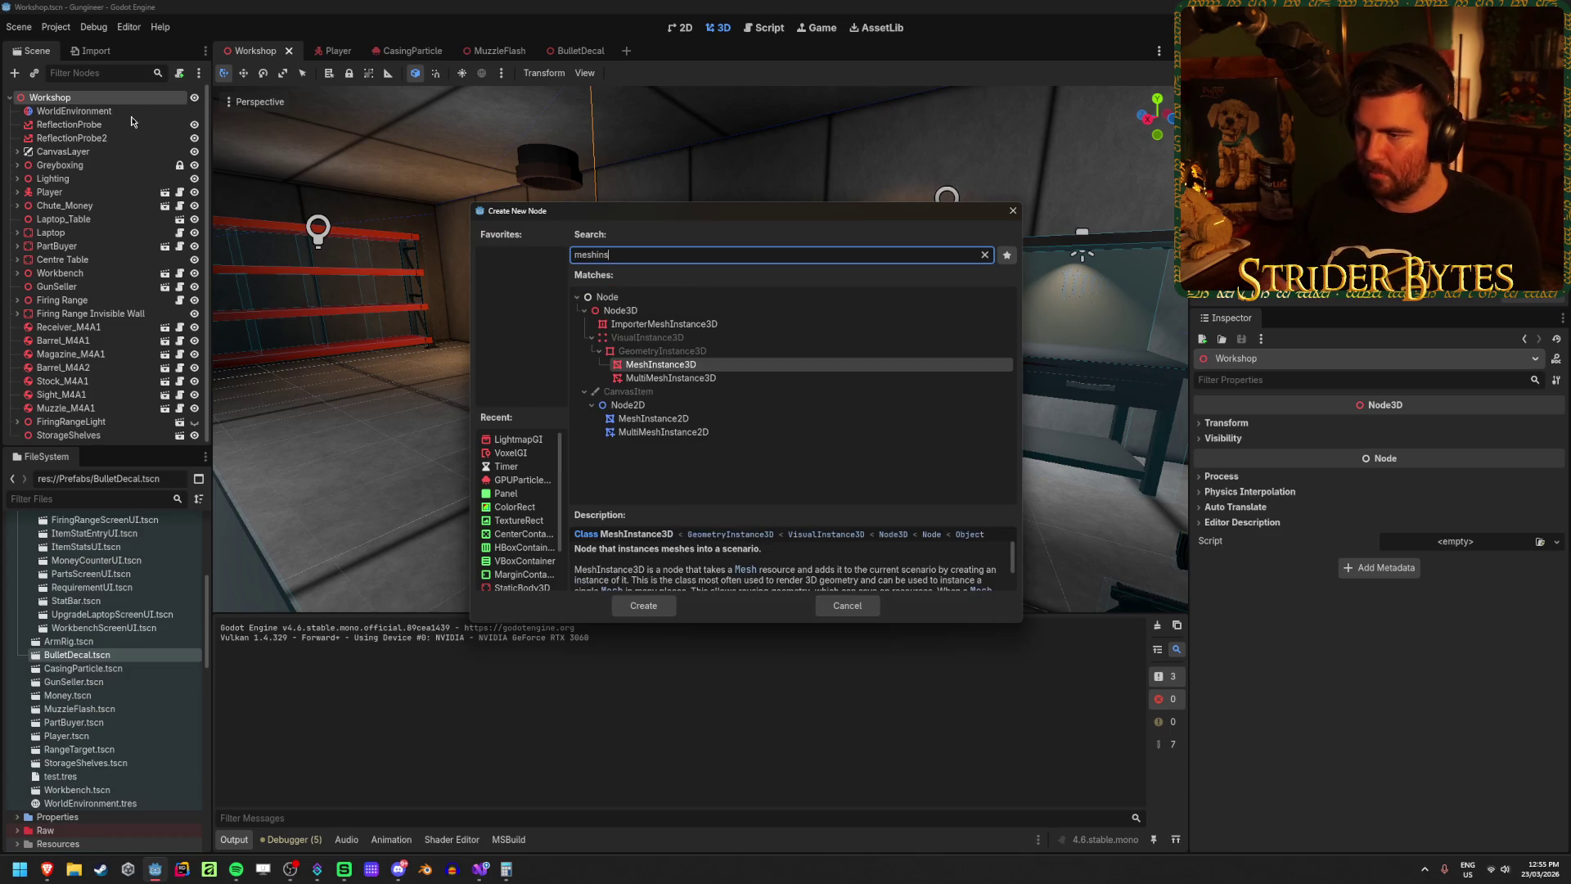
key("Return")
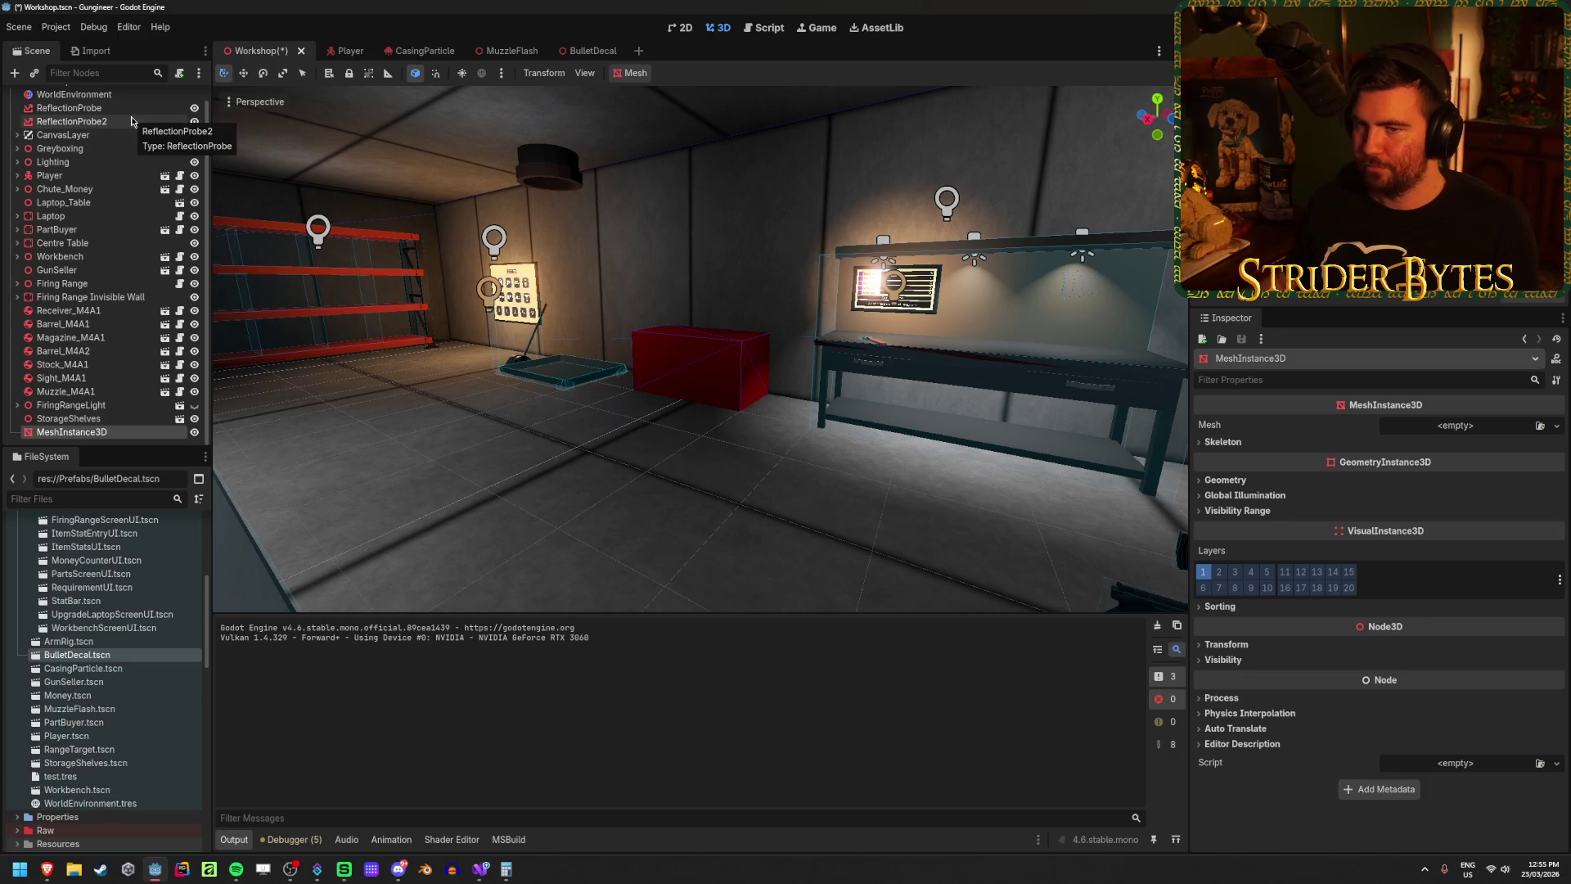
mouse_move(78, 431)
left_mouse_down()
mouse_move(96, 90)
mouse_move(99, 175)
left_mouse_up()
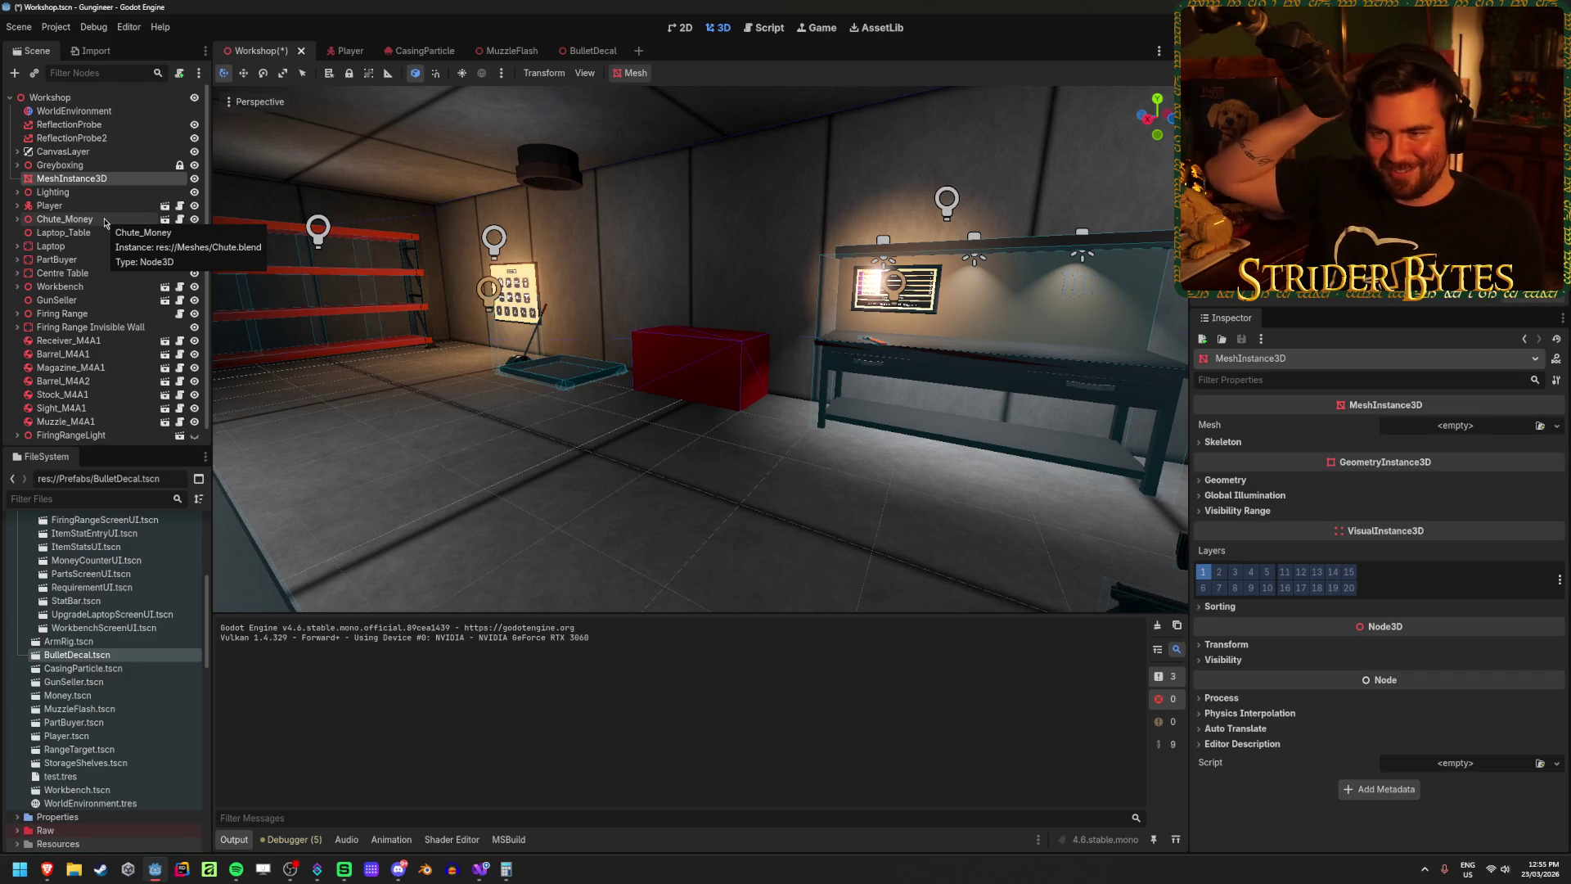
Step: Move the mesh node along X and raise it with the gizmo
left_click_drag(695, 368, 737, 368)
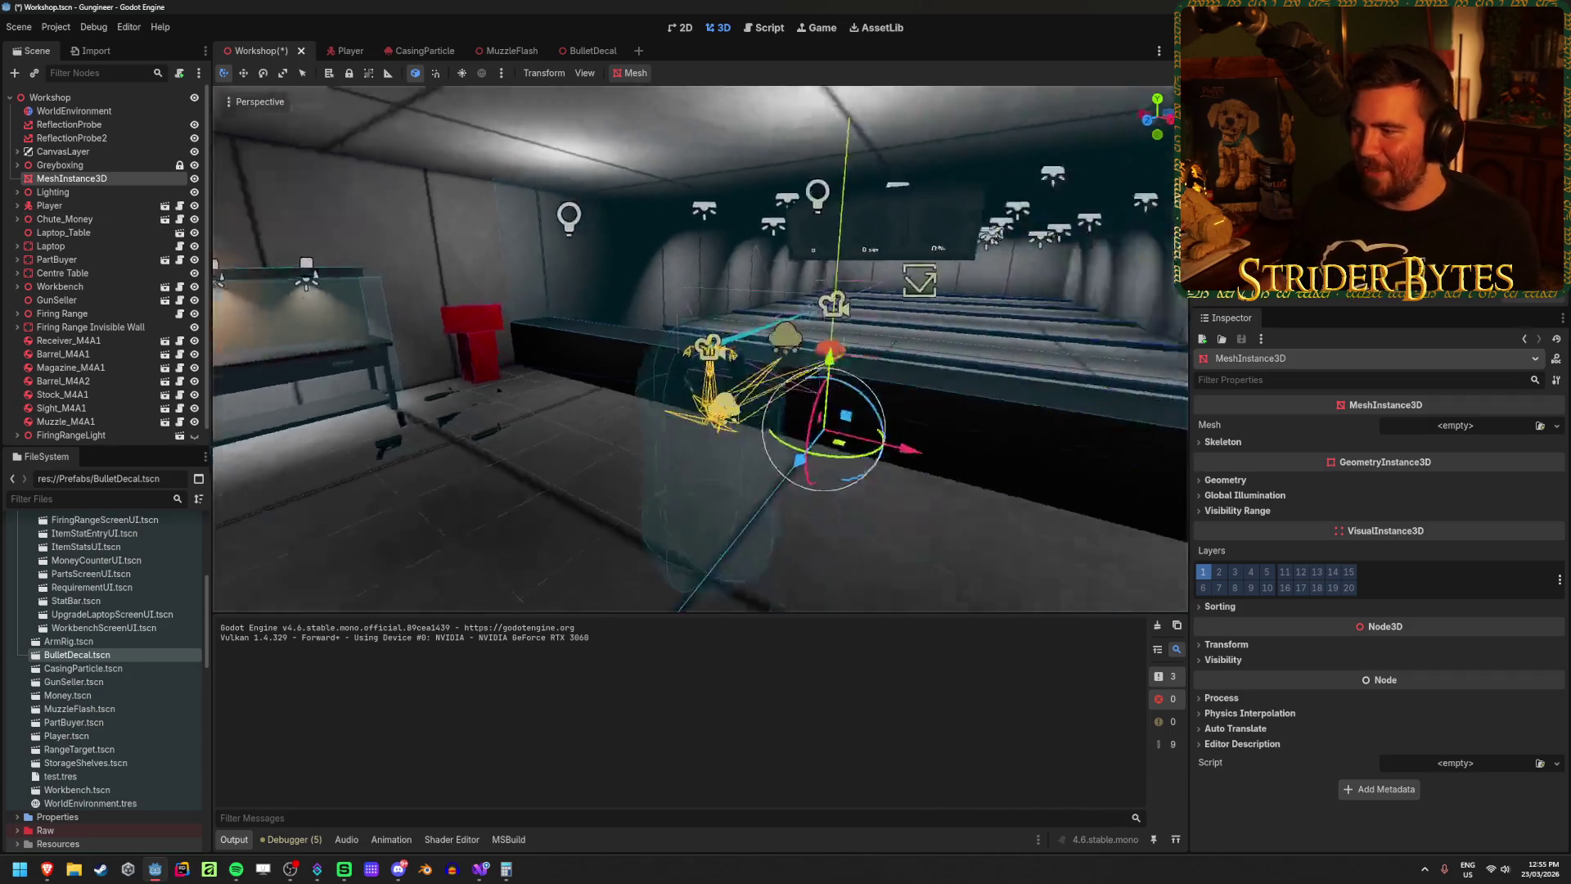
left_click_drag(704, 433, 476, 399)
mouse_move(426, 303)
left_mouse_down()
mouse_move(441, 270)
mouse_move(586, 266)
left_mouse_up()
left_click_drag(477, 290, 557, 288)
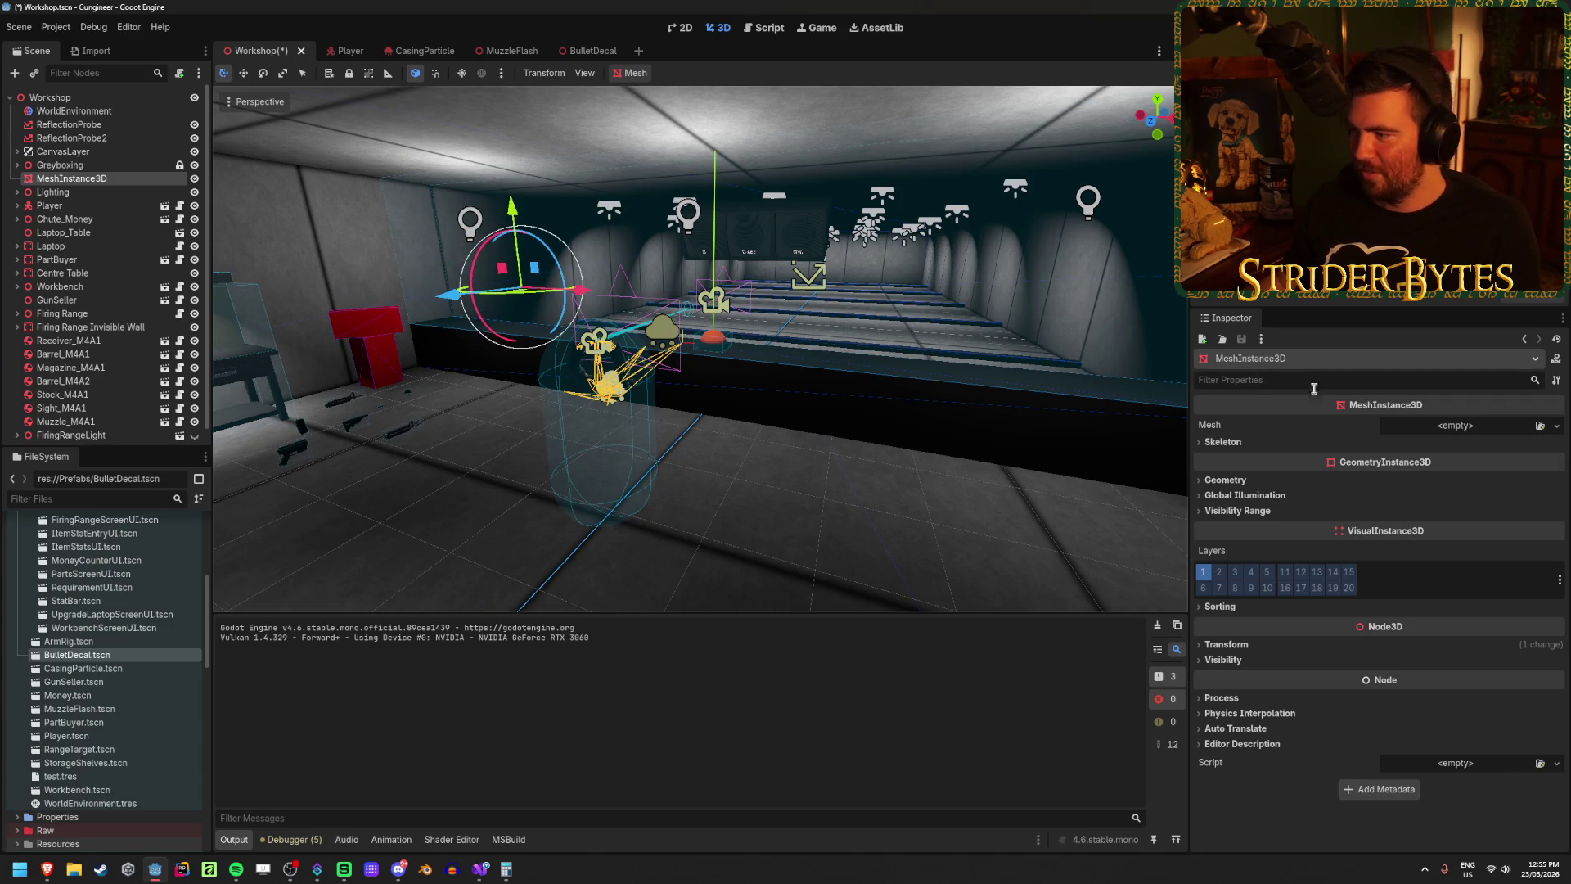
Step: Give the node a new BoxMesh and slide the cube along X onto the red block
left_click(1540, 425)
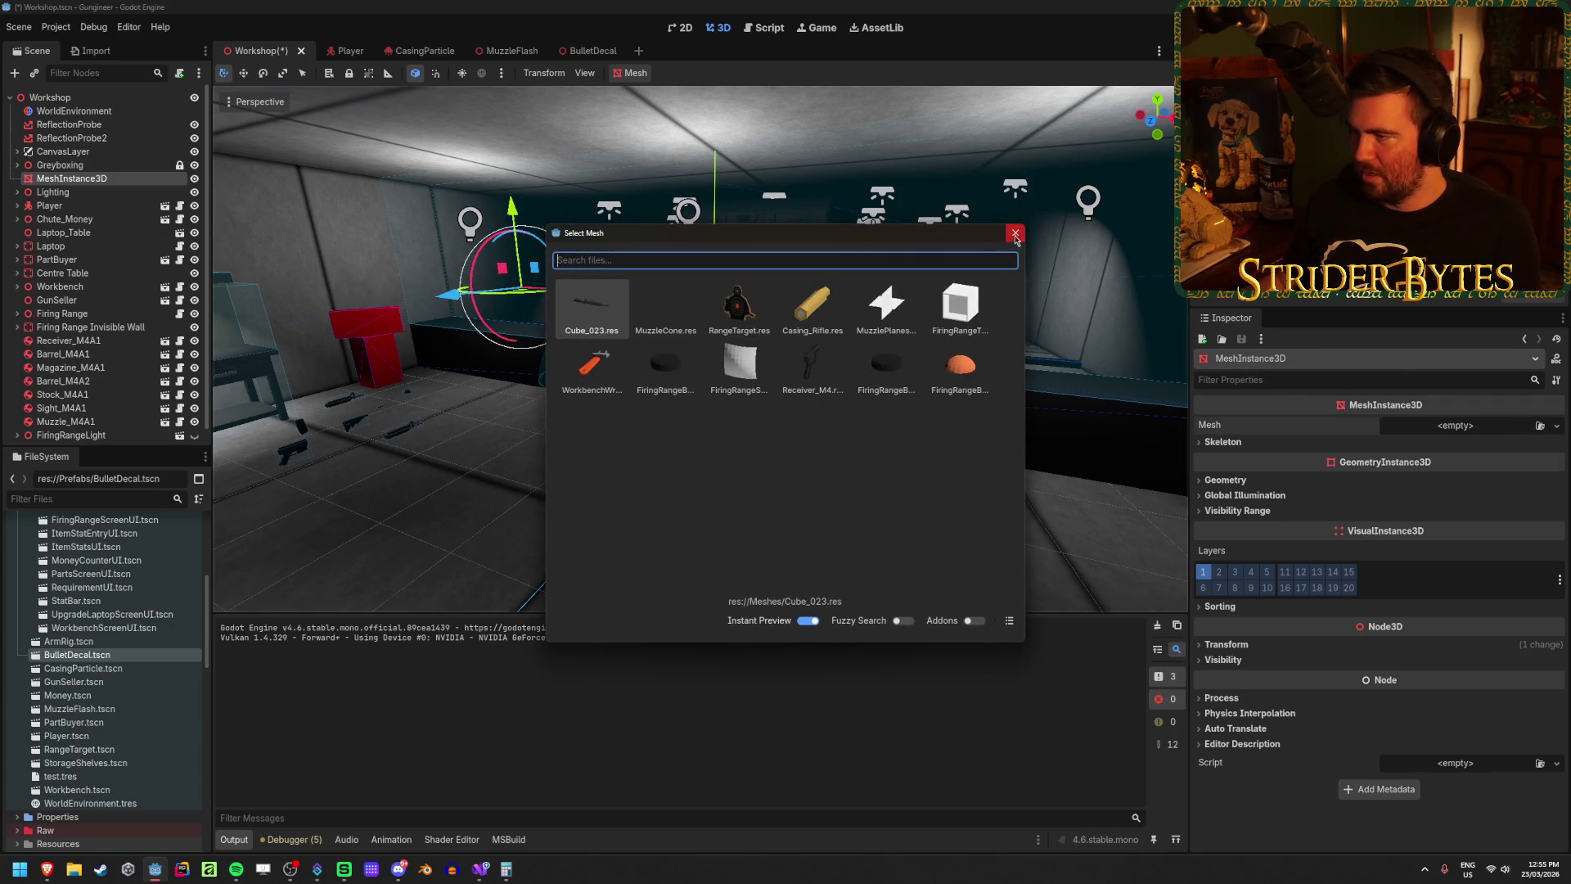
left_click(1015, 235)
left_click(1556, 425)
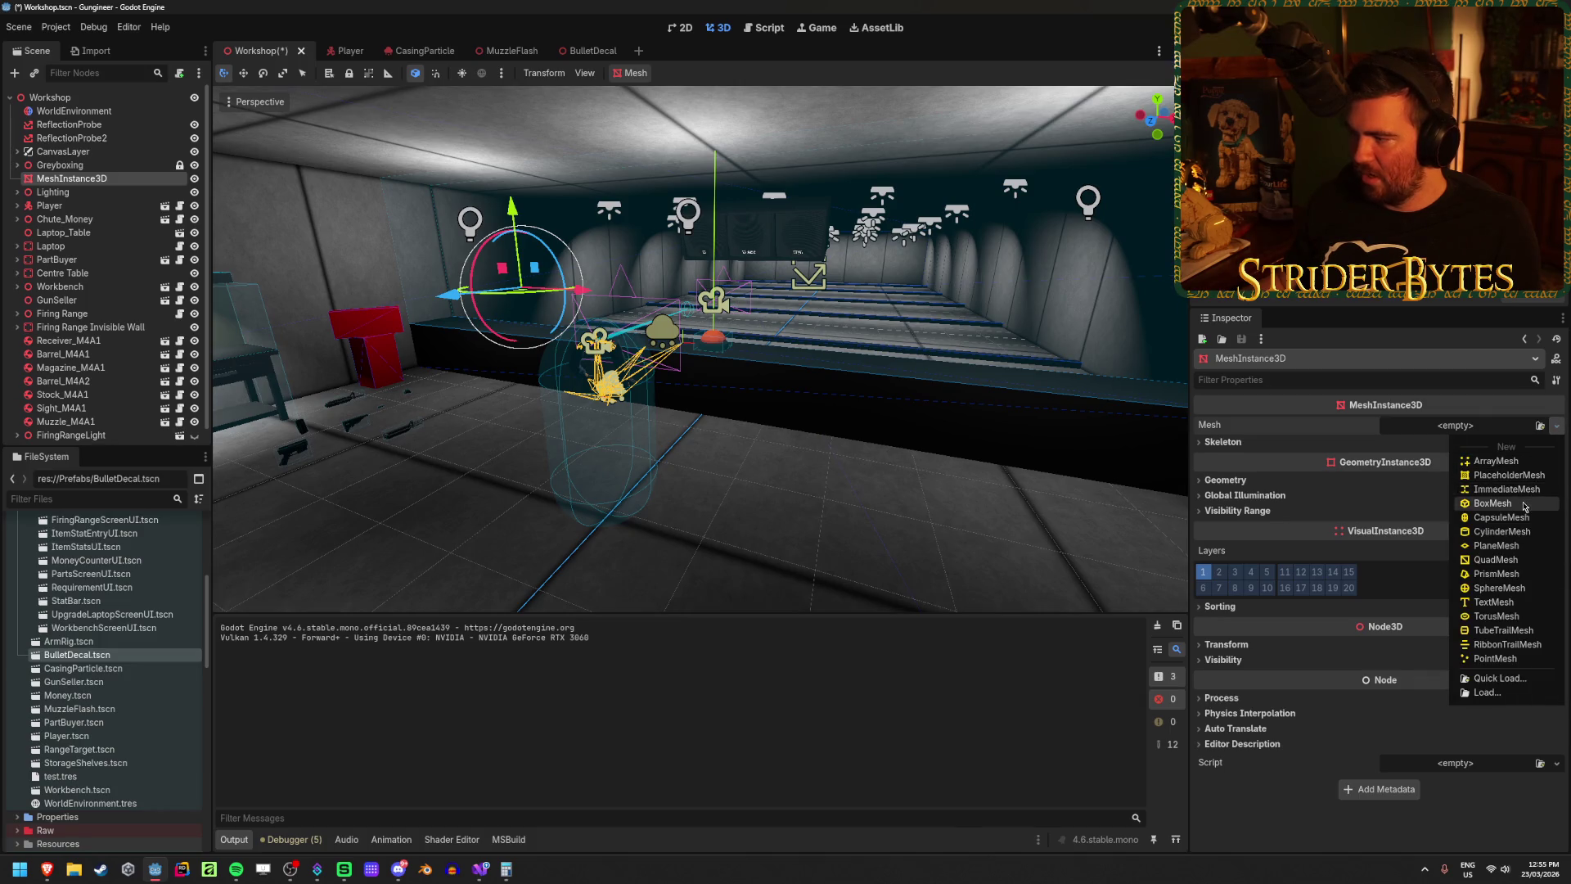
left_click(1492, 503)
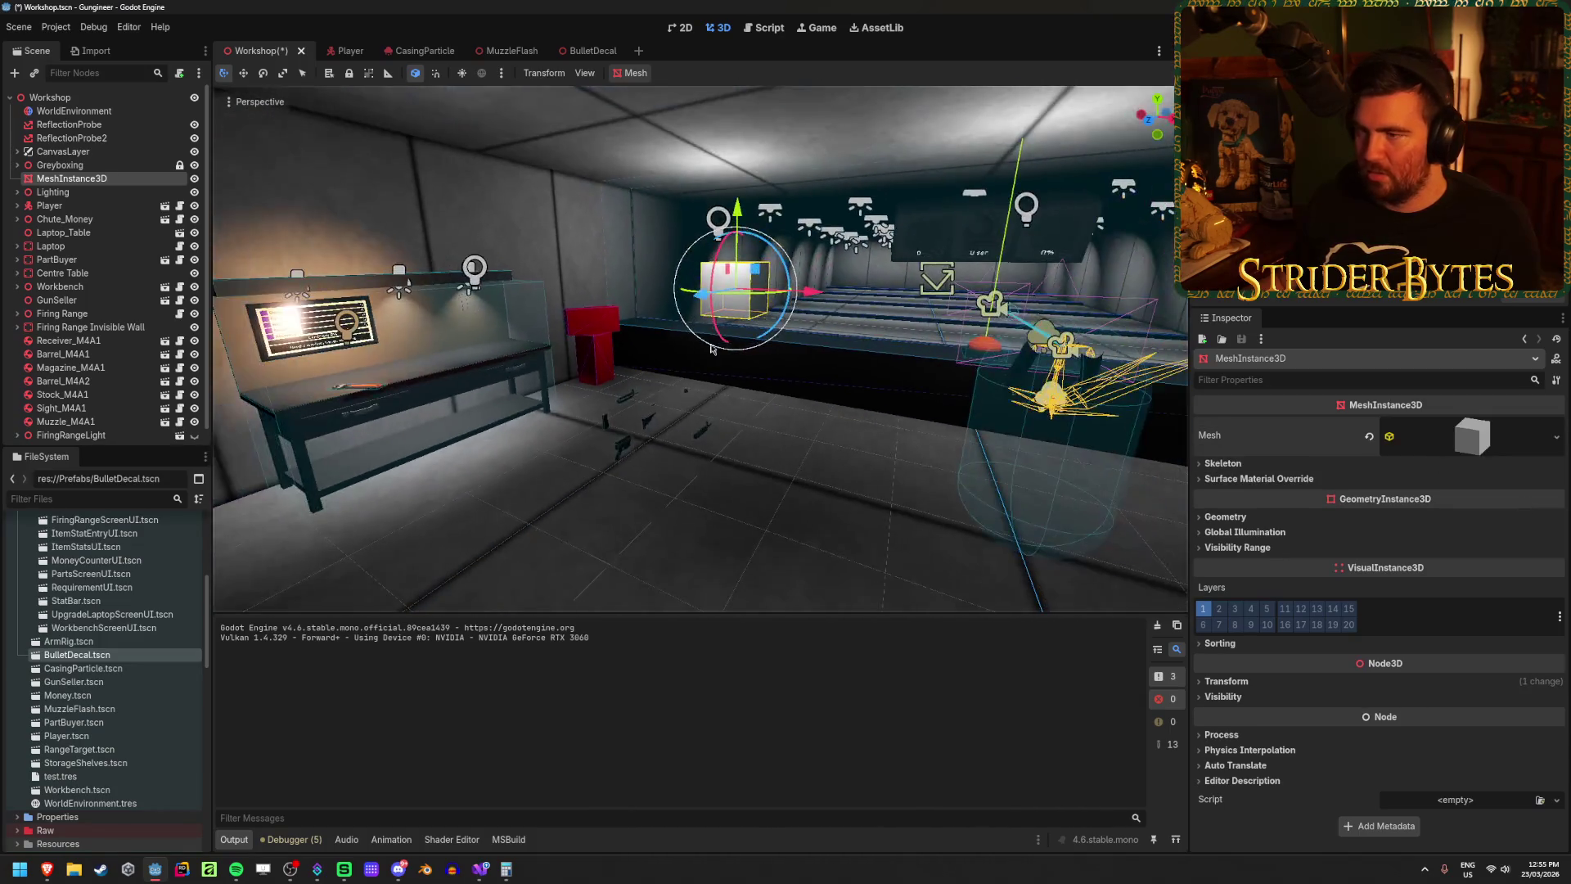
left_click_drag(806, 291, 648, 299)
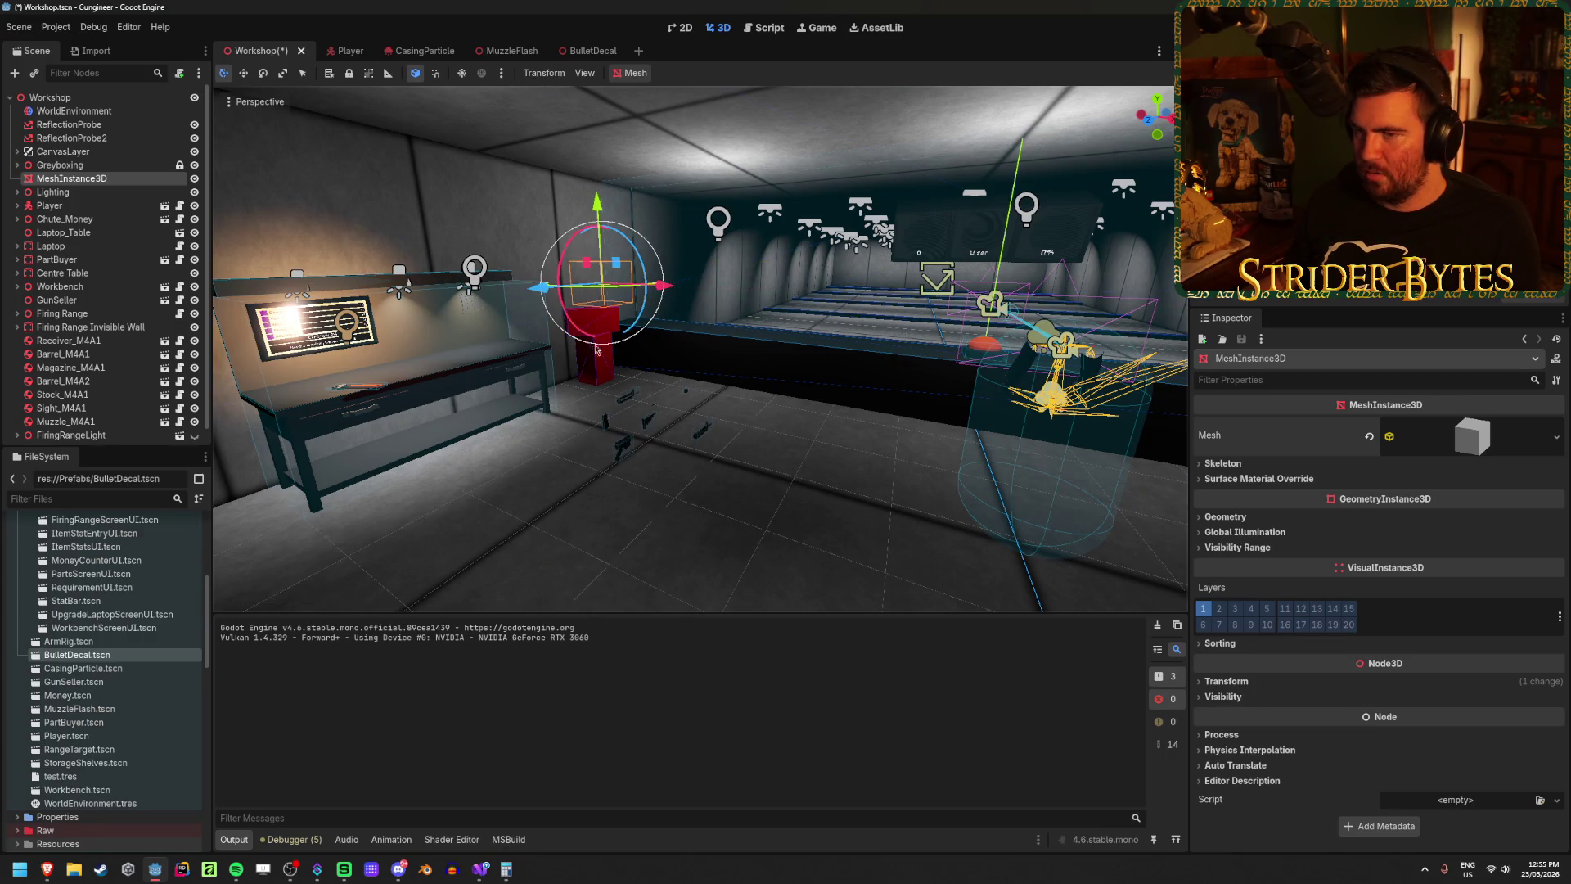
left_click(17, 166)
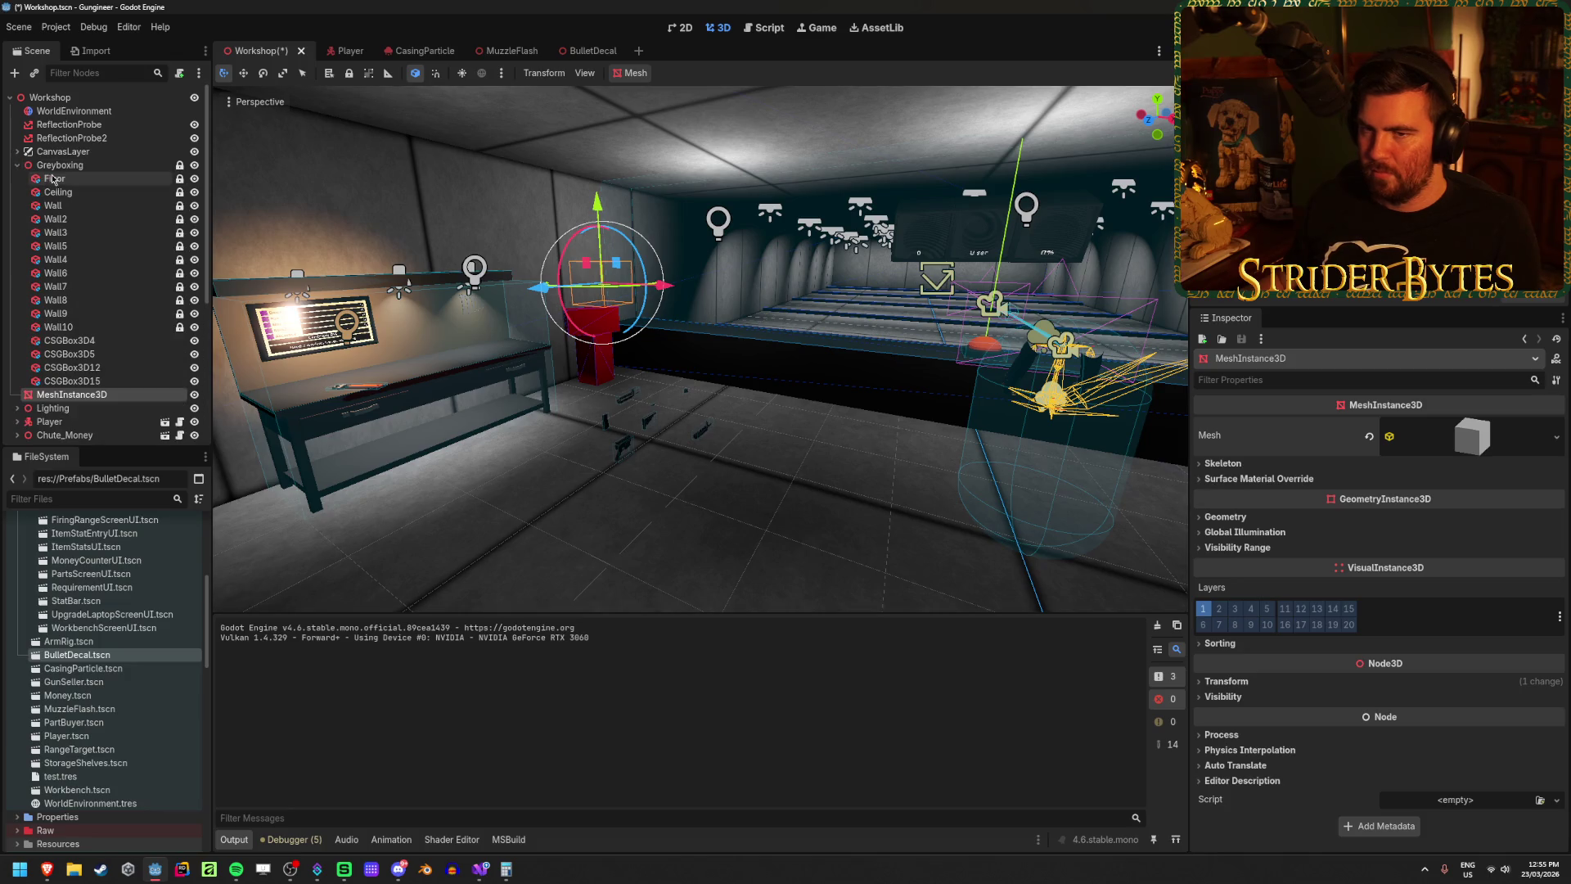
Step: Check Wall and Wall2 Transform and Size values, save the scene, and reselect MeshInstance3D
left_click(90, 208)
left_click(94, 221)
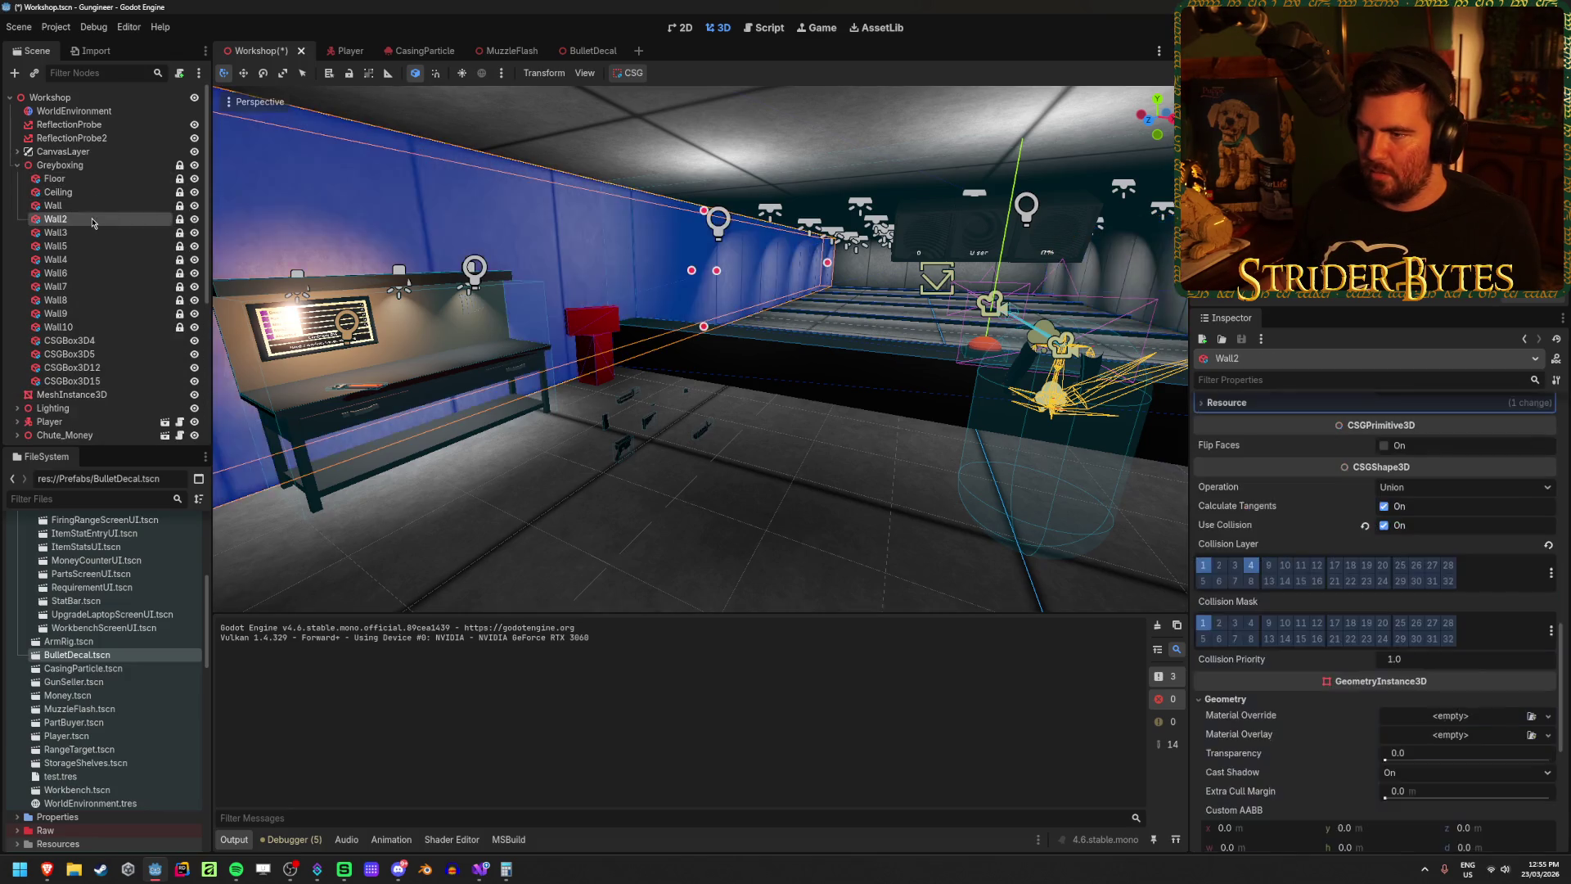
mouse_move(1264, 486)
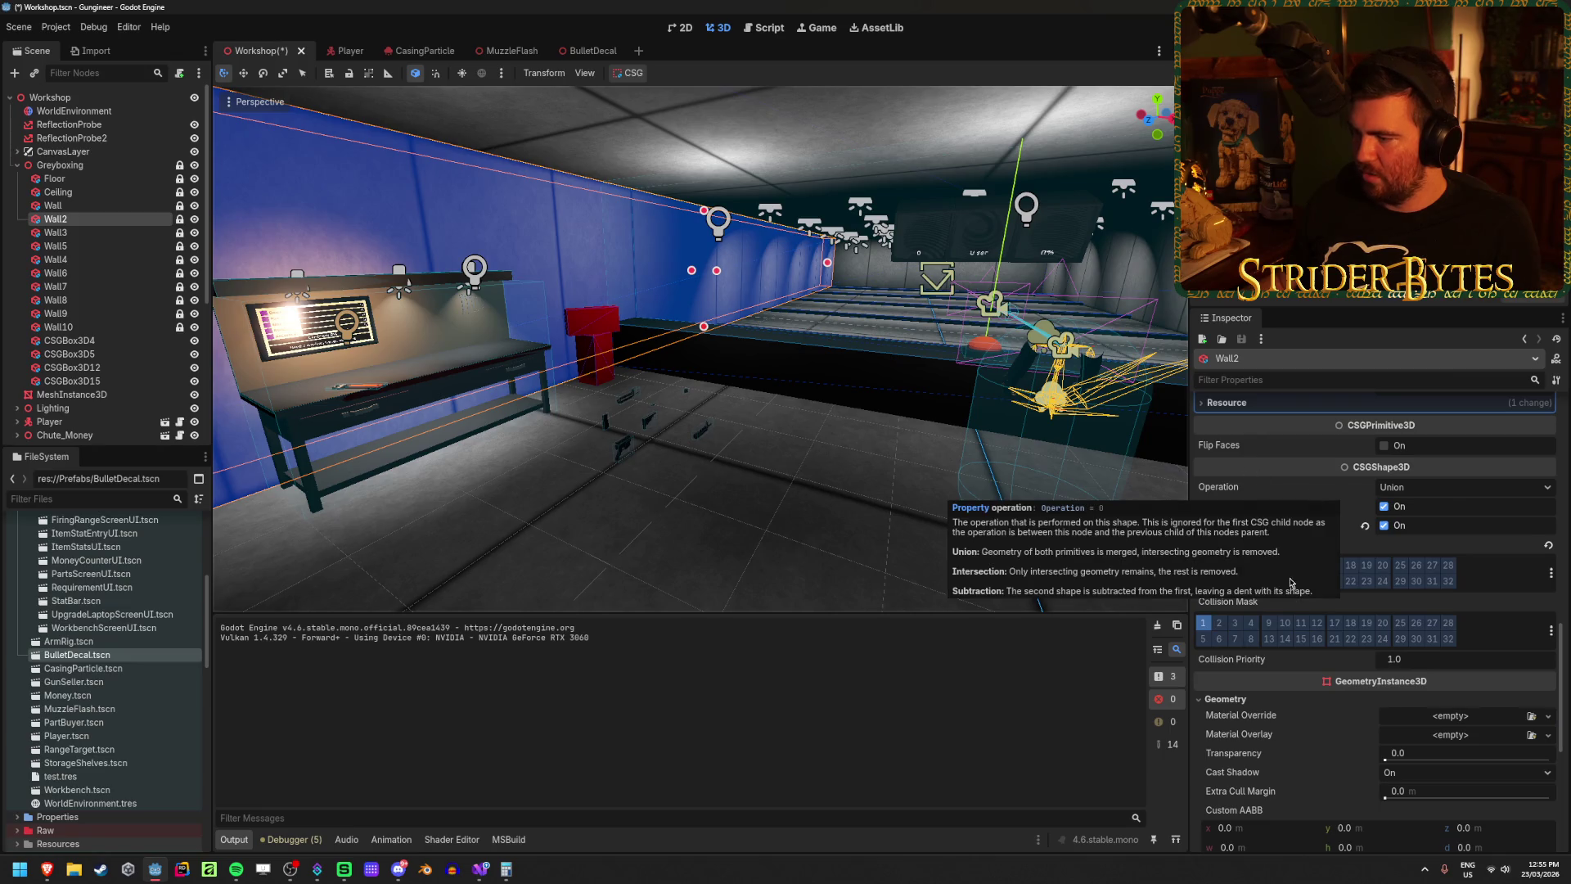
scroll(1340, 814, "down", 10)
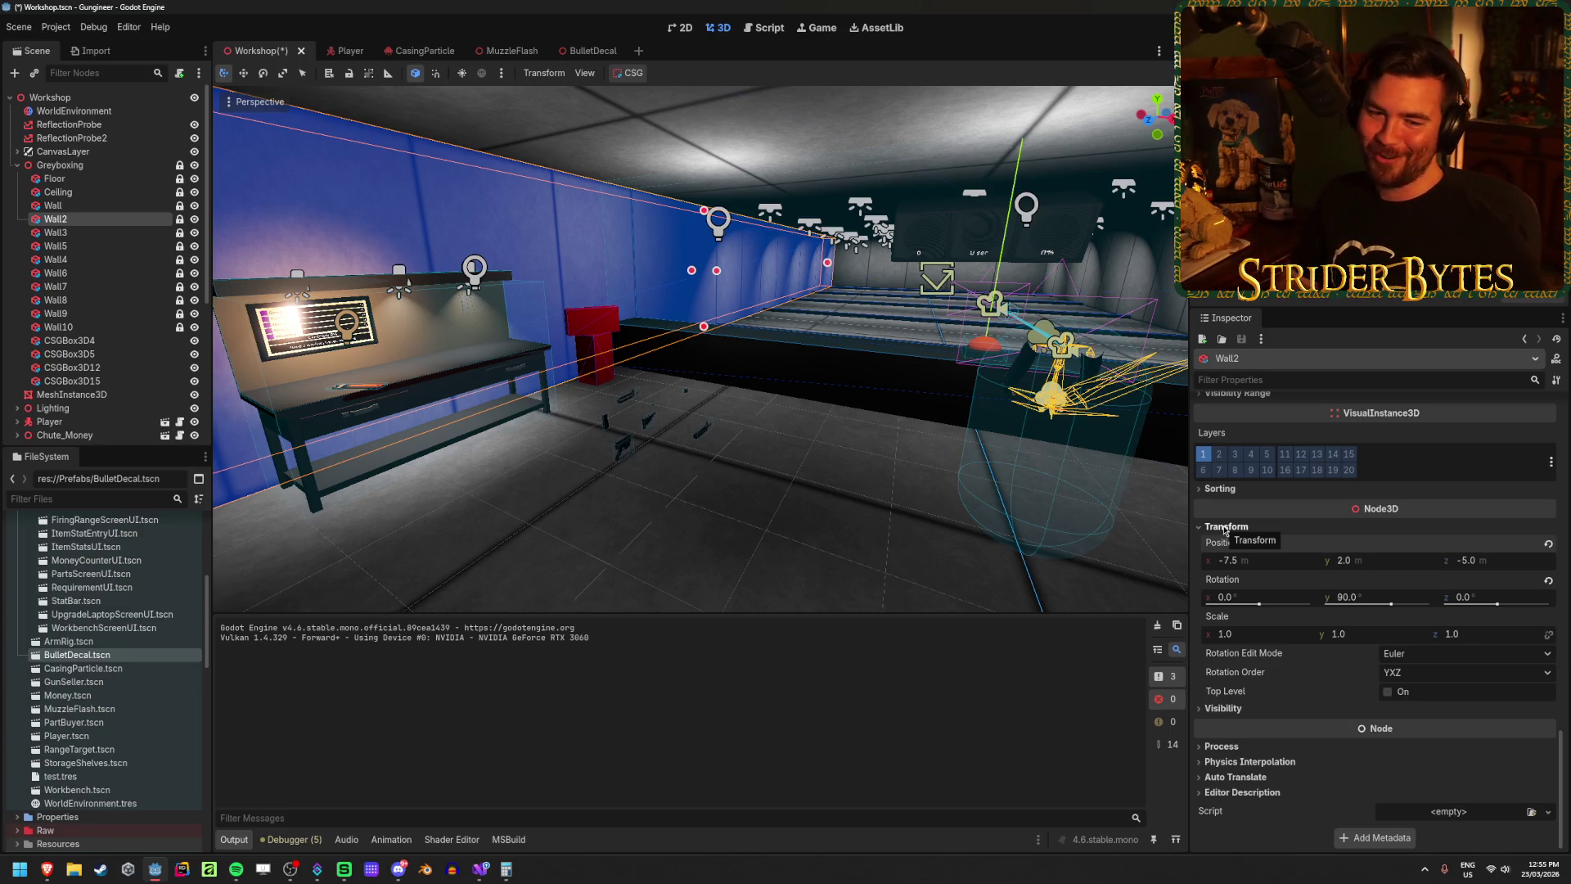
key("ctrl+s")
left_click(90, 206)
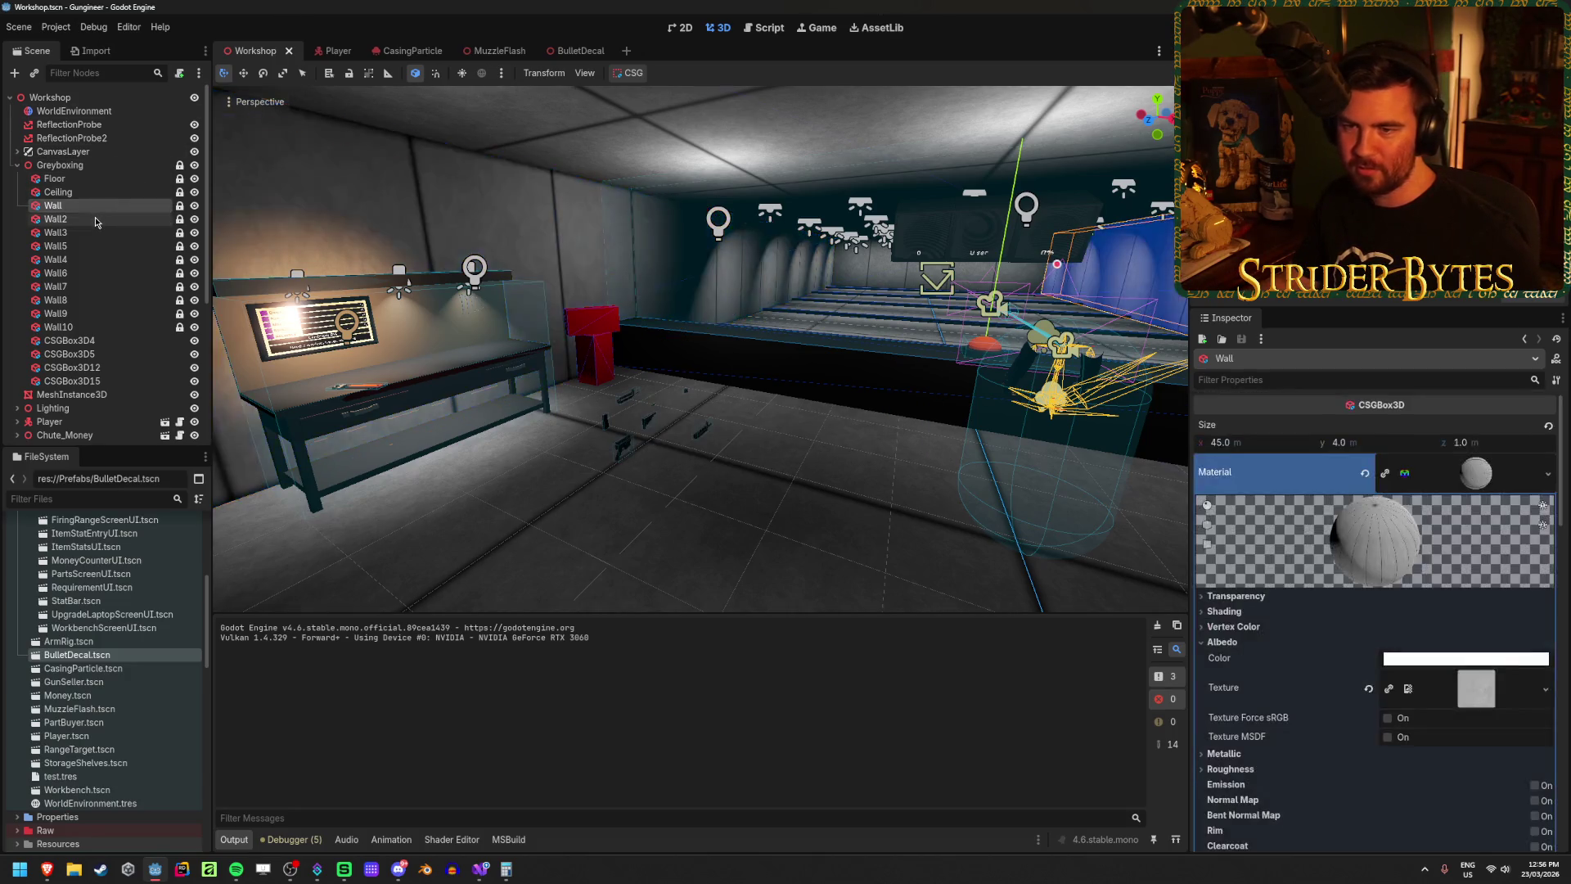
left_click(95, 219)
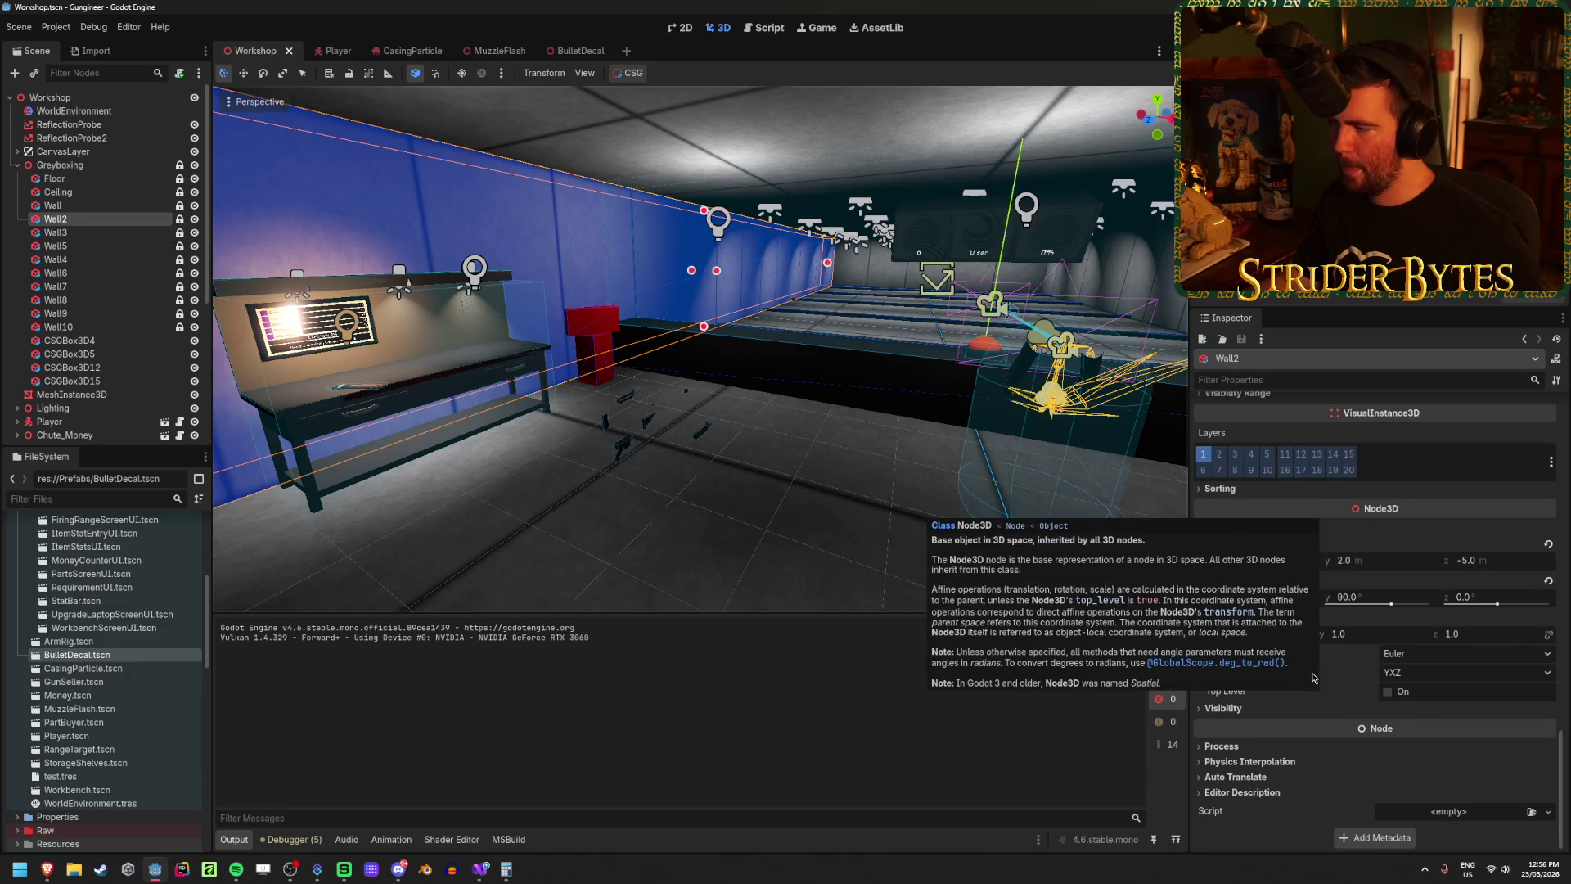
scroll(1313, 678, "up", 15)
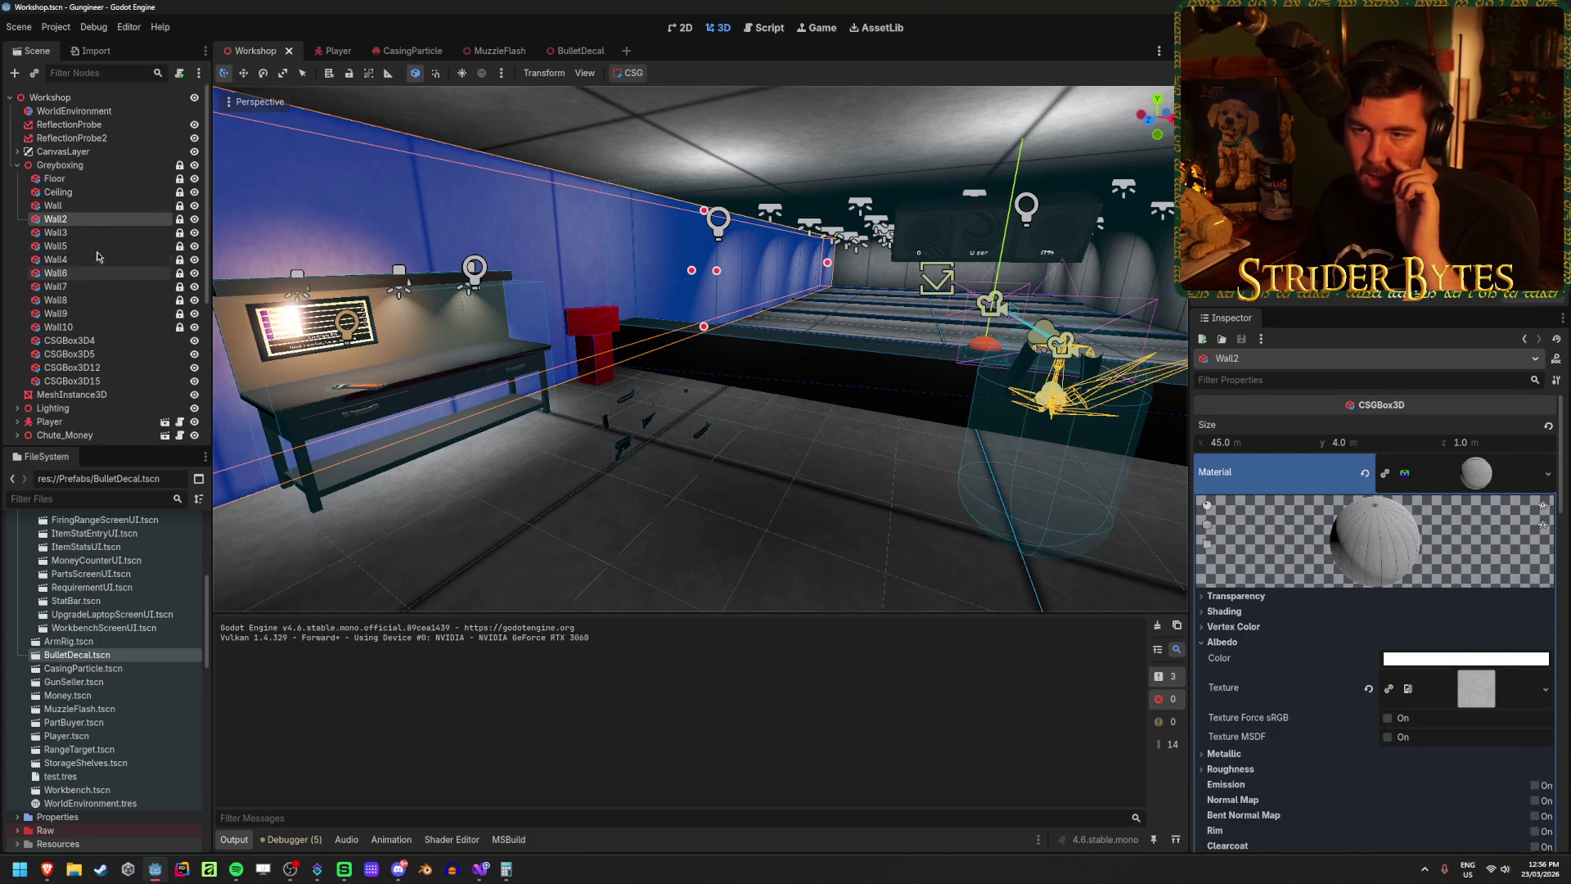
left_click(91, 396)
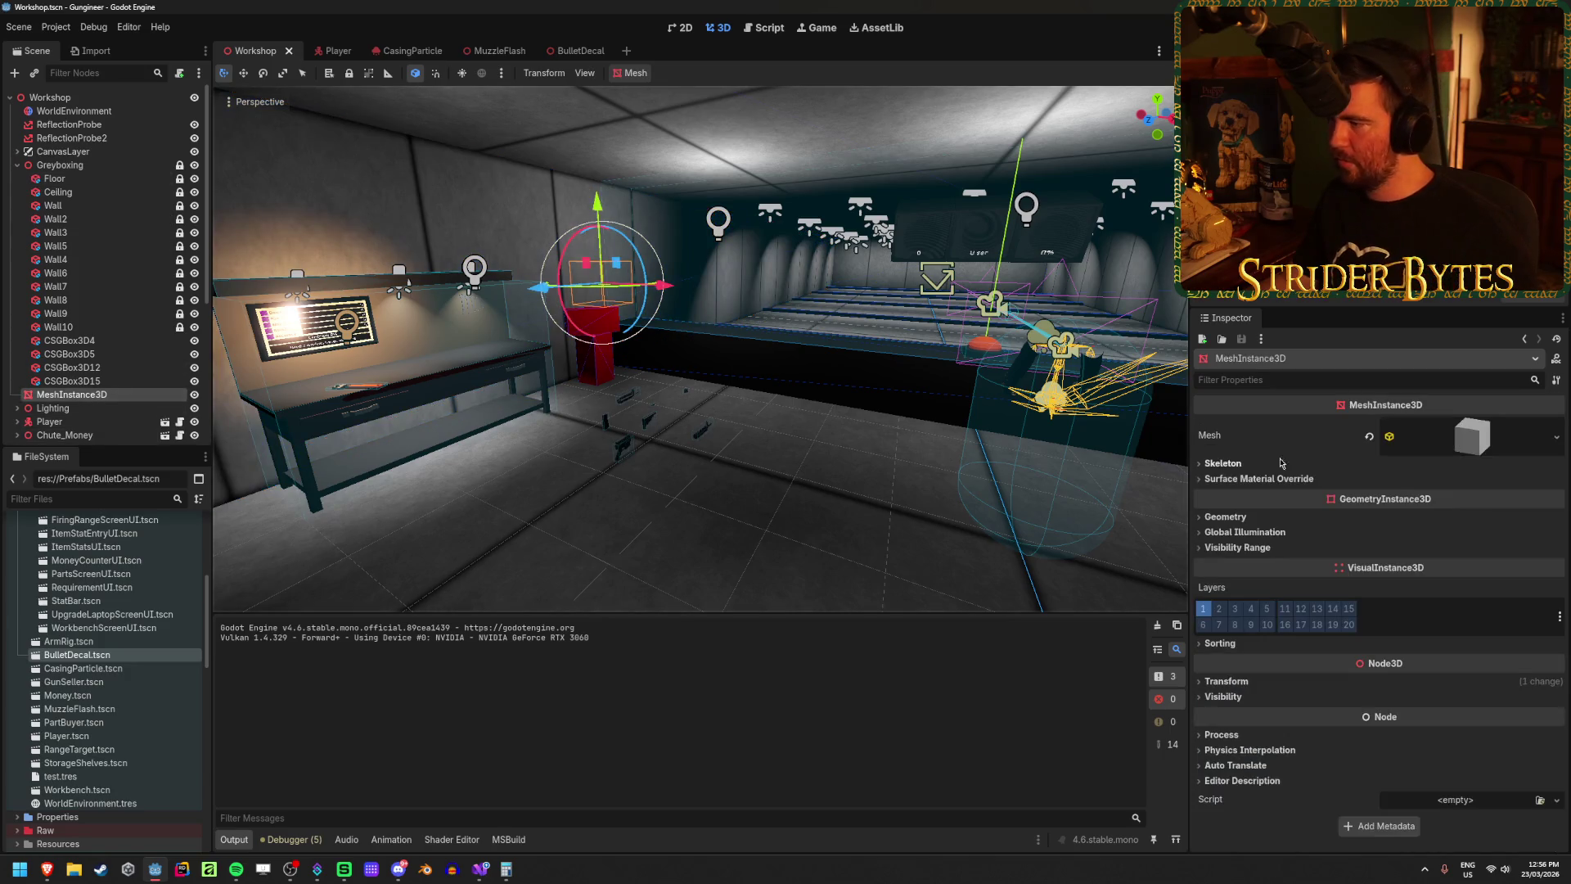
Step: Set the BoxMesh size to 45 × 4 × 1
left_click(1453, 443)
left_click(1248, 580)
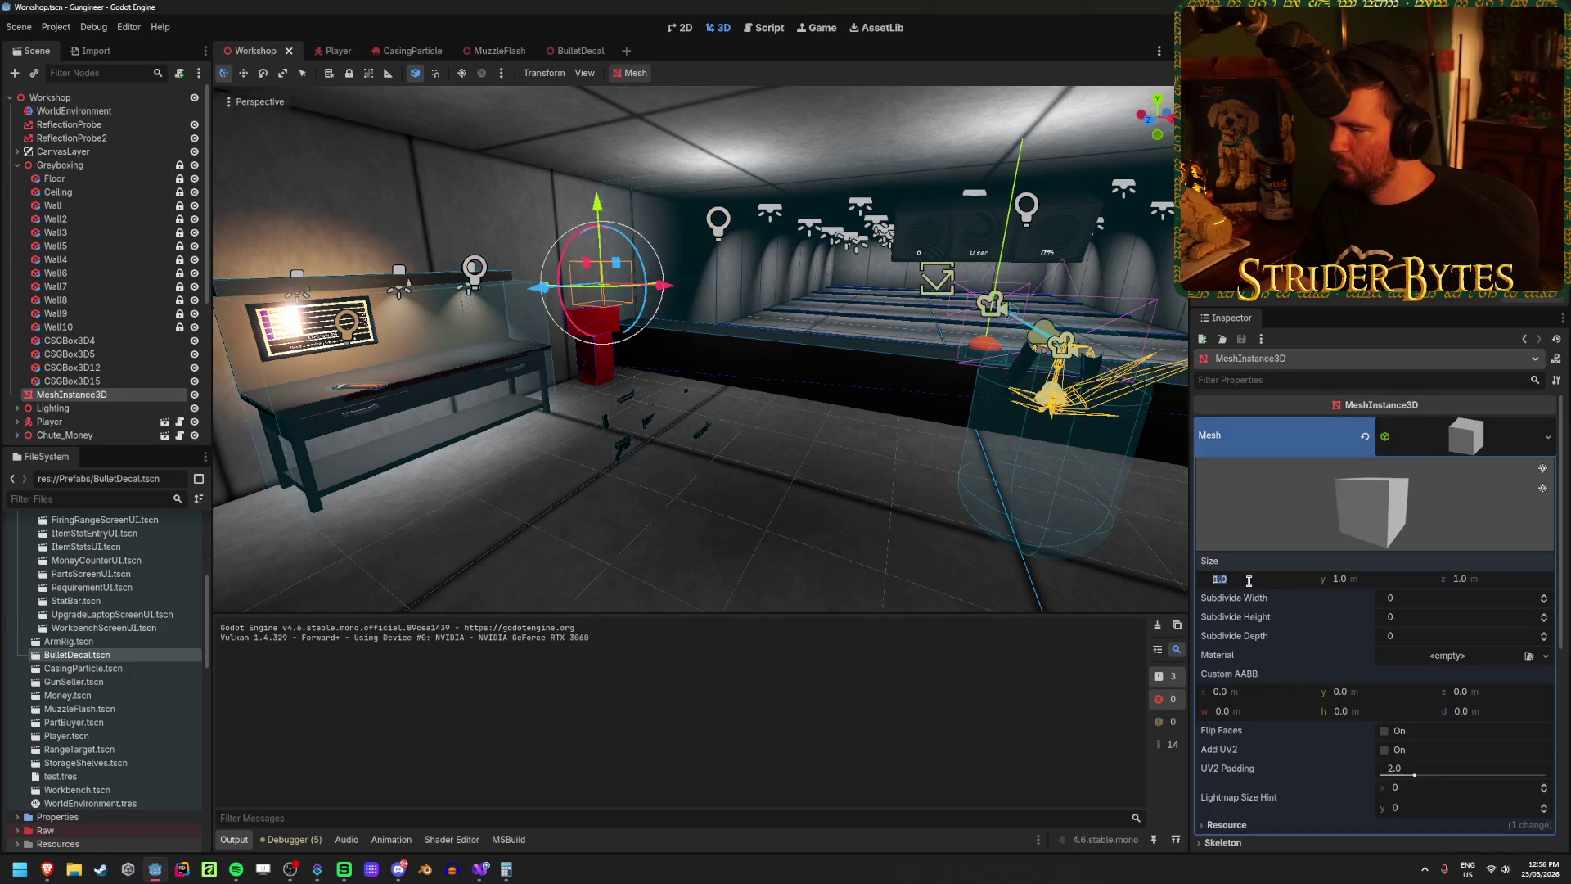
key("Tab")
type("4")
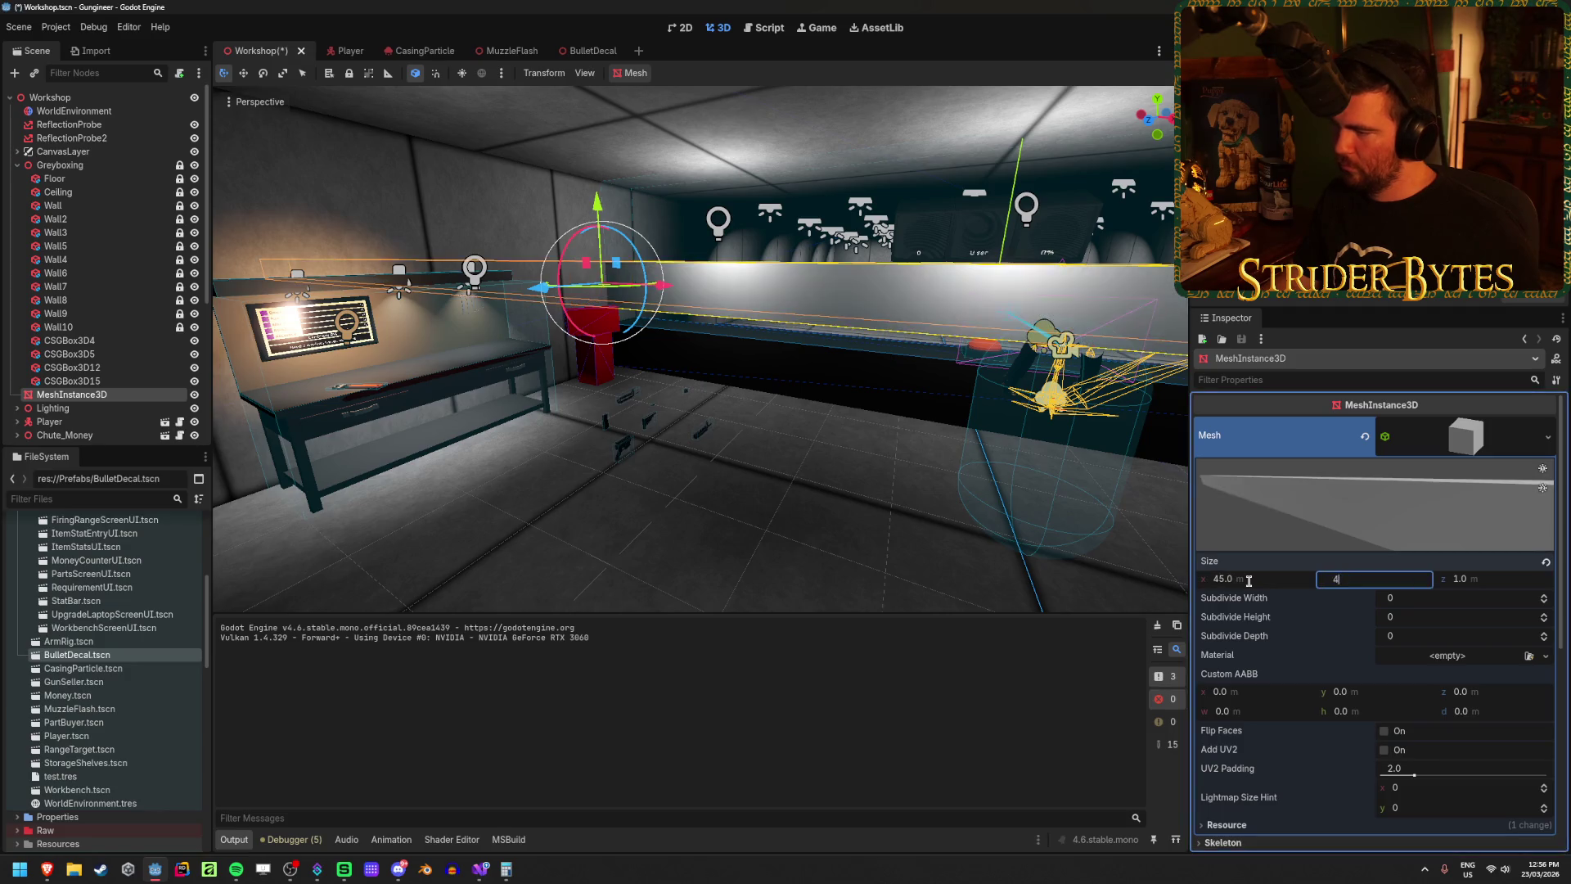
key("Tab")
type("1")
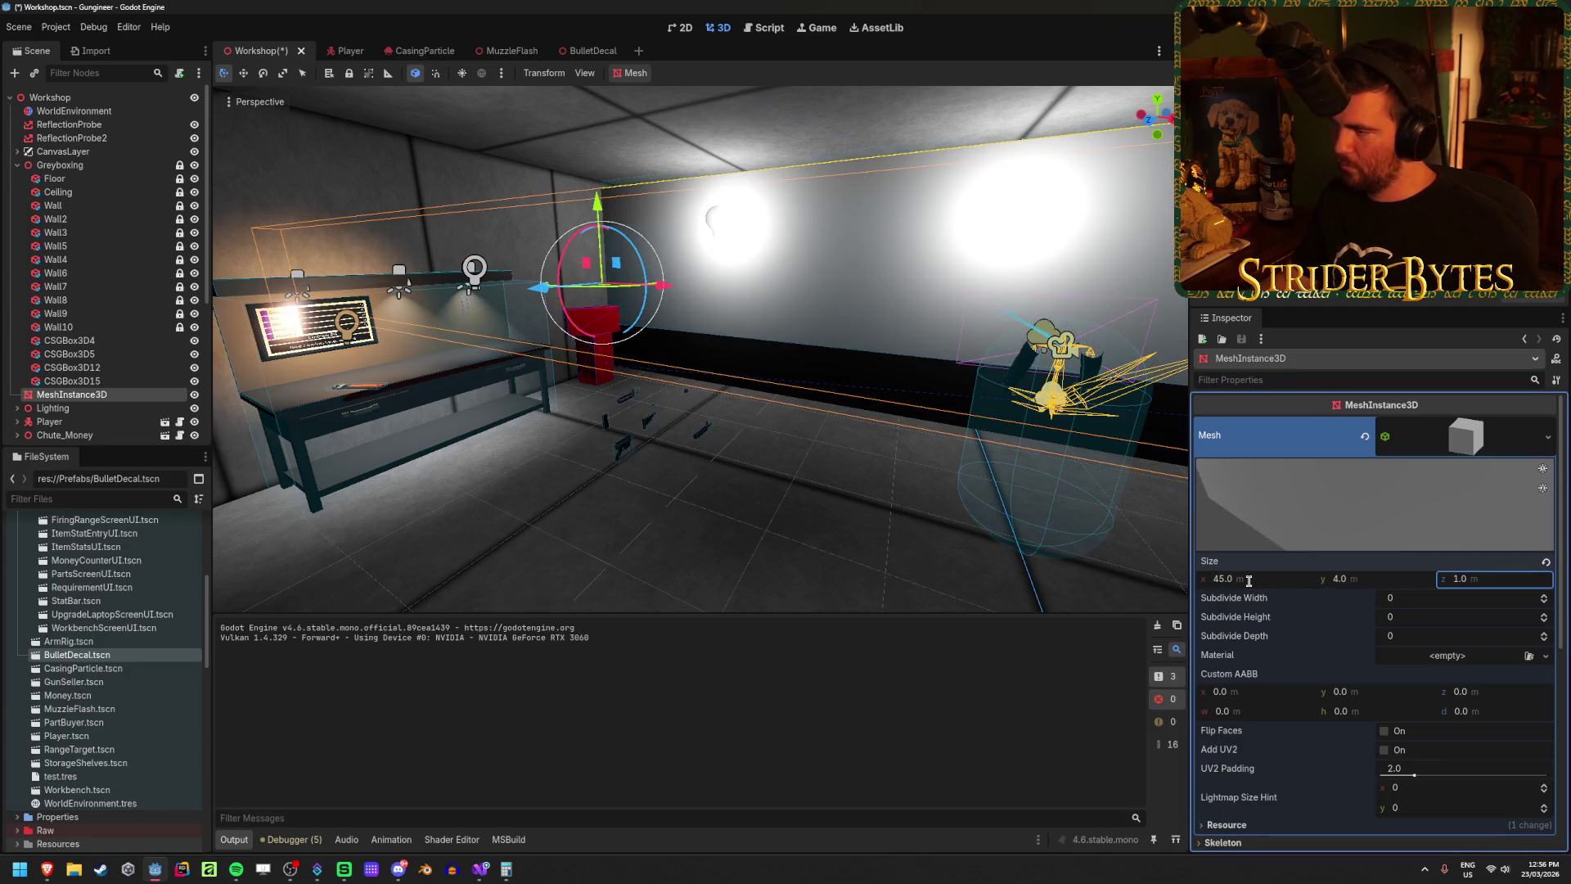
key("Return")
scroll(695, 344, "down", 5)
Step: Rotate the panel to line up with a wall, view it from around the room, and save
key("e")
left_click_drag(508, 329, 553, 358)
key("w")
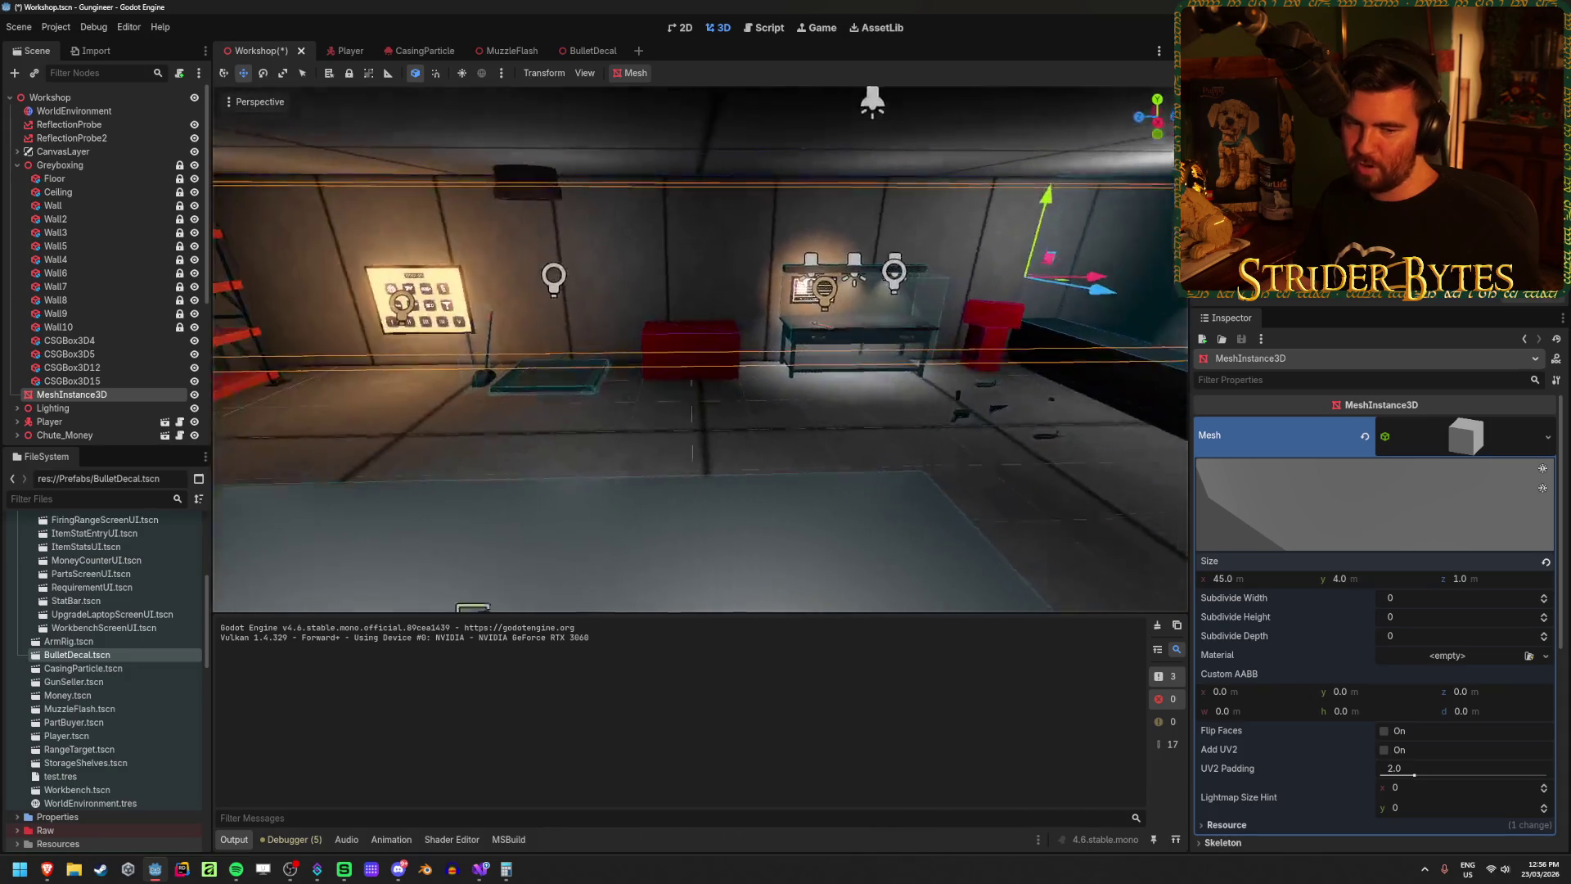
key("a")
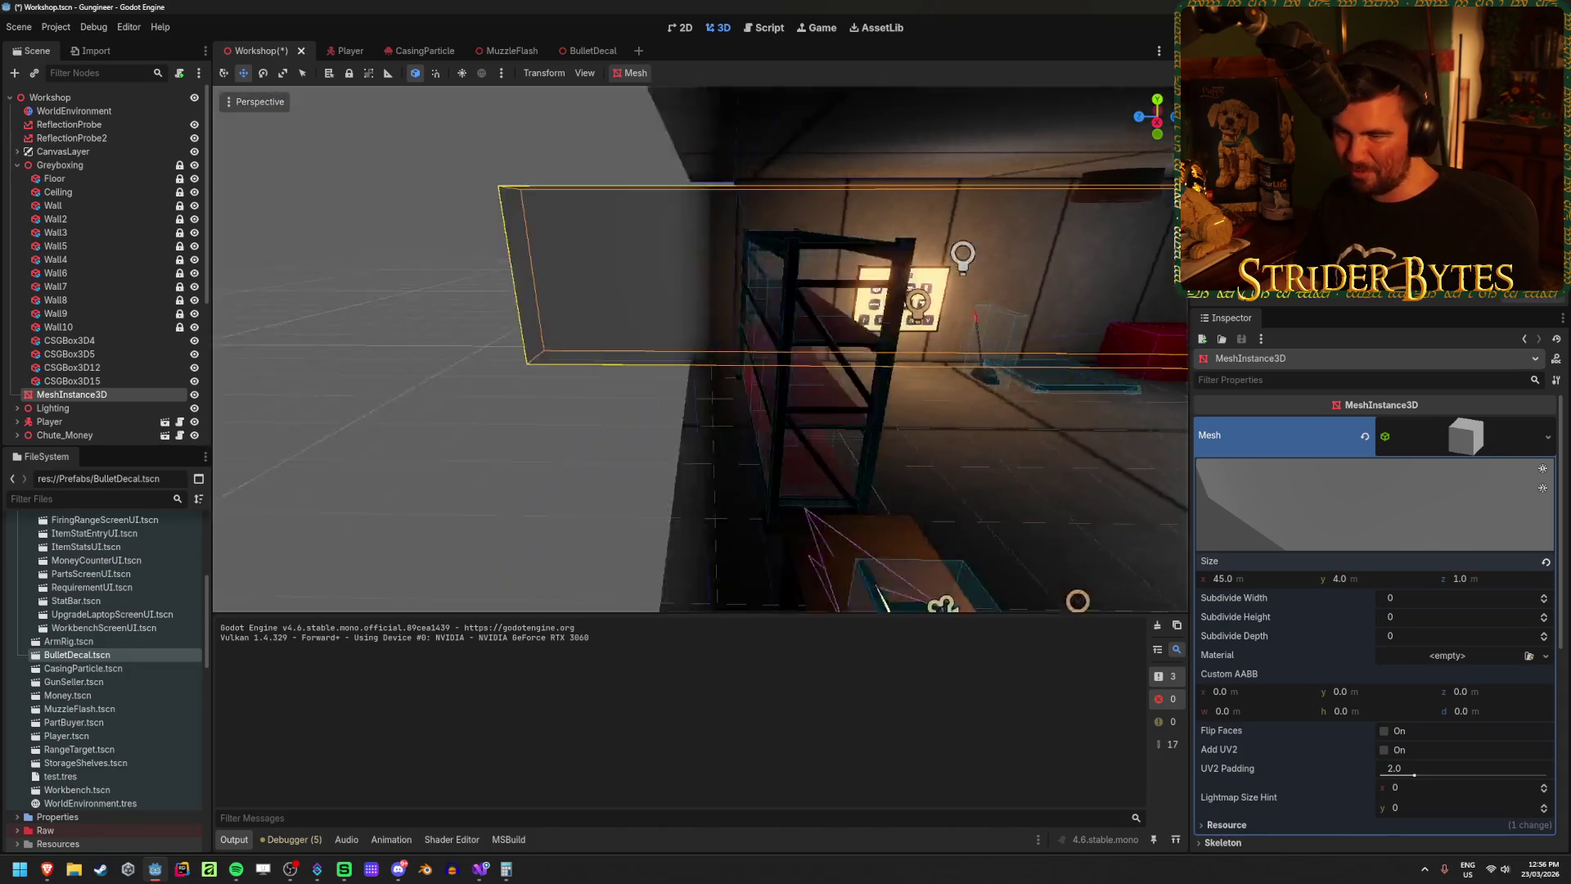
key("s")
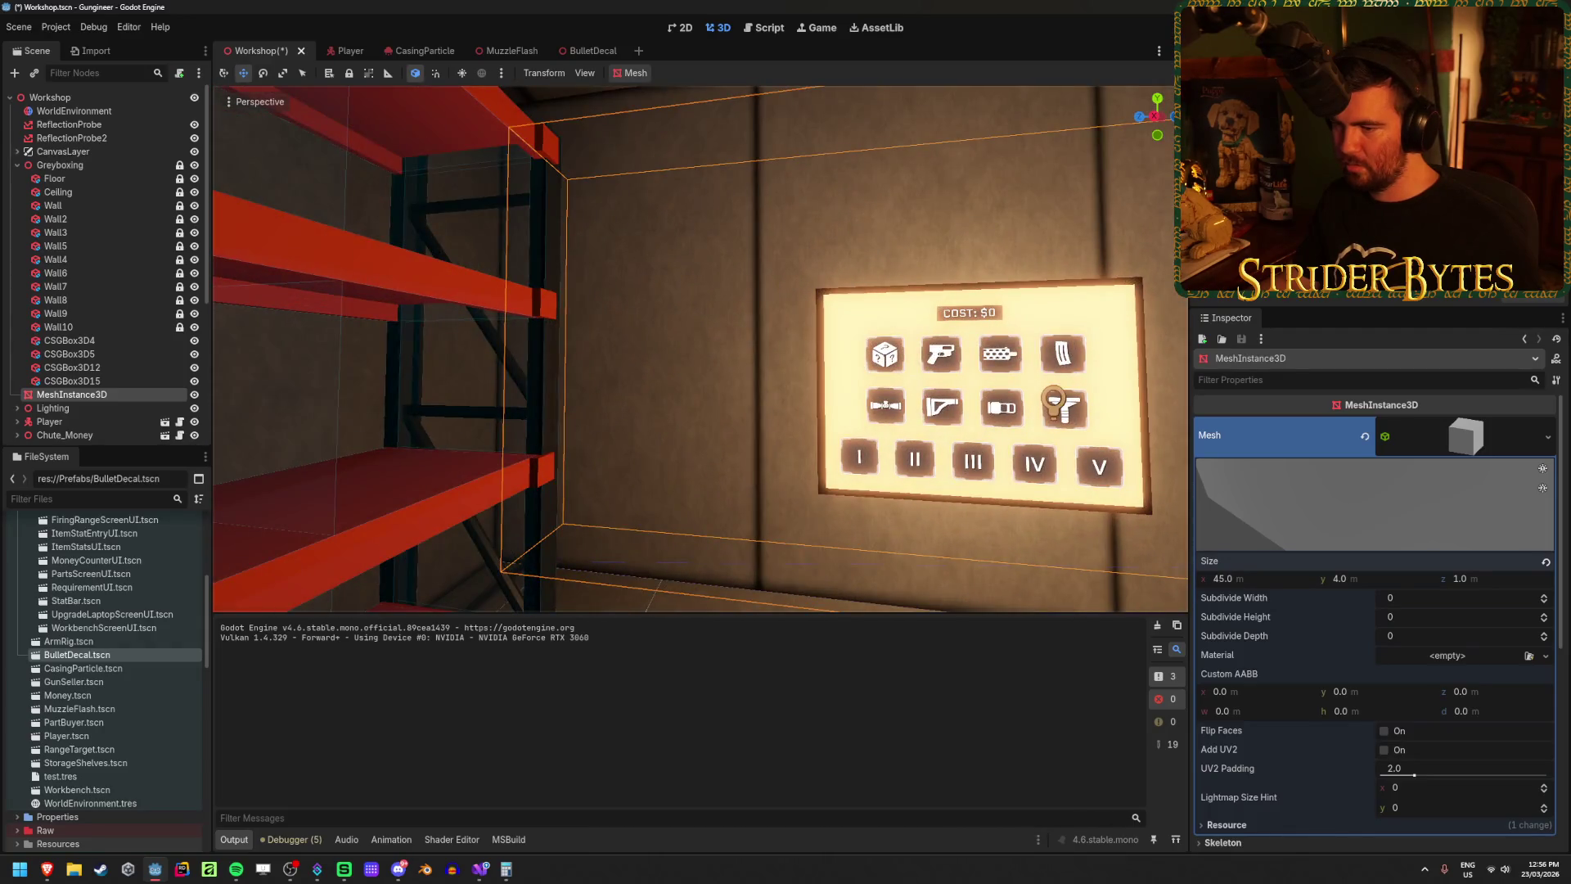
key("ctrl+s")
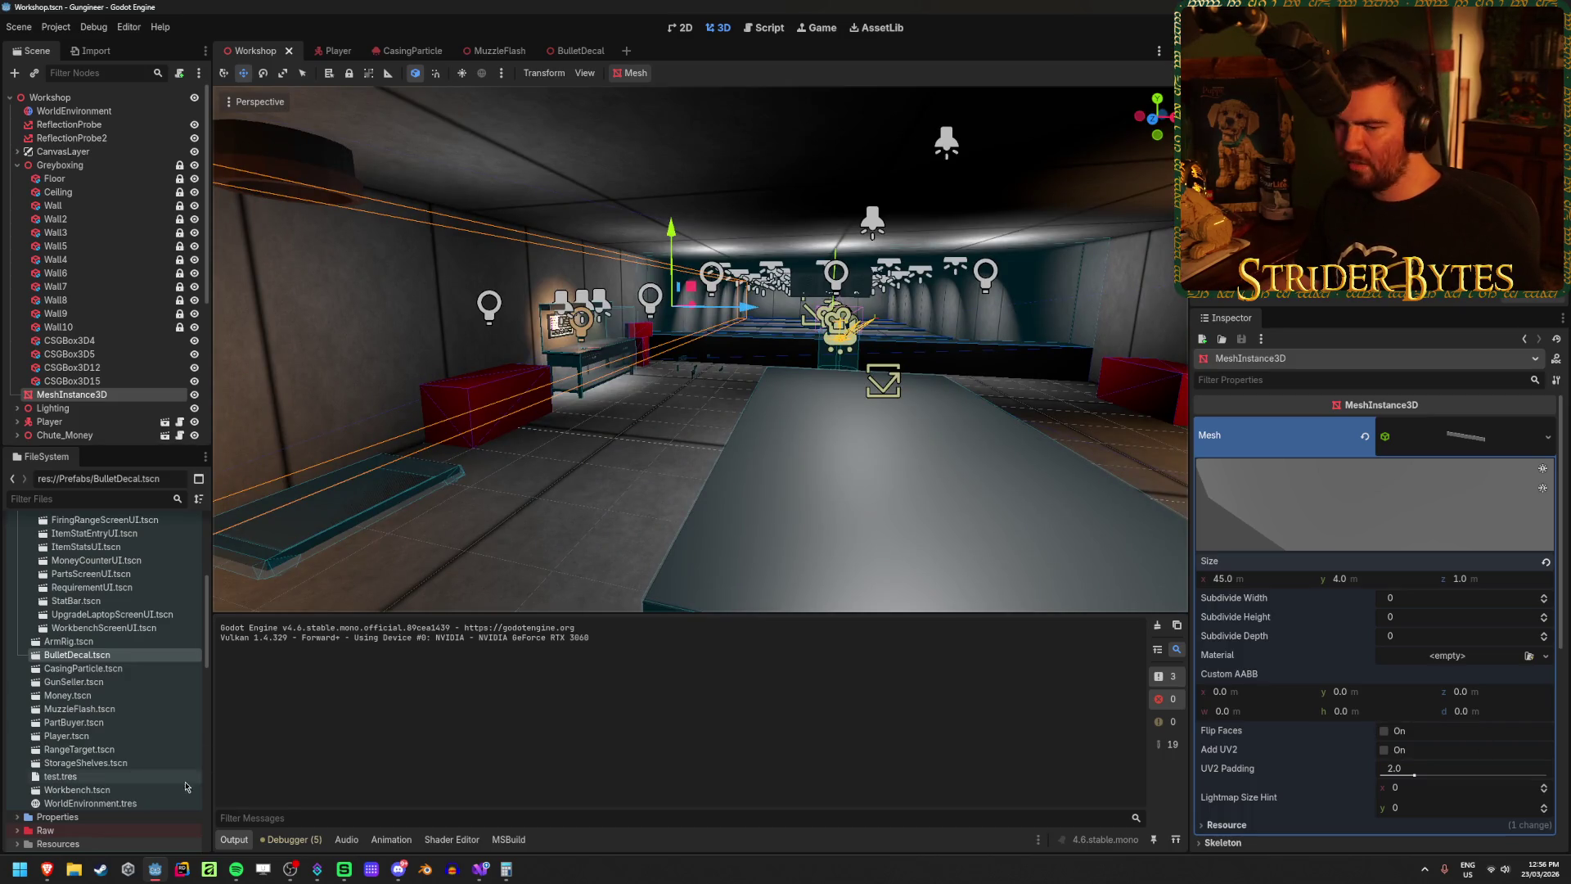
Step: Open the creator's Sketchfab page in a new browser tab from the 'tasty' suggestion
mouse_move(47, 869)
left_click(414, 806)
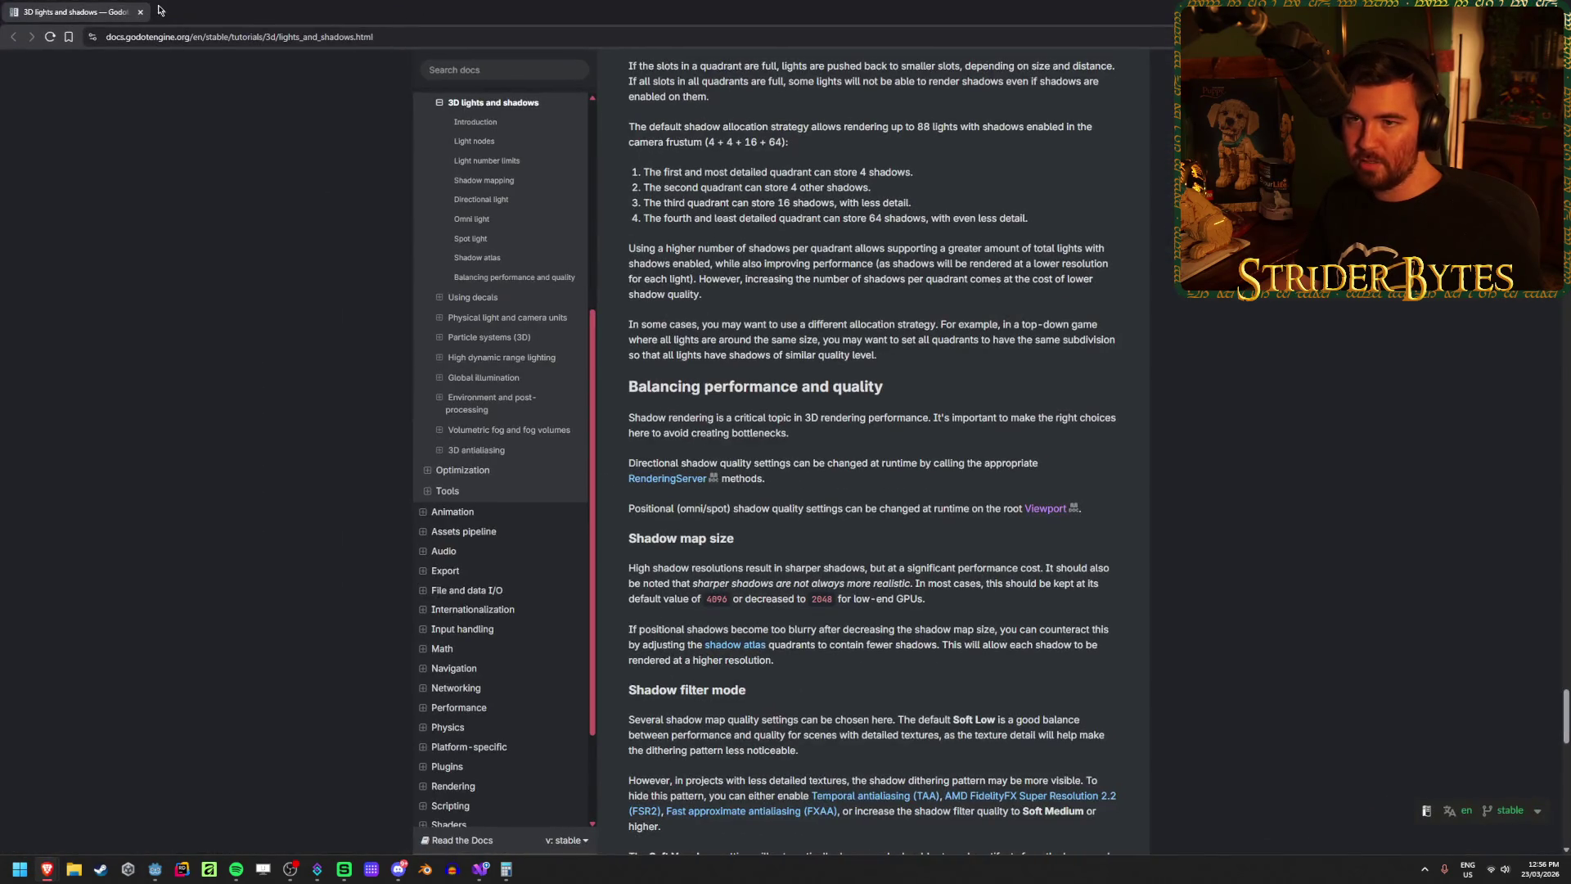
left_click(160, 9)
type("tasty")
key("Down")
key("Return")
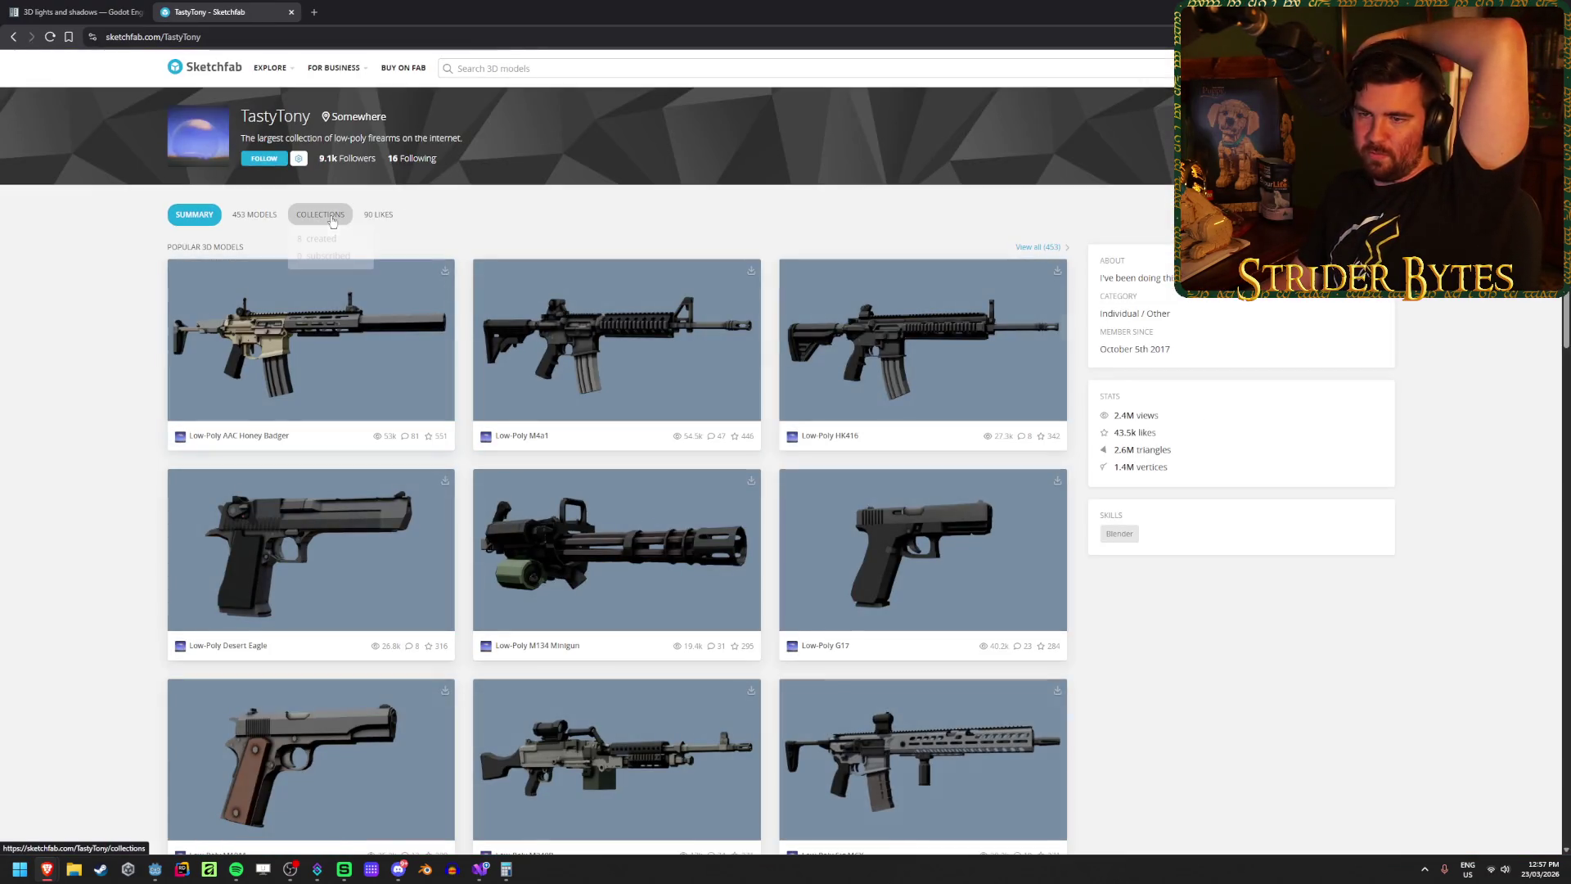
Step: Browse the creator's Low-Poly Rifles collection, then close its tab and return to Godot
left_click(331, 220)
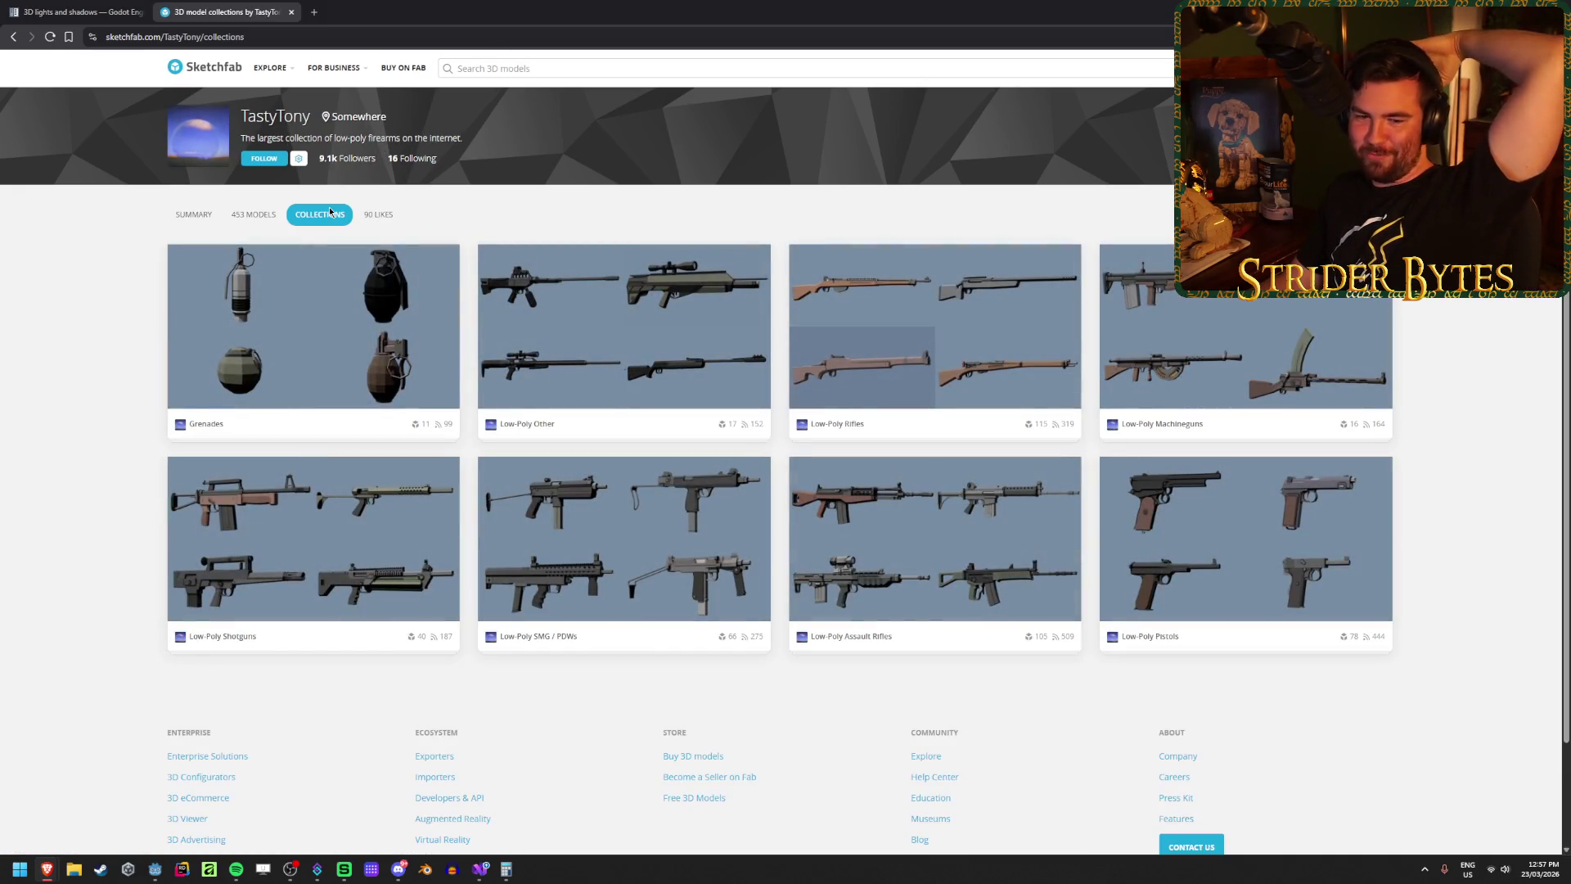
left_click(978, 329)
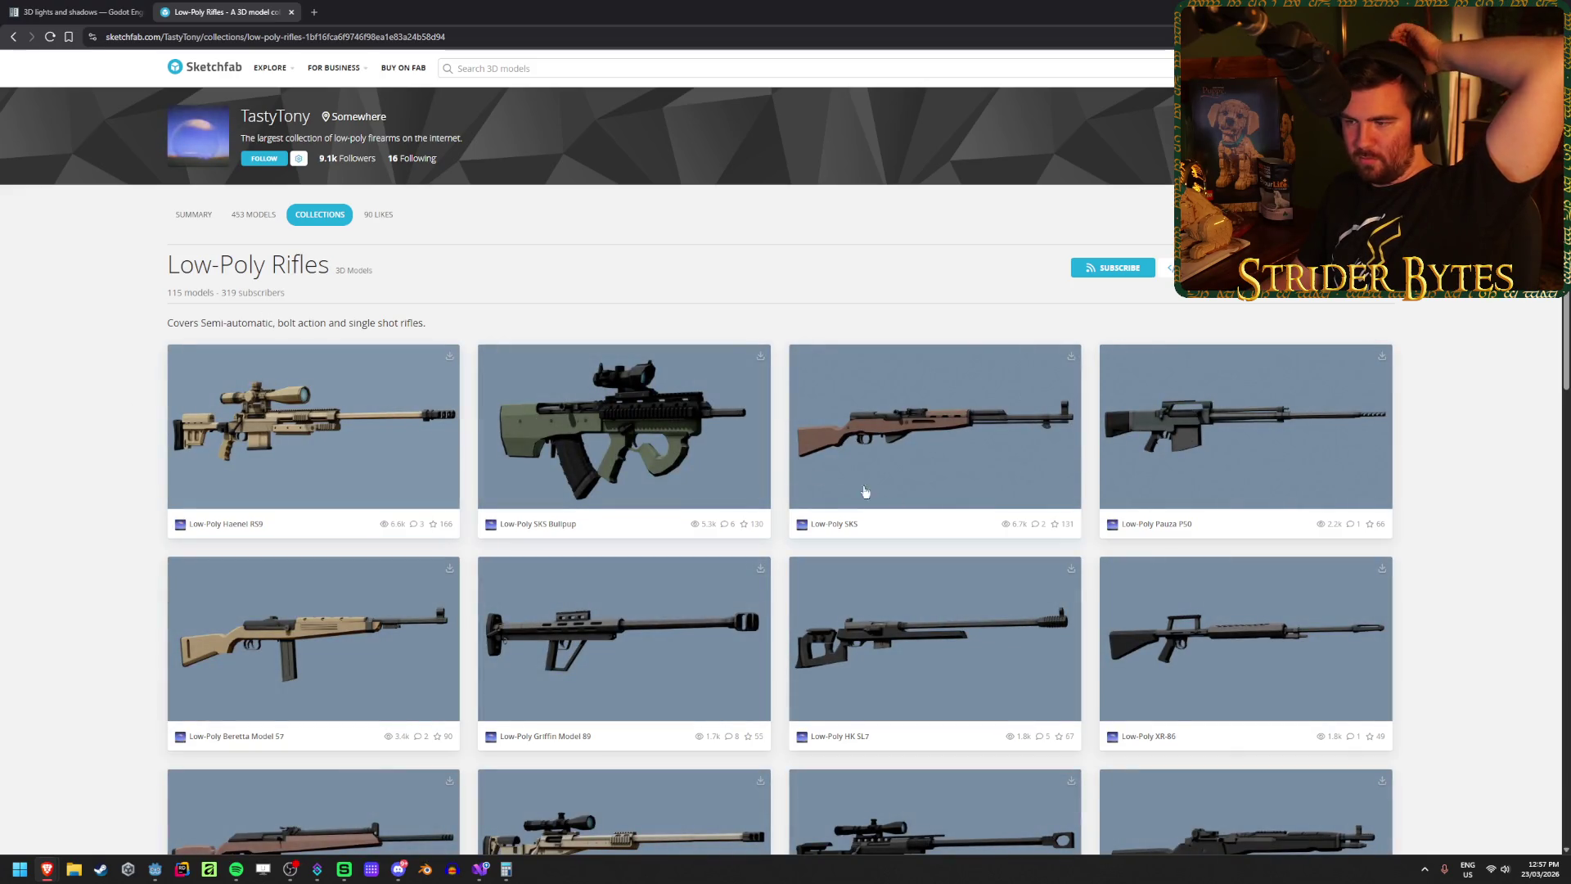
scroll(981, 449, "down", 2)
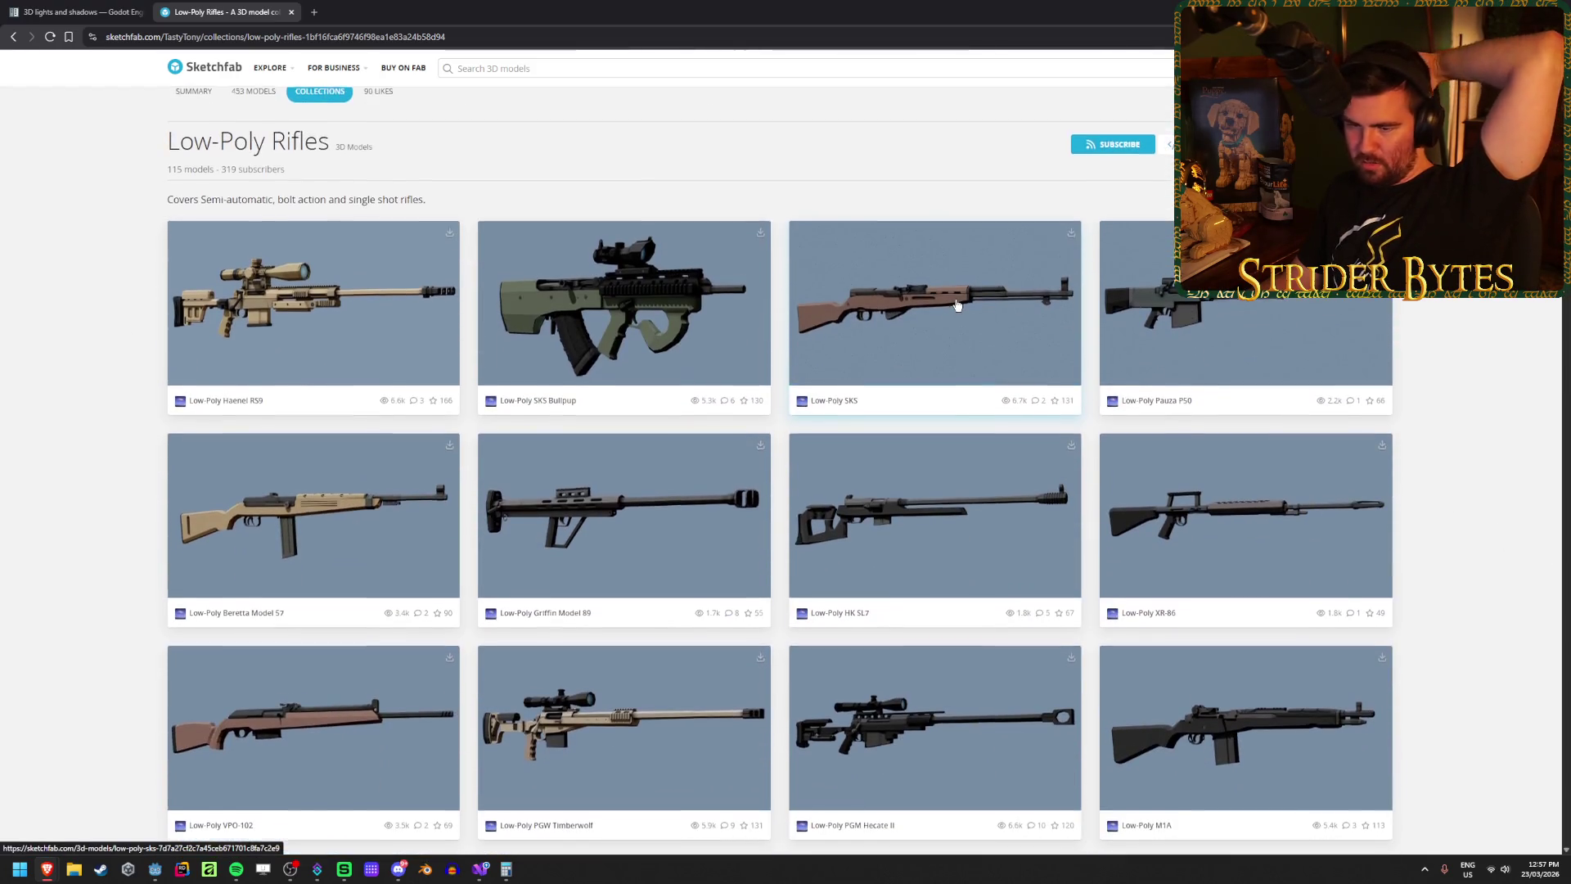
scroll(956, 303, "down", 2)
scroll(624, 344, "down", 6)
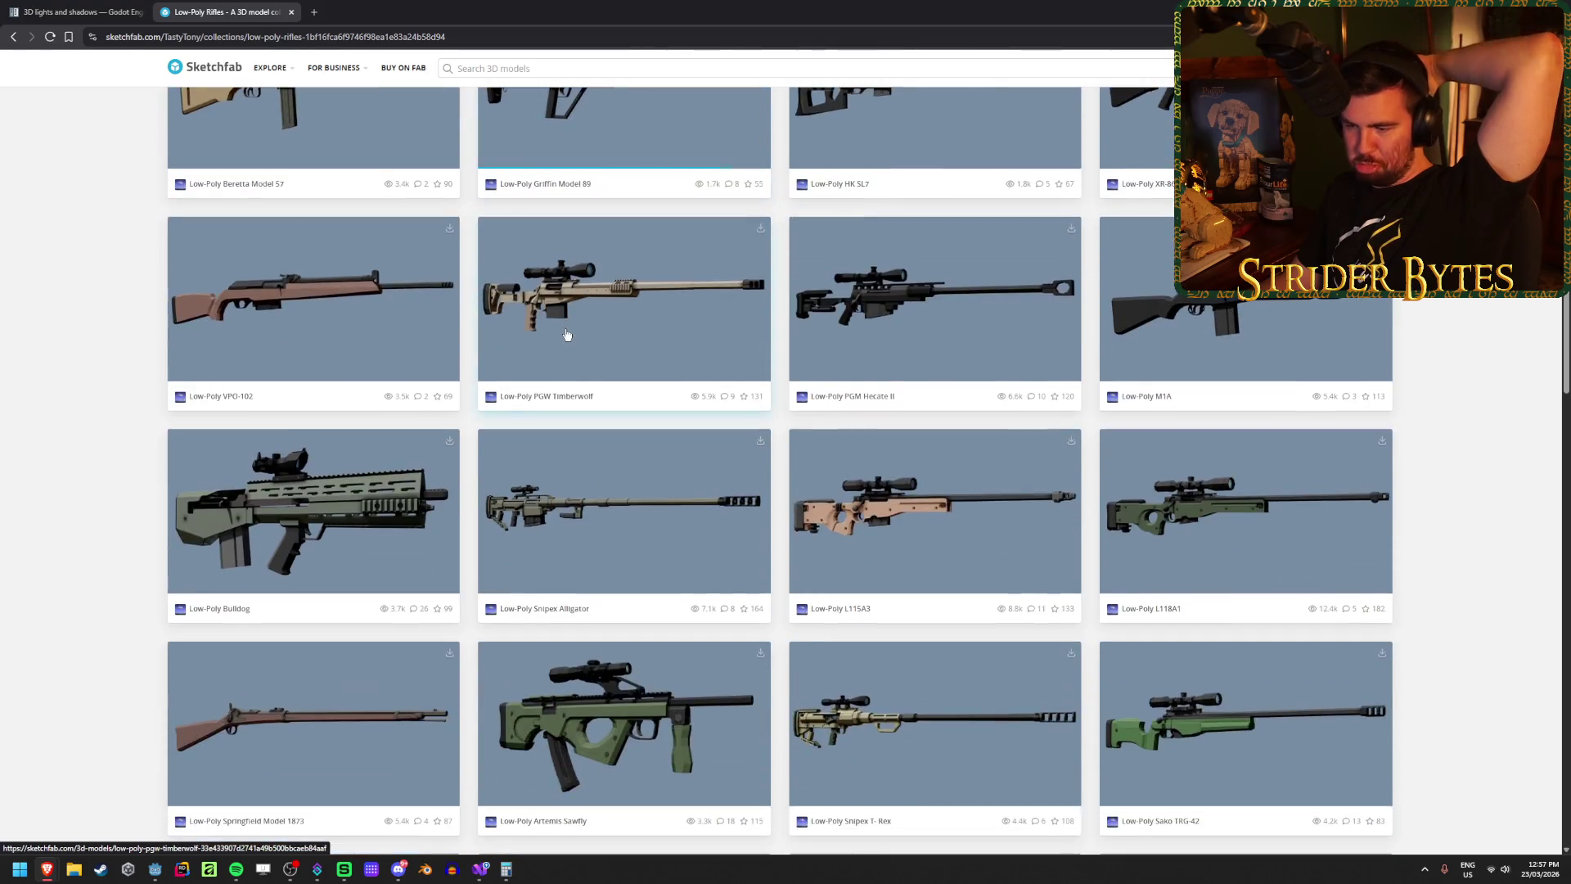
scroll(956, 232, "down", 2)
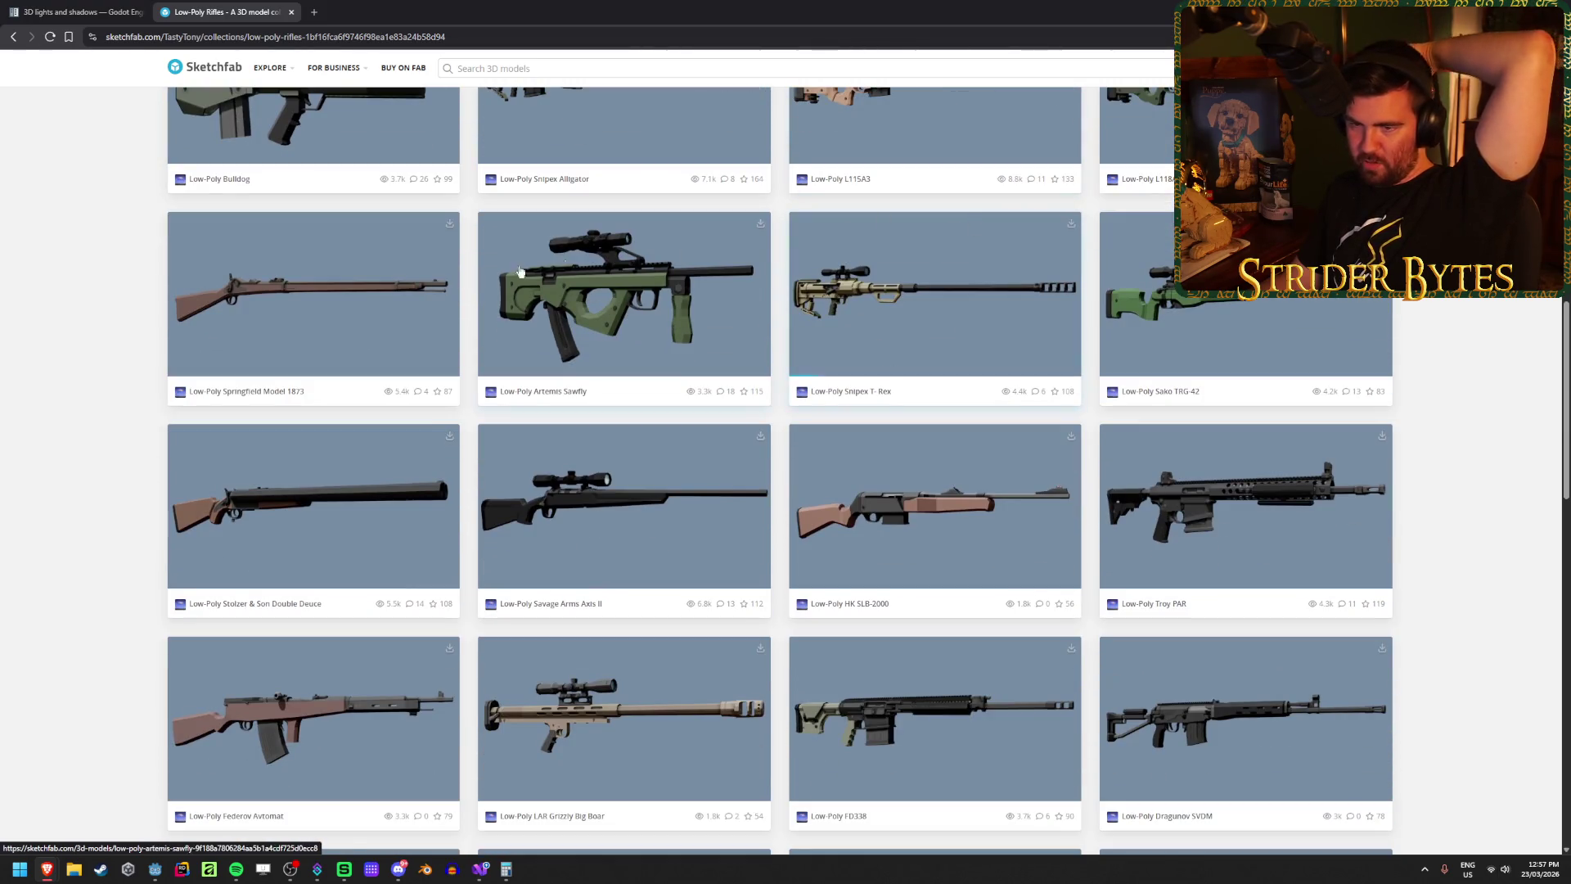
scroll(333, 296, "down", 8)
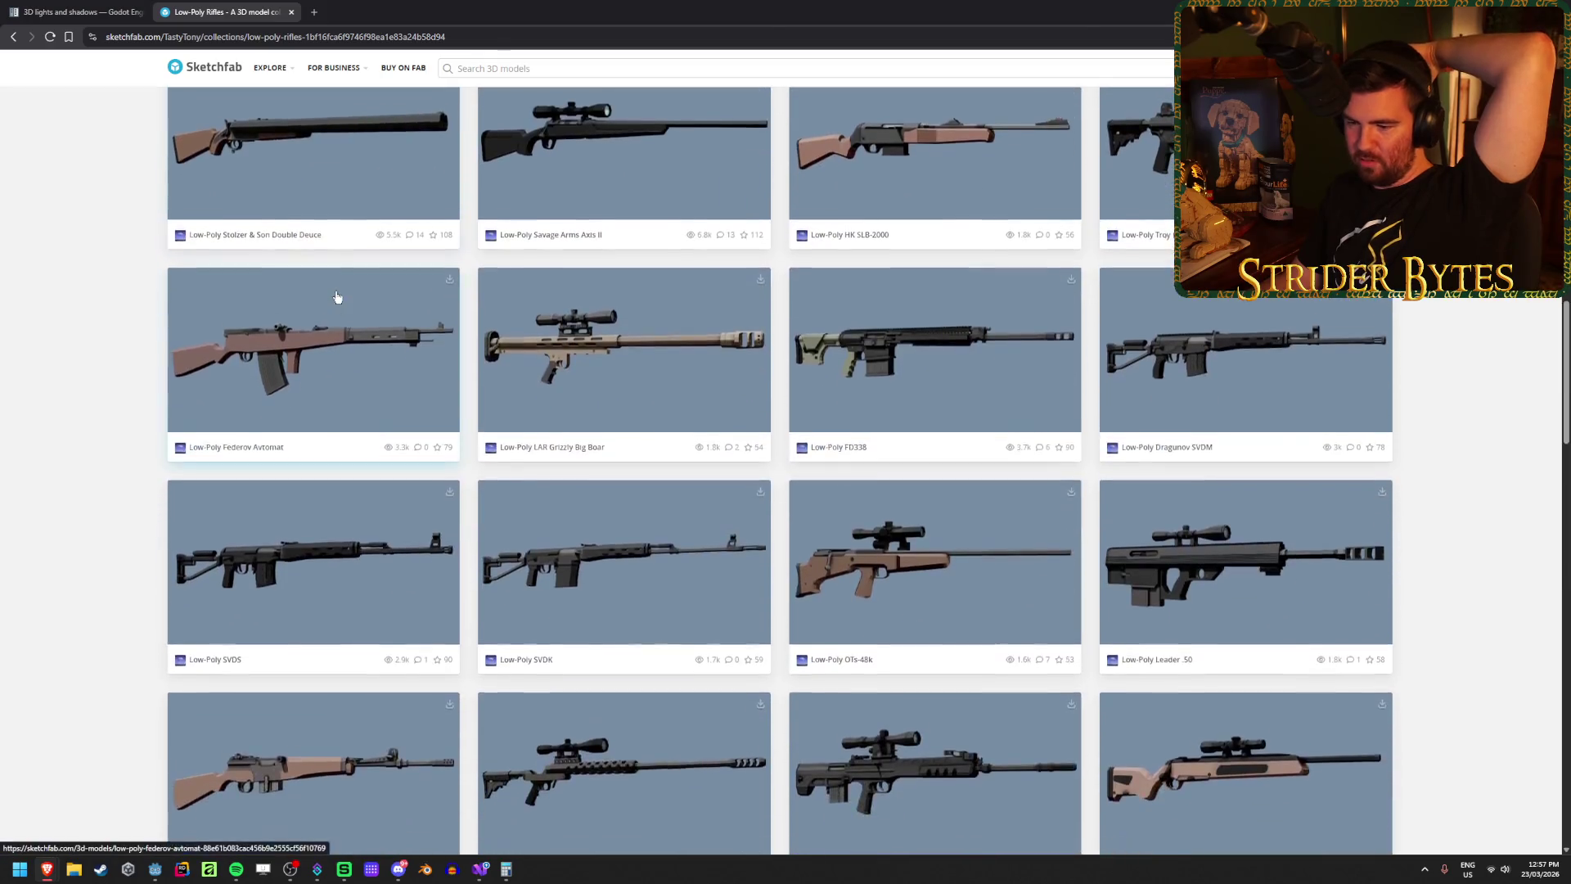
scroll(336, 297, "down", 3)
scroll(337, 296, "down", 1)
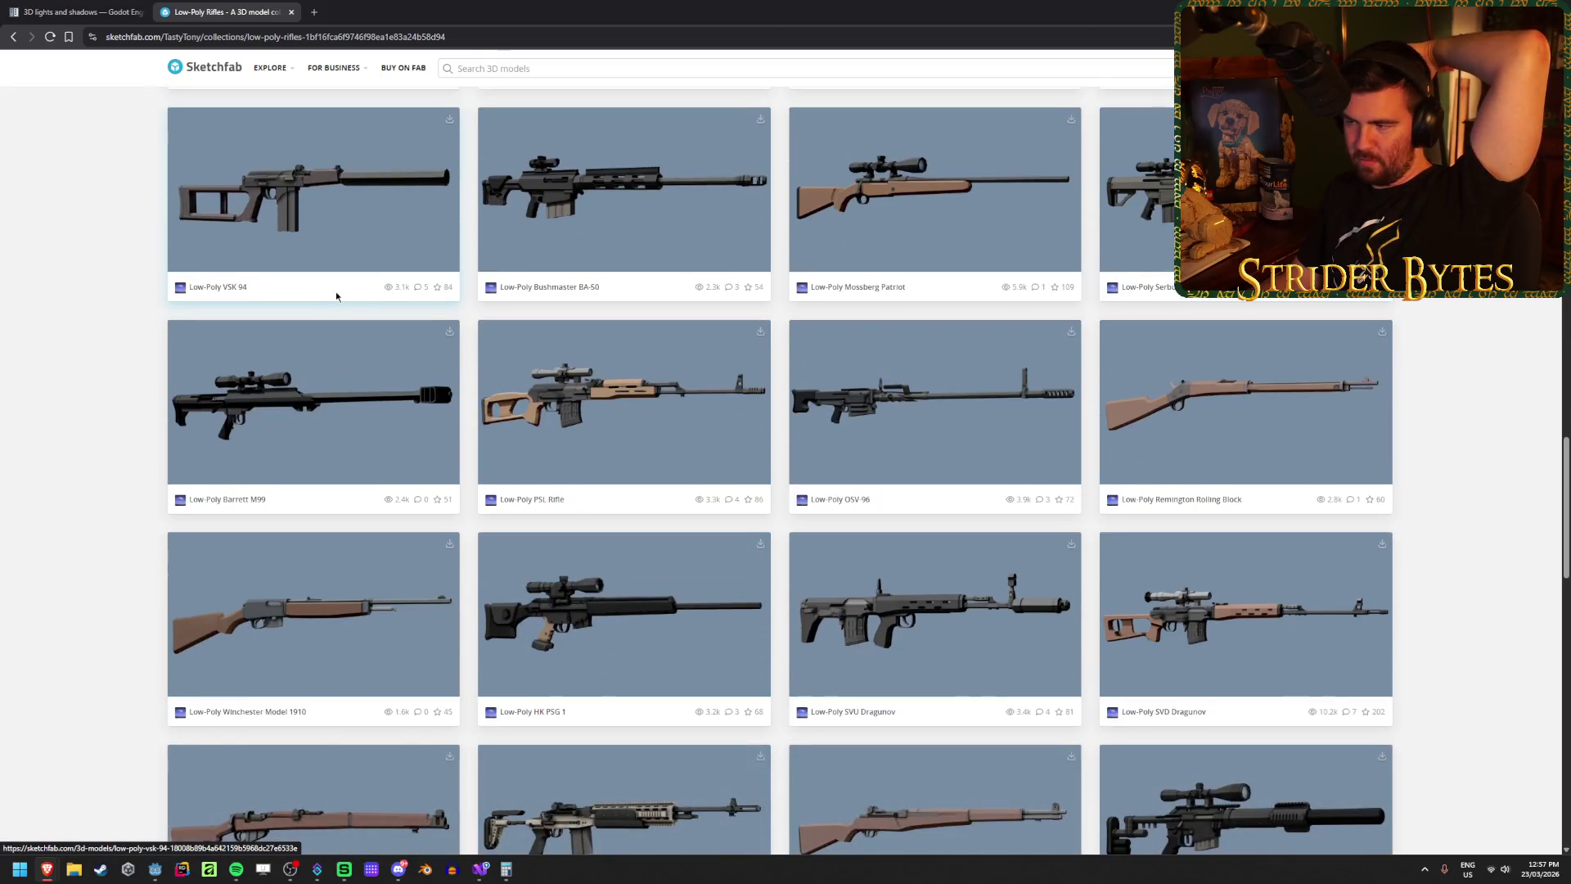
scroll(1332, 391, "down", 2)
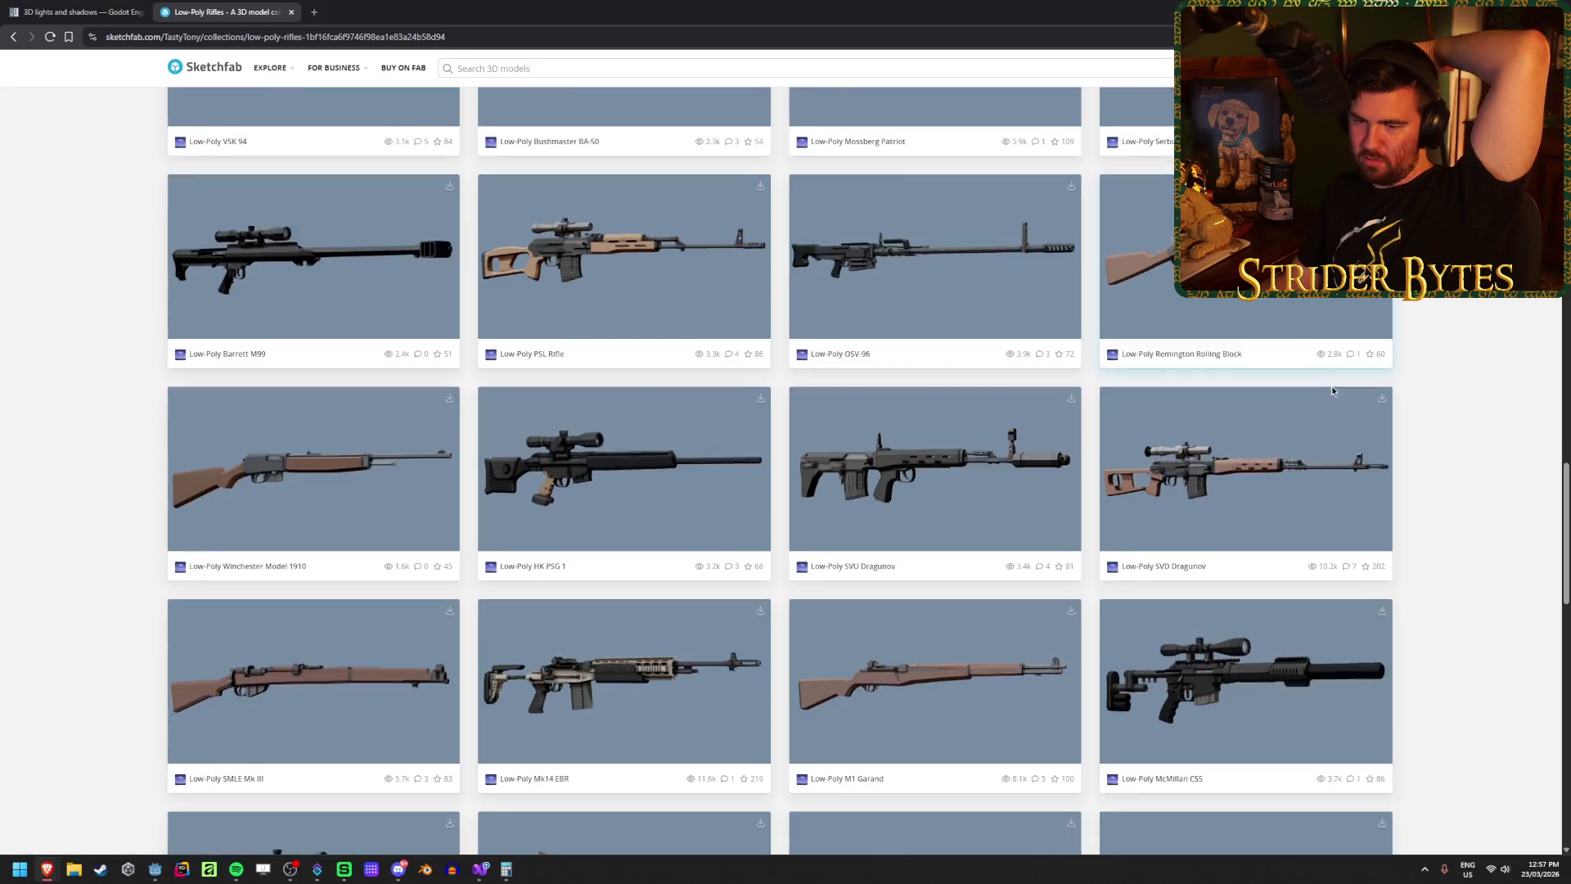
scroll(263, 432, "down", 10)
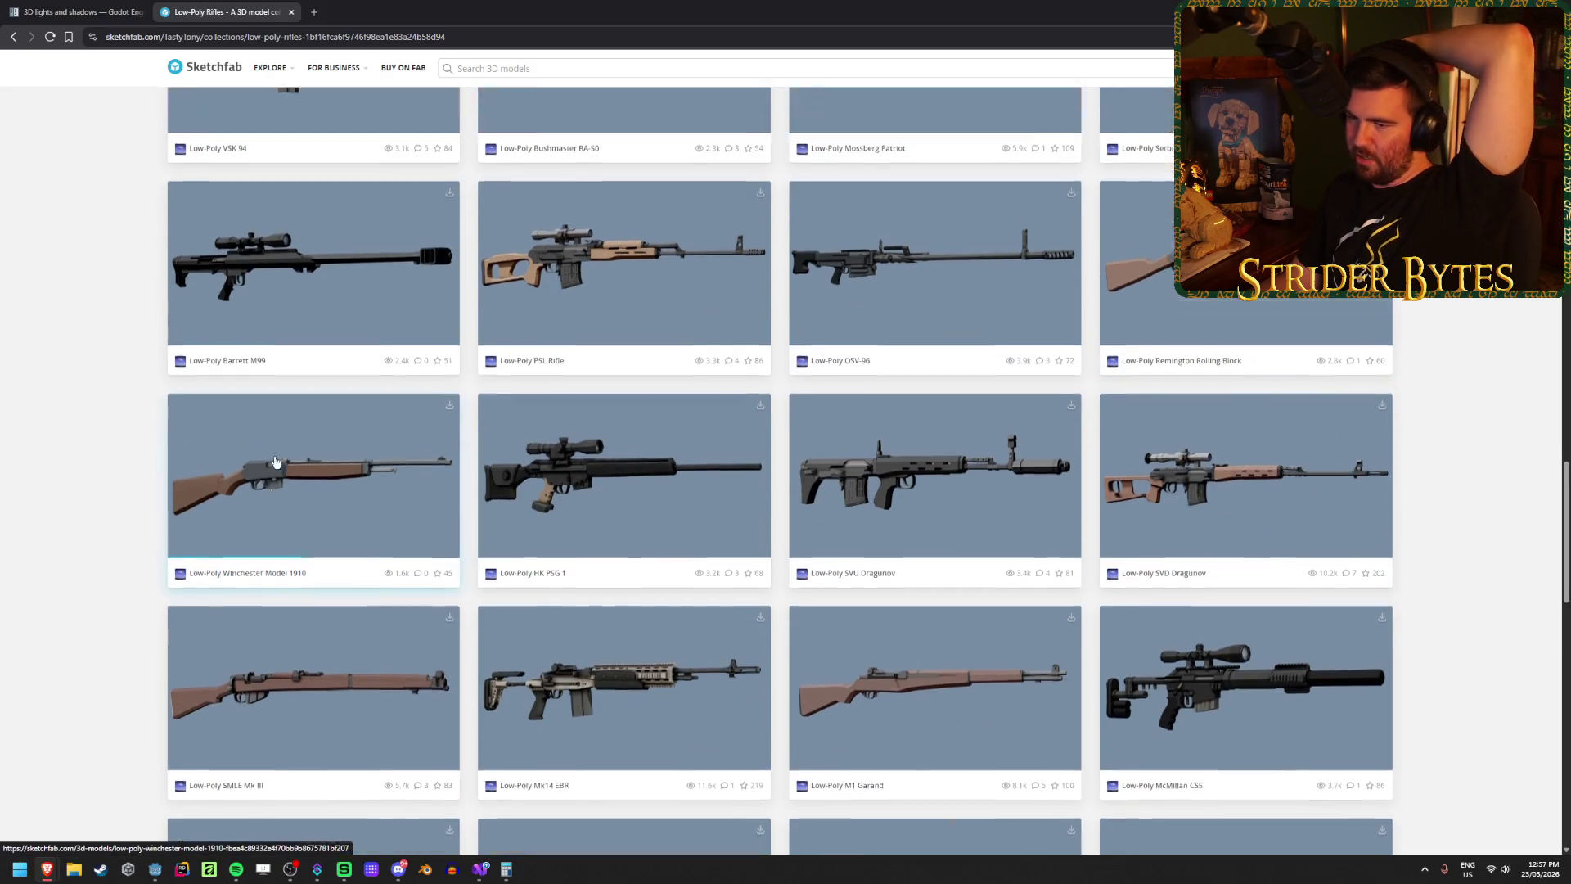
scroll(353, 615, "up", 1)
scroll(351, 614, "up", 15)
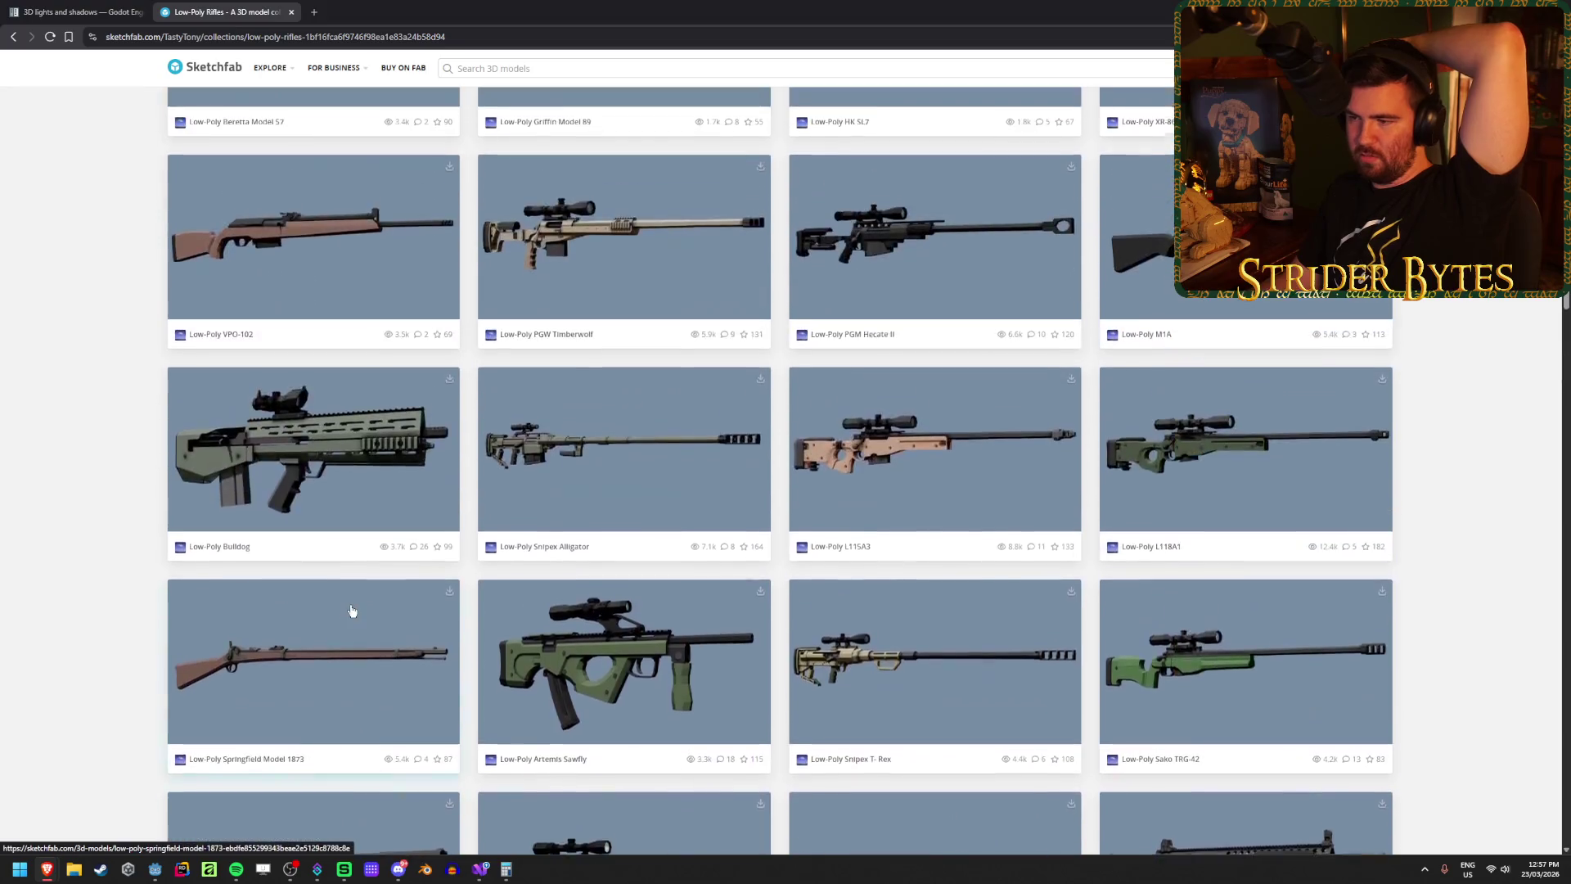
scroll(350, 610, "down", 6)
scroll(350, 605, "down", 10)
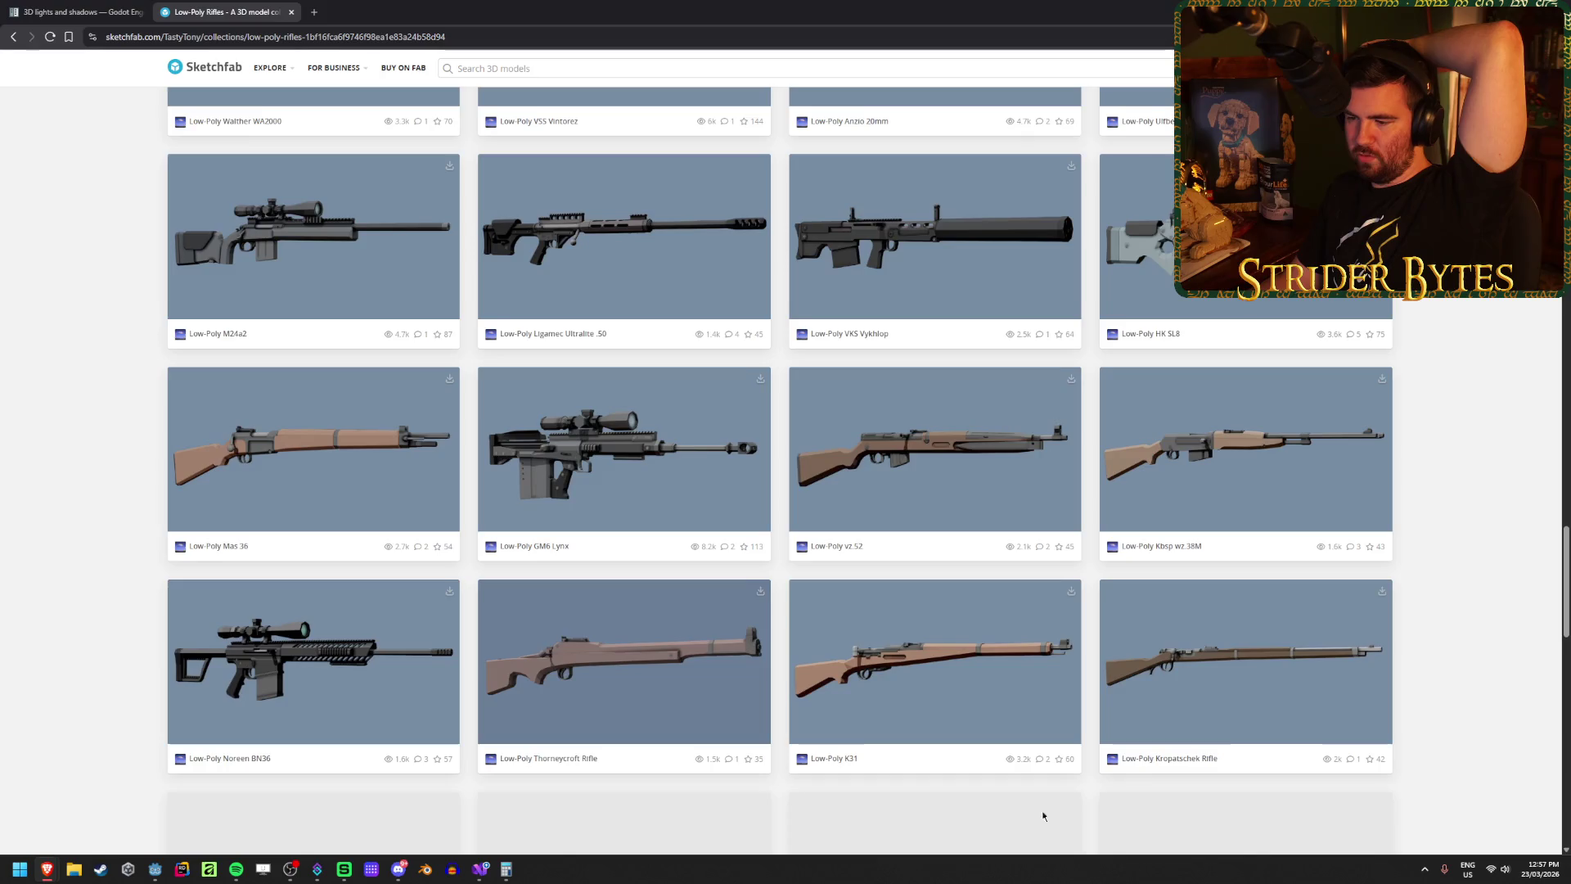
scroll(1042, 810, "down", 2)
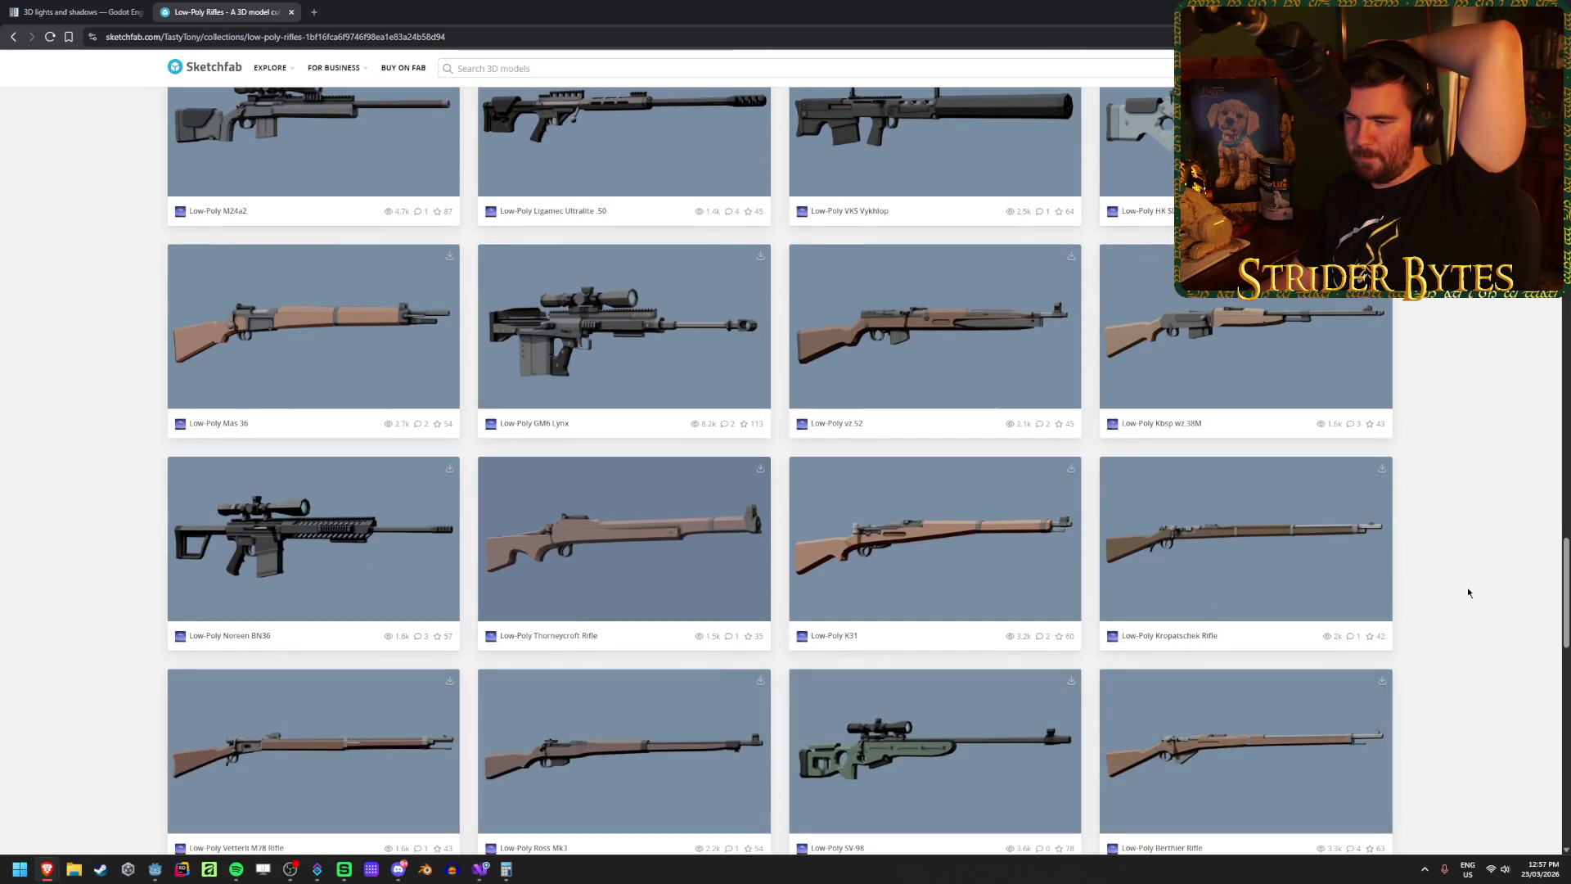
scroll(1466, 589, "down", 3)
scroll(1466, 586, "down", 2)
scroll(646, 605, "up", 3)
scroll(1427, 586, "down", 4)
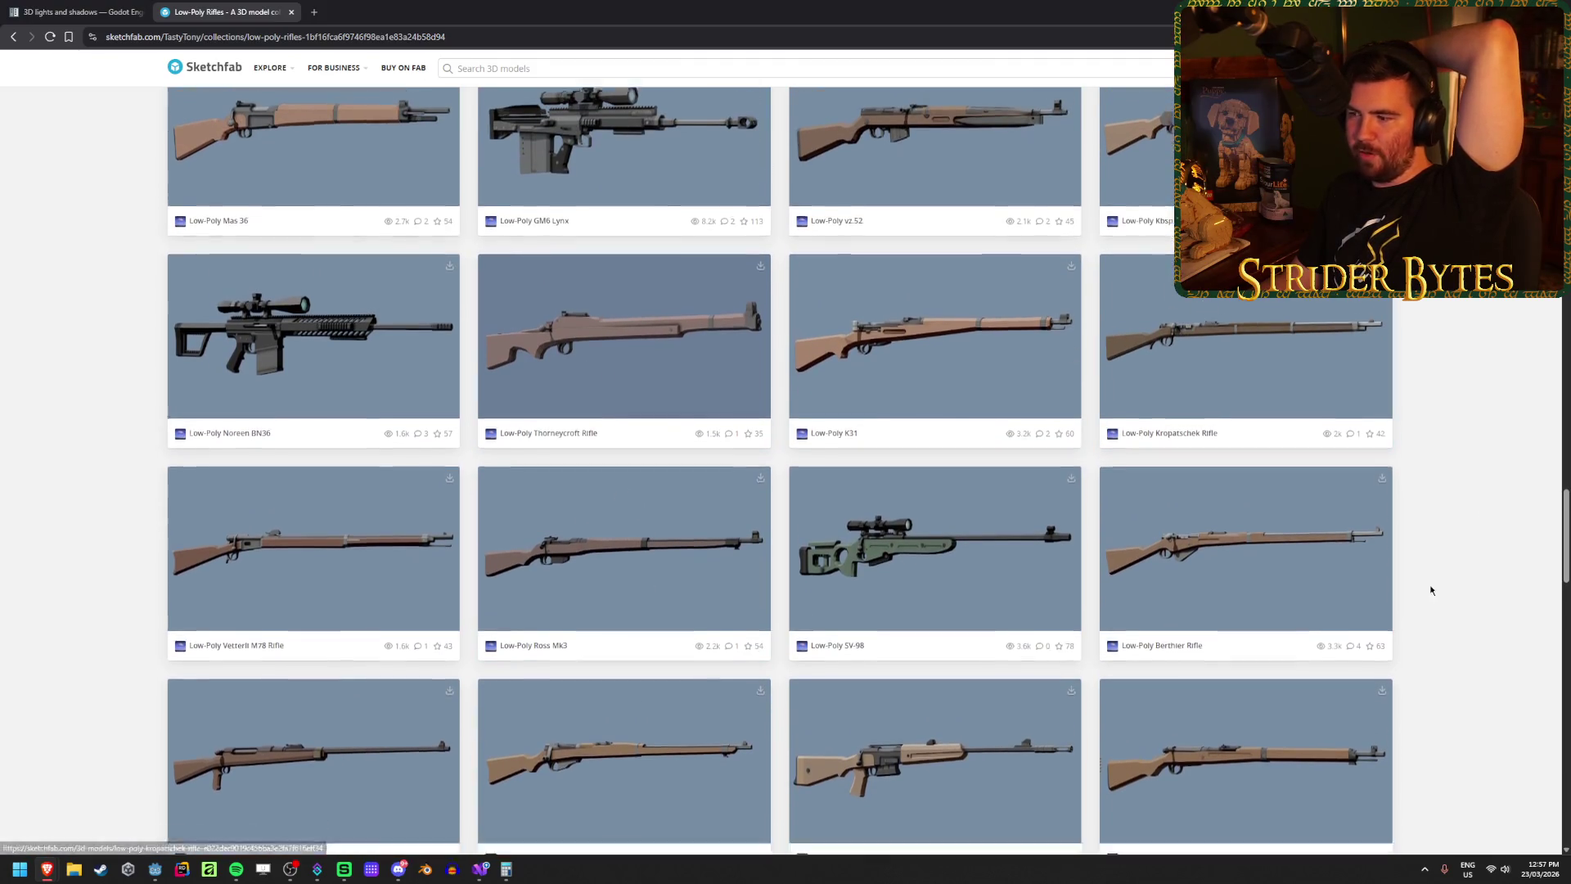
scroll(1429, 589, "down", 1)
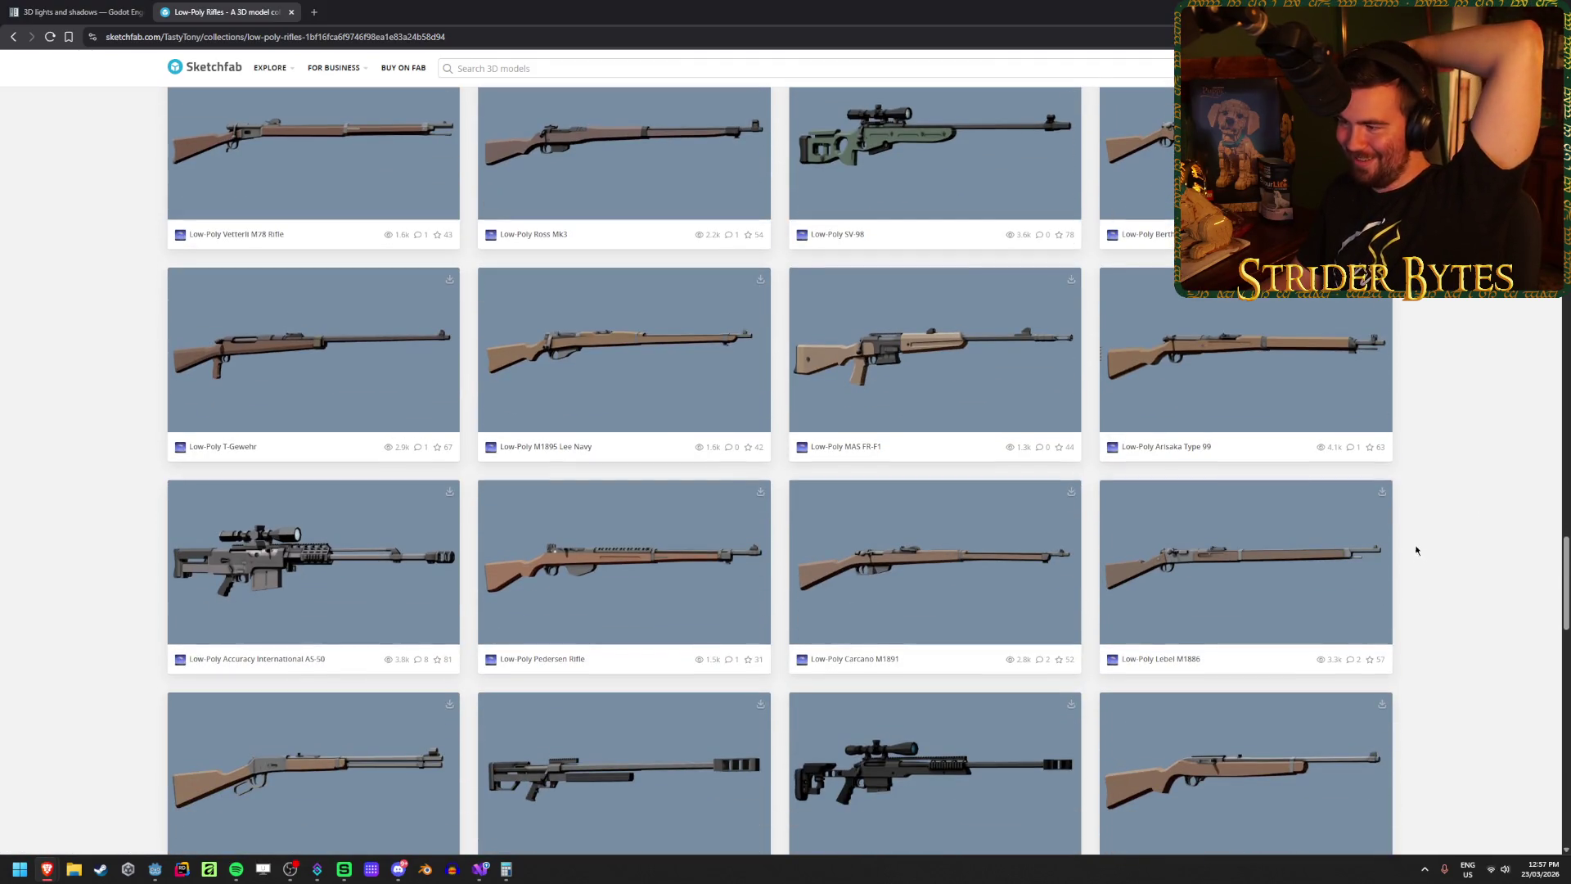
scroll(1461, 507, "down", 1)
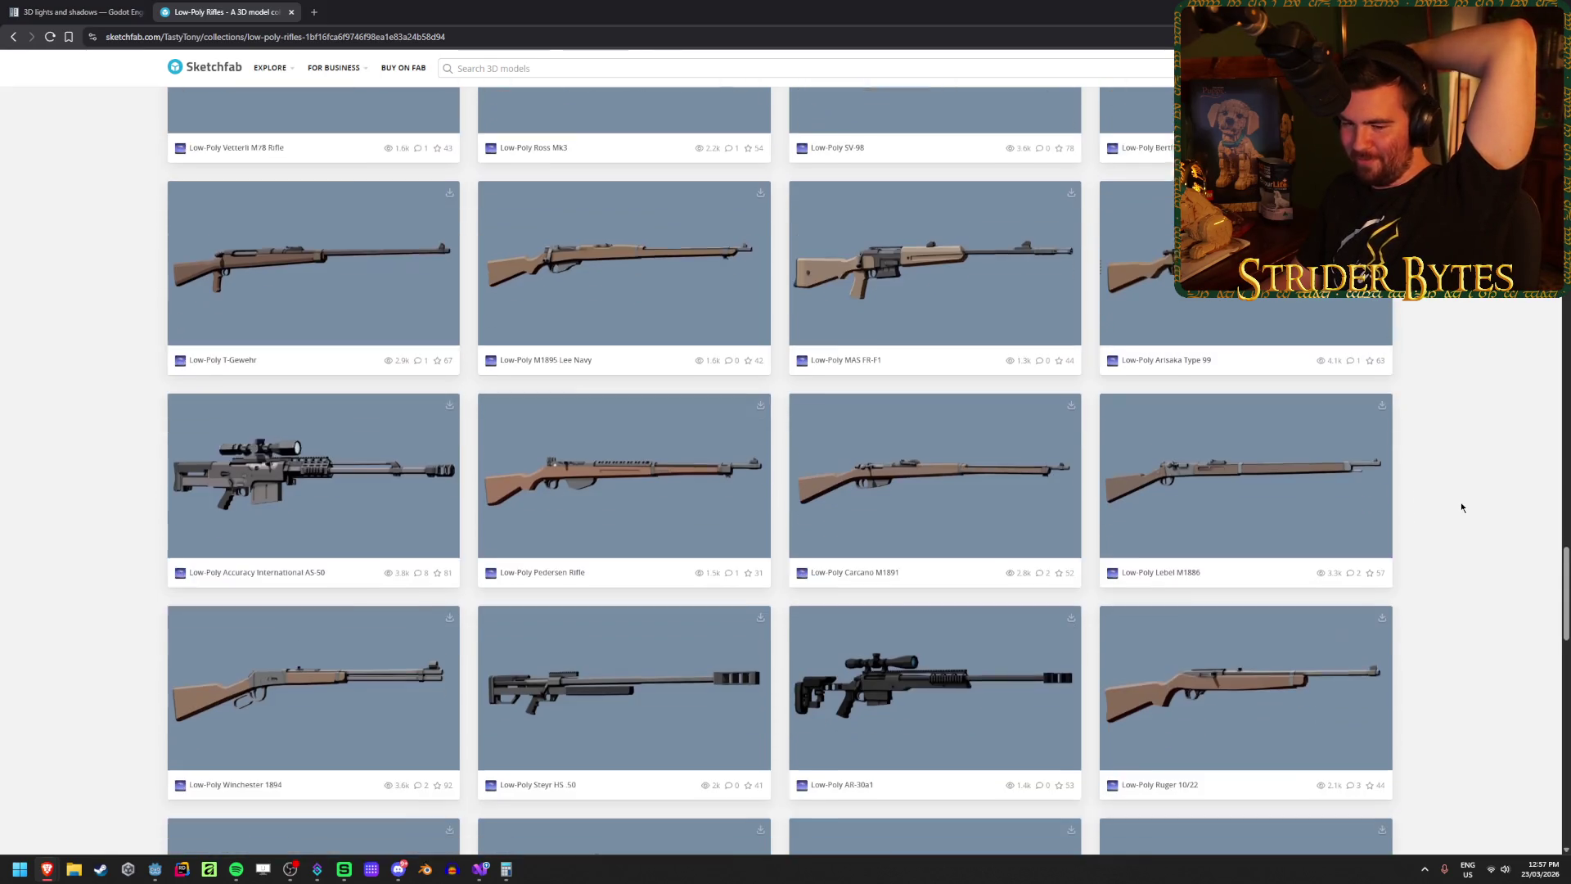
scroll(247, 651, "down", 1)
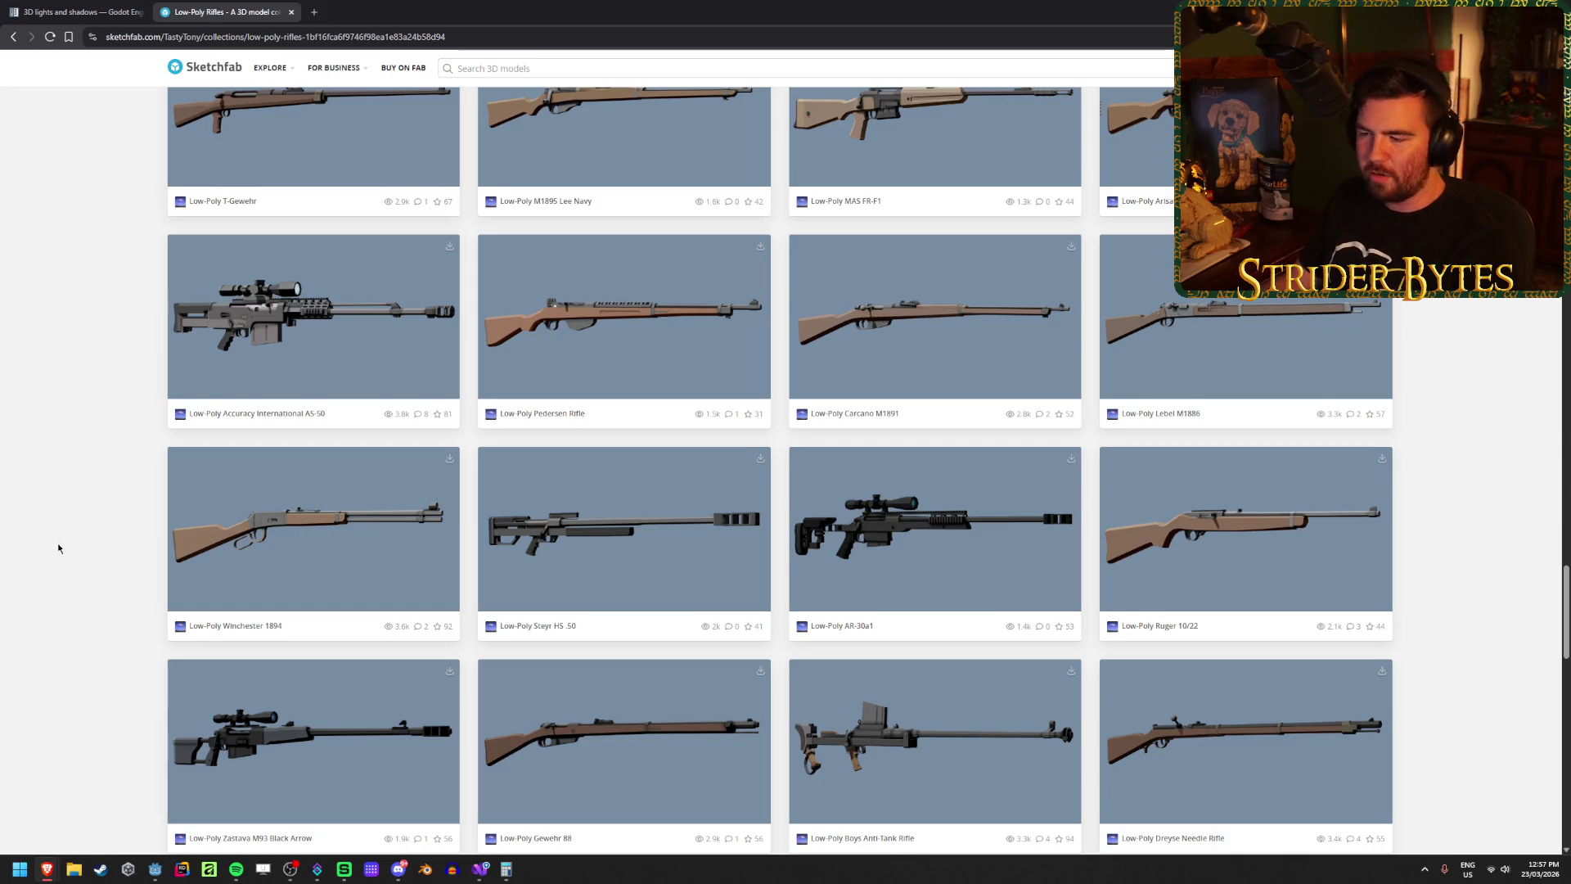
scroll(58, 547, "down", 5)
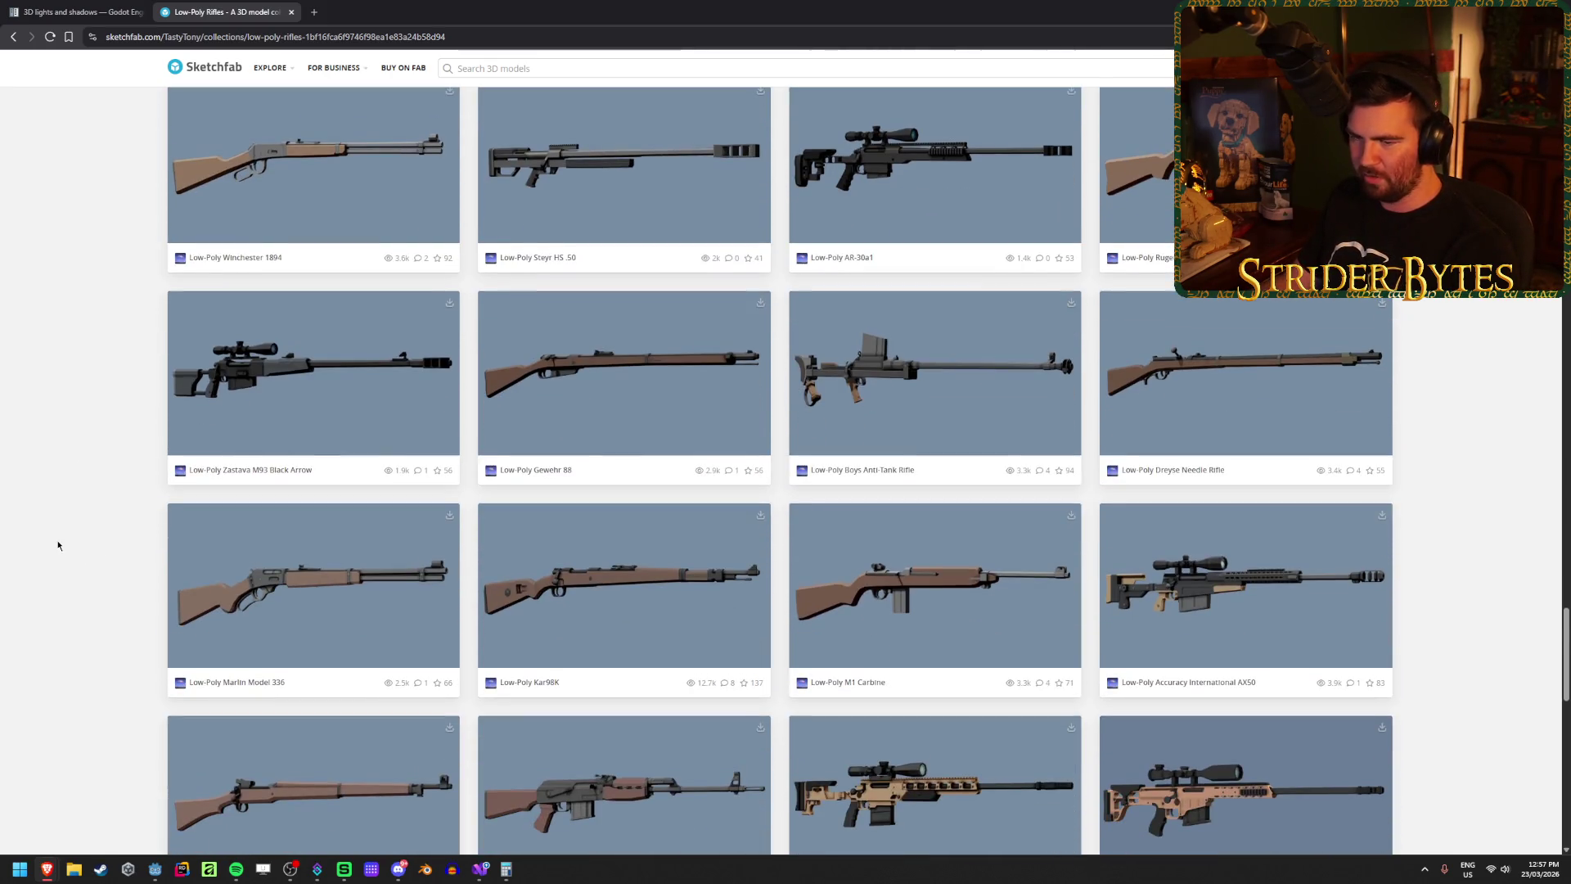
scroll(58, 545, "down", 2)
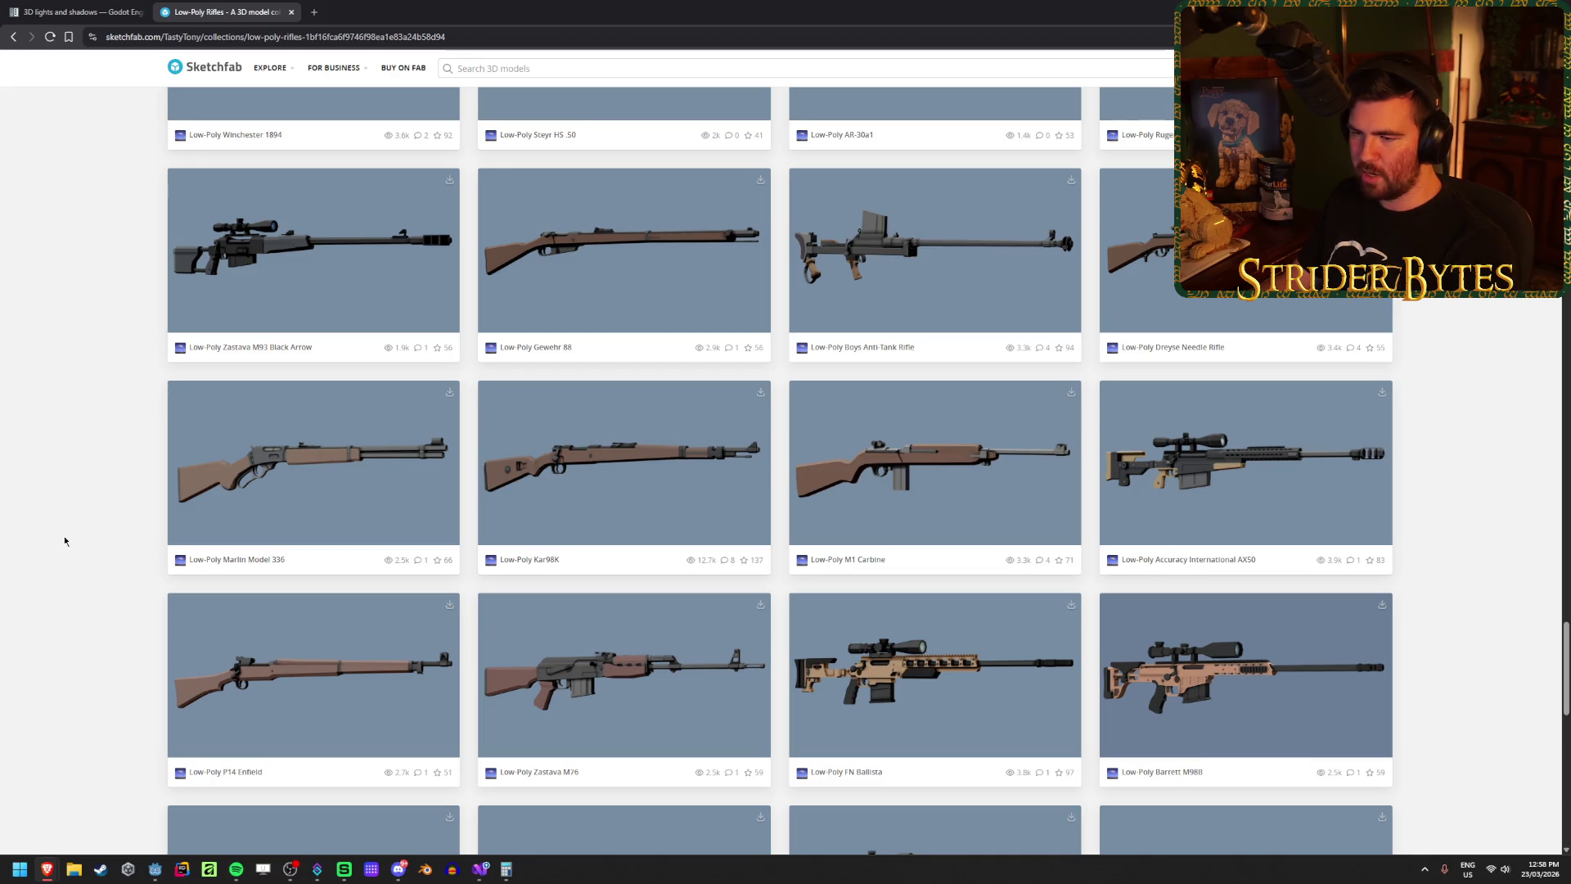
scroll(65, 540, "down", 2)
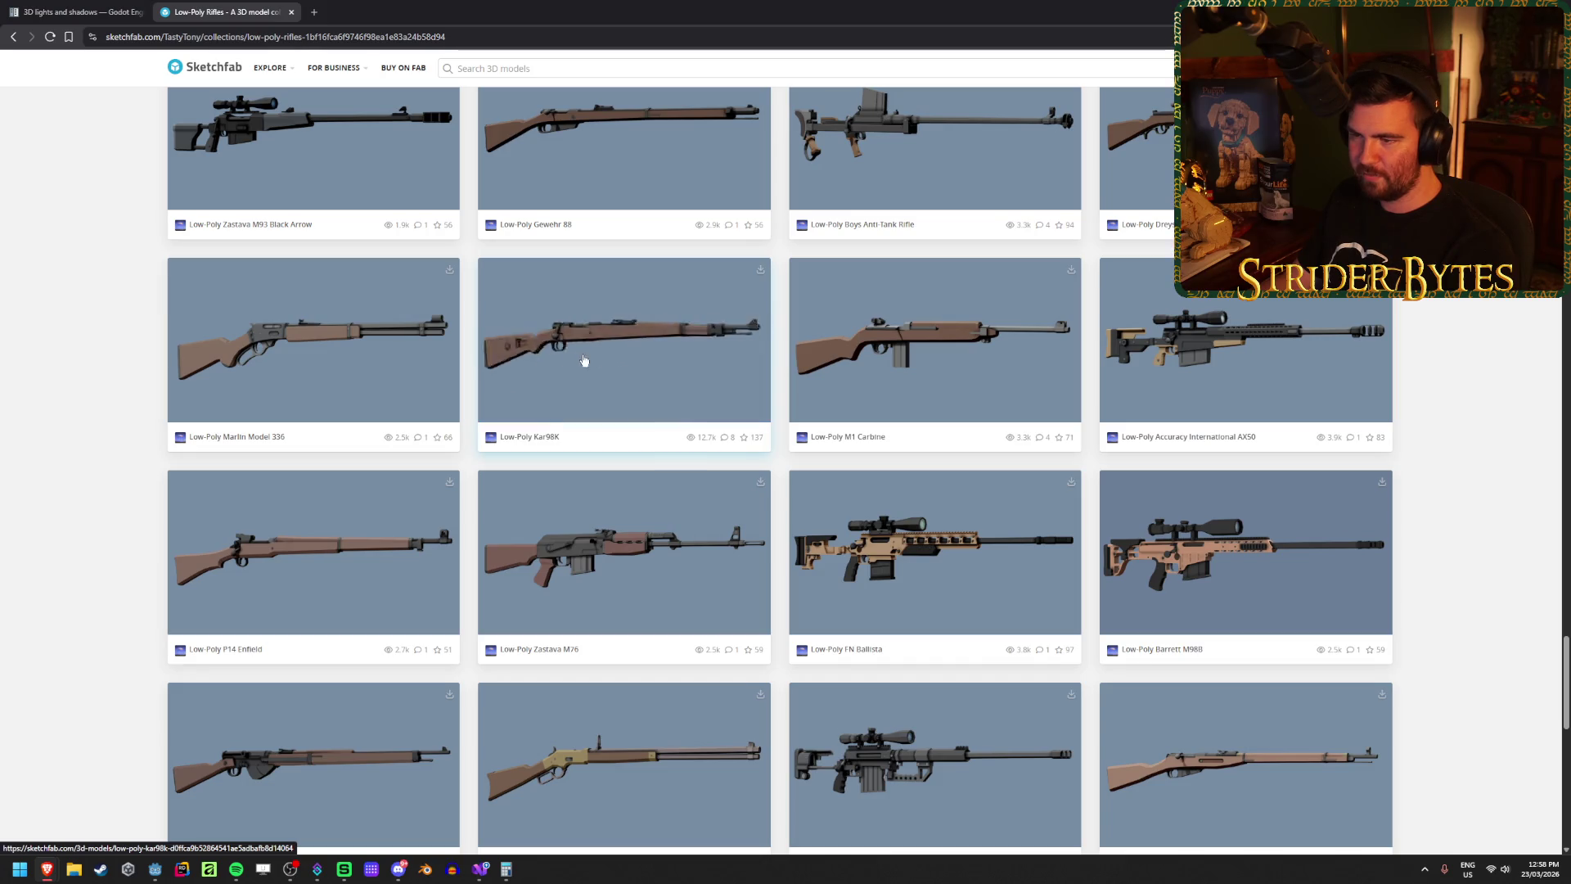
scroll(72, 591, "down", 2)
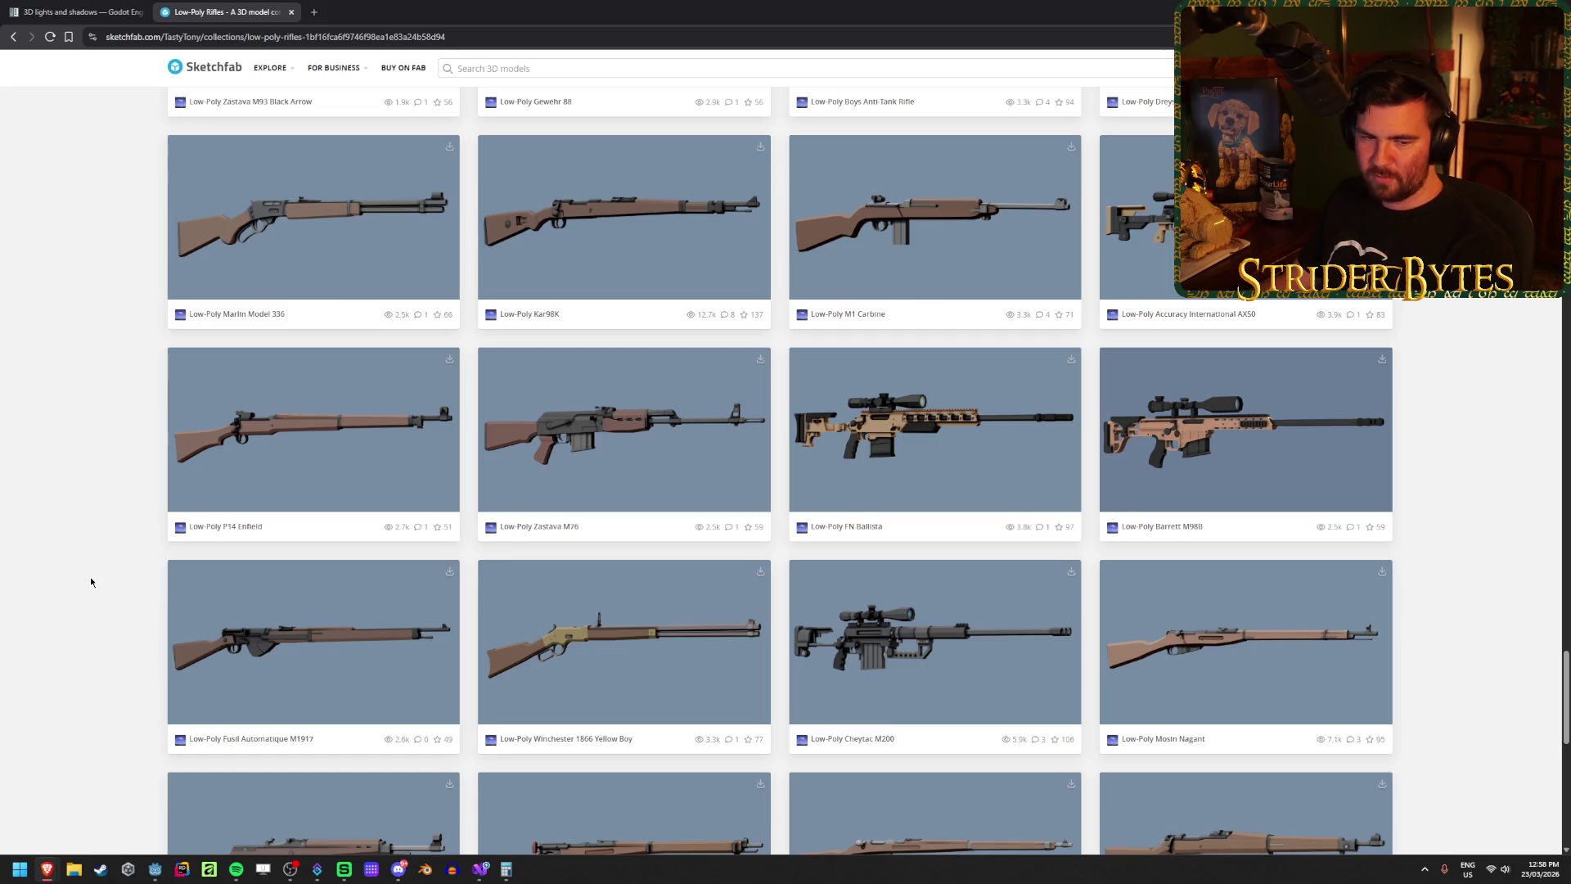
scroll(90, 580, "down", 3)
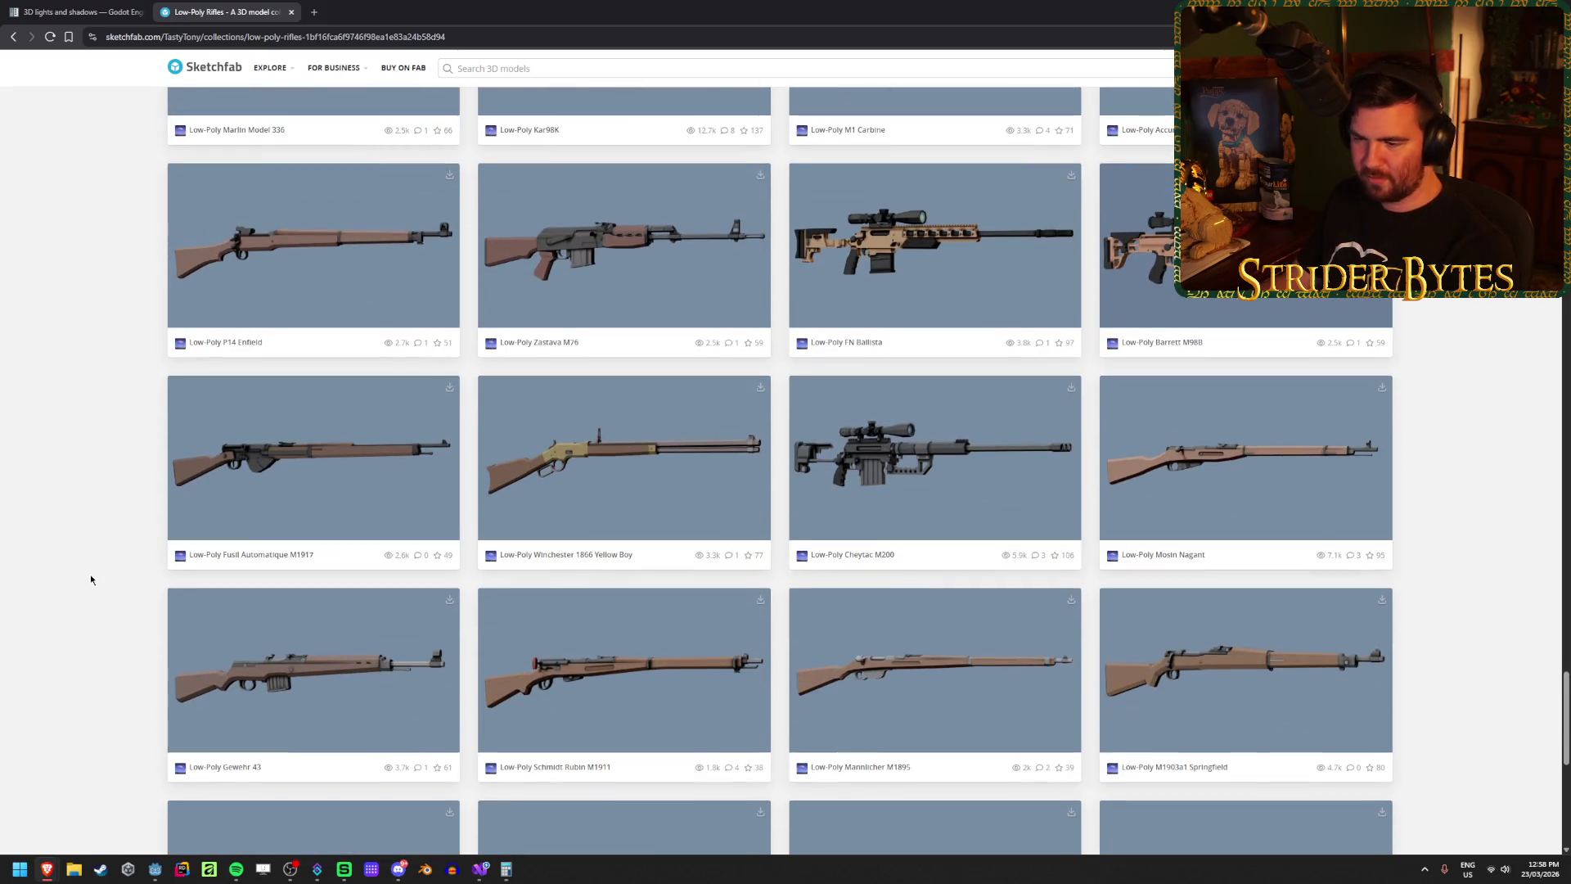
scroll(91, 579, "down", 3)
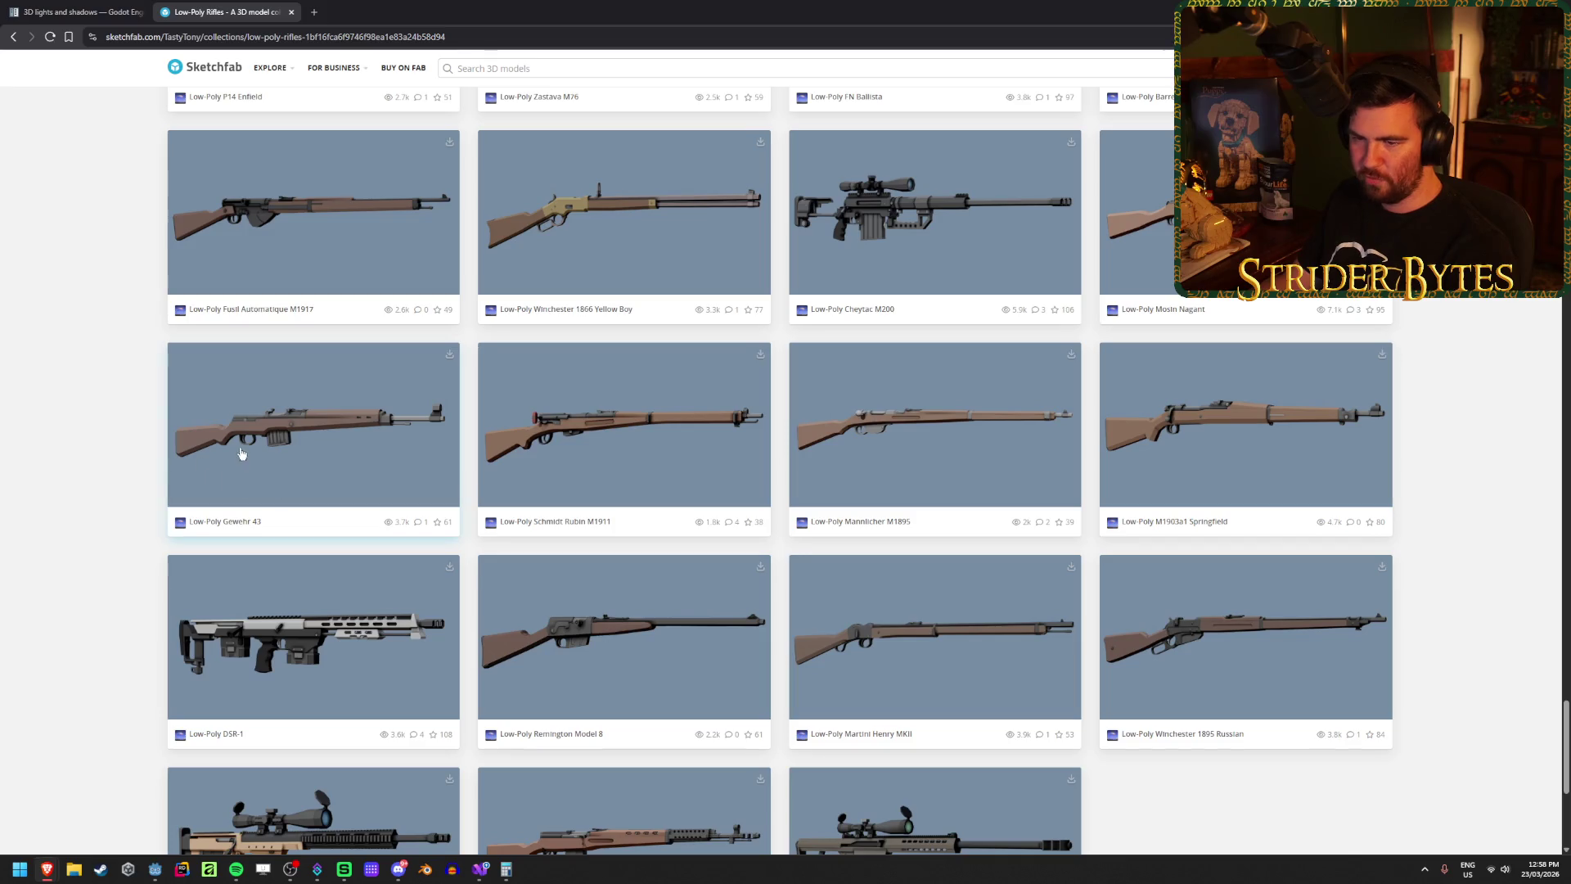
scroll(91, 522, "down", 4)
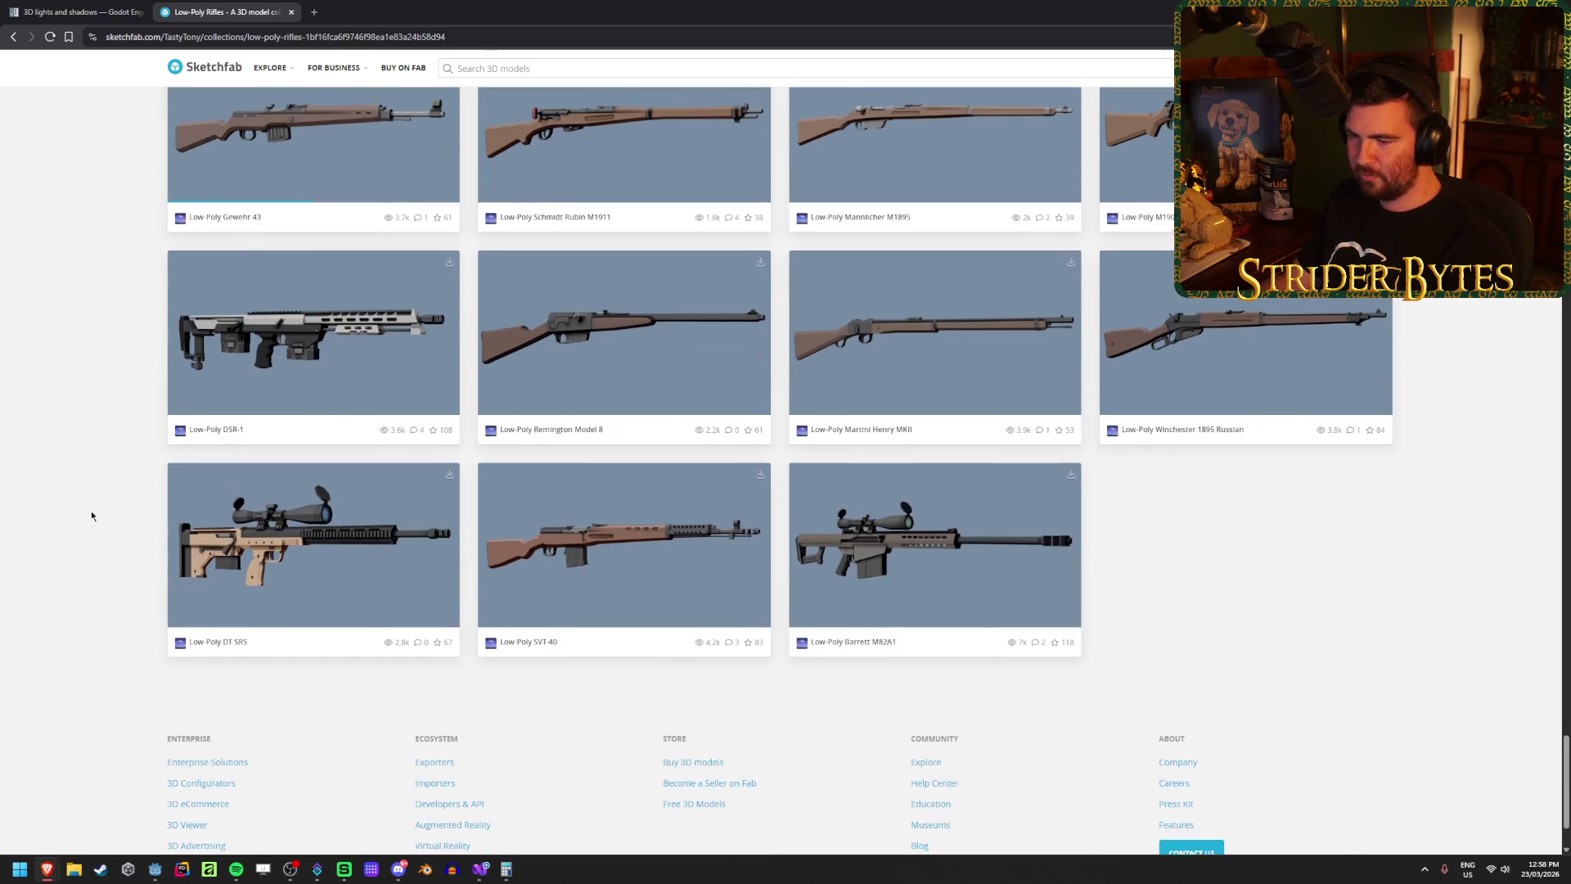
scroll(91, 510, "up", 3)
scroll(93, 513, "down", 1)
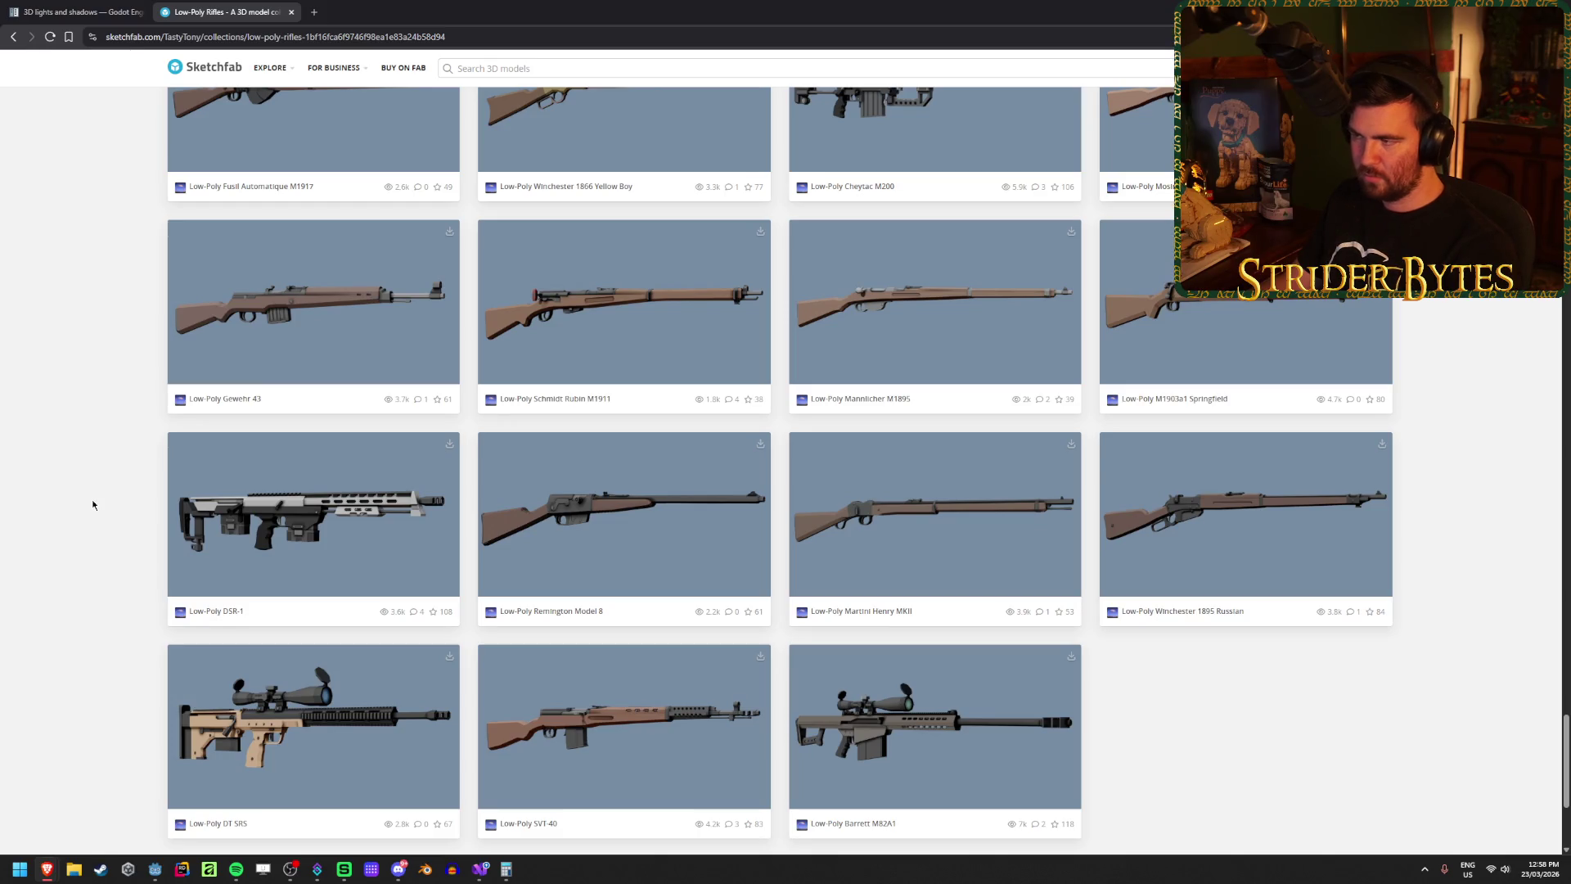
scroll(93, 505, "up", 5)
scroll(1170, 550, "down", 2)
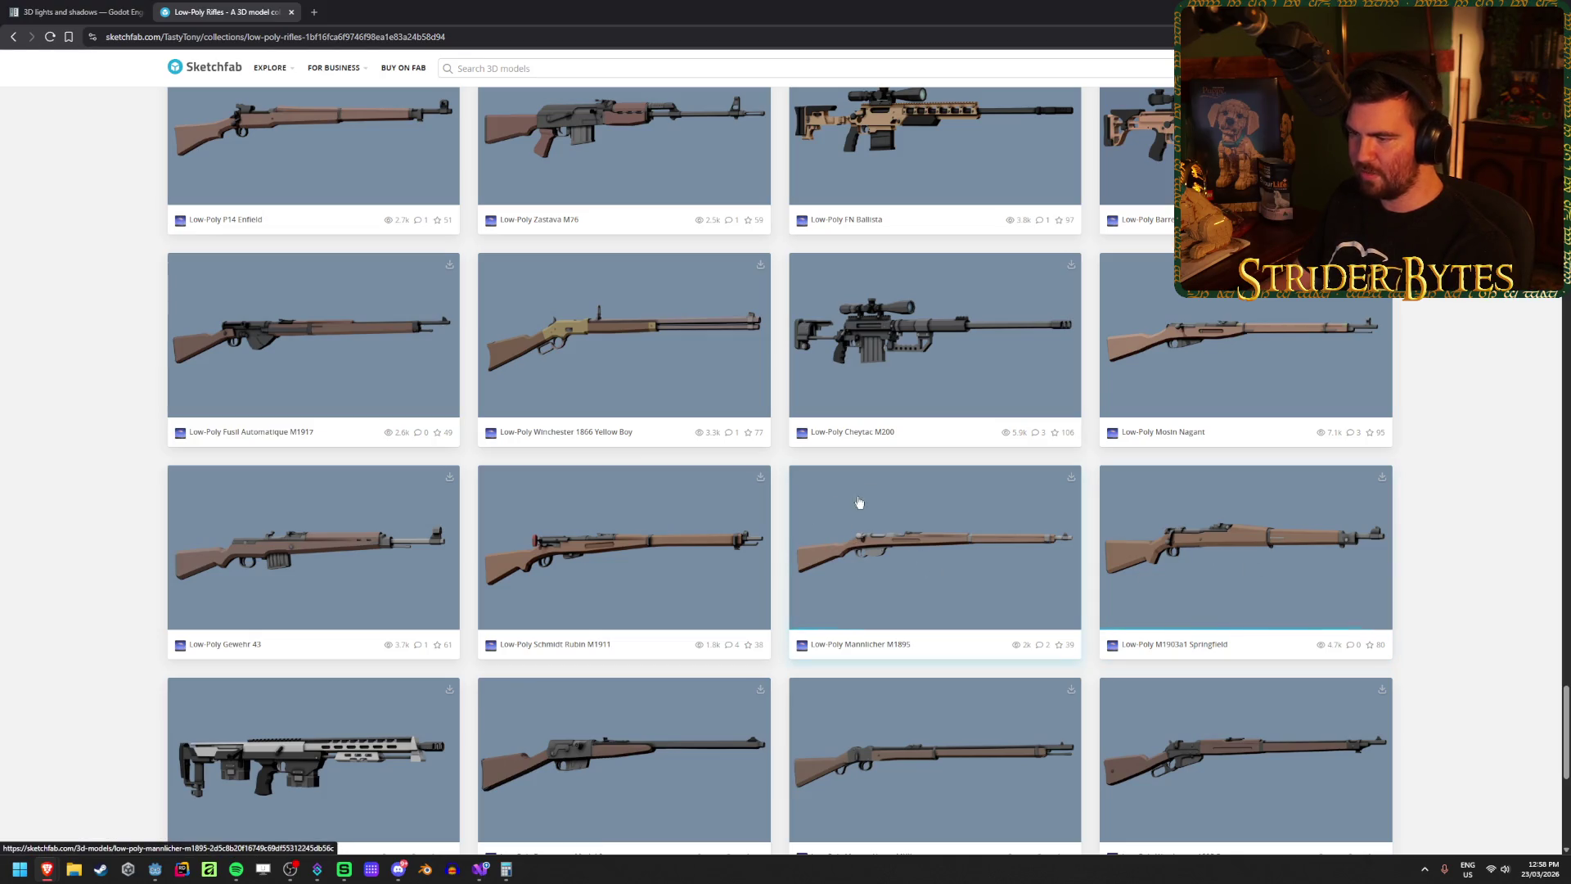
scroll(1415, 555, "up", 3)
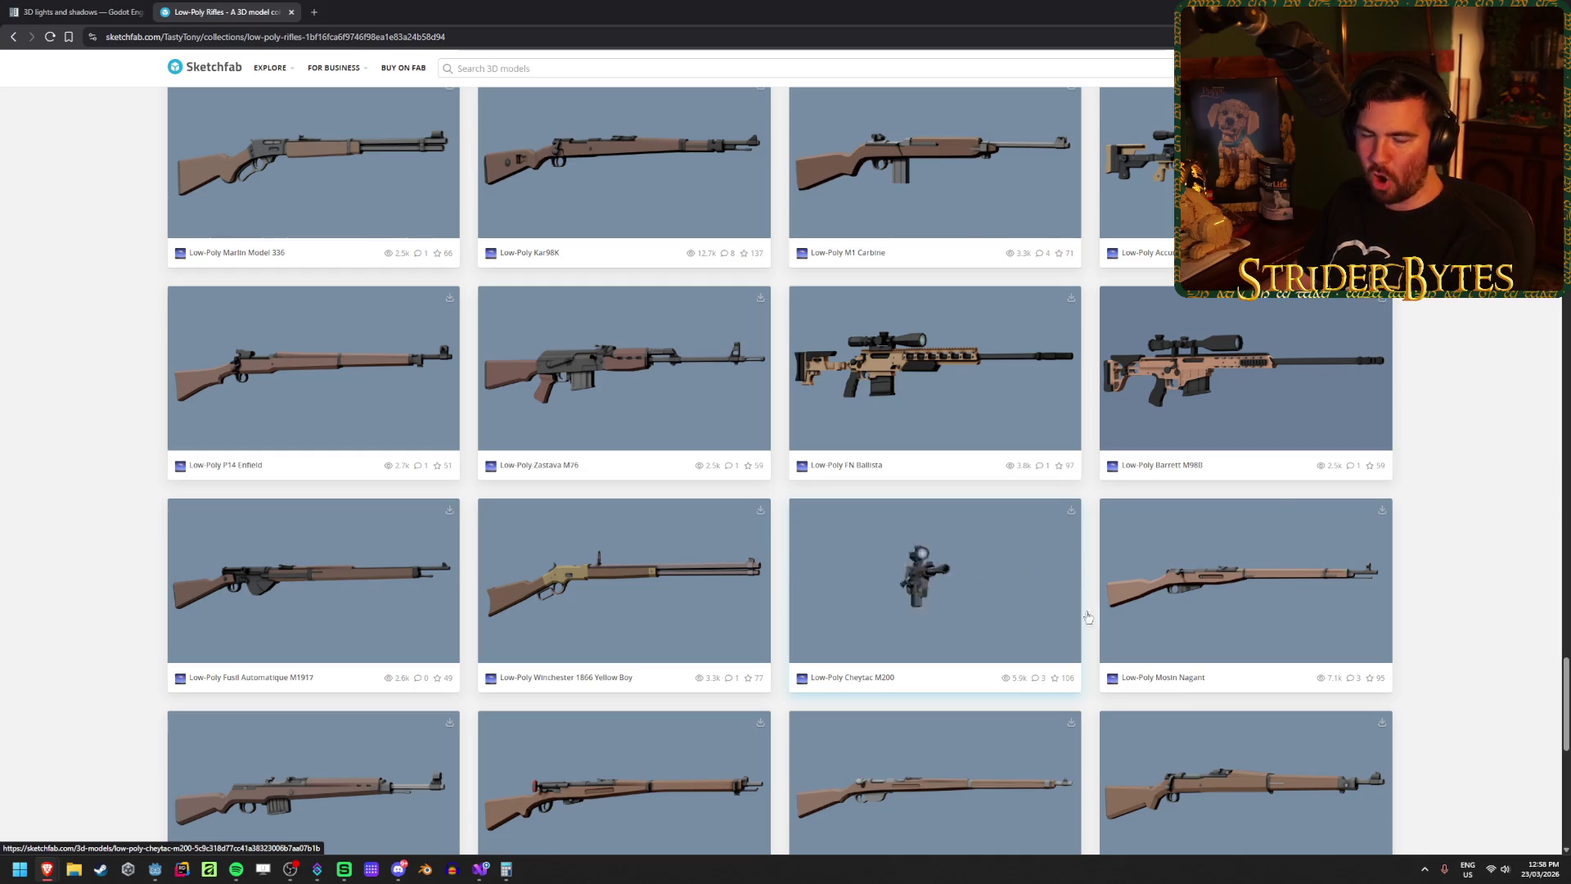
middle_click(256, 6)
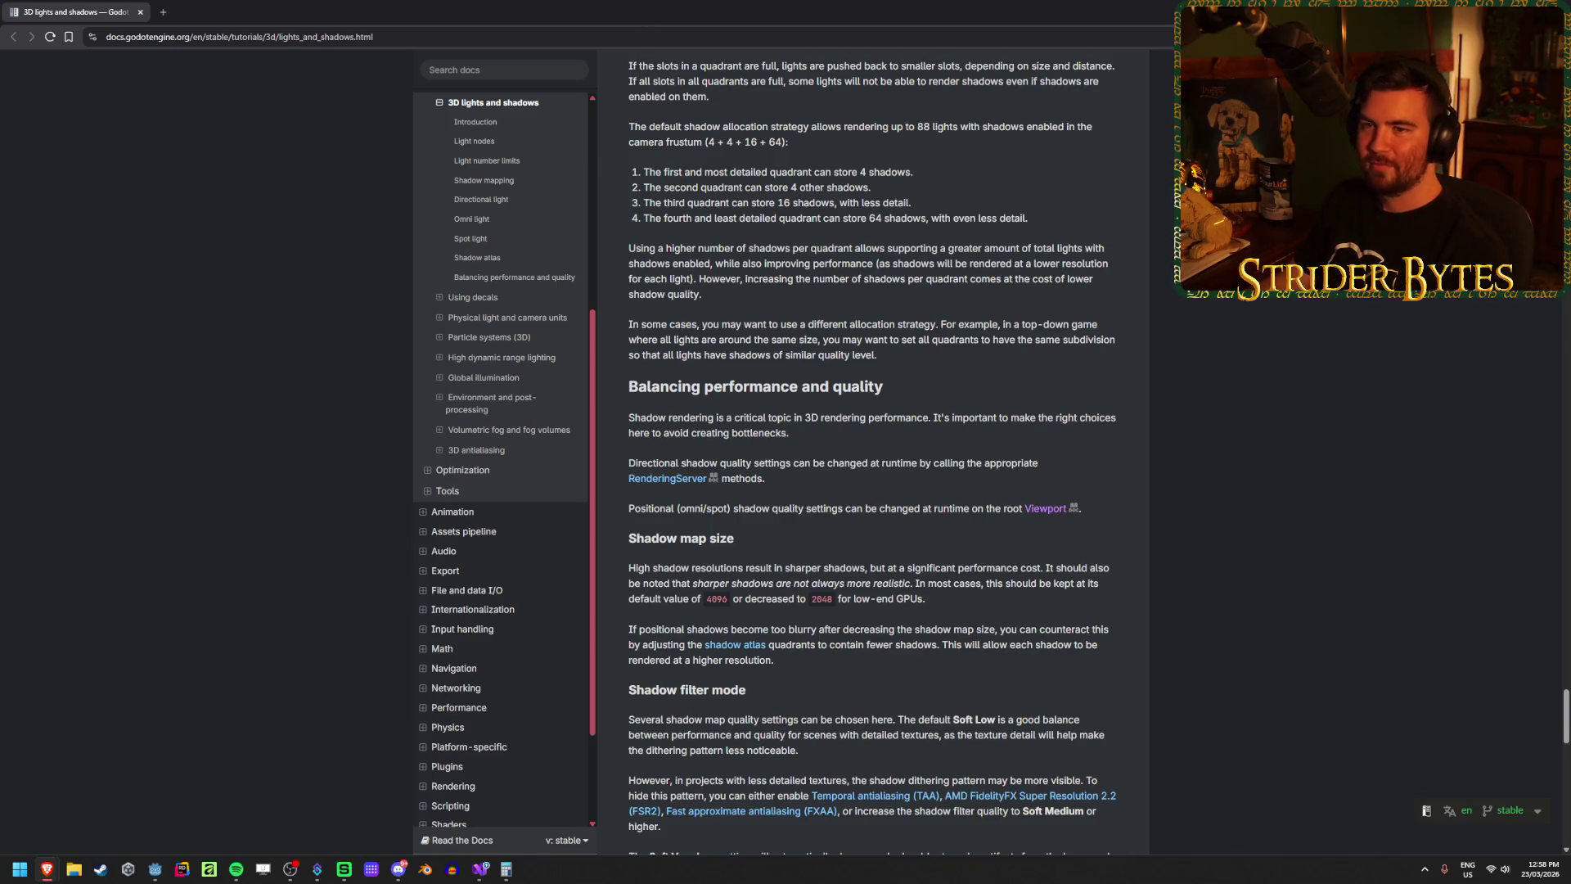
key("alt+Tab")
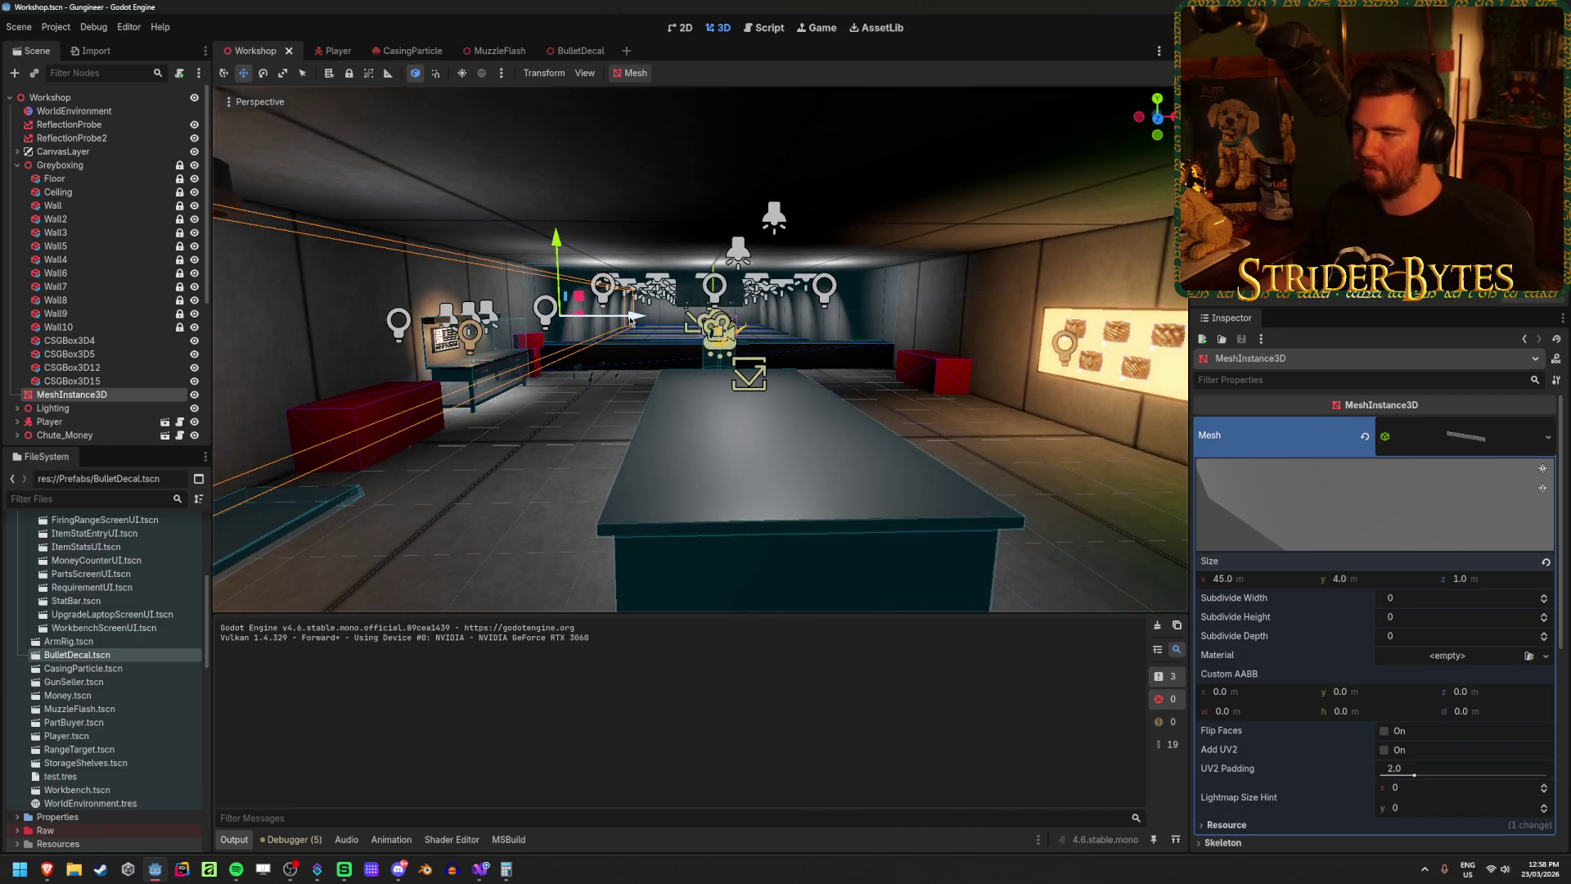
Step: Duplicate the wall panel as MeshInstance3D2 and place it at x 7.5
key("ctrl+d")
mouse_move(637, 321)
left_mouse_down()
mouse_move(958, 337)
mouse_move(919, 338)
left_mouse_up()
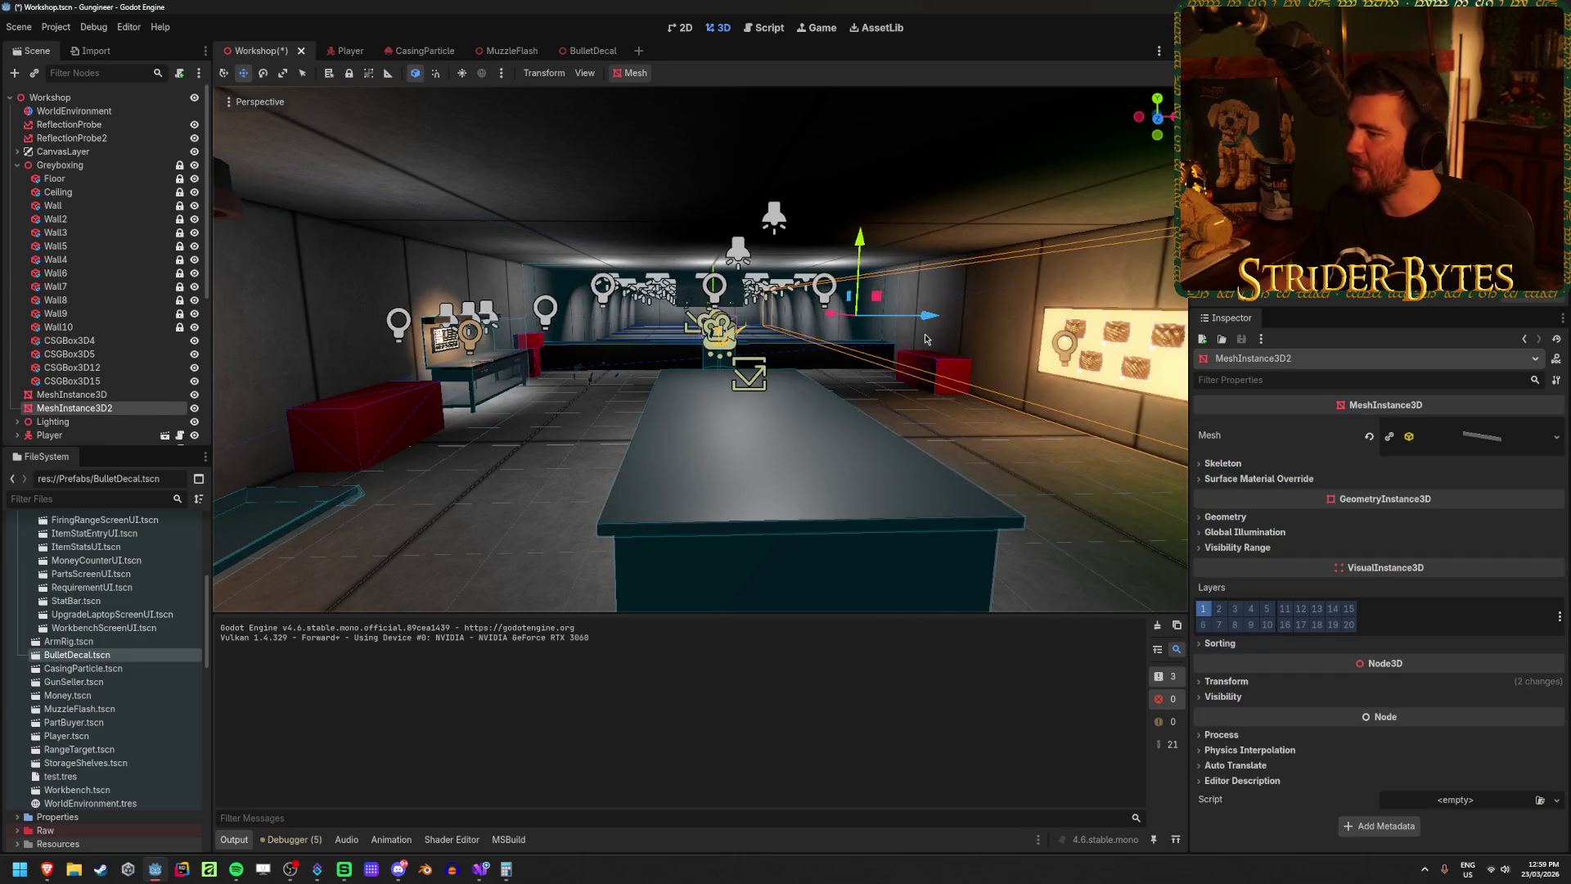
key("f")
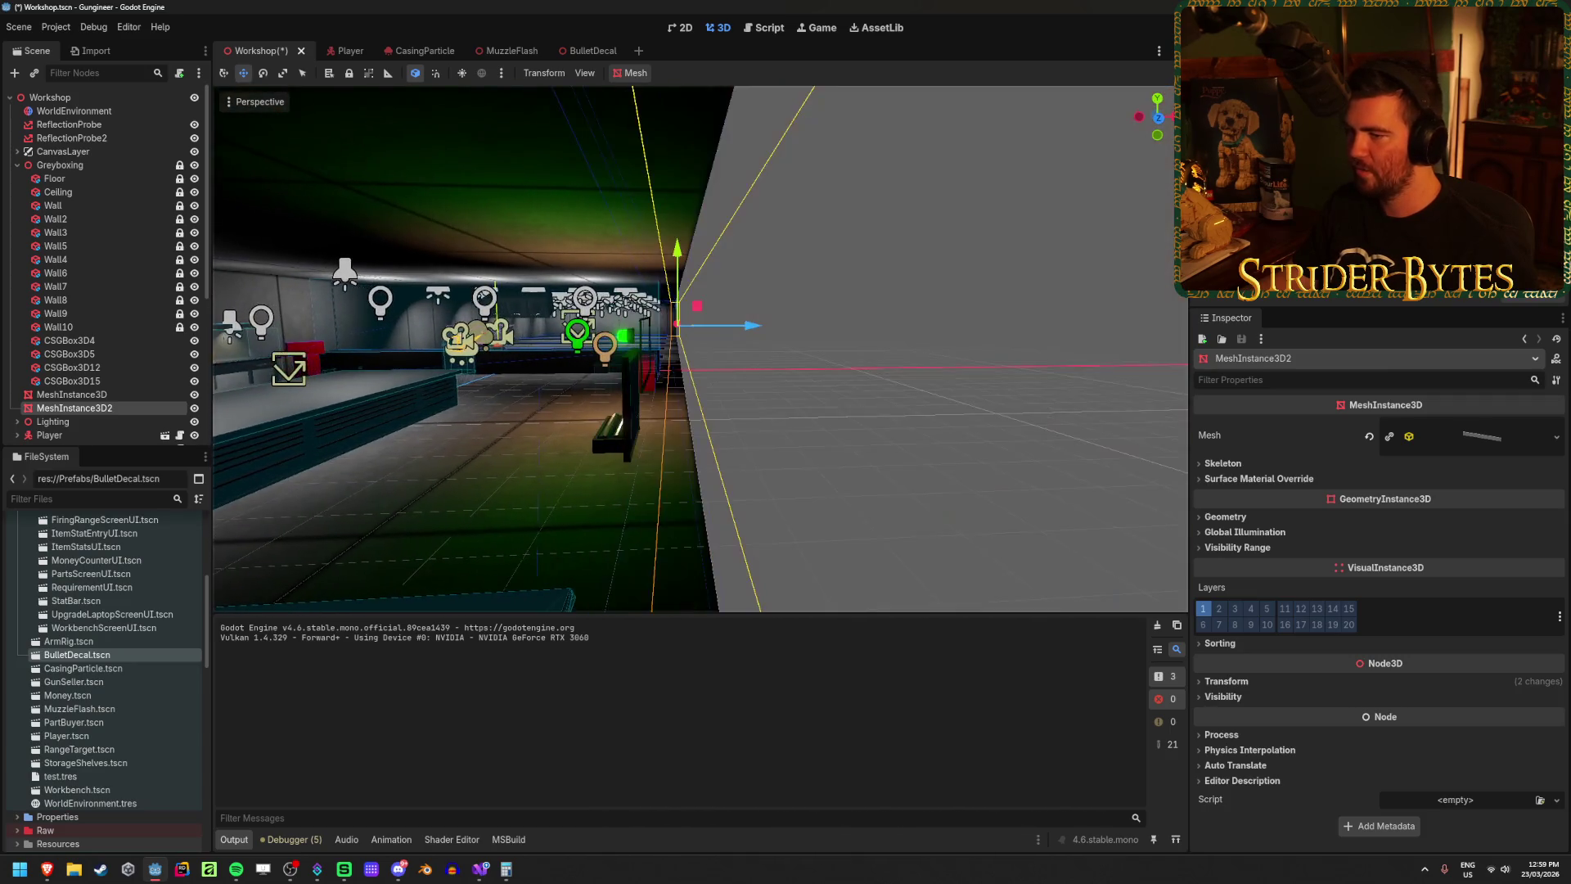
scroll(699, 349, "down", 5)
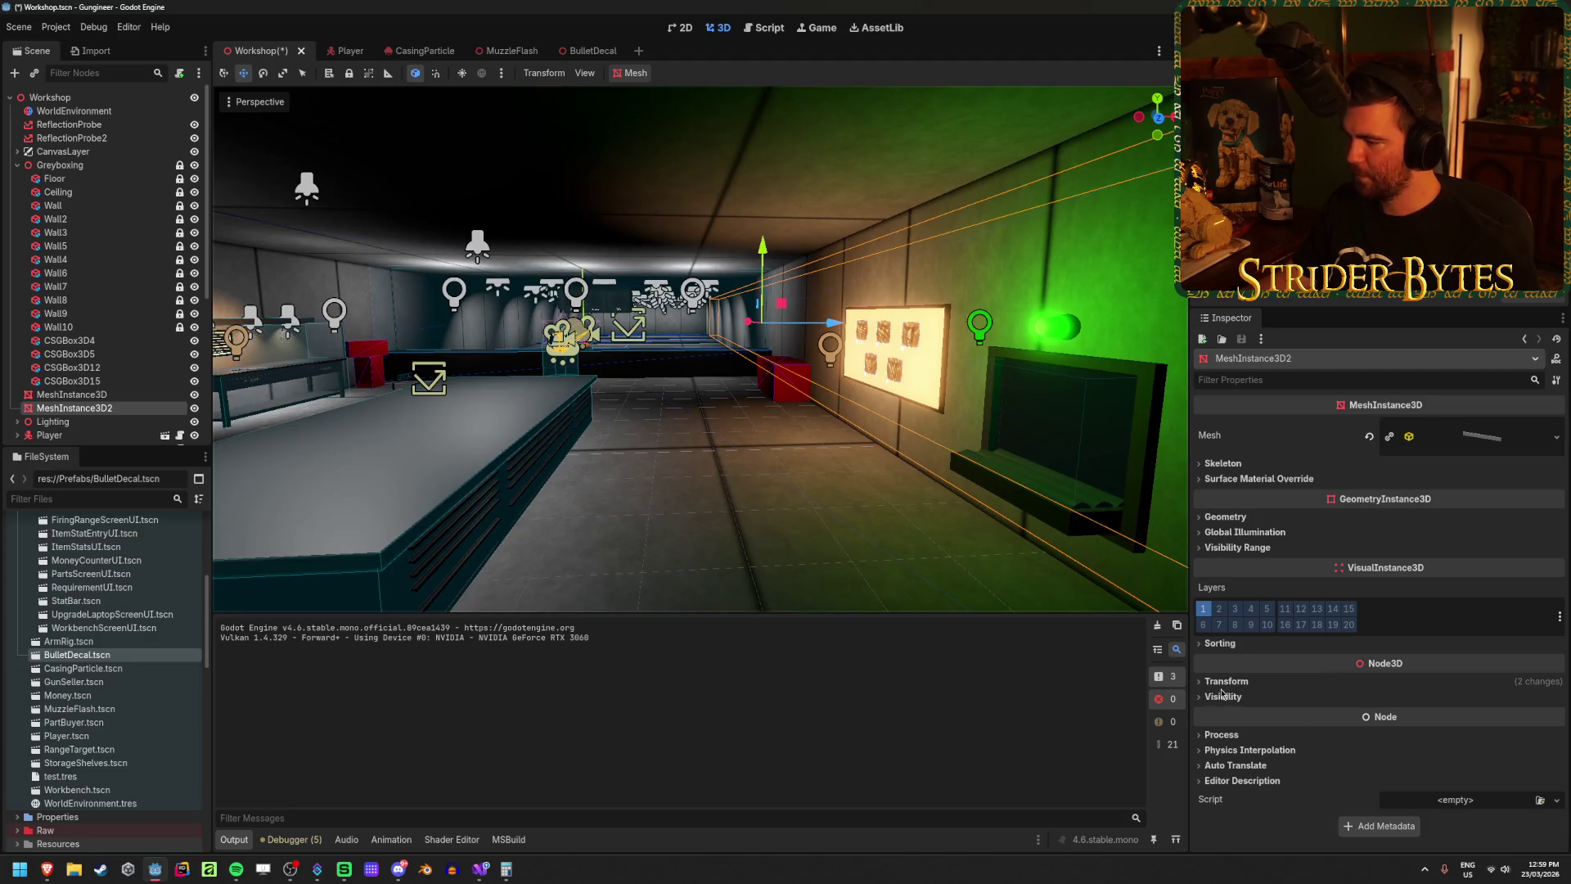
left_click(1225, 682)
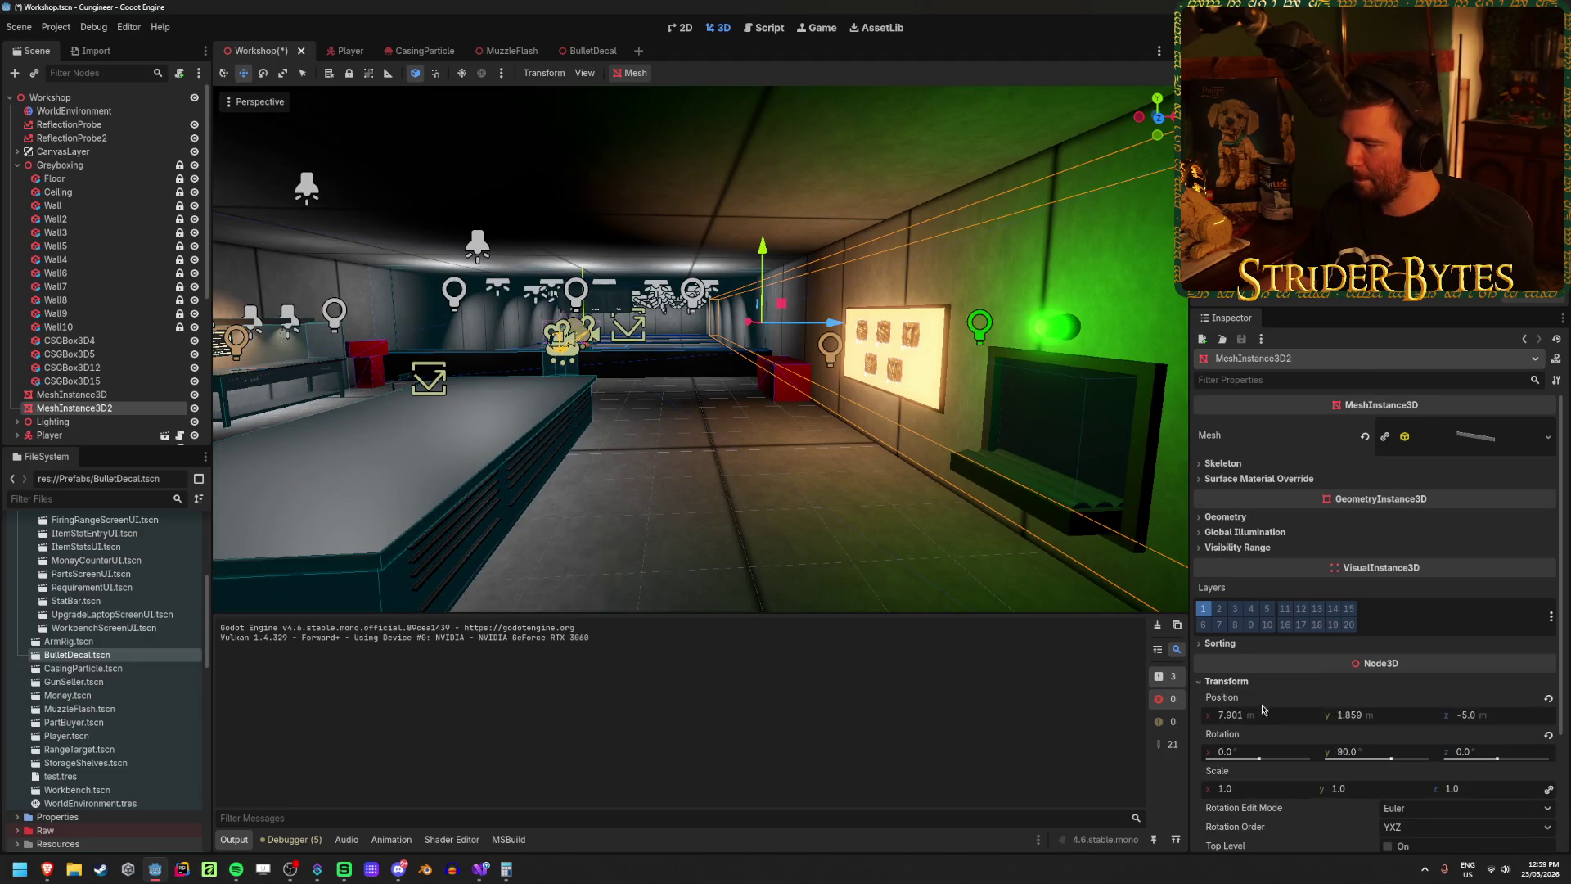
left_click(1235, 715)
type("0")
key("Return")
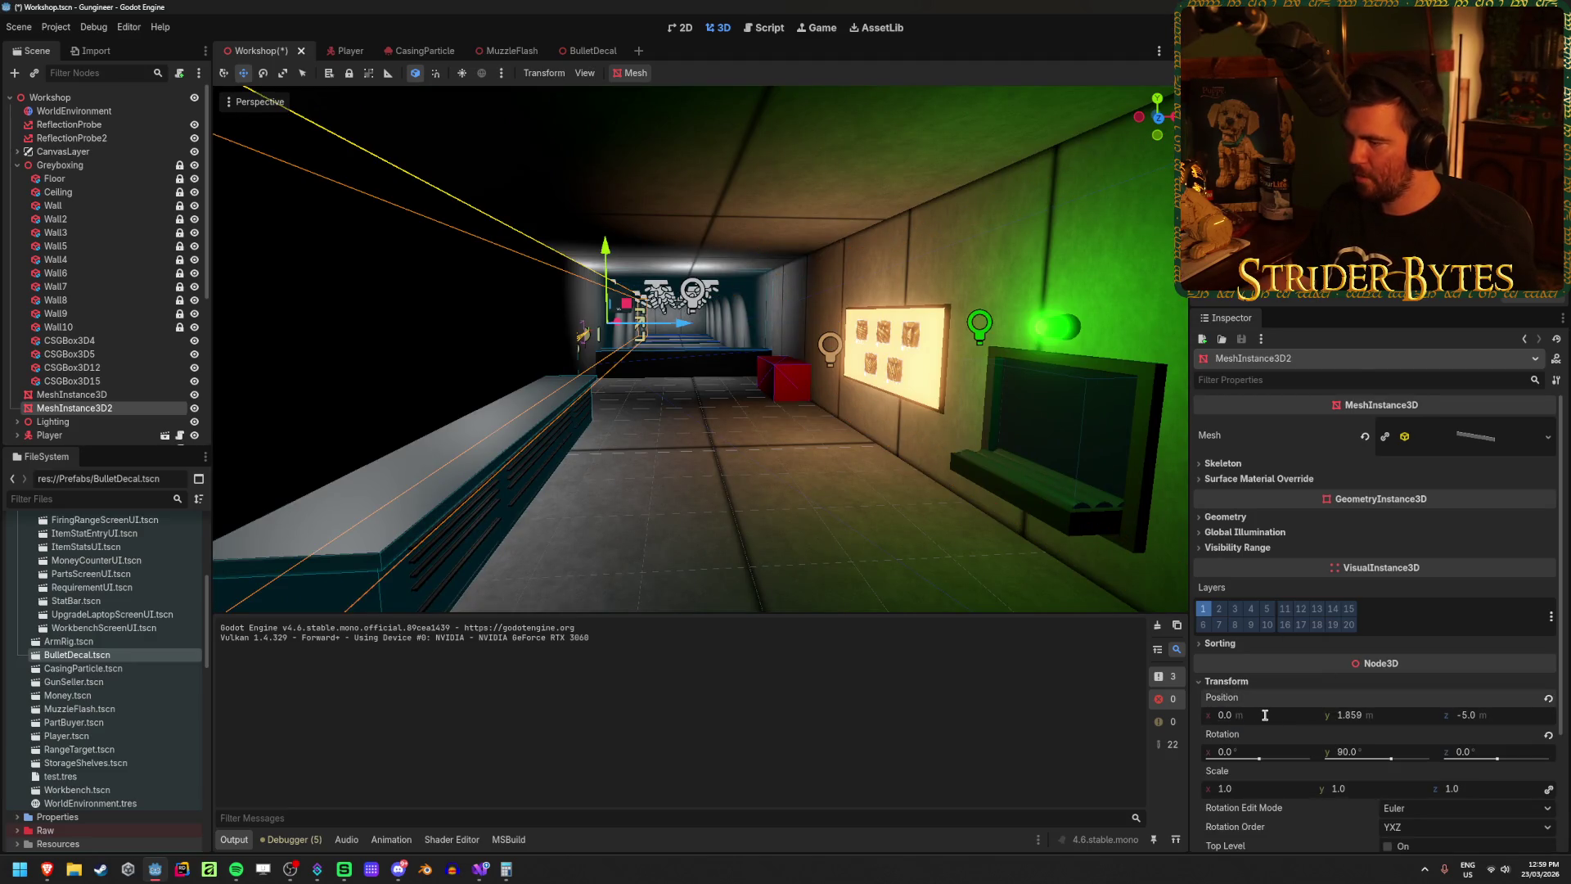
key("Return")
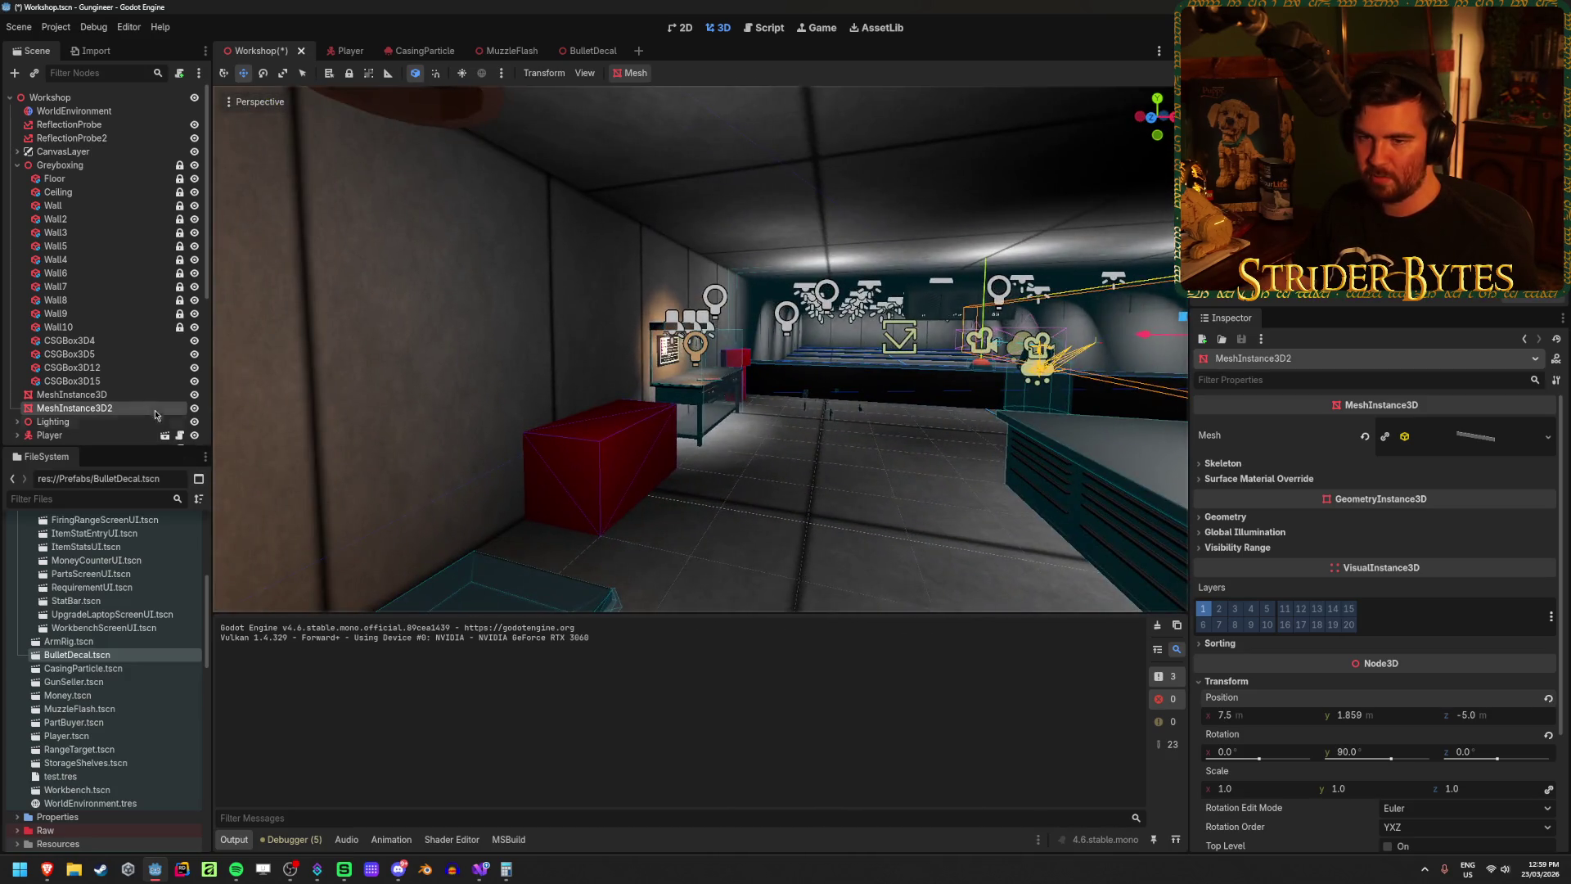
Step: Position the original MeshInstance3D panel at x -7.5 and height 2.0
left_click(857, 425)
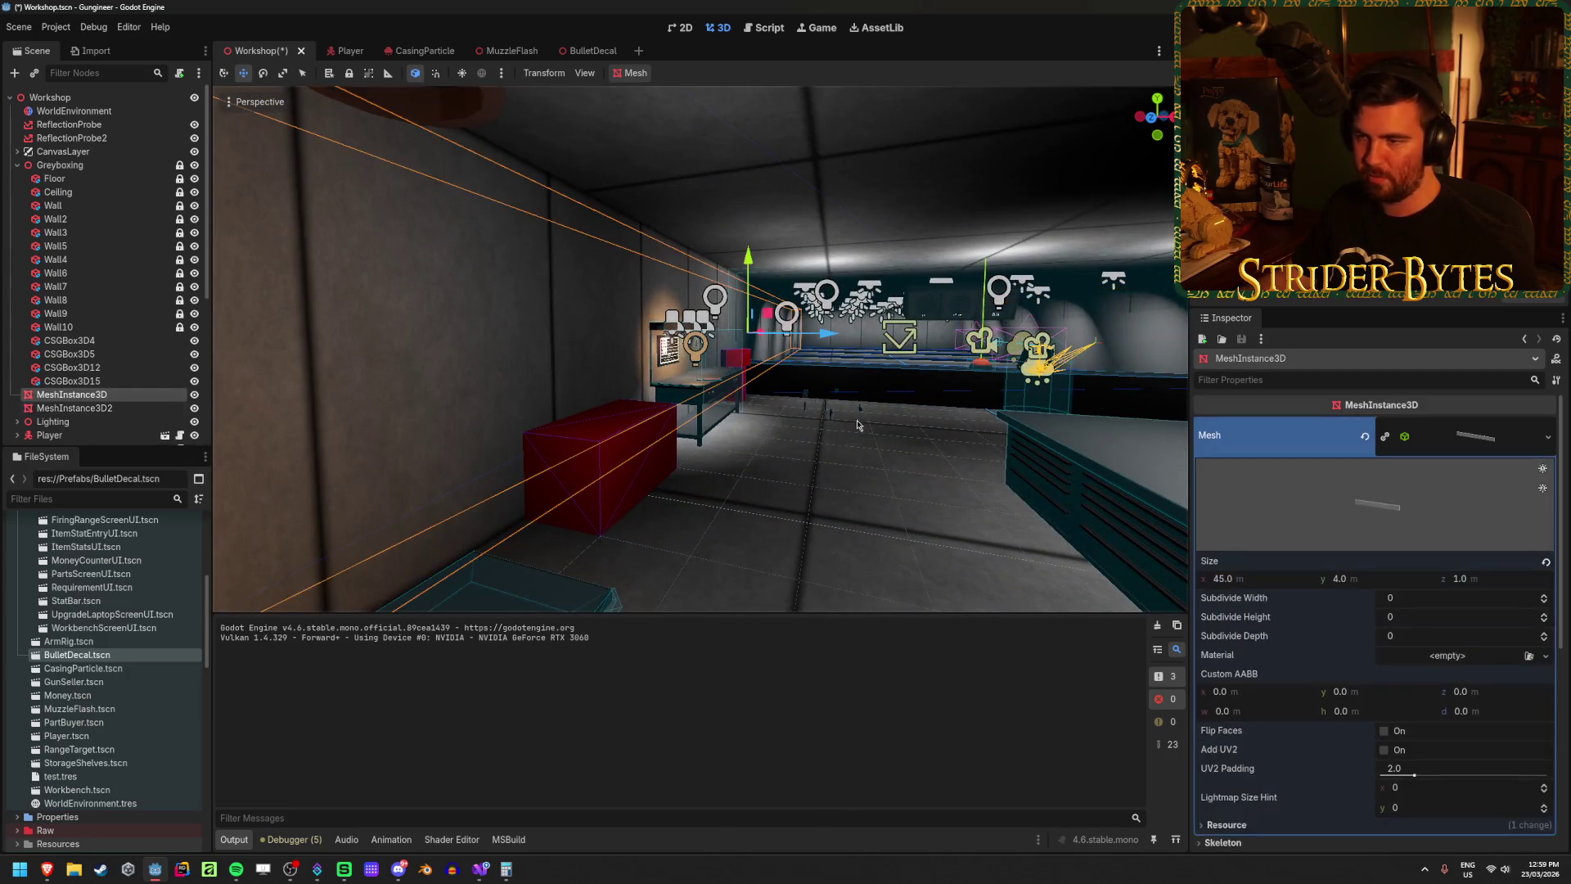
scroll(1219, 630, "down", 5)
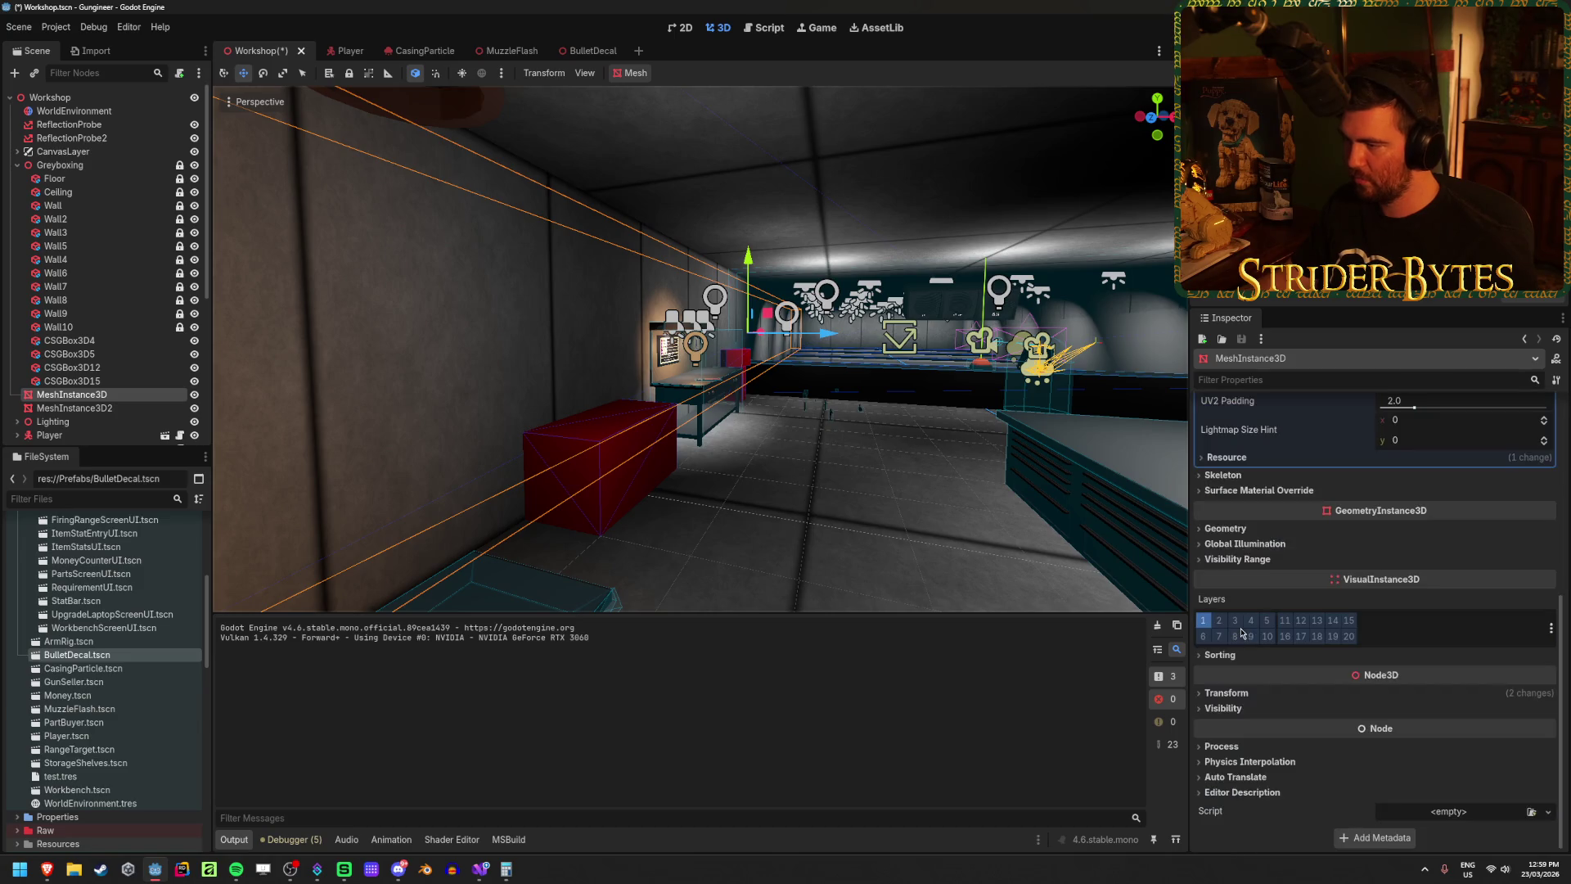
left_click(1227, 692)
left_click(1267, 727)
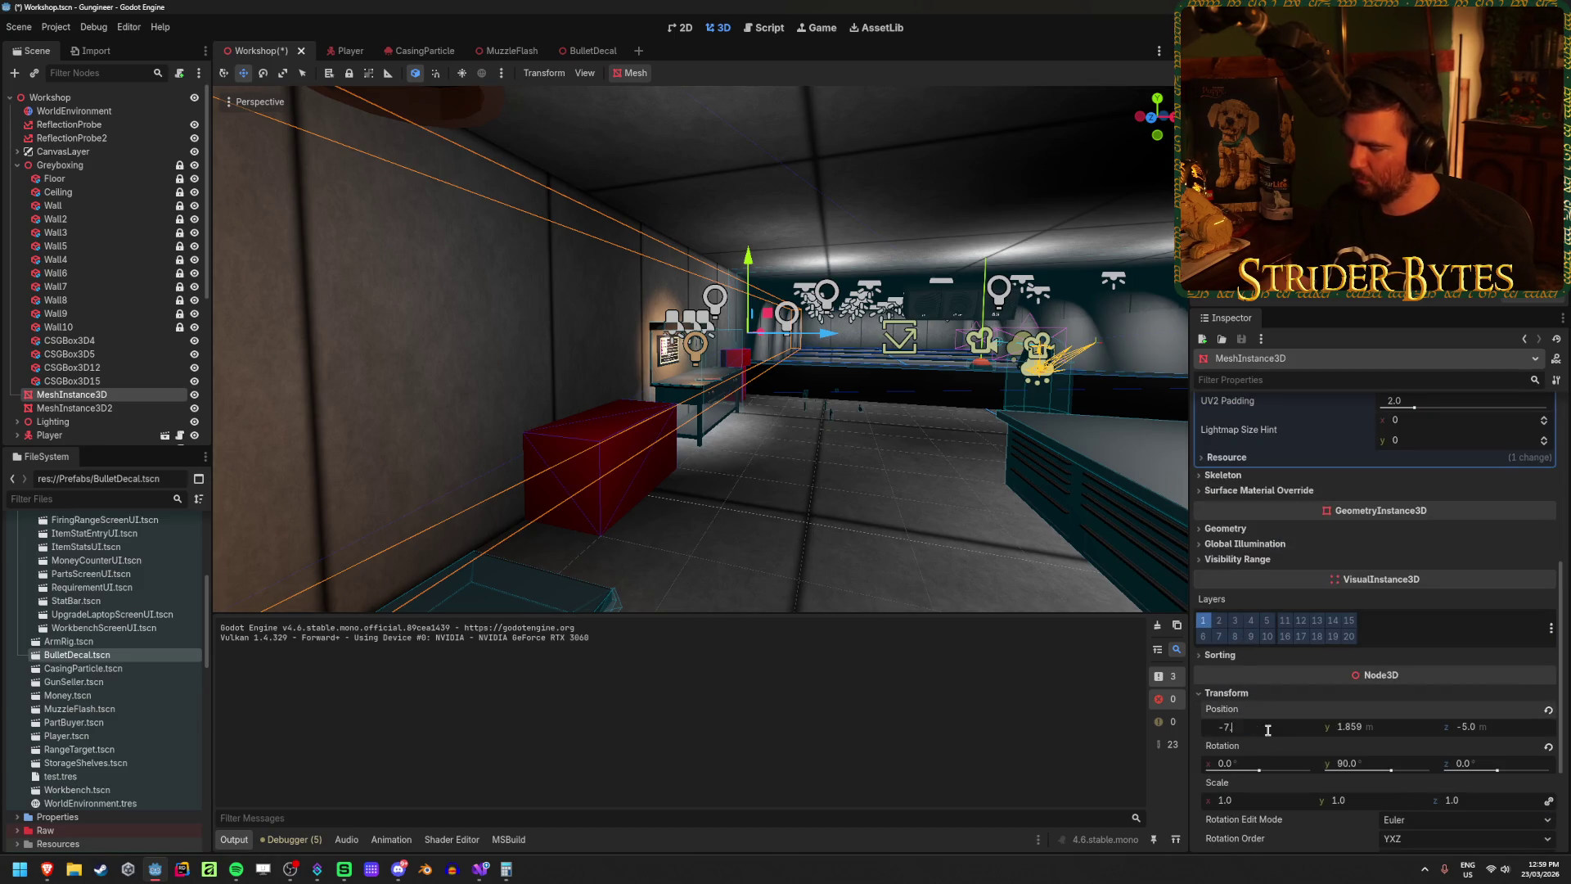
type(".5")
key("Return")
left_click_drag(695, 352, 1348, 650)
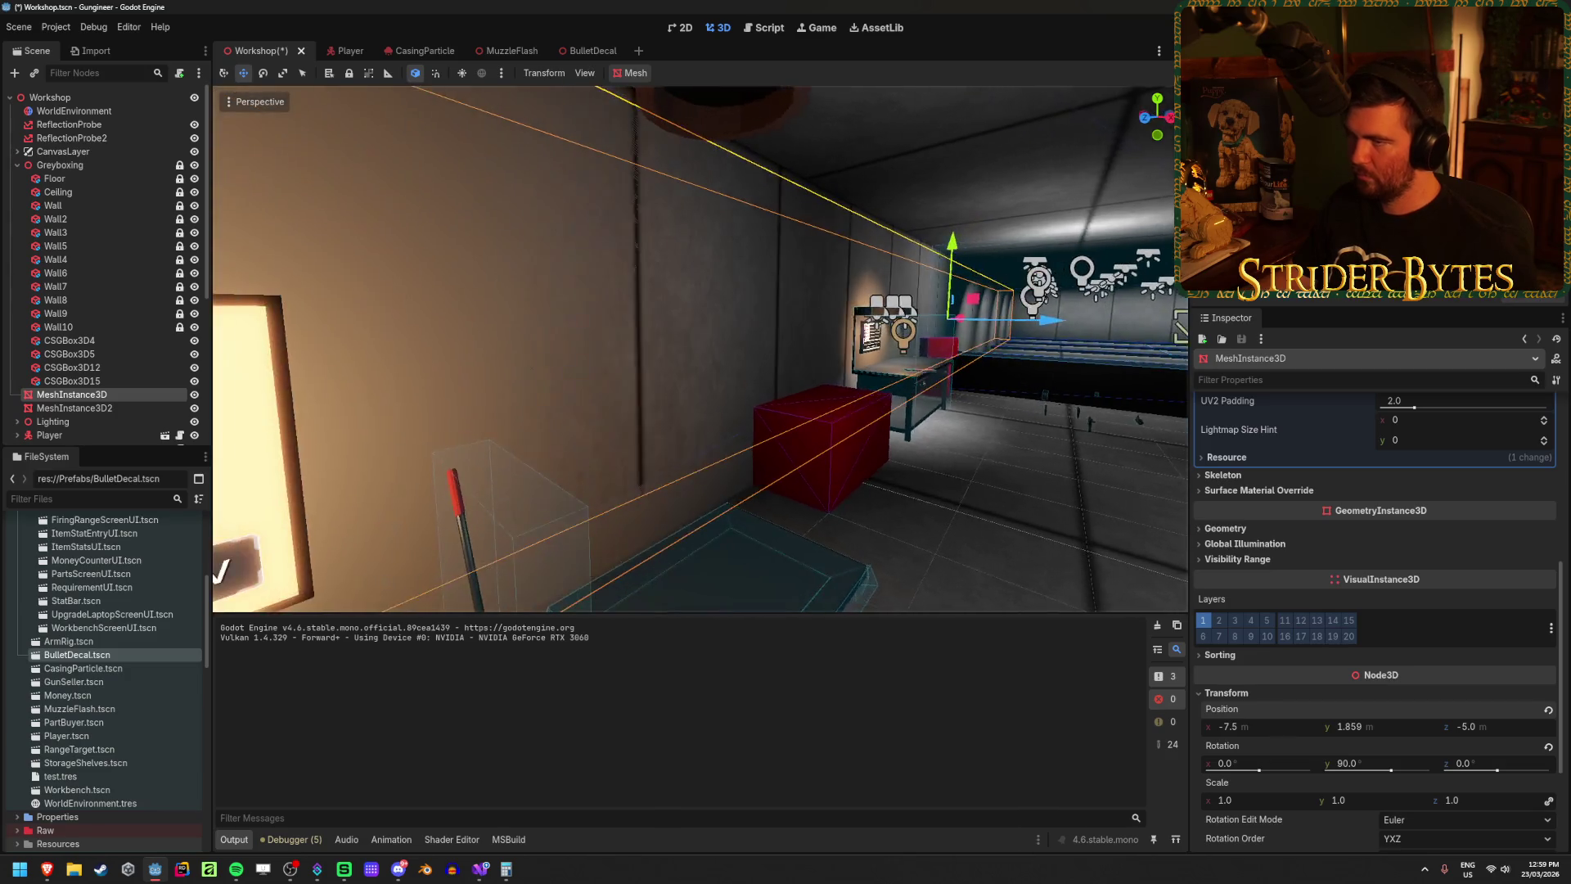
left_click(1363, 723)
type("2")
key("Return")
Step: Save the scene, set MeshInstance3D2's height to 2.0, and select both panels
mouse_move(663, 461)
left_mouse_down()
mouse_move(557, 454)
mouse_move(665, 455)
left_mouse_up()
key("ctrl+s")
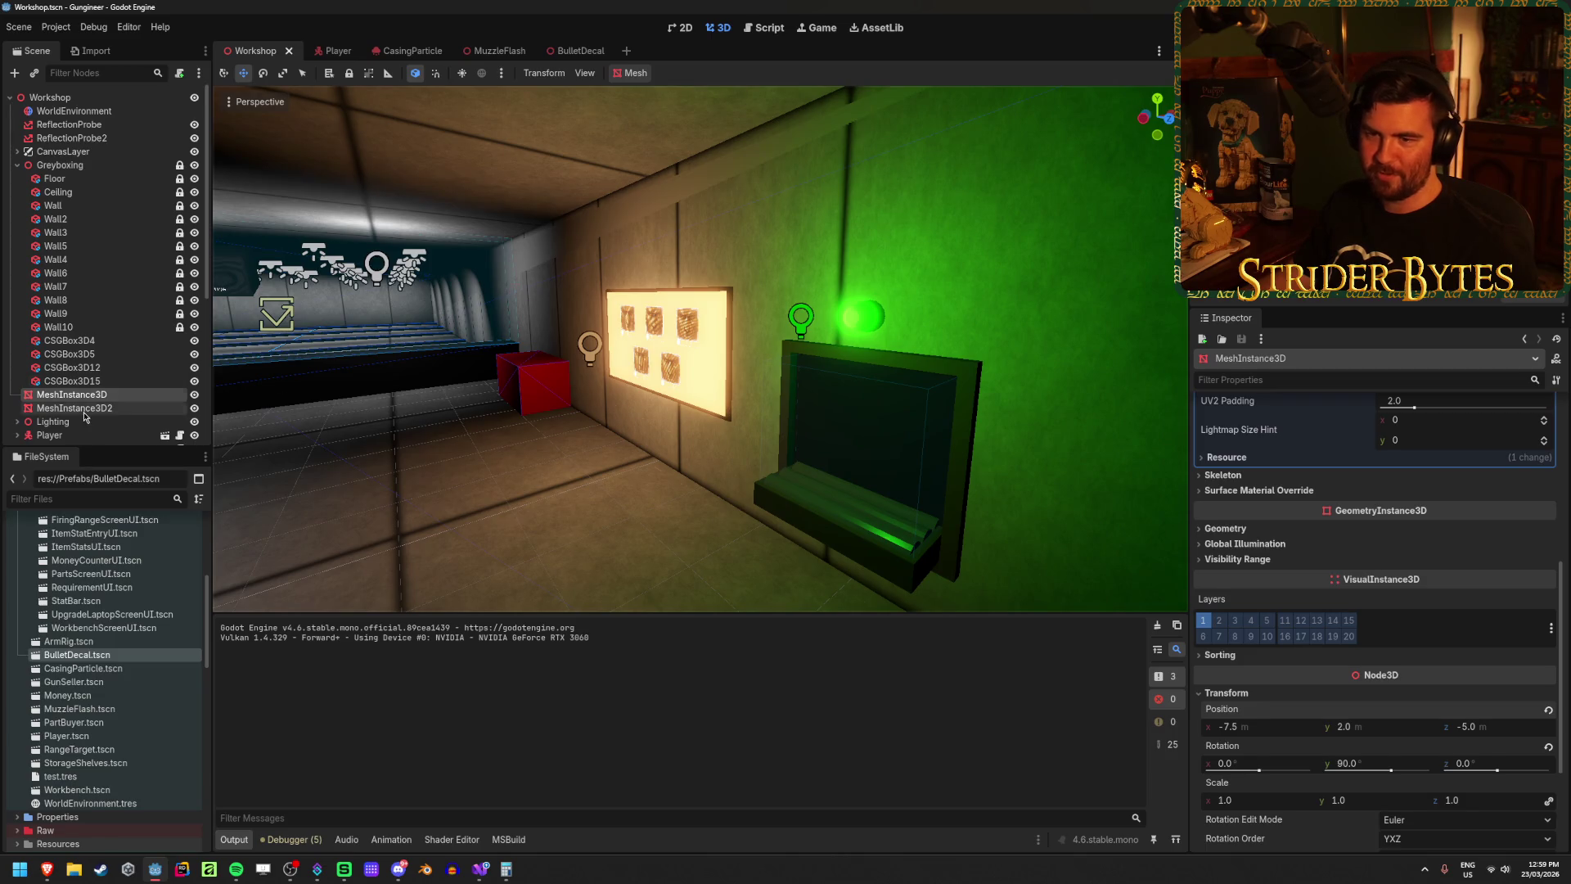
left_click(82, 408)
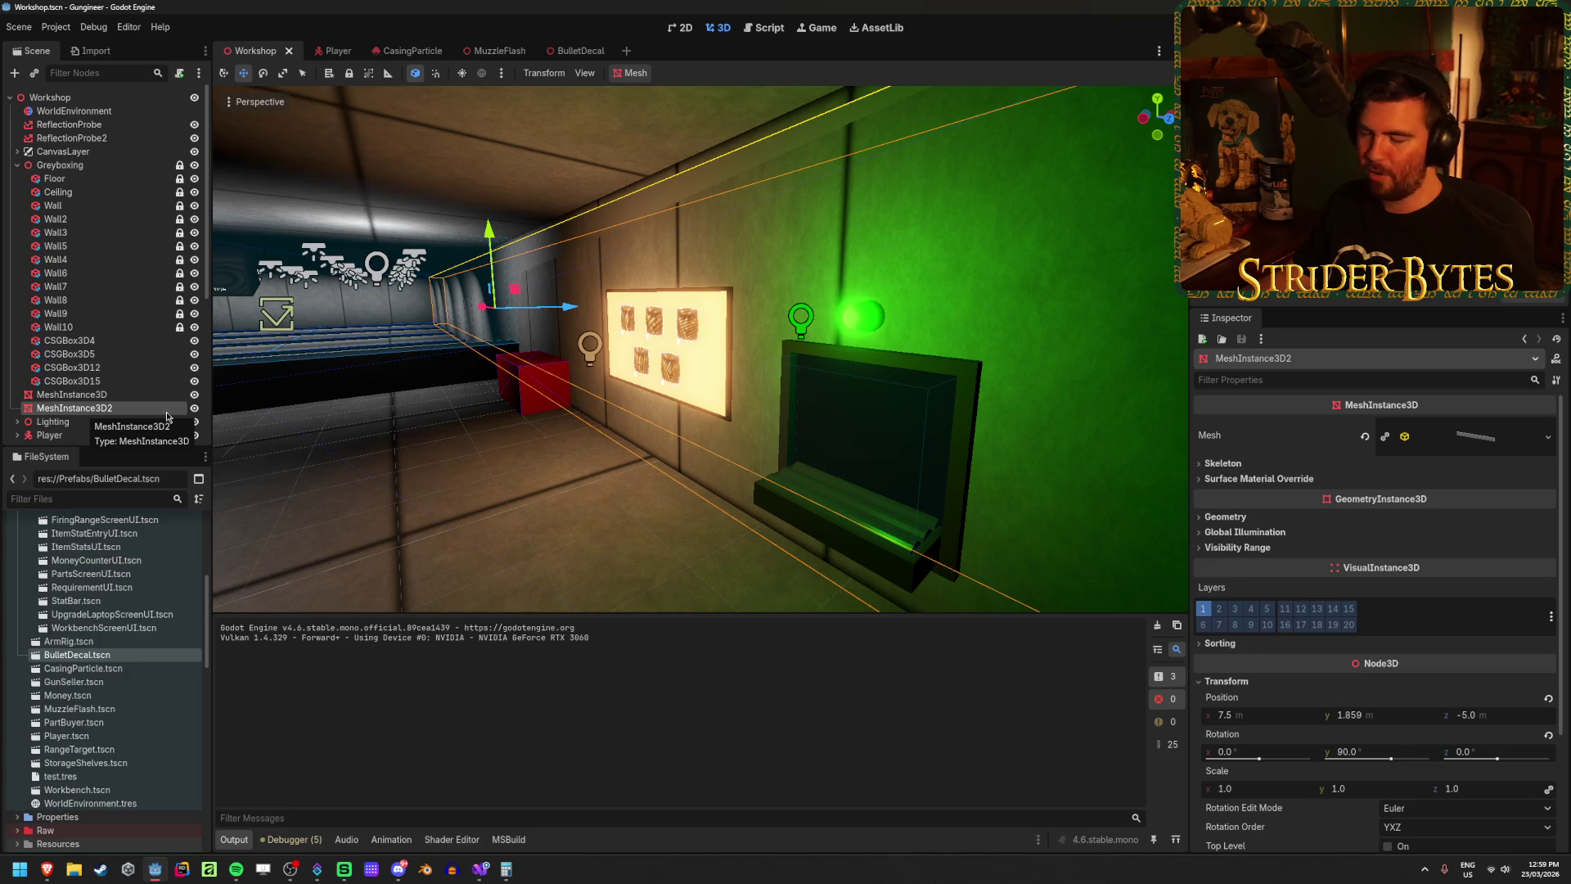
scroll(1379, 573, "down", 3)
left_click(1380, 556)
type("2")
key("Return")
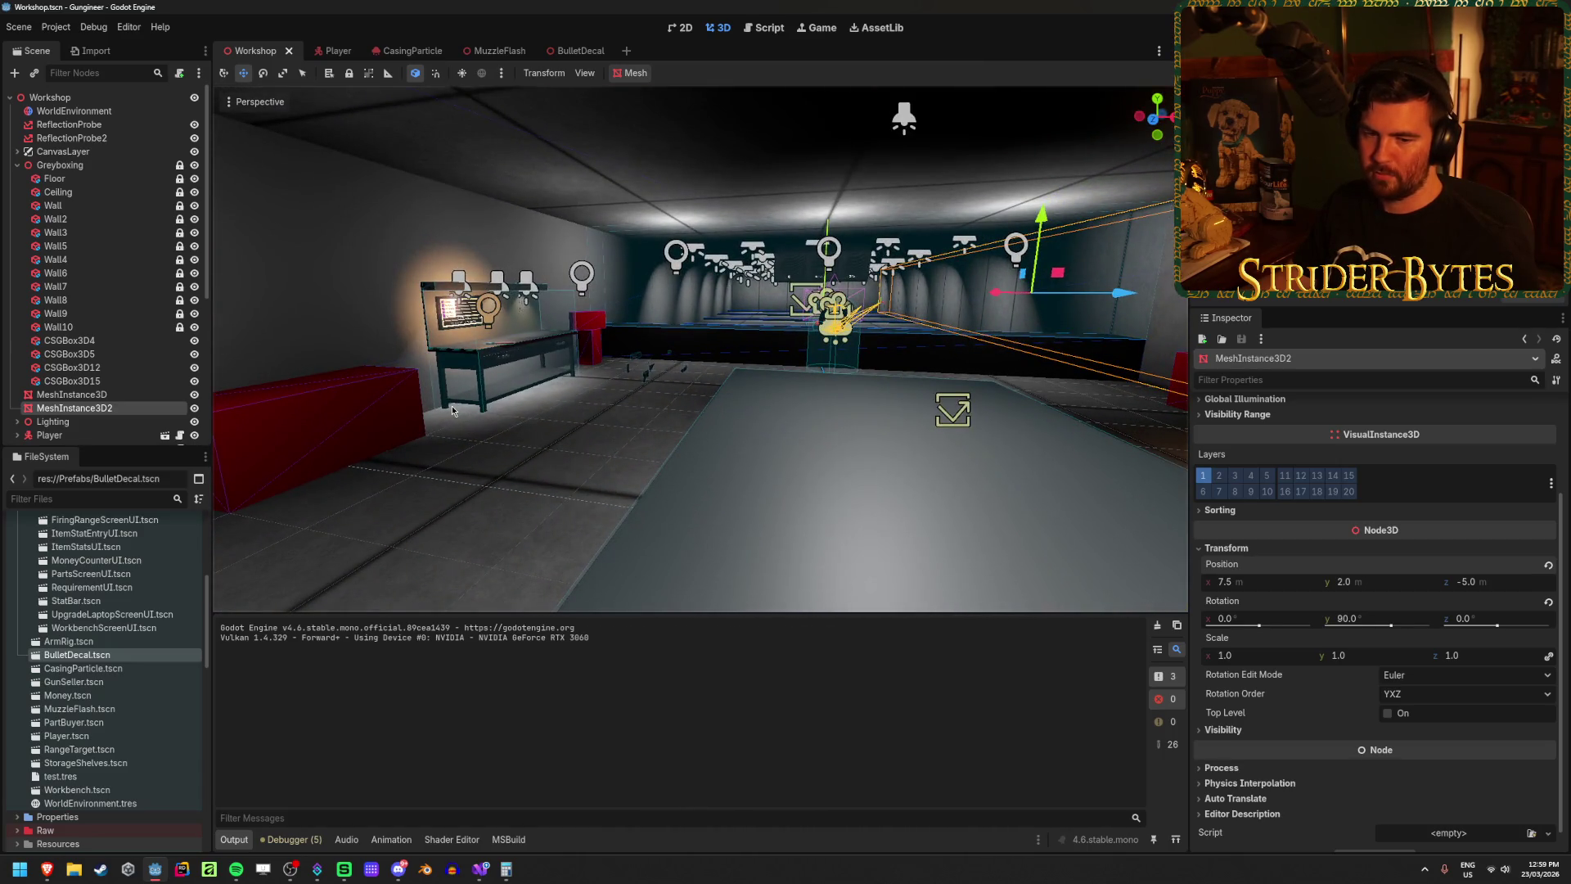
left_click(88, 395, "shift")
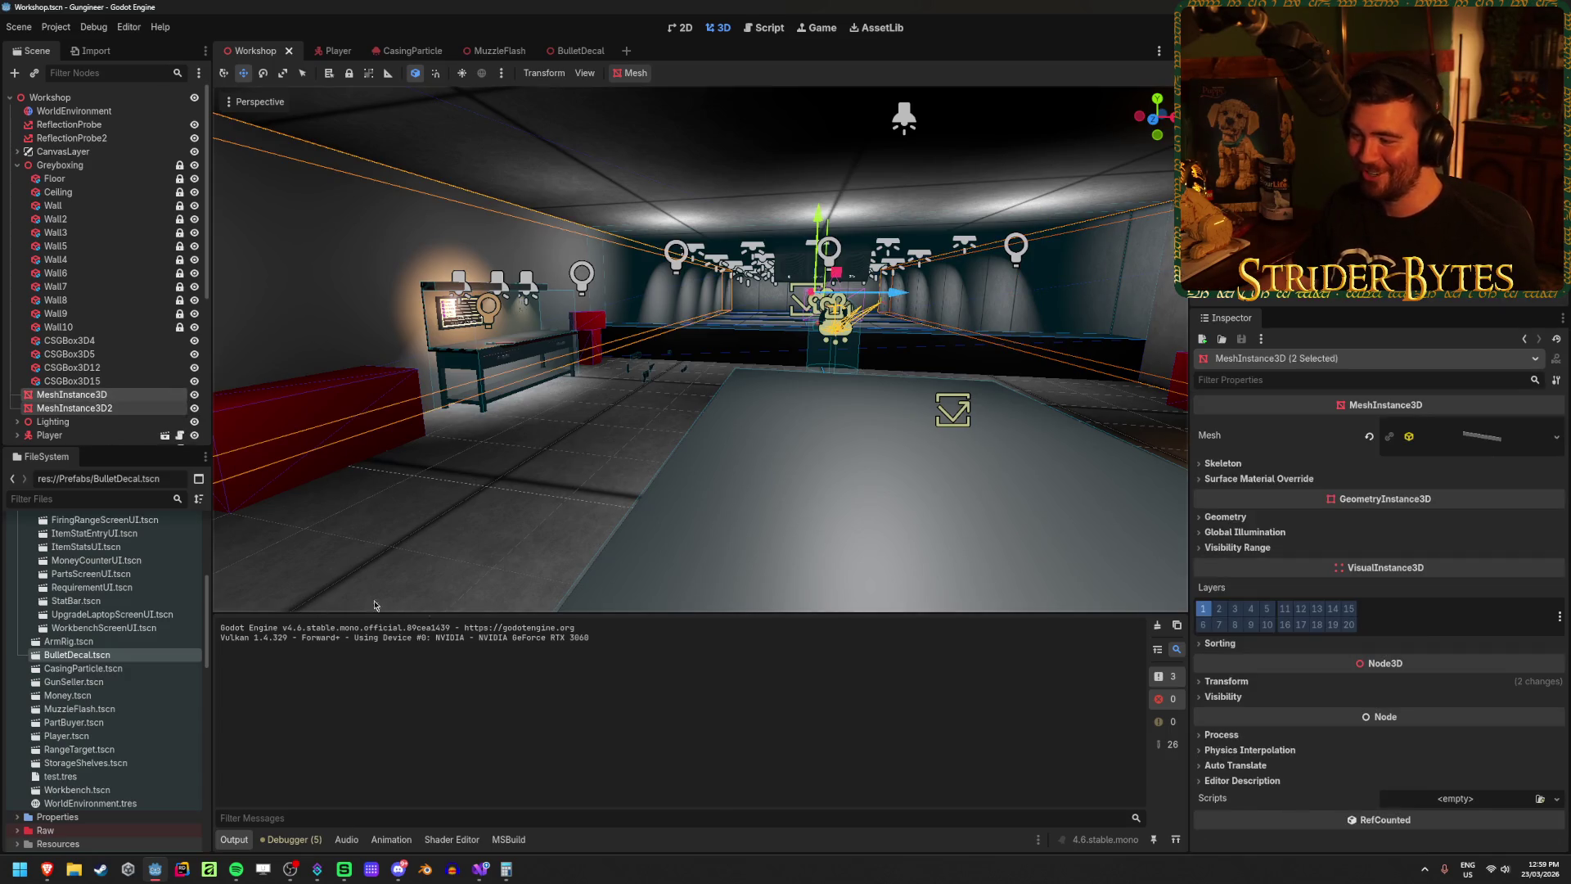
scroll(68, 620, "up", 5)
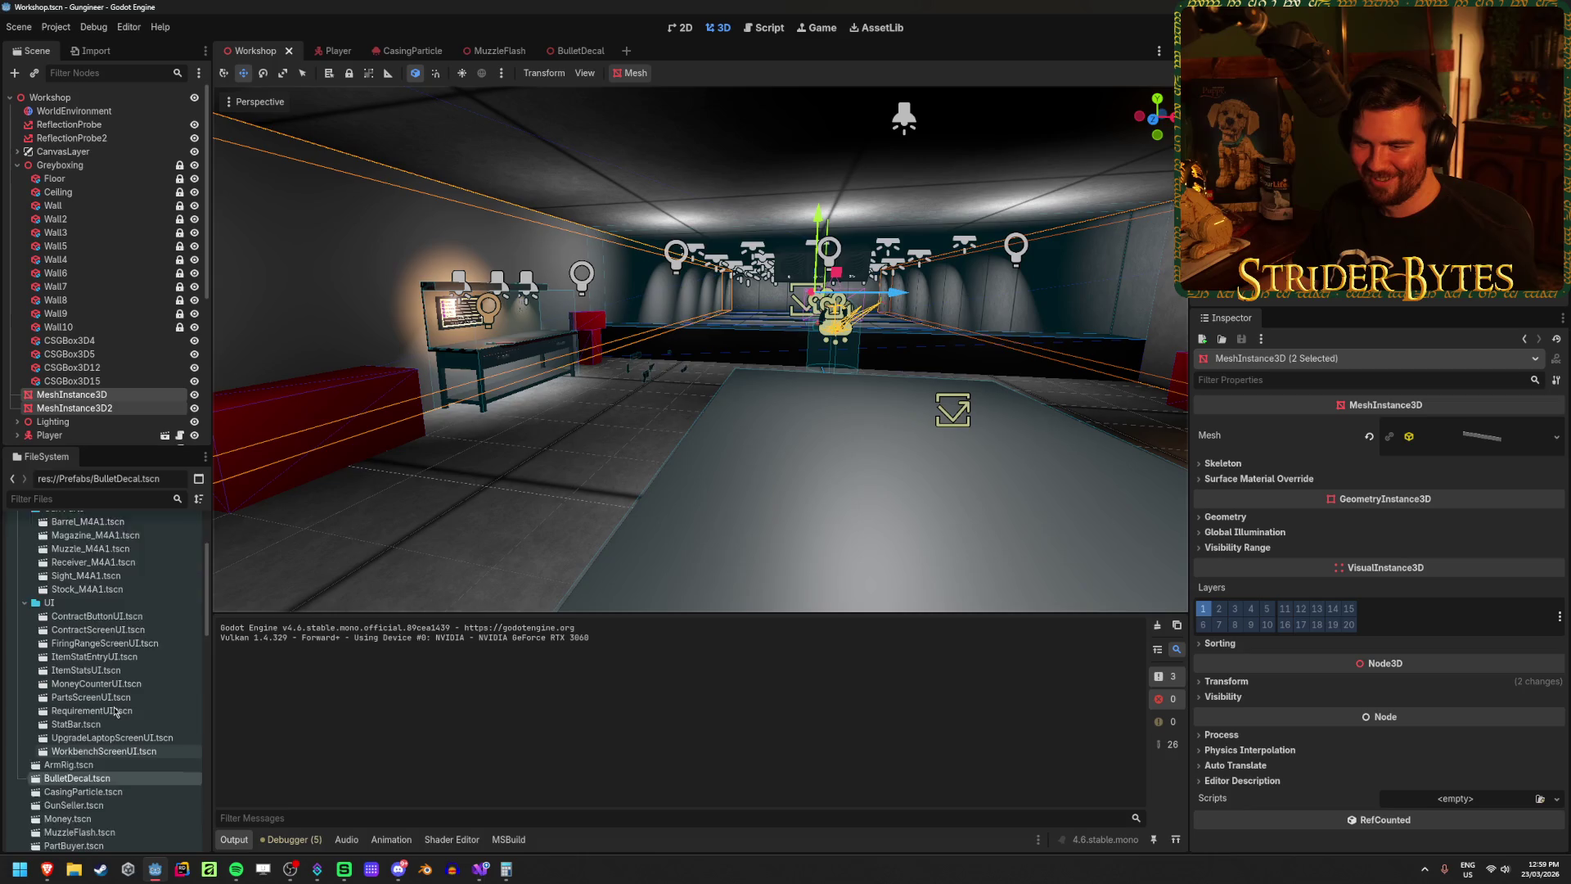
Step: Apply Wall_Concrete_Long from the Materials folder as both panels' material override
double_click(56, 578)
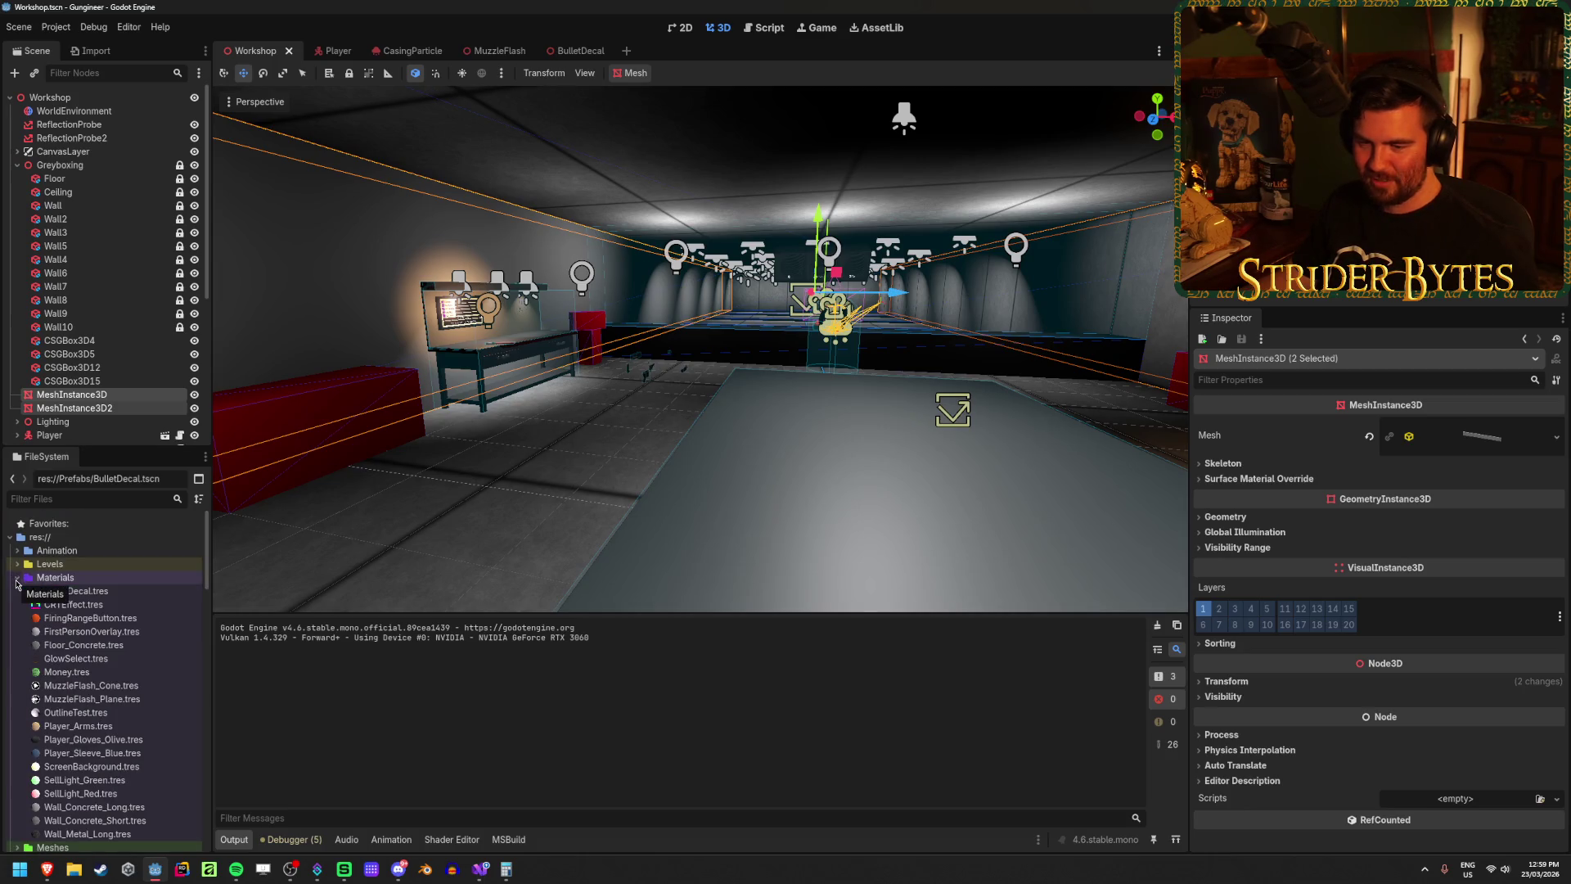
left_click(134, 813)
mouse_move(328, 319)
left_mouse_down()
mouse_move(1039, 589)
mouse_move(1354, 661)
mouse_move(1247, 689)
mouse_move(1257, 522)
left_mouse_up()
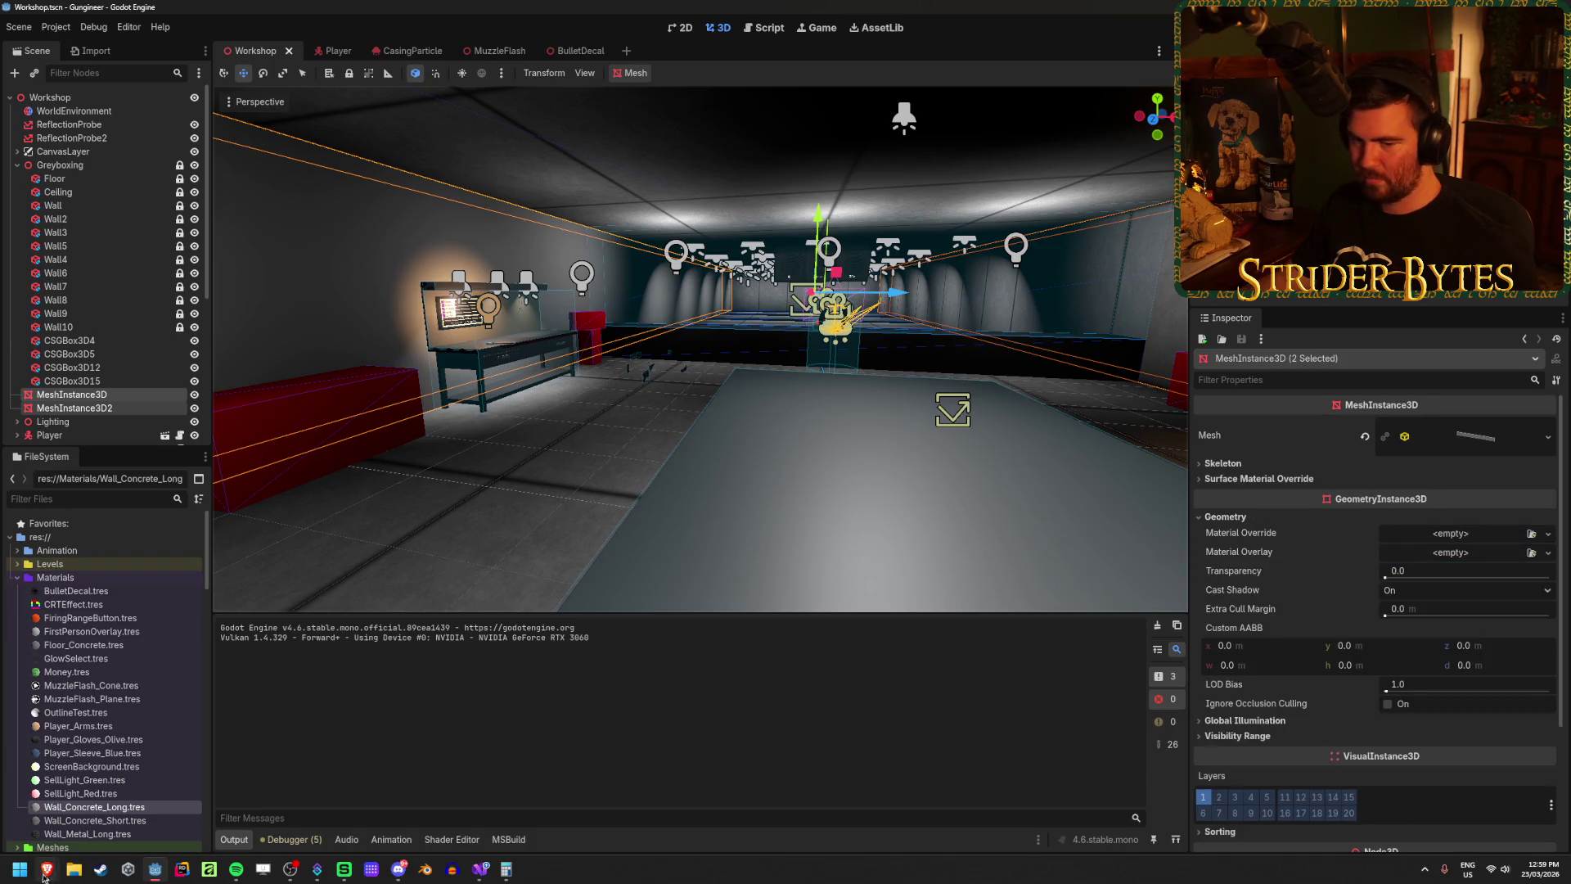
left_click_drag(103, 808, 1083, 675)
left_click_drag(1344, 530, 1443, 540)
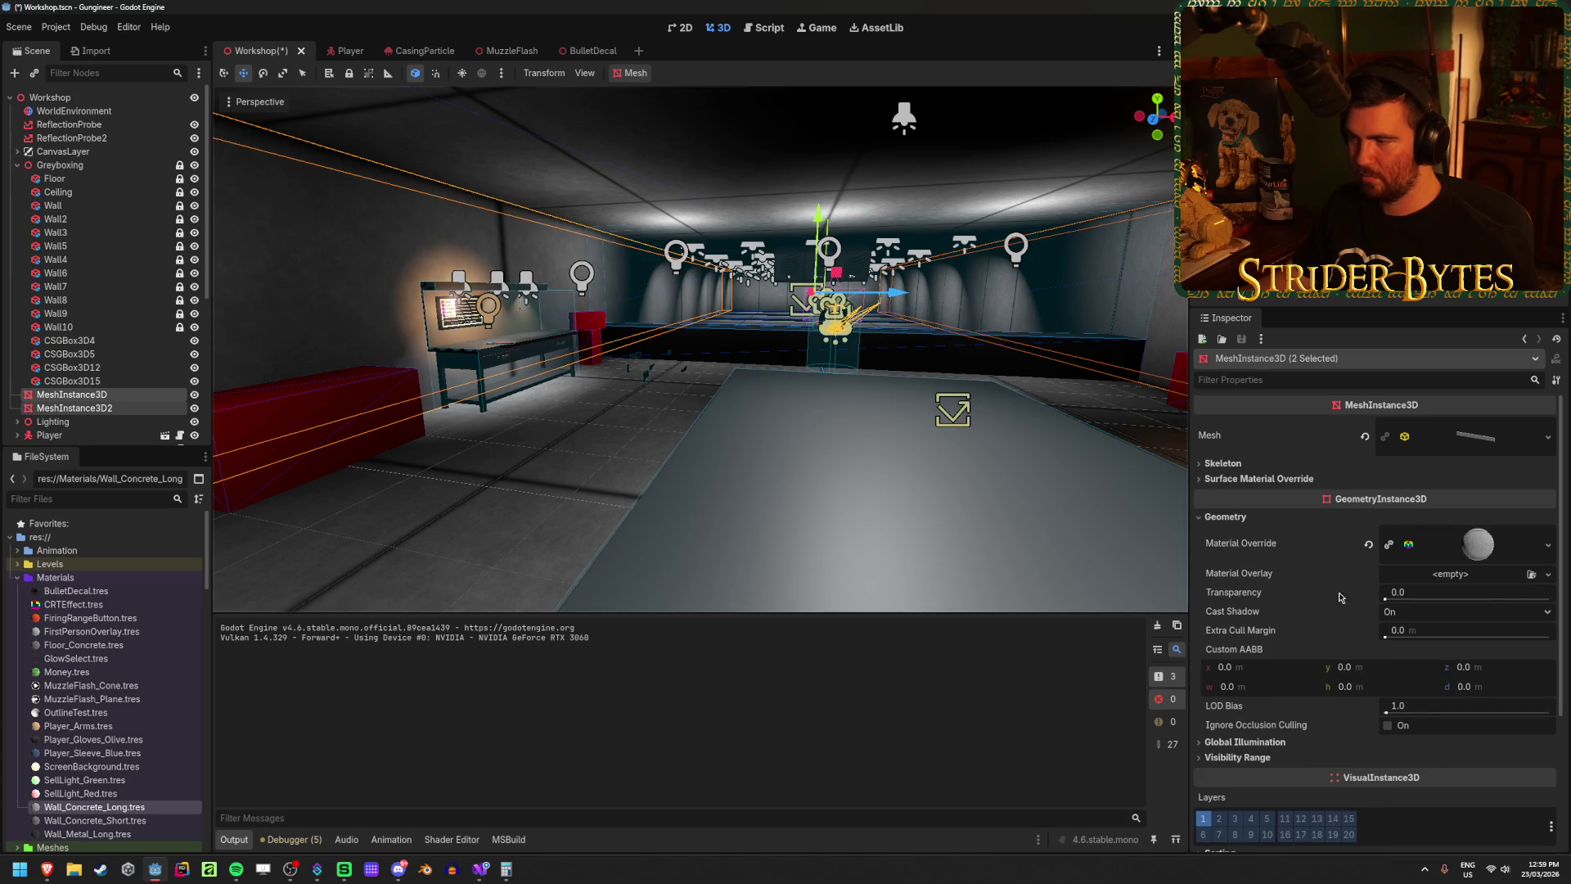
left_click(1483, 546)
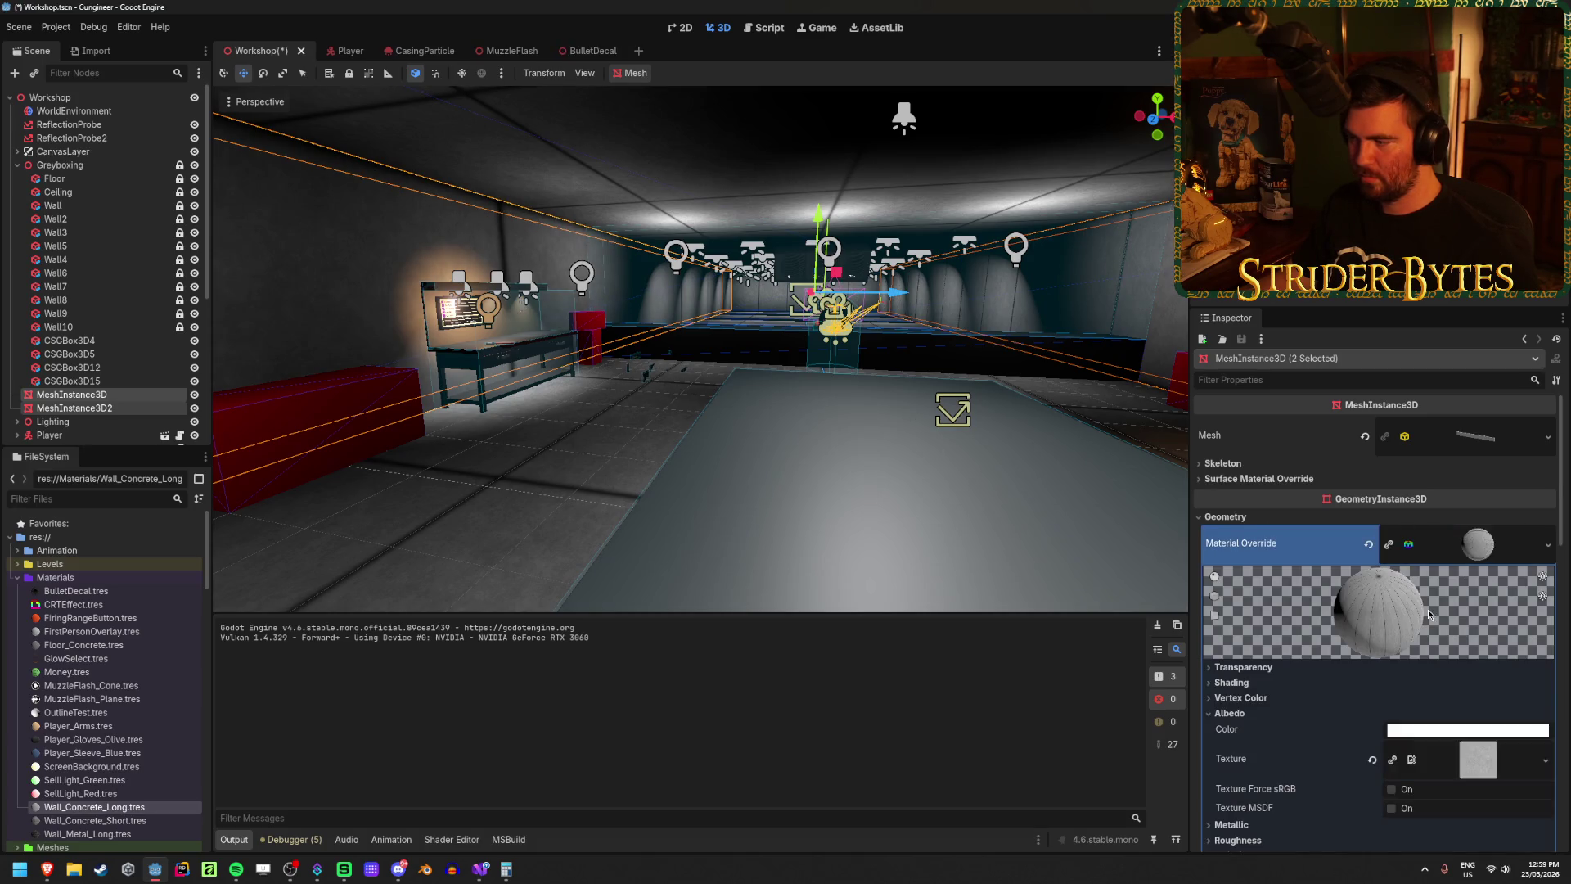
scroll(1429, 612, "down", 5)
Step: Try a UV1 x scale of 1.0, revert it to 22.535, then select only MeshInstance3D
mouse_move(1162, 537)
left_mouse_down()
mouse_move(531, 515)
mouse_move(965, 490)
left_mouse_up()
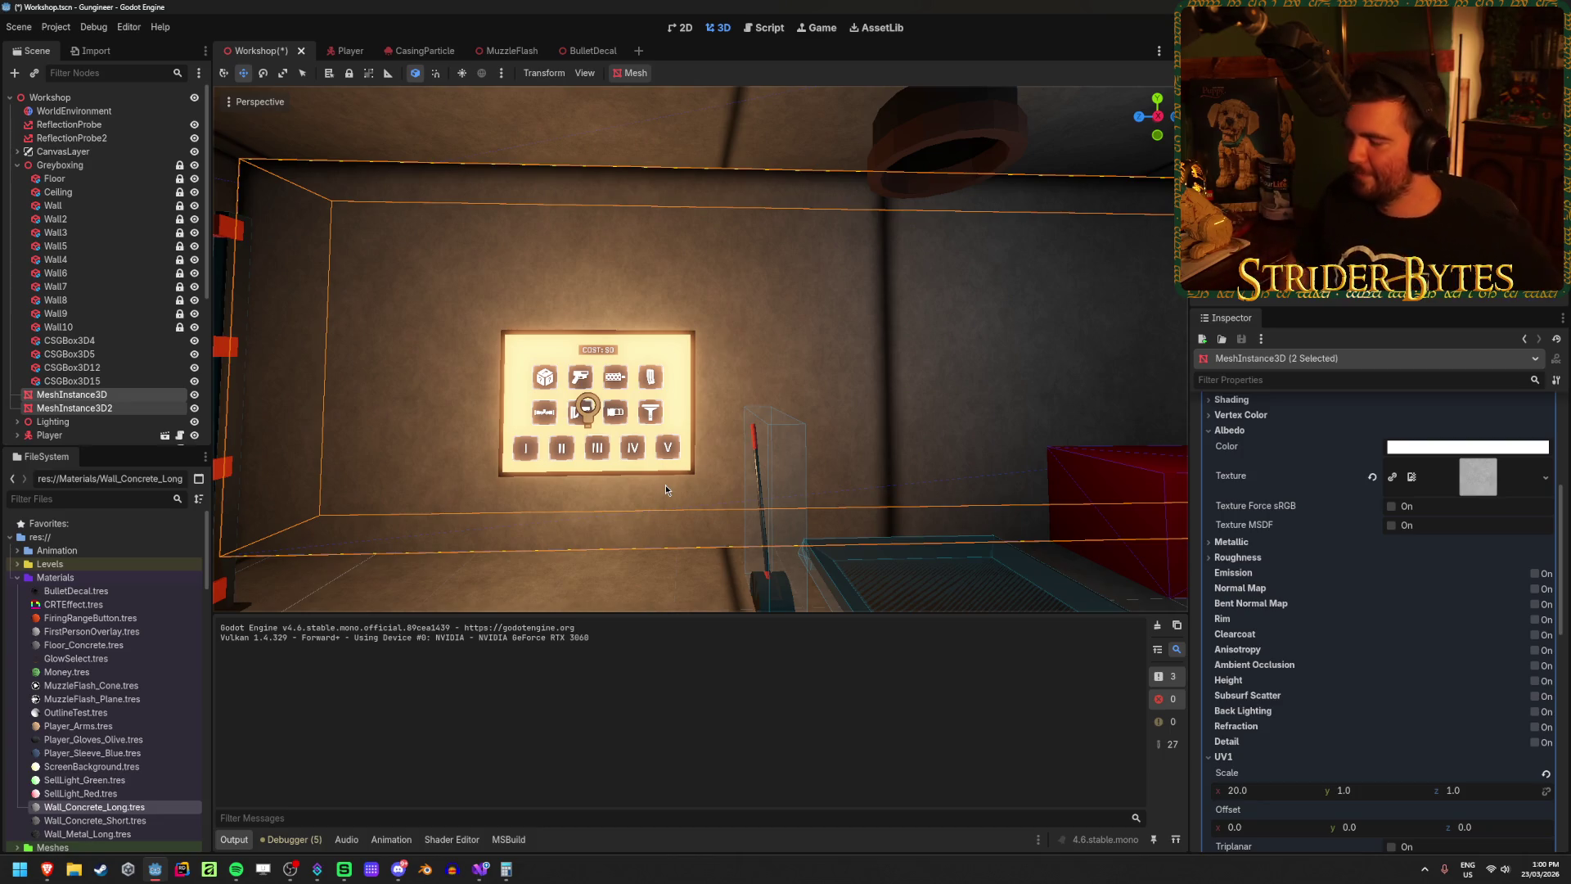
left_click_drag(606, 481, 736, 483)
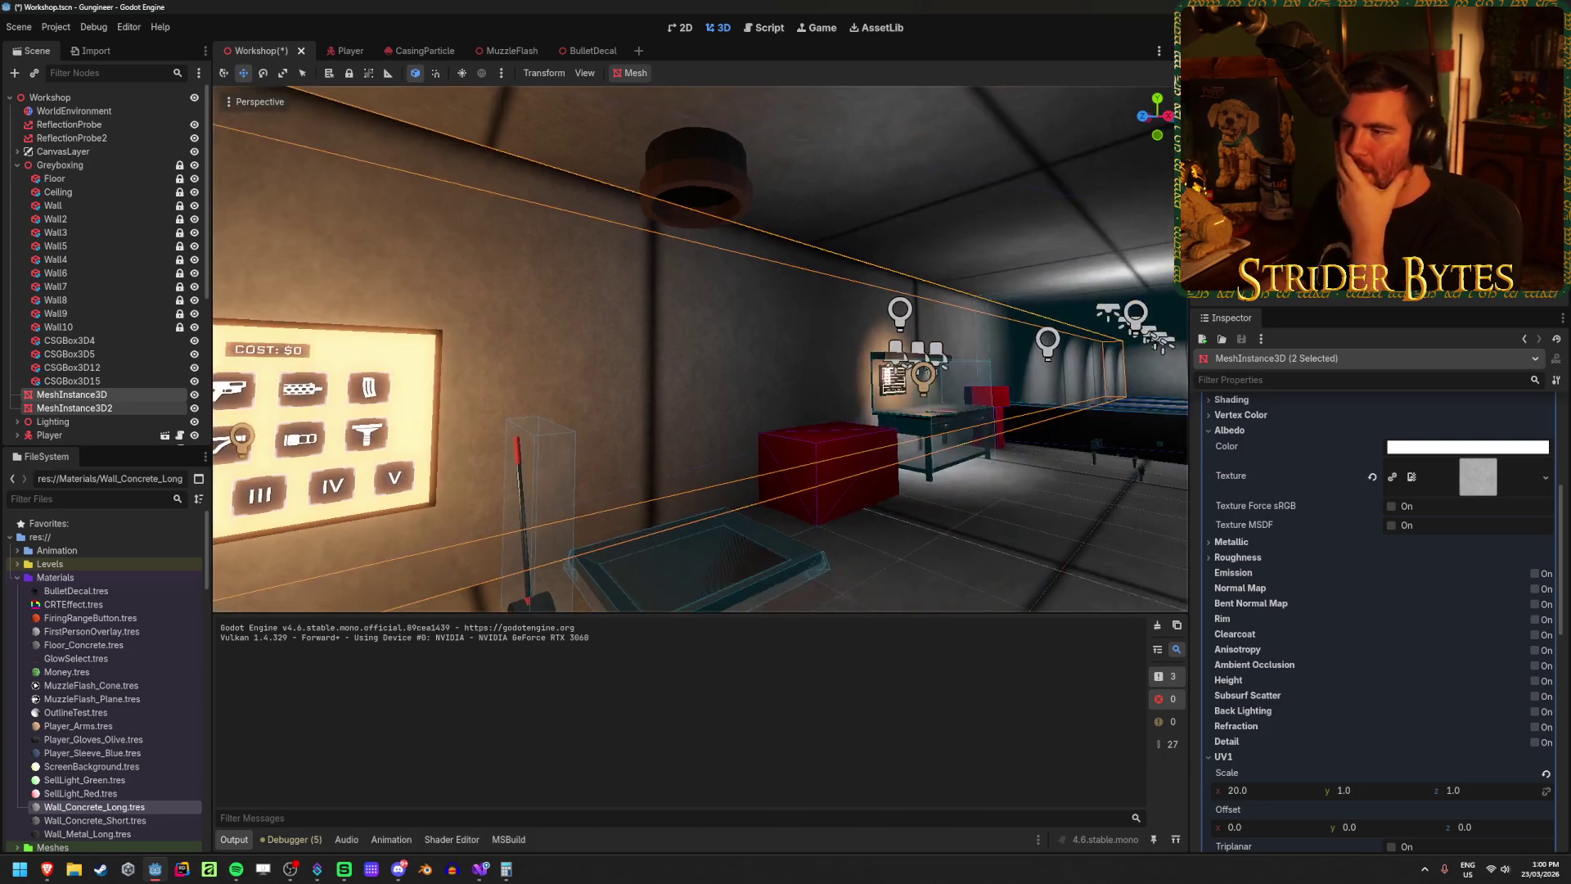
scroll(1247, 701, "down", 2)
mouse_move(1244, 734)
left_mouse_down()
mouse_move(1277, 733)
mouse_move(1254, 734)
left_mouse_up()
left_click(1254, 734)
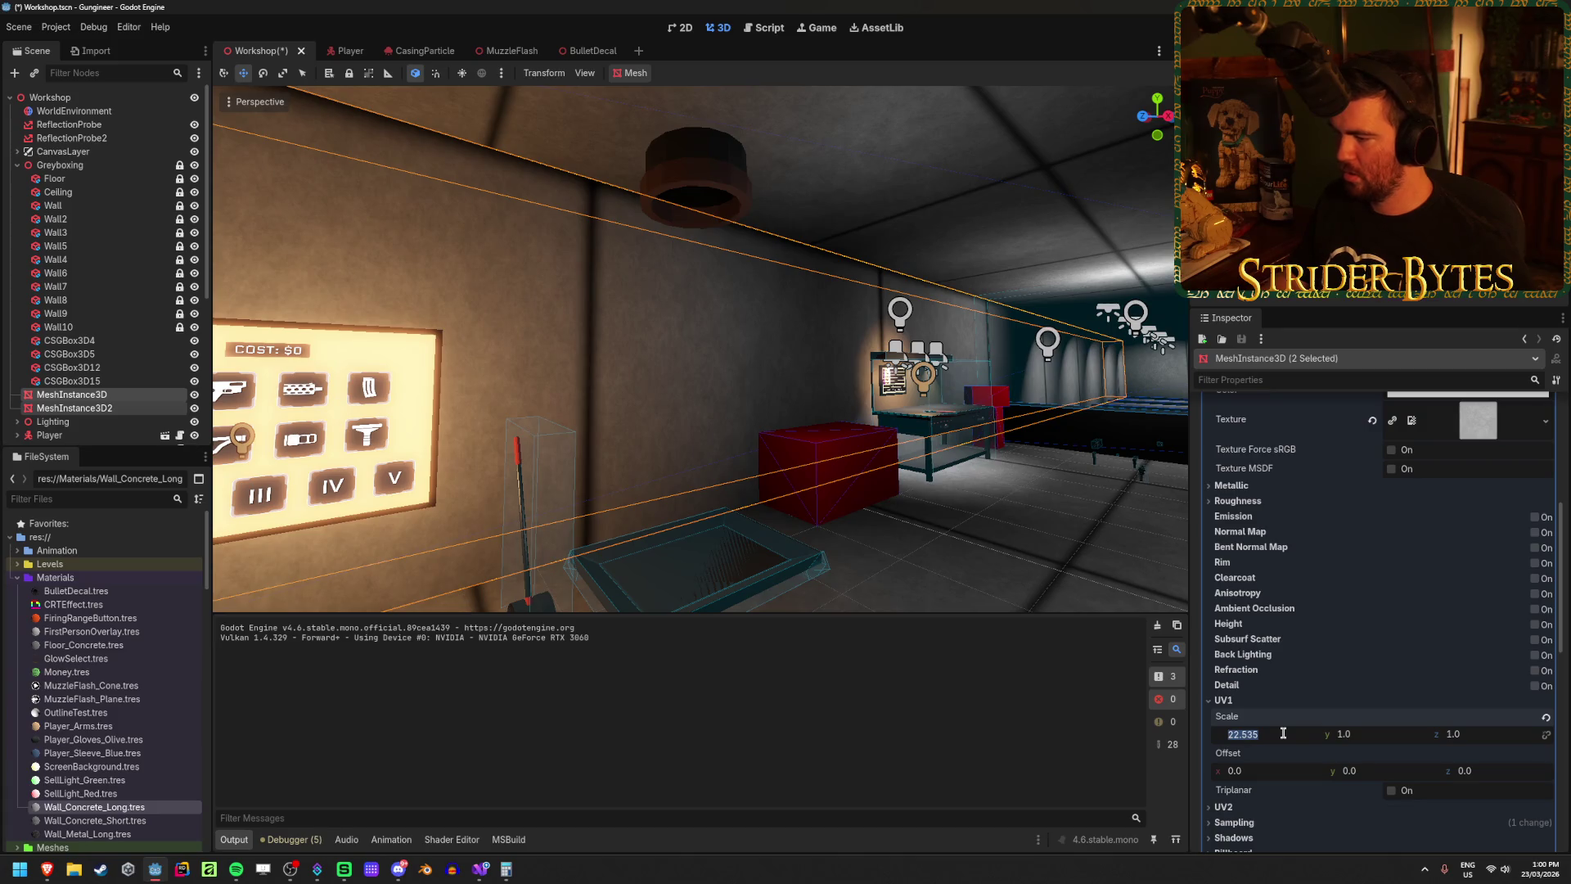
type("1")
key("Return")
key("ctrl+z")
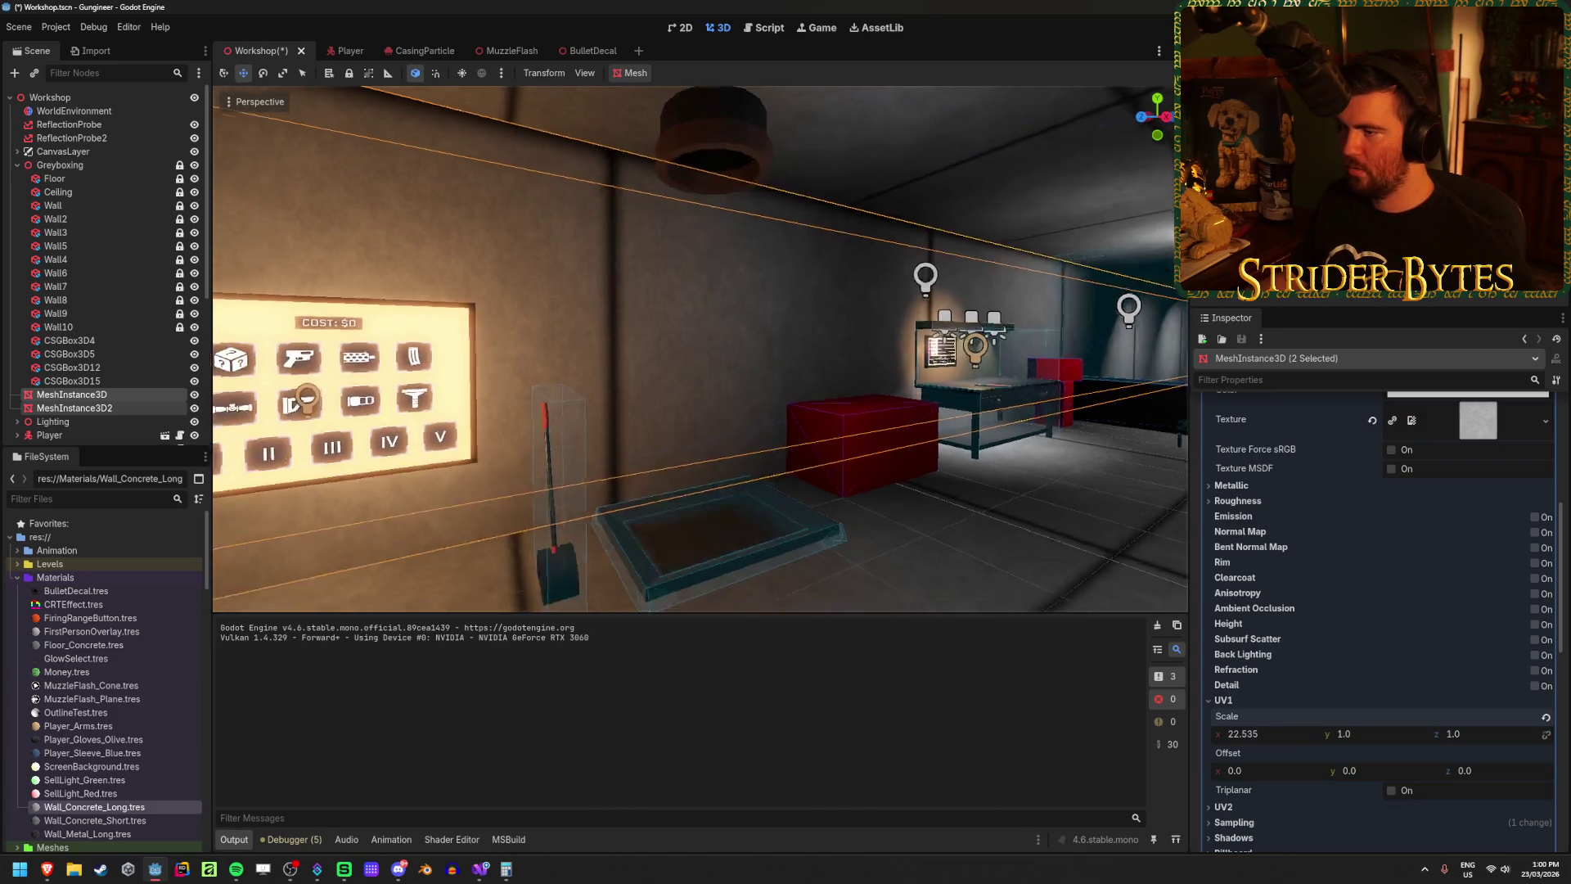
key("s")
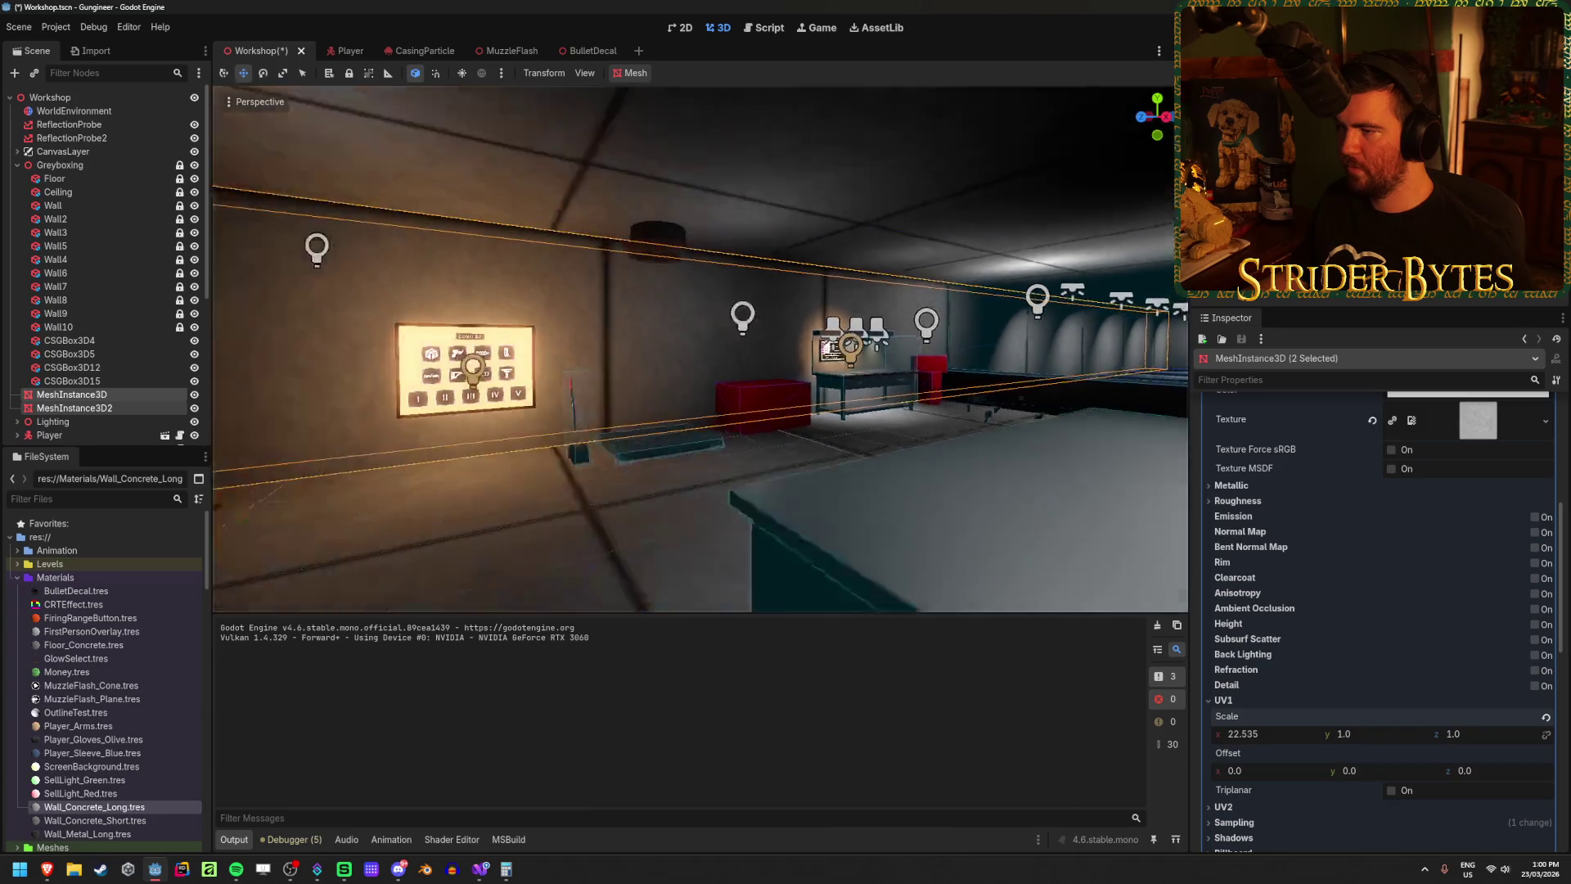
left_click(120, 406, "ctrl")
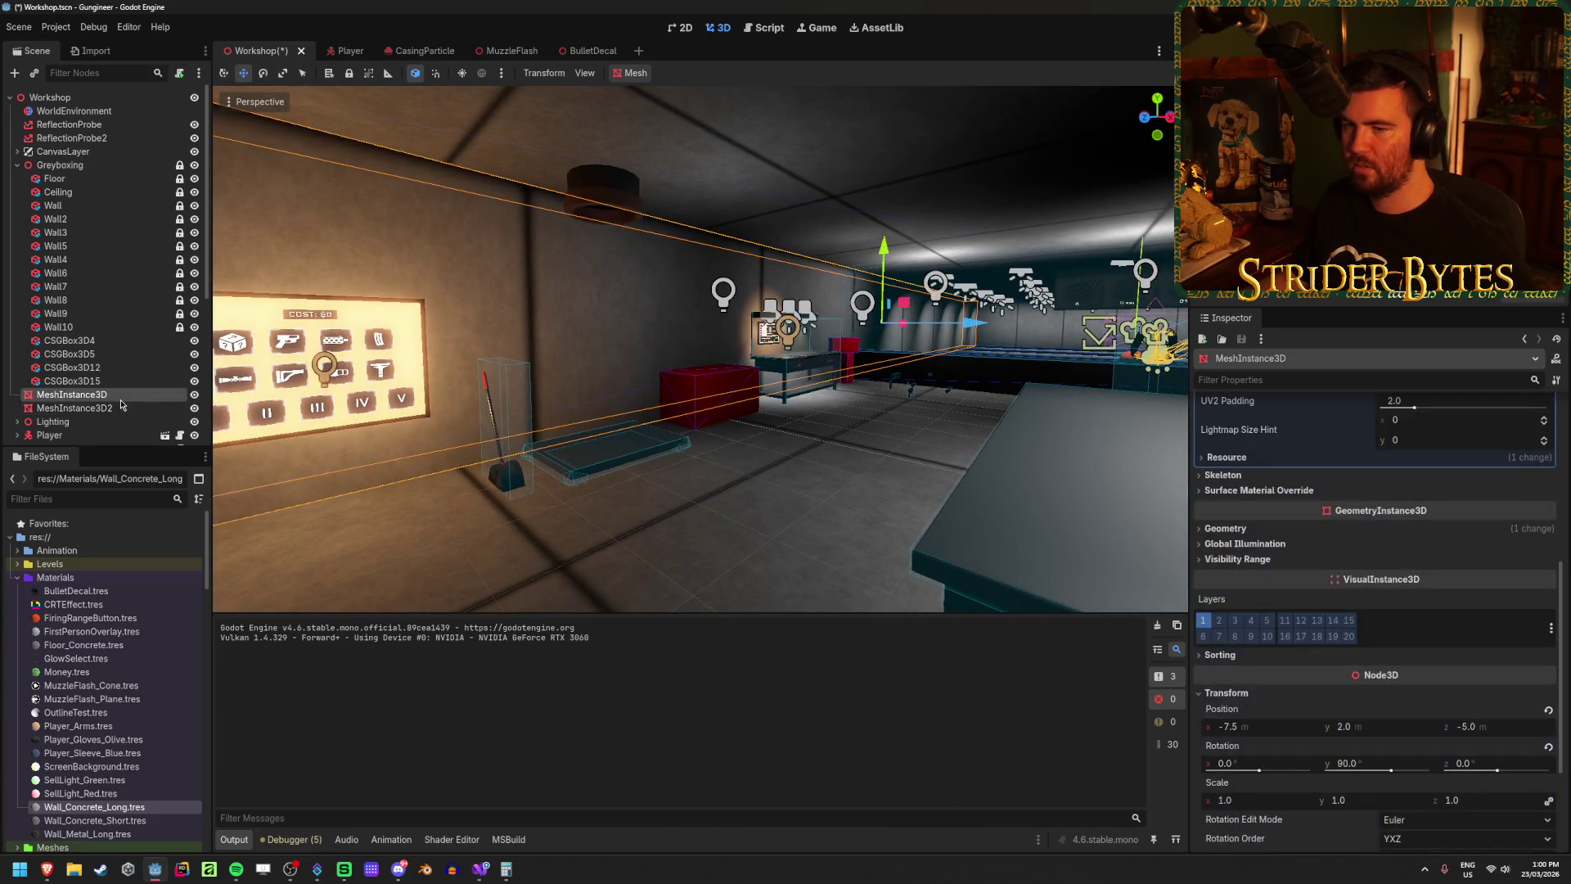
scroll(1417, 643, "down", 3)
scroll(1416, 643, "up", 5)
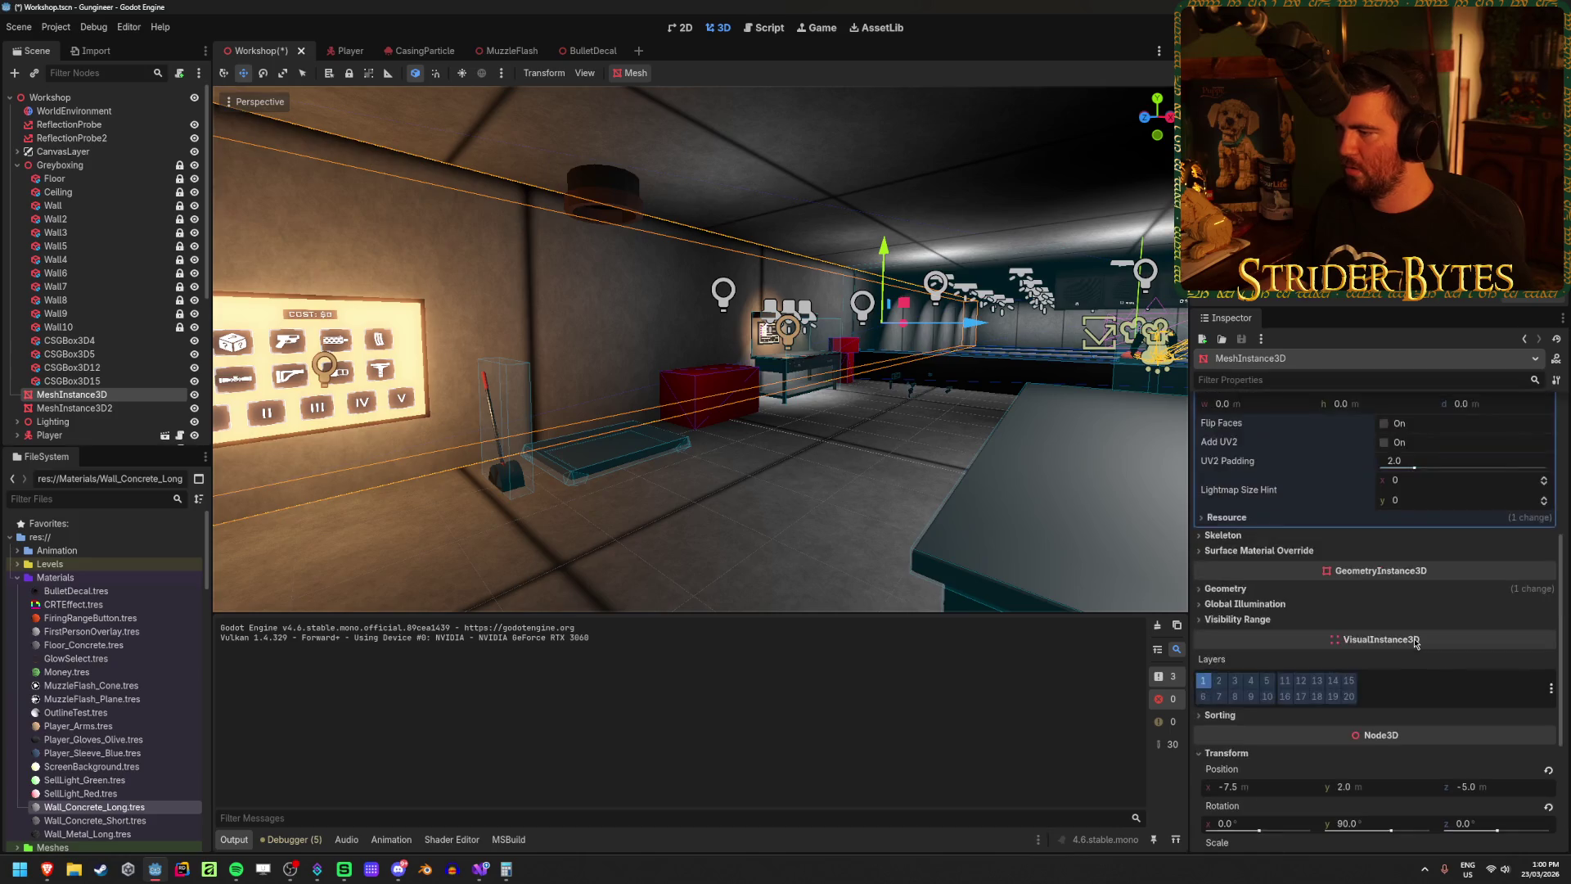